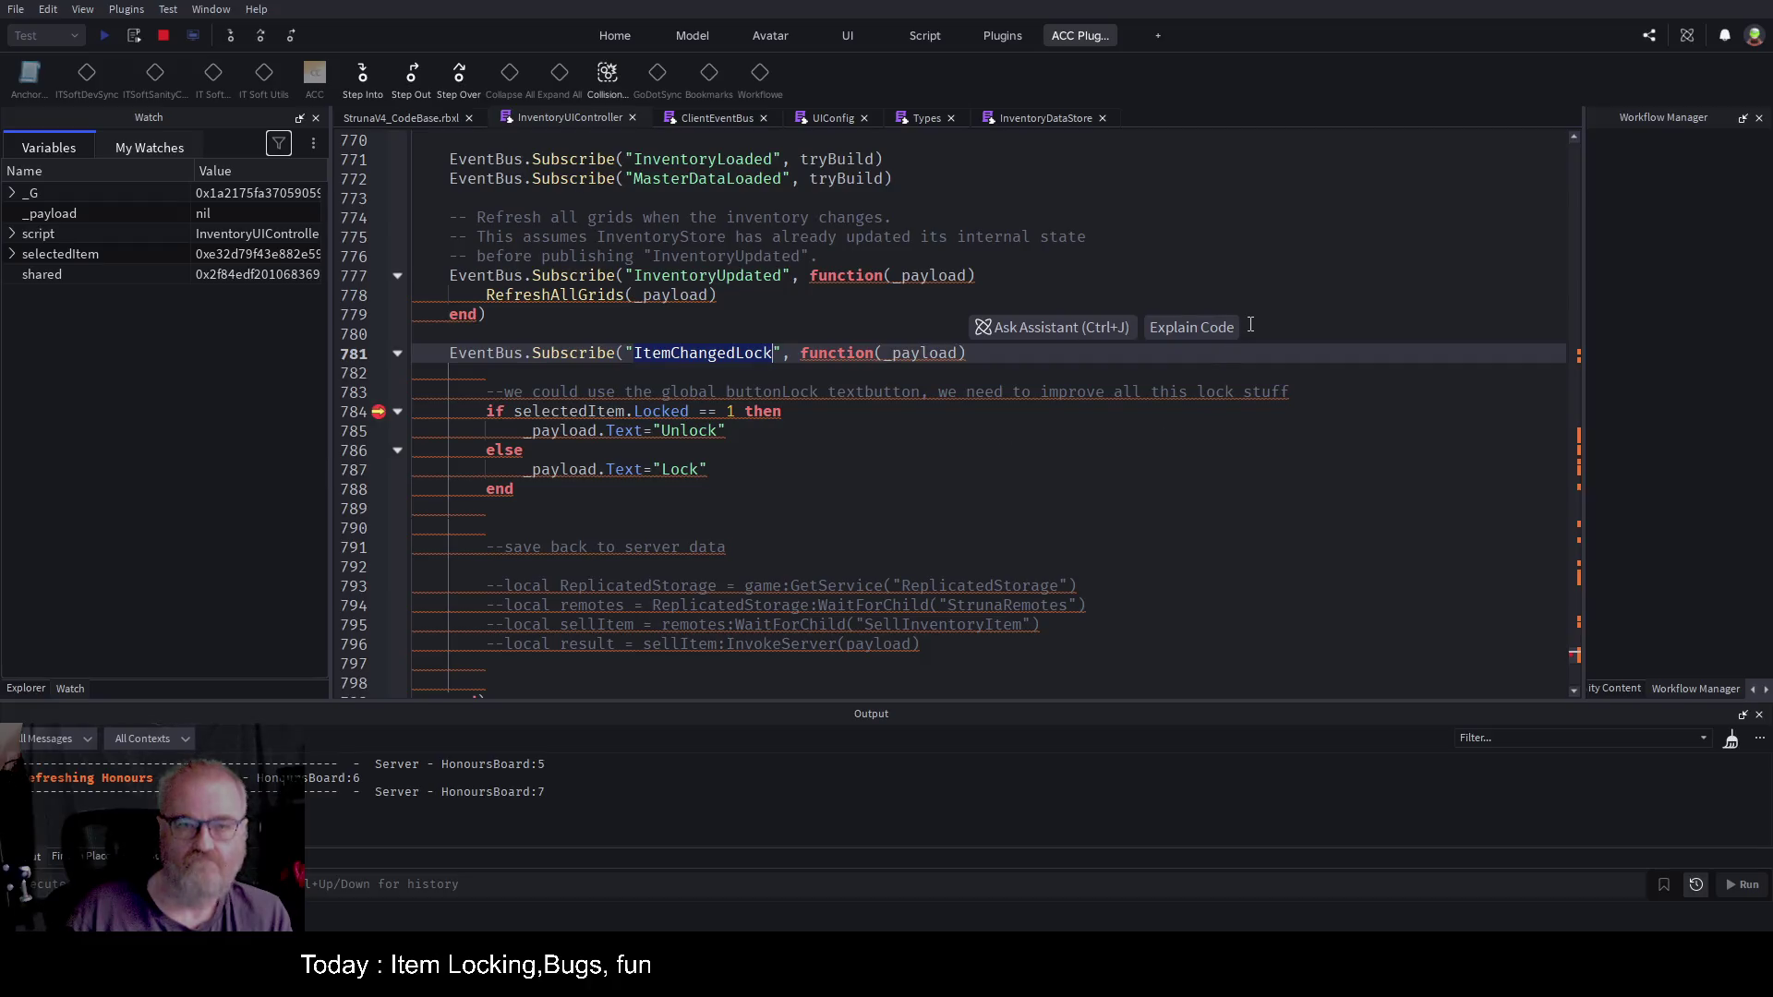
# Step: Find the ItemChangedLock EventBus.Publish call on line 500 inside onItemClicked
pyautogui.hotkey('ctrl', 'f')
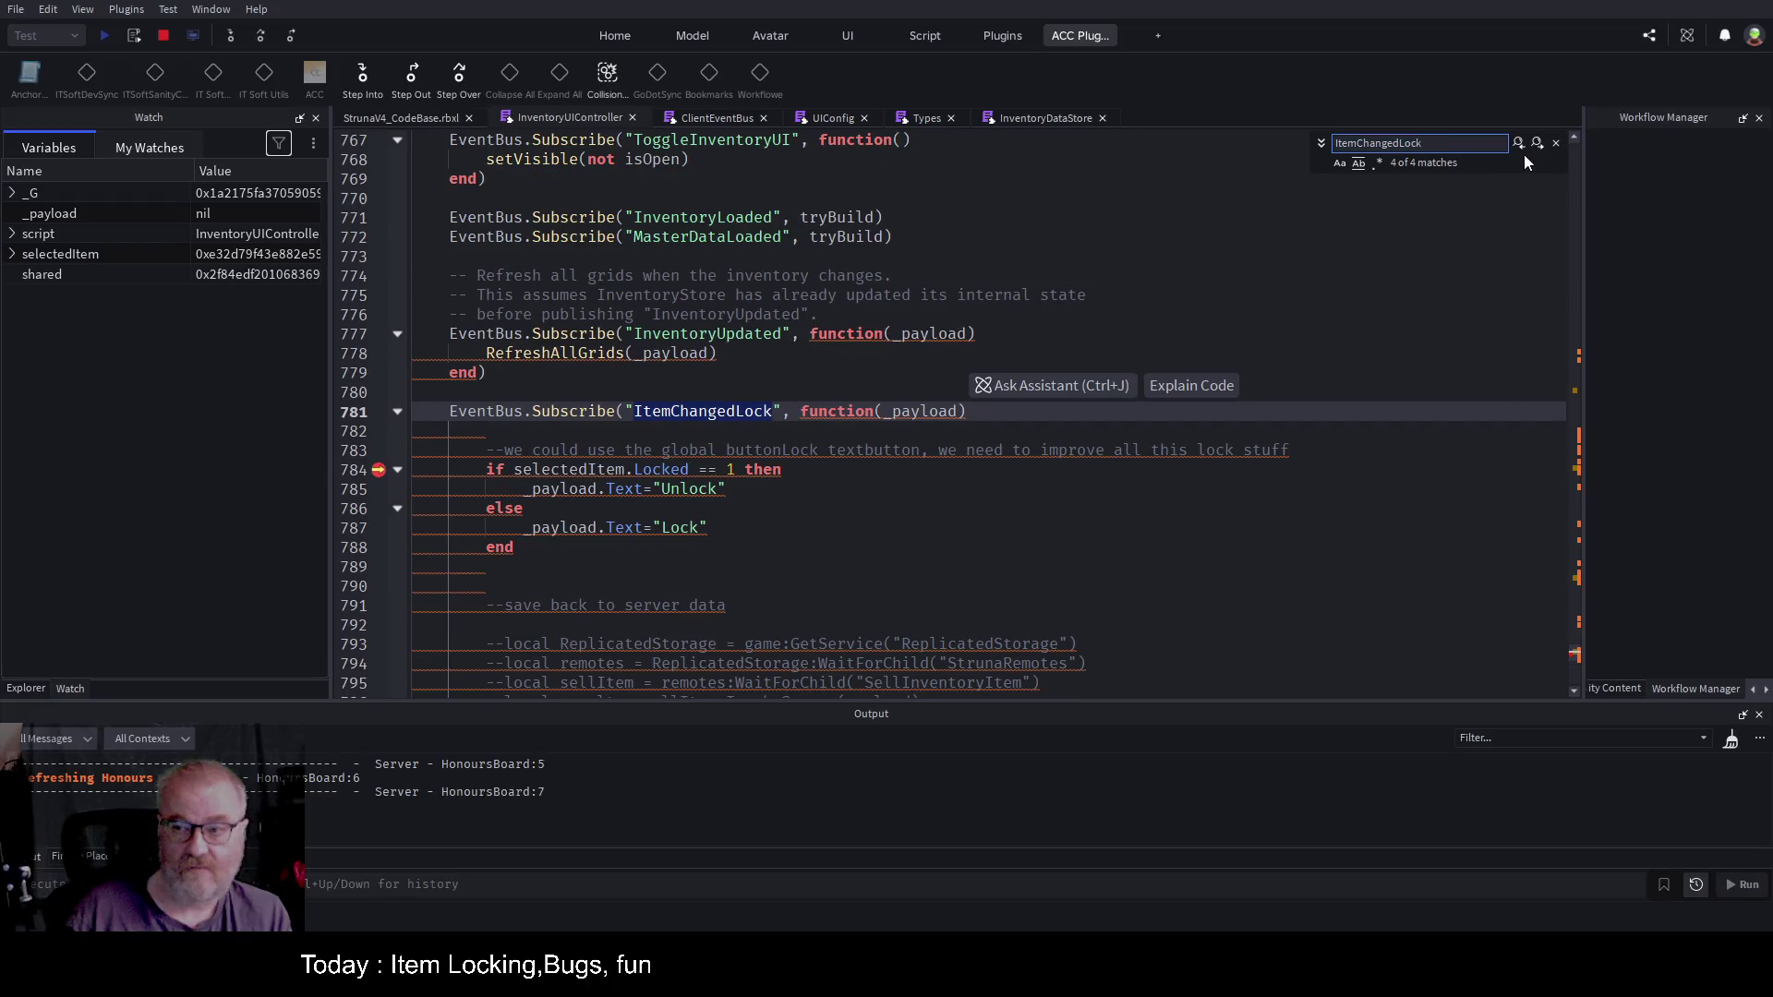
pyautogui.click(1537, 142)
pyautogui.click(1536, 142)
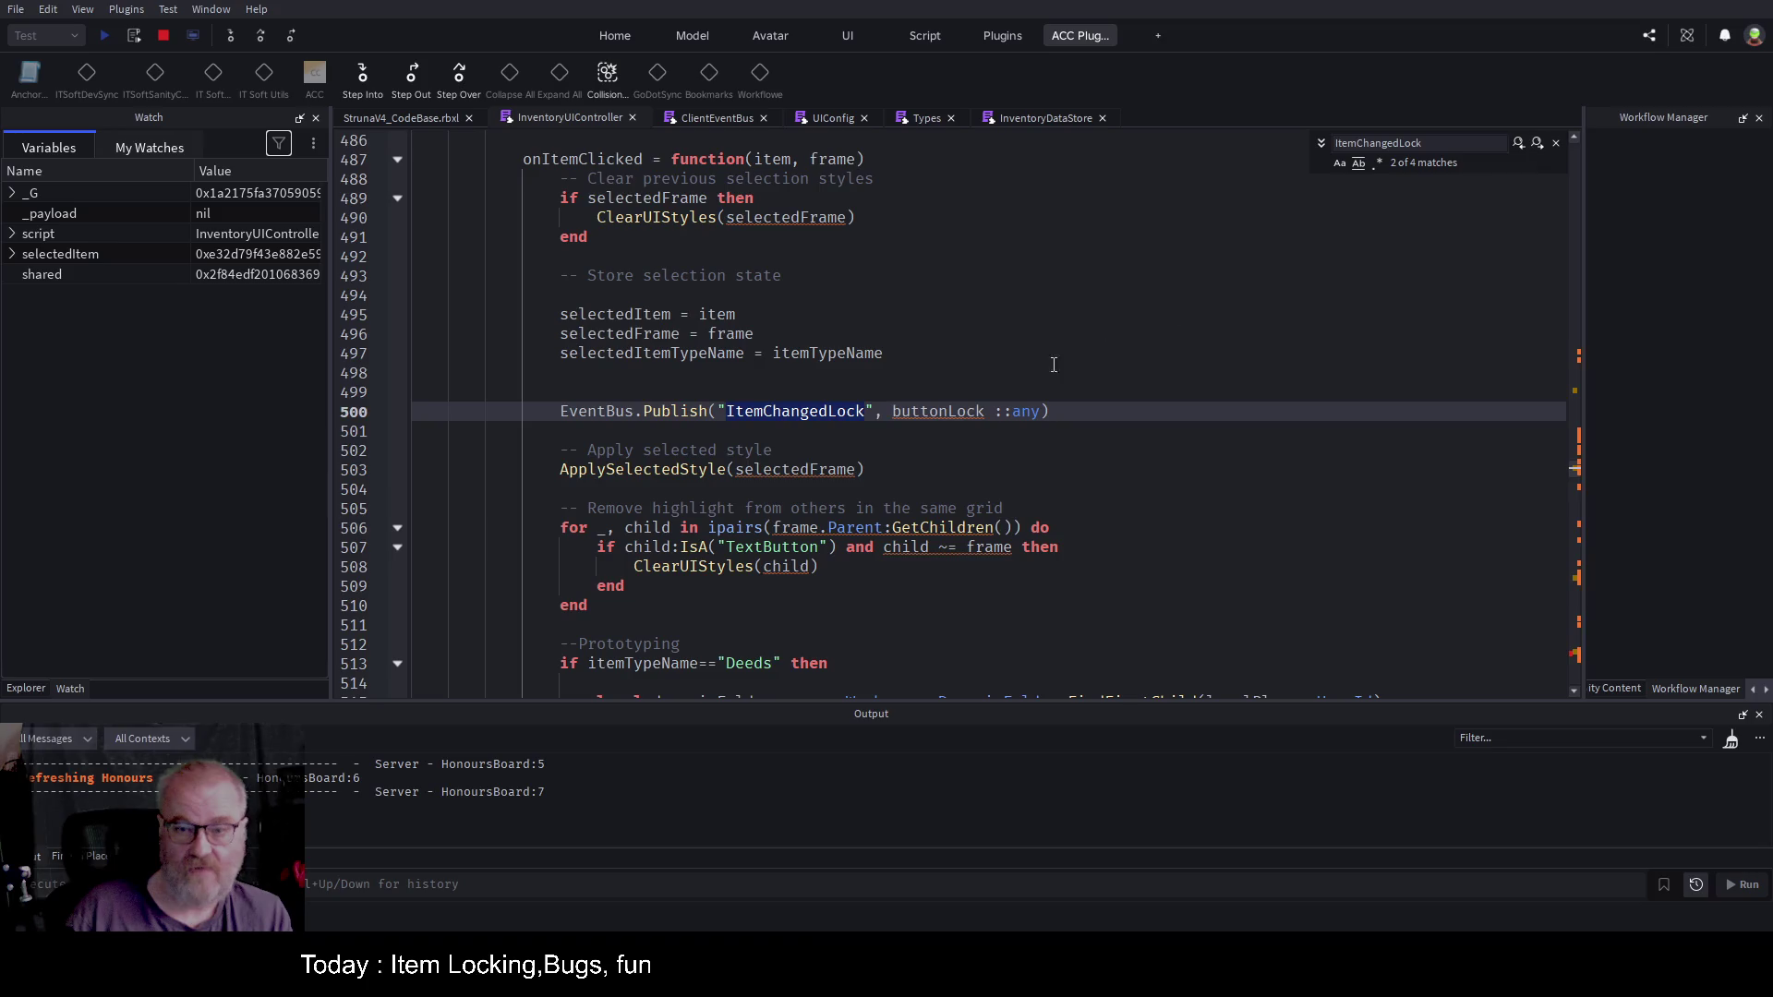
pyautogui.click(986, 370)
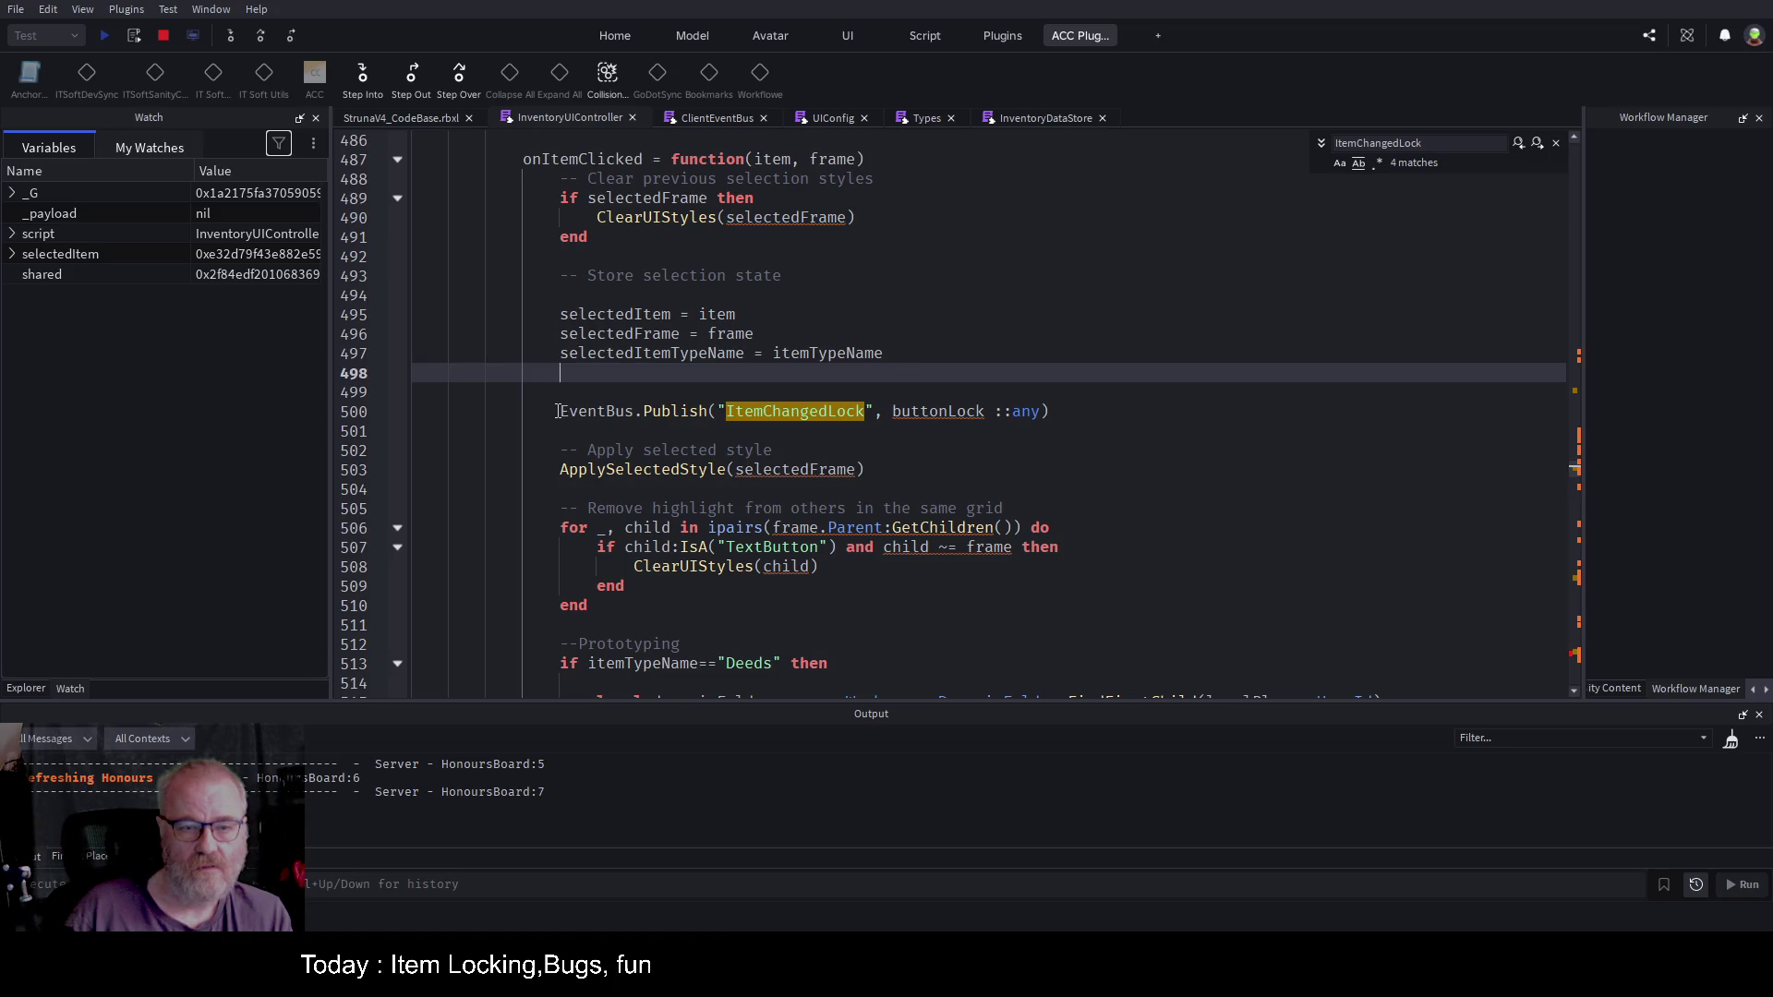
pyautogui.moveTo(557, 410); pyautogui.dragTo(1048, 411)
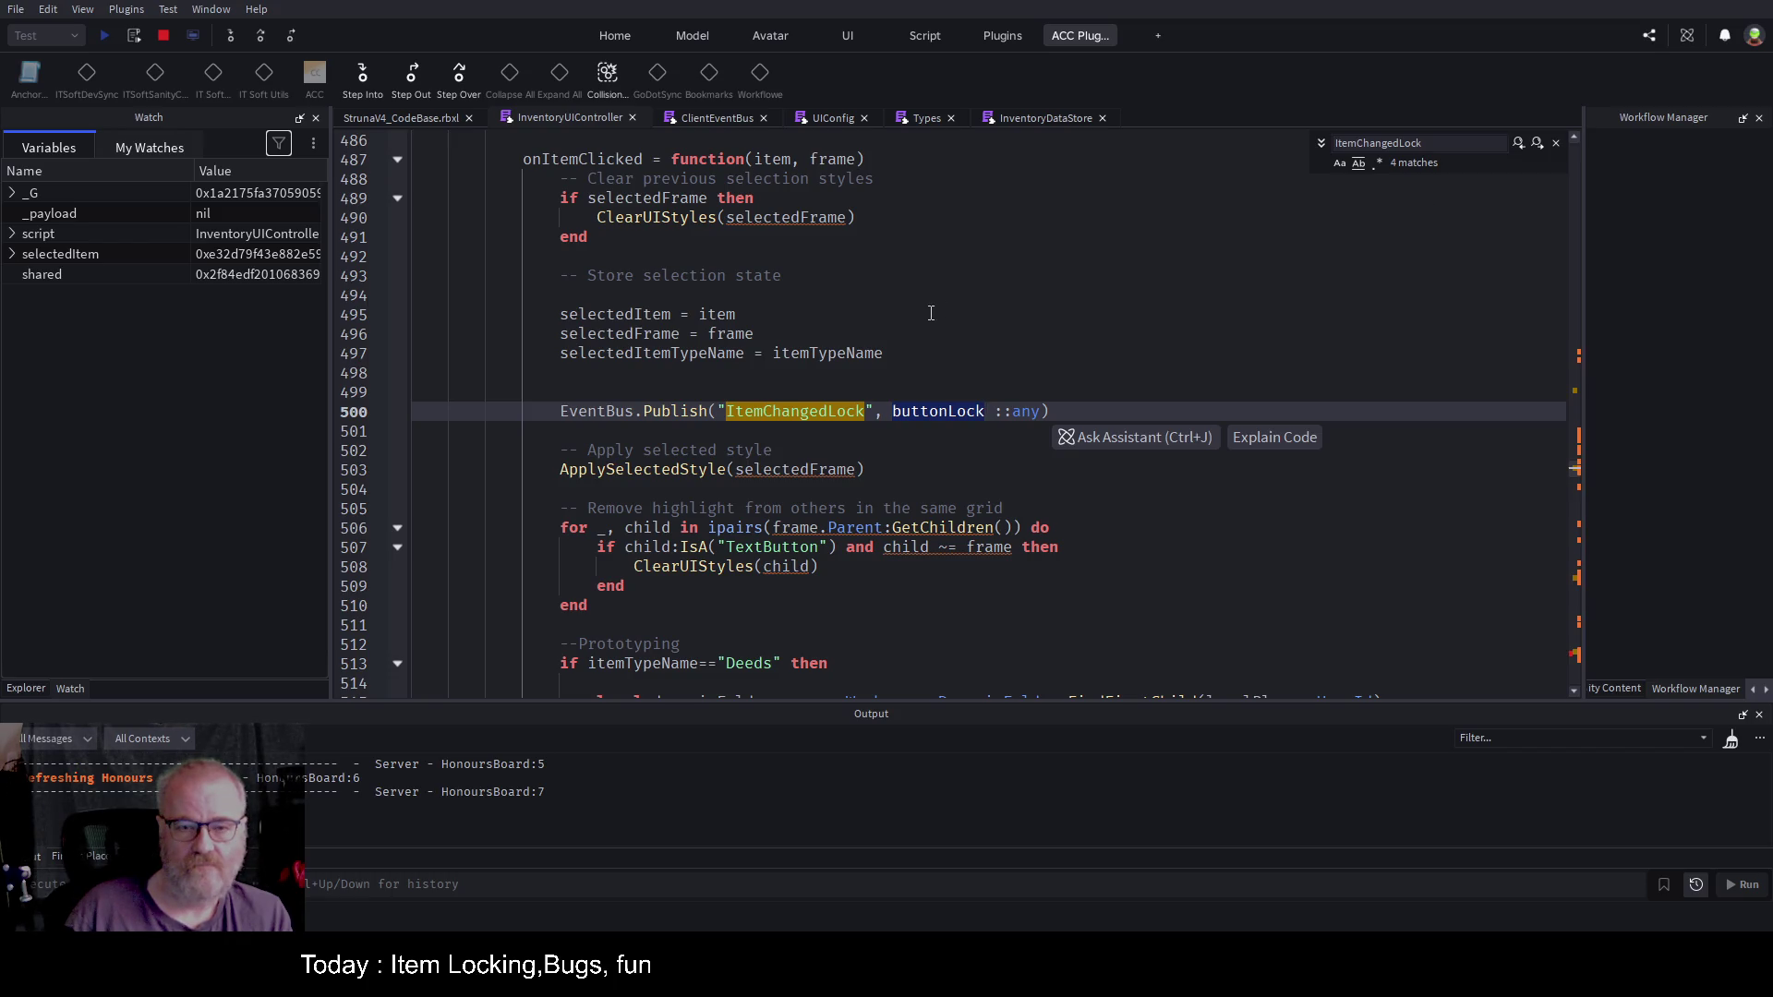
pyautogui.click(960, 370)
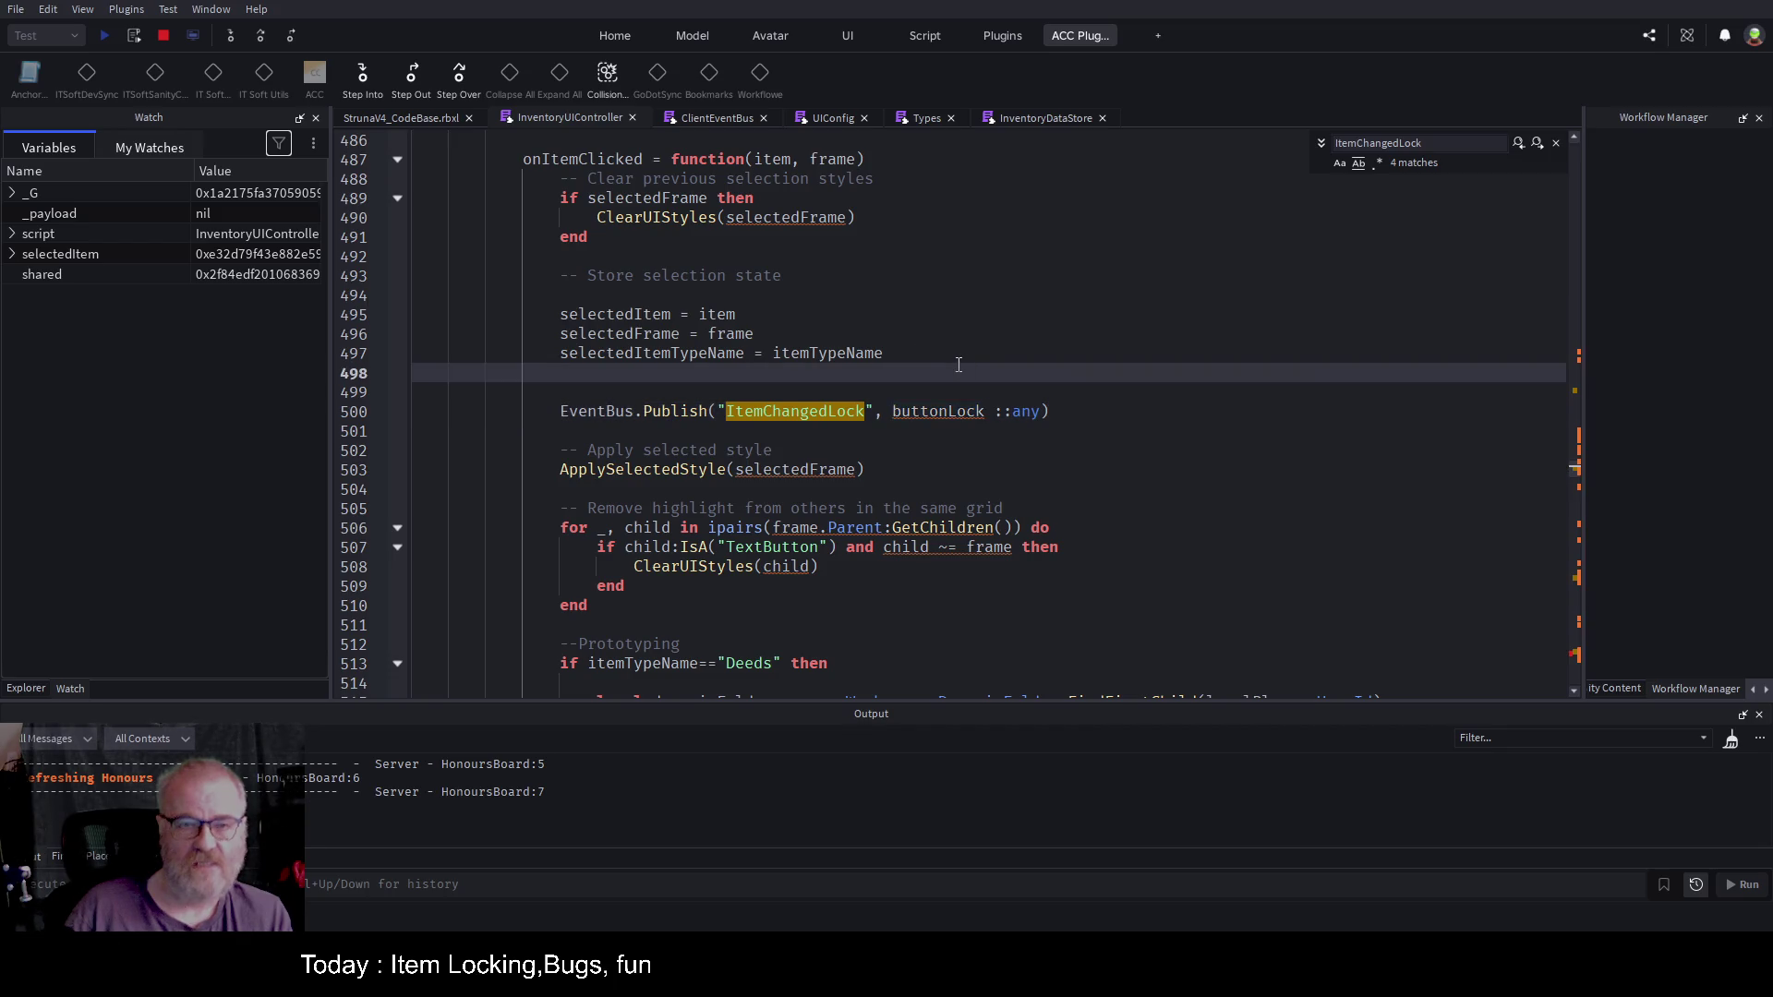
# Step: Highlight the selectedFrame variable on line 496 to see where it is used
pyautogui.scroll(3, 961, 356)
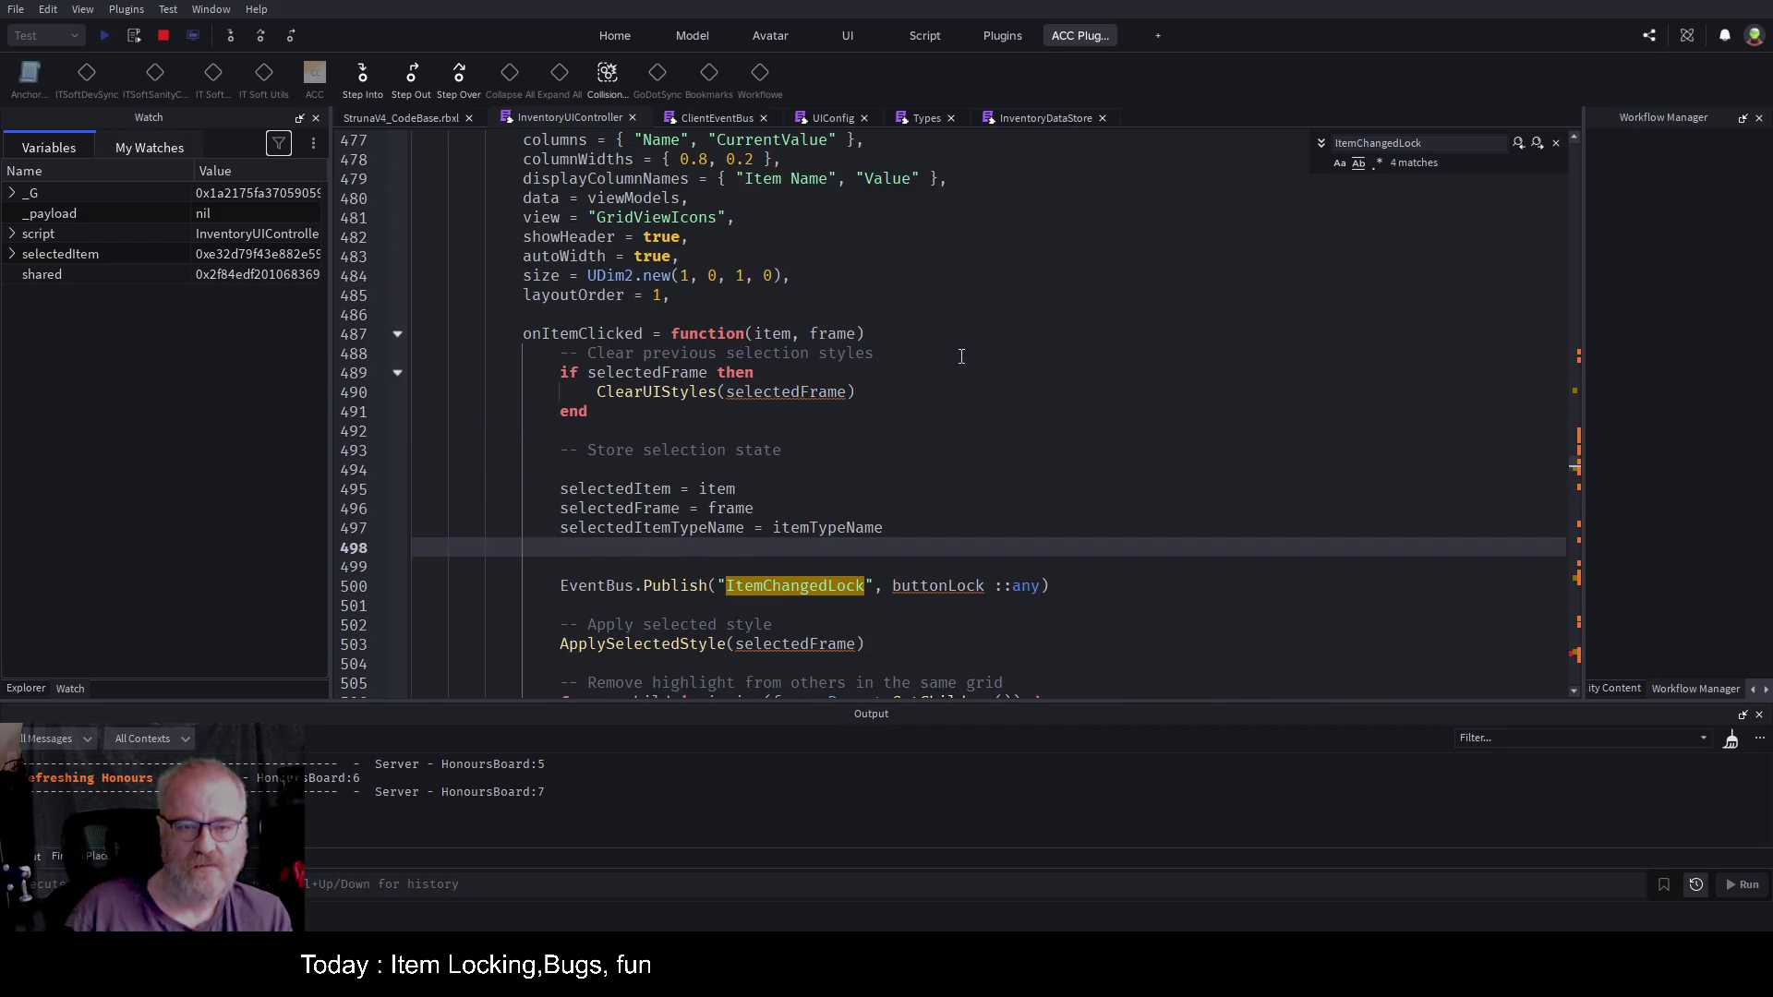
pyautogui.scroll(2, 961, 357)
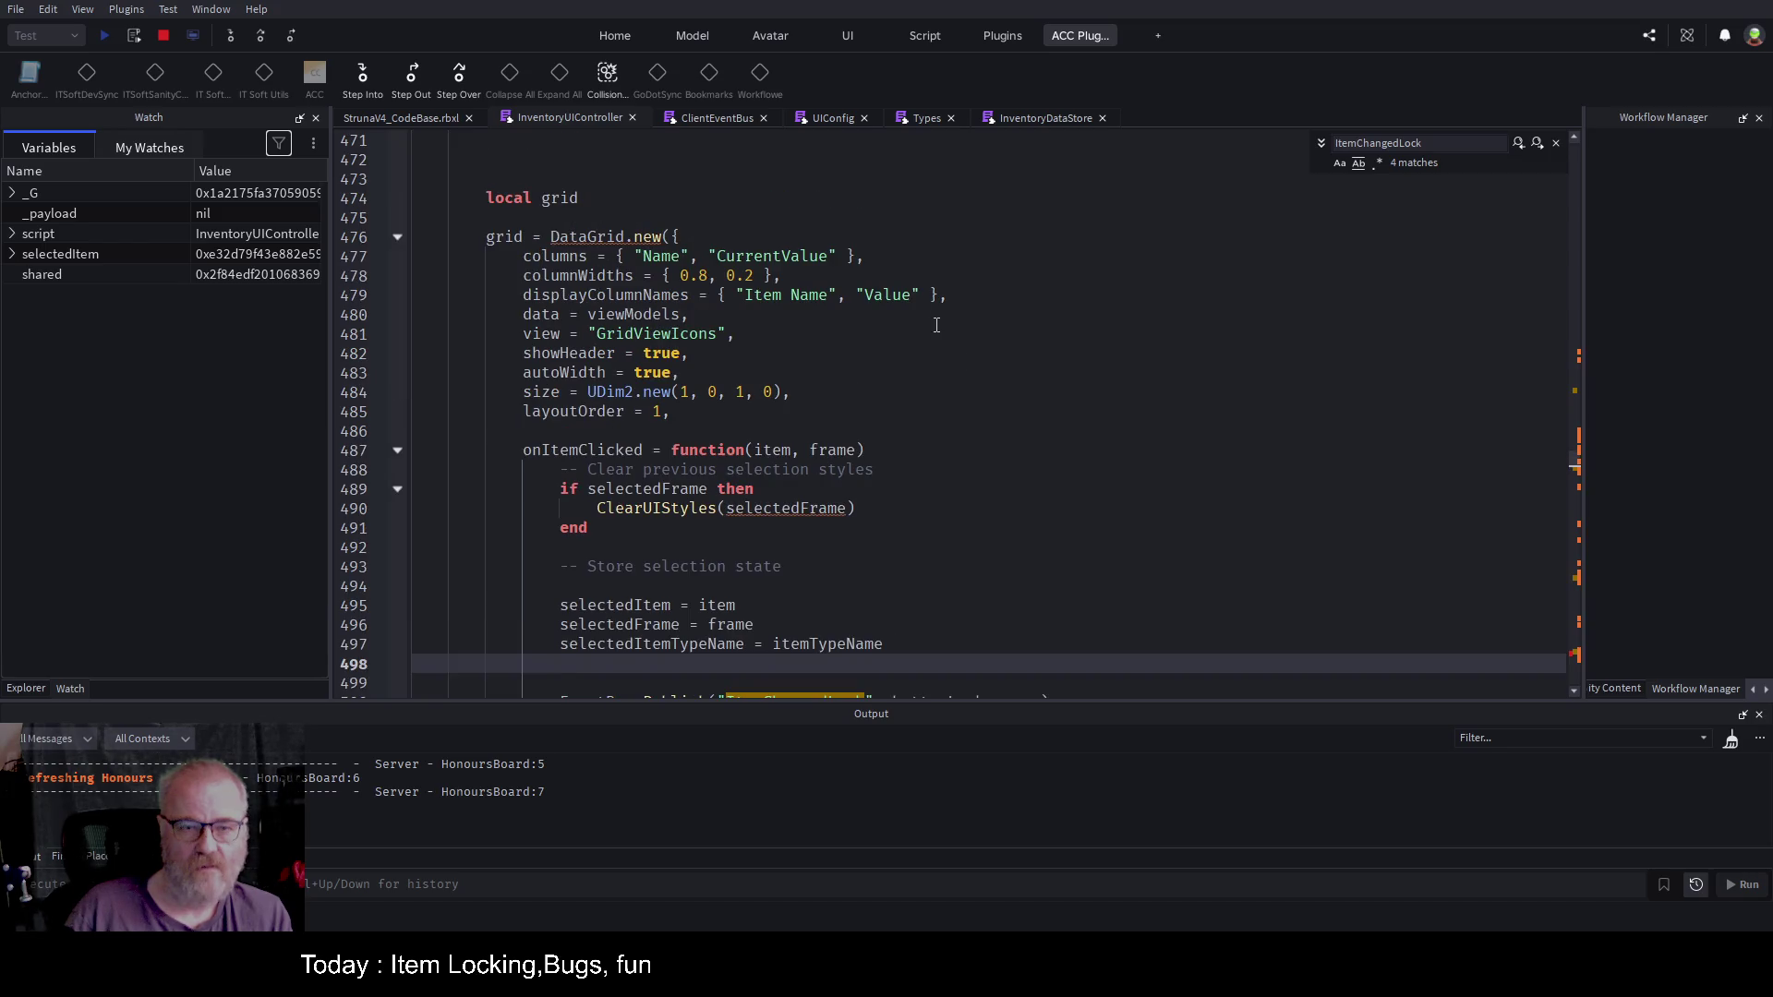
pyautogui.scroll(-4, 960, 347)
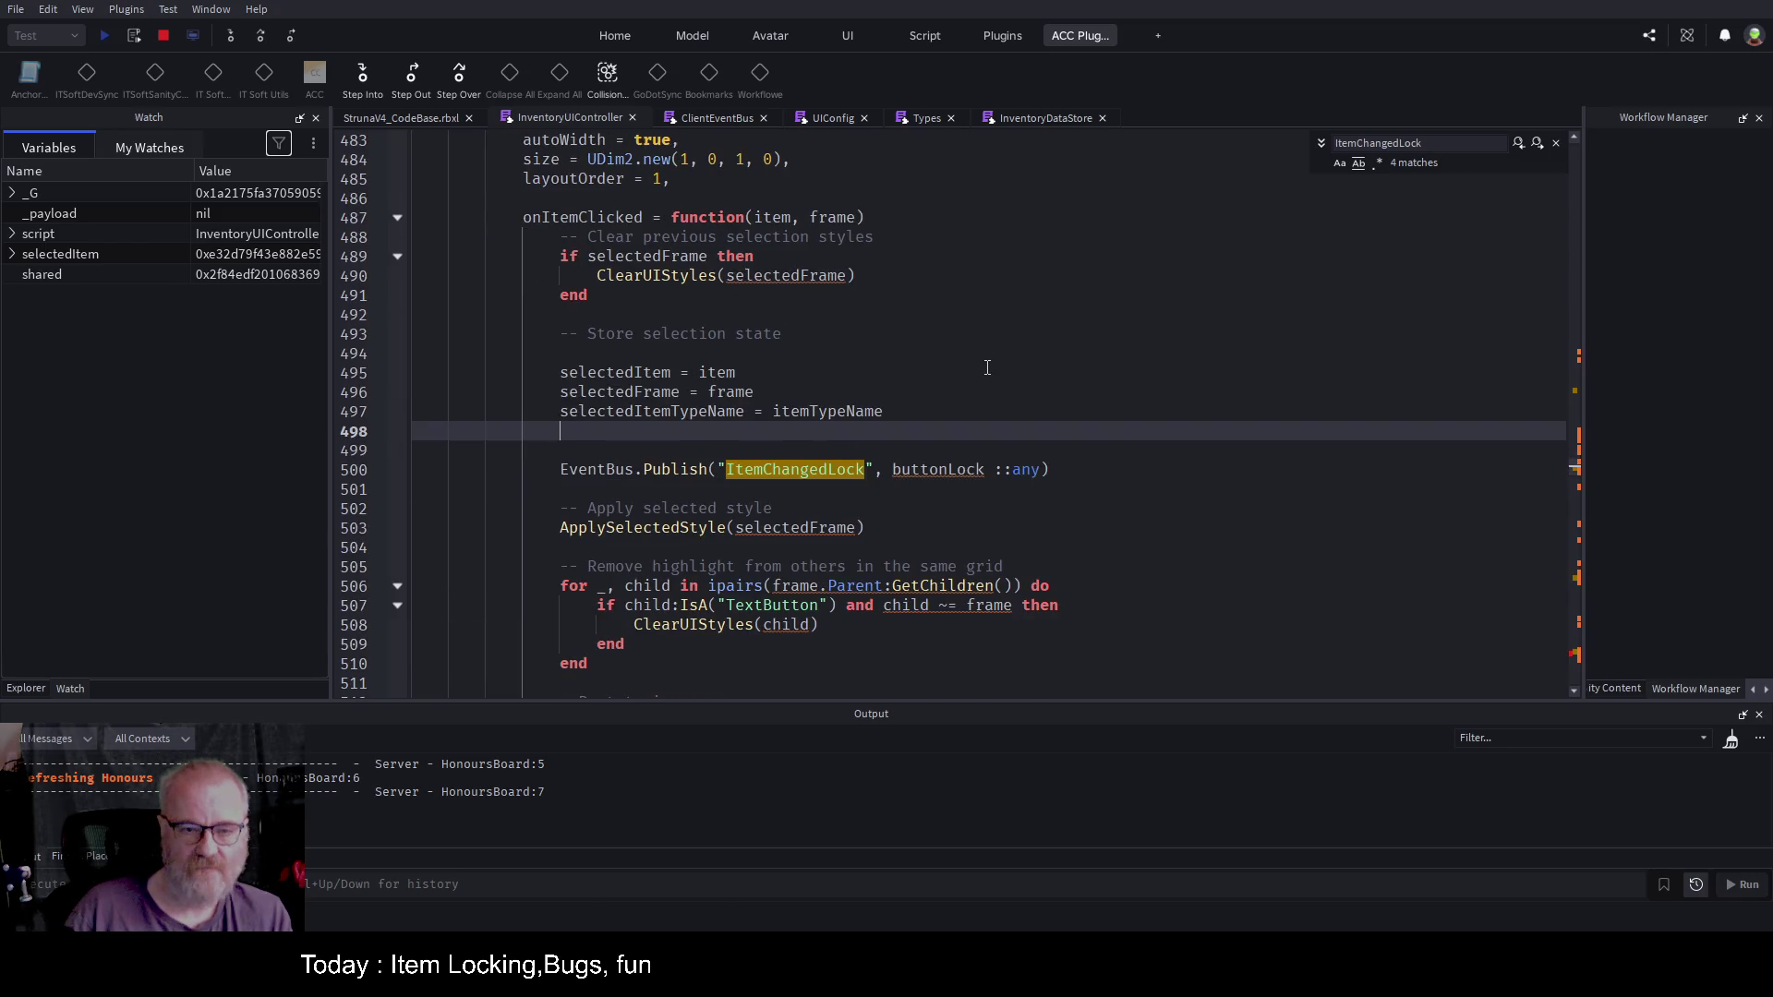
pyautogui.doubleClick(616, 392)
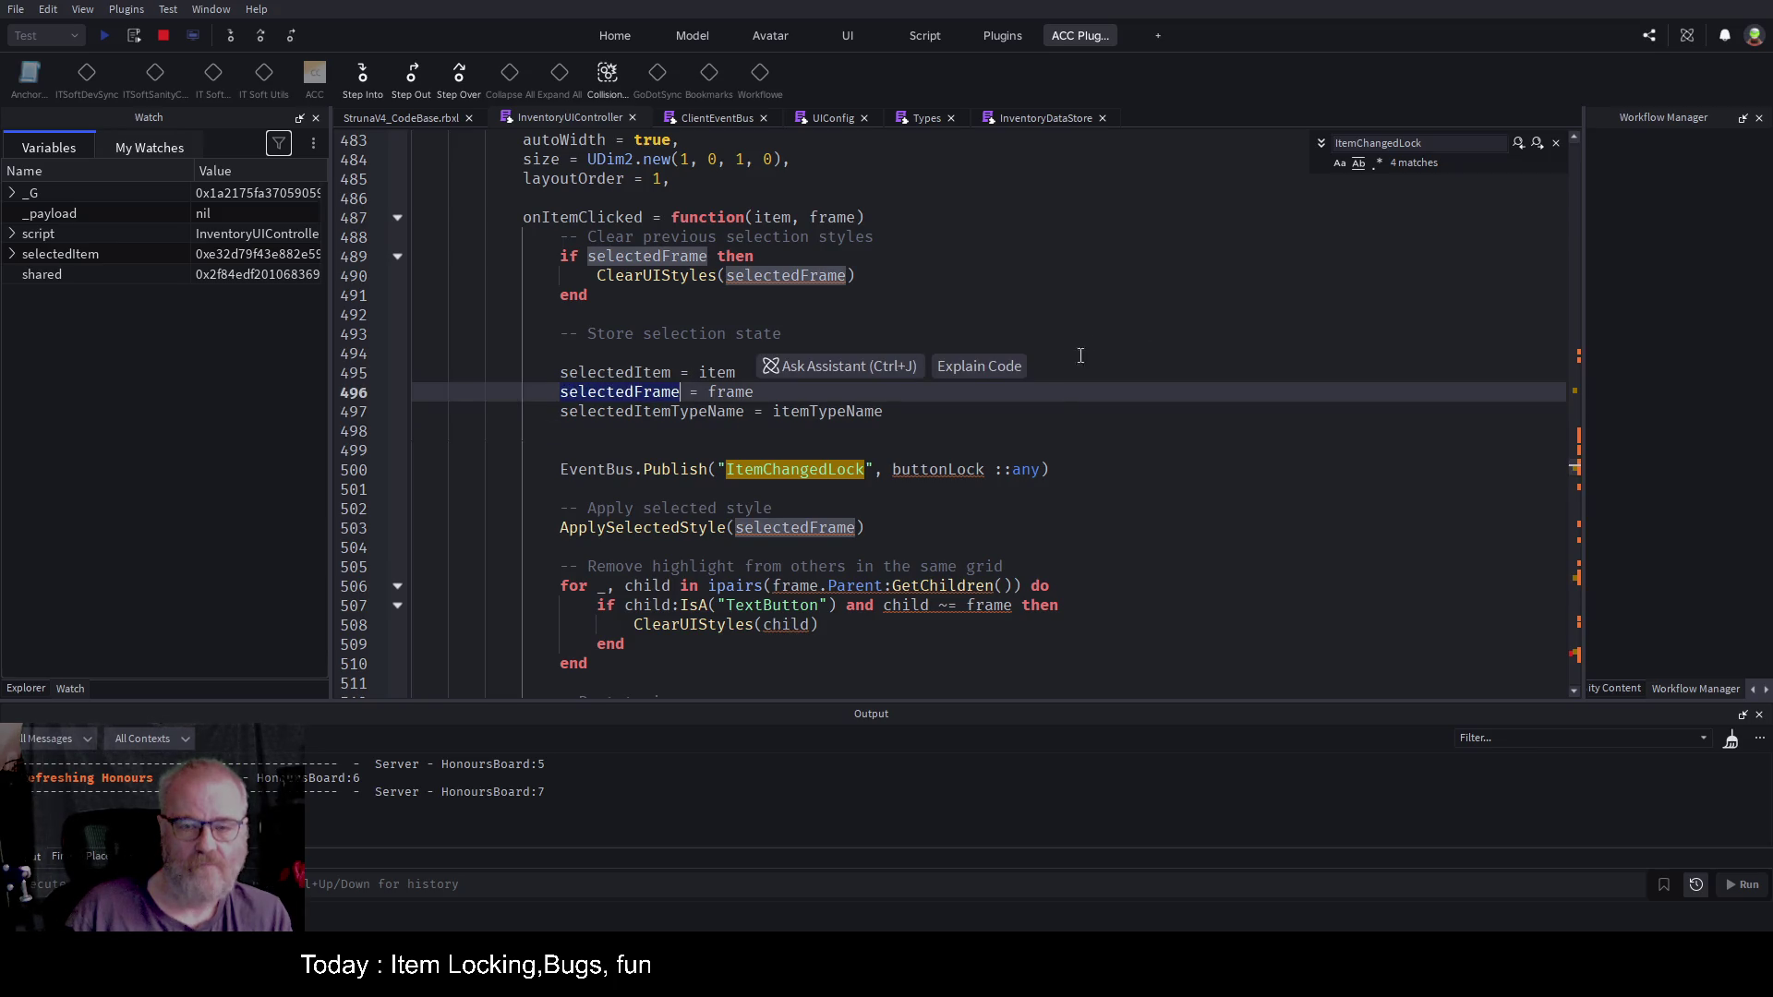
pyautogui.click(1200, 446)
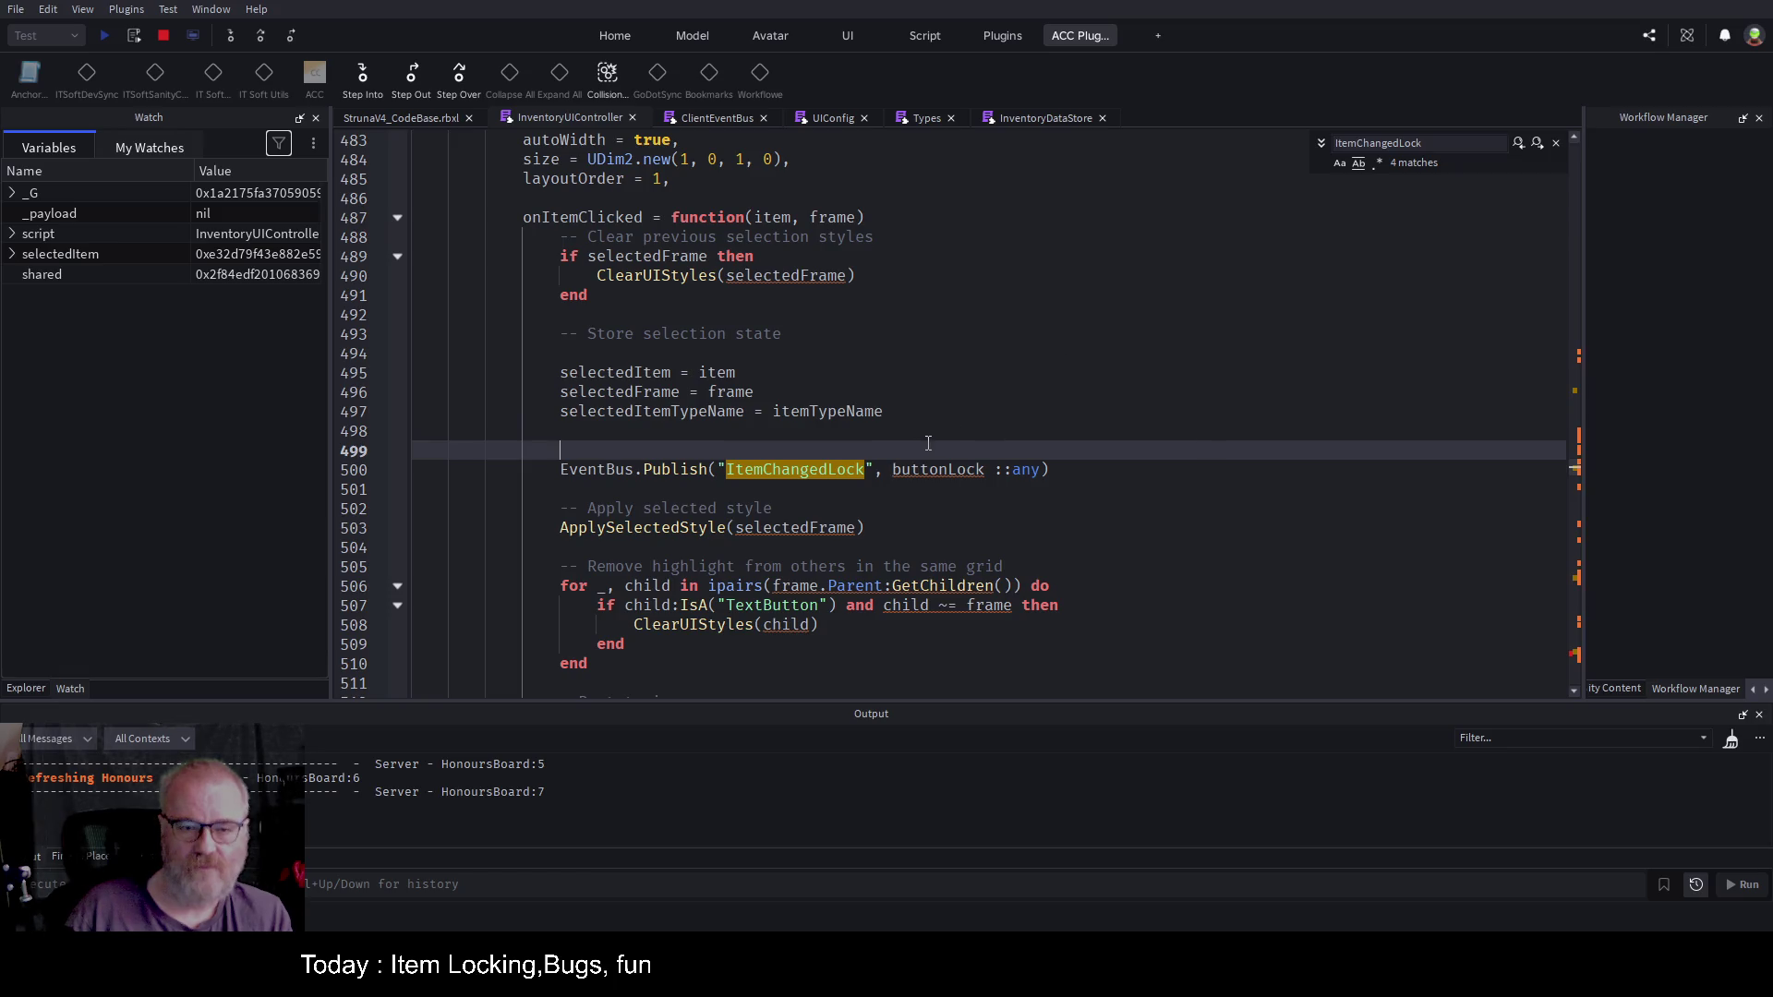
pyautogui.scroll(4, 929, 434)
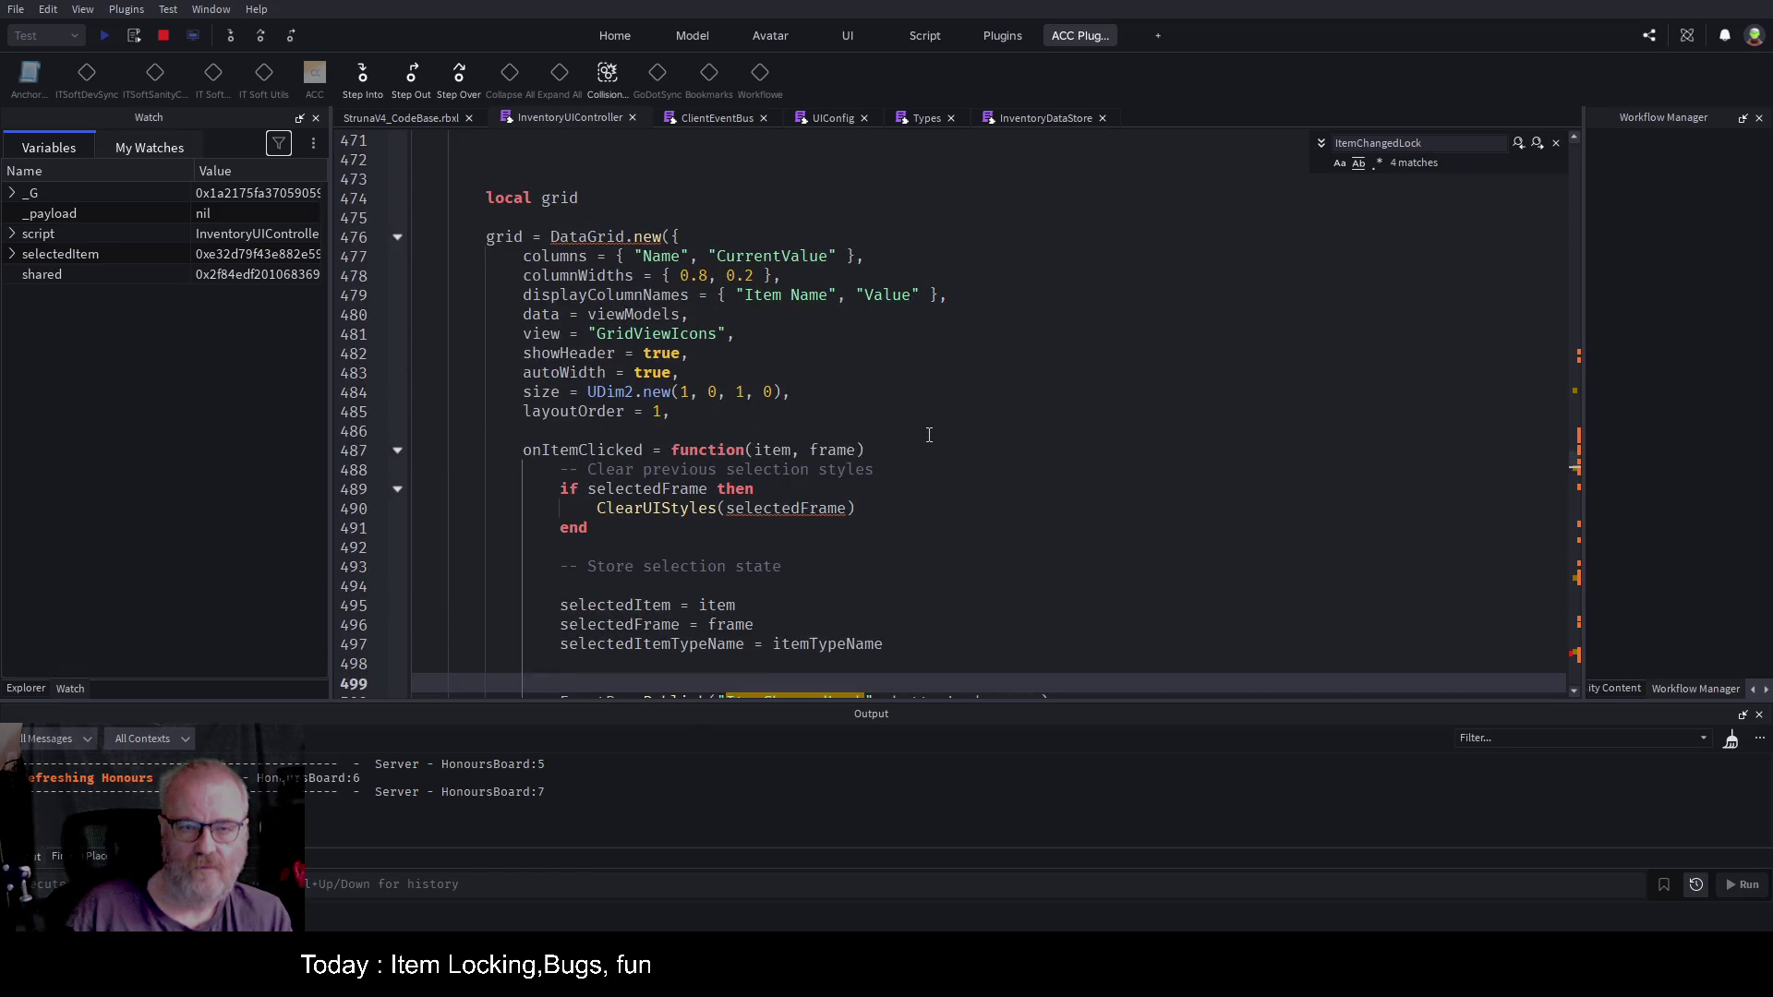
pyautogui.scroll(-4, 929, 434)
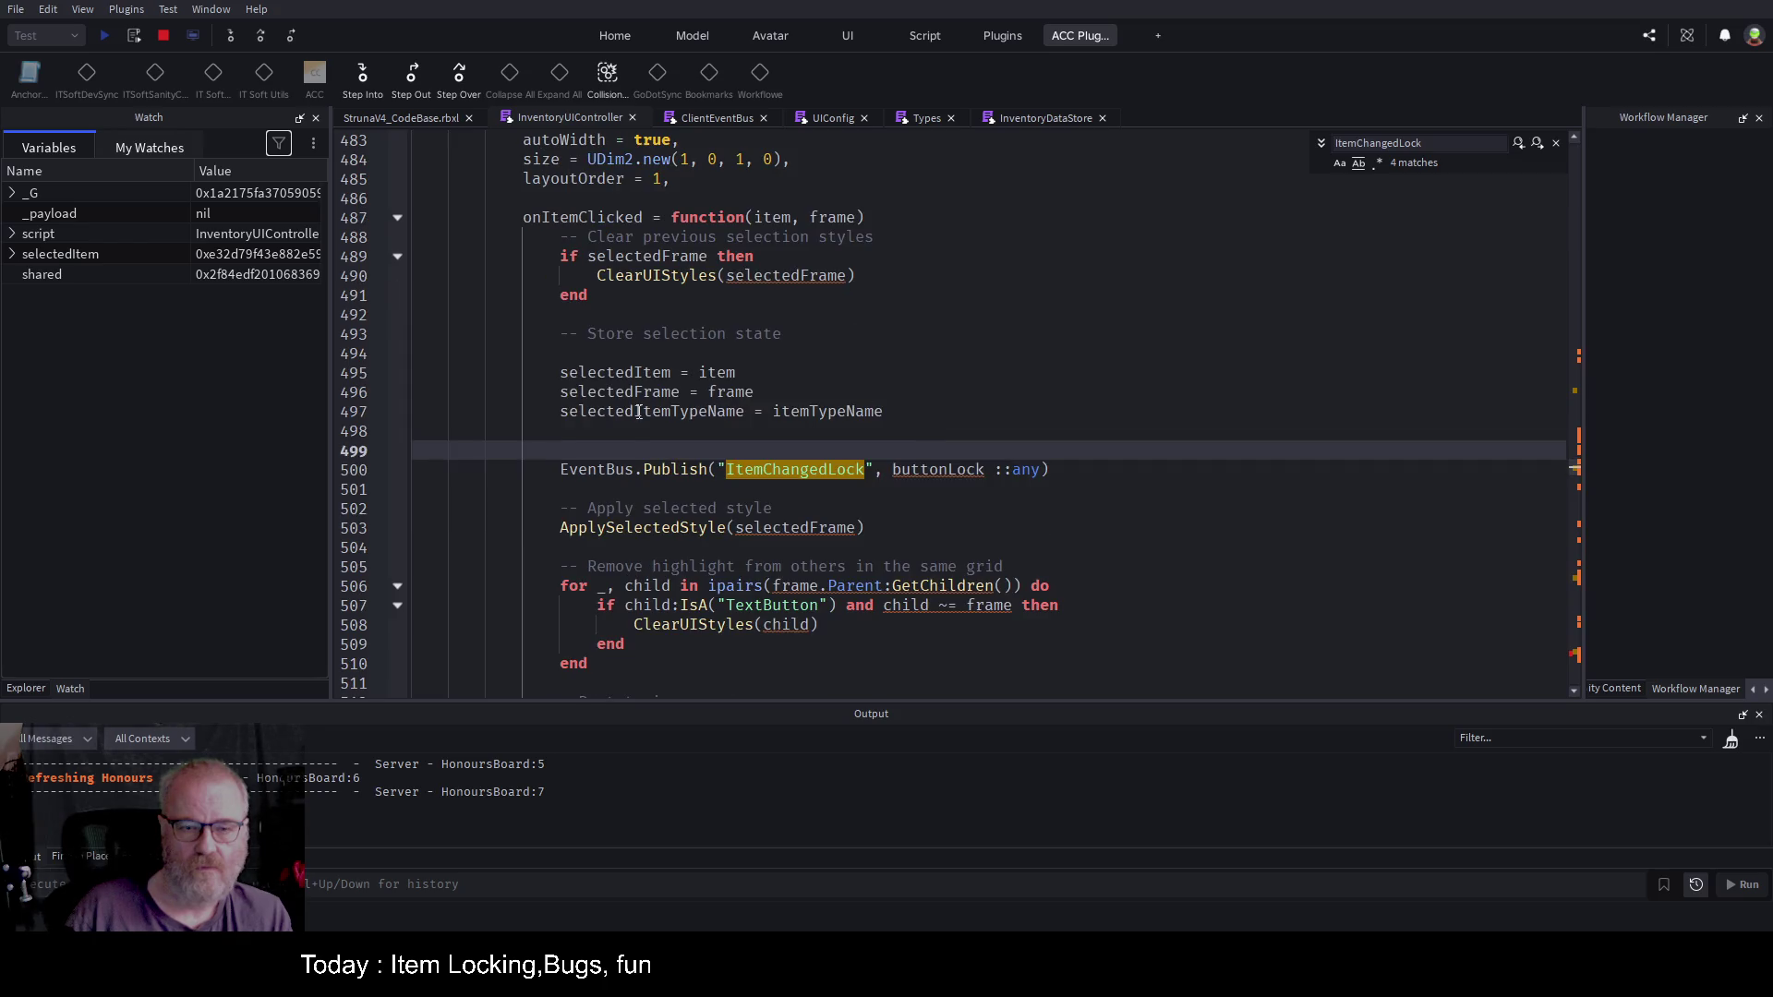
pyautogui.doubleClick(628, 391)
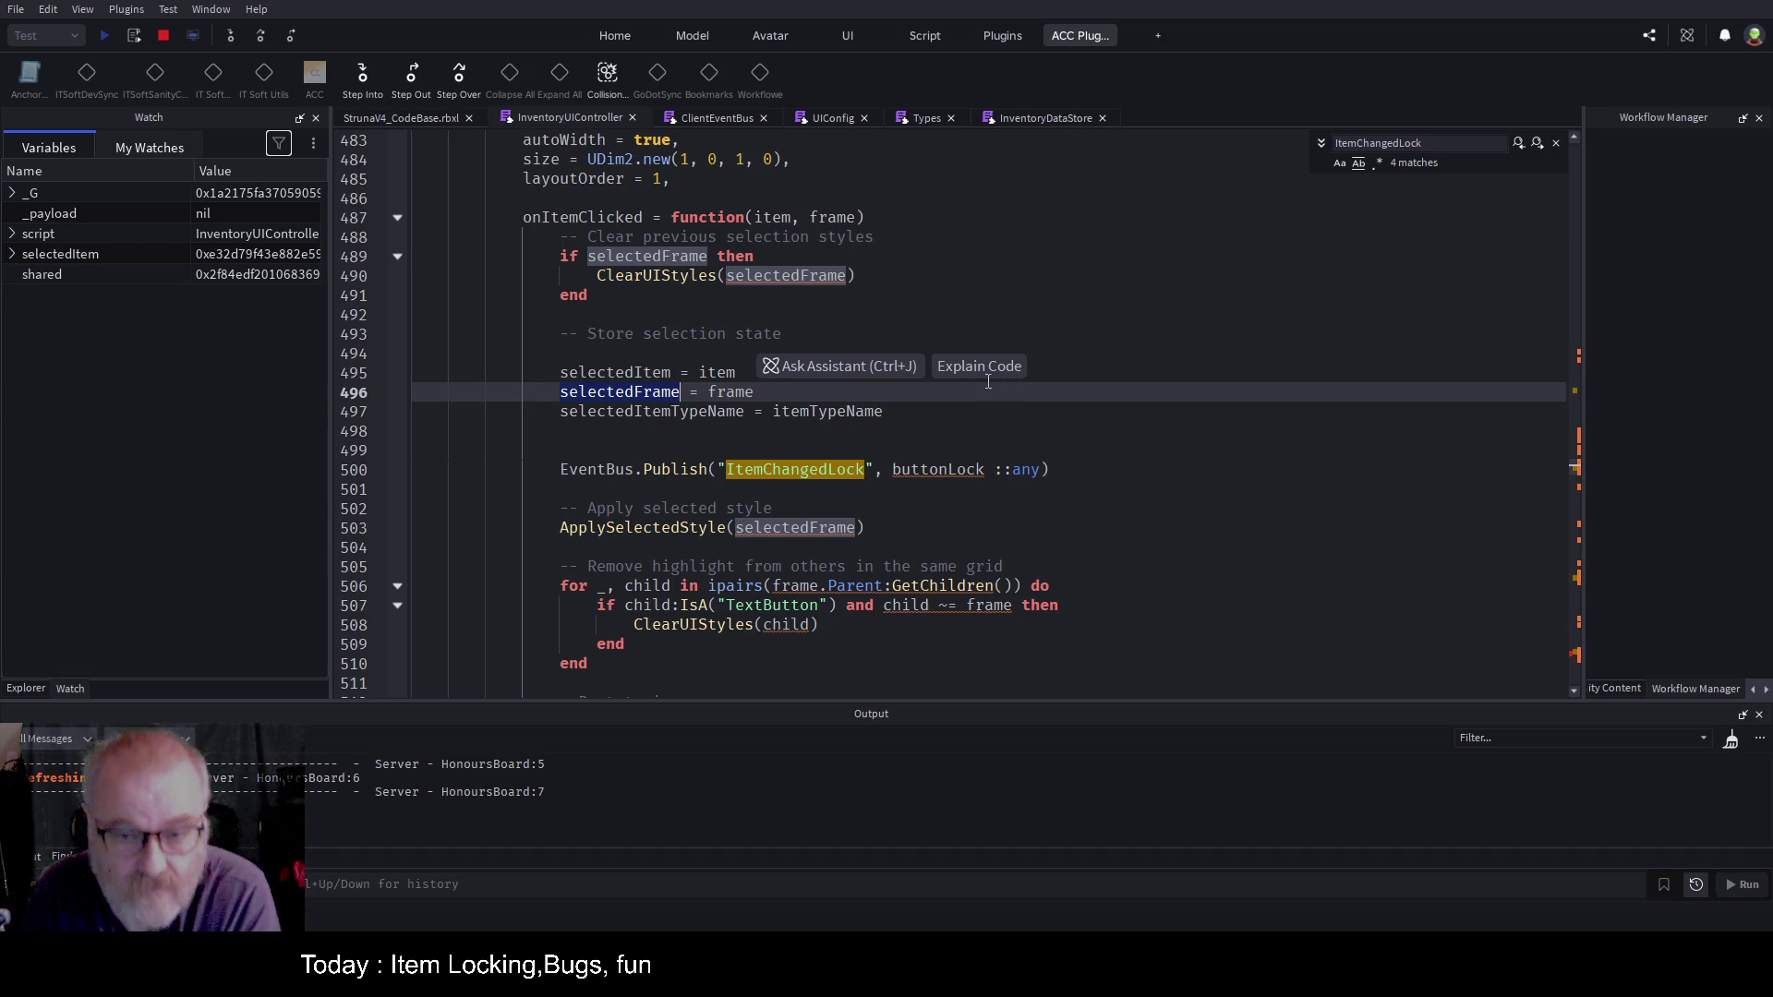
# Step: Replace buttonLock with selectedFrame in the ItemChangedLock publish call
pyautogui.click(778, 444)
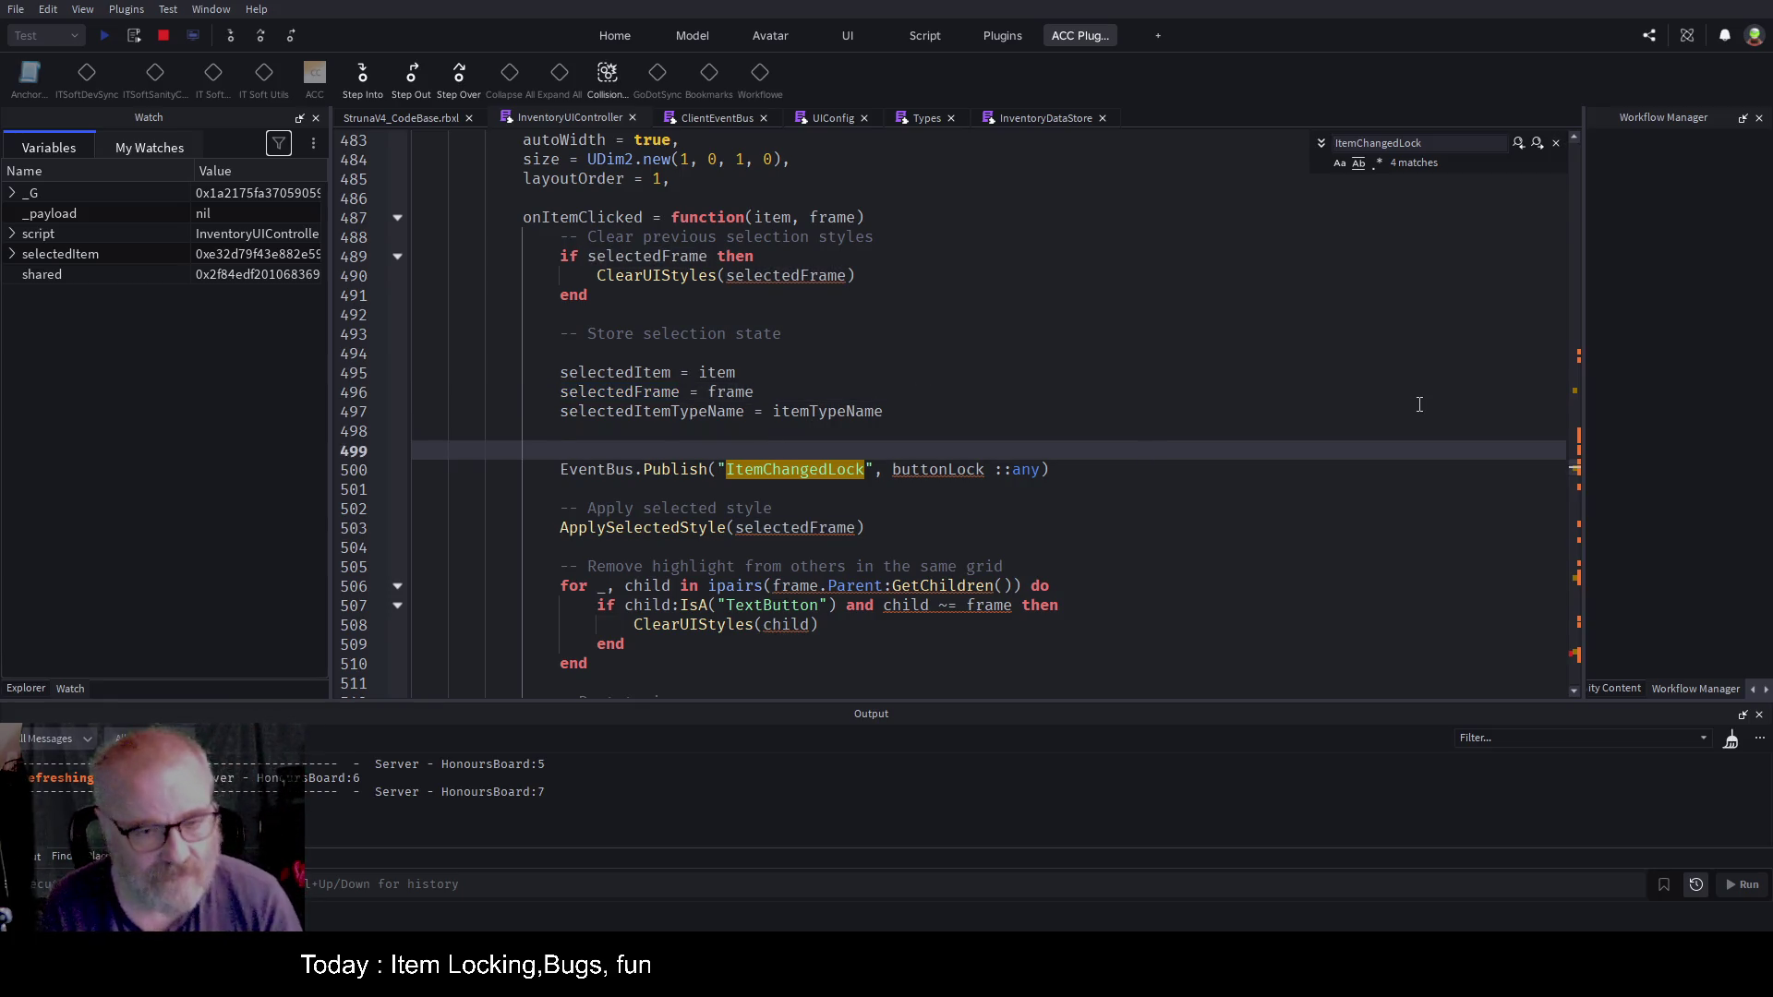
pyautogui.press('Down')
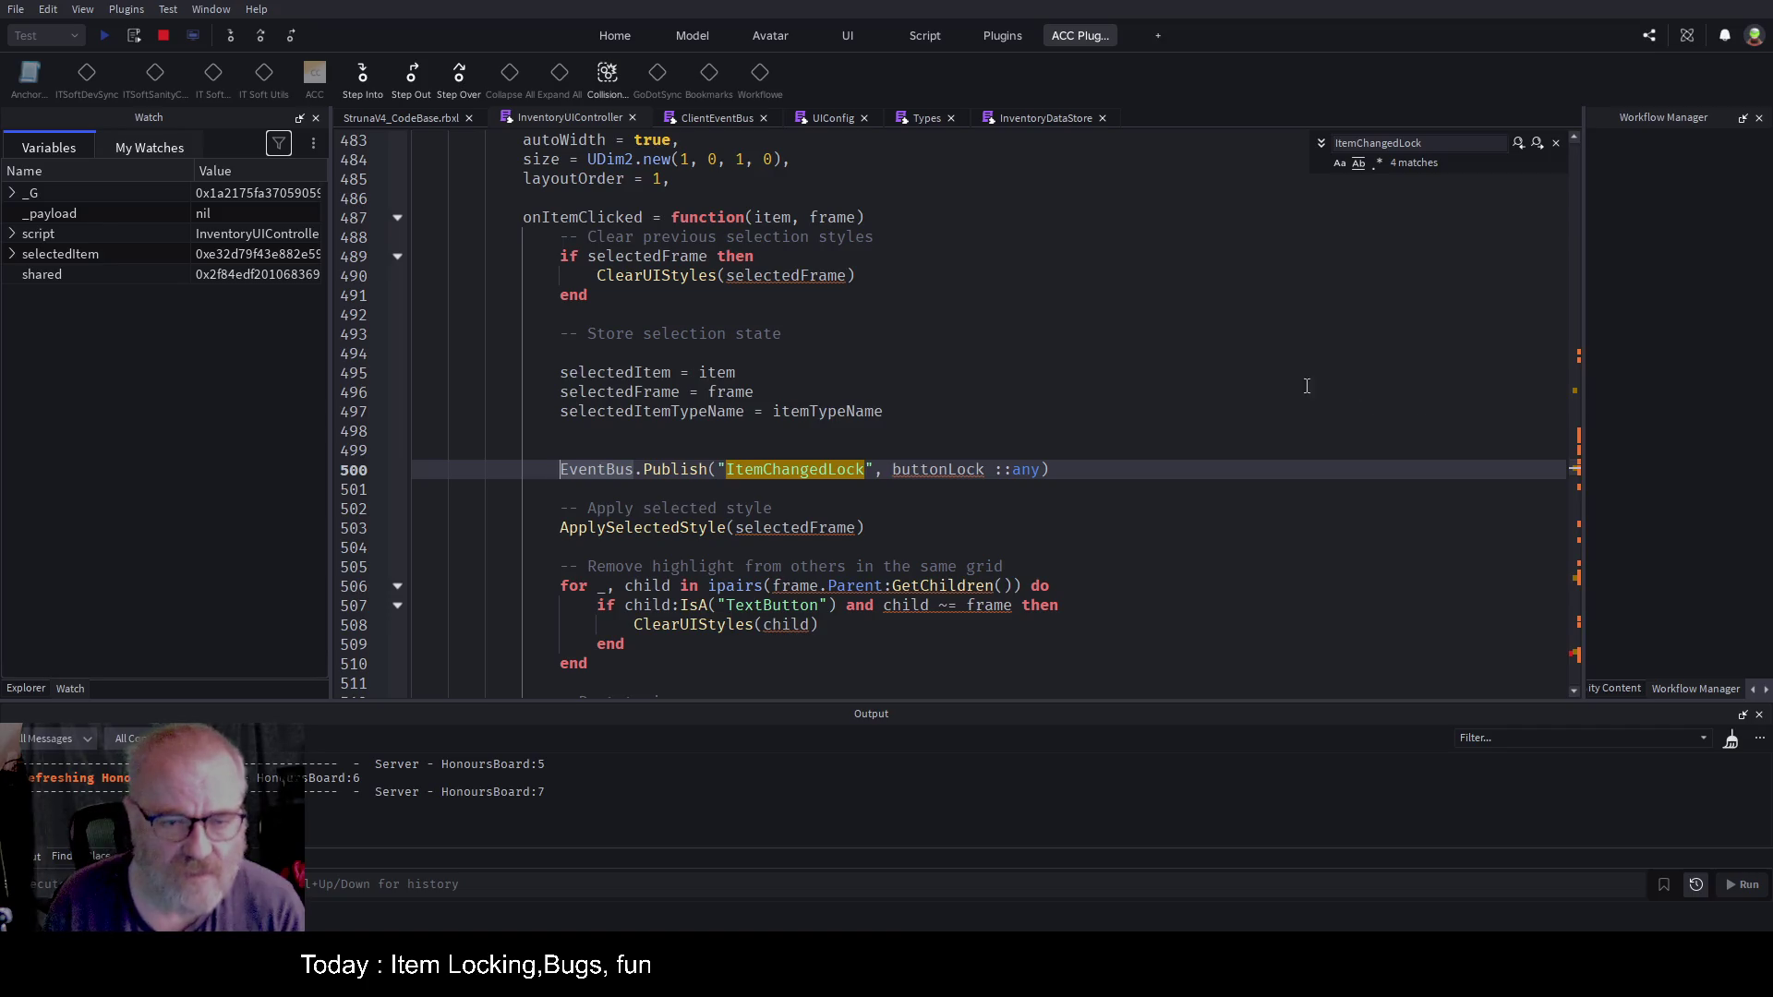
pyautogui.doubleClick(619, 391)
pyautogui.hotkey('ctrl', 'c')
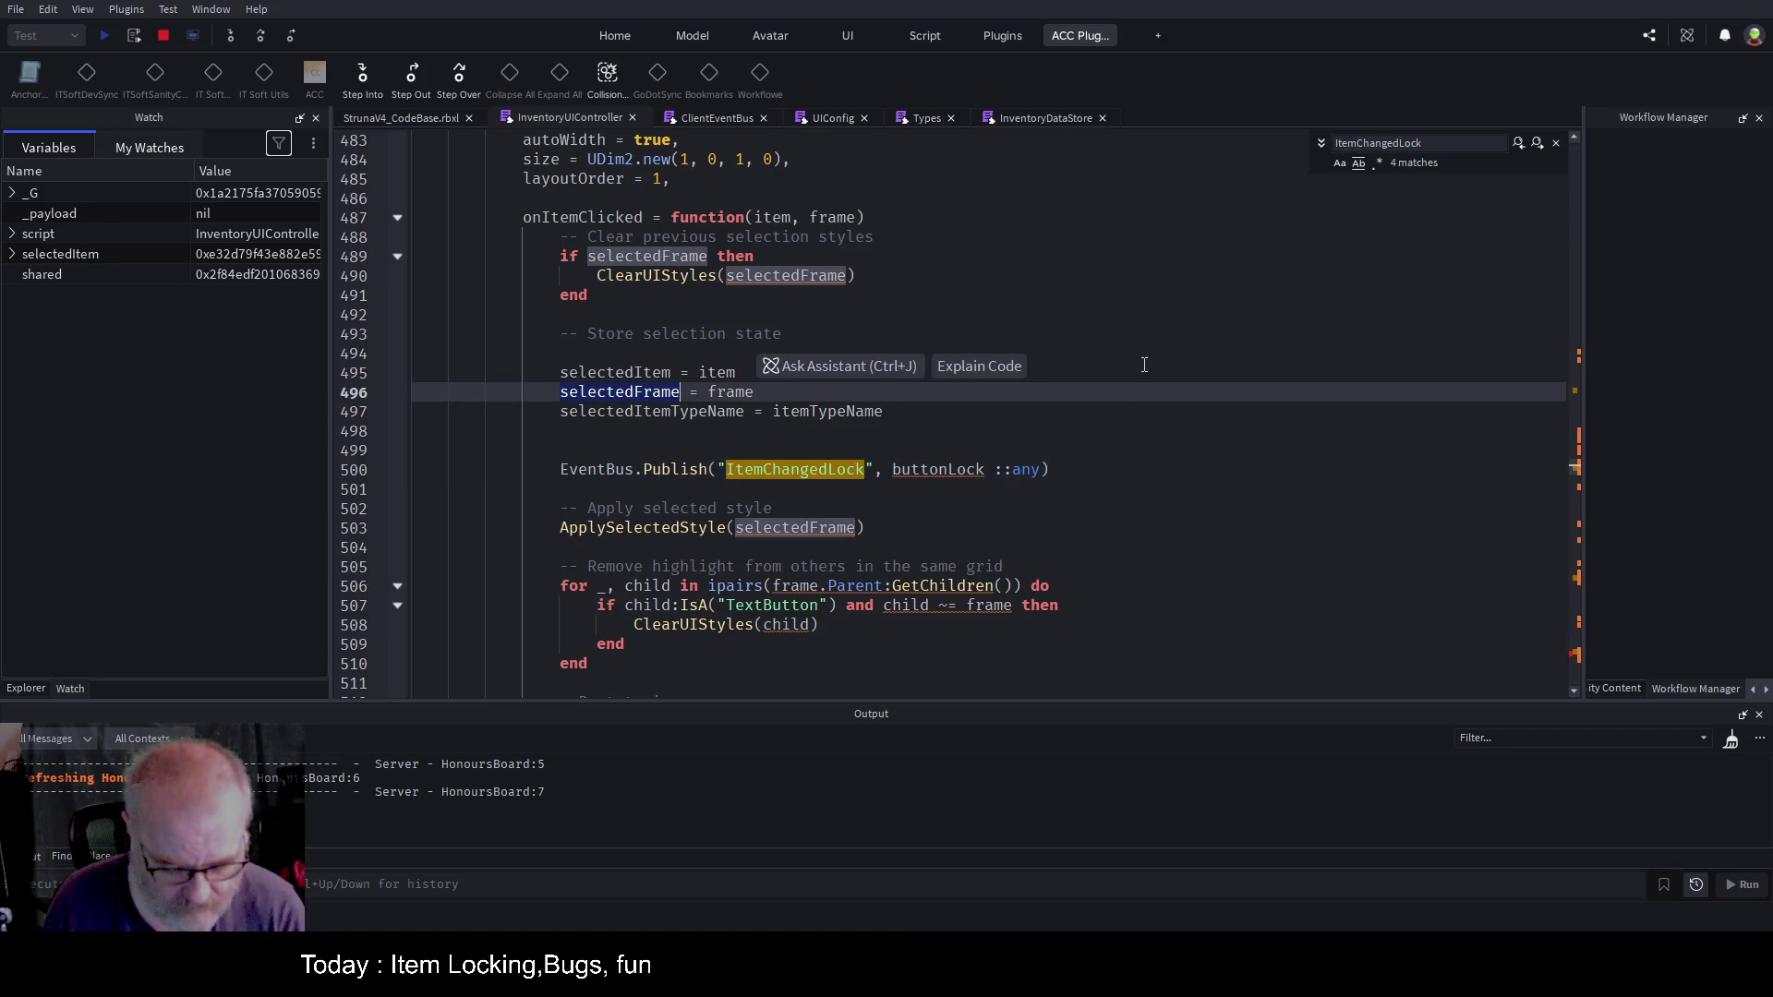
pyautogui.doubleClick(933, 469)
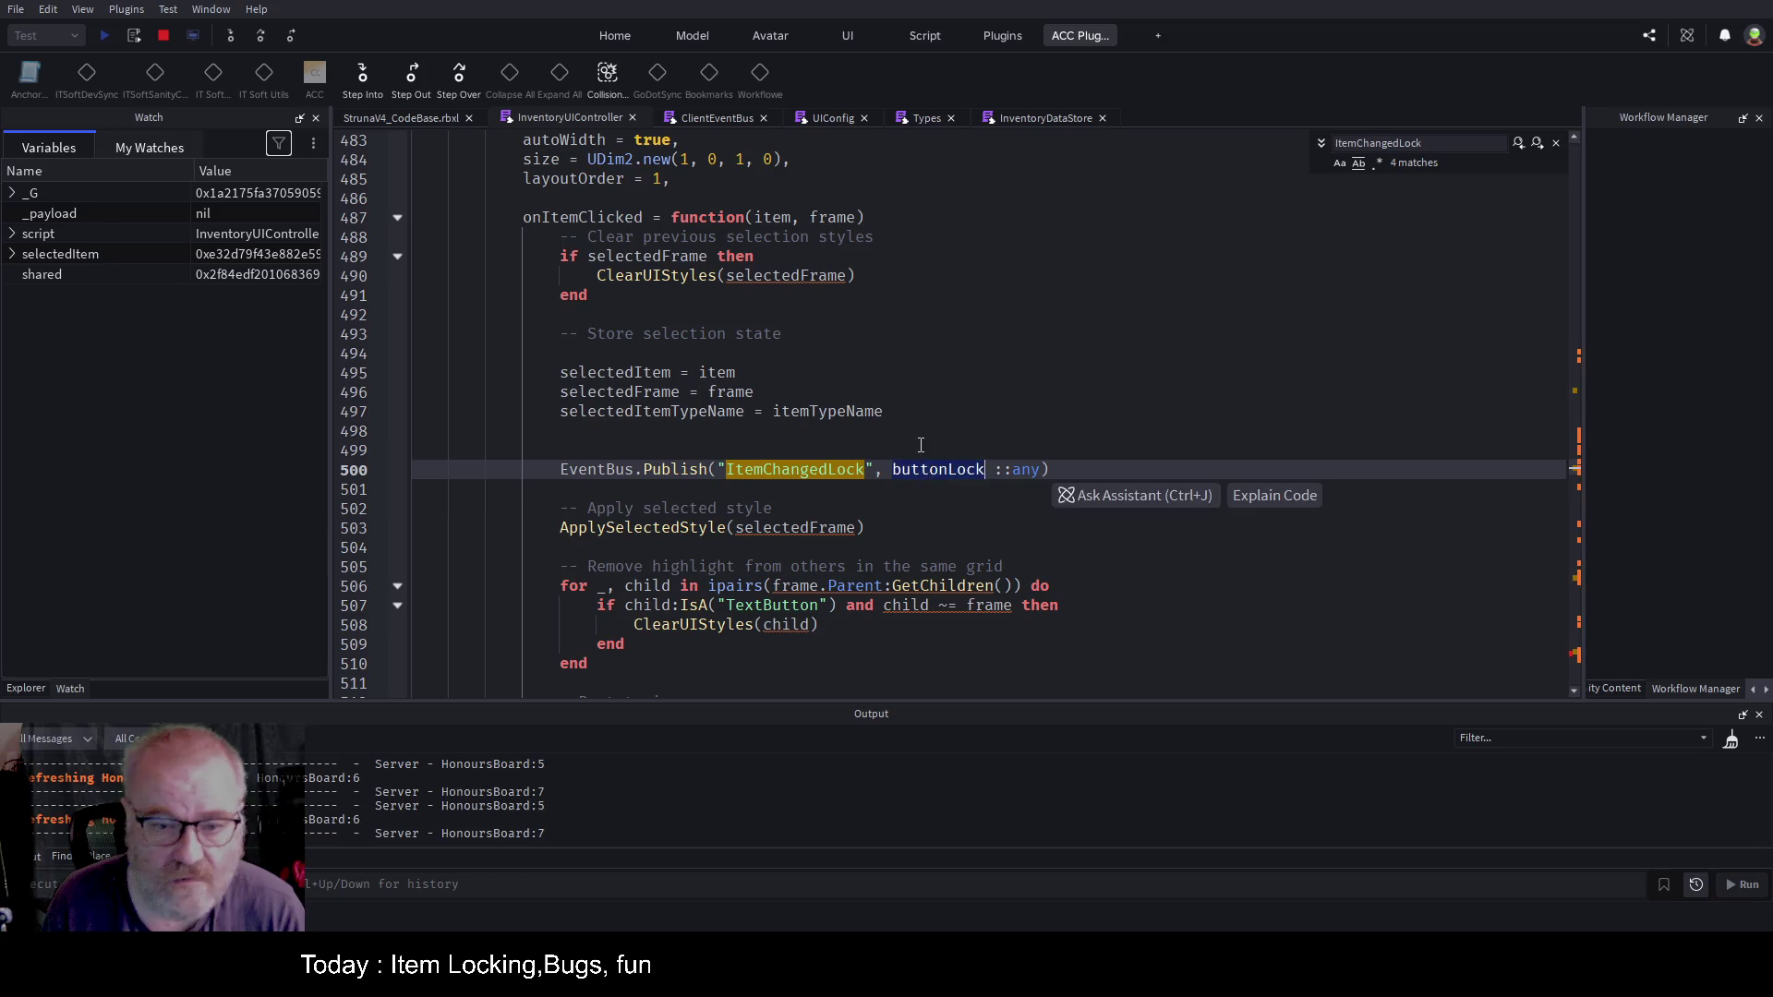
pyautogui.hotkey('ctrl', 'v')
pyautogui.click(939, 434)
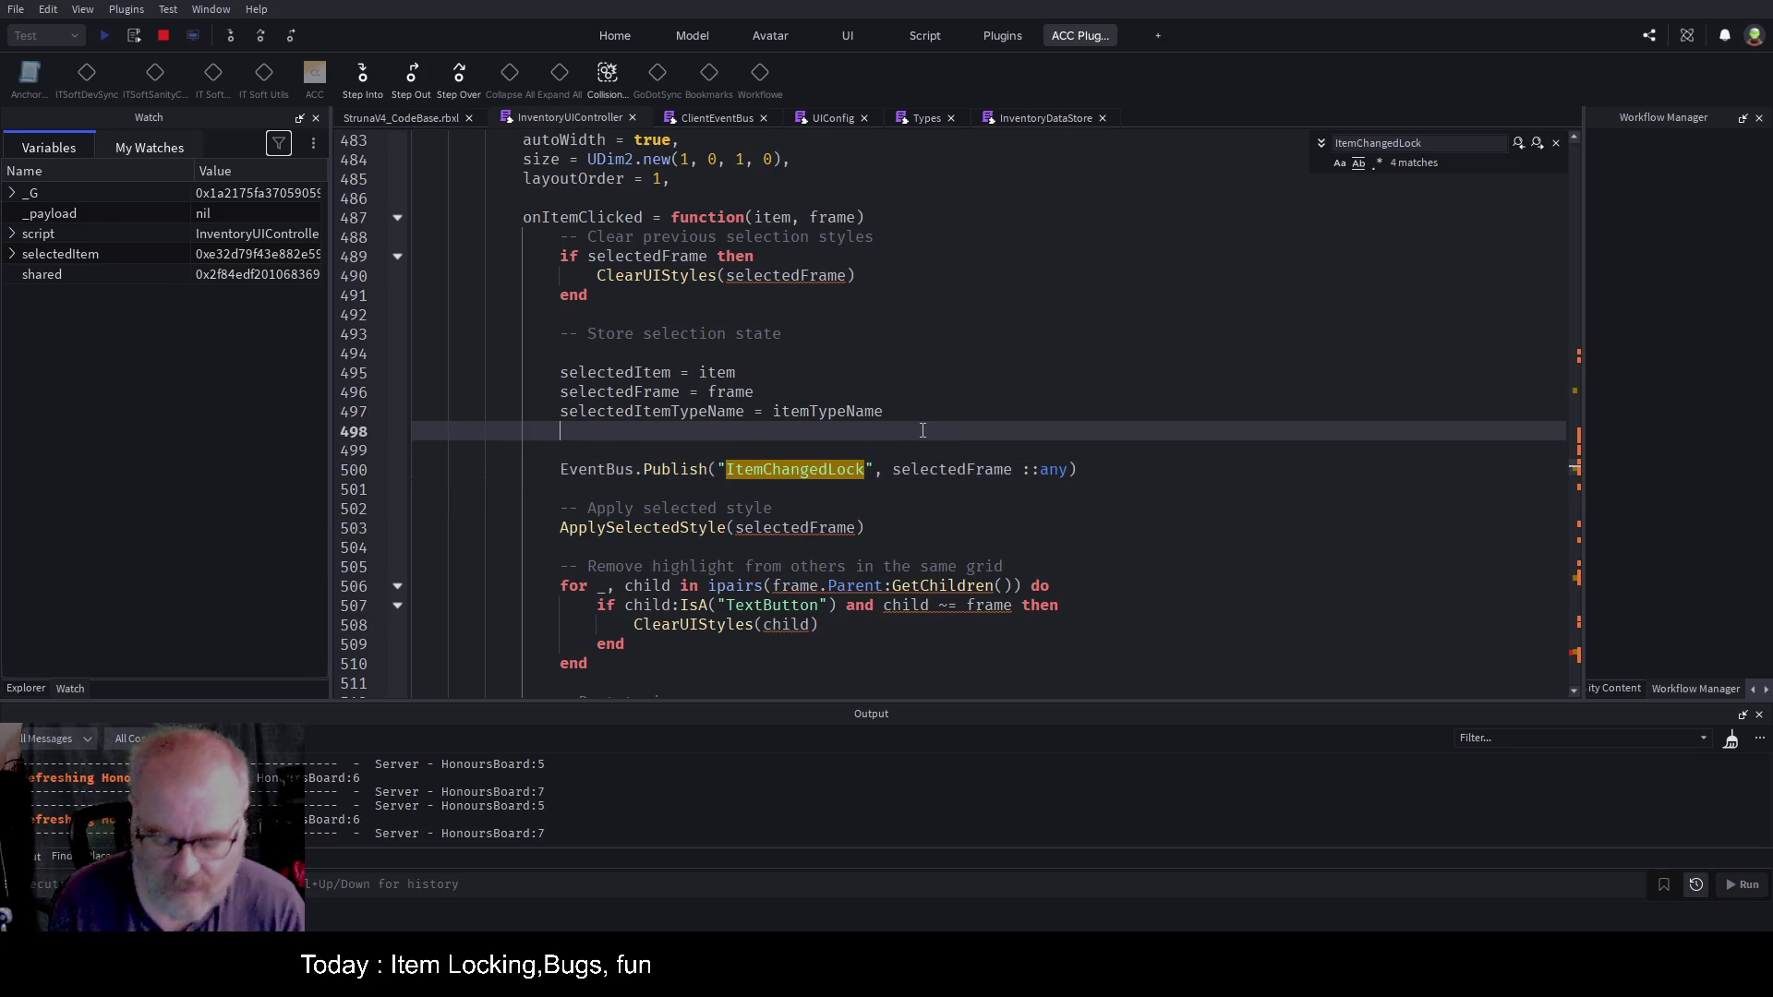
pyautogui.hotkey('ctrl', 'End')
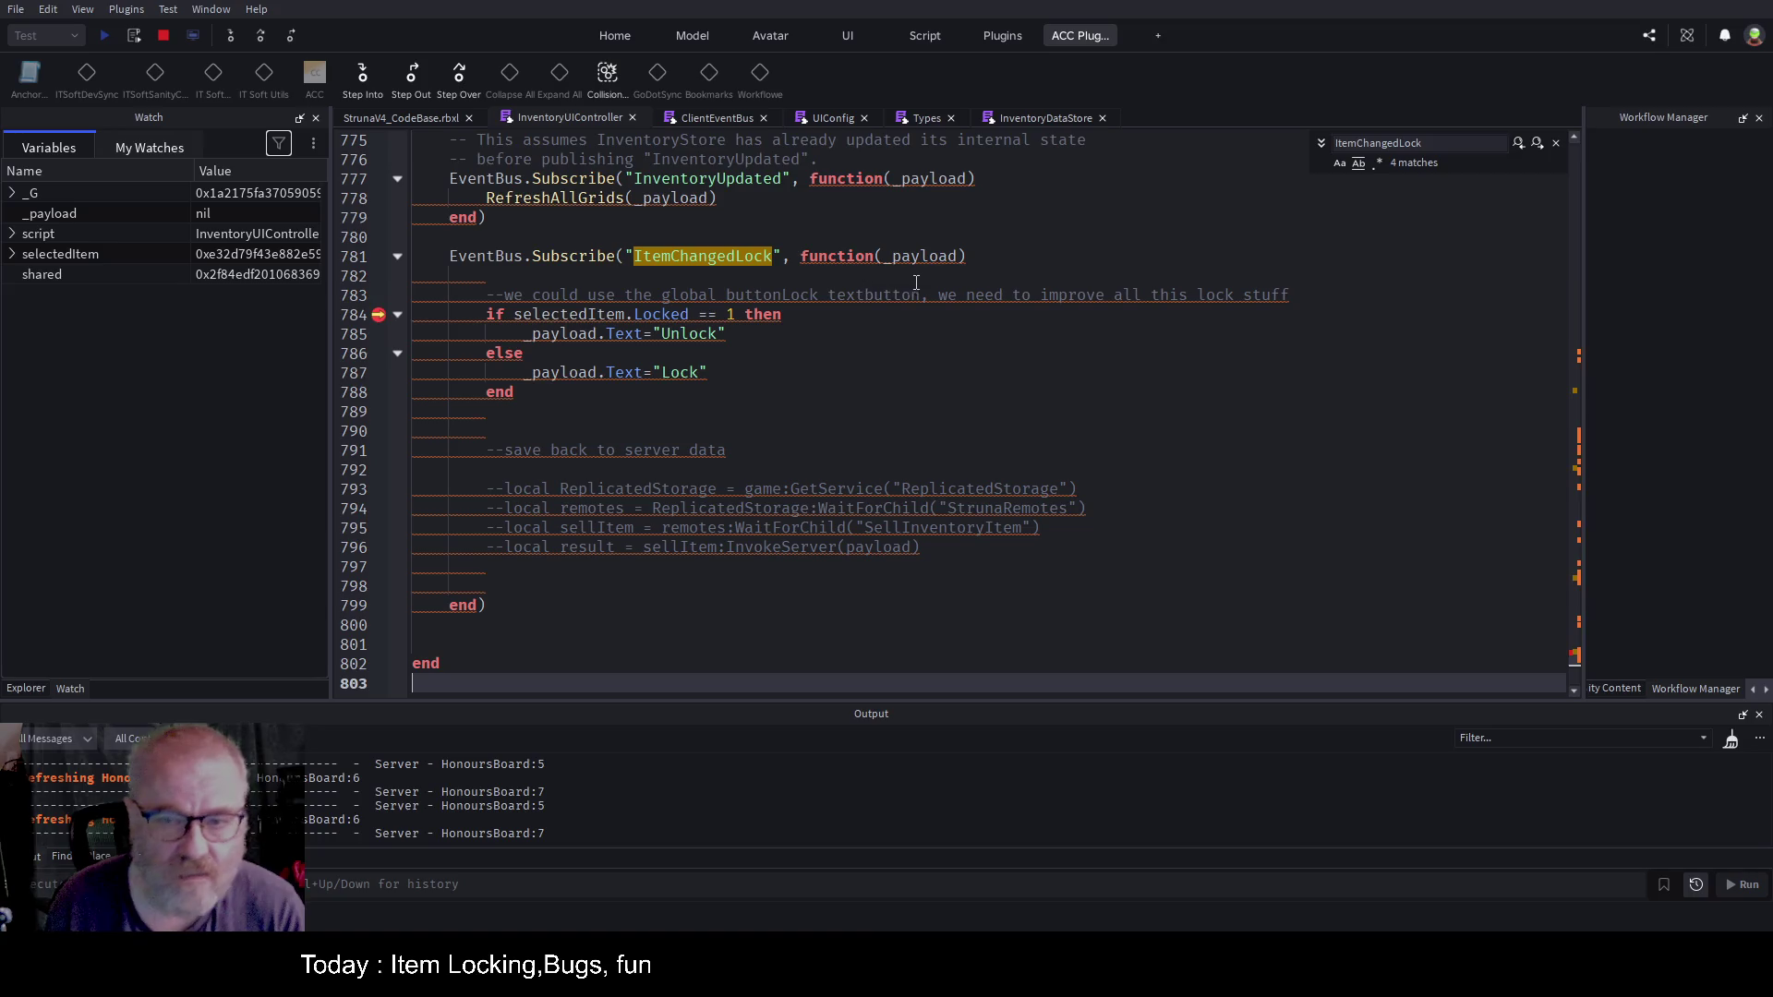
# Step: Insert blank lines atop the ItemChangedLock handler, then find MakeLockedButton's publish at line 381
pyautogui.click(621, 275)
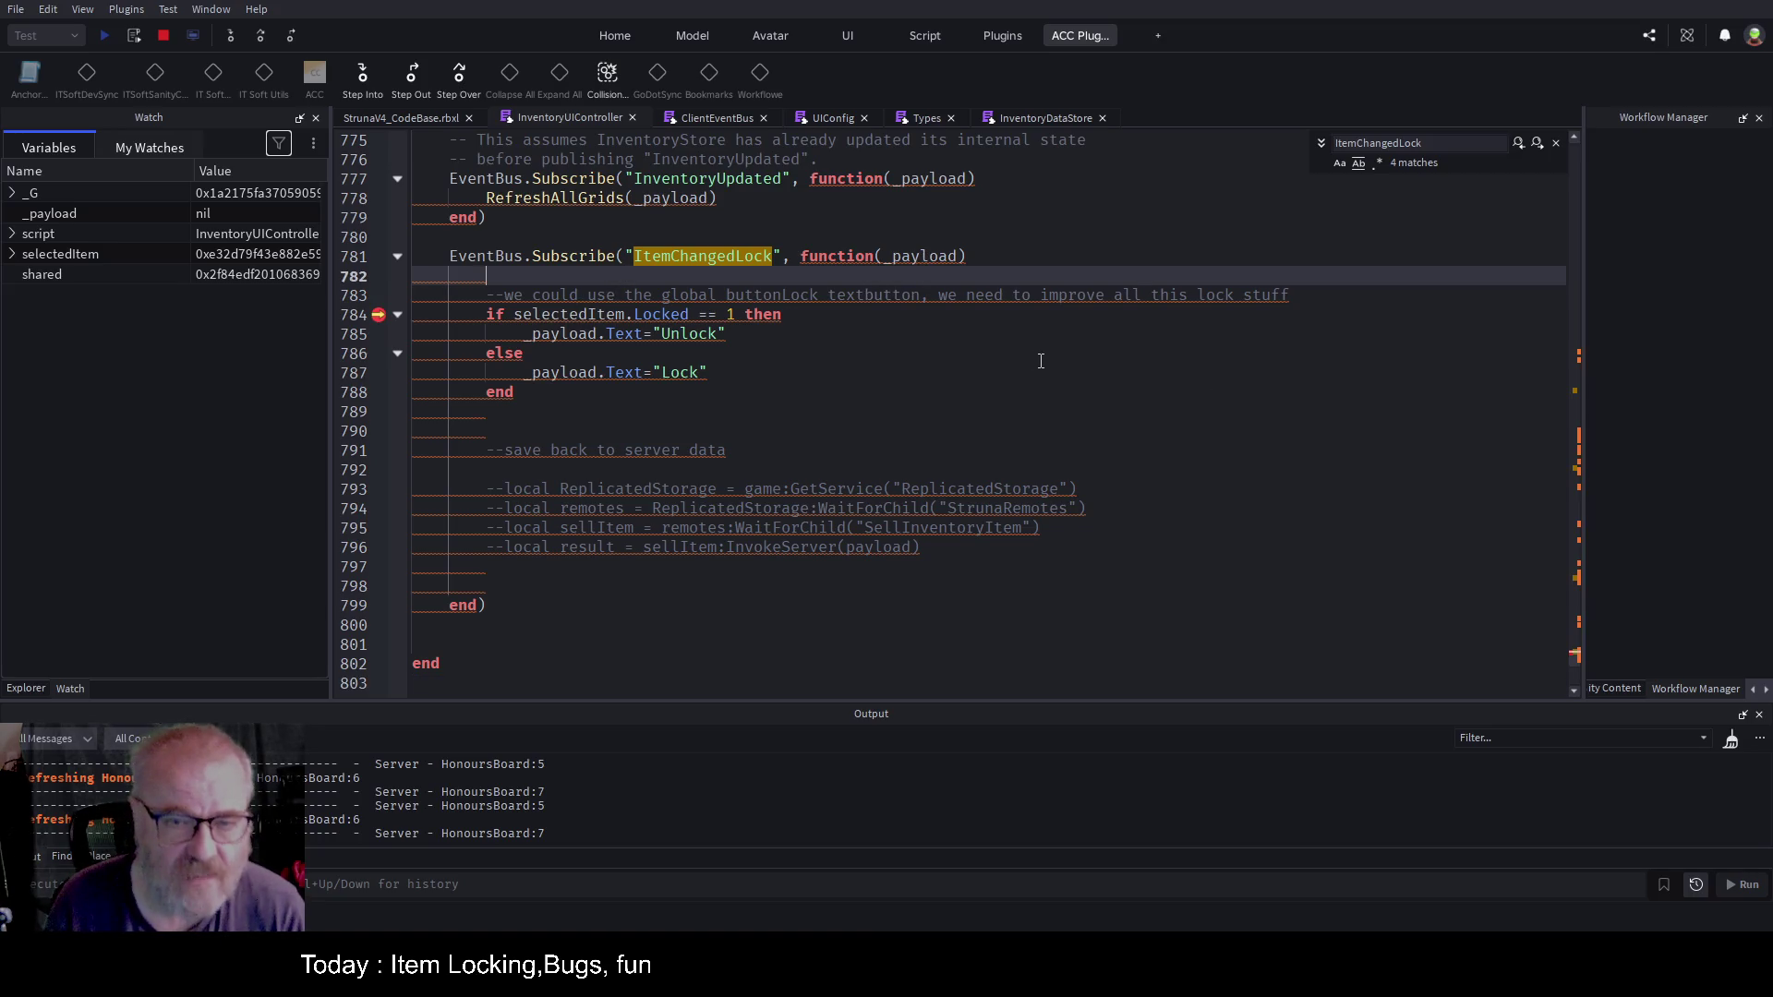
pyautogui.press('Return')
pyautogui.press('Return')
pyautogui.press('Return')
pyautogui.press('Up')
pyautogui.press('Up')
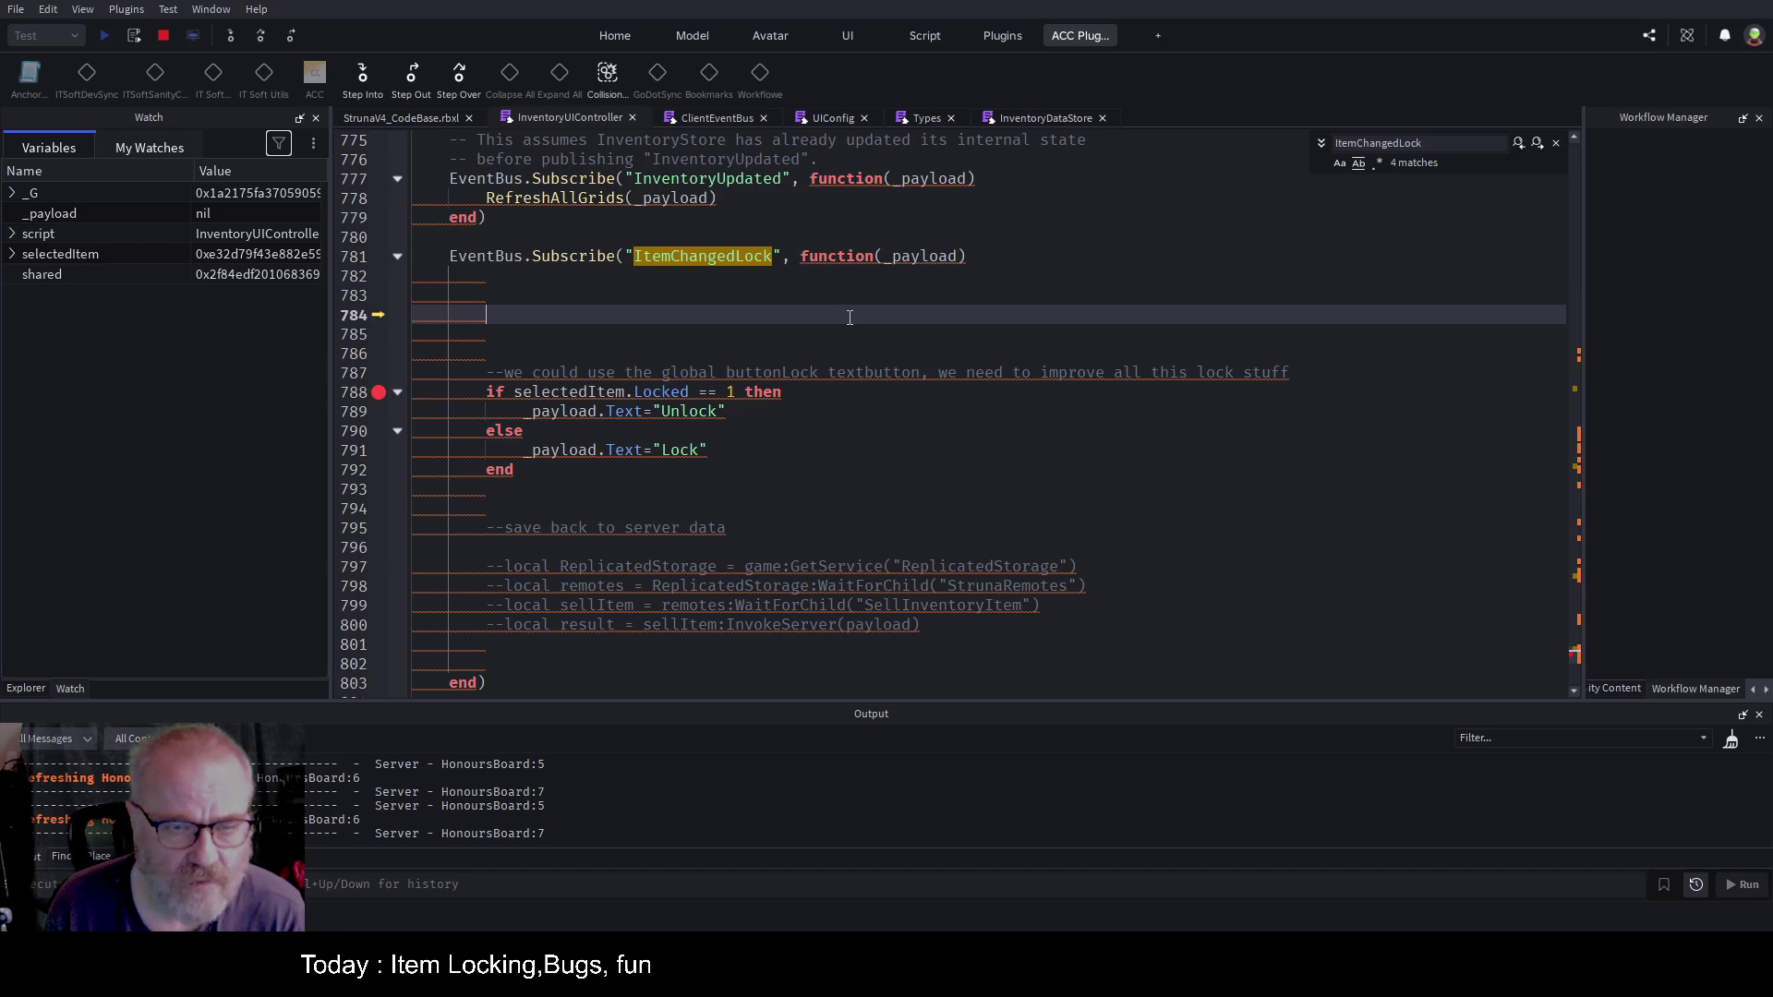
pyautogui.hotkey('ctrl', 'f')
pyautogui.press('Return')
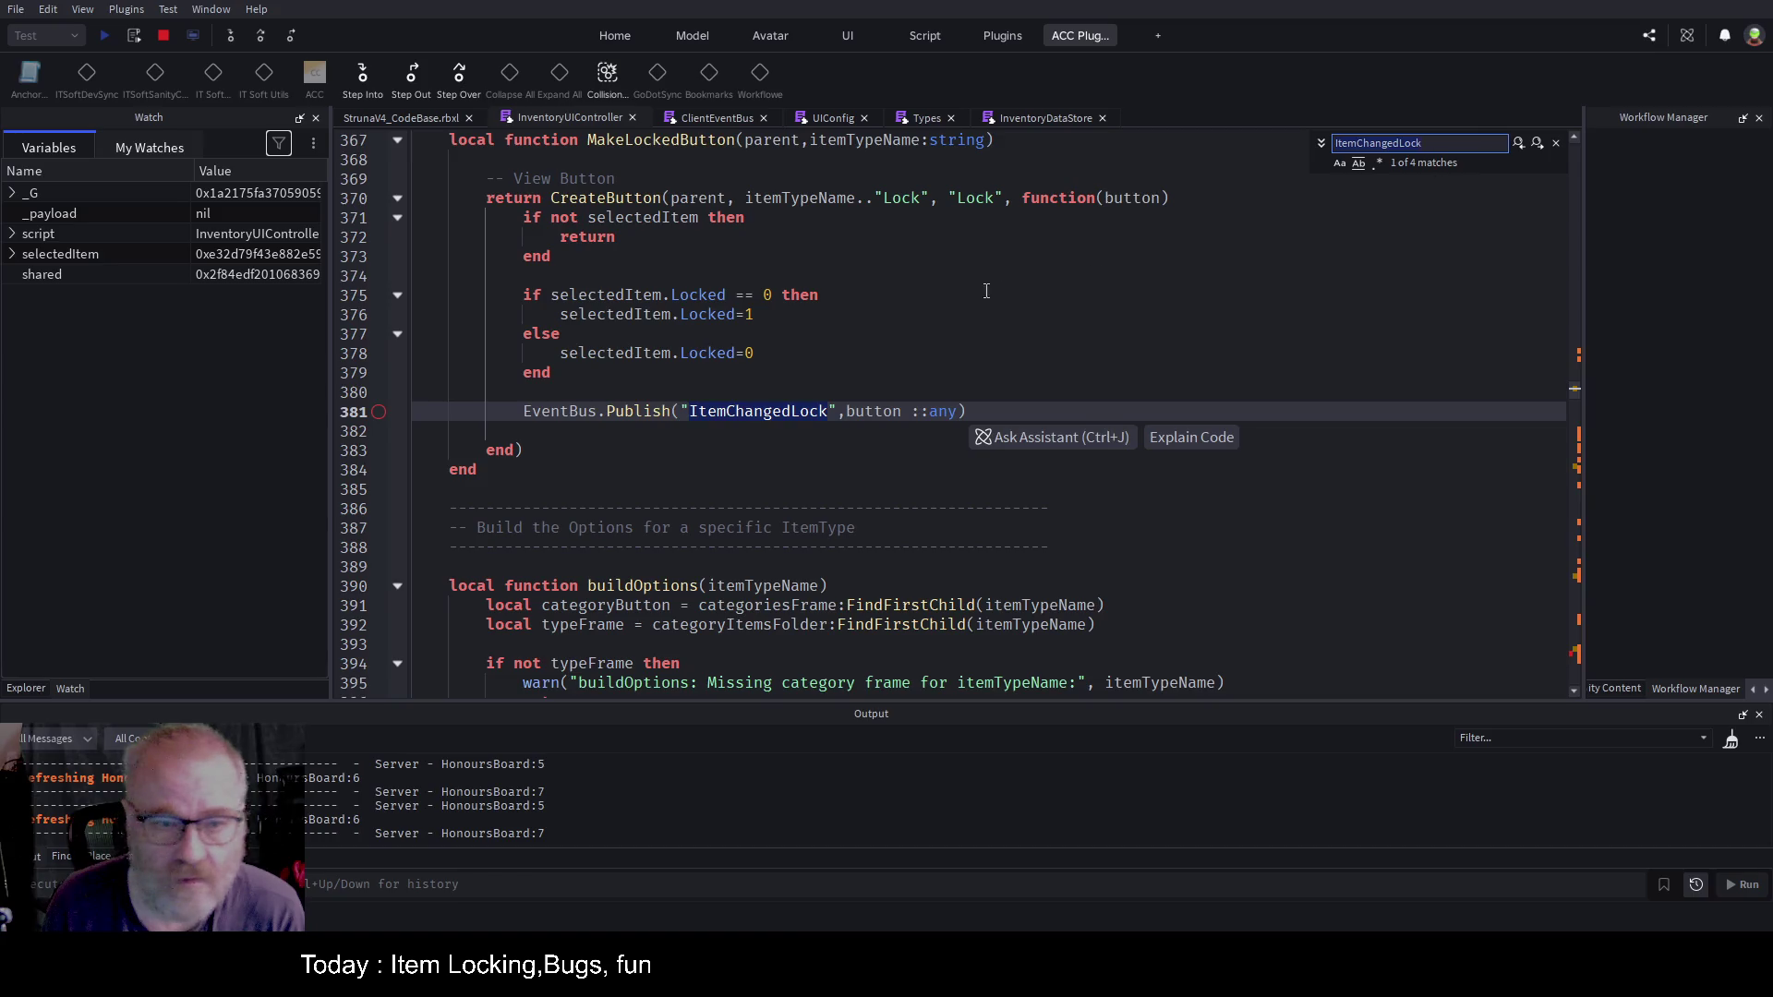
# Step: Go back to the line 500 publish and place the caret just after ItemChangedLock
pyautogui.click(964, 353)
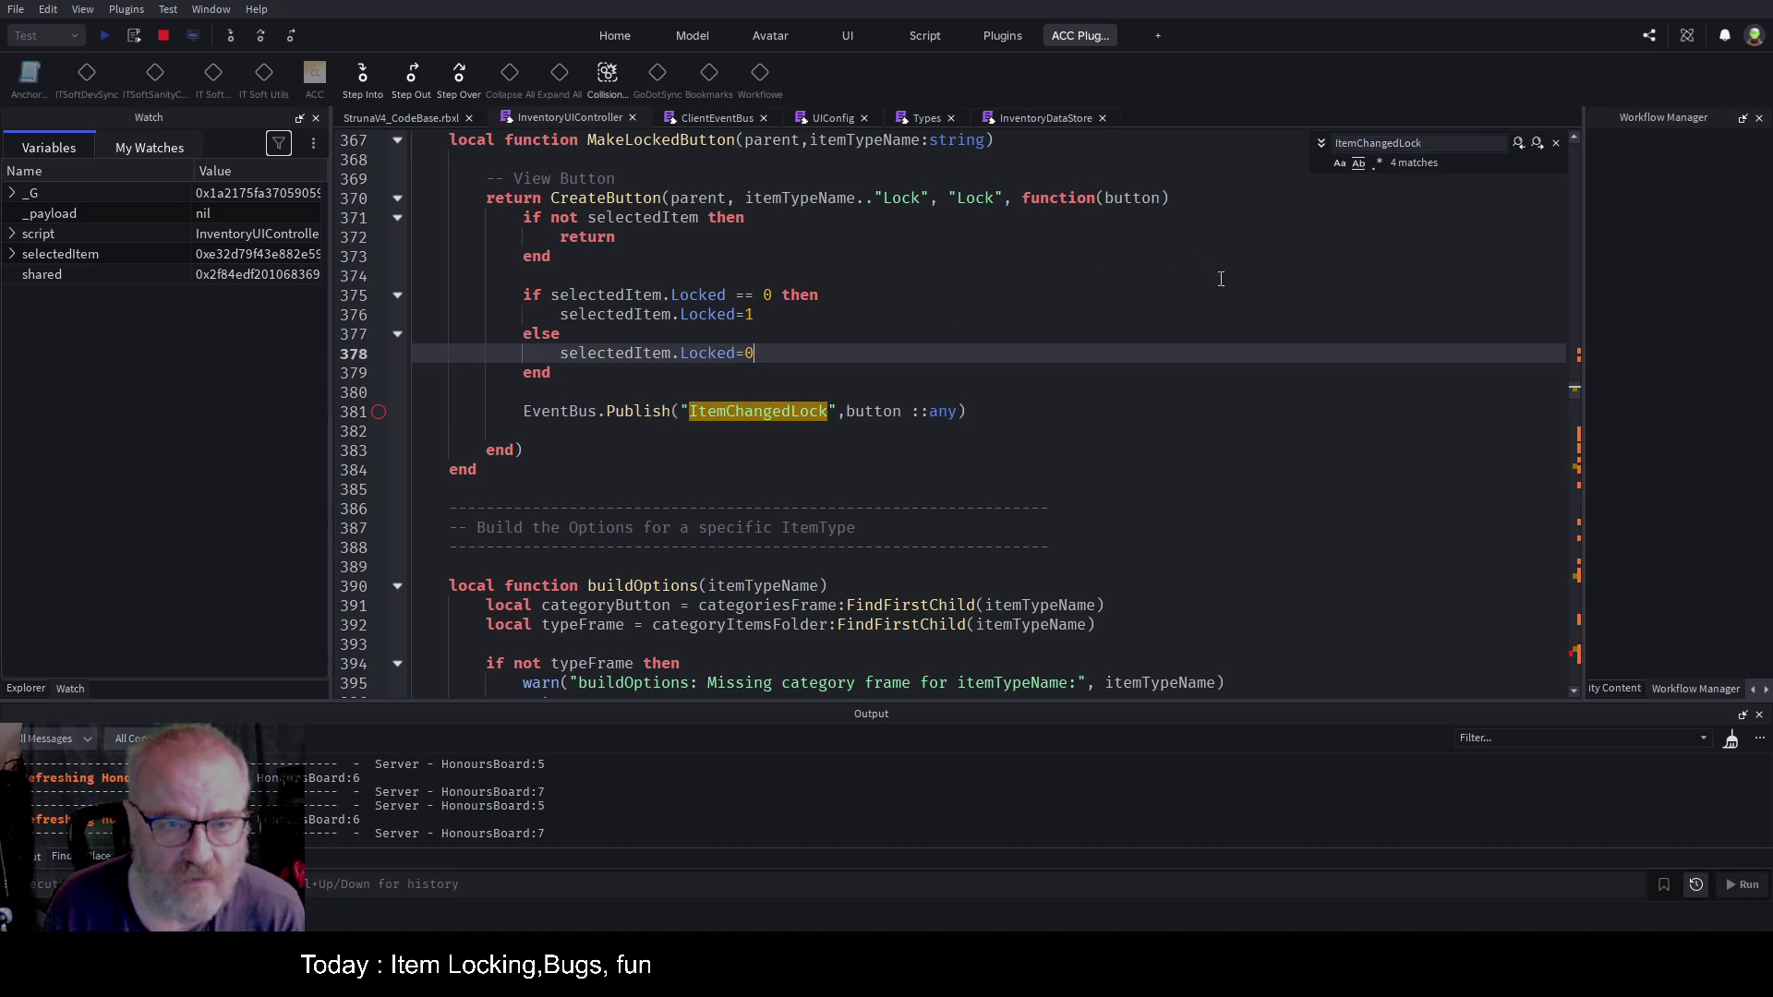
pyautogui.click(1537, 144)
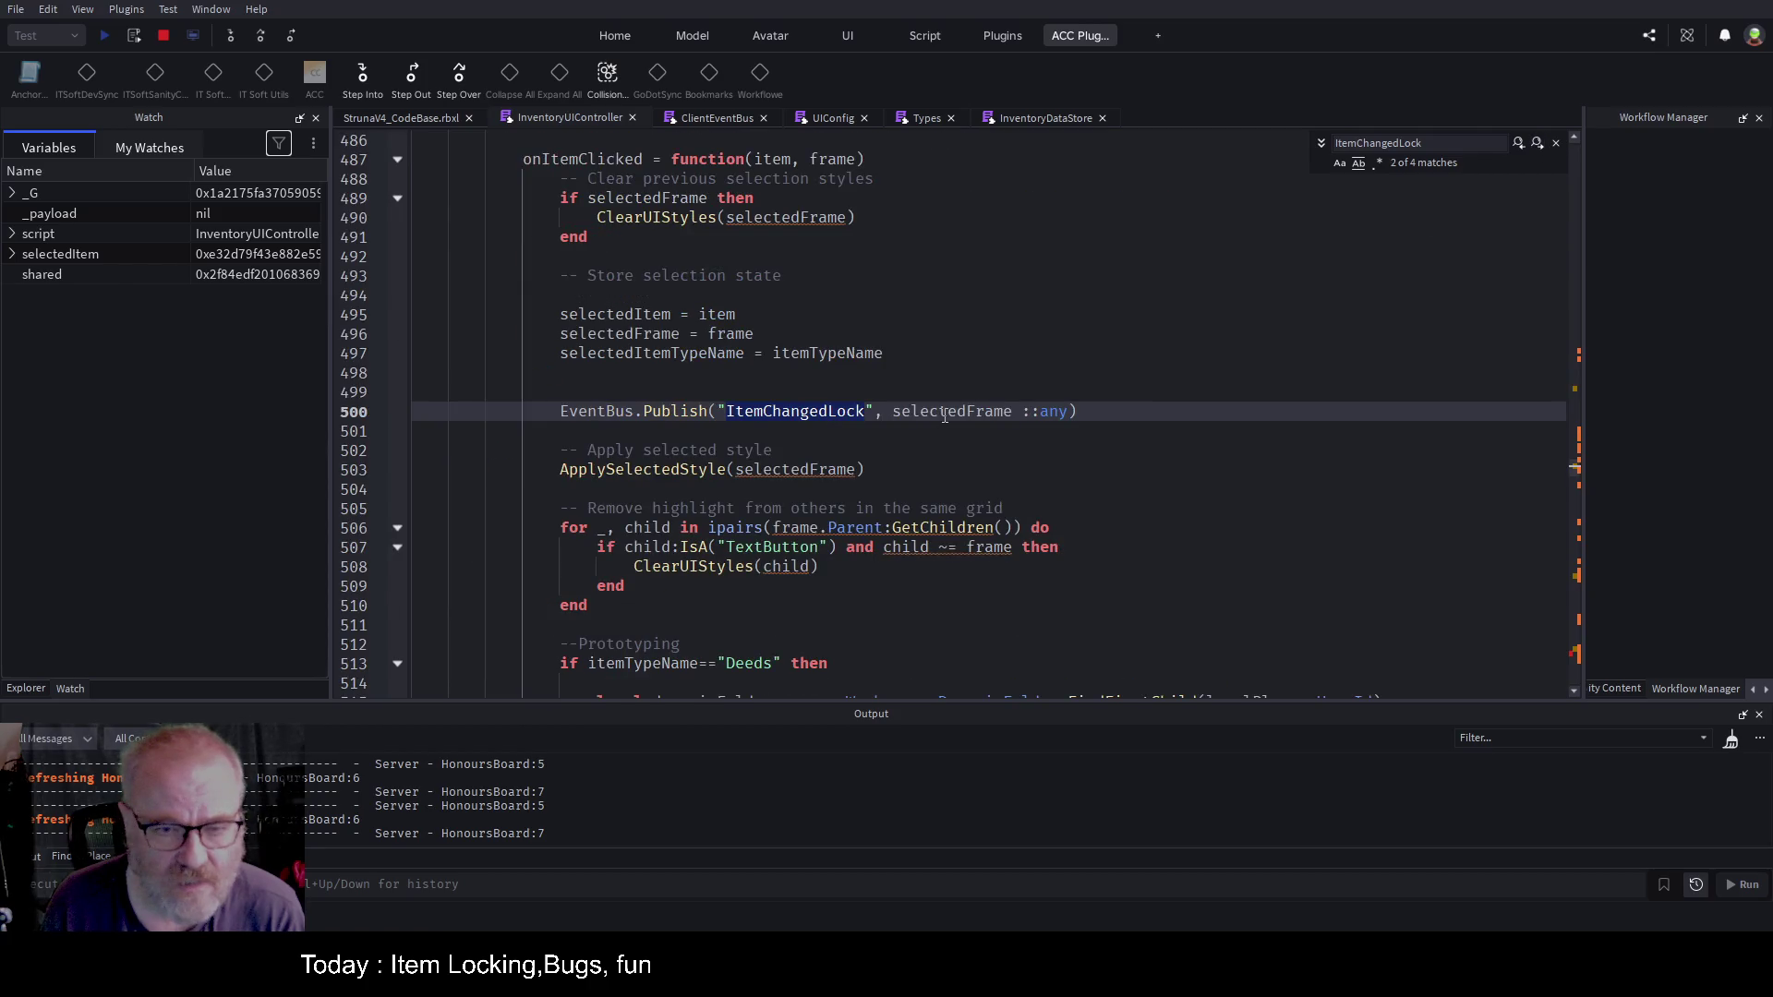
pyautogui.scroll(2, 869, 311)
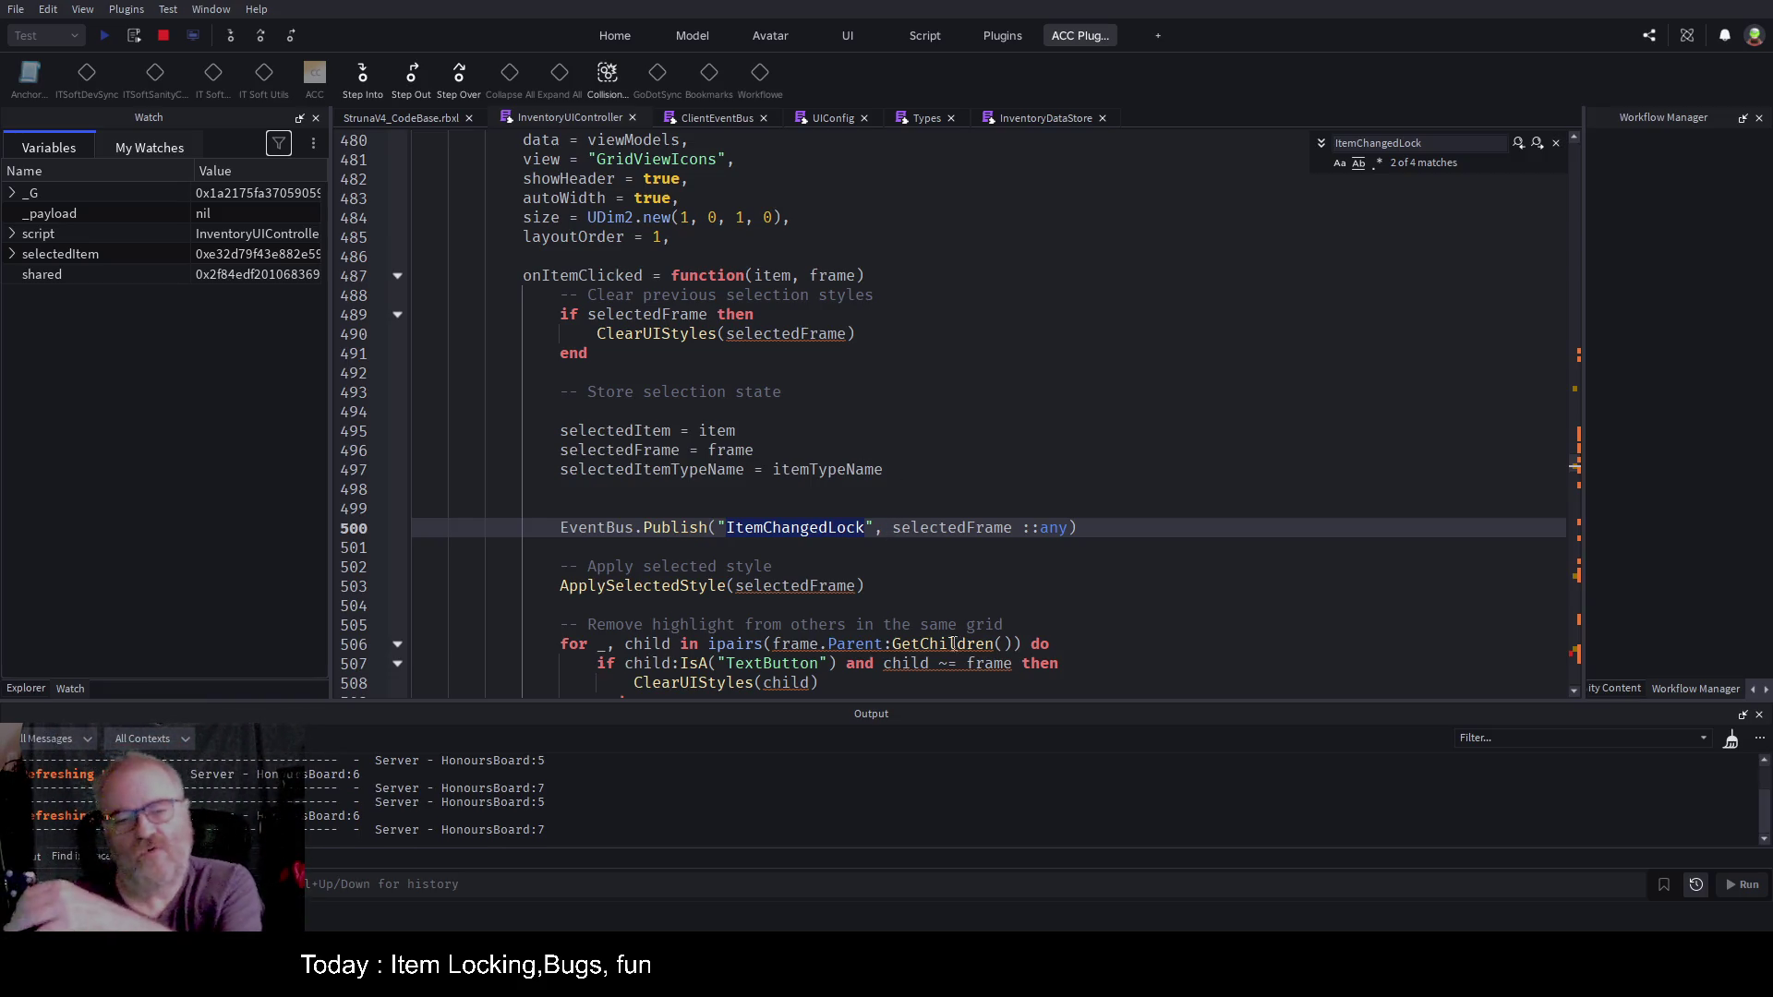
pyautogui.click(781, 527)
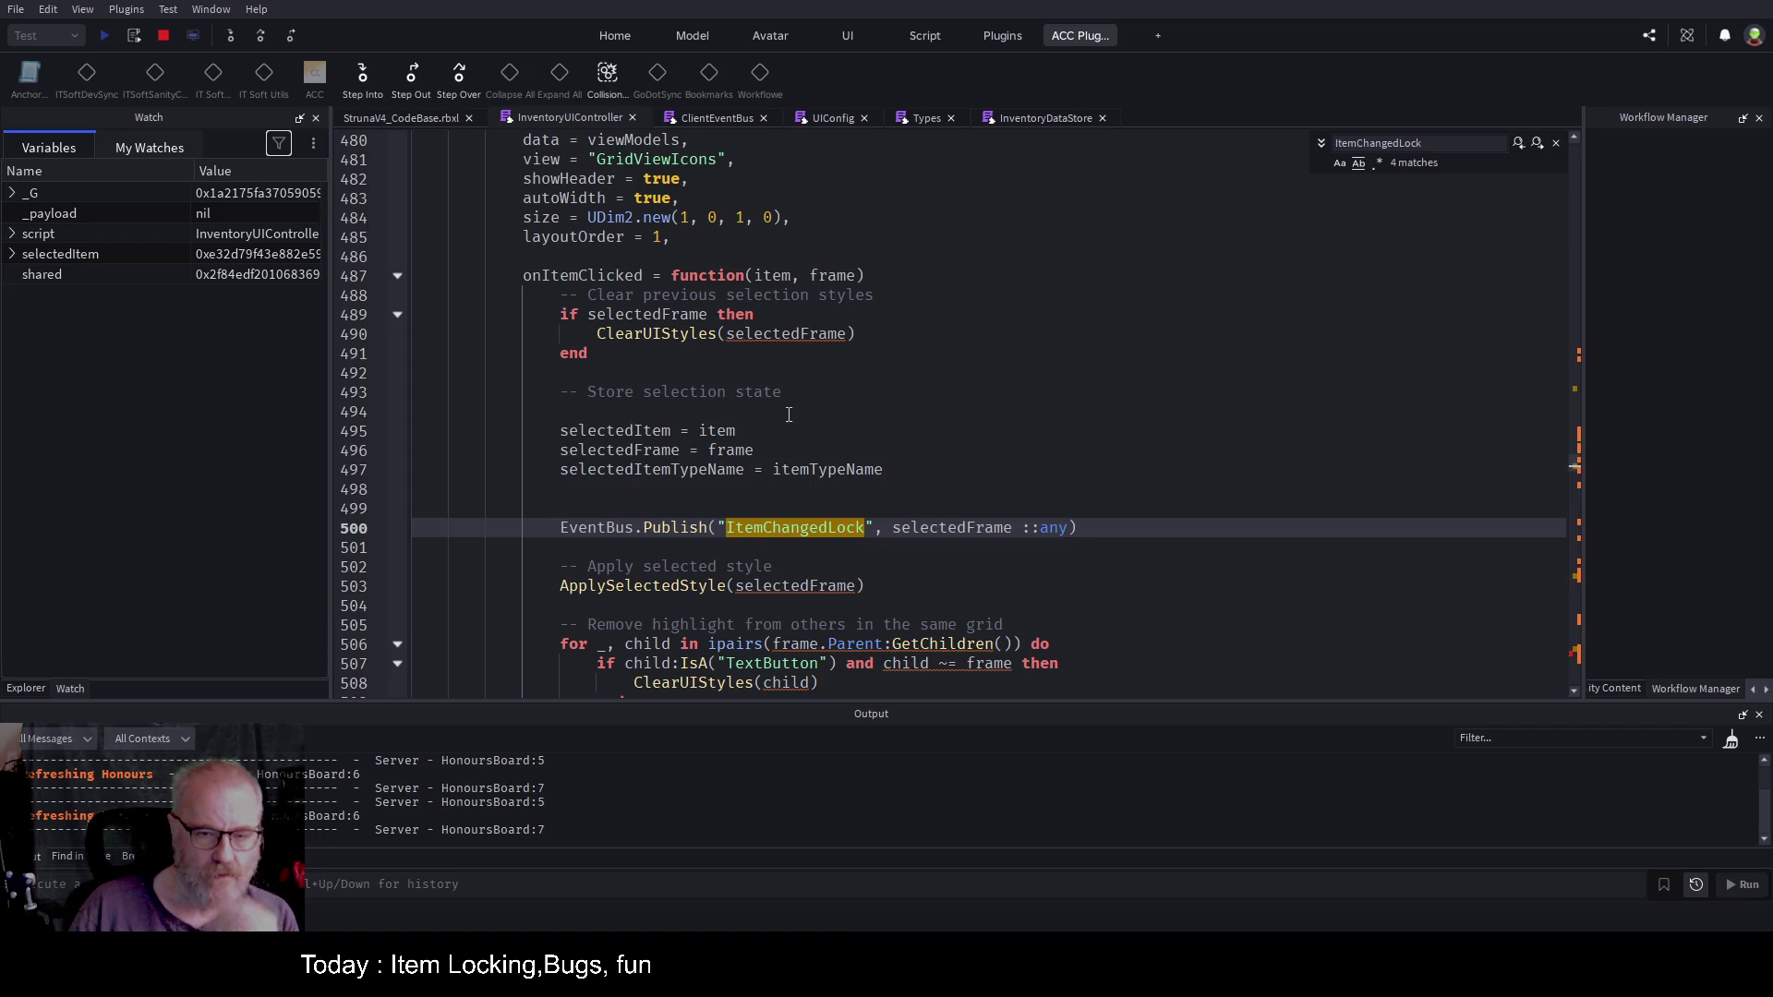
pyautogui.doubleClick(742, 469)
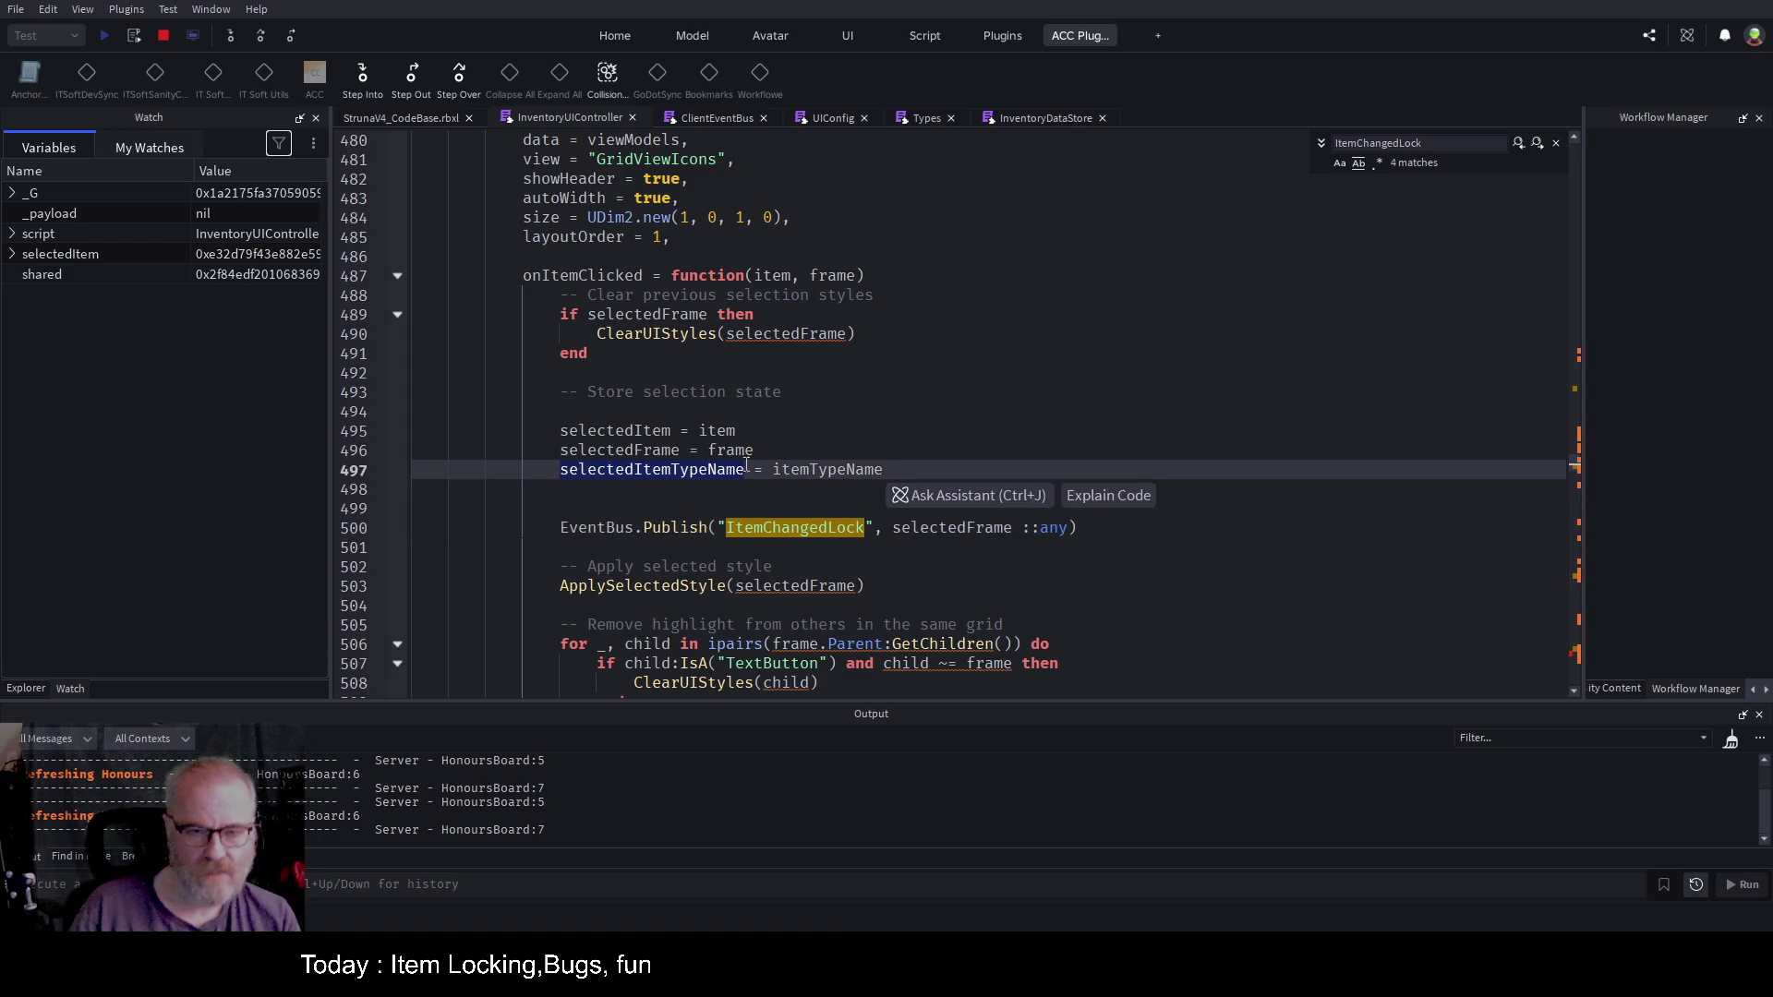
pyautogui.click(1015, 528)
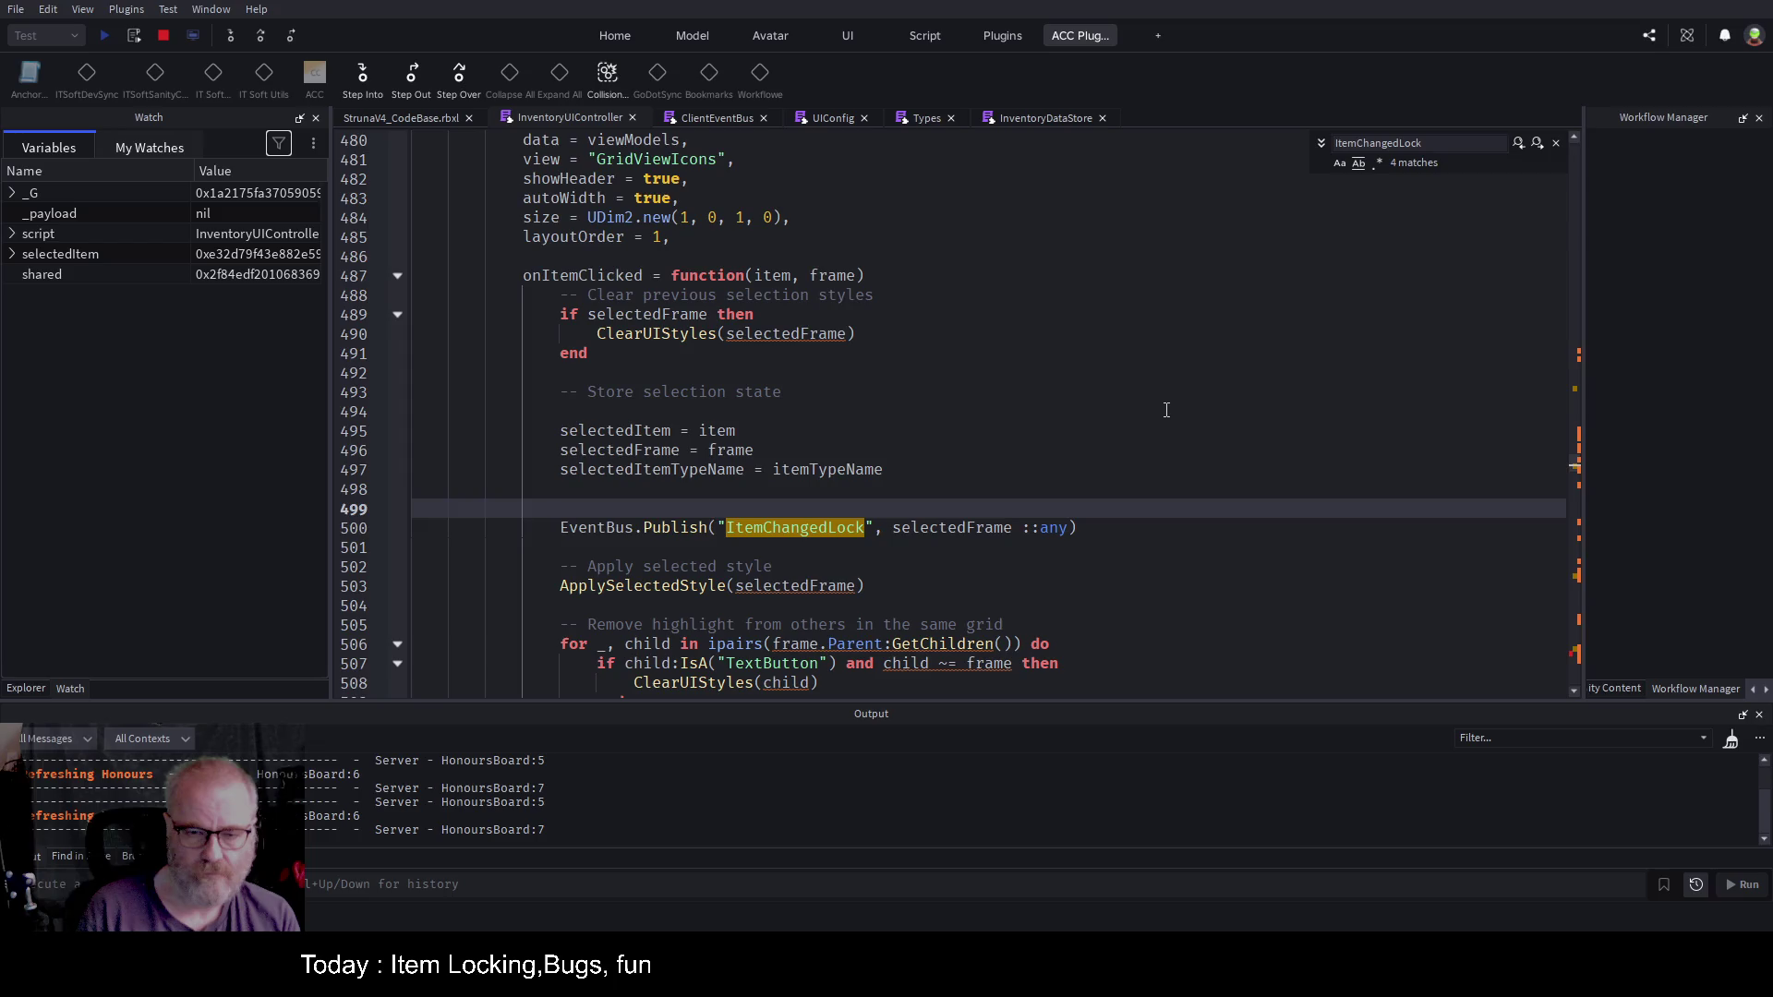
pyautogui.hotkey('ctrl', 'Left')
pyautogui.hotkey('ctrl', 'Left')
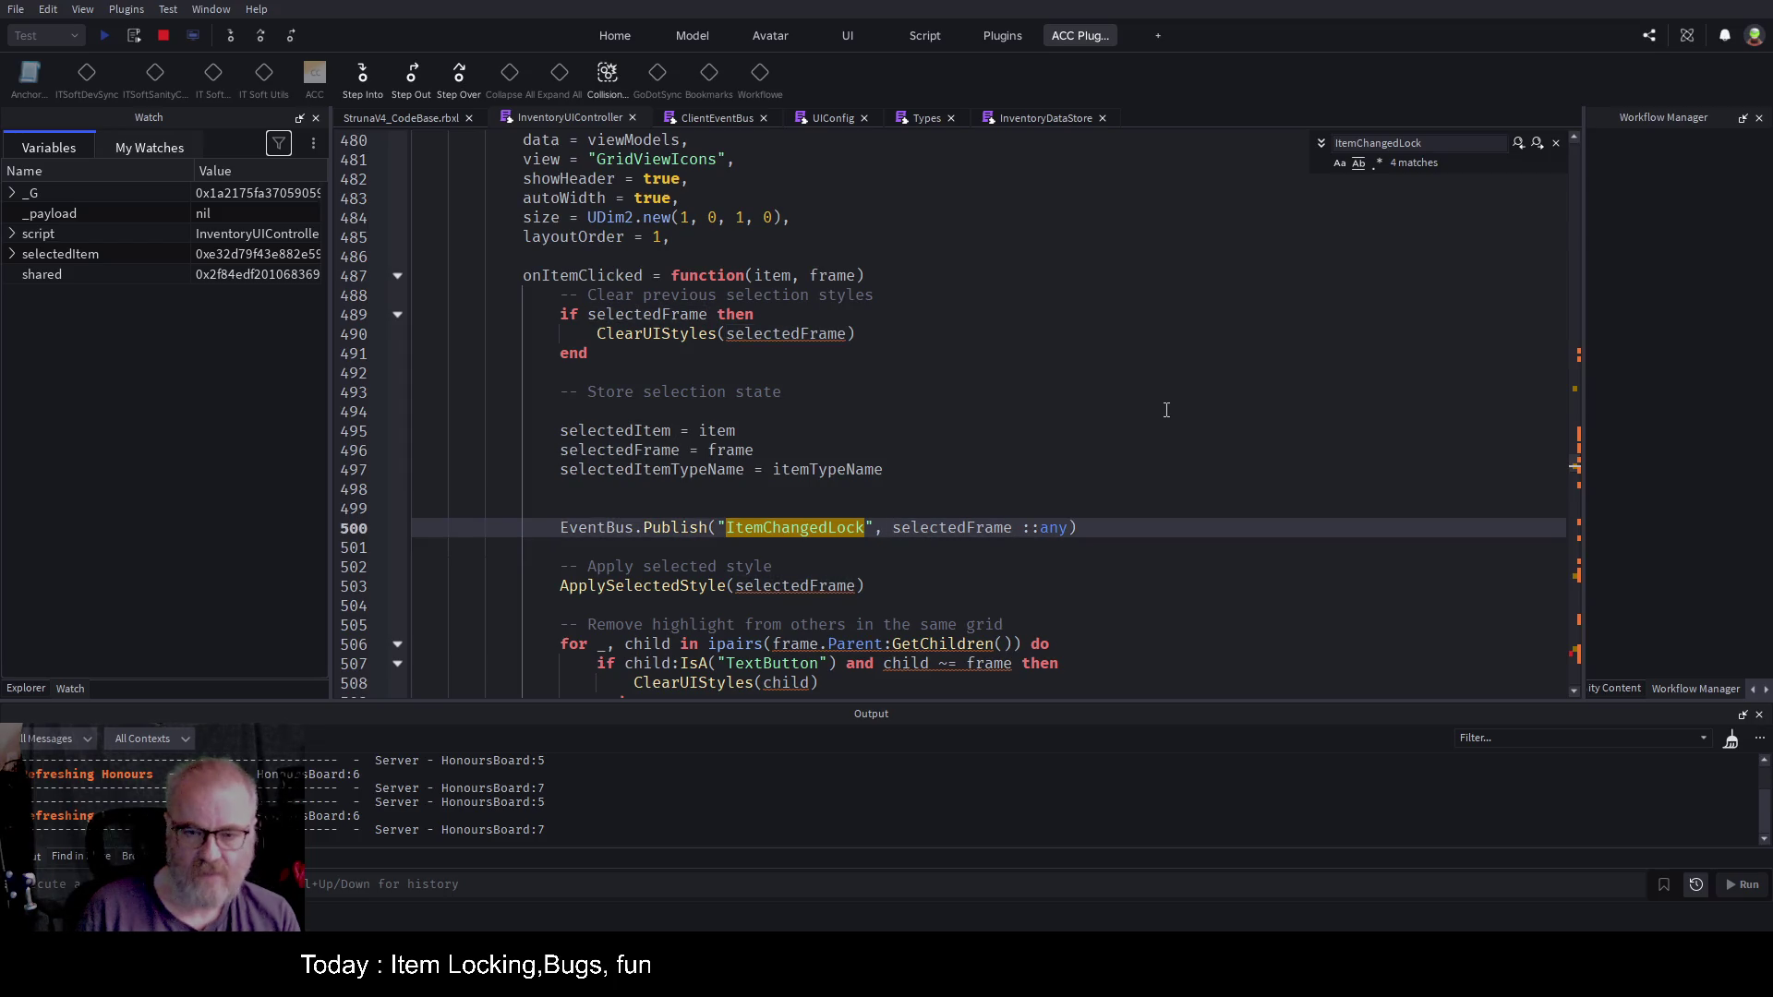
# Step: Begin the payload table with {selectedItemTypeName=selectedItemTypeName, keeping selectedFrame as the next entry
pyautogui.write('{selectedItemTypeName=selectedItemTypeName')
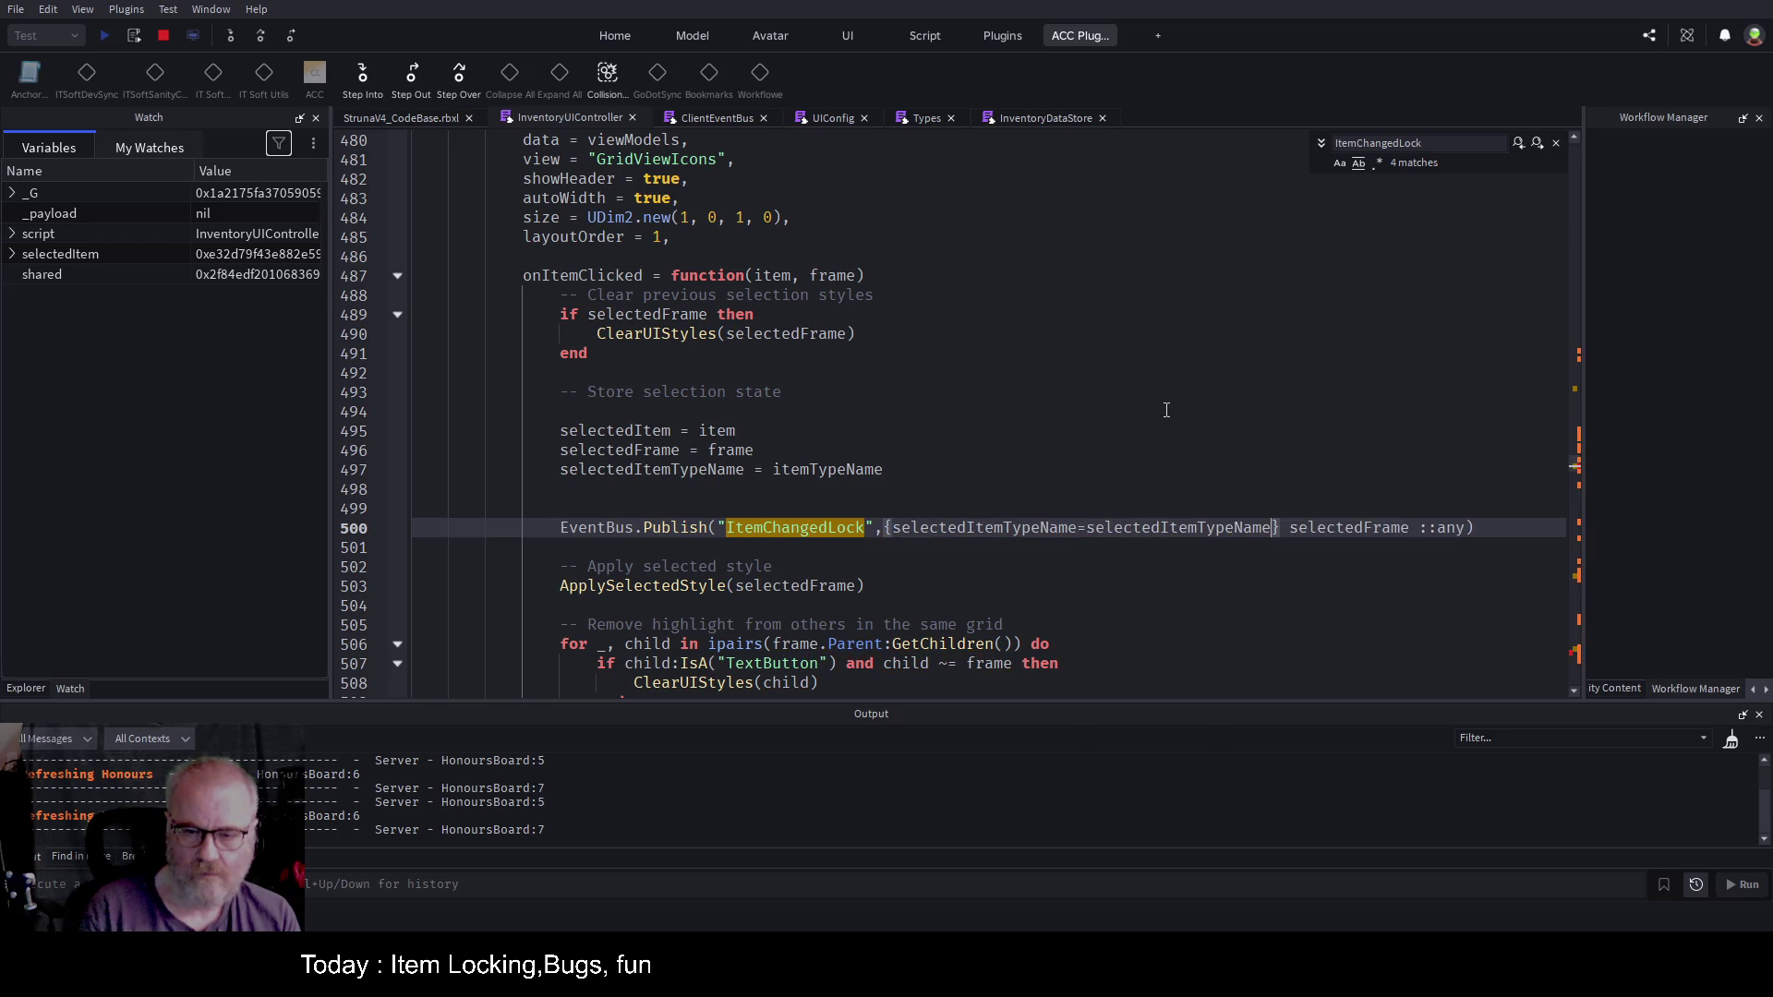
pyautogui.hotkey('shift', 'End')
pyautogui.hotkey('shift', 'Left')
pyautogui.press('Delete')
pyautogui.press('Left')
pyautogui.press('Right')
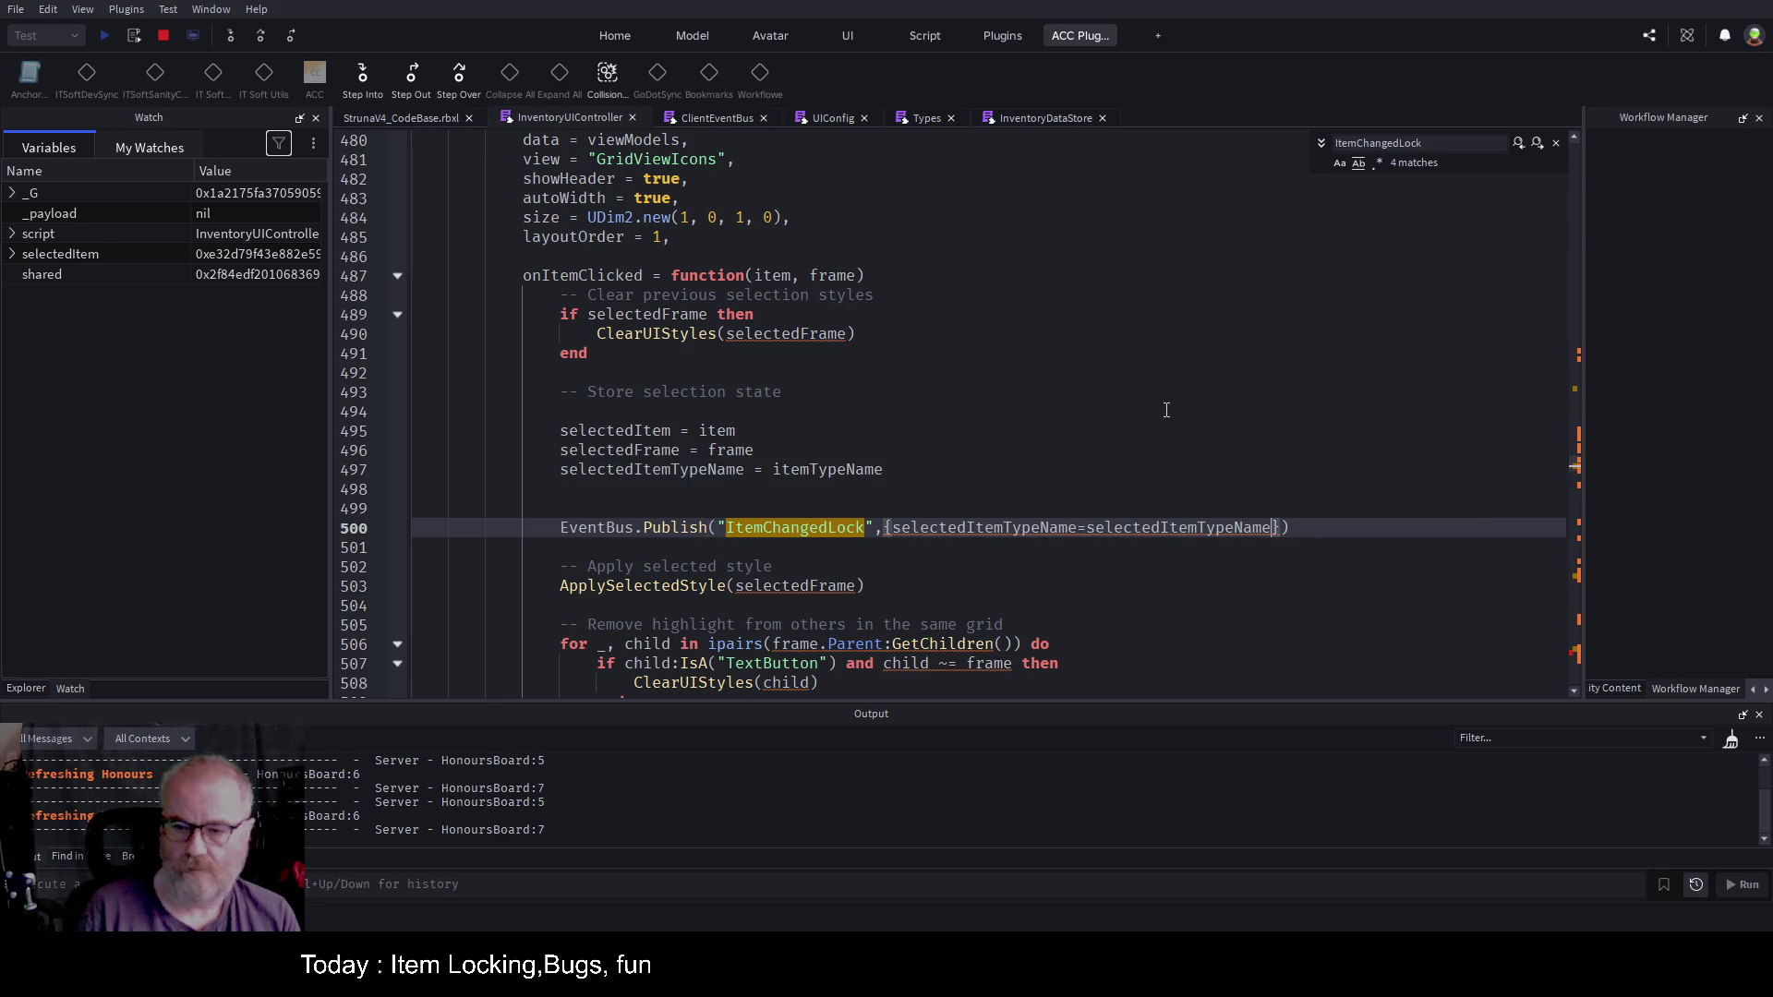
pyautogui.hotkey('ctrl', 'z')
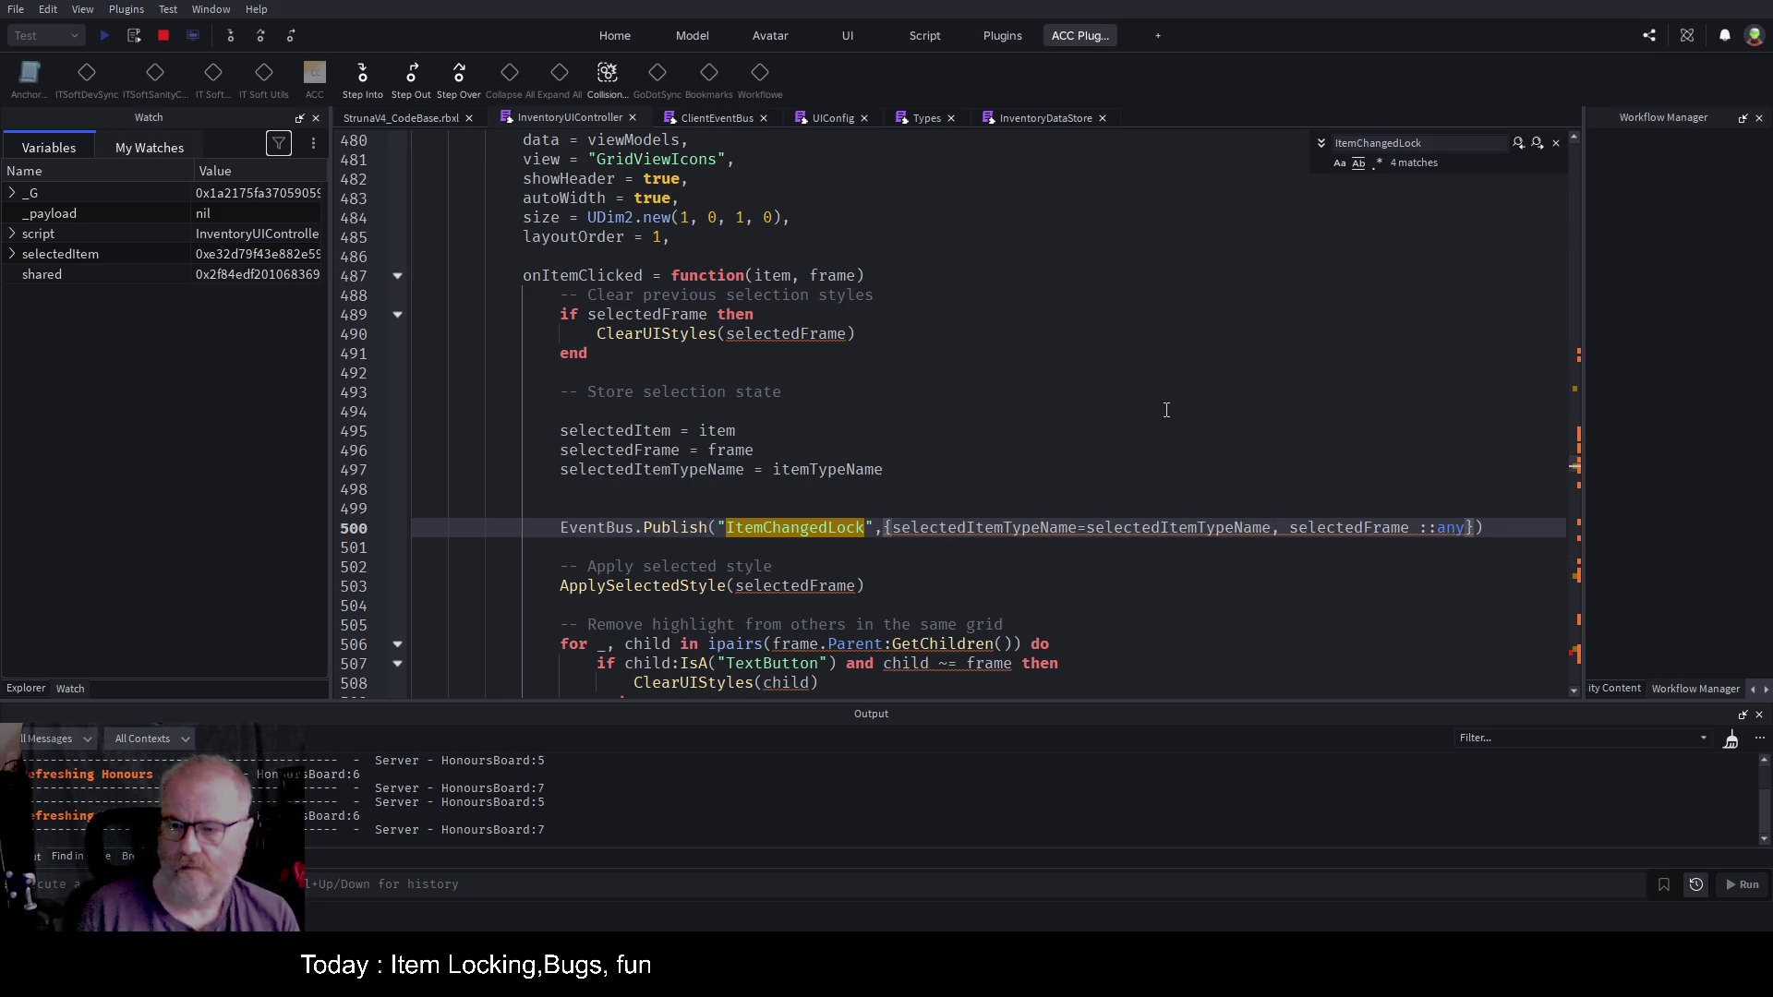
pyautogui.press('Left')
pyautogui.press('Left')
pyautogui.press('Left')
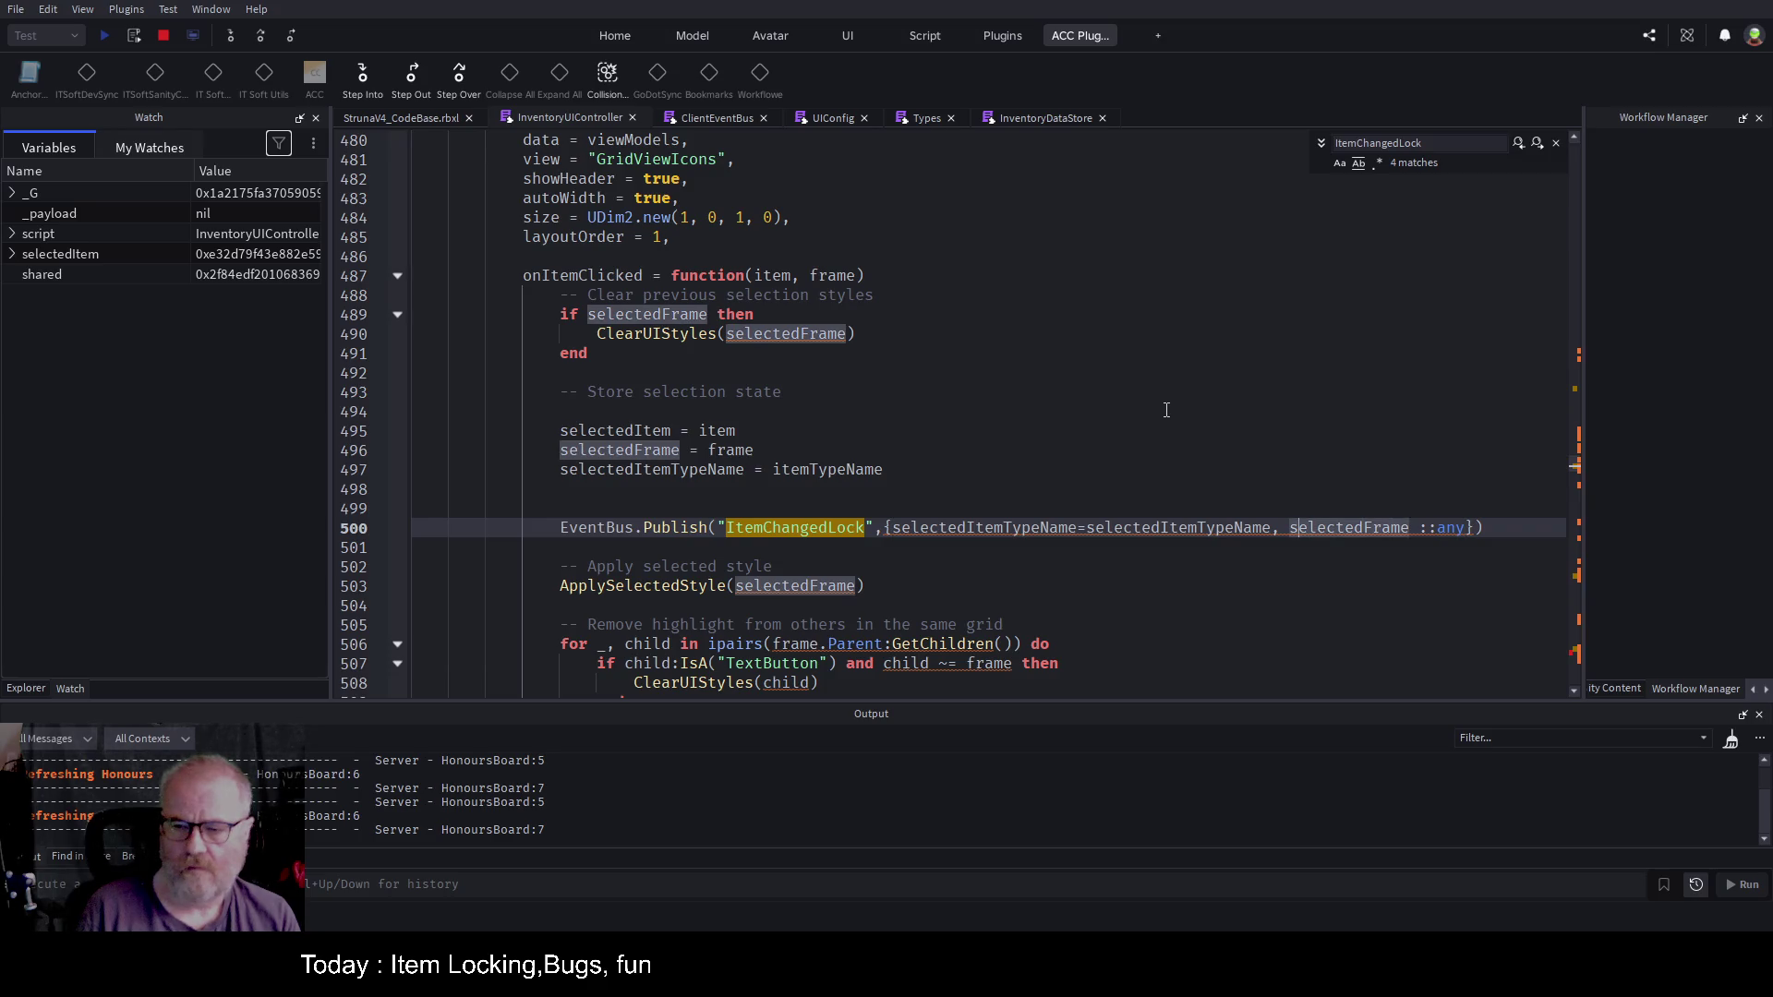
pyautogui.press('Left')
# Step: Add the frame= key before selectedFrame and rename the first key to typename
pyautogui.write('frame=')
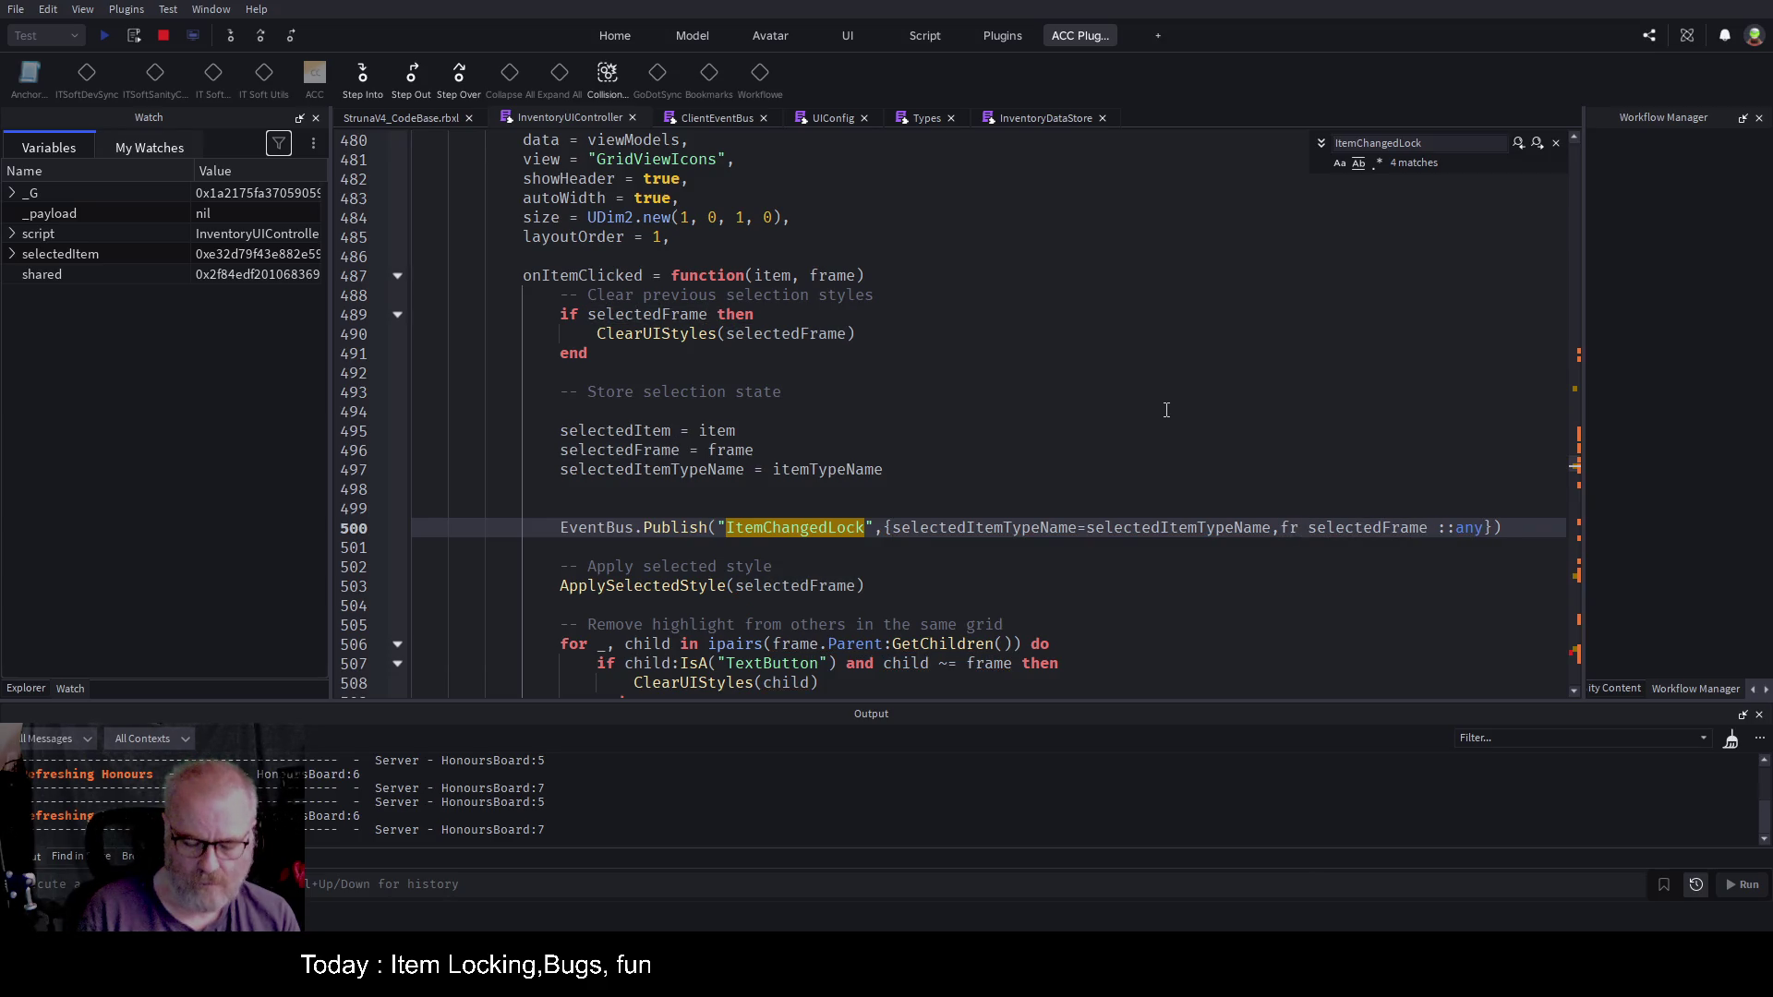
pyautogui.press('Delete')
pyautogui.press('Left')
pyautogui.press('Left')
pyautogui.press('Left')
pyautogui.press('Left')
pyautogui.press('Left')
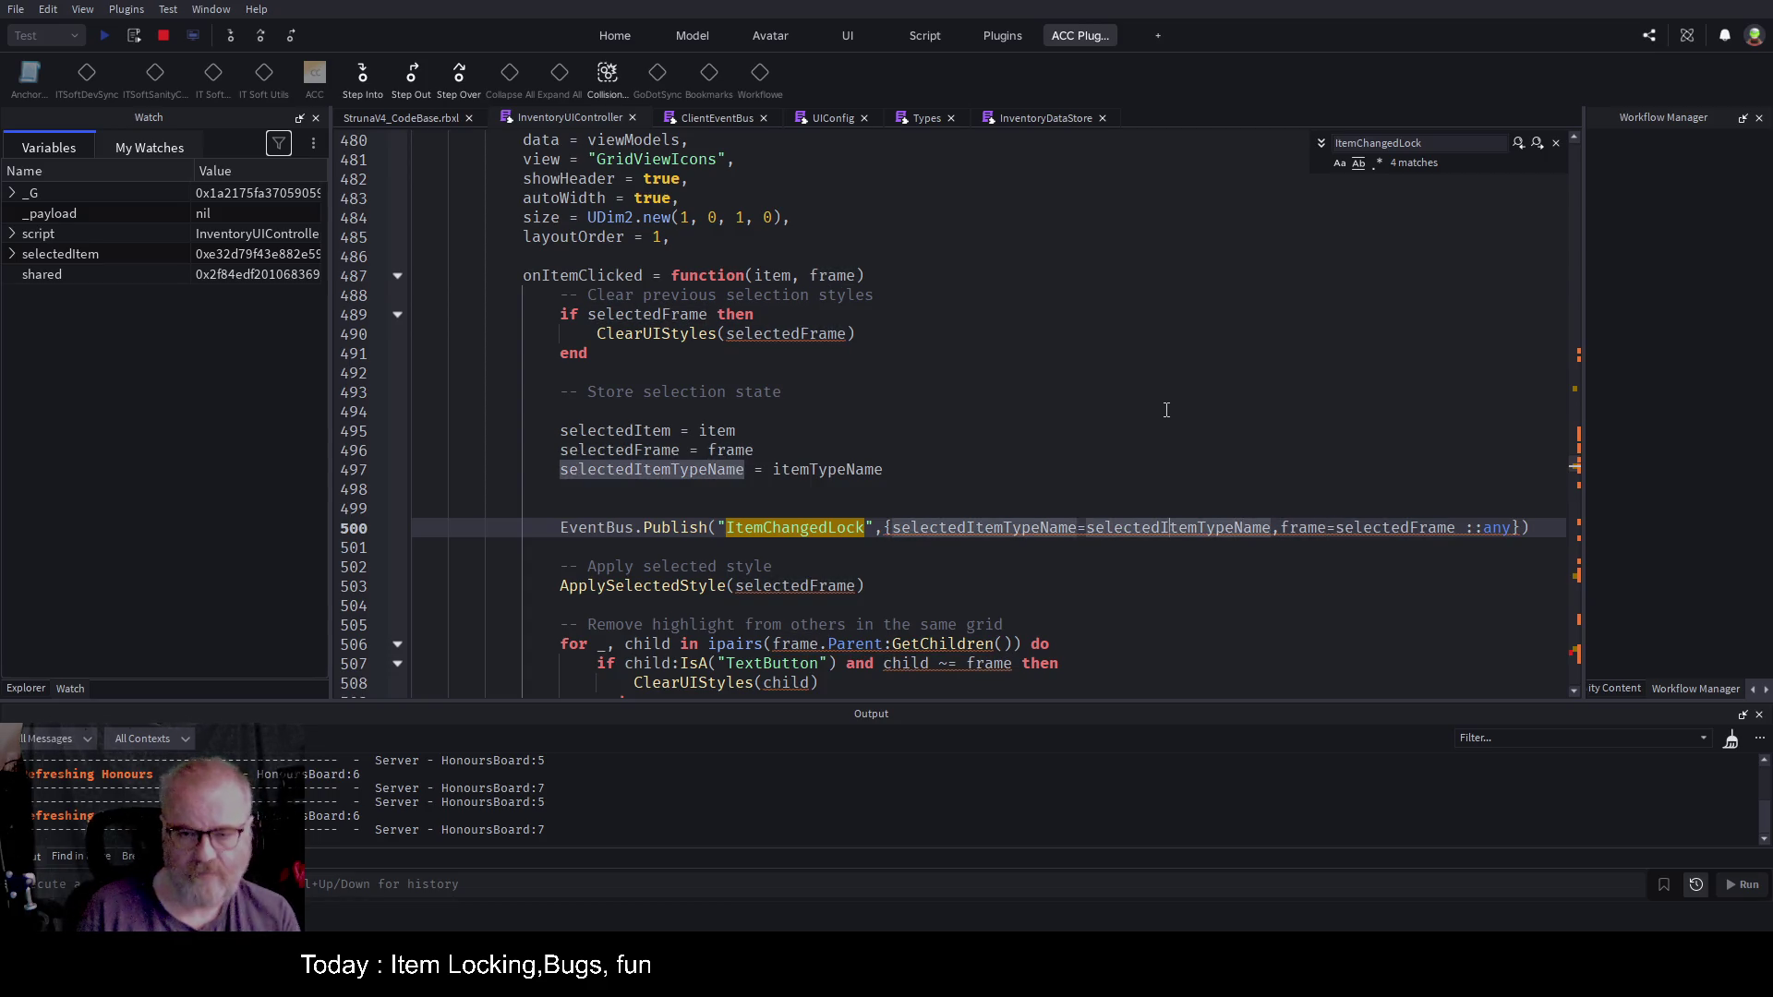
pyautogui.press('BackSpace')
pyautogui.press('BackSpace')
pyautogui.press('BackSpace')
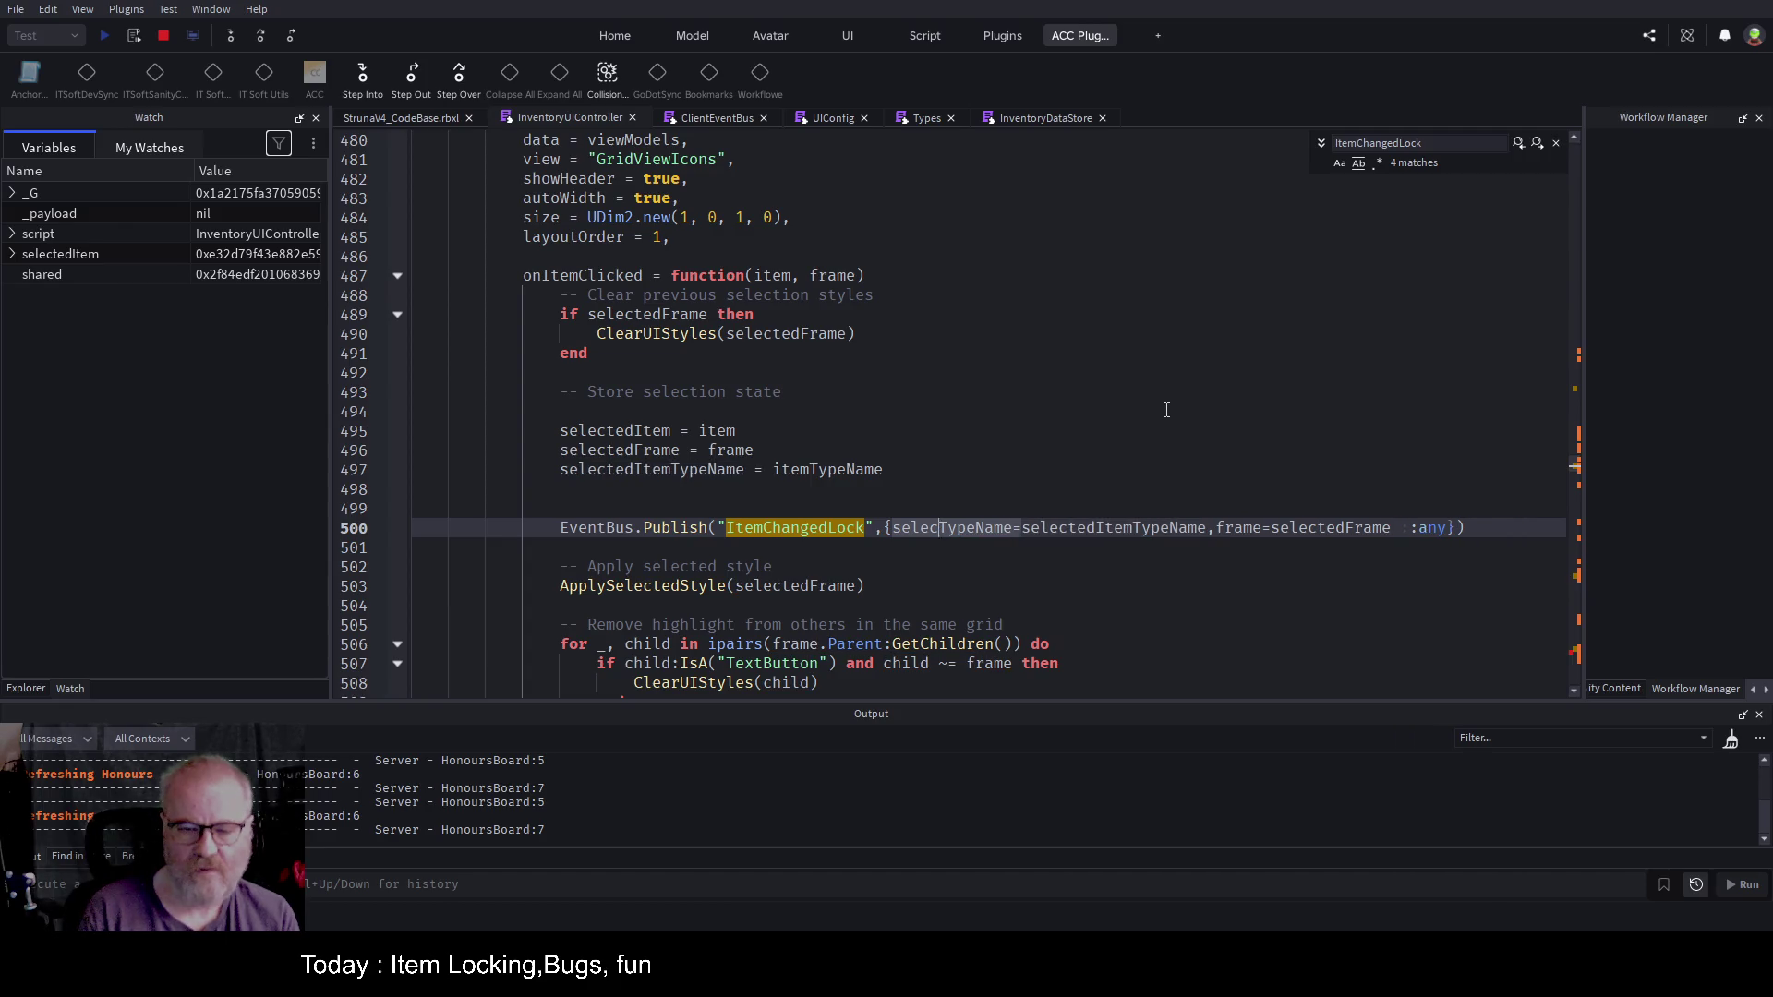
pyautogui.press('Delete')
pyautogui.press('Delete')
pyautogui.press('Delete')
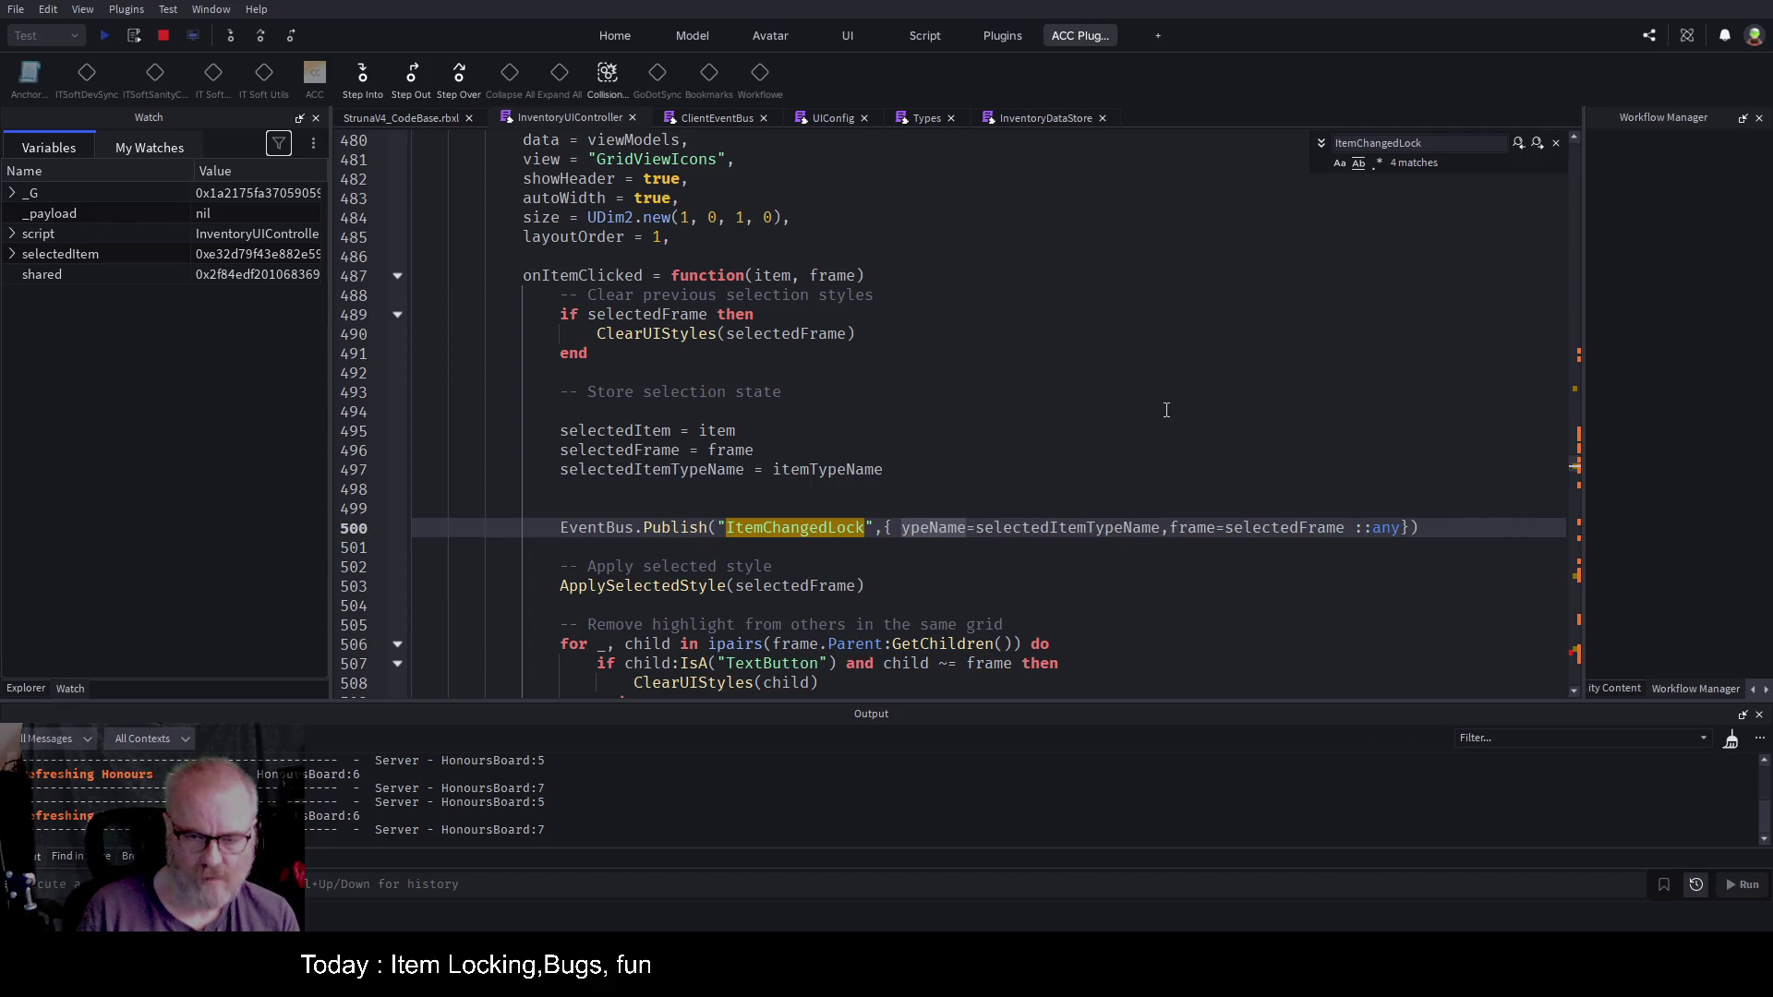
pyautogui.write('typen')
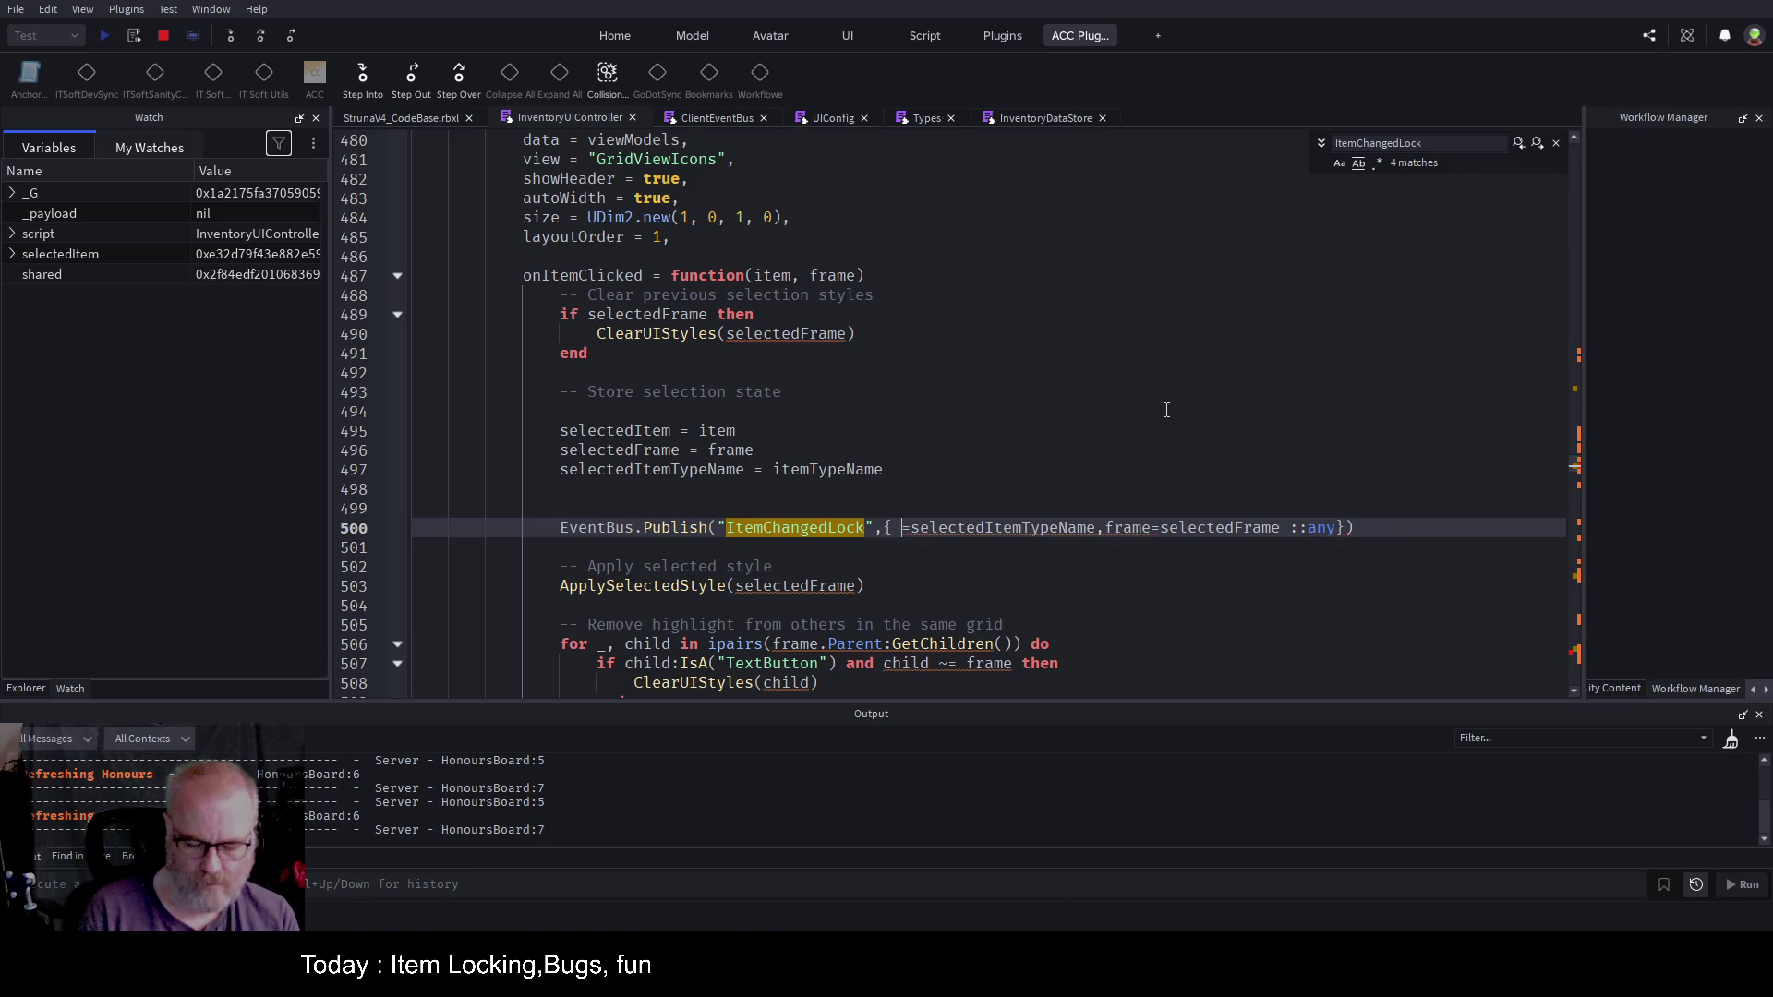
pyautogui.write('ame')
pyautogui.press('Escape')
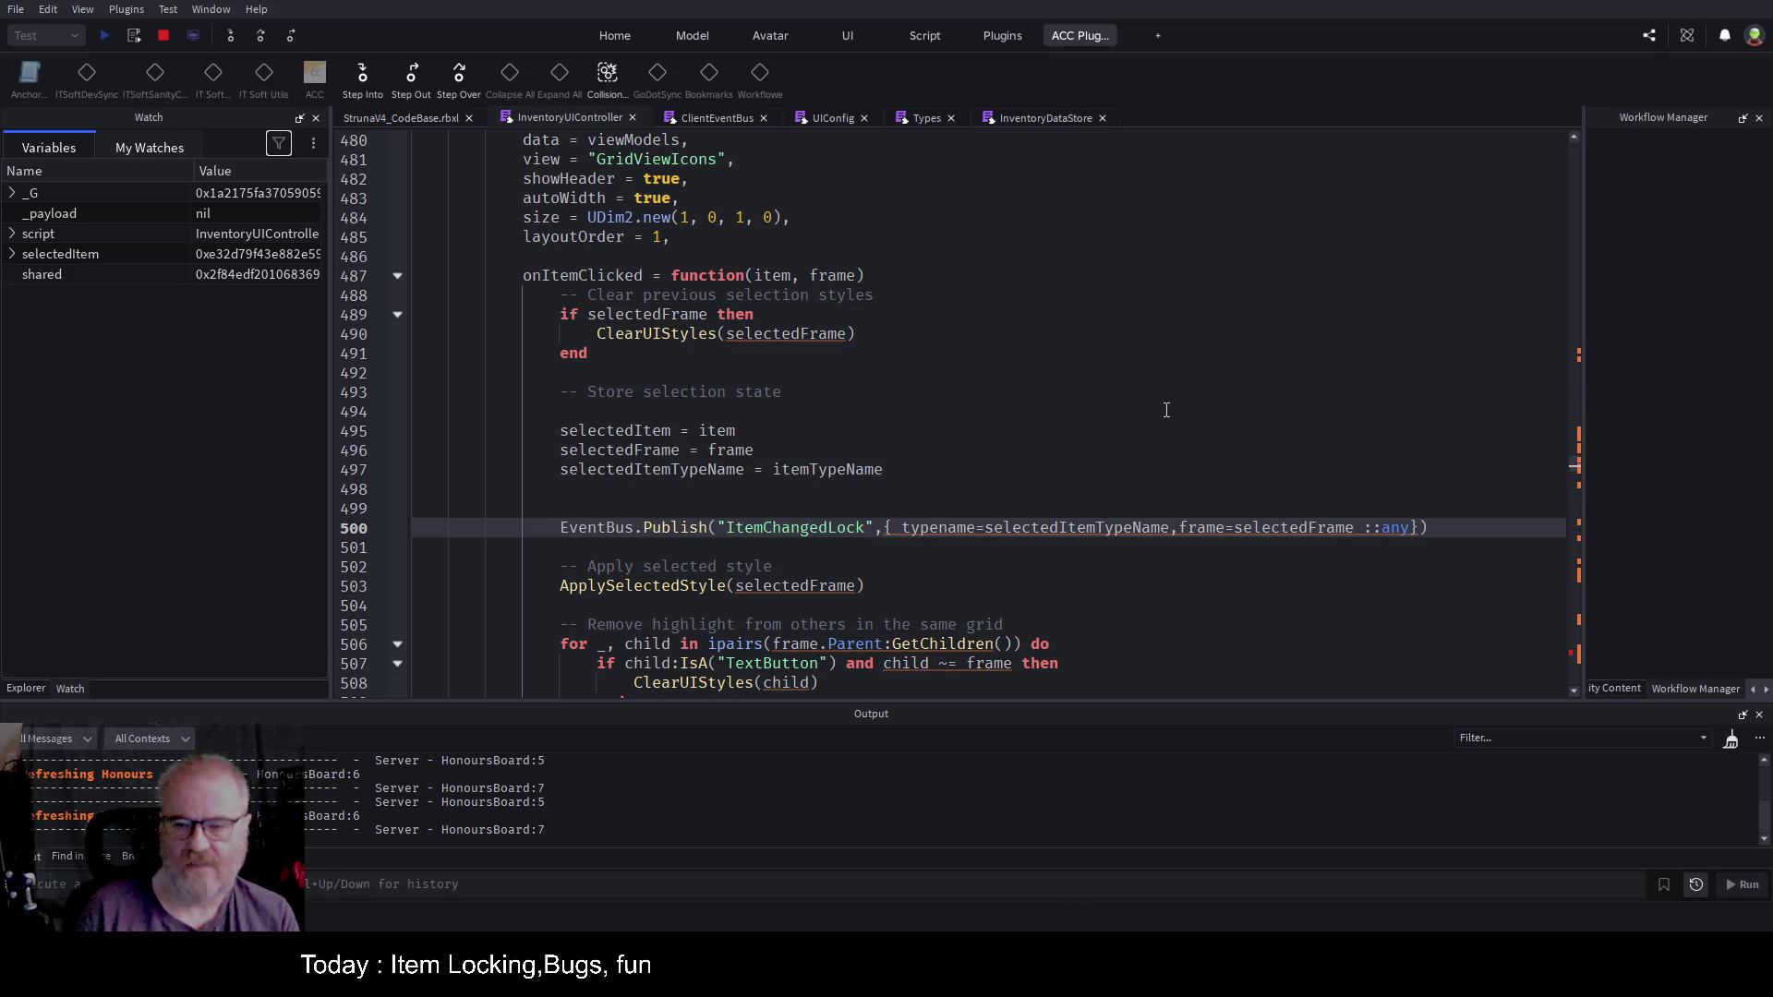
pyautogui.press('Right')
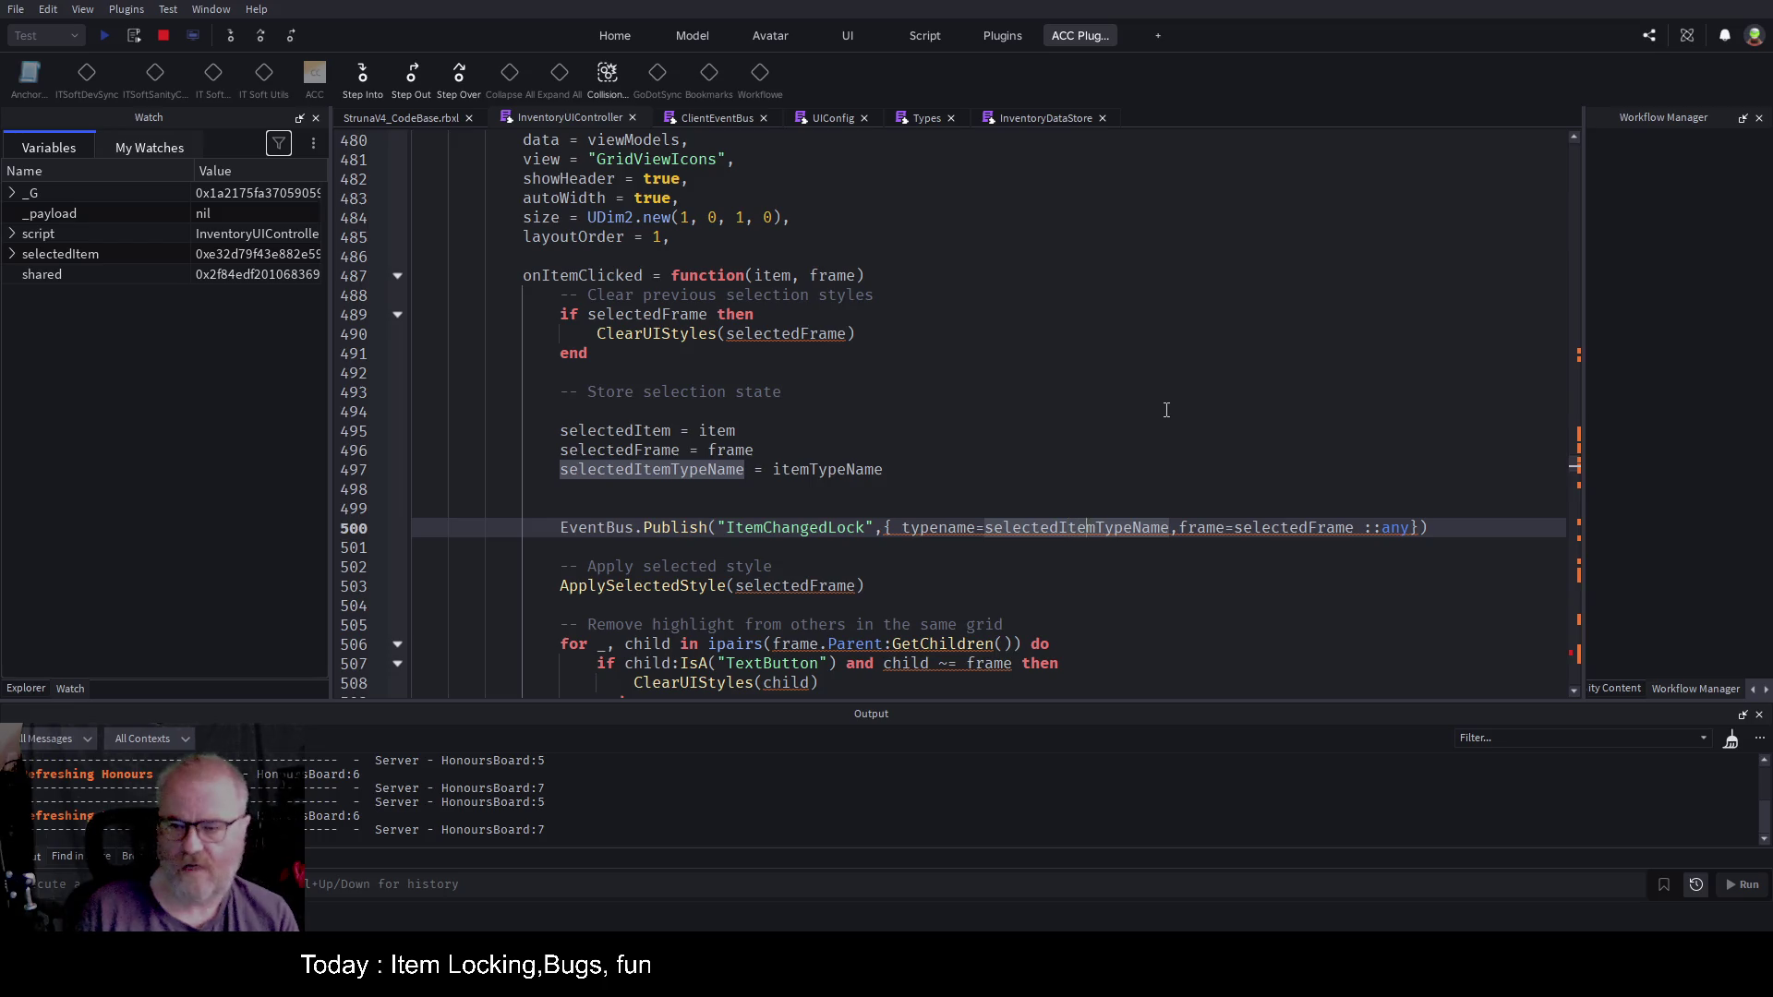
# Step: Close the table with }) and re-add the ::any cast at the end of line 500
pyautogui.hotkey('ctrl', 'Right')
pyautogui.hotkey('ctrl', 'Right')
pyautogui.hotkey('ctrl', 'Right')
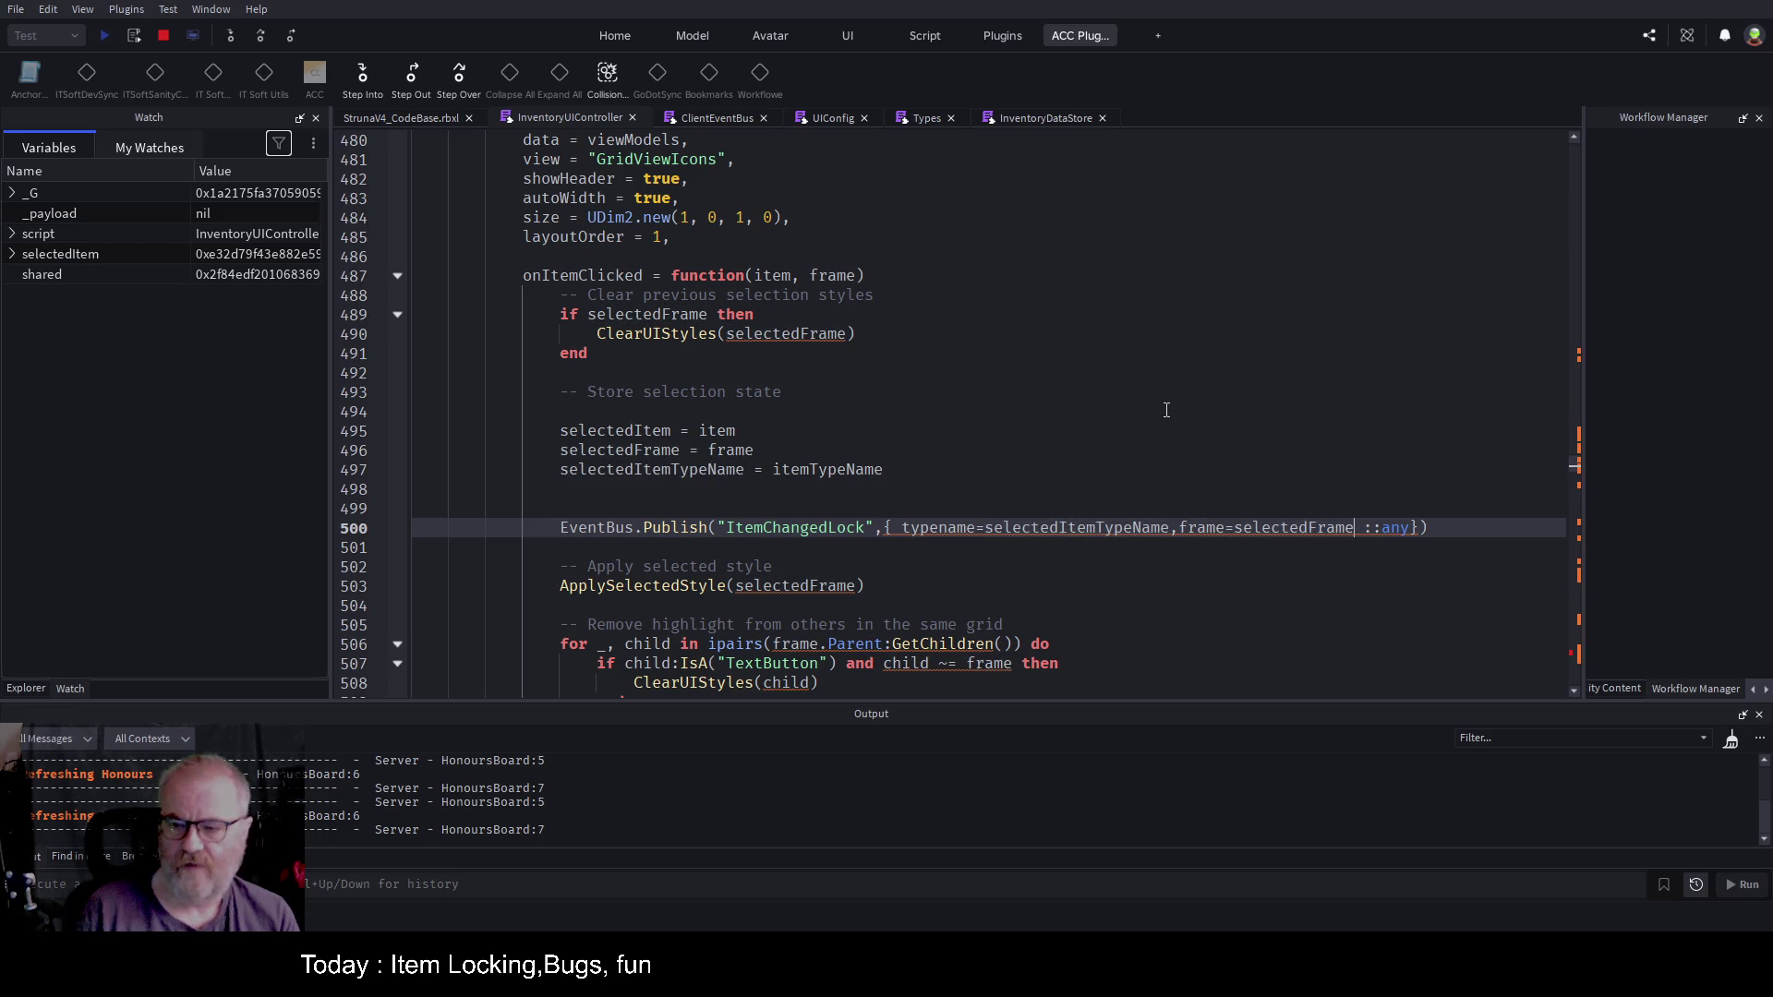
pyautogui.press('Return')
pyautogui.press('Delete')
pyautogui.press('Delete')
pyautogui.press('Delete')
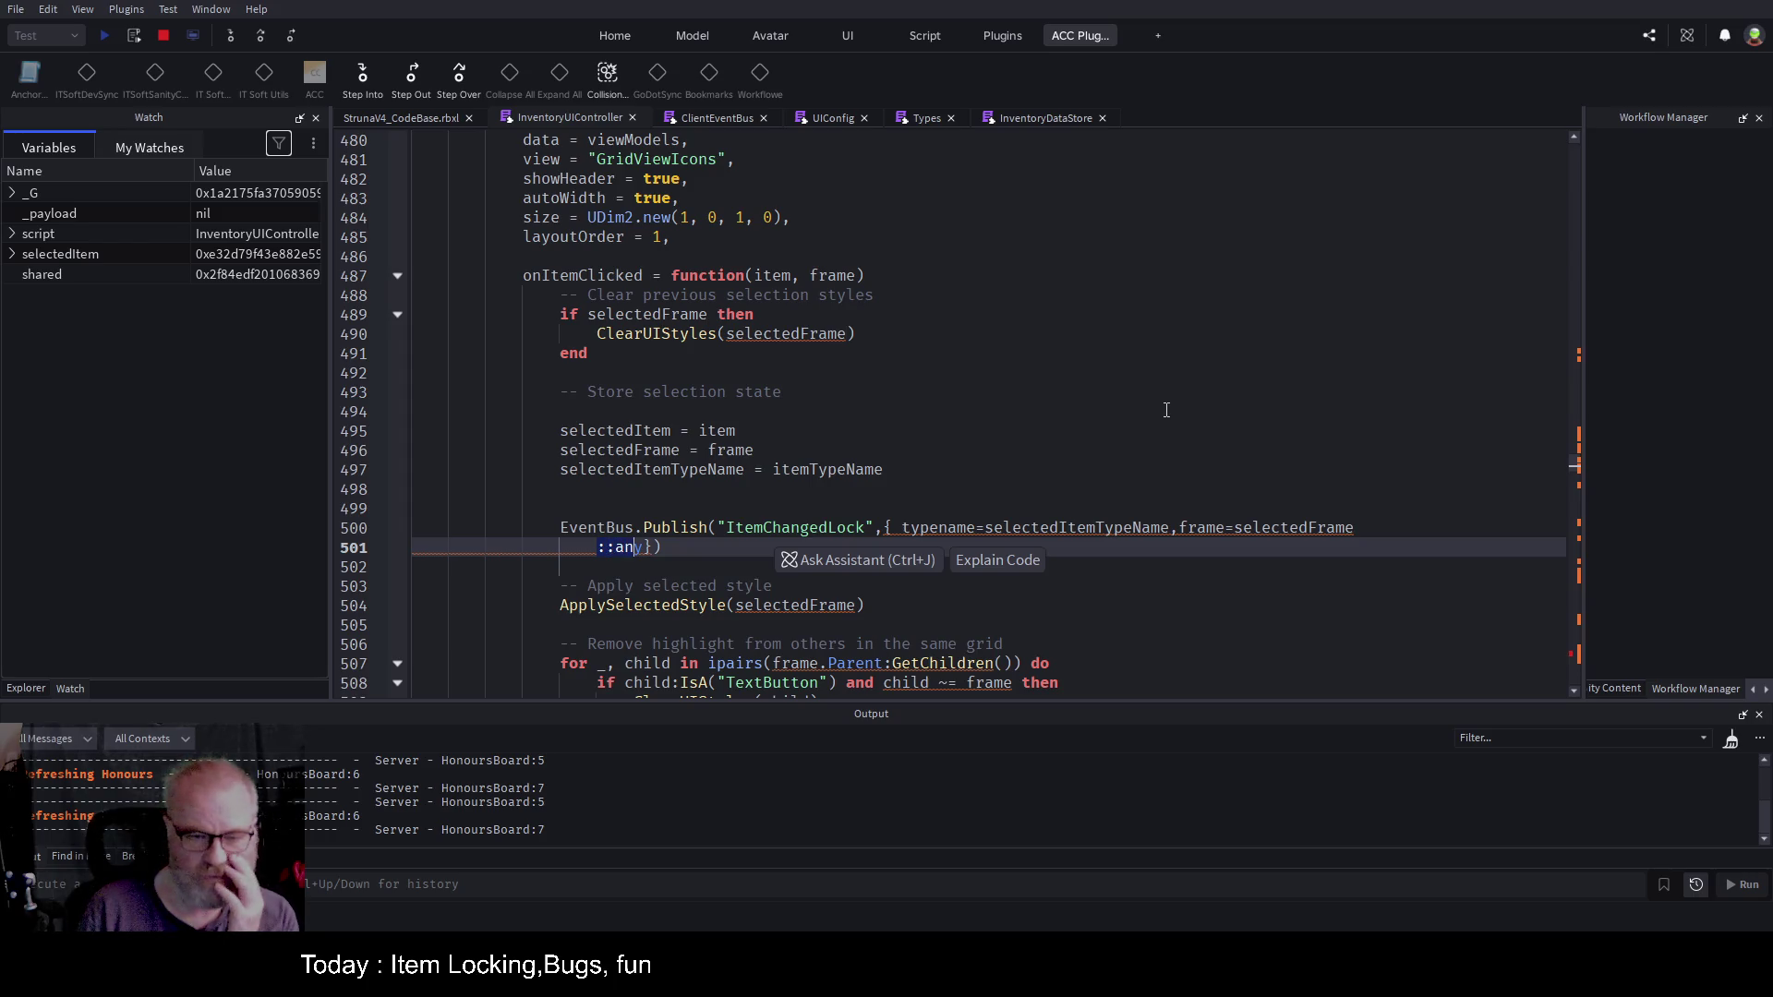
pyautogui.press('Delete')
pyautogui.press('Delete')
pyautogui.press('BackSpace')
pyautogui.press('Delete')
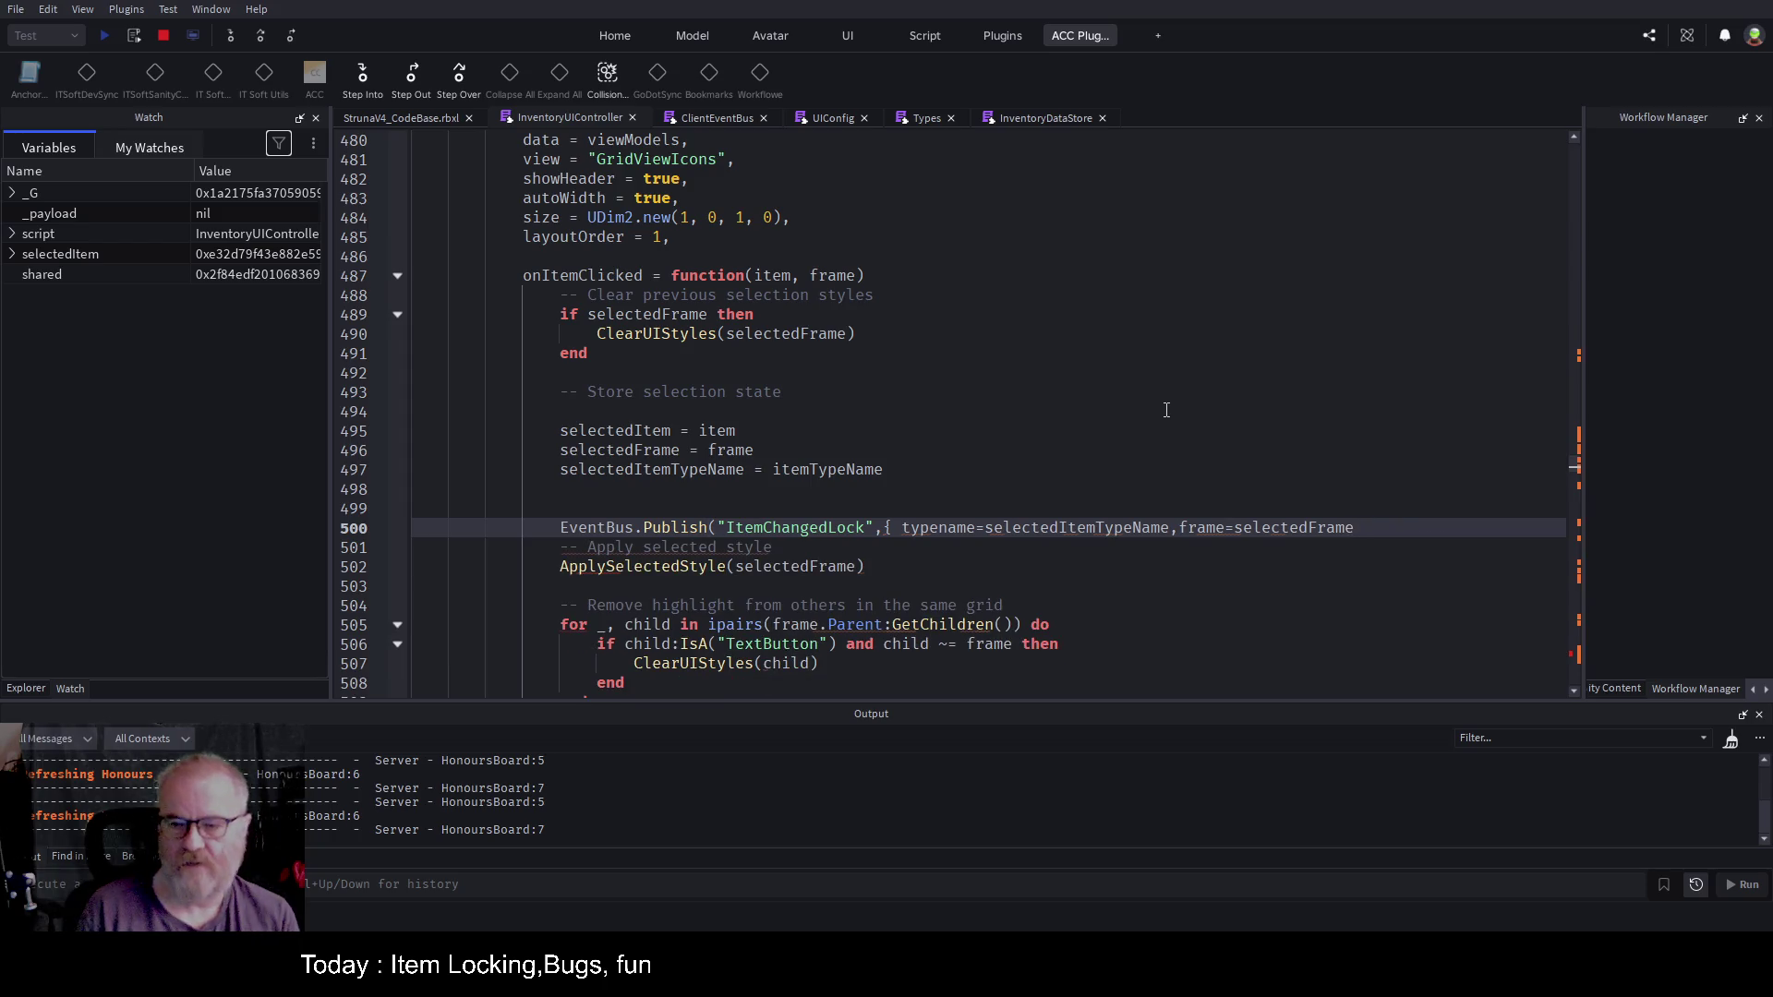
pyautogui.write('})')
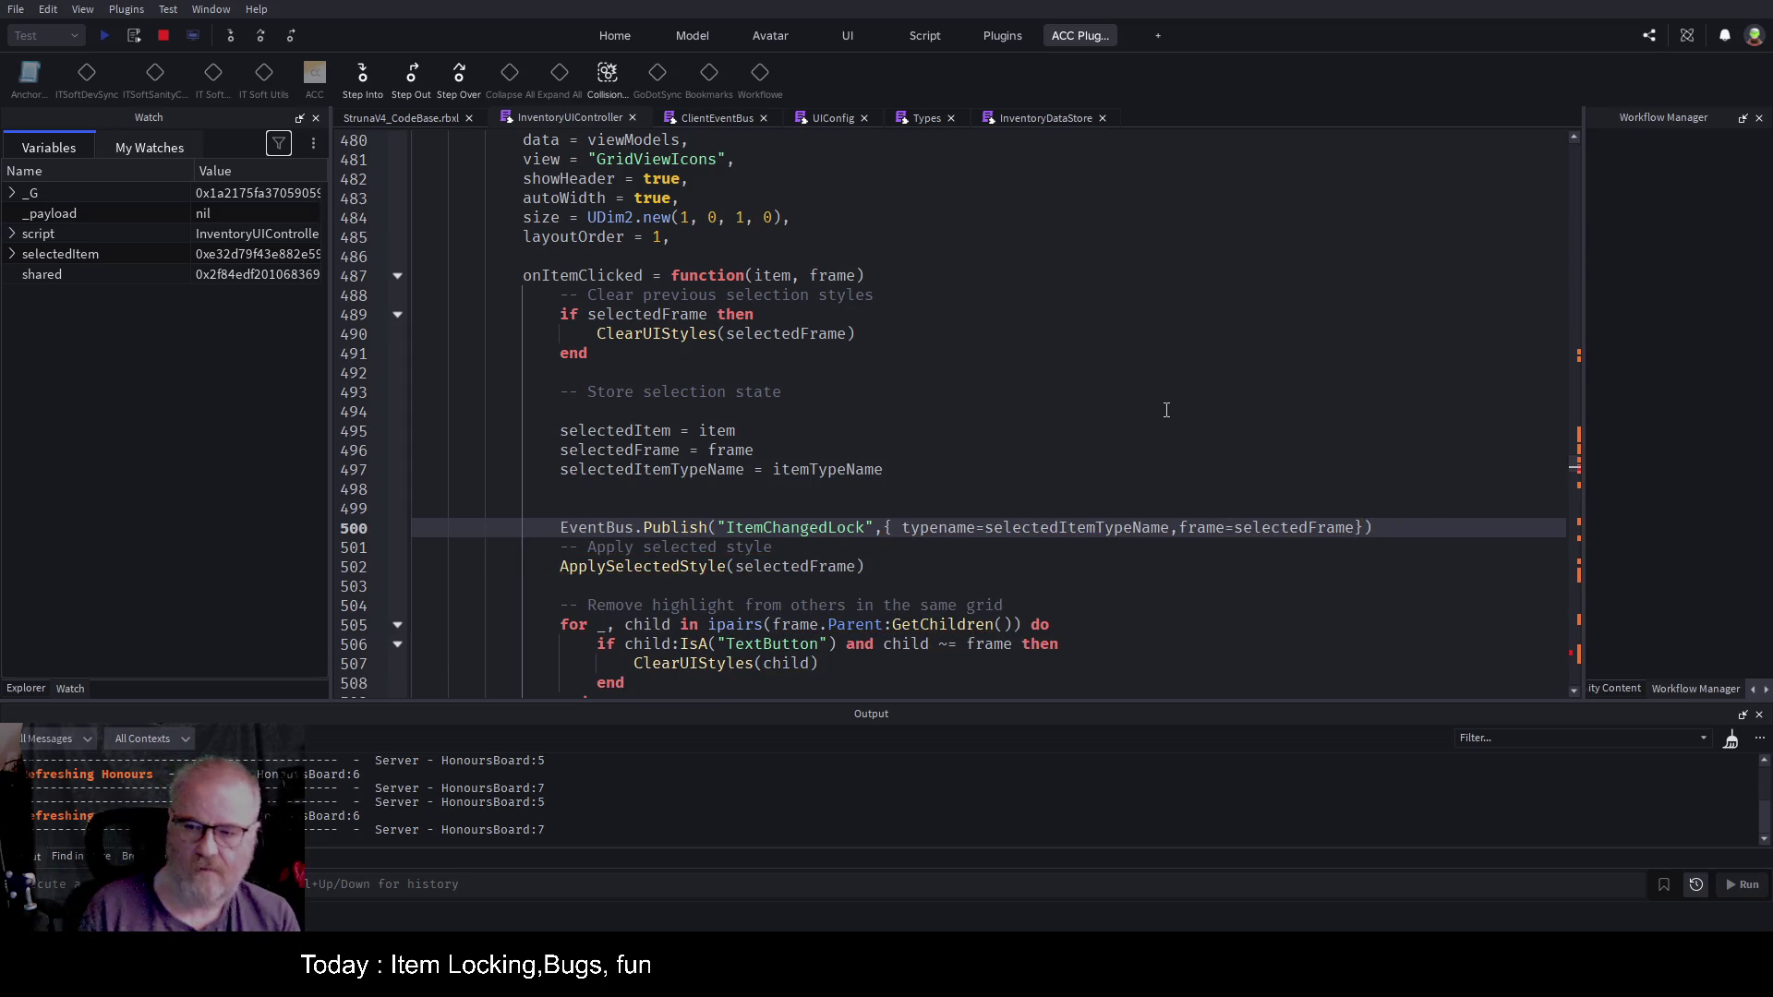
pyautogui.write('::any')
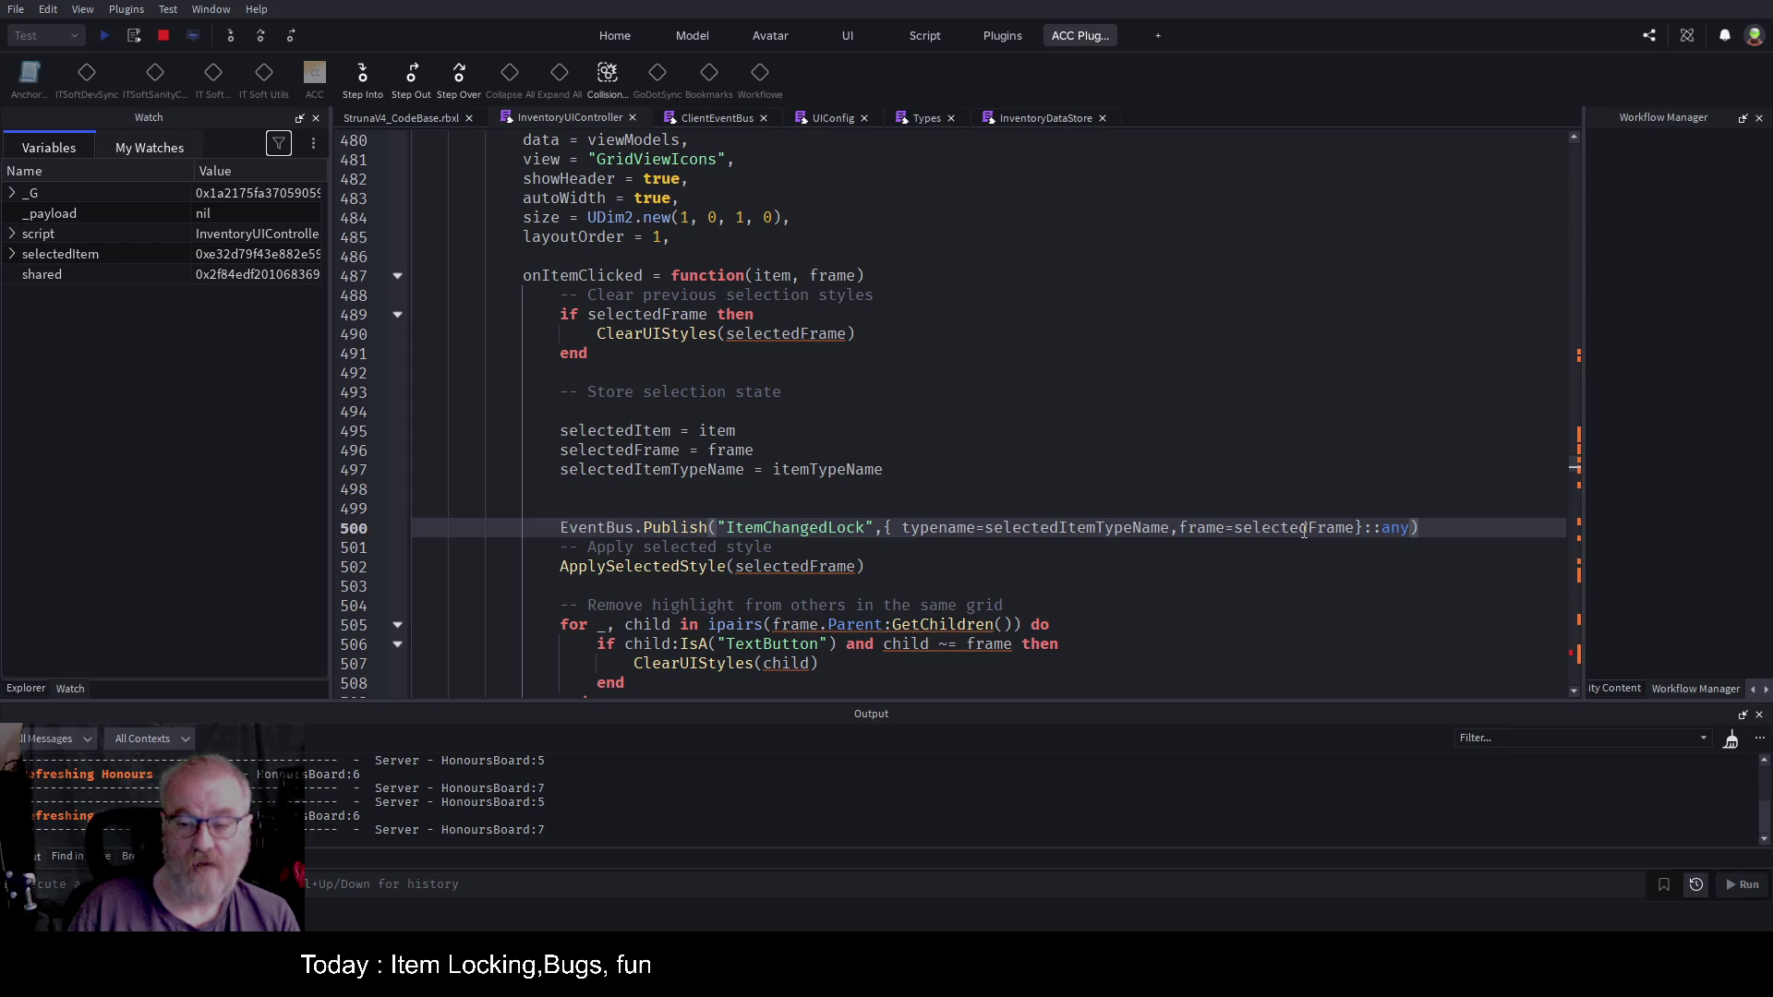
pyautogui.click(1304, 529)
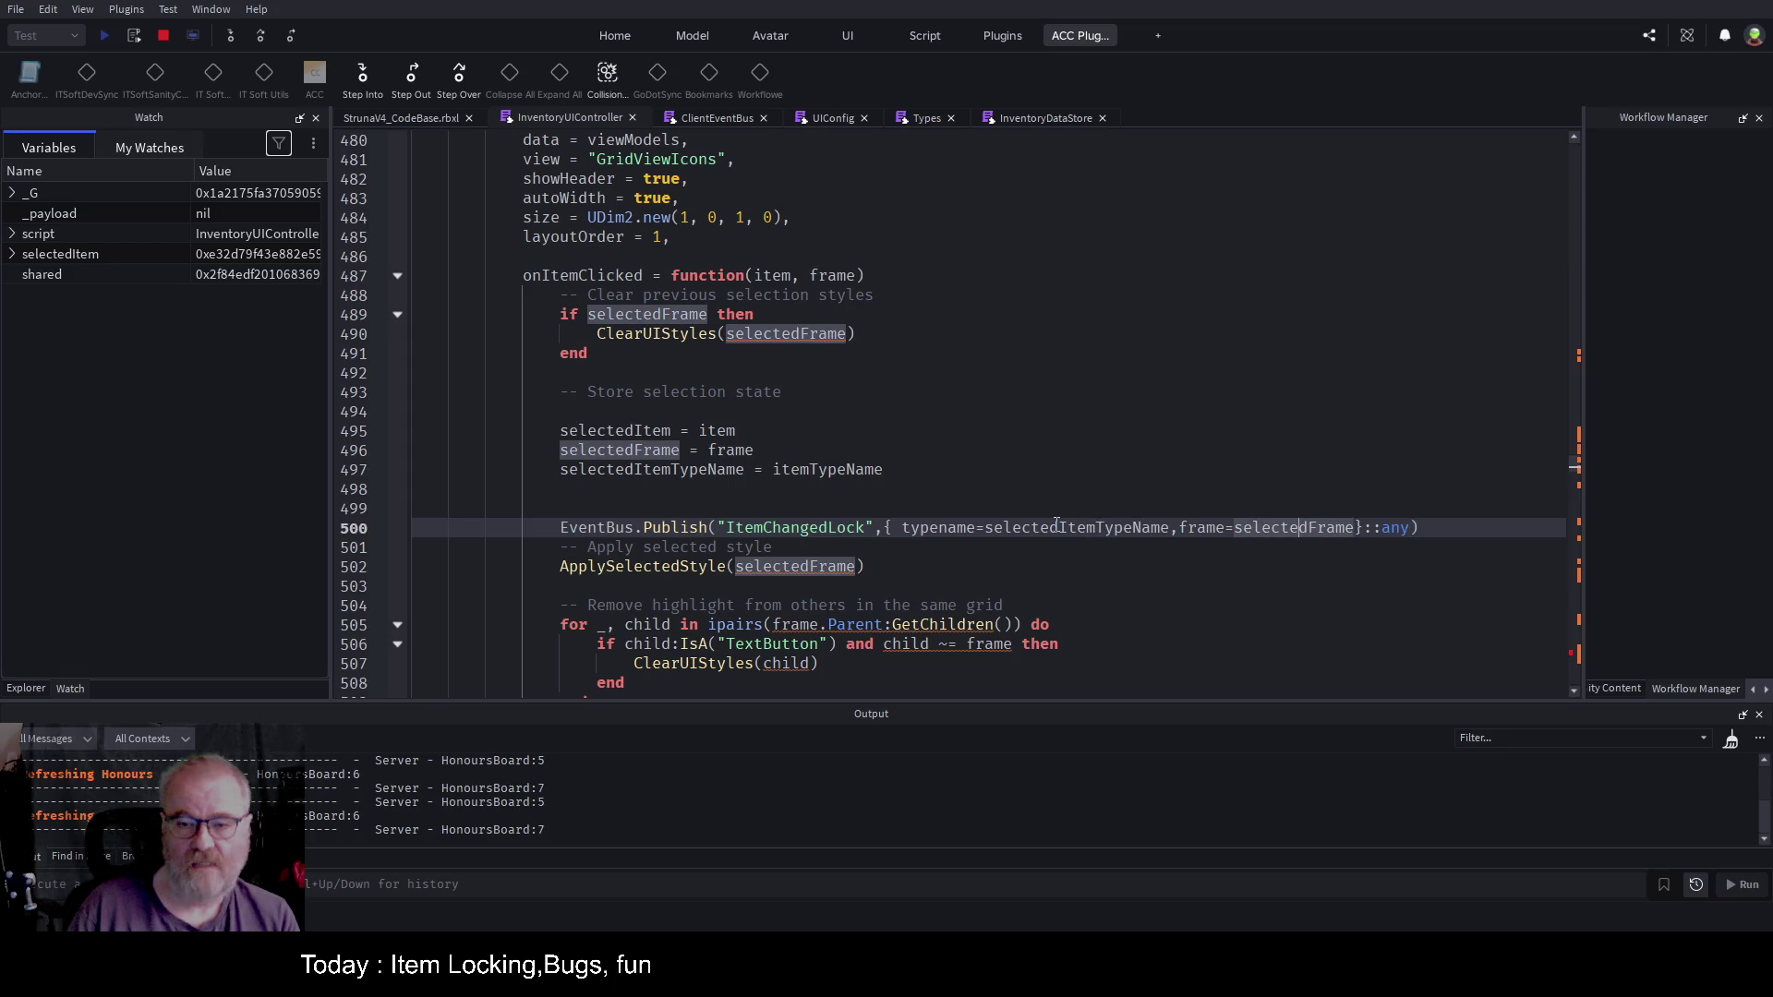
pyautogui.doubleClick(1100, 526)
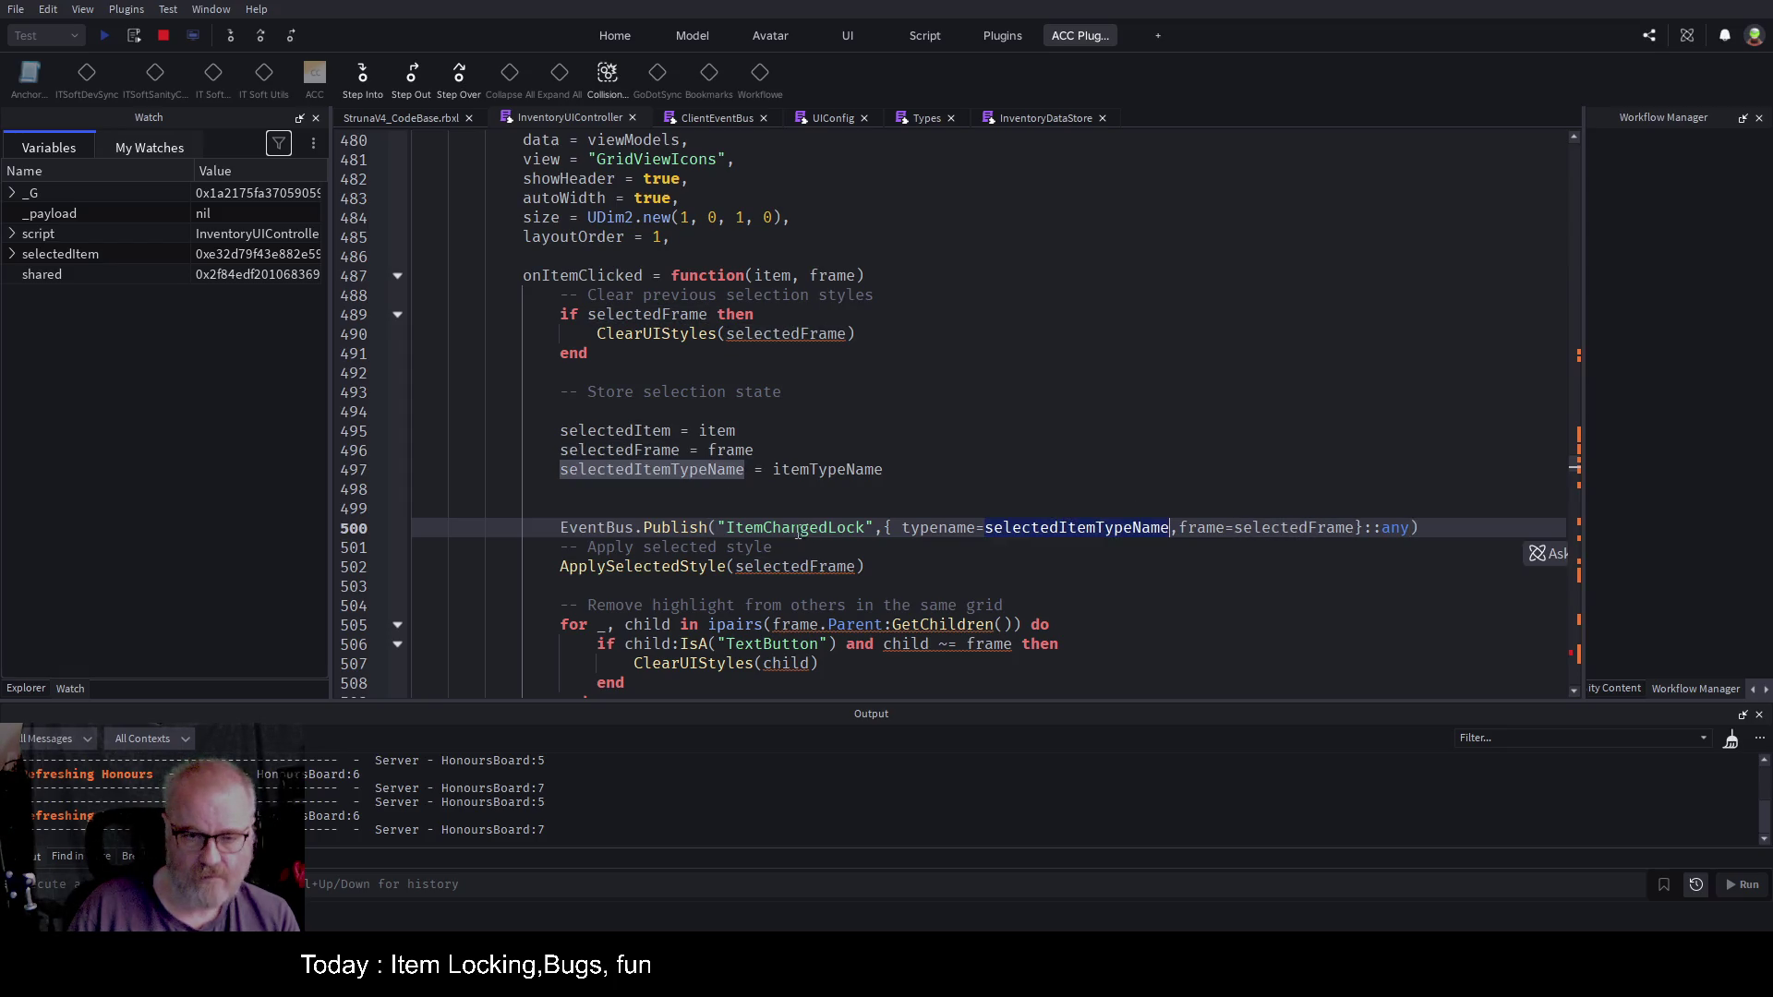
# Step: Add 'local typename=_payload.typeName' on line 783 of the ItemChangedLock subscriber
pyautogui.hotkey('ctrl', 'End')
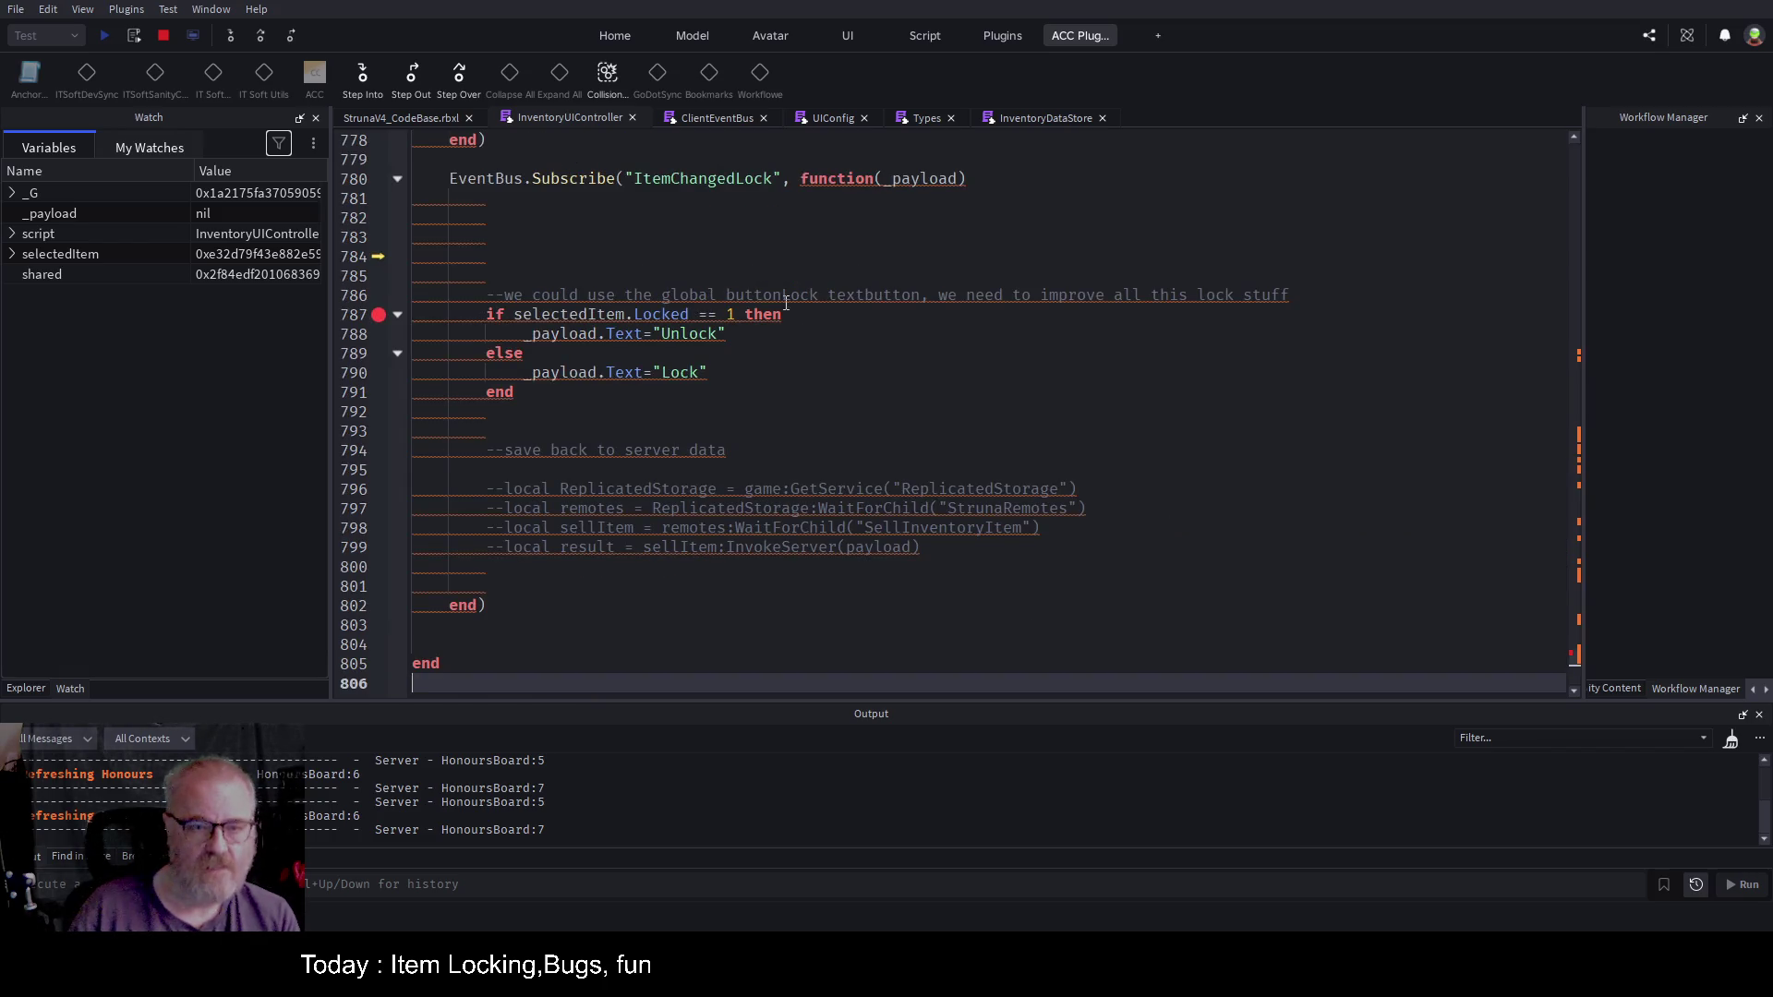
pyautogui.click(720, 237)
pyautogui.scroll(1, 773, 242)
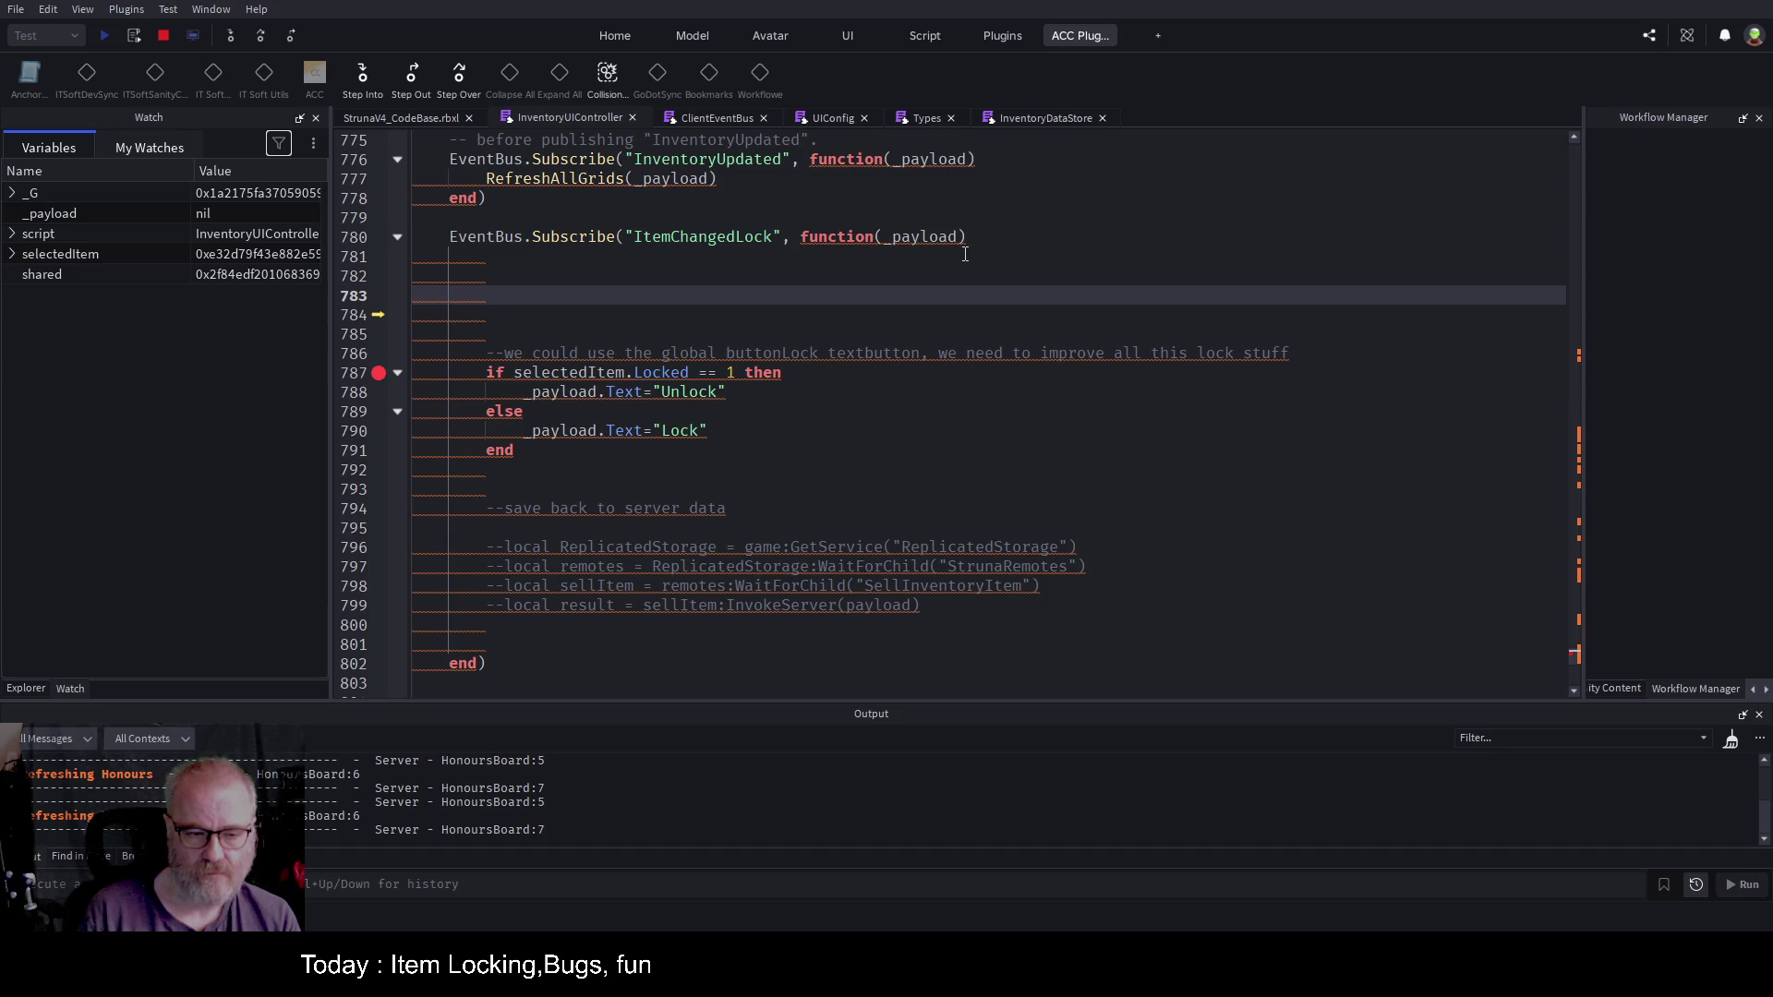
pyautogui.write('local tryp')
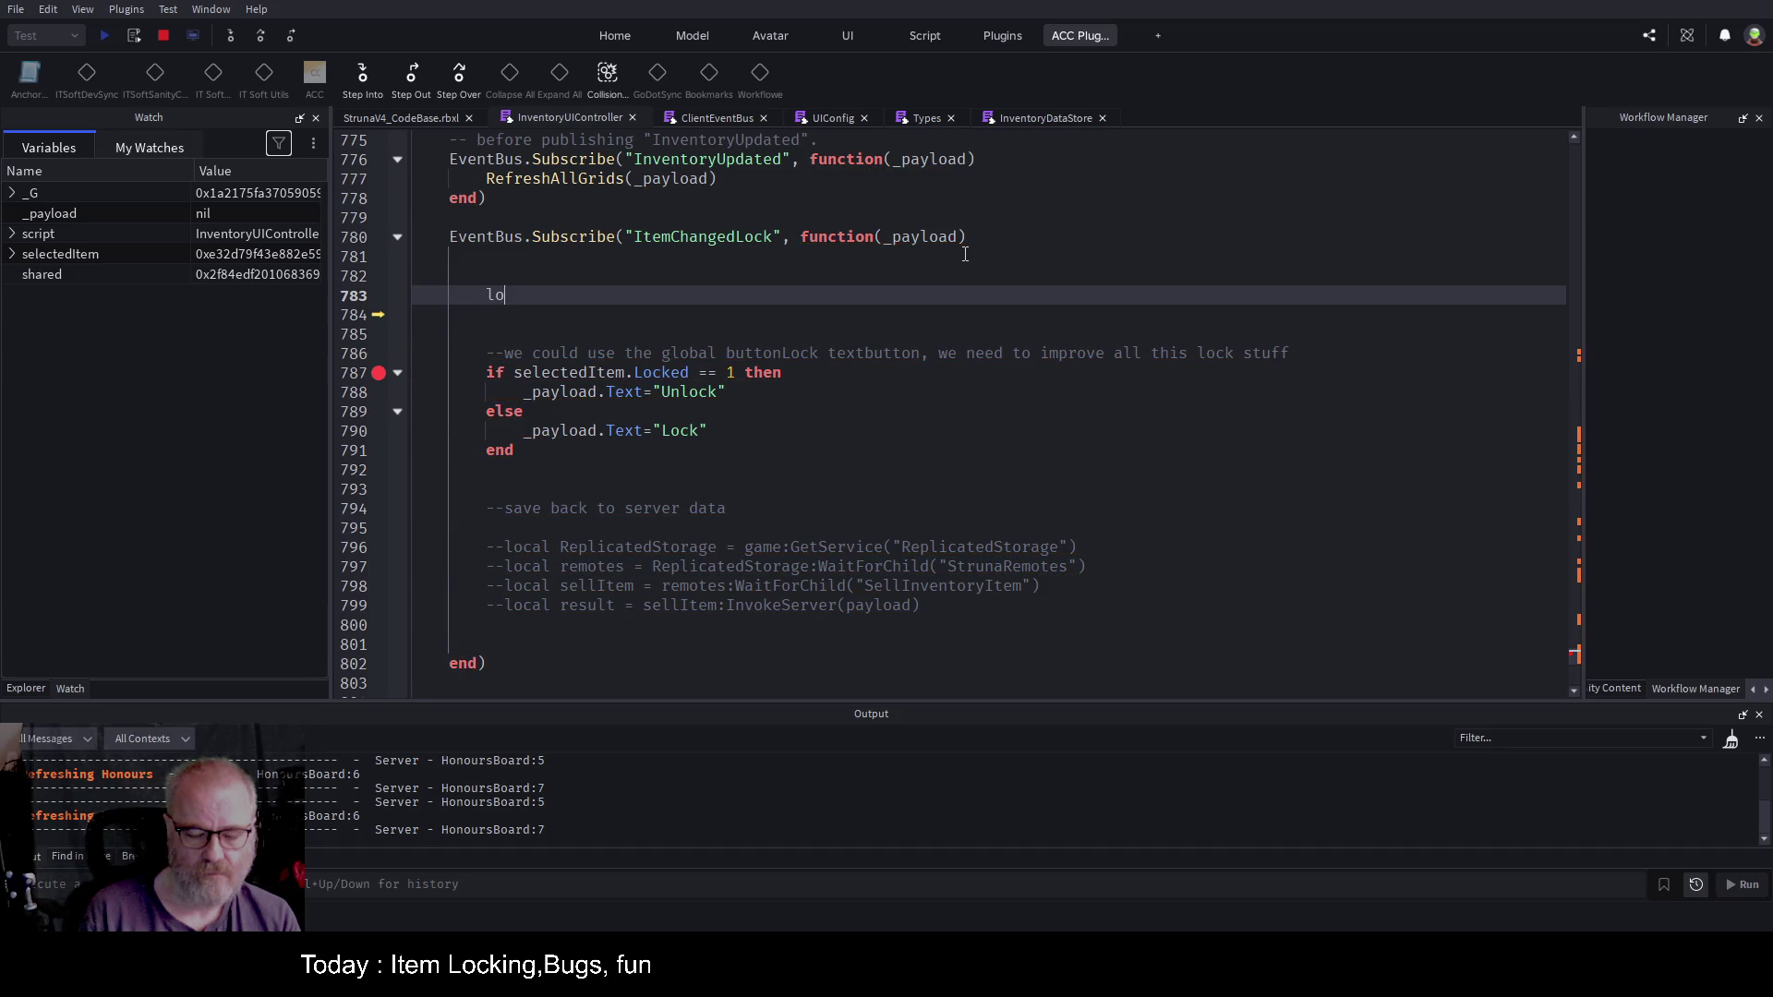
pyautogui.press('BackSpace')
pyautogui.press('BackSpace')
pyautogui.press('BackSpace')
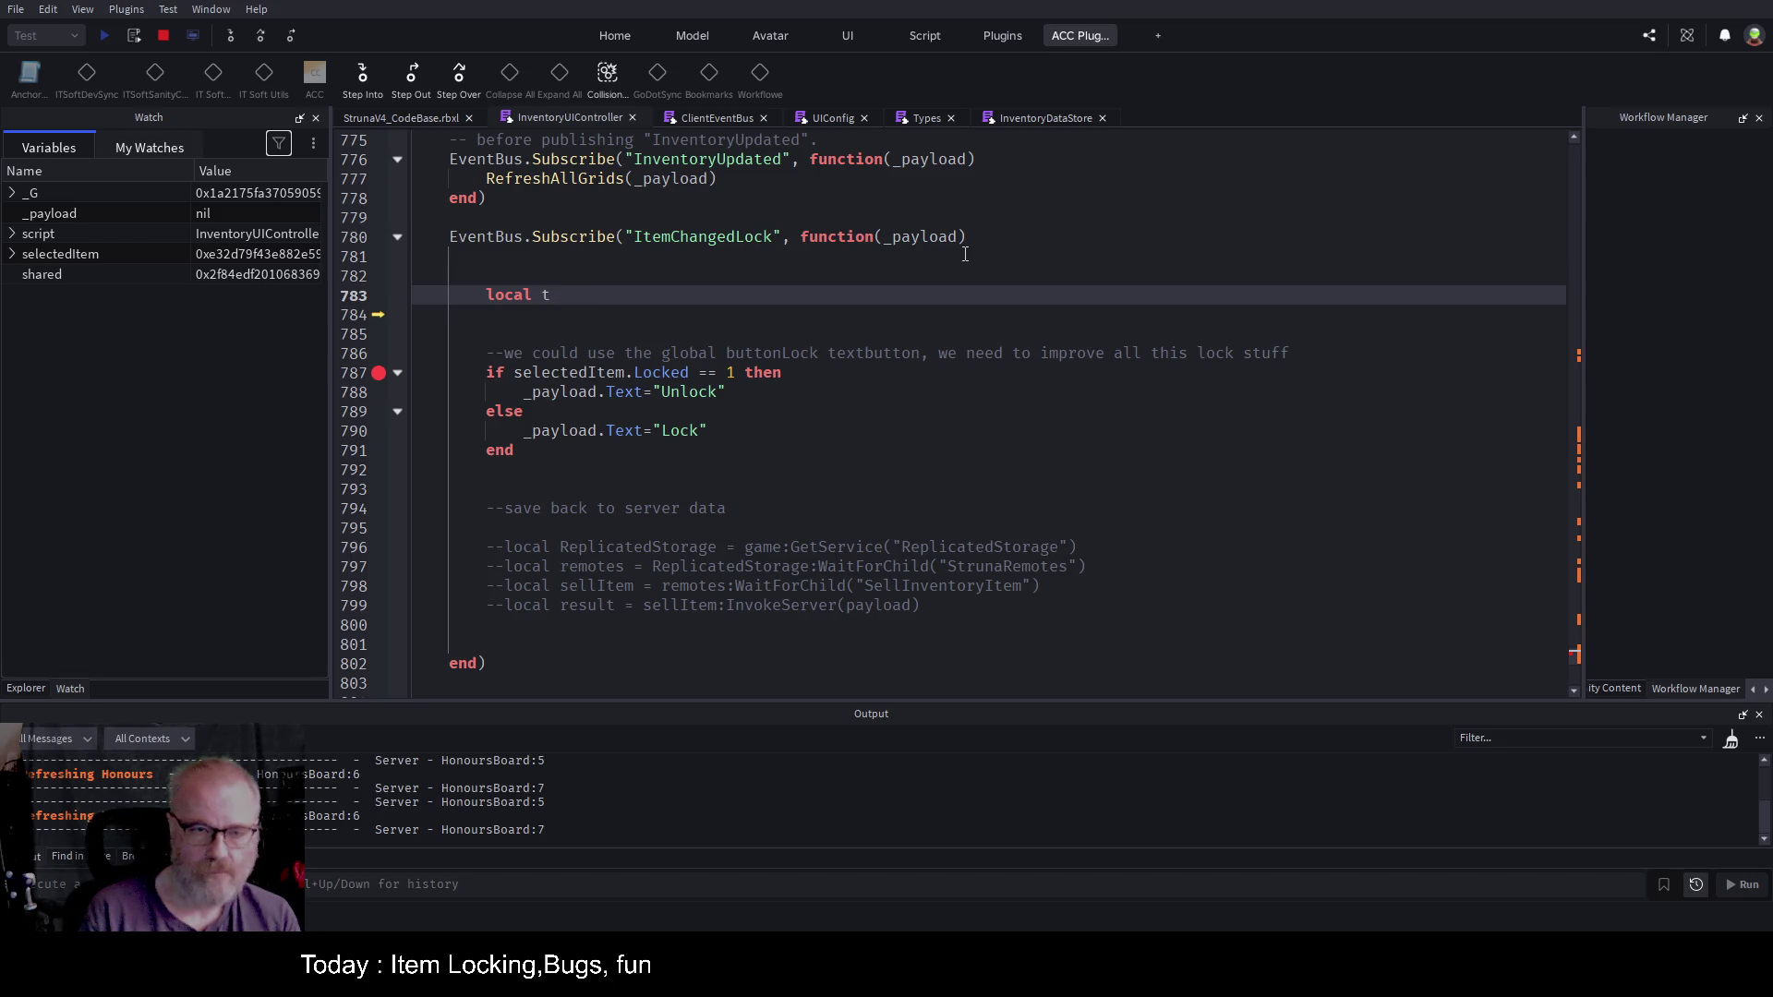
pyautogui.write('ypename=-')
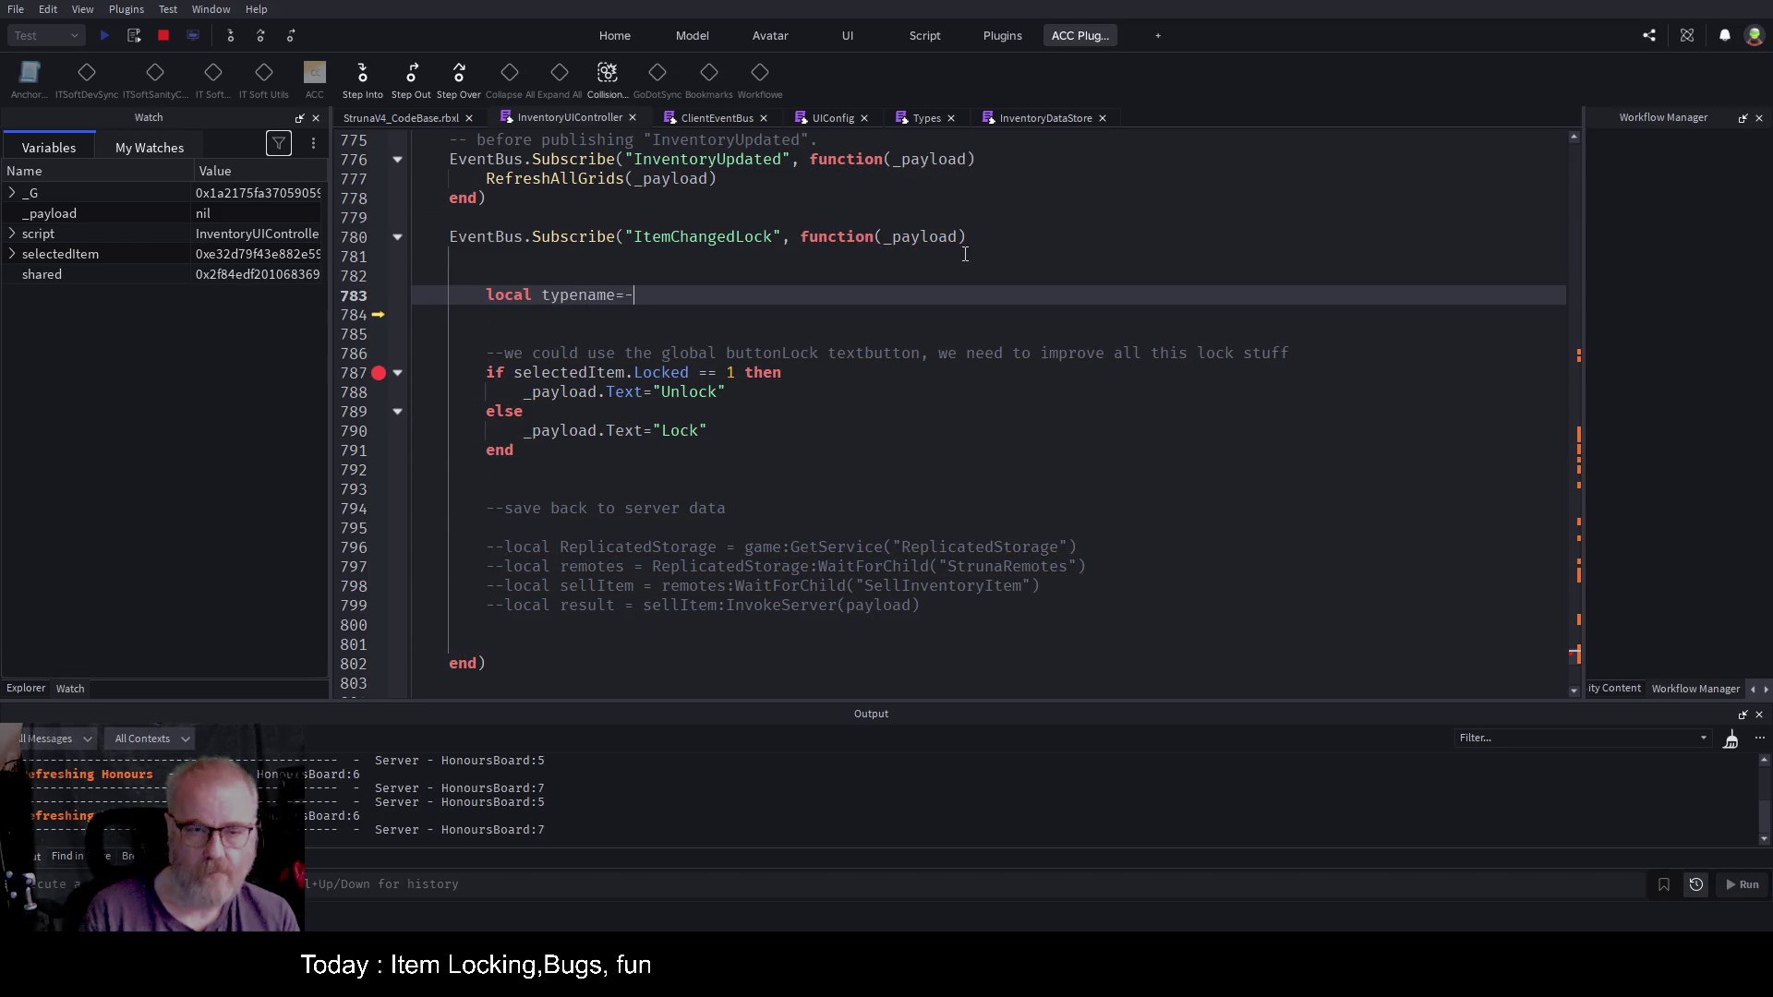
pyautogui.write('_payload.')
pyautogui.write('type')
pyautogui.write('Name')
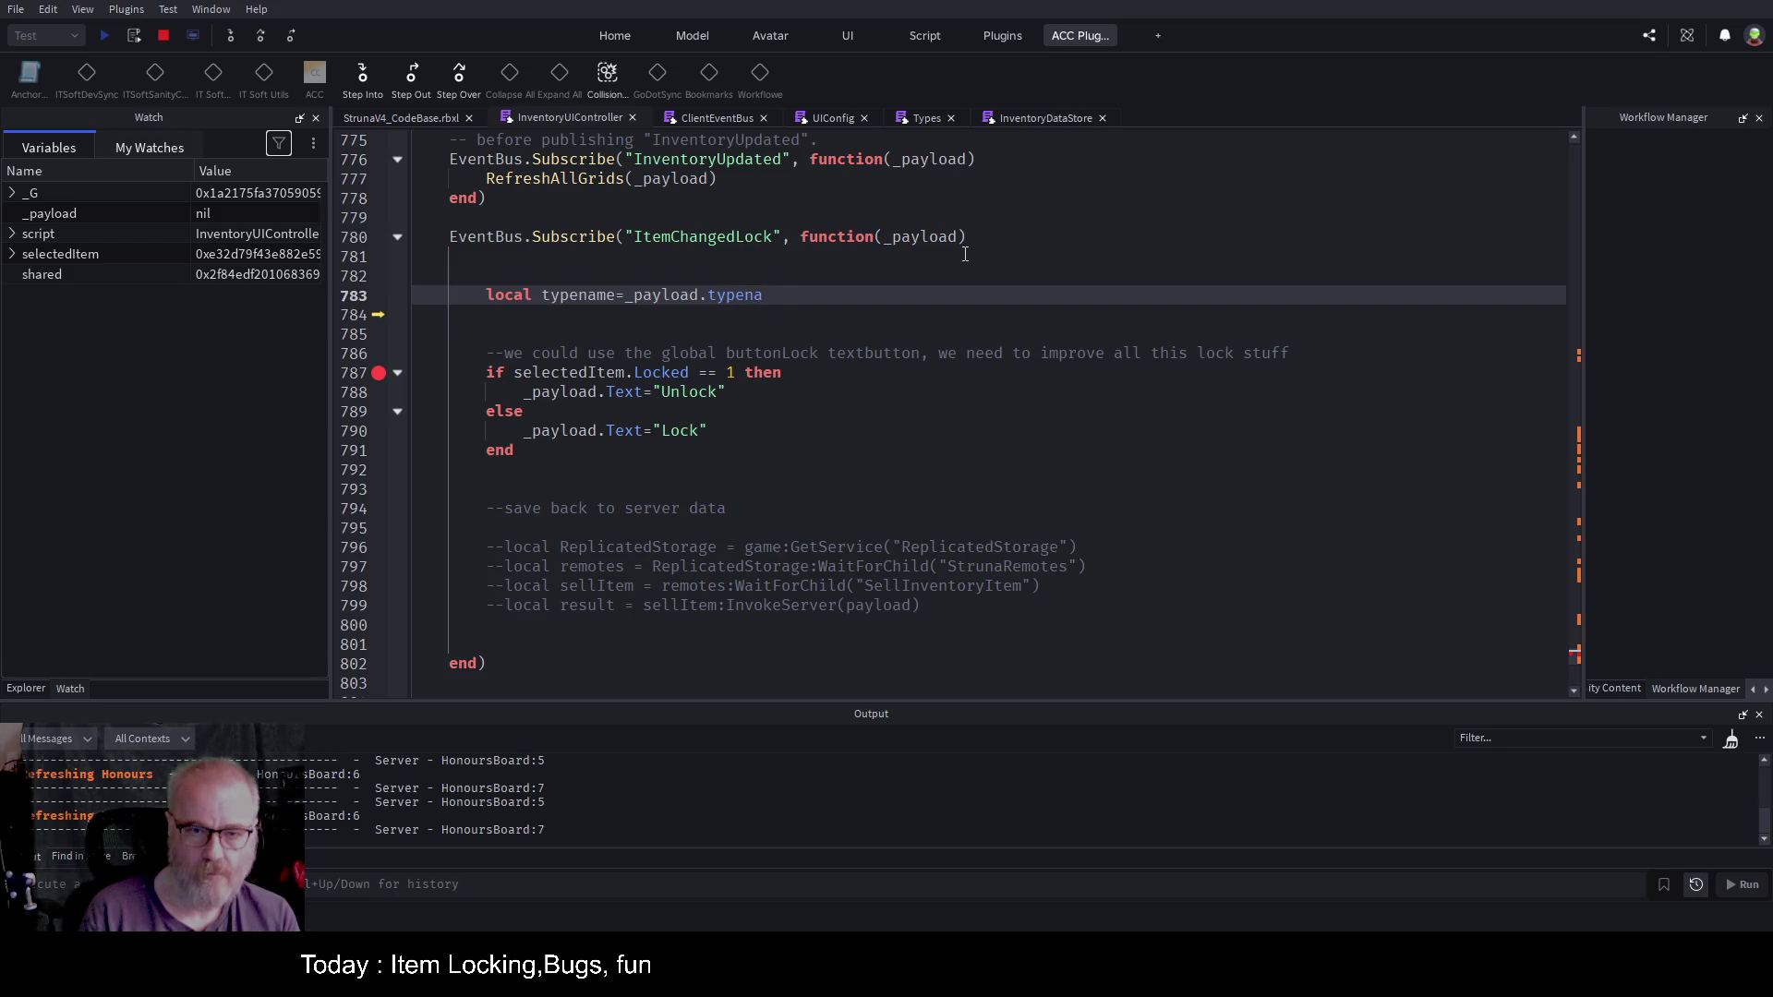
pyautogui.press('BackSpace')
pyautogui.press('BackSpace')
pyautogui.press('BackSpace')
pyautogui.write('Name')
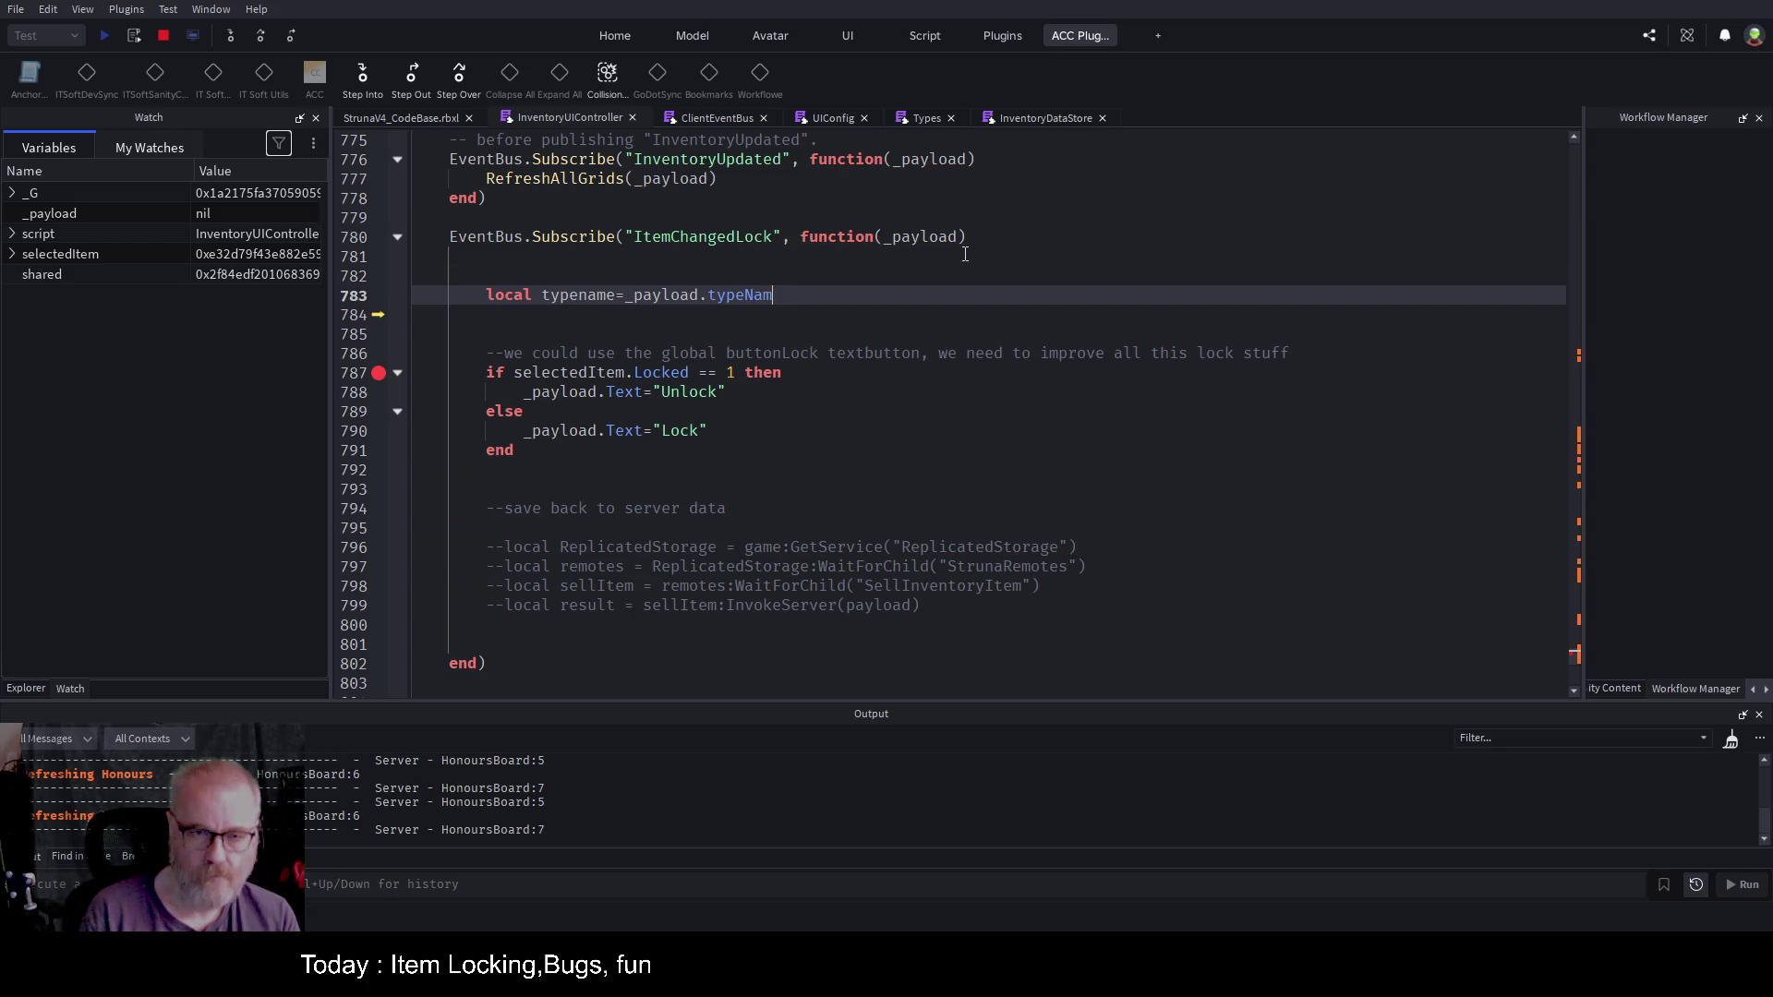
# Step: Add 'local parent=_payload.Frame' on the following line
pyautogui.press('Return')
pyautogui.write('cla parent=')
pyautogui.press('BackSpace')
pyautogui.press('BackSpace')
pyautogui.press('BackSpace')
pyautogui.write('local parent=')
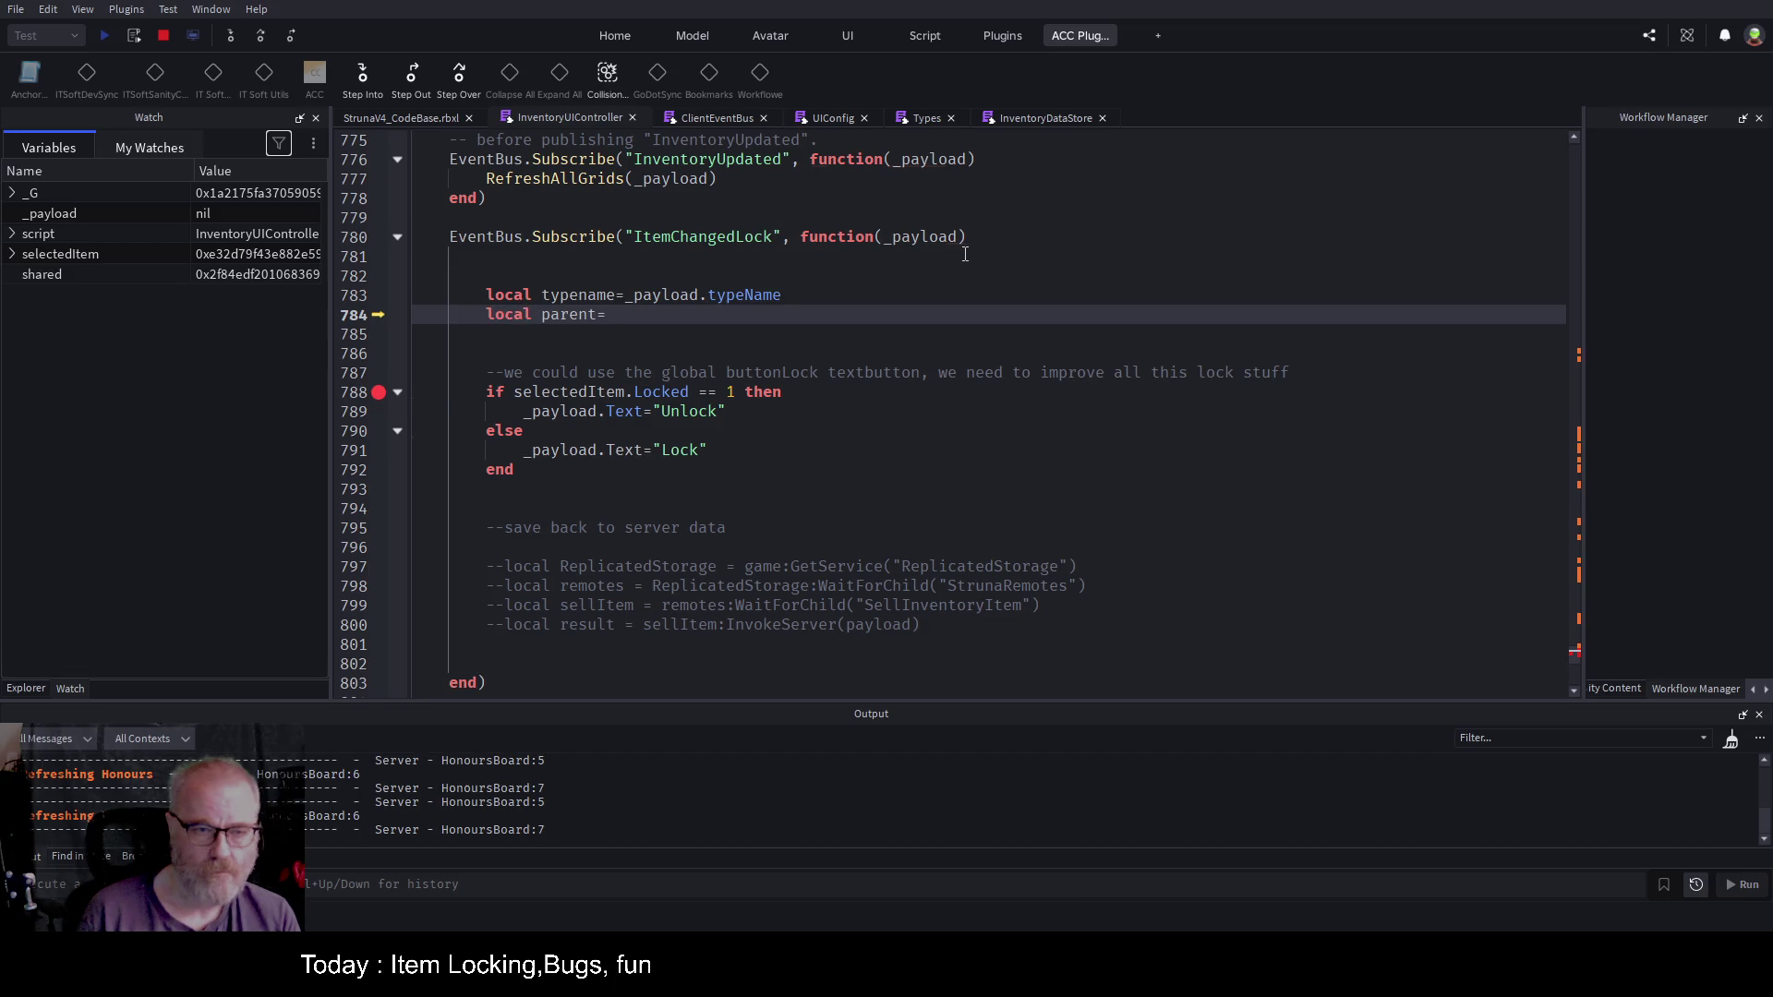
pyautogui.write('_pay')
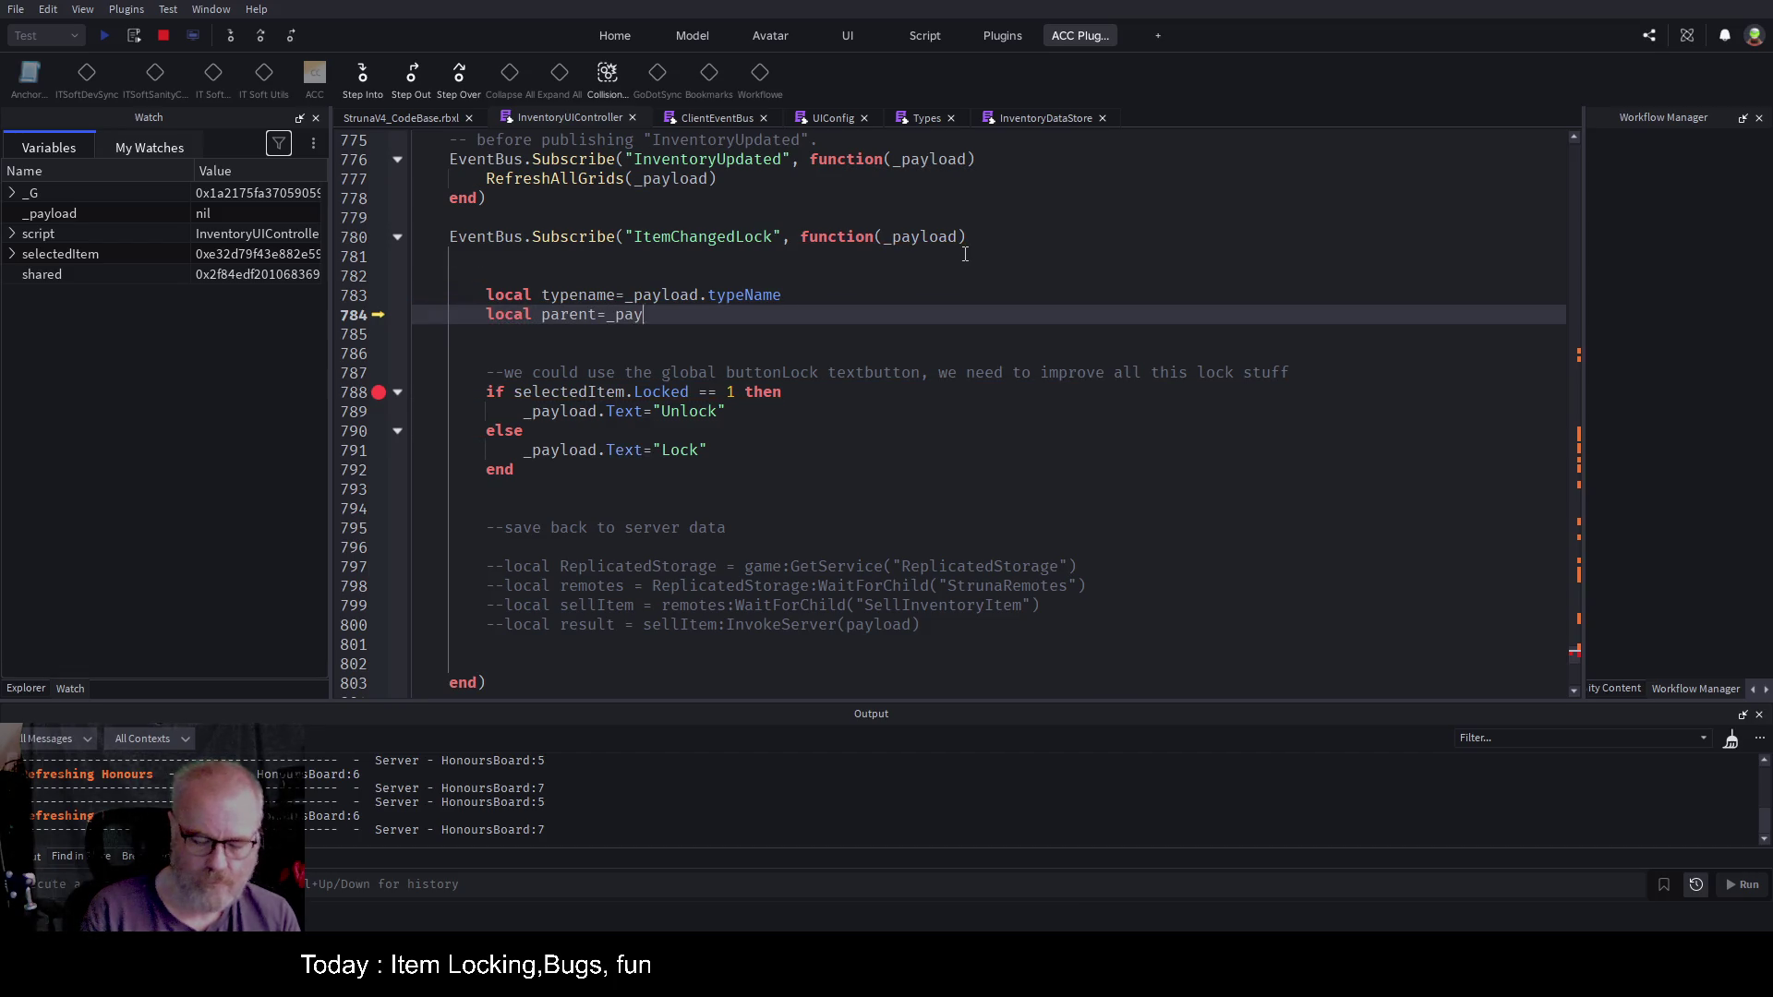
pyautogui.write('load.Frame')
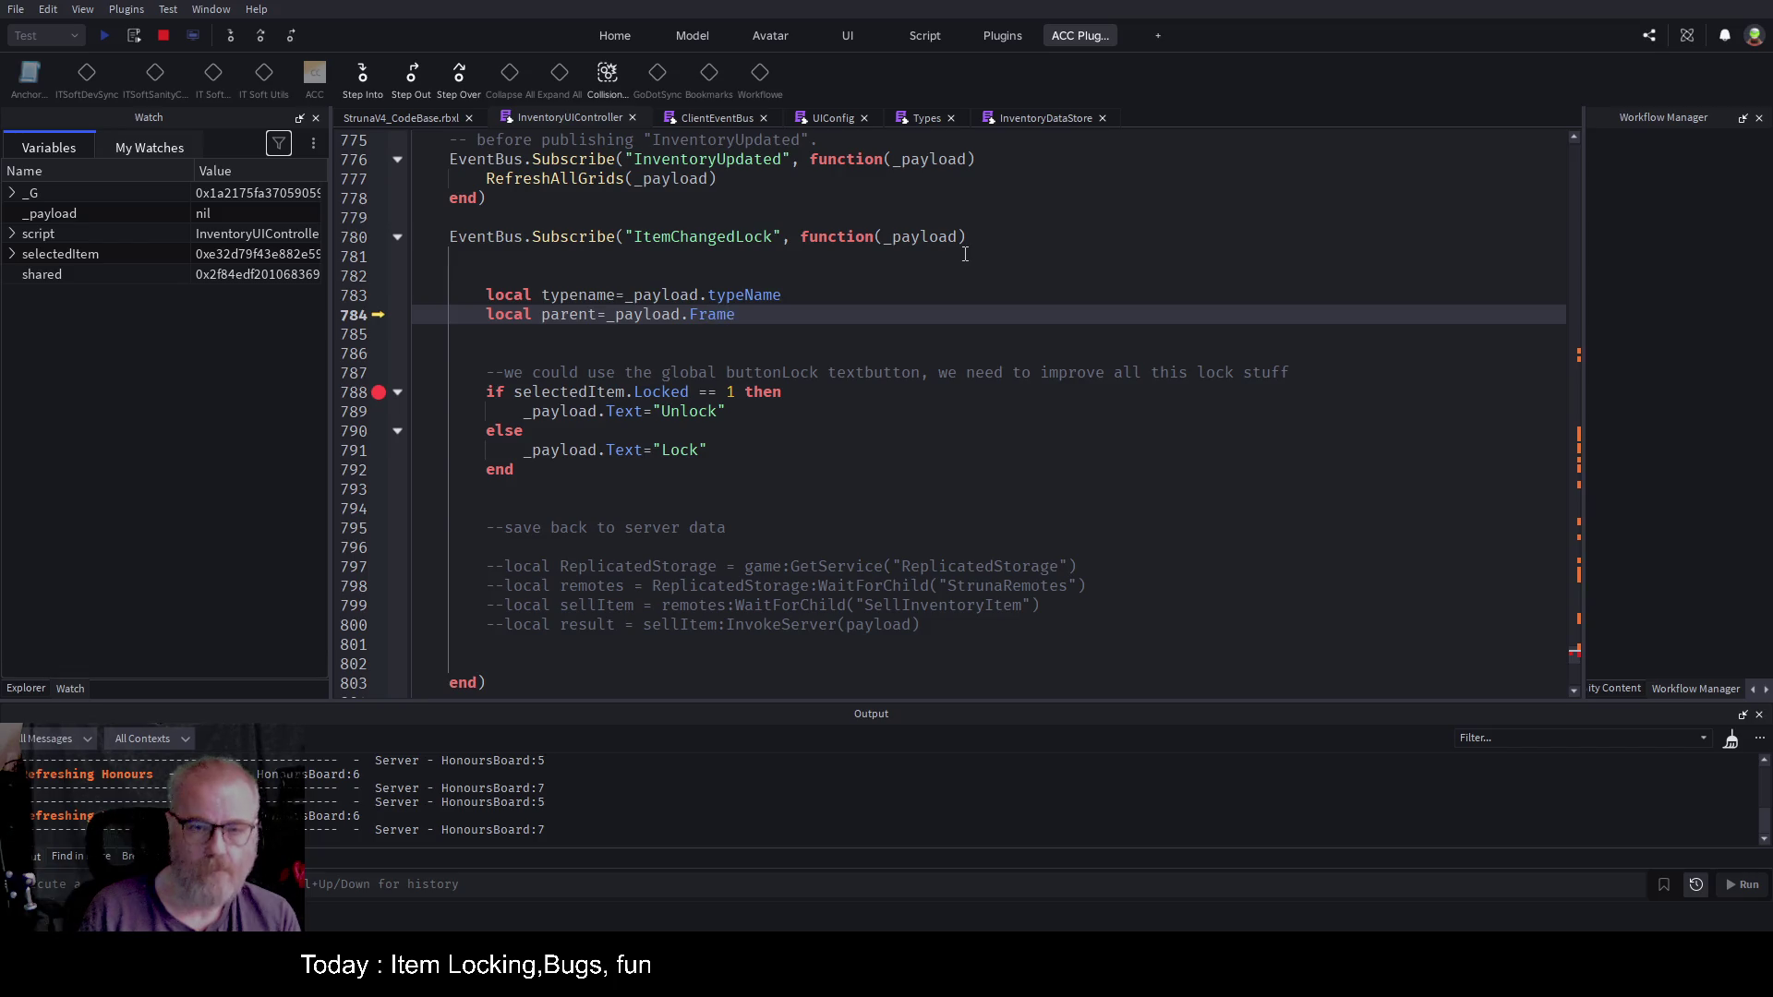
pyautogui.click(880, 341)
pyautogui.hotkey('ctrl', 'f')
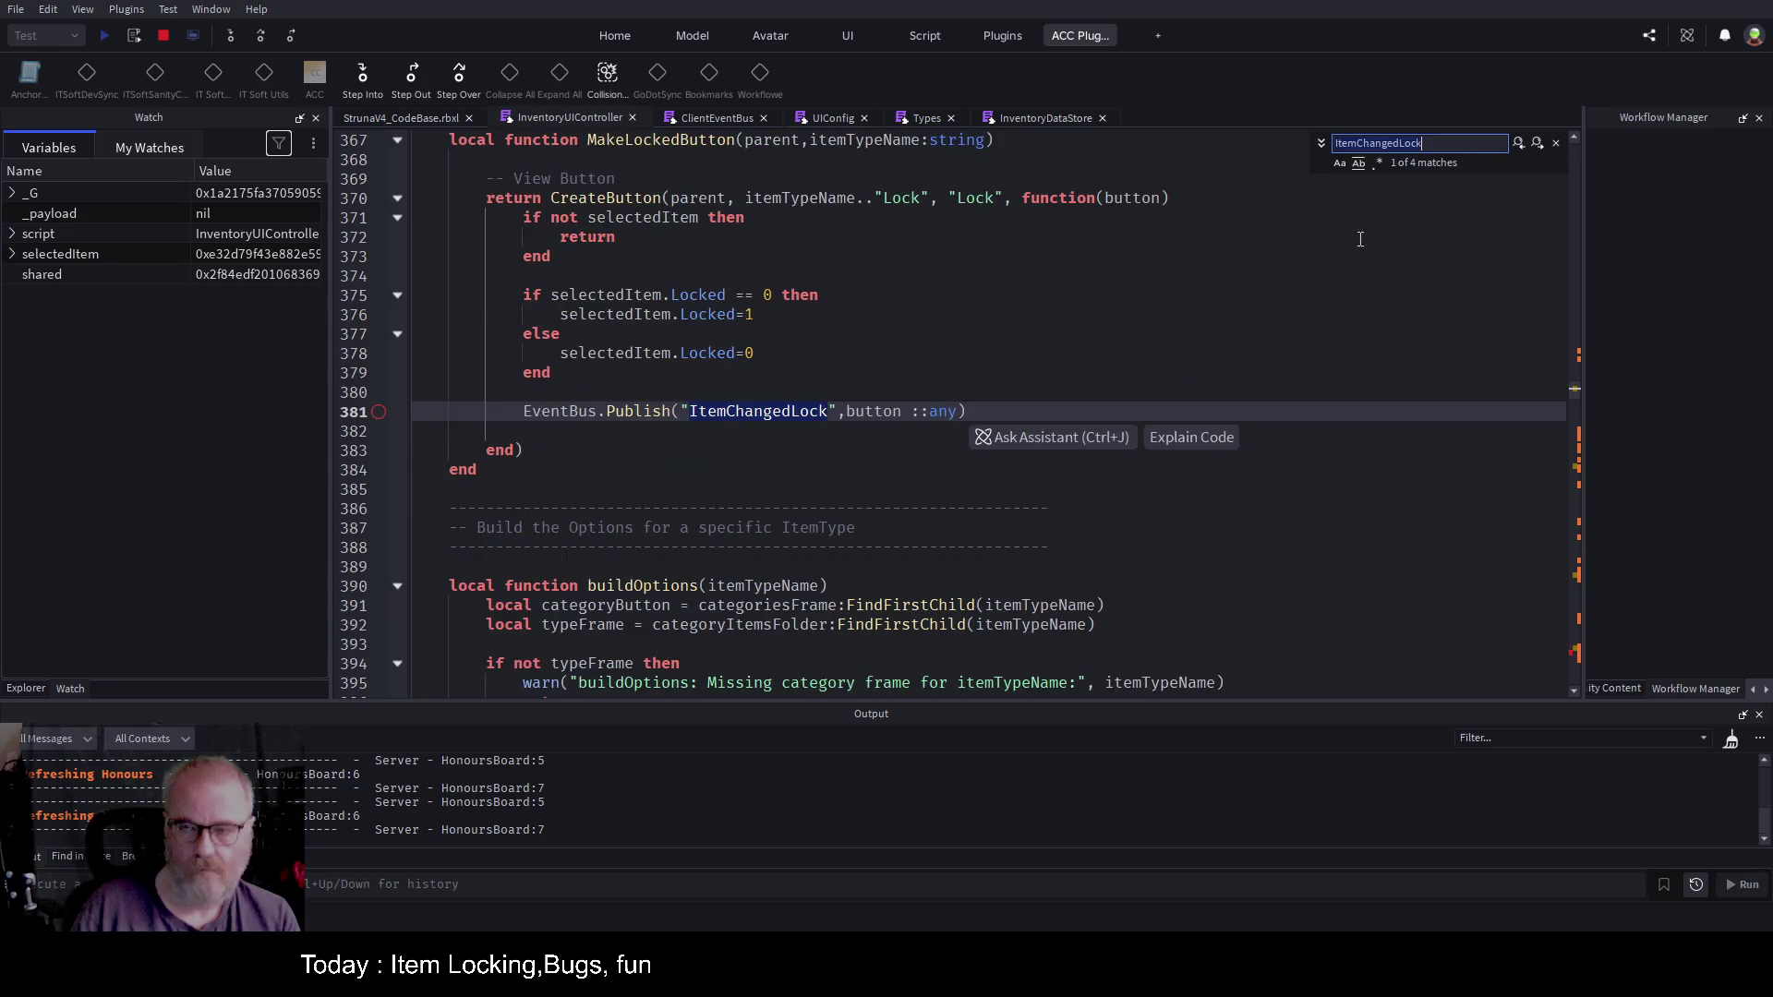
# Step: Capitalise the publish key on line 500 to typeName, matching the subscriber
pyautogui.click(1517, 144)
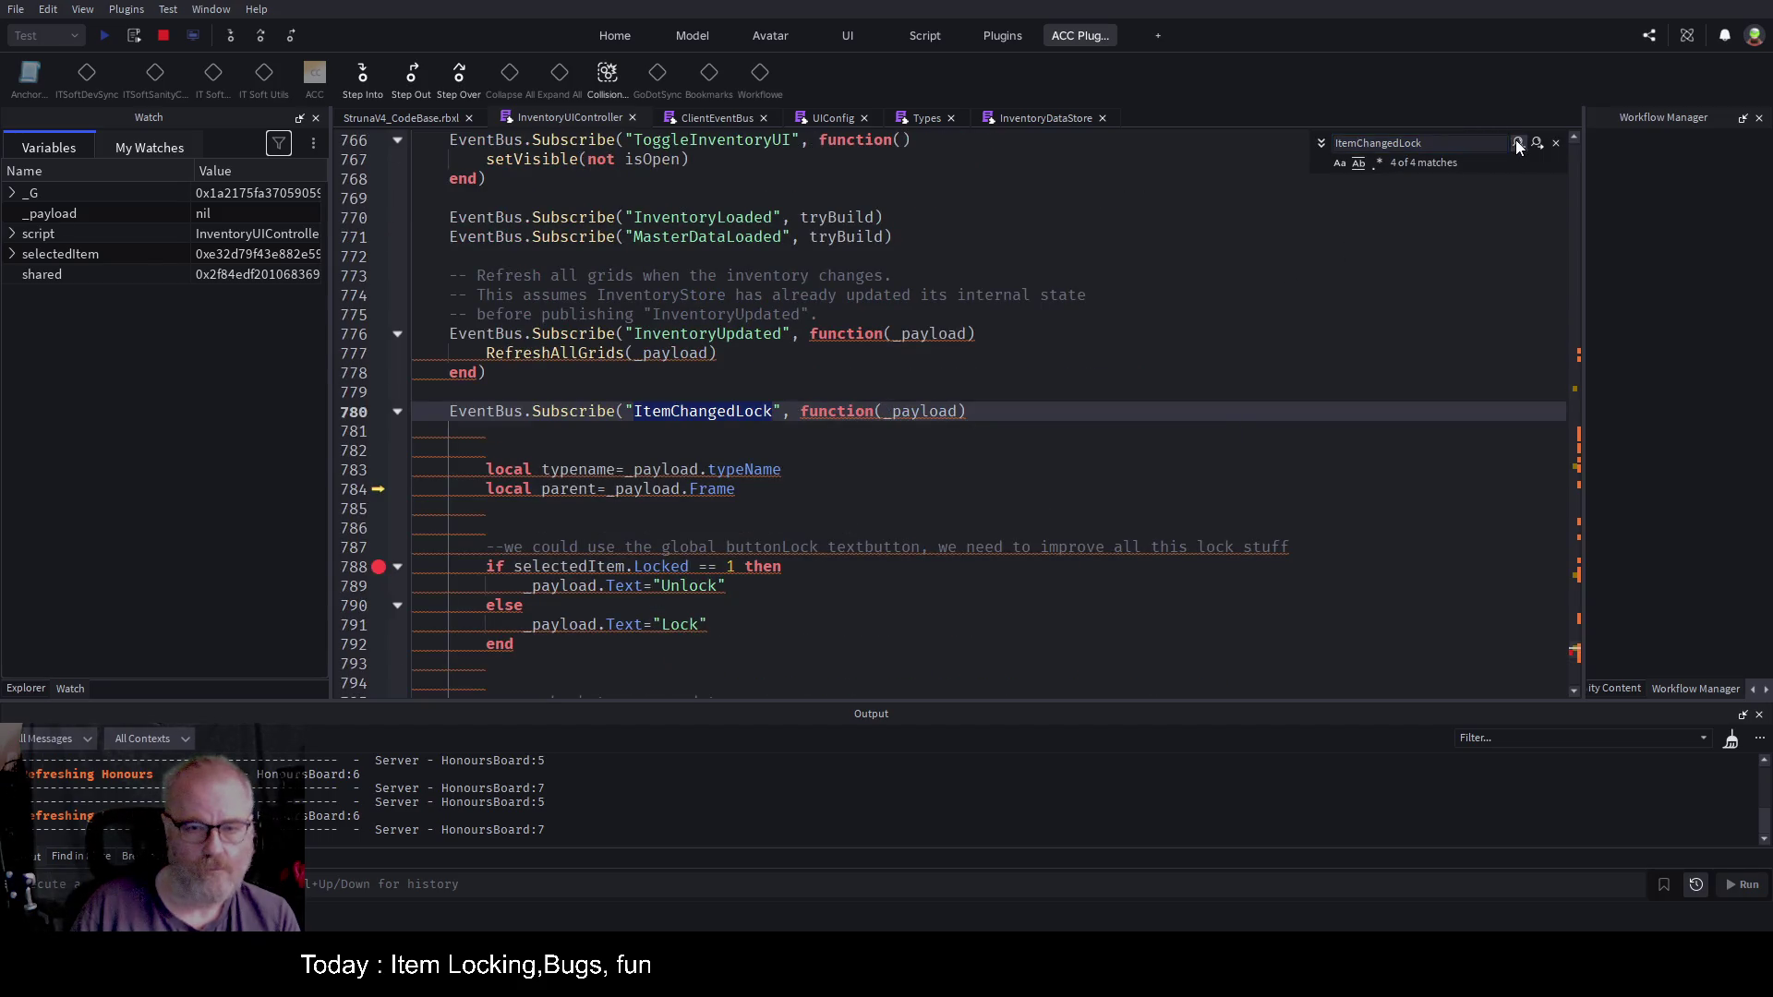
pyautogui.click(1517, 144)
pyautogui.click(1517, 144)
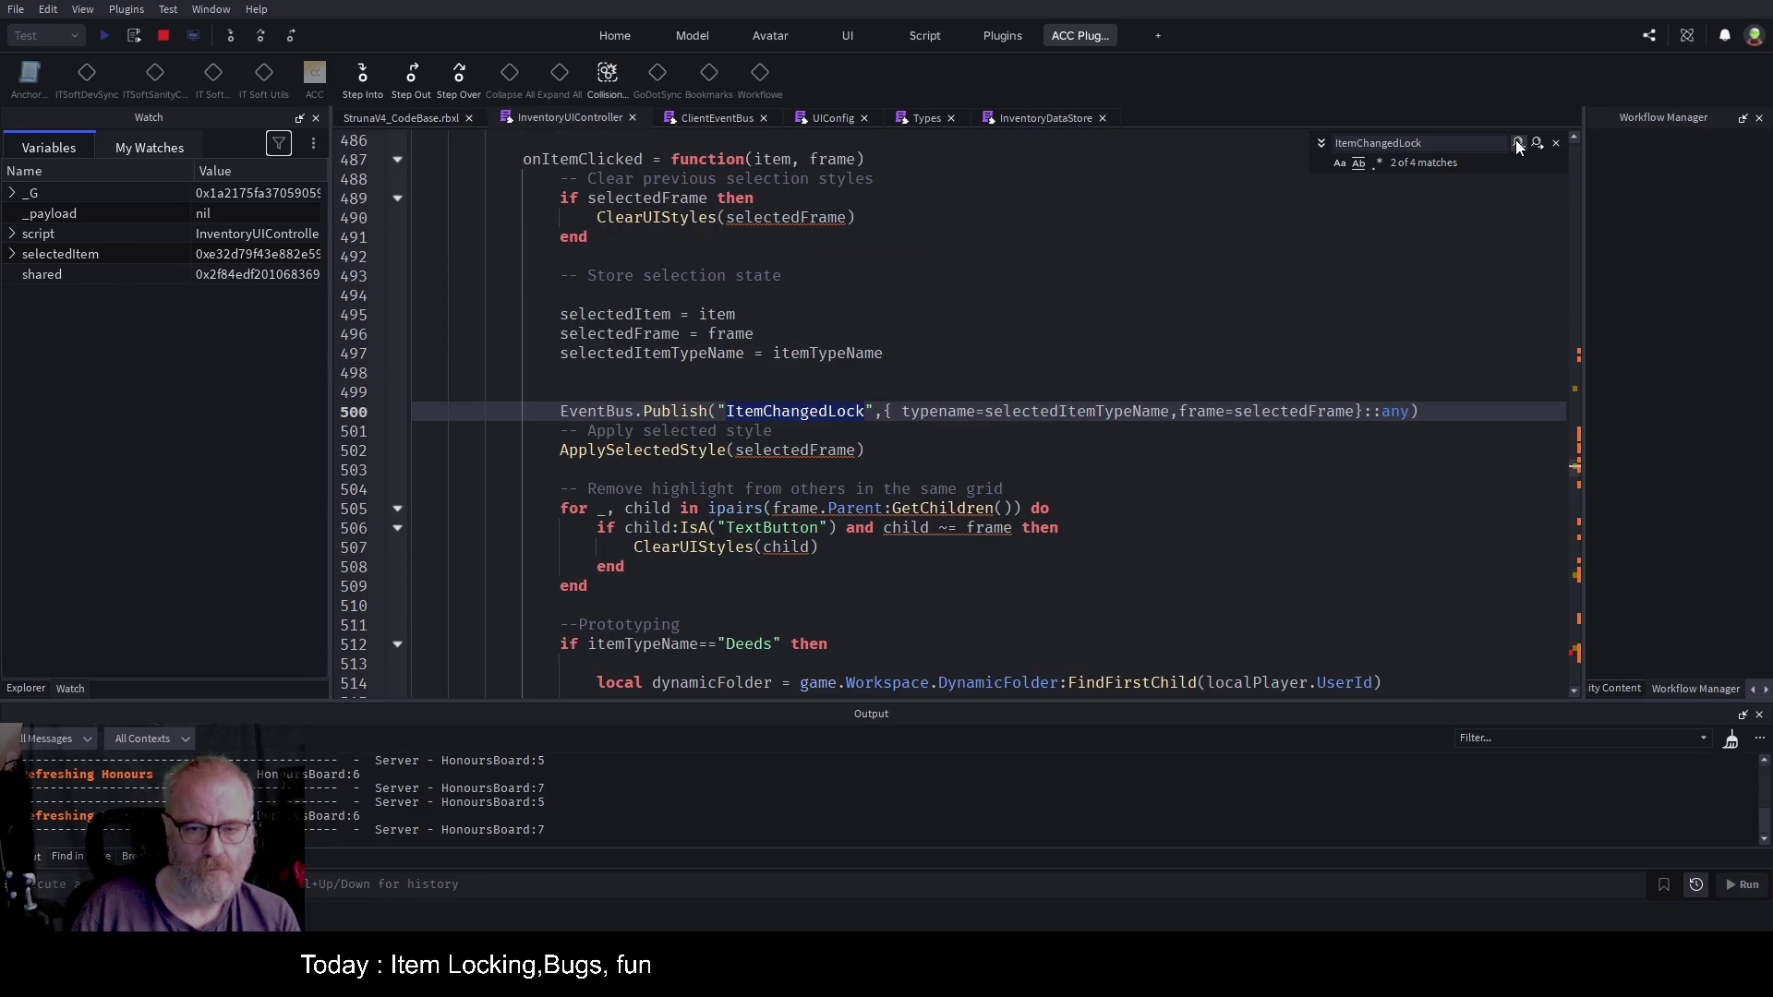
pyautogui.click(951, 411)
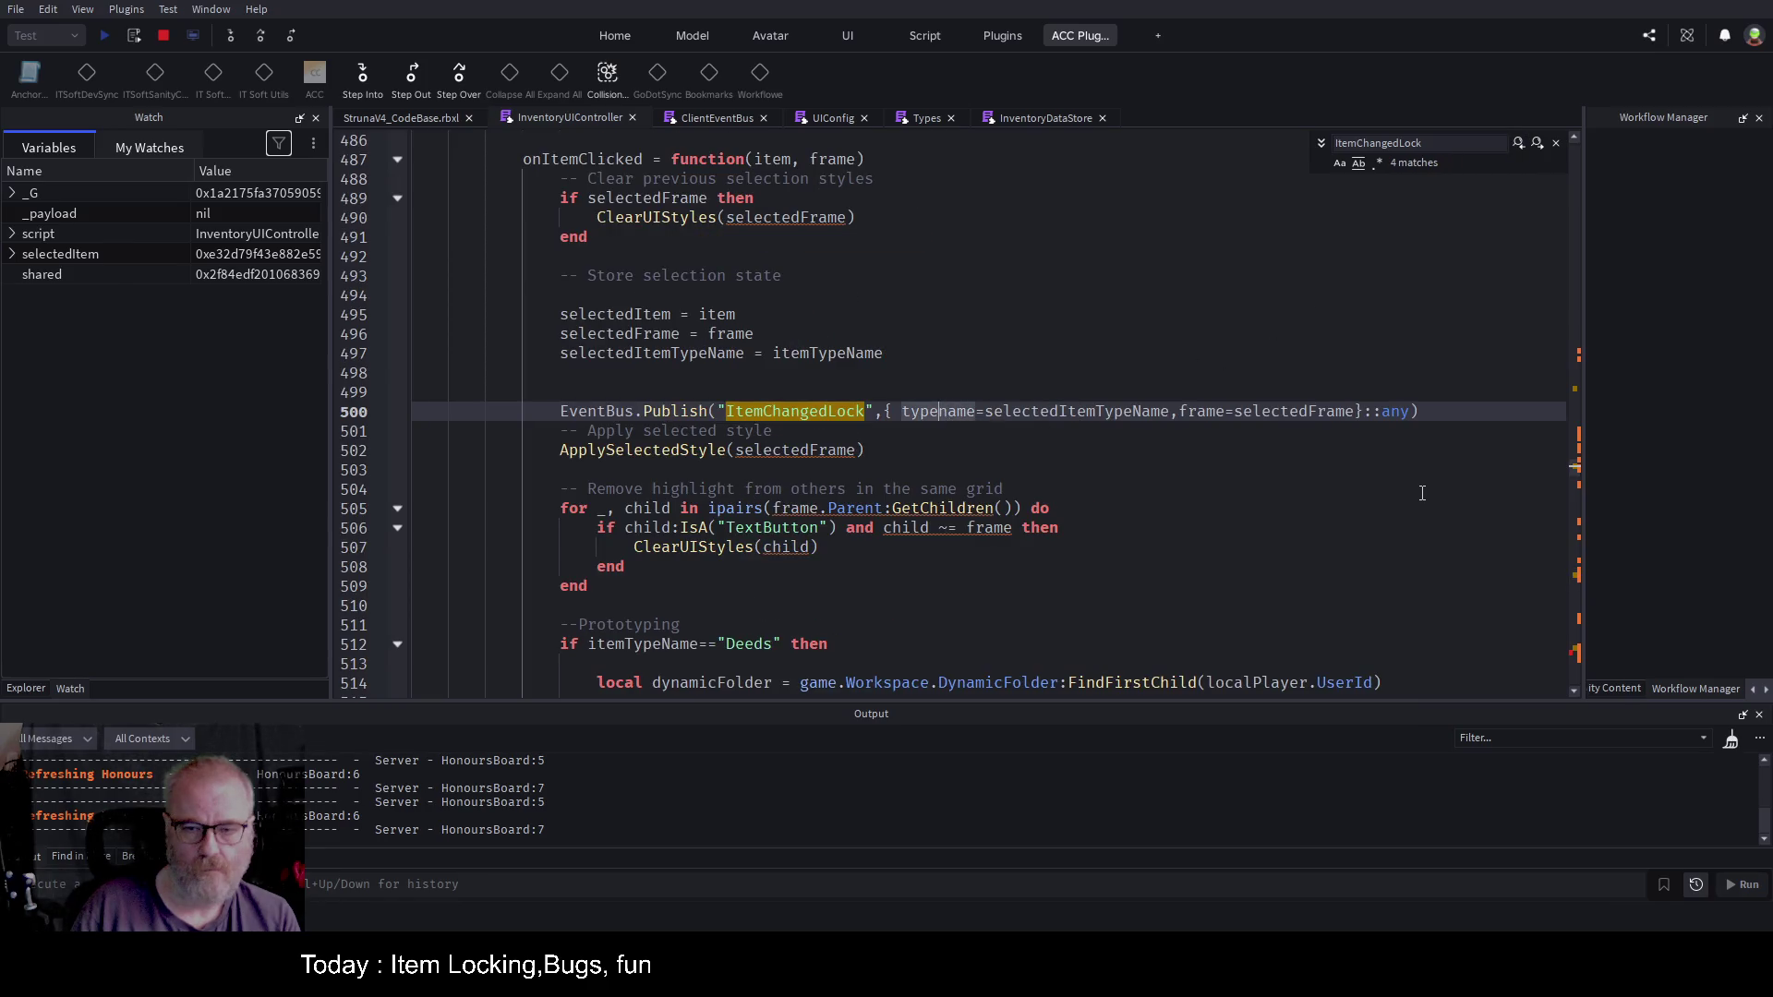
pyautogui.write('N')
pyautogui.press('Right')
pyautogui.press('Right')
pyautogui.press('Right')
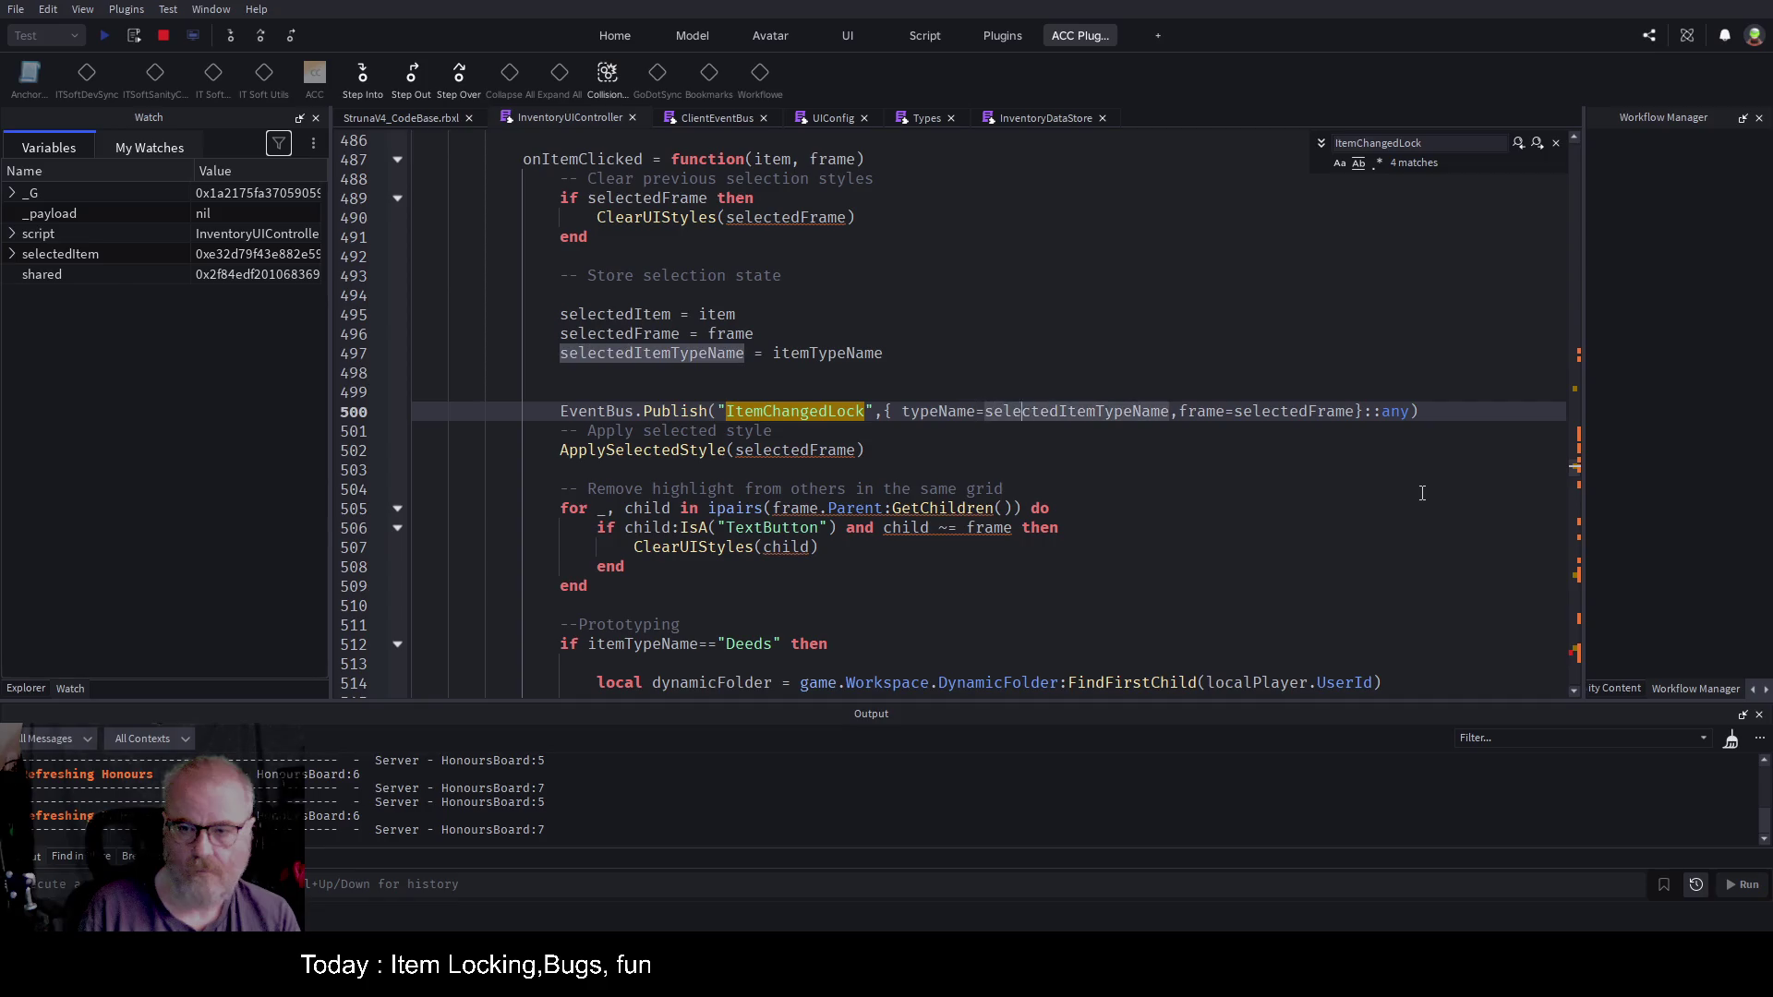
# Step: Return to the Frame field on line 784 of the subscriber
pyautogui.hotkey('ctrl', 'End')
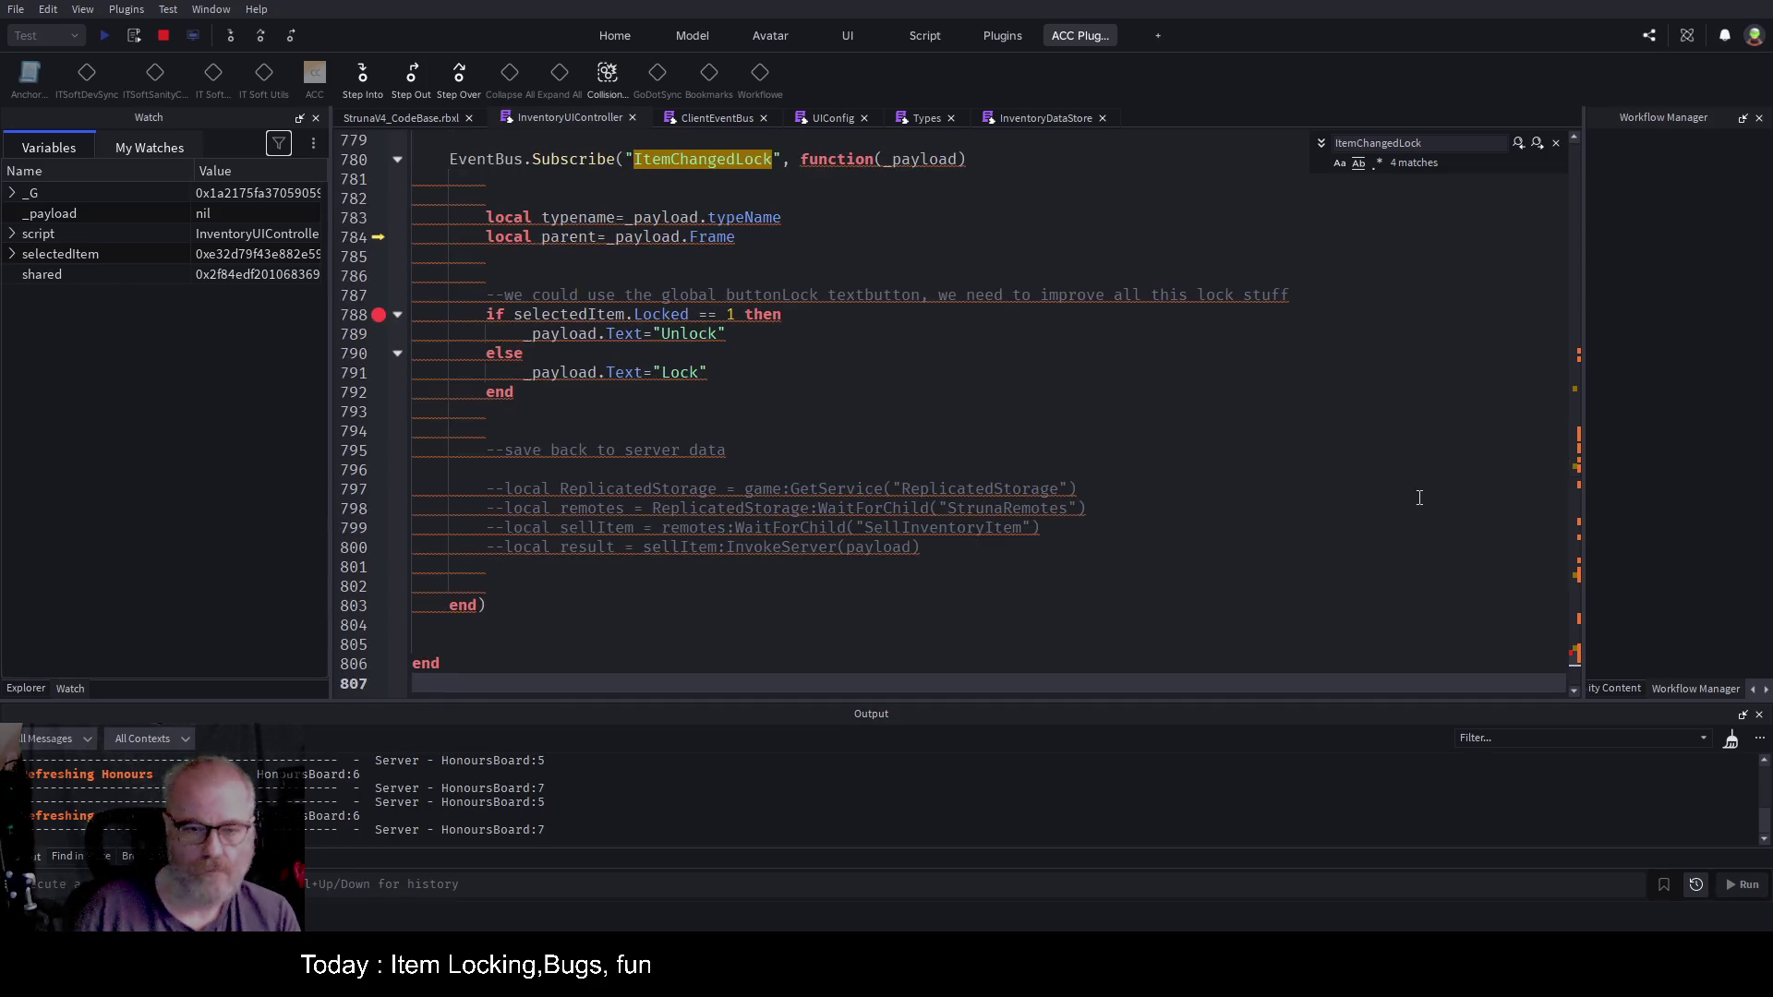
pyautogui.scroll(4, 748, 380)
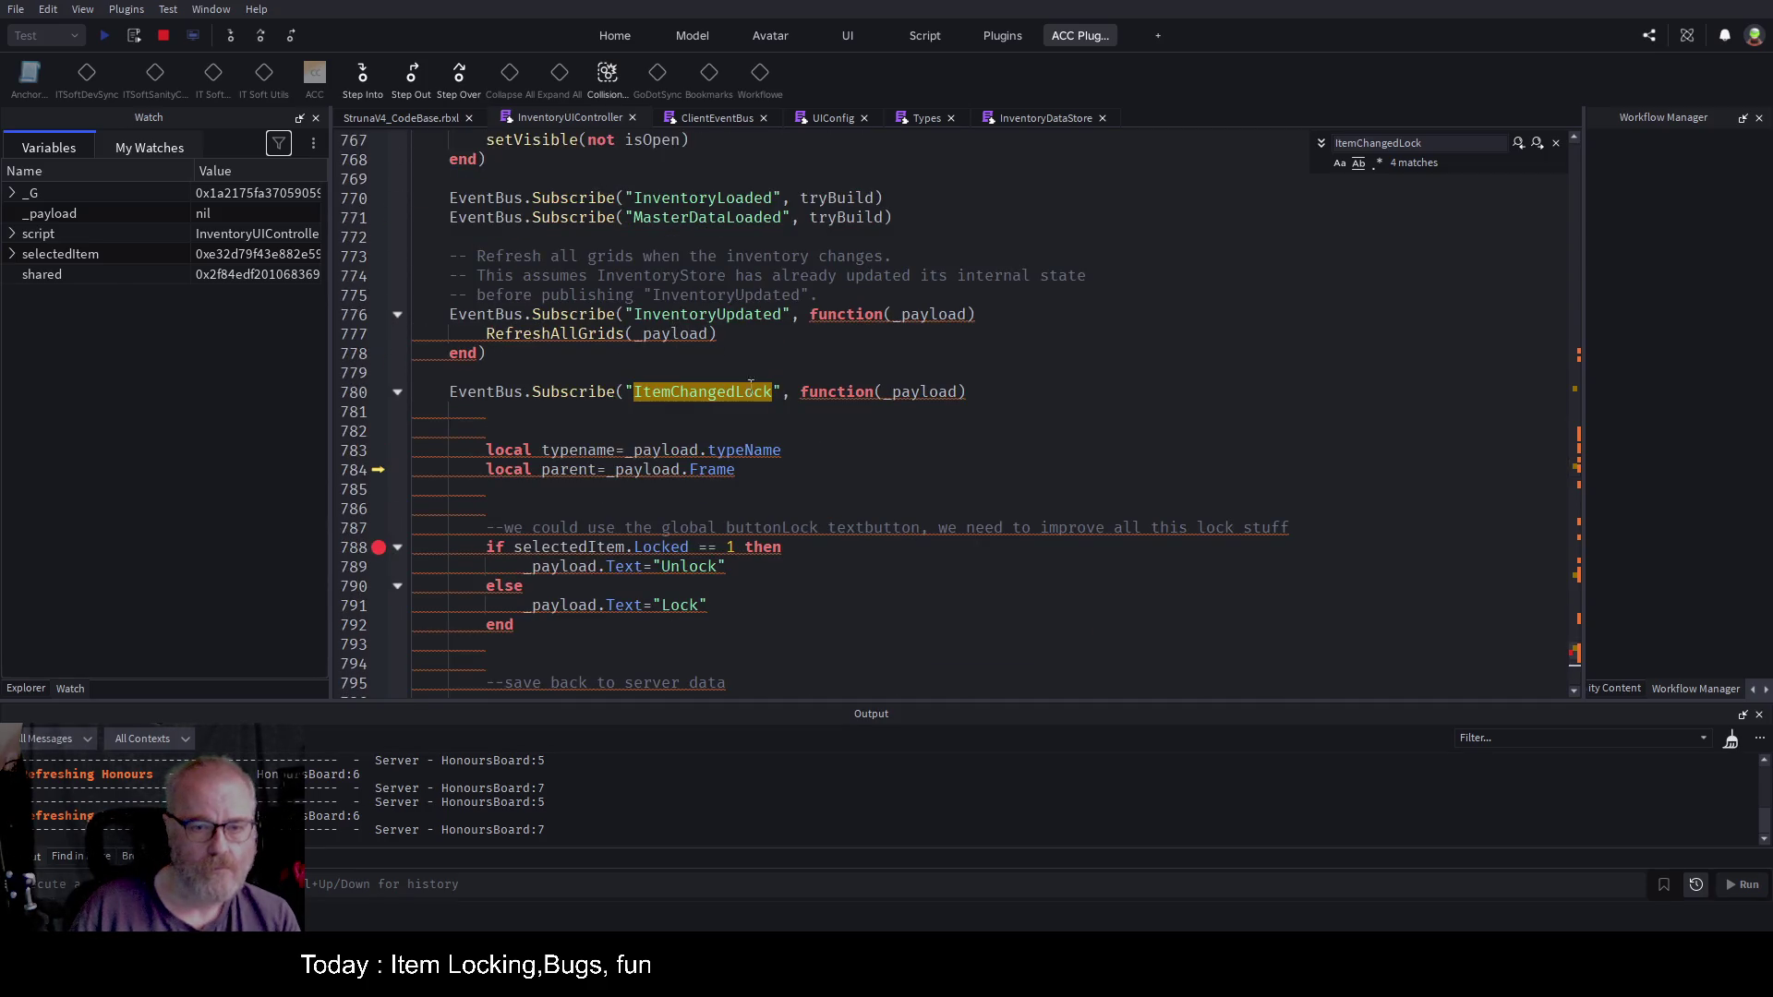
pyautogui.click(687, 469)
# Step: Lowercase _payload.frame on line 784 and annotate typename as :string on line 783
pyautogui.press('Delete')
pyautogui.write('f')
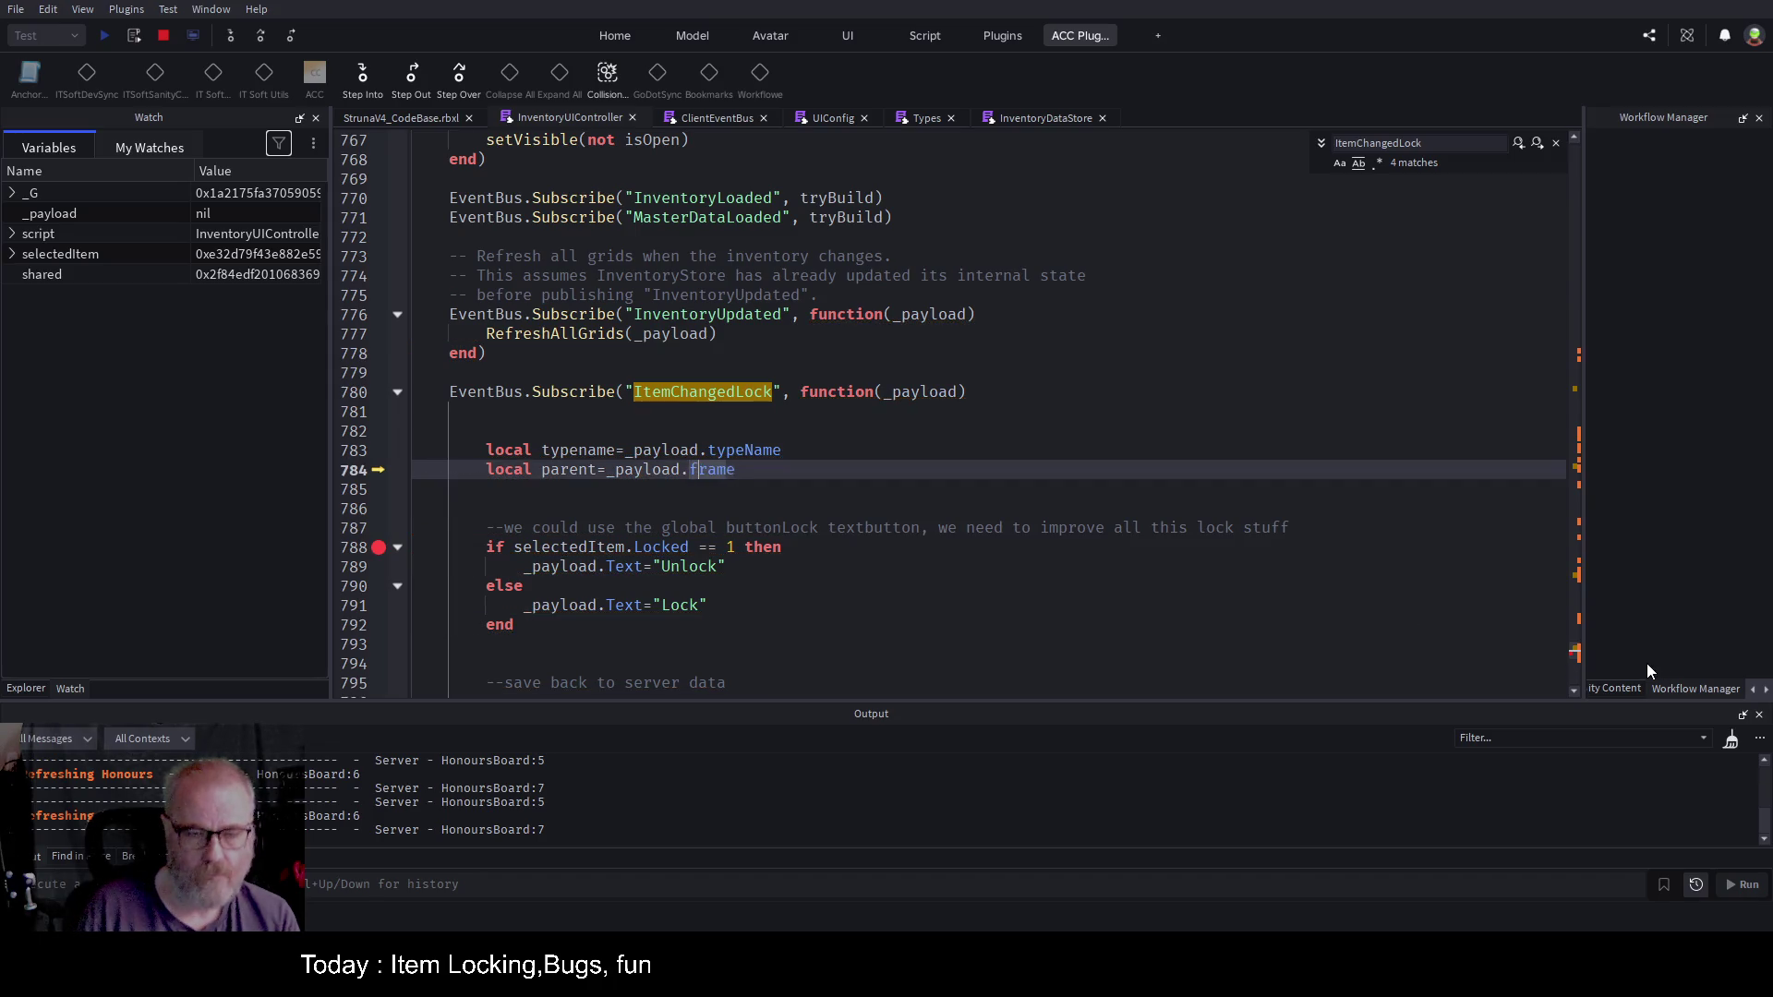
pyautogui.press('Escape')
pyautogui.press('Up')
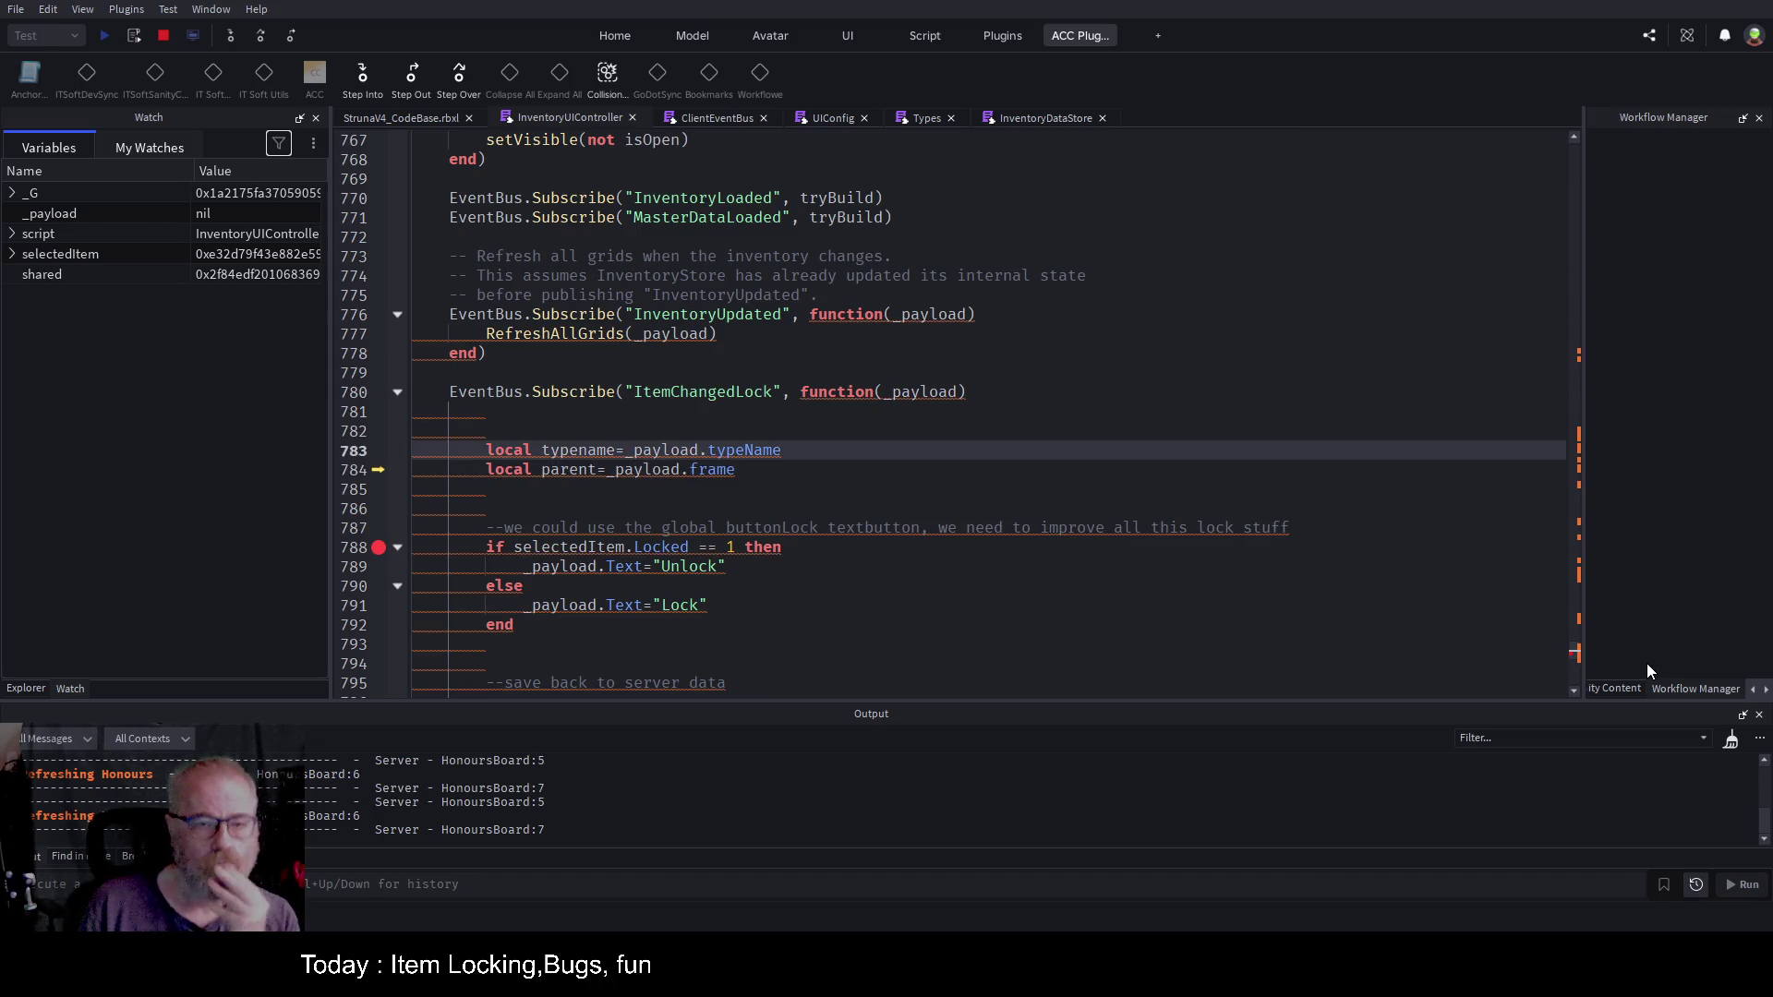
pyautogui.hotkey('ctrl', 'Left')
pyautogui.hotkey('ctrl', 'Left')
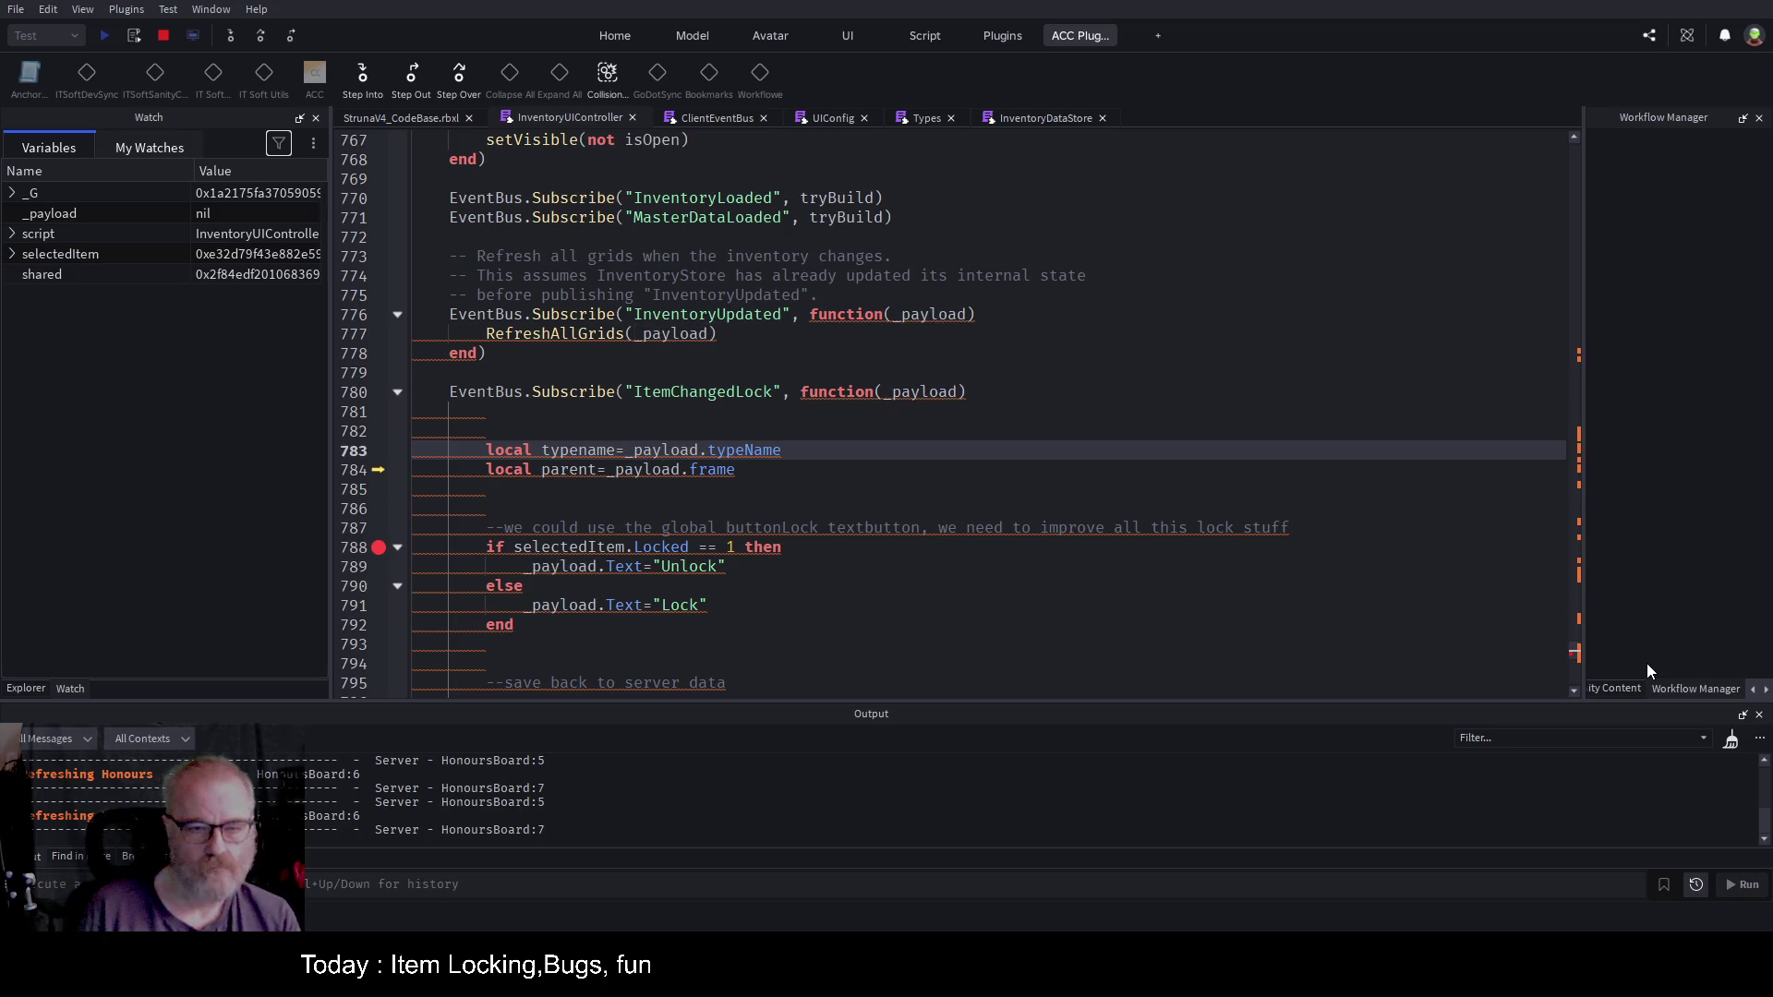
pyautogui.write(':string')
pyautogui.press('Down')
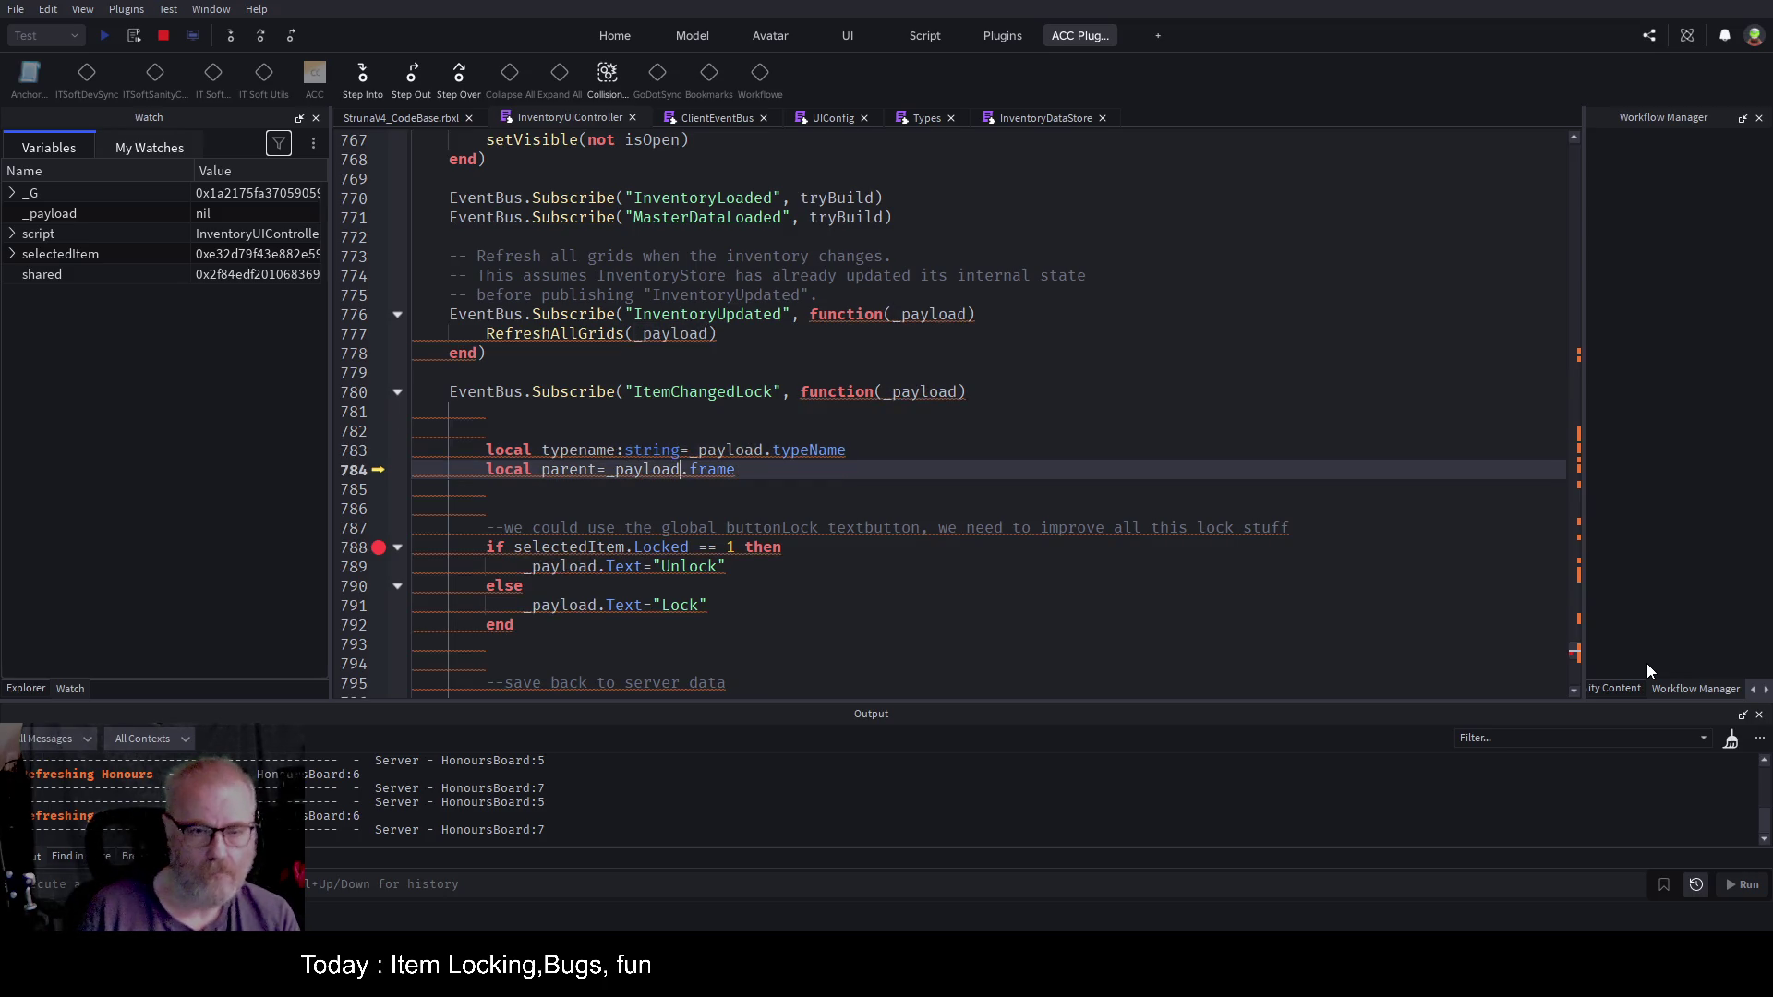
pyautogui.press('Up')
pyautogui.hotkey('ctrl', 'Left')
pyautogui.hotkey('ctrl', 'Left')
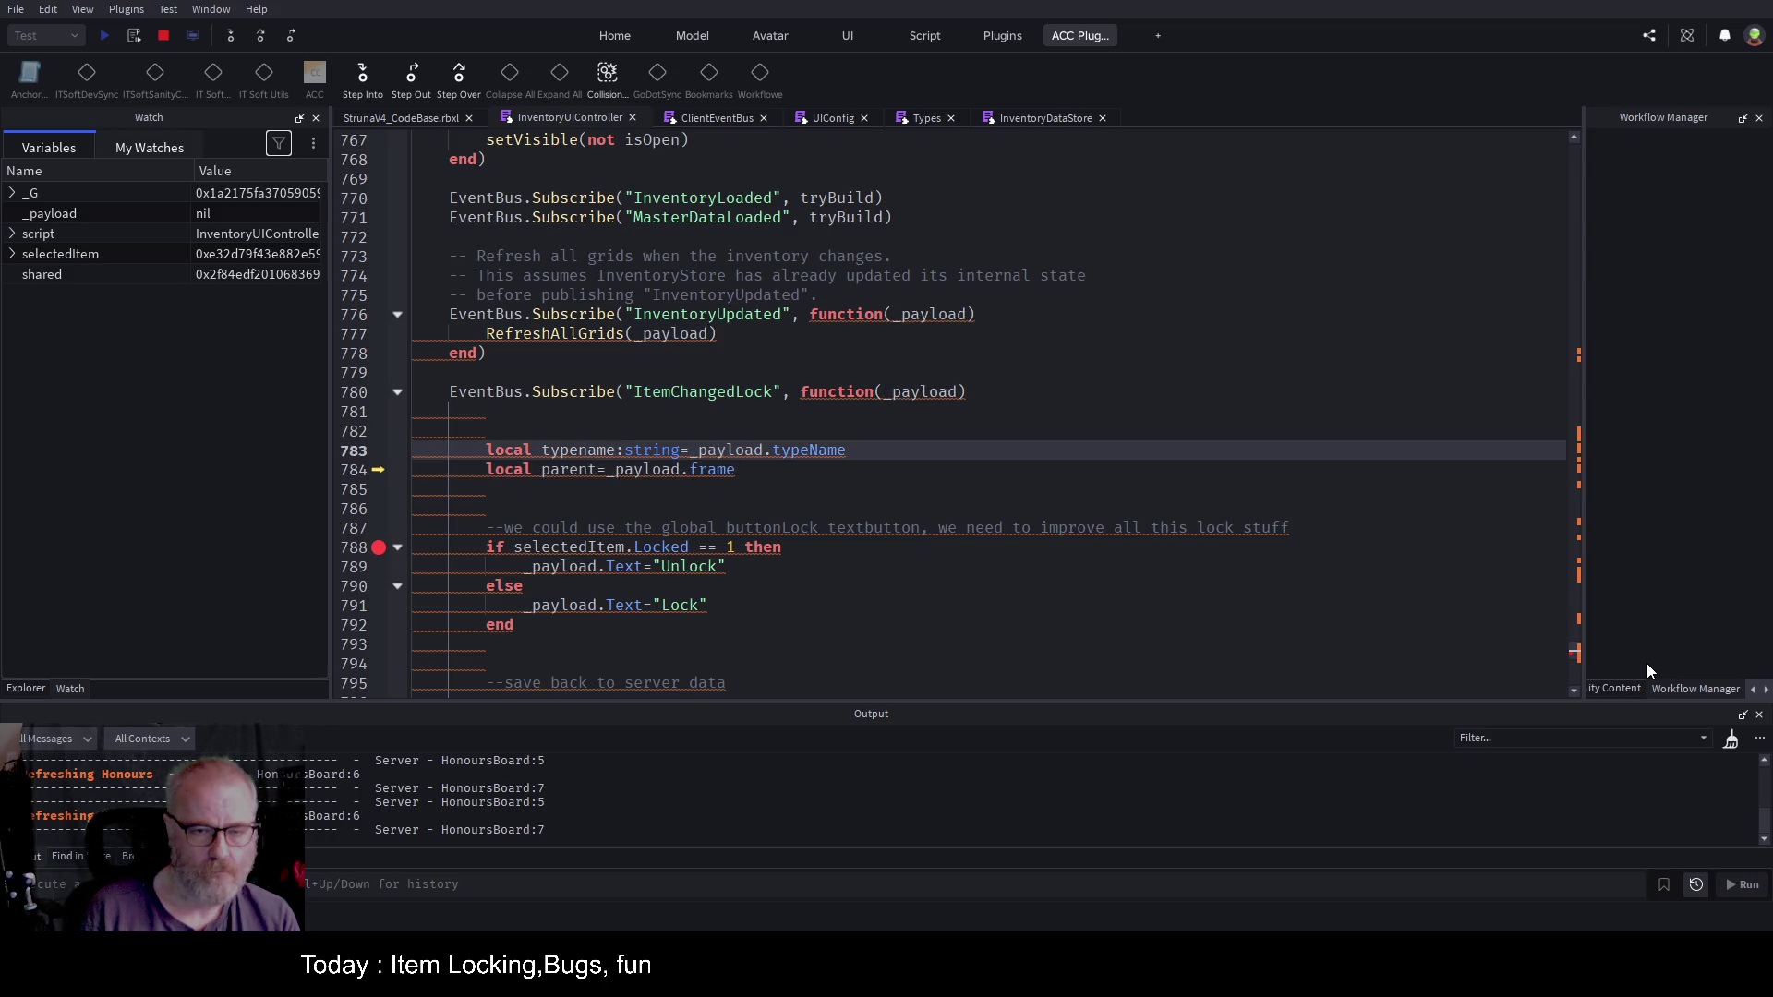
pyautogui.press('Right')
pyautogui.hotkey('ctrl', 'shift', 'Right')
pyautogui.press('Right')
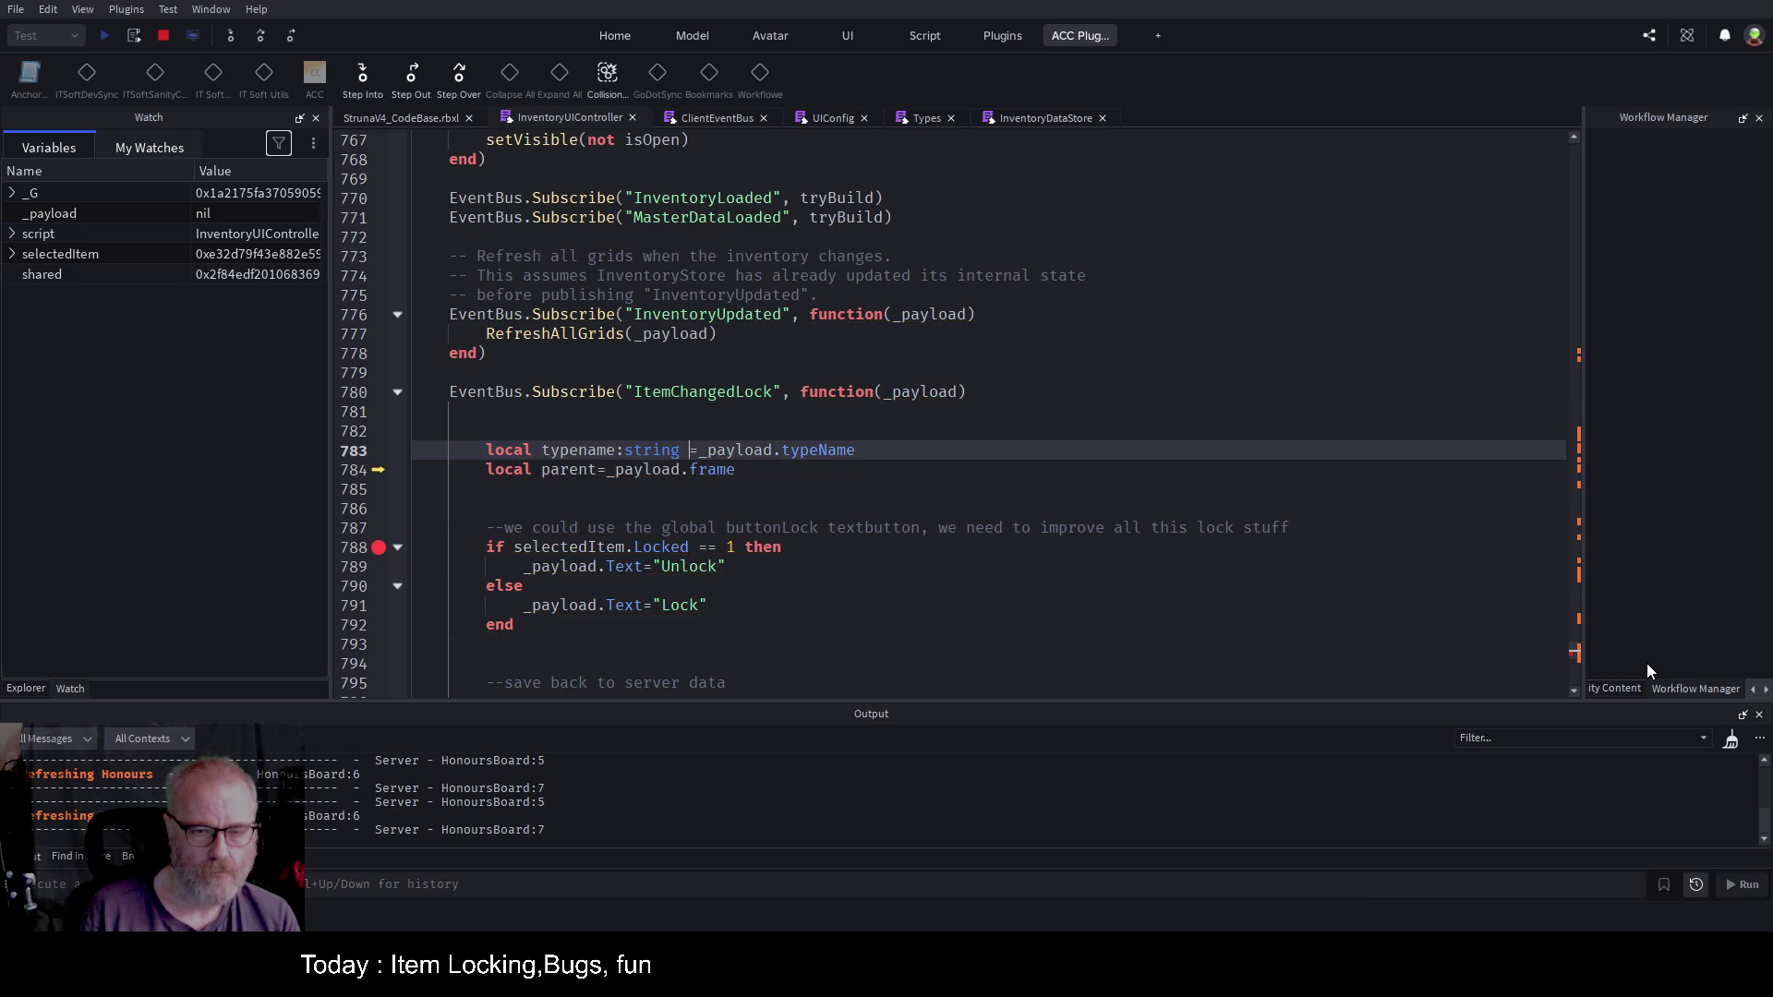
# Step: Annotate parent as Frame on line 784
pyautogui.press('Down')
pyautogui.hotkey('ctrl', 'Left')
pyautogui.hotkey('ctrl', 'Left')
pyautogui.hotkey('ctrl', 'Left')
pyautogui.write('parent')
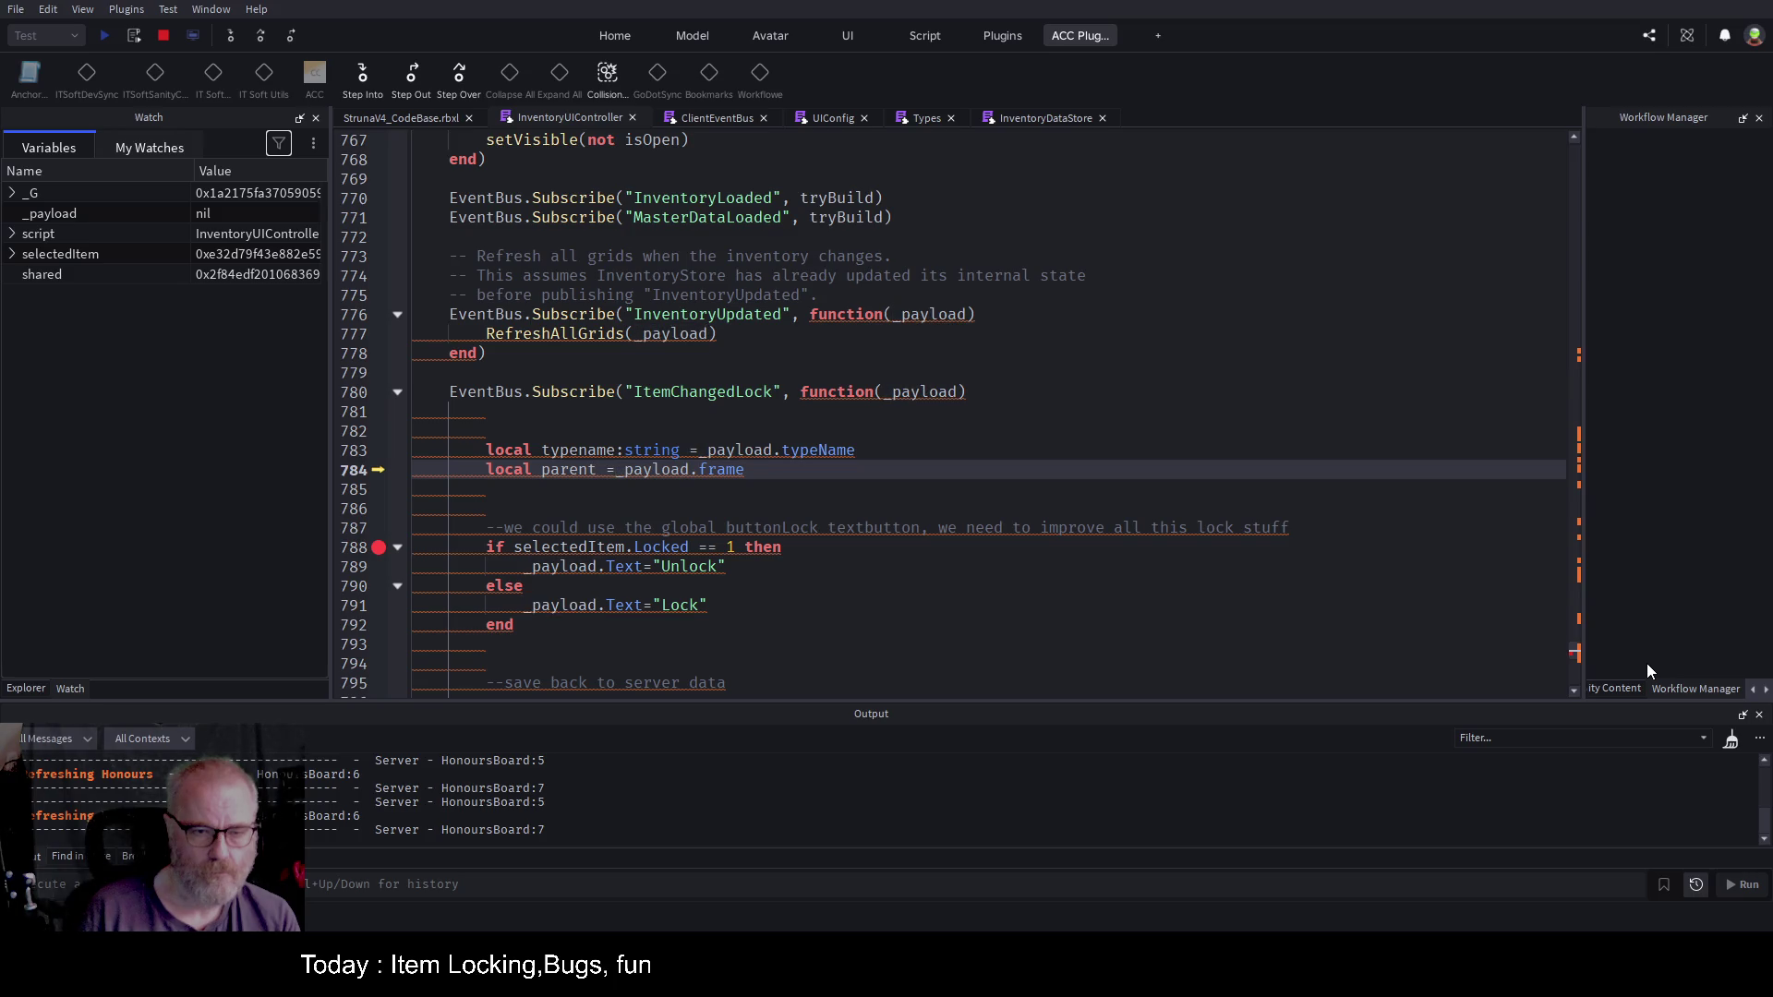
pyautogui.write(':Frame')
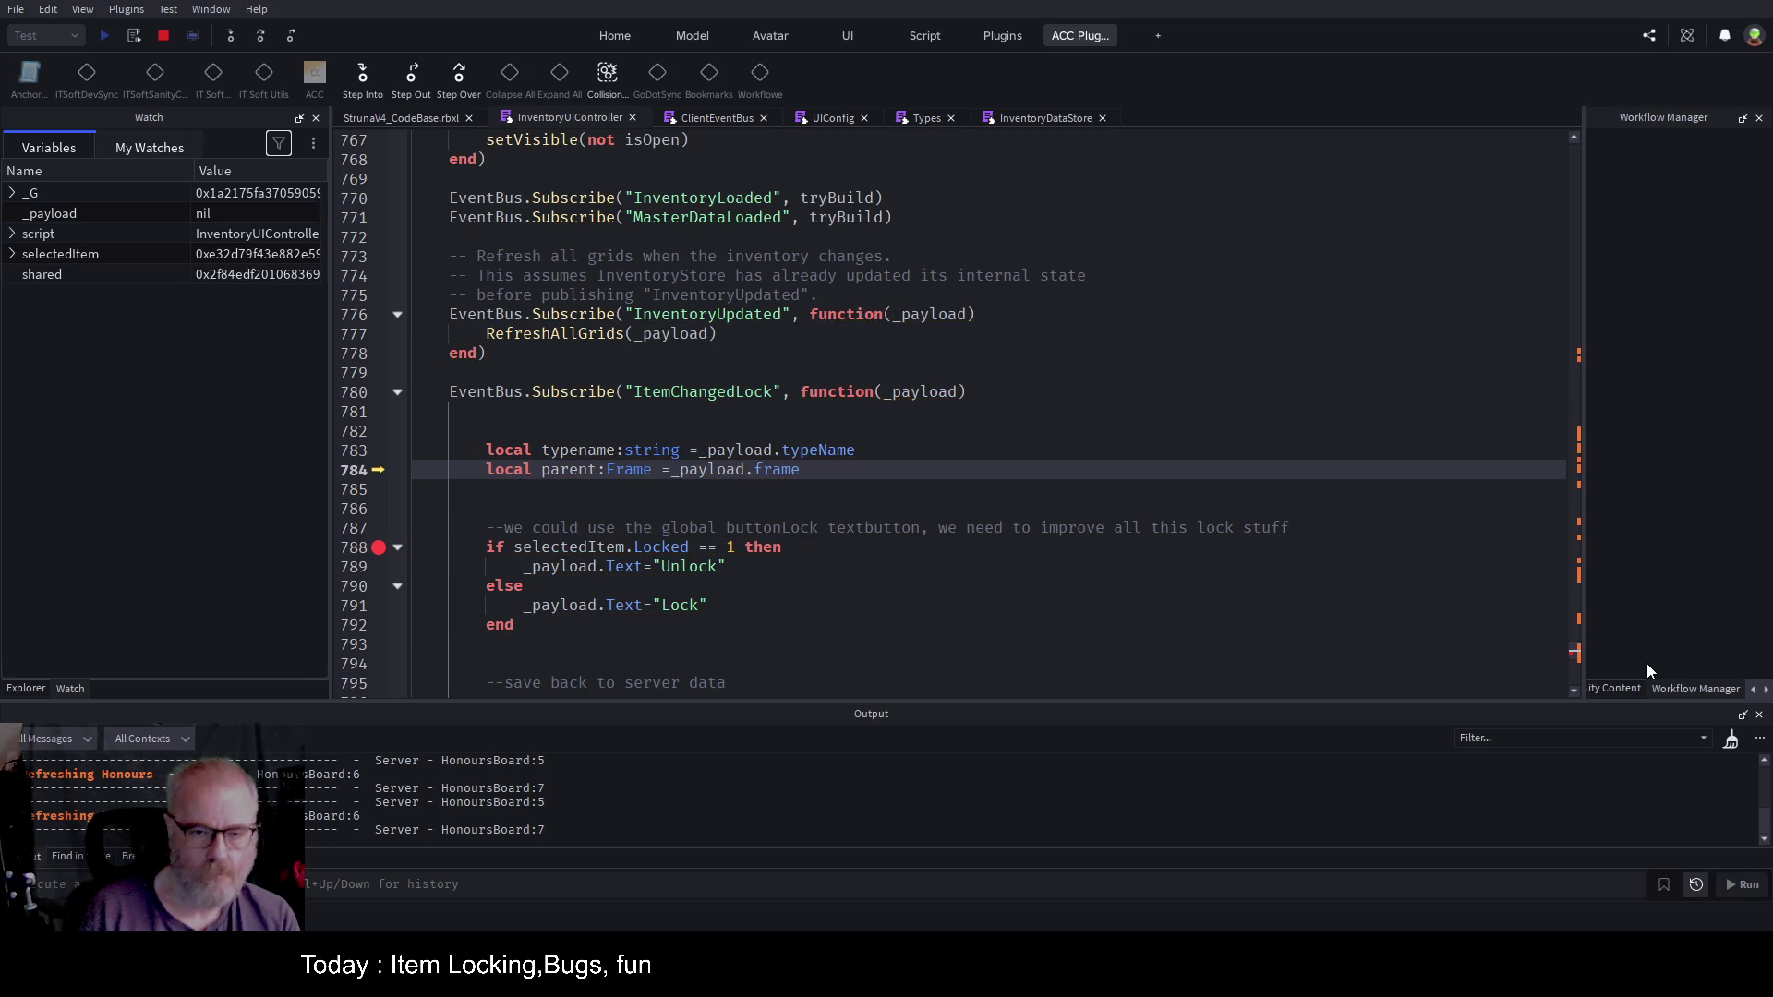
pyautogui.press('Up')
pyautogui.press('Up')
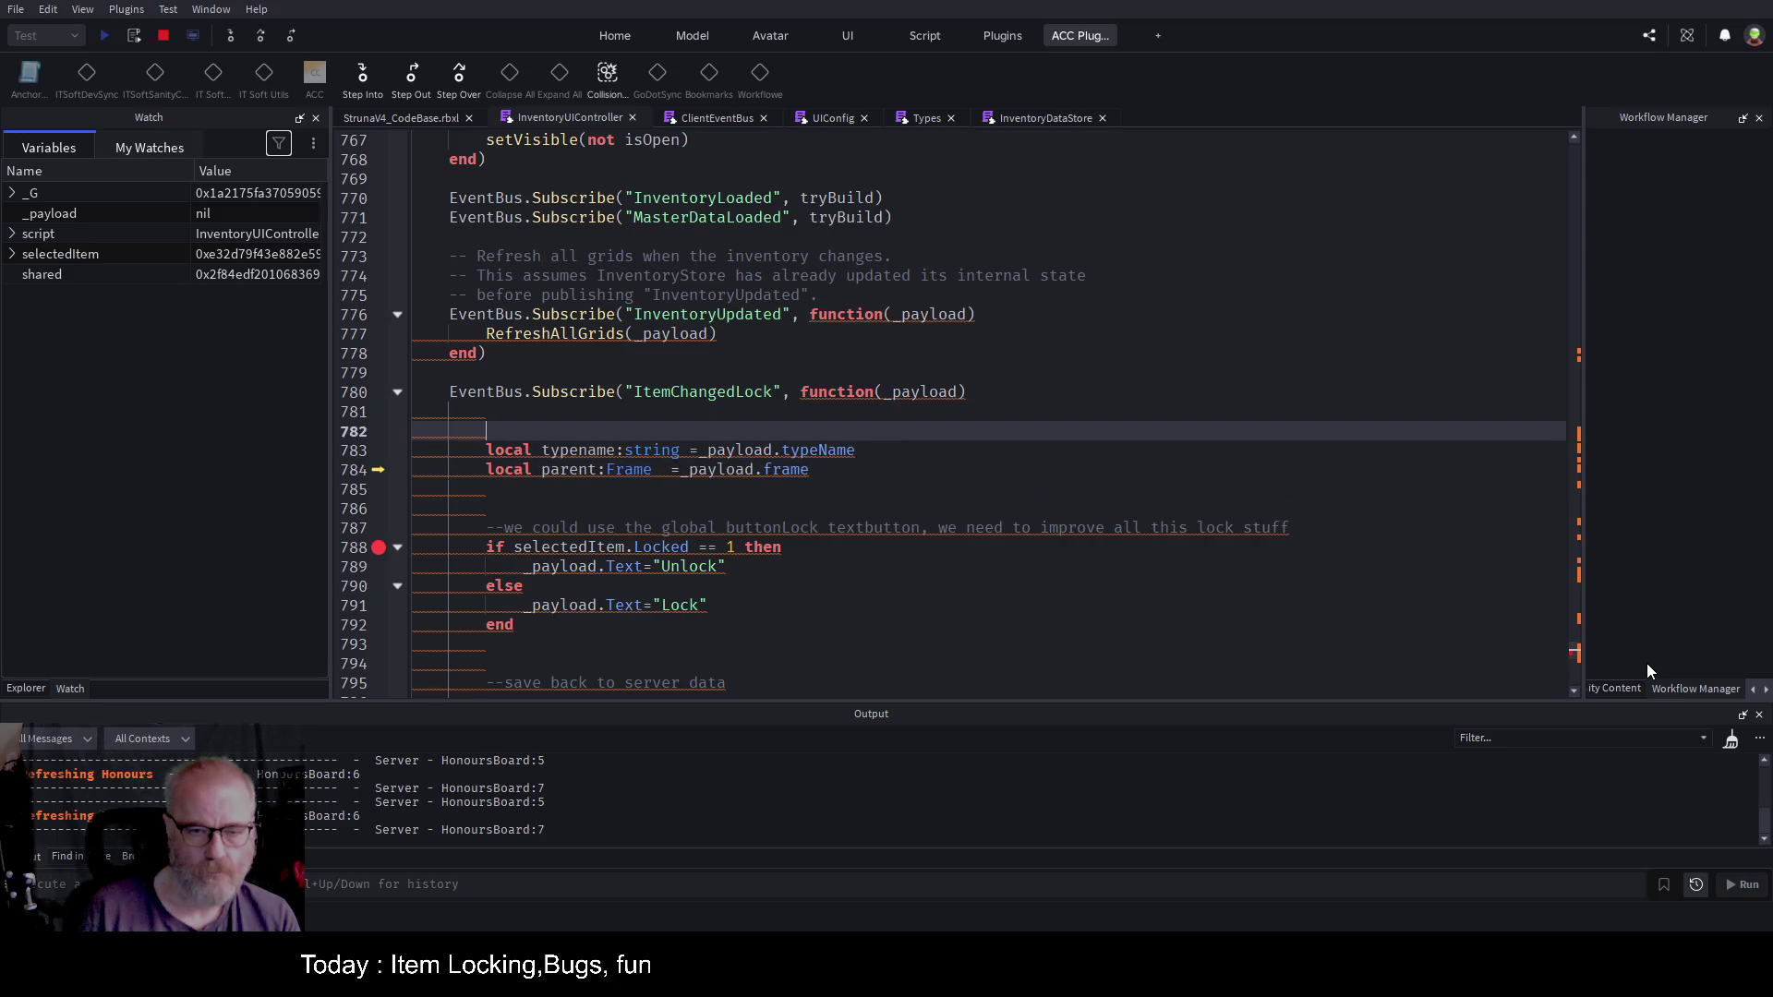
pyautogui.press('Up')
pyautogui.press('Up')
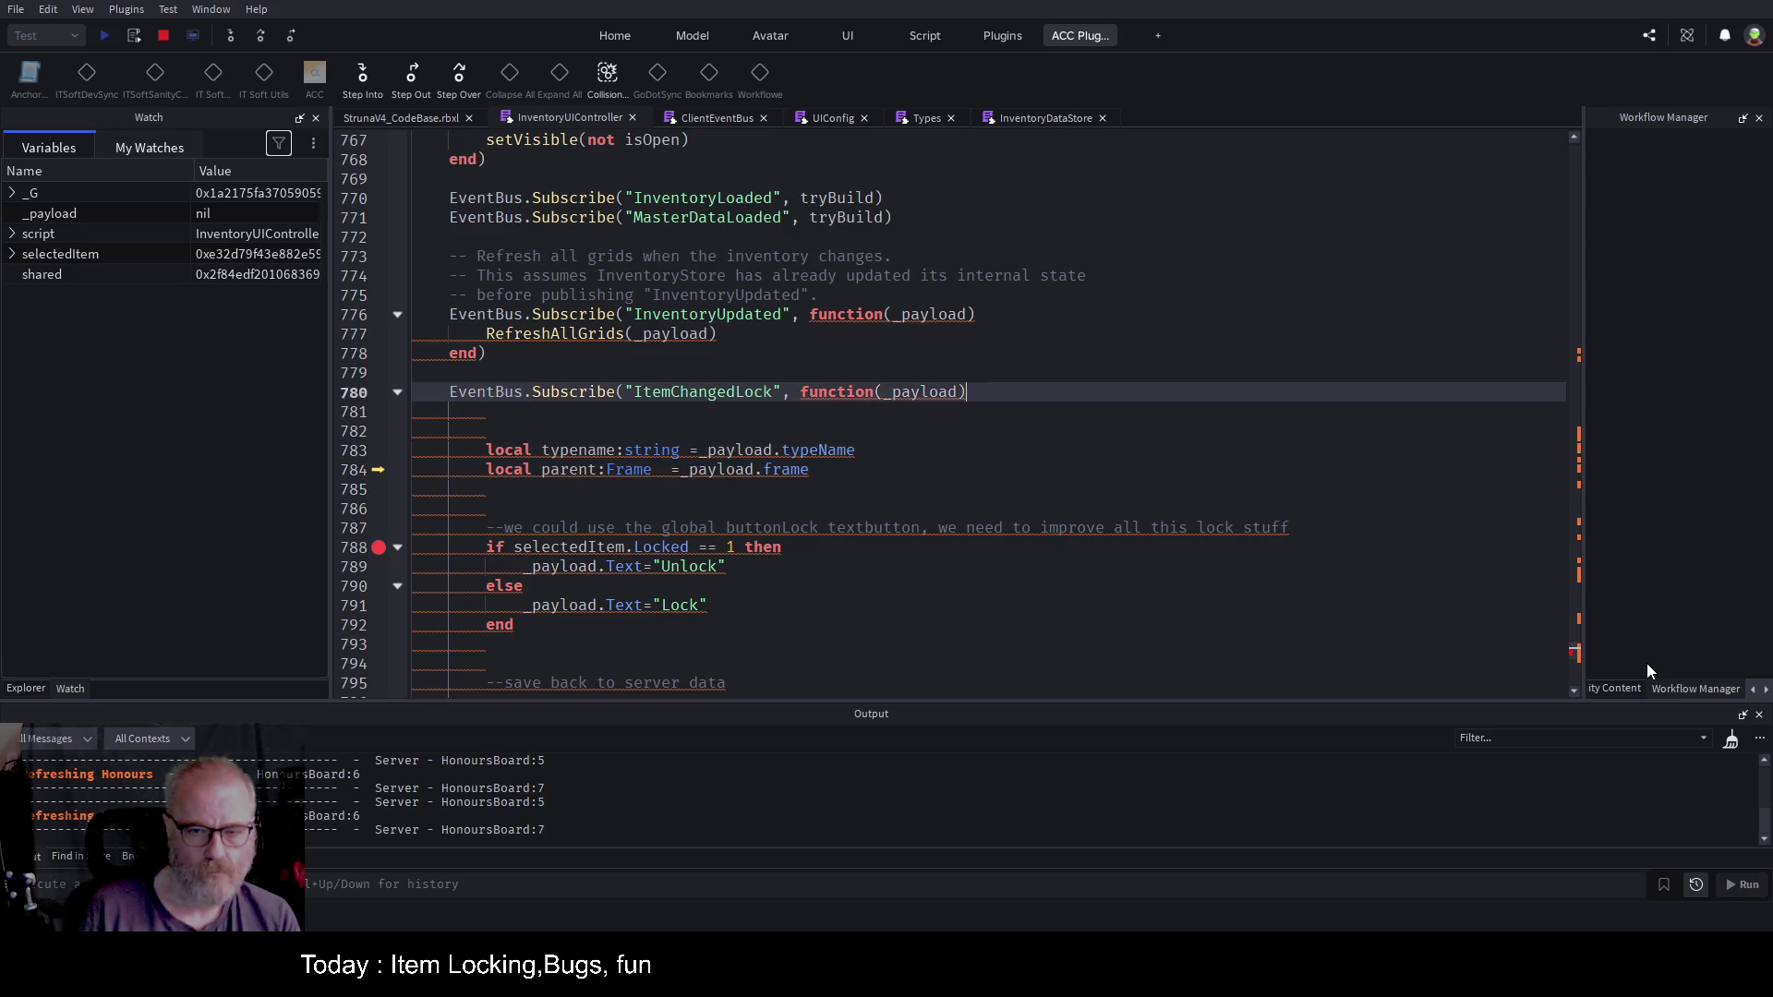
# Step: Append a ::string cast after _payload.typeName on line 783
pyautogui.press('Down')
pyautogui.press('Down')
pyautogui.press('Down')
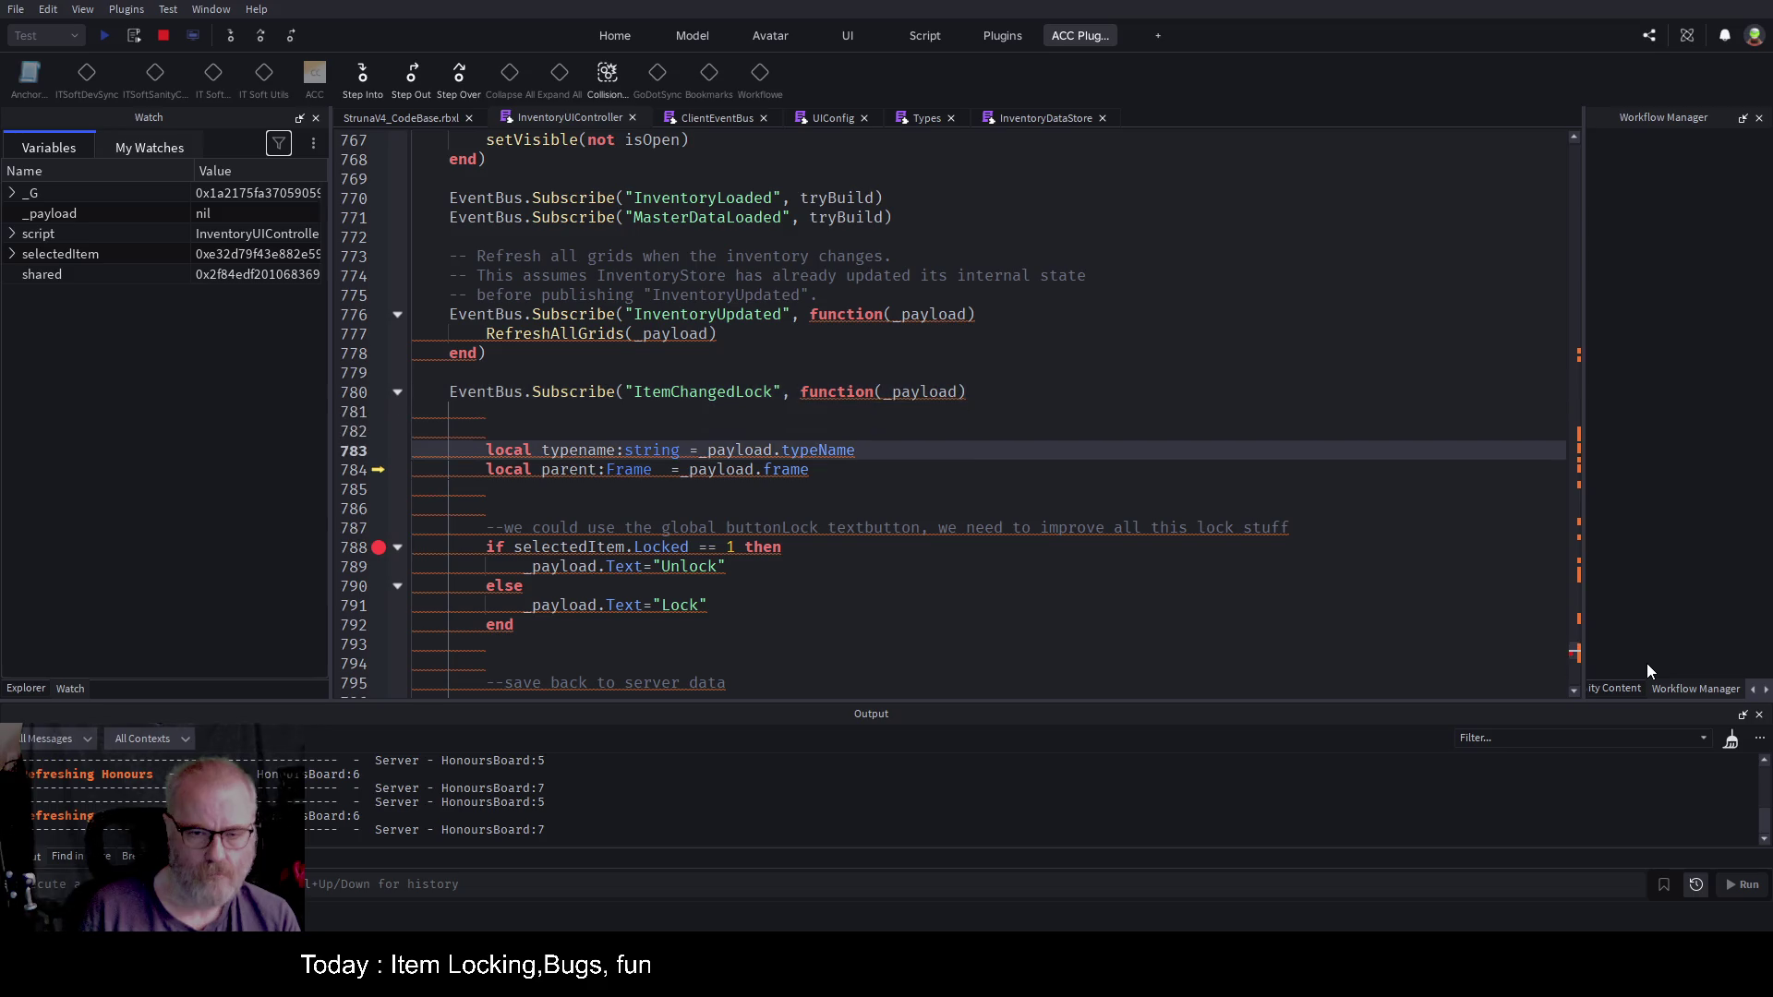
pyautogui.write('::')
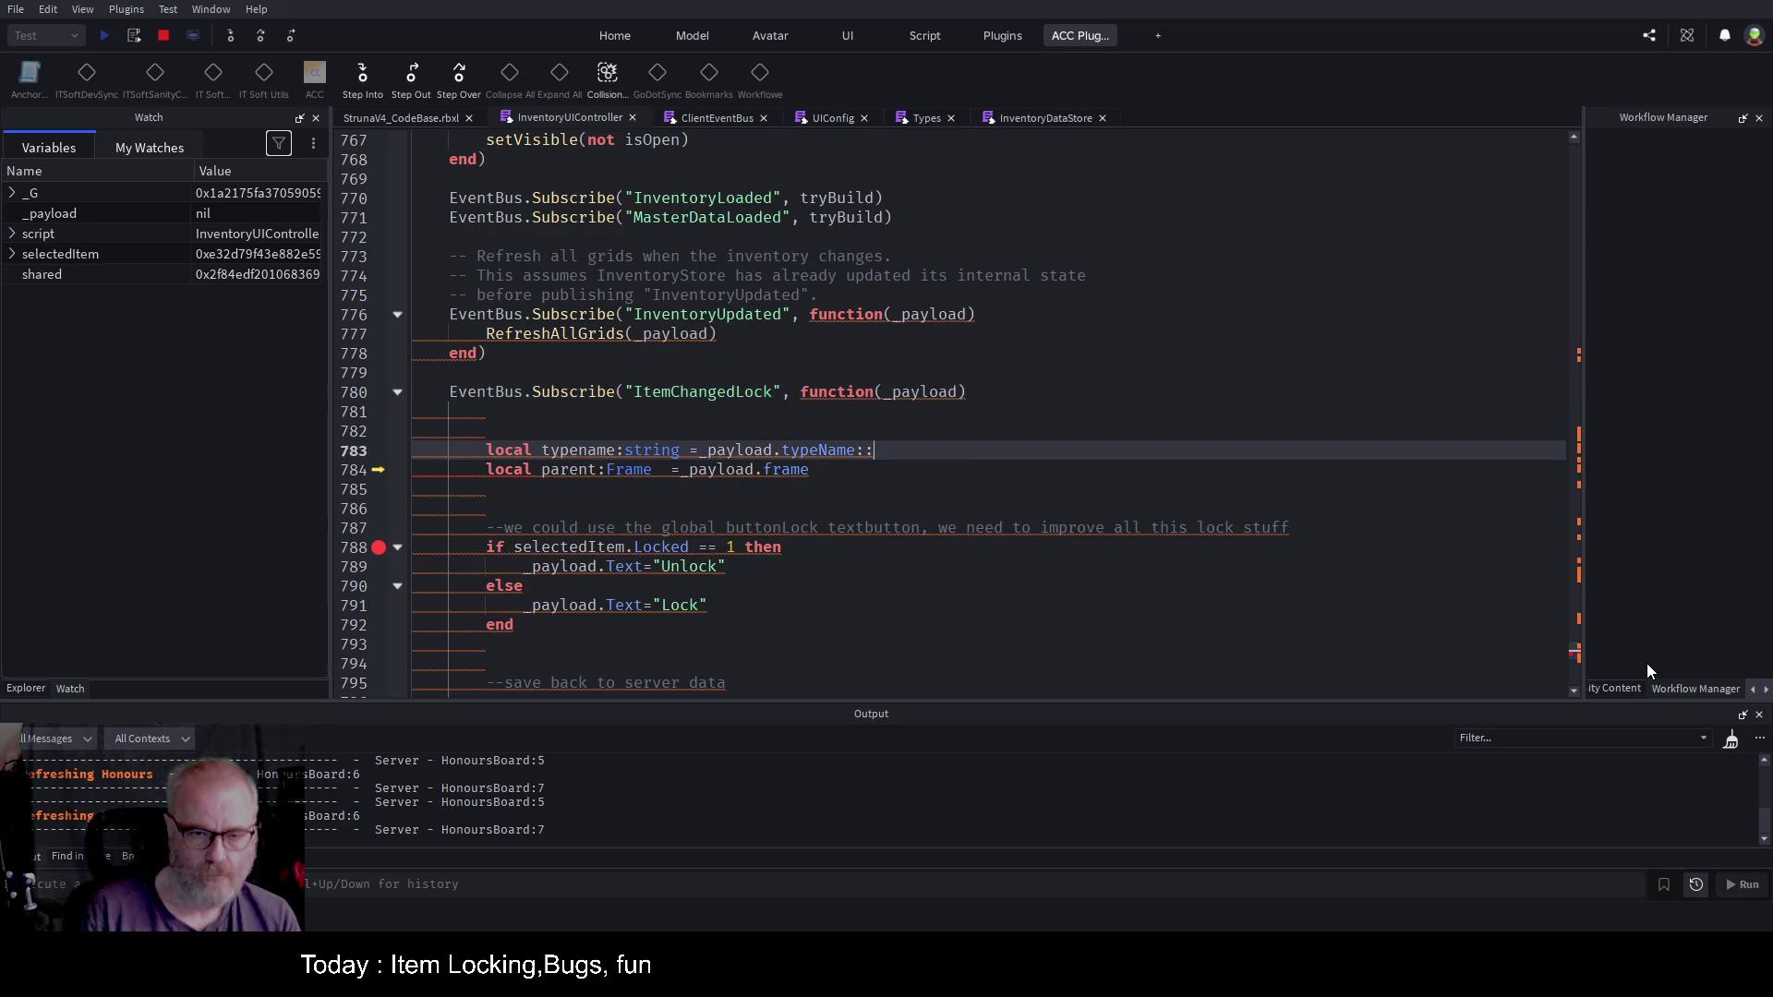
pyautogui.write('string')
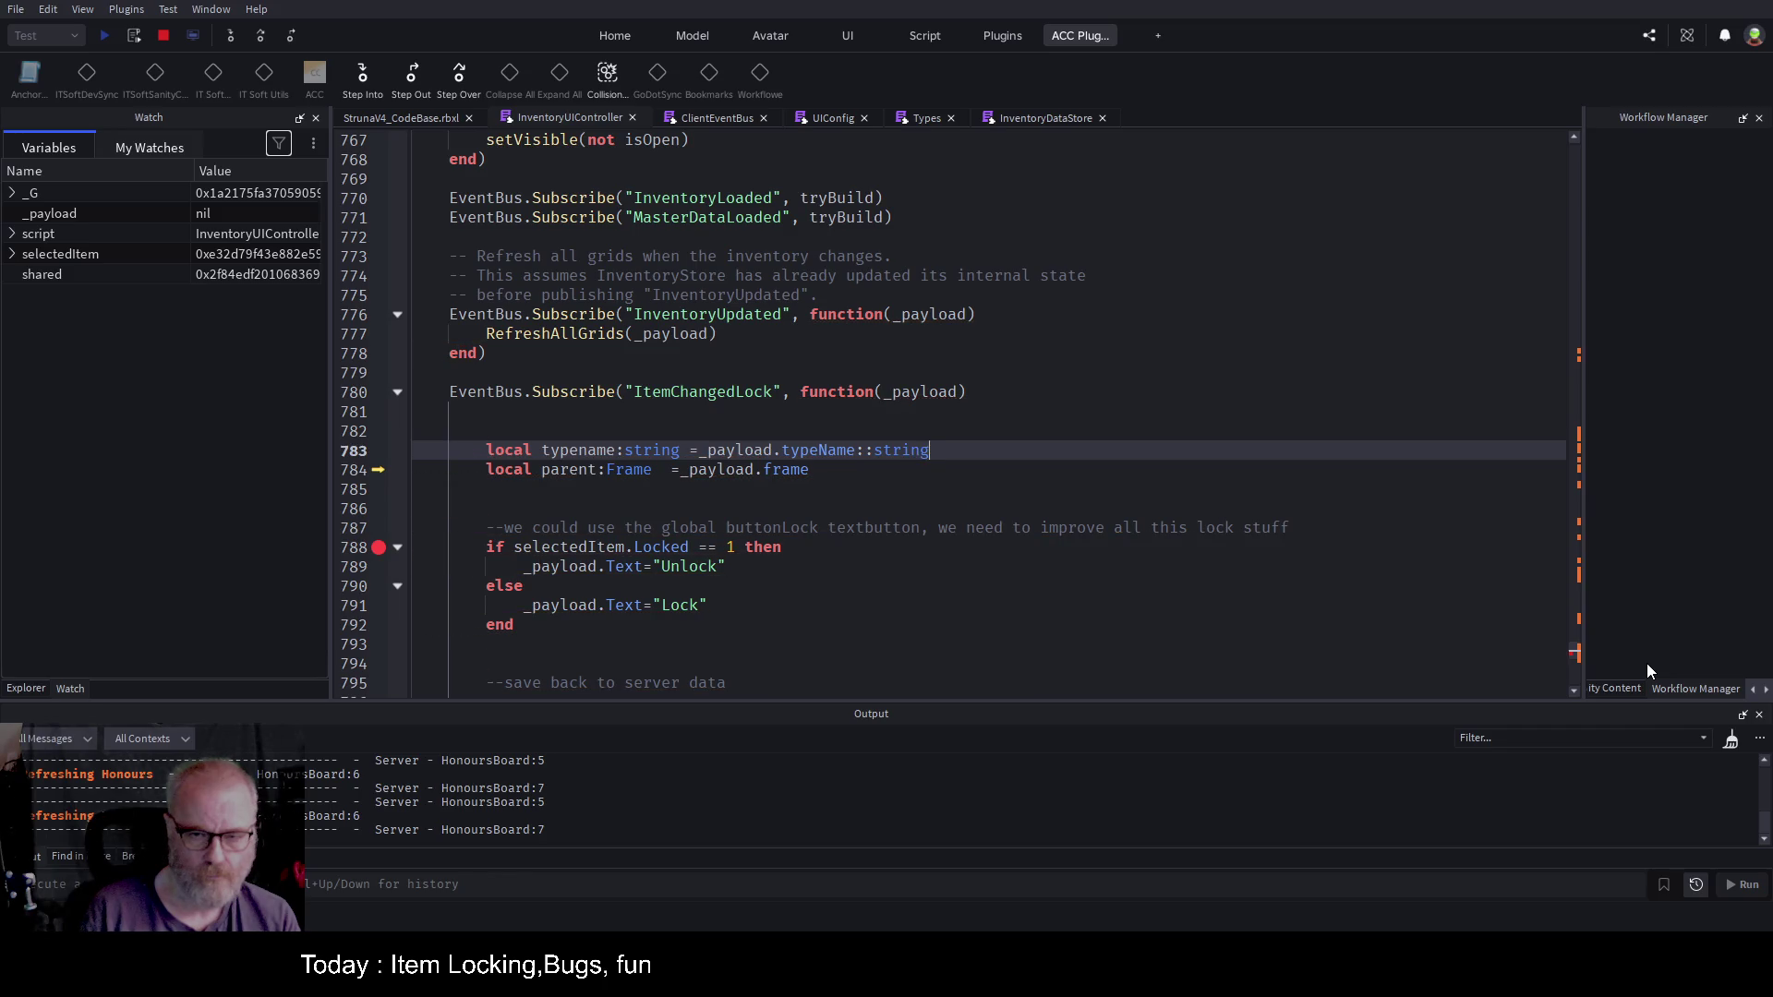
pyautogui.press('Down')
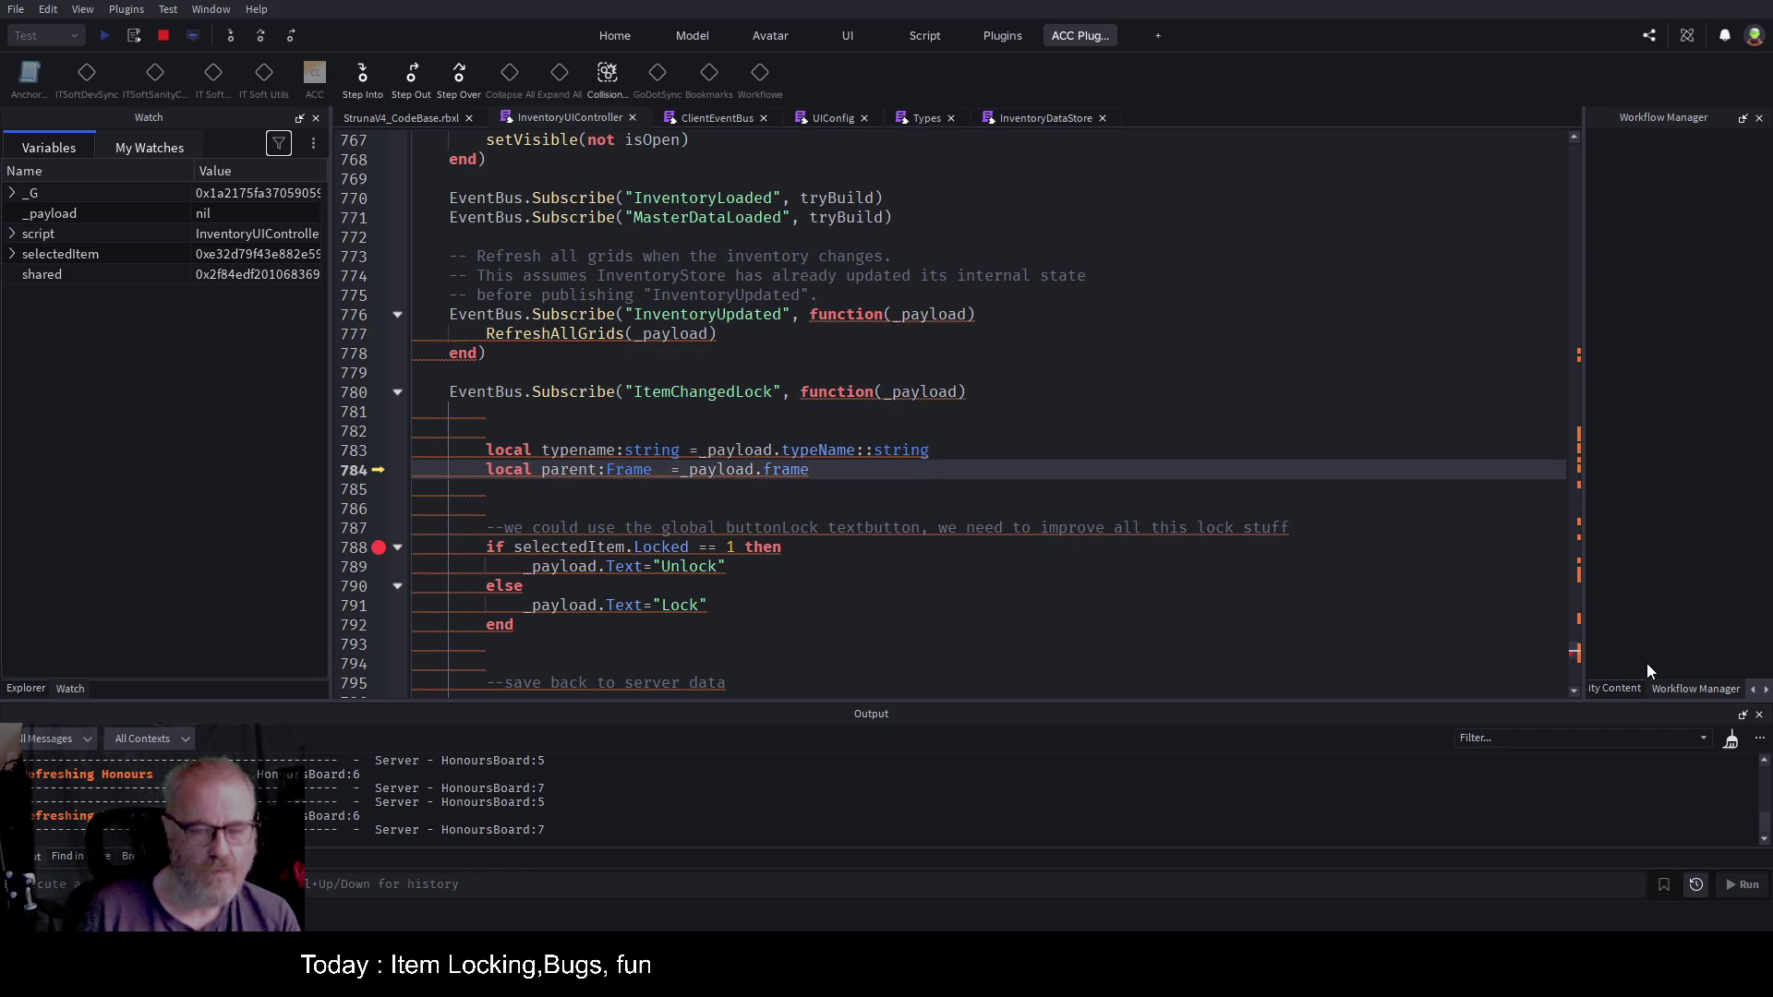
pyautogui.press('Up')
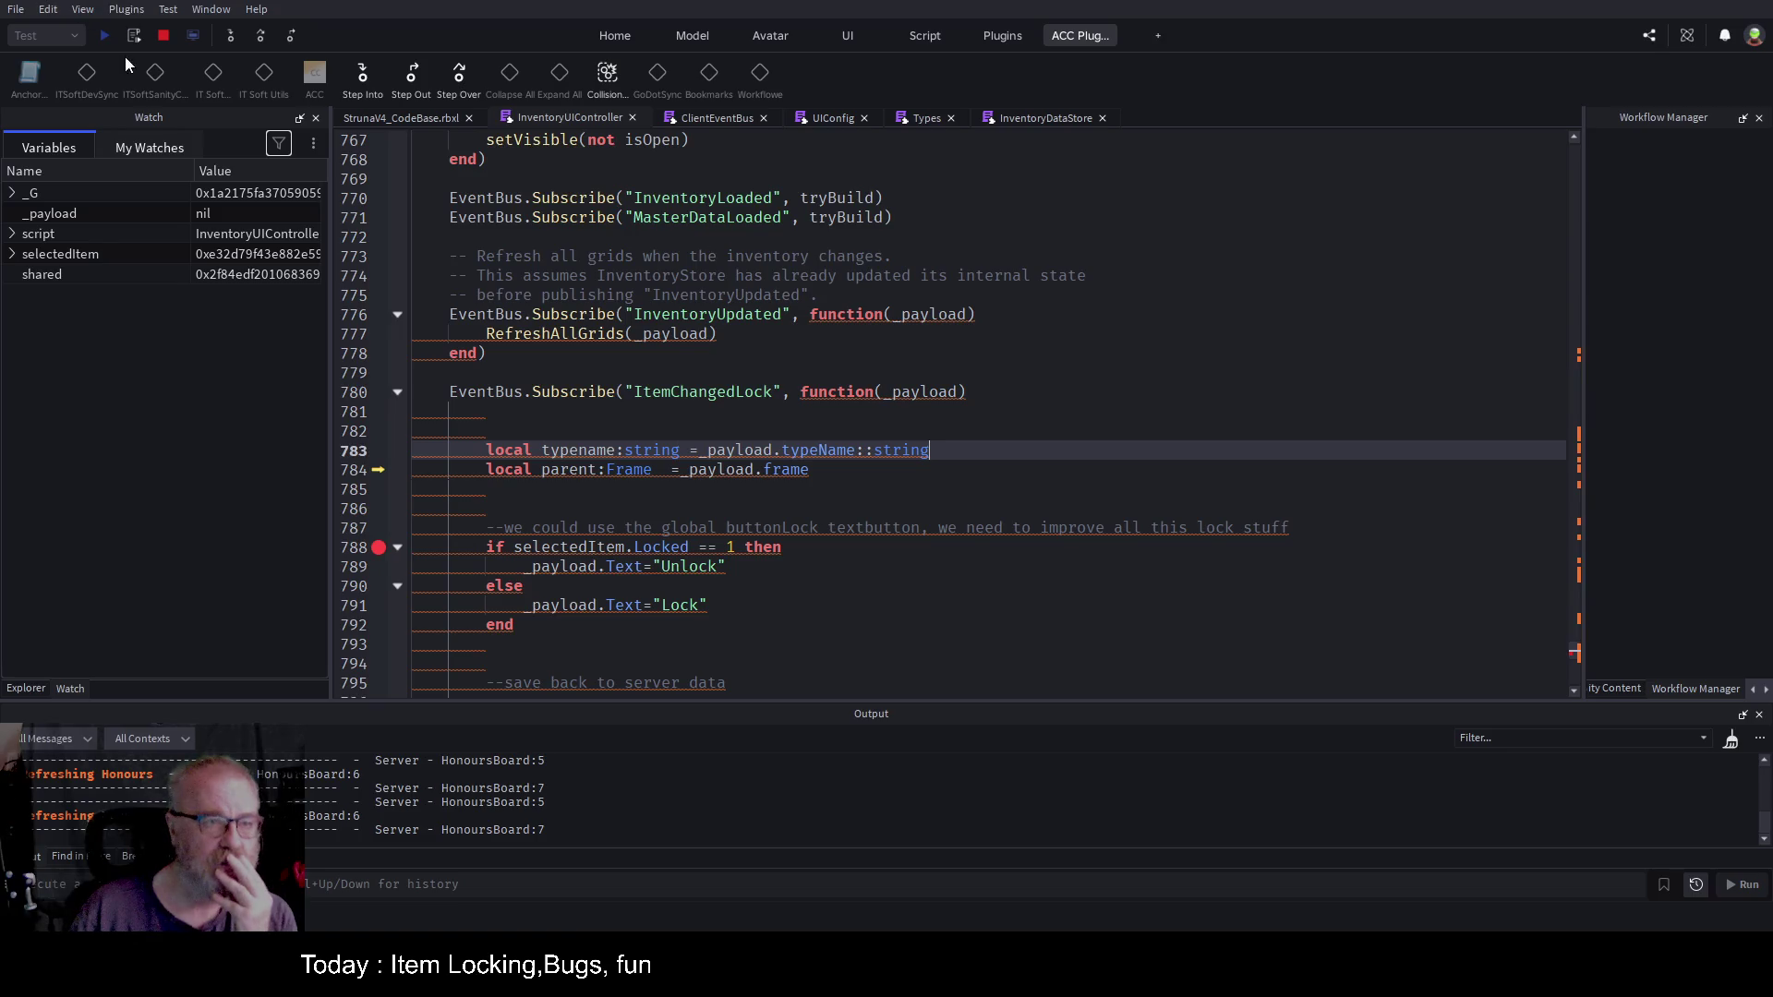
pyautogui.click(163, 35)
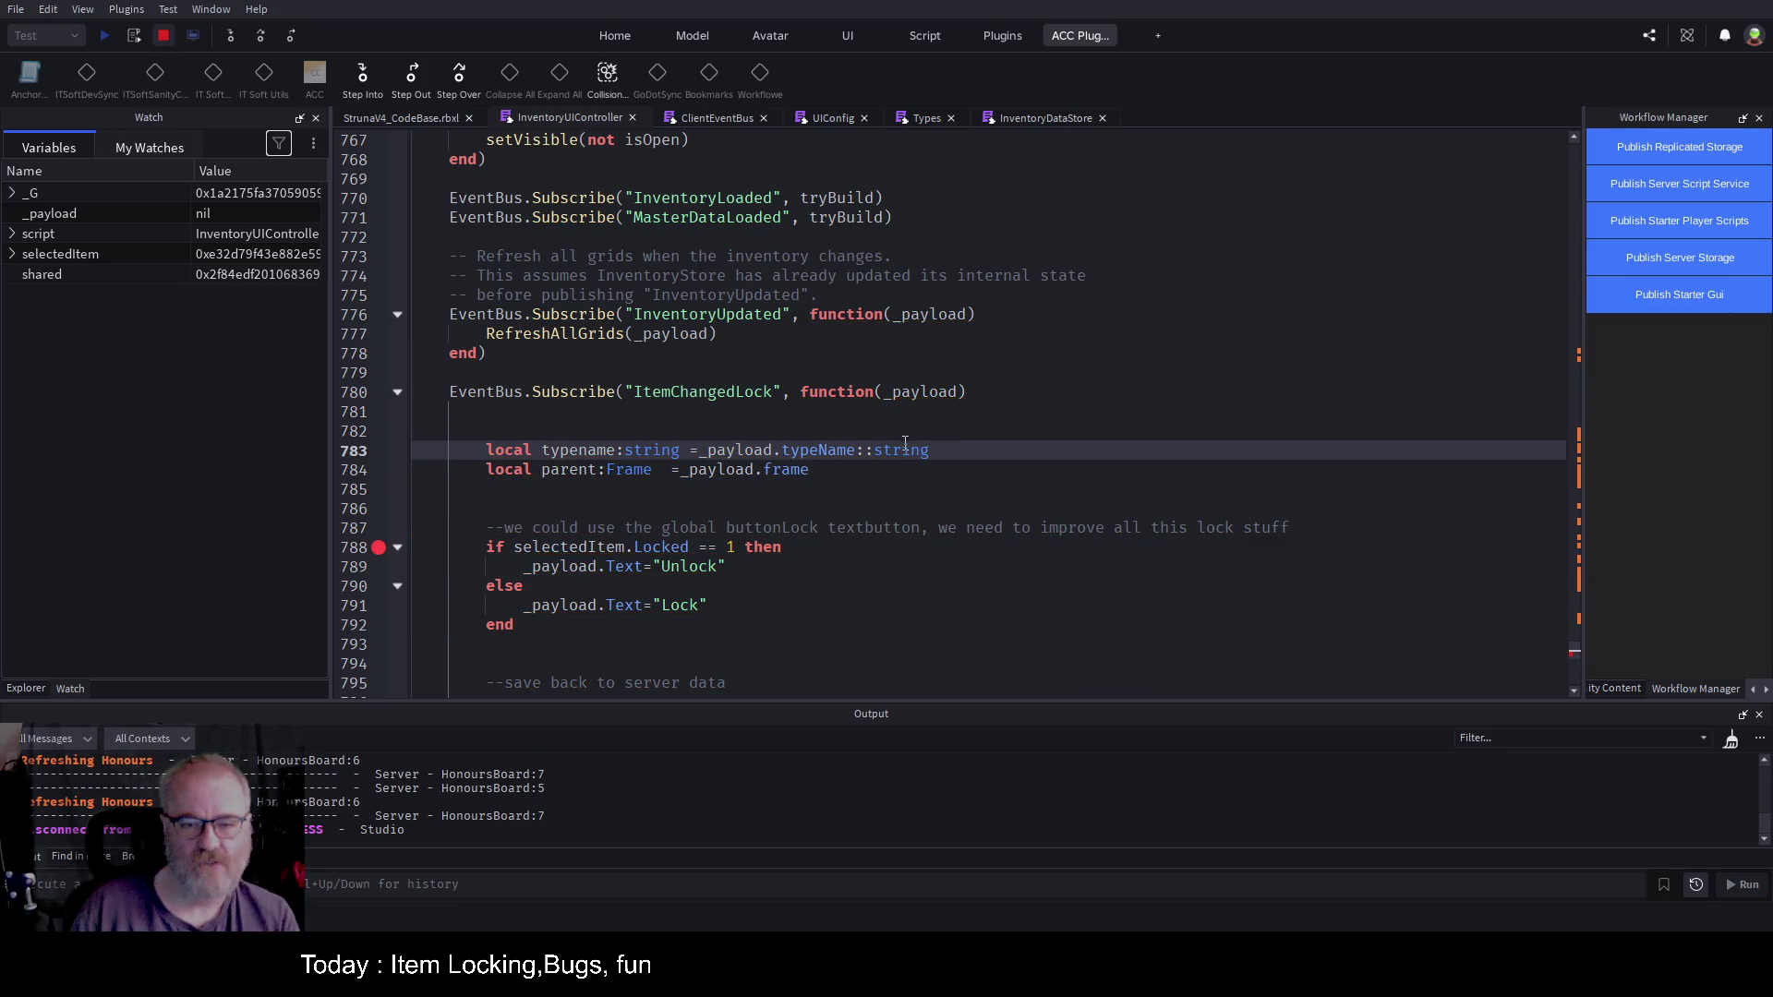
# Step: Delete the ::string cast so line 783 reads typename:string = _payload.typeName
pyautogui.press('BackSpace')
pyautogui.press('BackSpace')
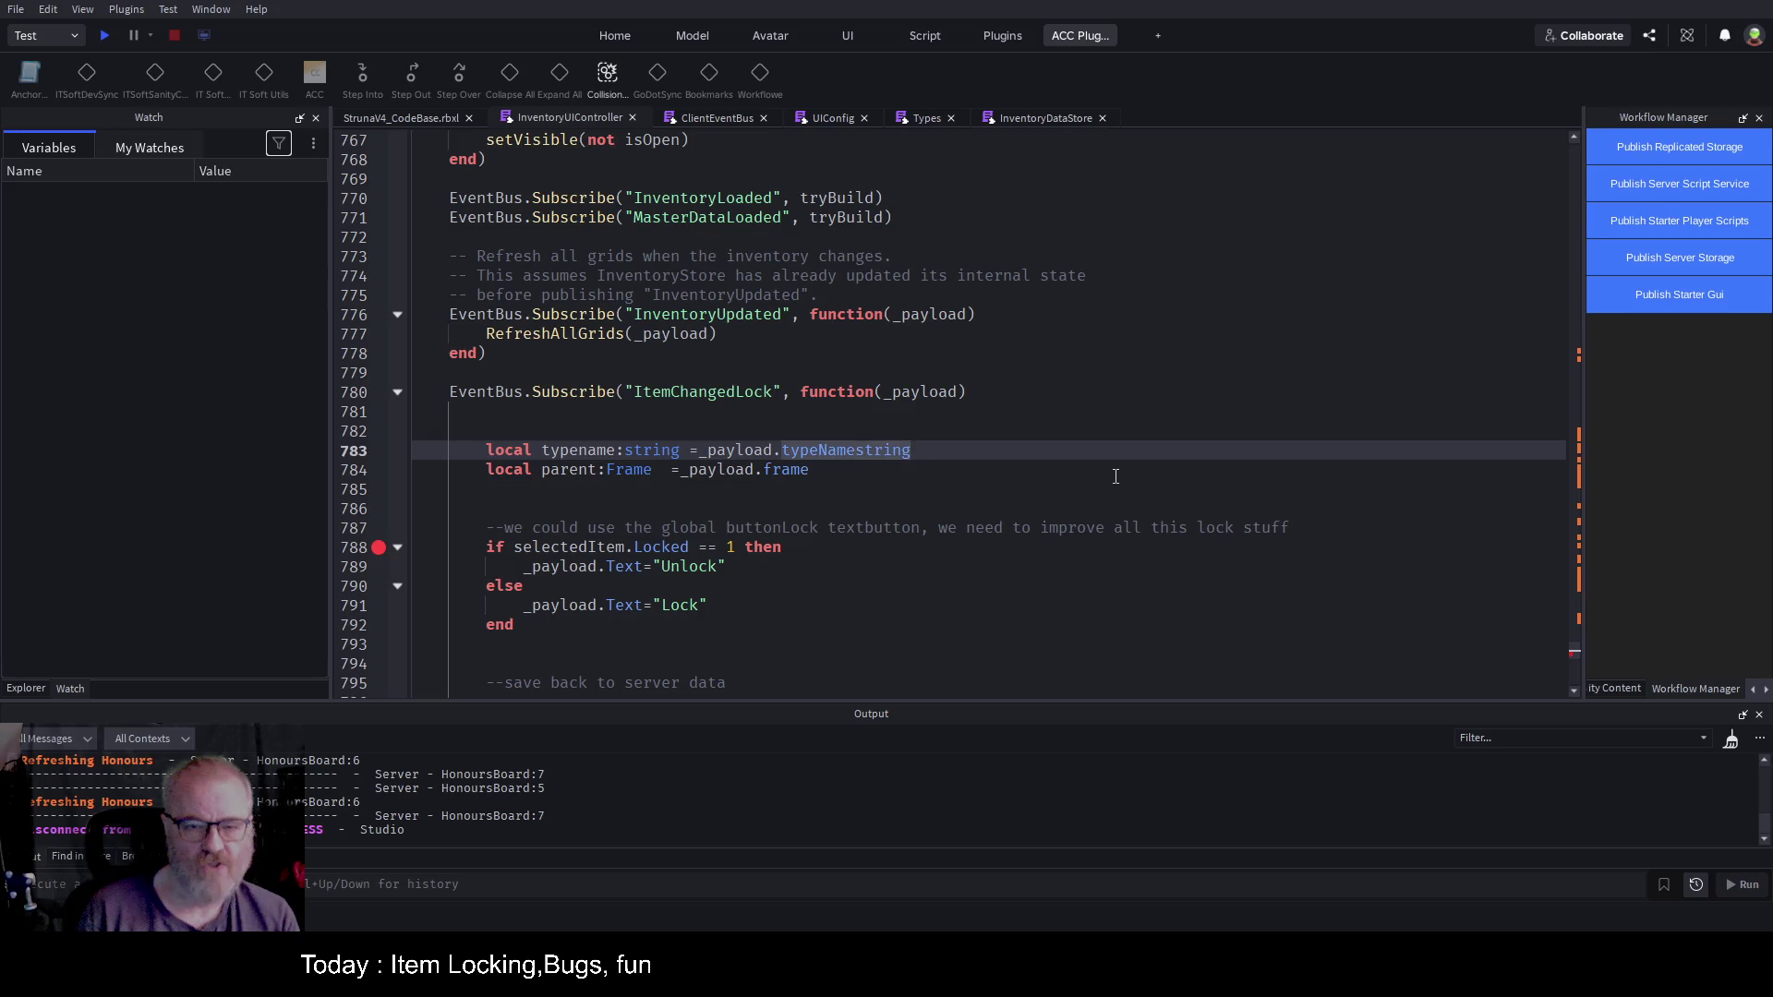
pyautogui.press('Delete')
pyautogui.press('Delete')
pyautogui.press('Delete')
pyautogui.press('Down')
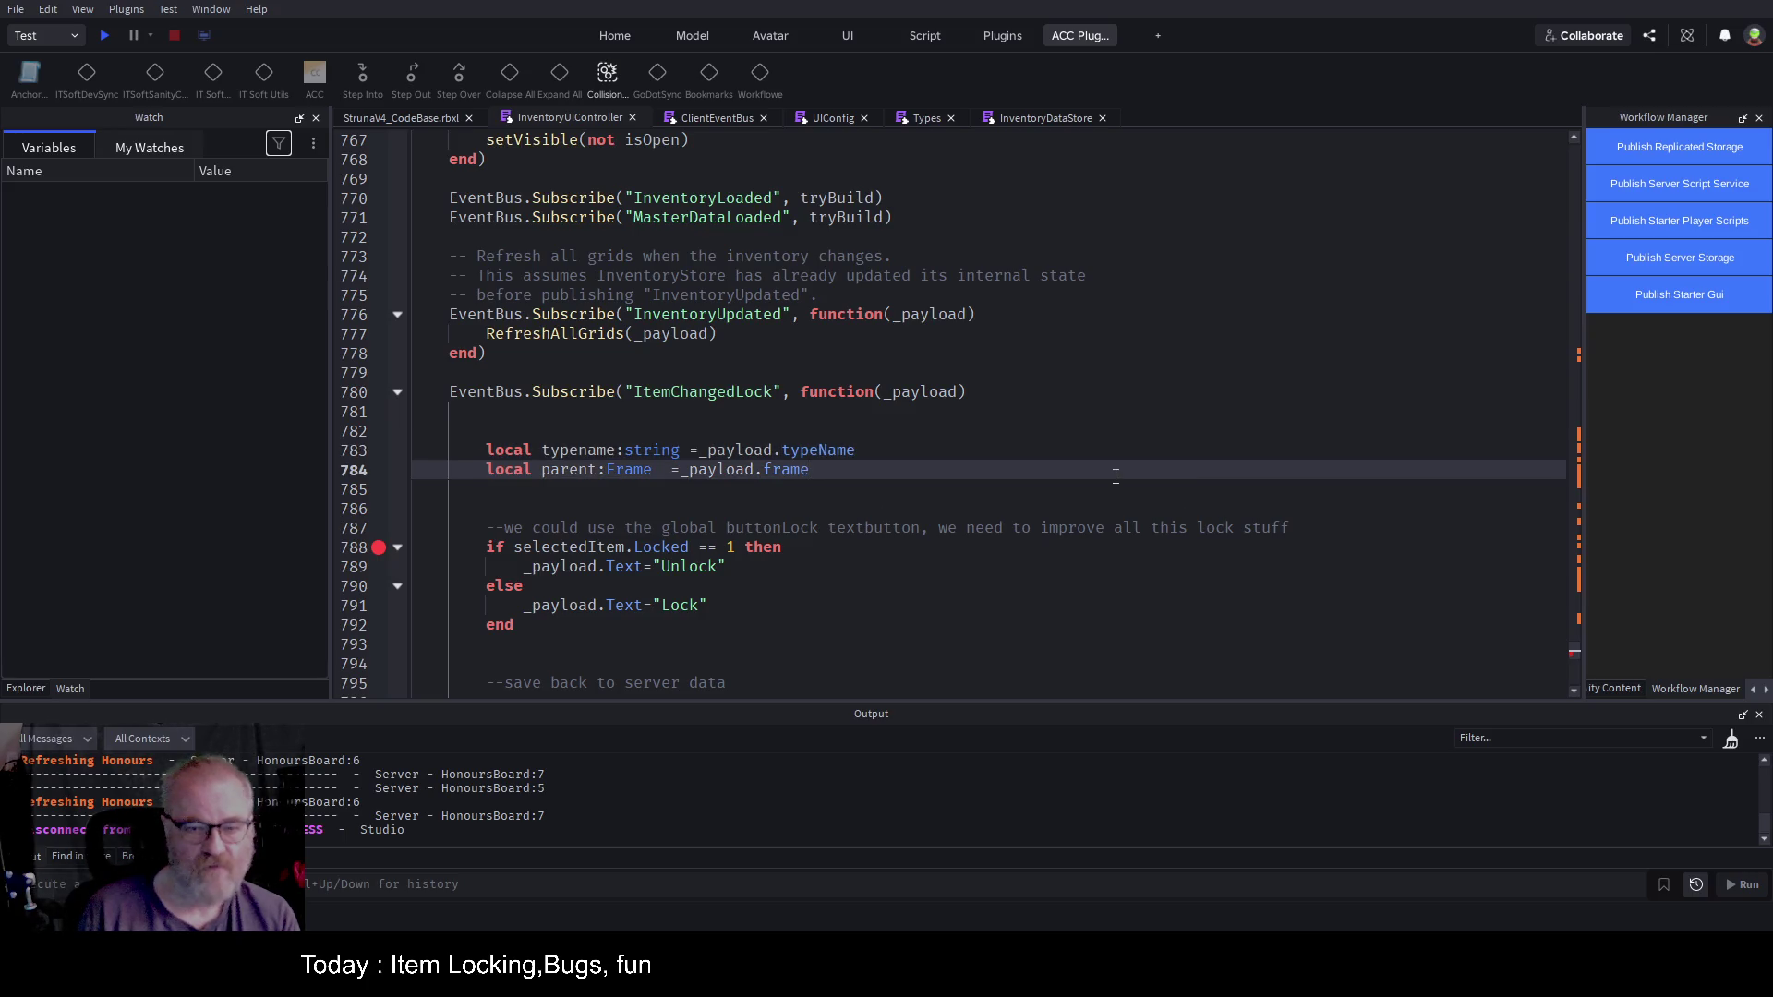
pyautogui.press('Down')
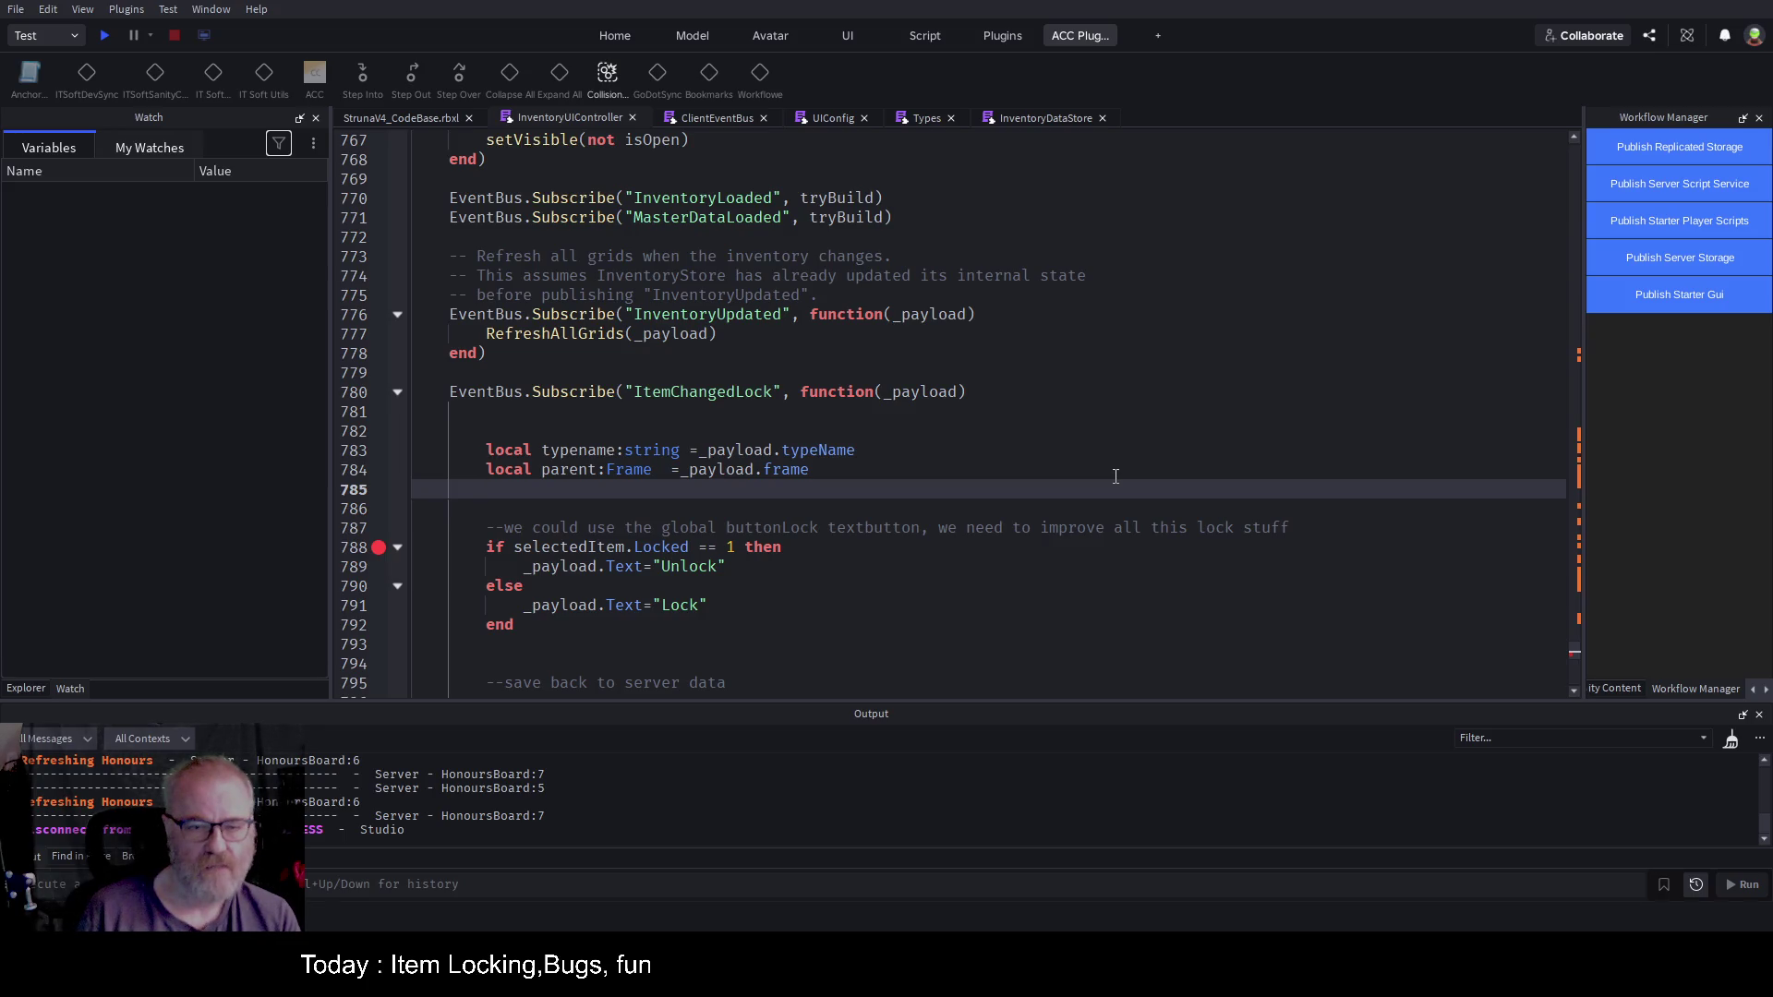
# Step: Add a line local button = parent:FindFirstChild(typeName.."Lock") and save the place
pyautogui.press('Return')
pyautogui.write('local bu')
pyautogui.write('rtt')
pyautogui.press('BackSpace')
pyautogui.press('BackSpace')
pyautogui.press('BackSpace')
pyautogui.write('tton=')
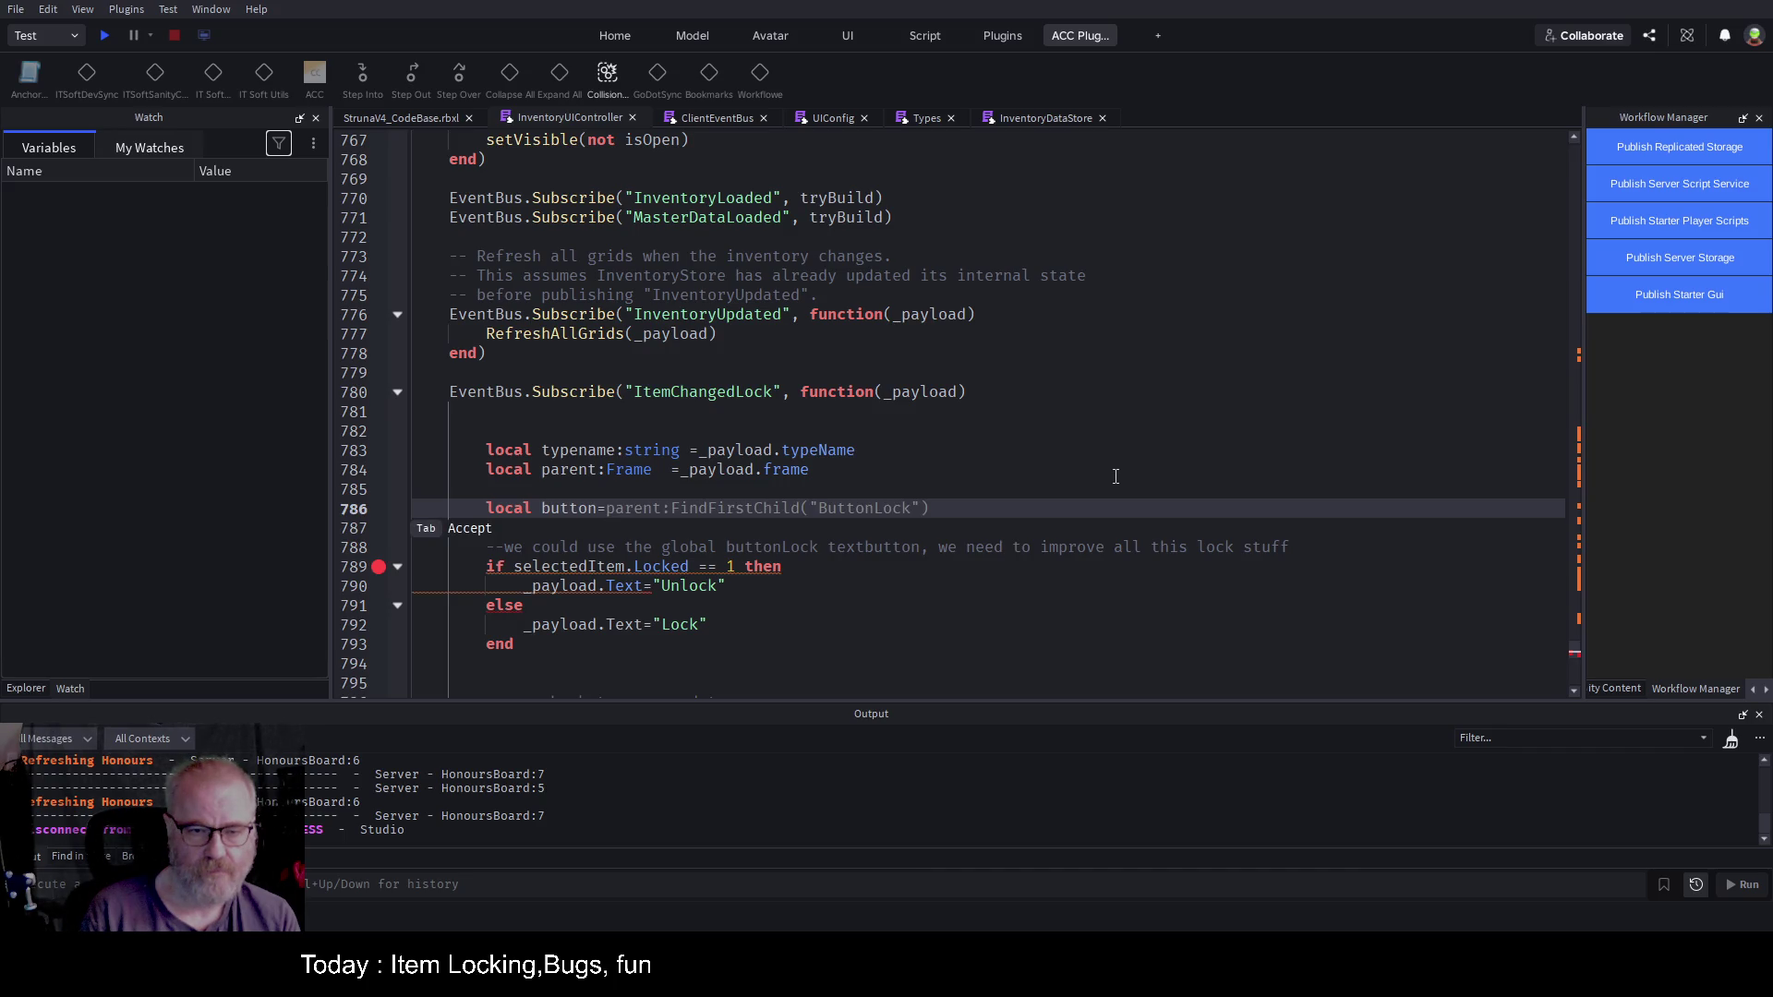
pyautogui.write('parent:F')
pyautogui.press('Tab')
pyautogui.write('"')
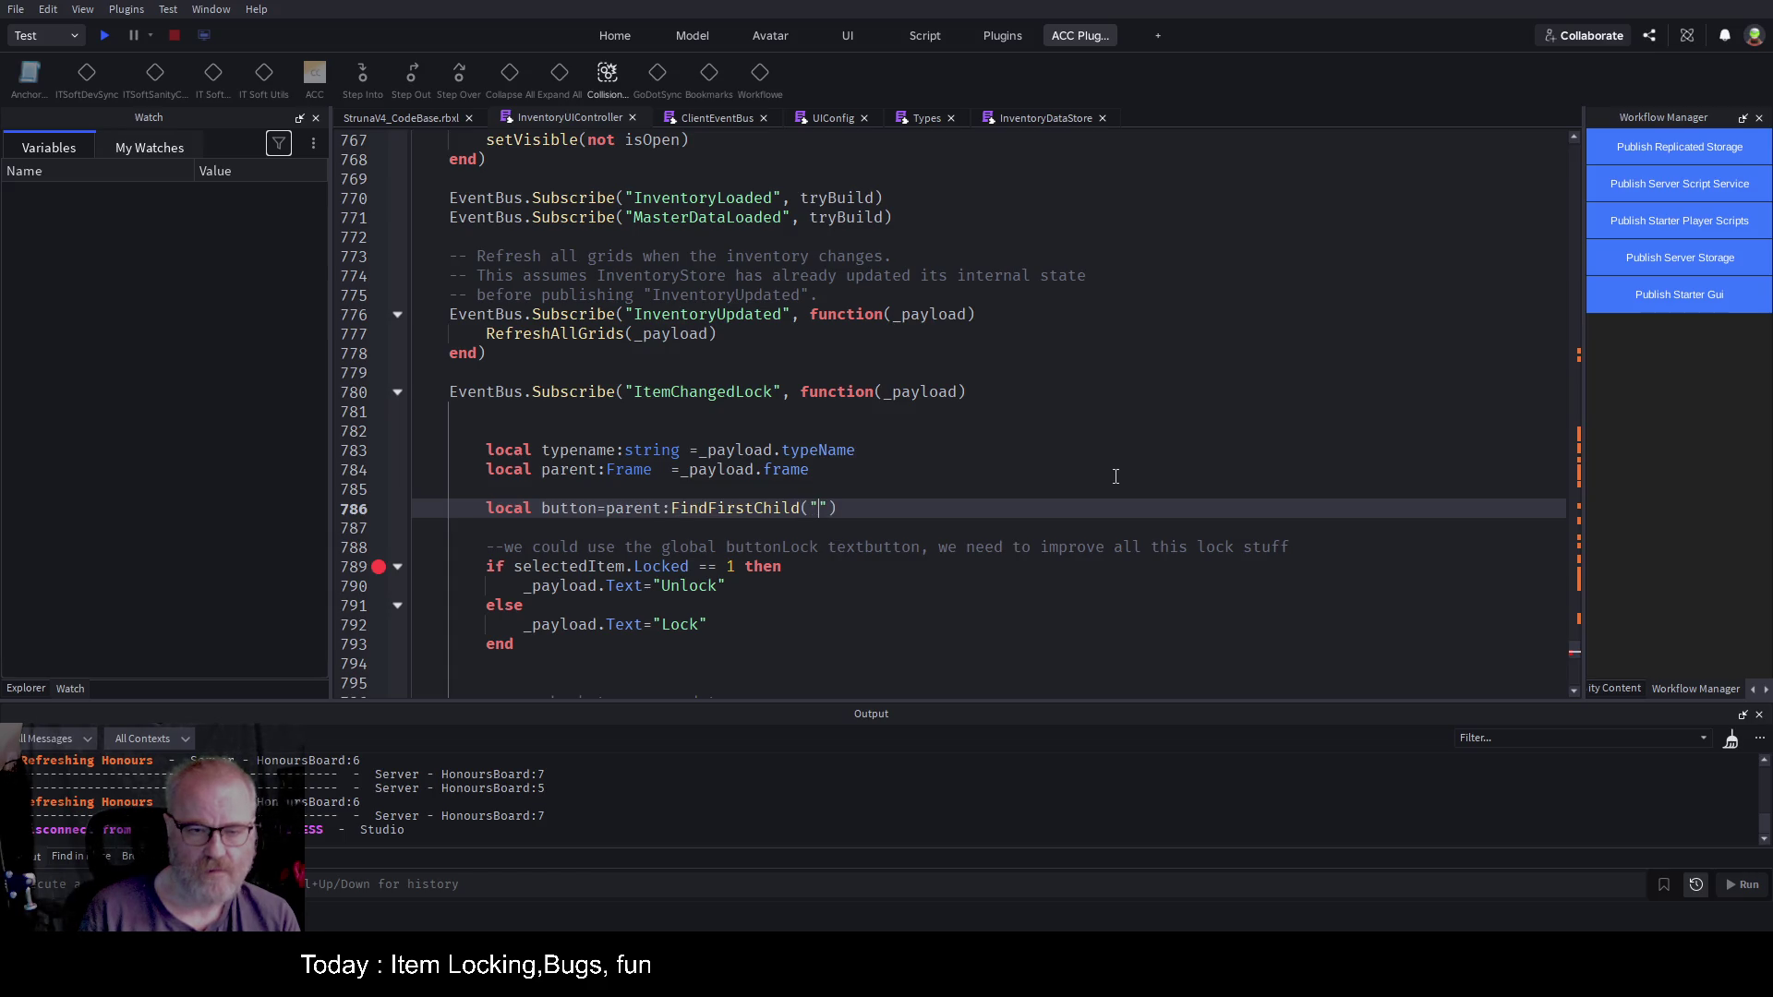
pyautogui.write('ty')
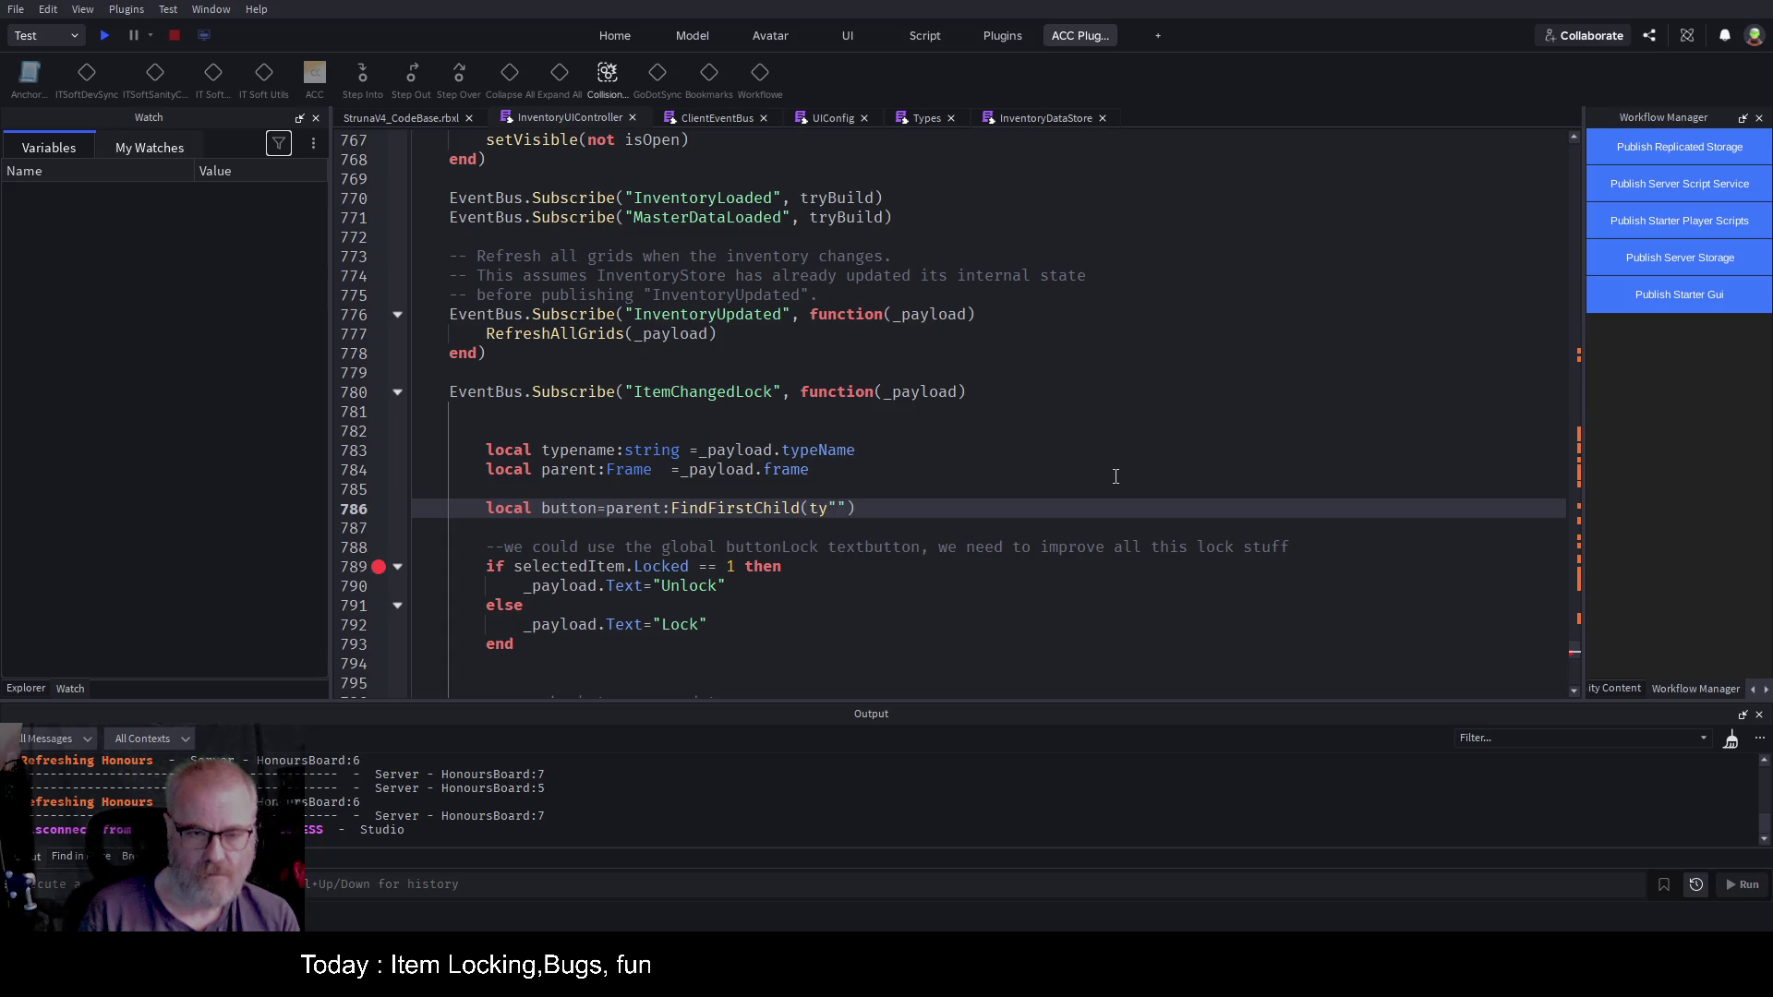
pyautogui.write('peName')
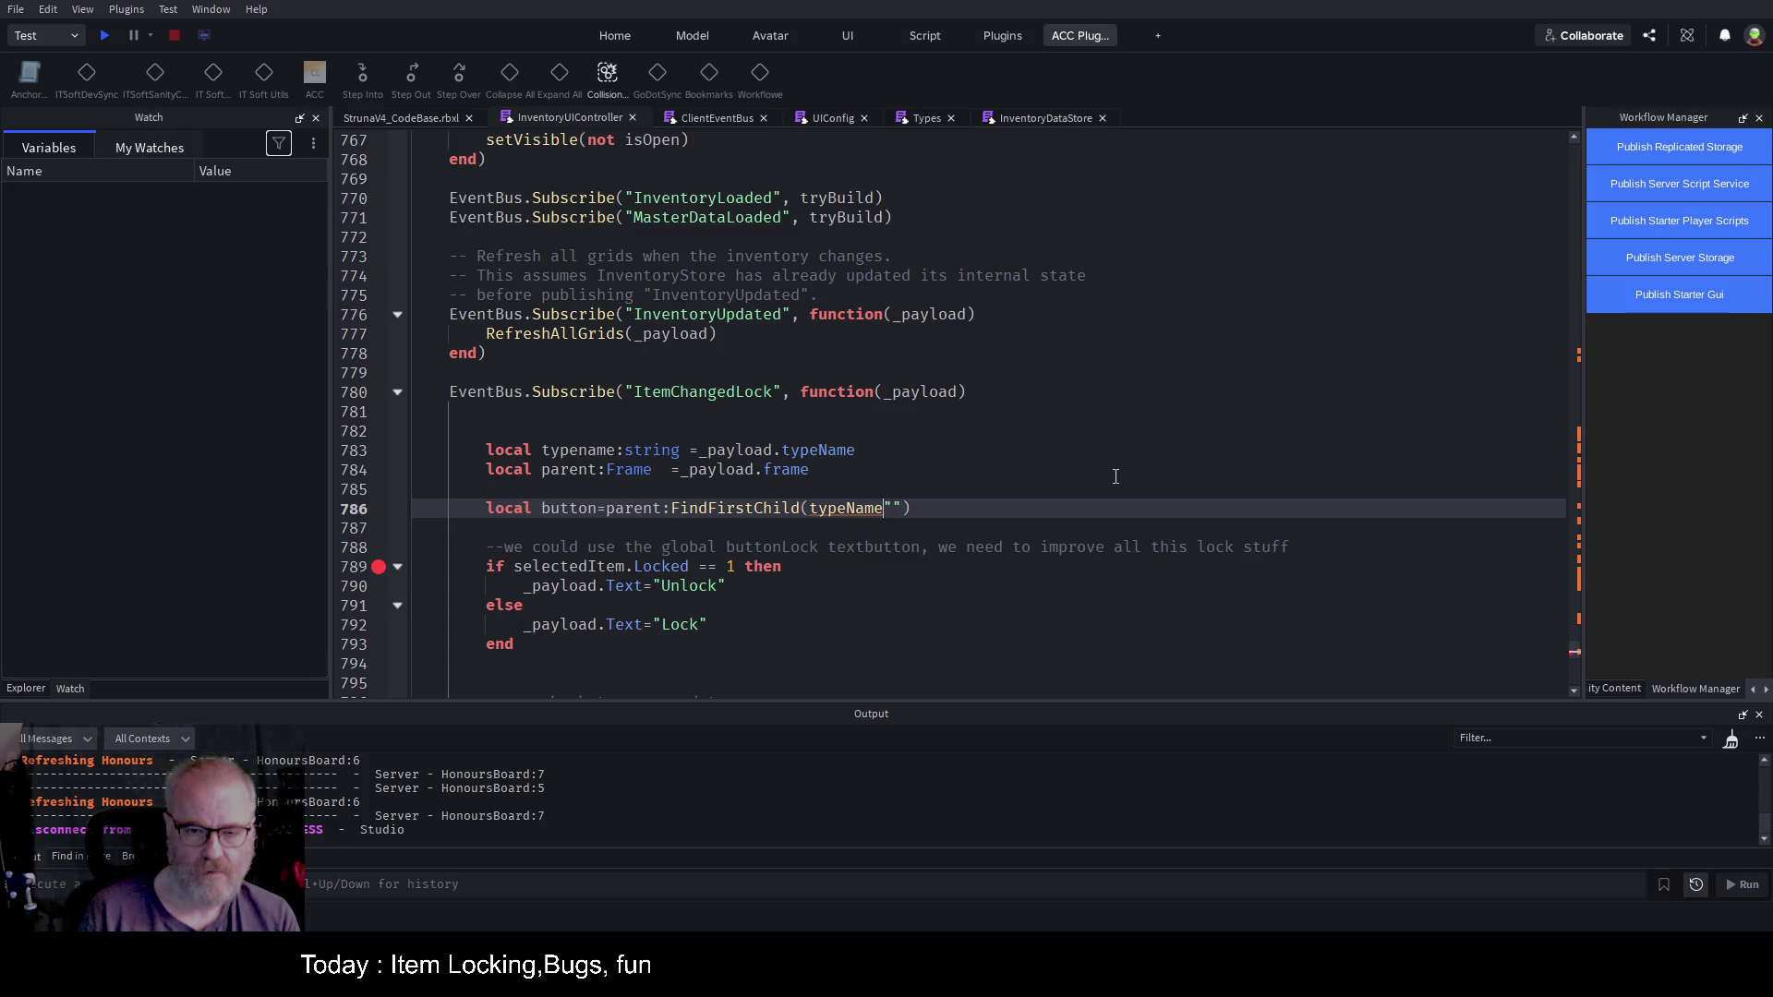
pyautogui.write('..')
pyautogui.press('Right')
pyautogui.write('Lock')
pyautogui.hotkey('ctrl', 's')
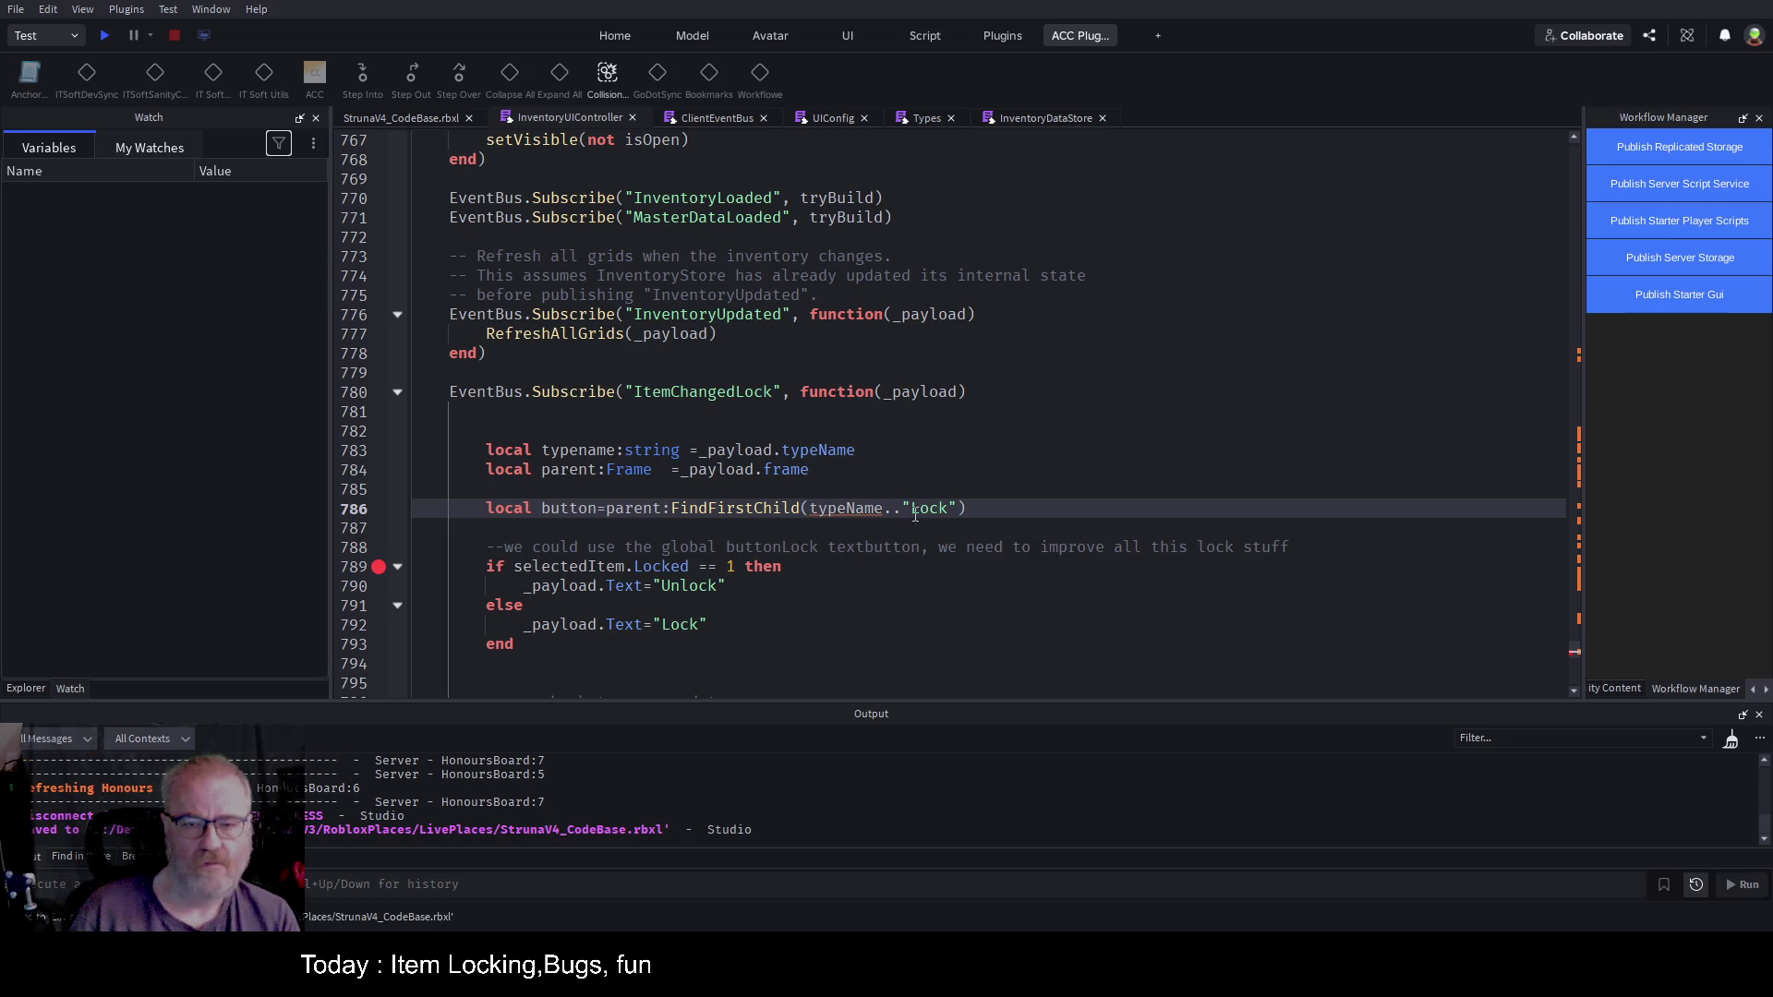
# Step: Correct the typeName spelling in the FindFirstChild call on line 786
pyautogui.press('Up')
pyautogui.press('Up')
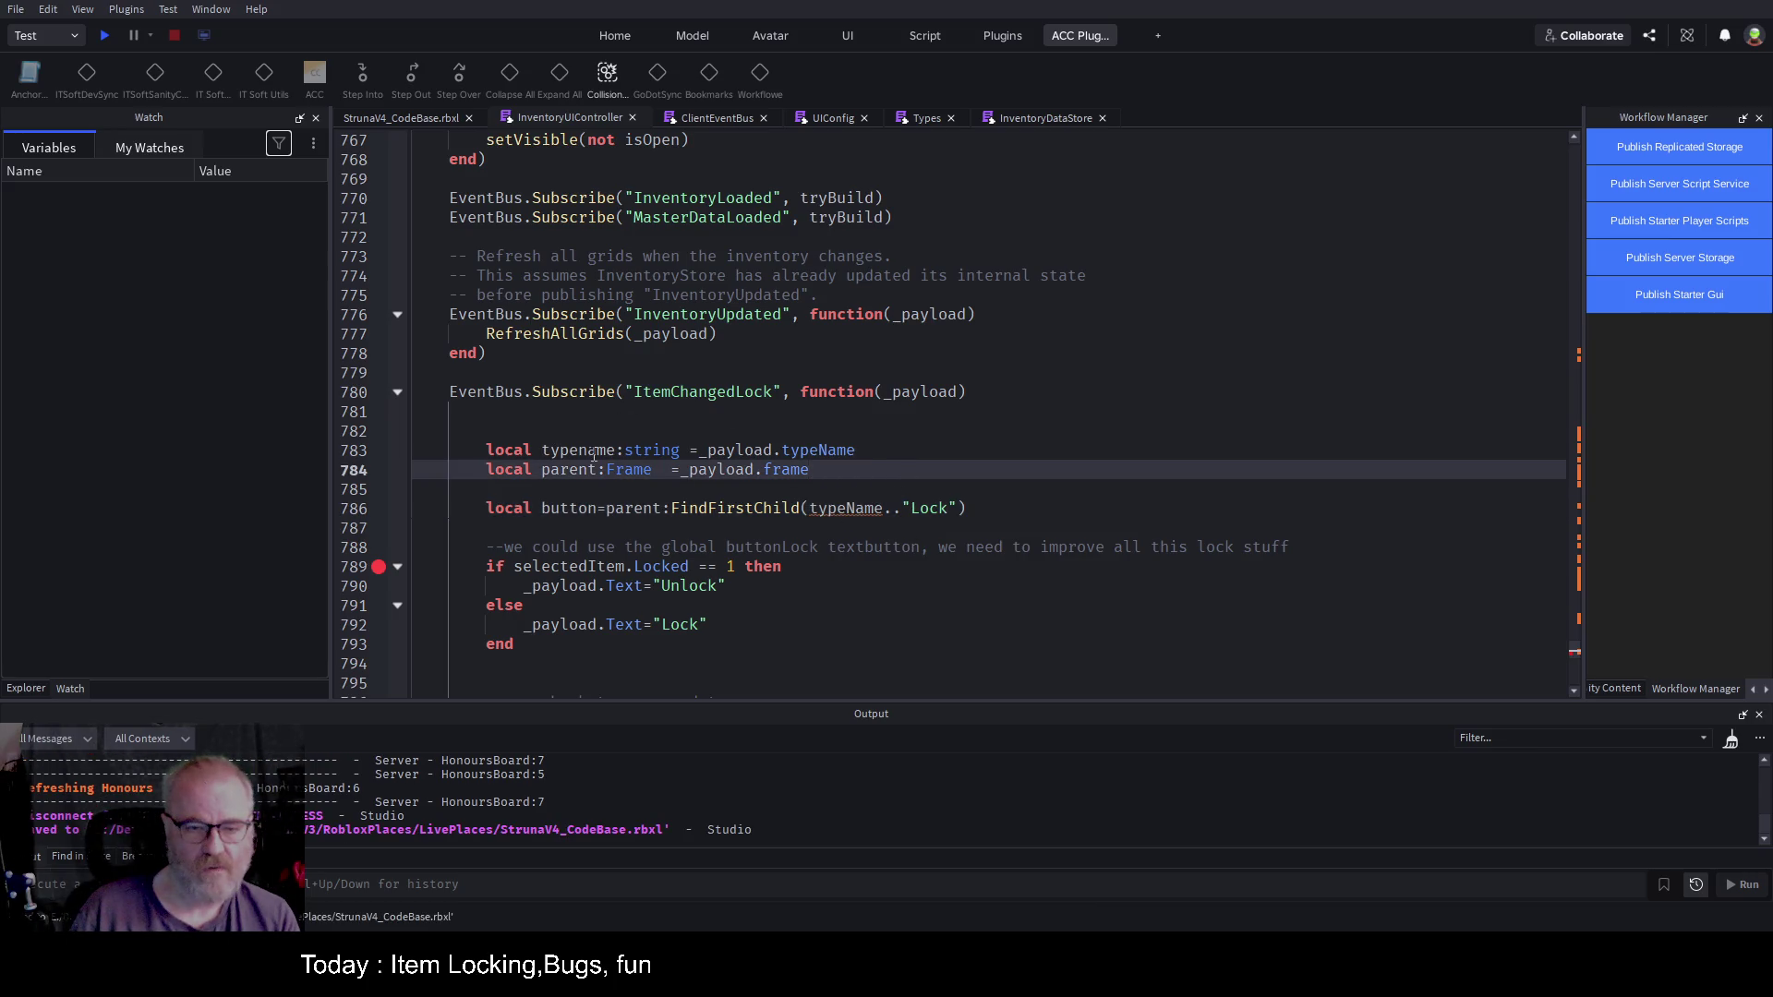
pyautogui.doubleClick(591, 450)
pyautogui.hotkey('ctrl', 'c')
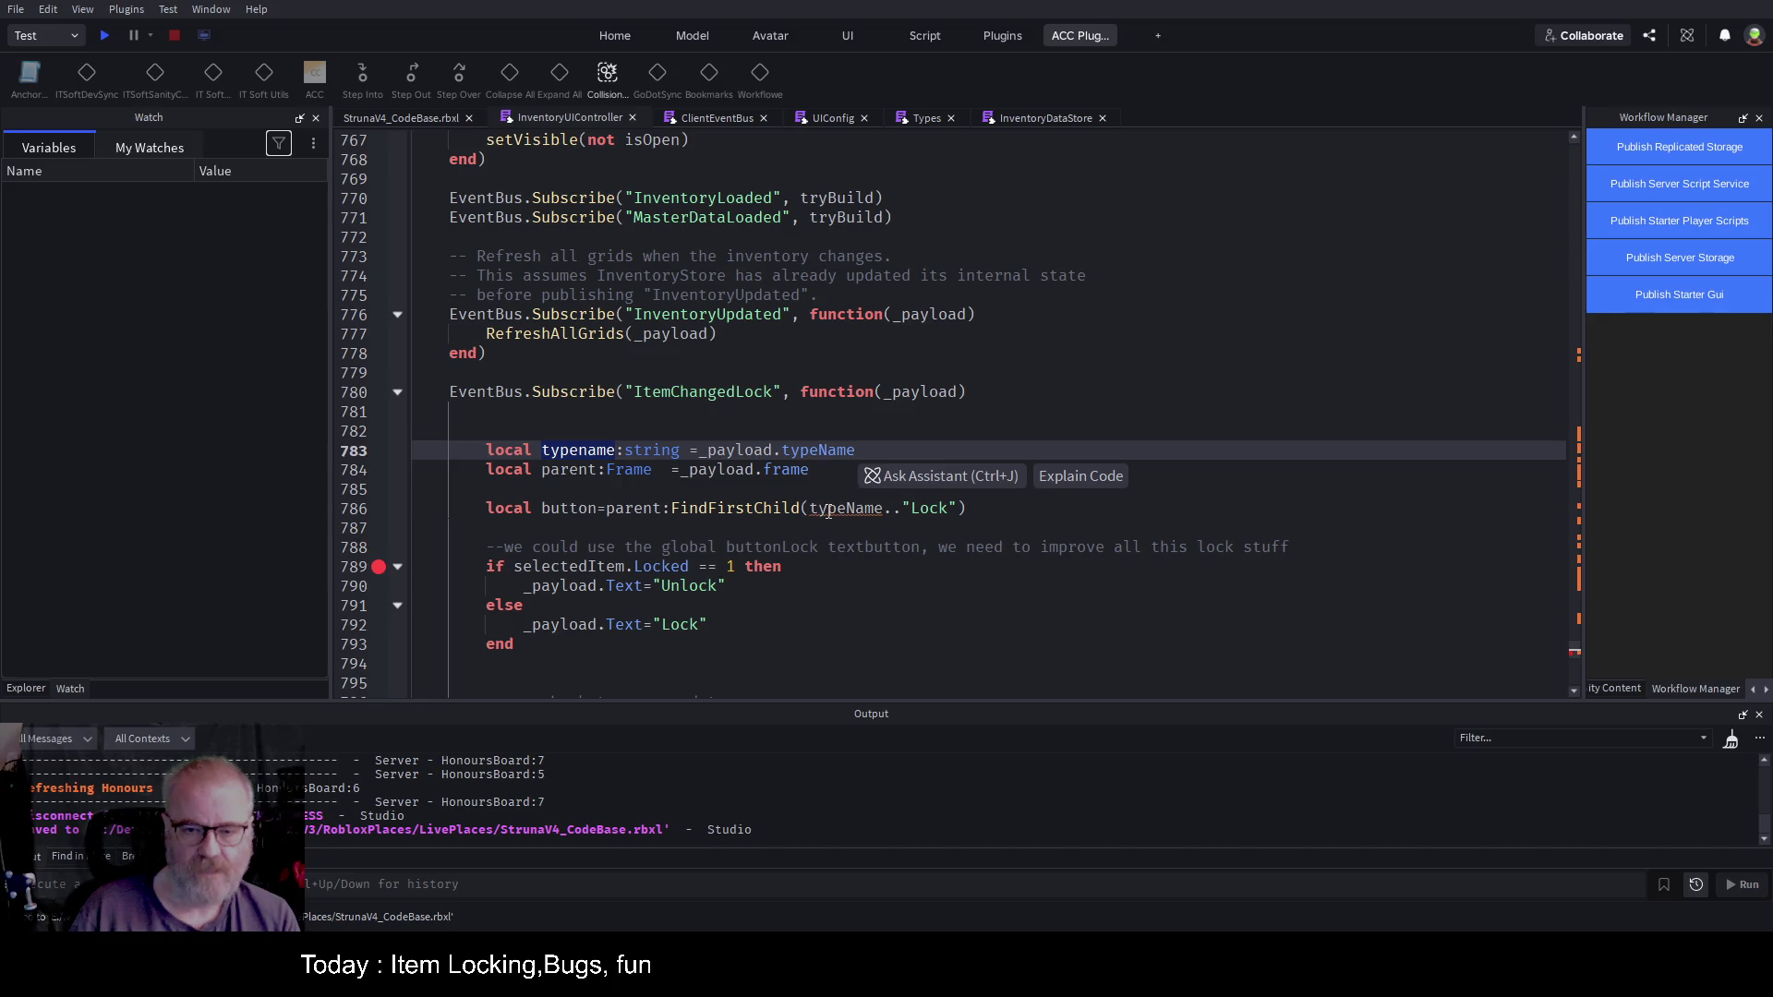
pyautogui.doubleClick(829, 510)
pyautogui.hotkey('ctrl', 'v')
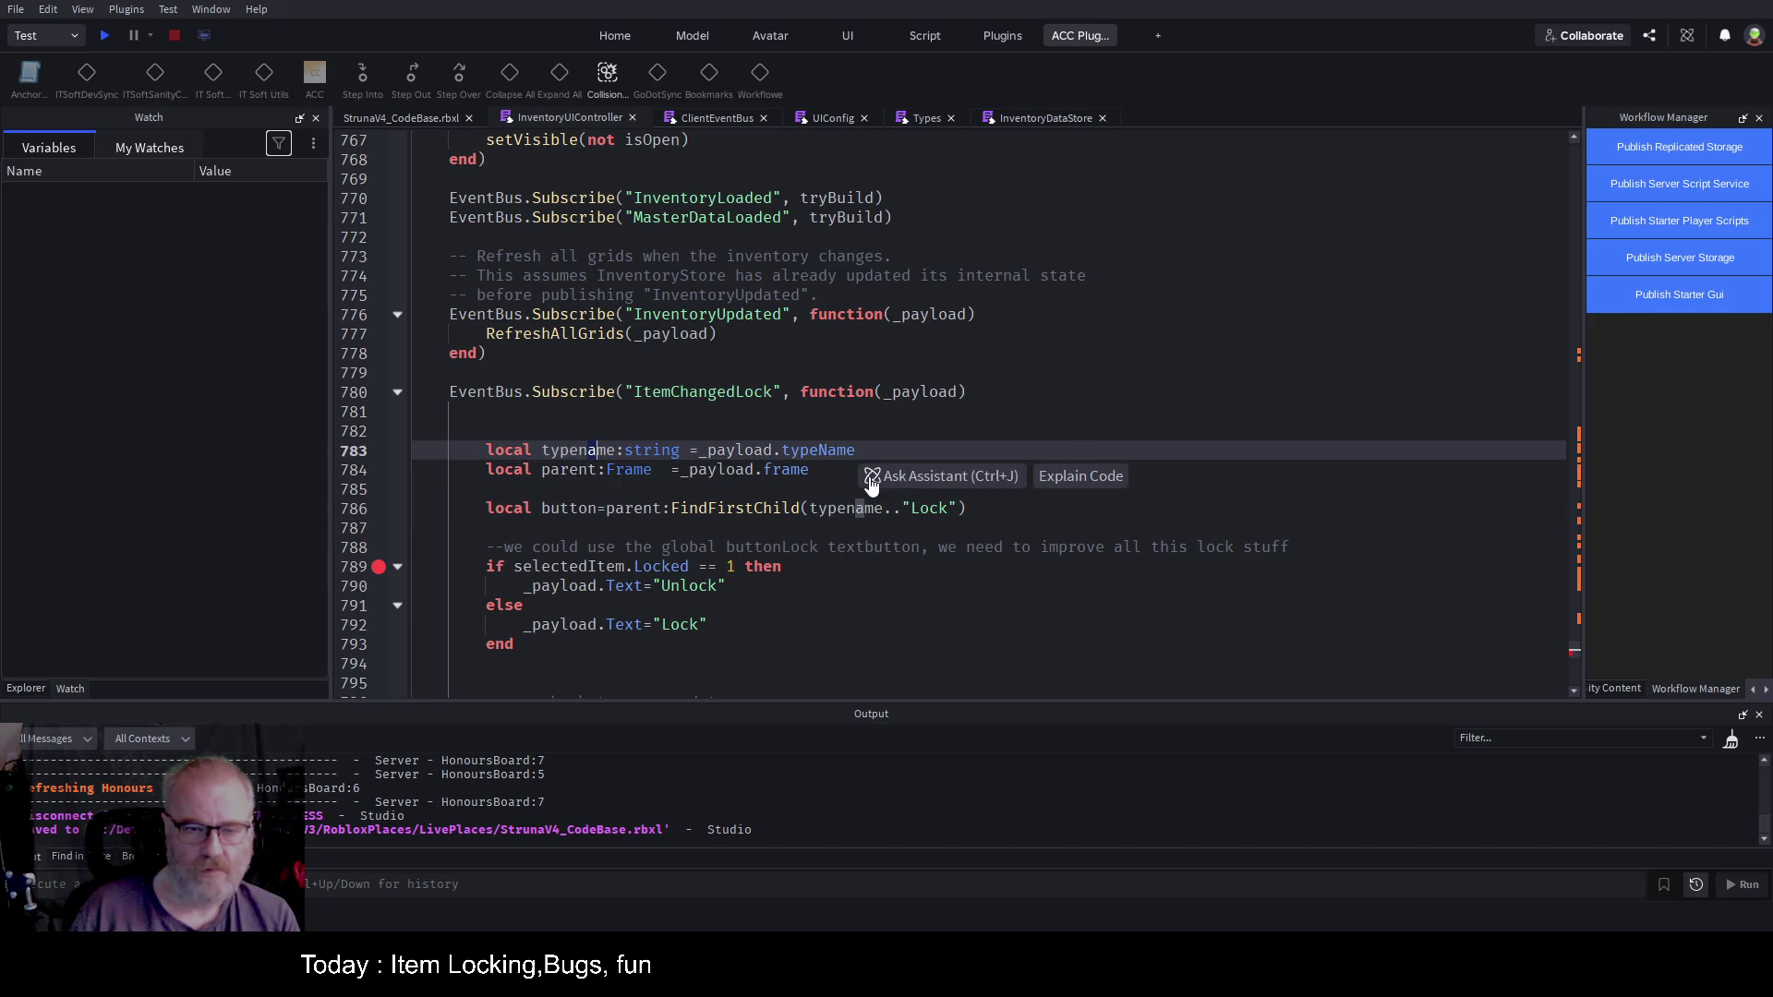
pyautogui.press('BackSpace')
pyautogui.write('N')
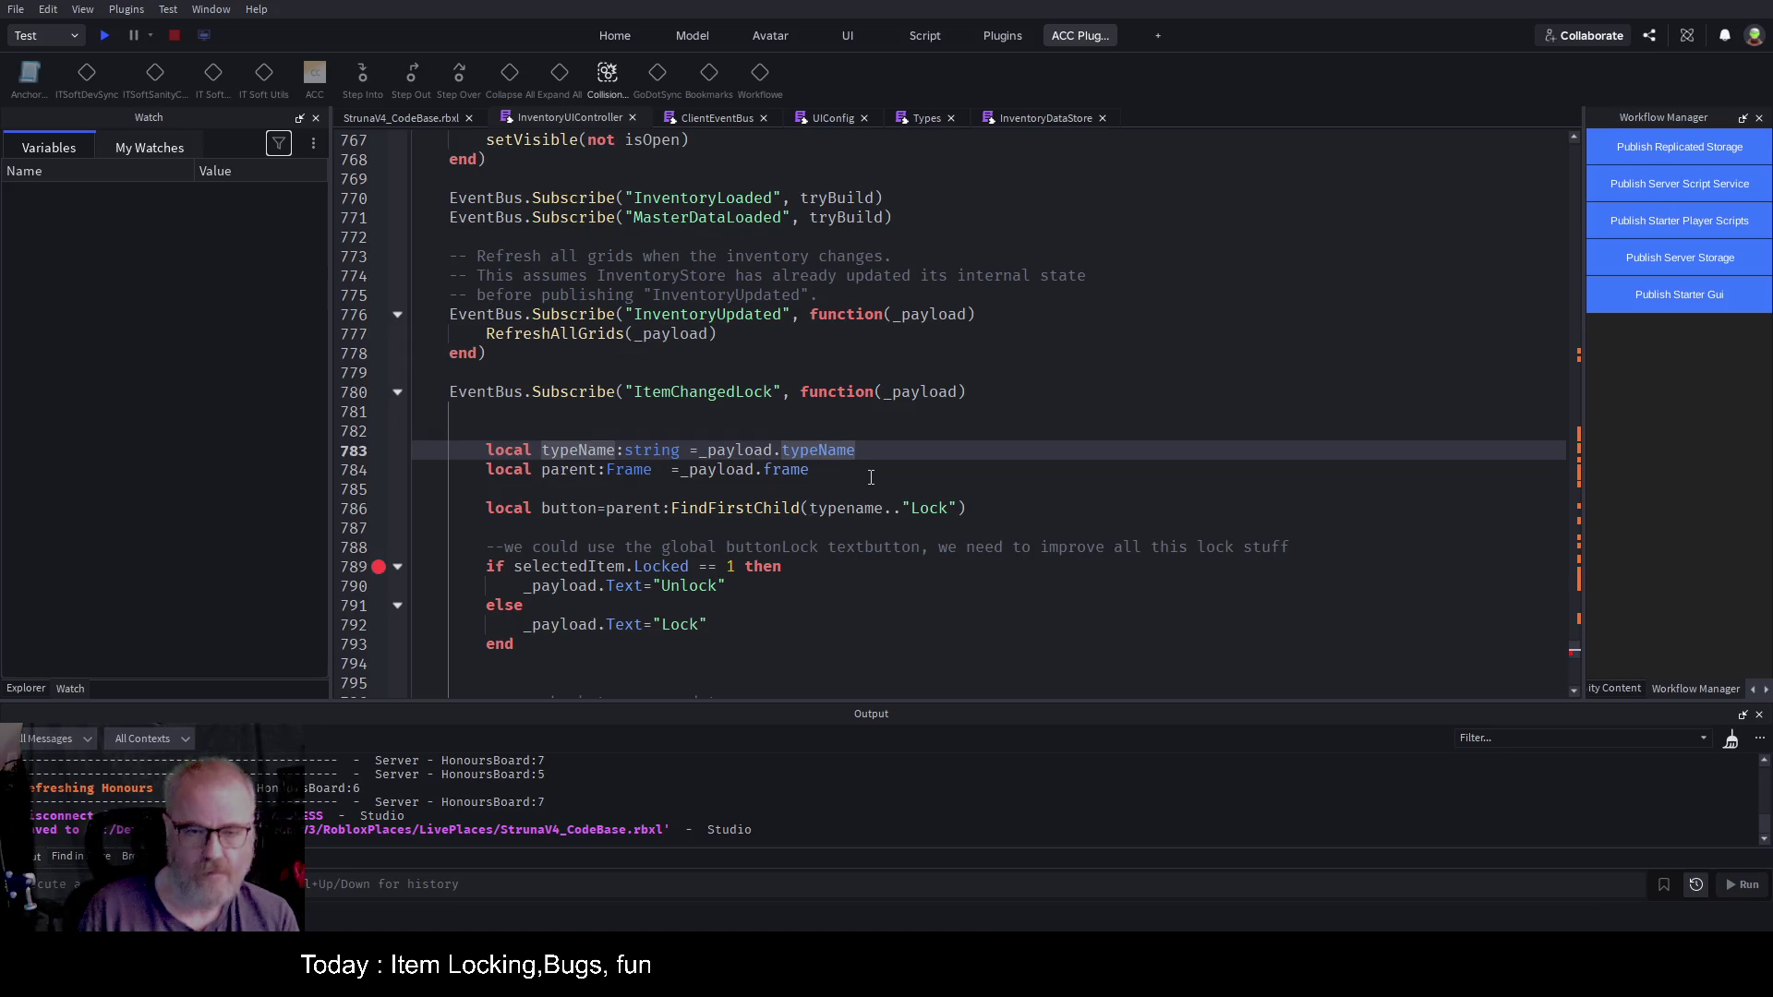
pyautogui.press('Down')
pyautogui.press('Down')
pyautogui.press('Down')
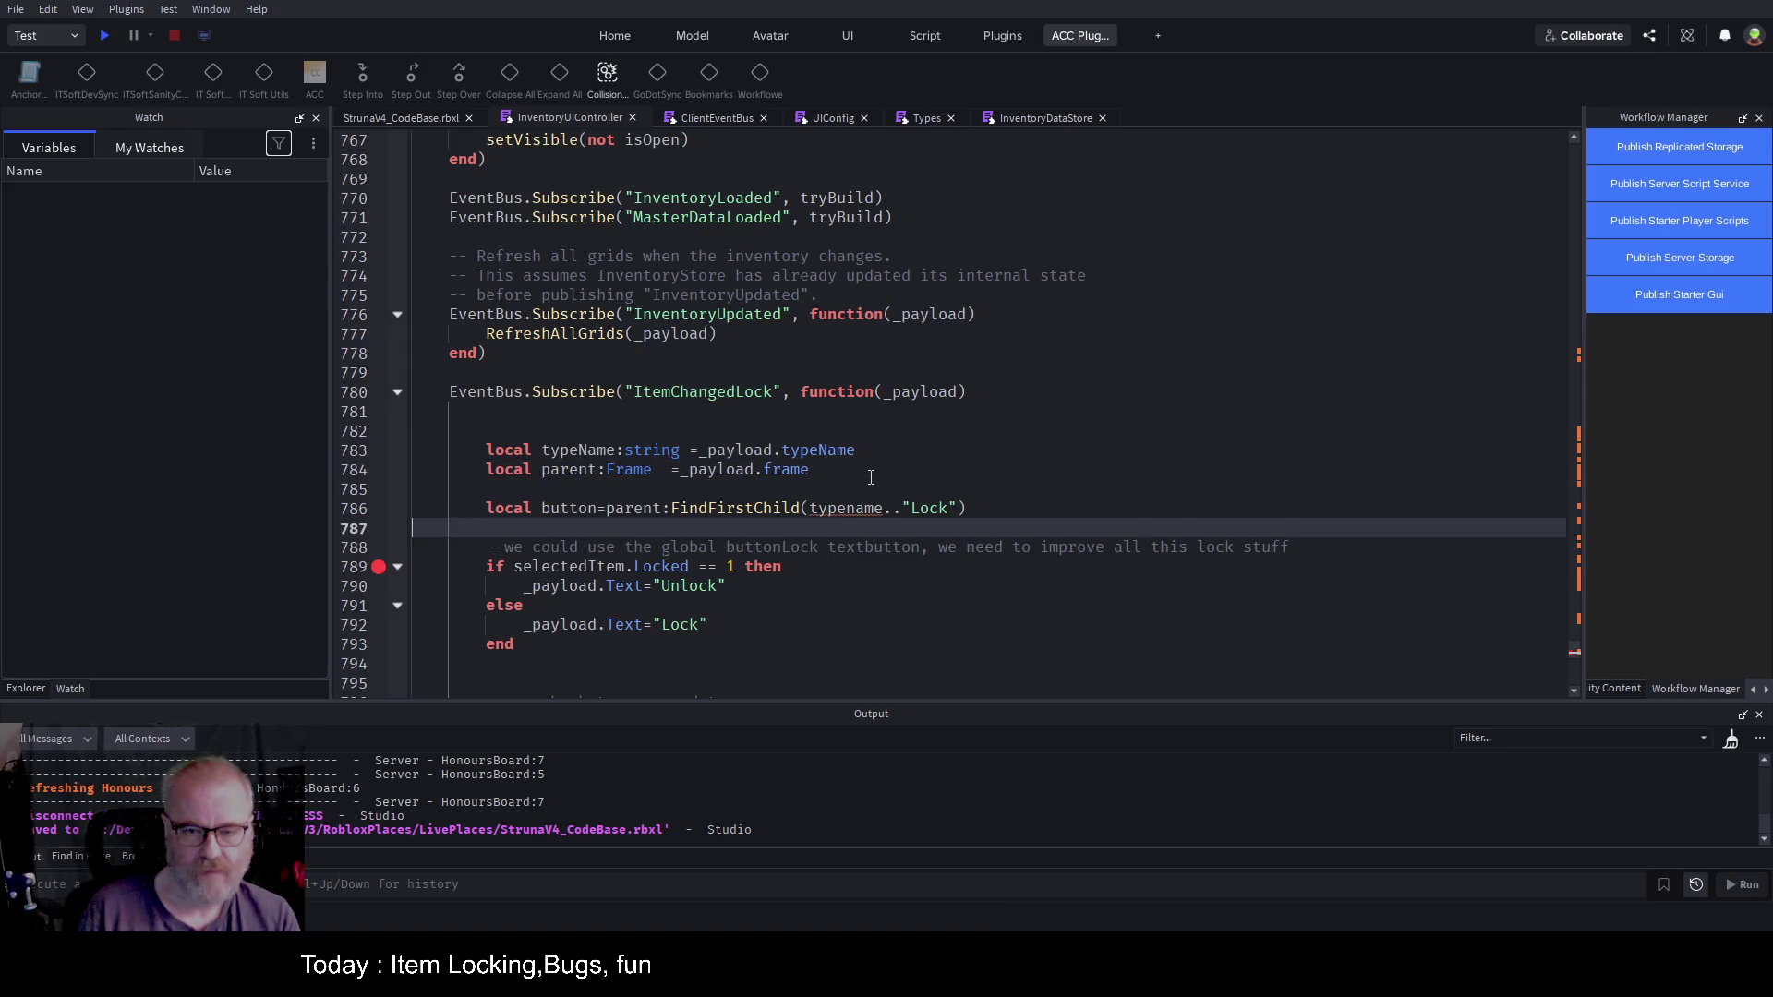
pyautogui.press('Up')
pyautogui.click(849, 508)
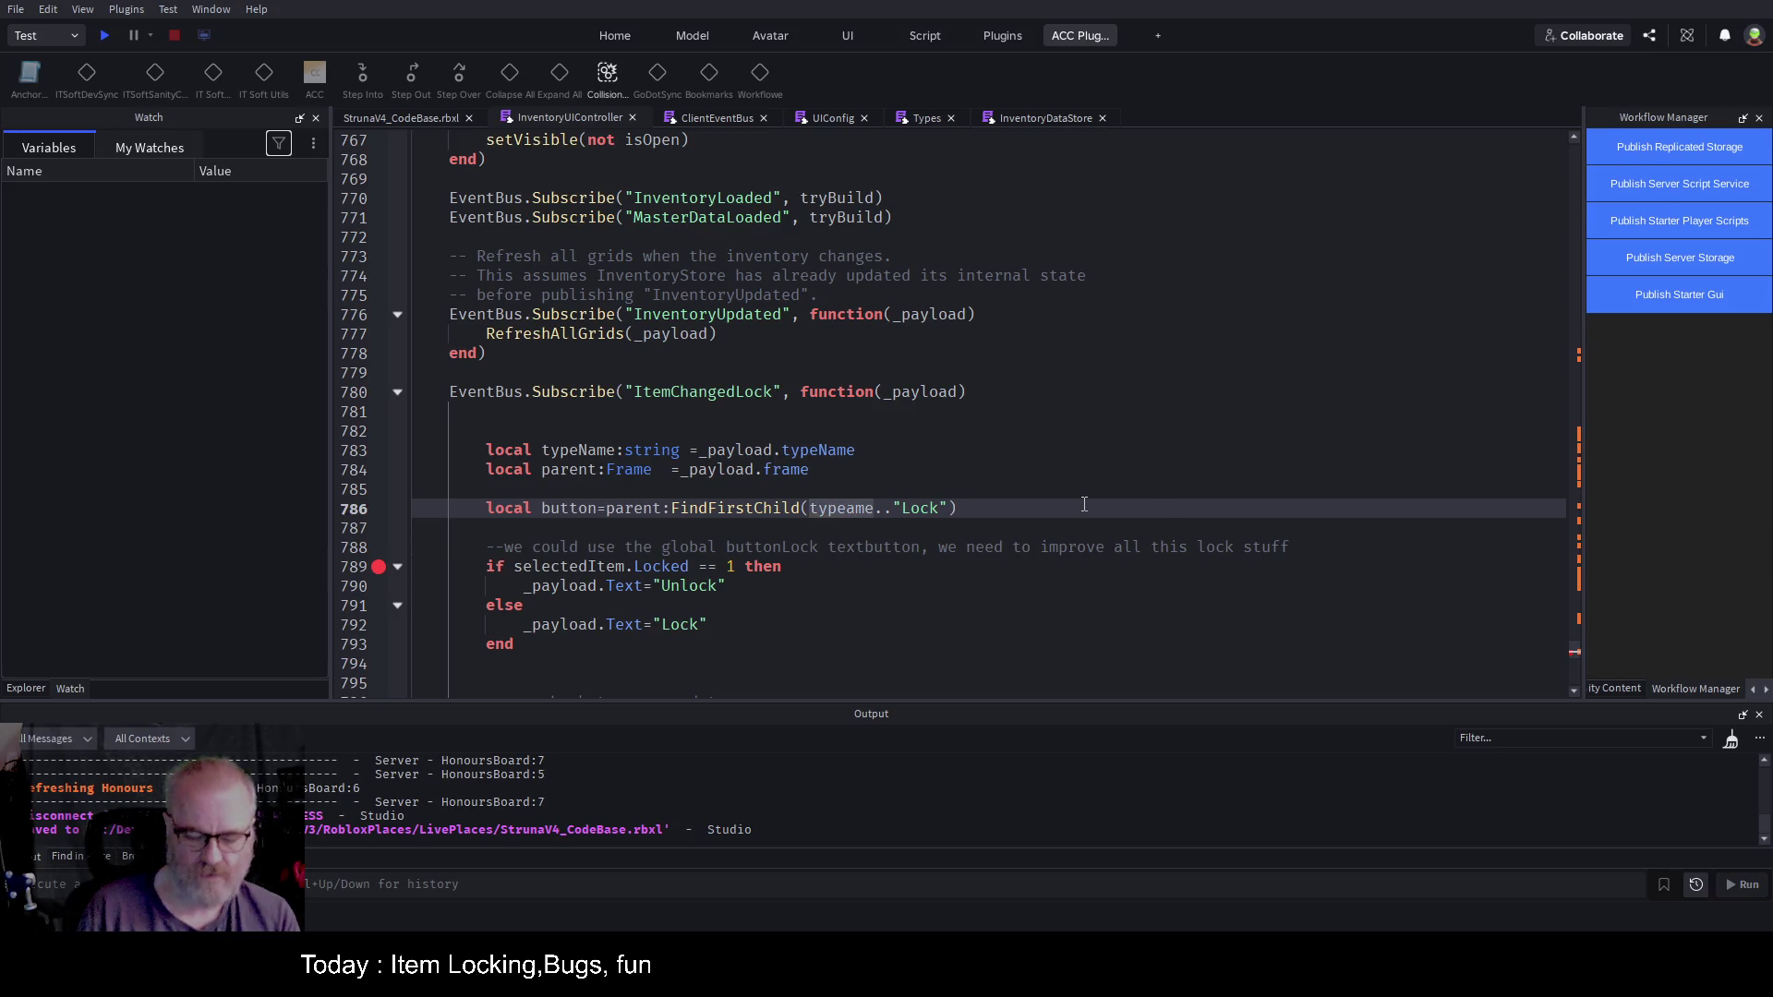
pyautogui.press('Delete')
pyautogui.write('N')
pyautogui.press('Down')
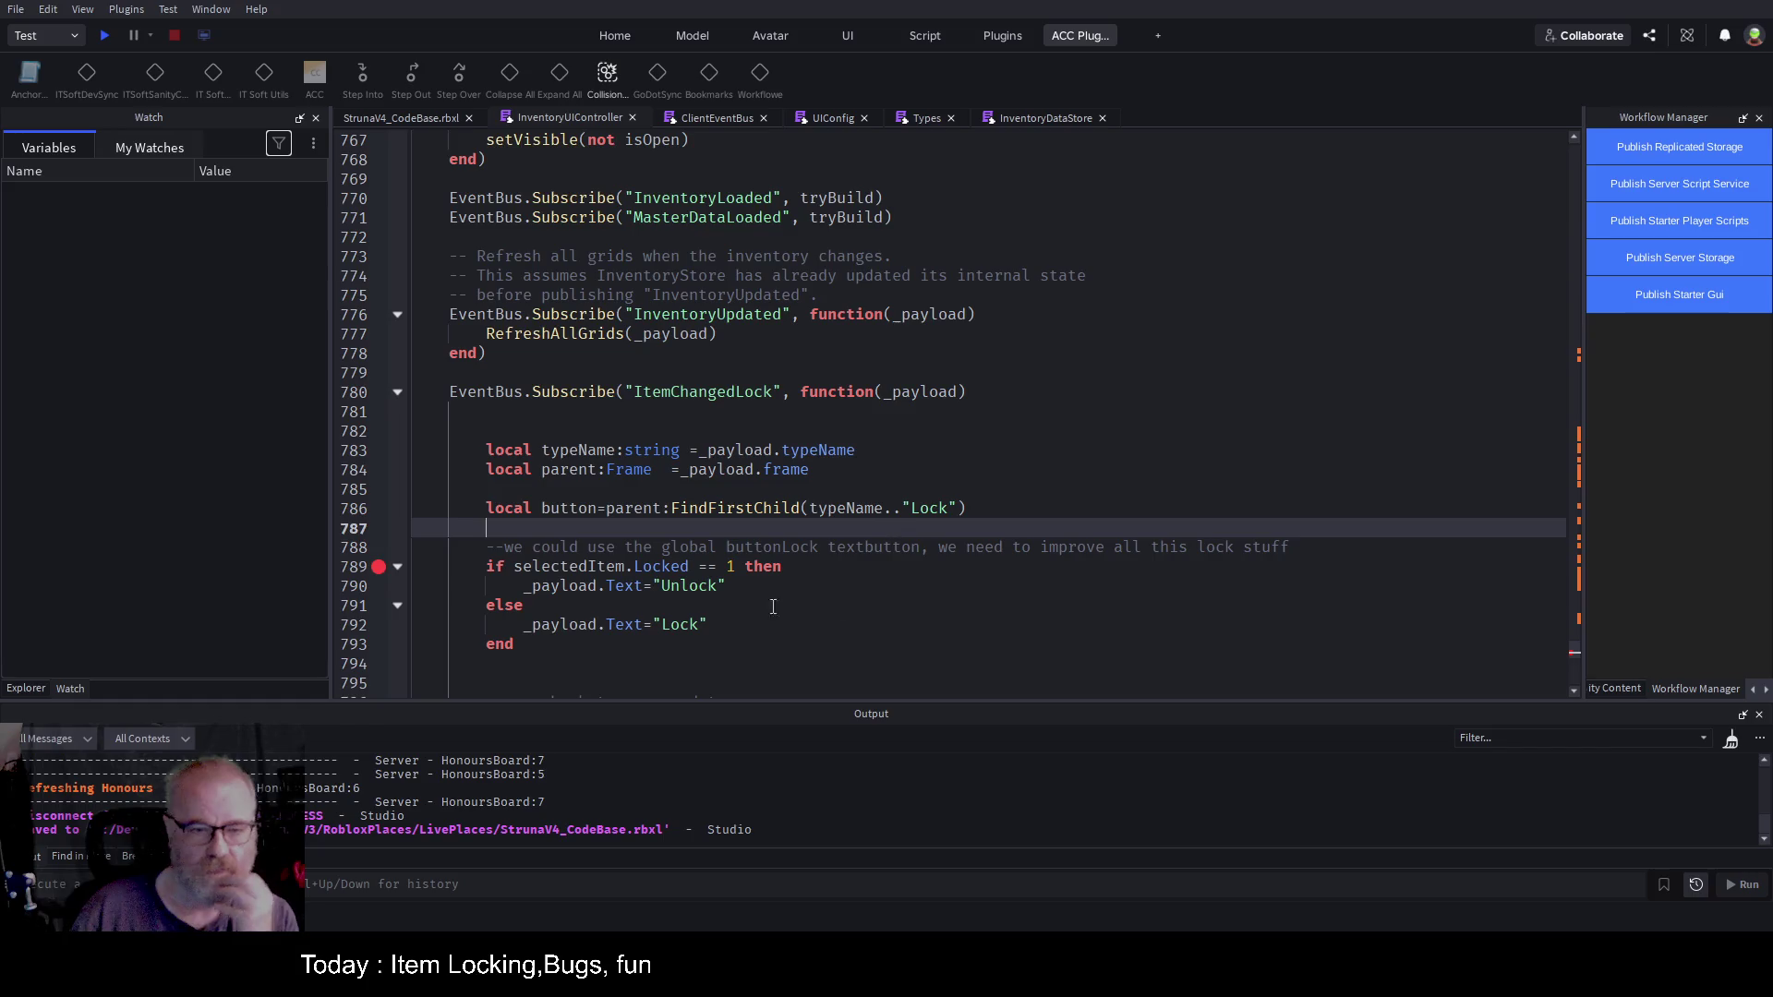
# Step: Replace _payload with button on lines 790 and 792, and save
pyautogui.doubleClick(584, 508)
pyautogui.hotkey('ctrl', 'c')
pyautogui.doubleClick(562, 586)
pyautogui.hotkey('ctrl', 'v')
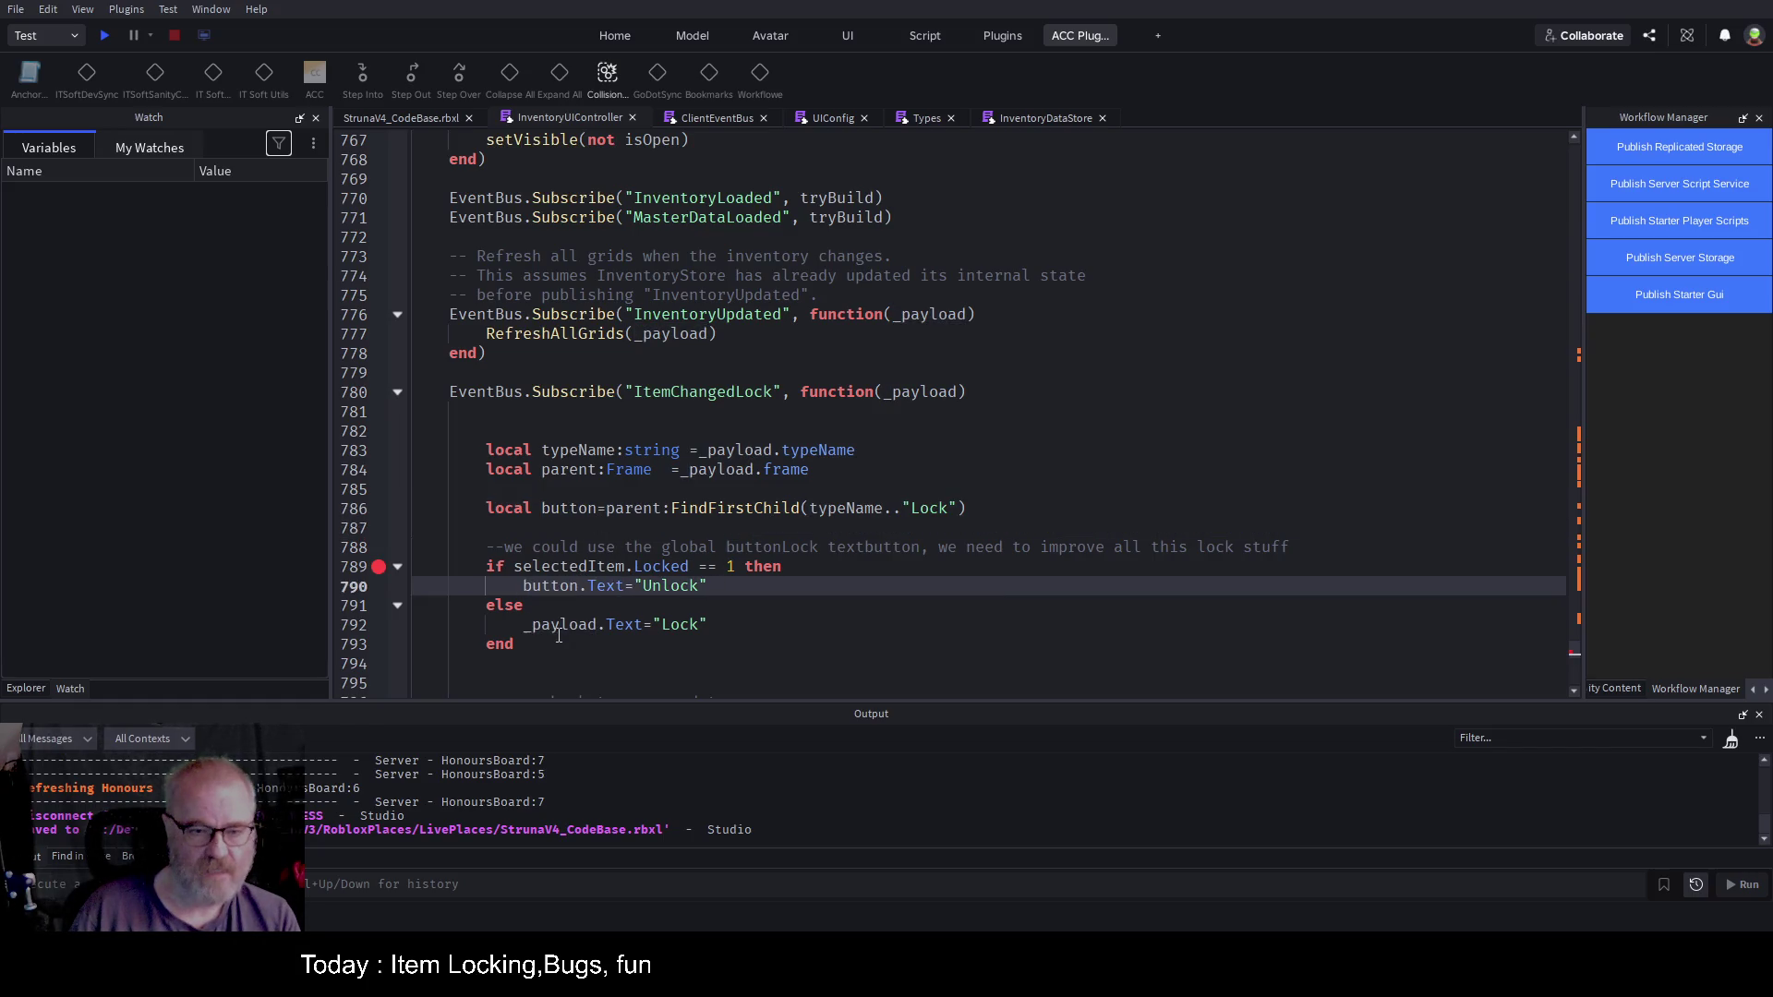
pyautogui.doubleClick(559, 625)
pyautogui.hotkey('ctrl', 'v')
pyautogui.press('Up')
pyautogui.scroll(-3, 701, 517)
pyautogui.hotkey('ctrl', 's')
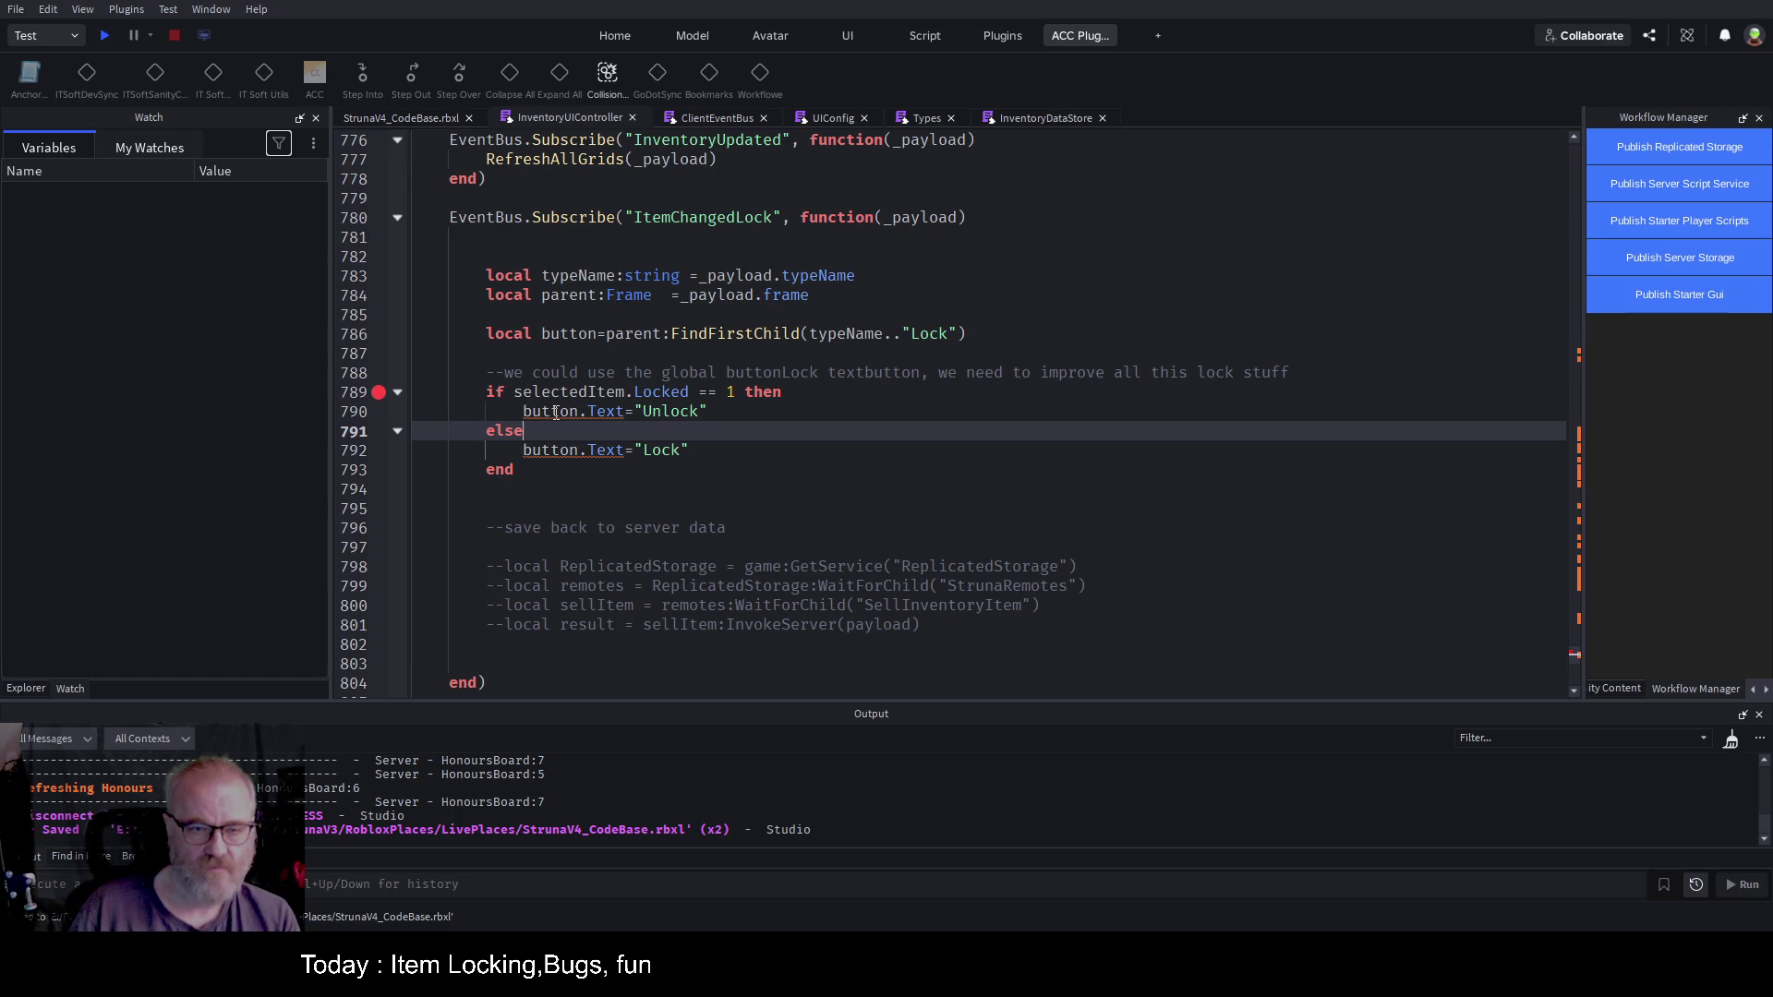
# Step: Annotate button with :TextButton and ::TextButton on line 786, save, and start a playtest
pyautogui.click(783, 466)
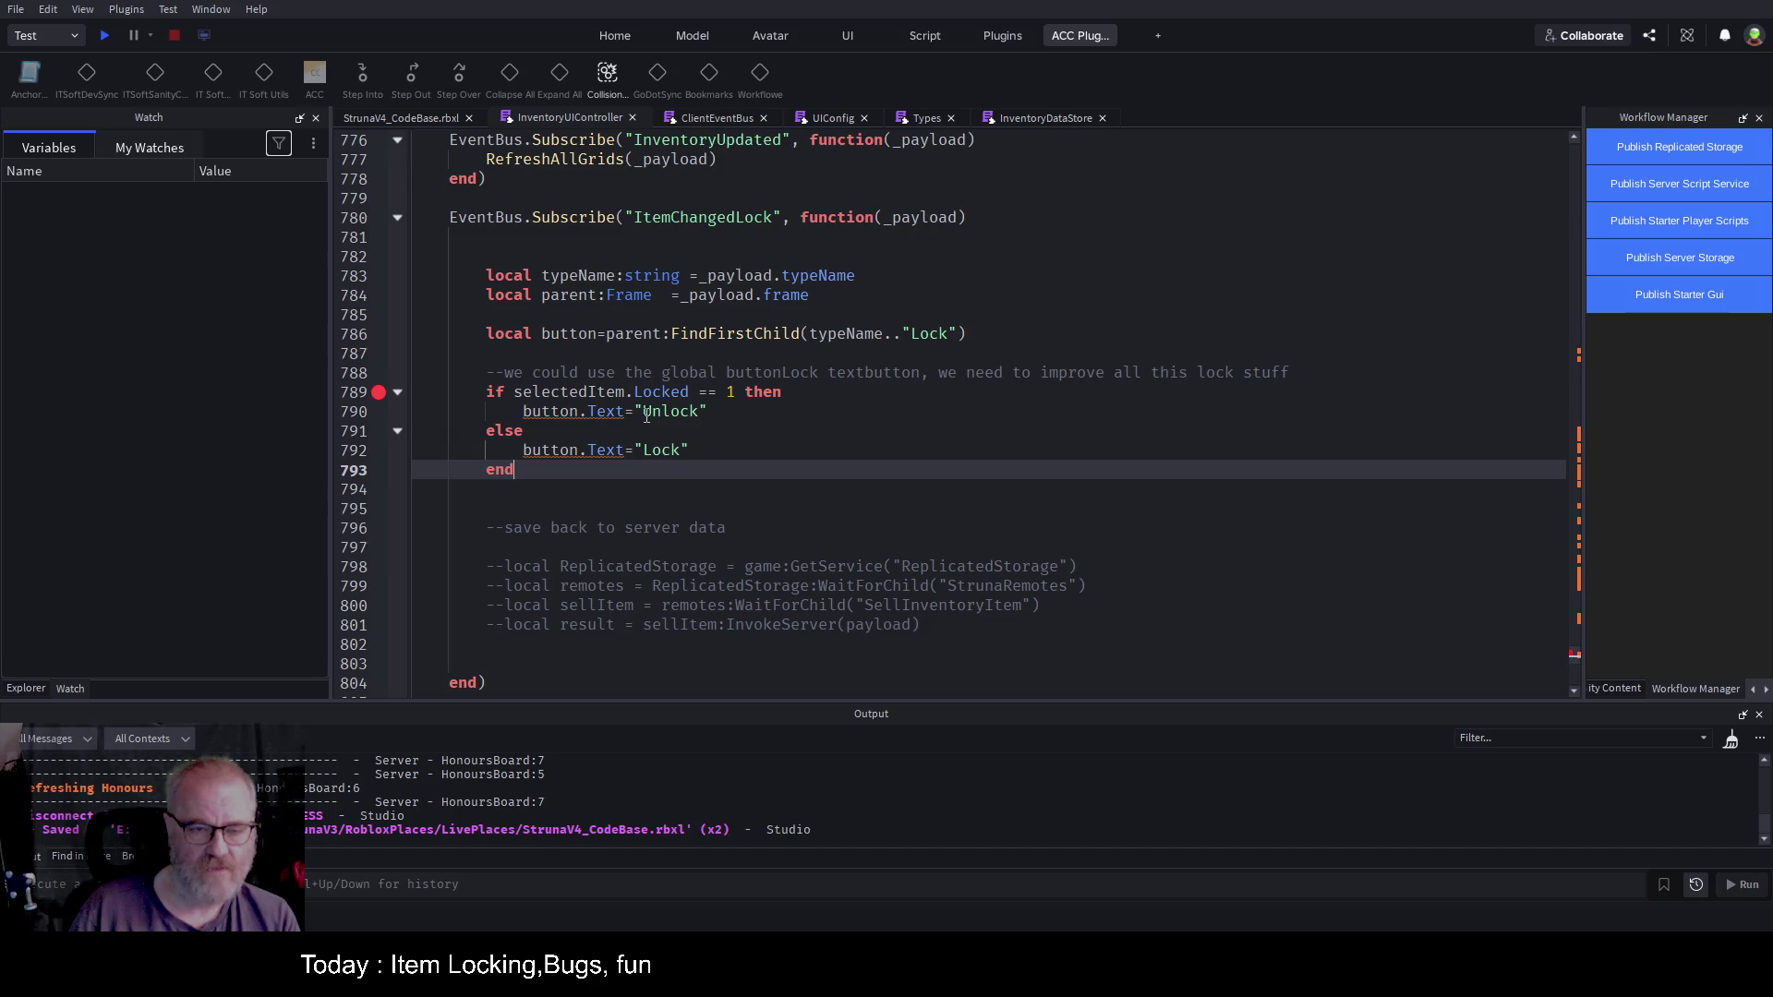
pyautogui.click(726, 412)
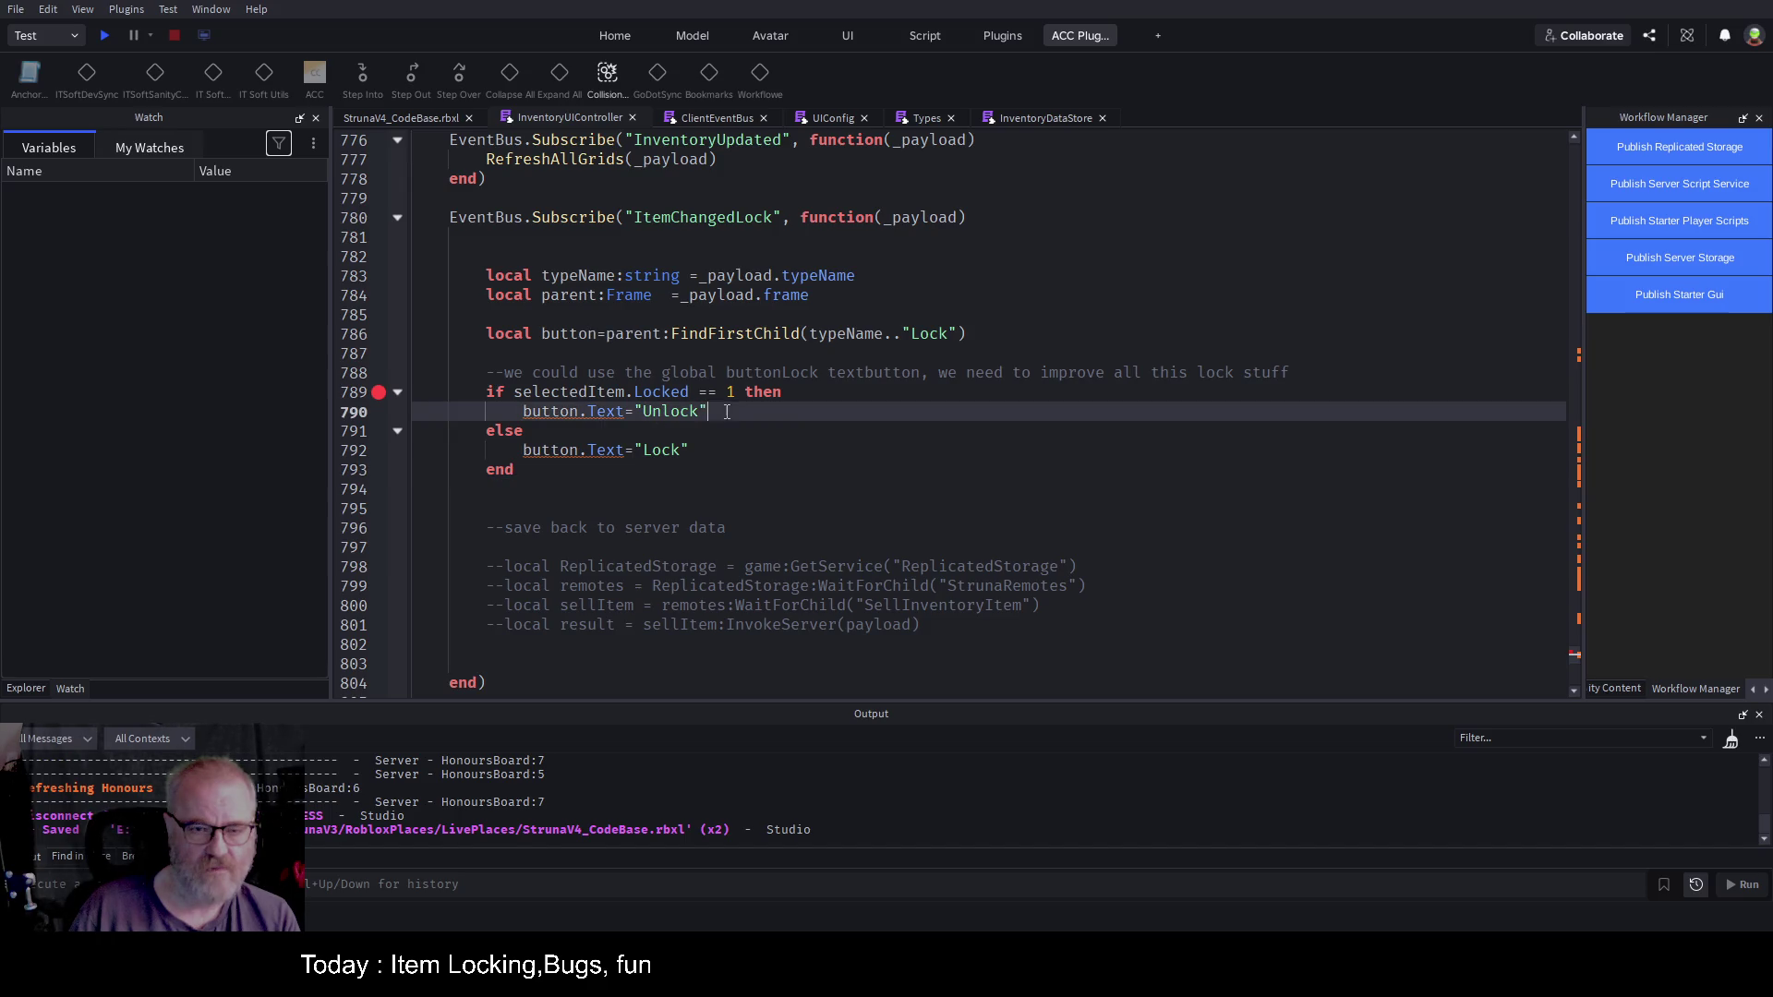
pyautogui.click(603, 339)
pyautogui.write(':TextButton')
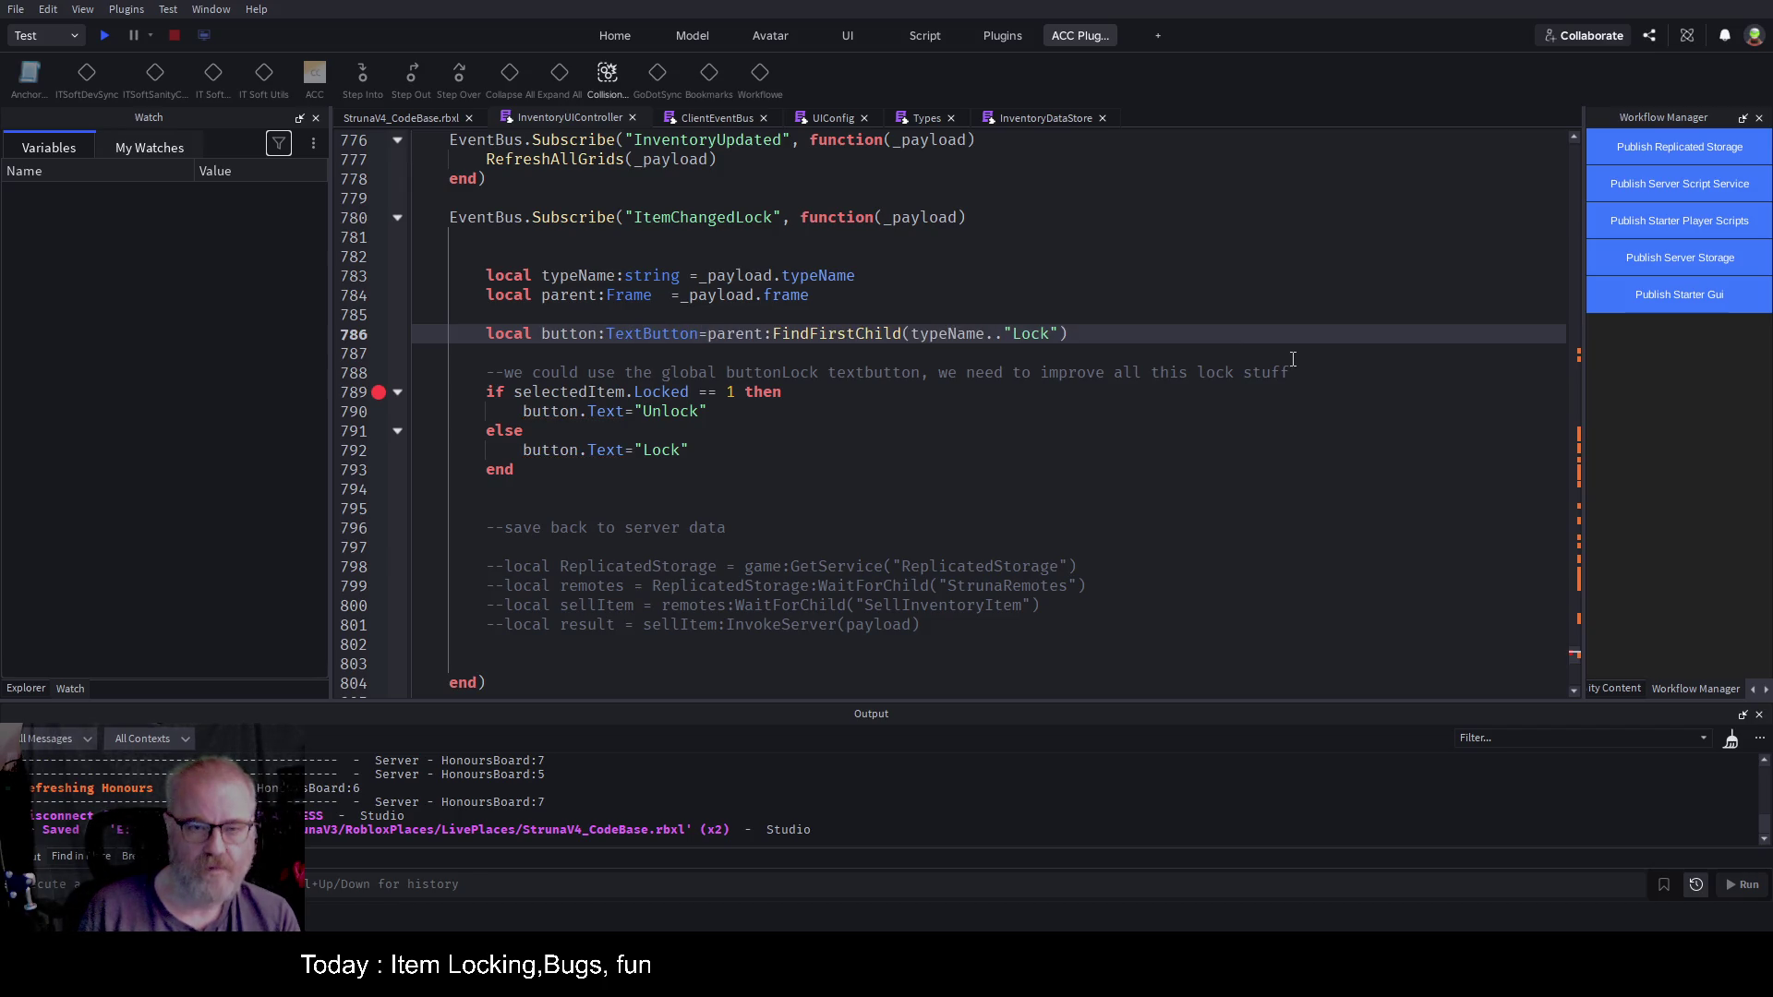
pyautogui.press('End')
pyautogui.hotkey('ctrl', 's')
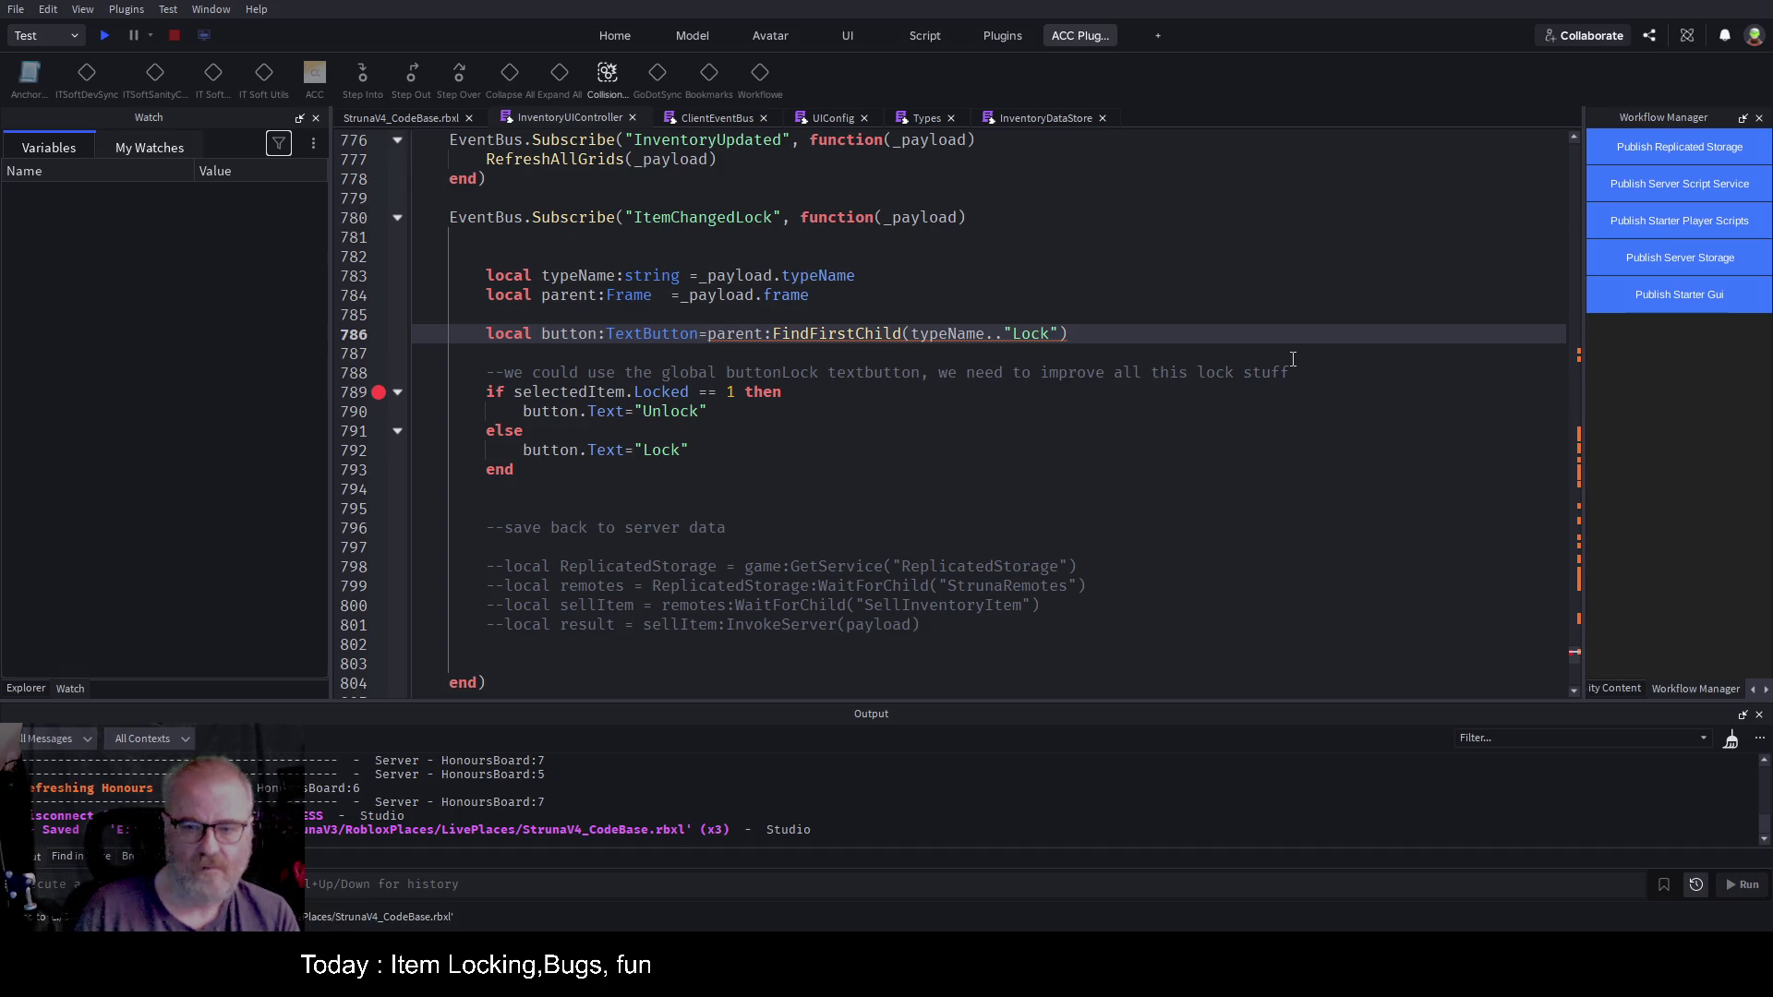
pyautogui.write(' ::TextButton')
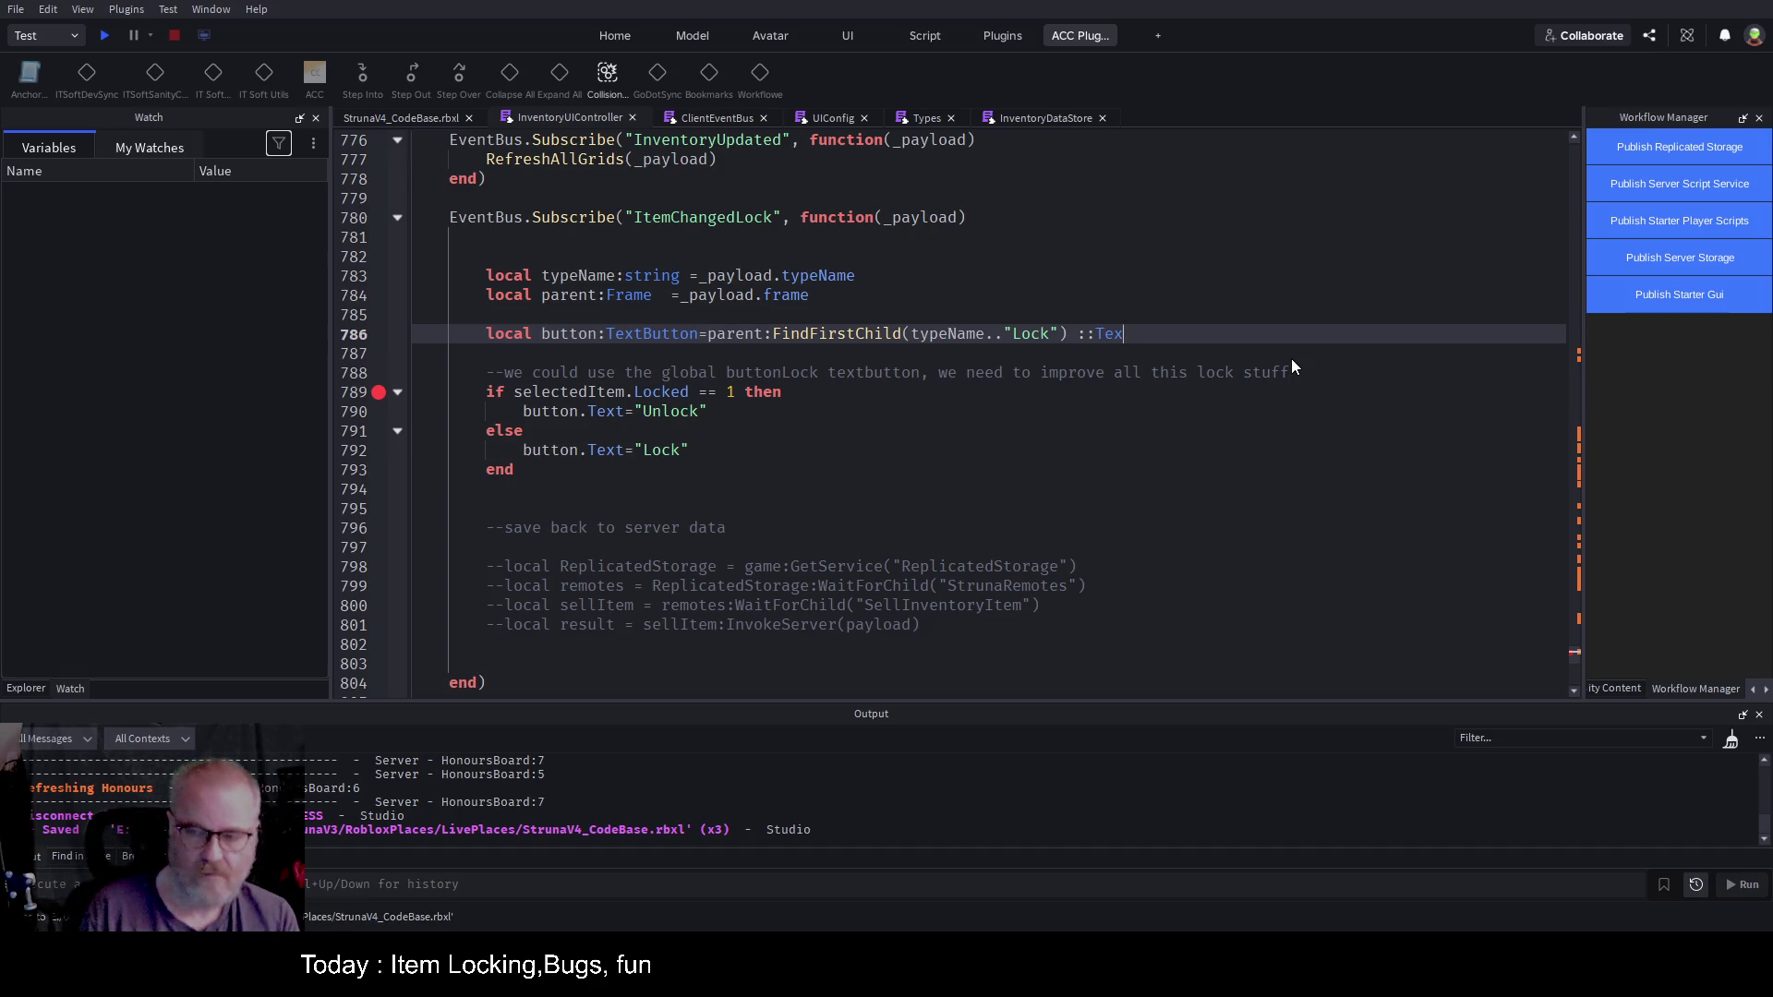
pyautogui.hotkey('ctrl', 's')
pyautogui.click(881, 430)
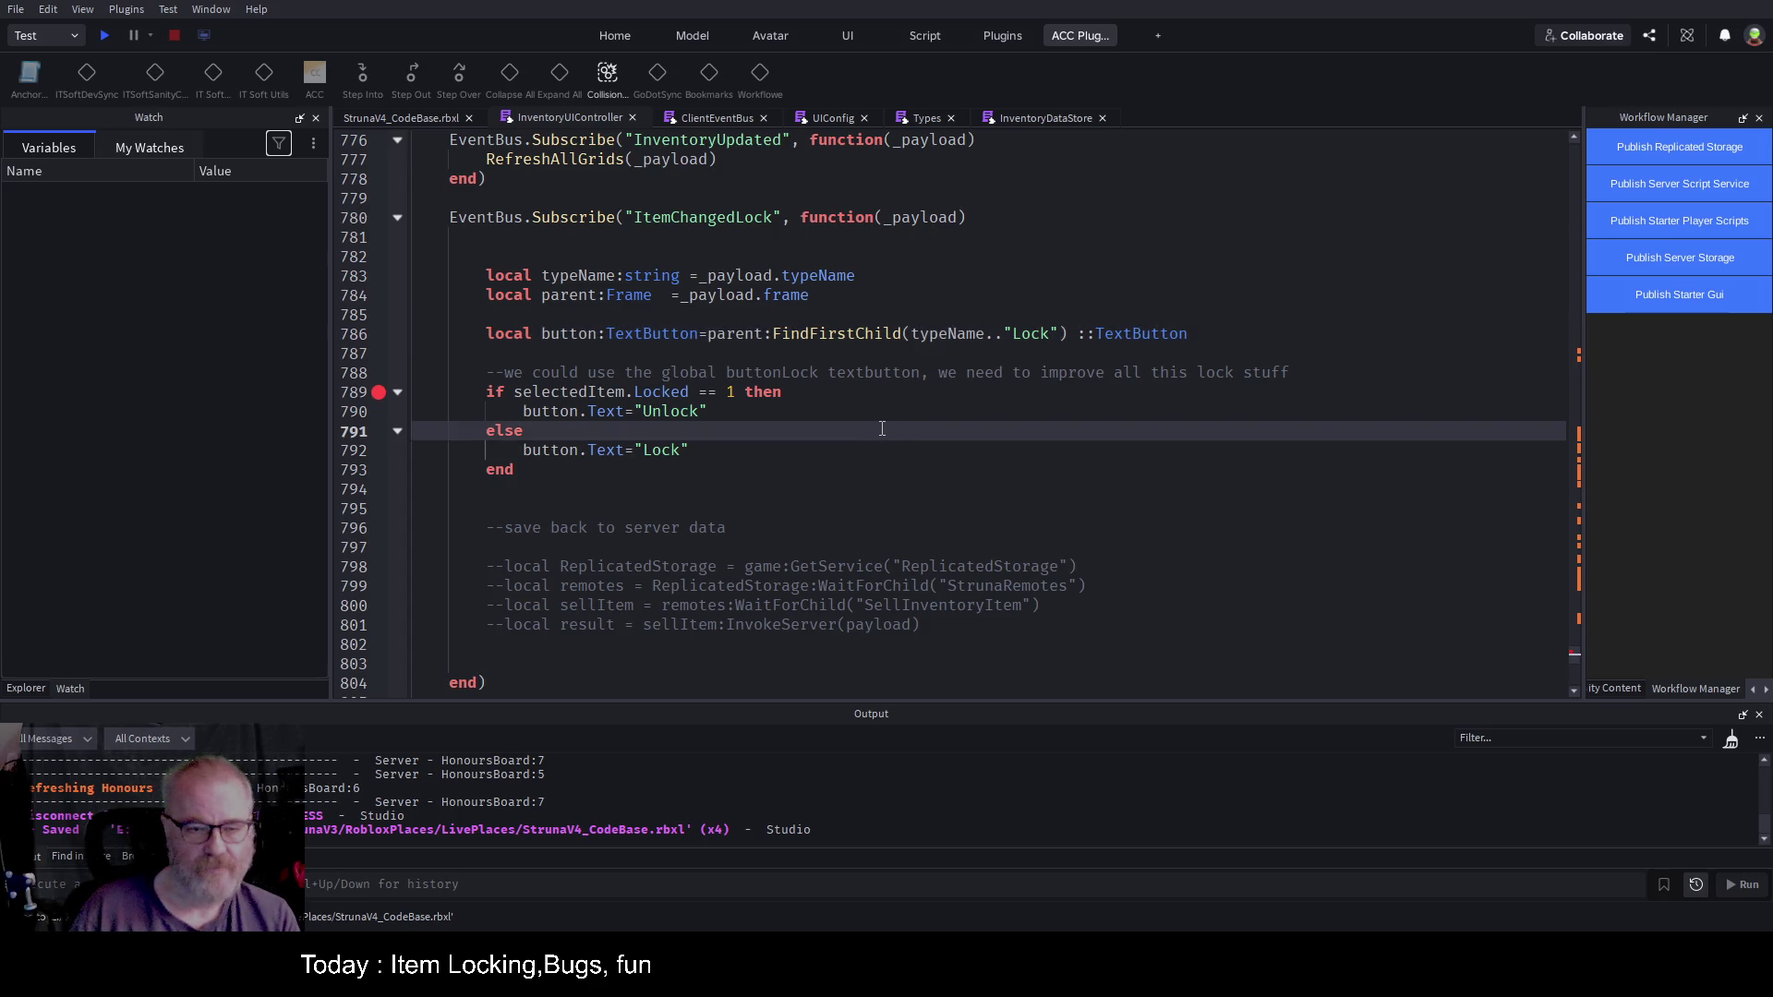
pyautogui.click(107, 35)
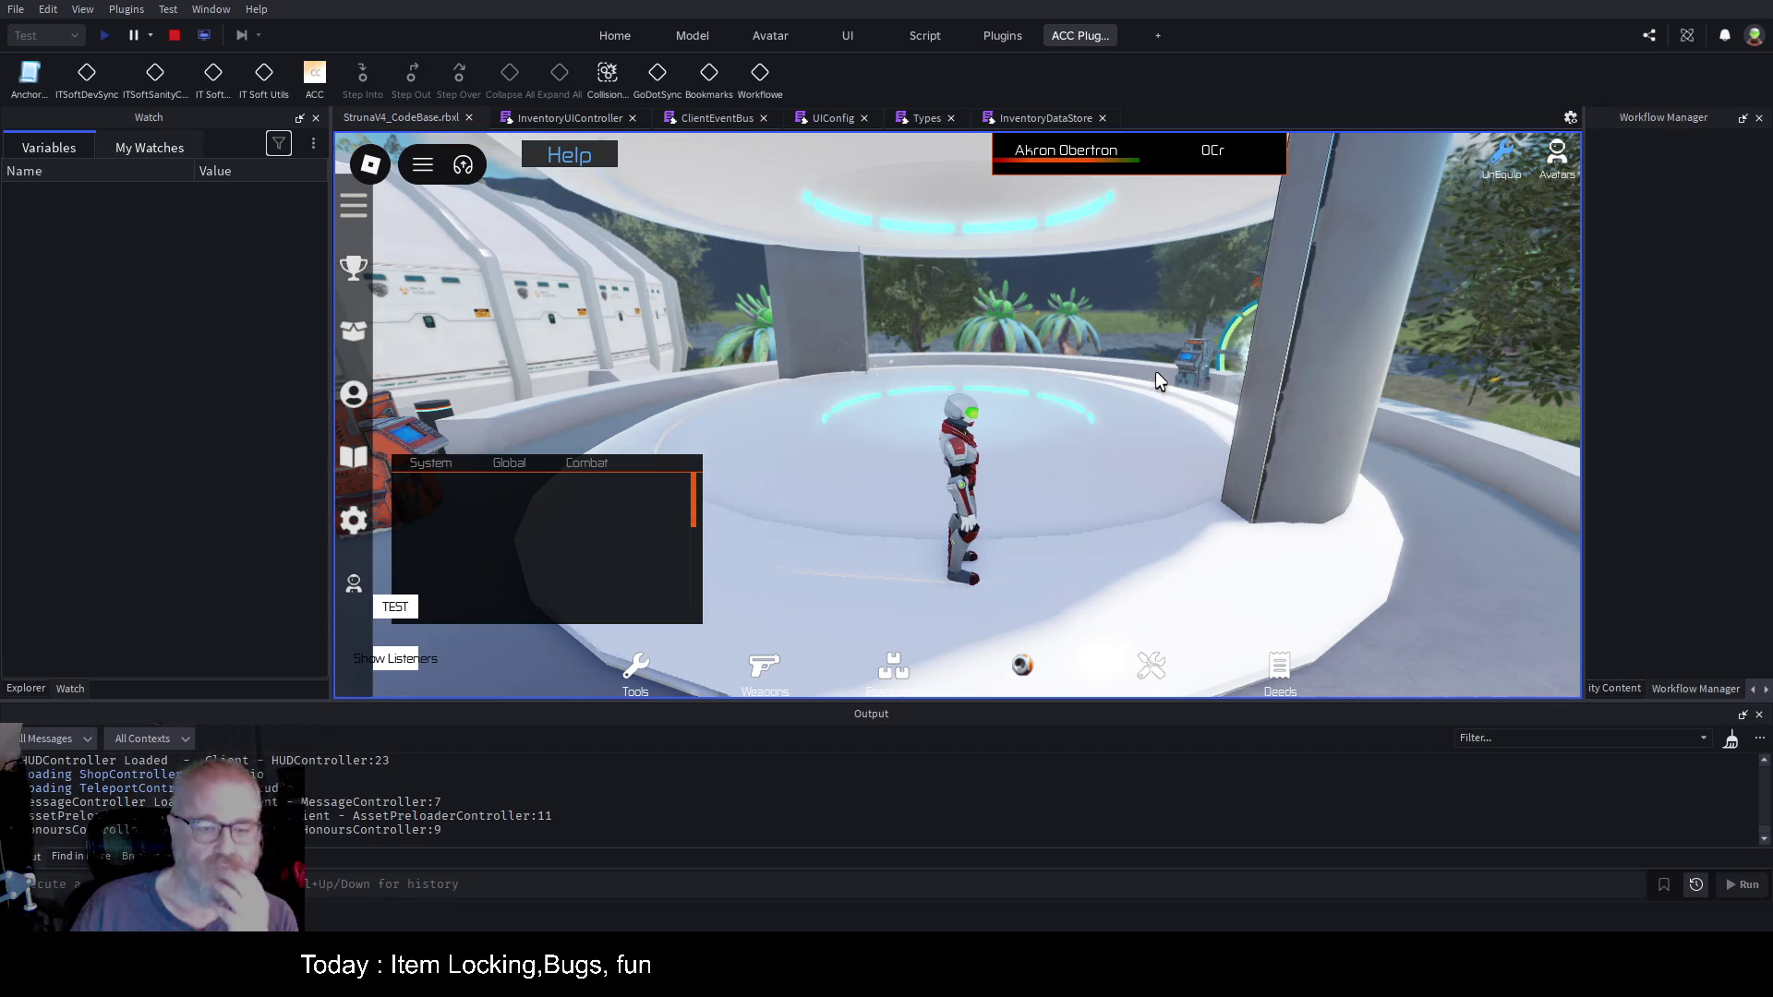
# Step: Clear the Output log, open the Tools inventory with I, and lock a tool
pyautogui.click(1730, 739)
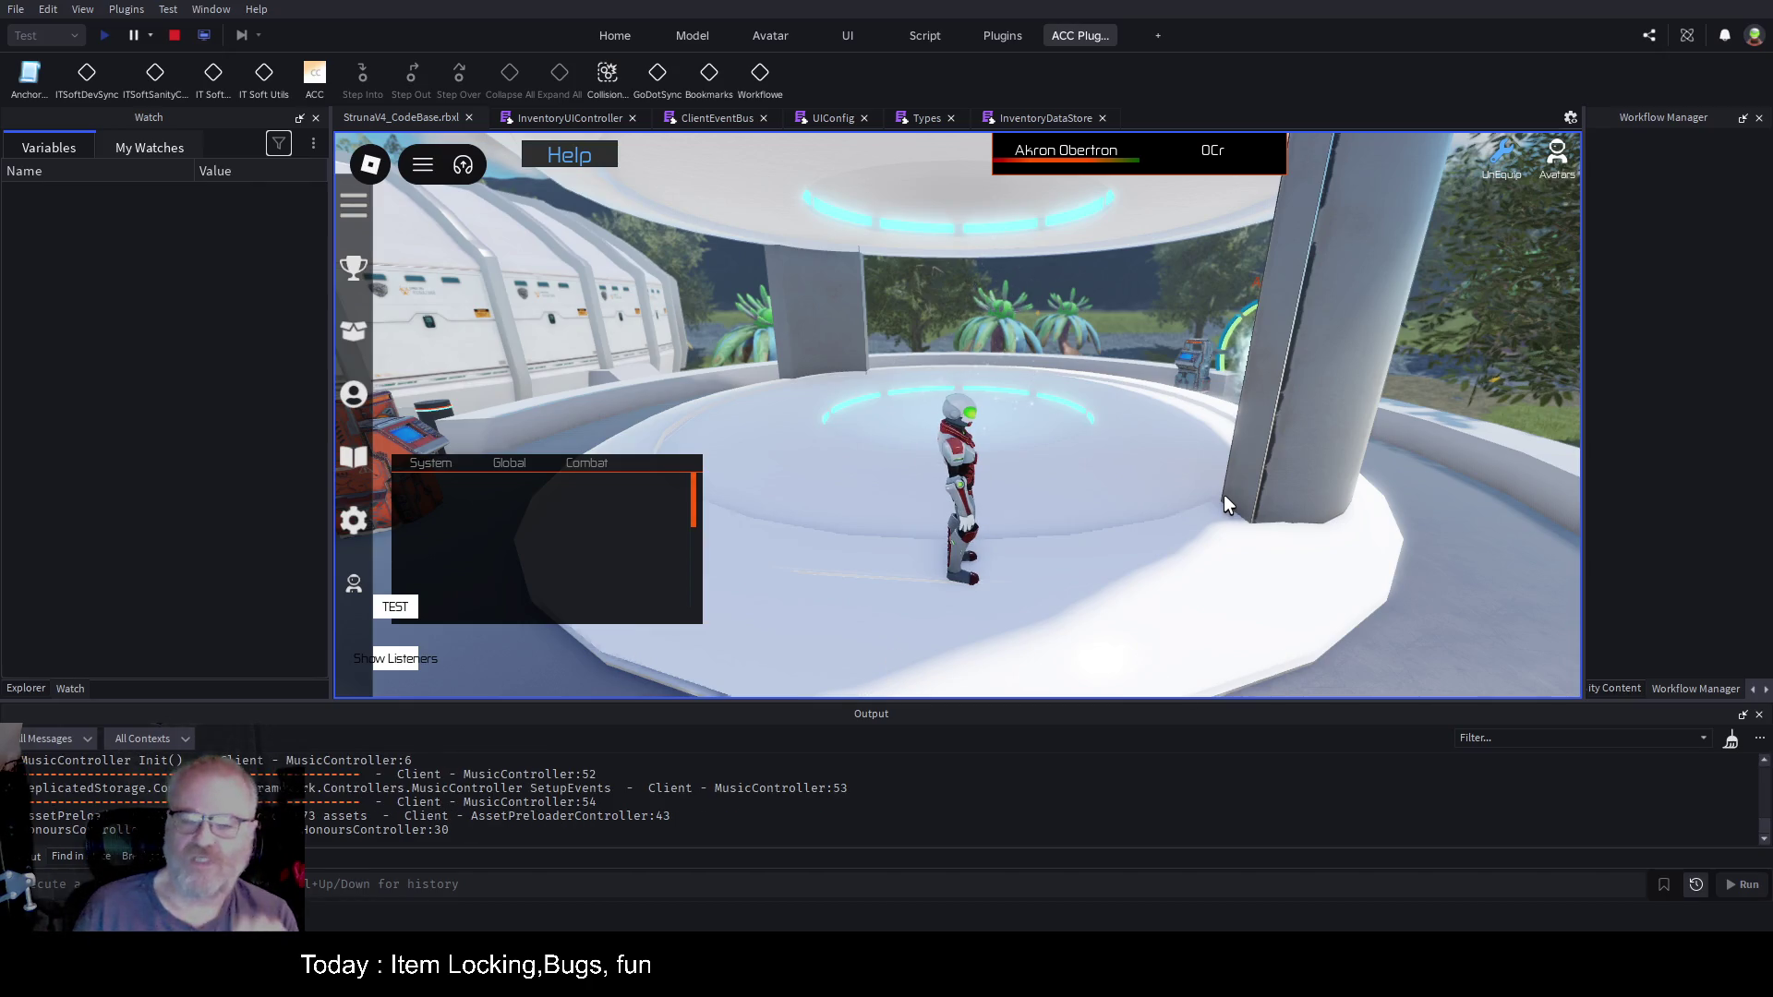
pyautogui.click(1731, 744)
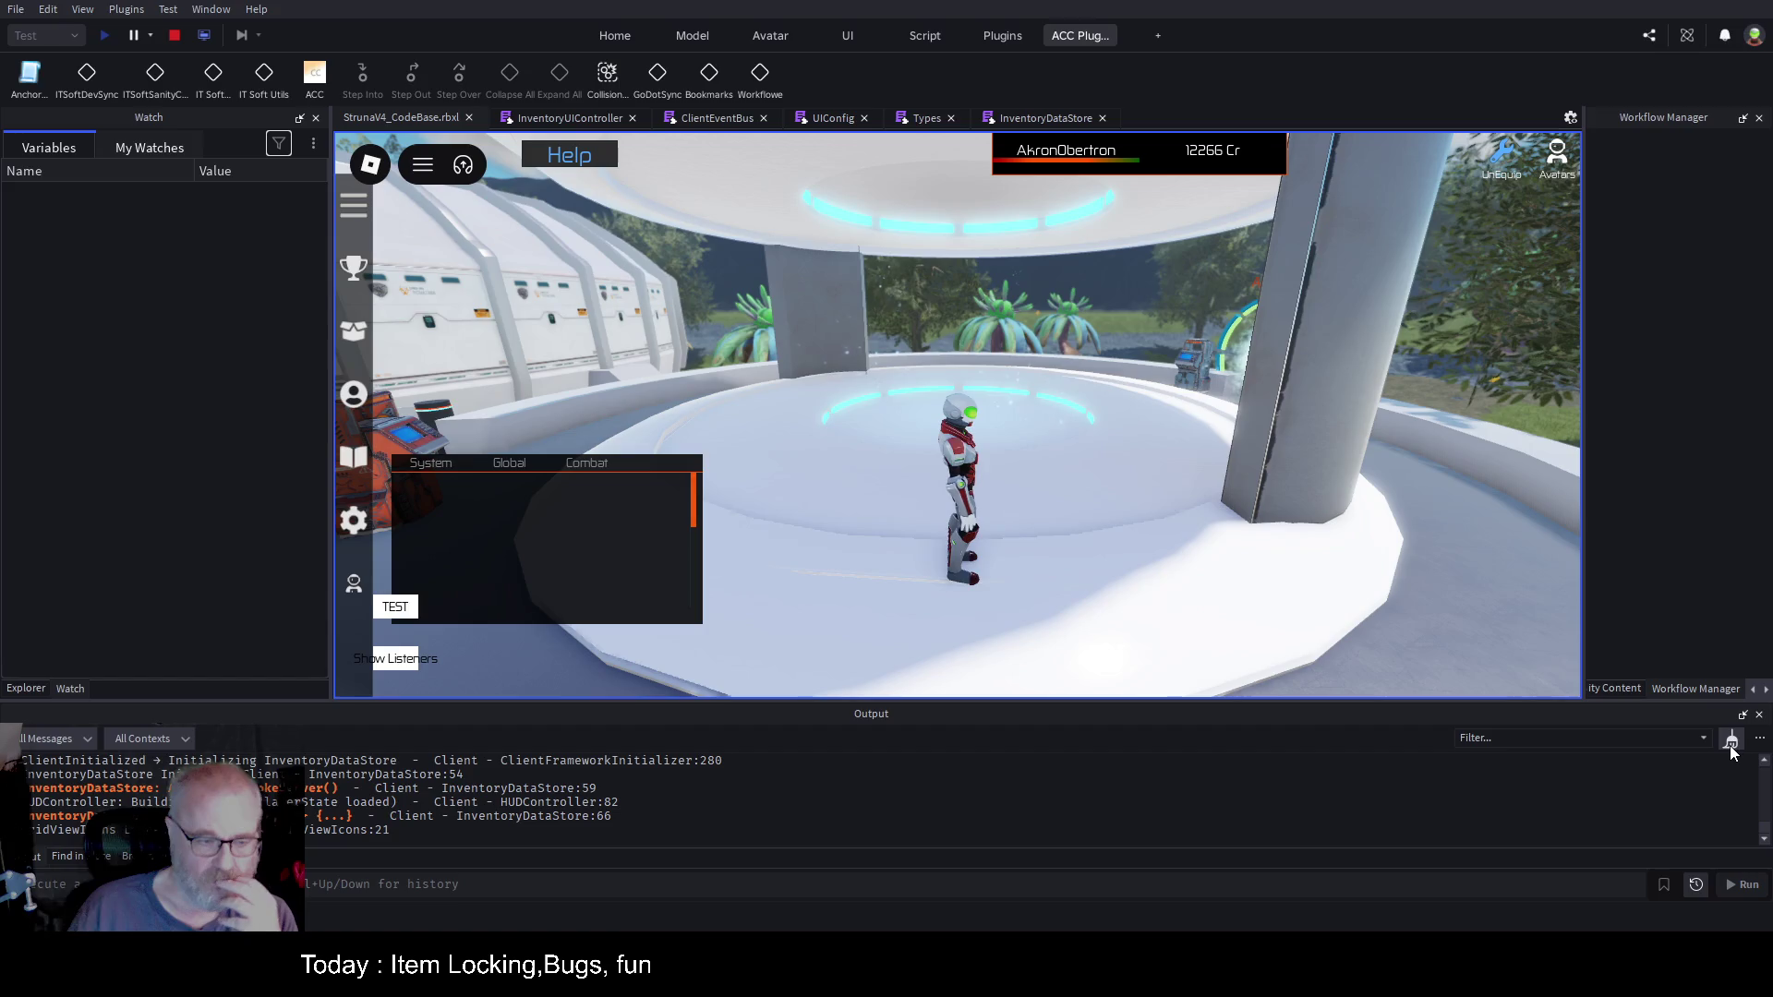
pyautogui.click(1731, 744)
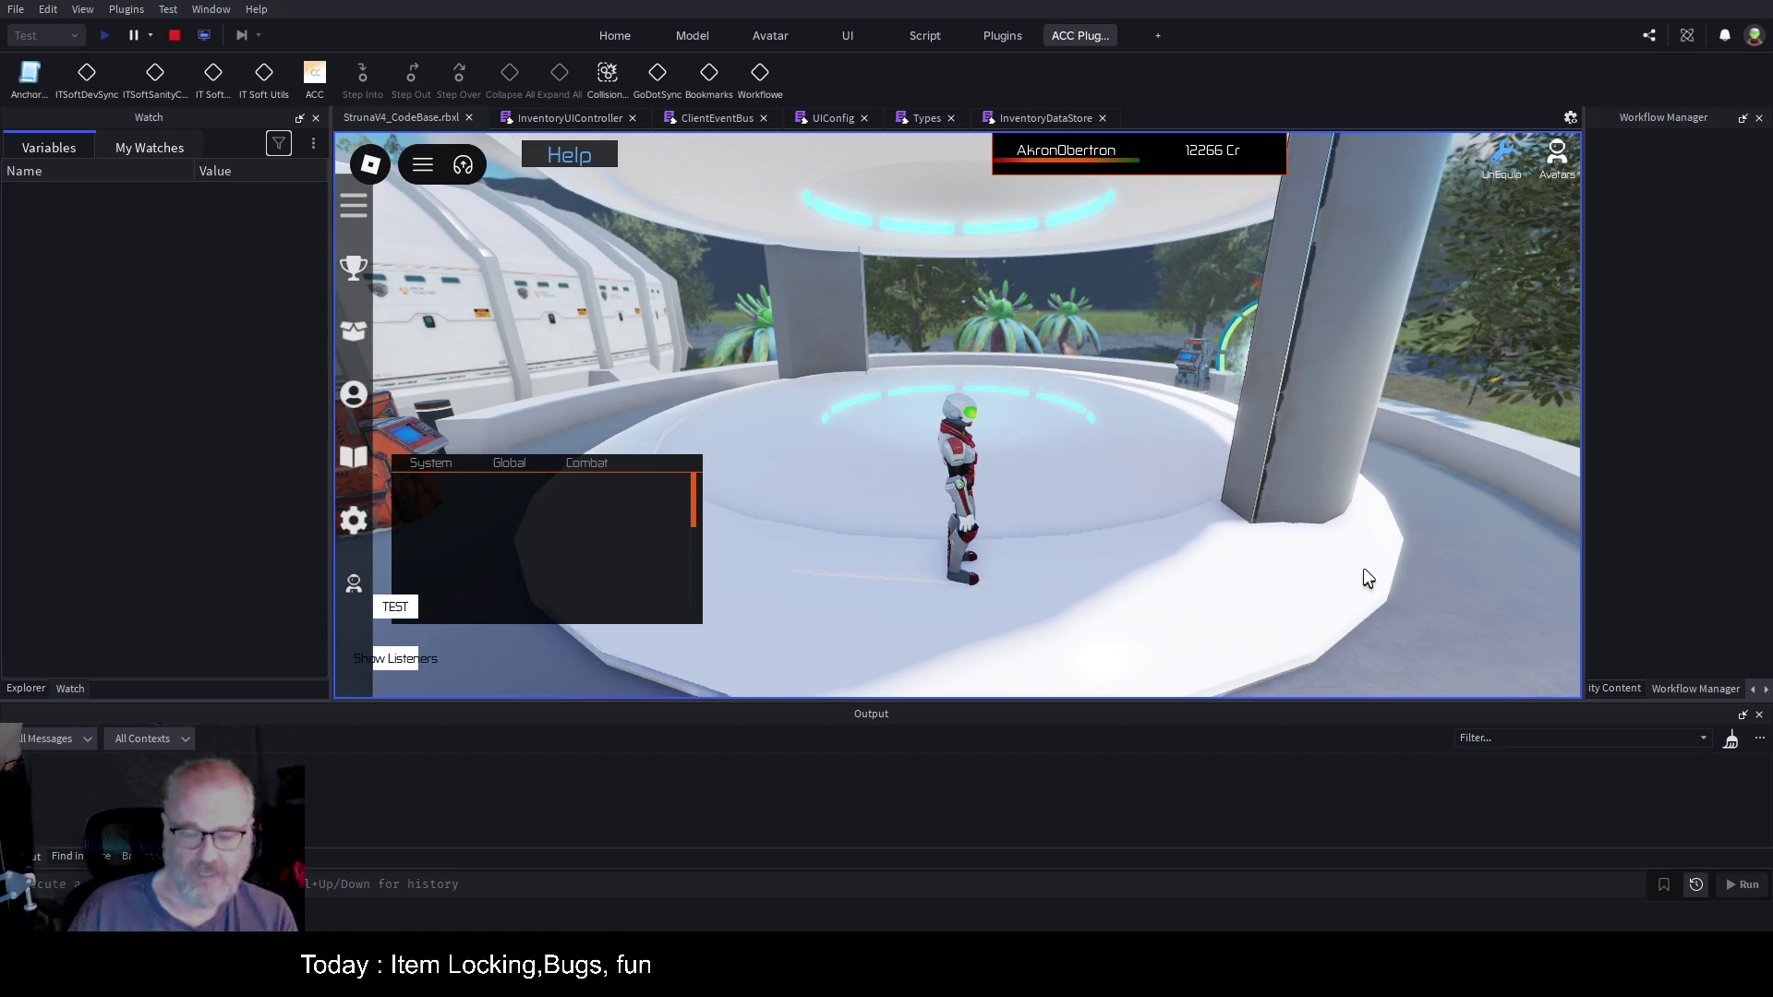
pyautogui.press('i')
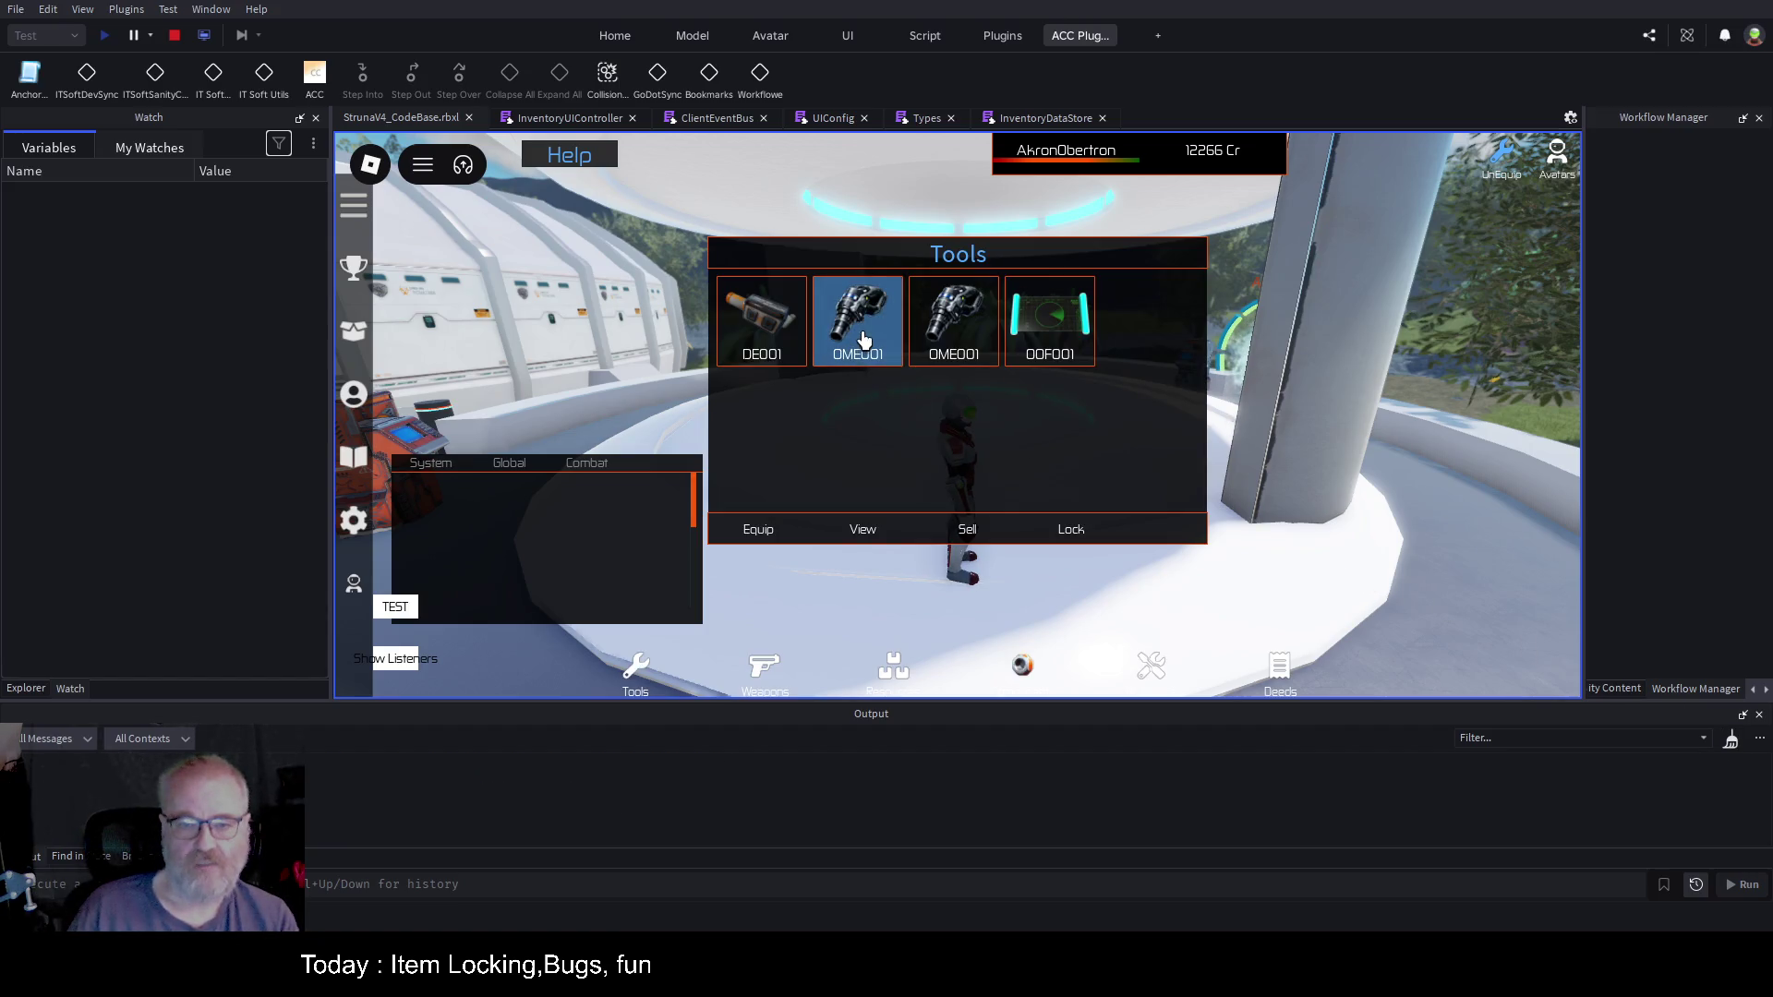
pyautogui.click(849, 342)
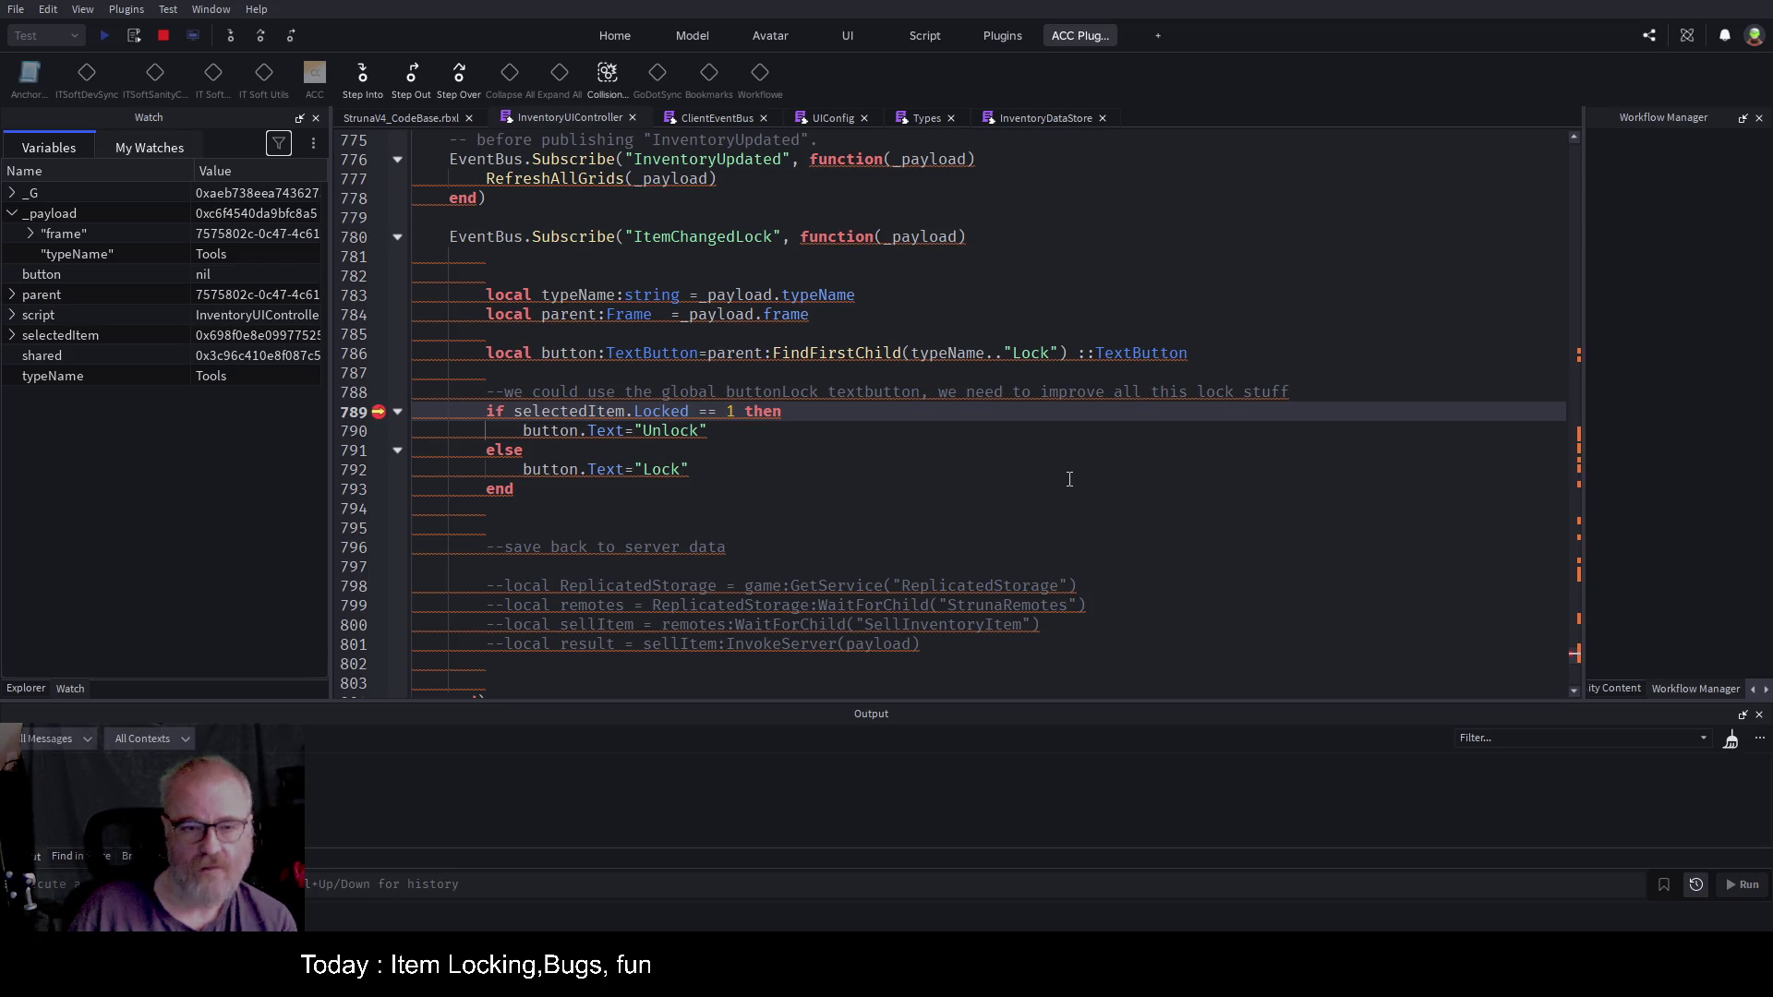
# Step: Resume execution past the line-789 breakpoint with F5
pyautogui.press('F5')
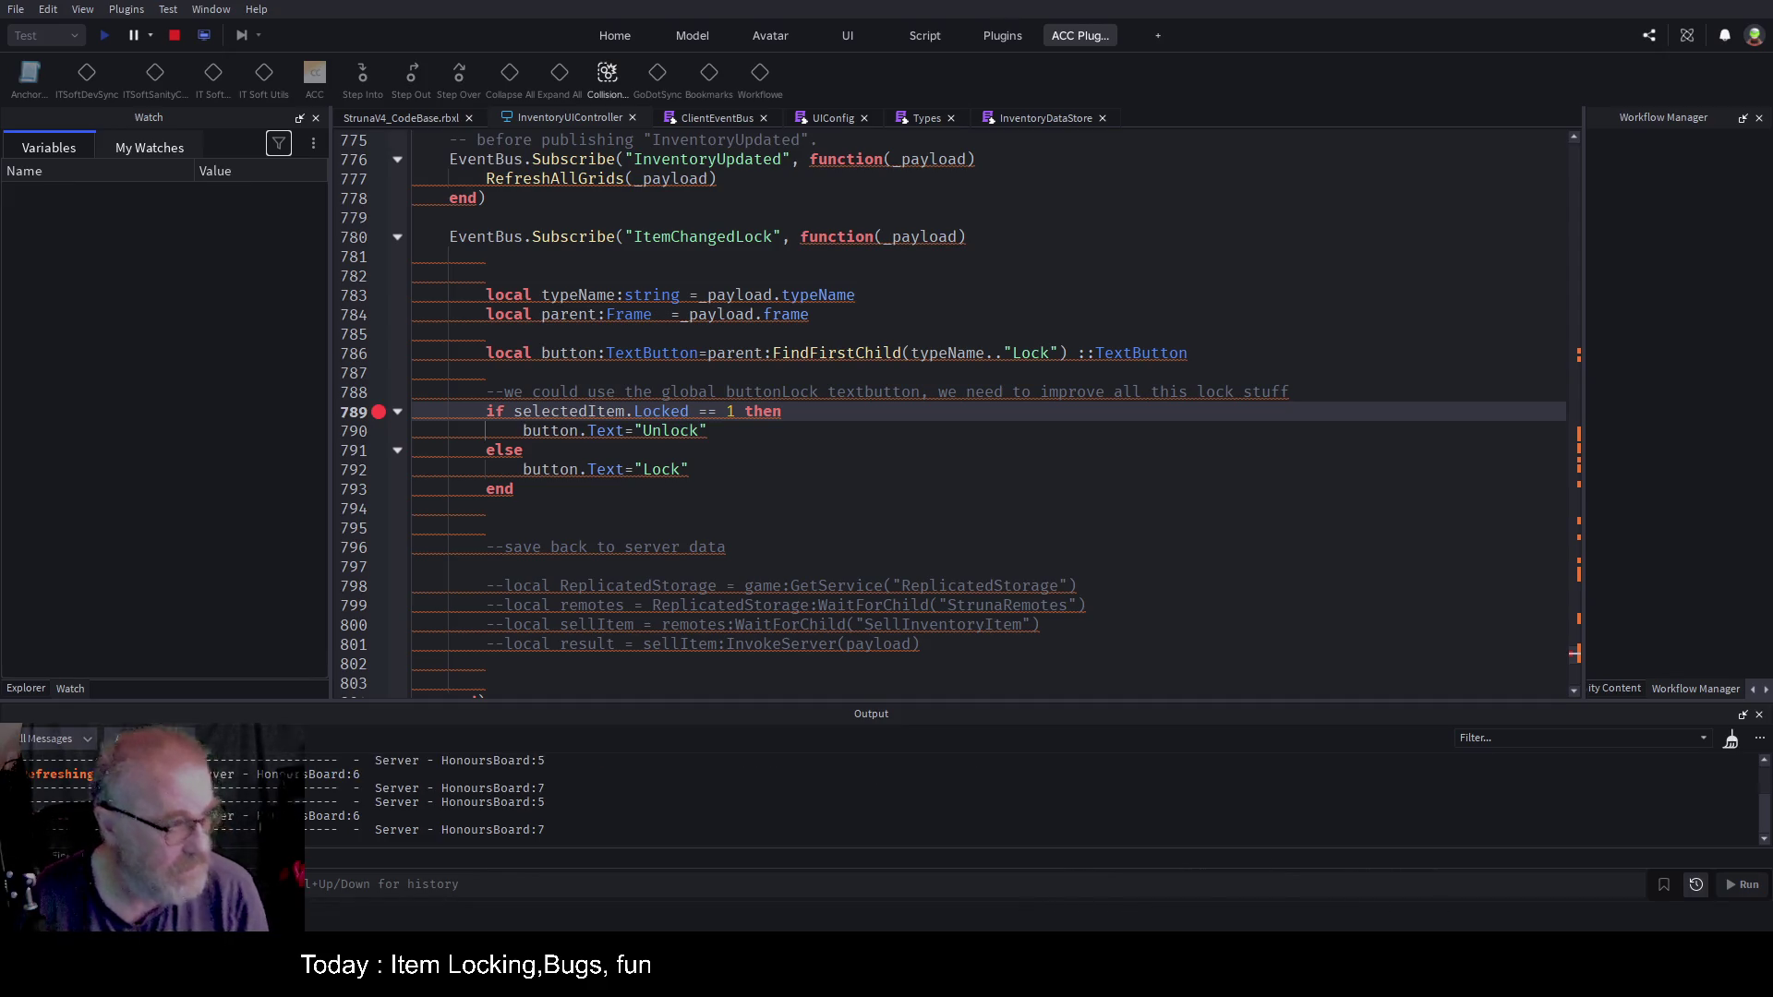
# Step: Review the handler code and debugger variable lists, then switch back to the running game view
pyautogui.click(1011, 450)
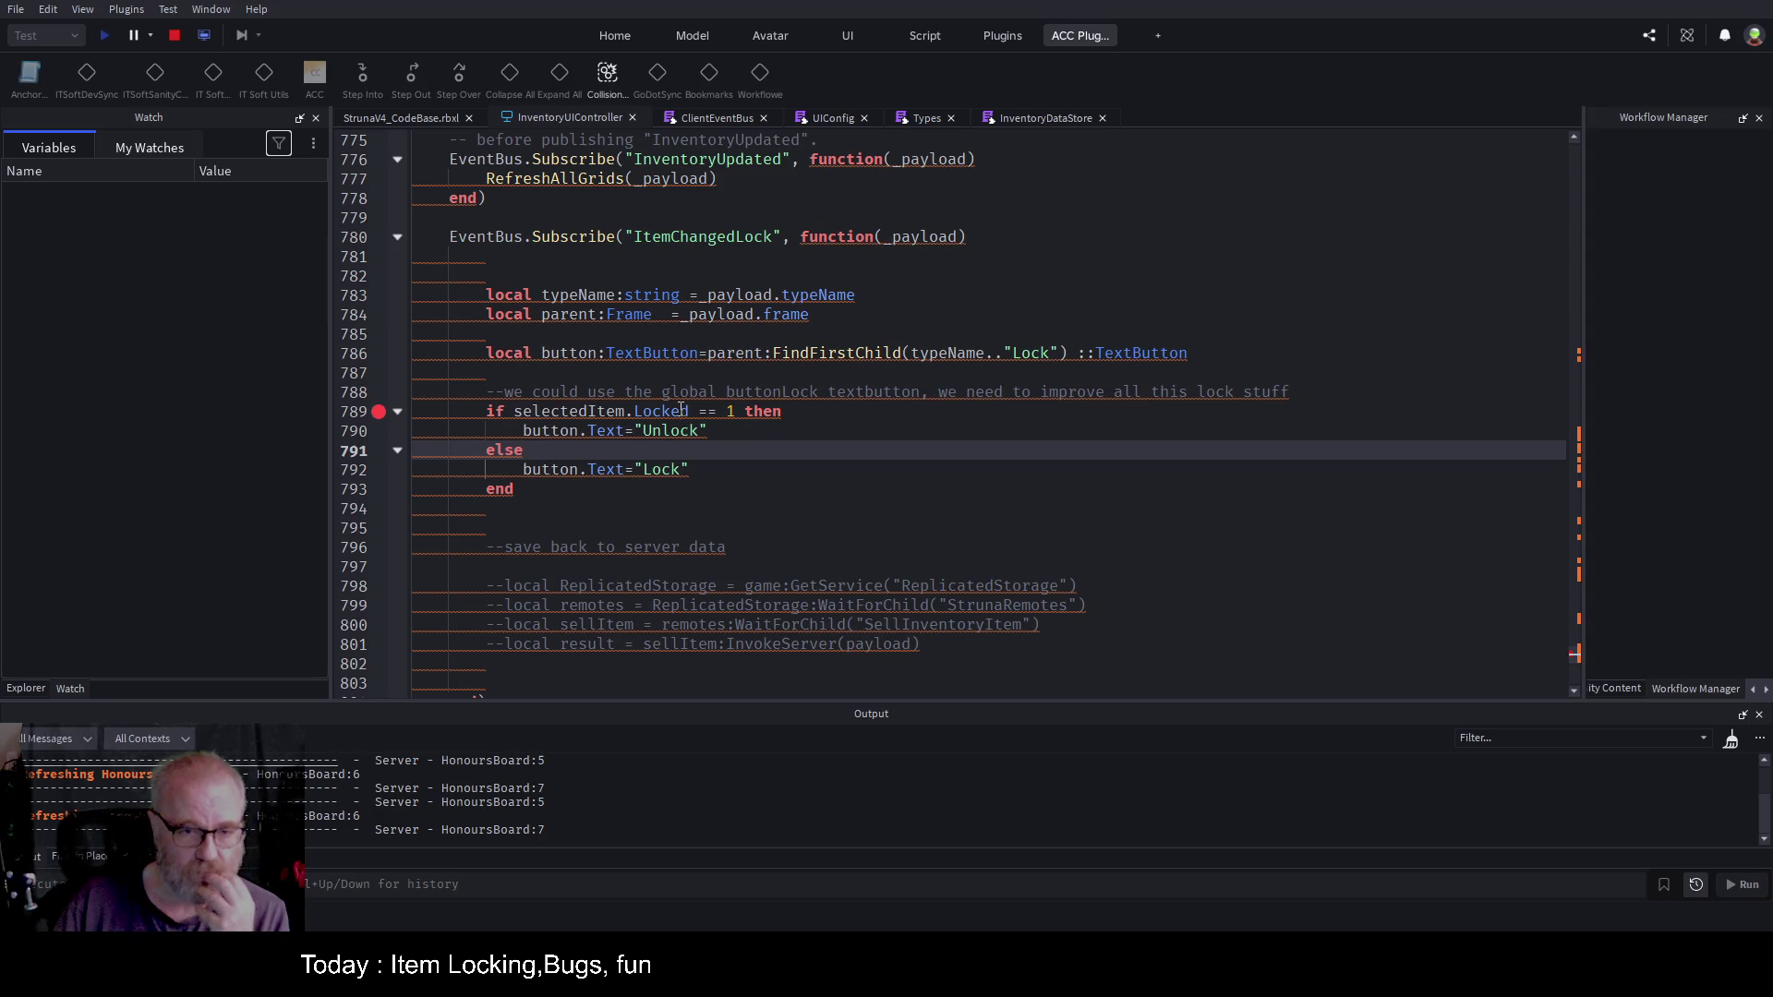
pyautogui.moveTo(1080, 528); pyautogui.dragTo(923, 509)
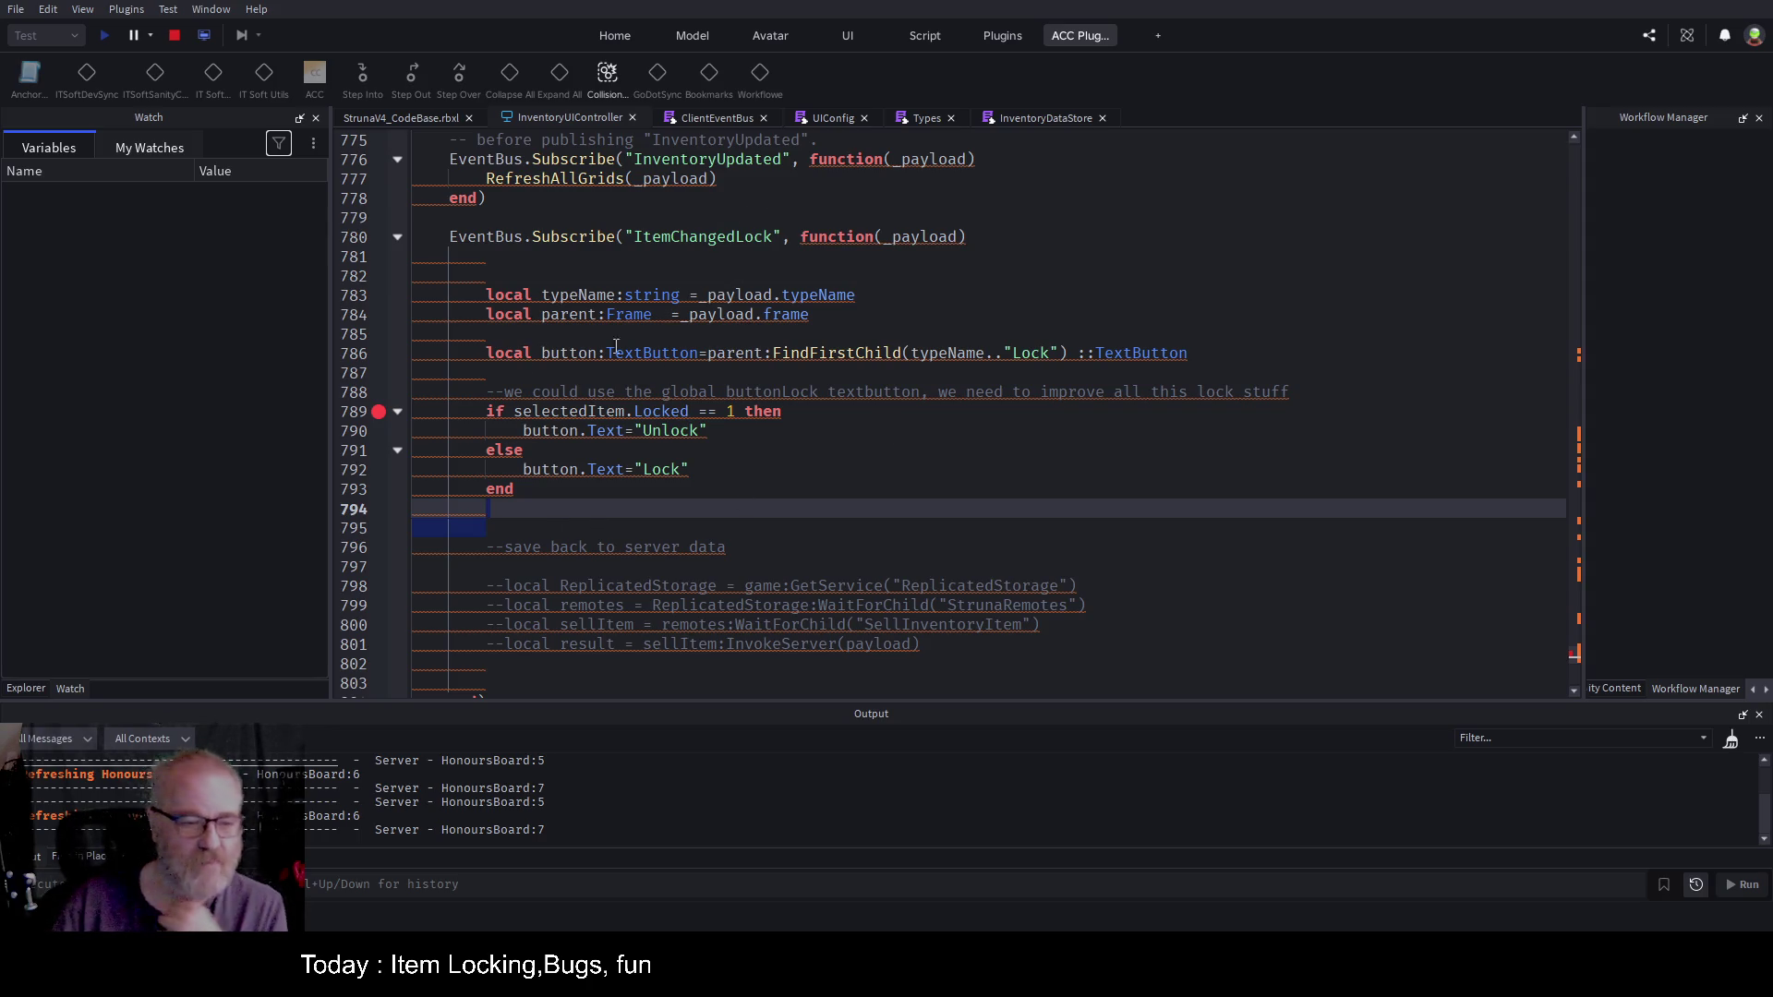
pyautogui.click(136, 148)
pyautogui.click(59, 149)
pyautogui.click(689, 392)
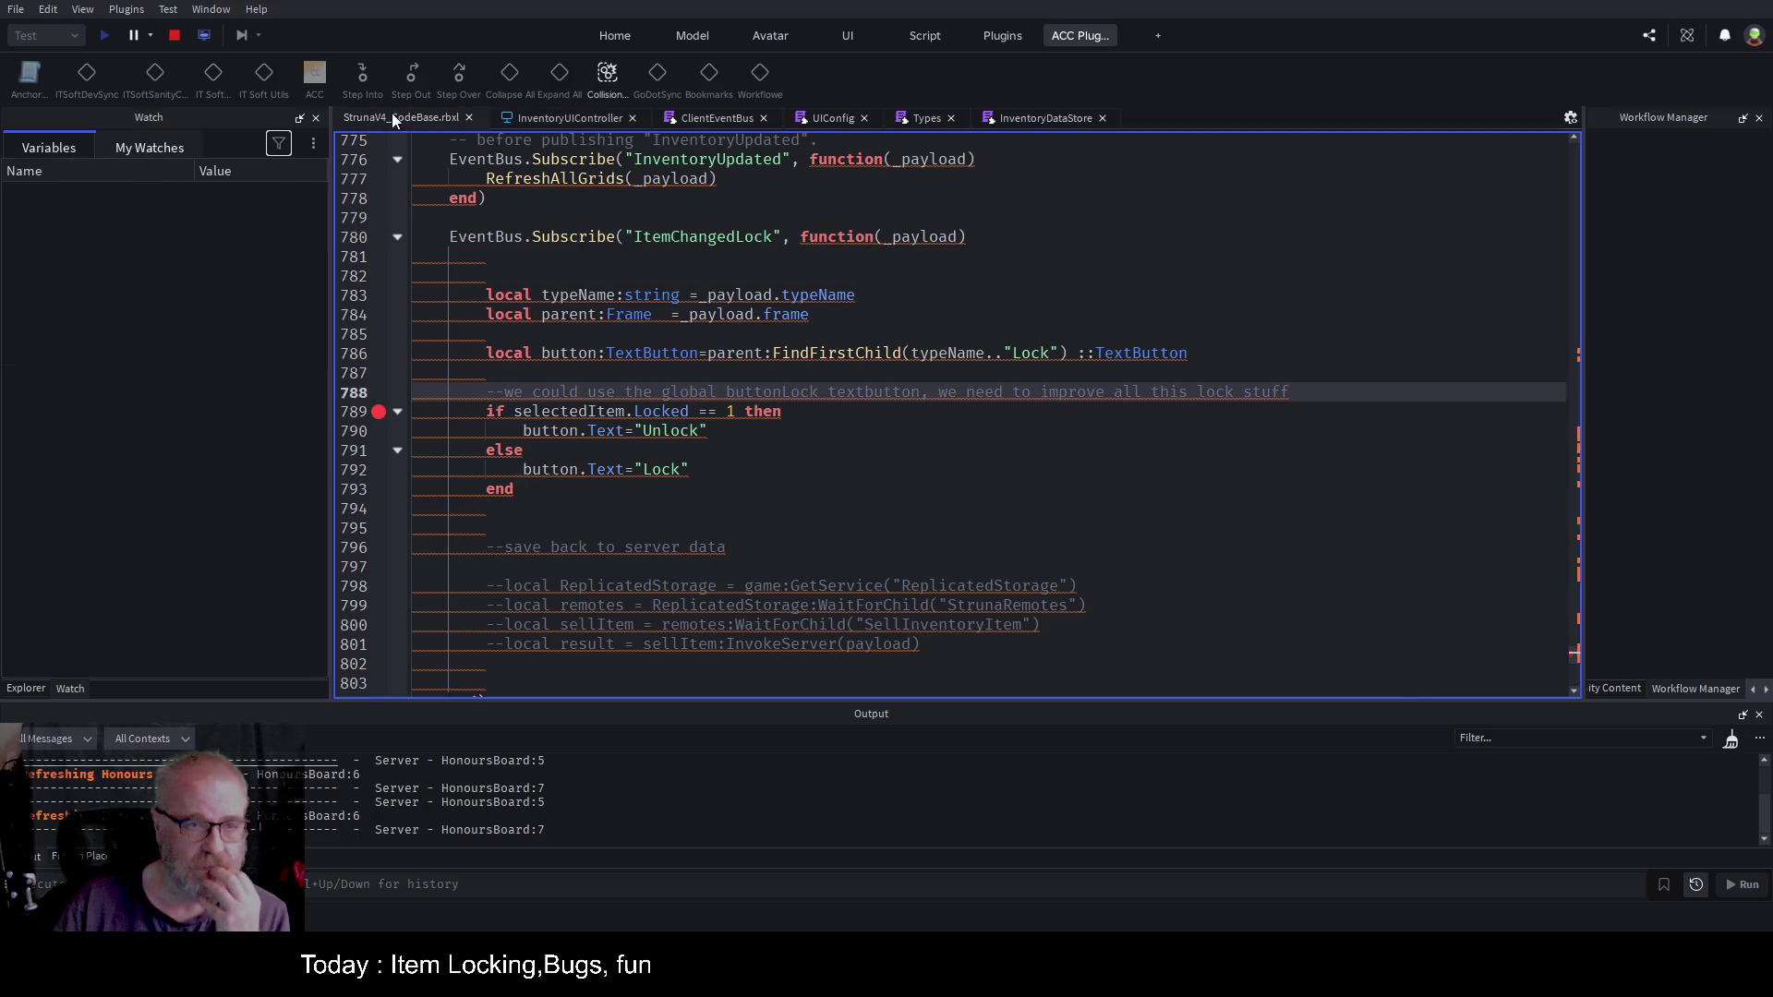
pyautogui.click(391, 114)
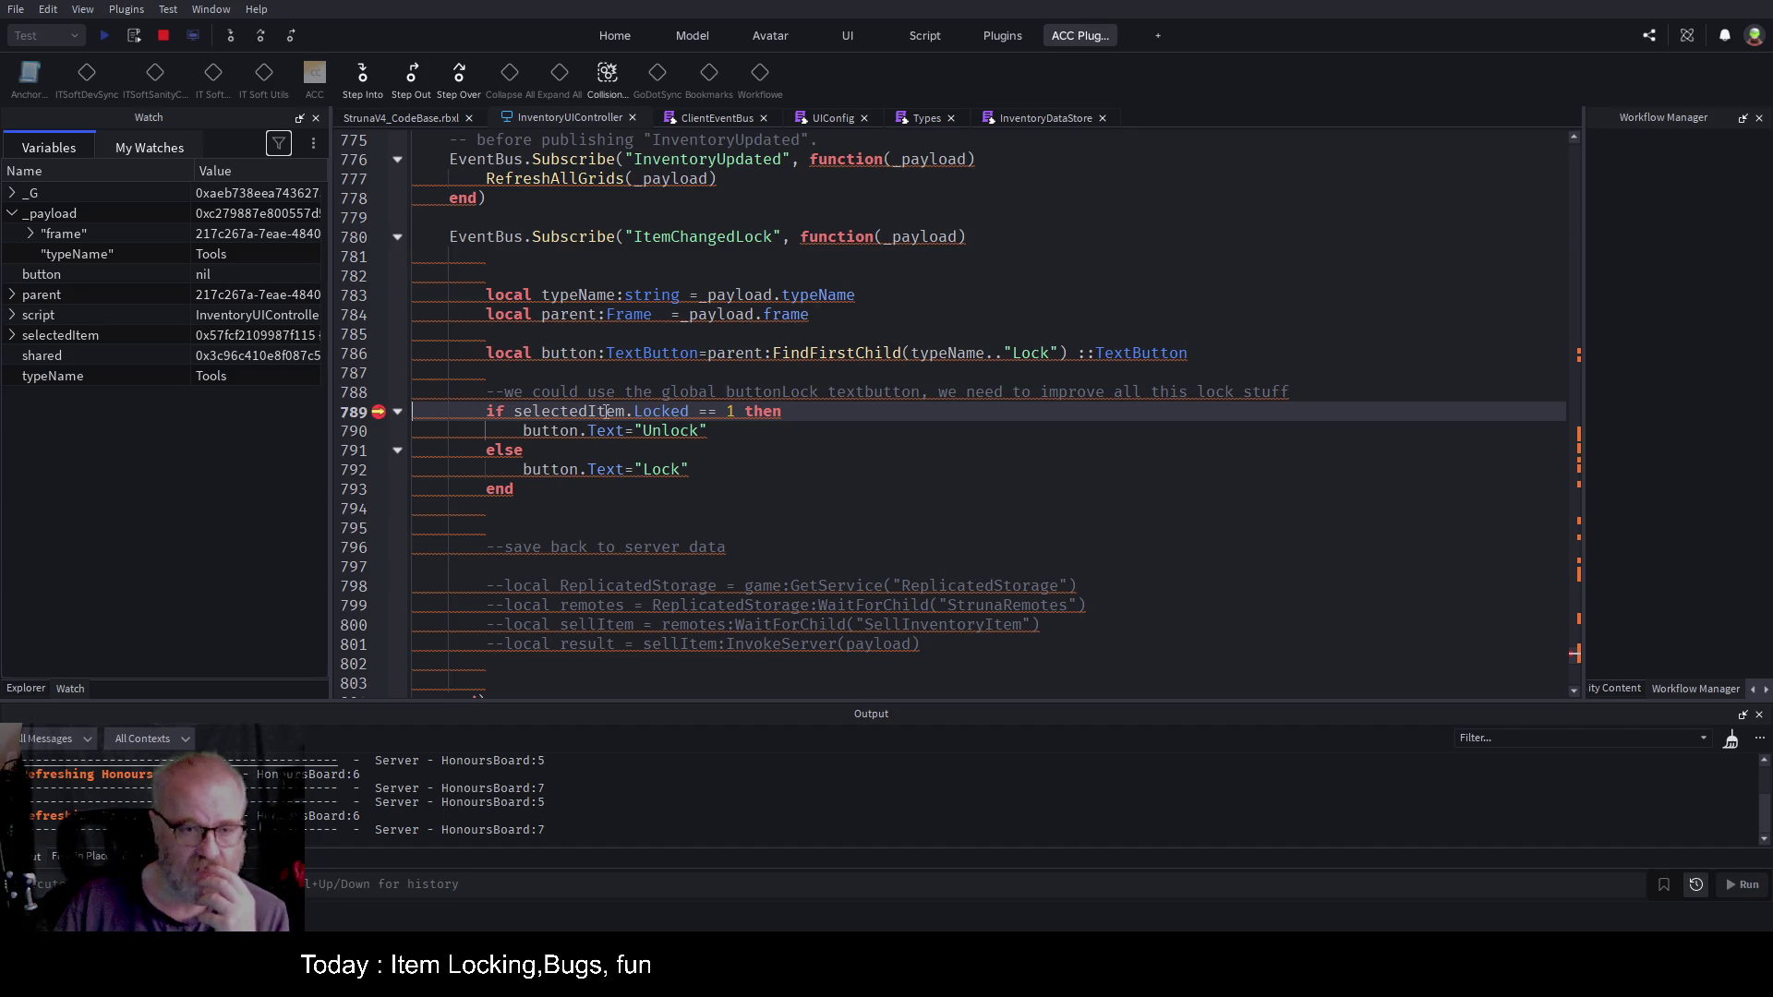
# Step: Expand selectedItem, parent, the payload frame and its Children, then widen the variable panel
pyautogui.click(12, 335)
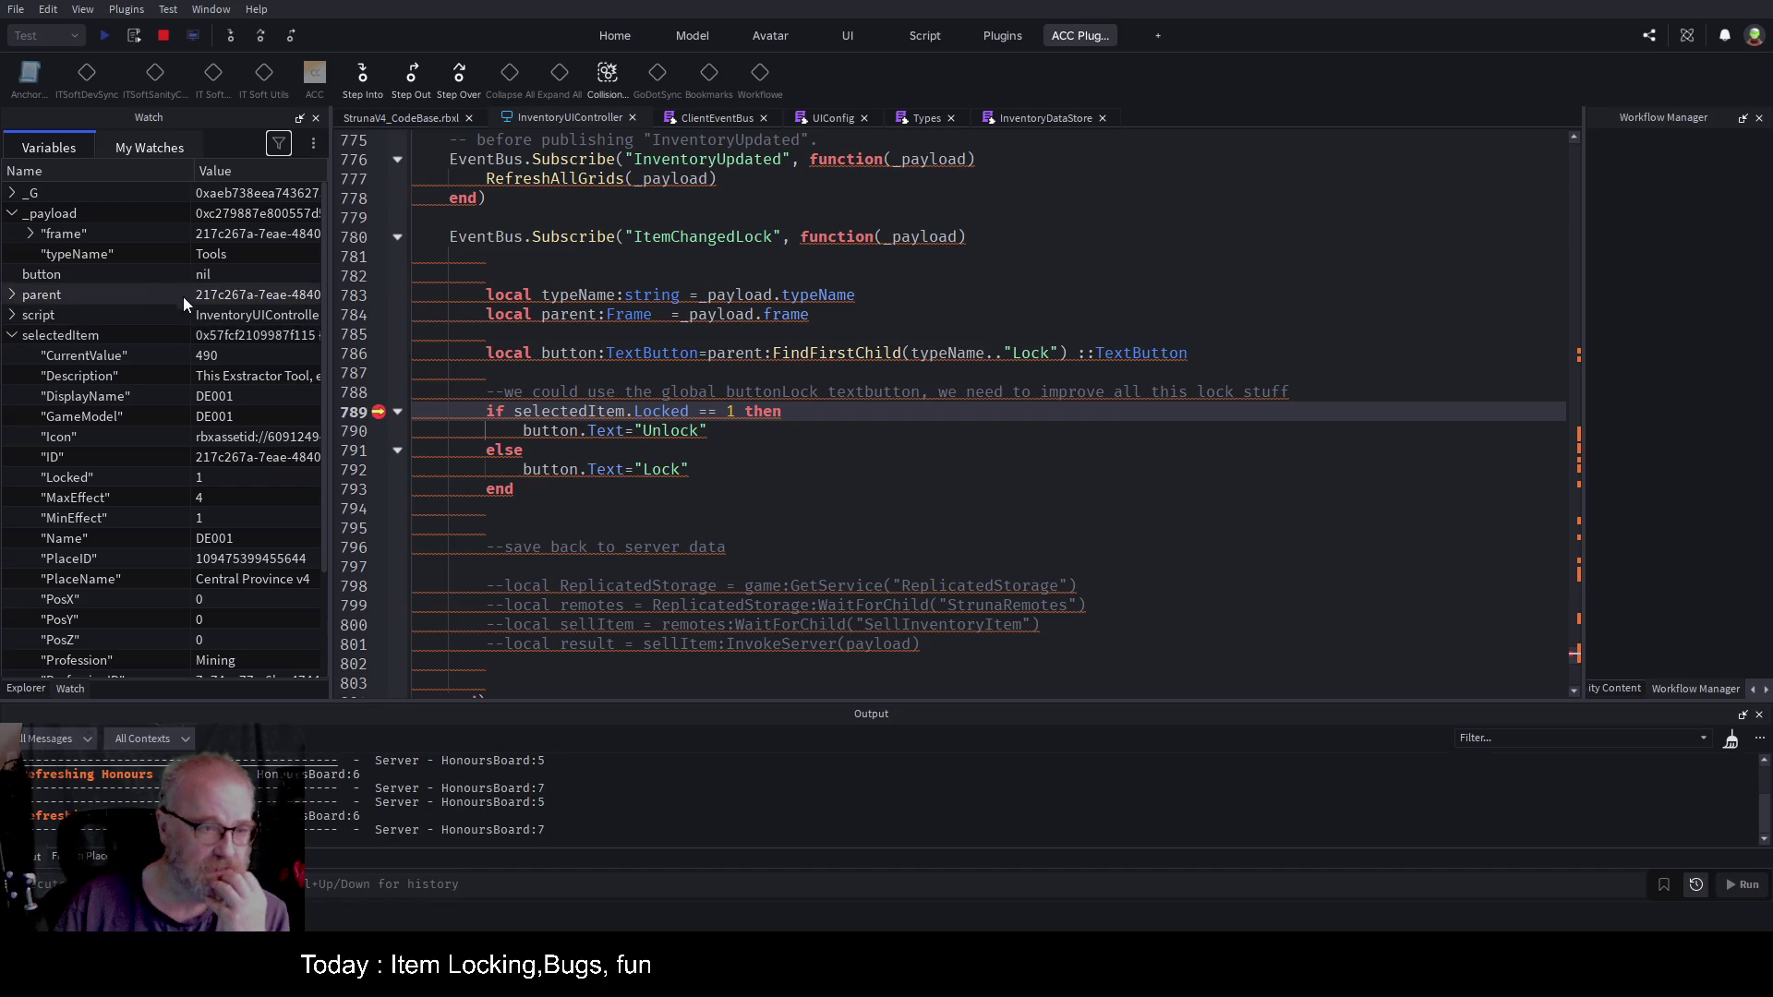
pyautogui.scroll(-3, 253, 484)
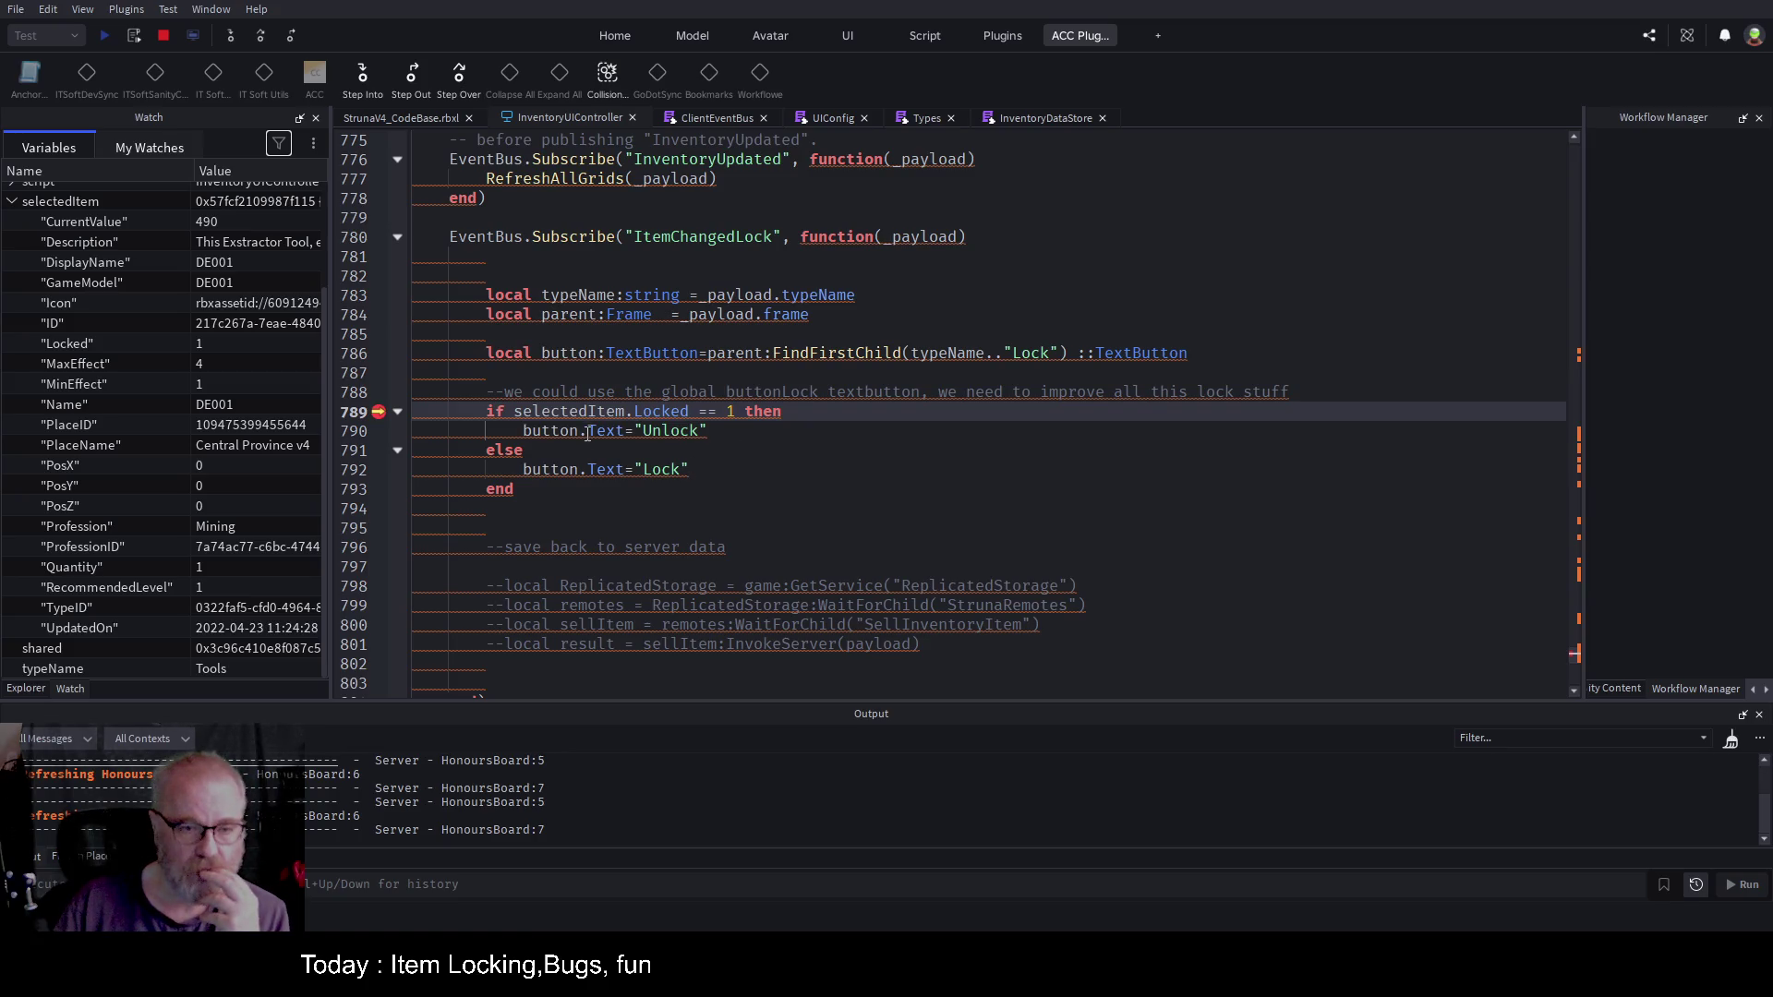
pyautogui.click(973, 496)
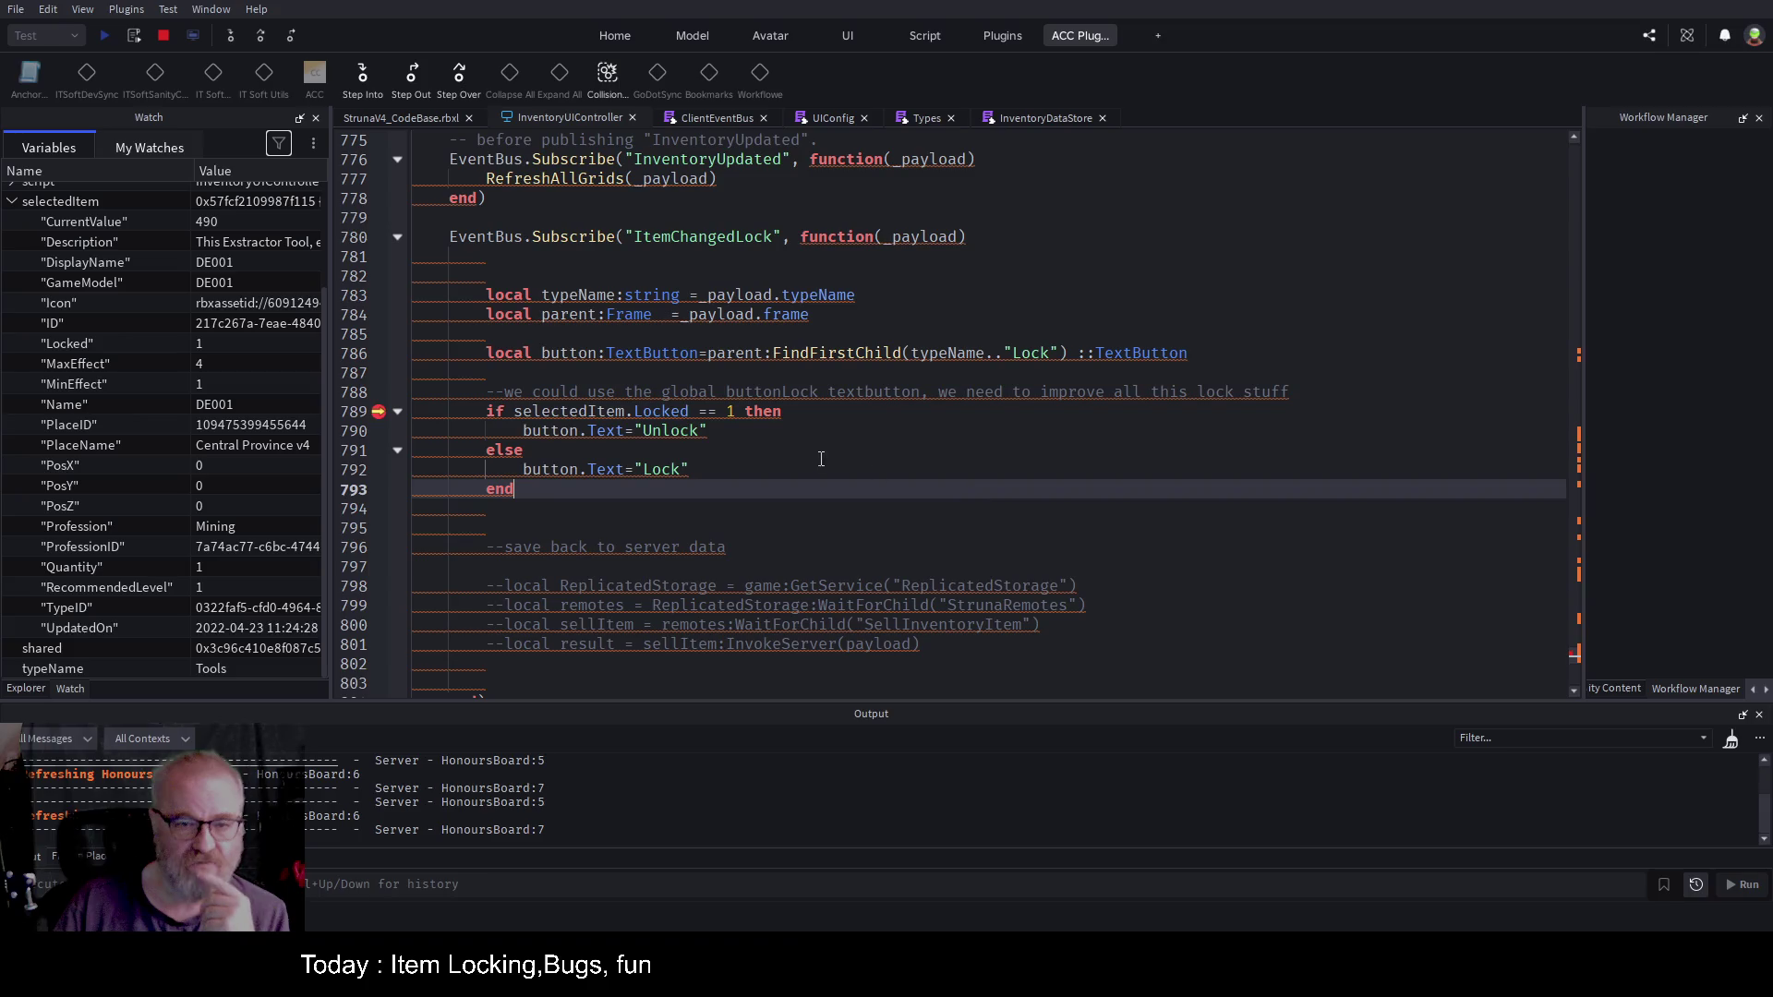
pyautogui.click(12, 200)
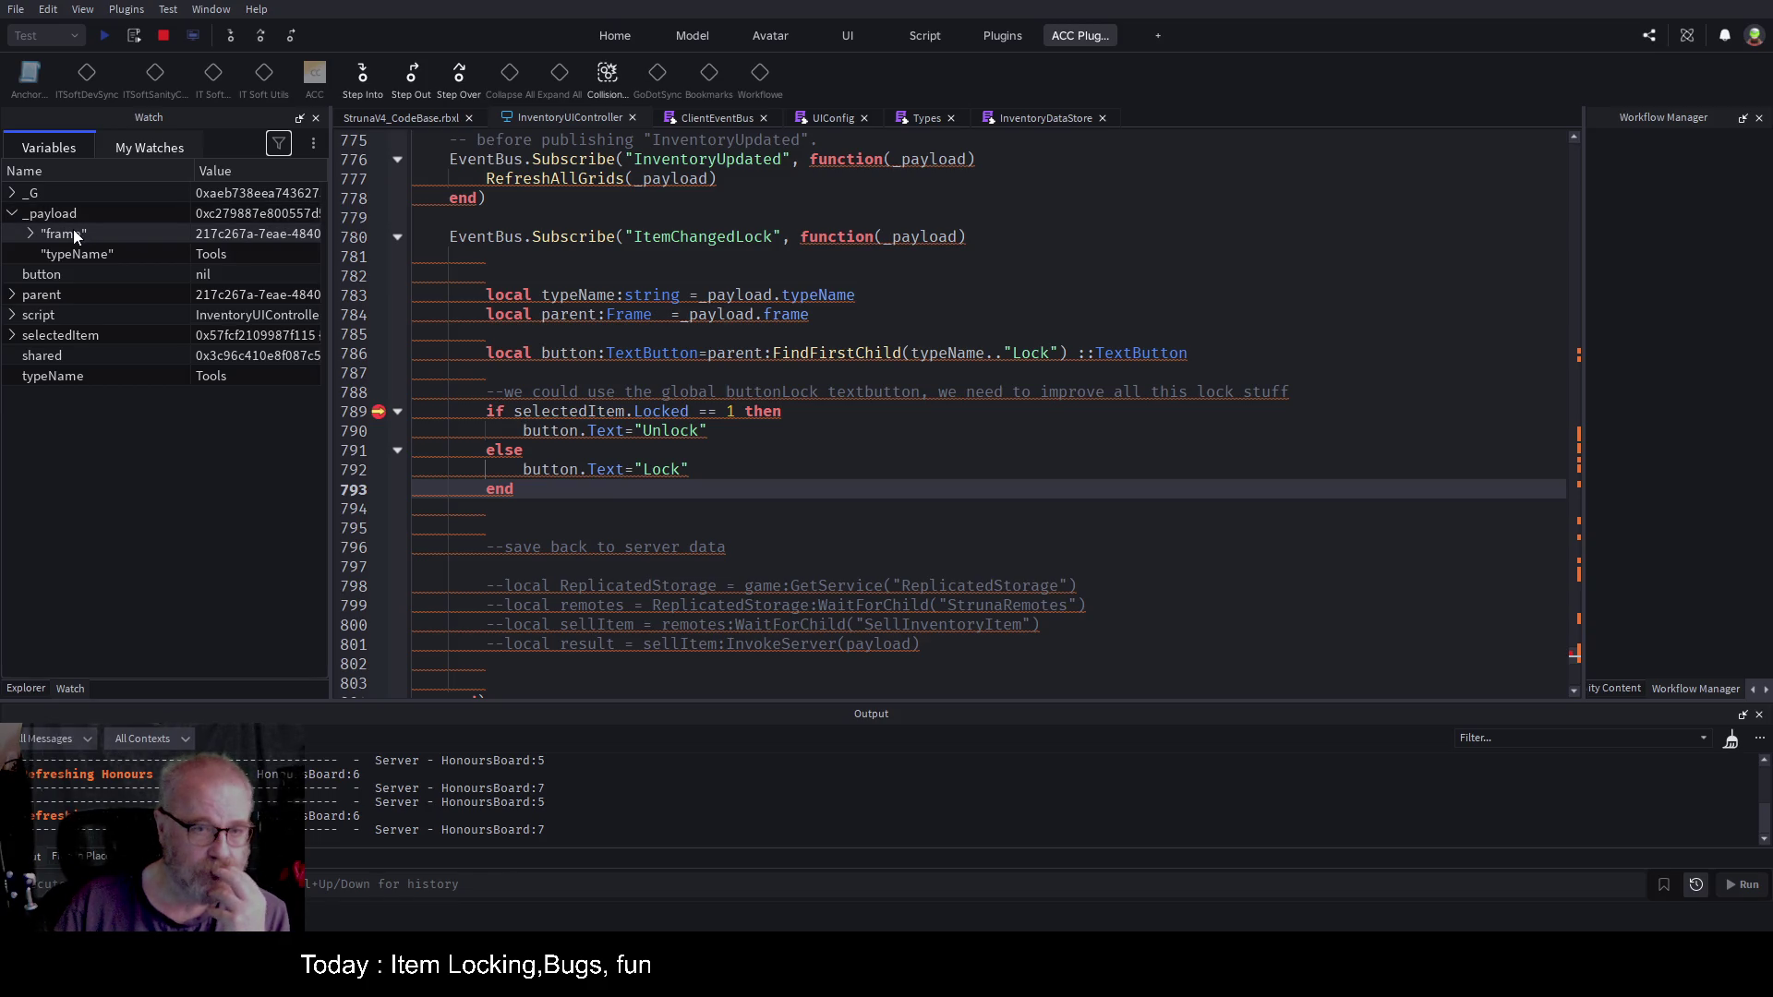
pyautogui.click(12, 294)
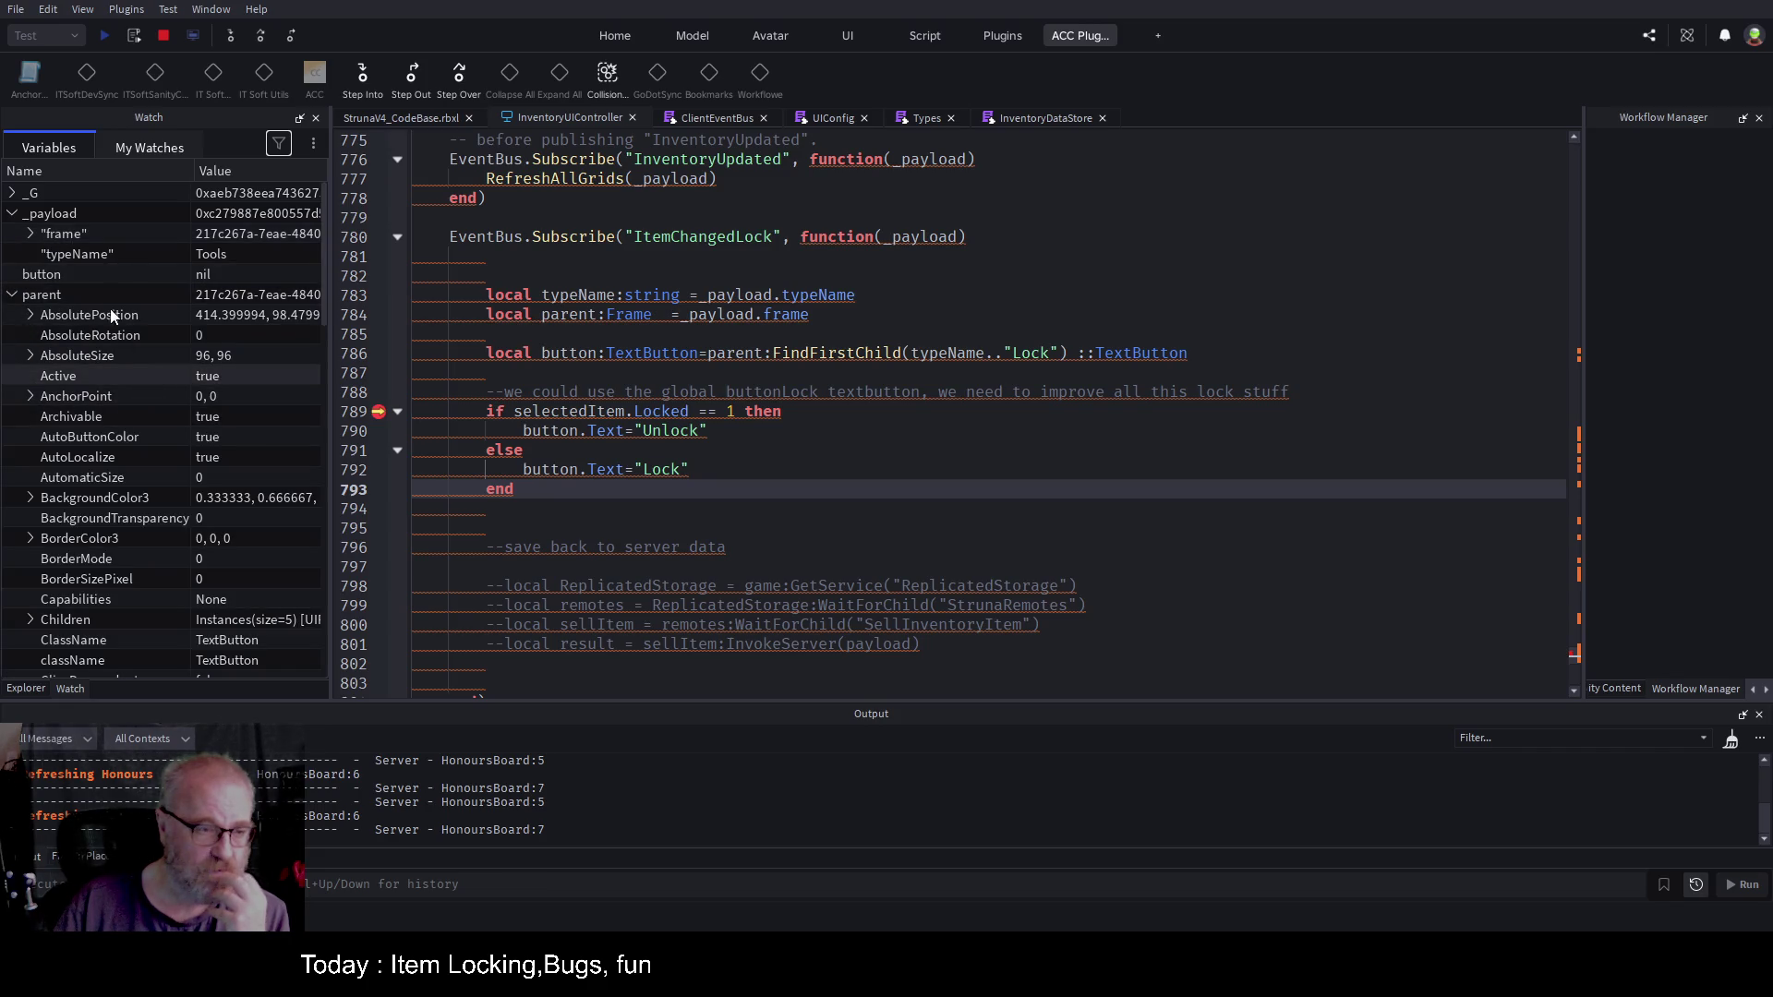
pyautogui.click(31, 235)
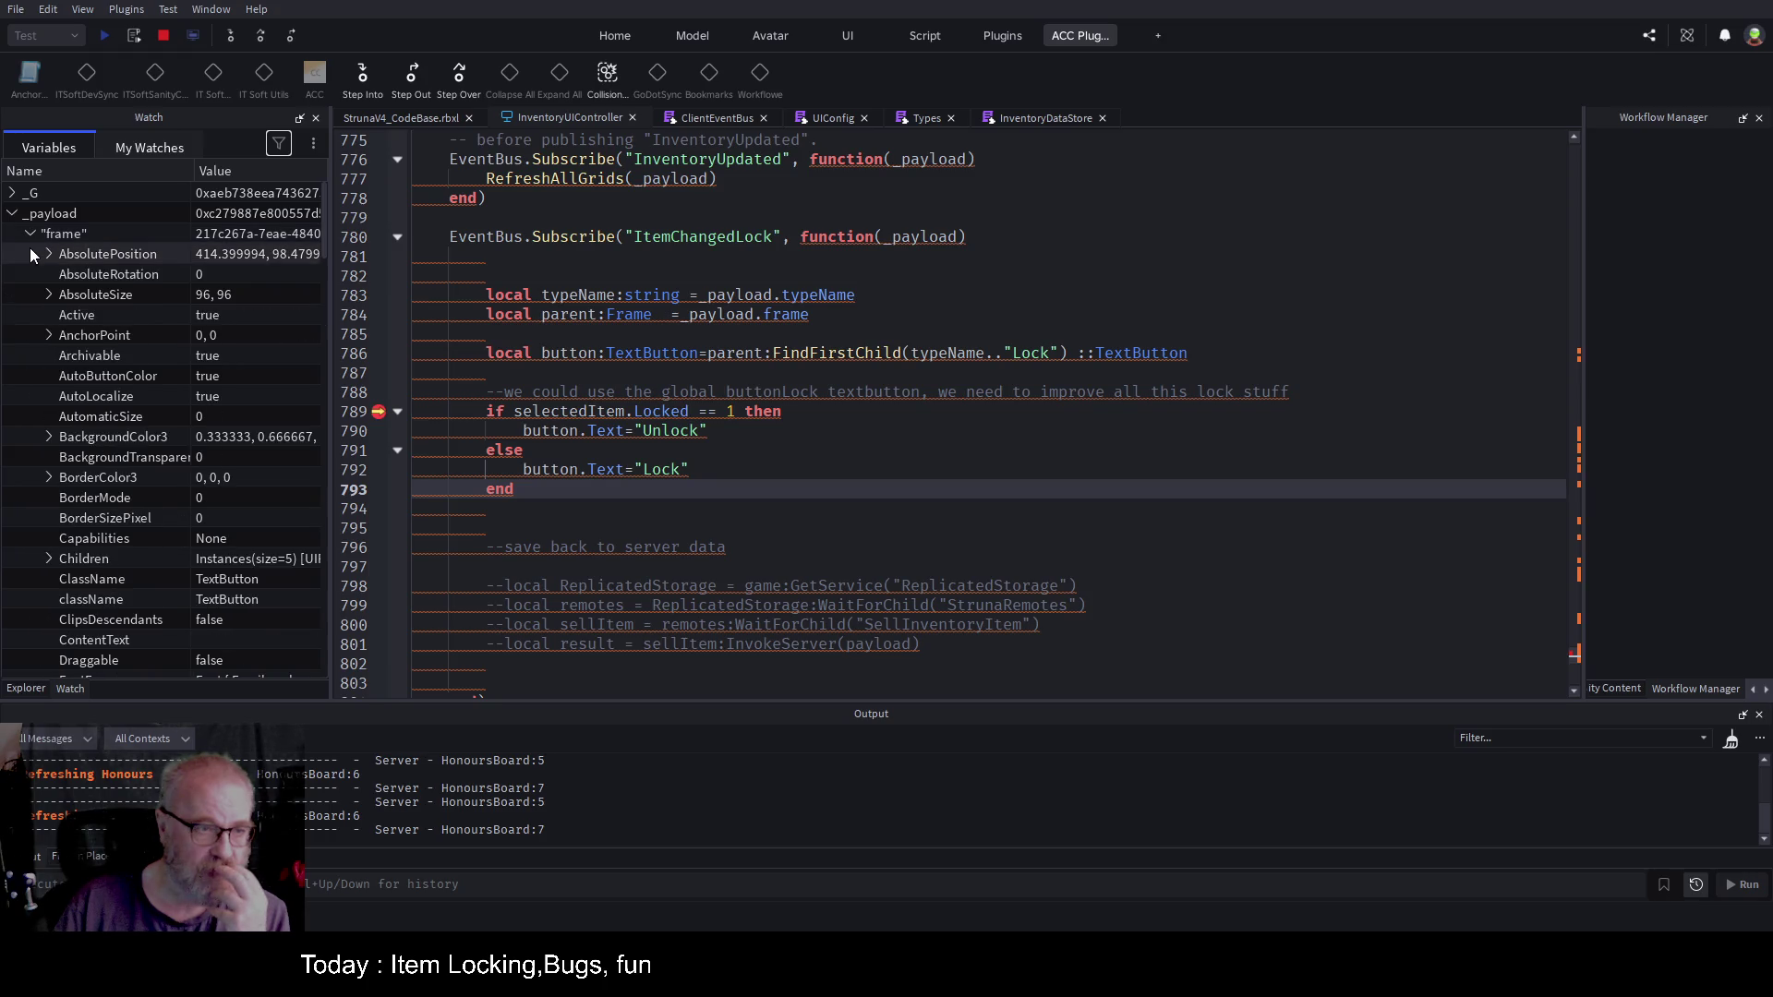
pyautogui.click(48, 558)
pyautogui.scroll(-3, 170, 406)
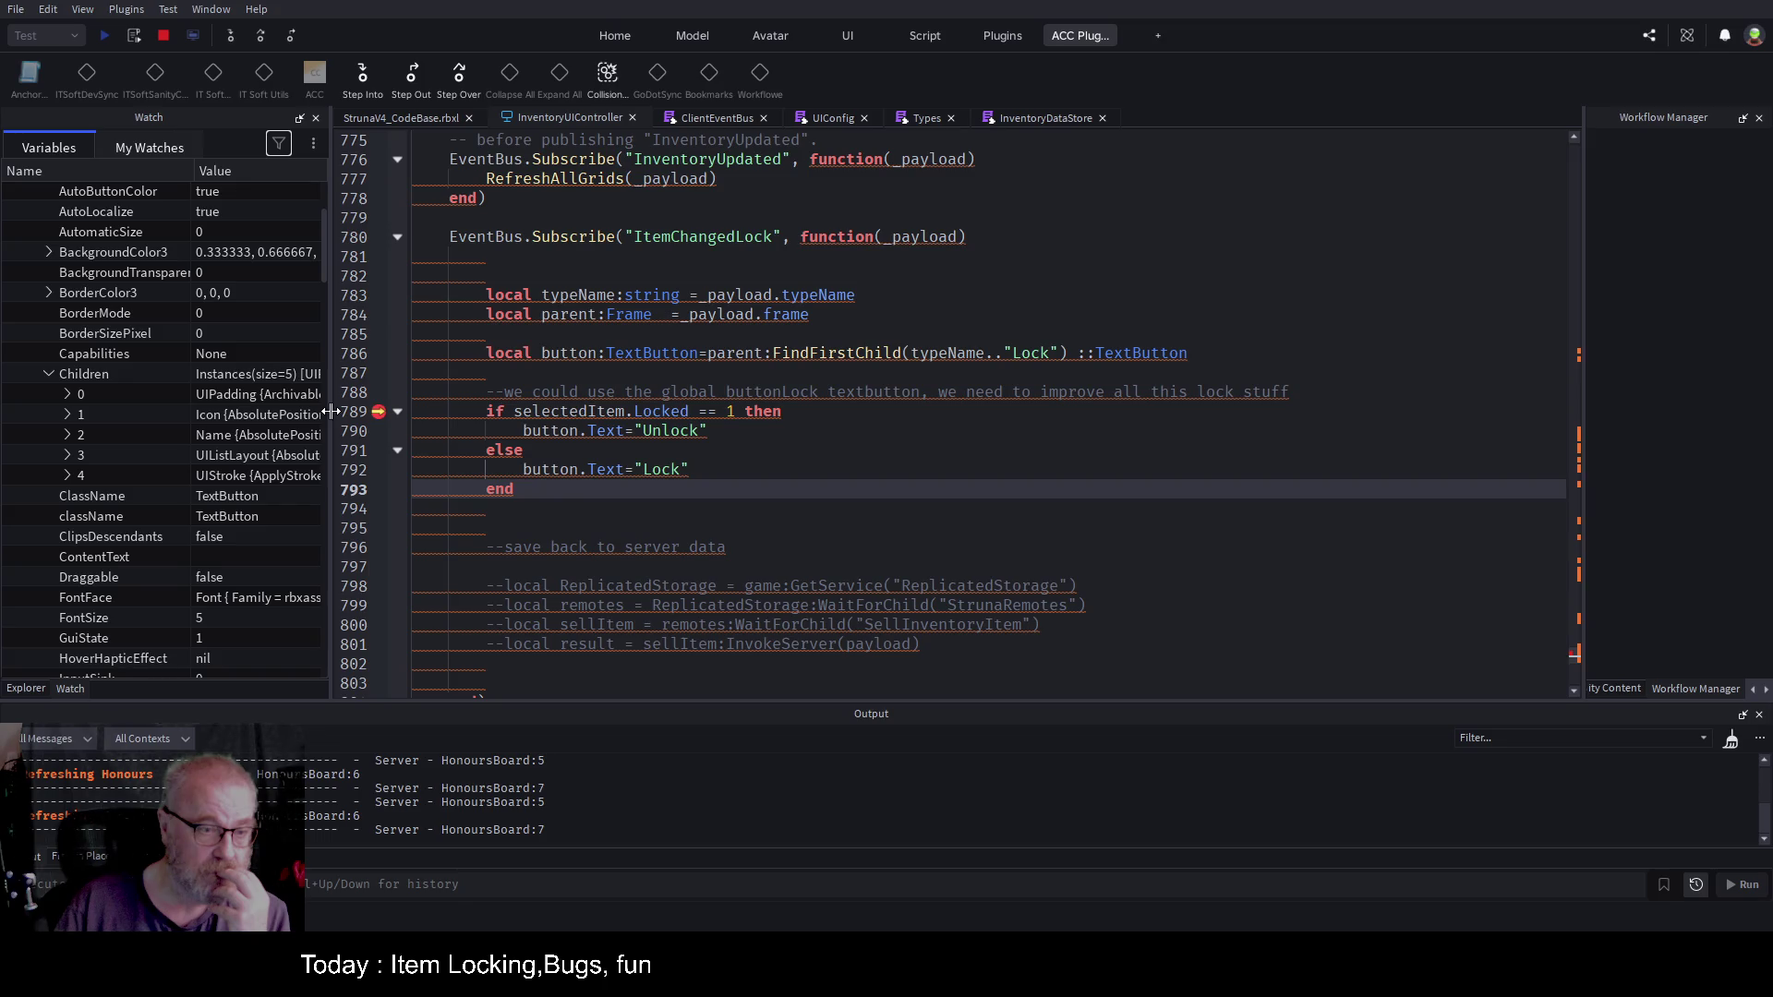
pyautogui.moveTo(331, 412); pyautogui.dragTo(719, 412)
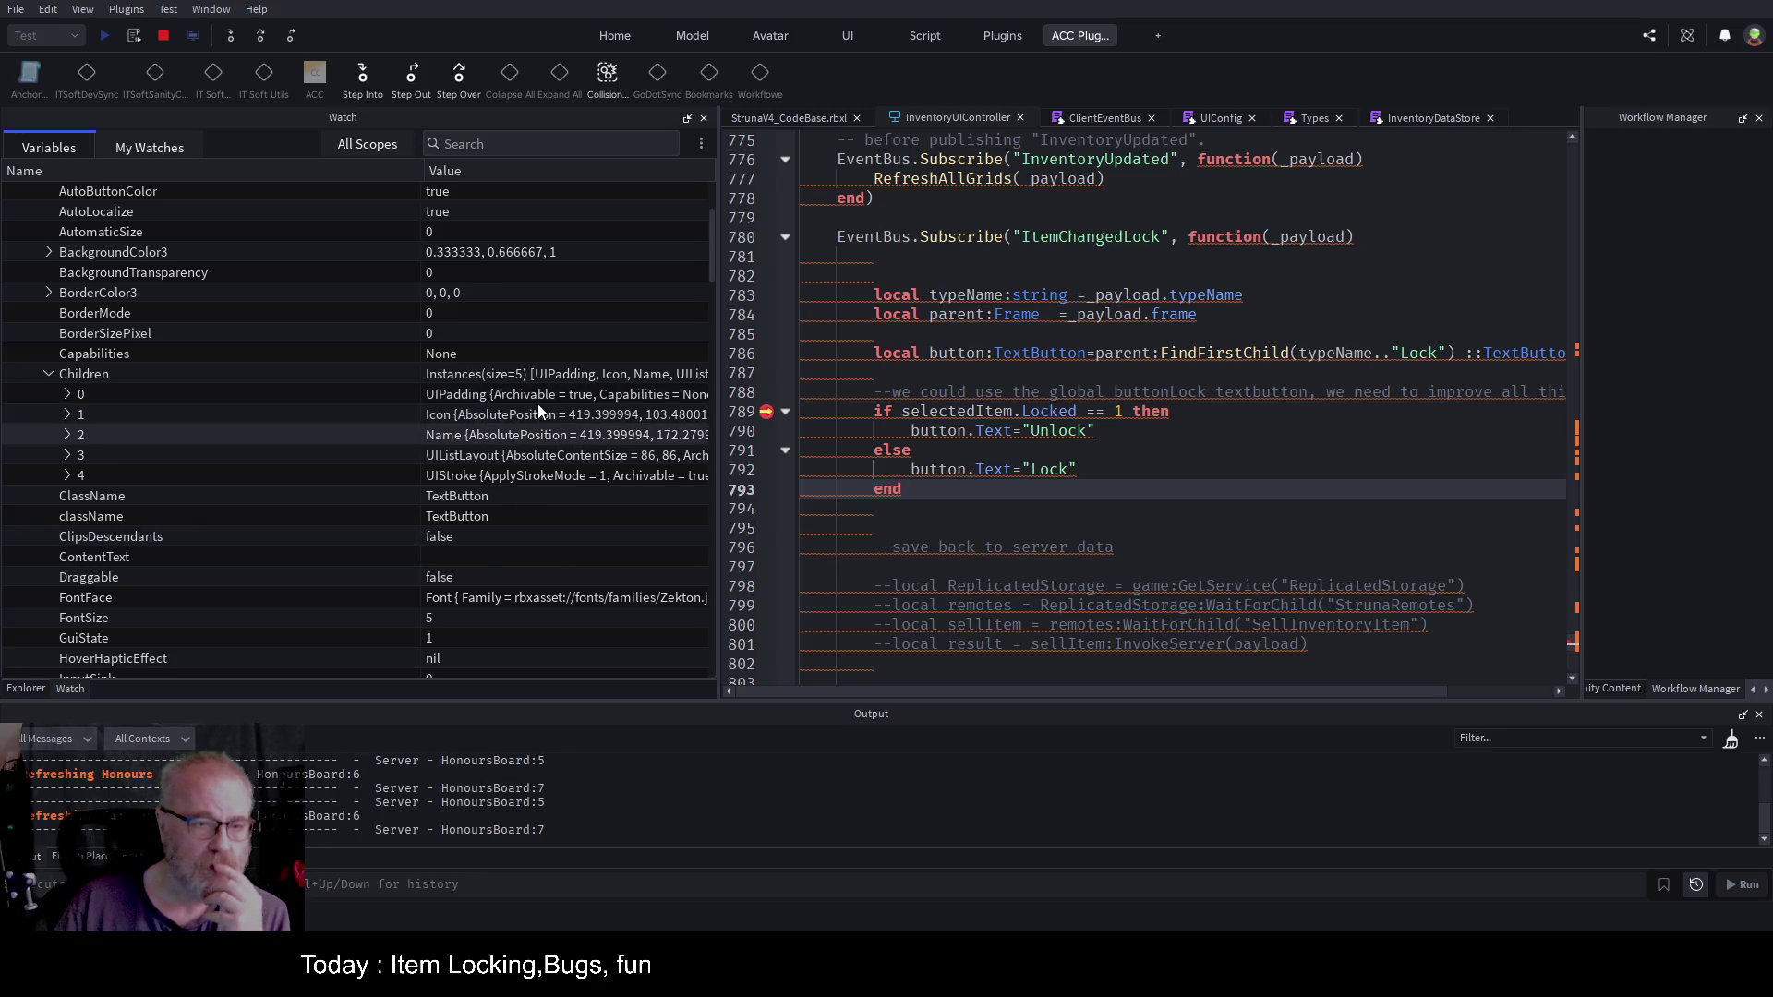
# Step: Inspect the Name child's properties, collapse the Children list, and stop the debugging session
pyautogui.click(67, 435)
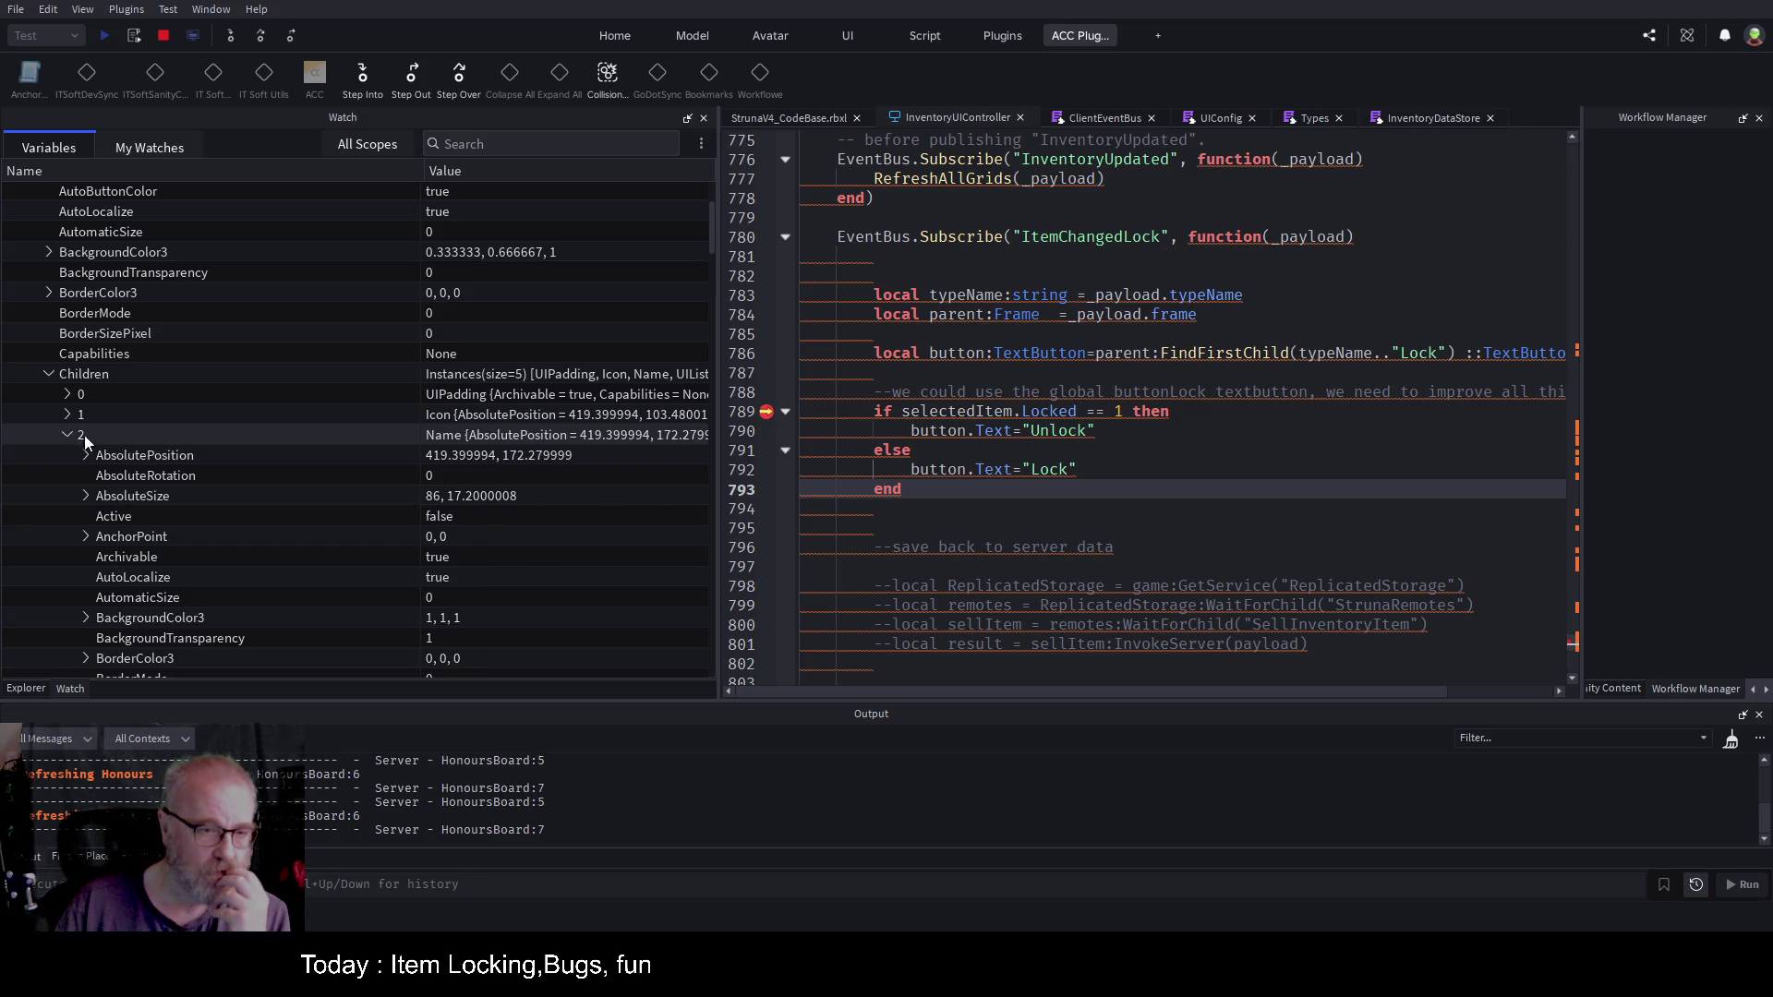
pyautogui.scroll(-2, 488, 513)
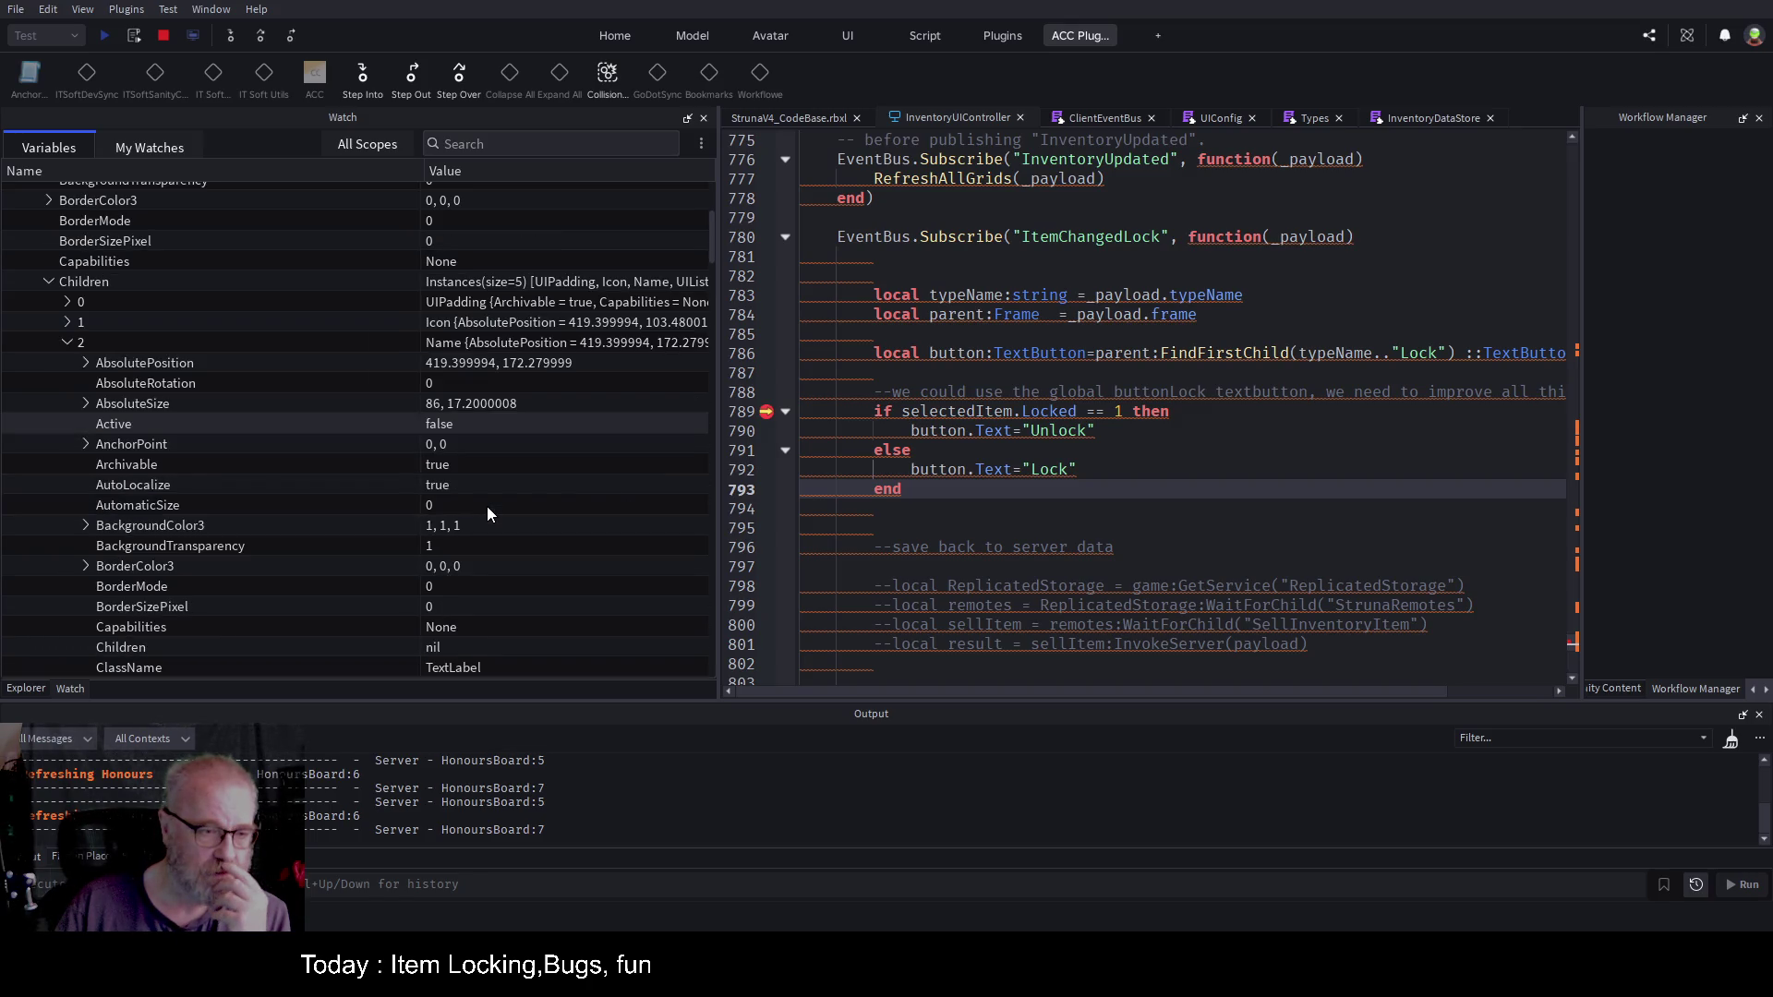
pyautogui.scroll(-2, 485, 506)
pyautogui.scroll(2, 486, 506)
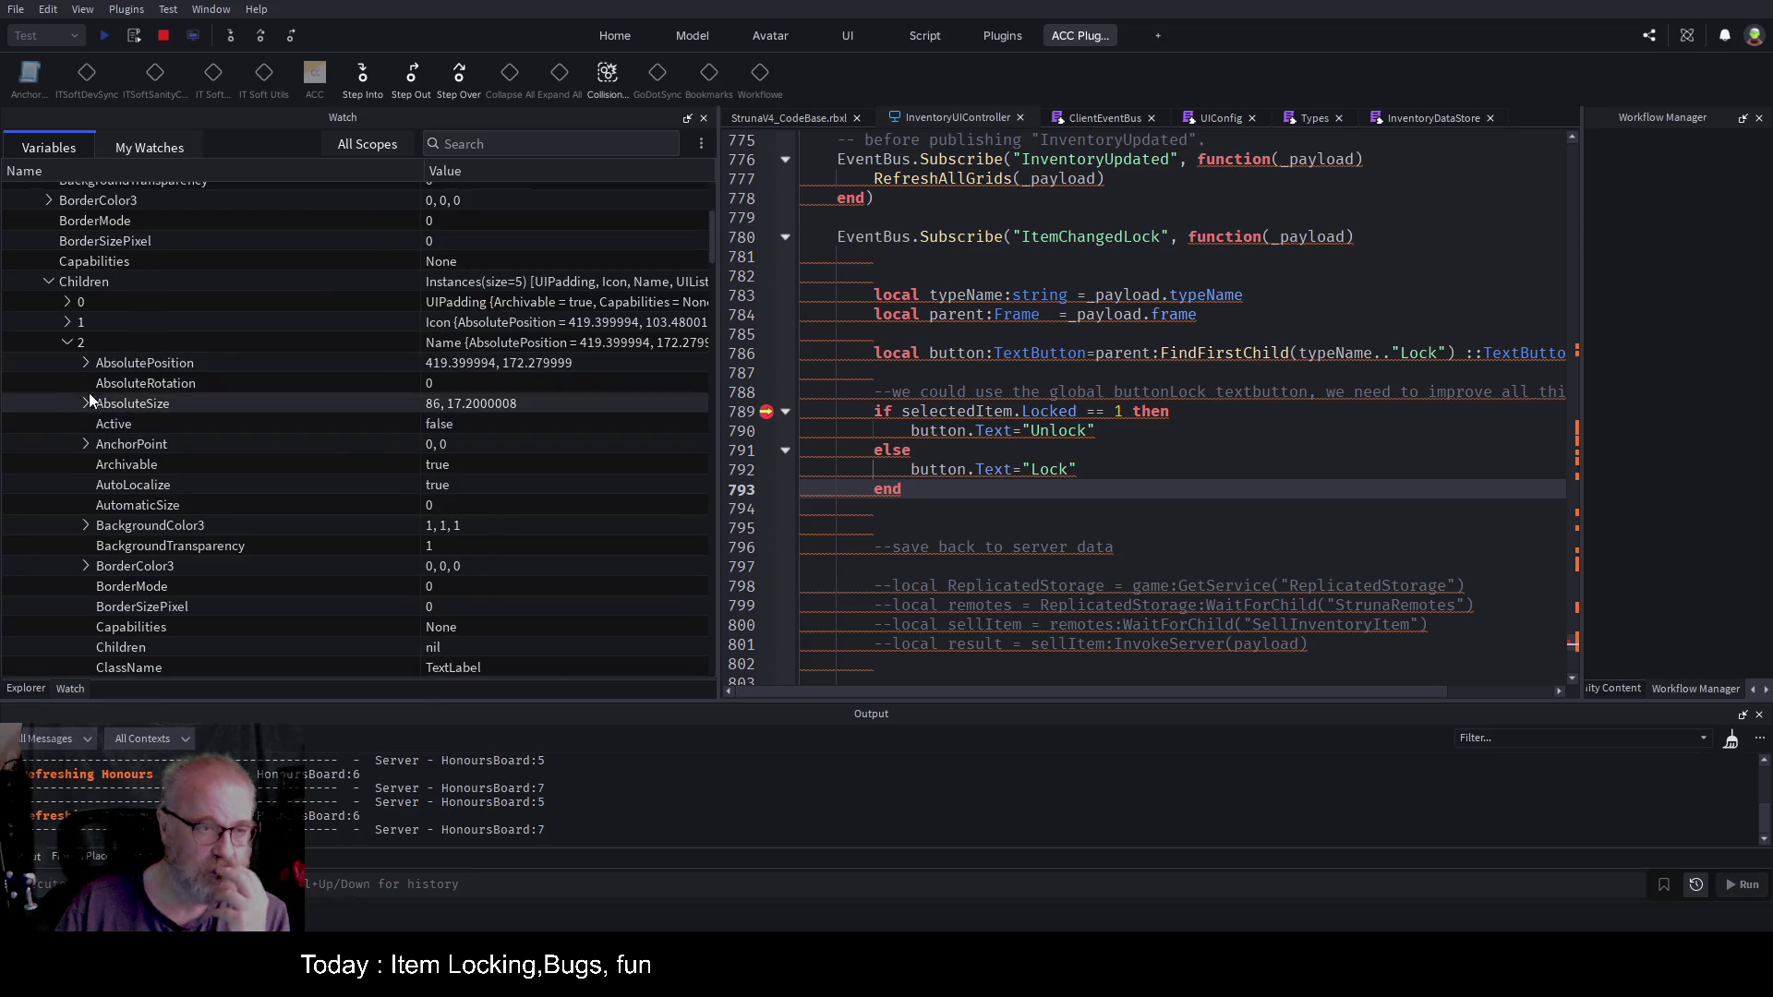
pyautogui.click(67, 343)
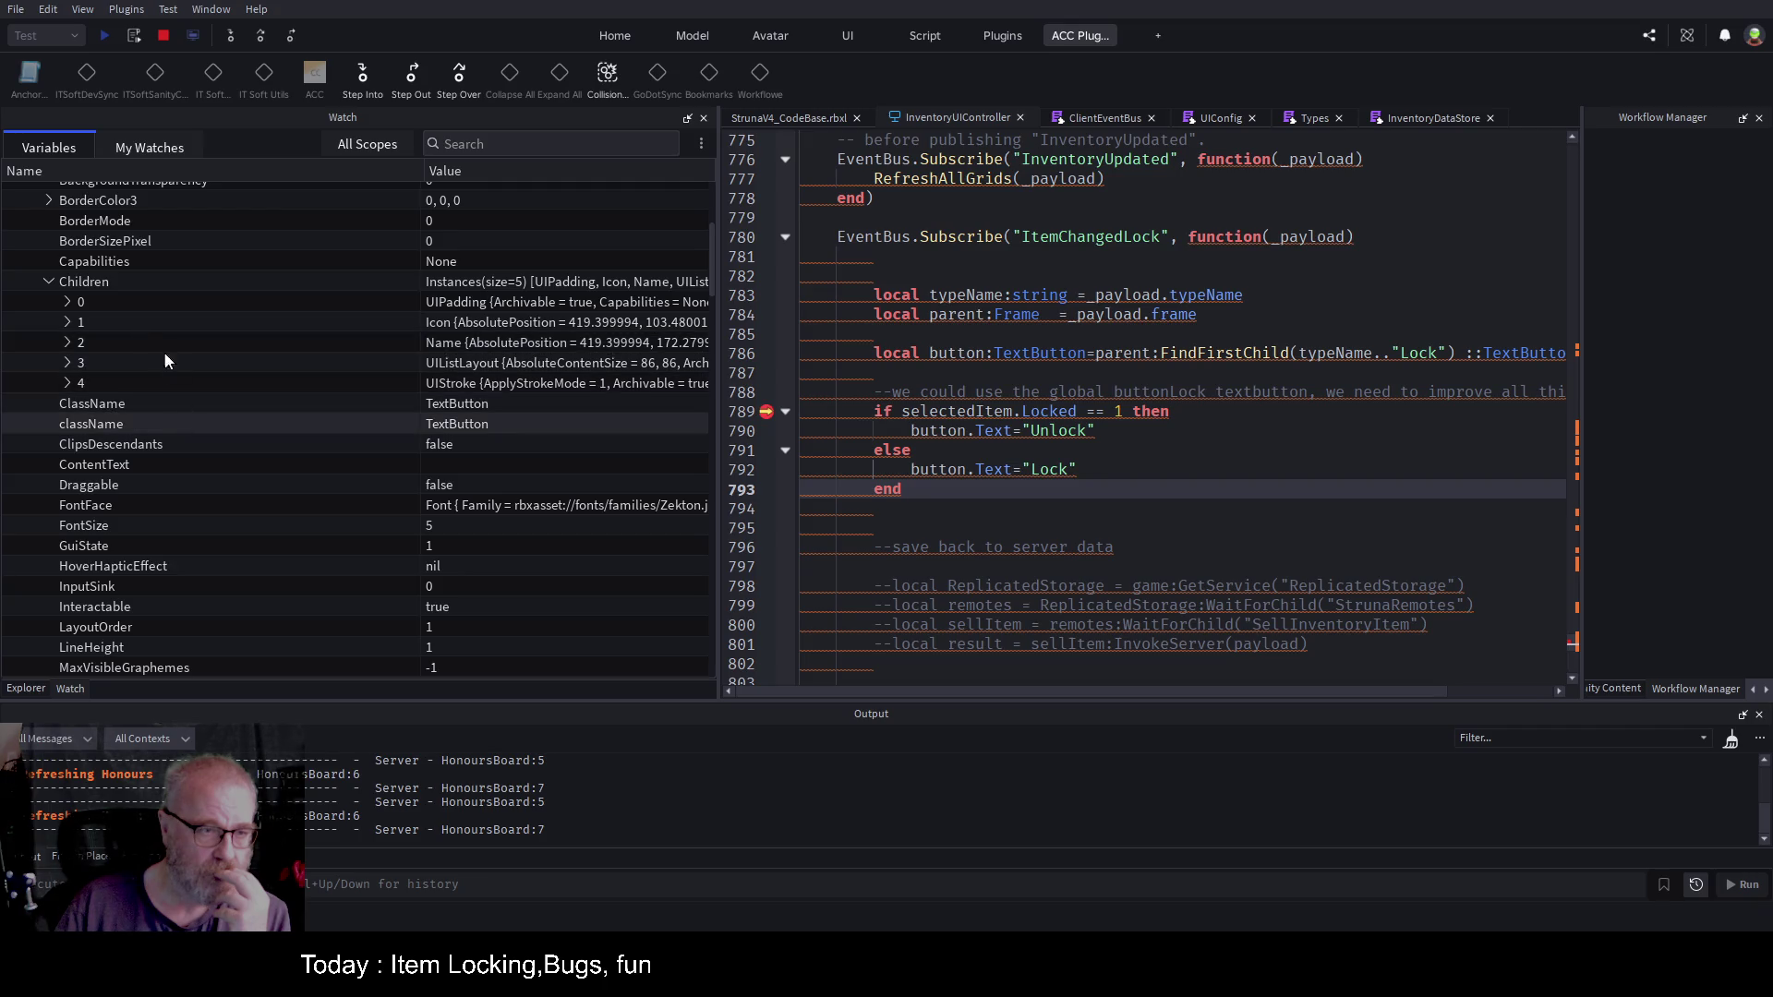
pyautogui.click(50, 281)
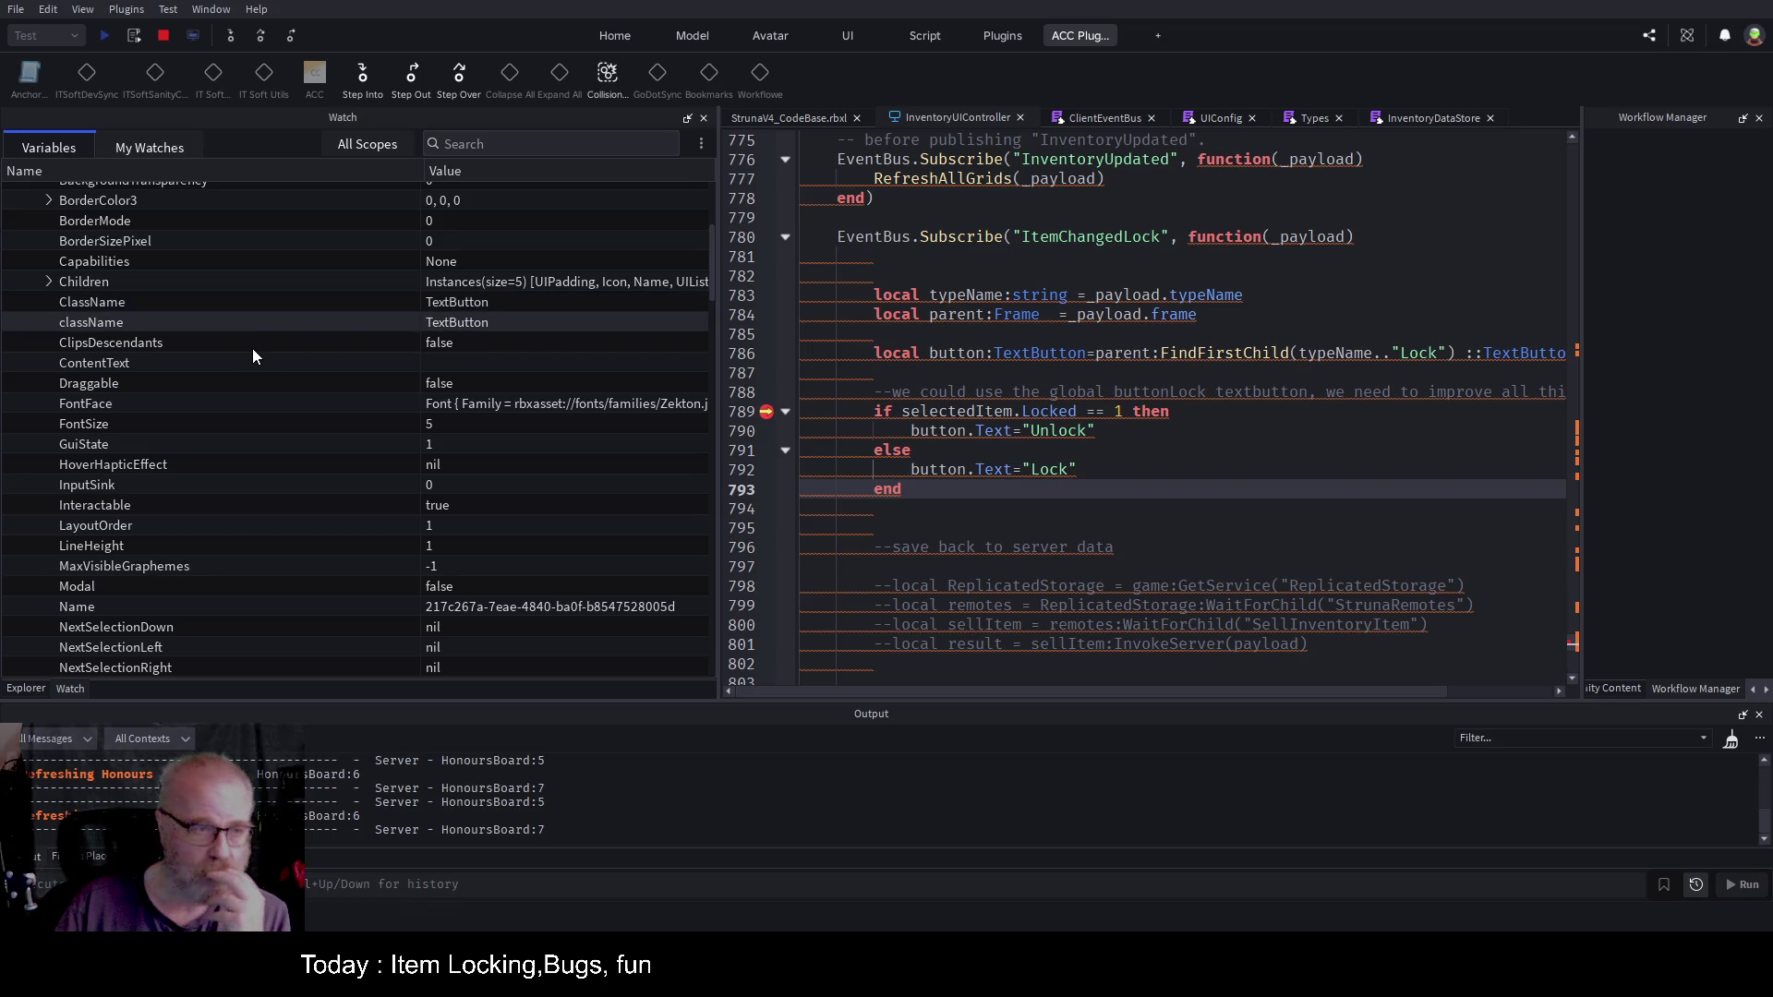
pyautogui.scroll(5, 251, 347)
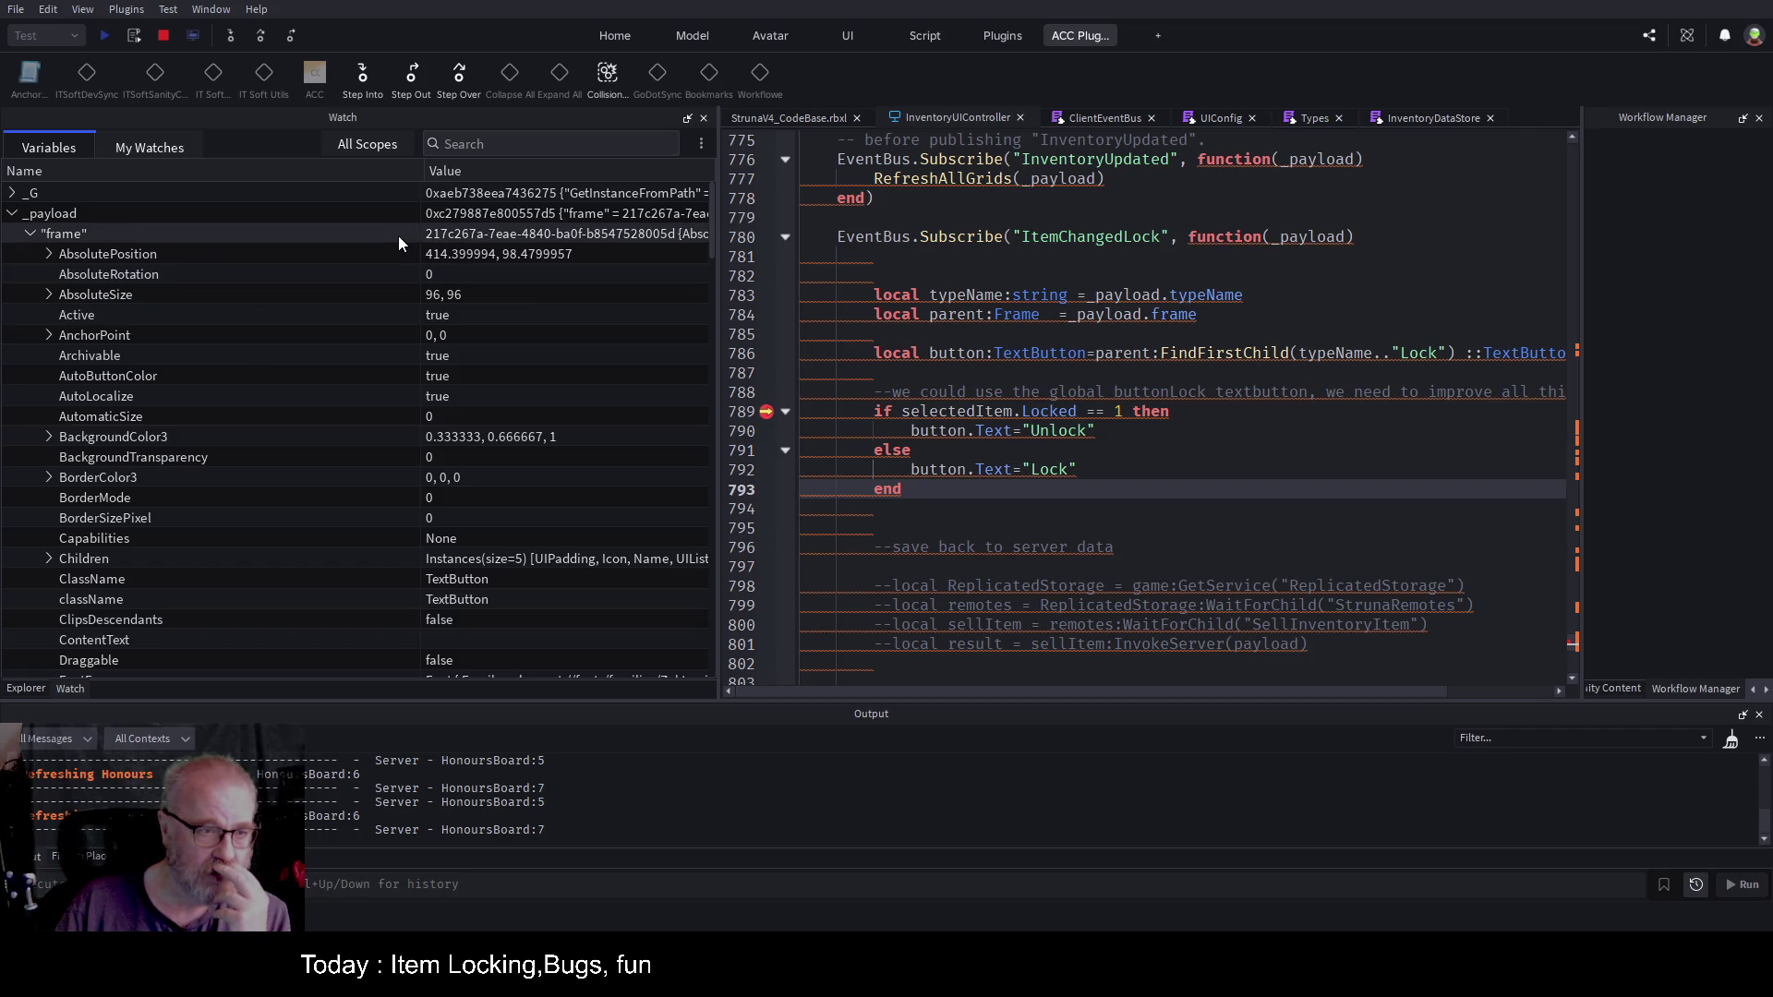
pyautogui.click(164, 35)
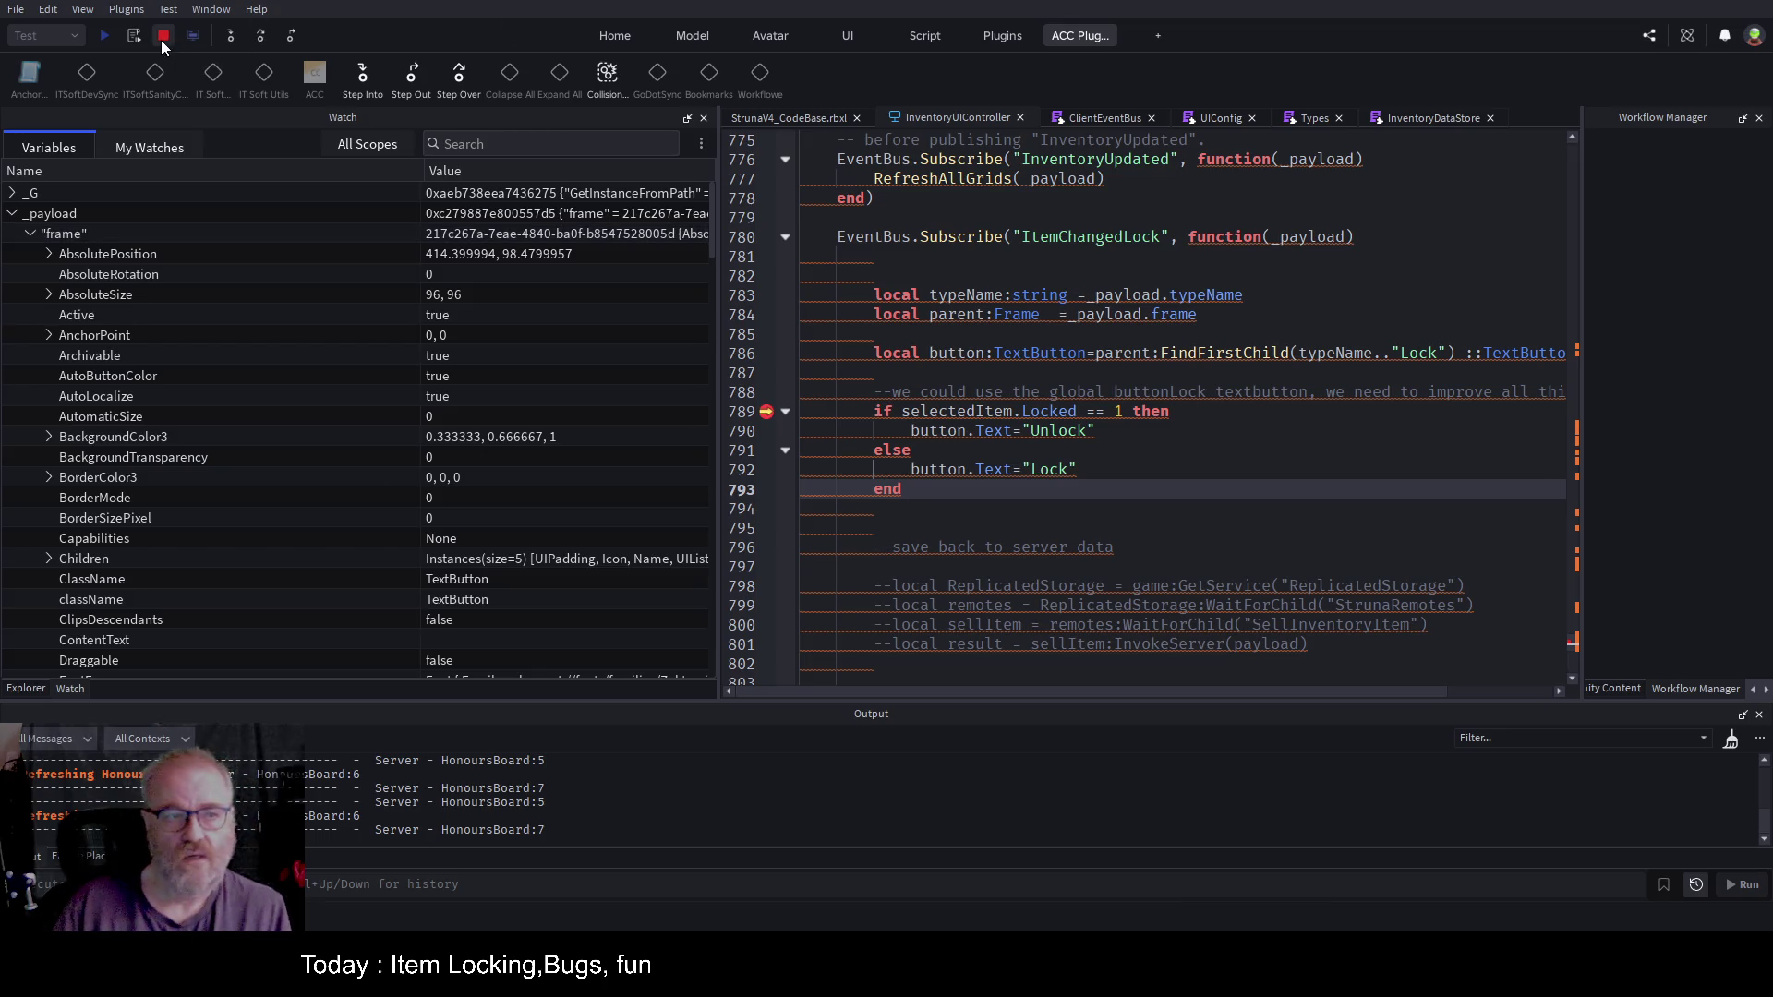
# Step: Narrow the variables panel and insert a blank line above the button lookup
pyautogui.moveTo(716, 303); pyautogui.dragTo(278, 336)
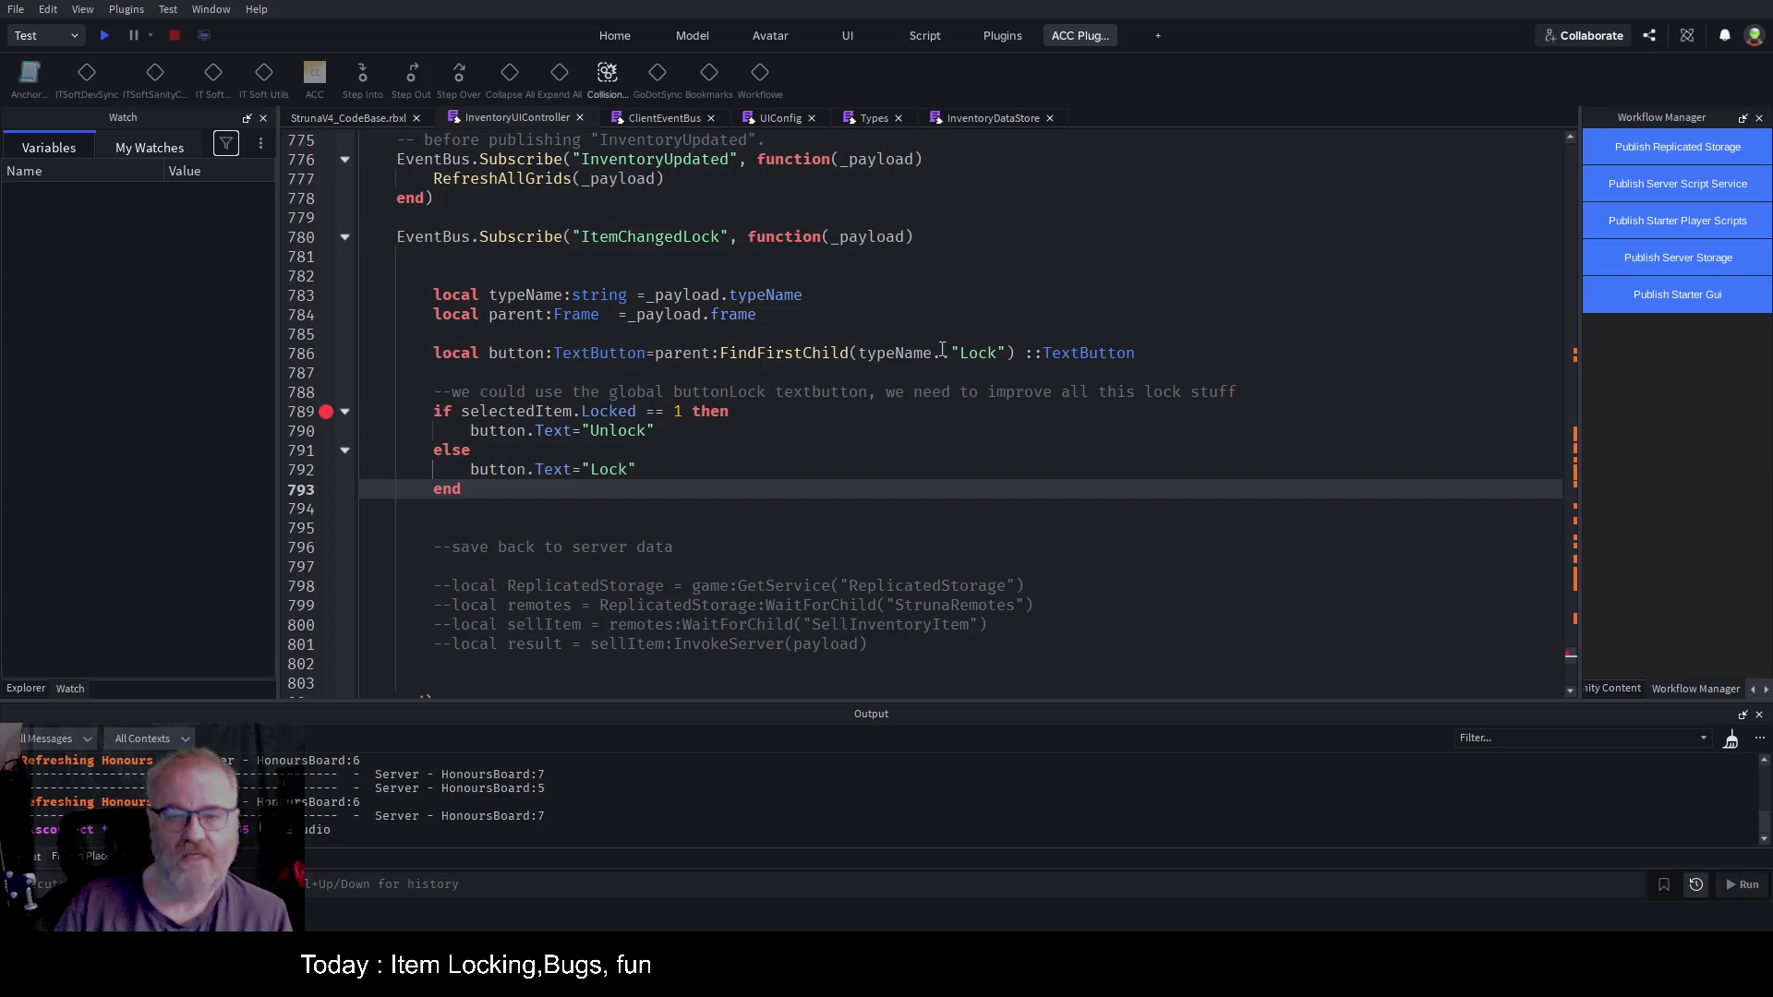
pyautogui.click(976, 353)
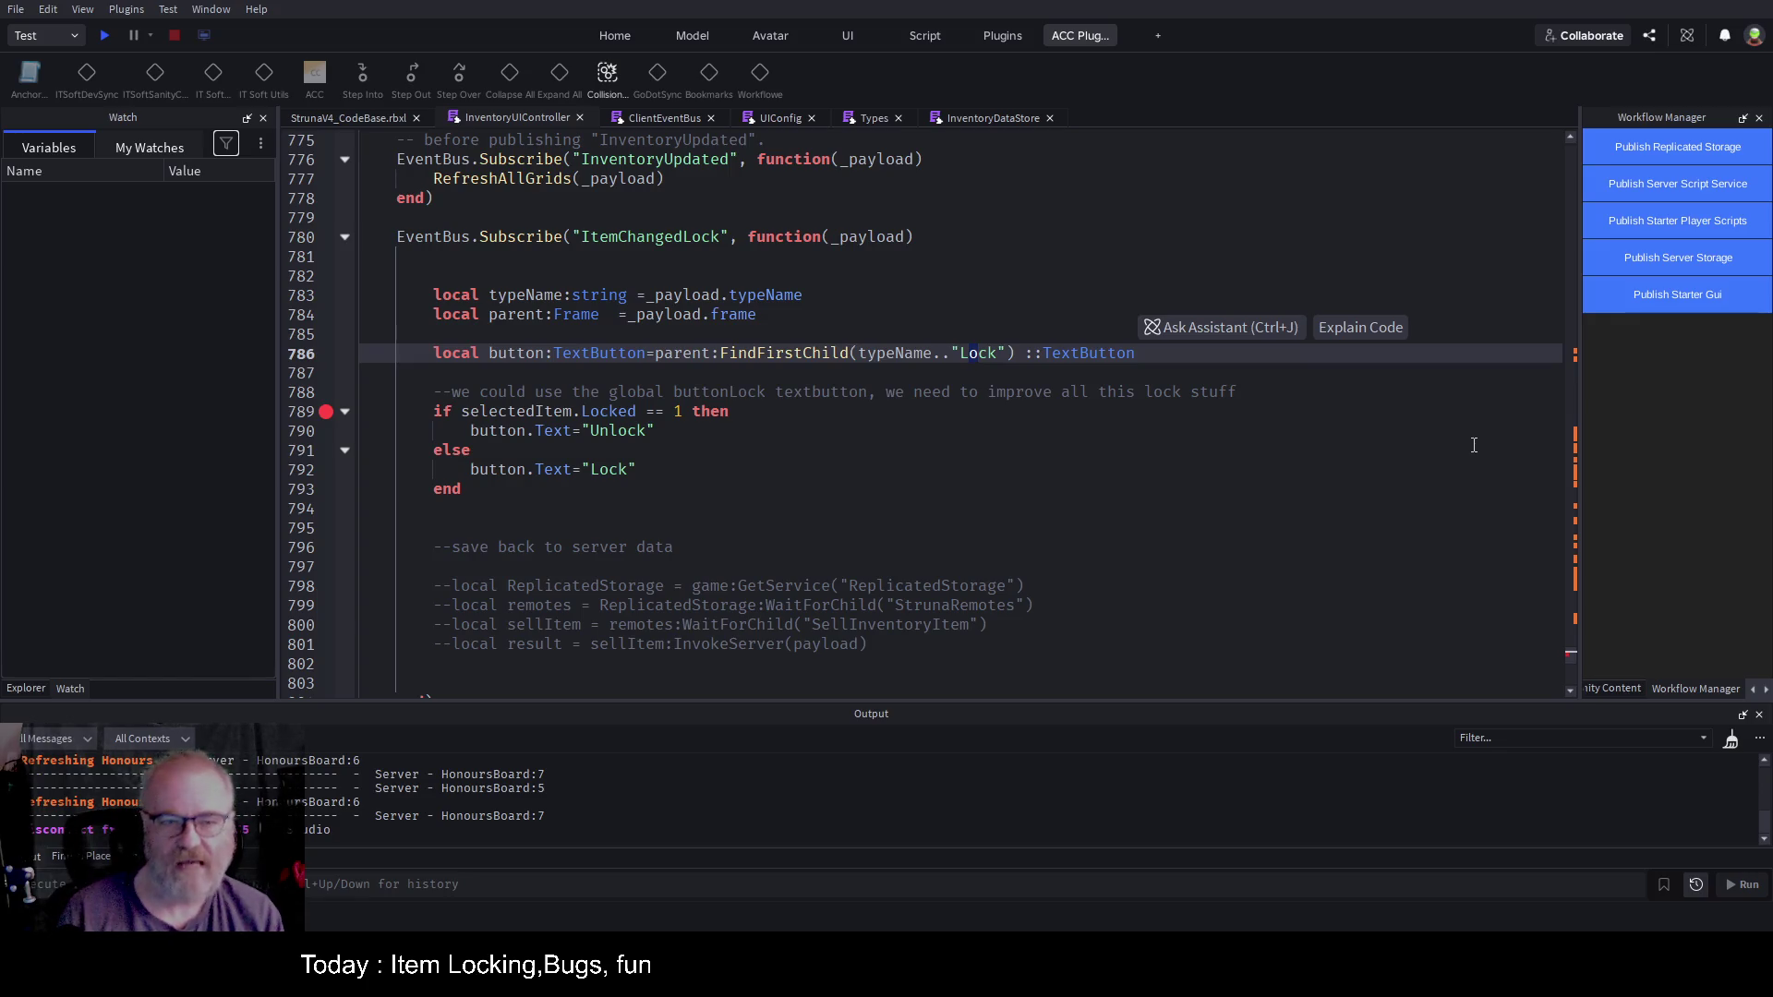
pyautogui.press('Up')
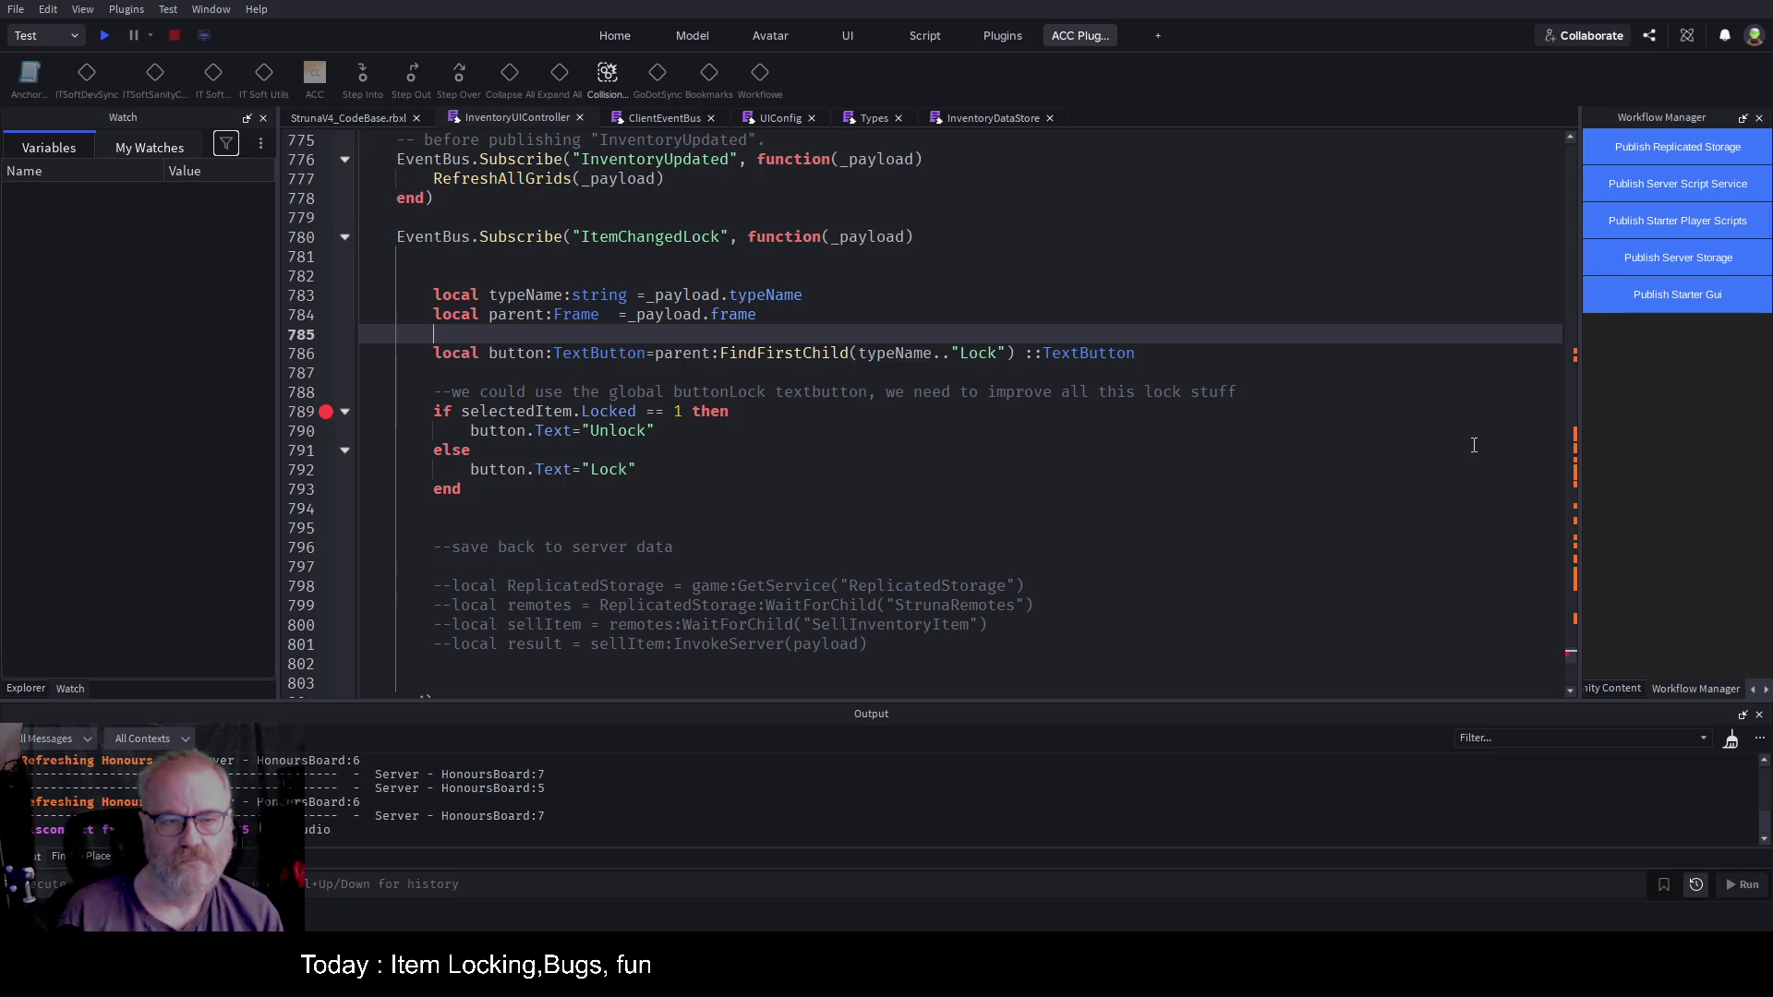
pyautogui.press('Up')
pyautogui.press('Up')
pyautogui.press('Up')
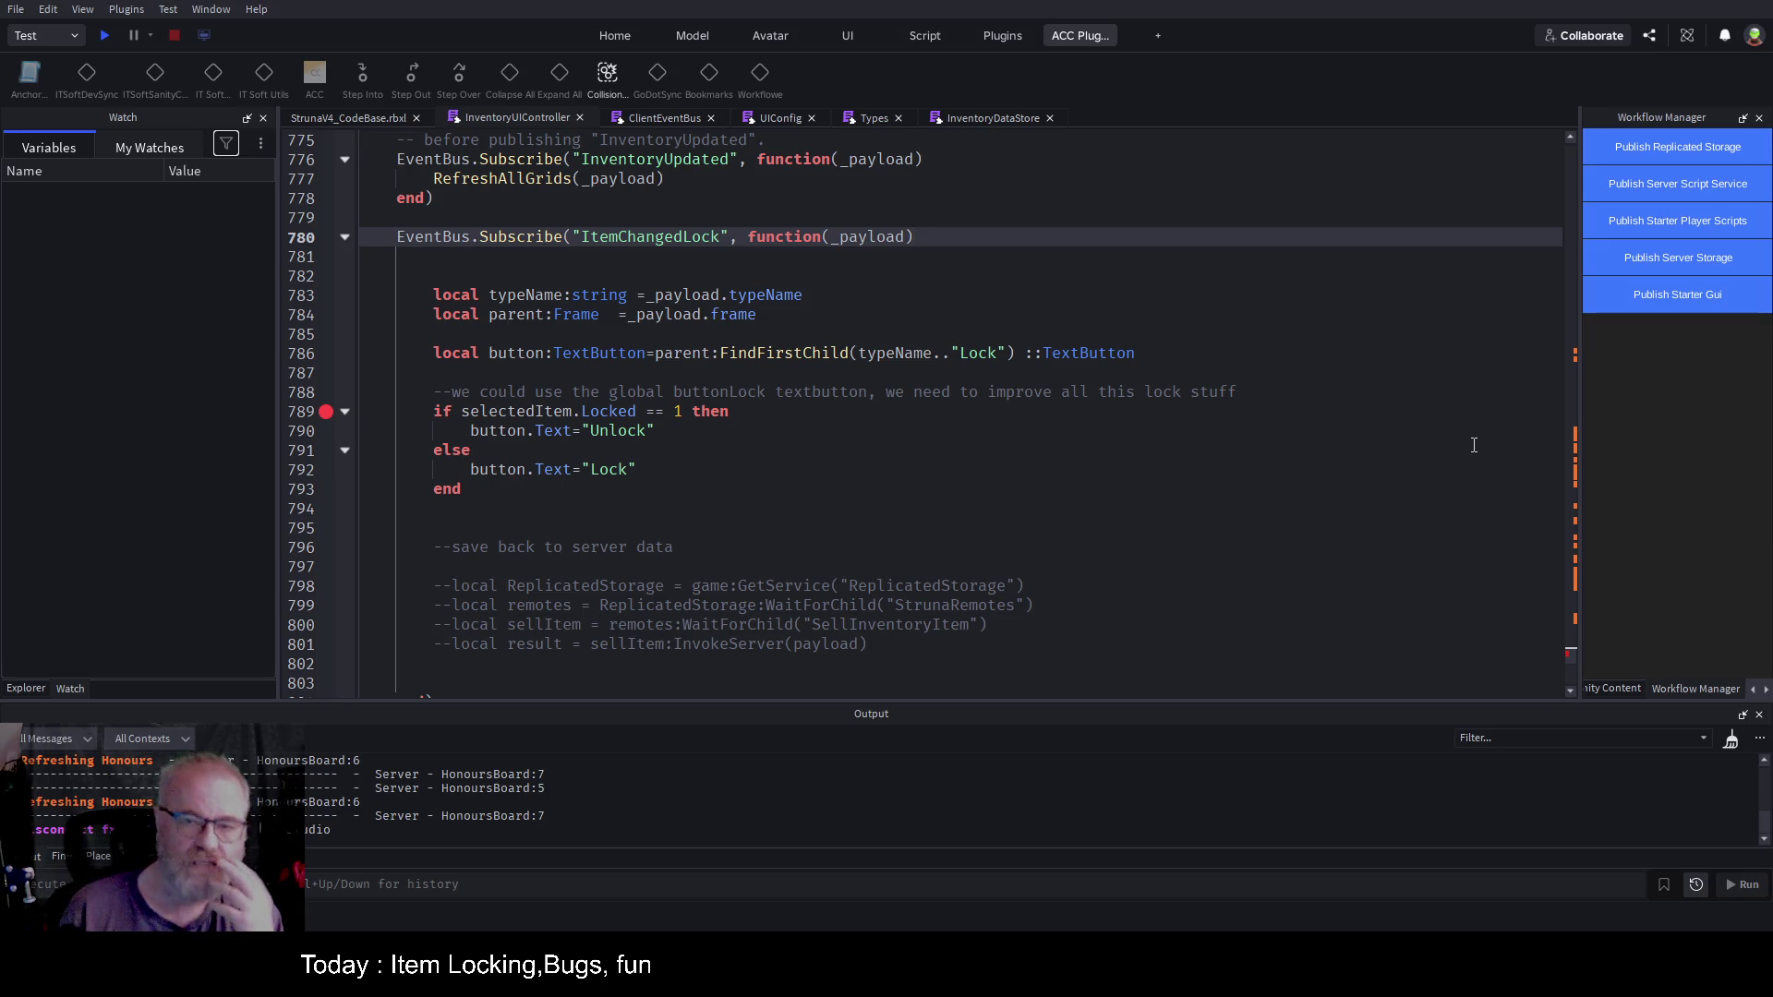
pyautogui.press('Down')
pyautogui.press('Down')
pyautogui.press('Down')
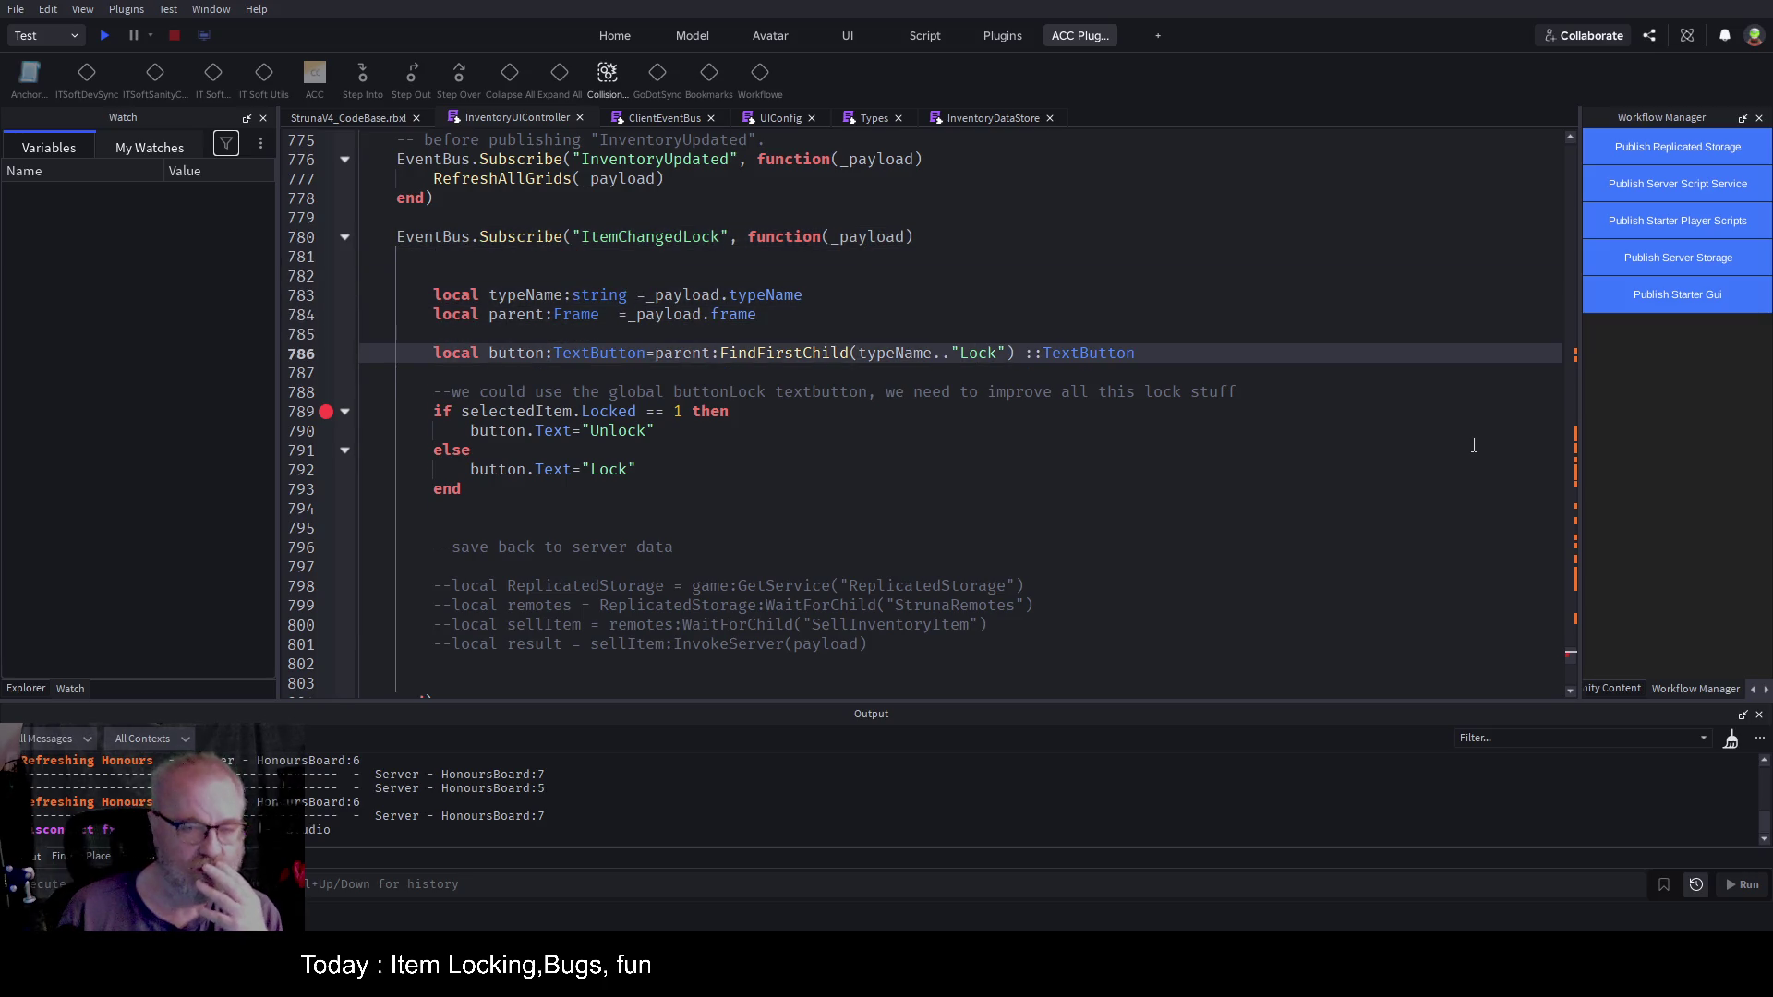
pyautogui.press('Up')
pyautogui.press('Up')
pyautogui.press('Up')
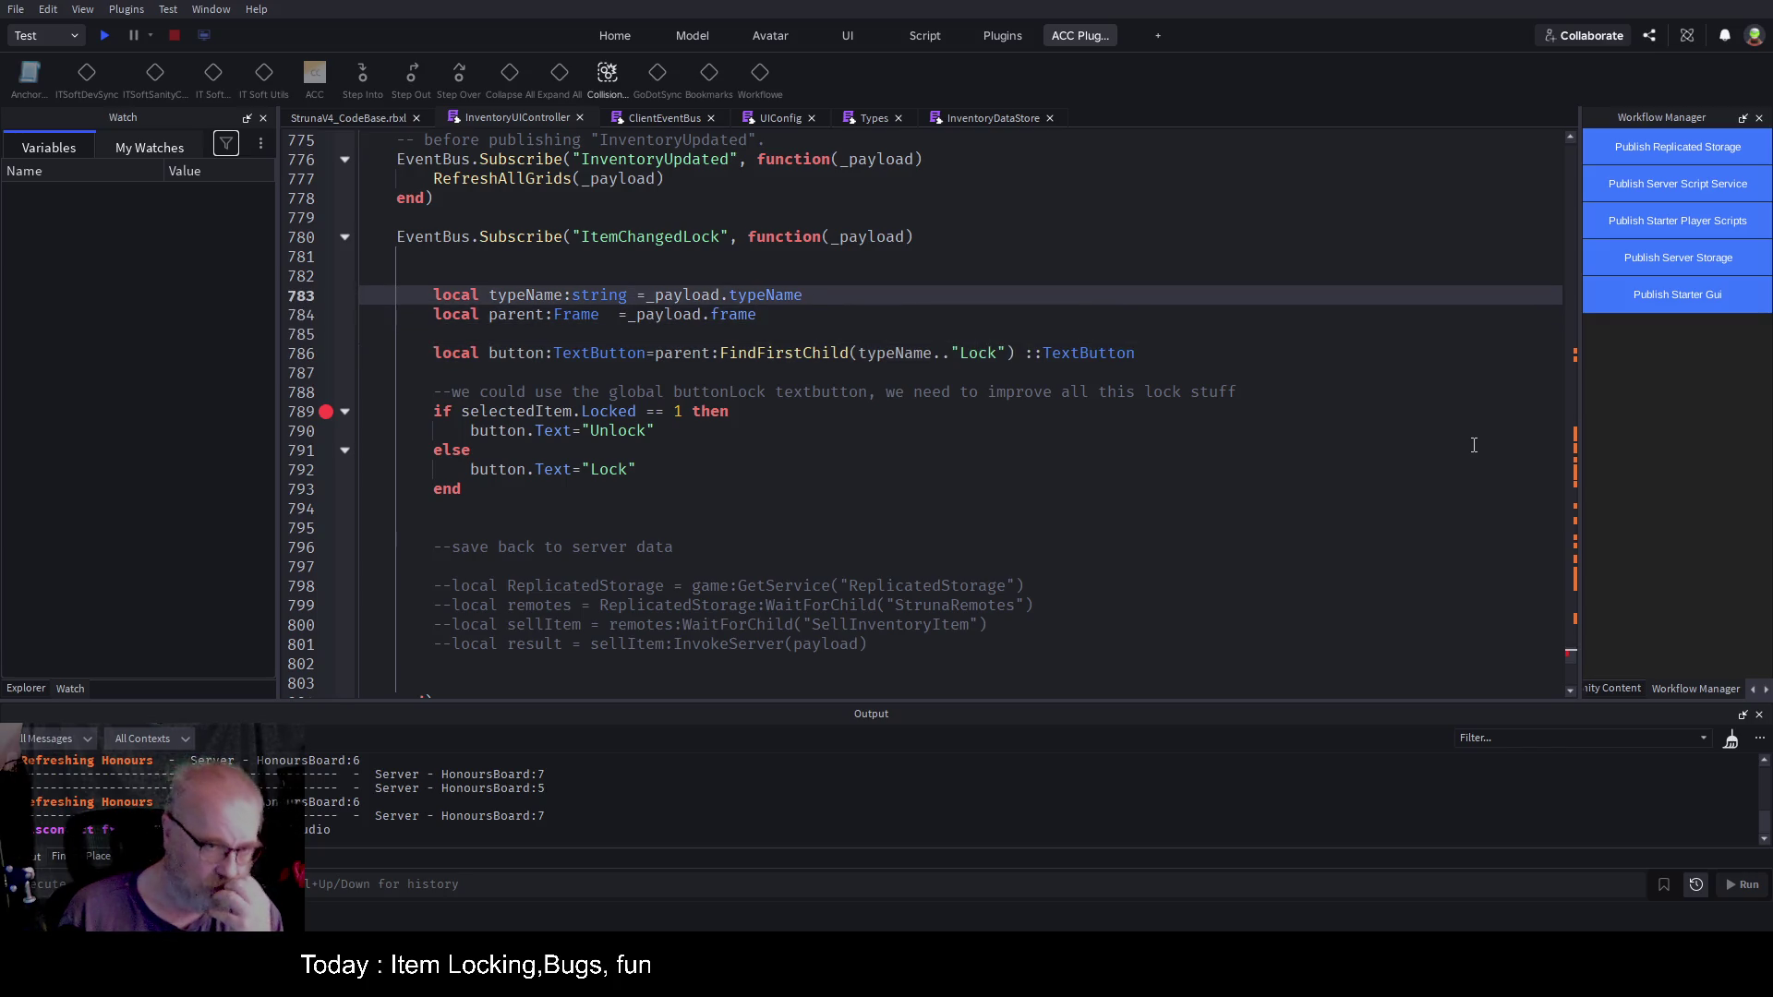
pyautogui.press('Down')
pyautogui.press('Down')
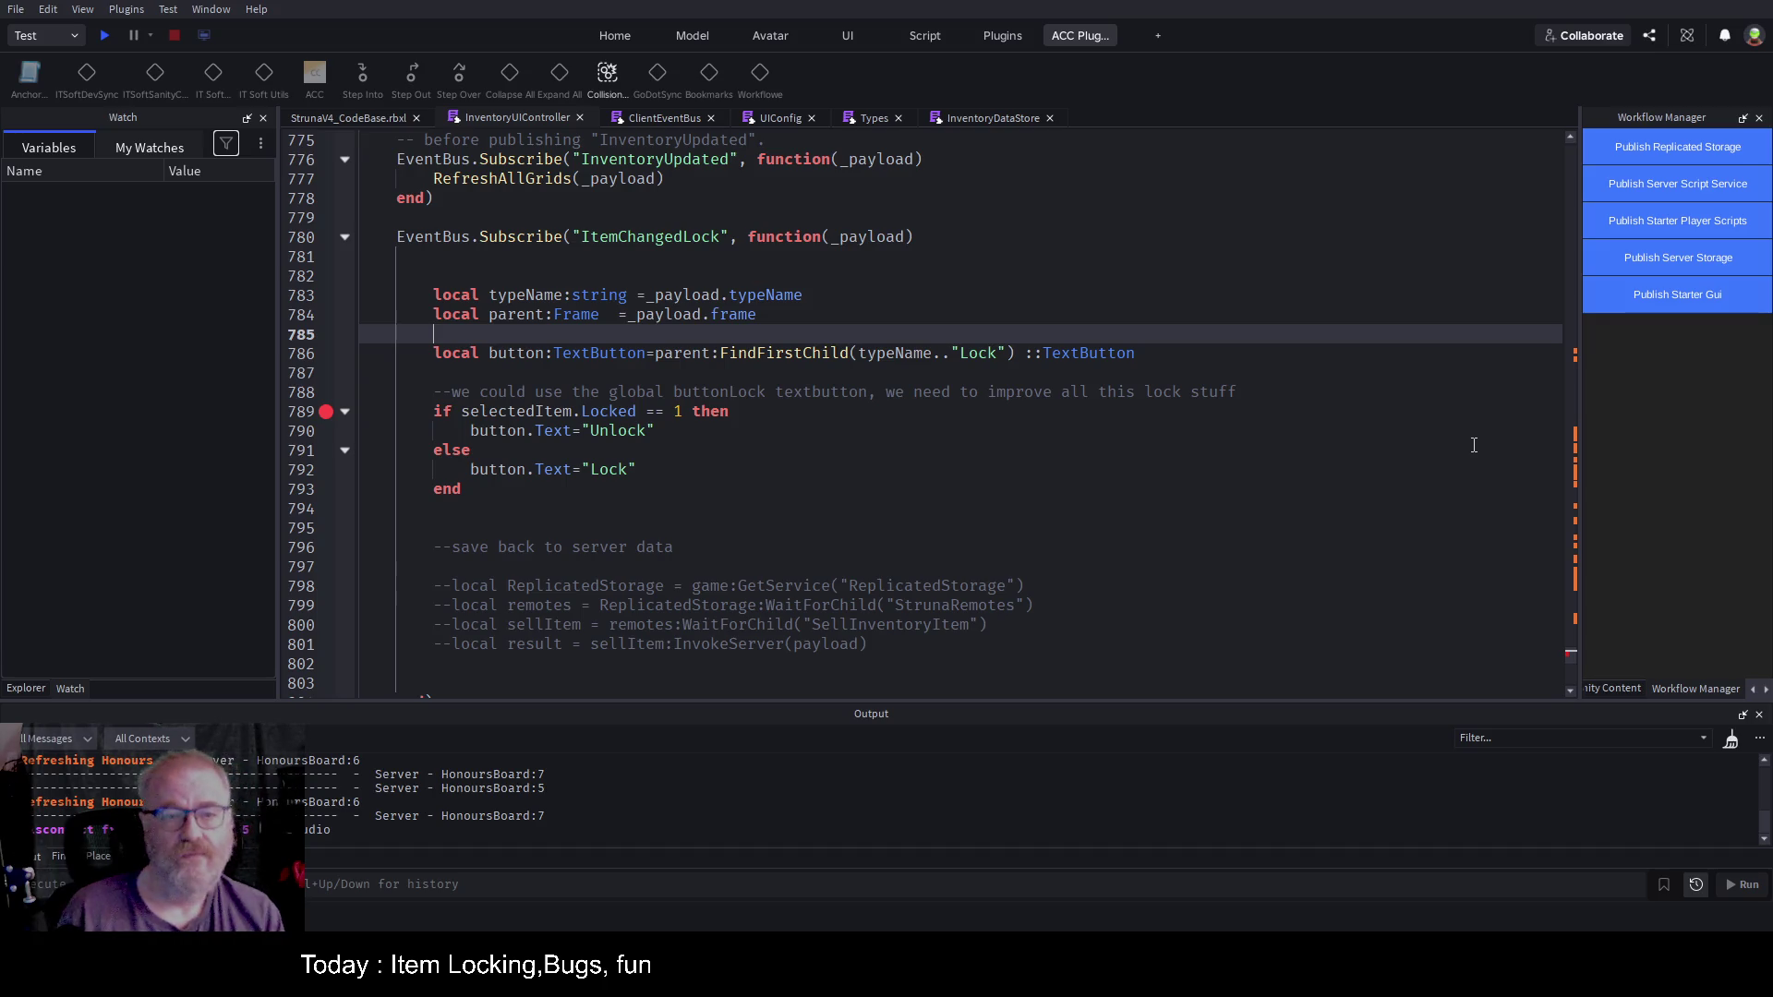
pyautogui.press('Return')
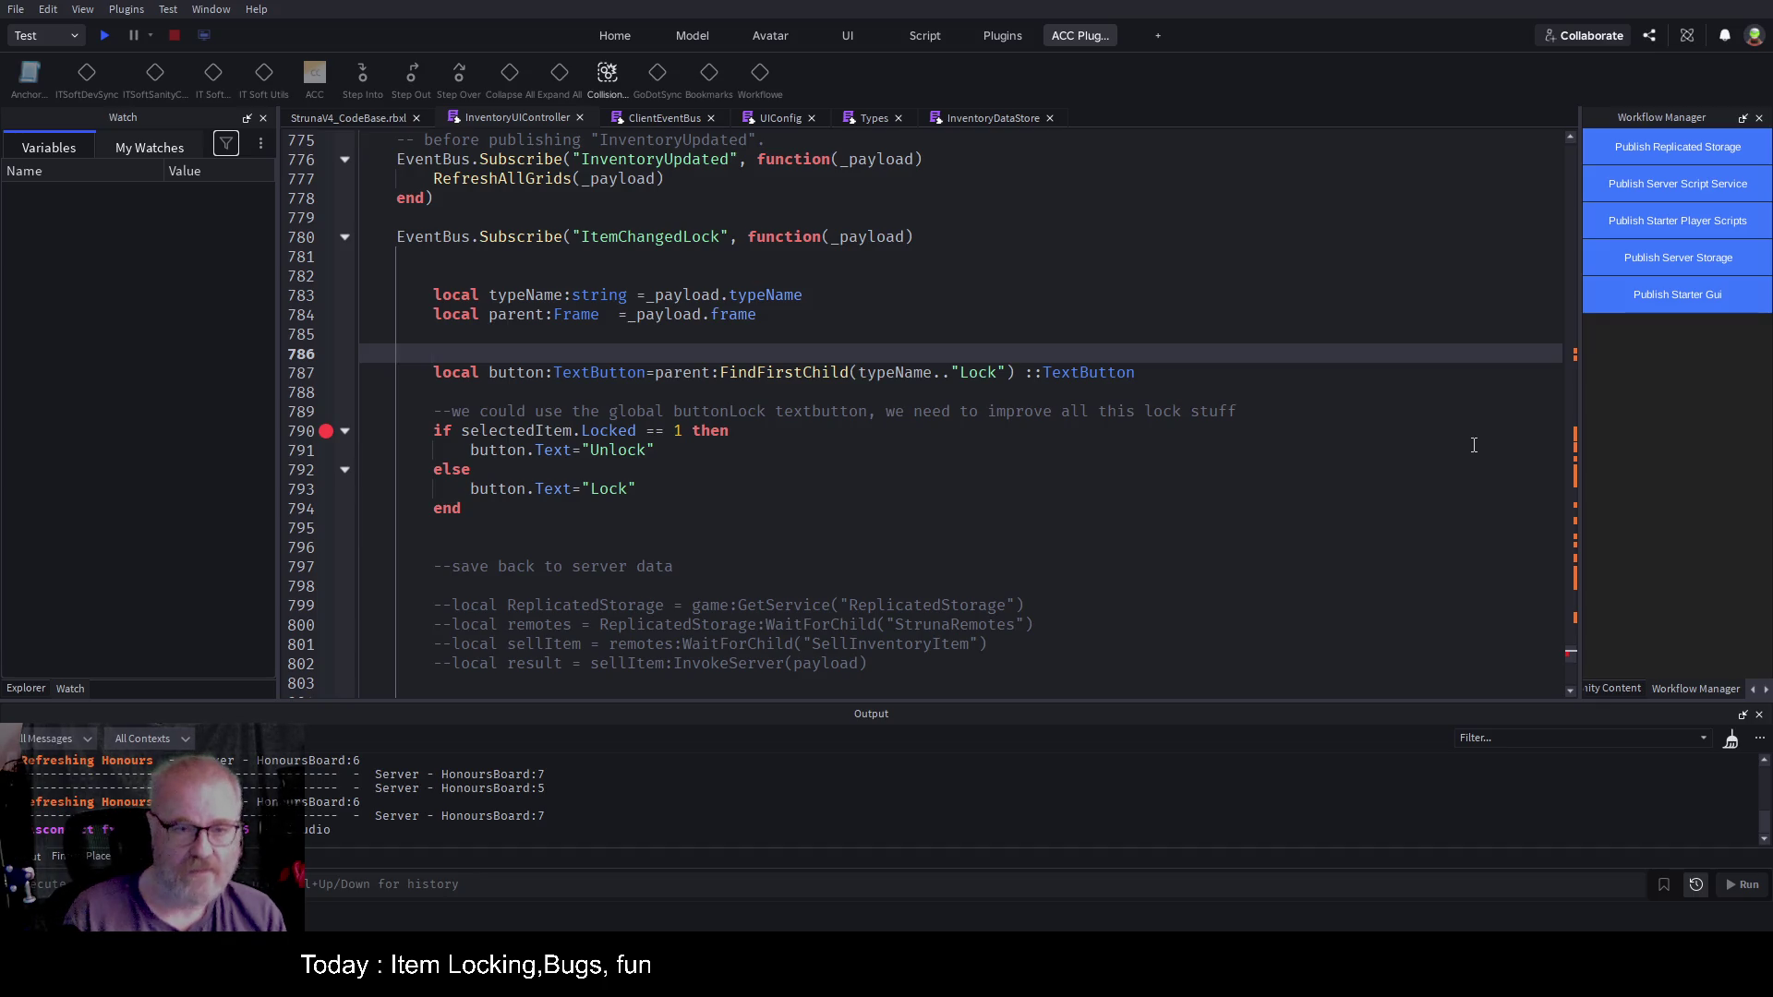
# Step: Start typing parent:Find on the new empty line 786
pyautogui.press('Down')
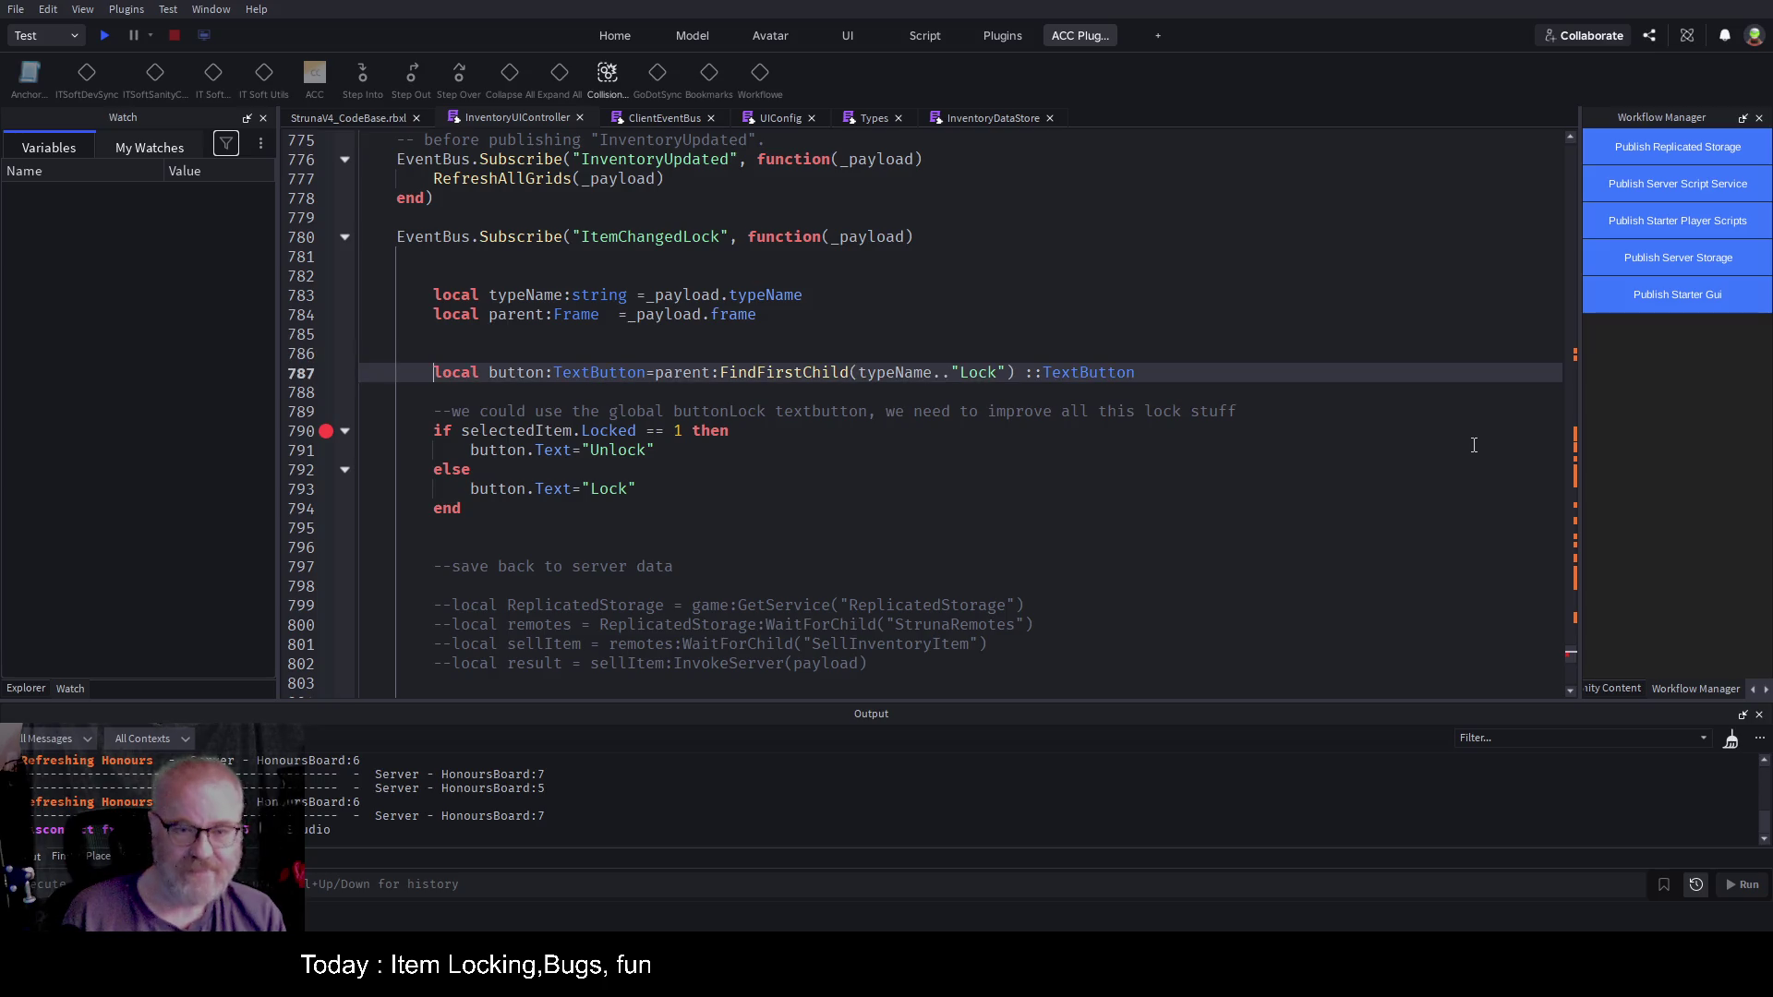
pyautogui.press('Up')
pyautogui.press('Up')
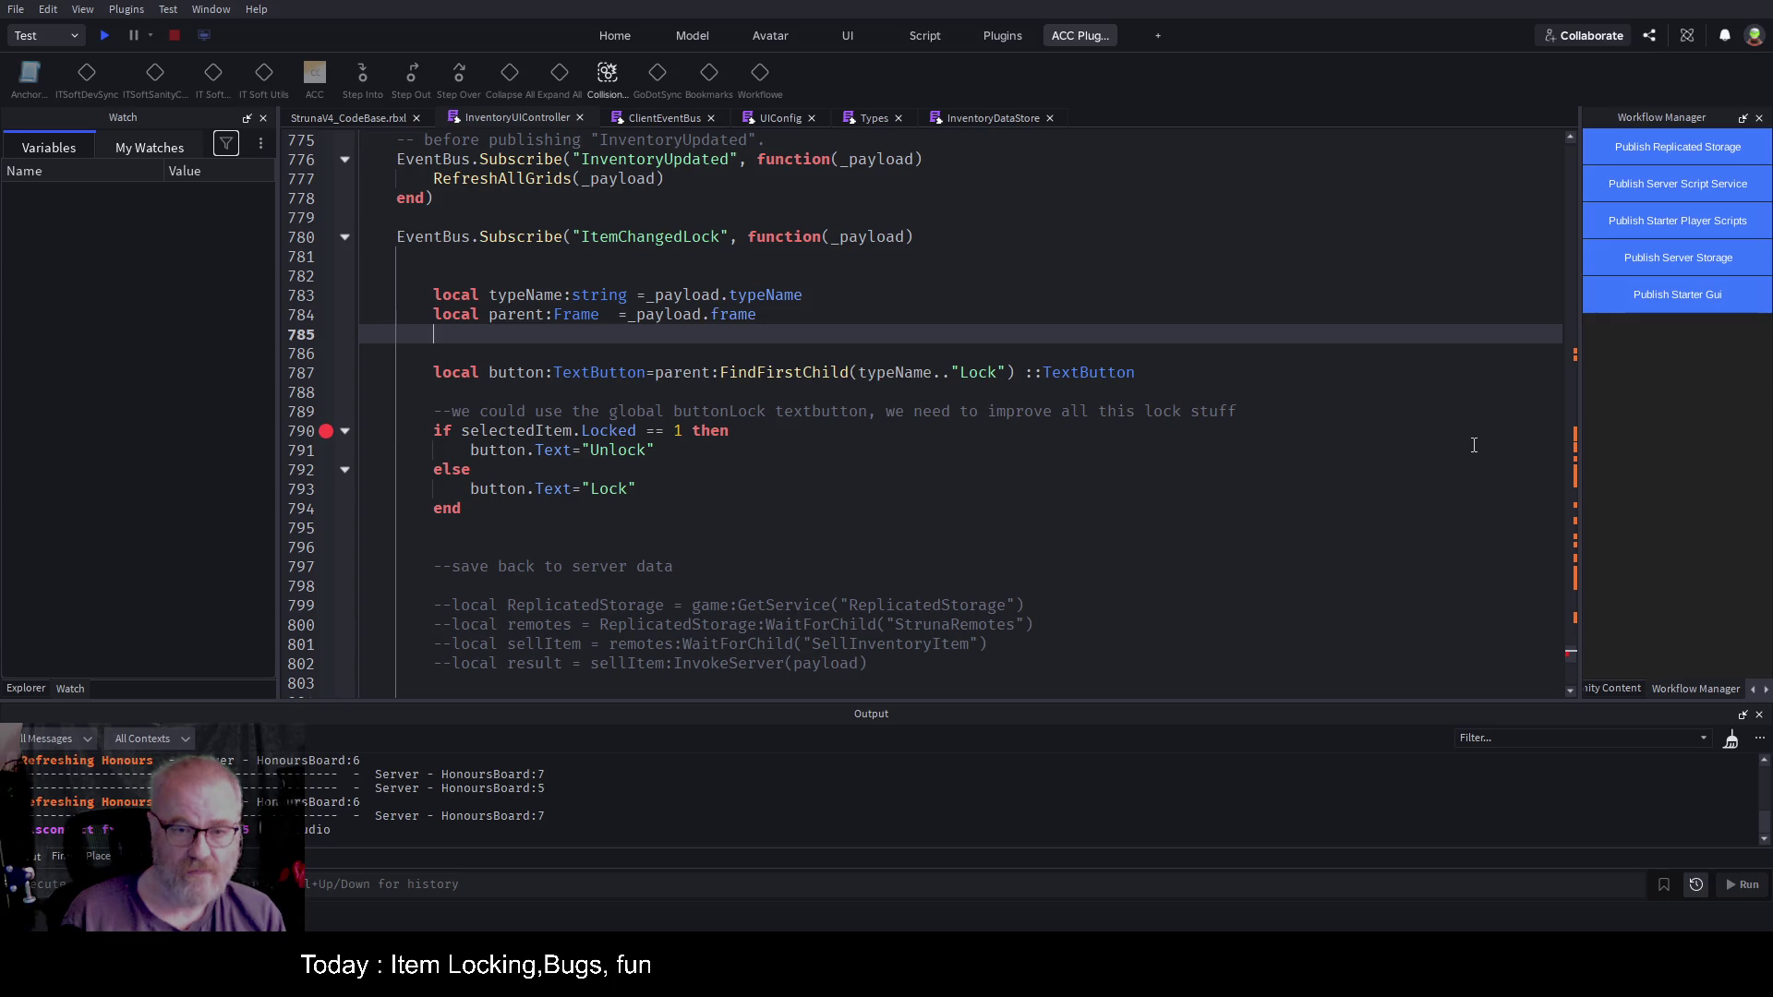
pyautogui.press('Down')
pyautogui.press('Down')
pyautogui.press('Up')
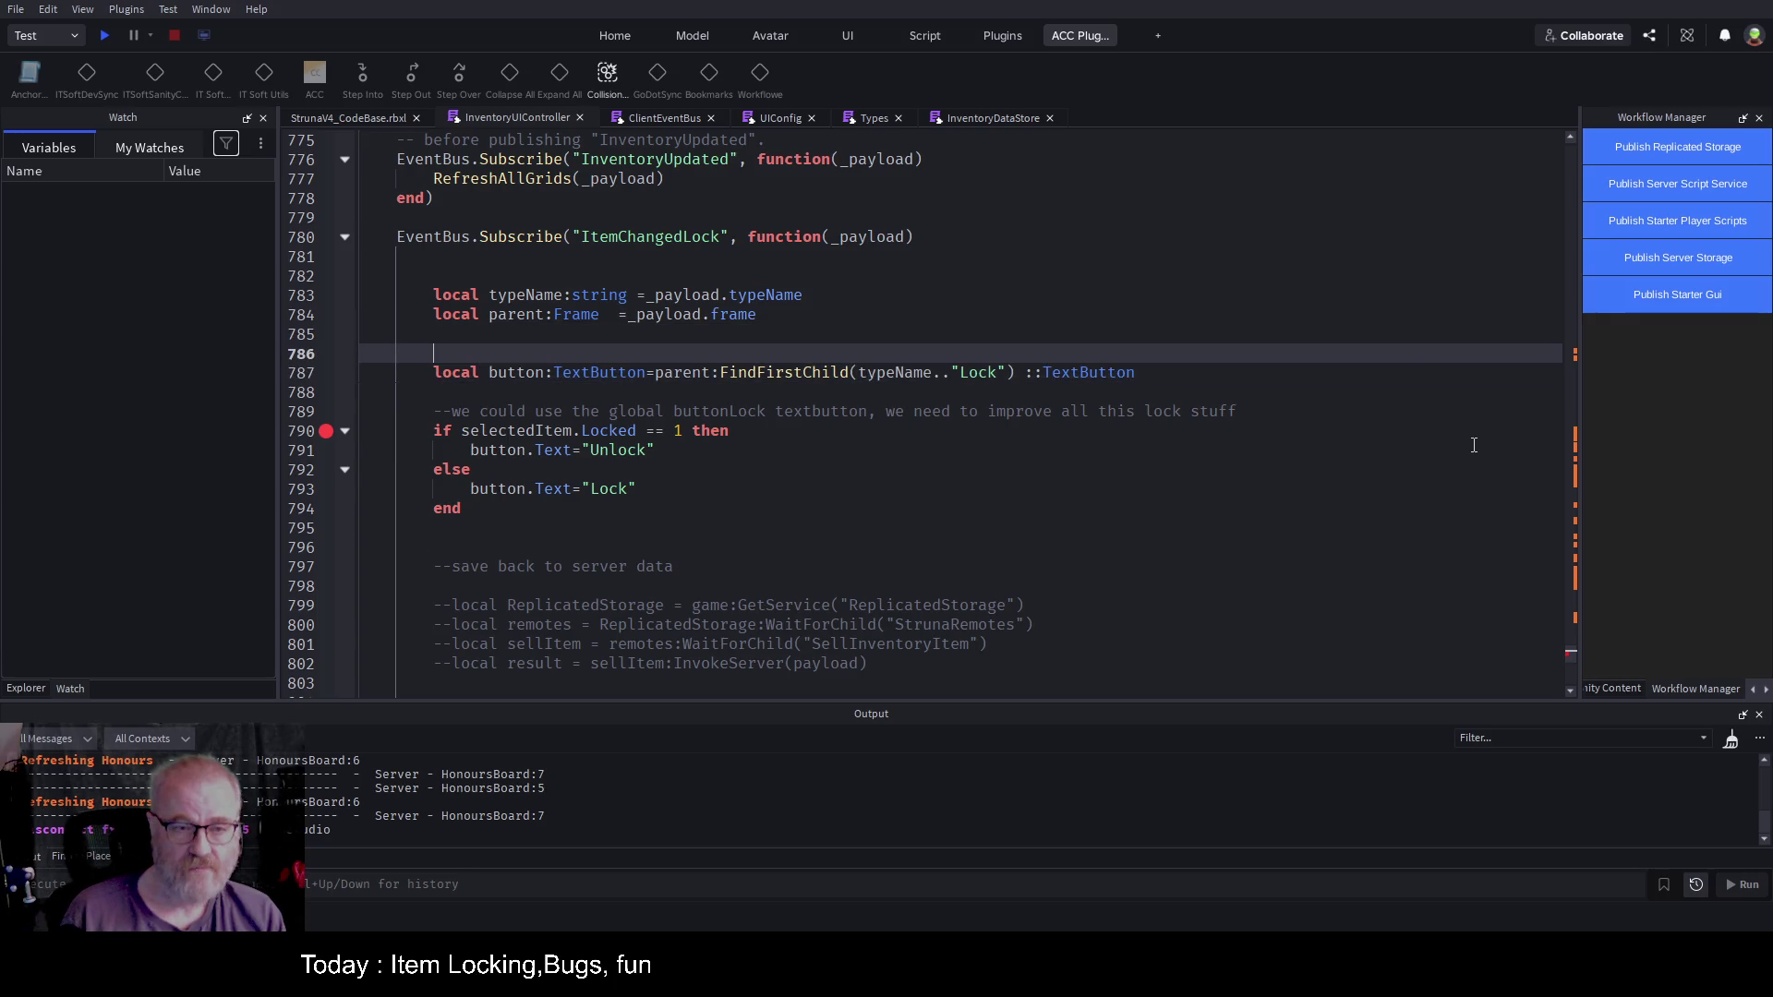
pyautogui.write('par')
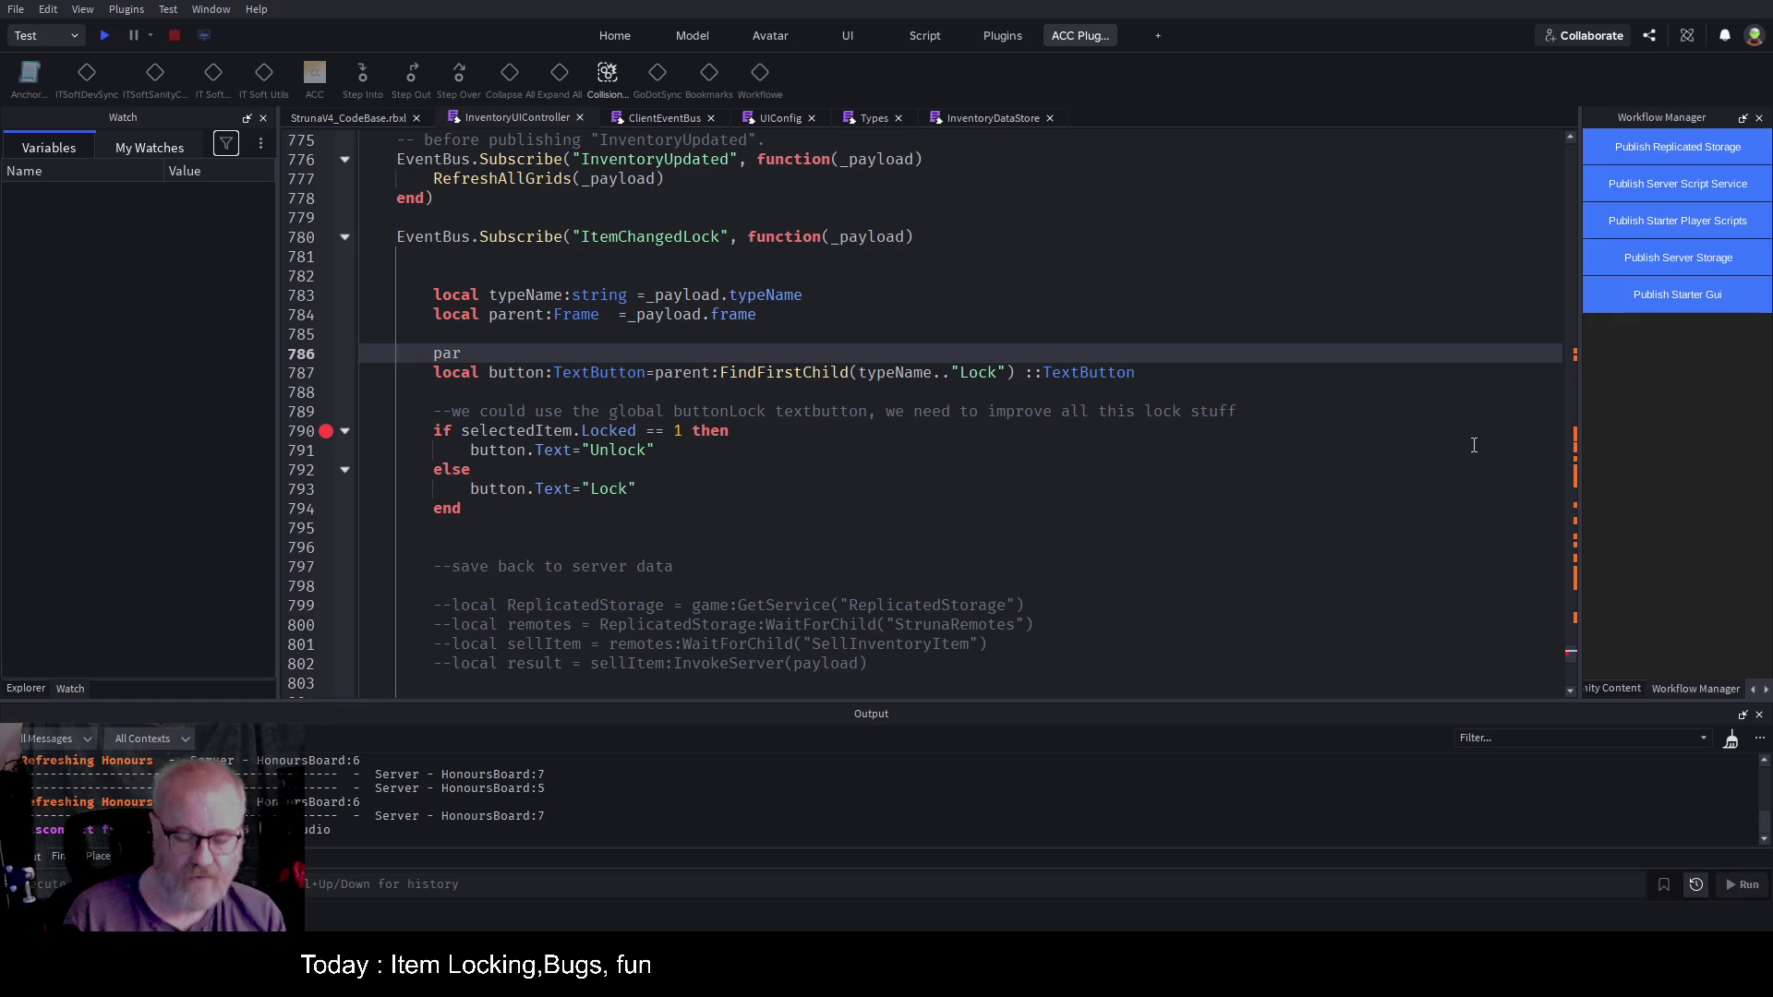
pyautogui.write('ent:Find')
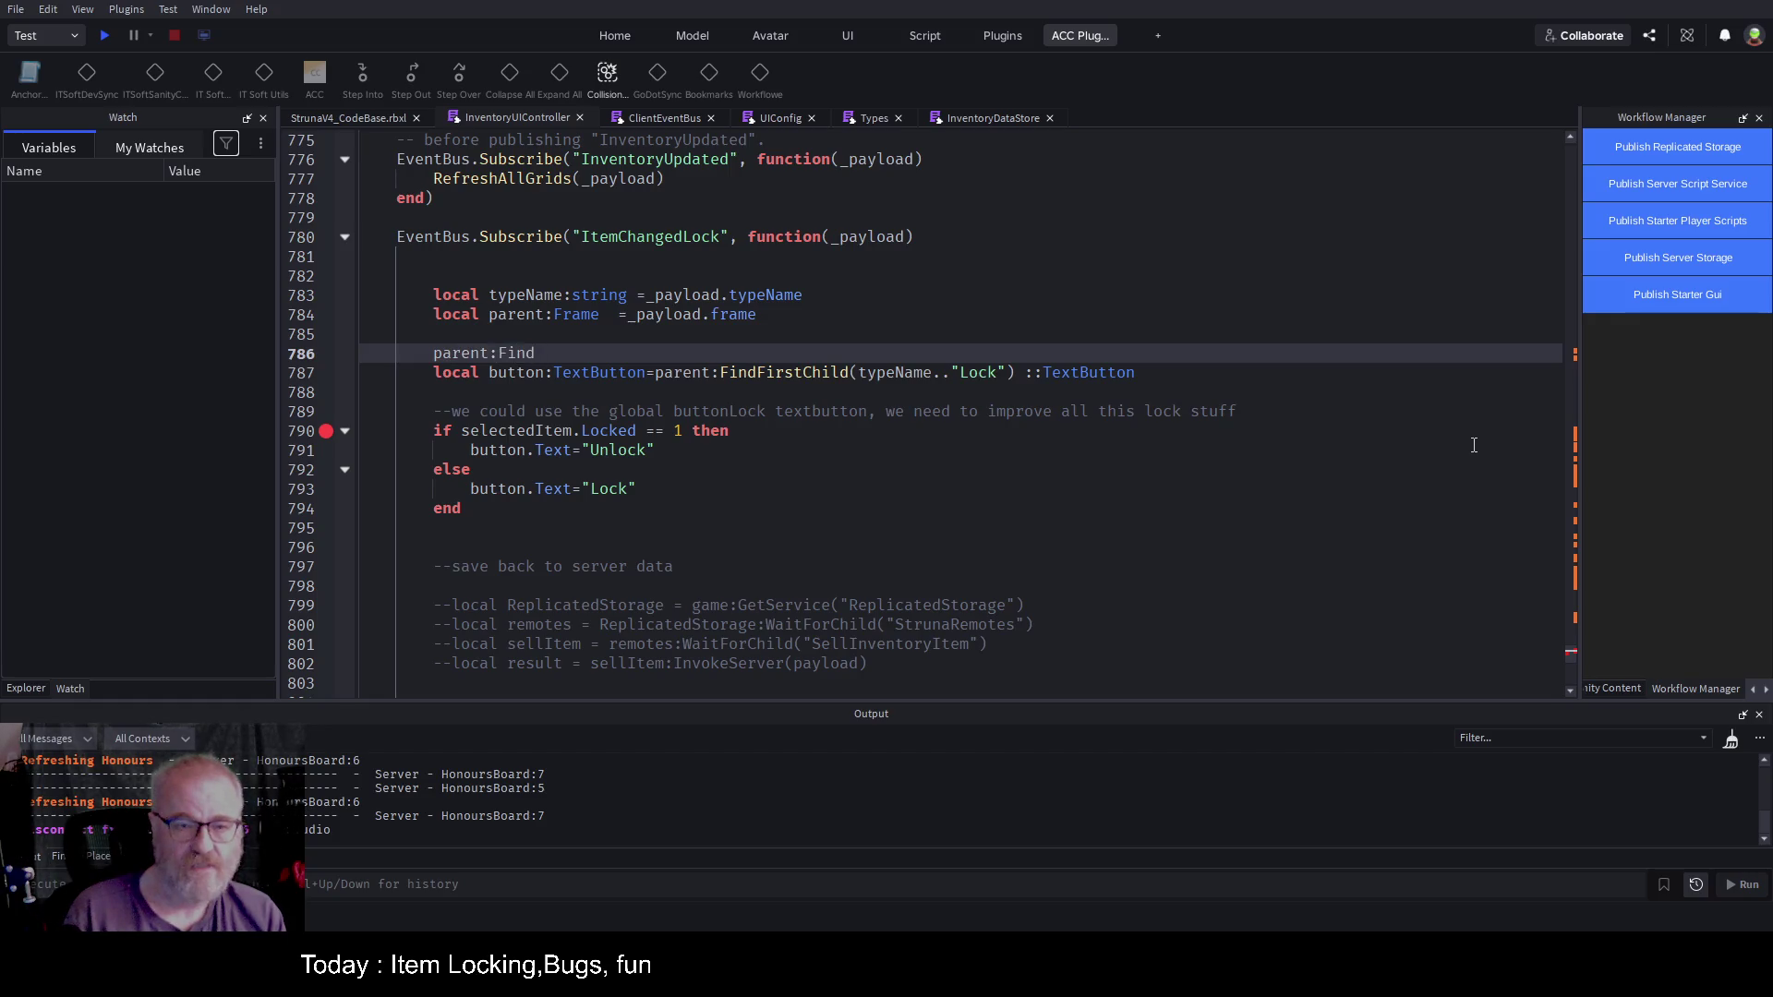
pyautogui.write('des')
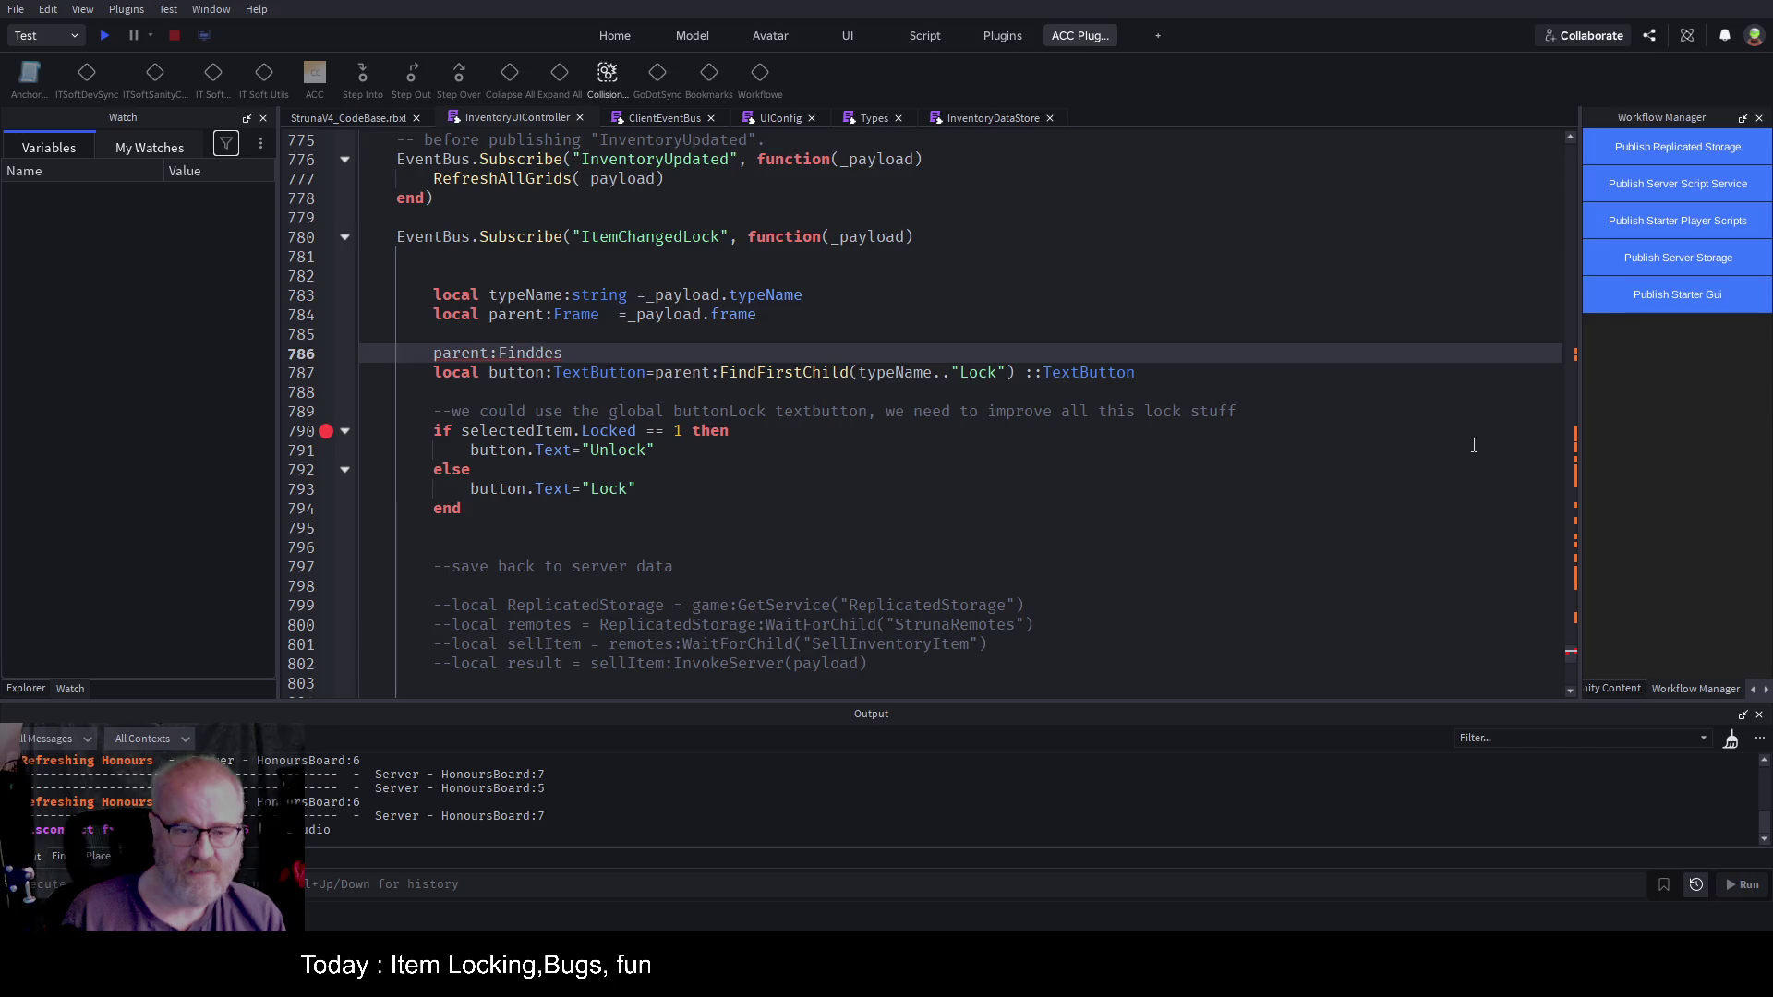
# Step: Complete line 786 as local btn= parent:FindFirstDescendant(typeName.."Lock") and start a playtest
pyautogui.press('BackSpace')
pyautogui.press('BackSpace')
pyautogui.press('BackSpace')
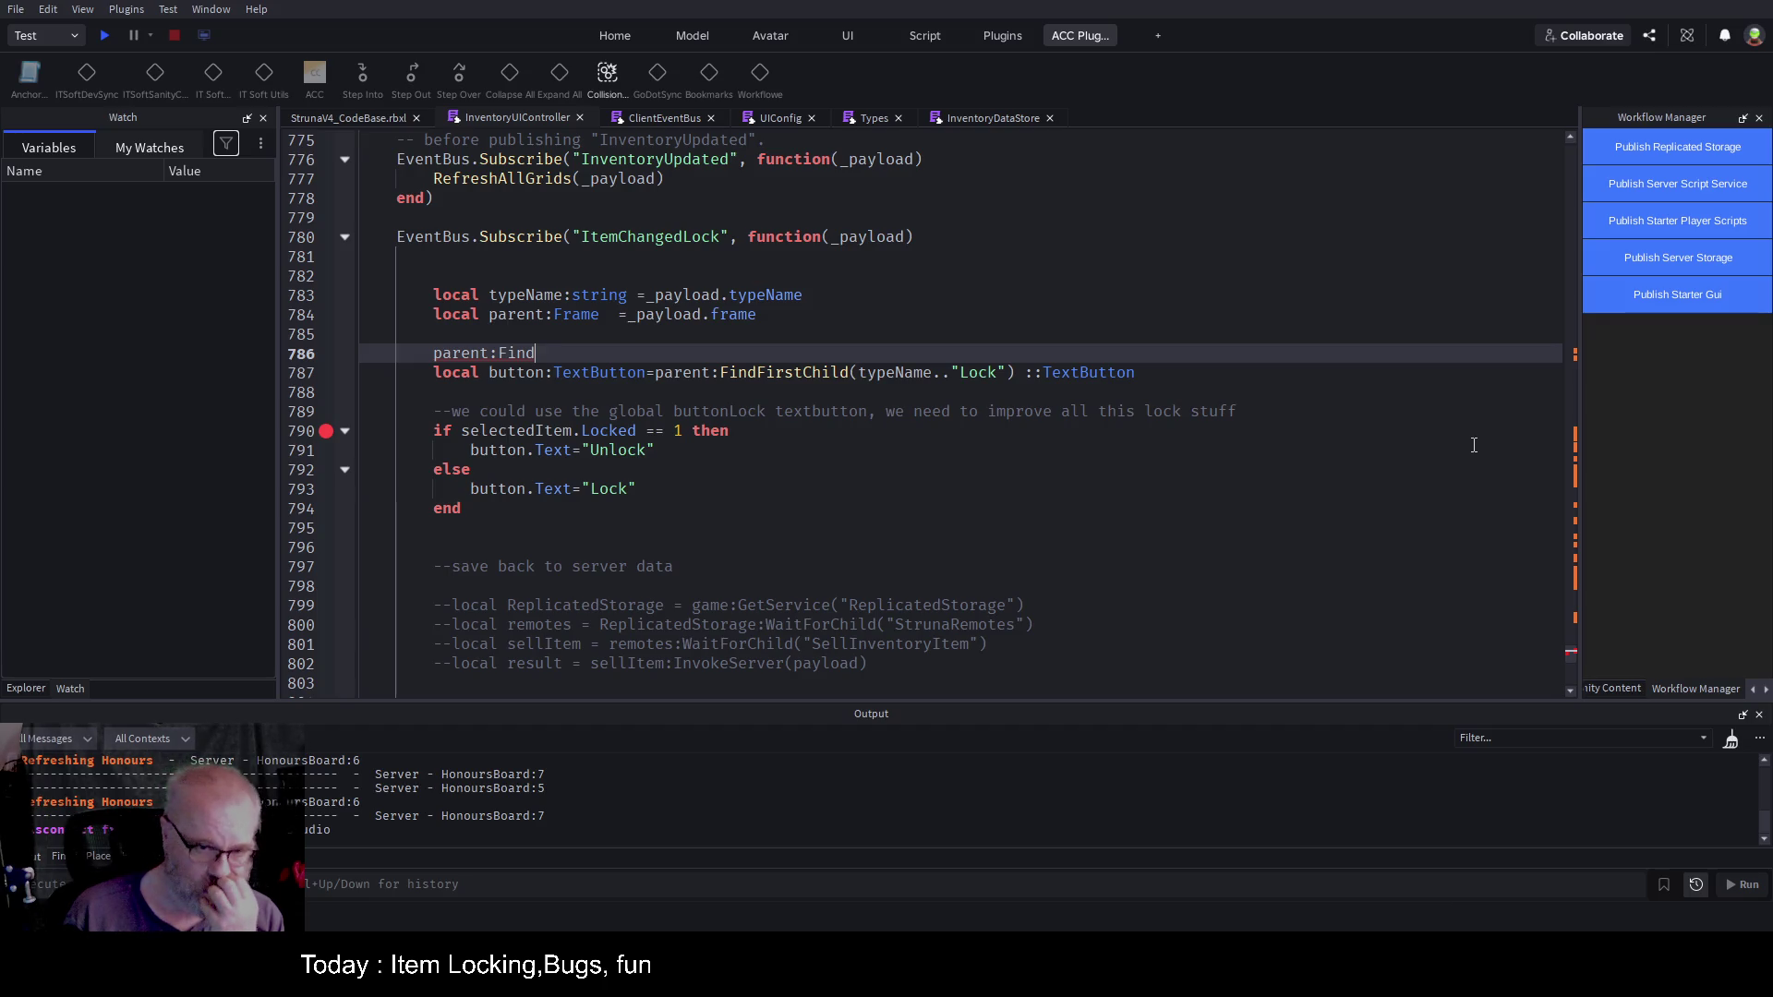
pyautogui.write('FirstDescendant(')
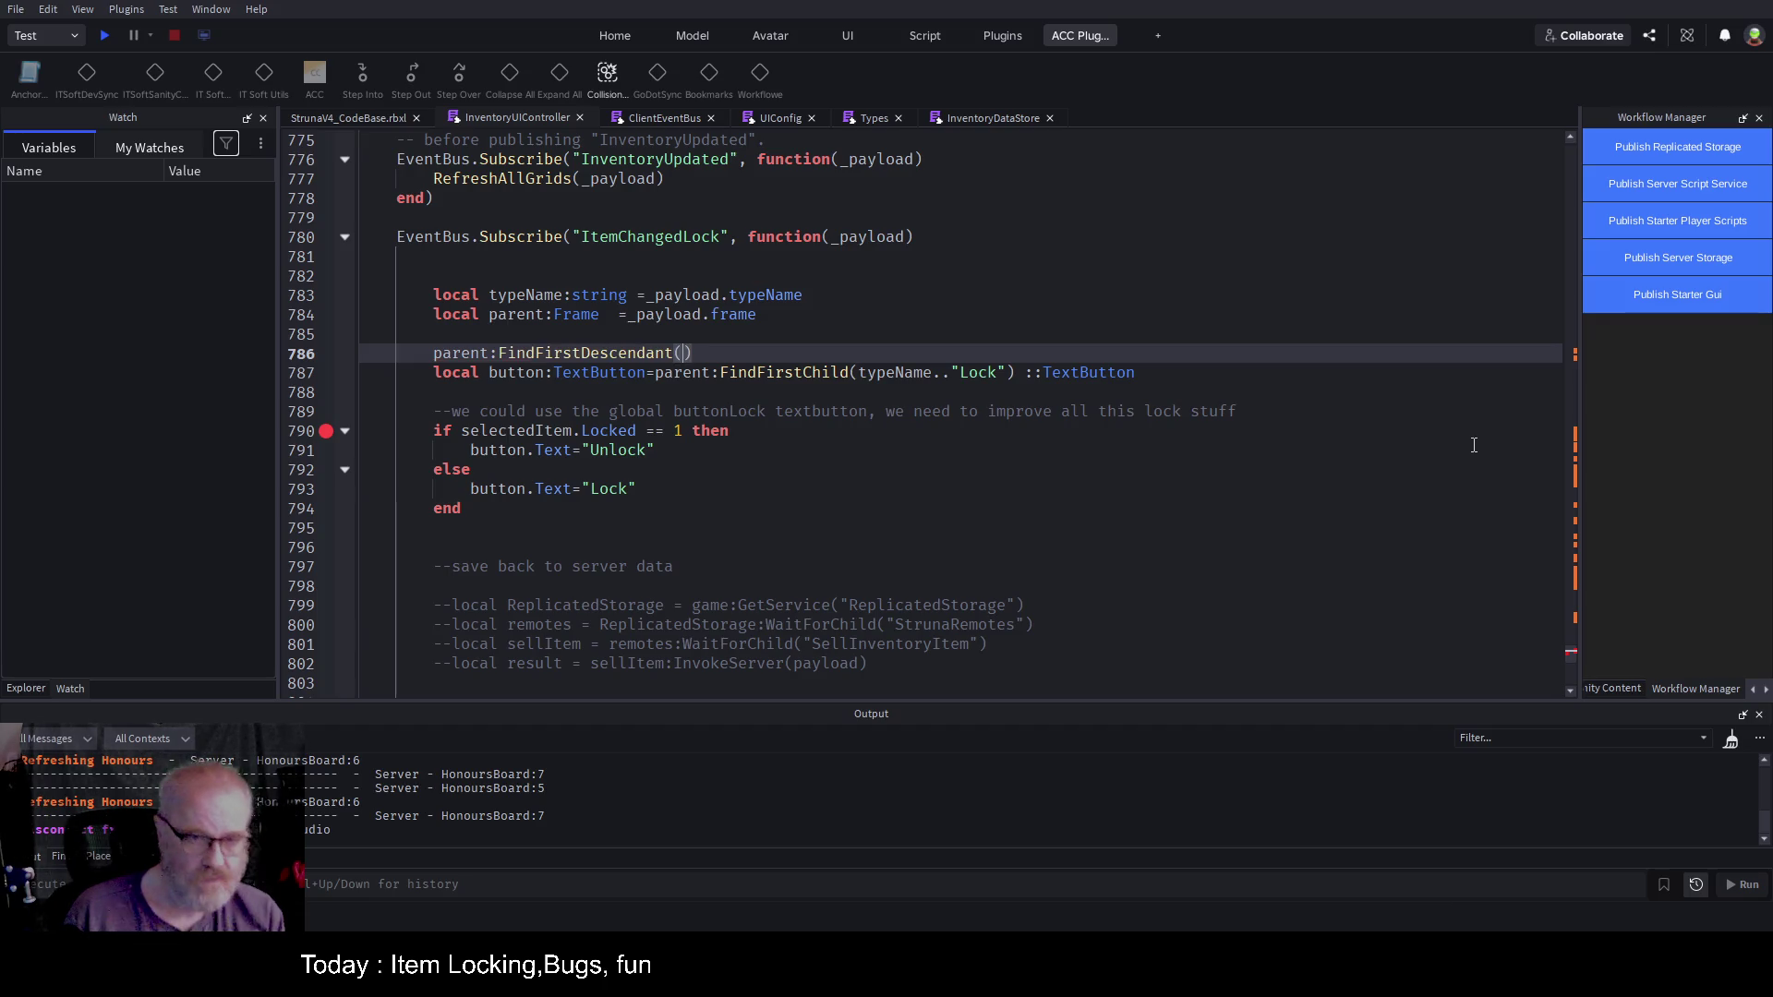
pyautogui.press('Down')
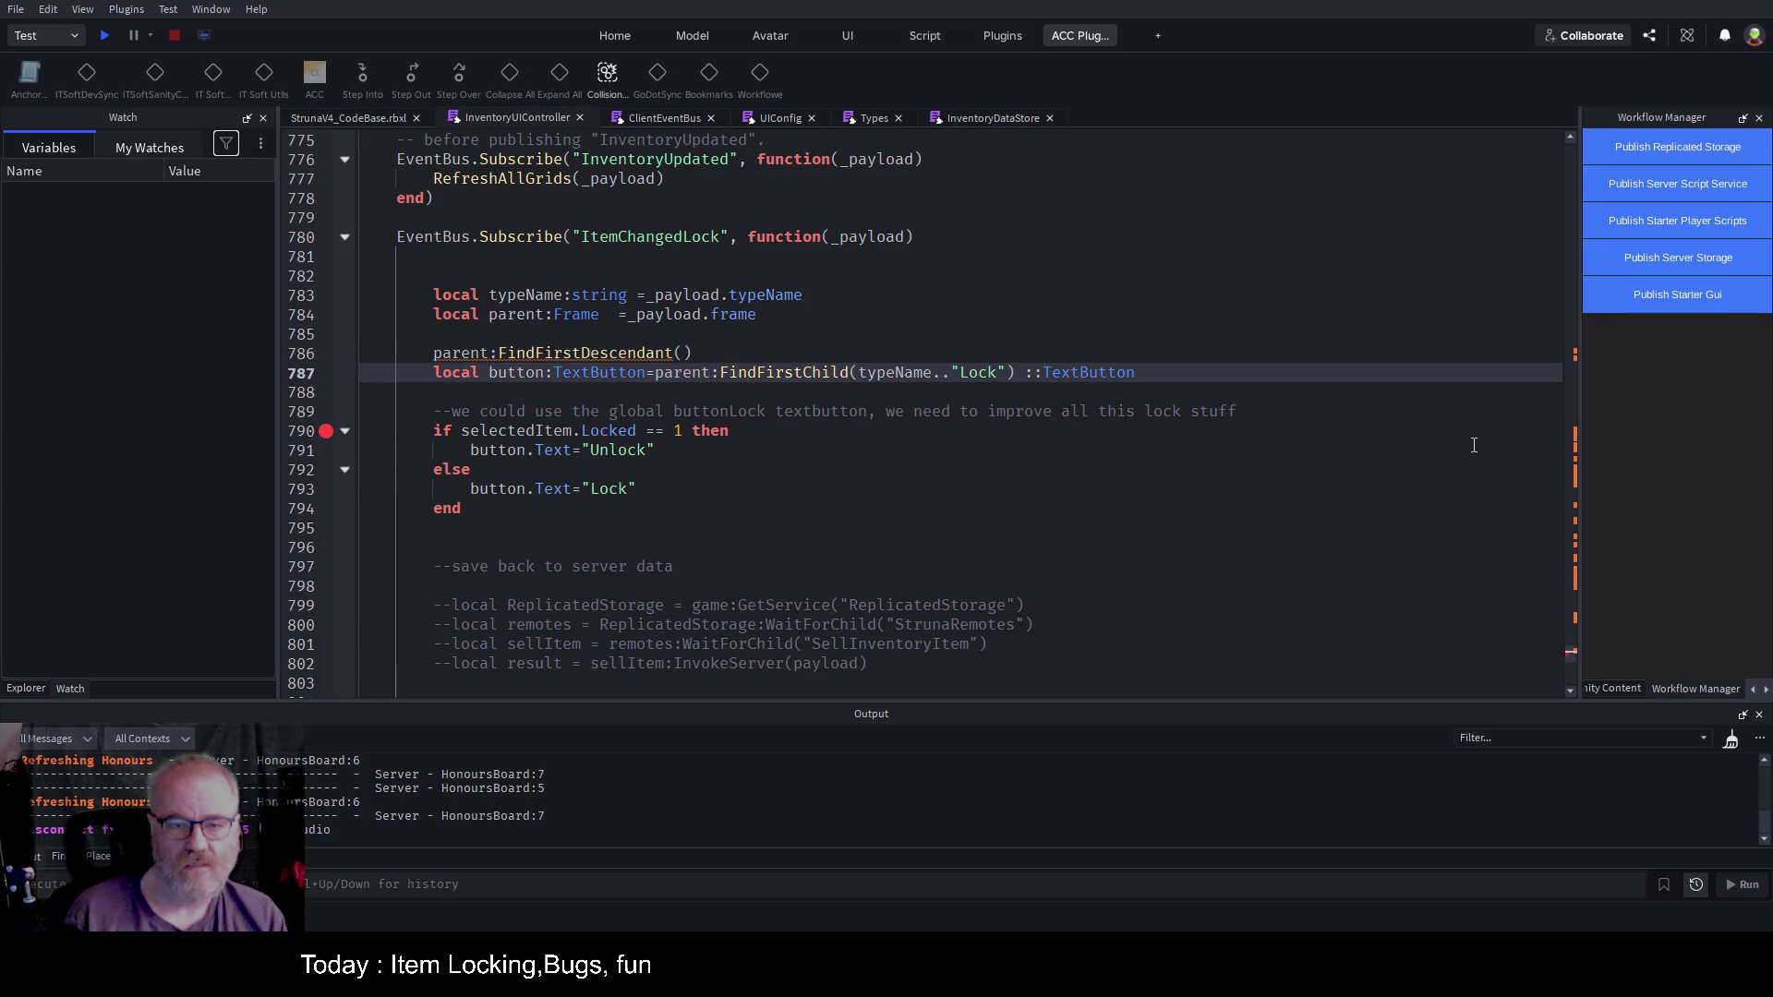
pyautogui.hotkey('ctrl', 'Right')
pyautogui.hotkey('ctrl', 'Right')
pyautogui.hotkey('ctrl', 'Right')
pyautogui.hotkey('ctrl', 'shift', 'Right')
pyautogui.hotkey('ctrl', 'shift', 'Right')
pyautogui.hotkey('ctrl', 'shift', 'Right')
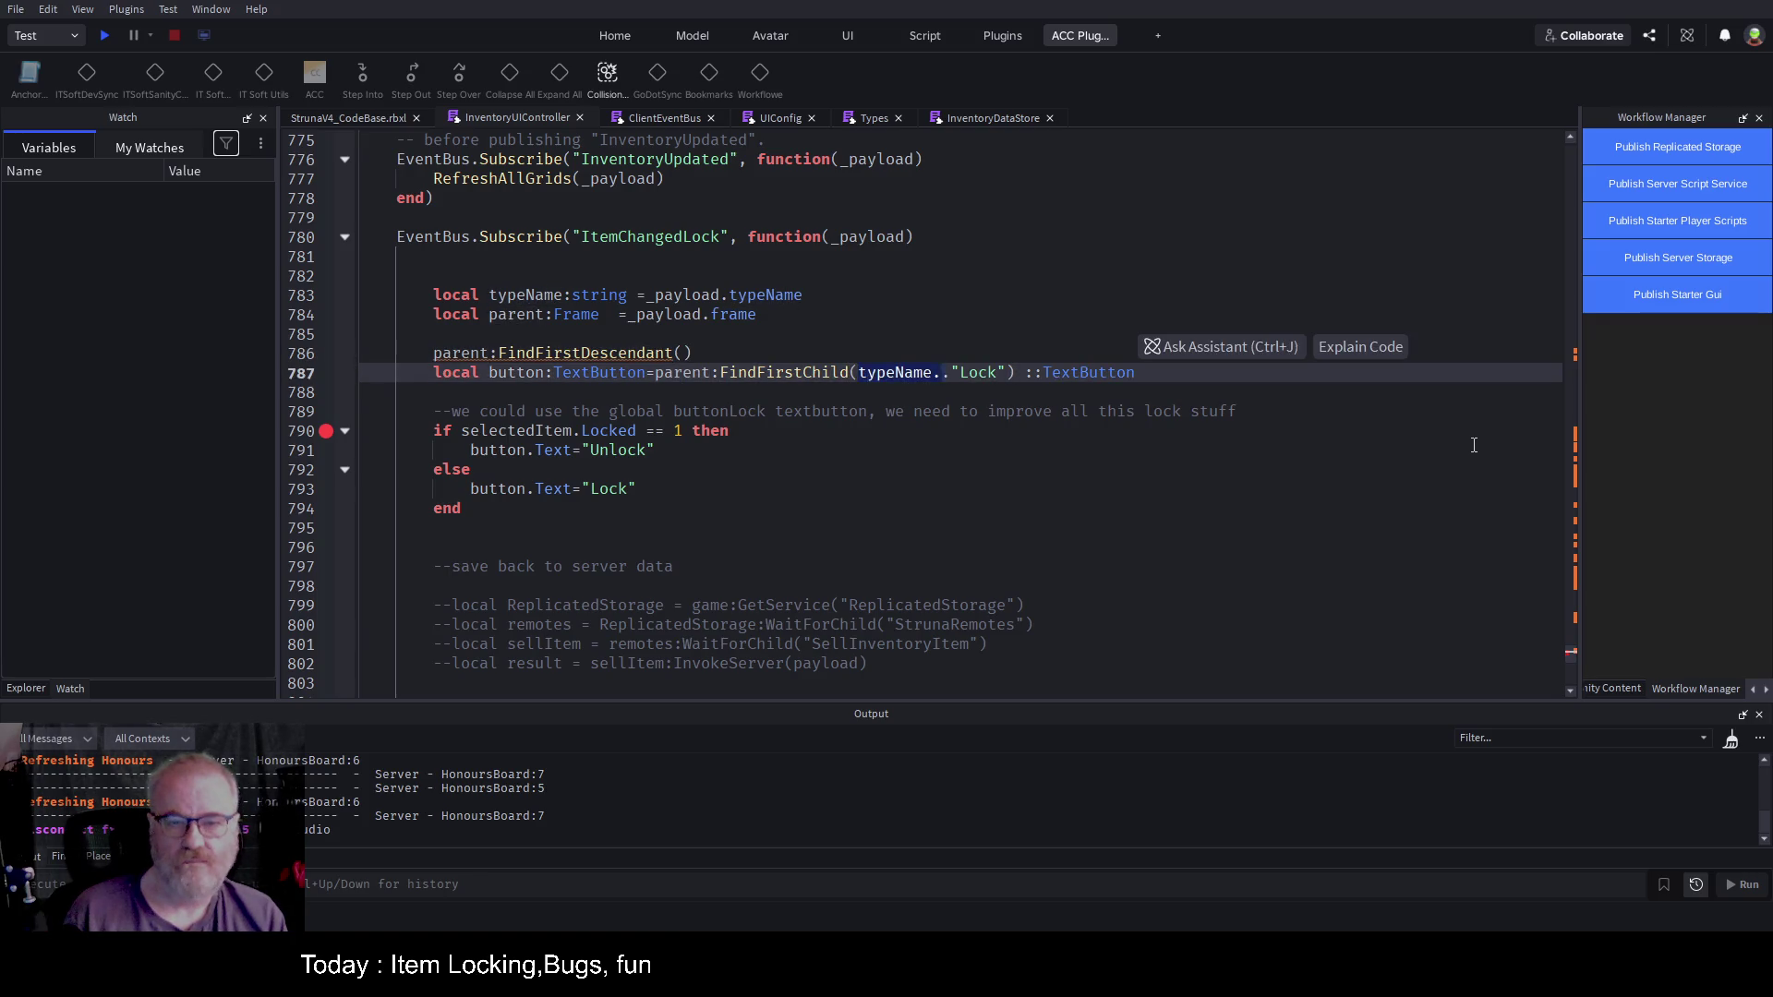
pyautogui.hotkey('ctrl', 'c')
pyautogui.press('Up')
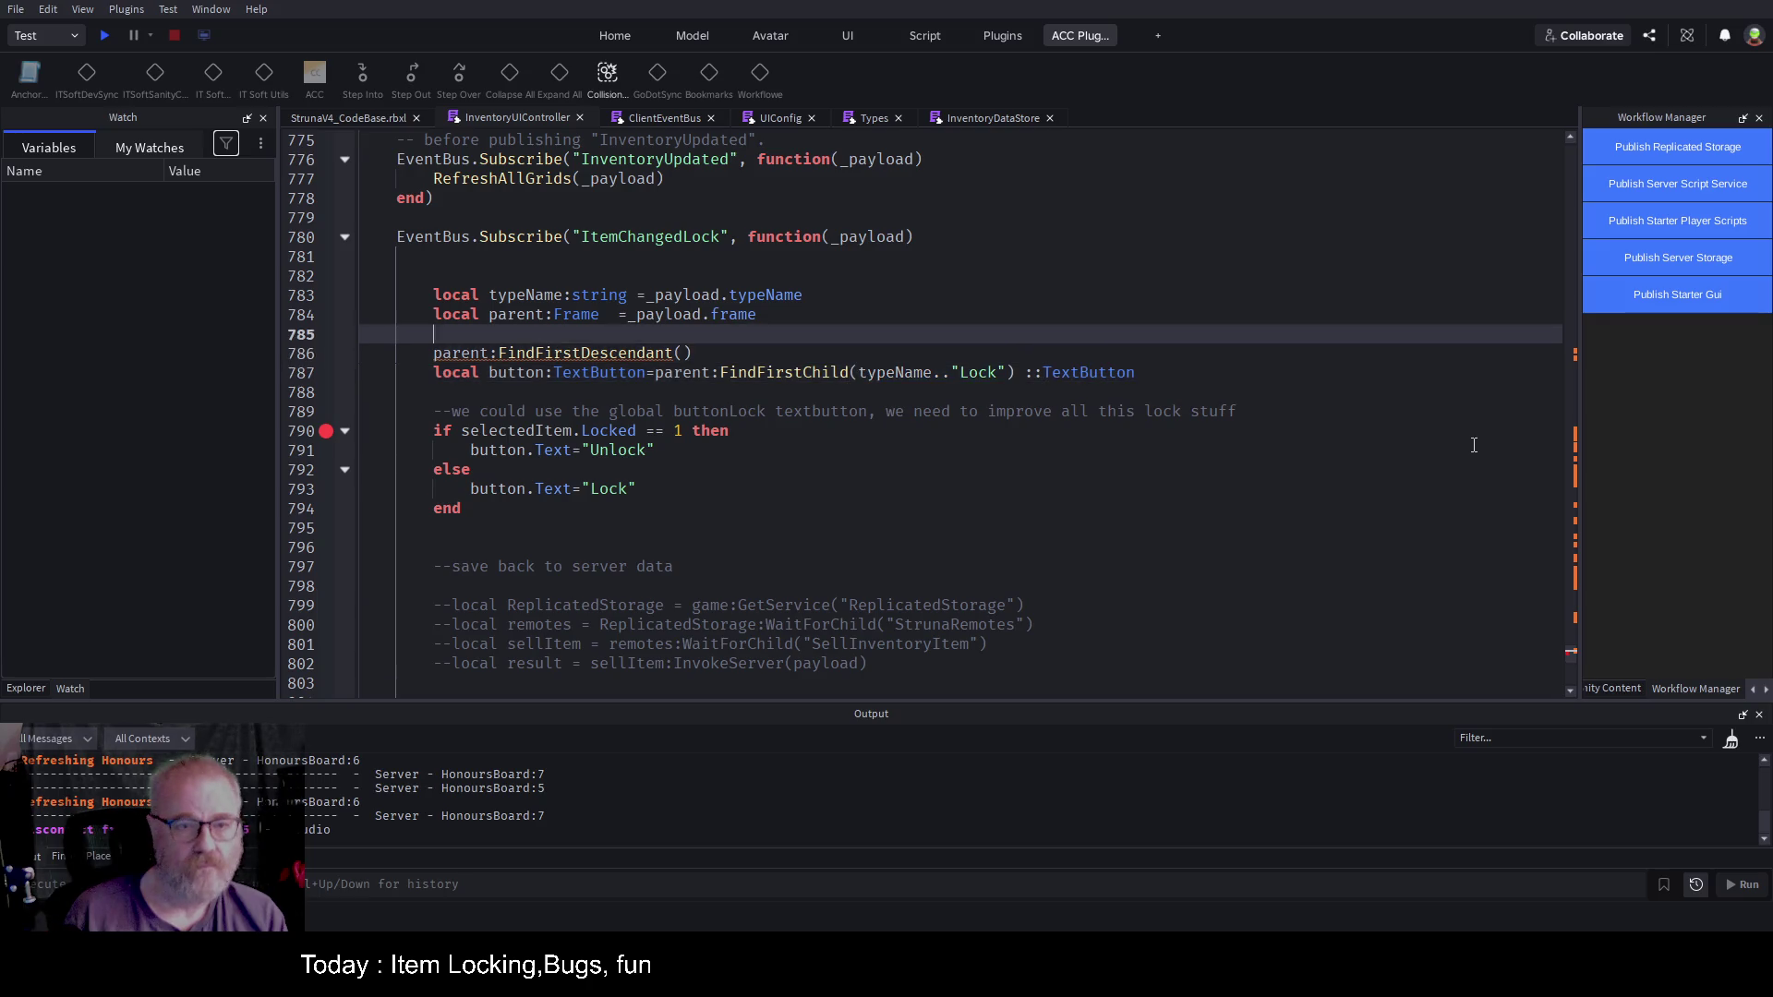
pyautogui.press('Left')
pyautogui.hotkey('ctrl', 'v')
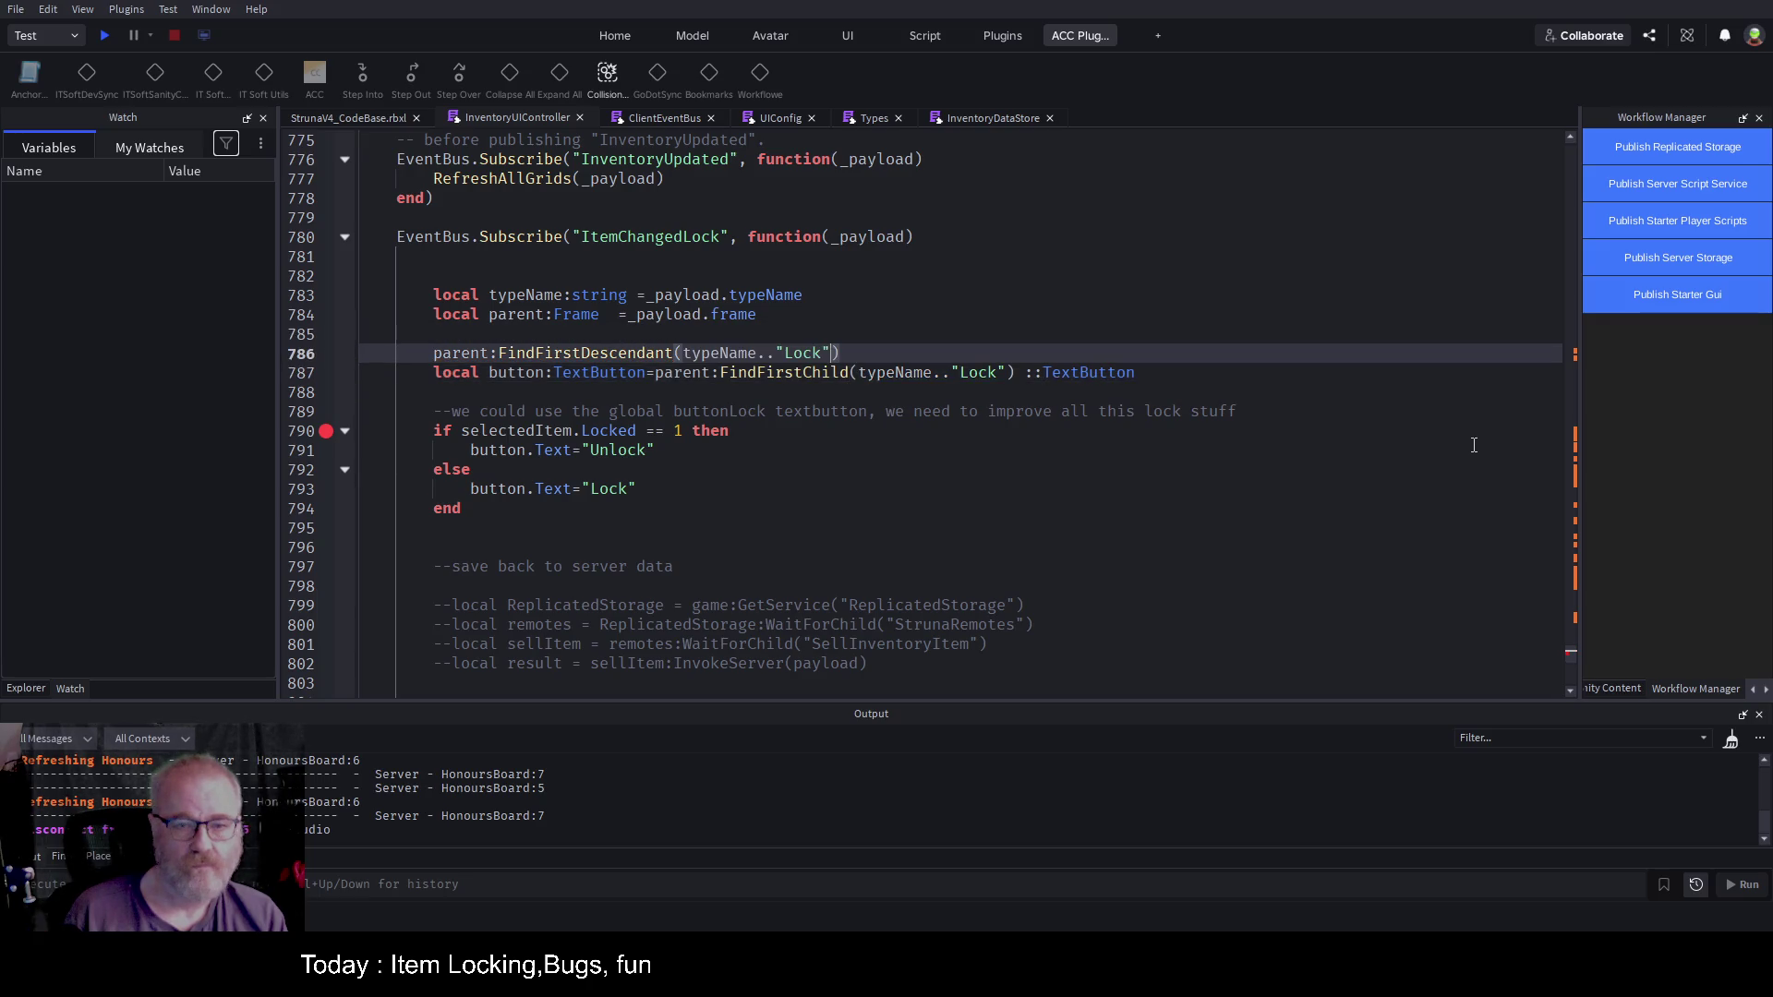
pyautogui.press('Home')
pyautogui.write('local btn=')
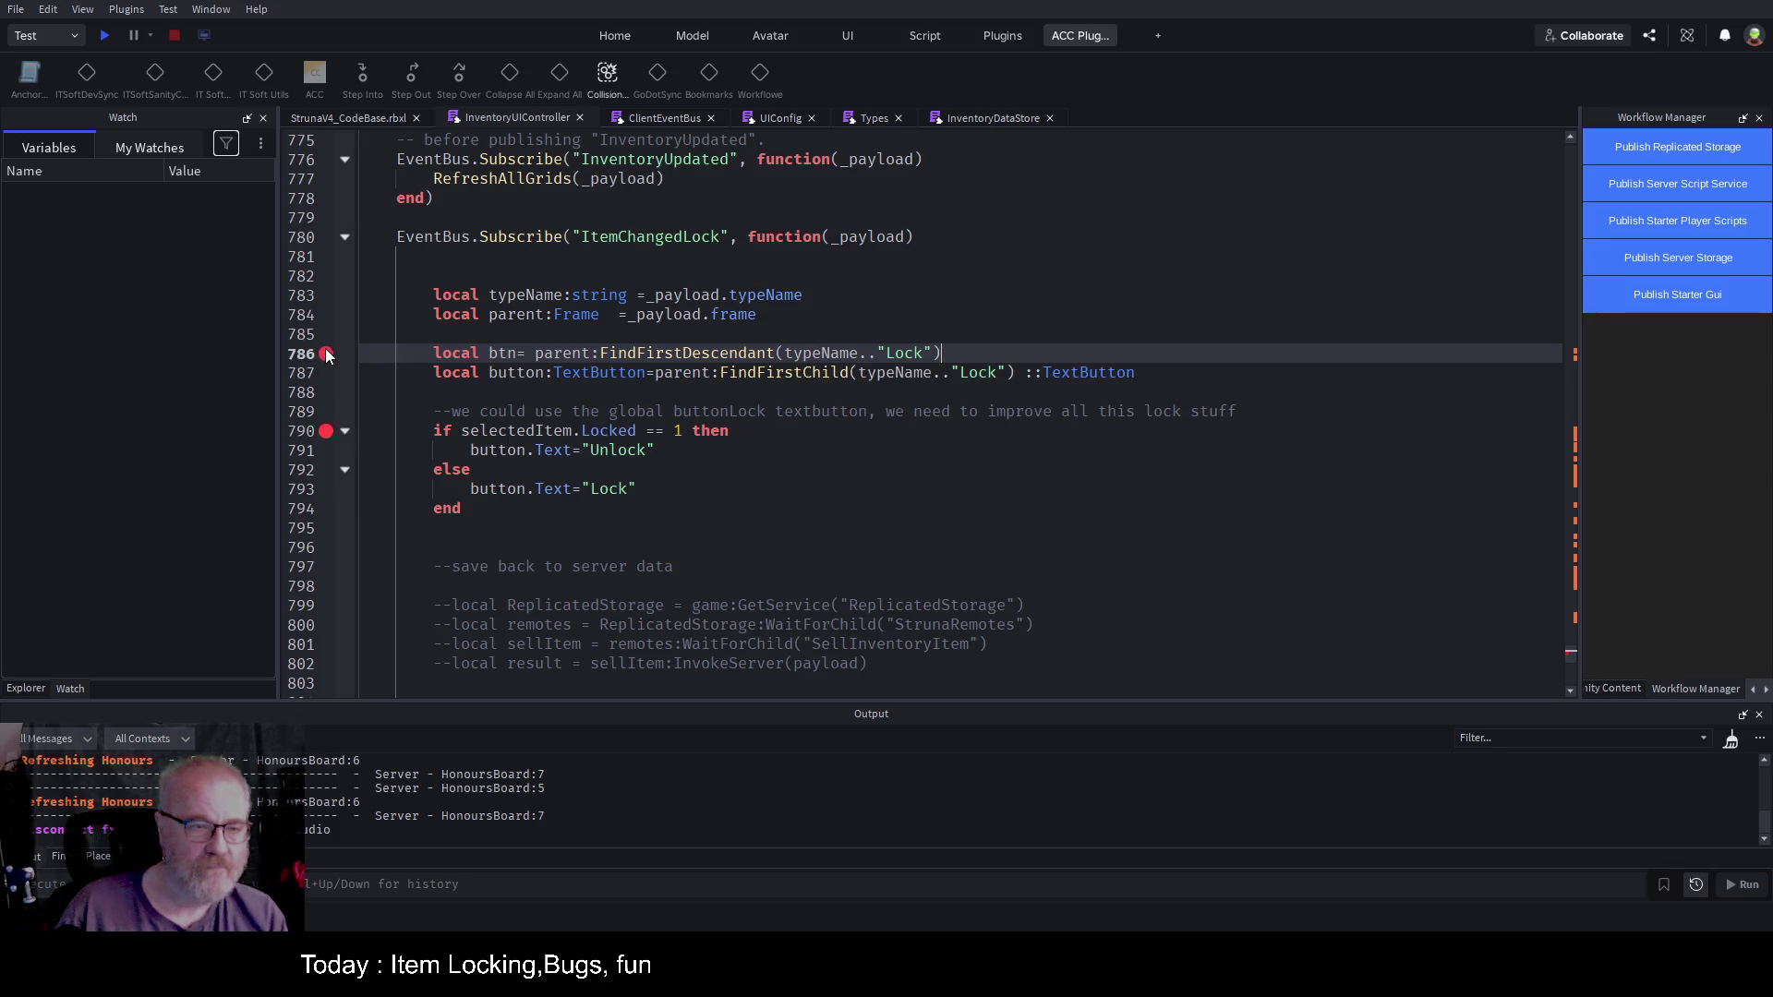
pyautogui.click(105, 35)
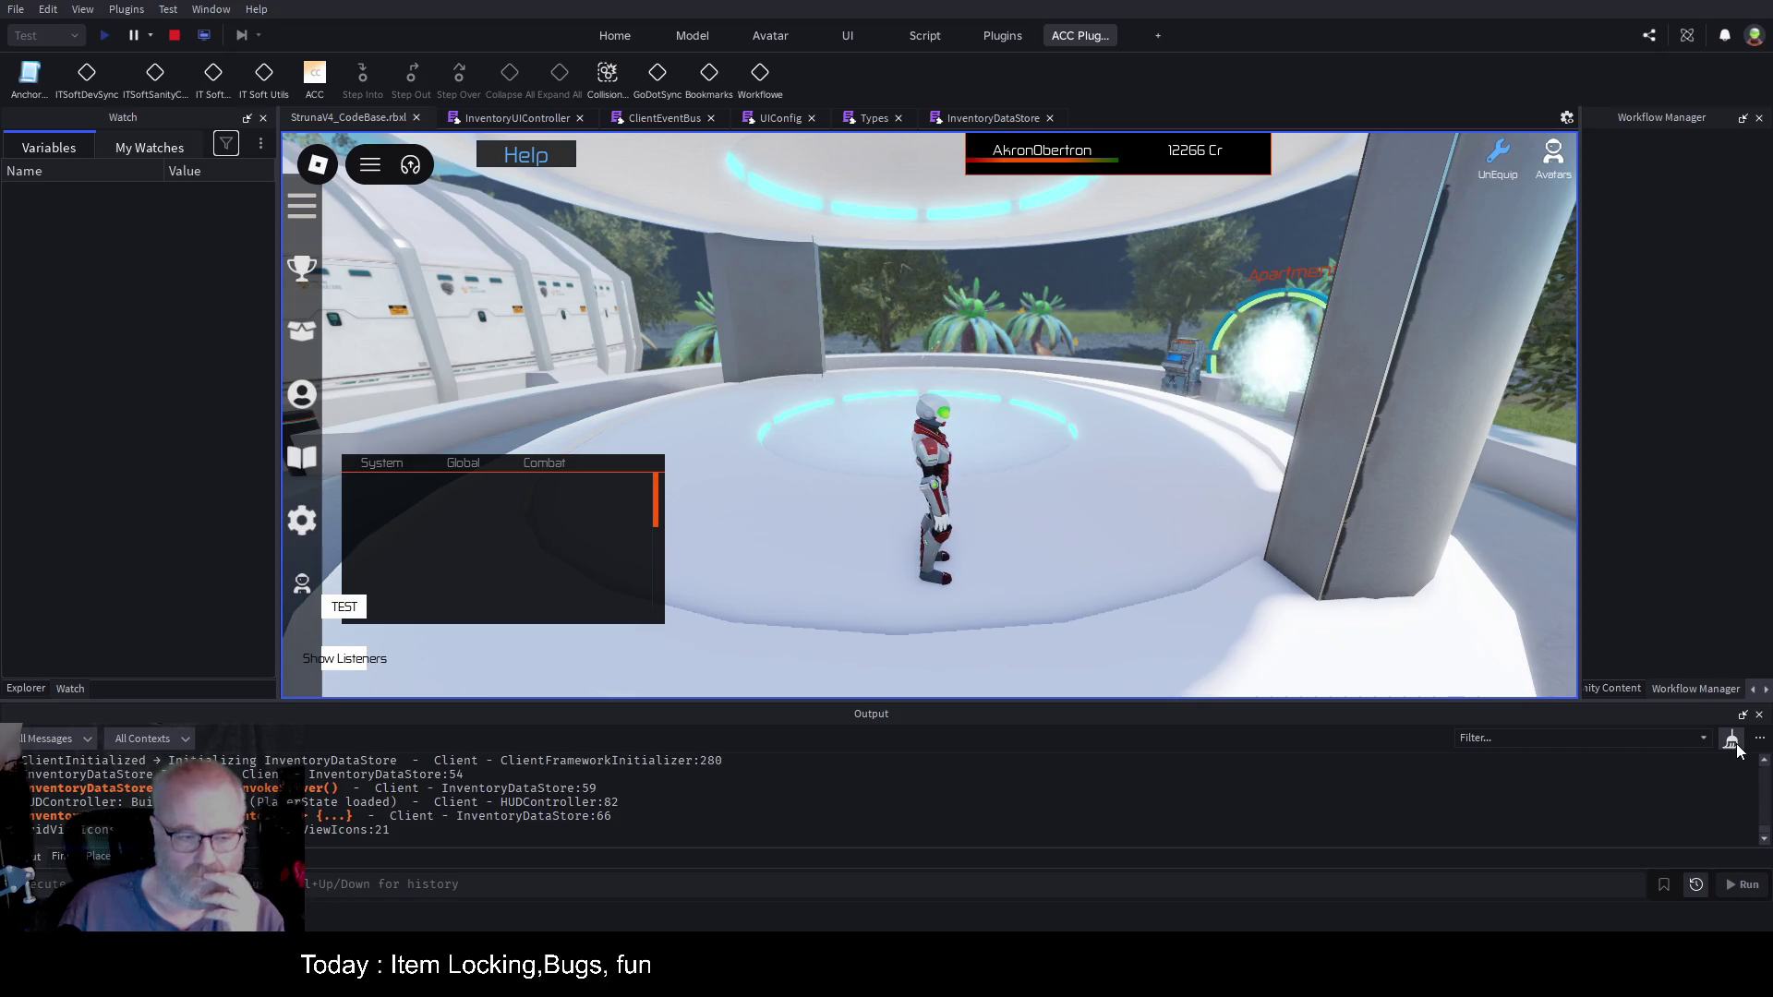
# Step: Clear Output, pick DE001 in the inventory, inspect the frame's Children, then resume with F5
pyautogui.click(1732, 742)
pyautogui.press('i')
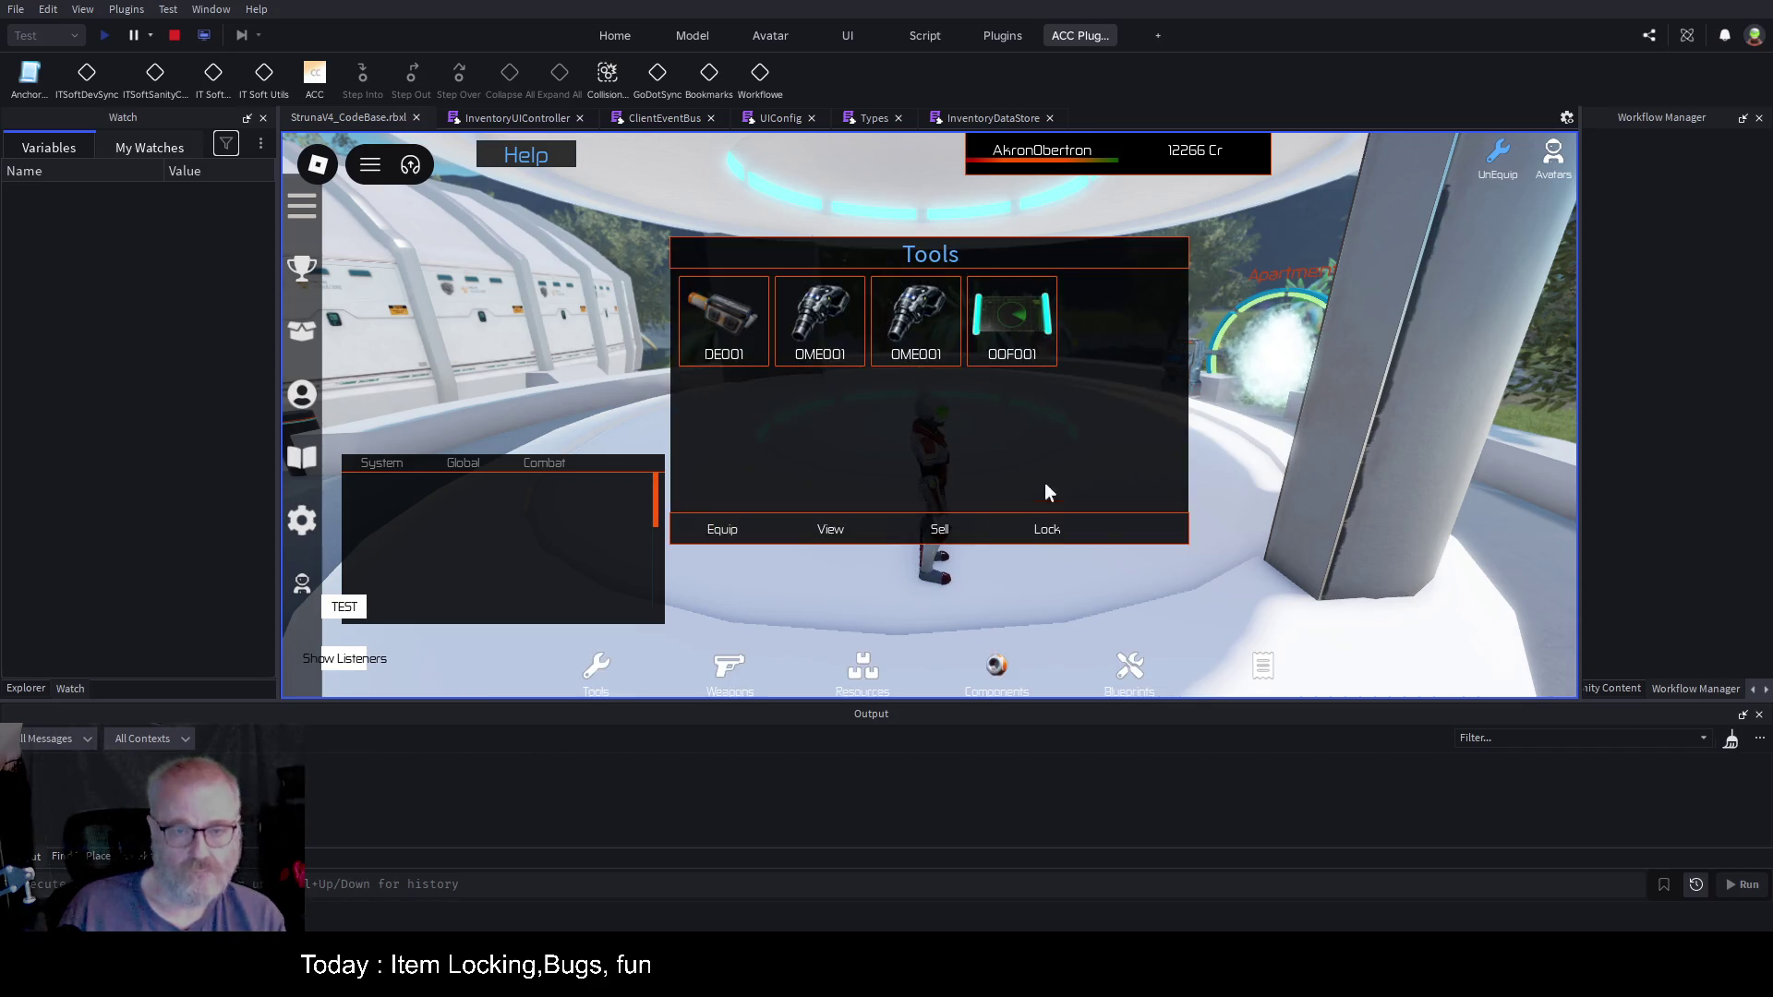
pyautogui.click(709, 314)
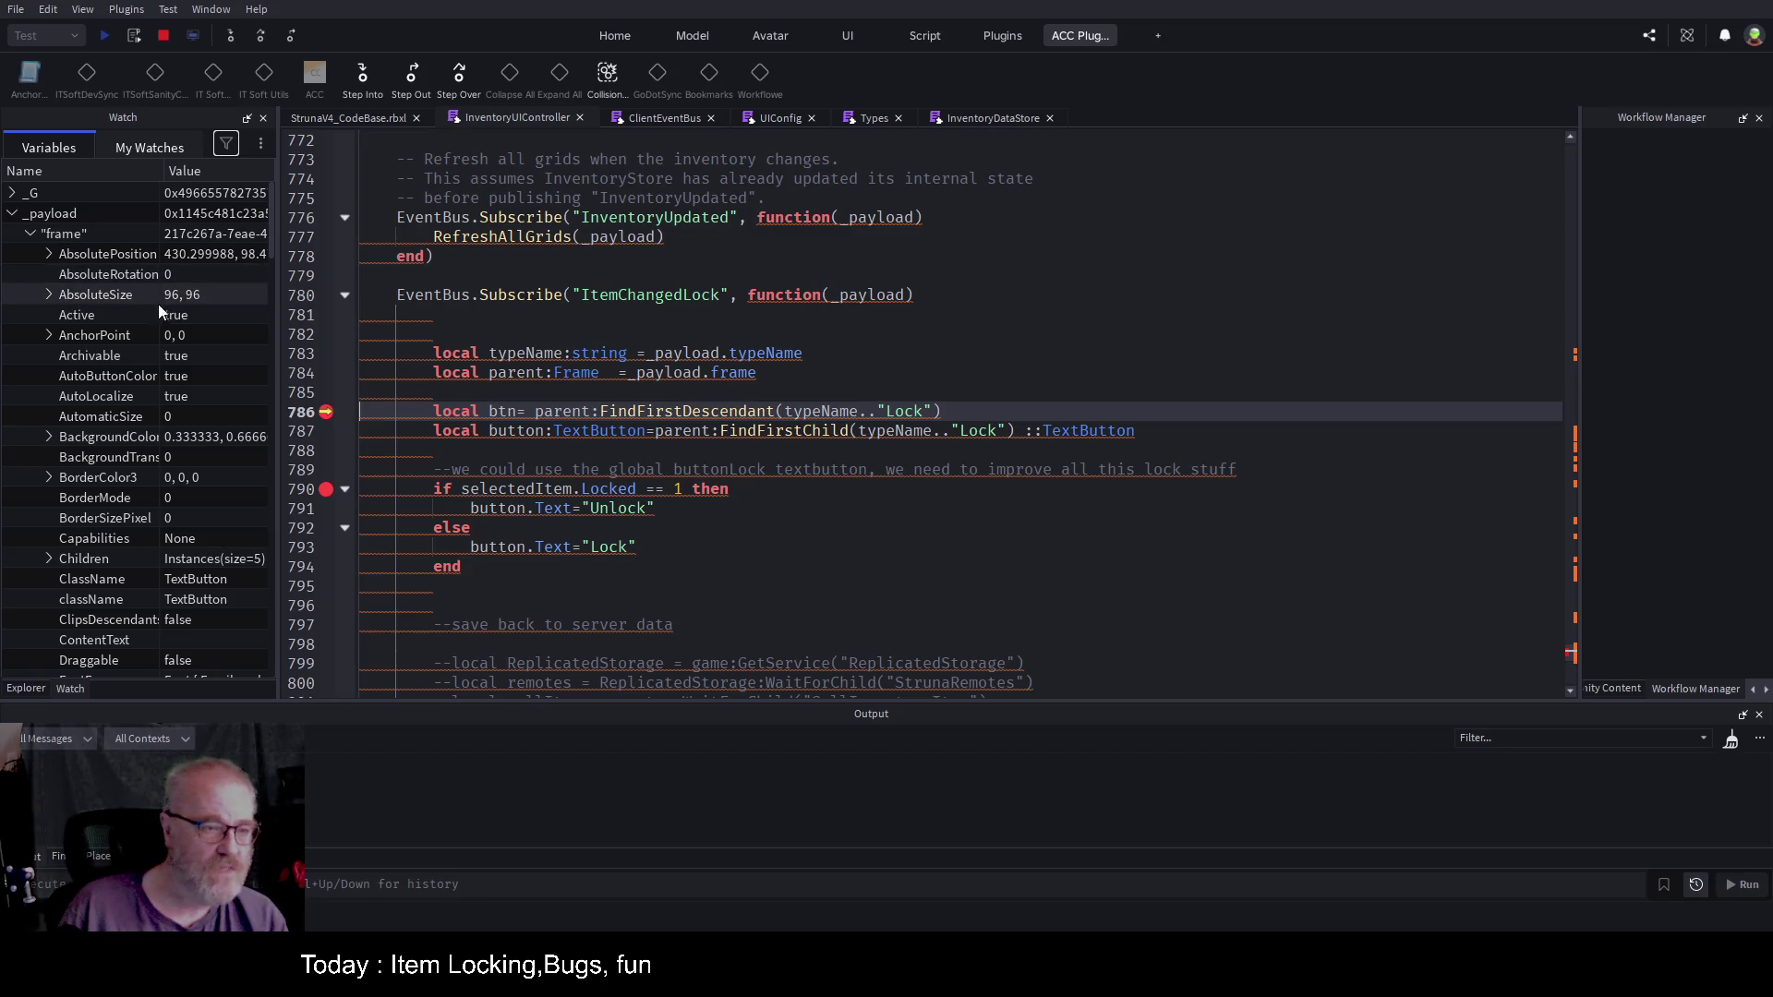
pyautogui.scroll(-3, 163, 323)
pyautogui.scroll(-3, 164, 334)
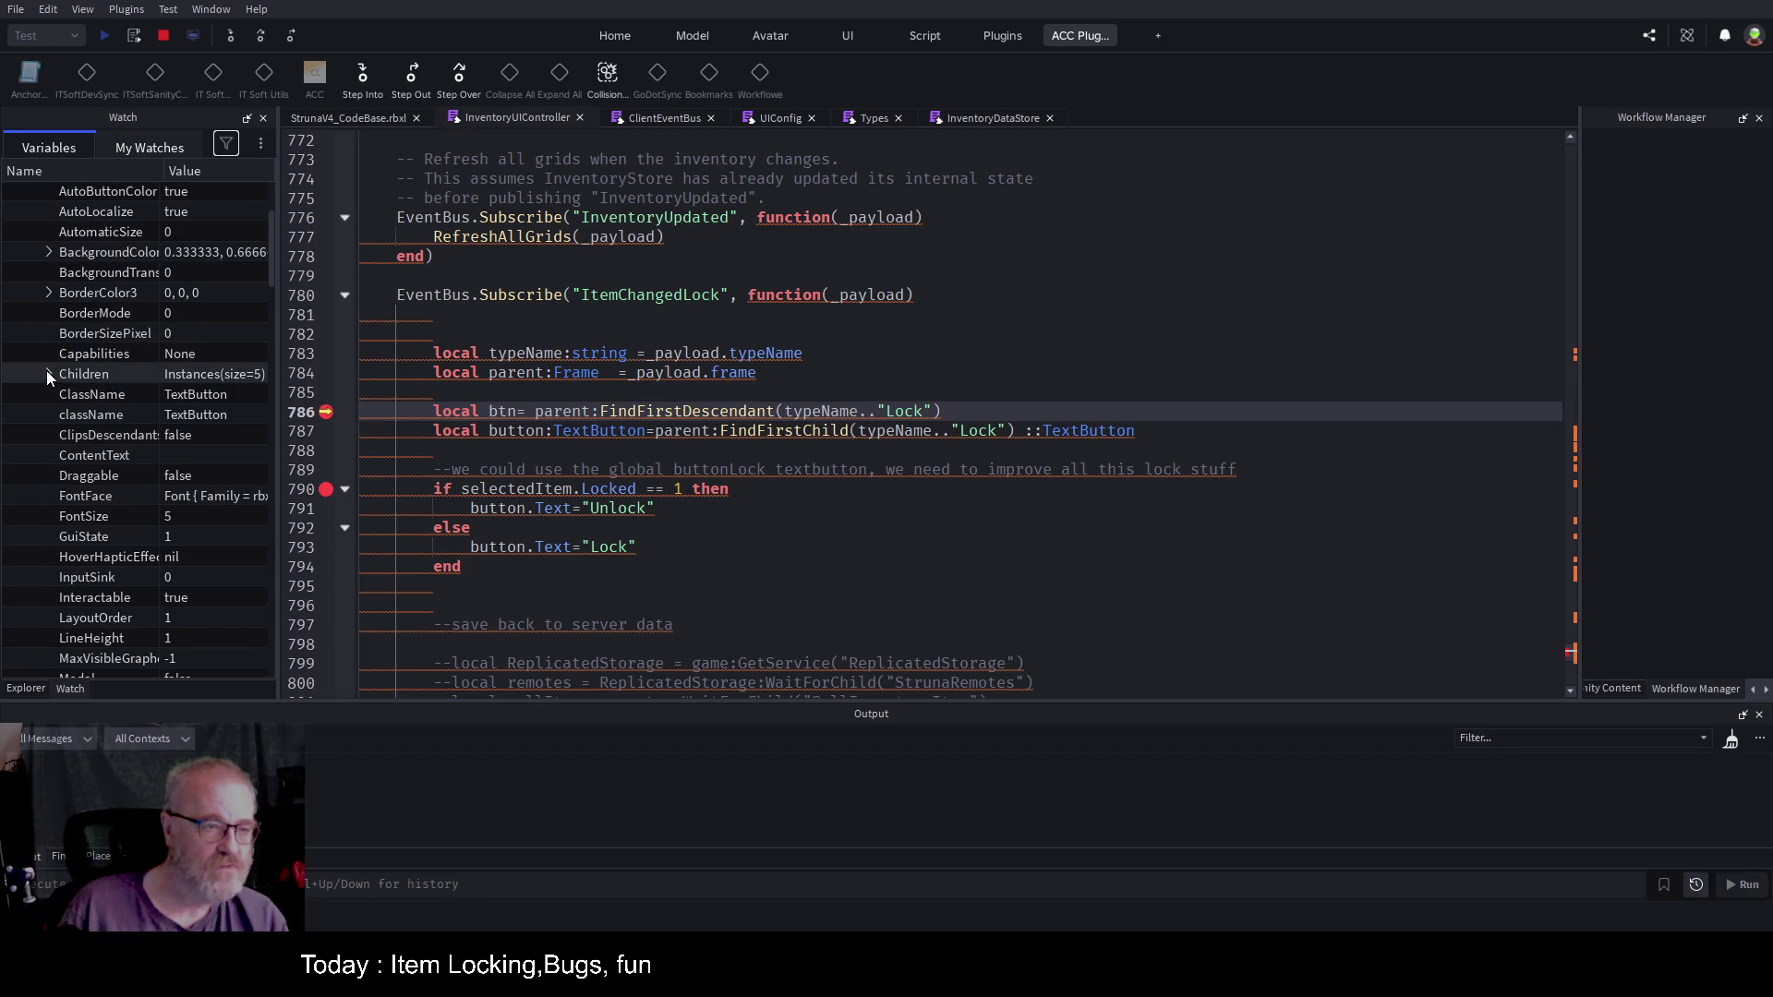
pyautogui.click(47, 373)
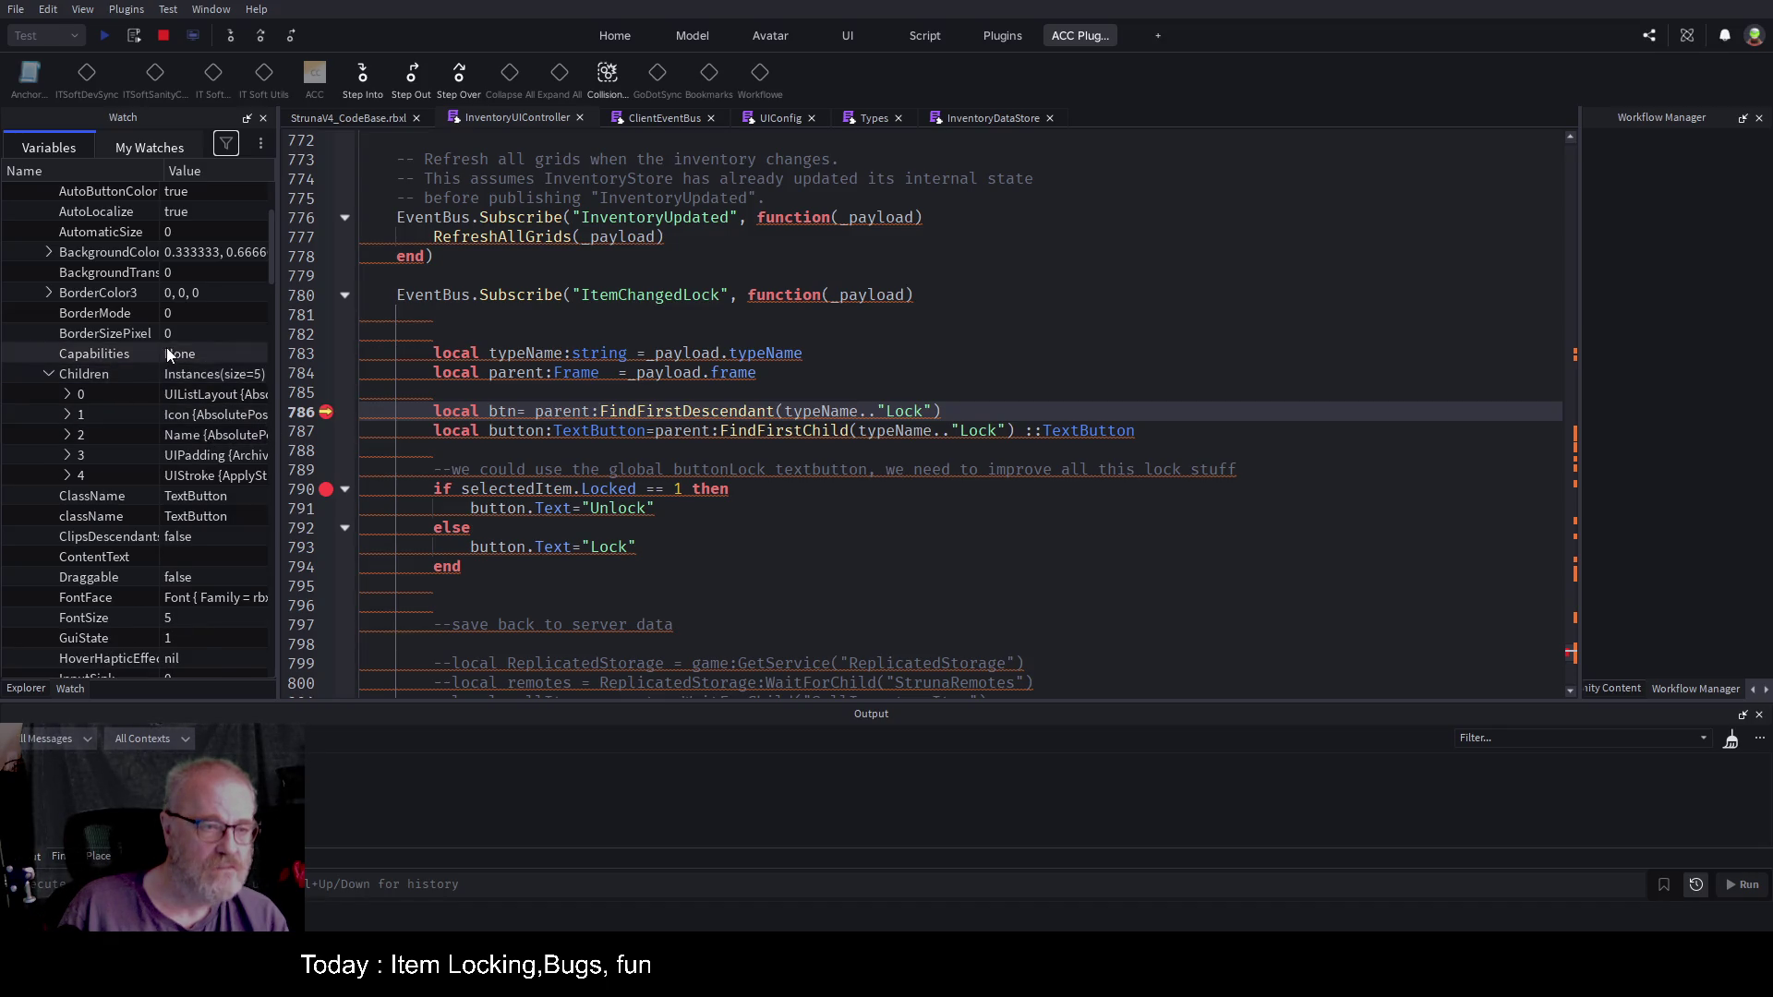
pyautogui.scroll(6, 165, 347)
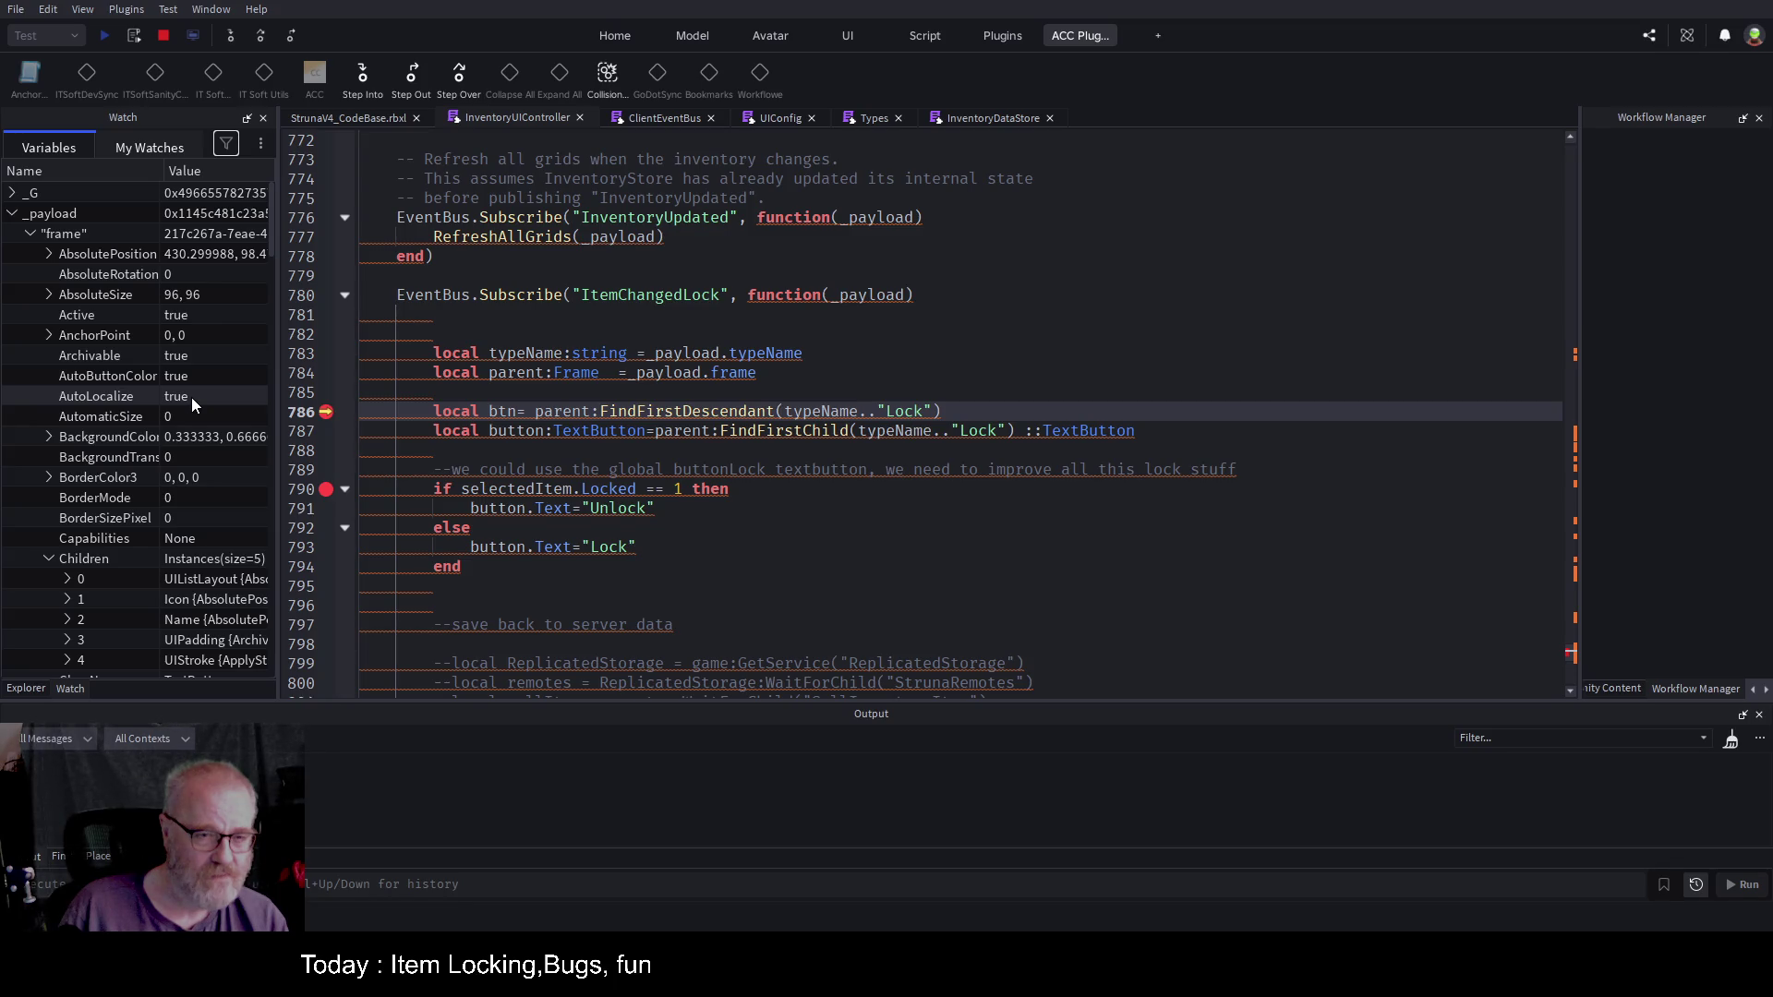
pyautogui.click(48, 554)
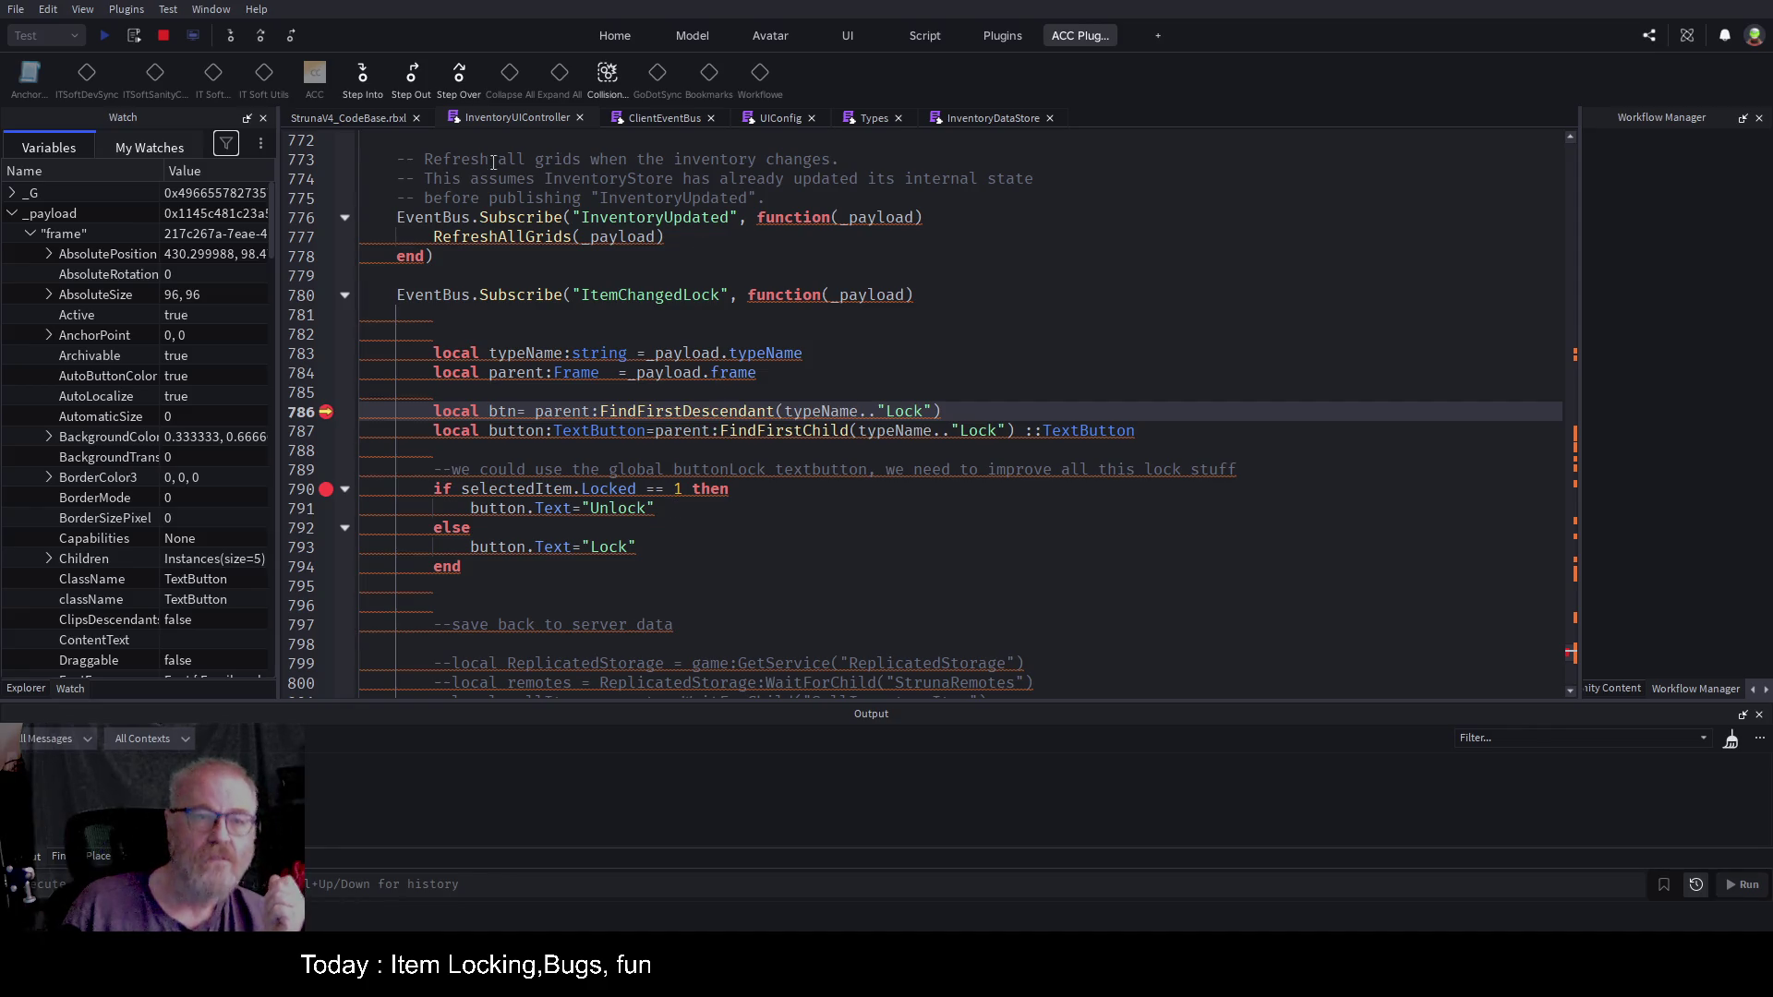
pyautogui.press('F5')
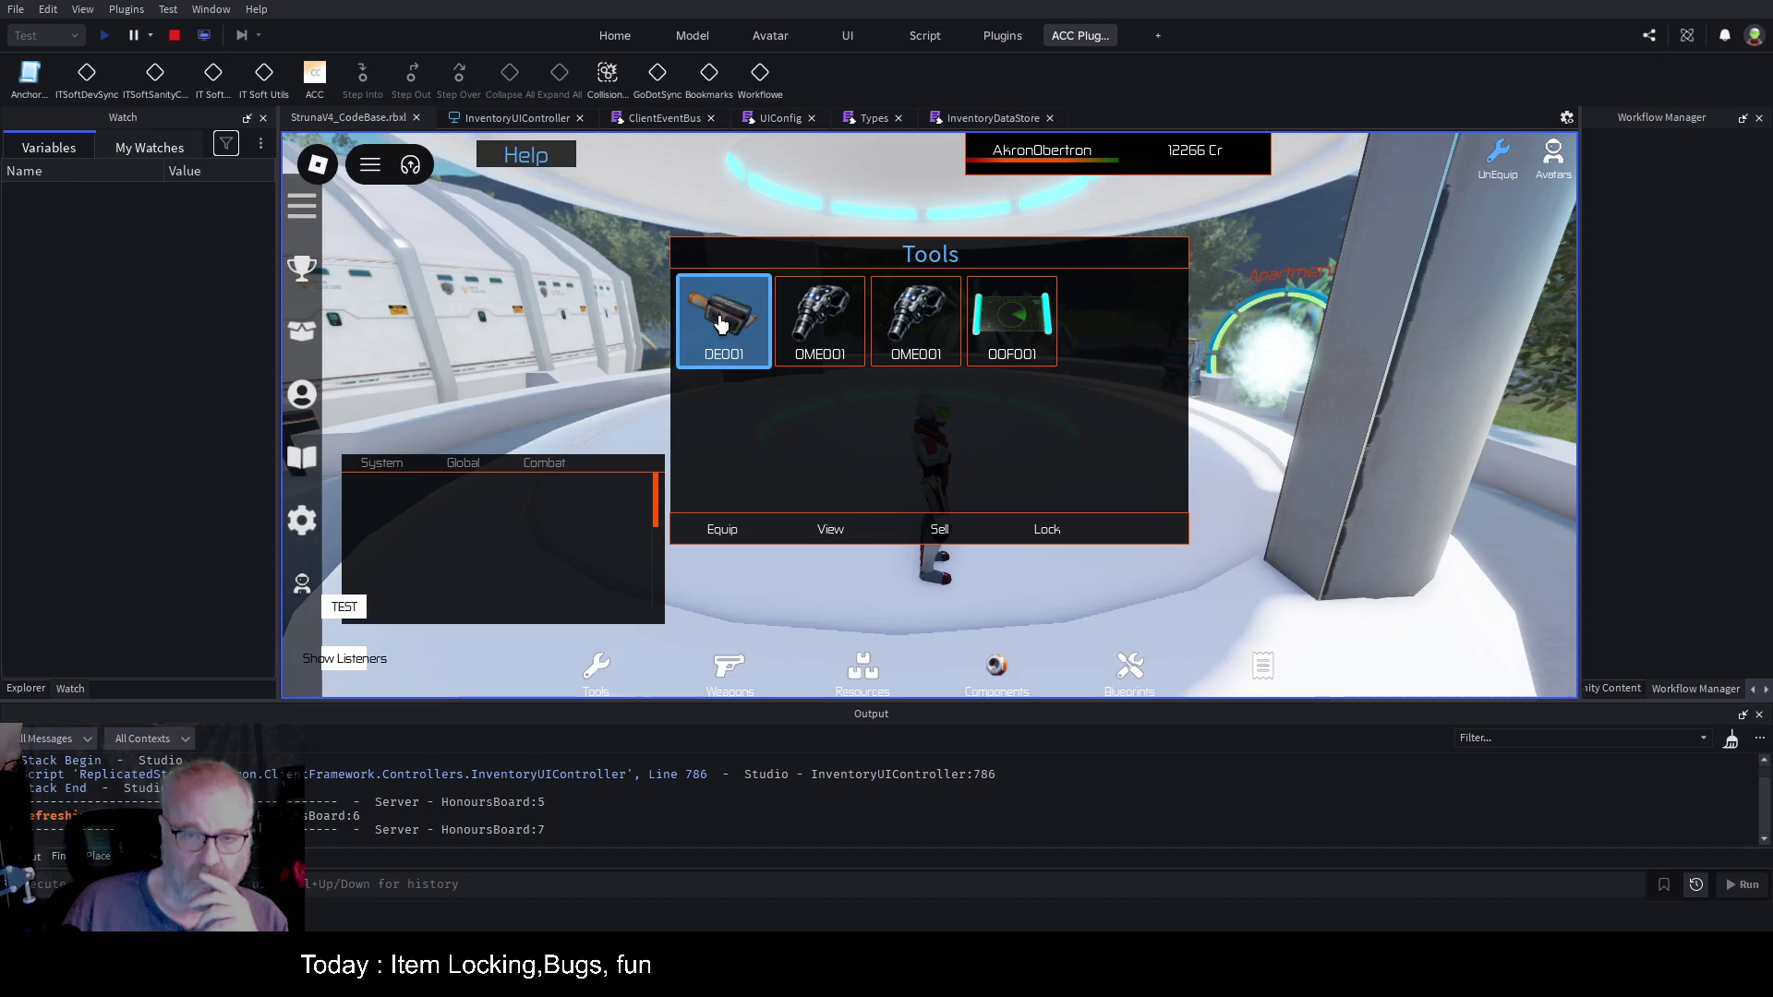
# Step: Nudge the Tools inventory panel, expand Workspace in Explorer, and return to InventoryUIController
pyautogui.moveTo(1115, 341)
pyautogui.mouseDown()
pyautogui.moveTo(1071, 547)
pyautogui.moveTo(1182, 384)
pyautogui.moveTo(1132, 343)
pyautogui.mouseUp()
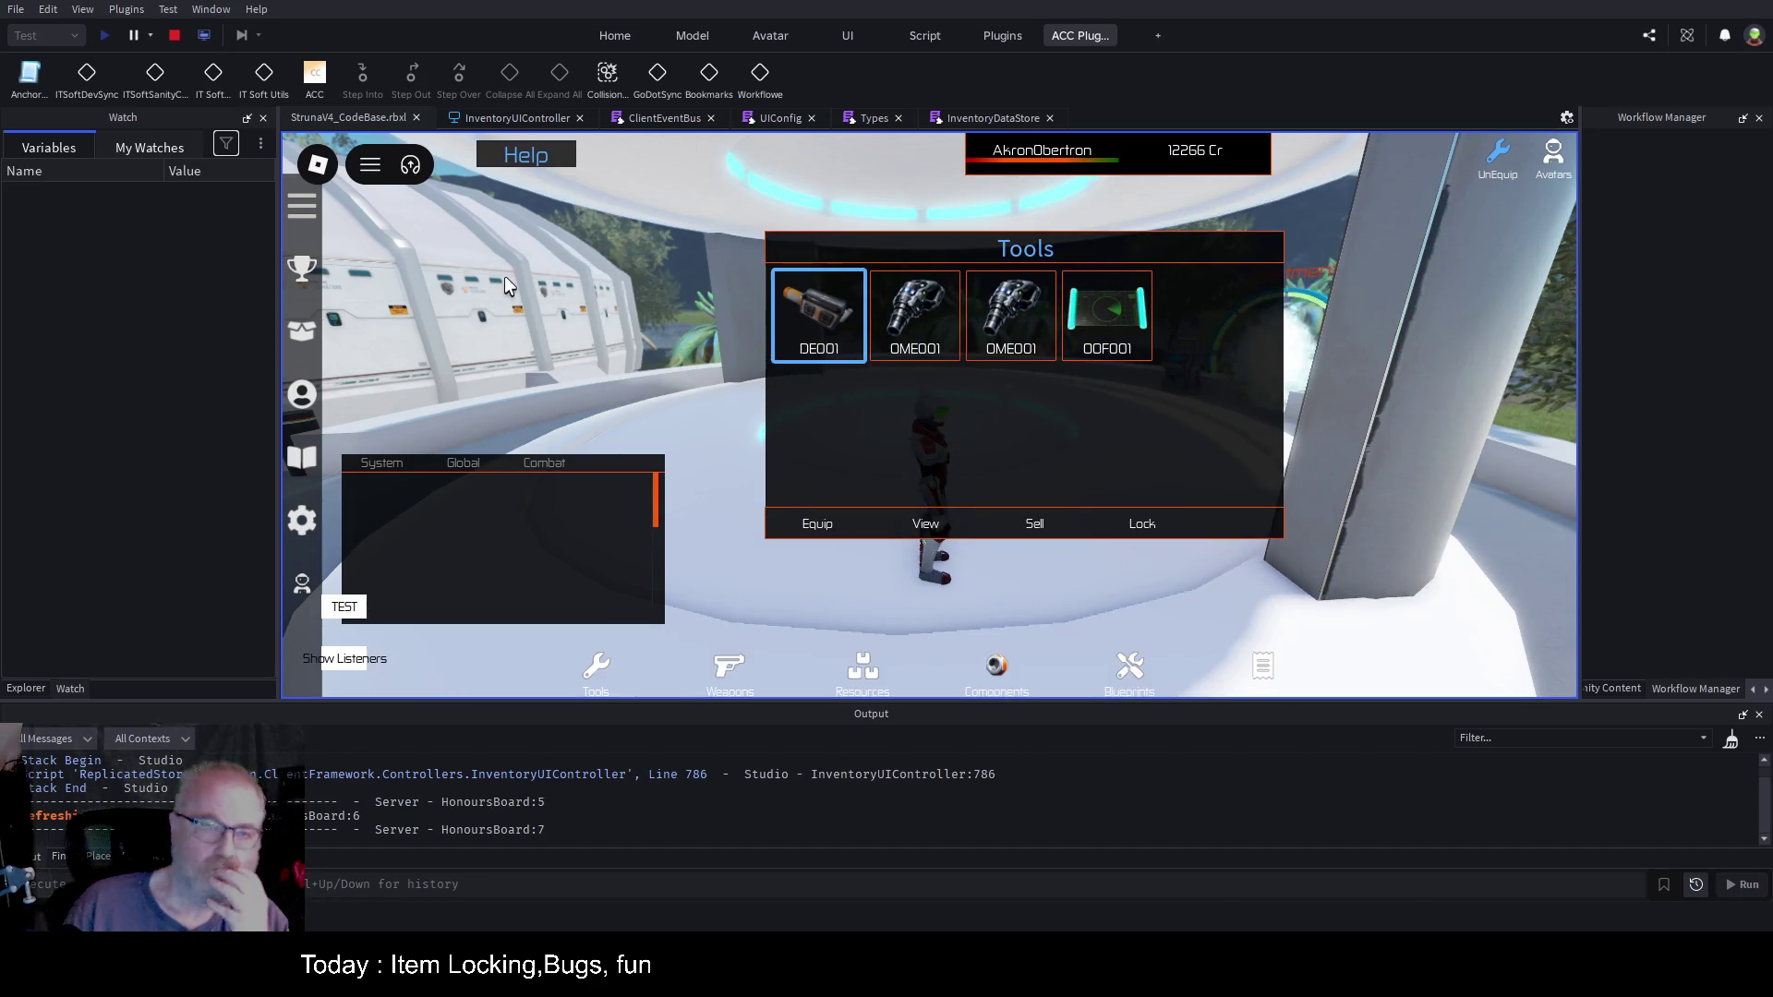
pyautogui.click(26, 689)
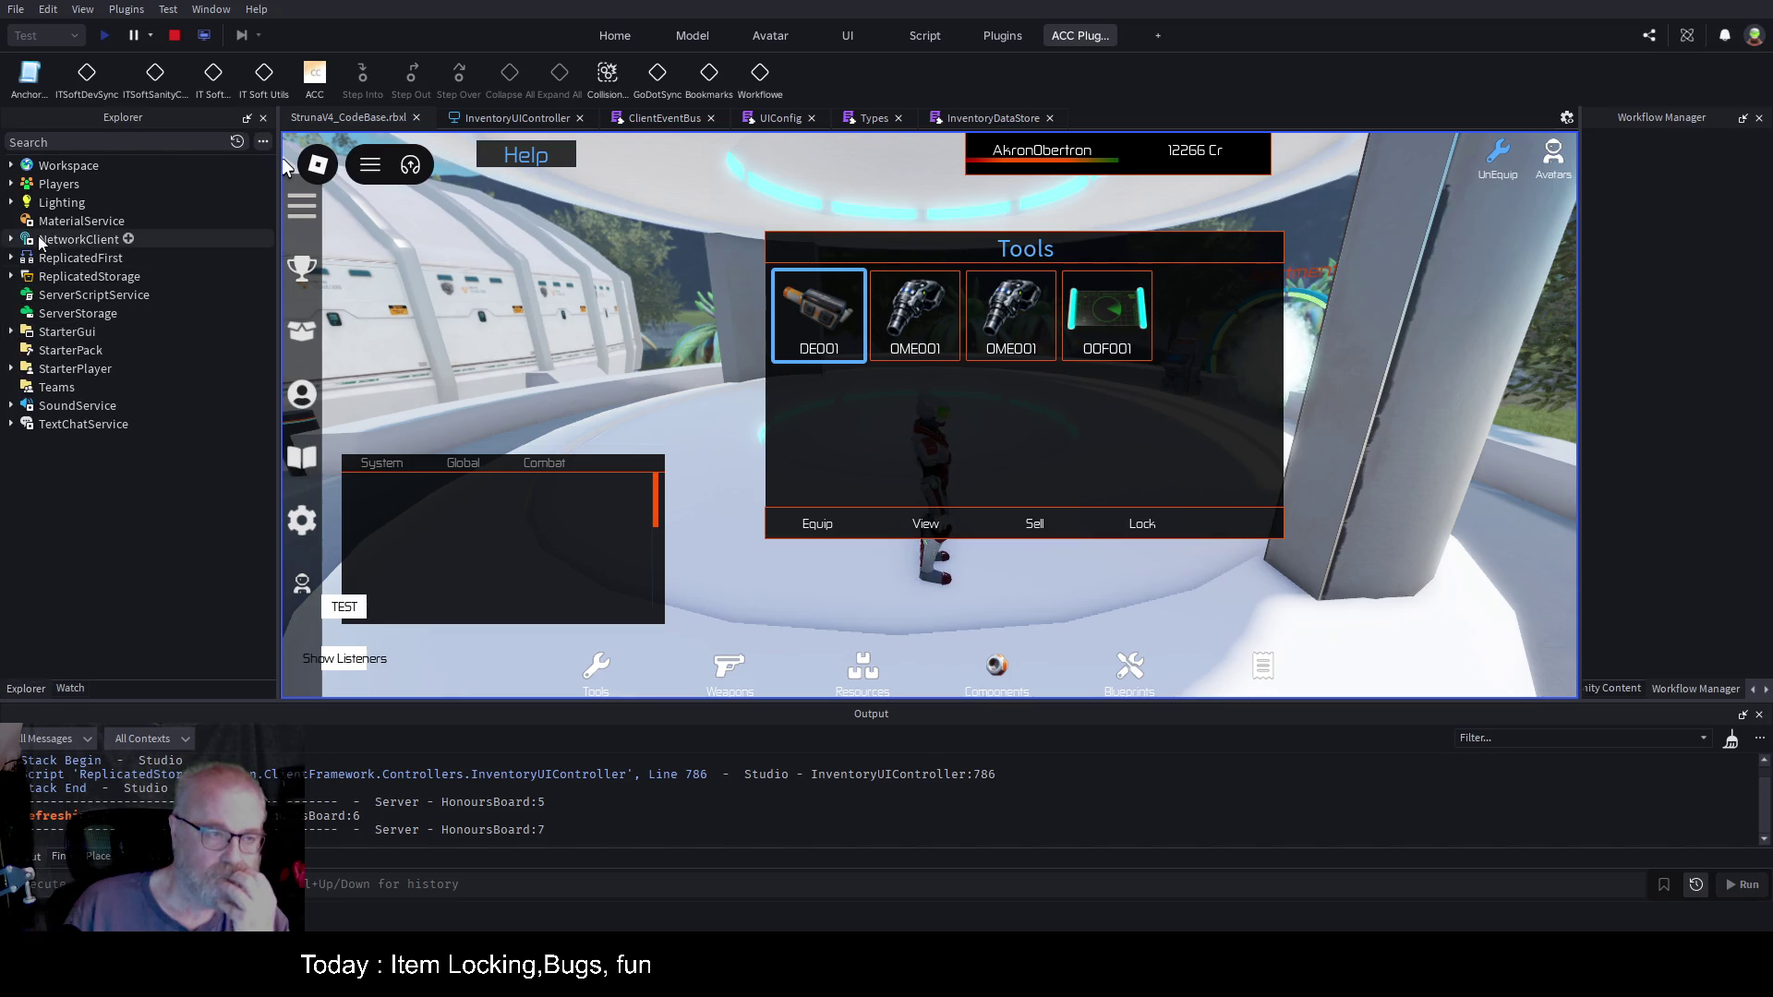
pyautogui.click(11, 166)
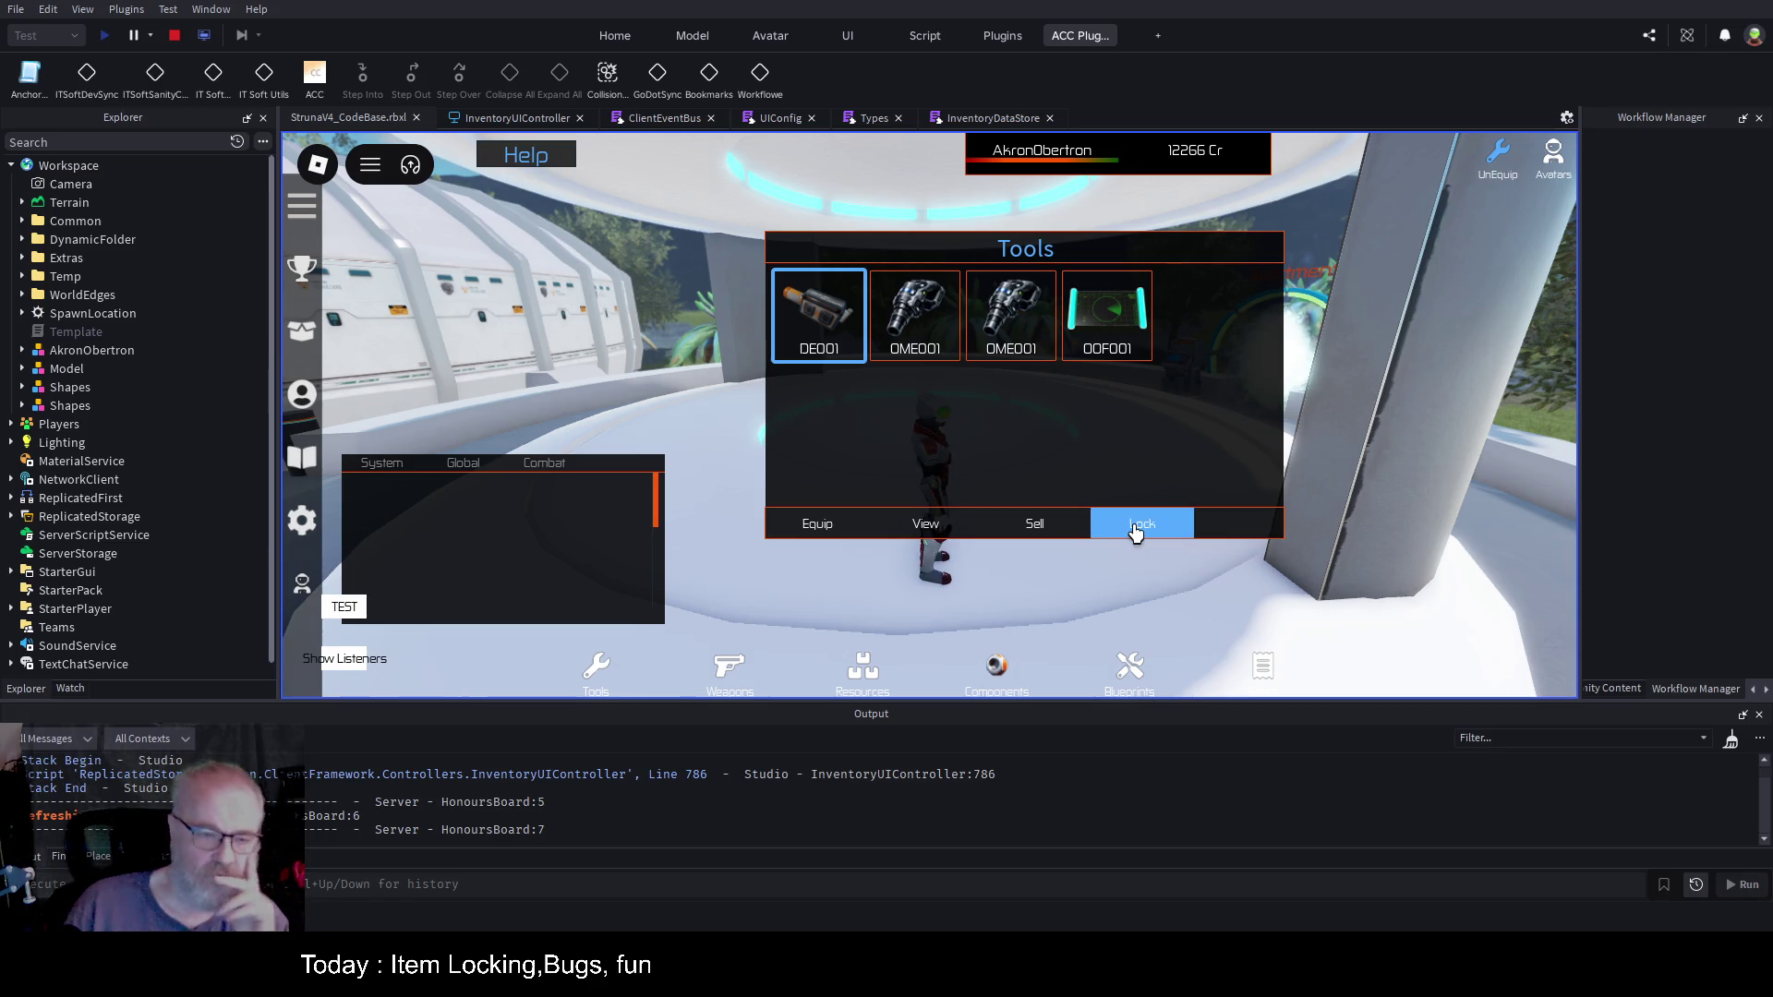
pyautogui.click(522, 115)
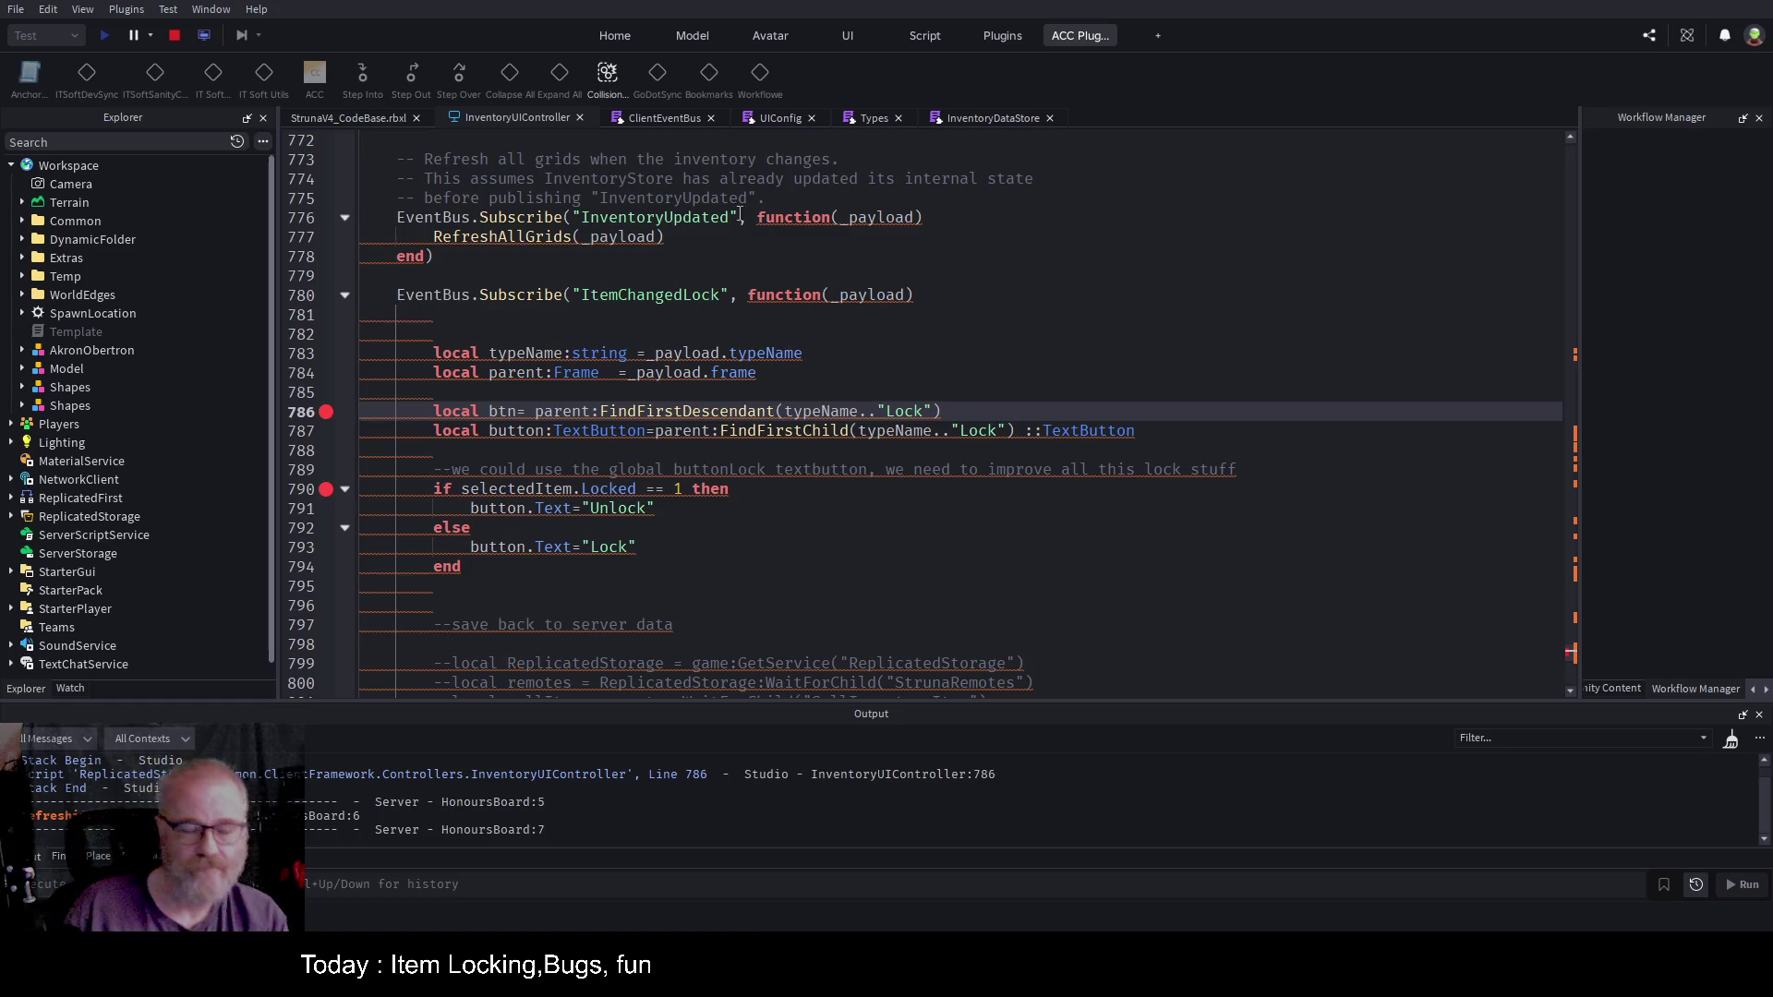
# Step: Stop the playtest, widen the right dock and list InventoryUIController's functions, setVisible through tryBuild
pyautogui.click(176, 37)
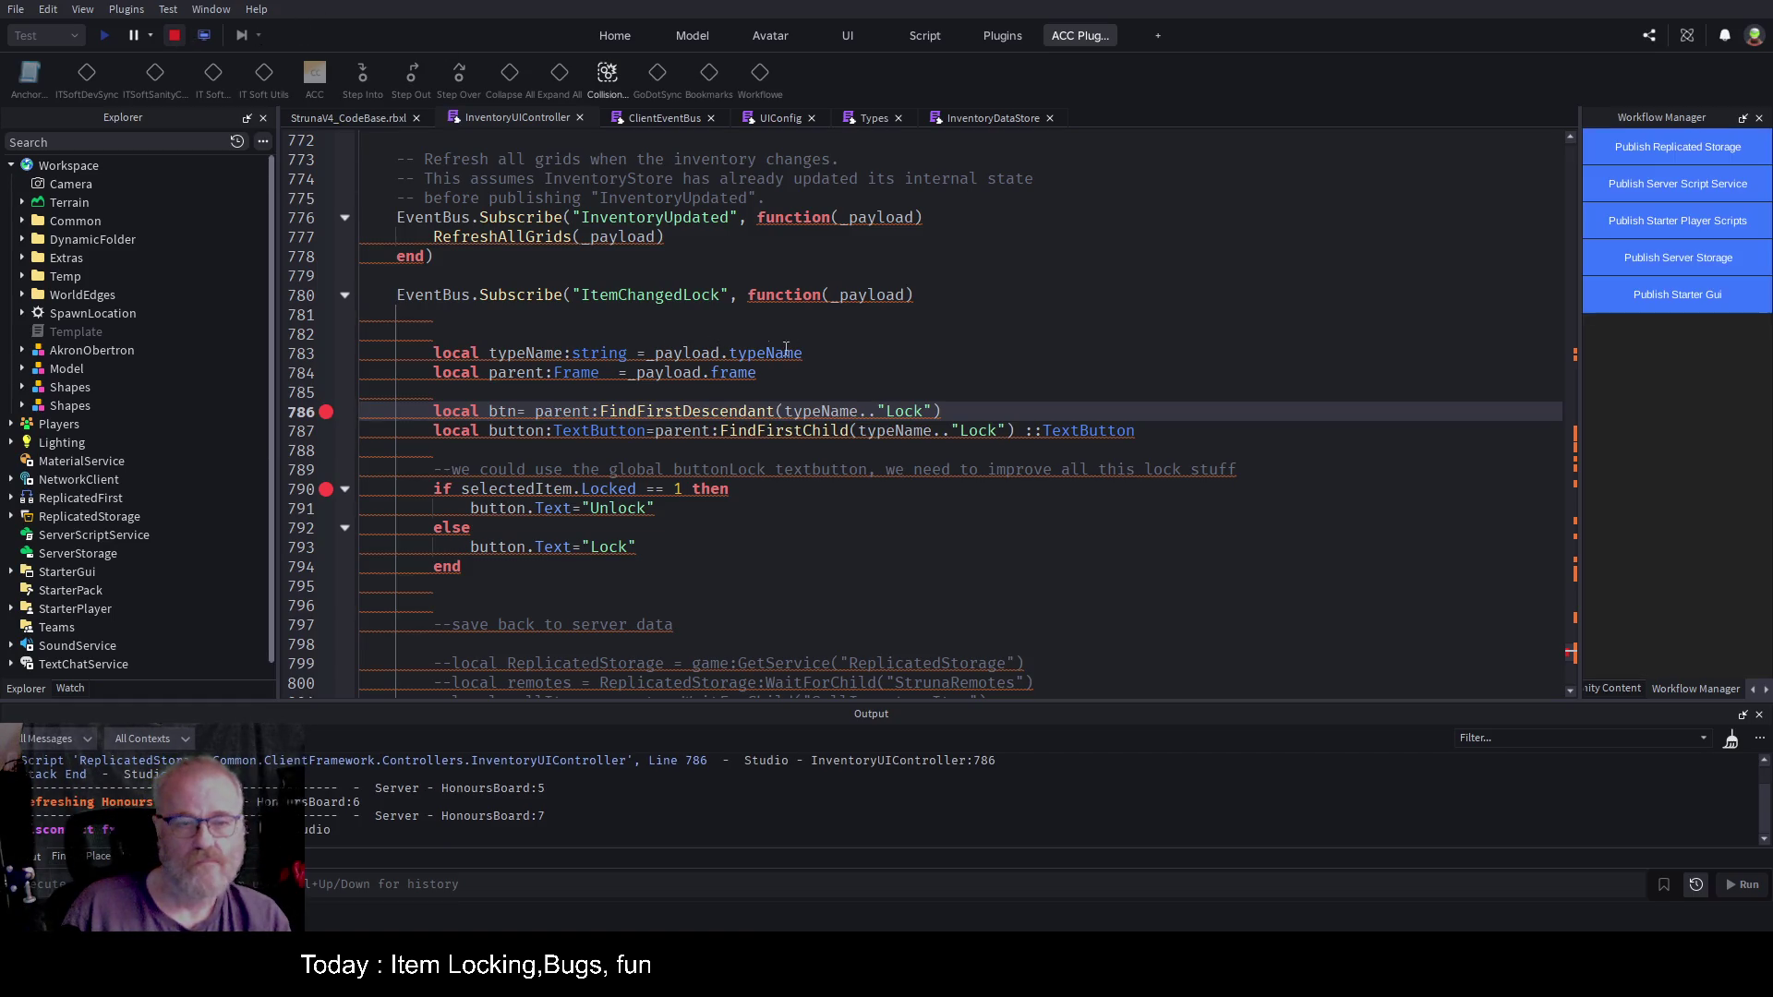
pyautogui.click(945, 361)
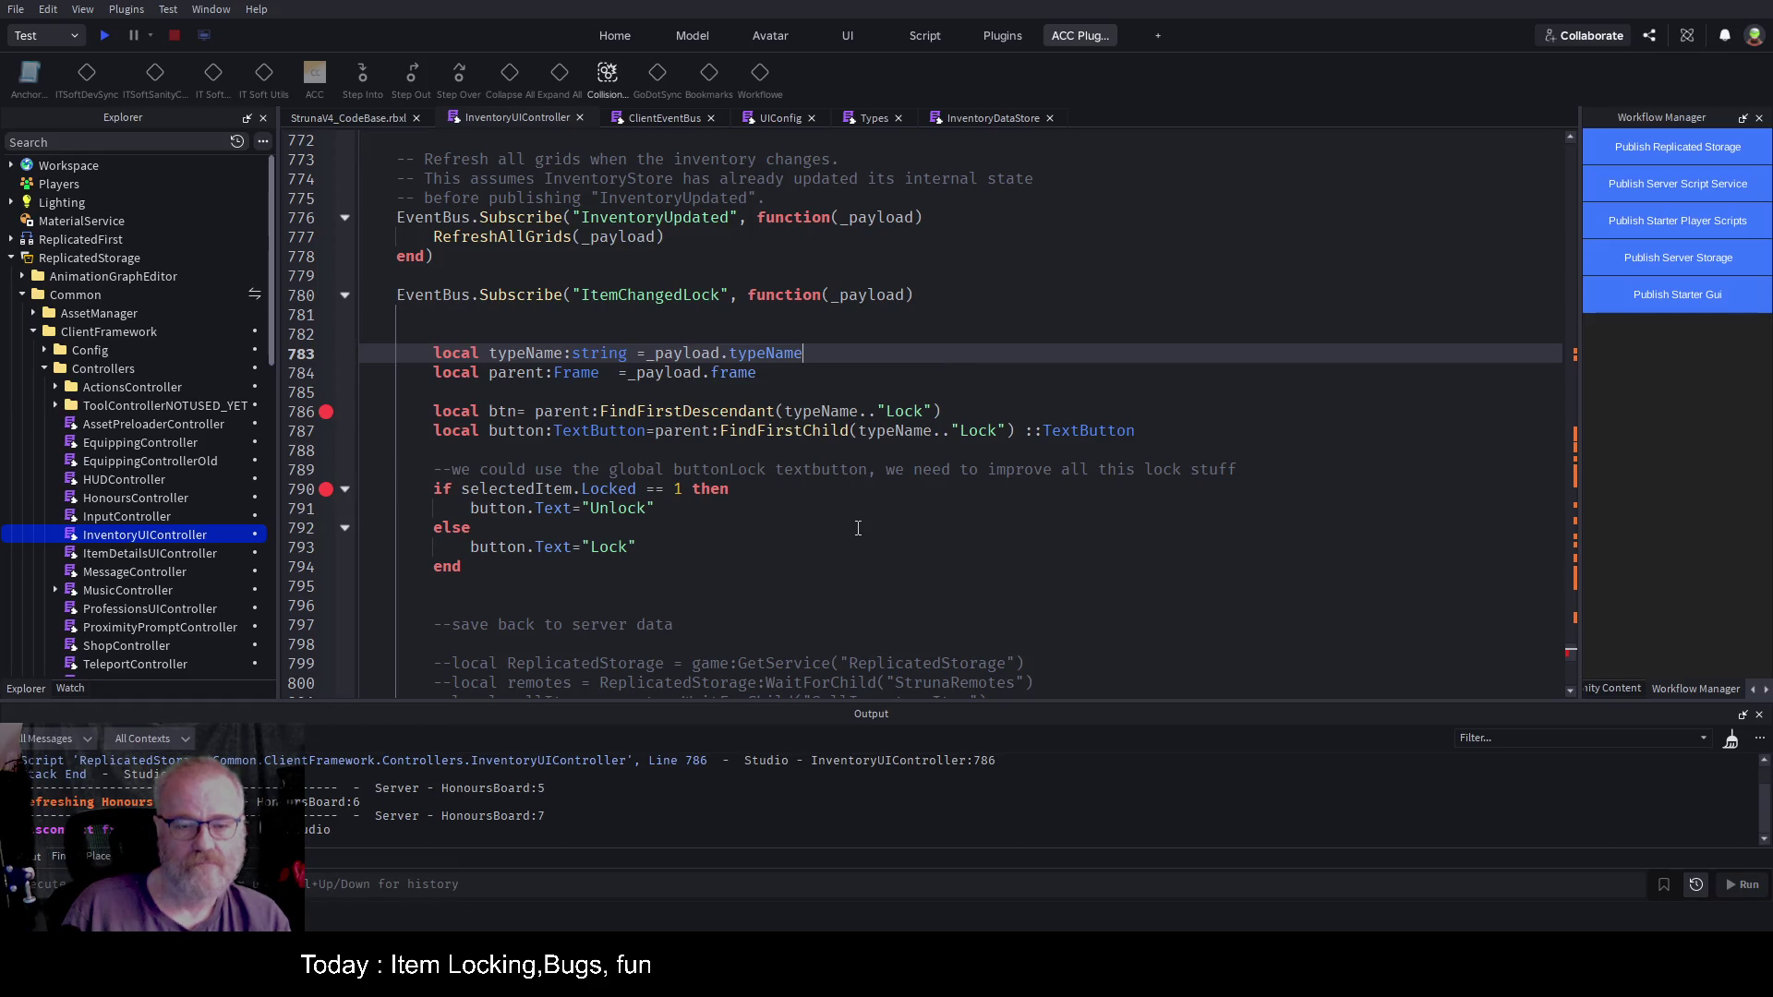
pyautogui.scroll(-9, 858, 528)
pyautogui.scroll(17, 795, 546)
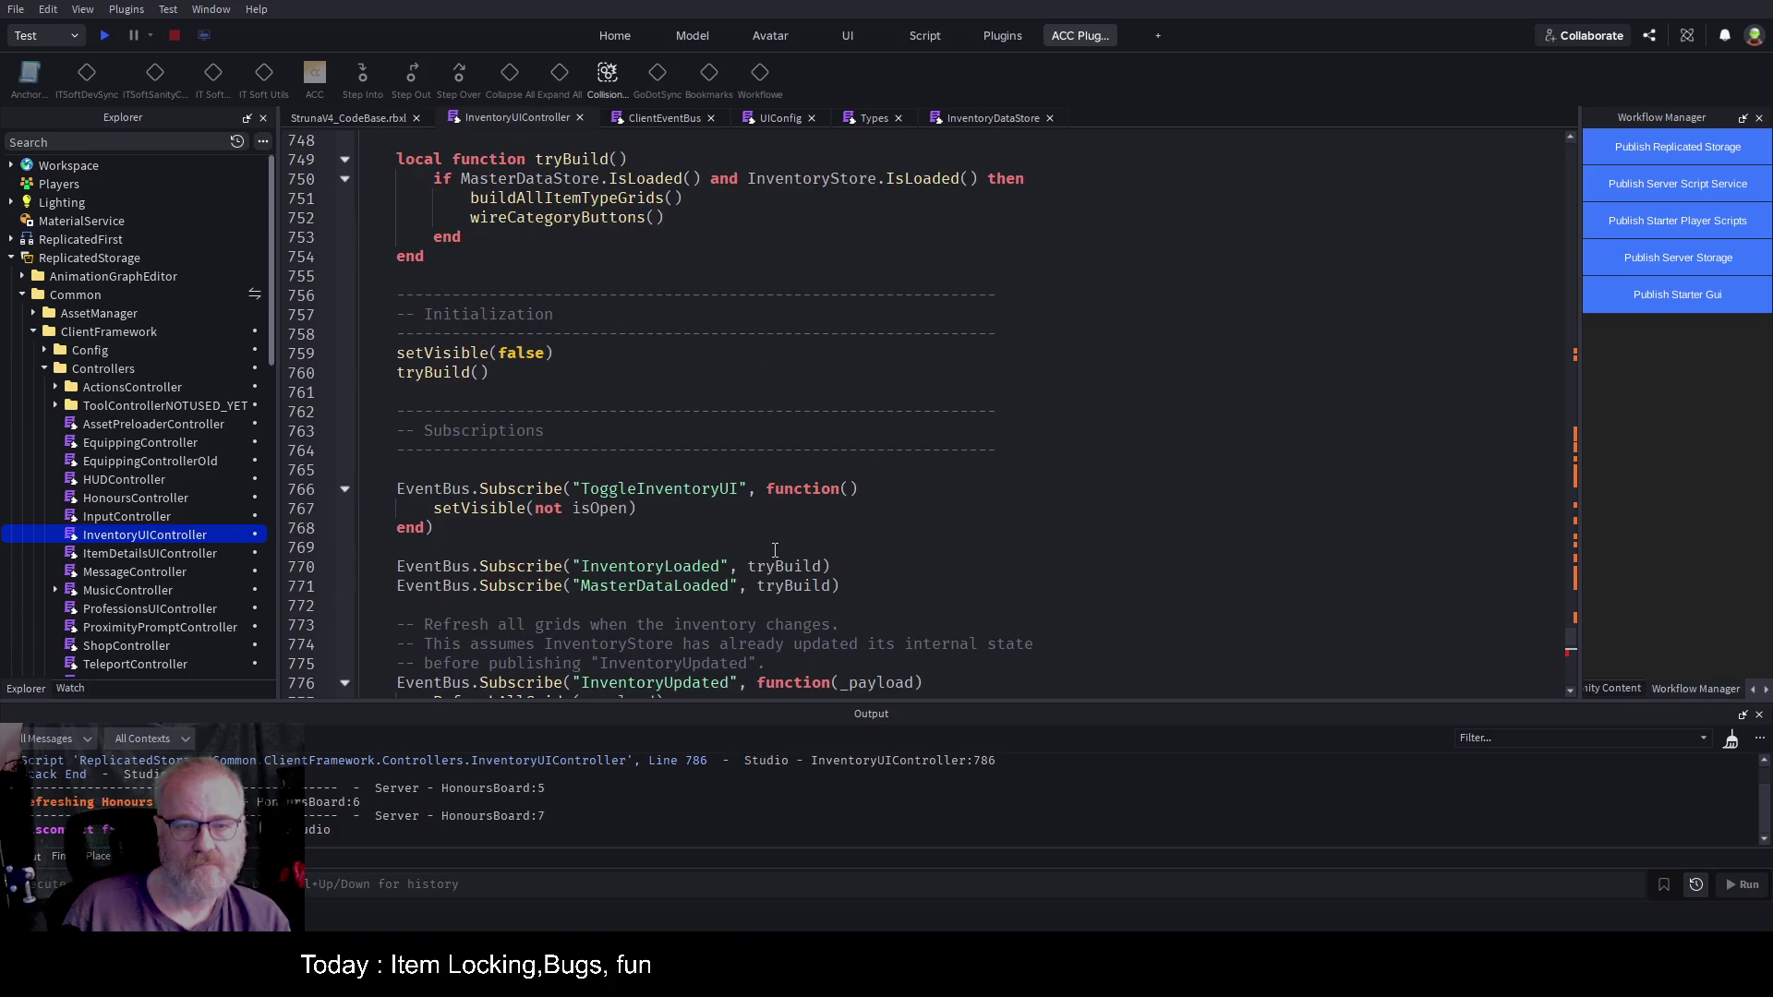
pyautogui.scroll(5, 775, 550)
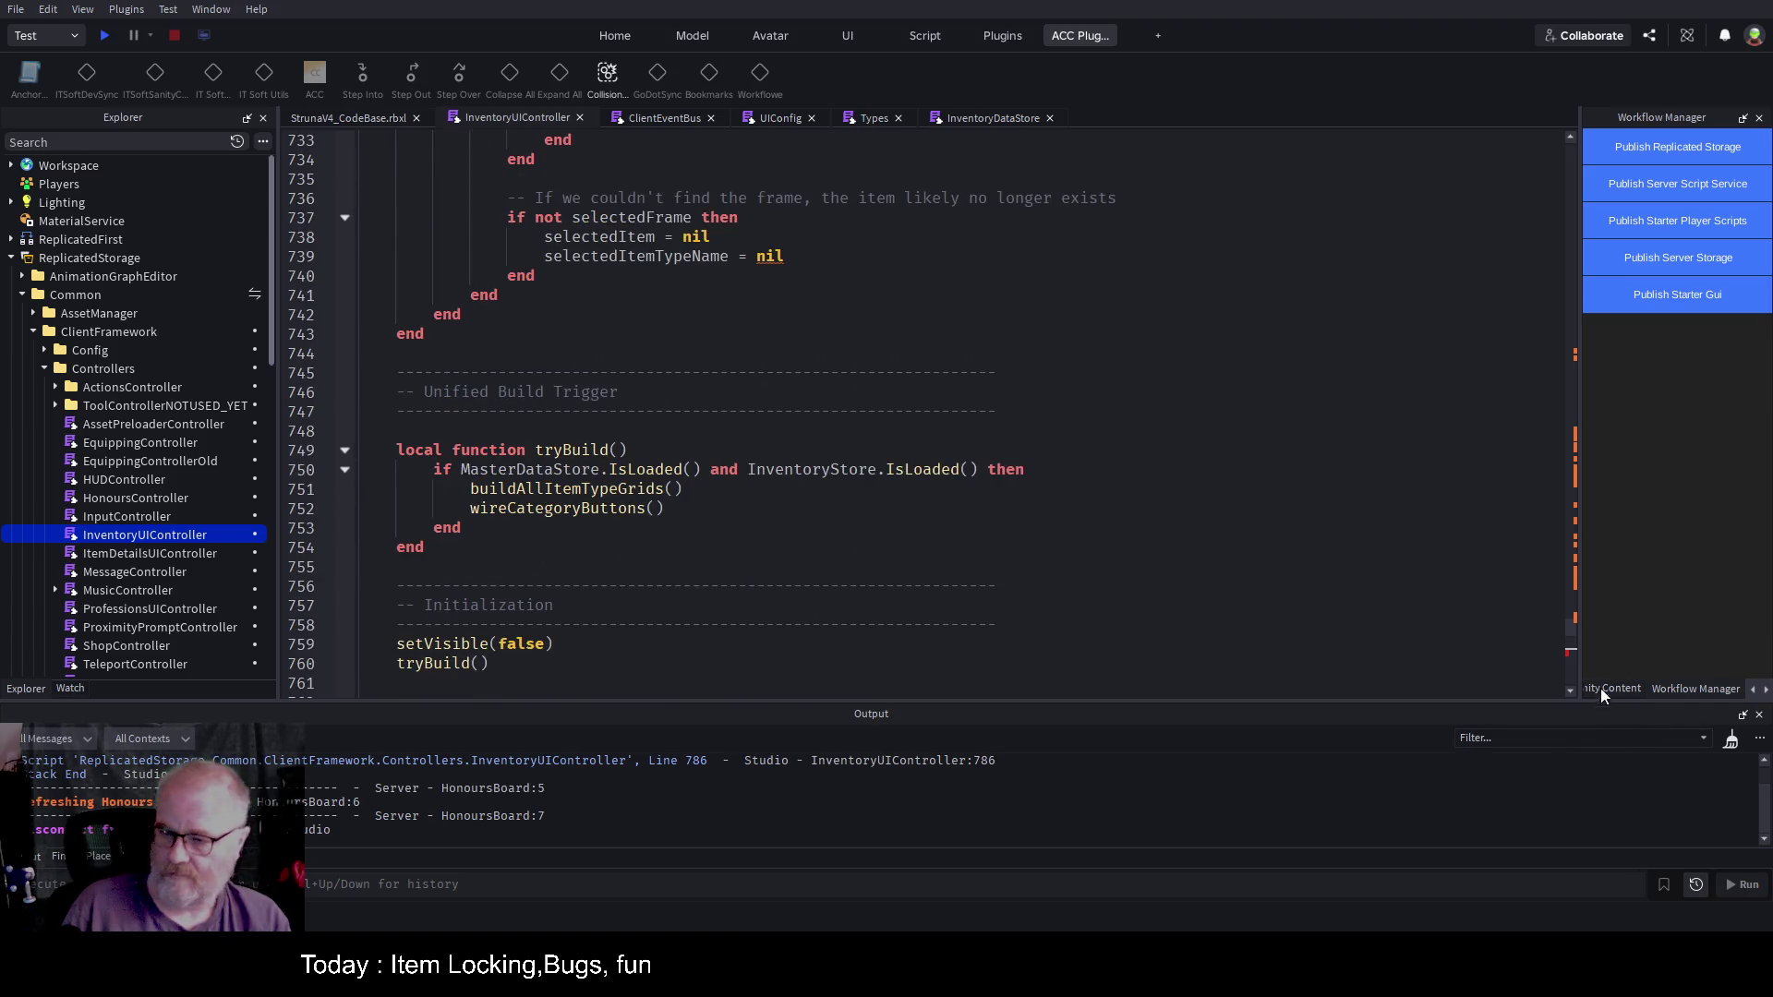
pyautogui.moveTo(1579, 632); pyautogui.dragTo(1082, 637)
pyautogui.click(1235, 689)
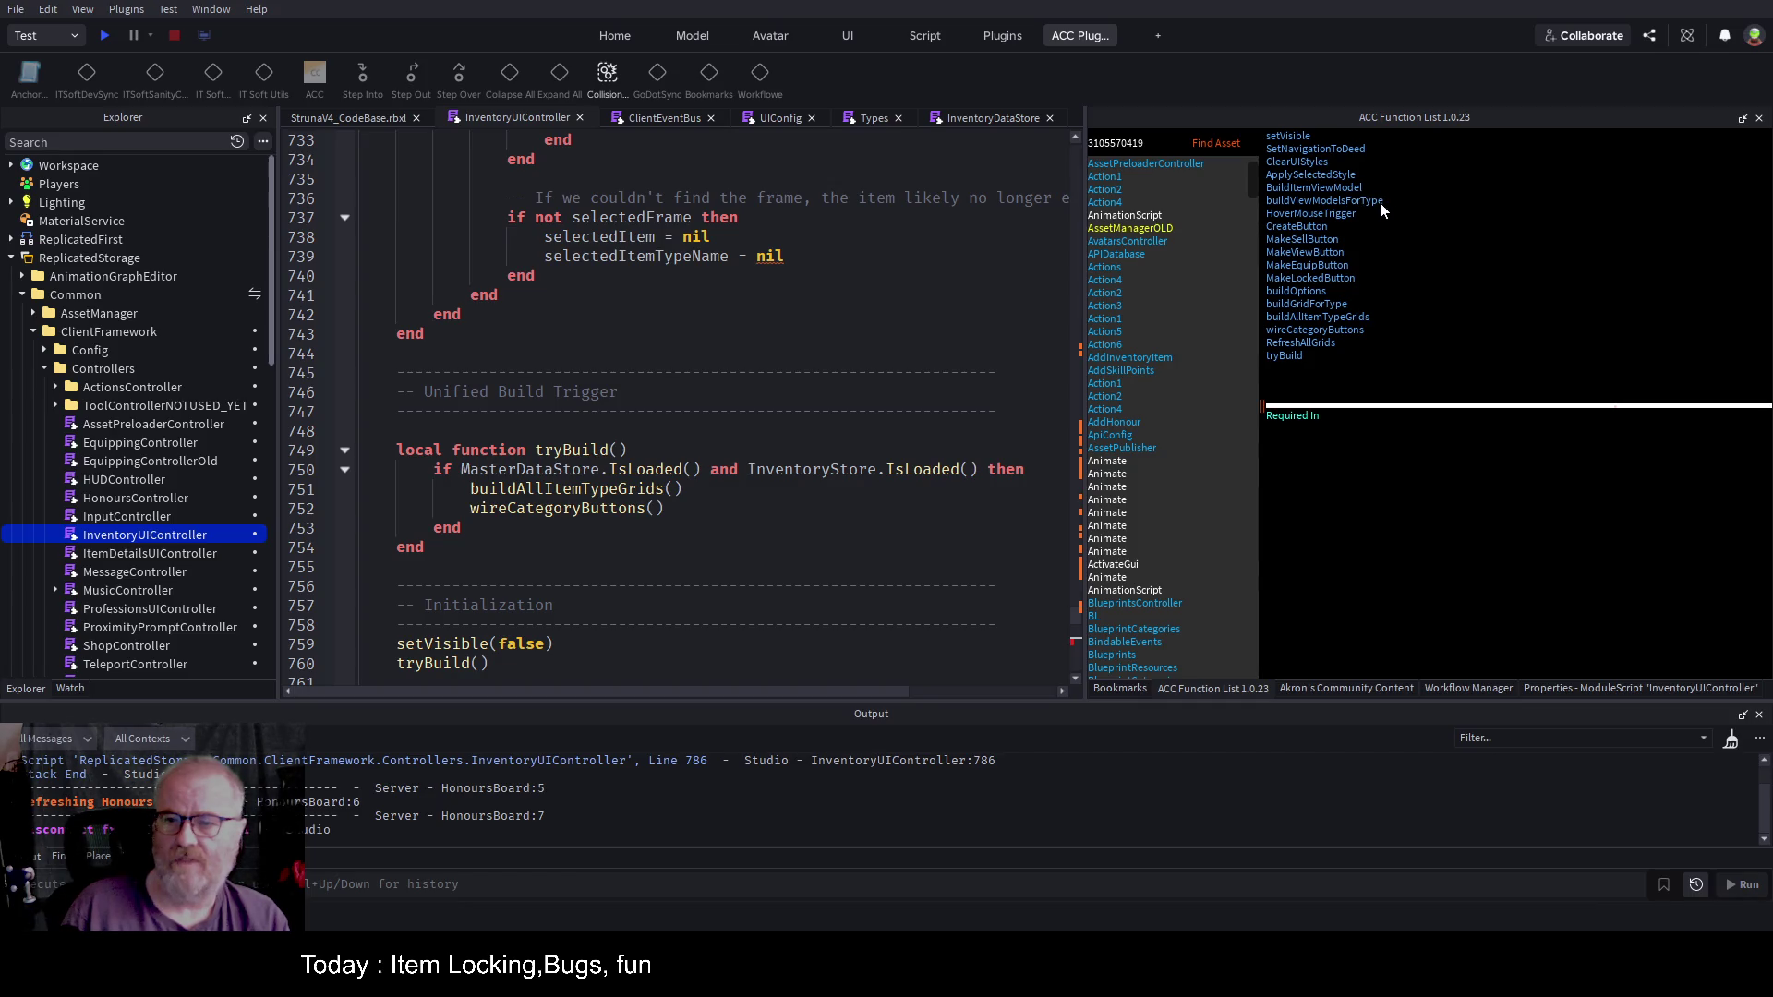
# Step: Review wireCategoryButtons on lines 569–591, including selectedItemTypeName, then start a new playtest
pyautogui.click(1337, 331)
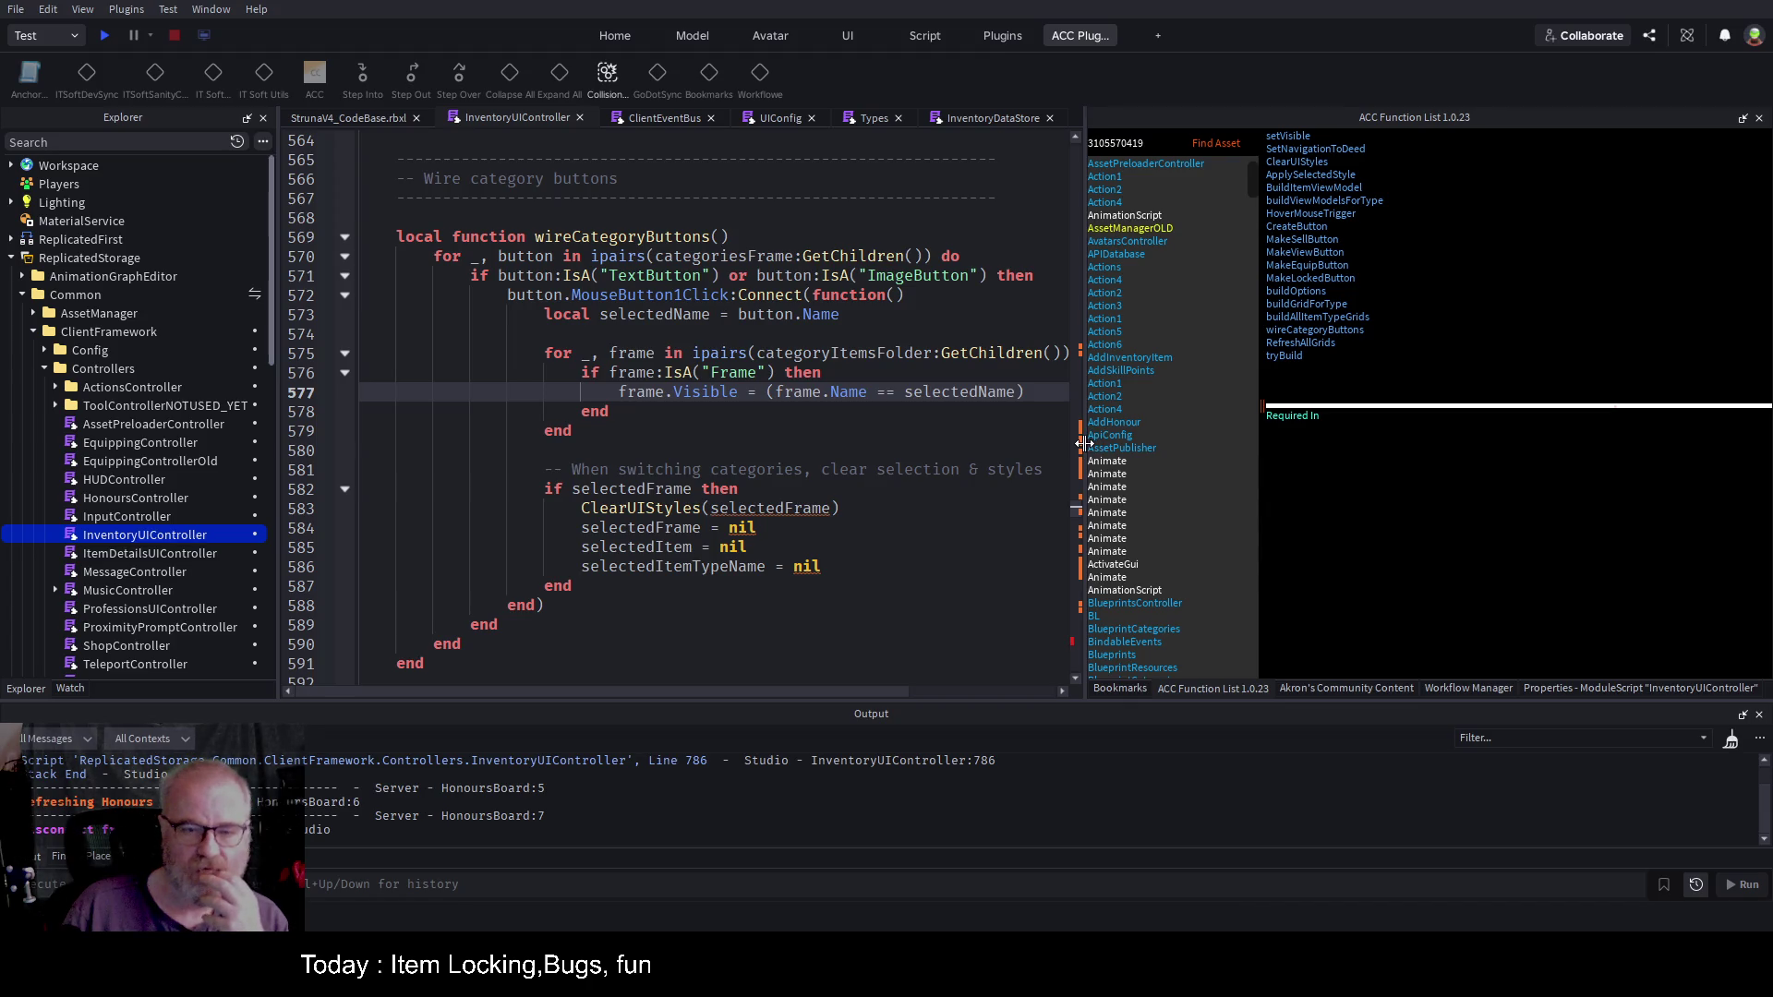
pyautogui.moveTo(1082, 444); pyautogui.dragTo(1258, 448)
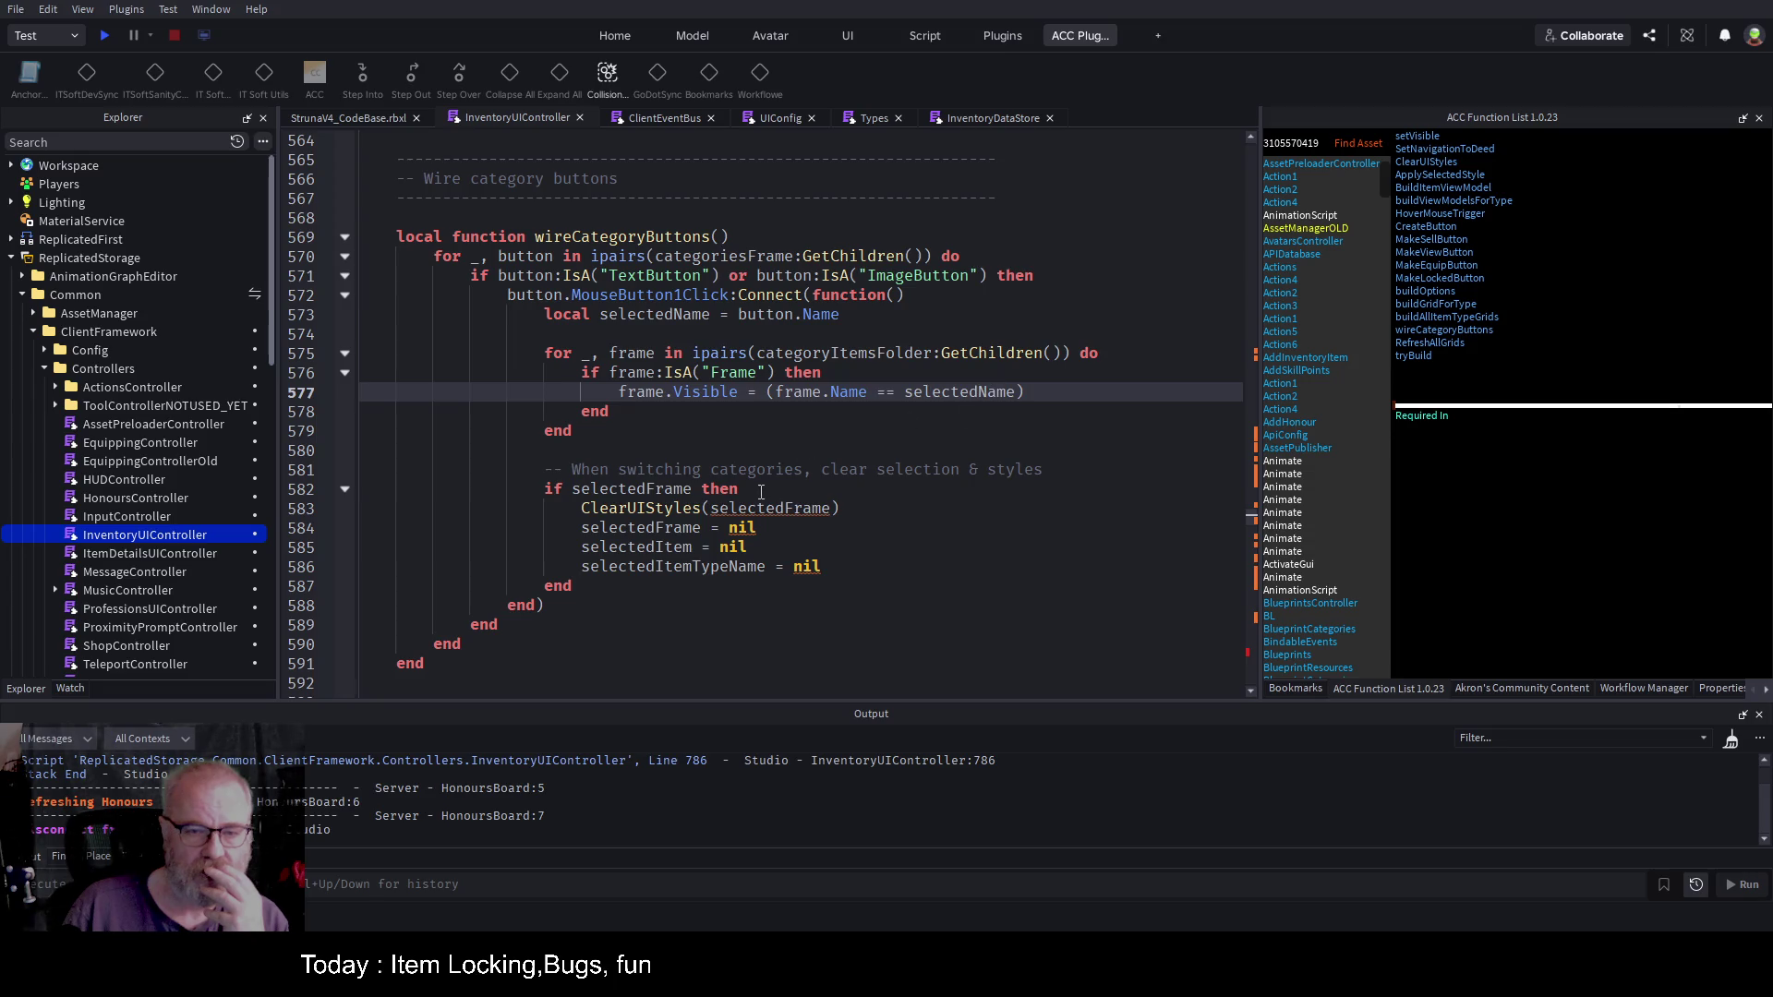
pyautogui.scroll(-3, 760, 490)
pyautogui.scroll(2, 749, 506)
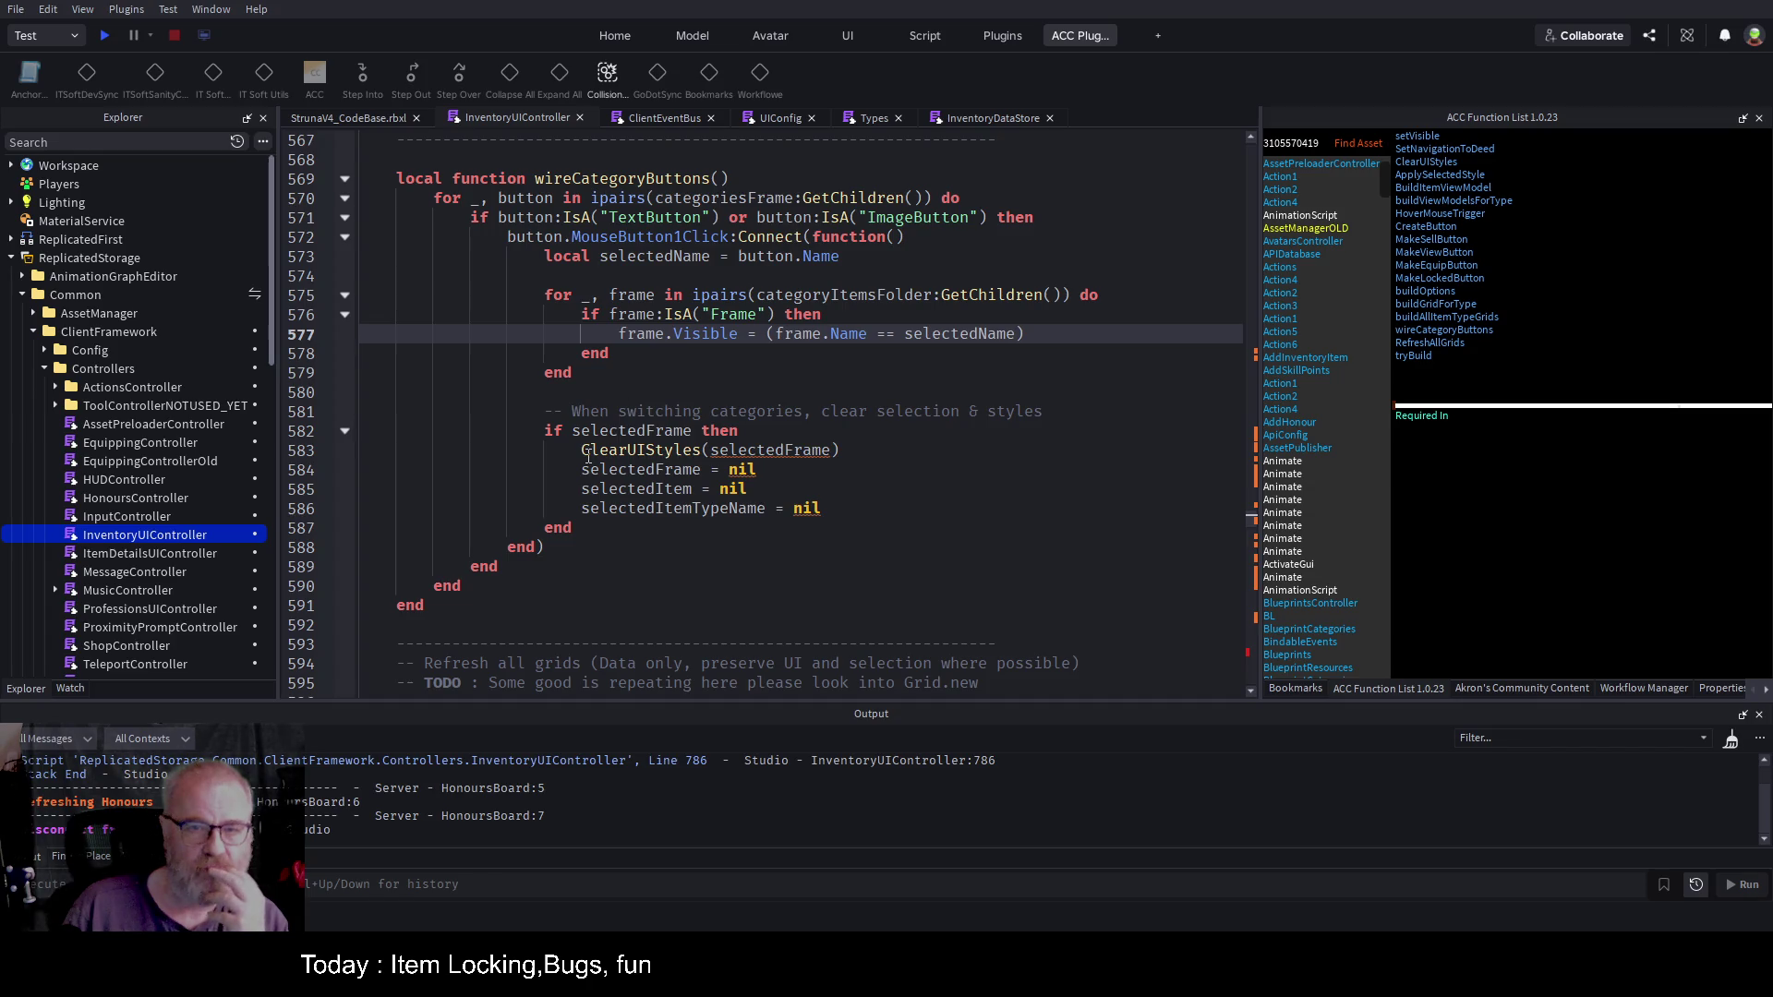
pyautogui.click(933, 319)
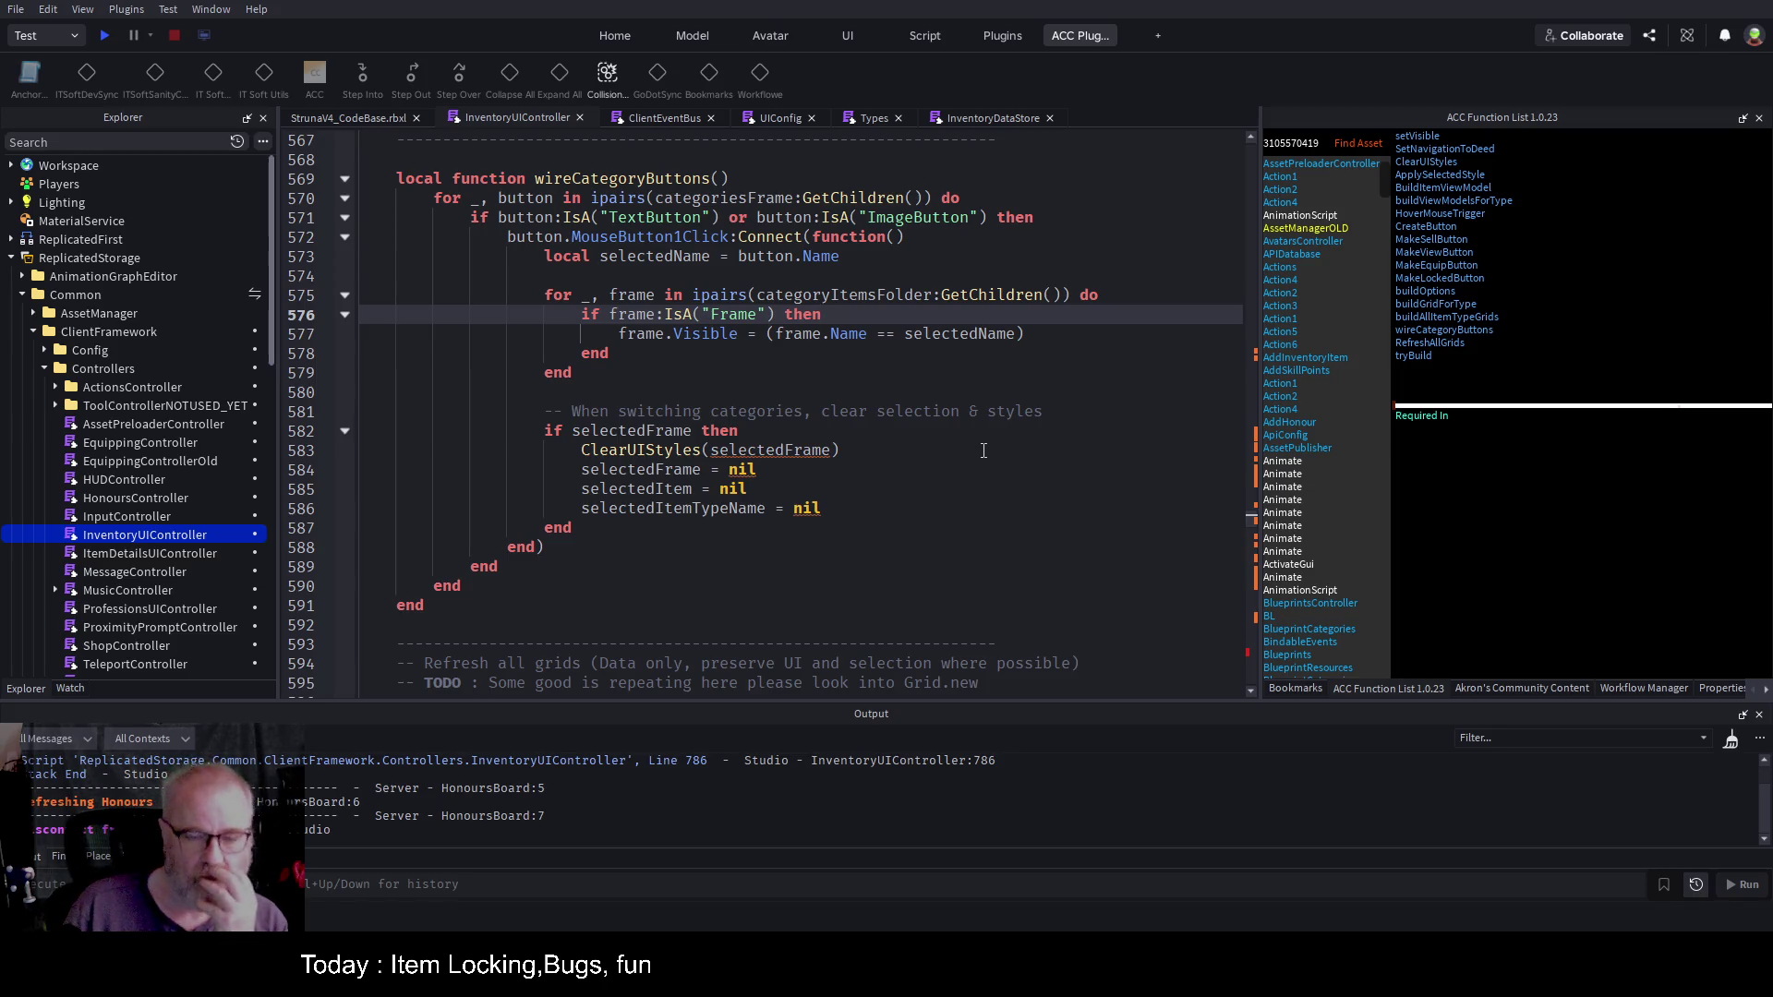
pyautogui.doubleClick(677, 509)
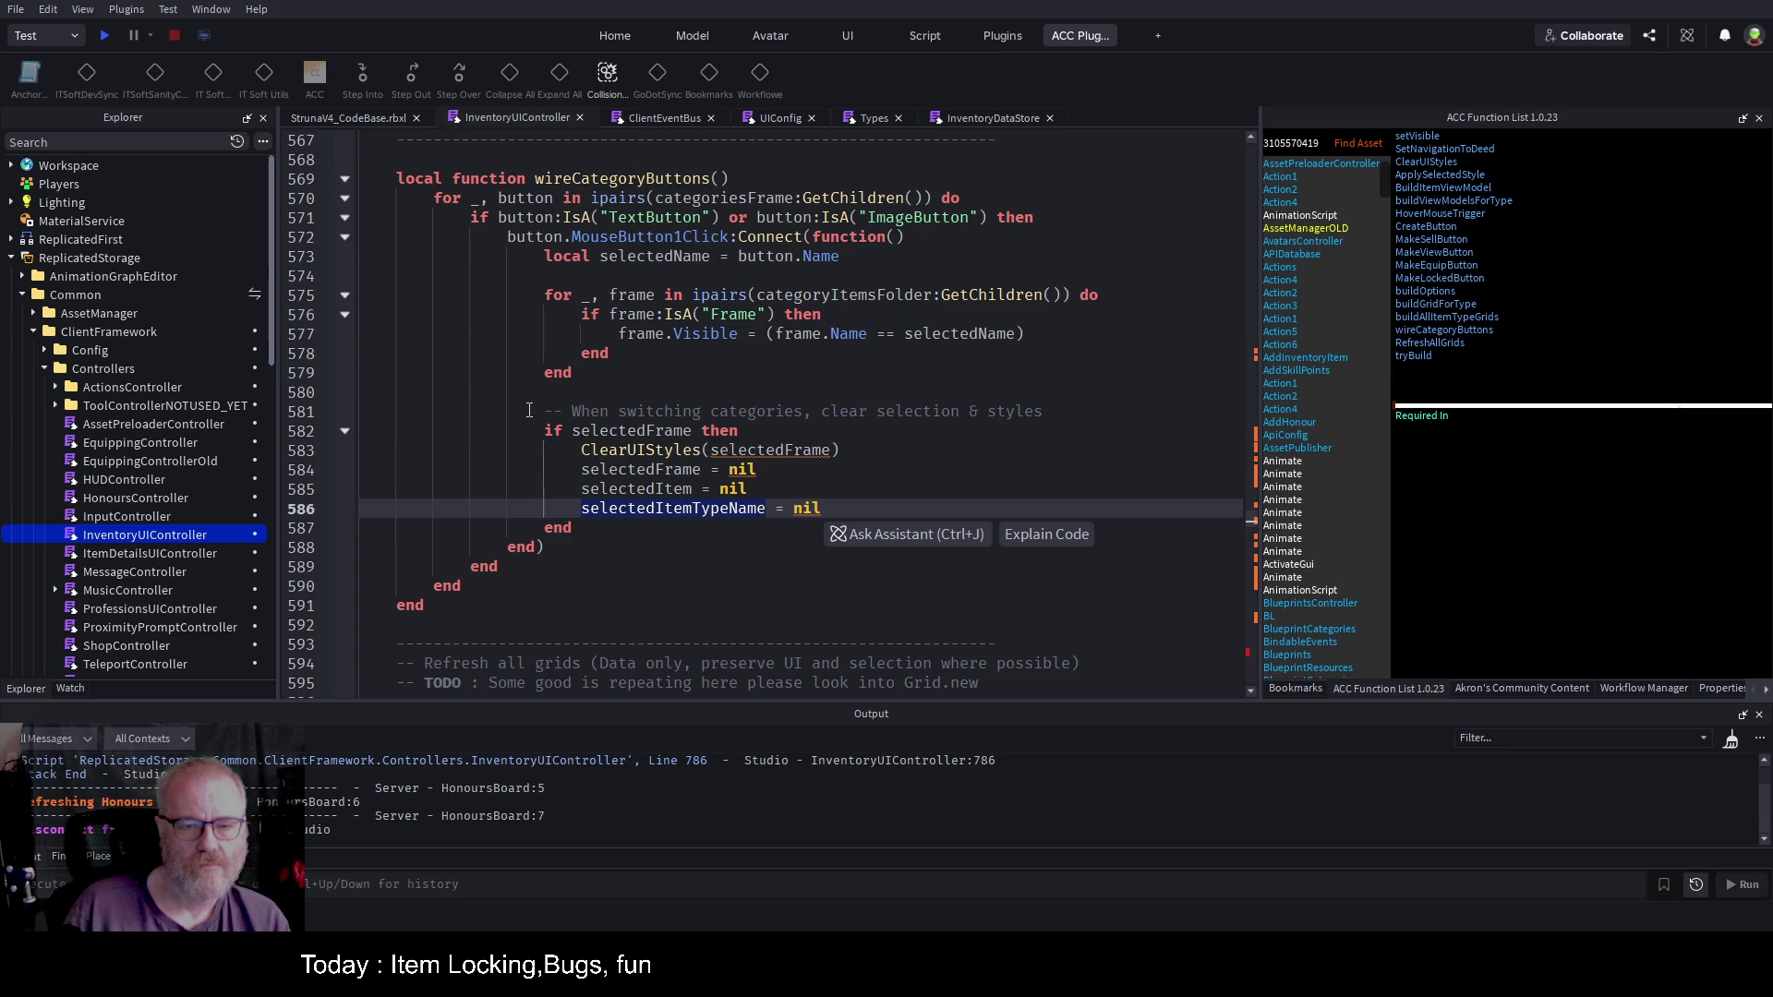
pyautogui.click(104, 35)
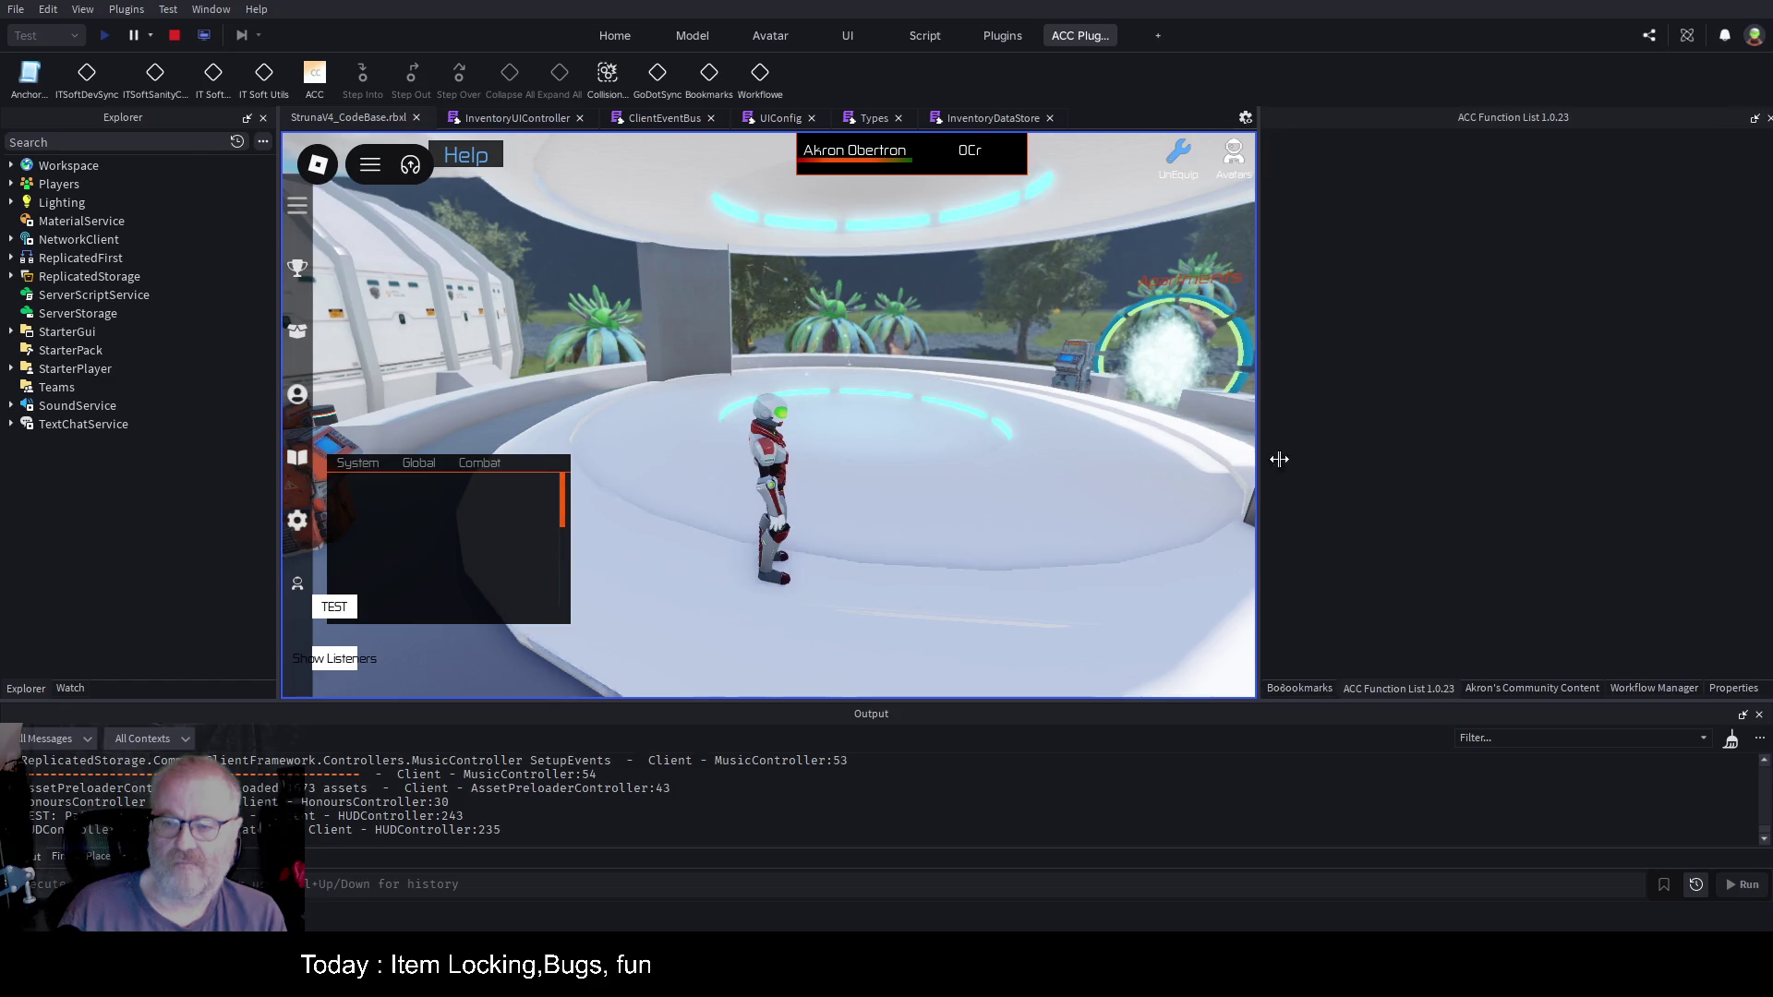
# Step: Widen the game view, clear the Output, and open the Tools inventory (DE001, OME001, OOF001) on the right
pyautogui.moveTo(1259, 460); pyautogui.dragTo(1515, 460)
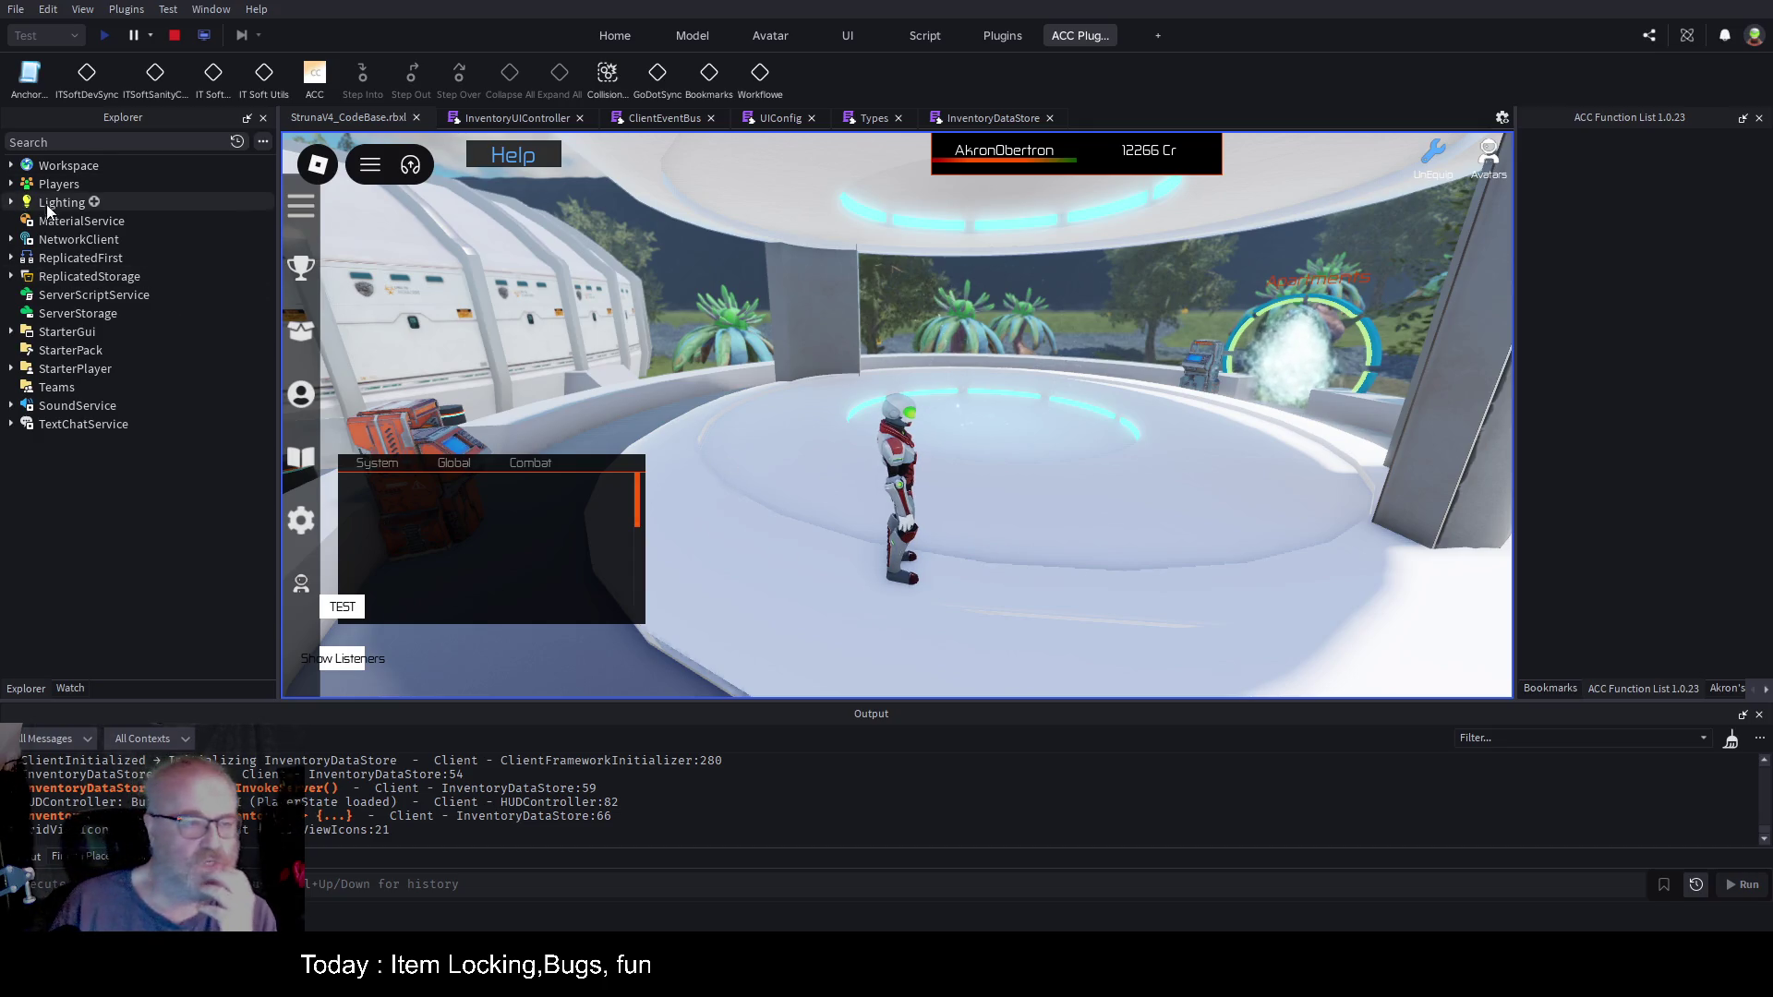
pyautogui.click(1730, 738)
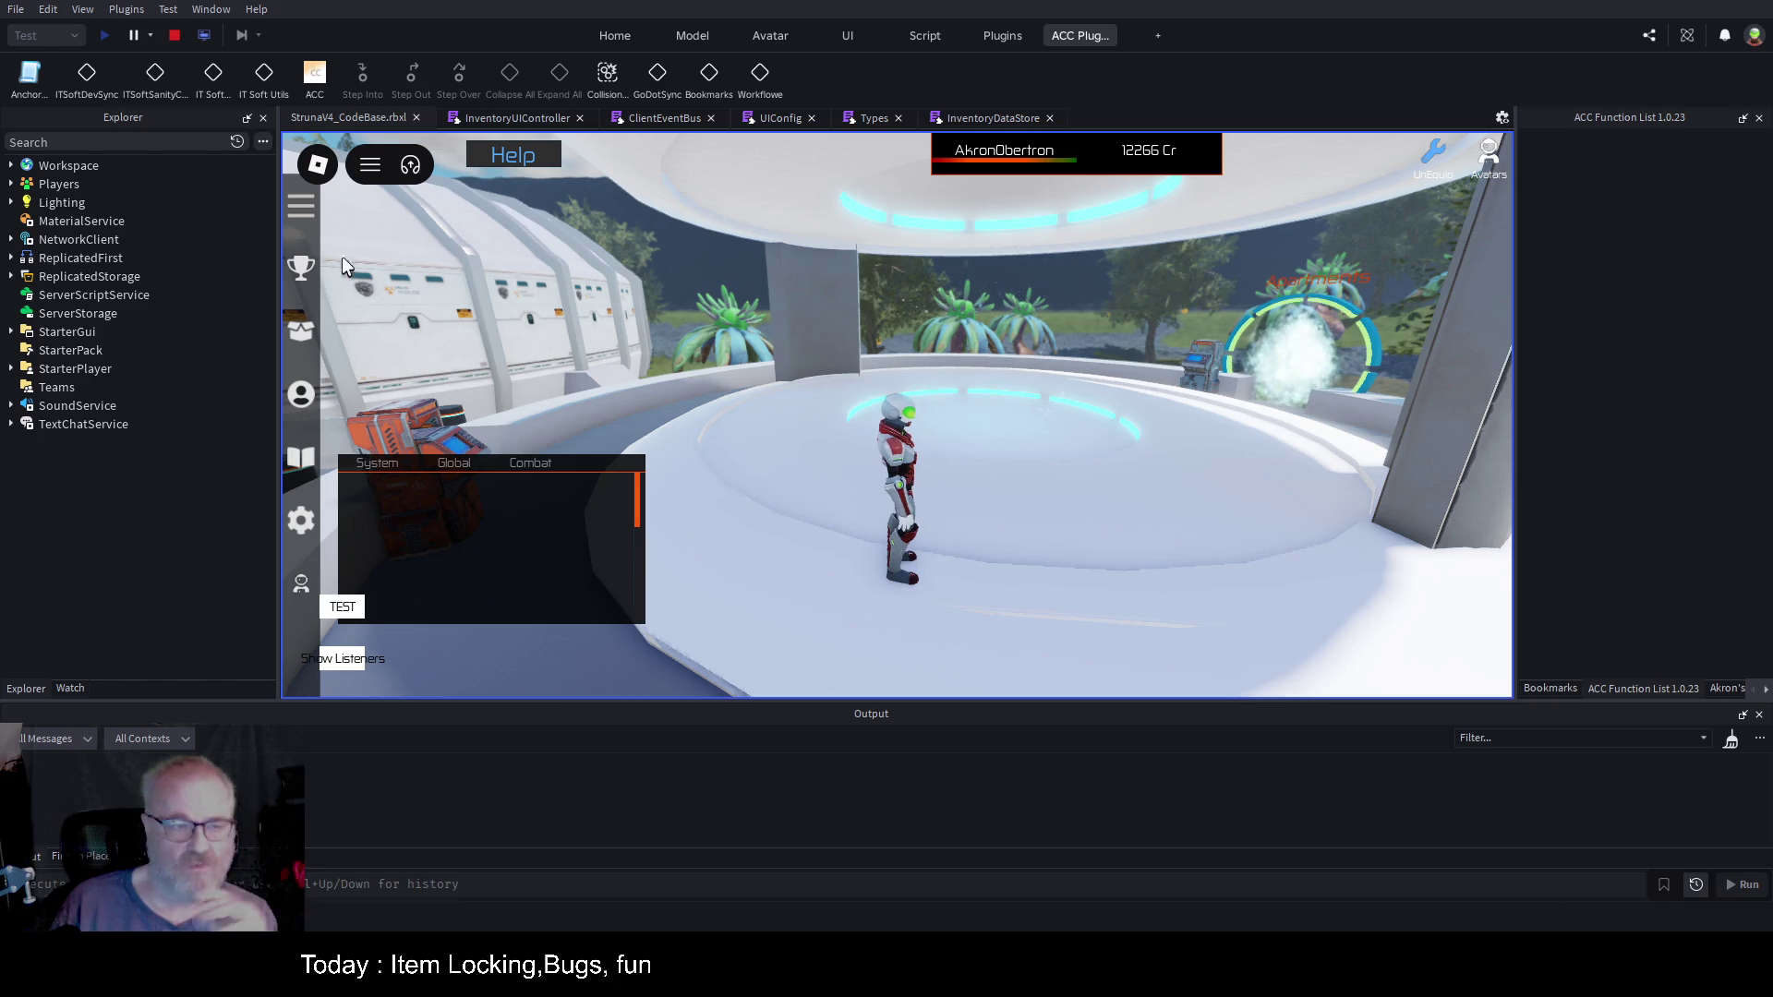
pyautogui.click(298, 334)
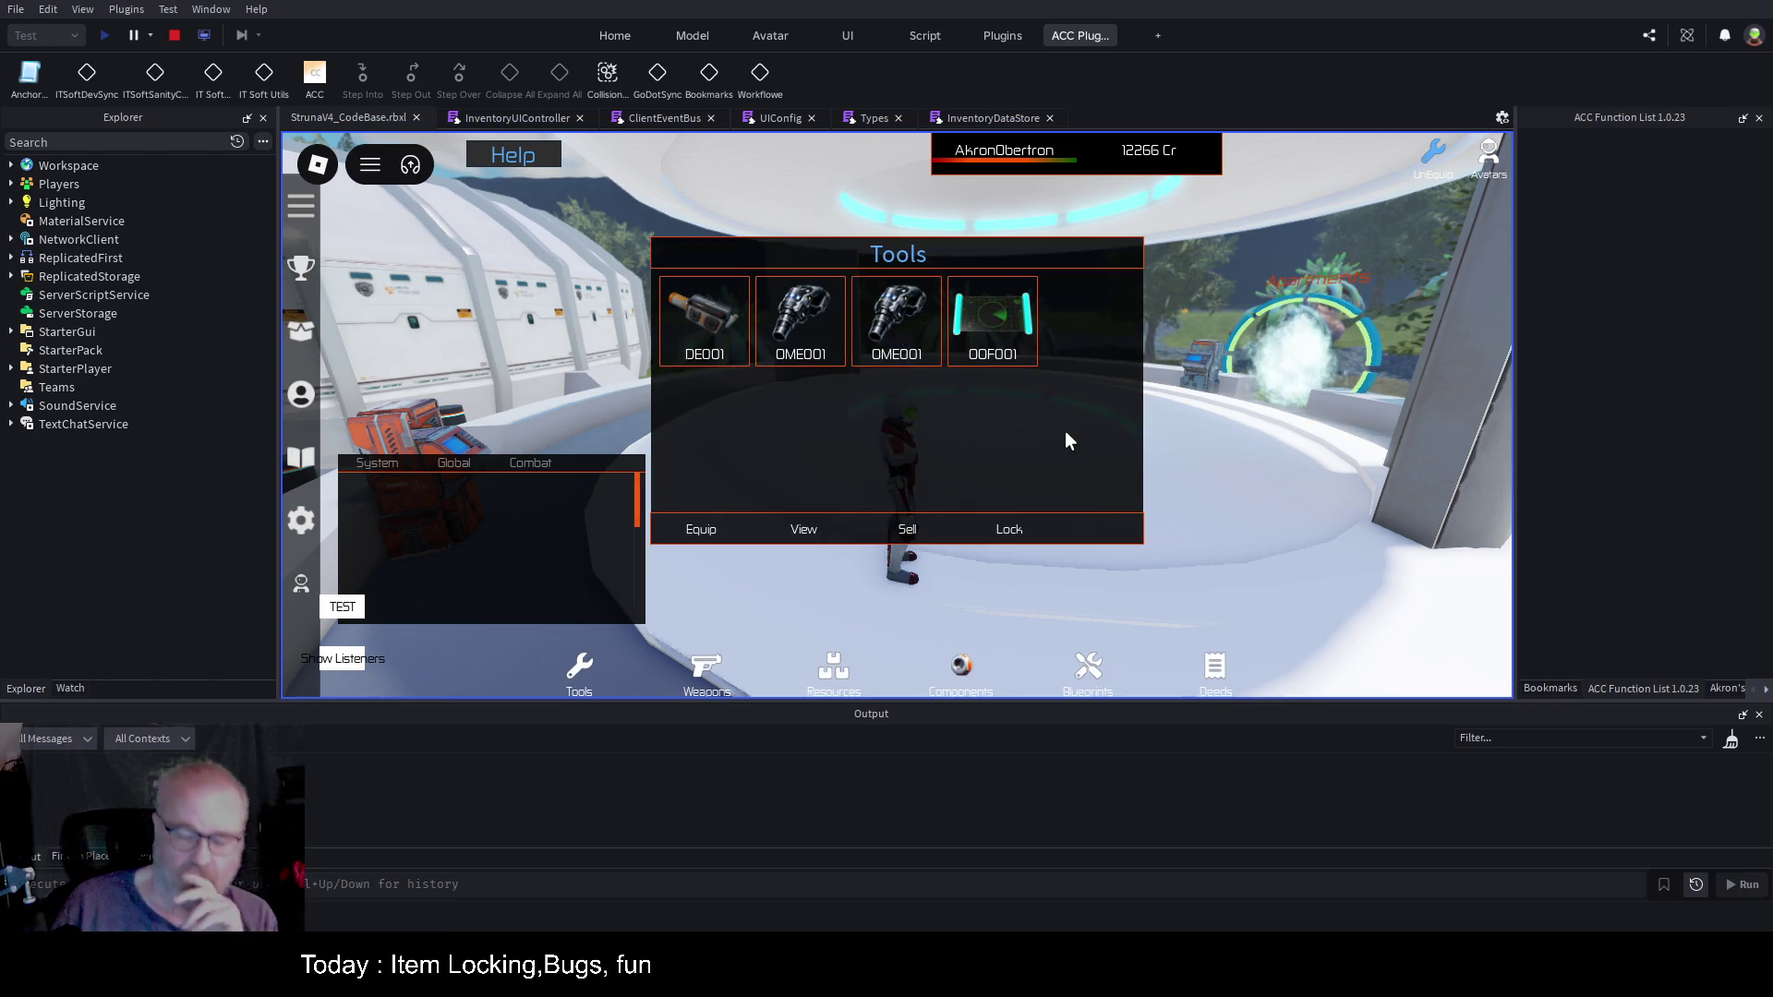
pyautogui.moveTo(910, 479)
pyautogui.mouseDown()
pyautogui.moveTo(1234, 367)
pyautogui.moveTo(1211, 430)
pyautogui.mouseUp()
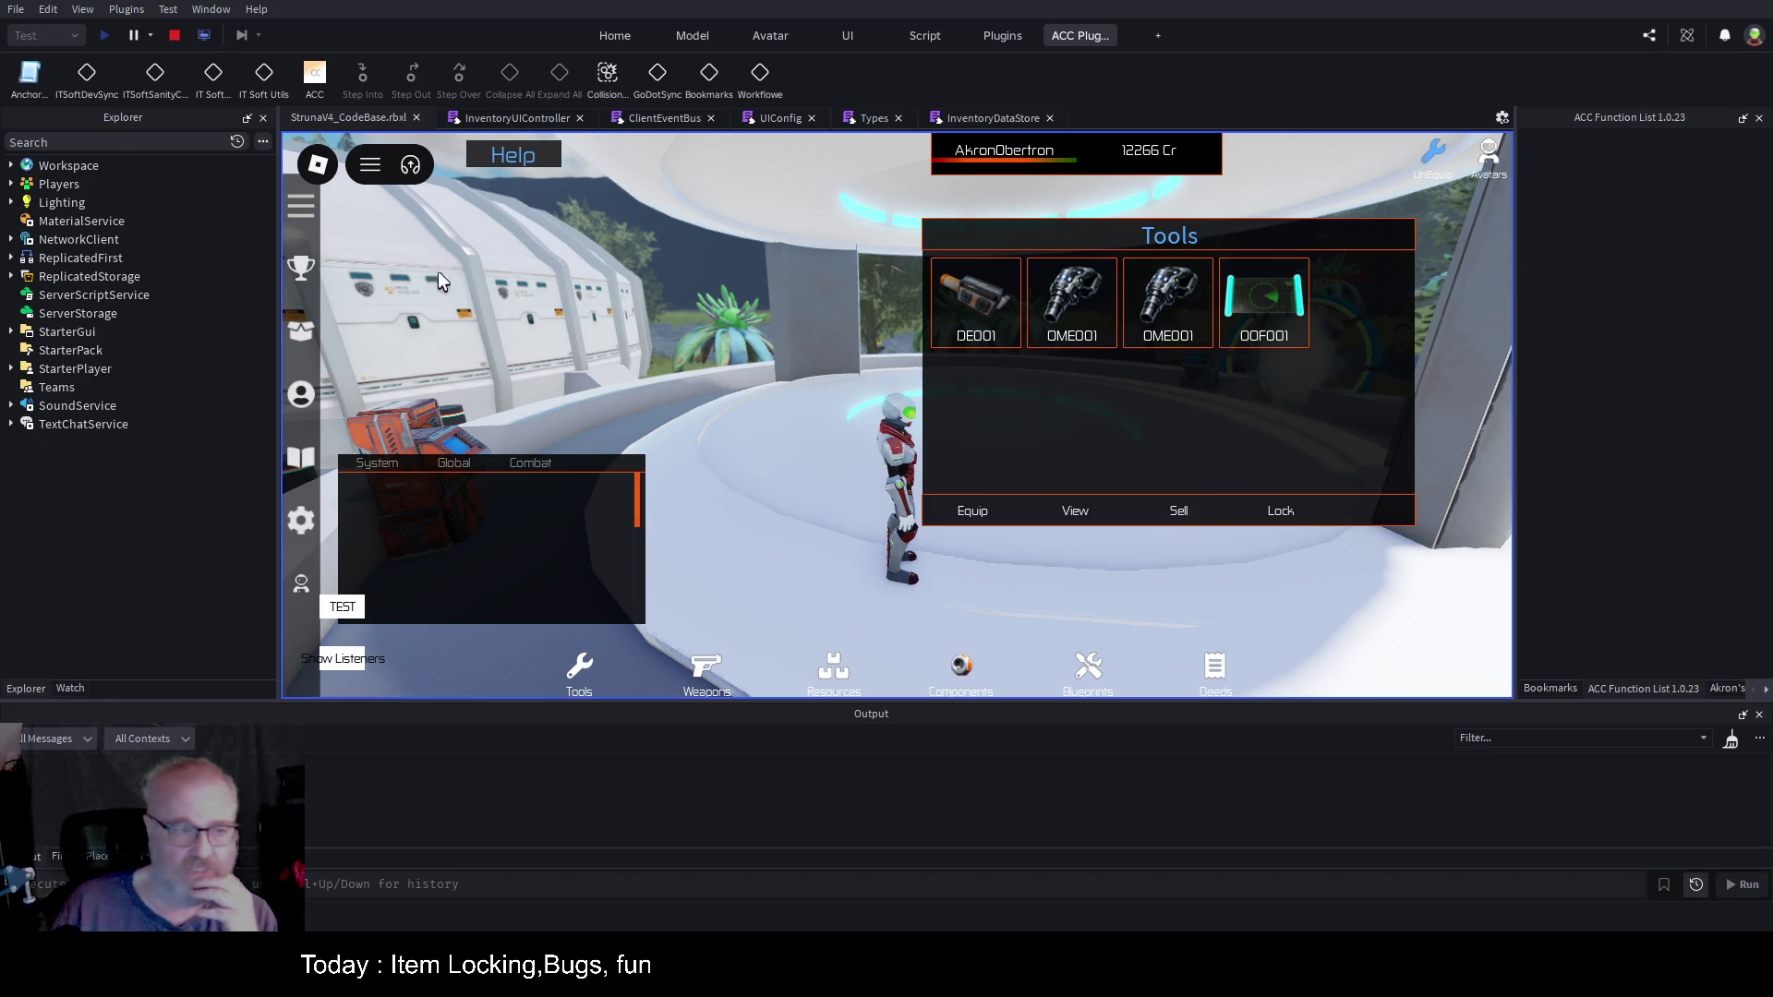
# Step: Expand InventoryUI's Categories in Explorer and browse the Weapons, Deeds, Components, Avatars and InventoryCategories frames
pyautogui.doubleClick(44, 184)
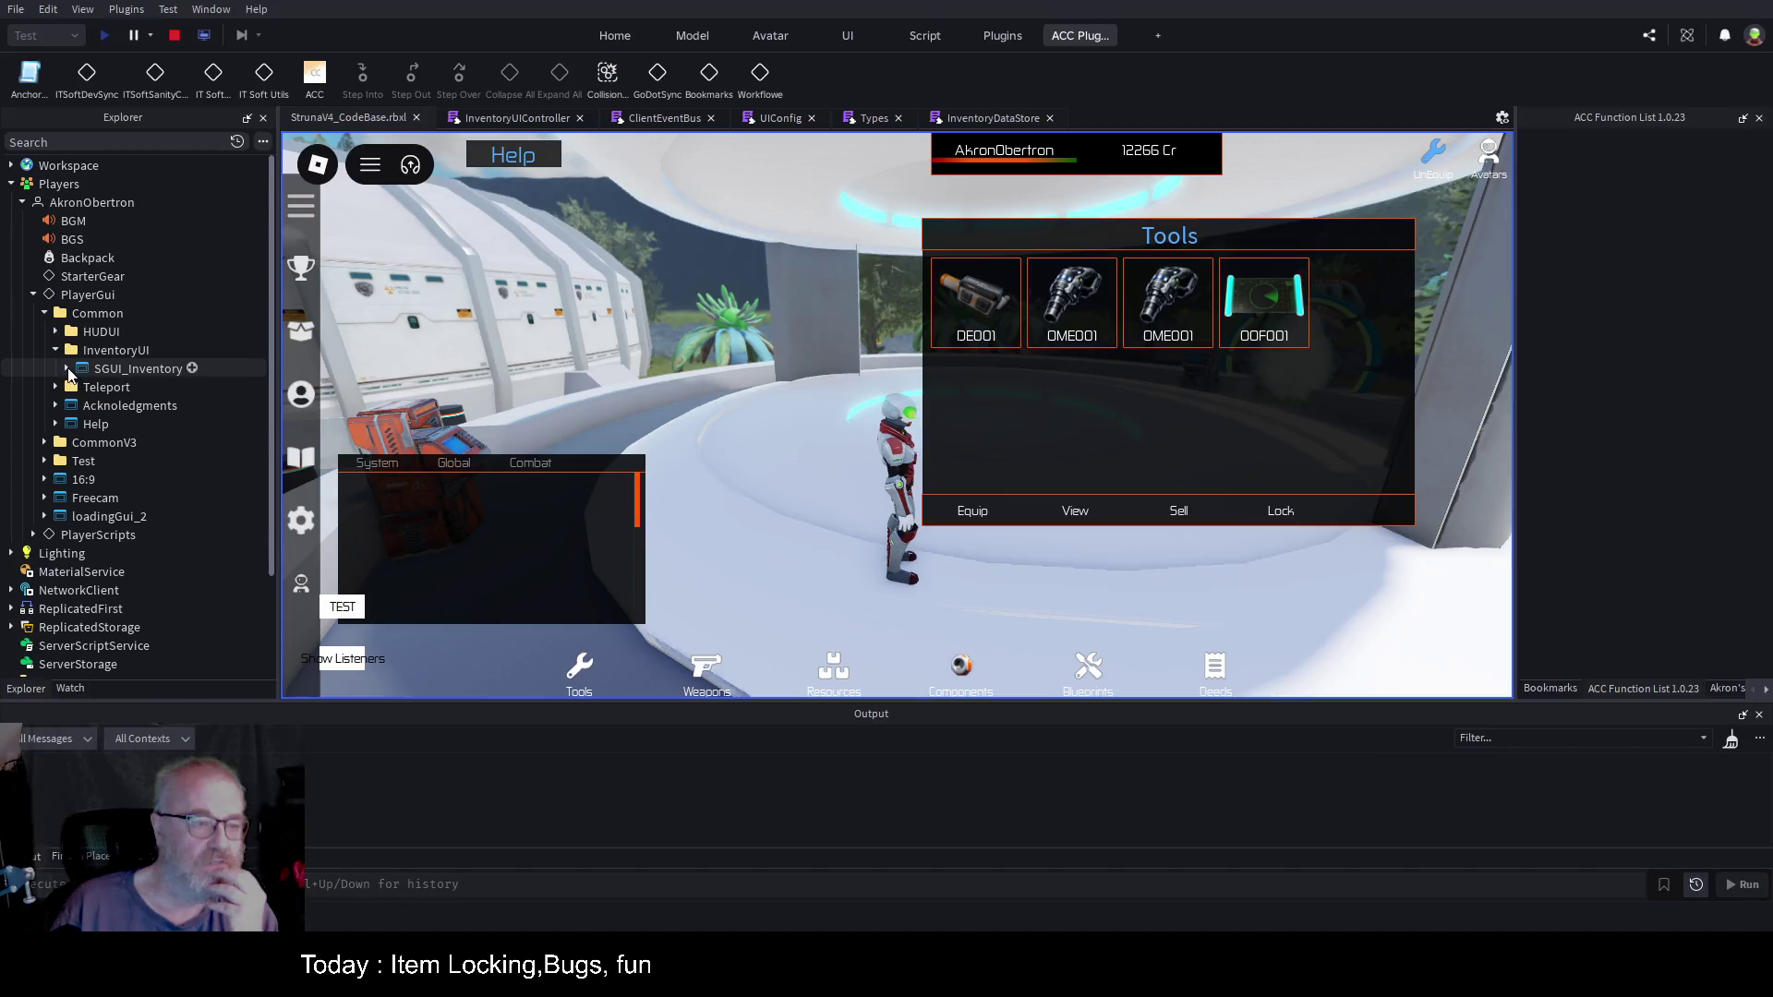
pyautogui.click(78, 387)
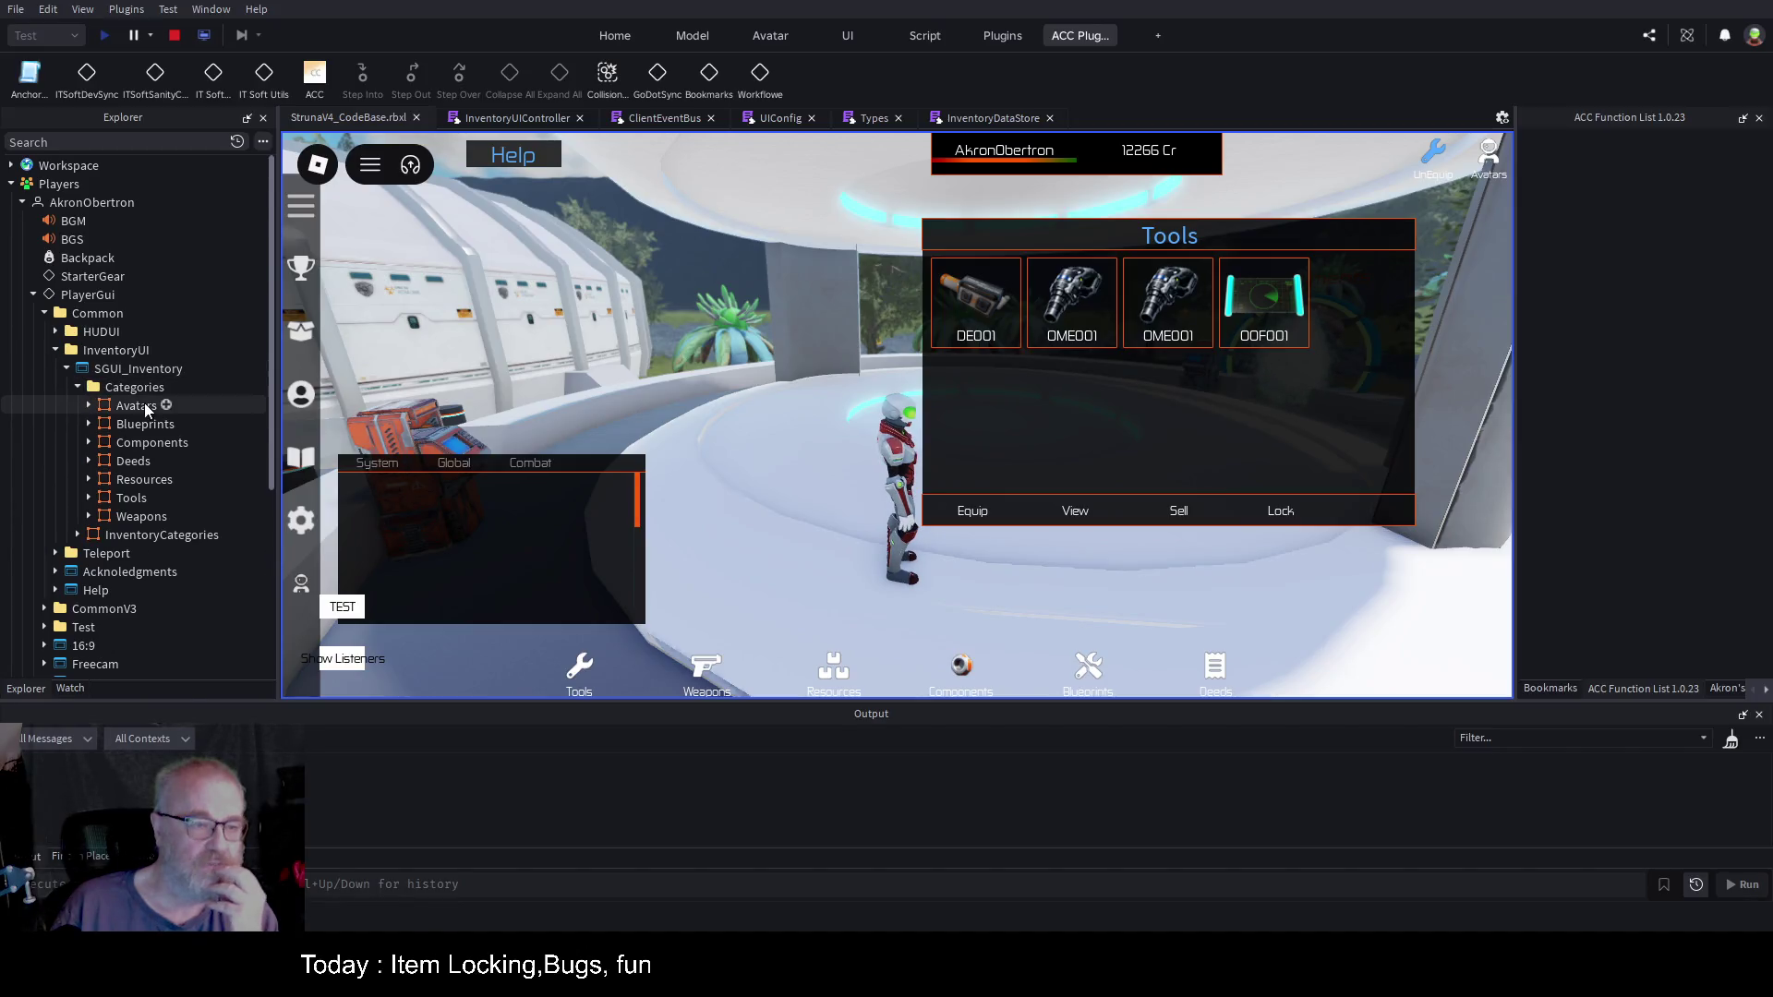
pyautogui.click(138, 516)
pyautogui.click(151, 462)
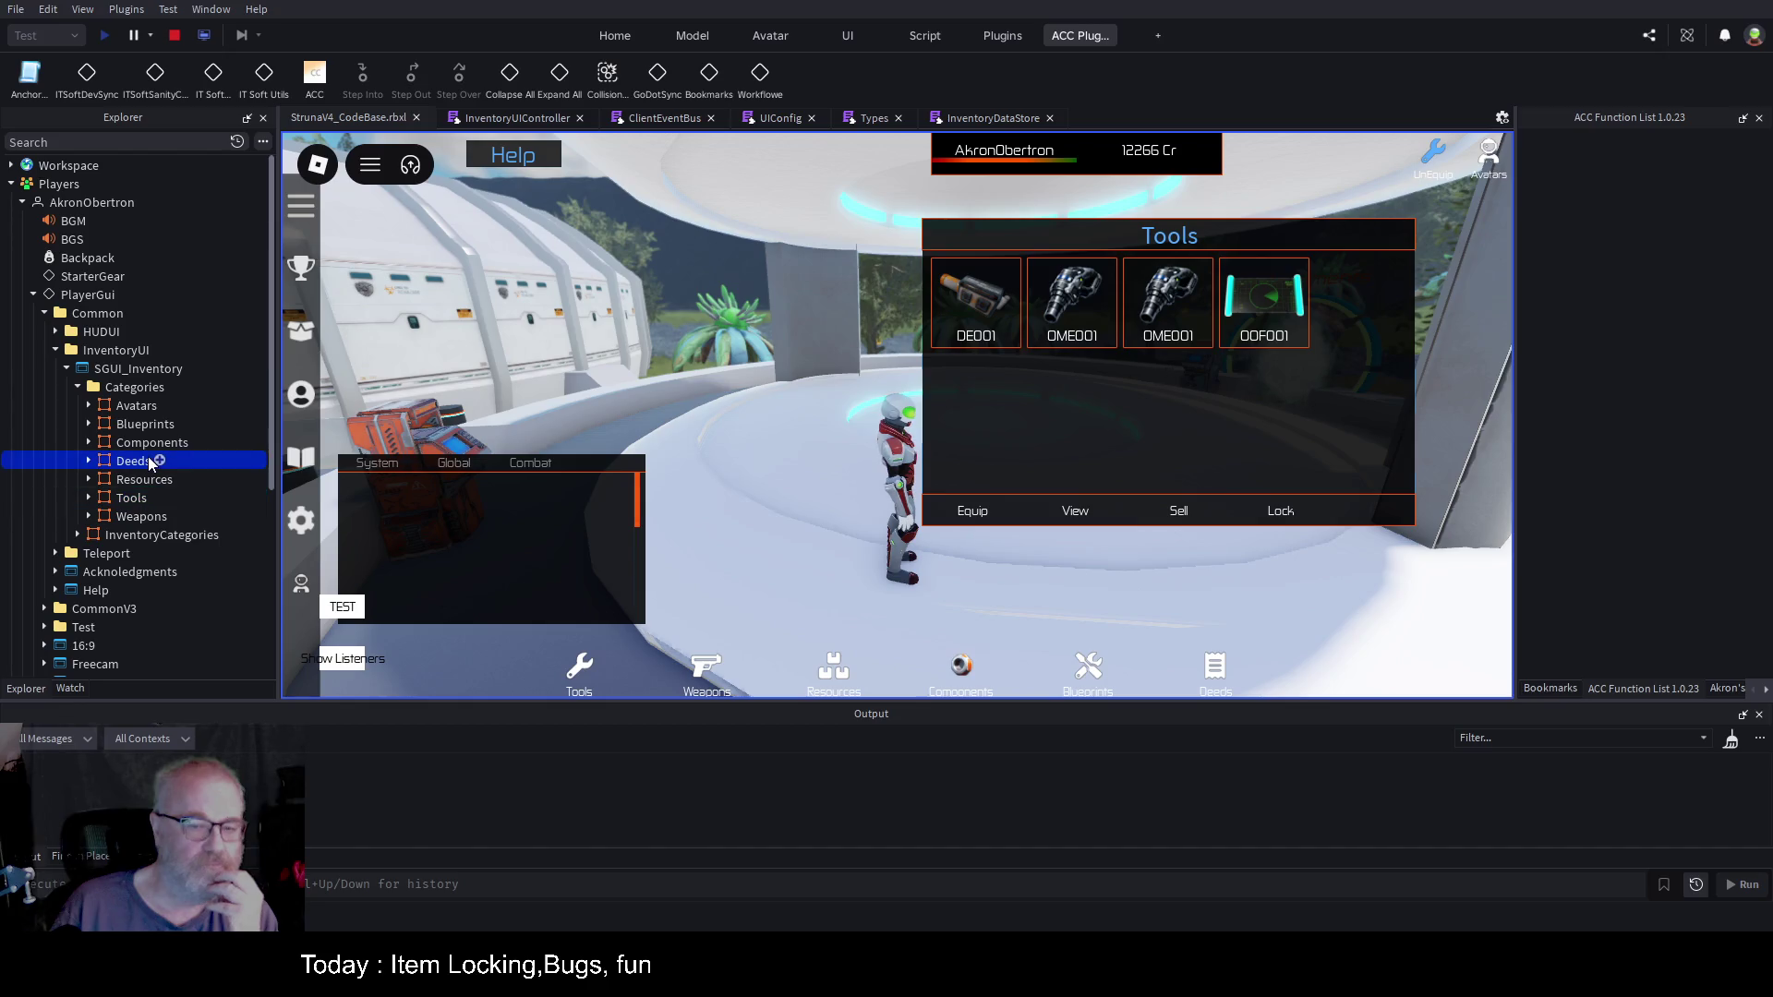
pyautogui.click(152, 451)
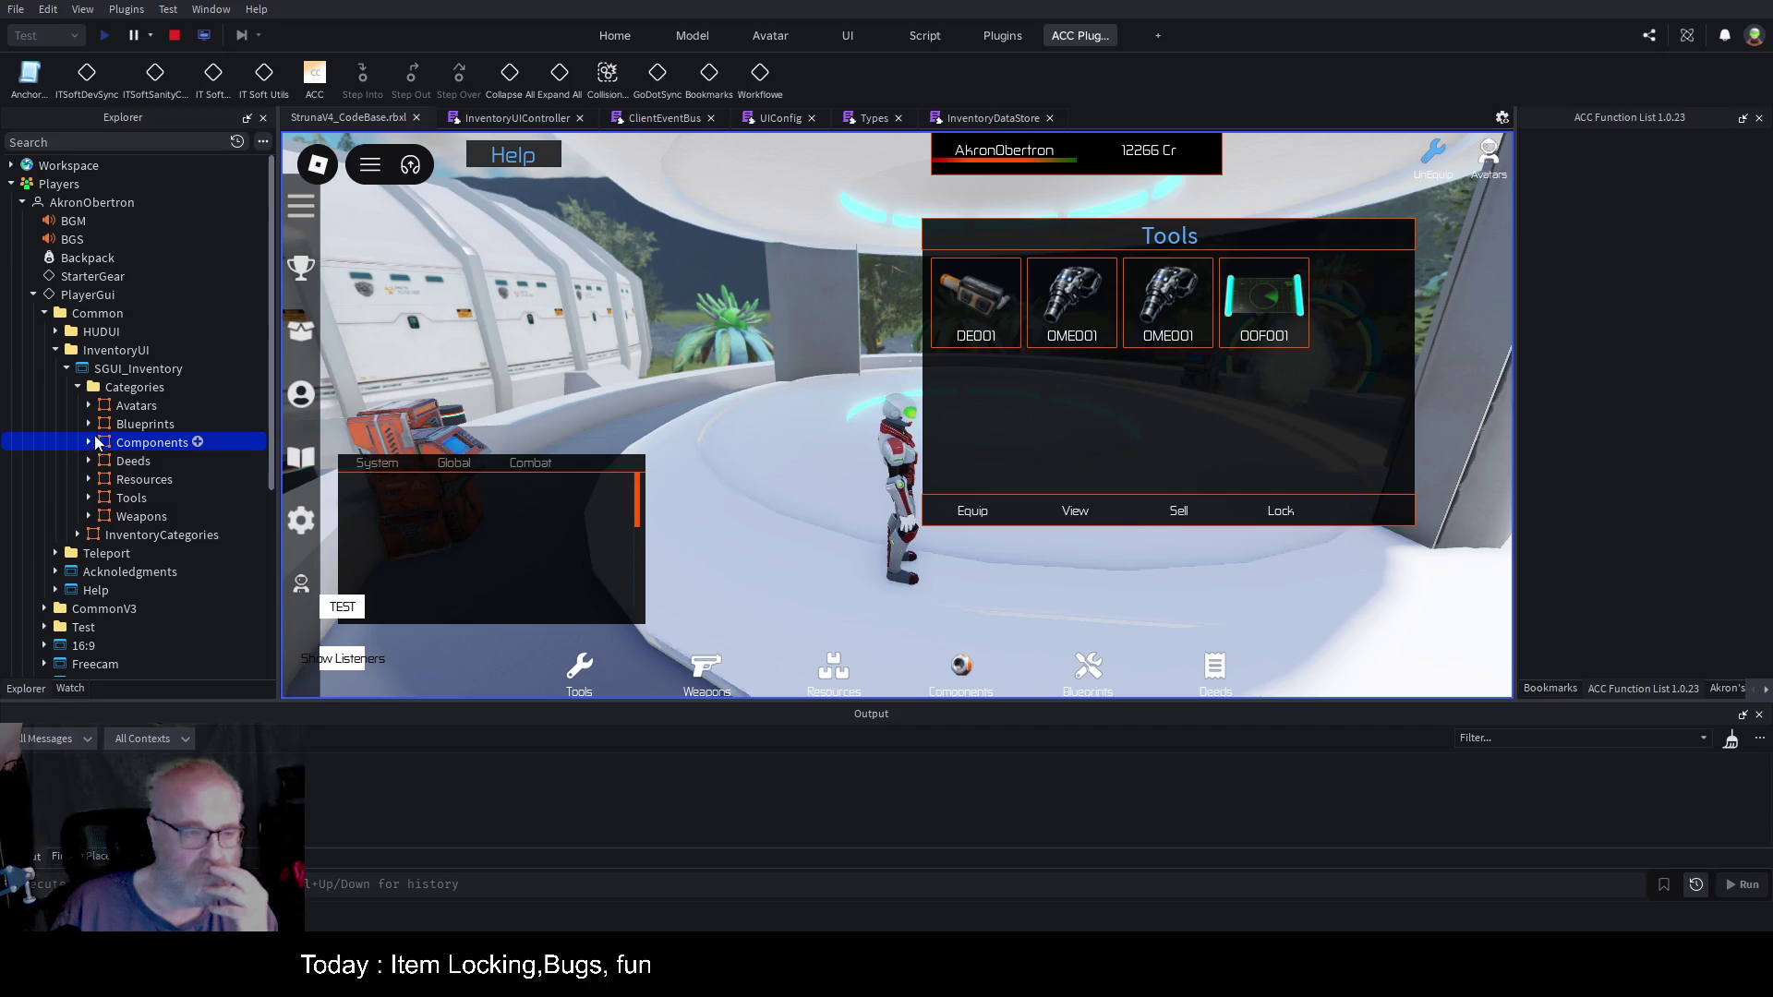
pyautogui.click(120, 407)
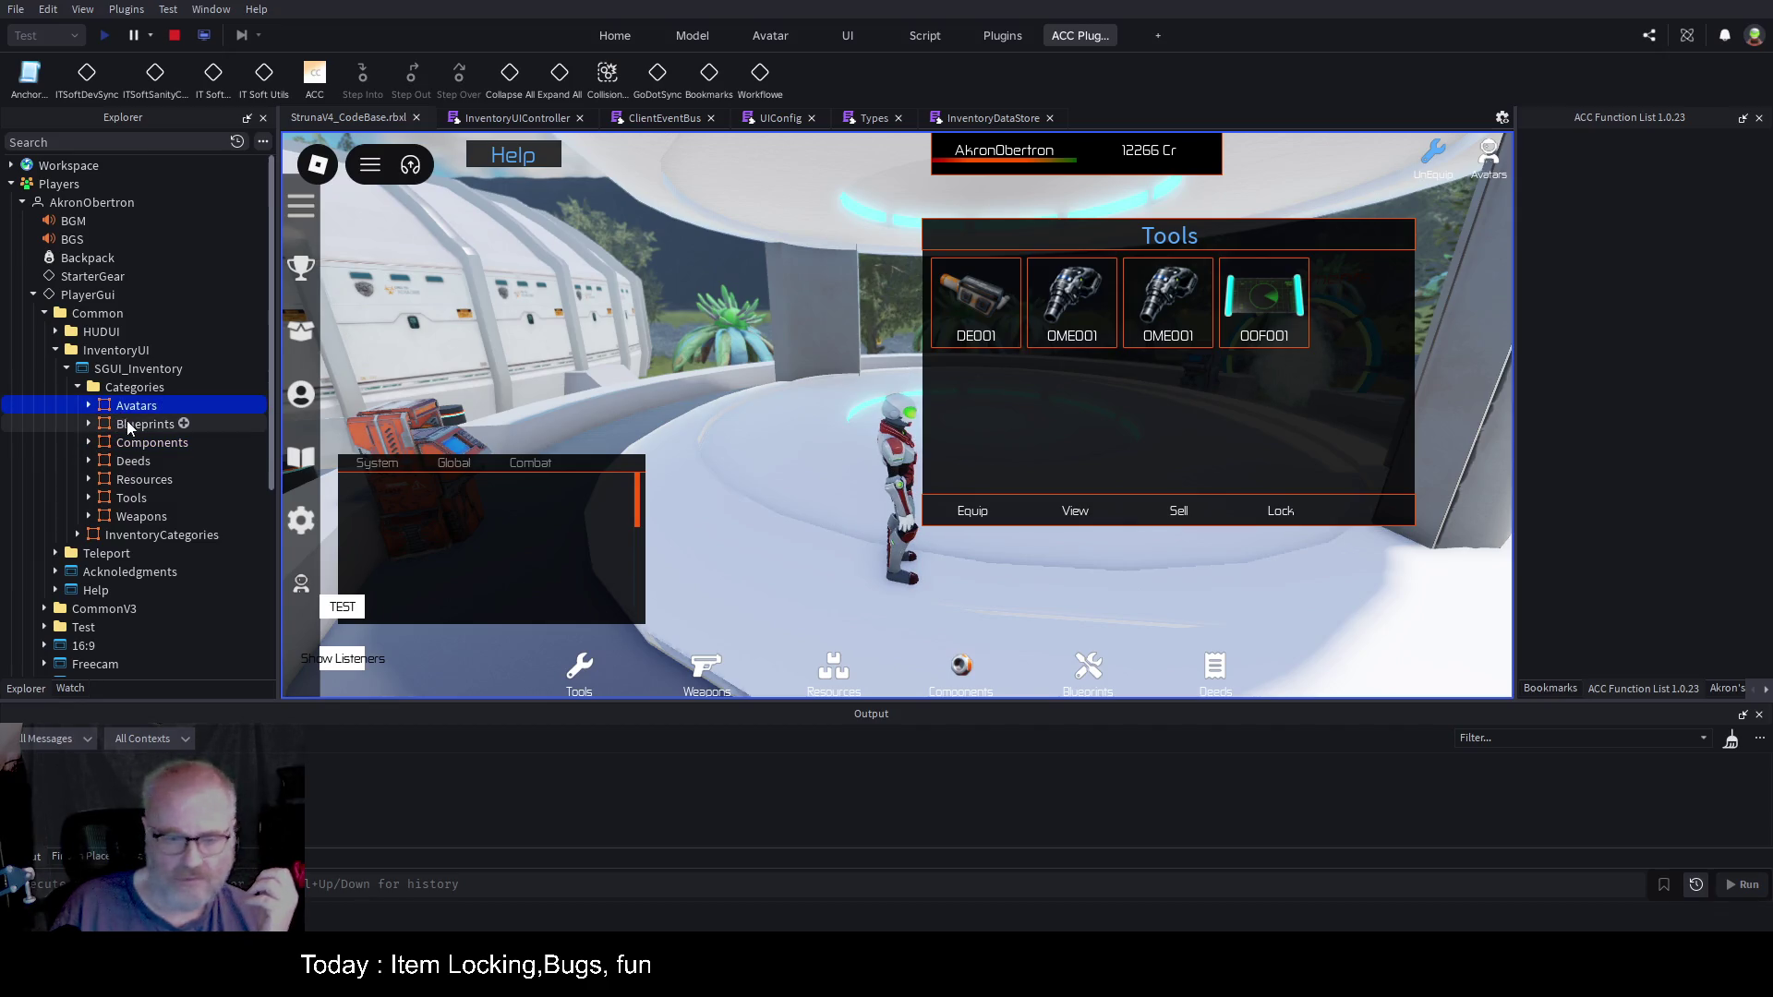
pyautogui.click(135, 516)
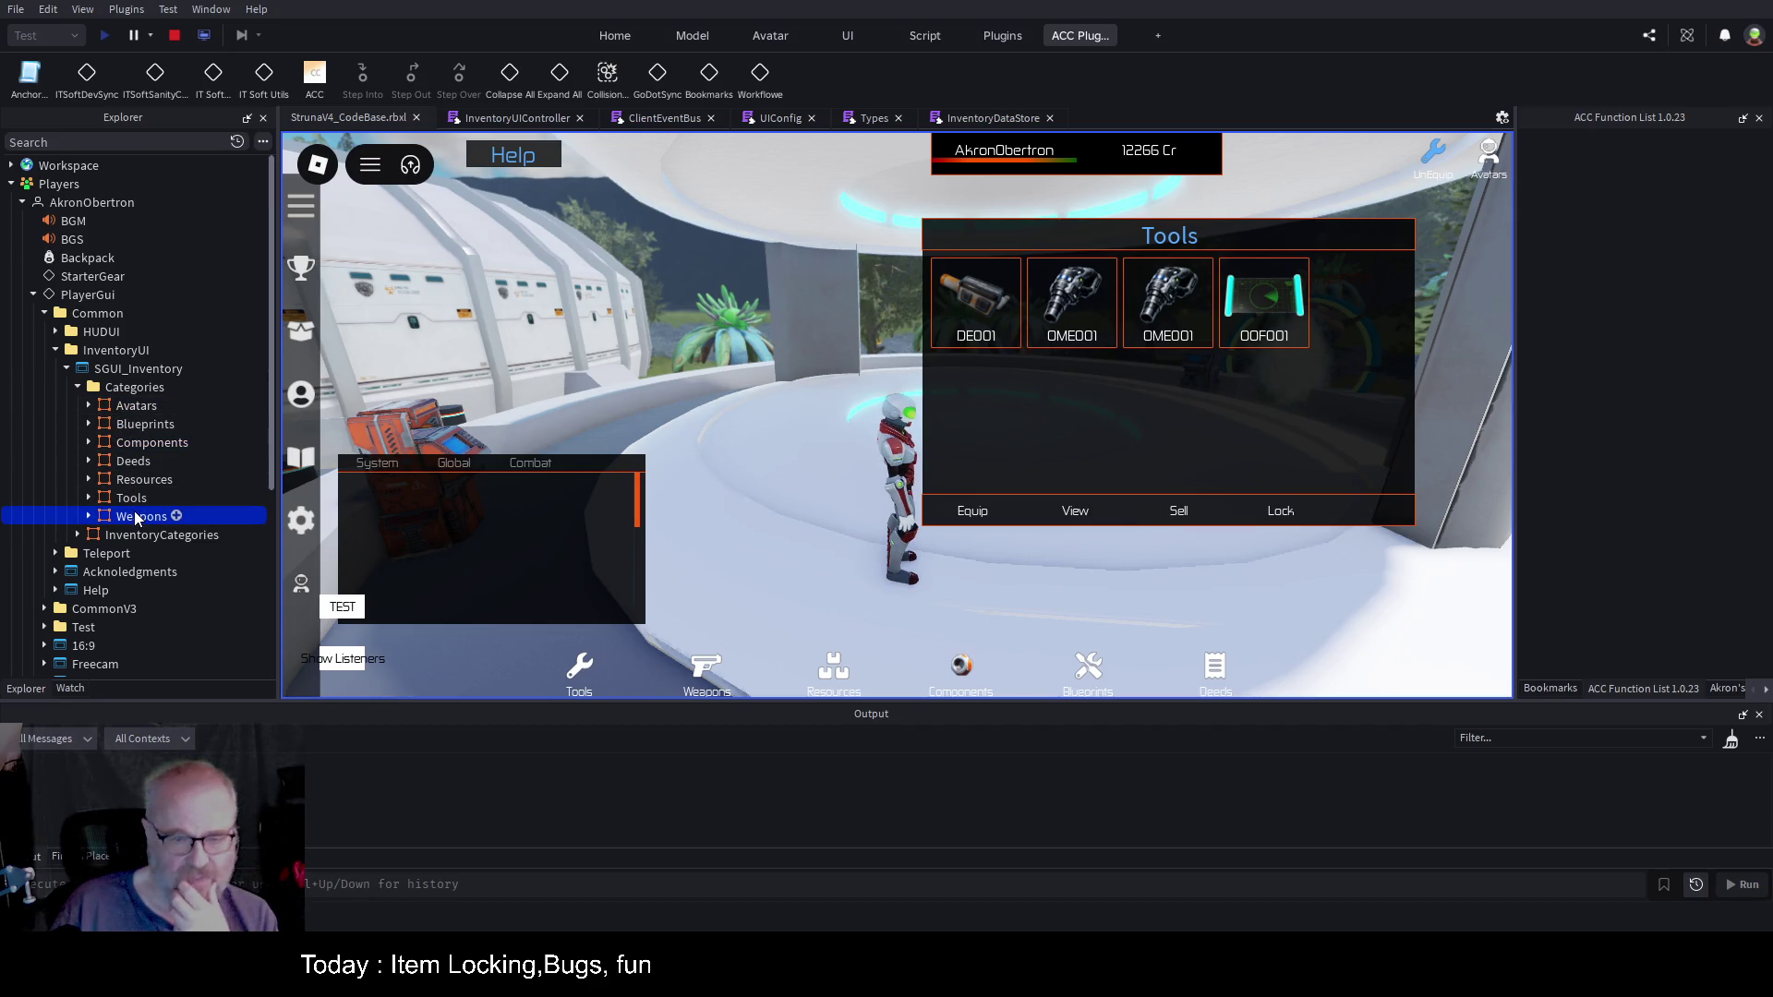
pyautogui.click(90, 517)
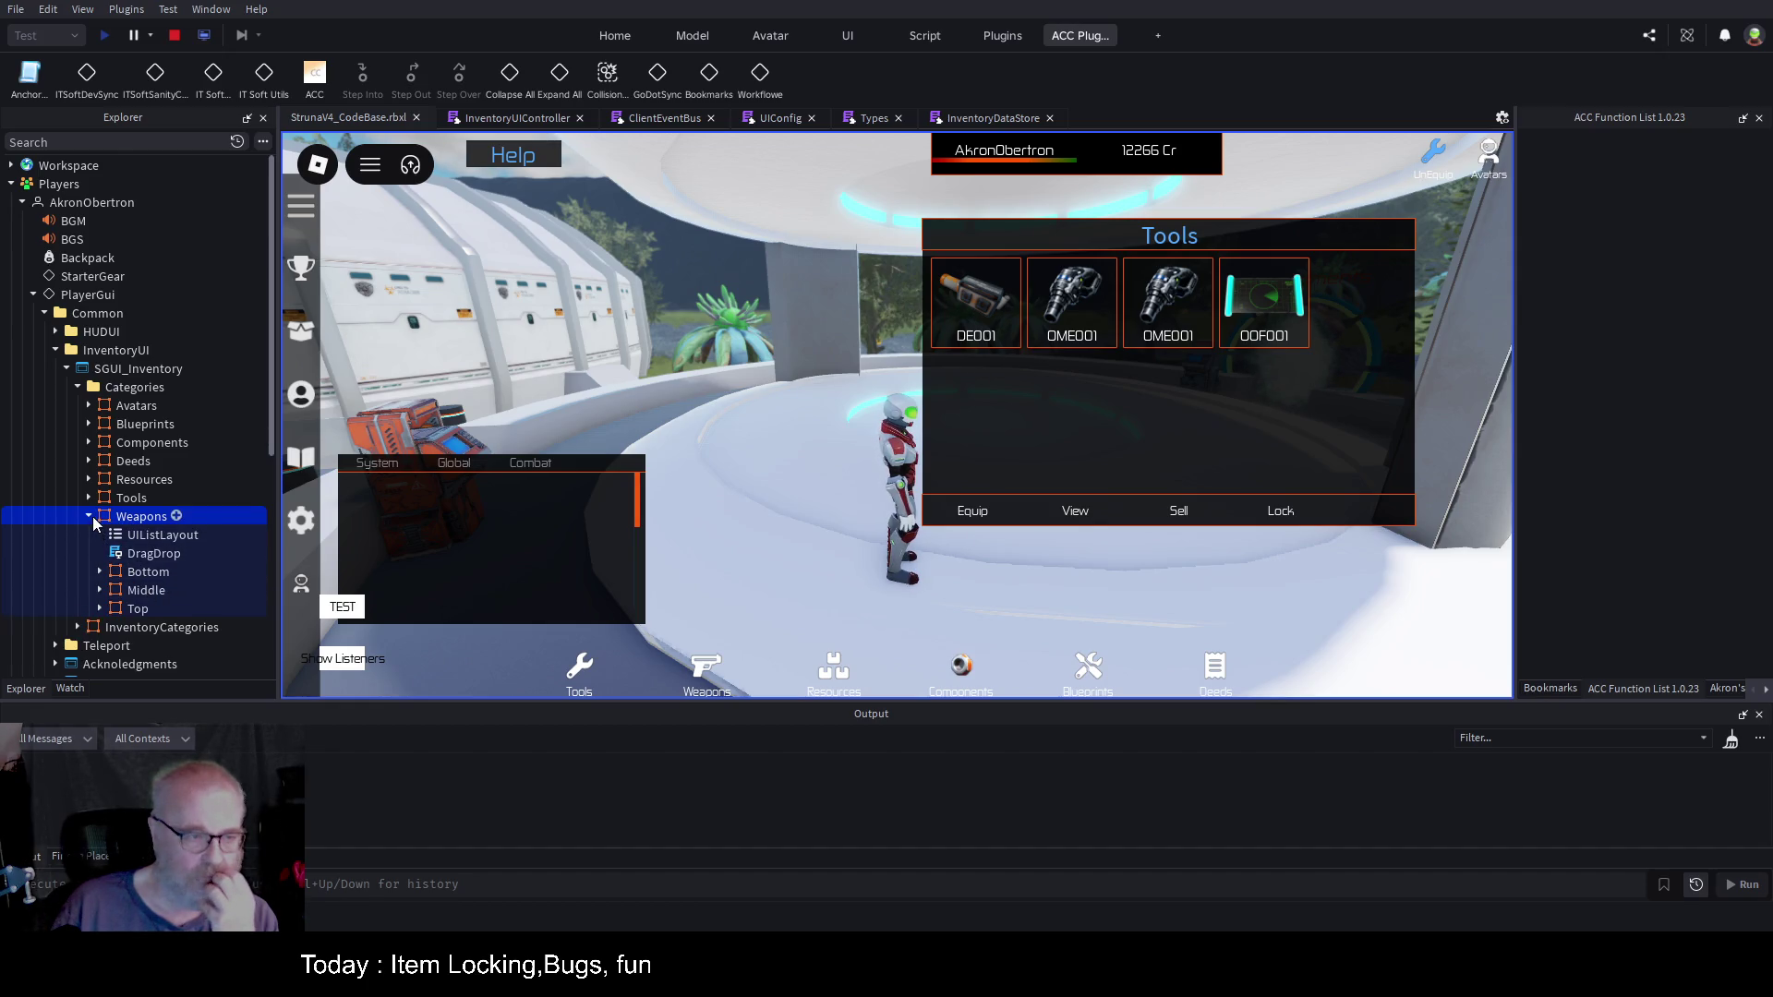
pyautogui.click(89, 516)
pyautogui.click(79, 386)
pyautogui.click(81, 407)
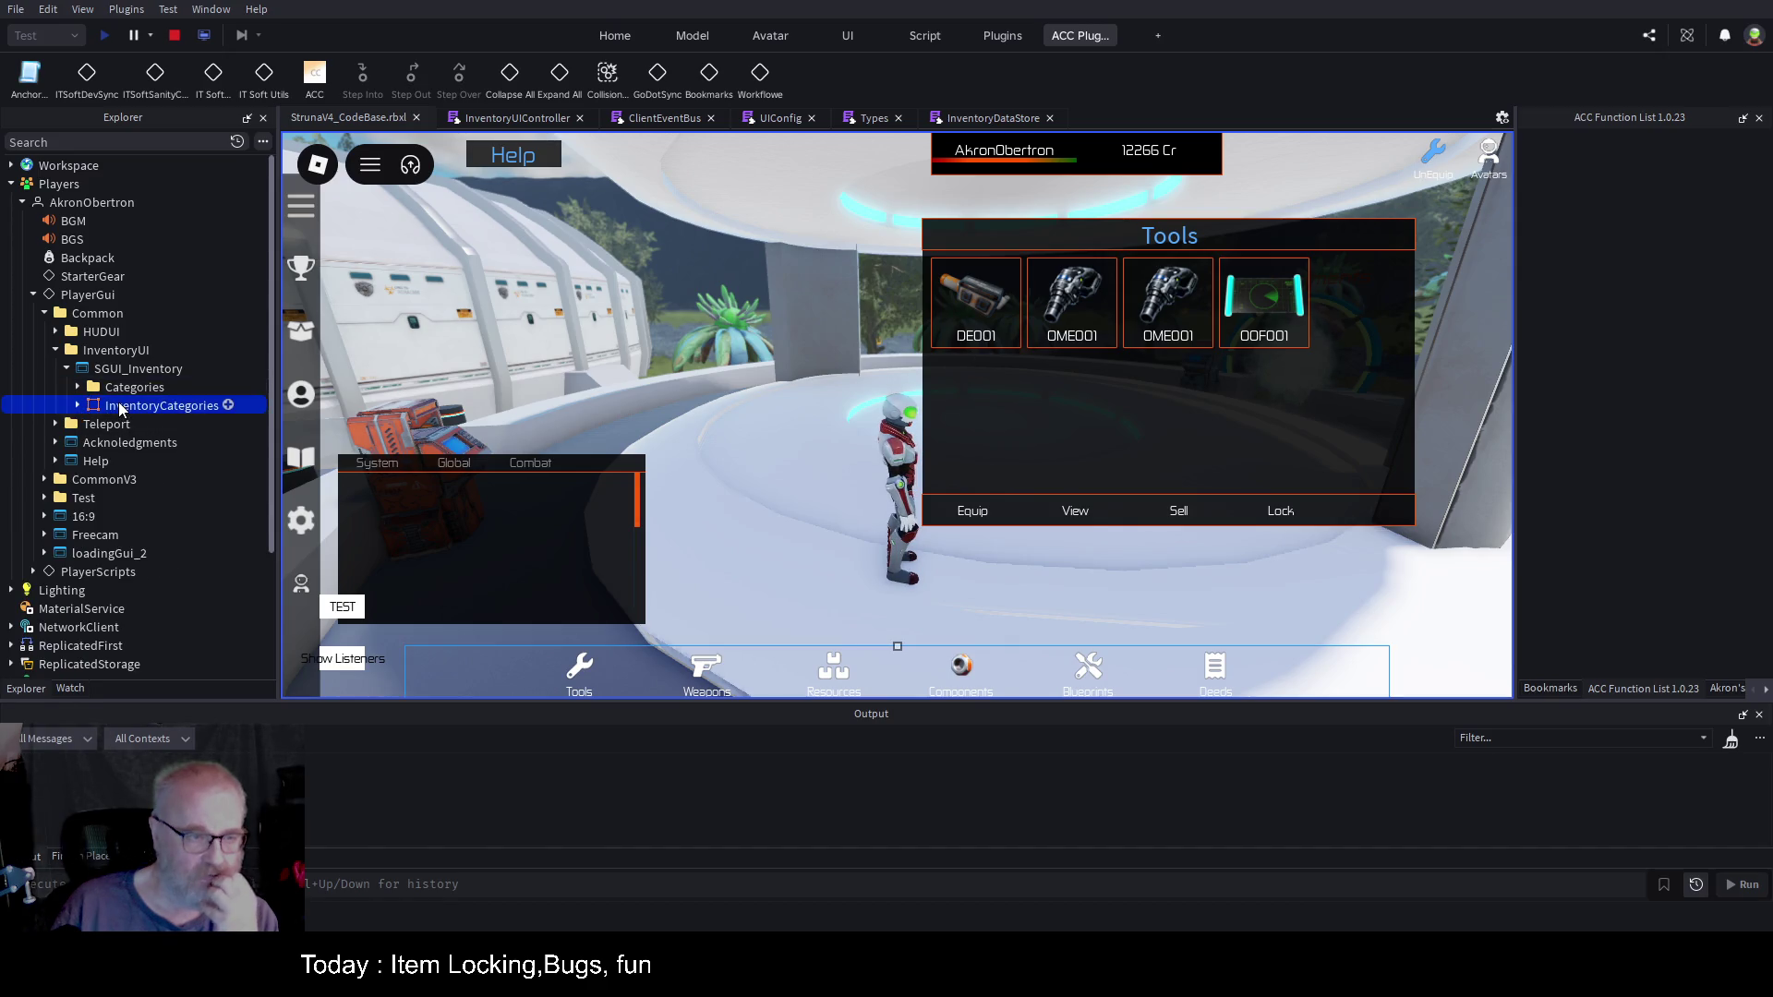
pyautogui.click(80, 406)
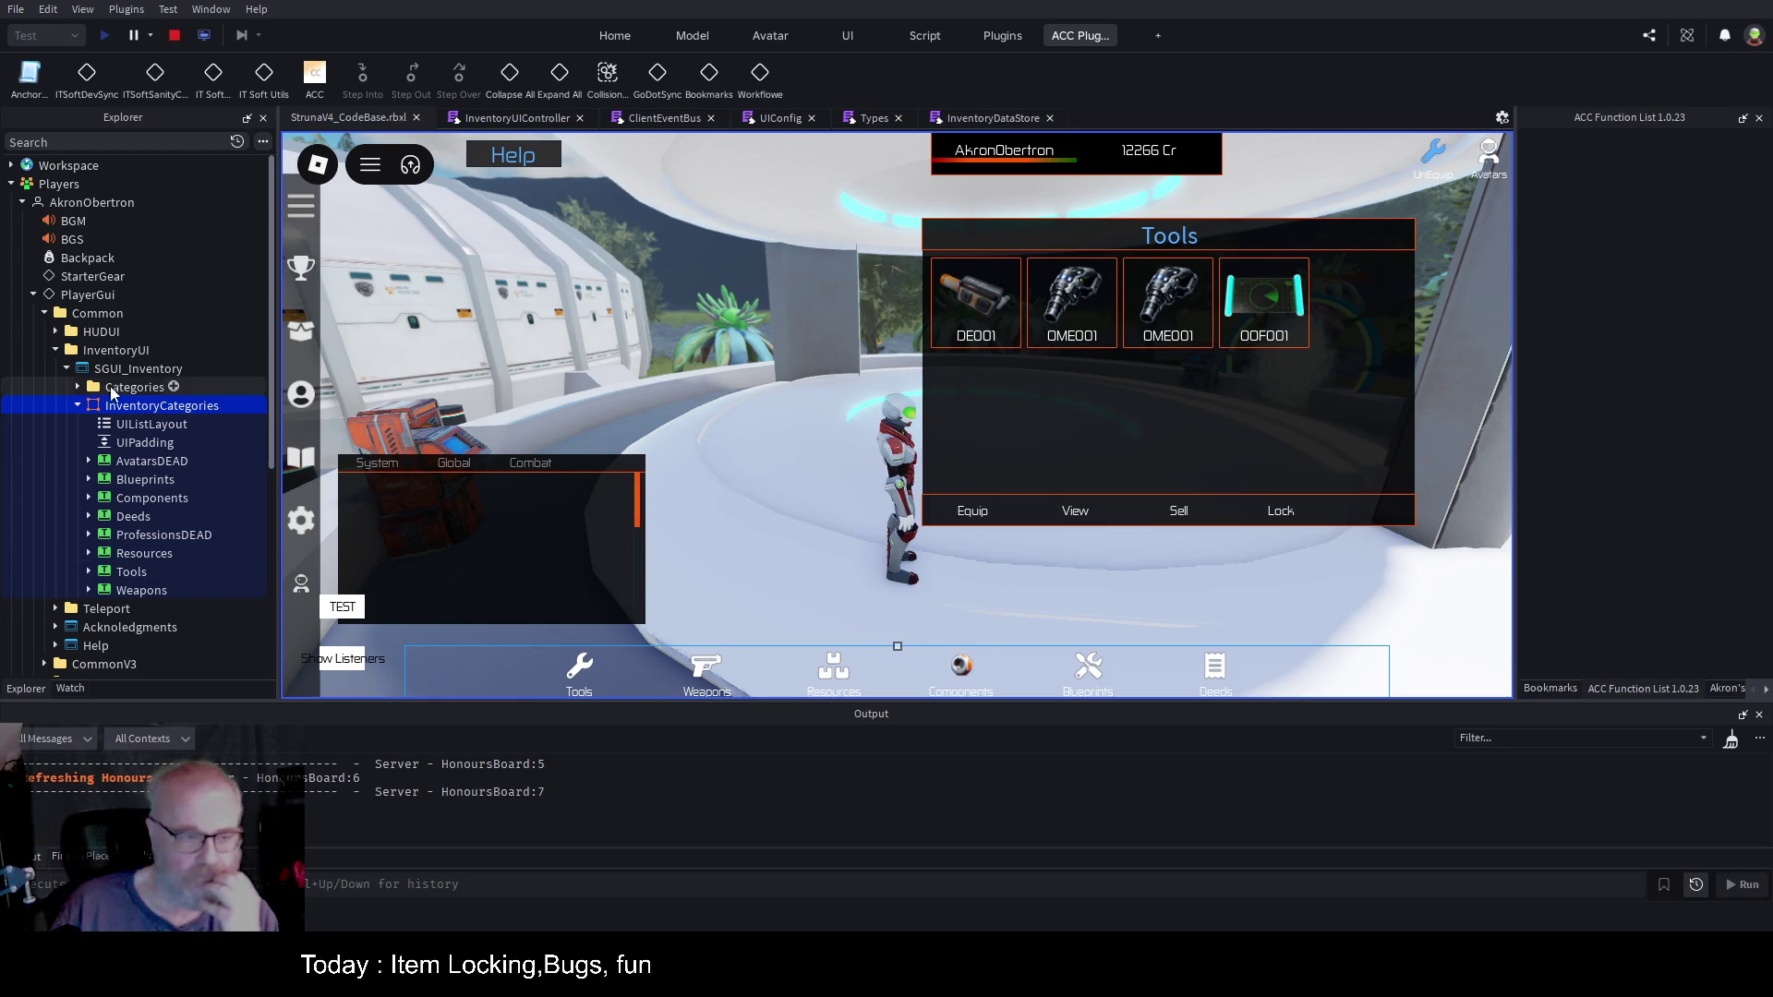
pyautogui.click(77, 406)
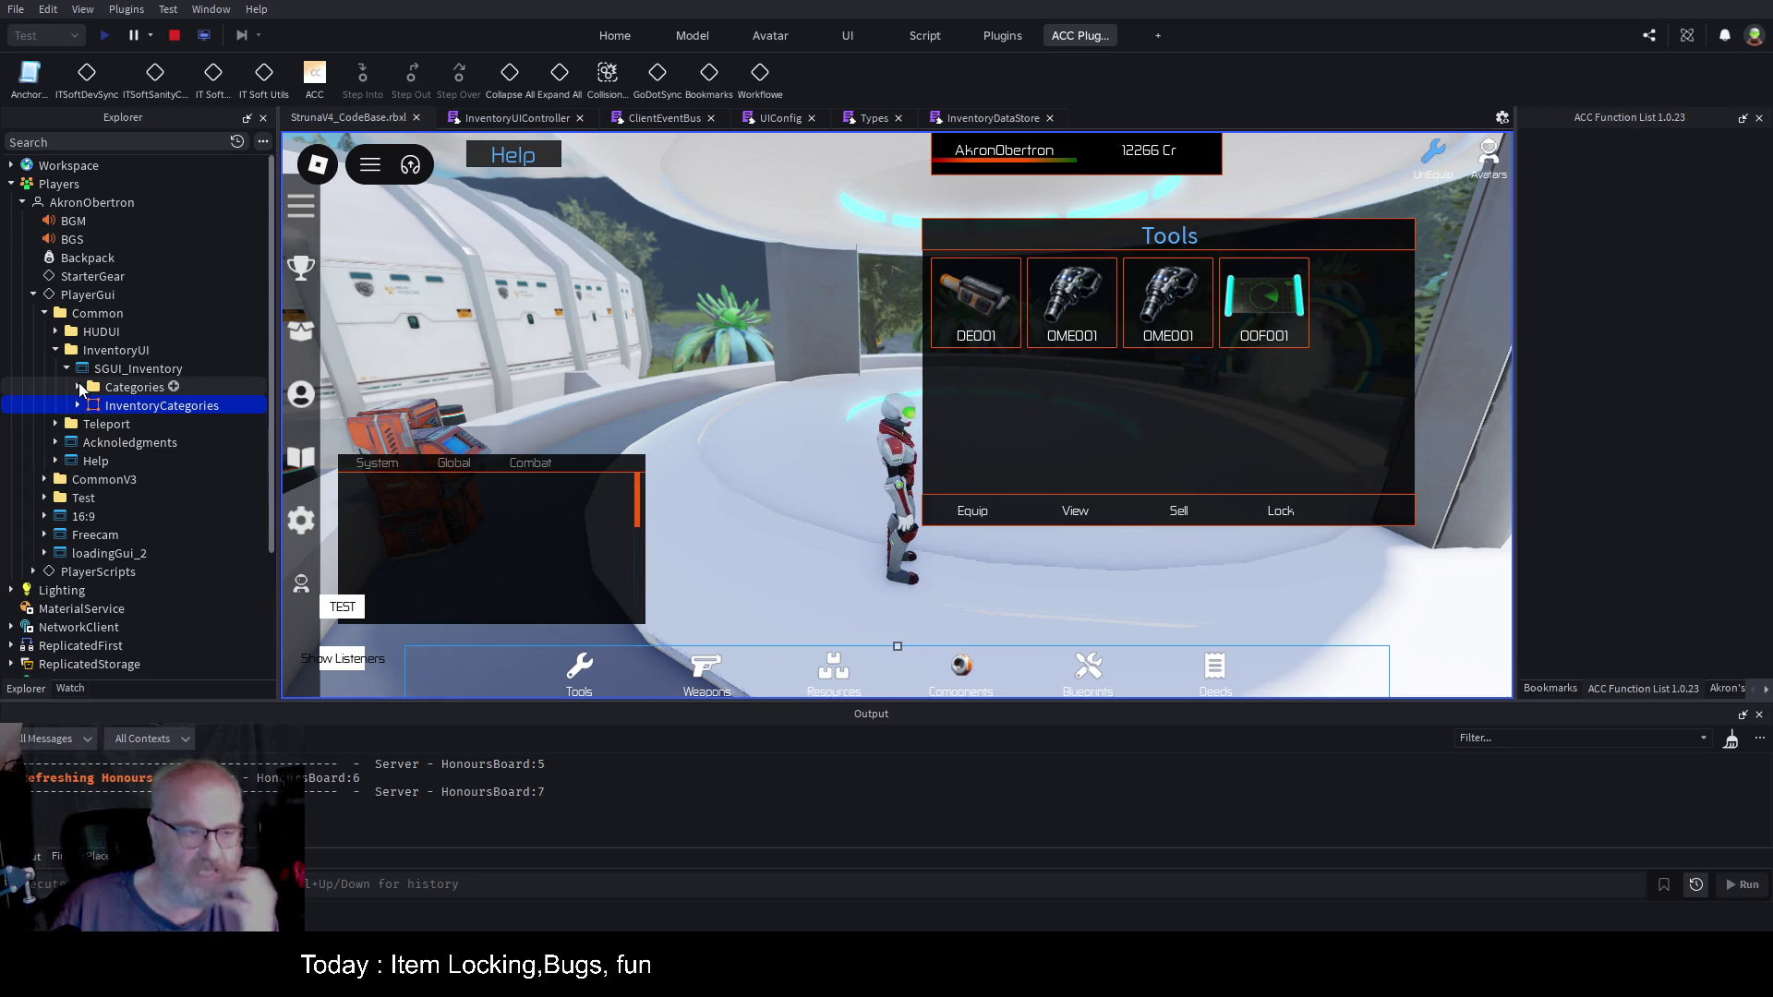
pyautogui.click(79, 384)
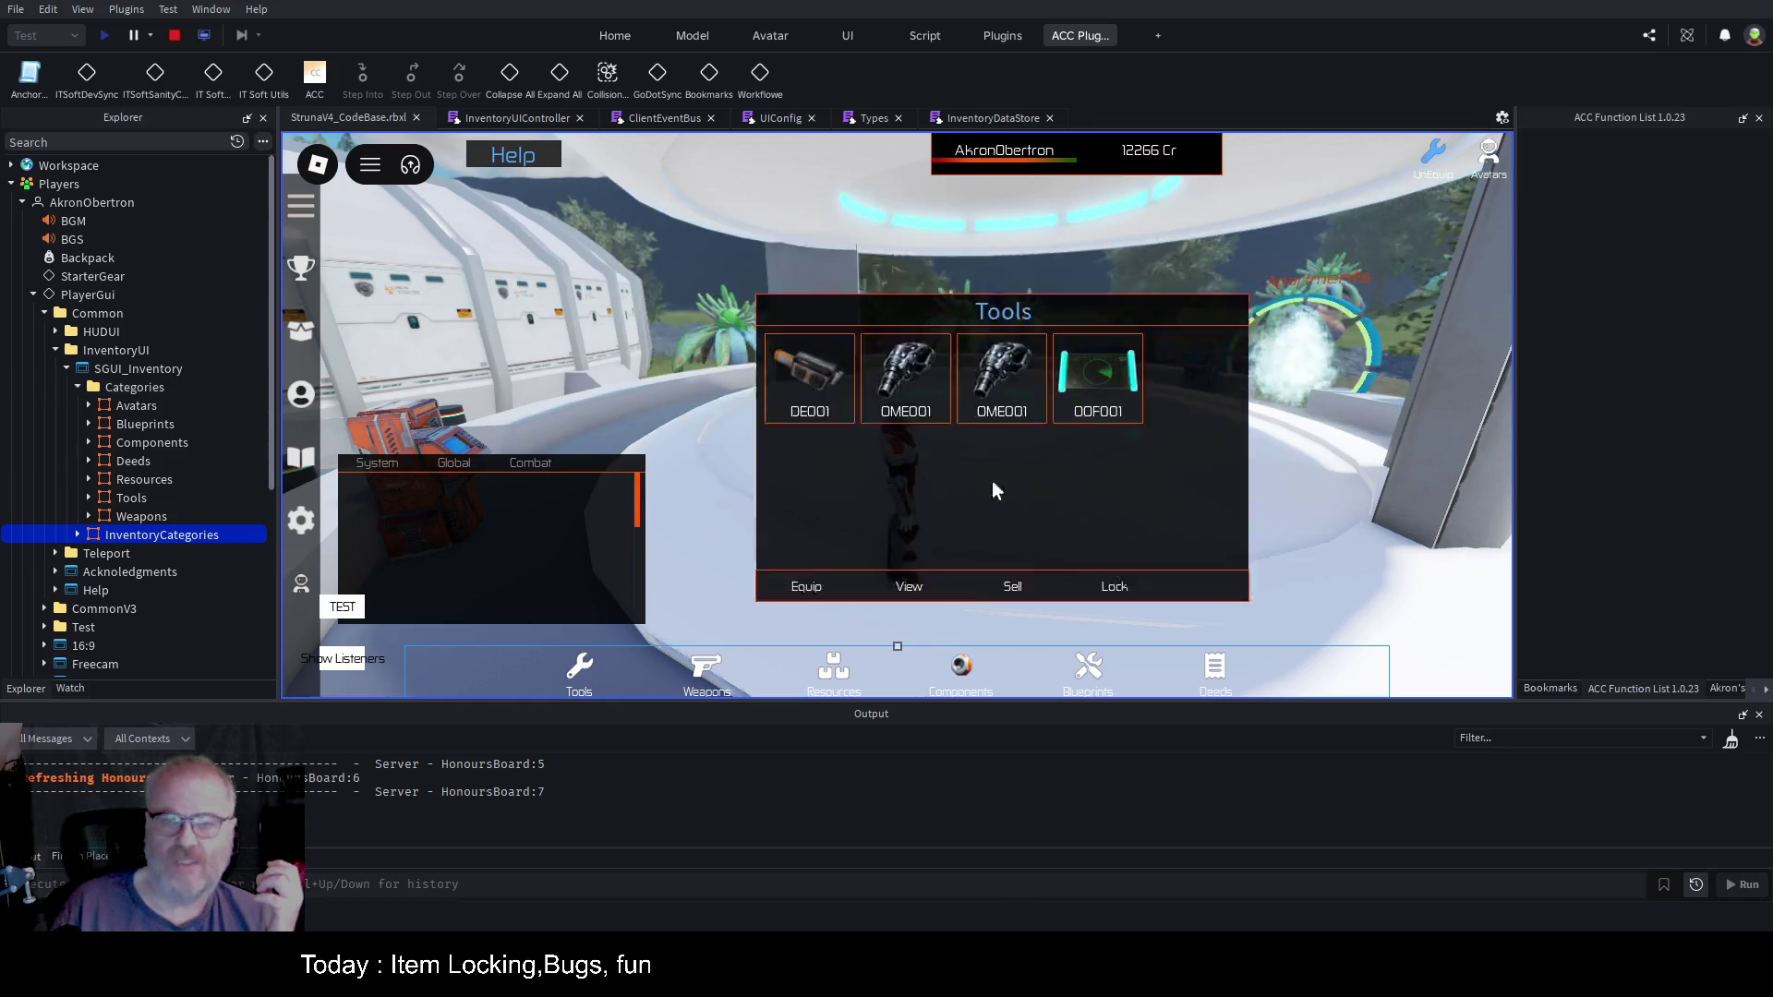
# Step: Expand Tools' Bottom section to select ToolsLock's TextButton, then return to InventoryUIController
pyautogui.click(152, 497)
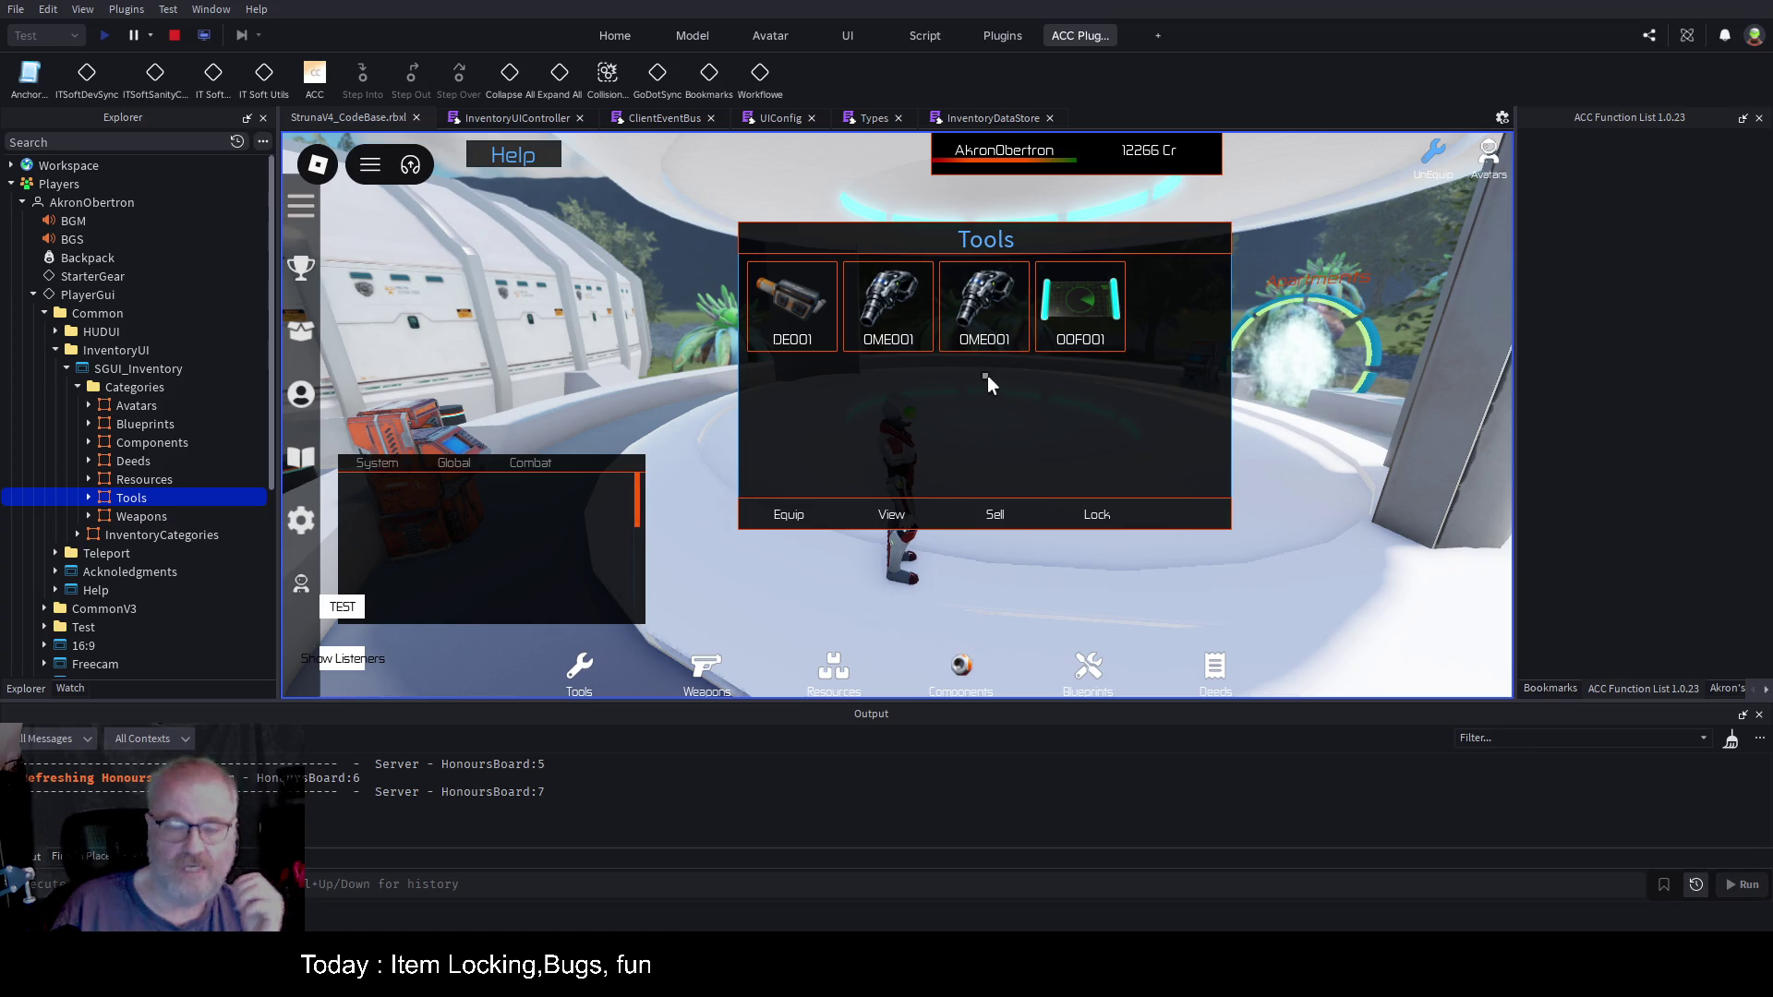
pyautogui.click(89, 498)
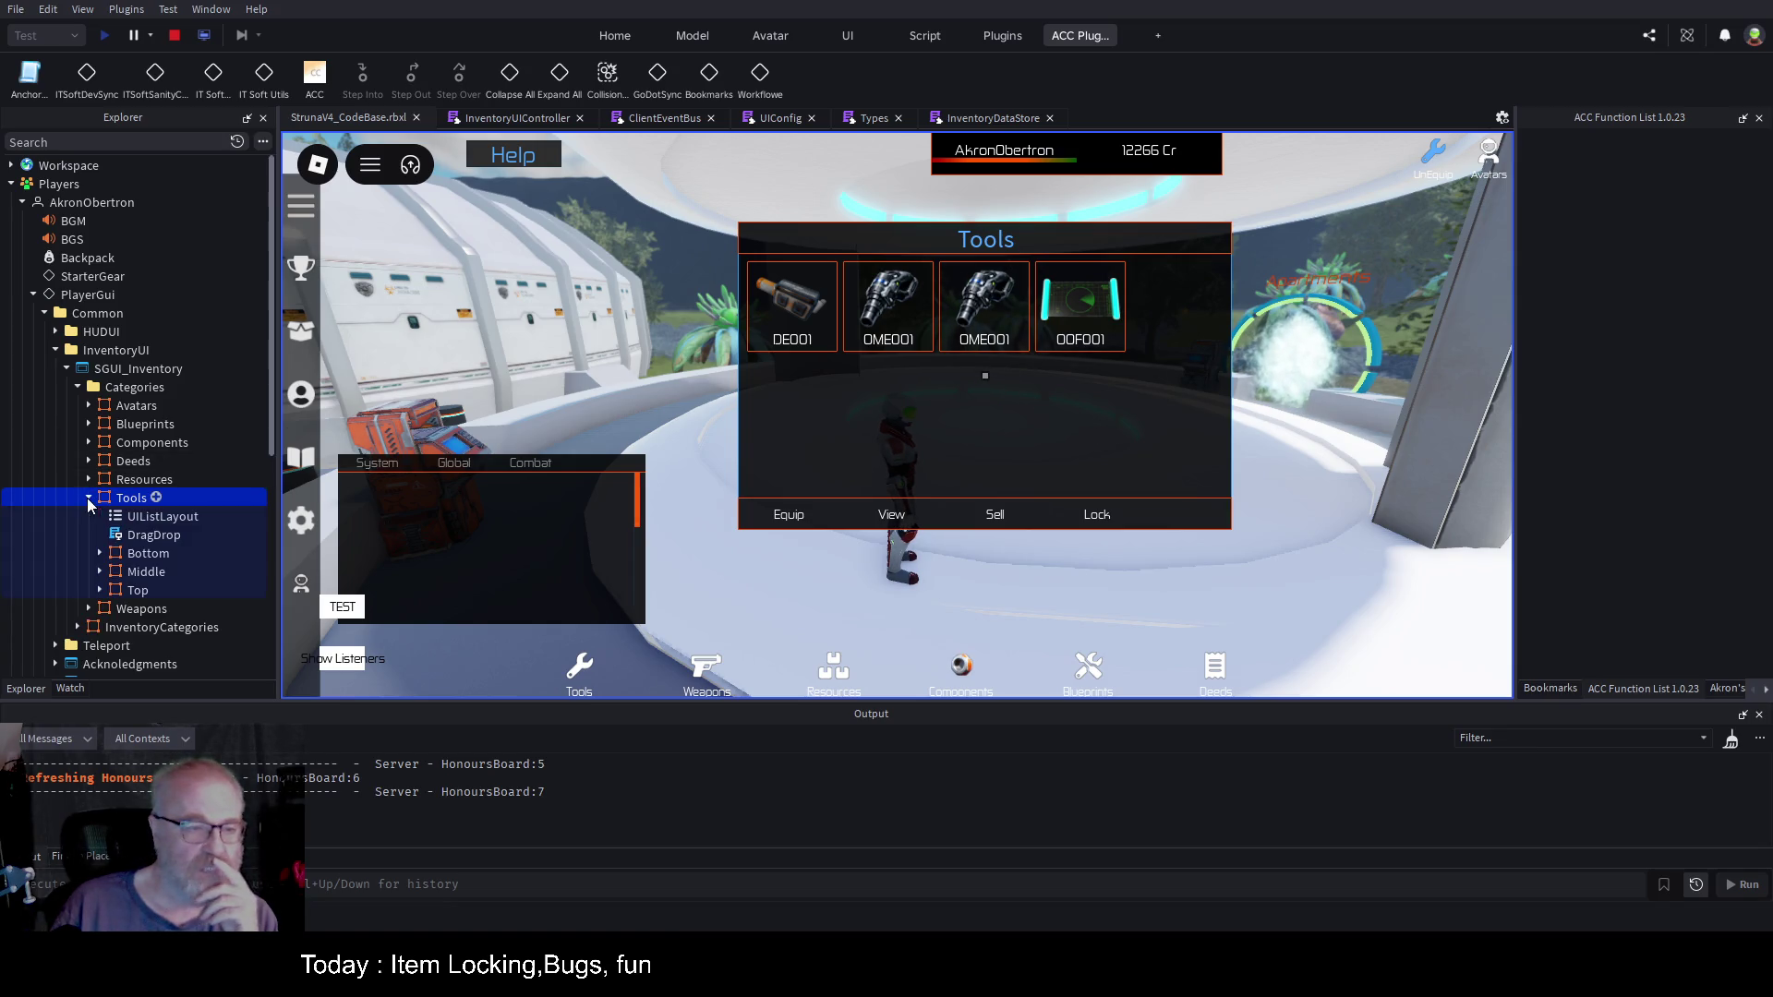
pyautogui.click(100, 553)
pyautogui.scroll(-2, 162, 418)
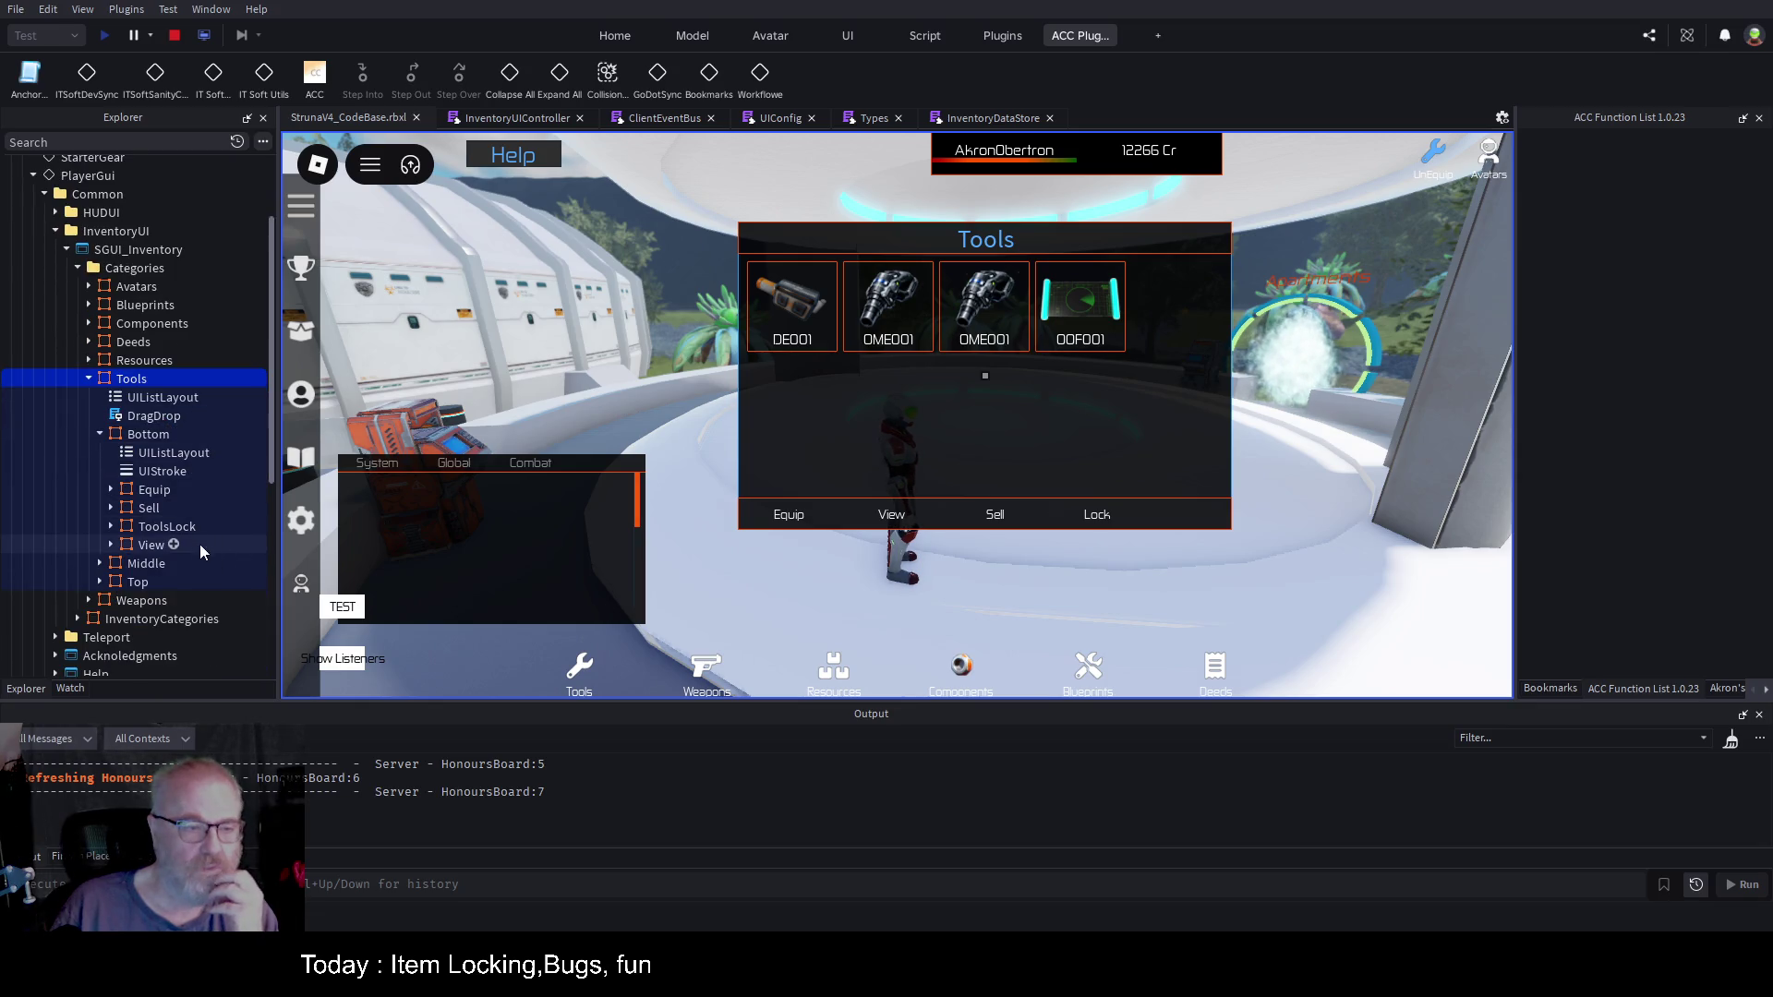
pyautogui.click(179, 528)
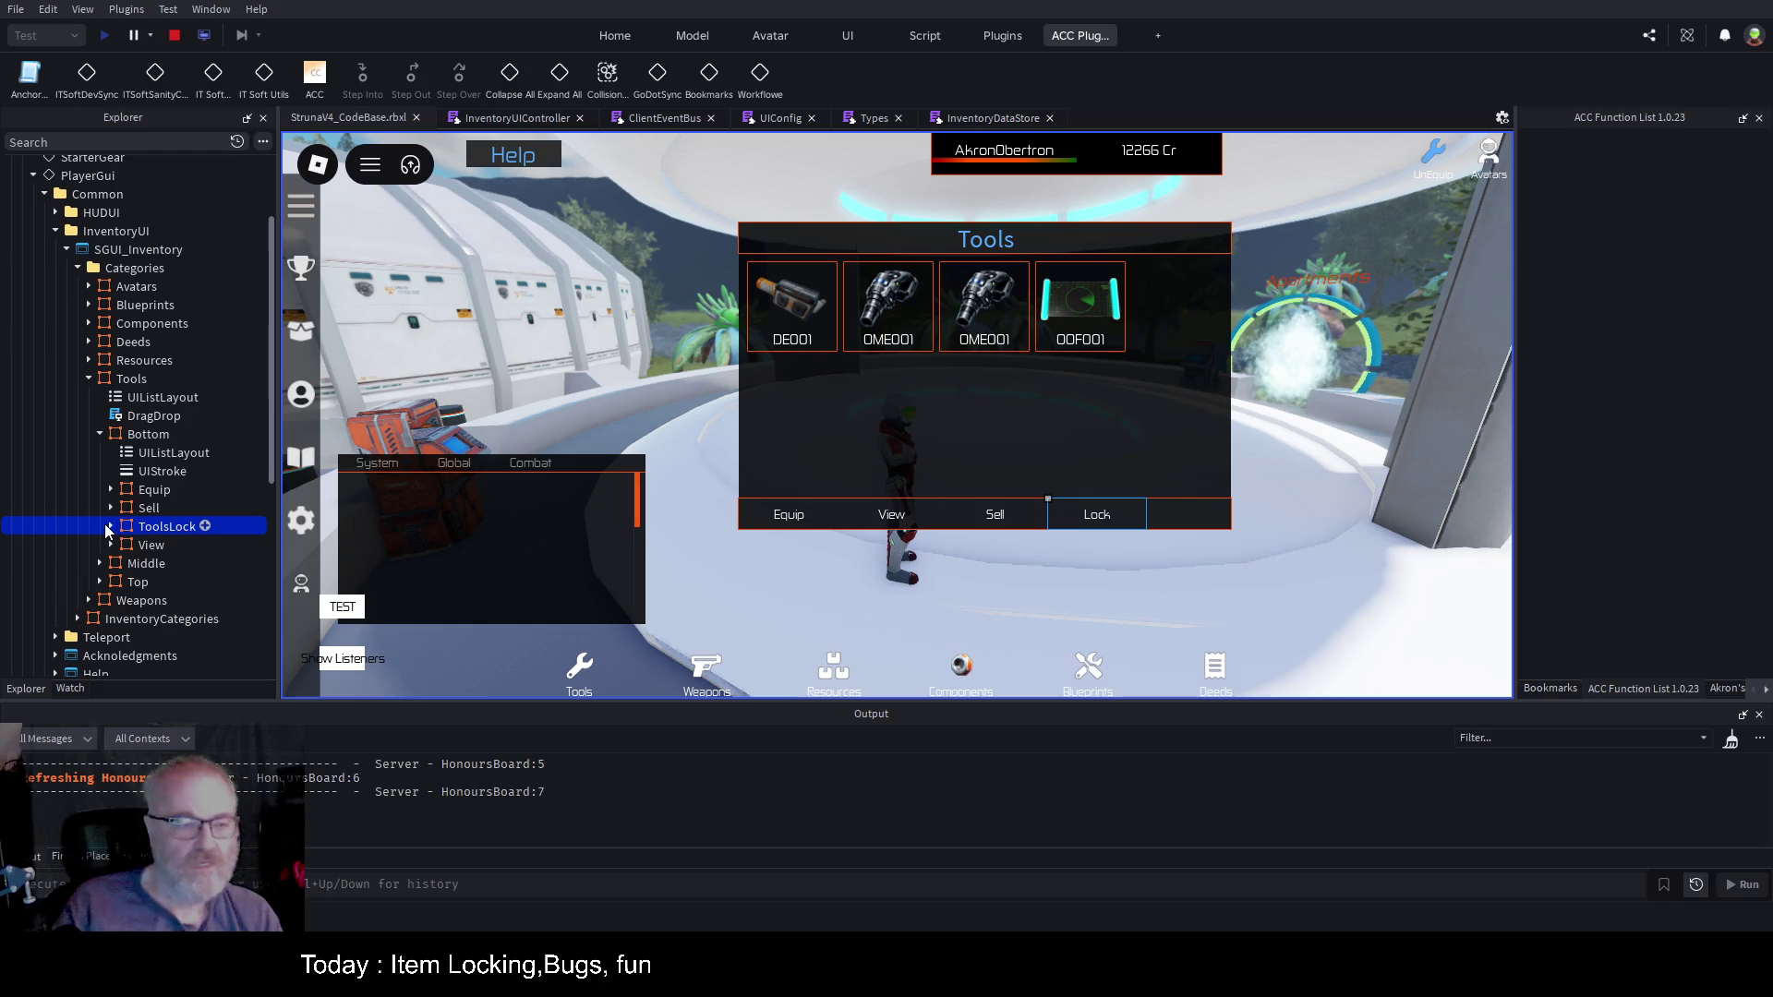
pyautogui.click(111, 526)
pyautogui.click(162, 550)
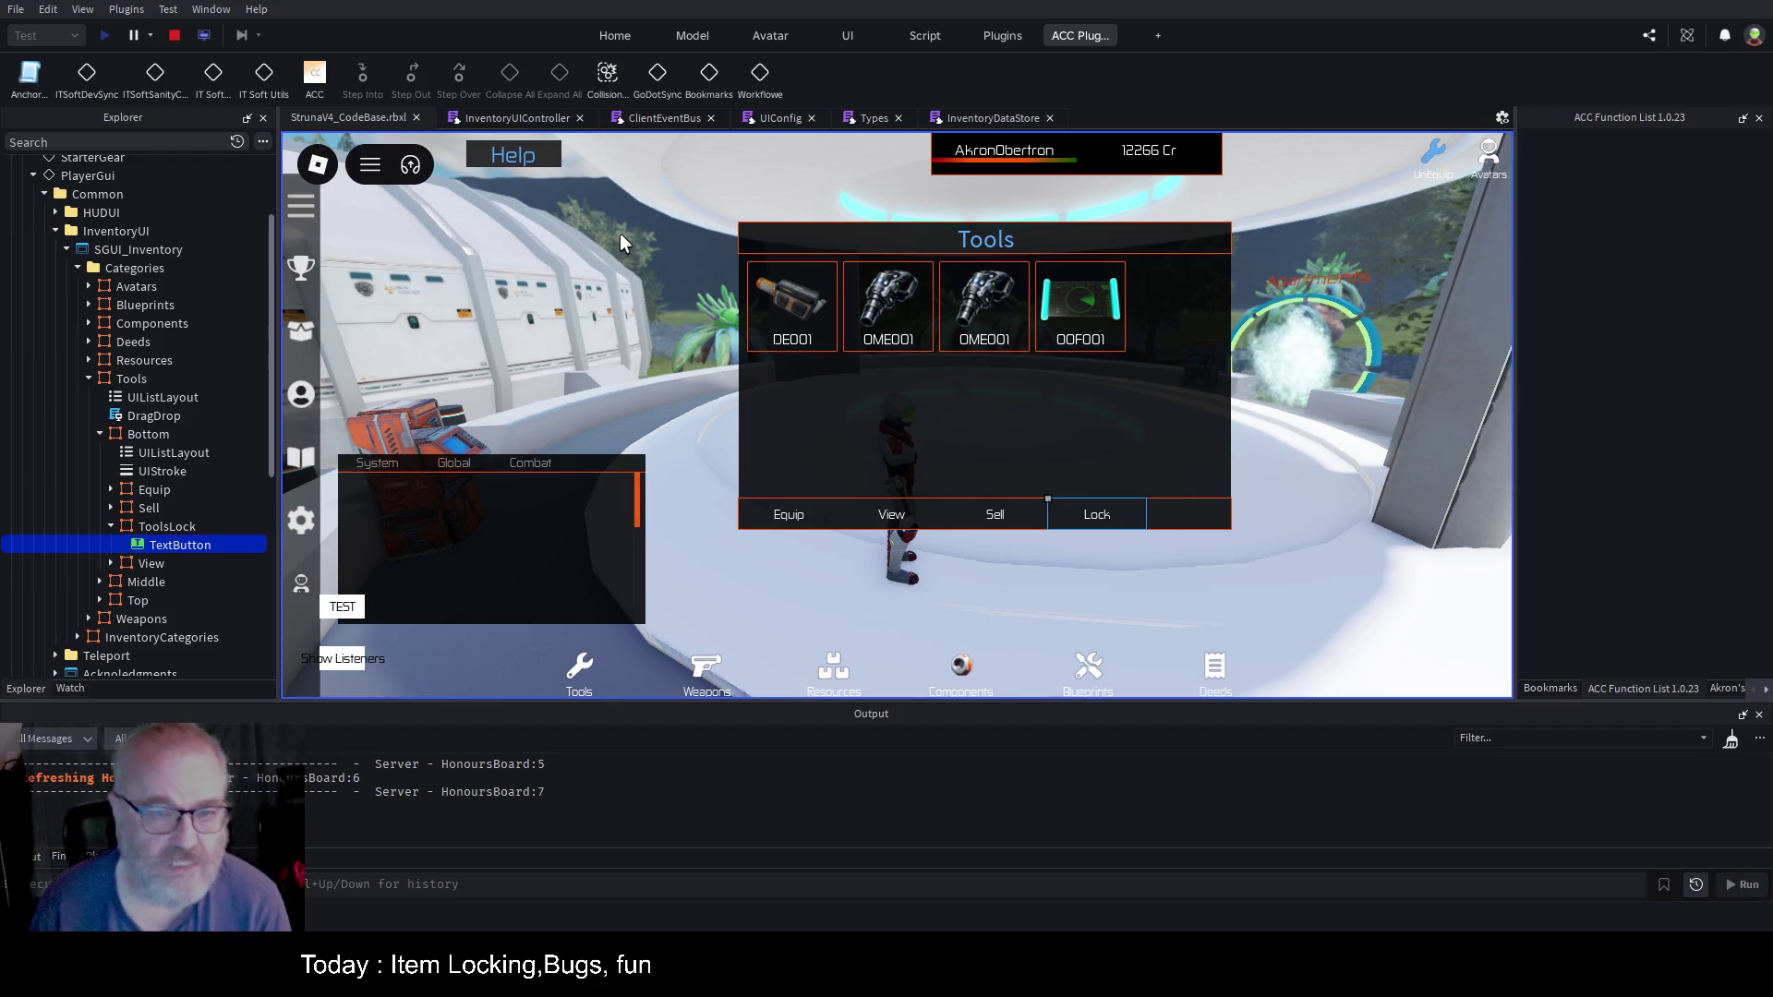
pyautogui.click(503, 118)
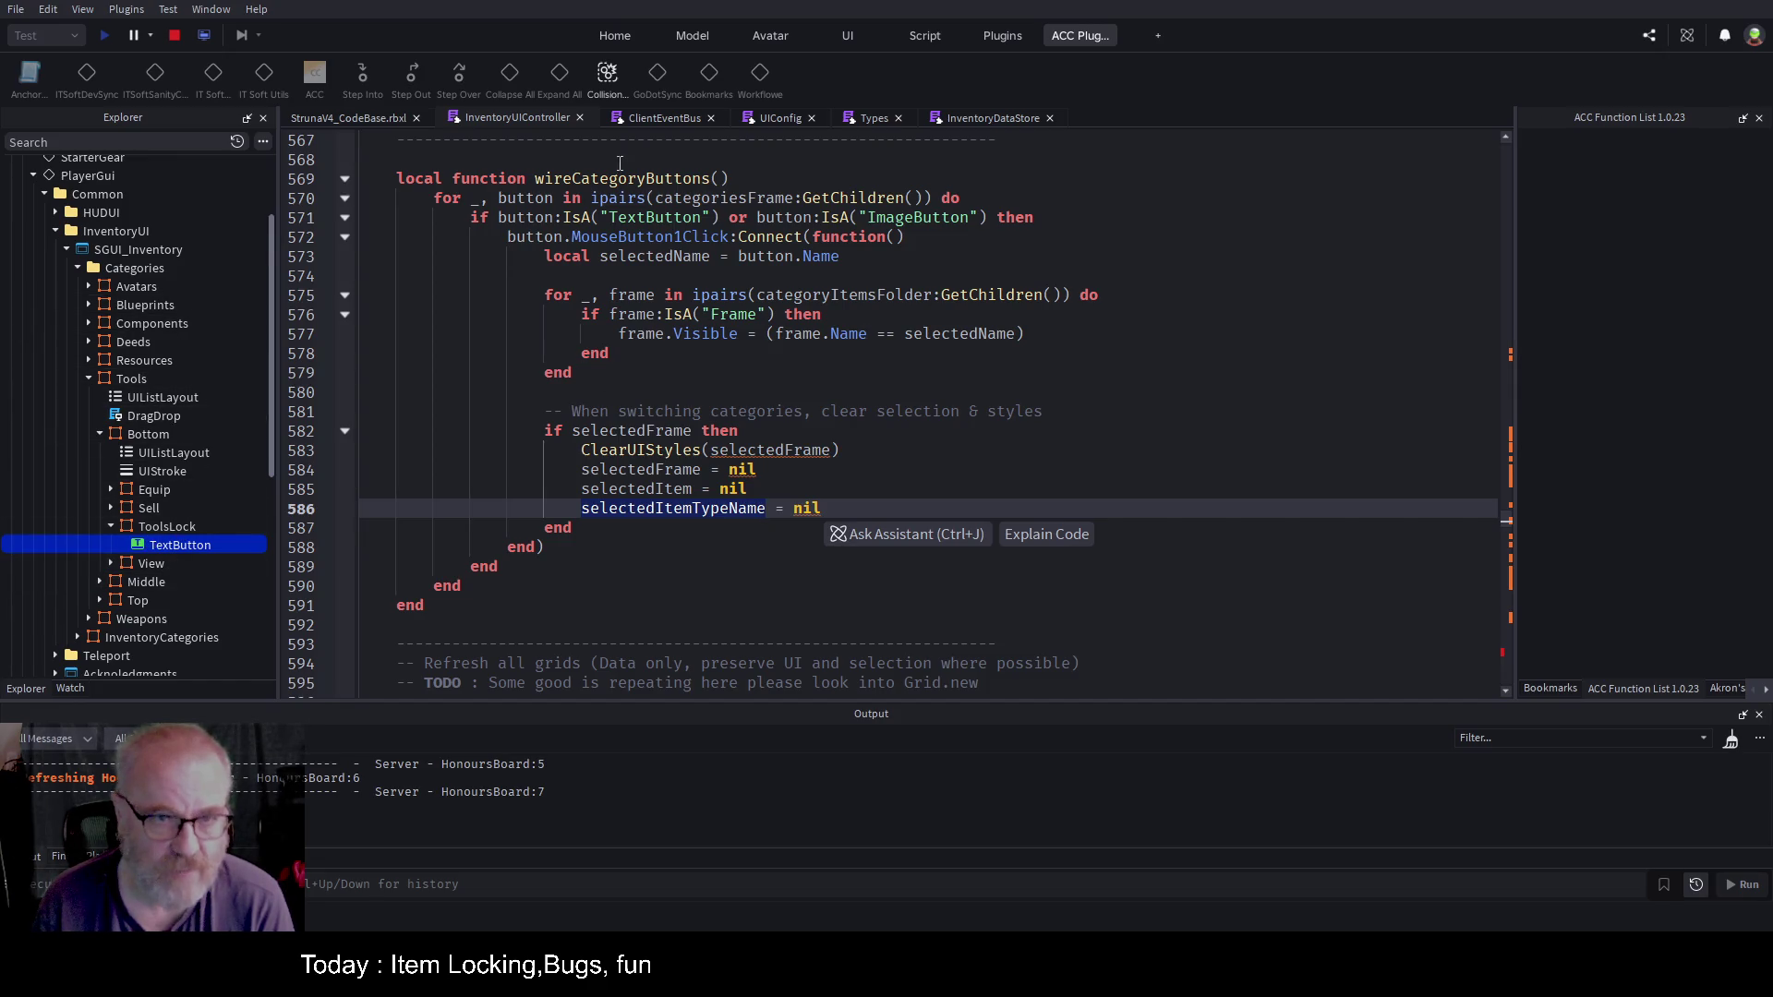
pyautogui.scroll(-5, 791, 388)
pyautogui.scroll(-13, 791, 391)
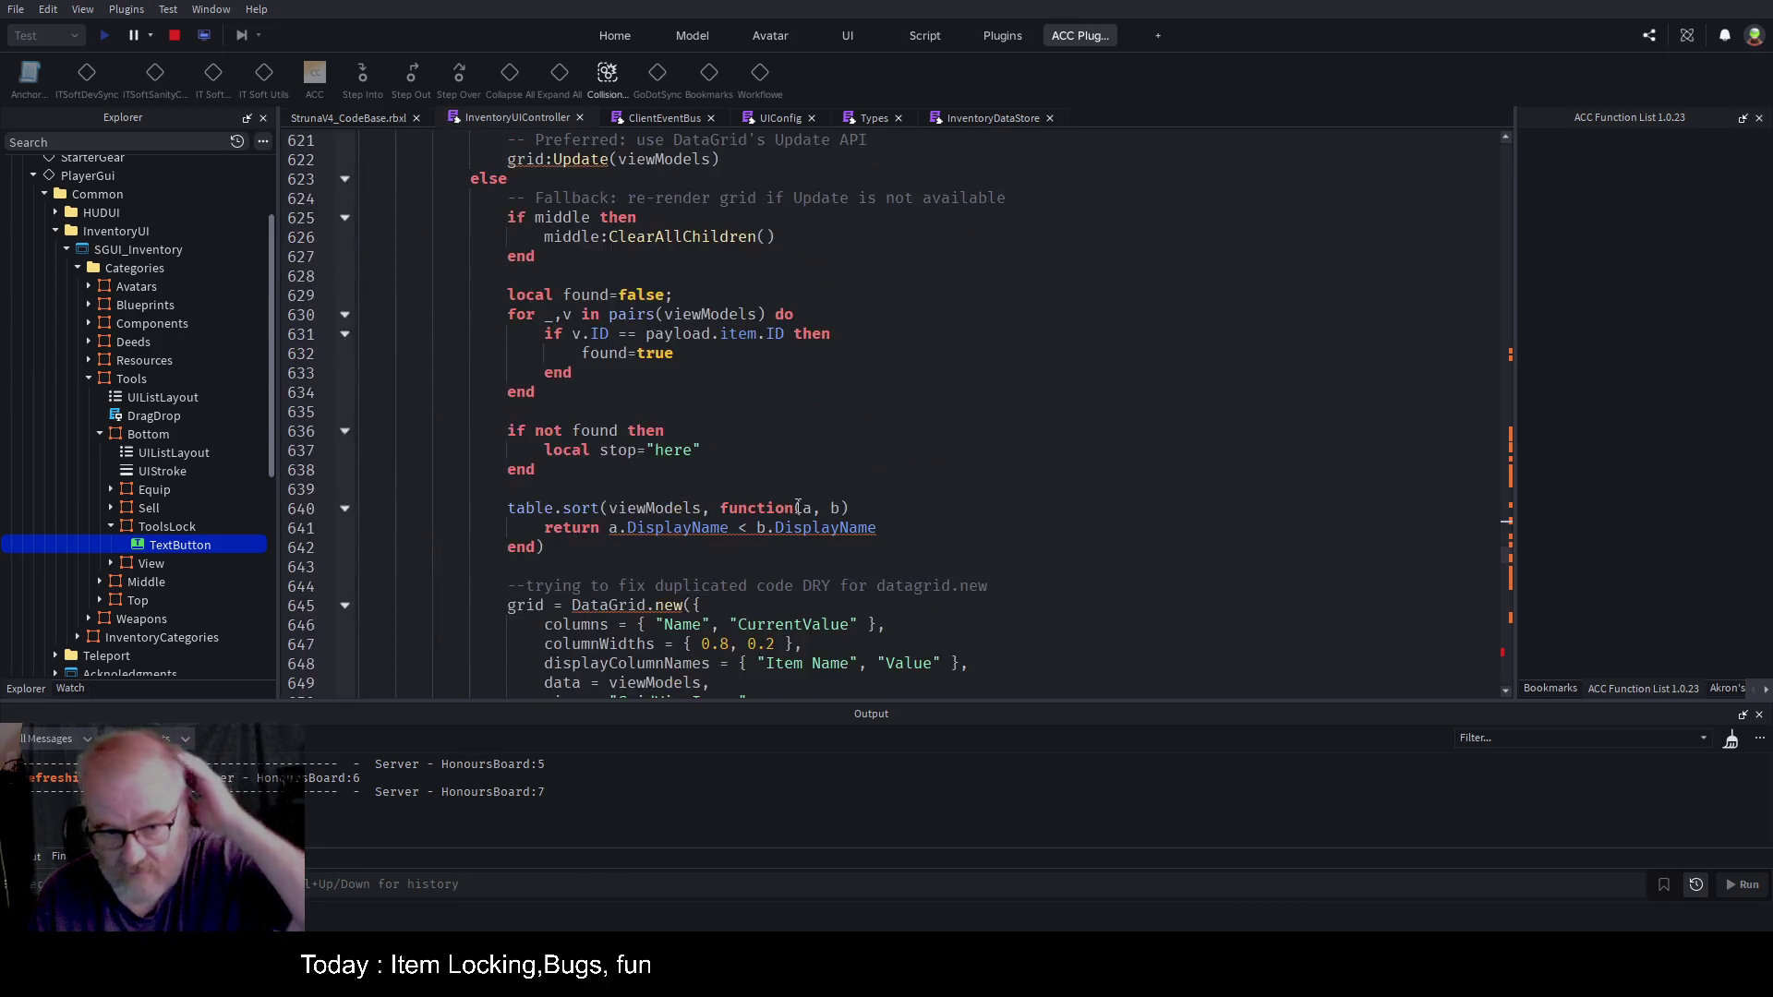
pyautogui.scroll(-20, 798, 507)
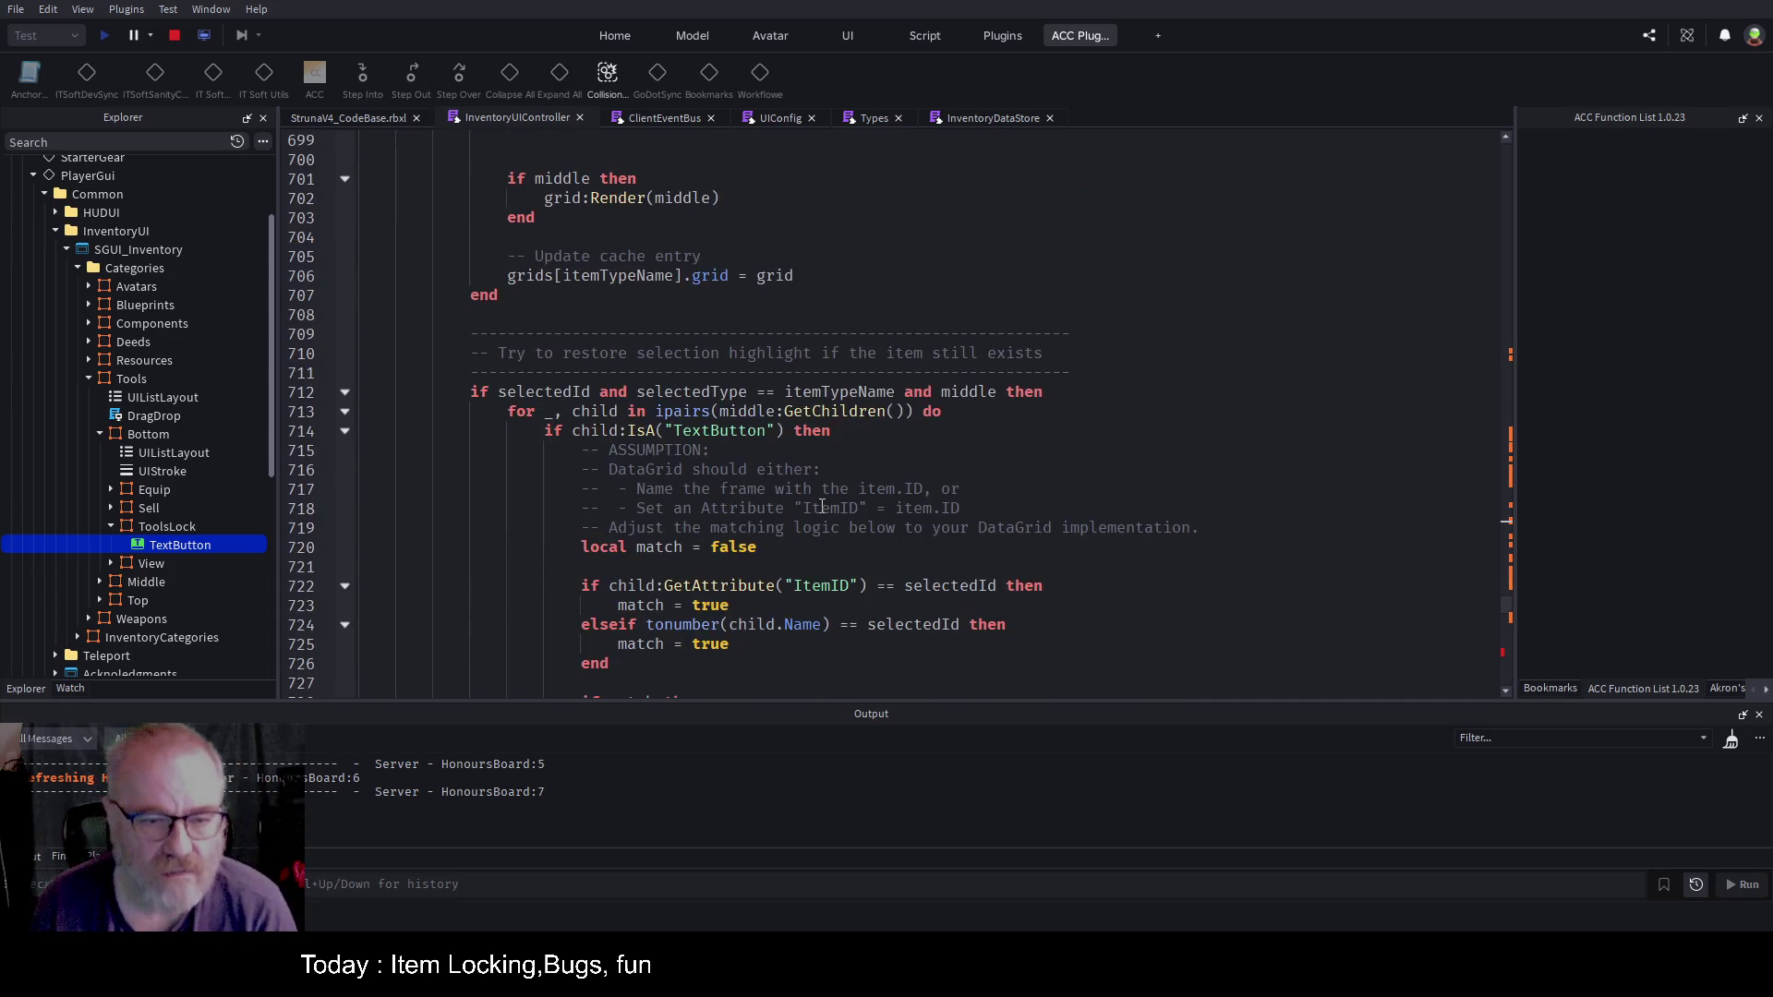
pyautogui.scroll(-10, 831, 512)
pyautogui.scroll(-5, 861, 550)
pyautogui.scroll(-14, 862, 550)
pyautogui.scroll(6, 830, 541)
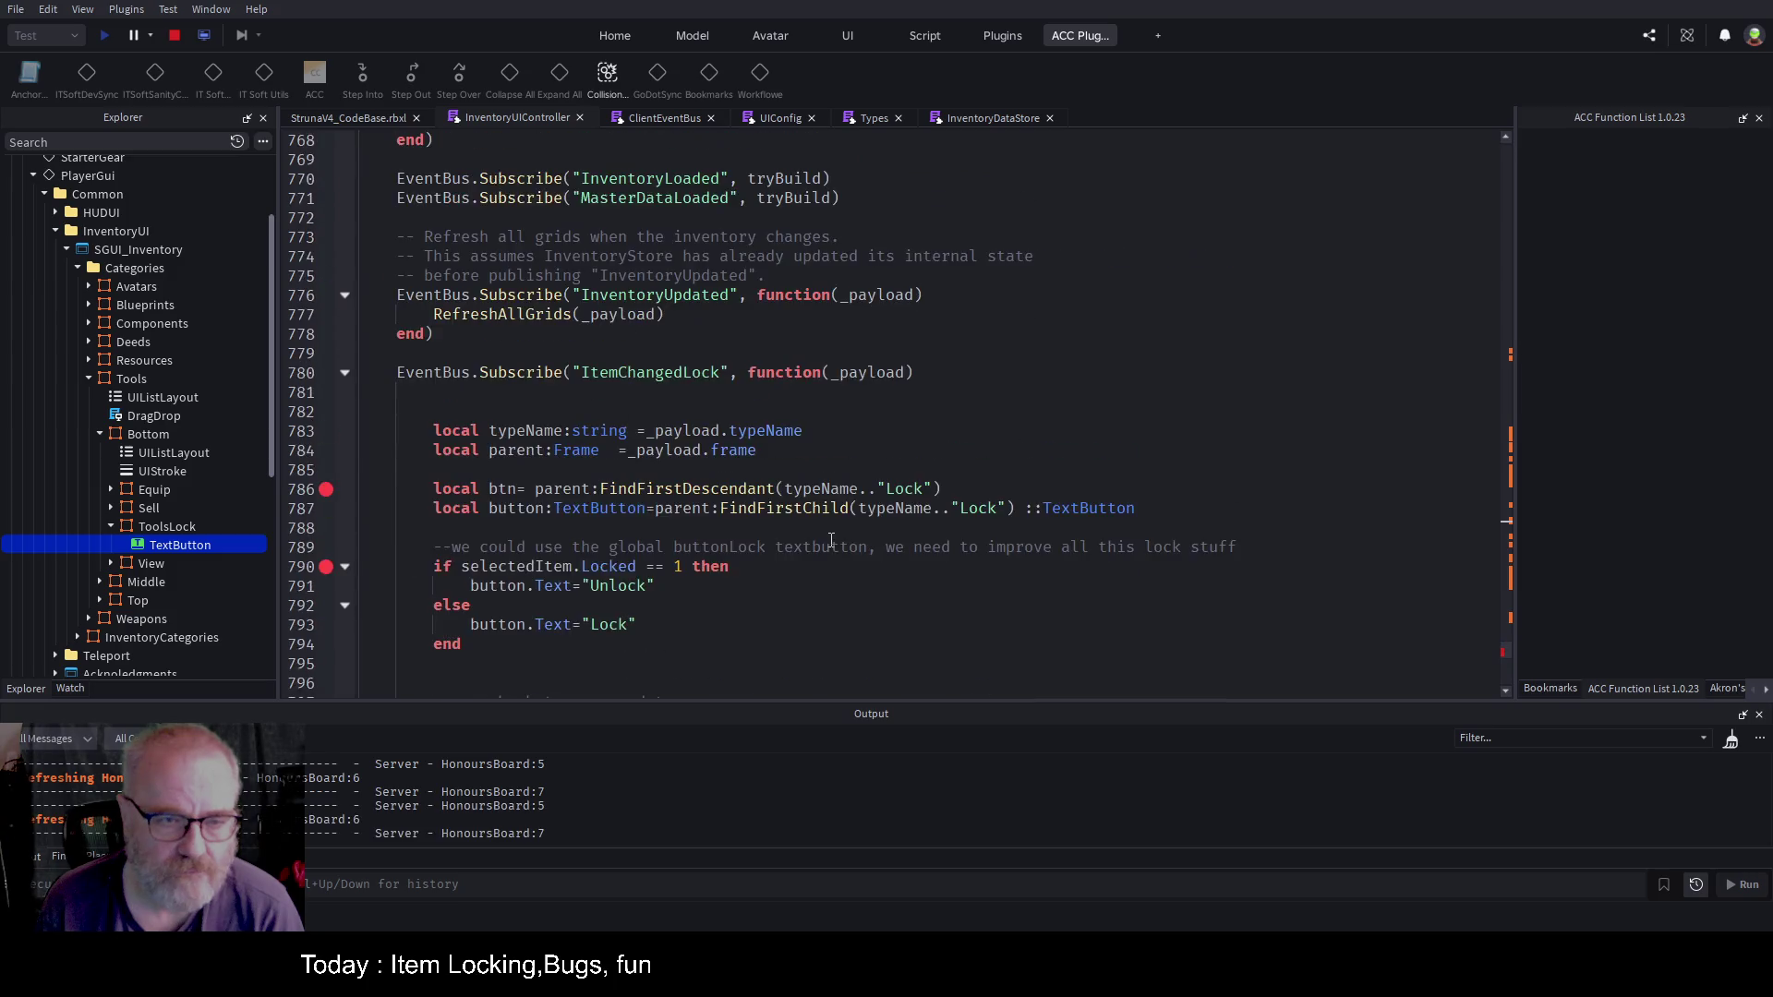
pyautogui.scroll(5, 831, 541)
pyautogui.click(1101, 543)
pyautogui.hotkey('ctrl', 'Home')
pyautogui.scroll(-18, 1092, 227)
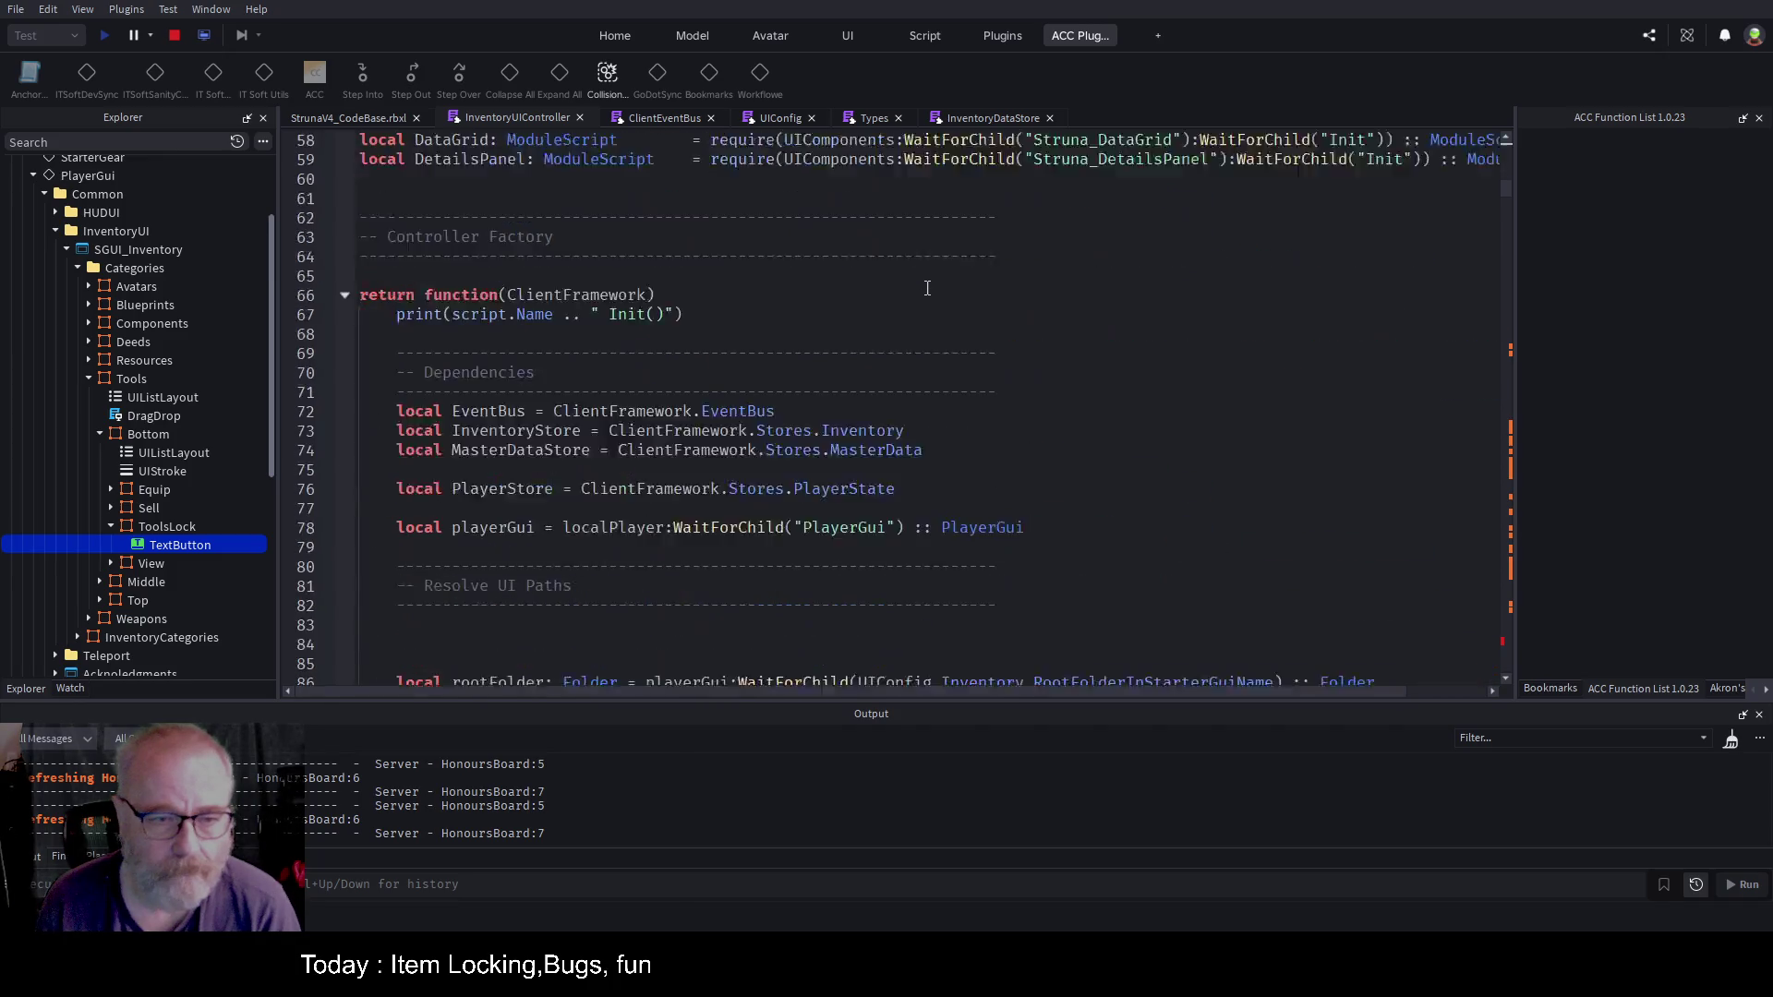
# Step: Fold SetNavigationToDeed, ClearUIStyles, ApplySelectedStyle, BuildItemViewModel and buildViewModelsForType
pyautogui.scroll(-8, 927, 288)
pyautogui.scroll(-9, 1048, 362)
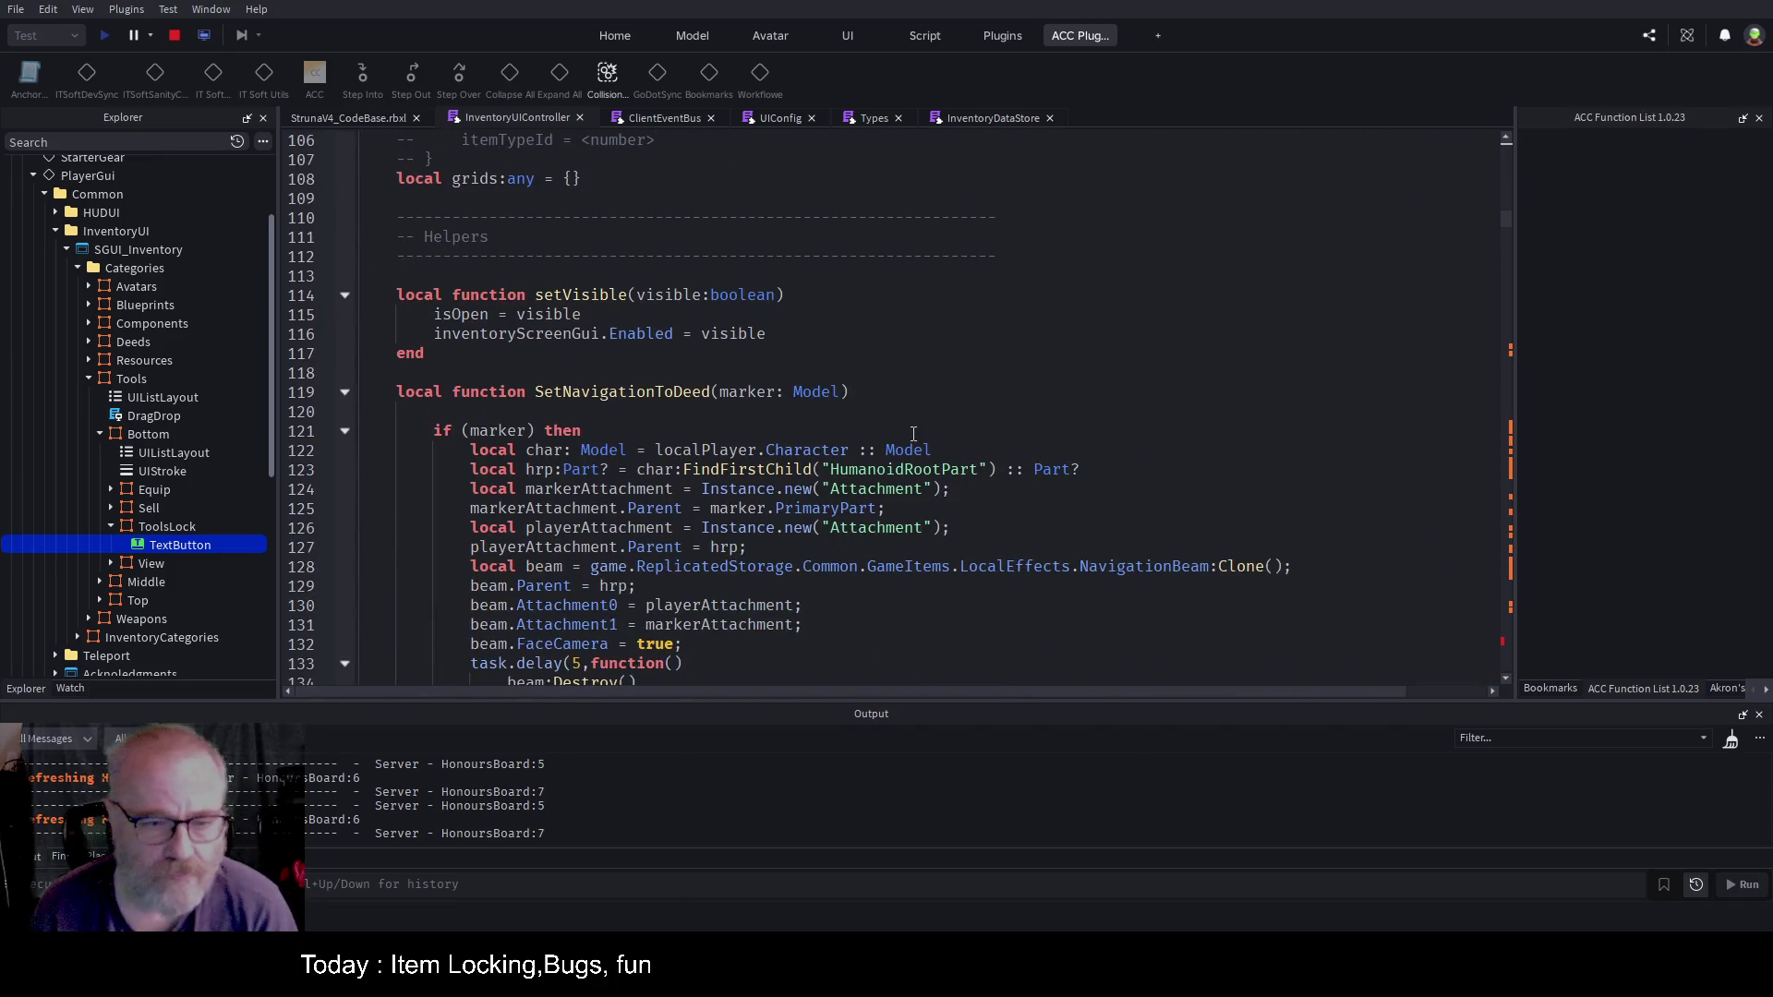
pyautogui.click(344, 392)
pyautogui.scroll(-3, 373, 324)
pyautogui.click(345, 334)
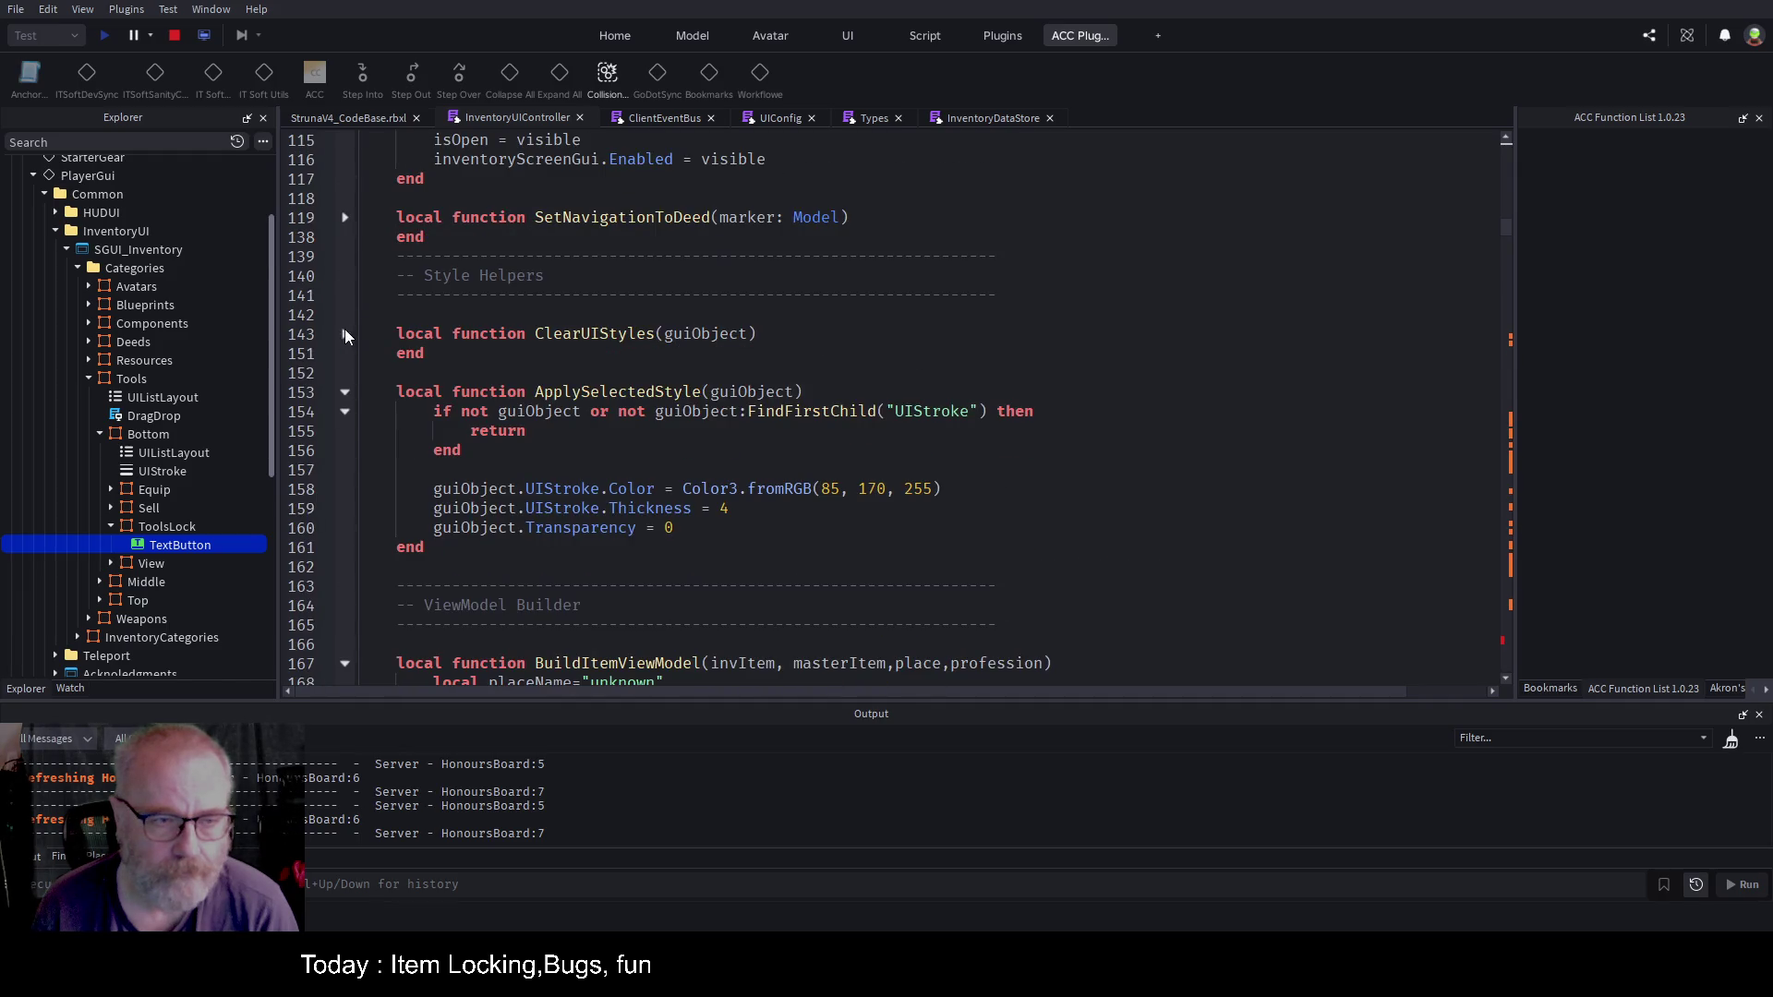
pyautogui.click(344, 392)
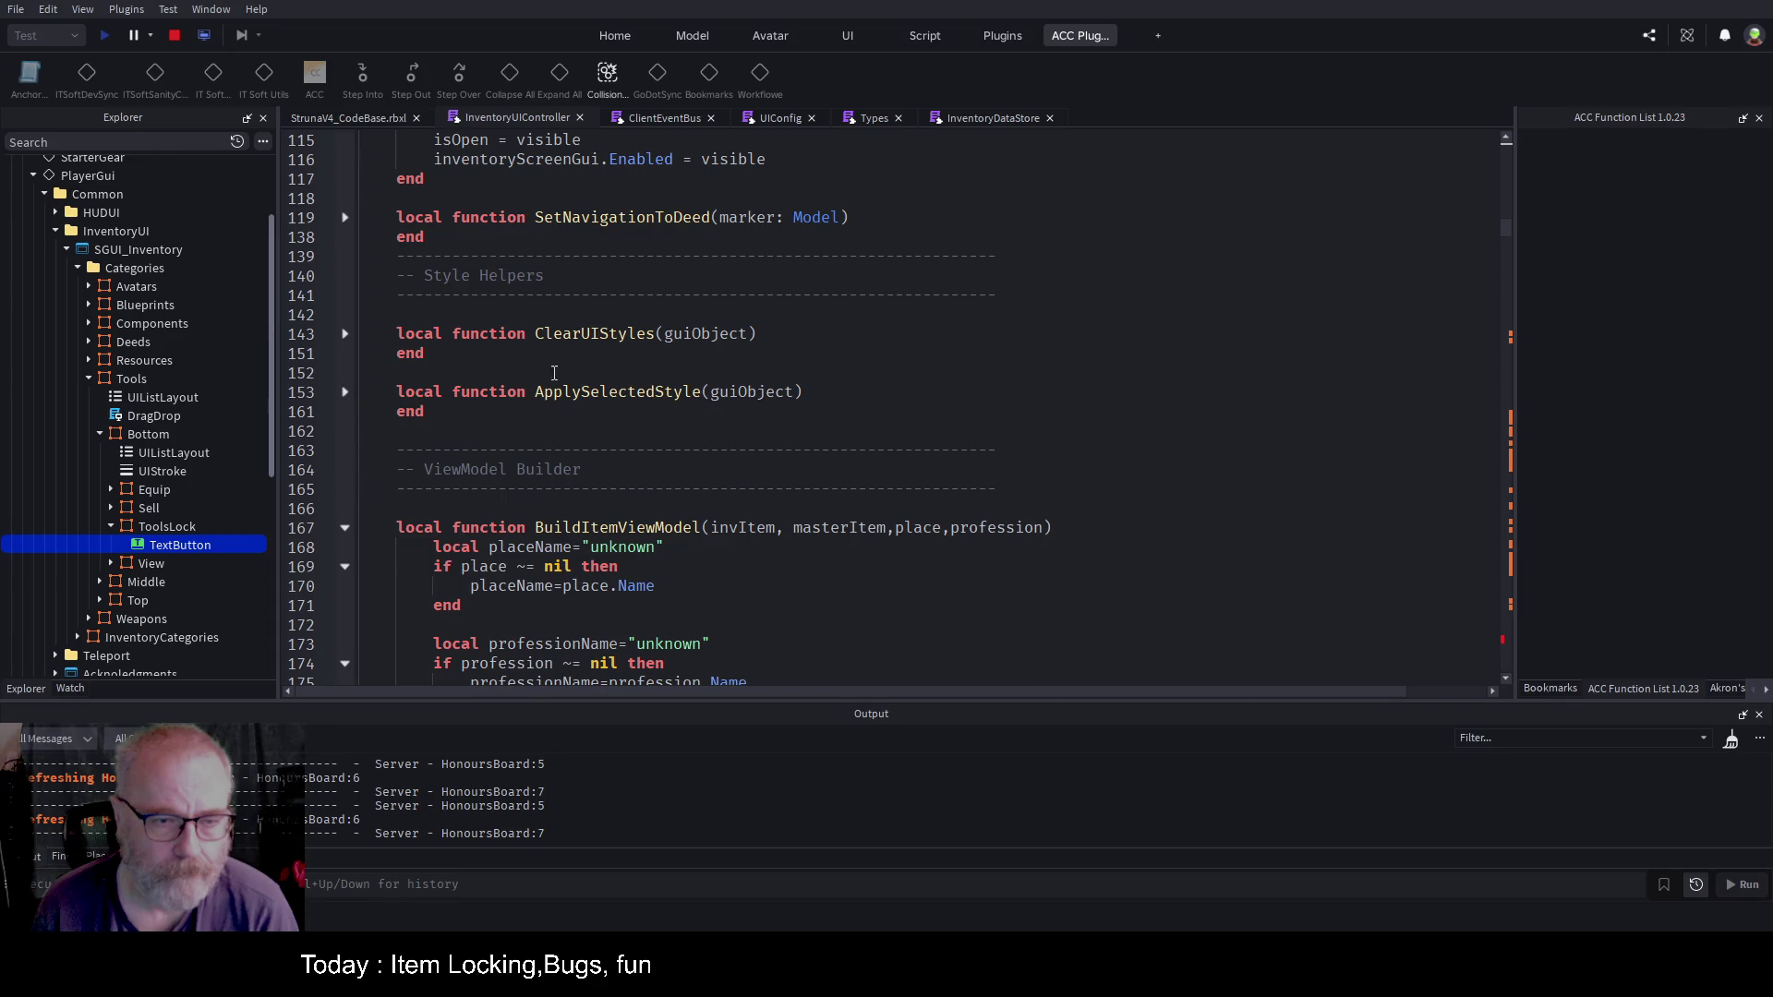
pyautogui.scroll(-5, 535, 360)
pyautogui.click(346, 240)
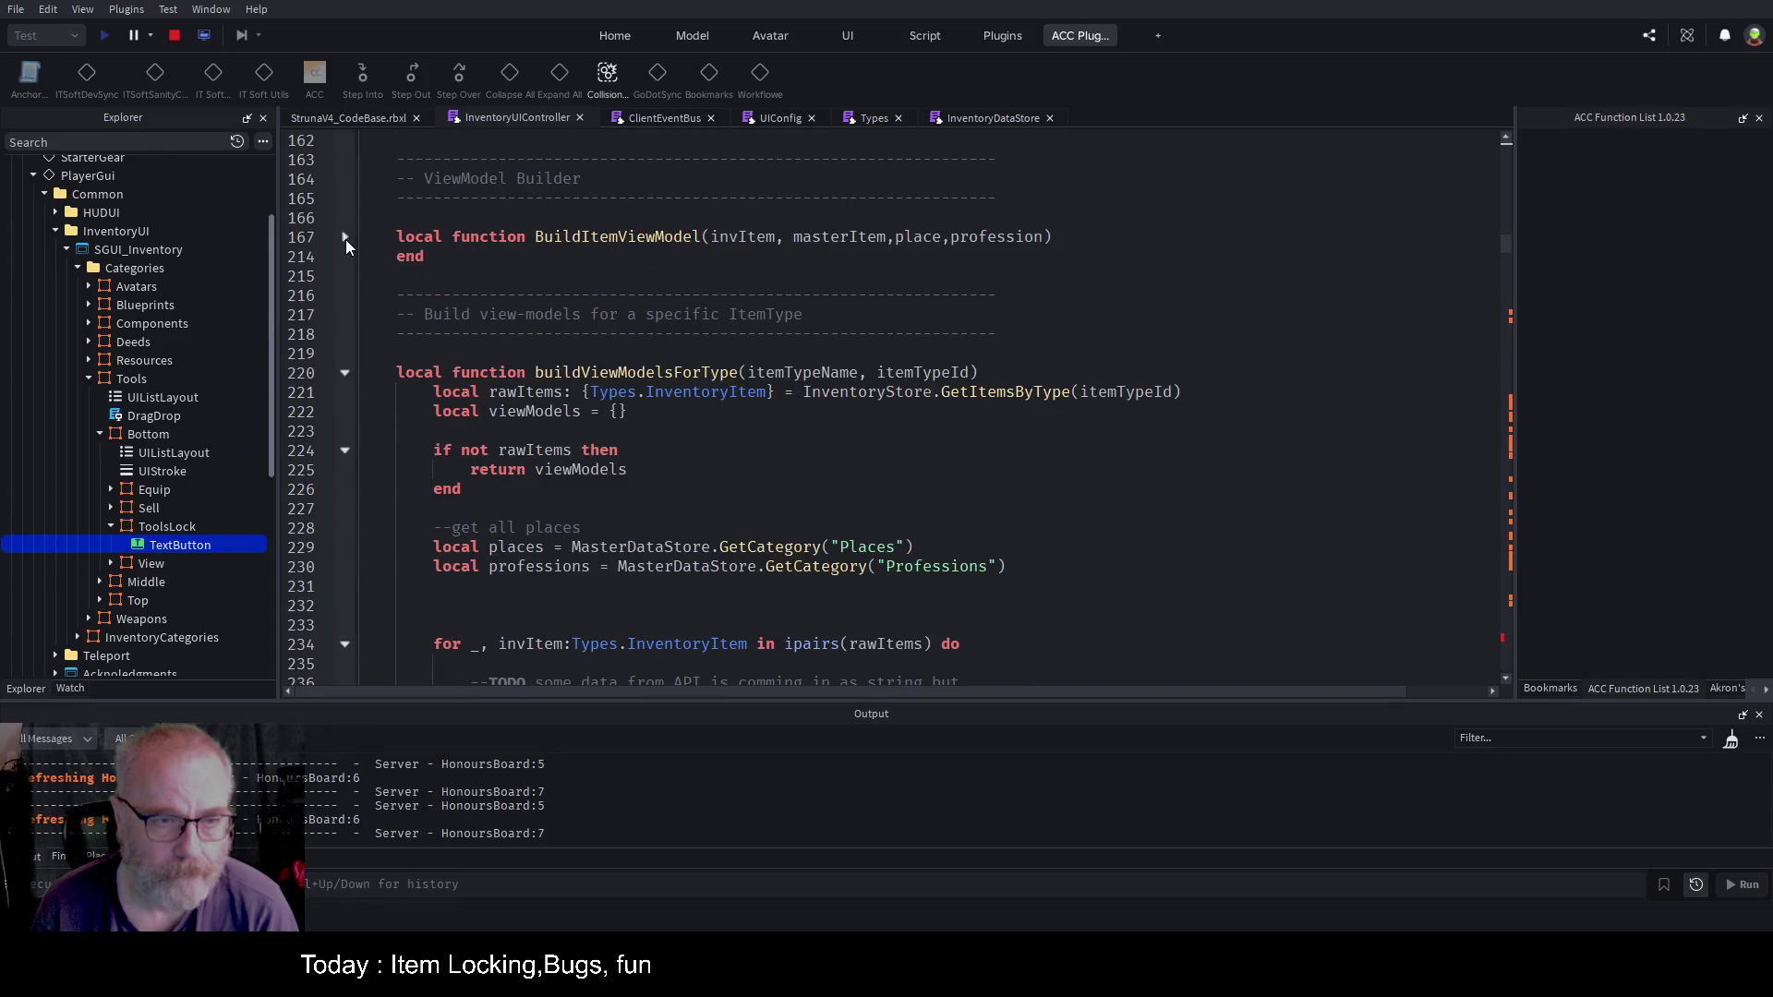
pyautogui.scroll(-14, 616, 315)
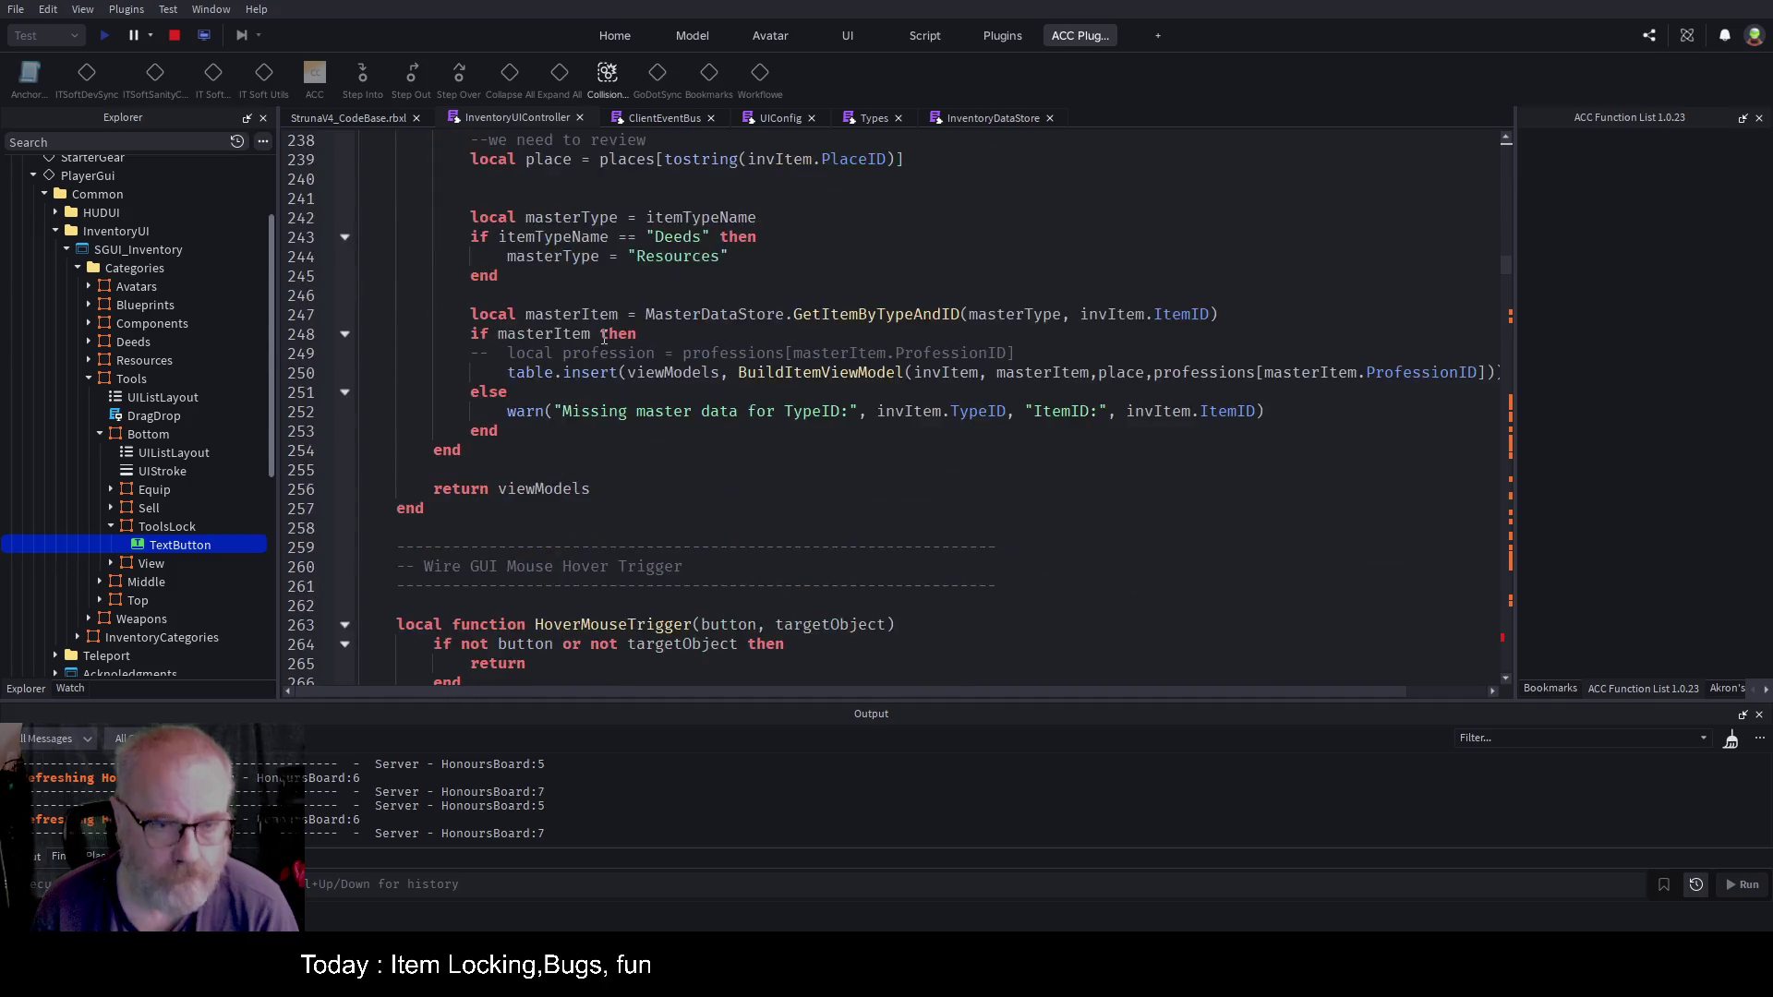
pyautogui.scroll(9, 550, 281)
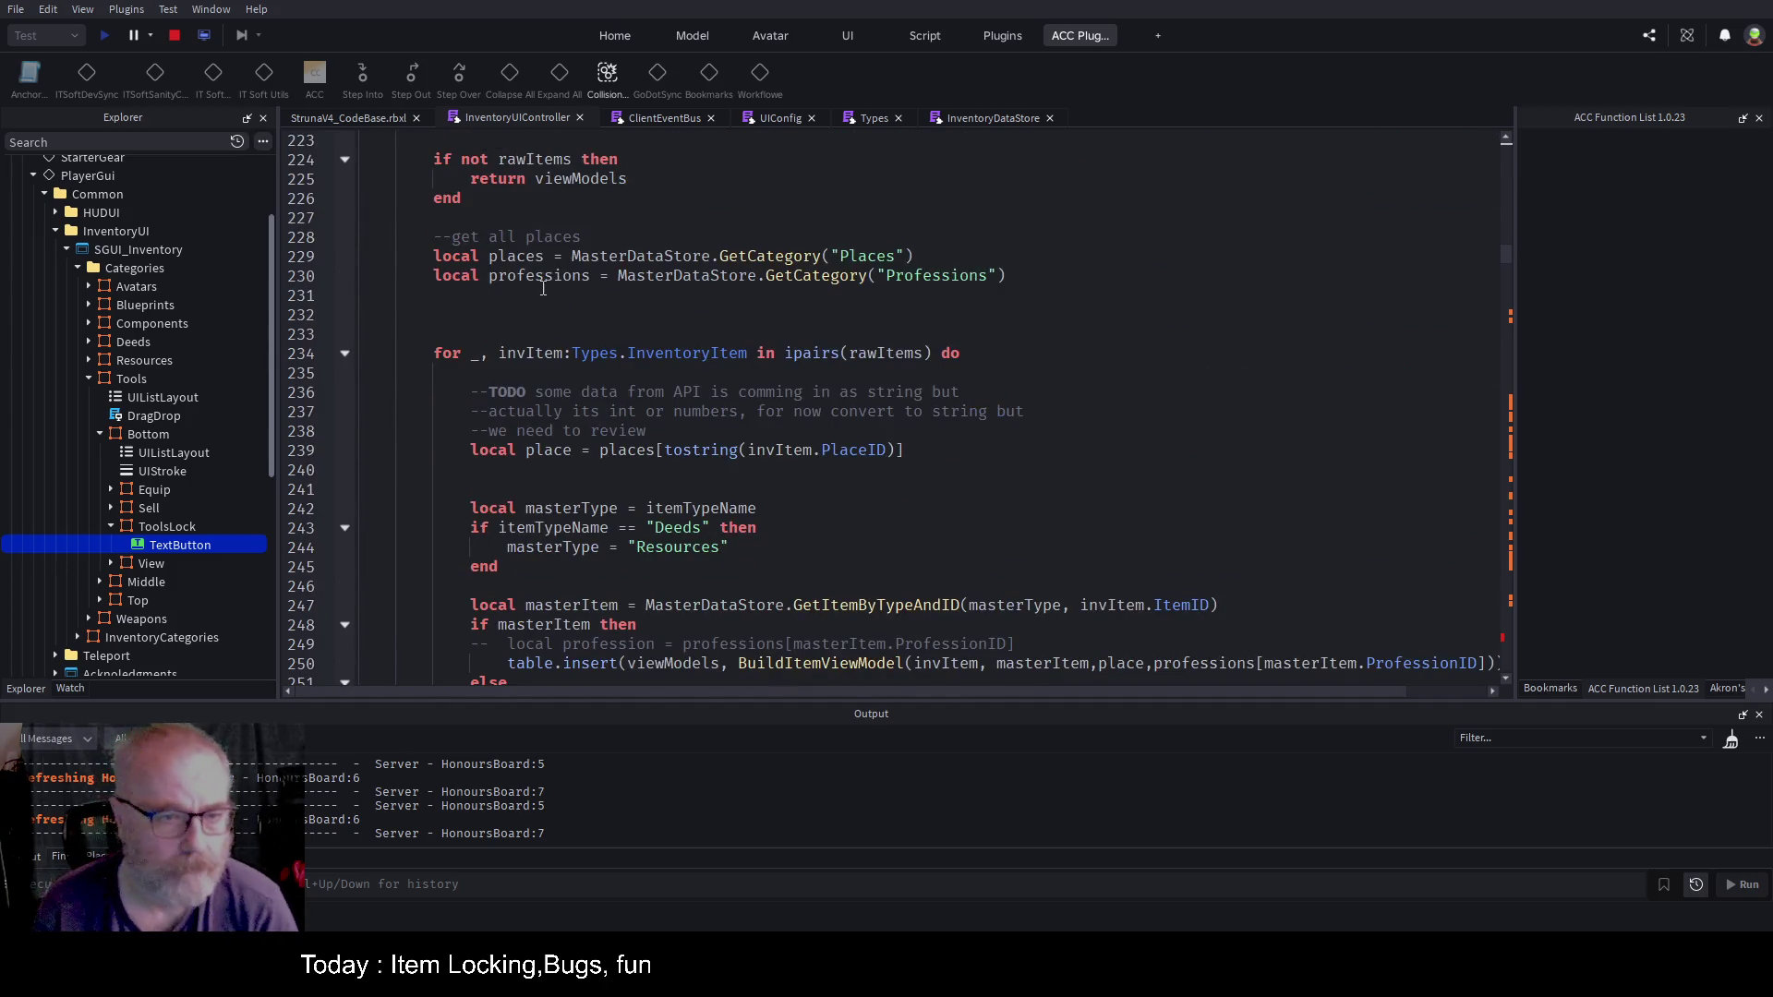
pyautogui.scroll(4, 364, 309)
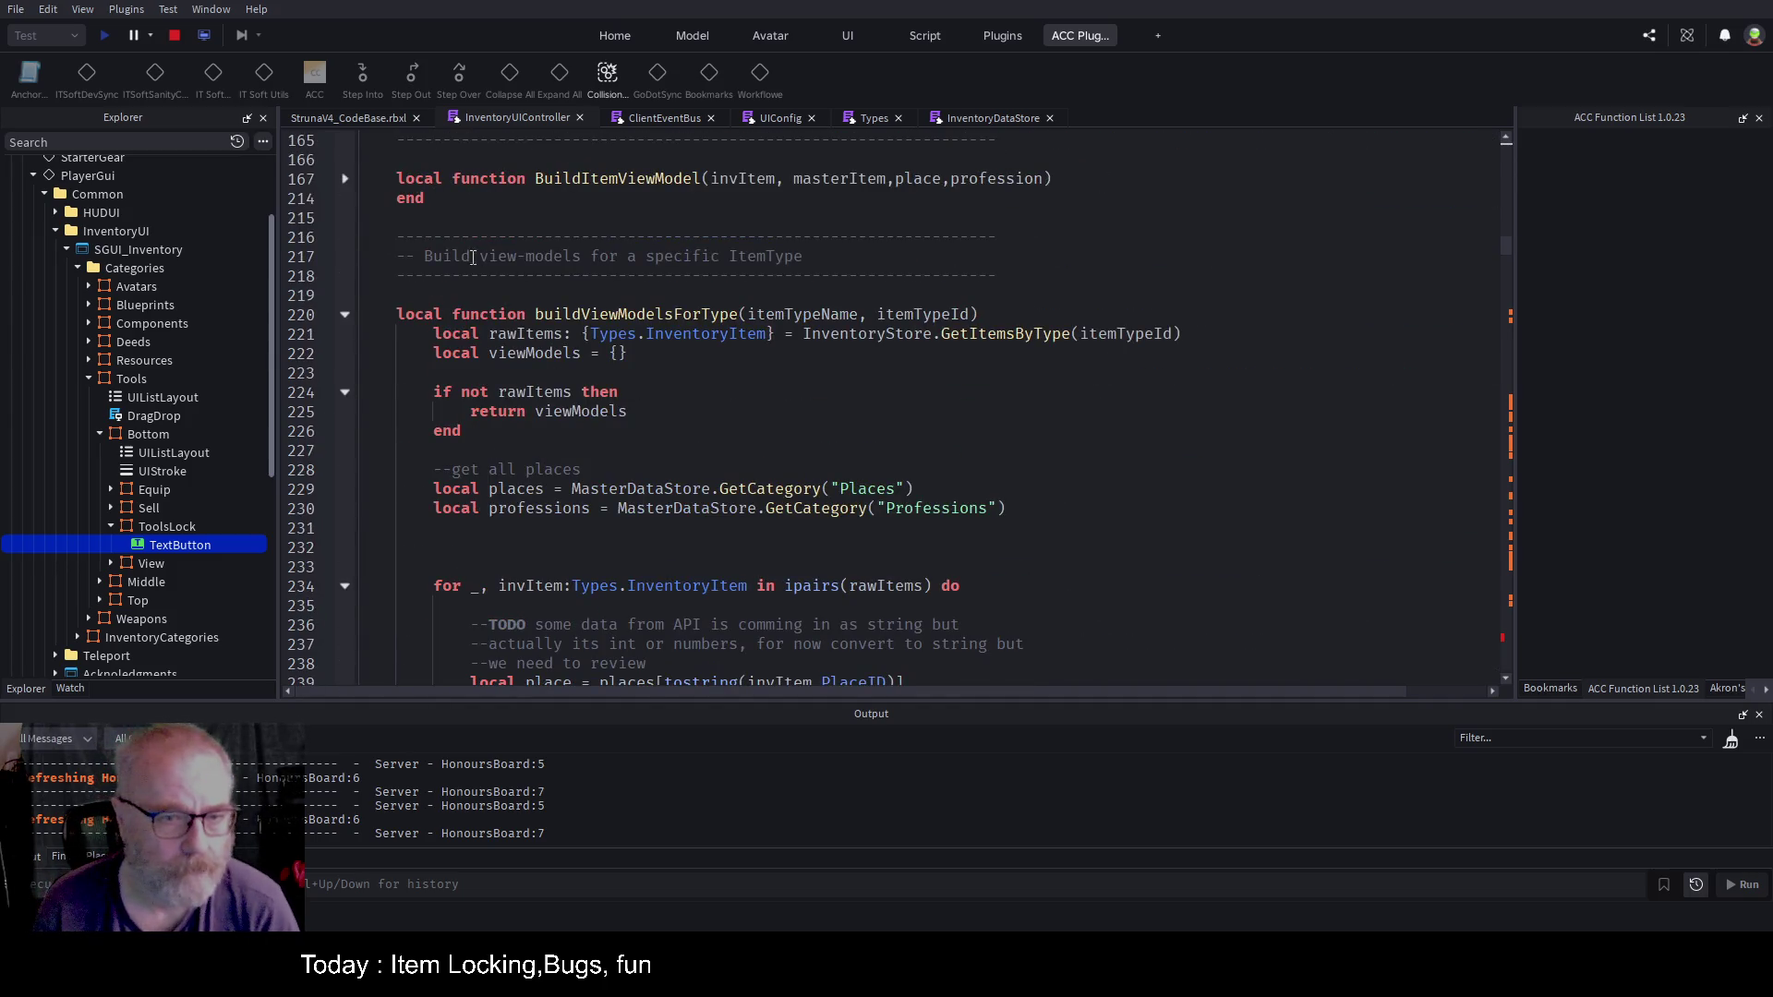
pyautogui.click(345, 314)
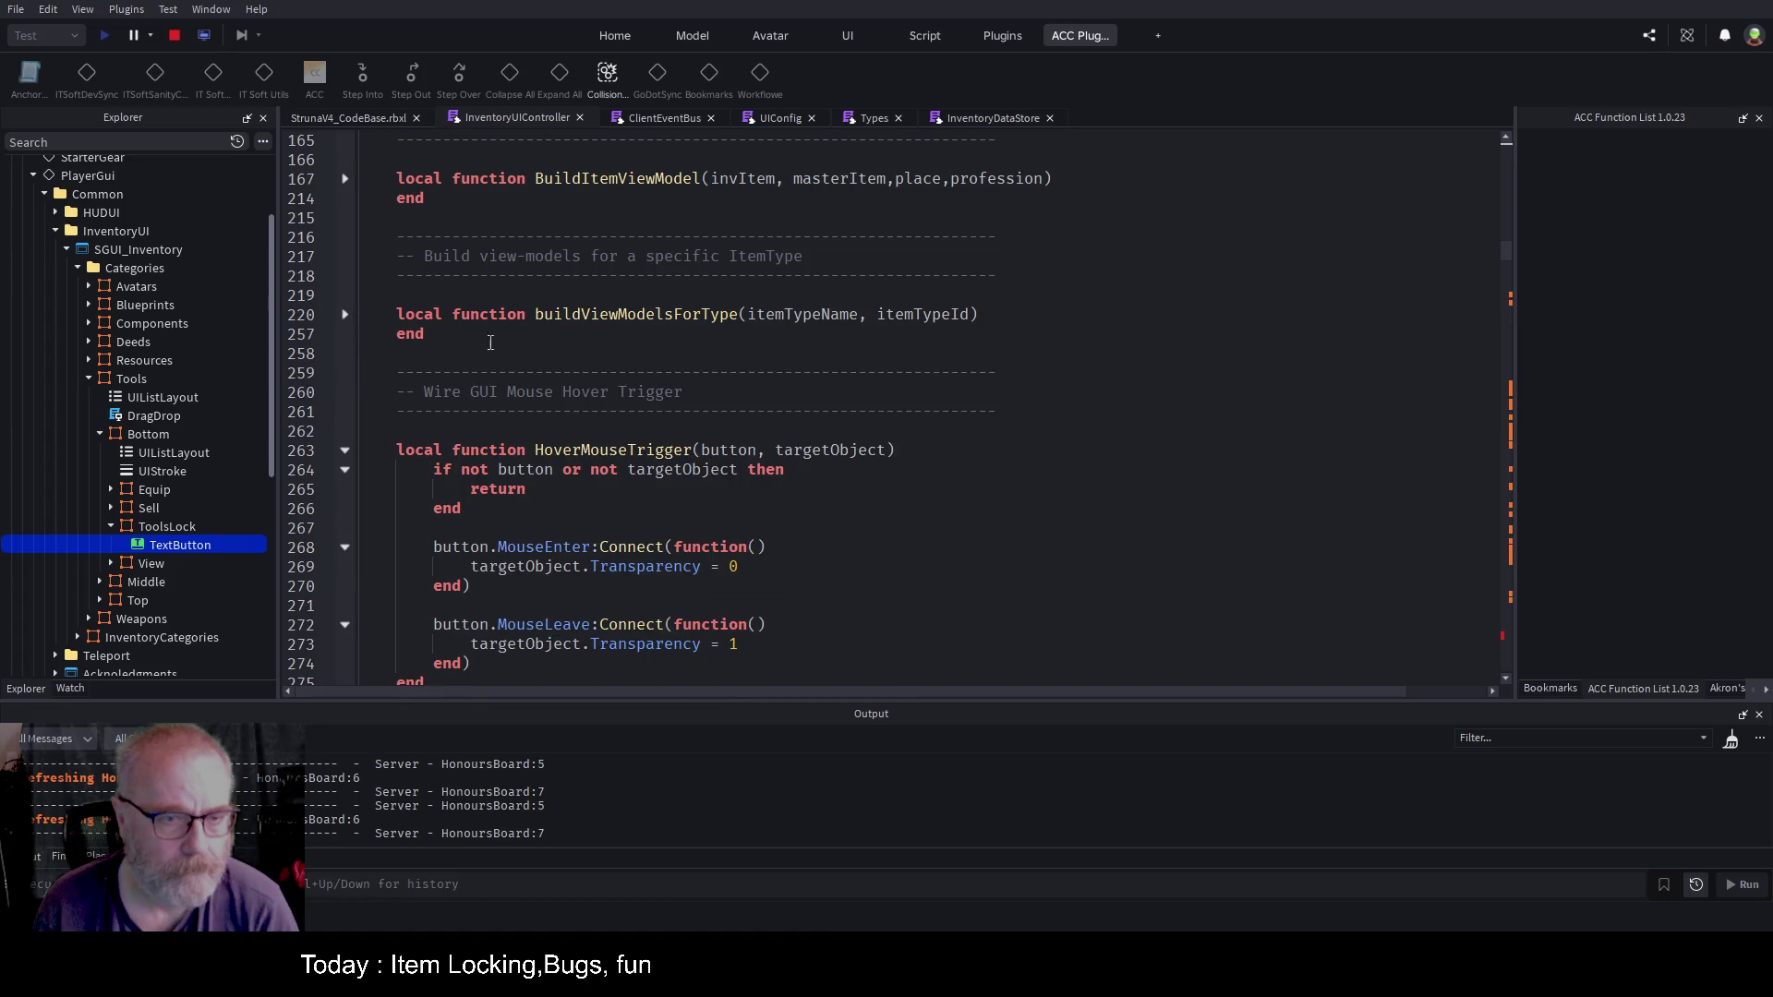
# Step: Fold HoverMouseTrigger, CreateButton, MakeSellButton, MakeViewButton, MakeEquipButton and MakeLockedButton
pyautogui.scroll(-1, 367, 356)
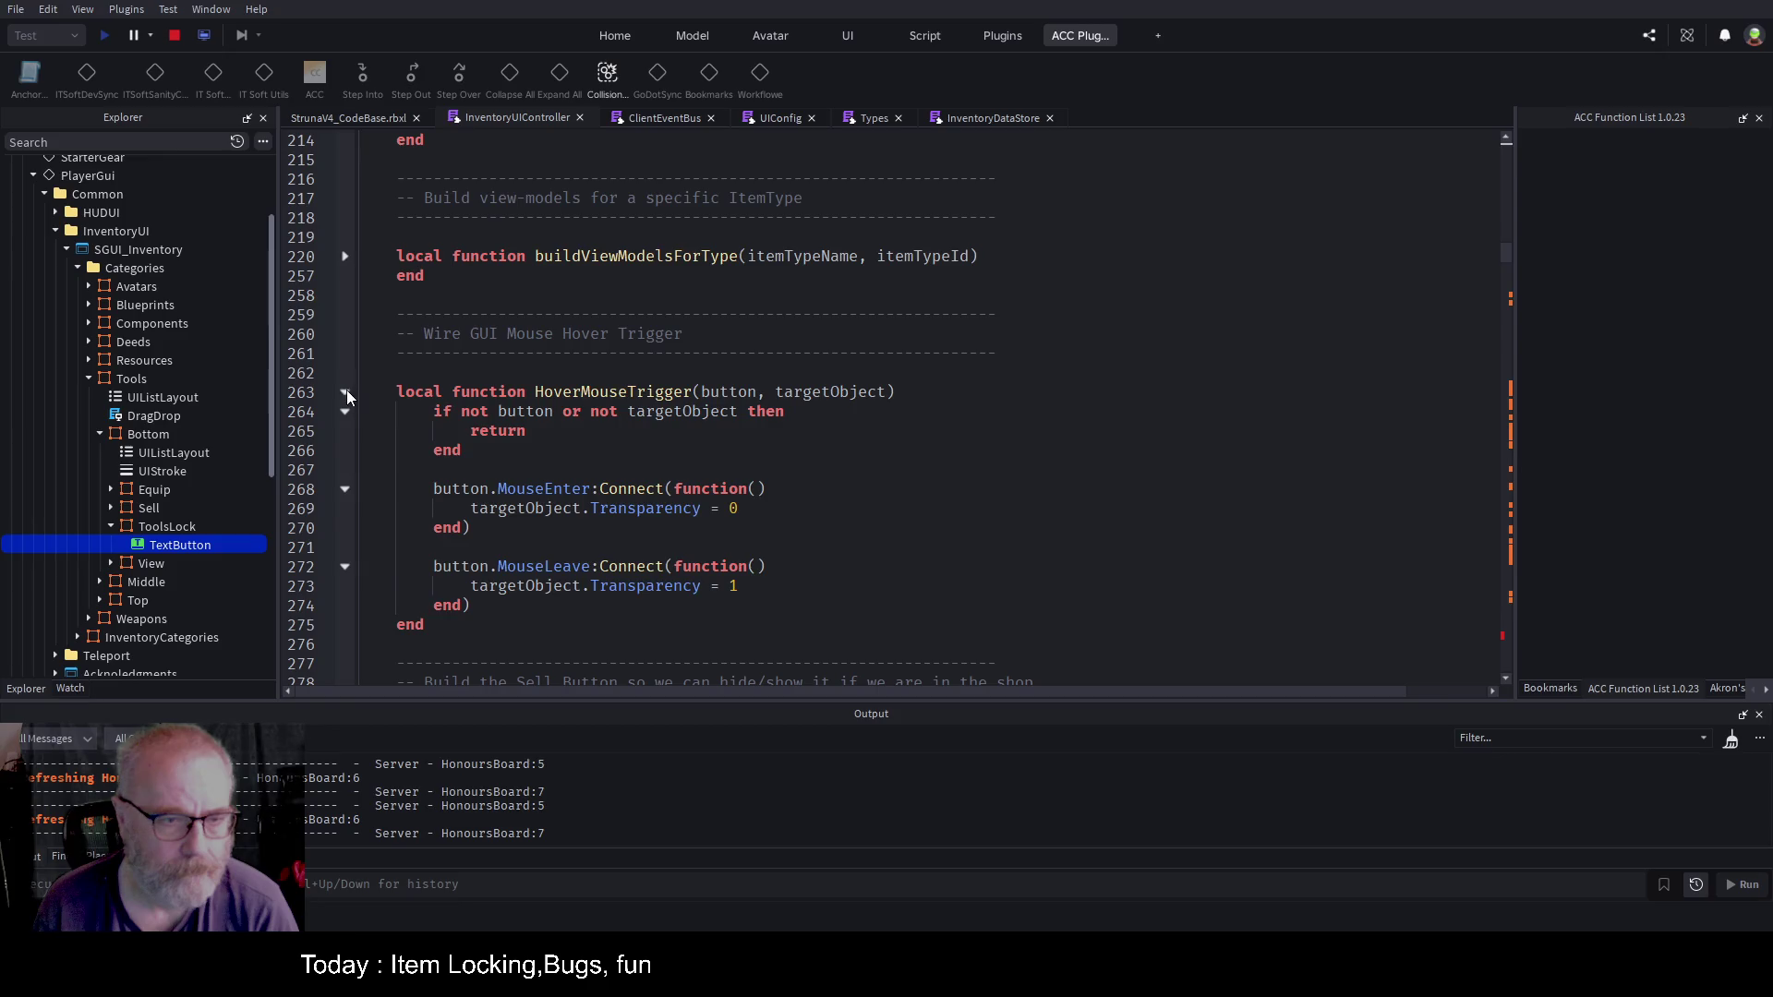
pyautogui.click(346, 395)
pyautogui.scroll(-4, 416, 351)
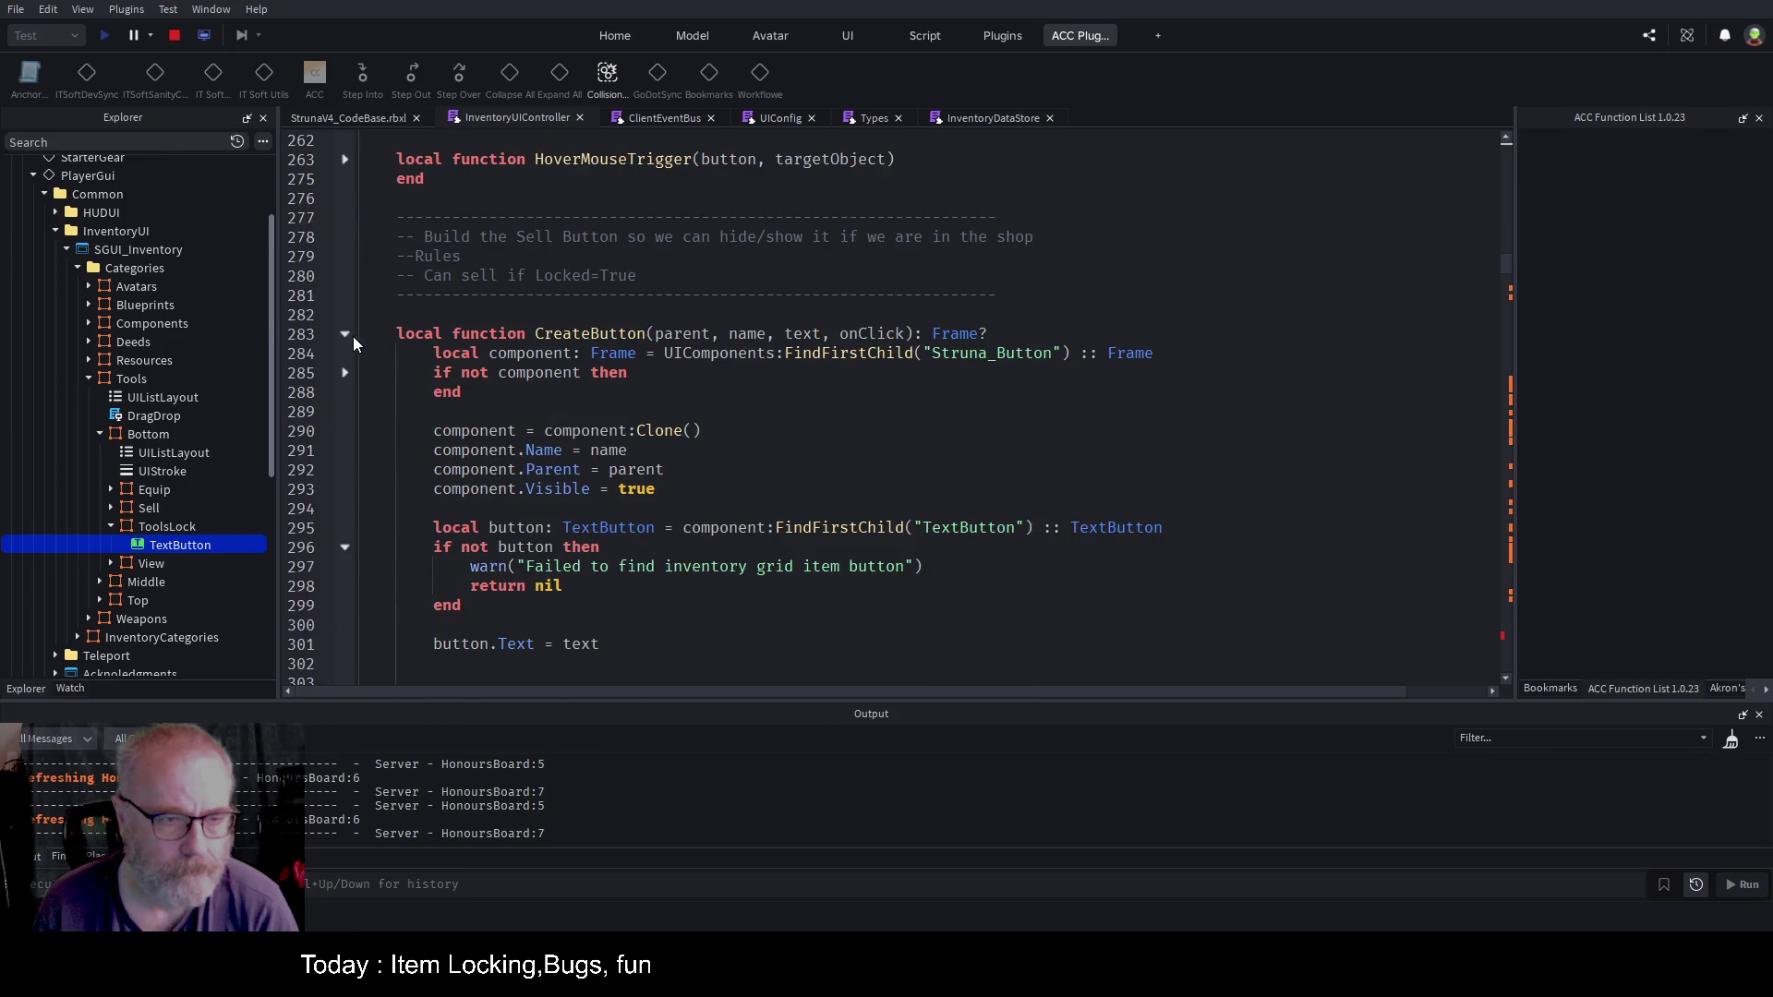
pyautogui.click(345, 335)
pyautogui.click(345, 392)
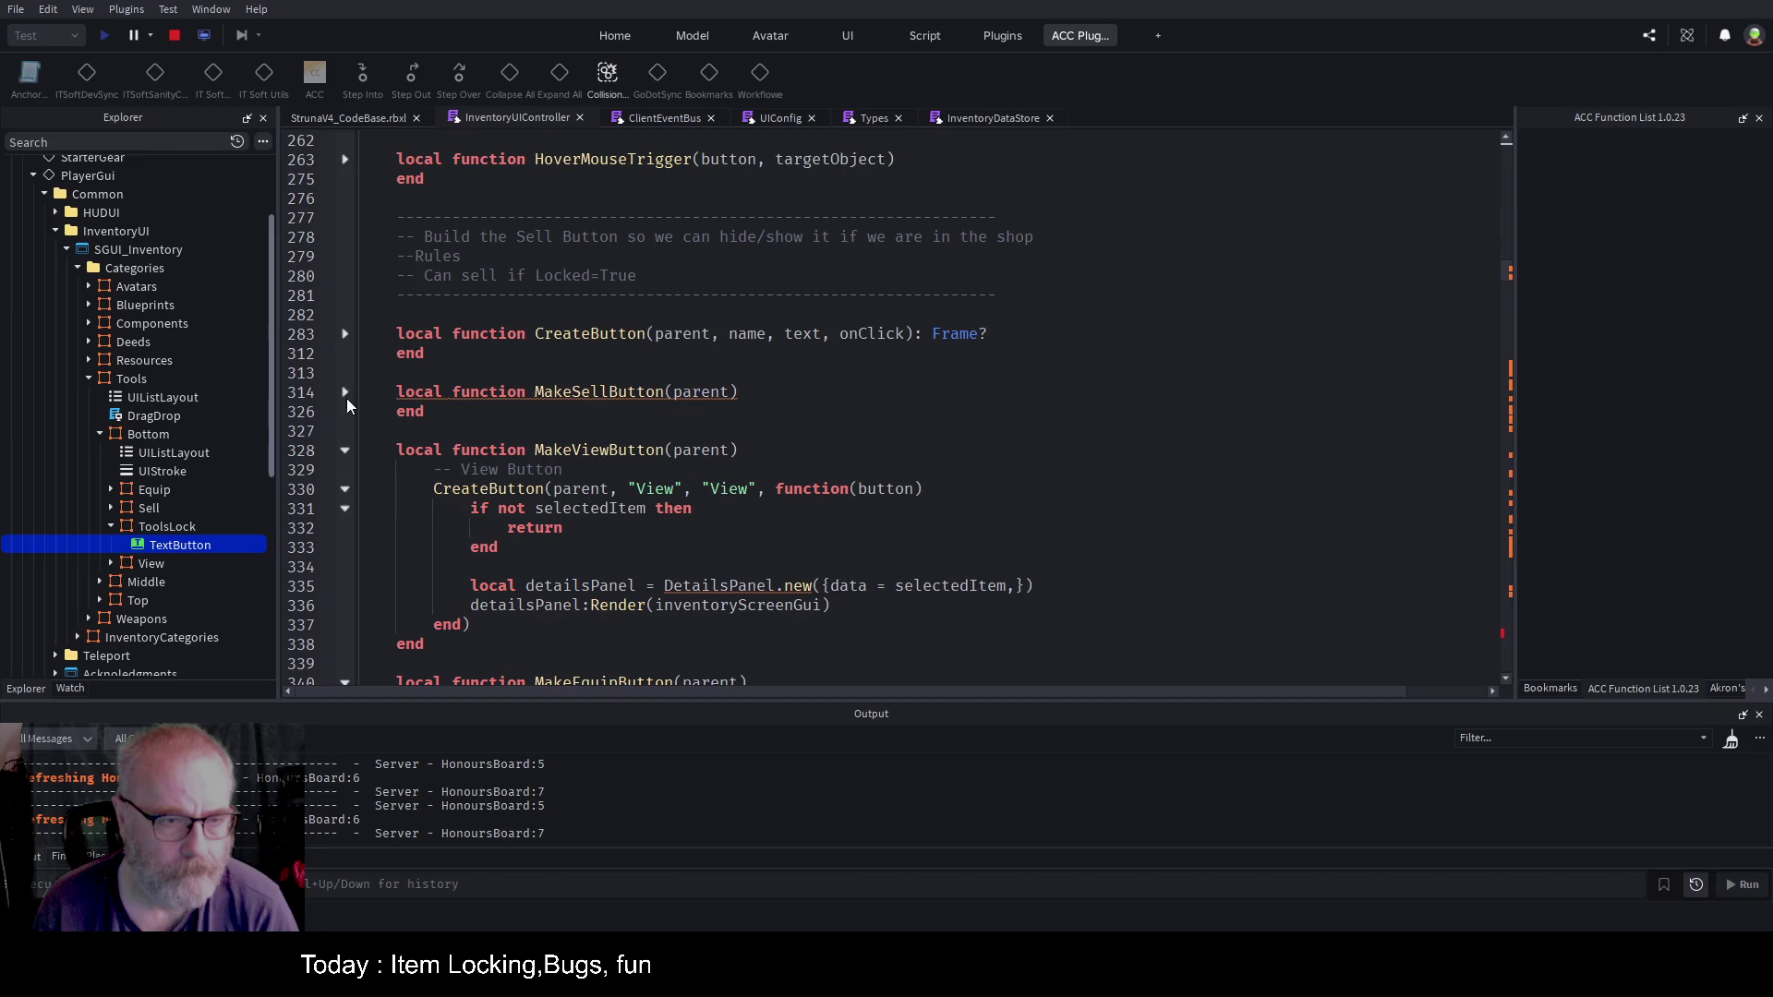
pyautogui.click(345, 451)
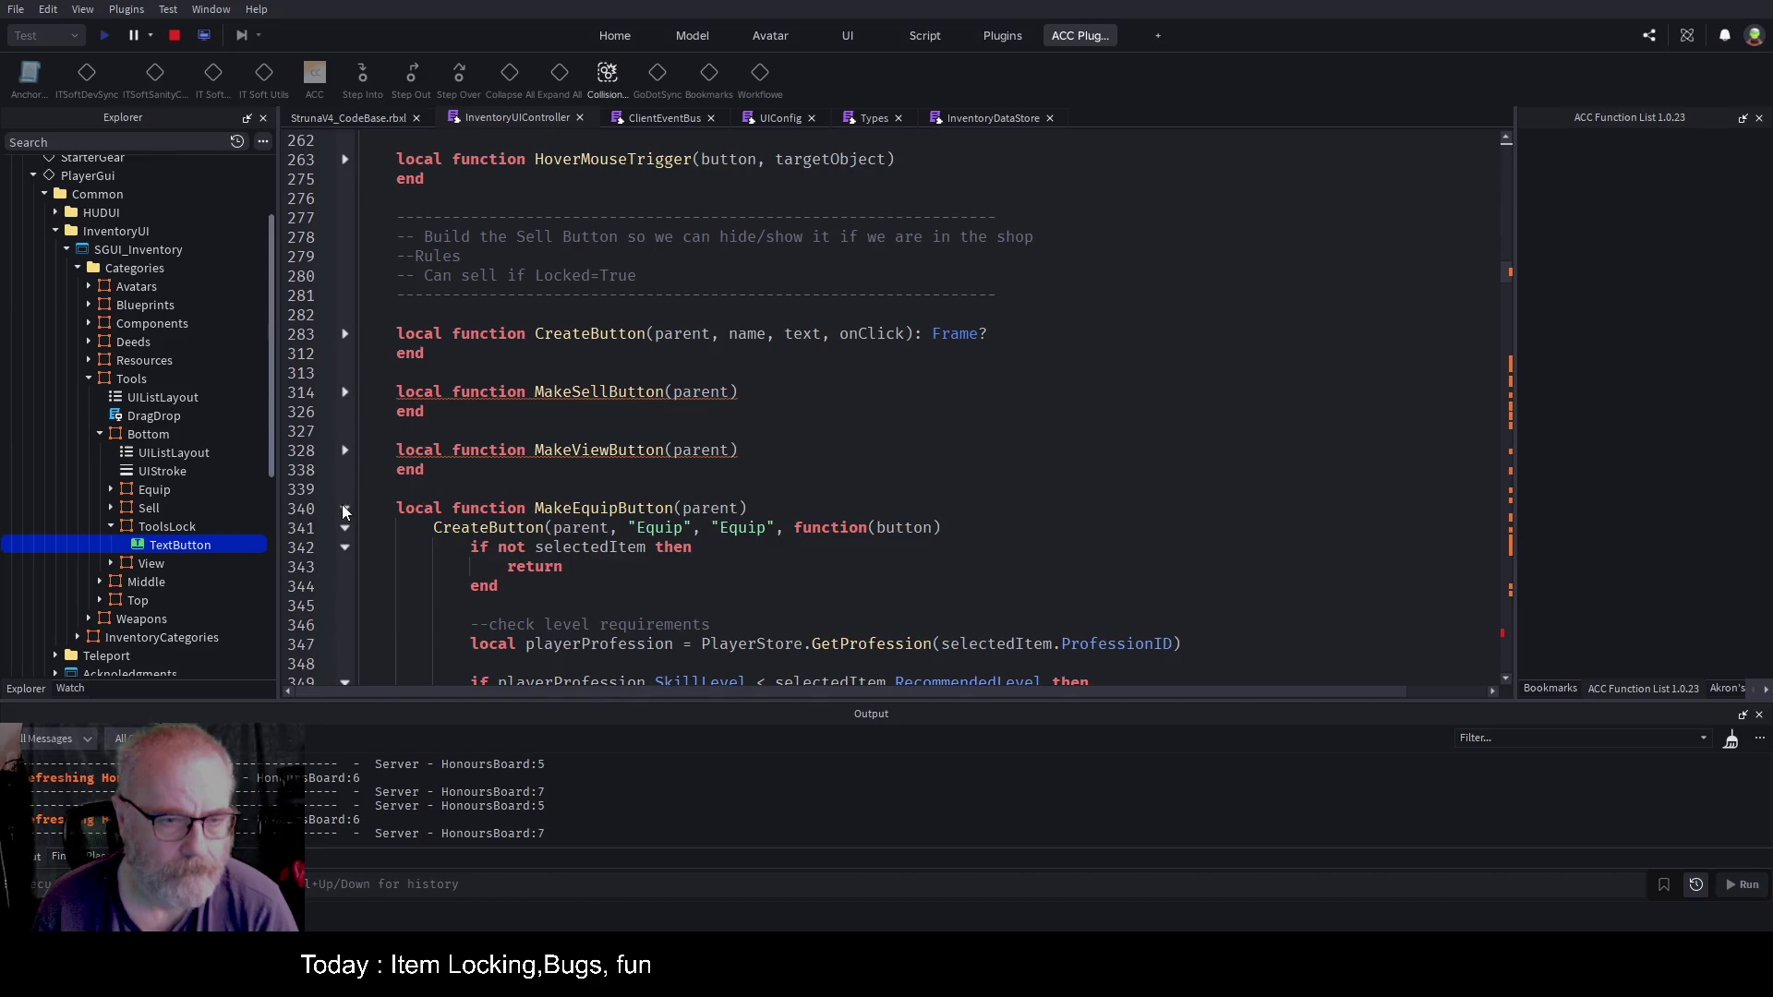
pyautogui.click(344, 509)
pyautogui.scroll(-3, 353, 393)
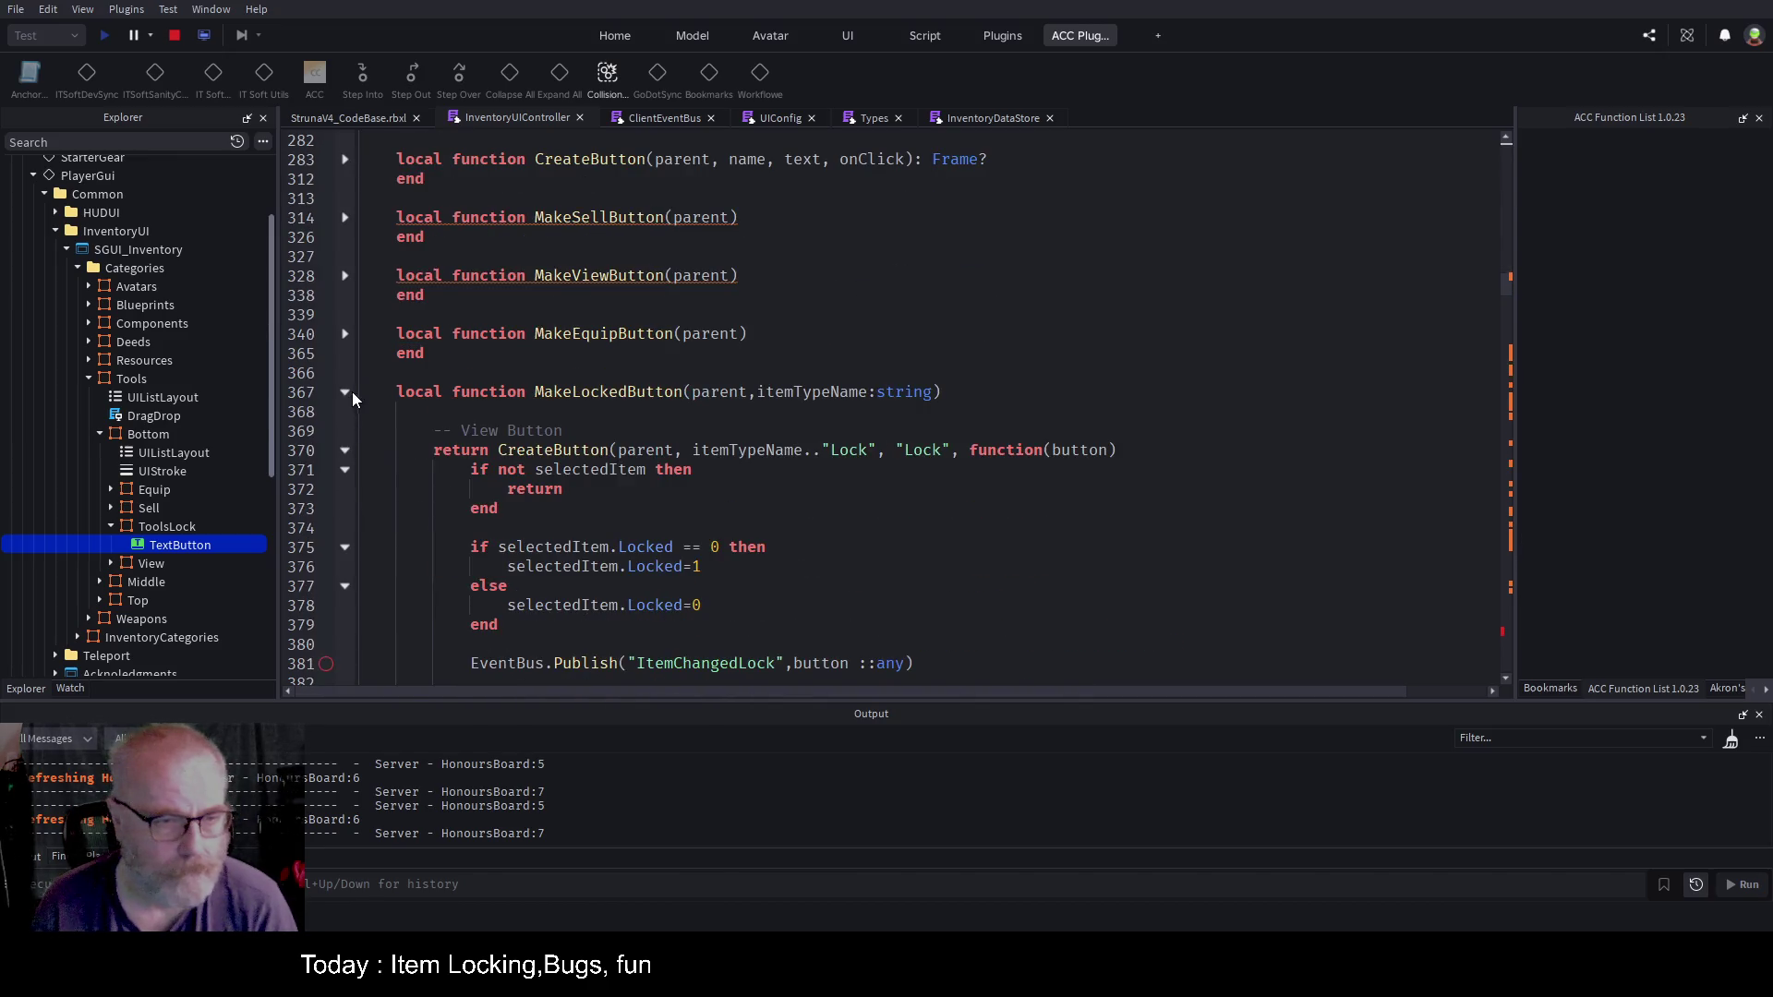
pyautogui.click(345, 392)
# Step: Fold buildOptions, buildGridForType, buildAllItemTypeGrids, wireCategoryButtons and RefreshAllGrids
pyautogui.scroll(-3, 353, 393)
pyautogui.scroll(-3, 667, 390)
pyautogui.click(344, 179)
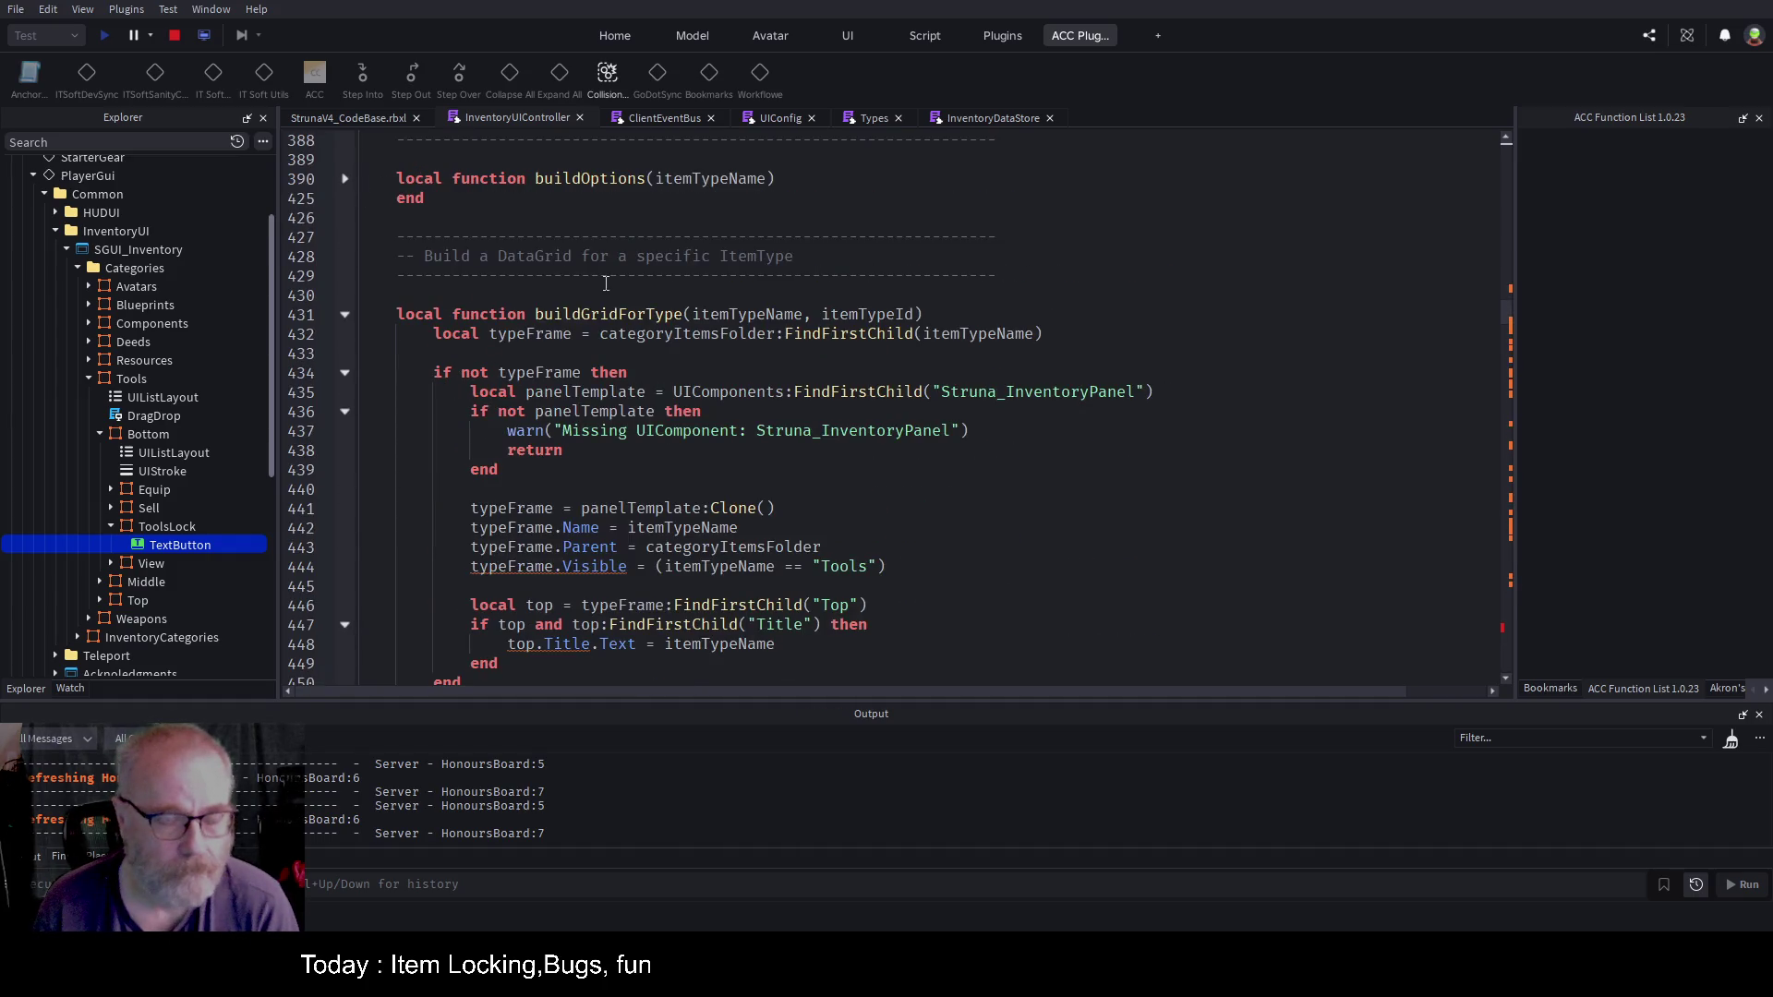
pyautogui.scroll(-2, 638, 318)
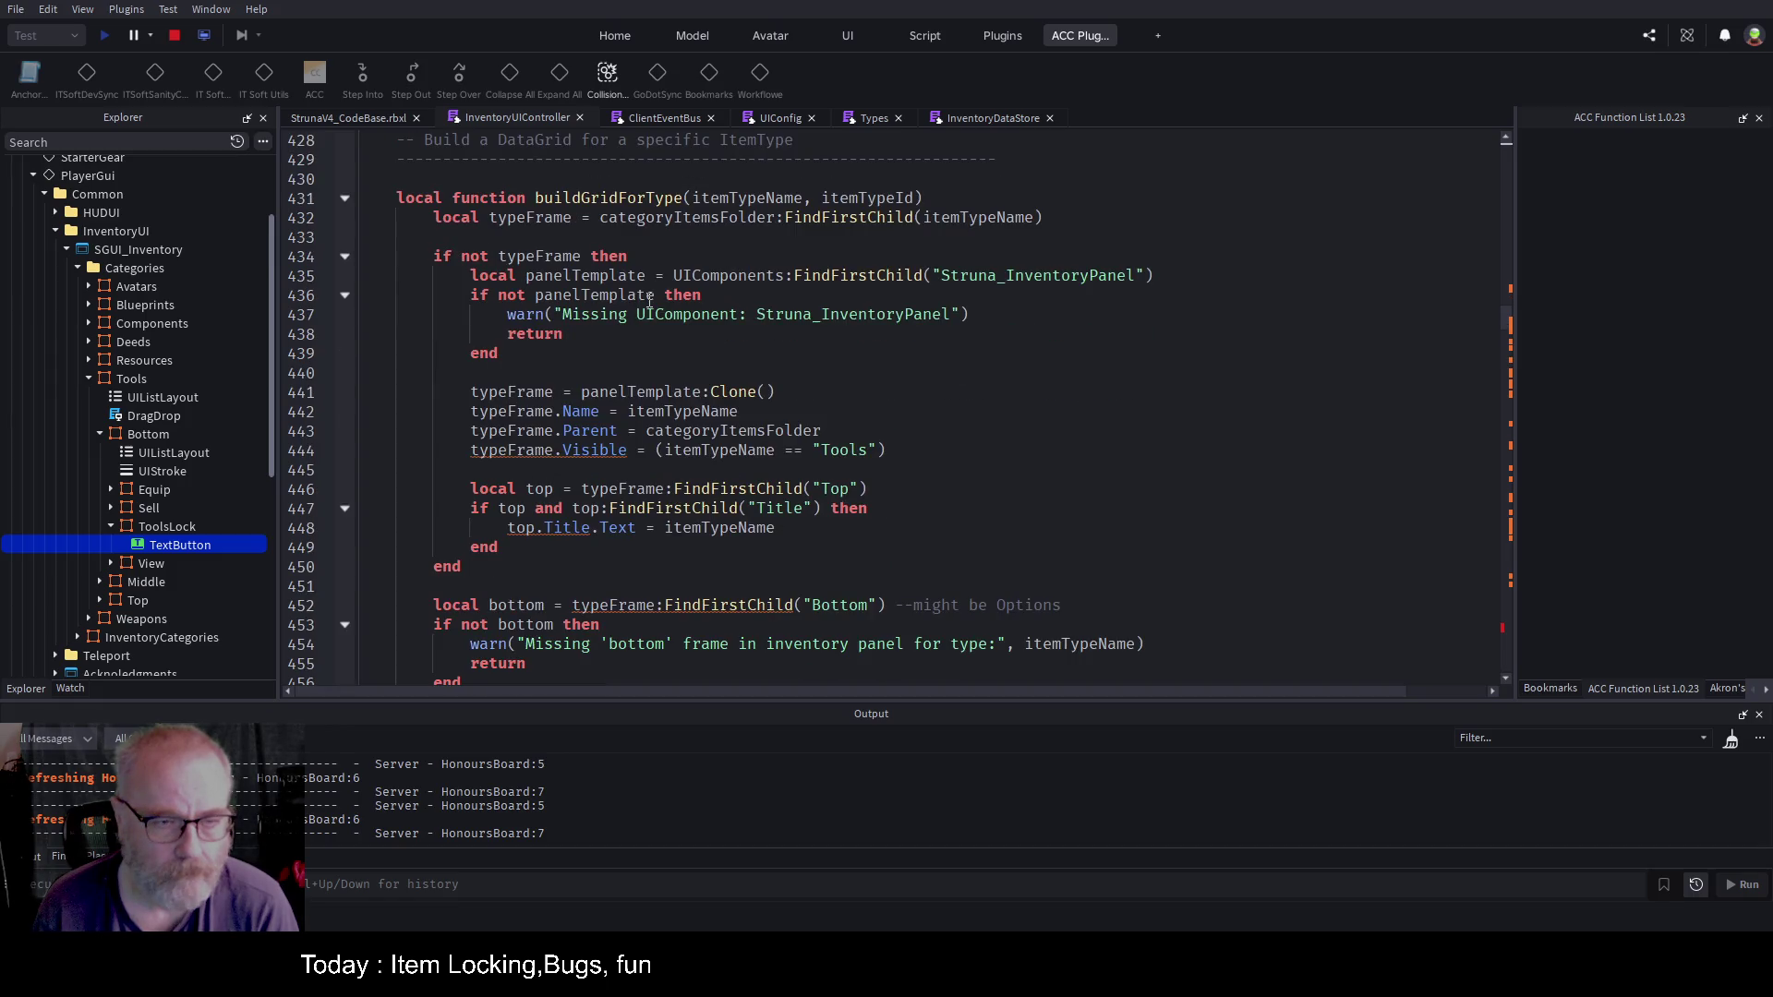
pyautogui.scroll(1, 650, 301)
pyautogui.click(347, 257)
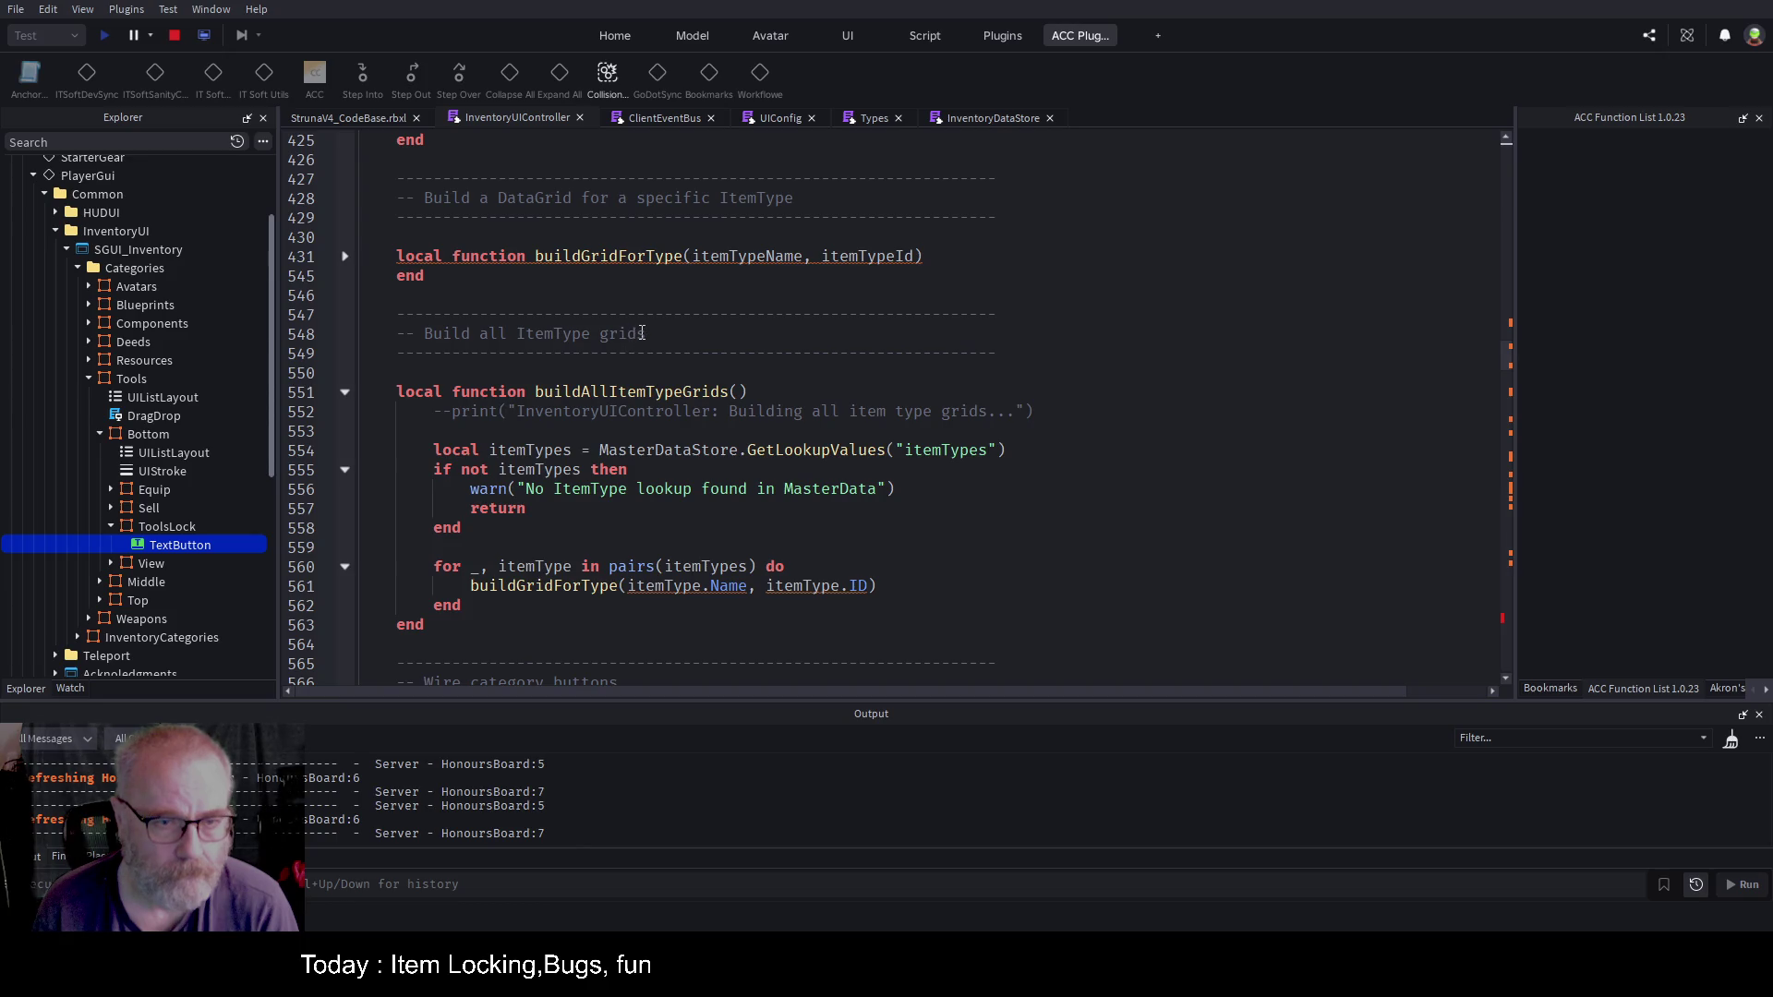
pyautogui.scroll(-2, 644, 333)
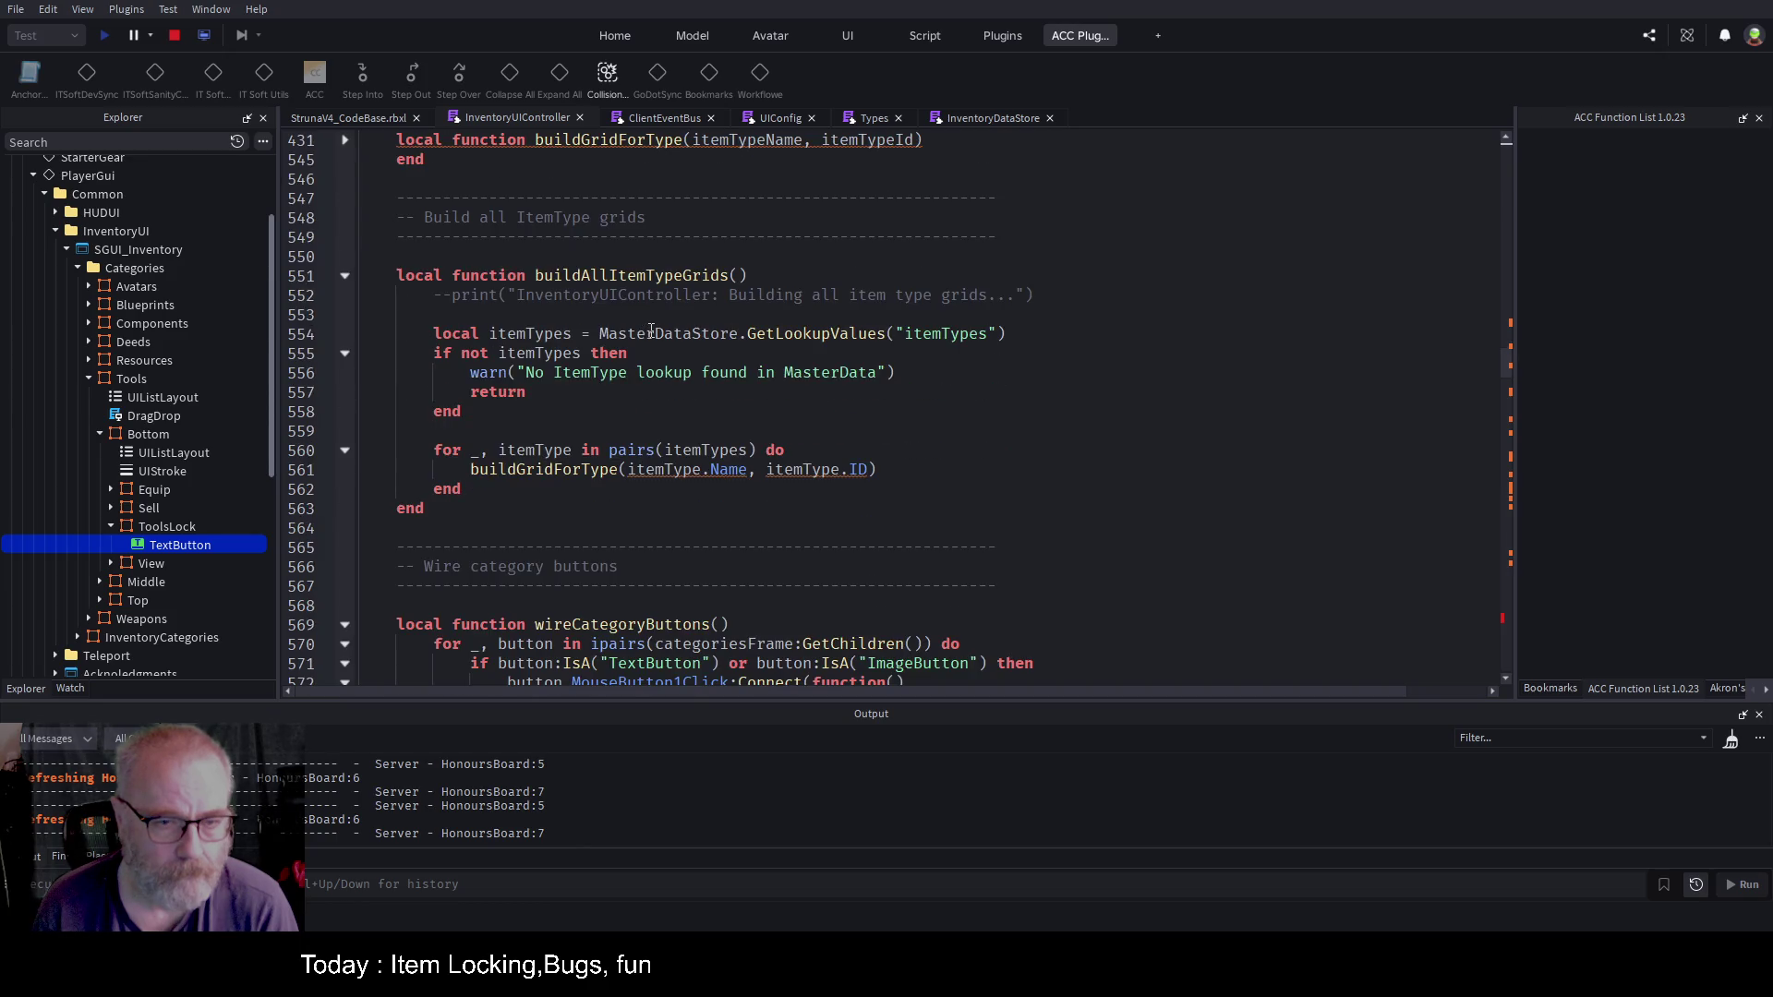
pyautogui.click(345, 275)
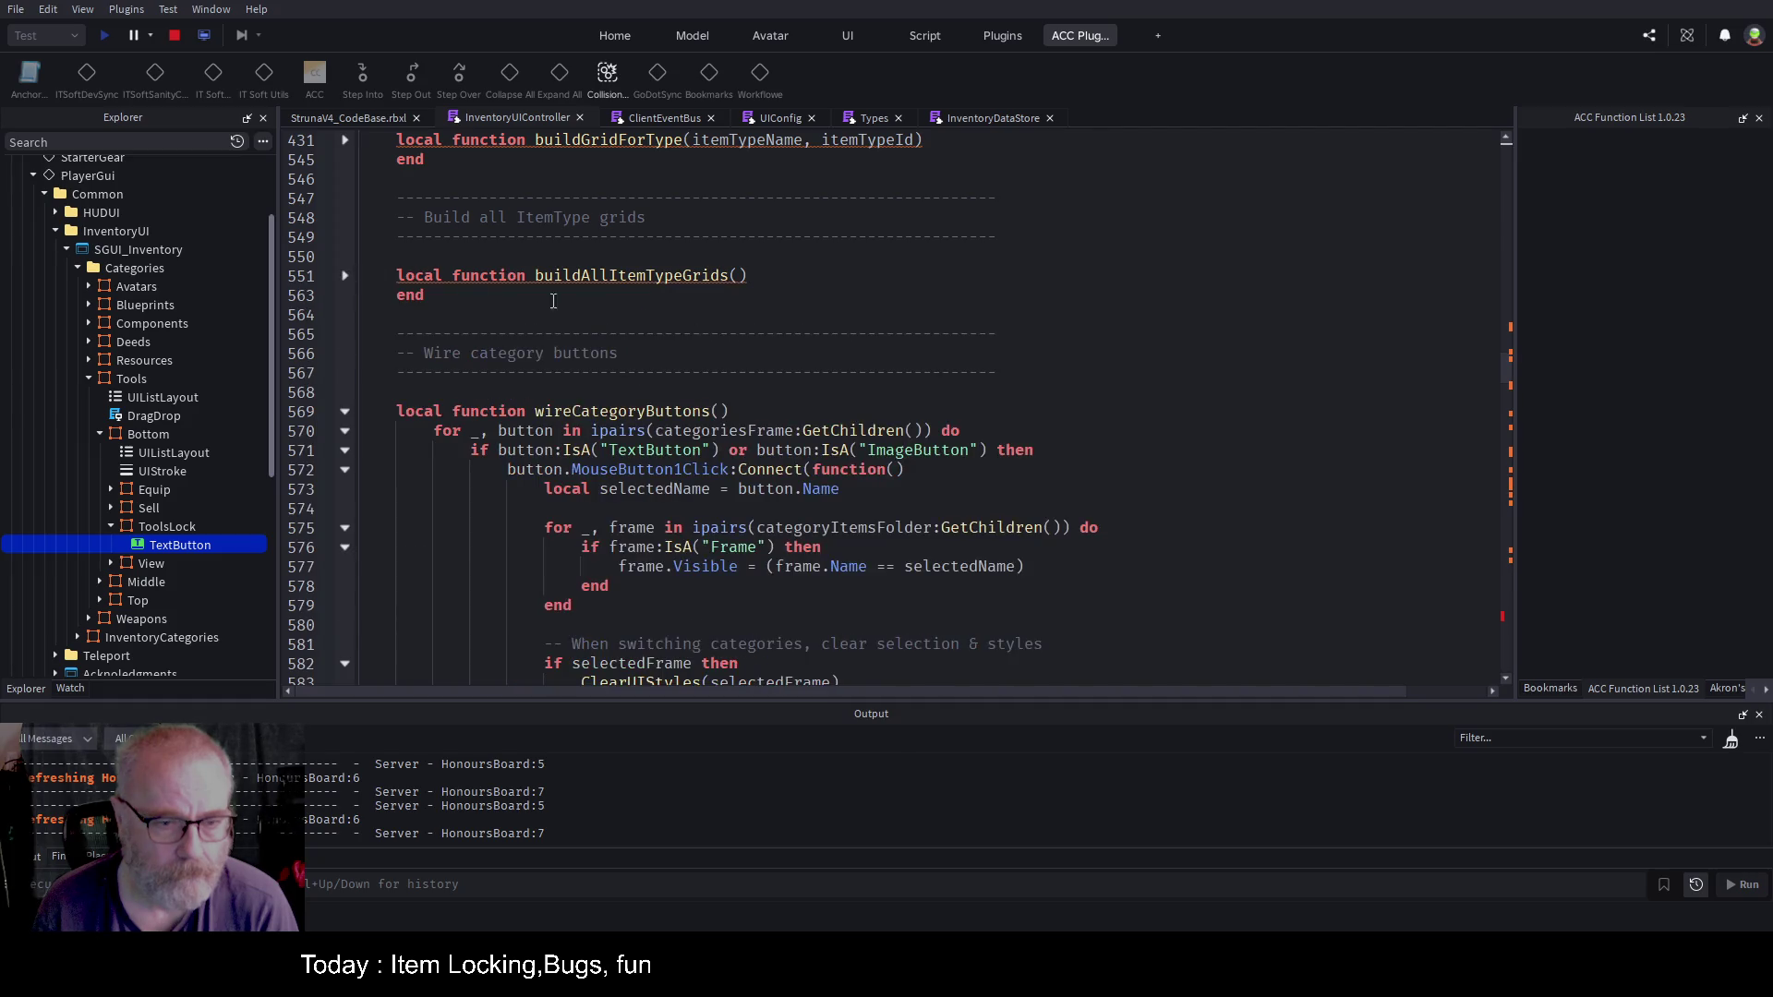
pyautogui.scroll(-3, 694, 343)
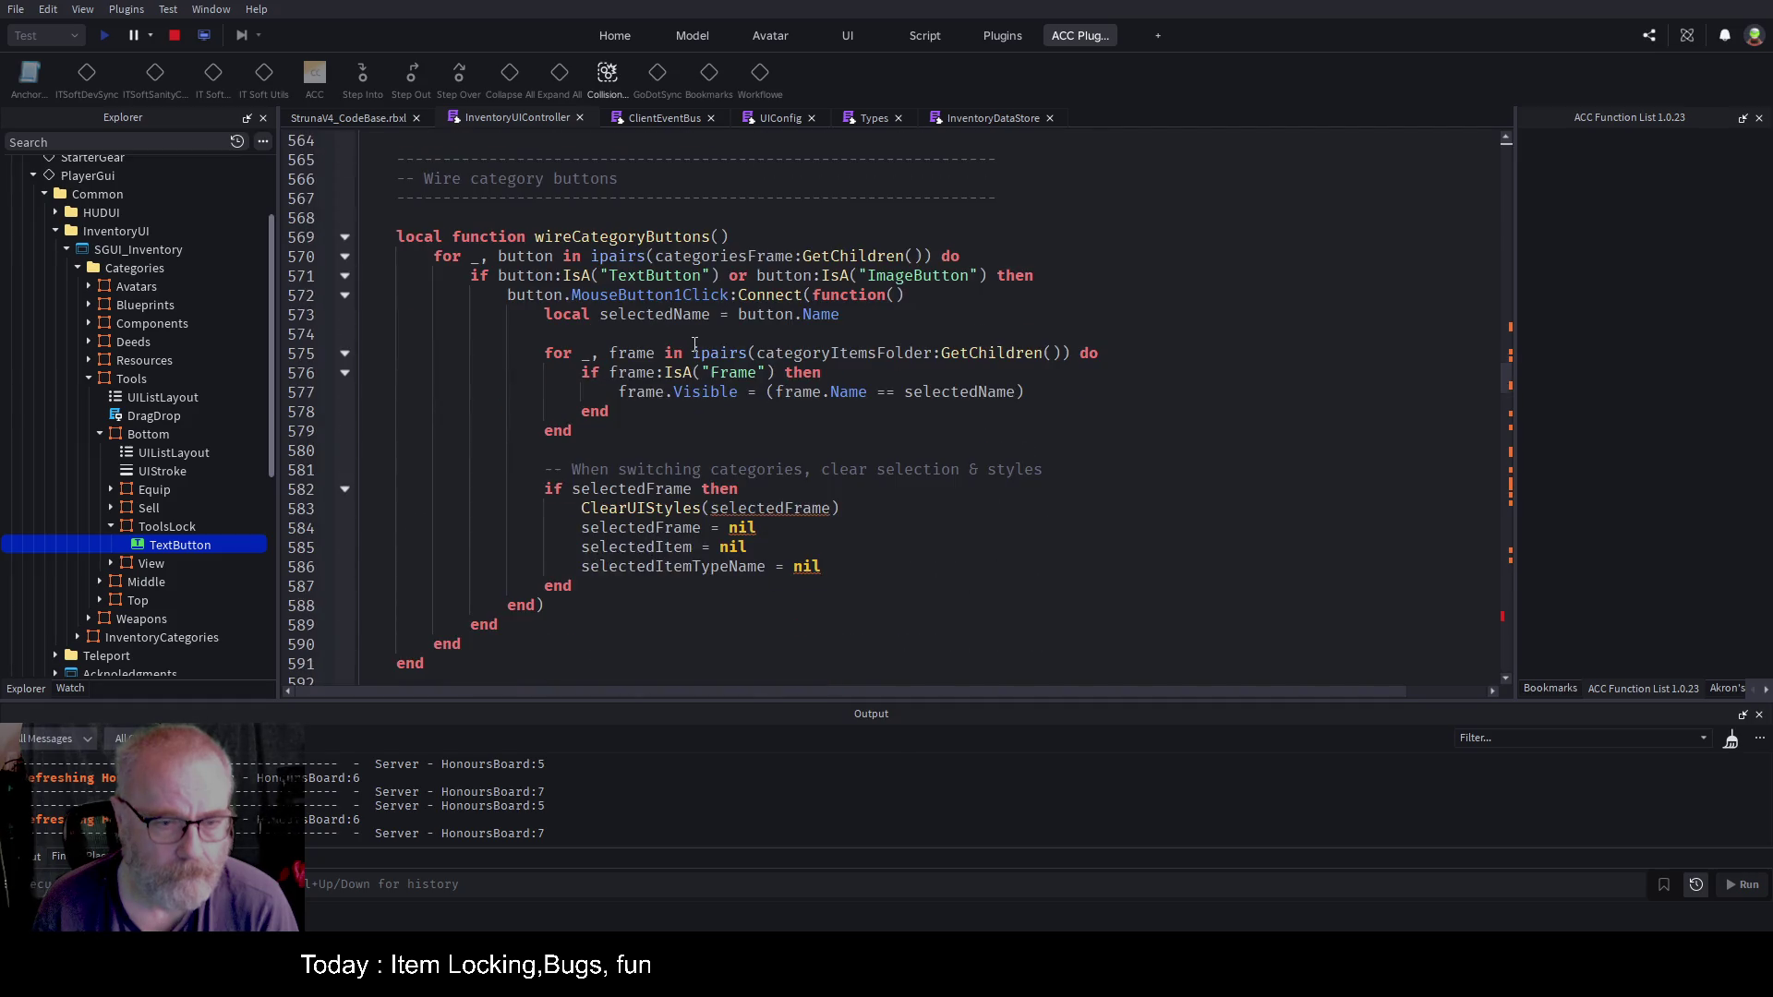
pyautogui.click(341, 238)
pyautogui.scroll(-3, 613, 299)
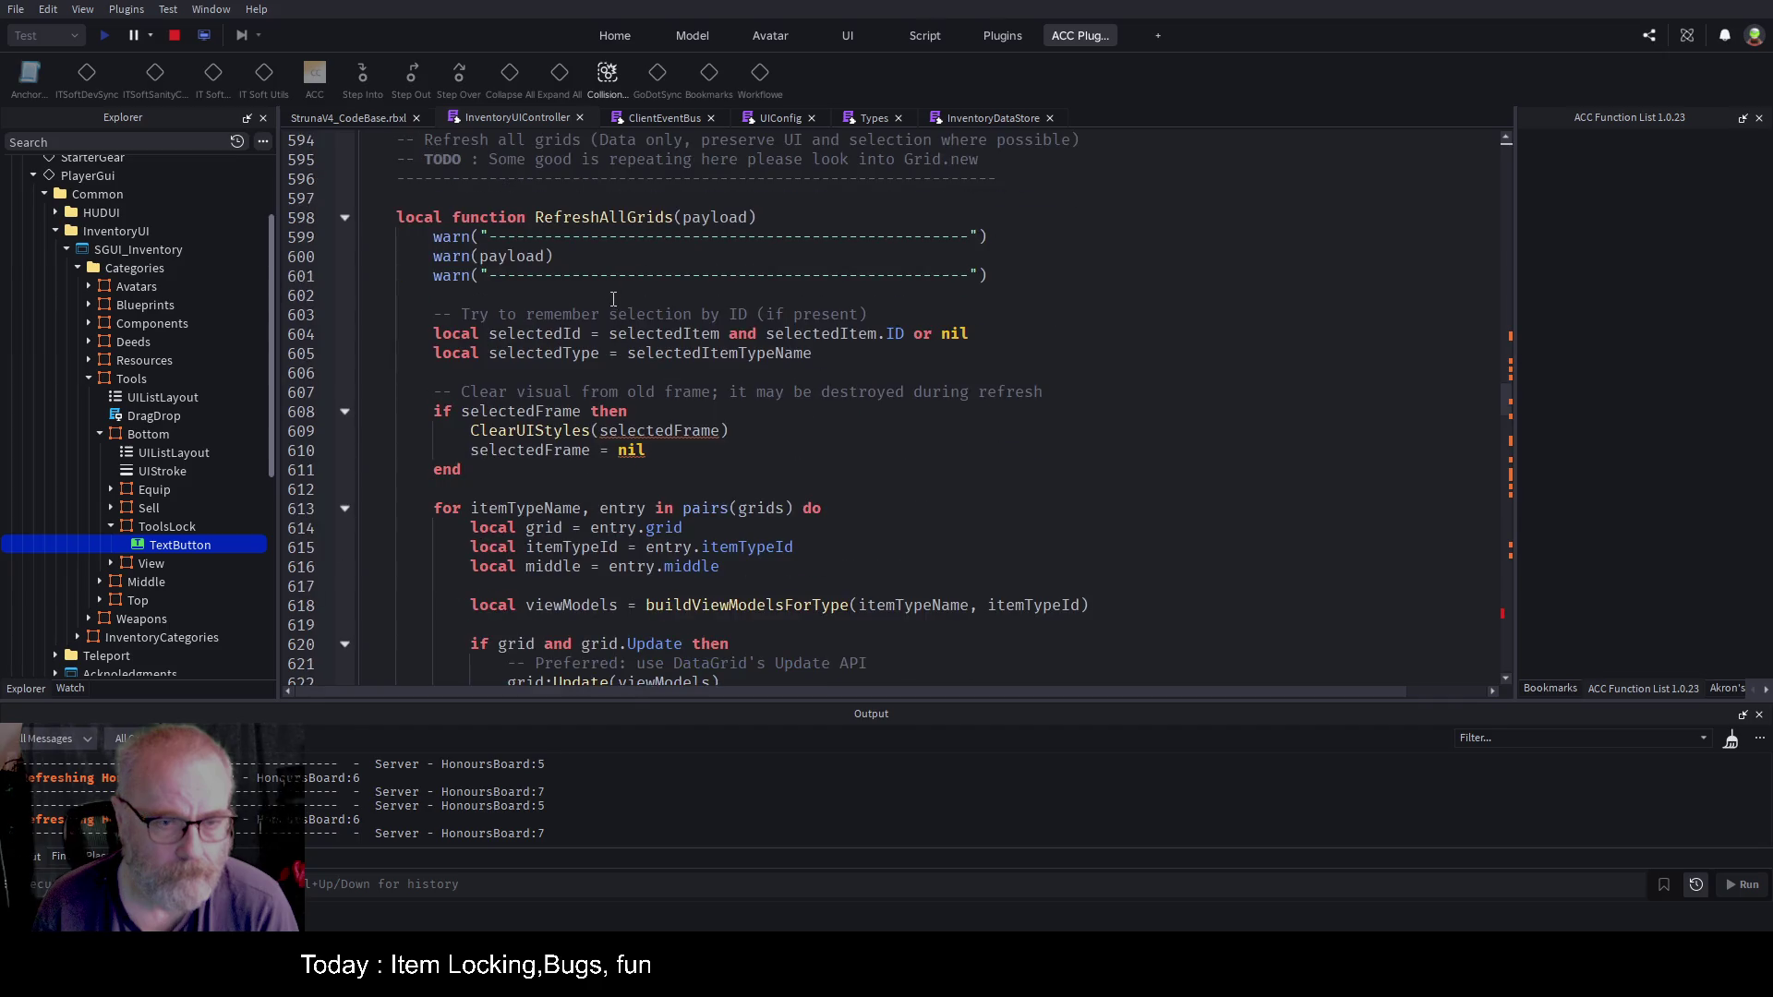
pyautogui.click(345, 218)
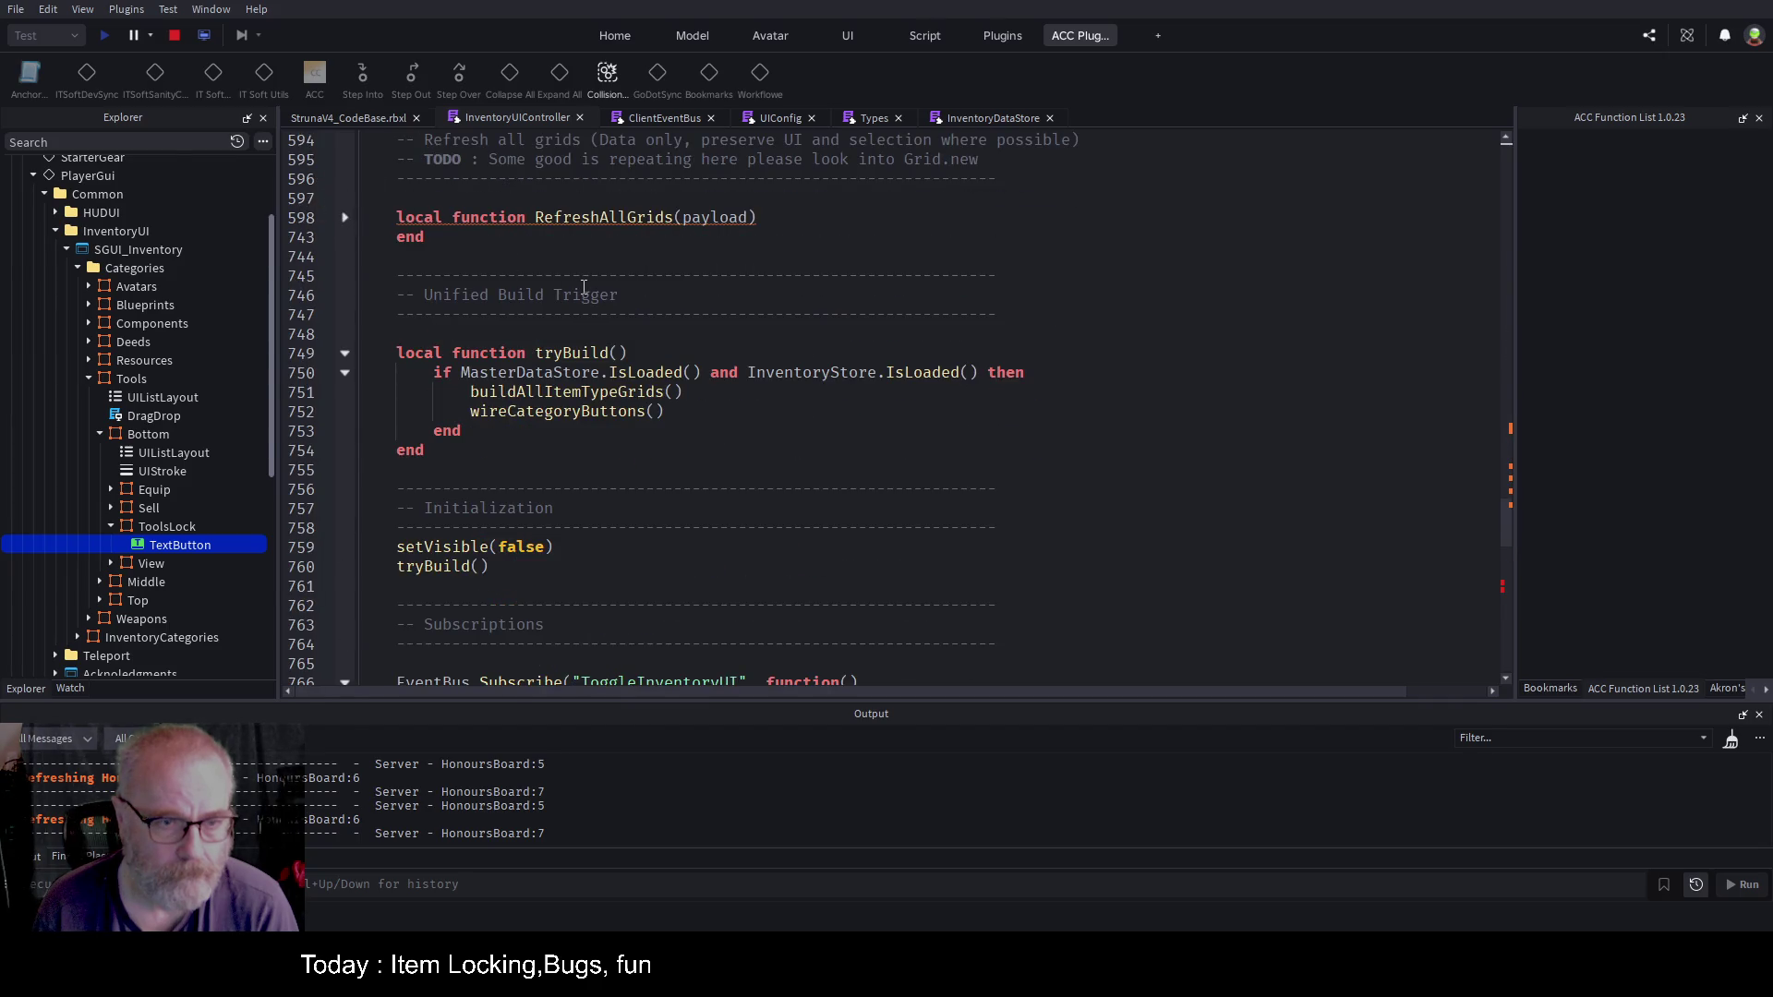
pyautogui.scroll(-10, 586, 285)
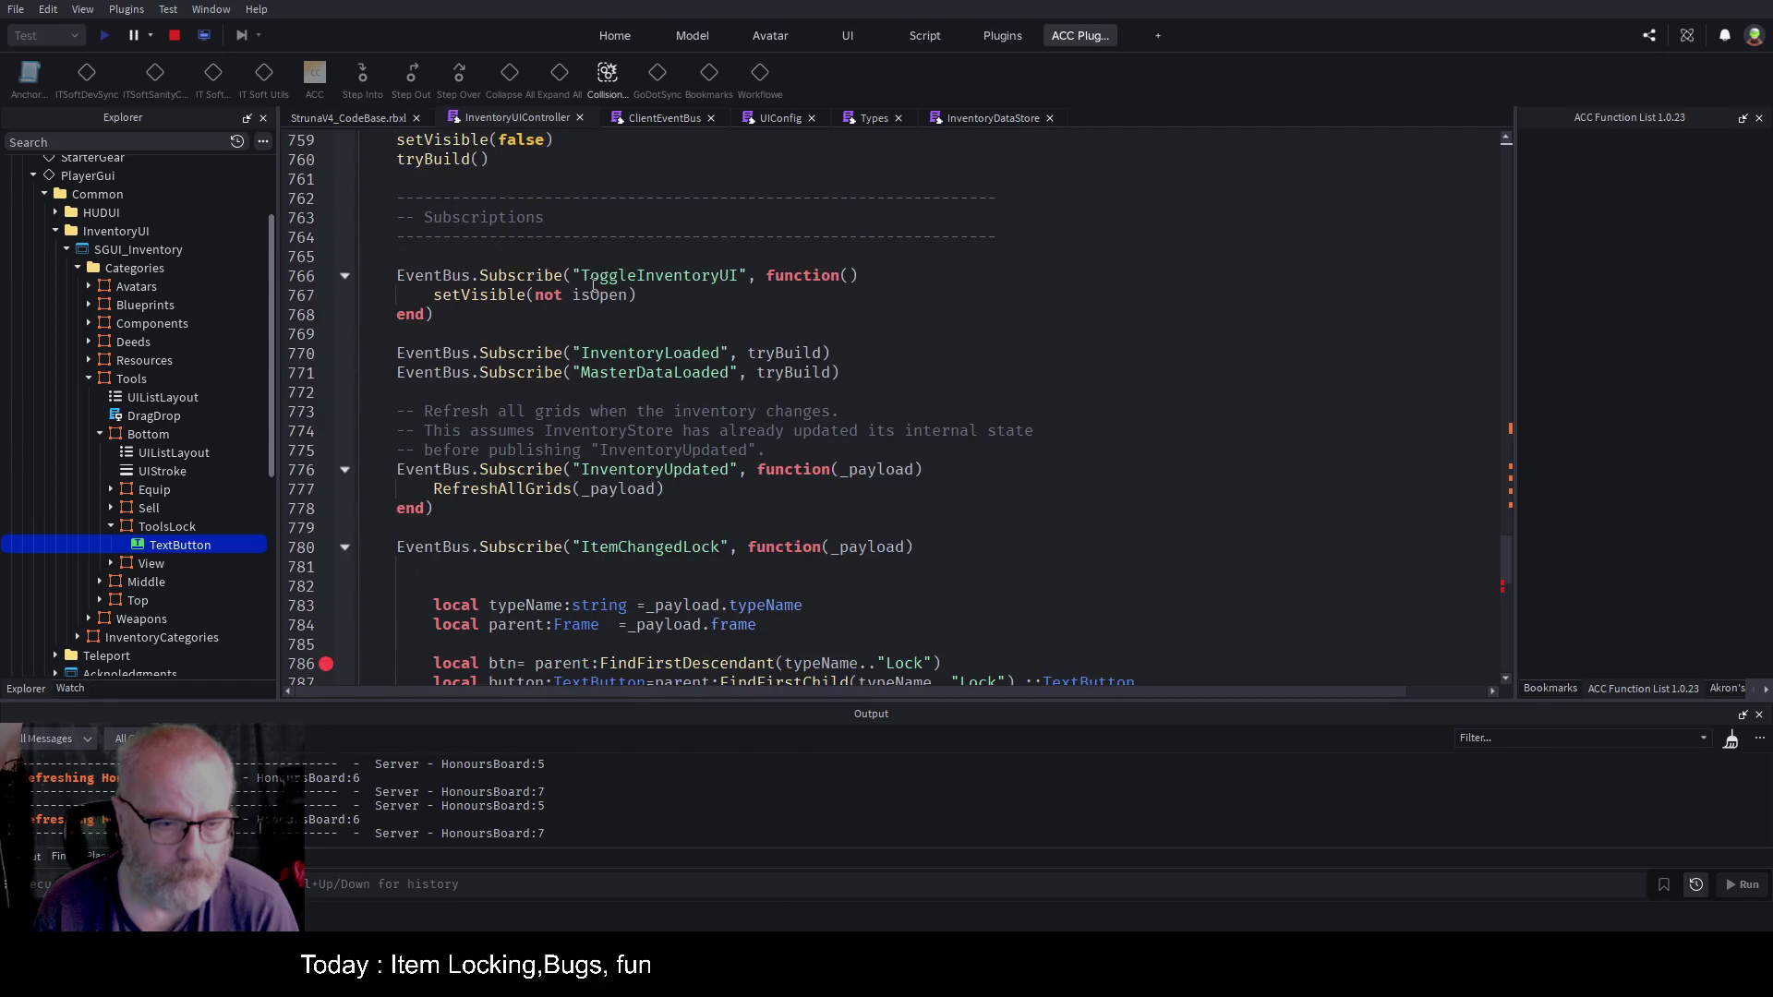
# Step: Go to the buildAllItemTypeGrids definition with F12 and unfold its body
pyautogui.scroll(-5, 592, 287)
pyautogui.scroll(13, 565, 285)
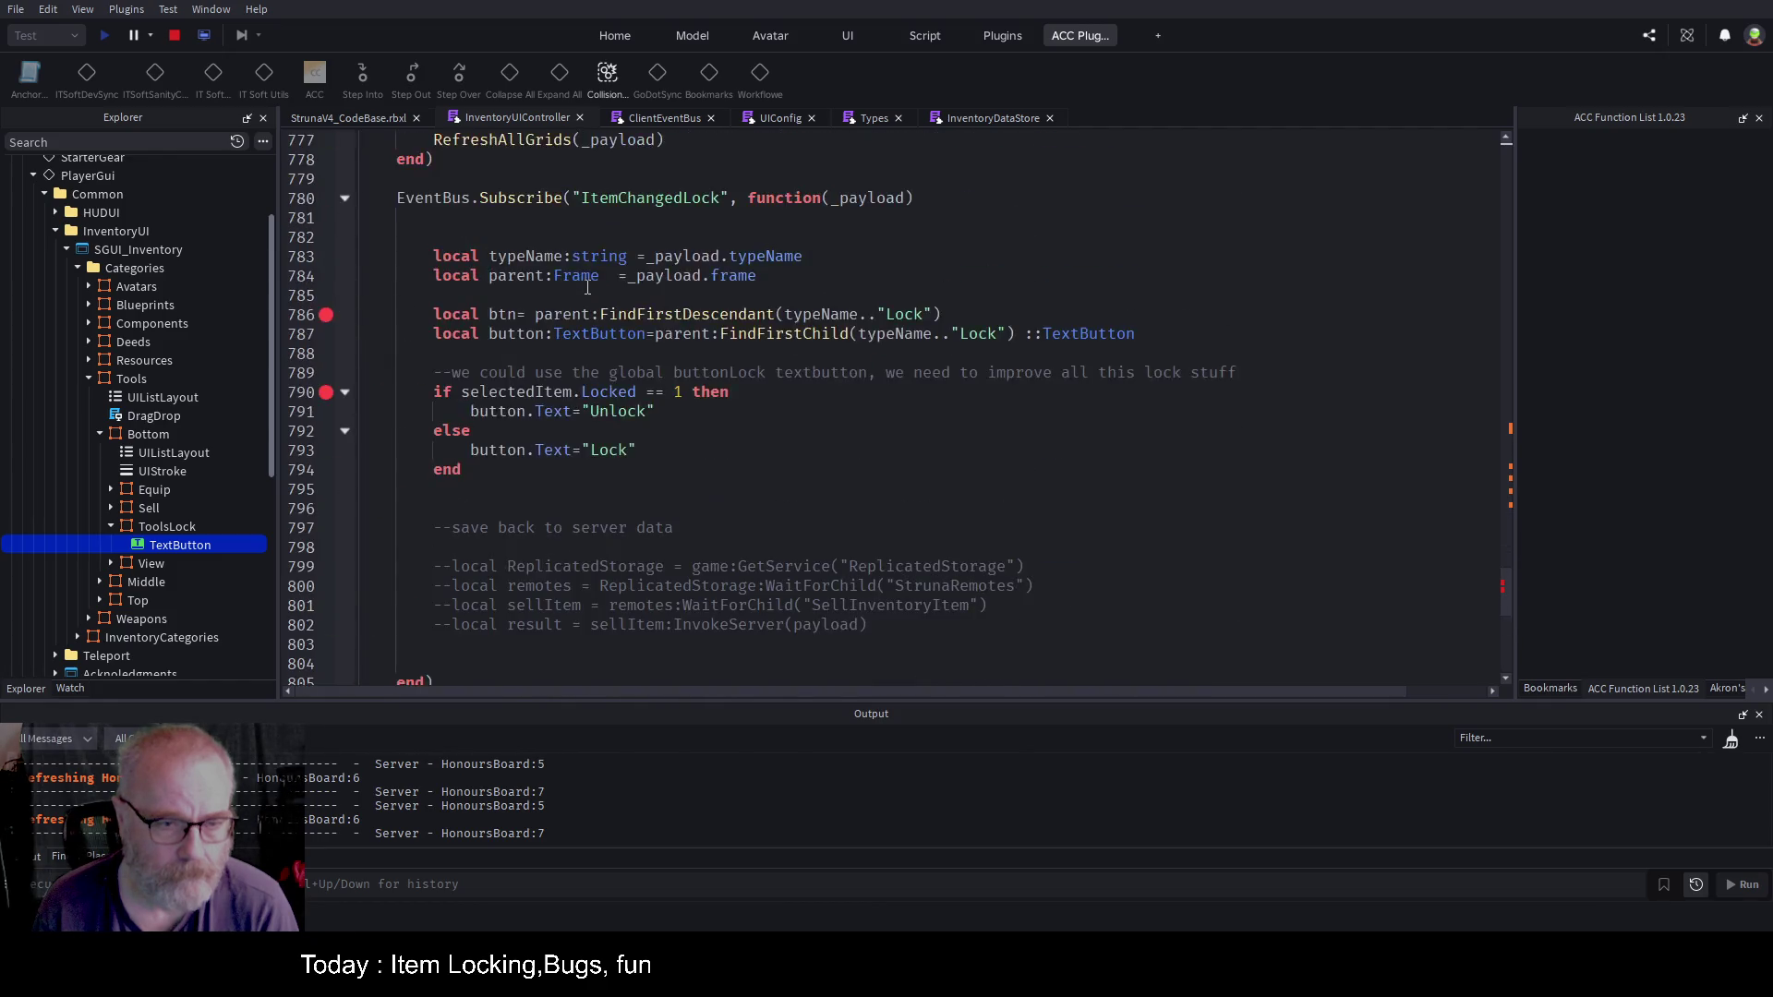
pyautogui.scroll(4, 565, 285)
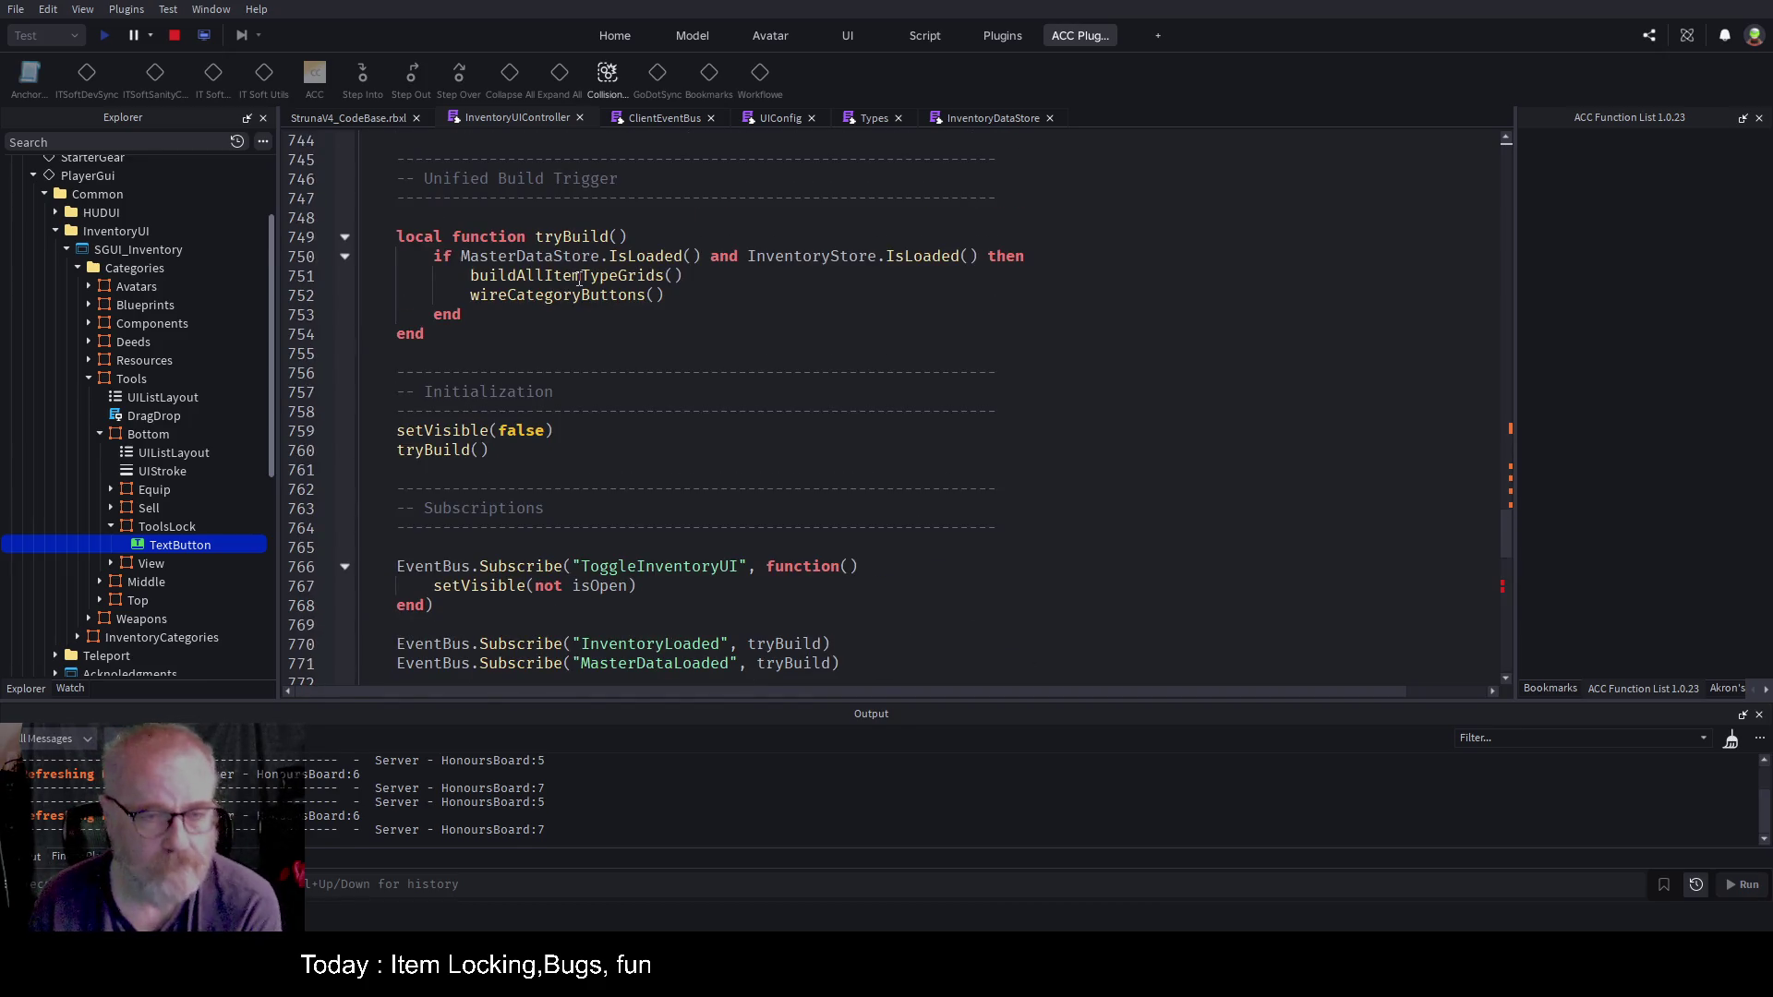
pyautogui.click(649, 275)
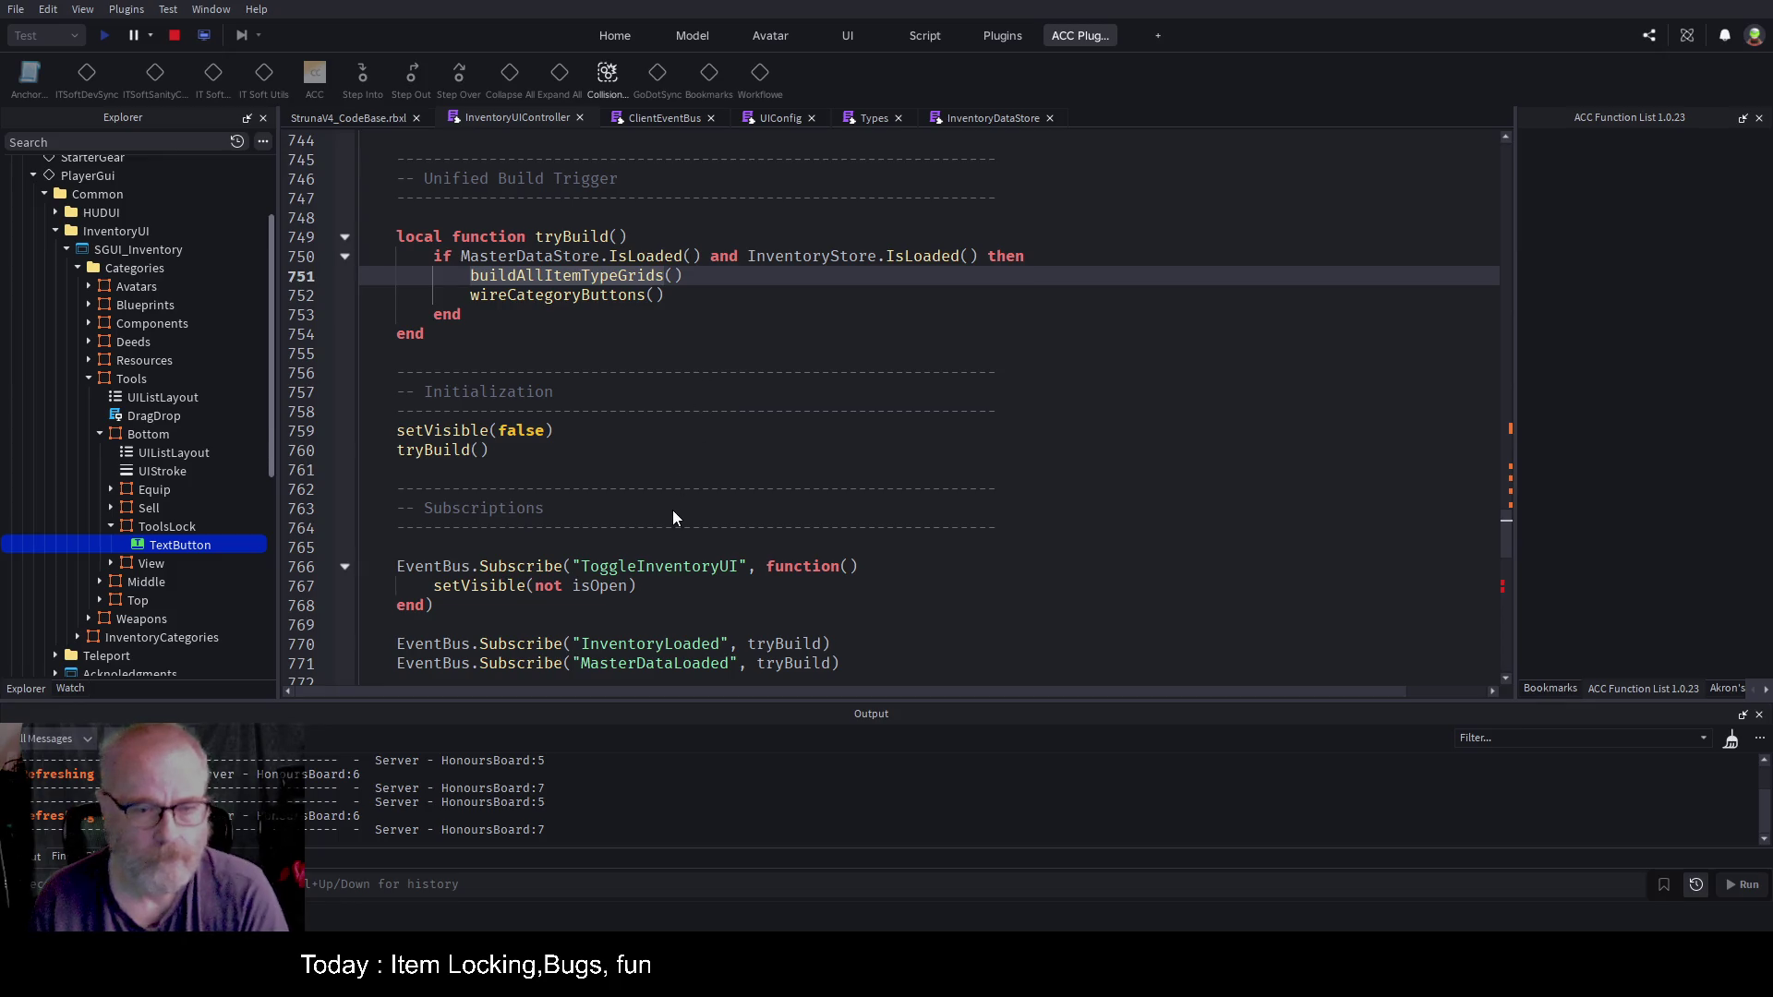
pyautogui.press('F12')
pyautogui.click(346, 391)
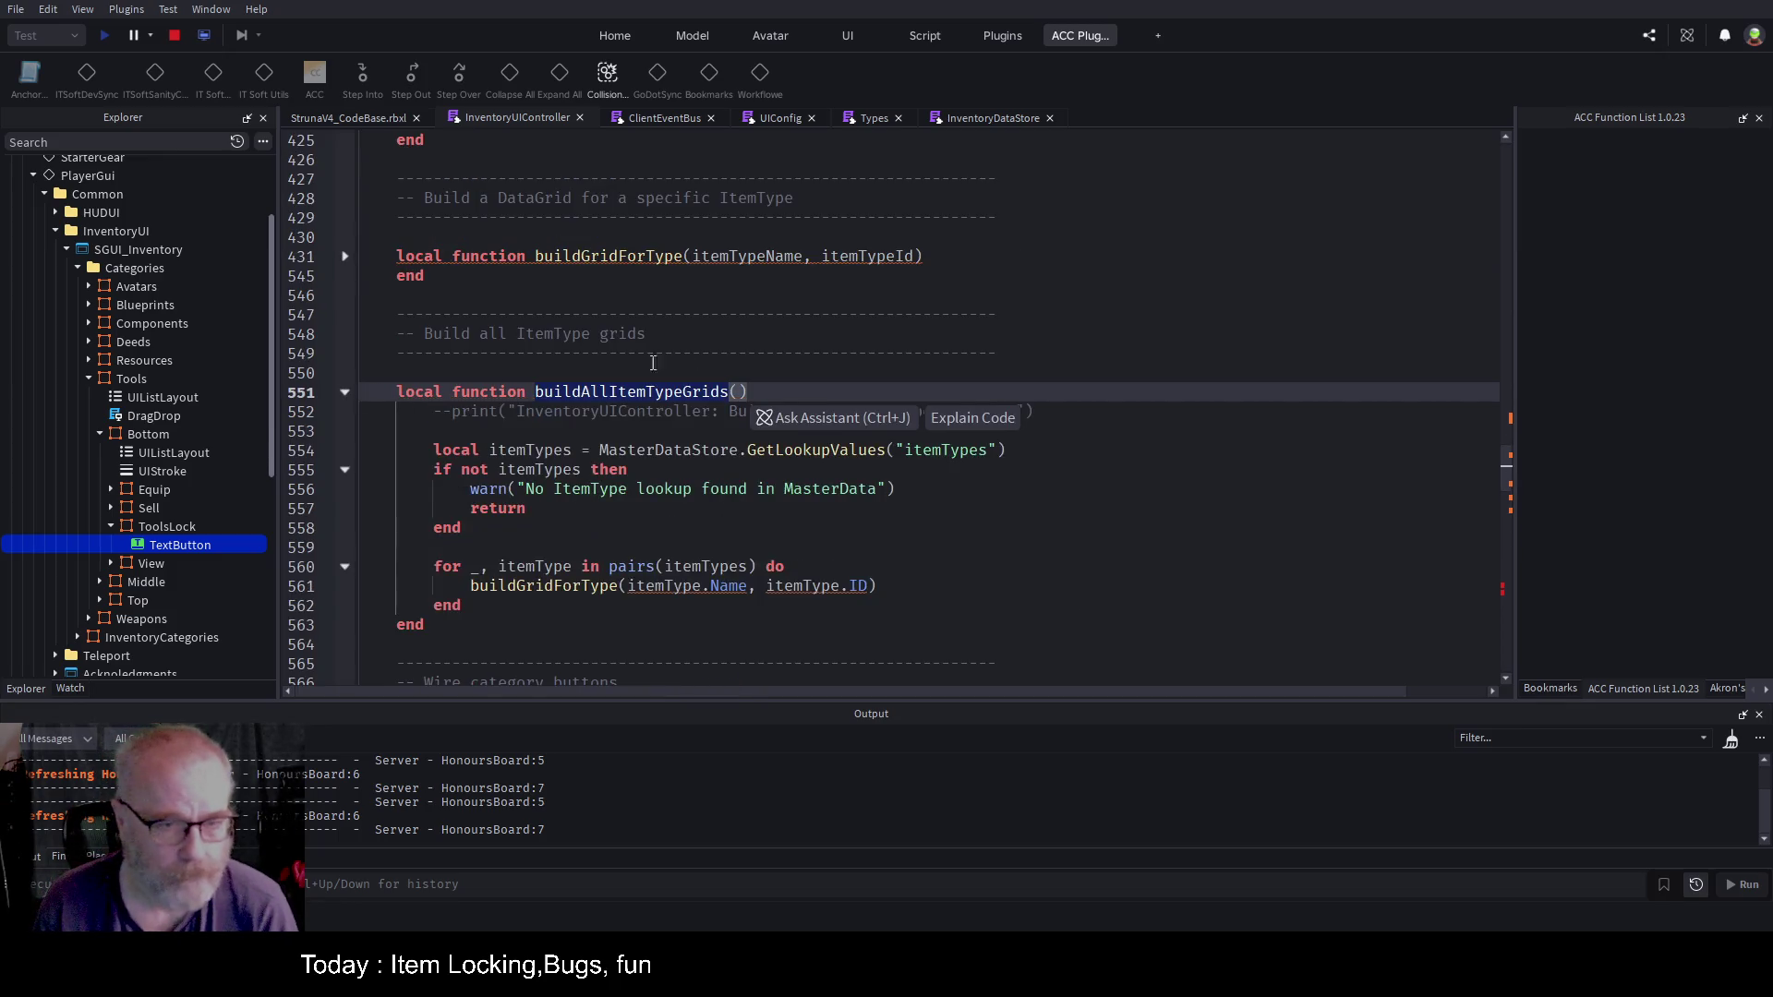
# Step: Go to the buildGridForType definition, unfold it and scroll to the DataGrid.new onItemClicked code
pyautogui.scroll(-3, 683, 351)
pyautogui.click(921, 372)
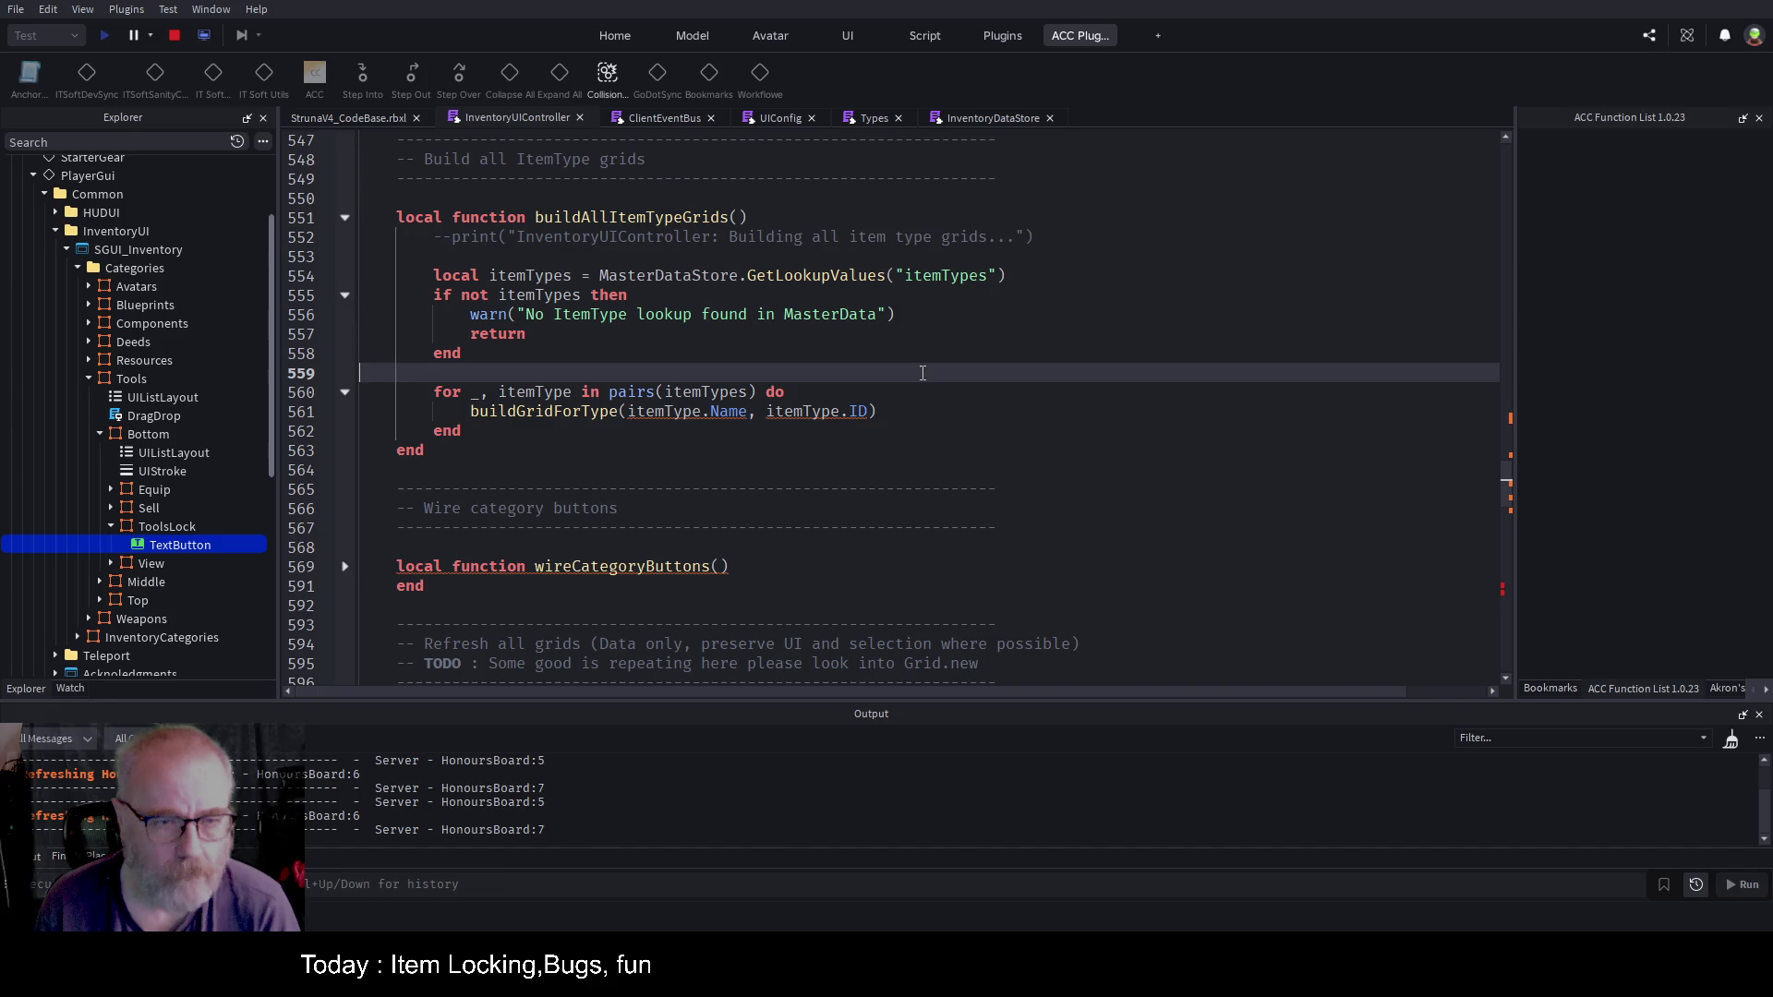
pyautogui.click(589, 411)
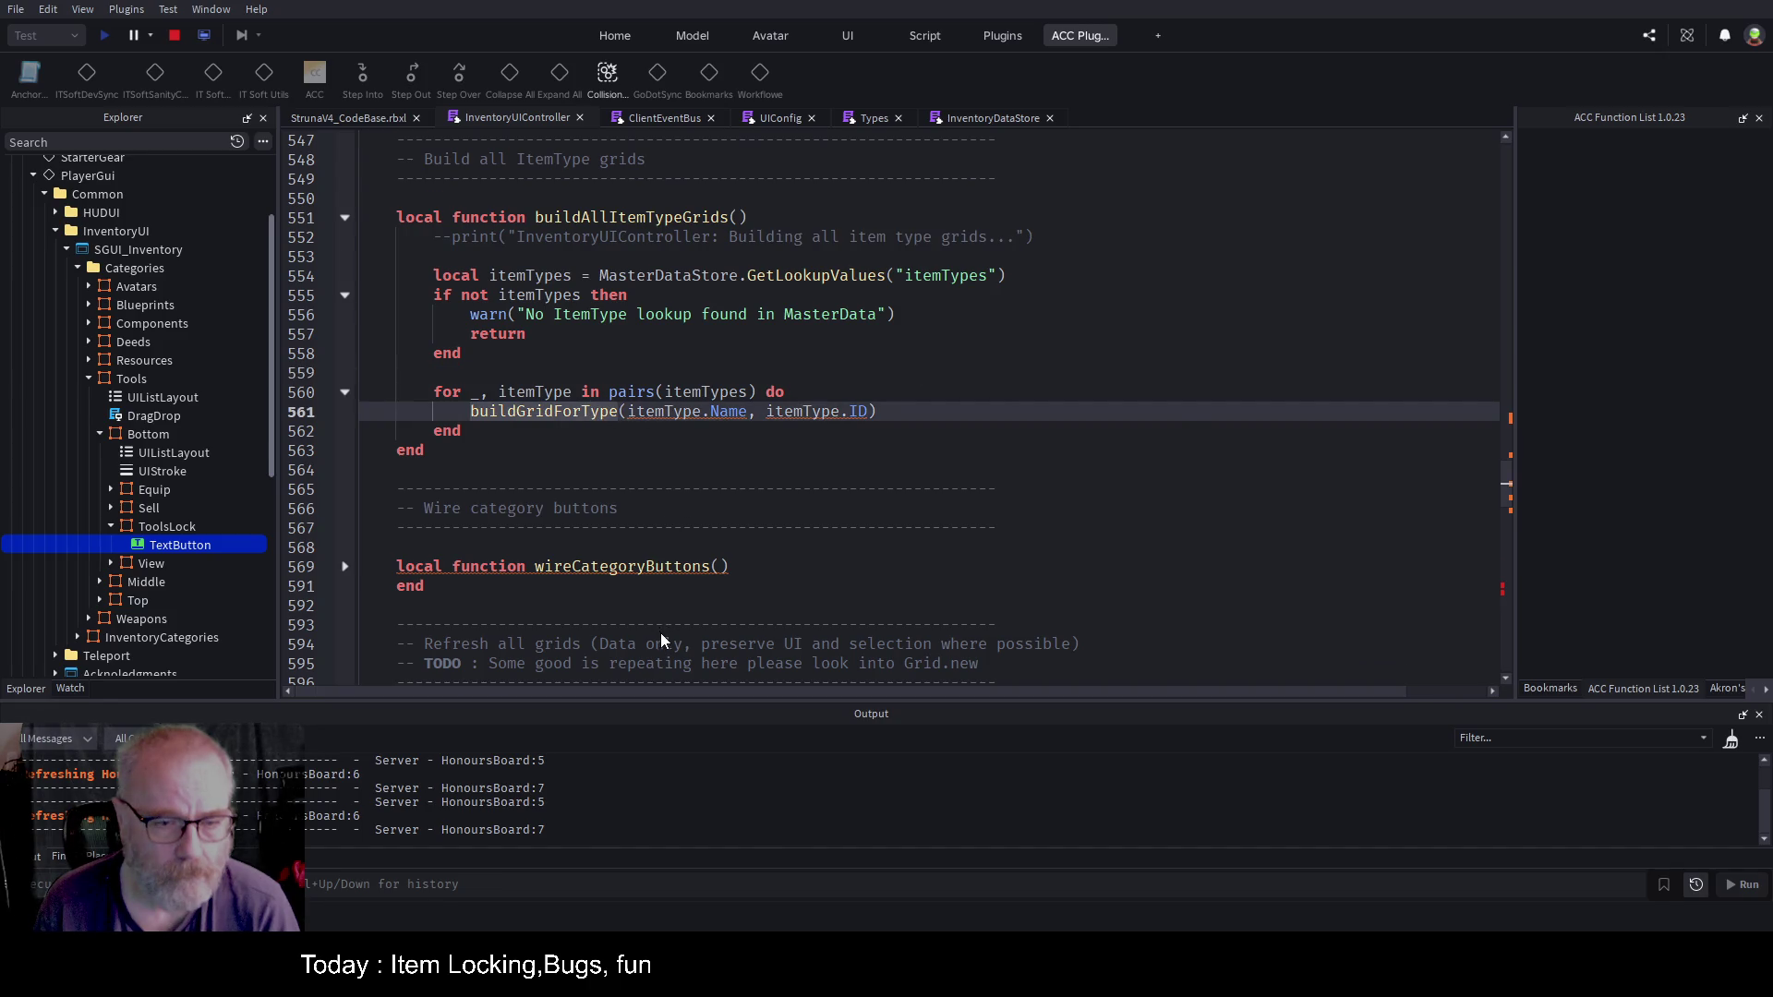
pyautogui.press('F12')
pyautogui.click(346, 392)
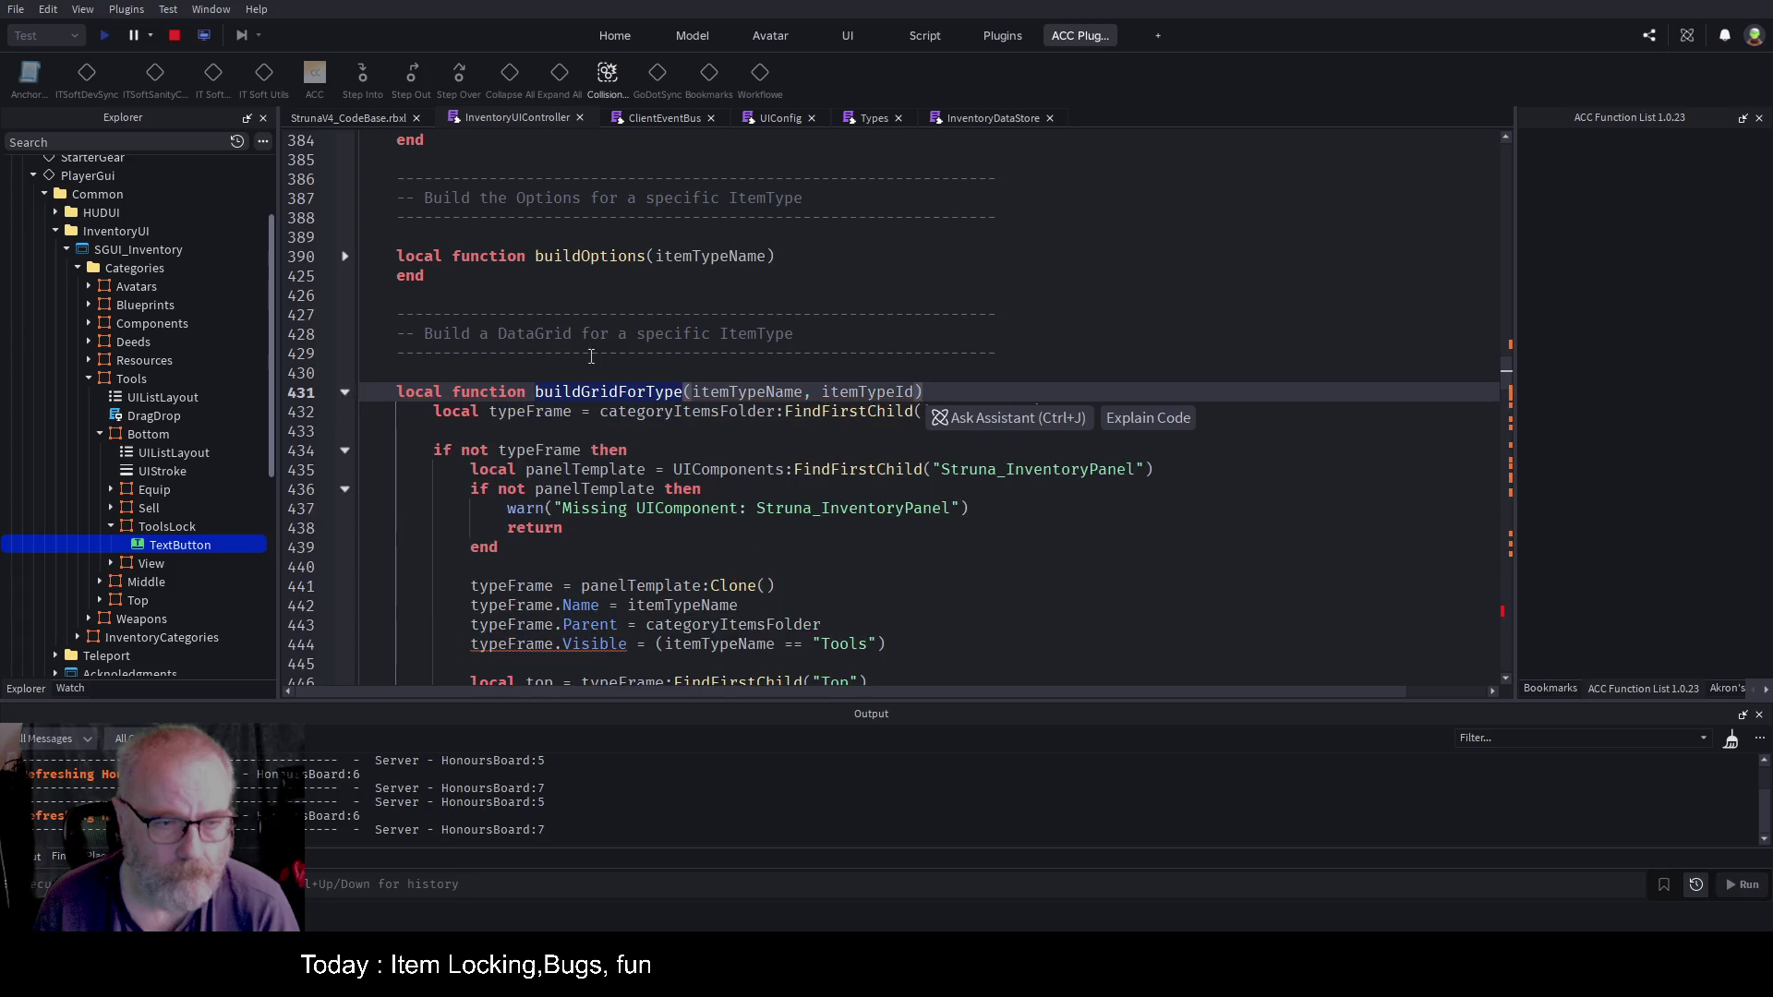
pyautogui.scroll(-5, 674, 347)
pyautogui.scroll(-13, 696, 321)
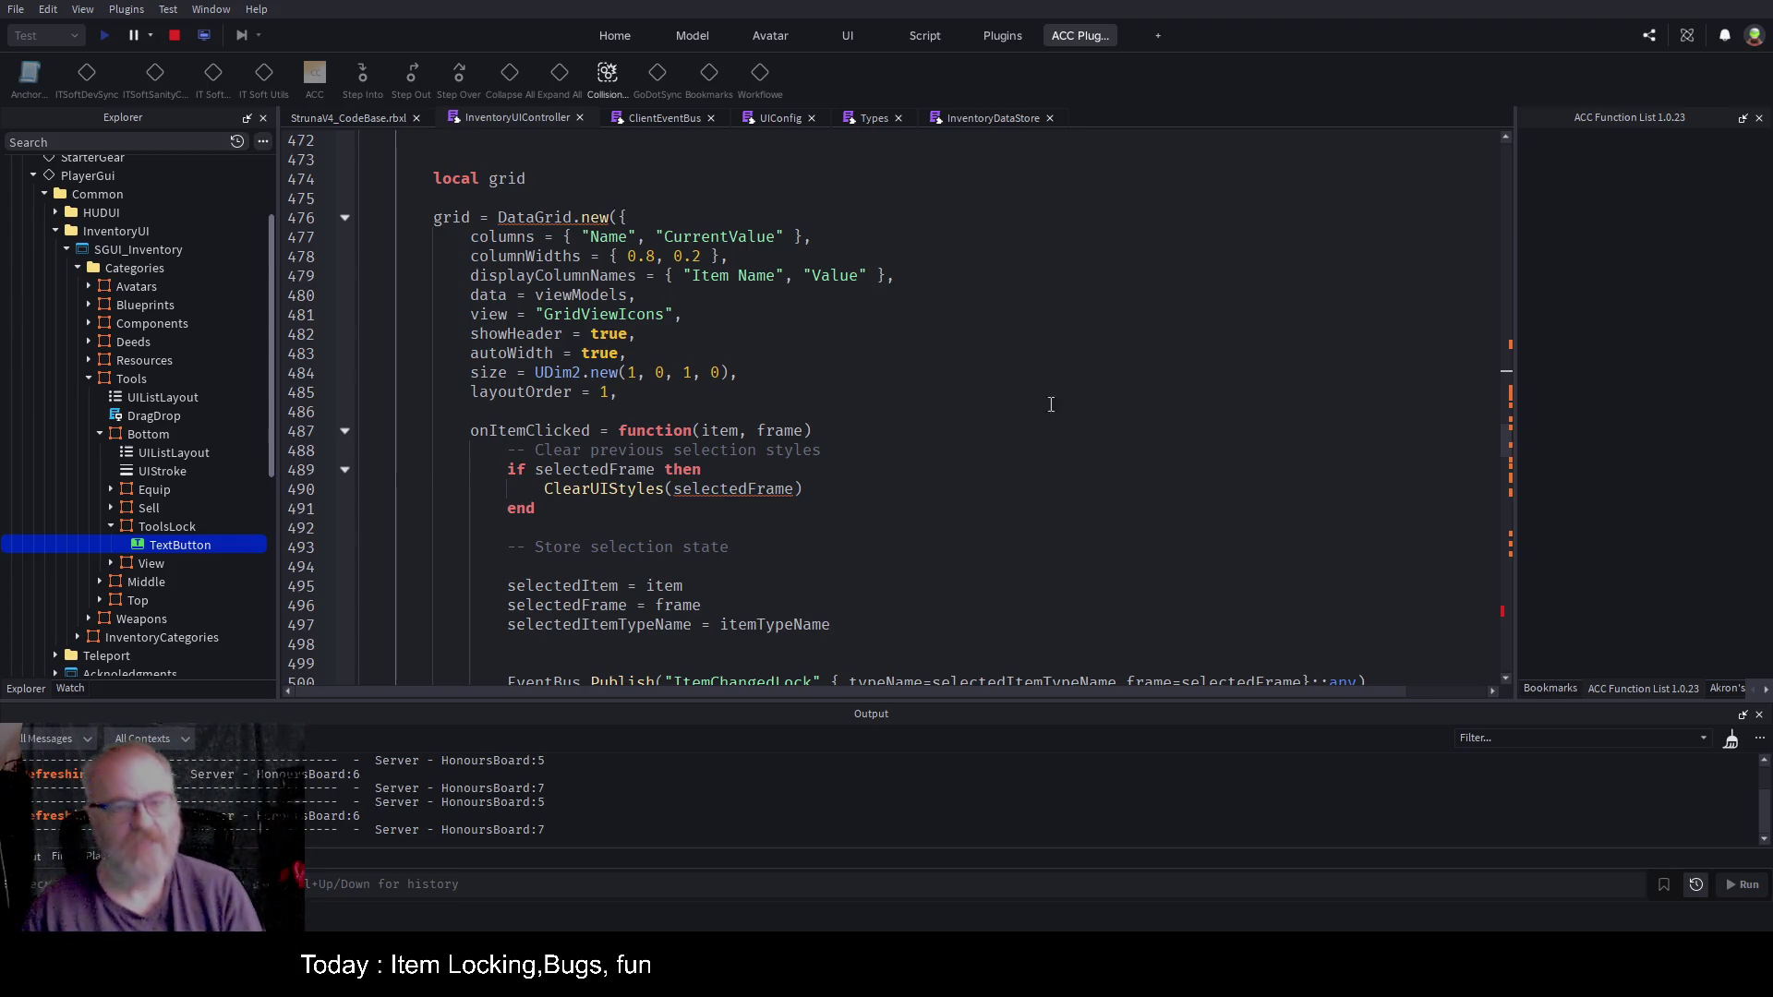
# Step: Strip '{ typeName=' and ',frame=selectedFrame}' so line 500 publishes just selectedItemTypeName
pyautogui.scroll(-2, 687, 249)
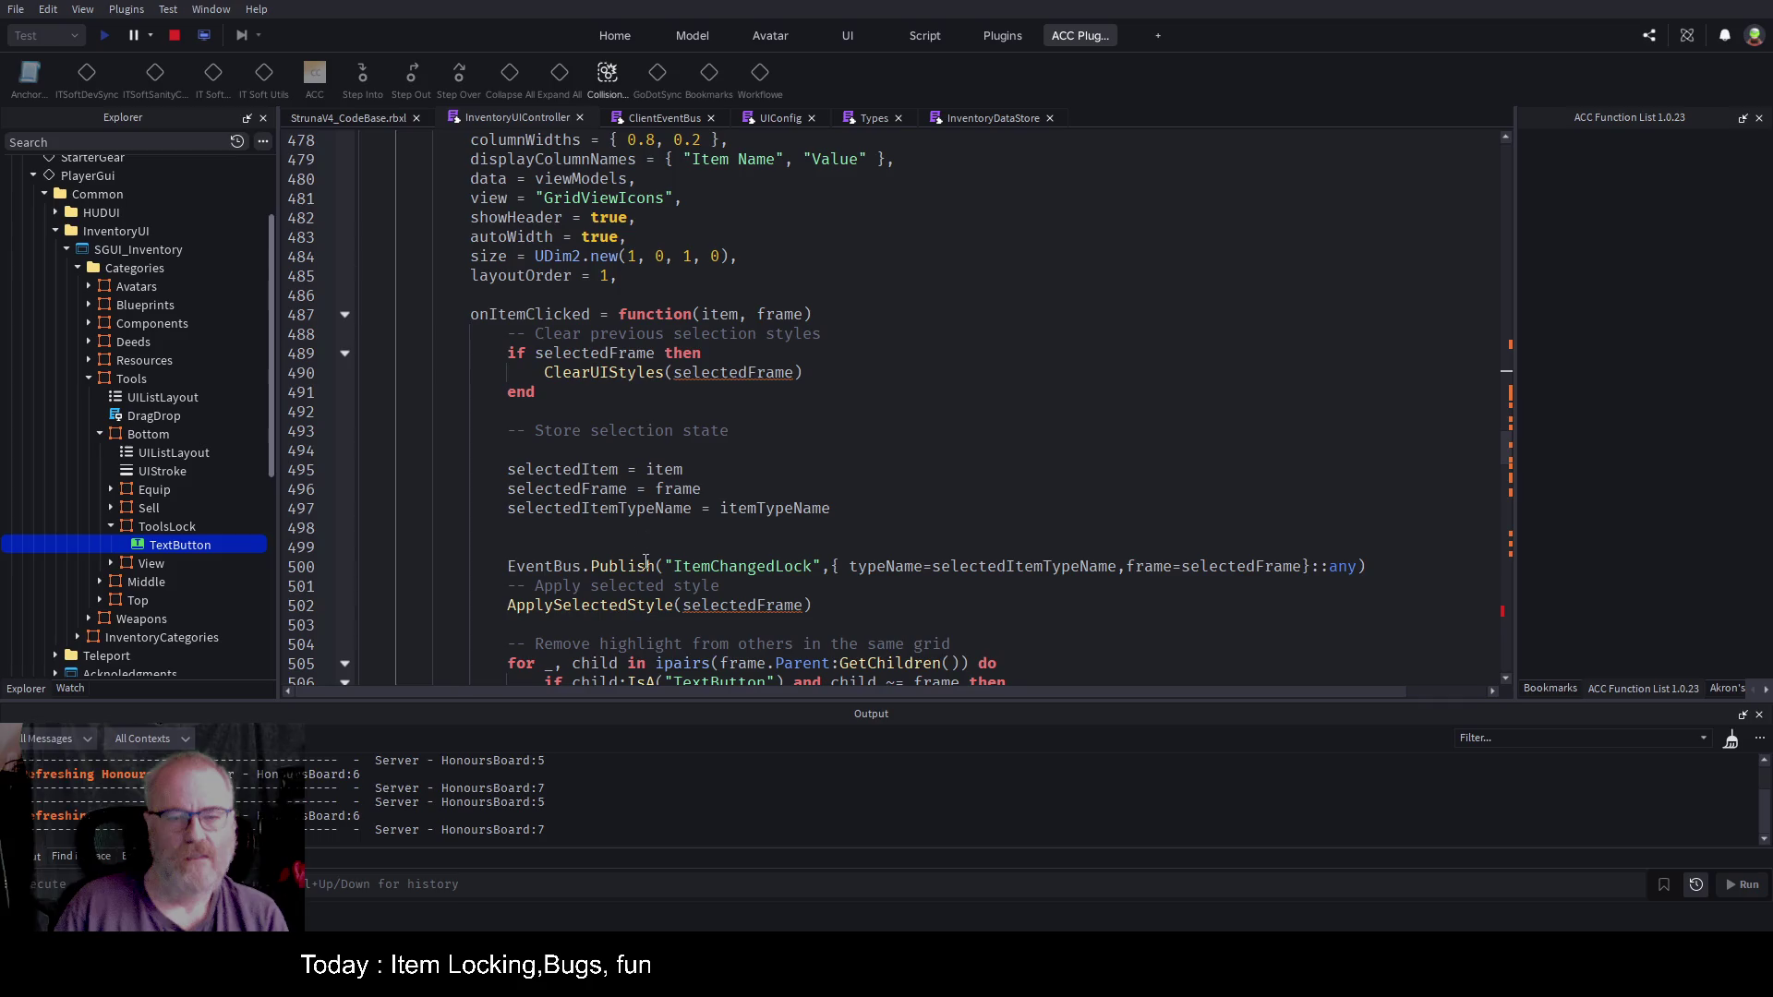
pyautogui.doubleClick(598, 508)
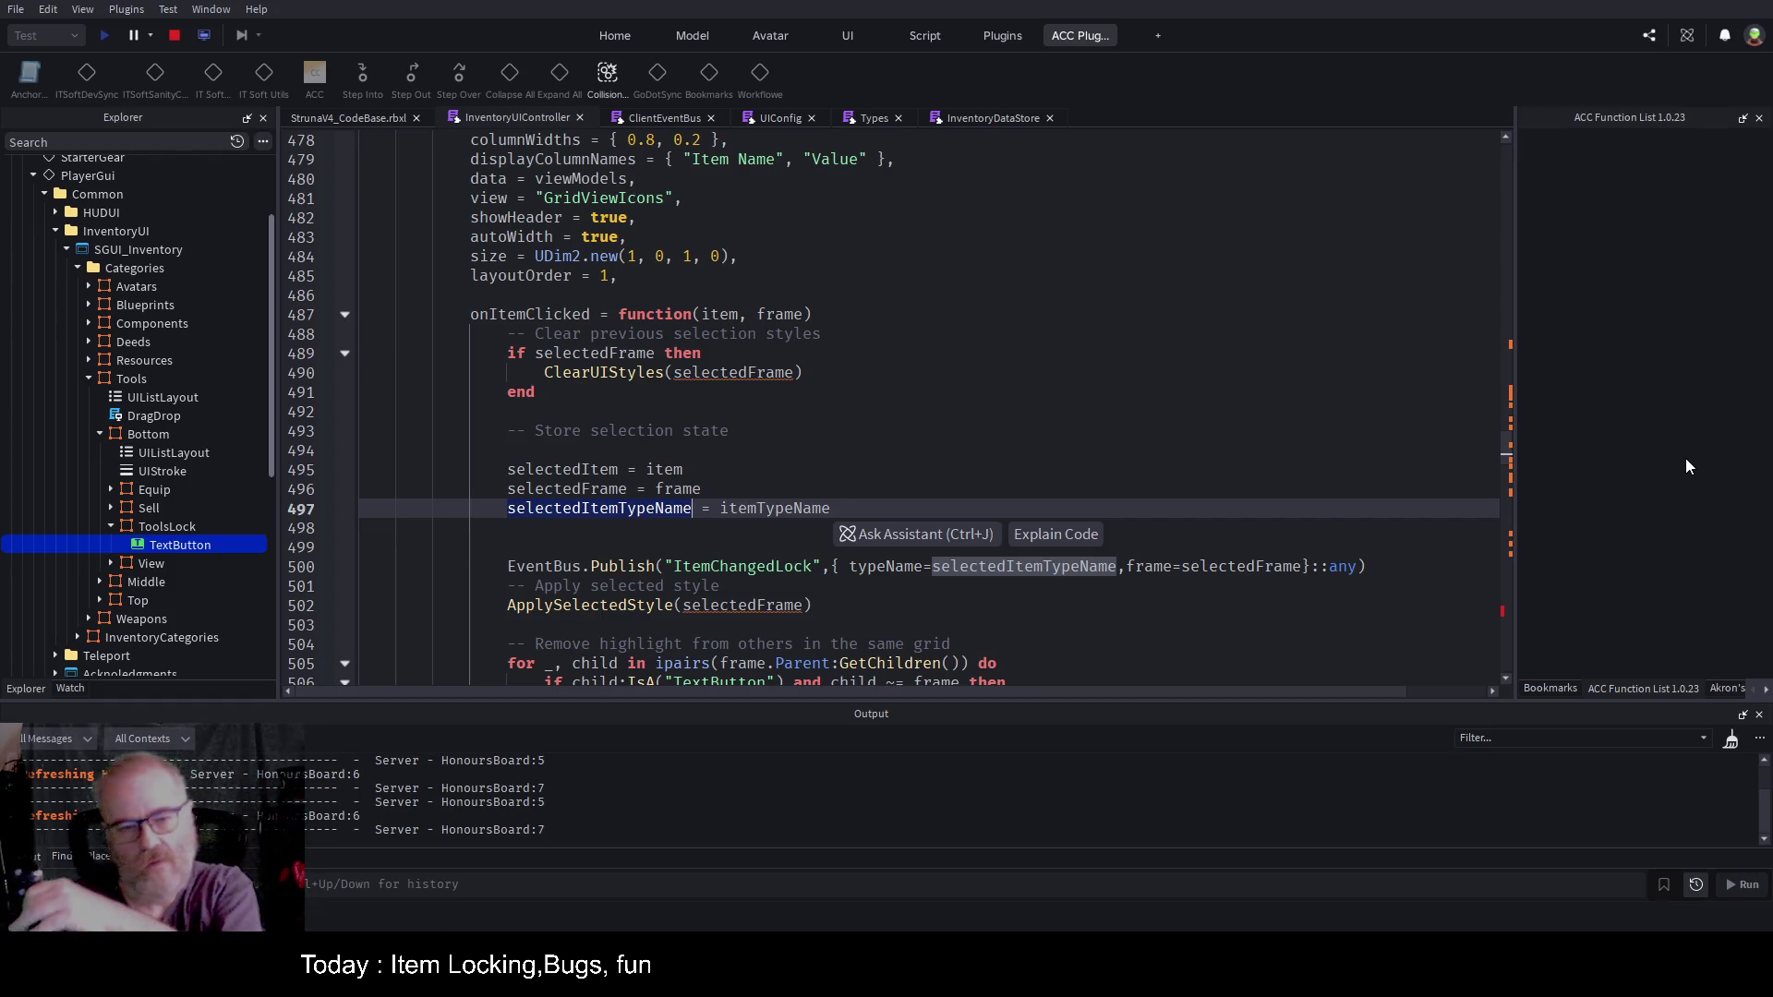
pyautogui.press('Down')
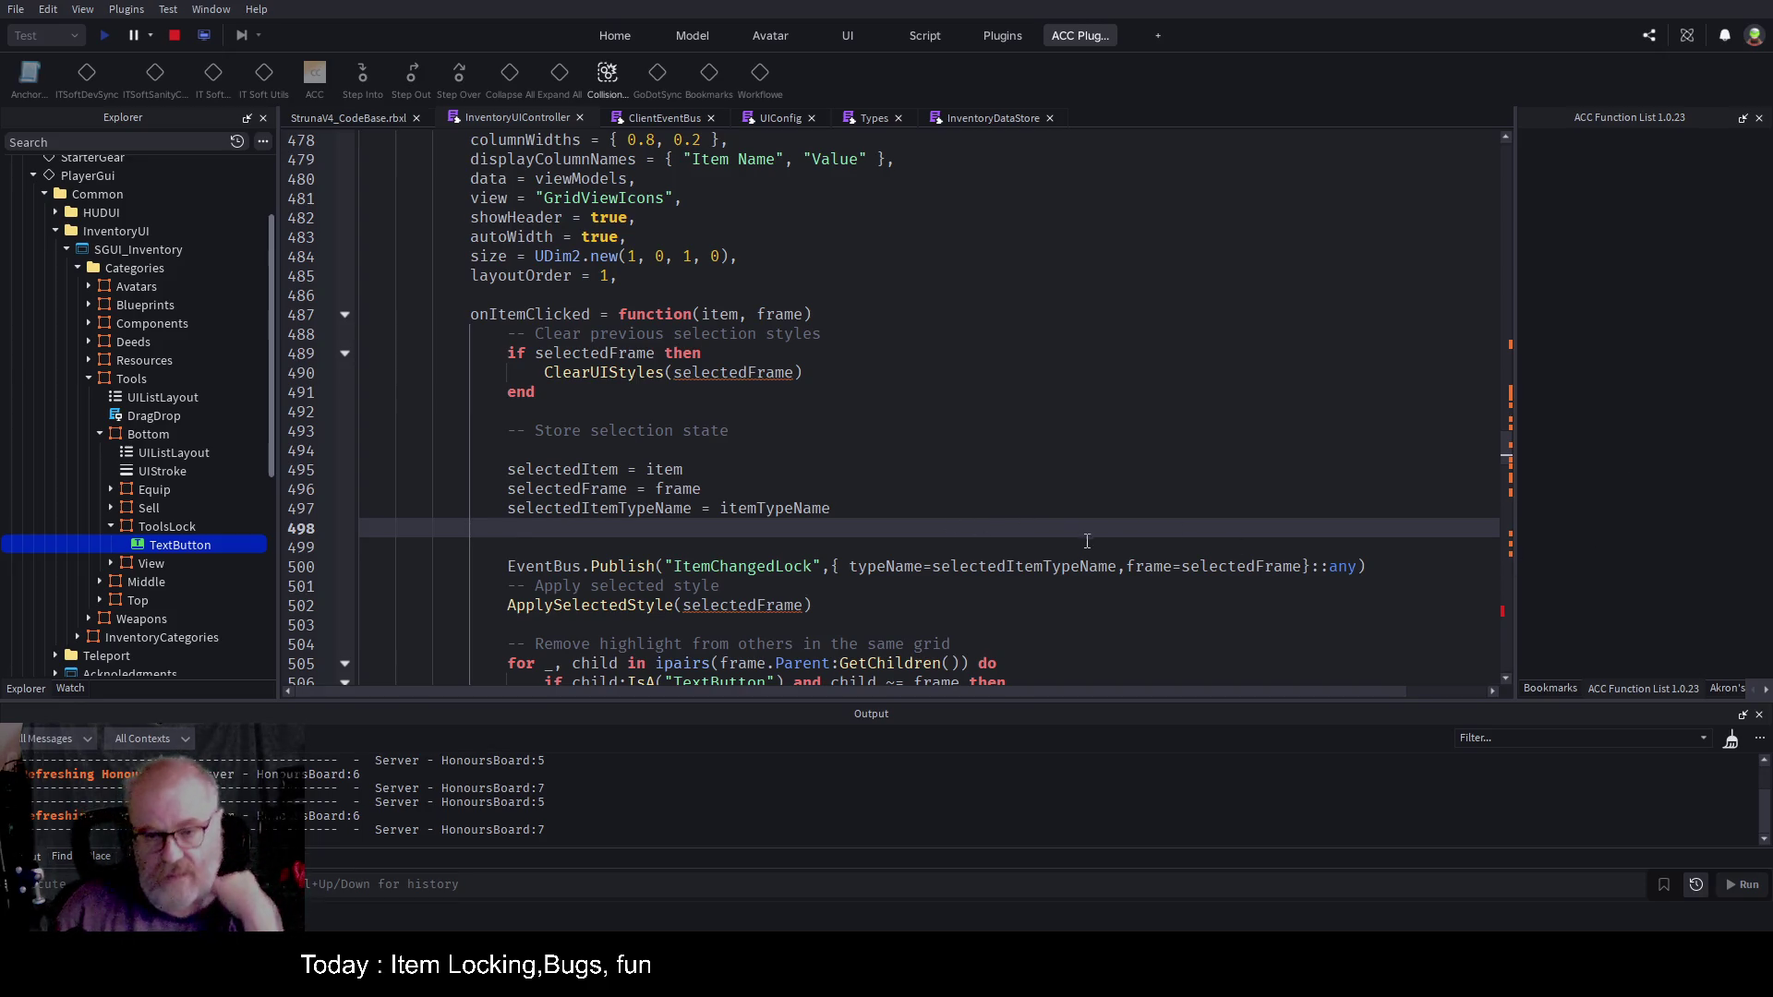
pyautogui.click(1145, 572)
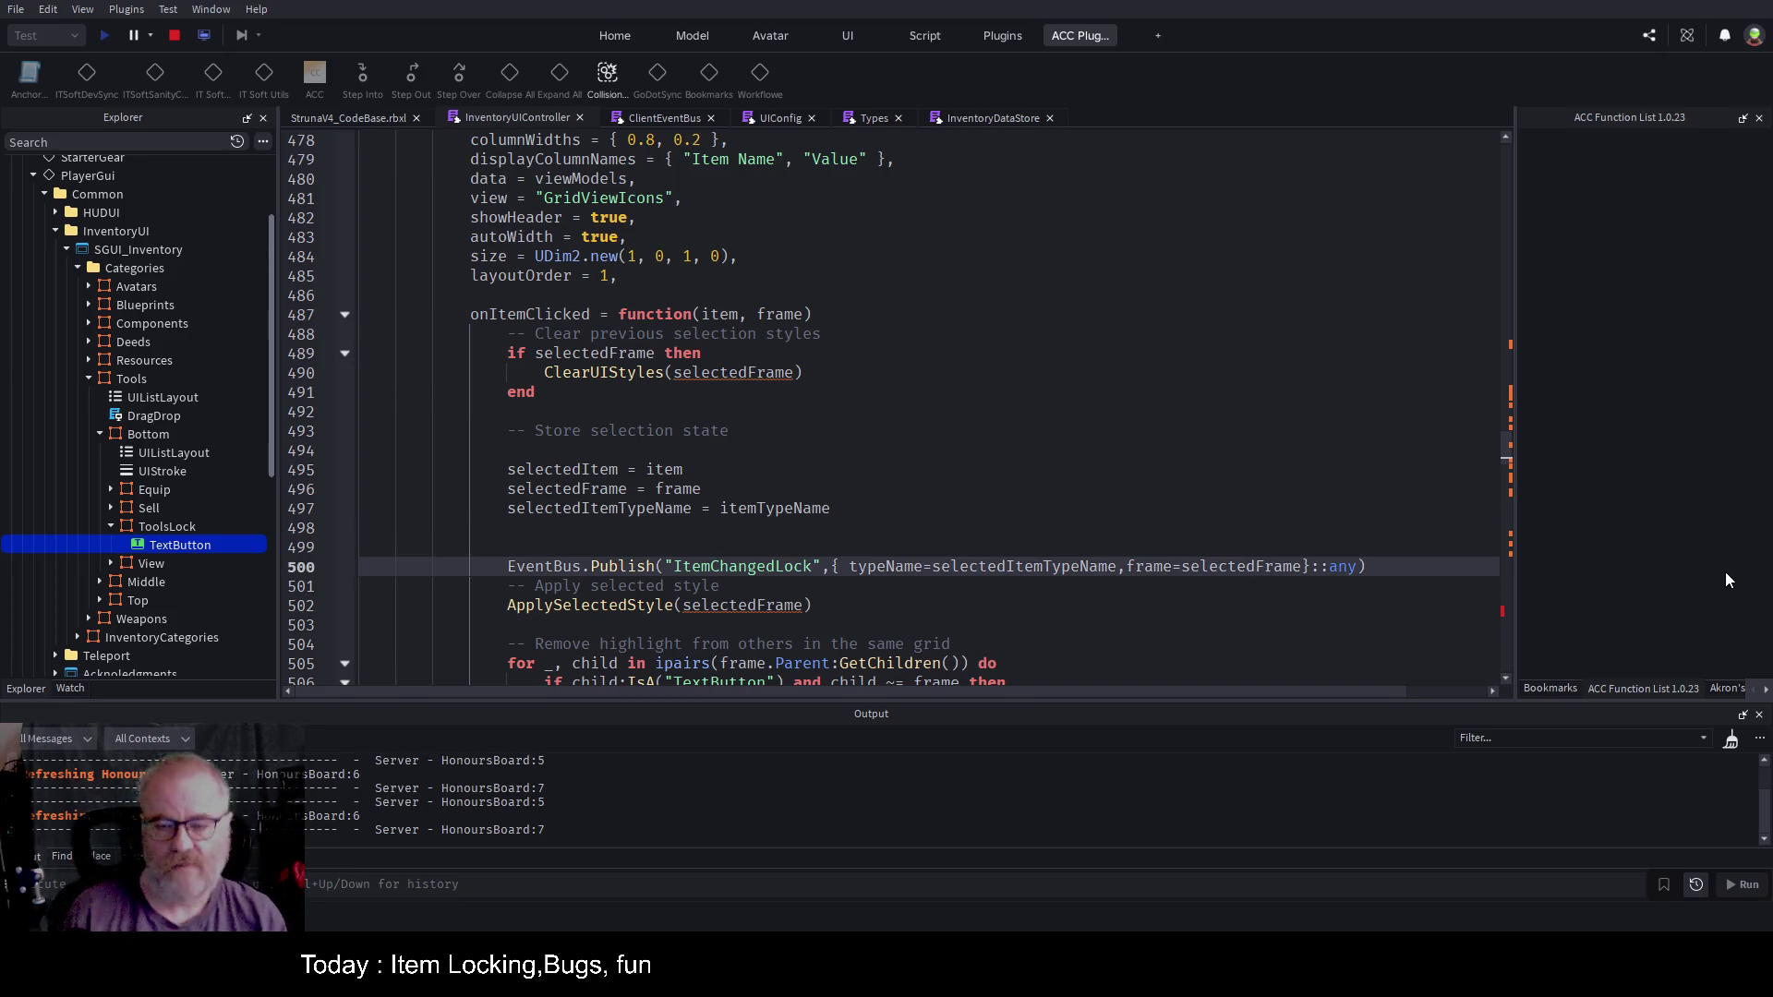
pyautogui.hotkey('shift', 'Right')
pyautogui.hotkey('shift', 'Right')
pyautogui.hotkey('shift', 'Right')
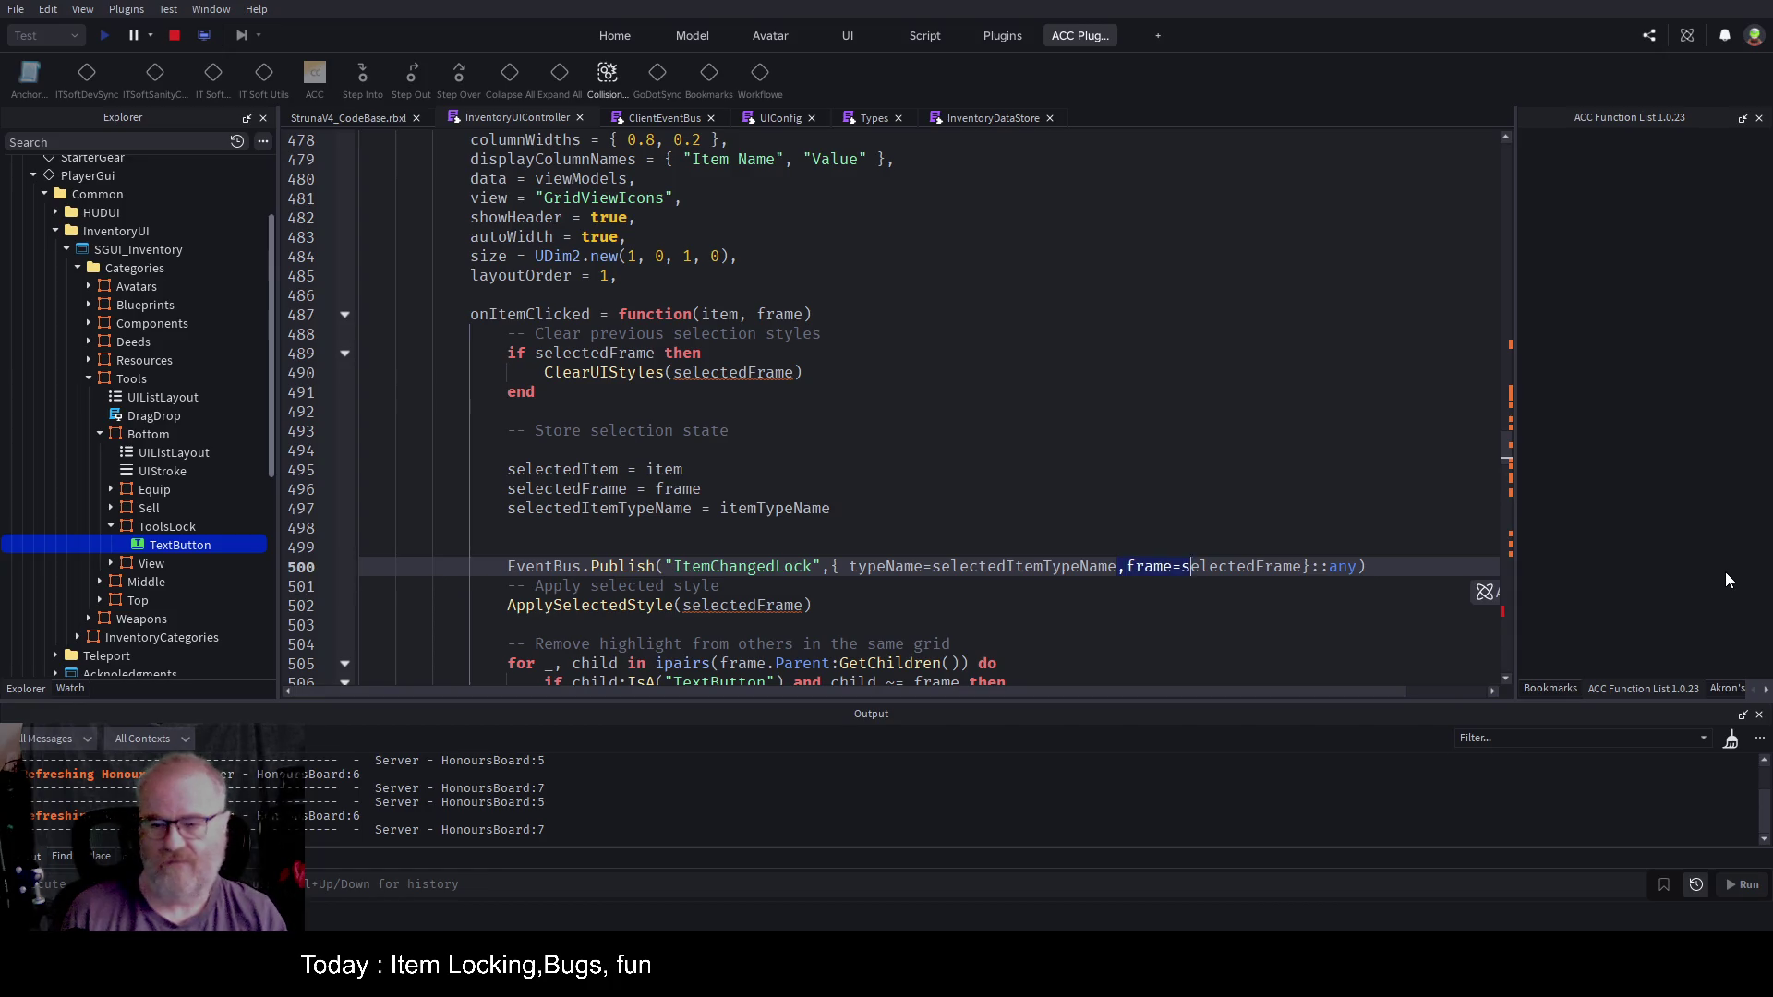
pyautogui.press('BackSpace')
pyautogui.press('Delete')
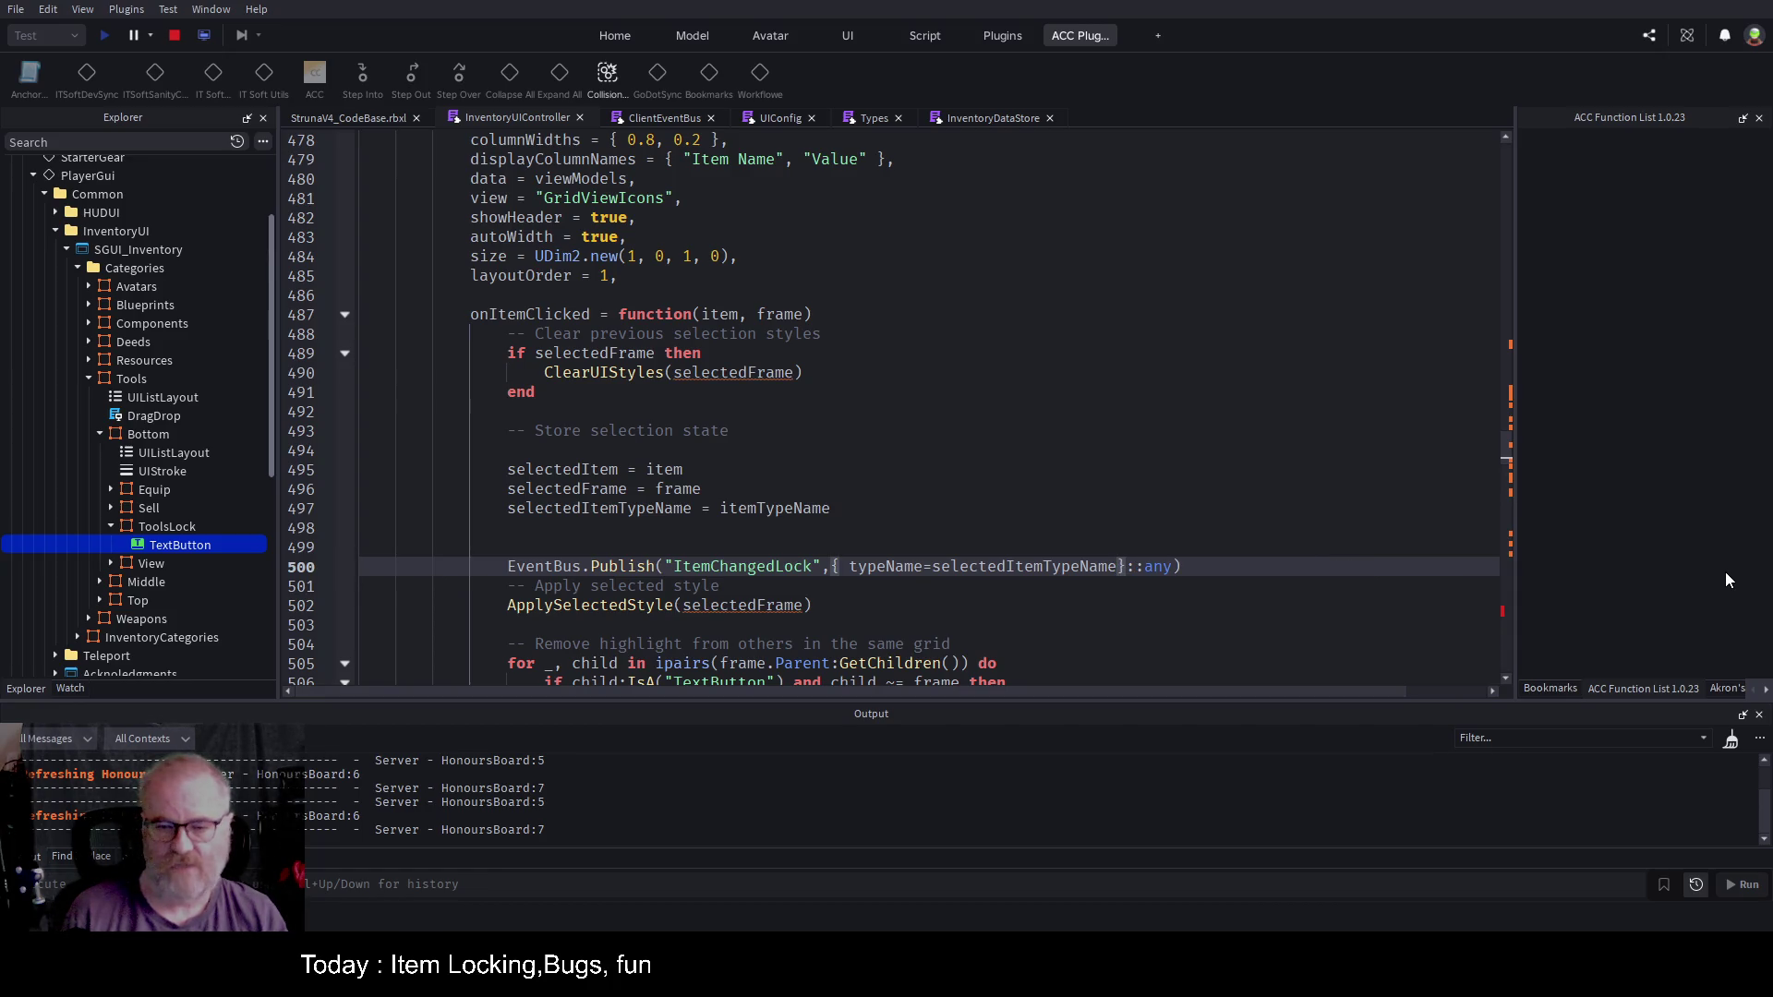
pyautogui.hotkey('ctrl', 'Left')
pyautogui.hotkey('ctrl', 'Left')
pyautogui.hotkey('ctrl', 'Left')
pyautogui.hotkey('ctrl', 'Left')
pyautogui.press('Right')
pyautogui.press('Delete')
pyautogui.press('Delete')
pyautogui.press('Delete')
pyautogui.press('Delete')
pyautogui.press('Delete')
pyautogui.press('Delete')
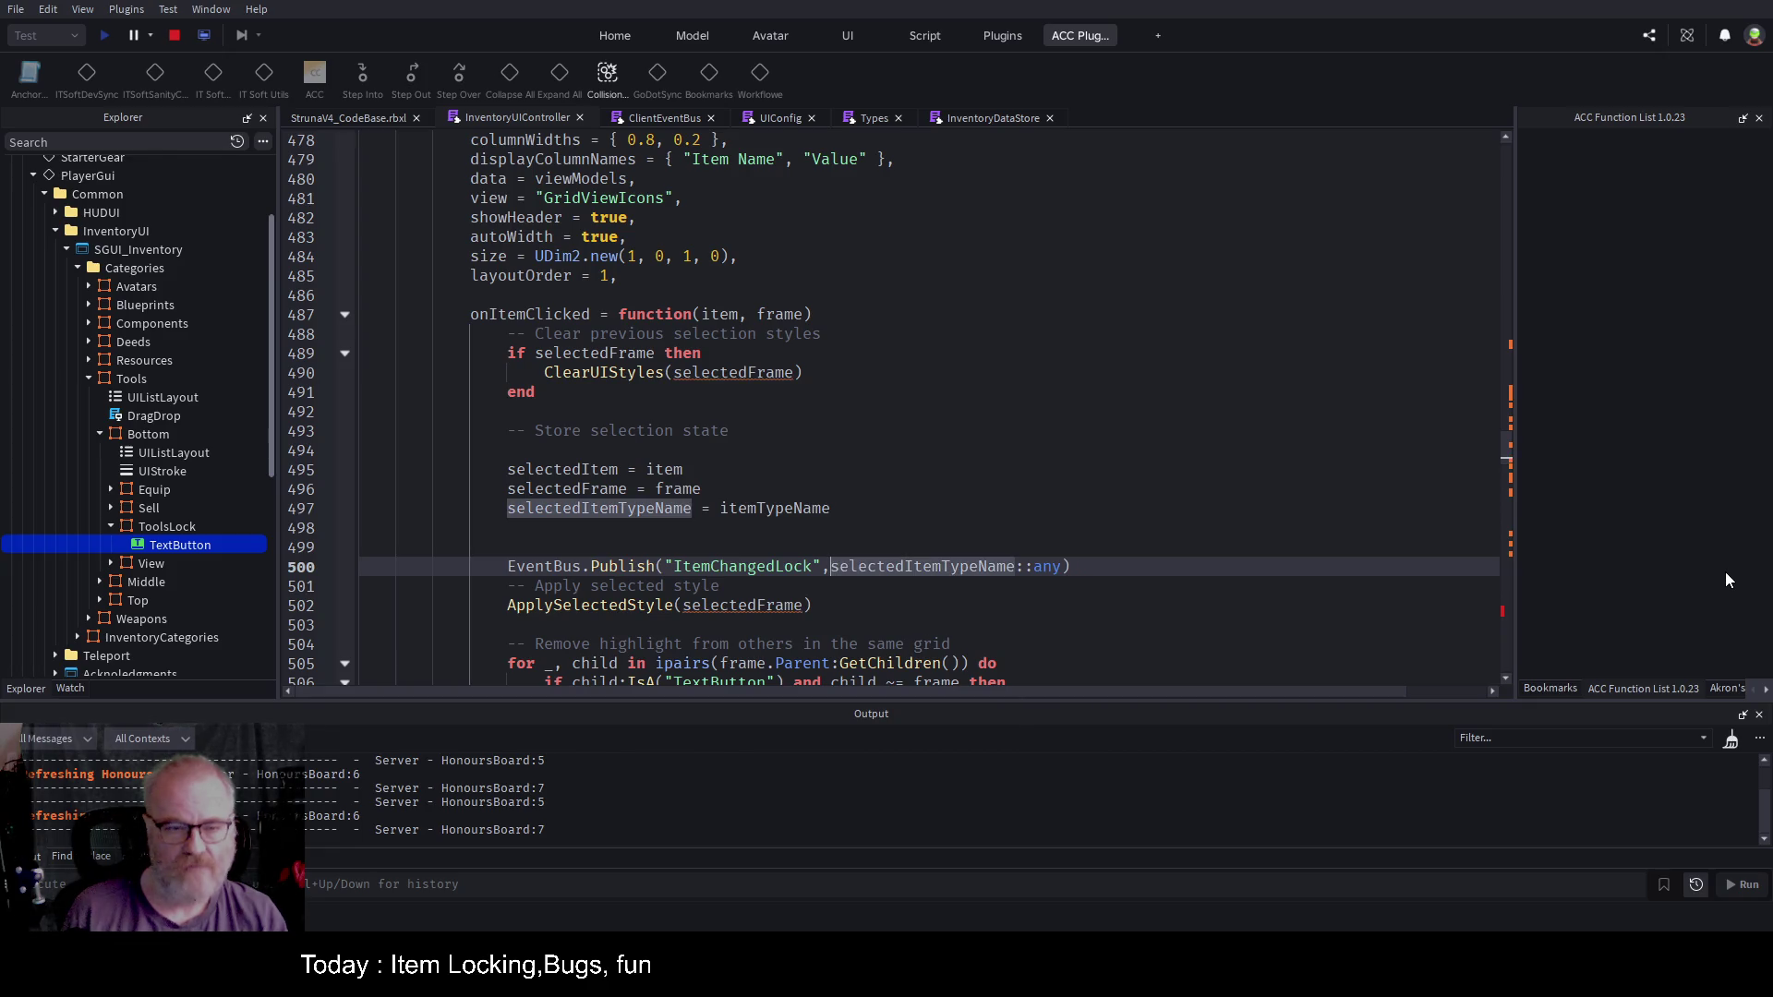
pyautogui.press('End')
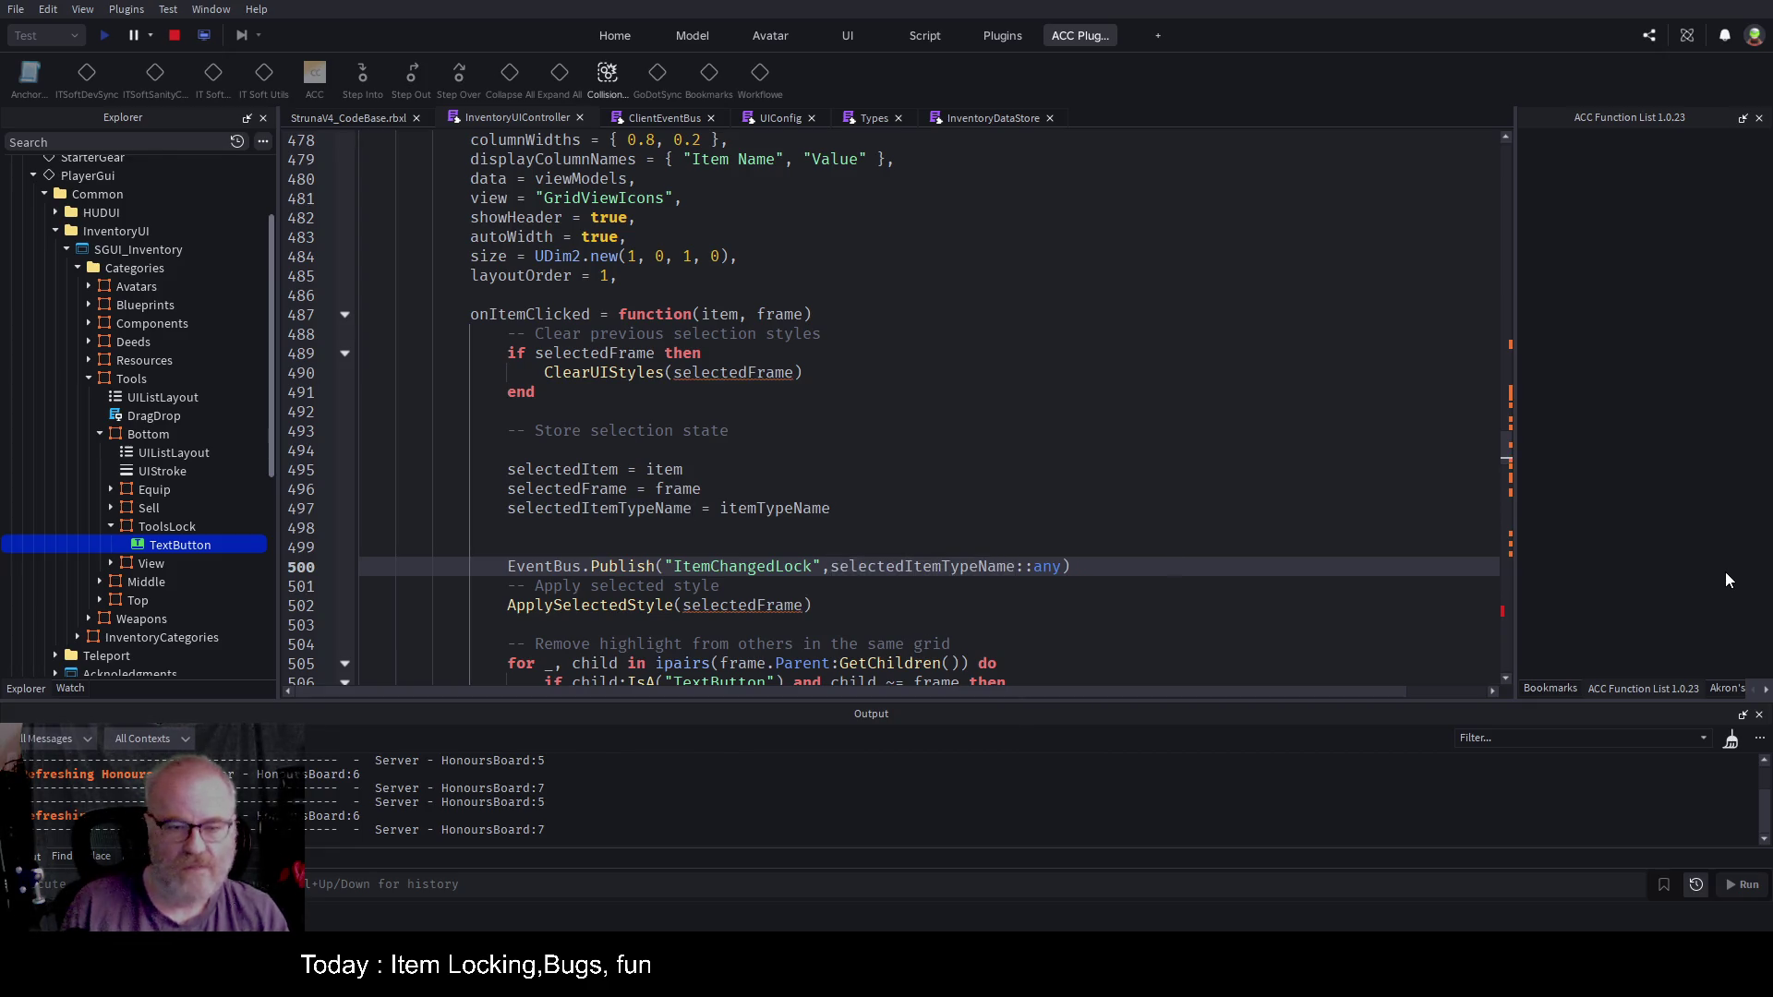
# Step: Highlight the ItemChangedLock event name, then jump to the end of the script
pyautogui.press('Up')
pyautogui.press('Up')
pyautogui.press('Up')
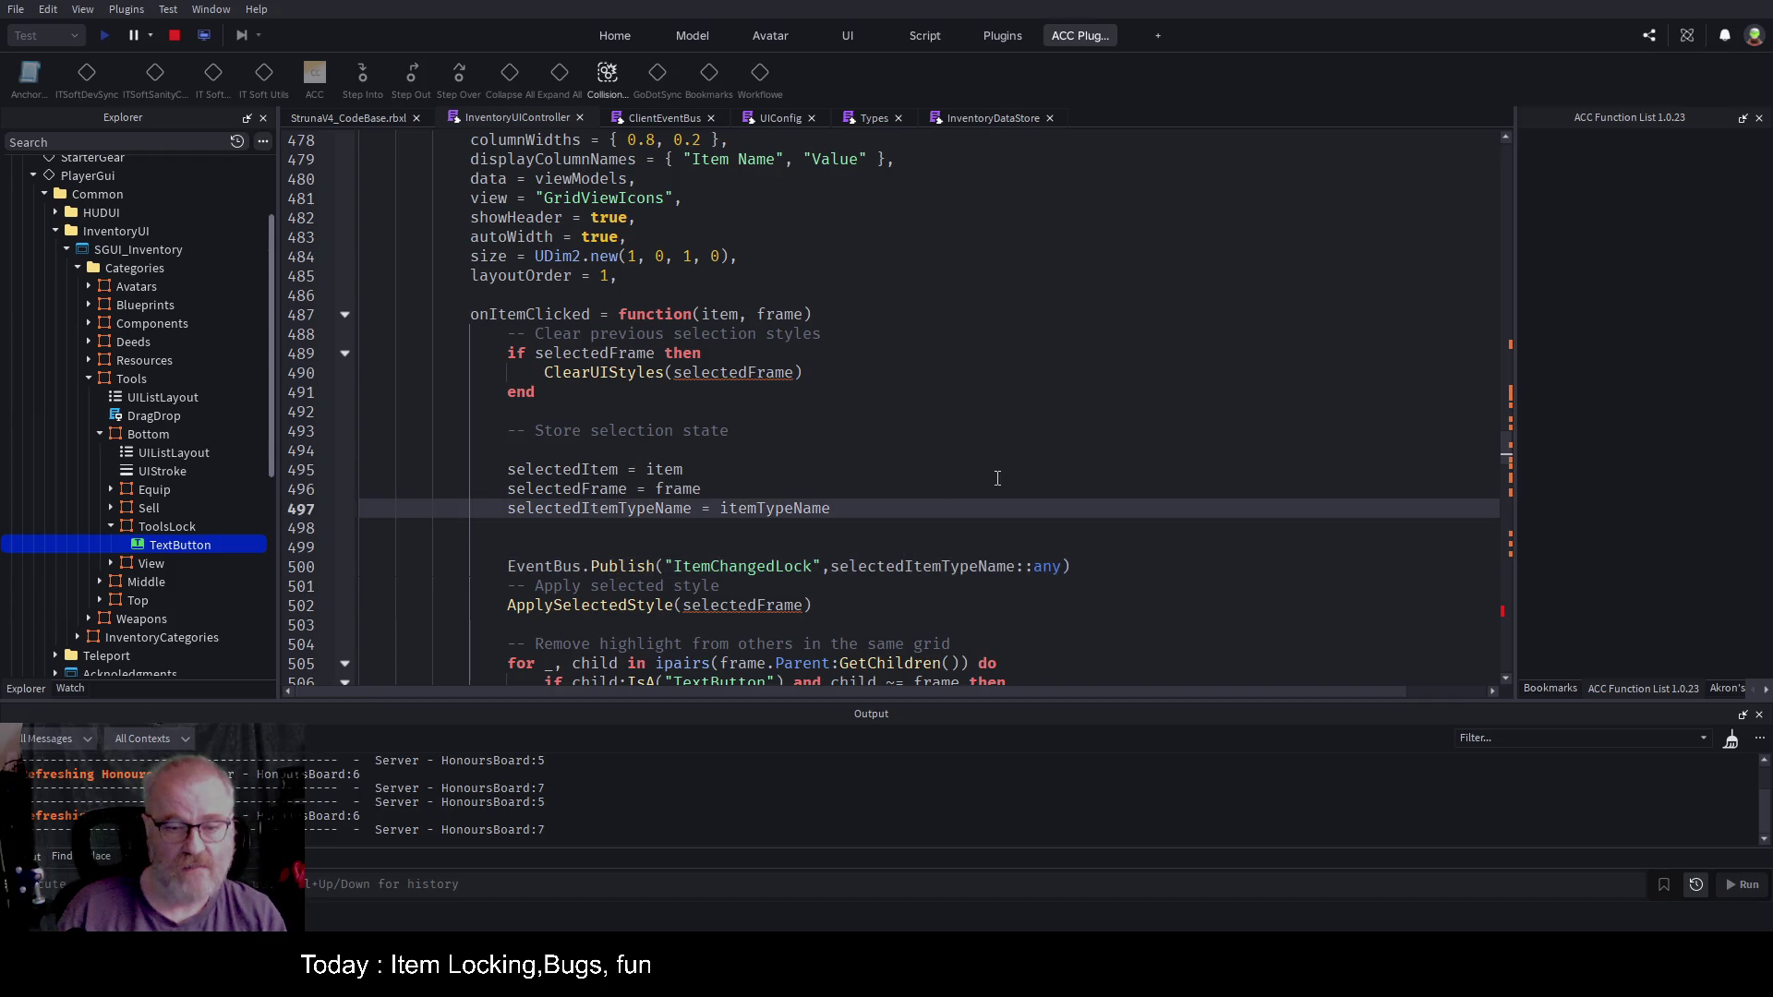
pyautogui.doubleClick(756, 567)
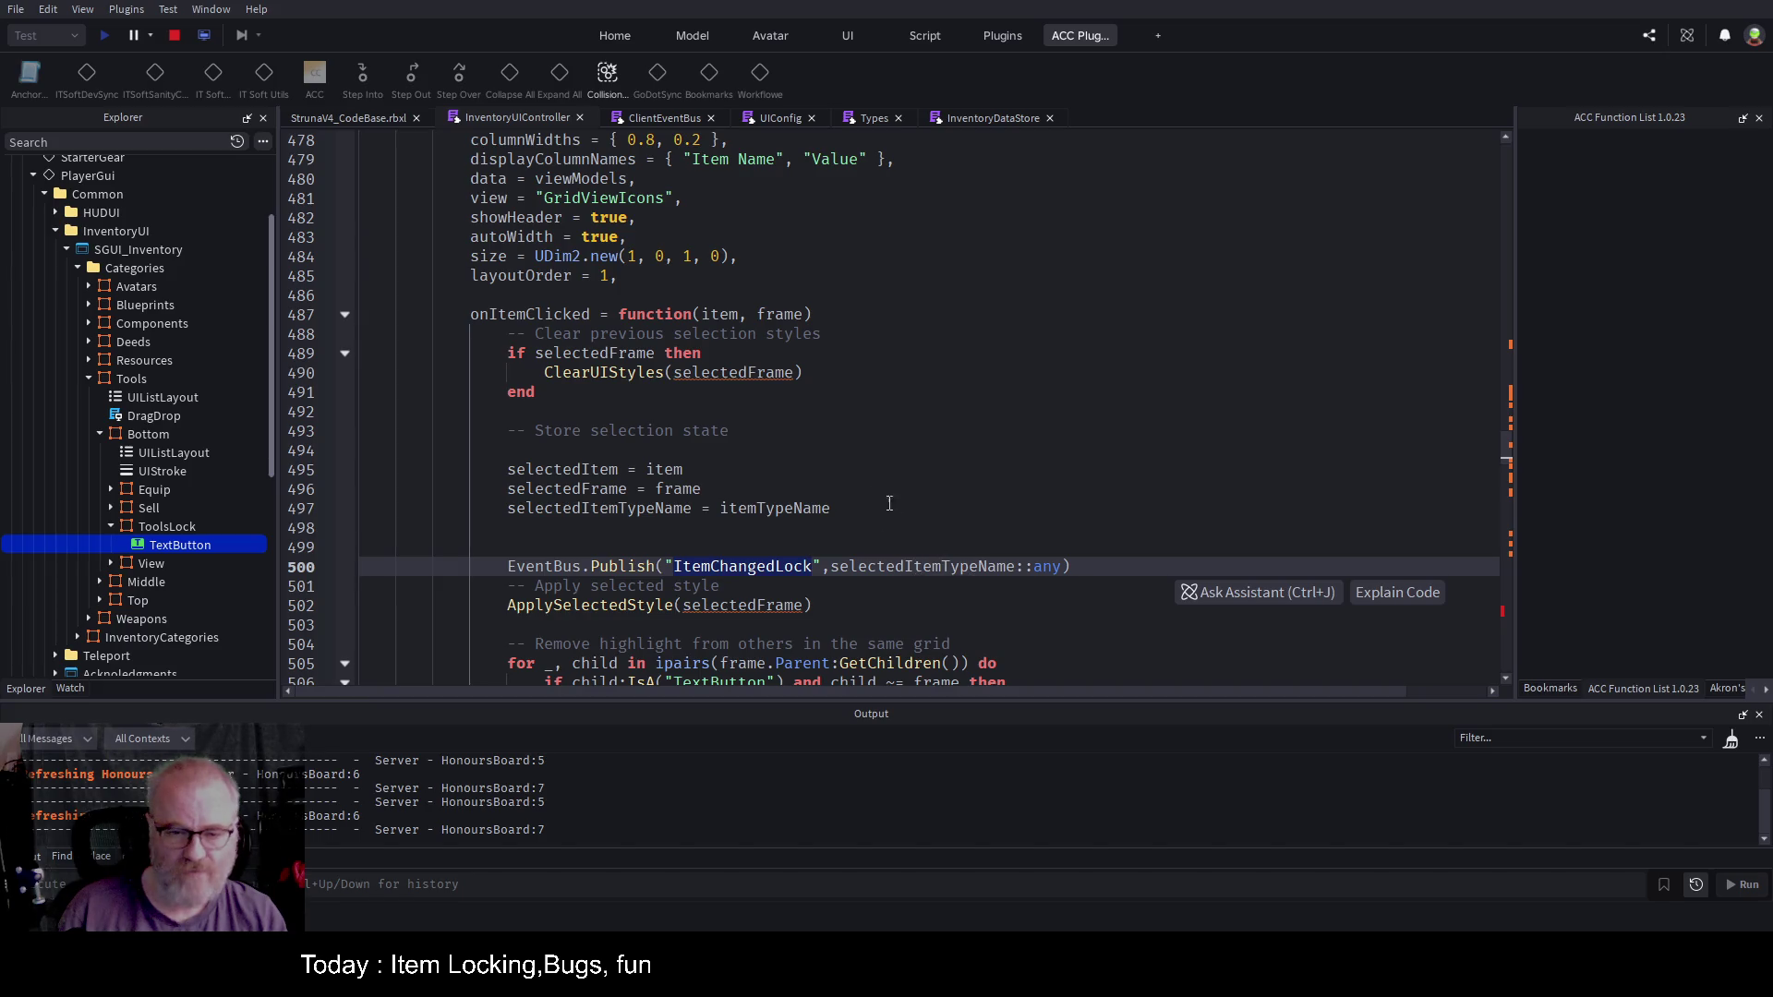
pyautogui.hotkey('ctrl', 'End')
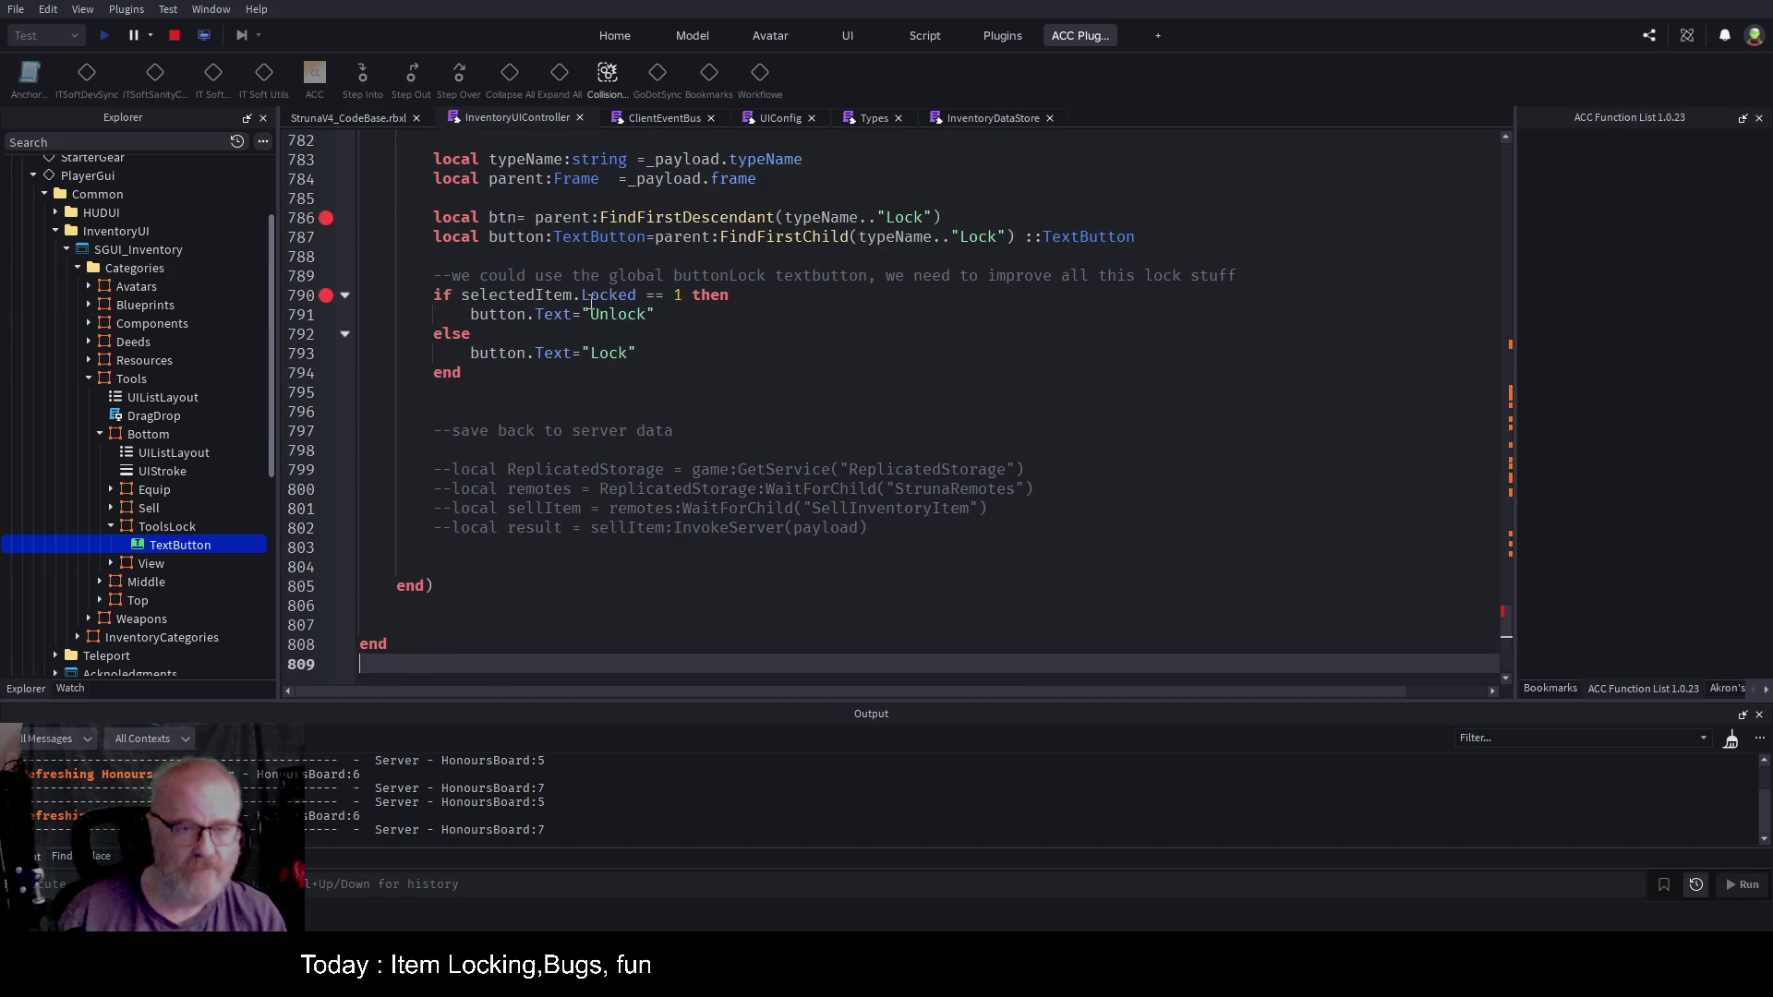
# Step: Delete the subscriber's parent and typeName local lines plus the leftover blank lines
pyautogui.scroll(2, 842, 294)
pyautogui.scroll(3, 753, 249)
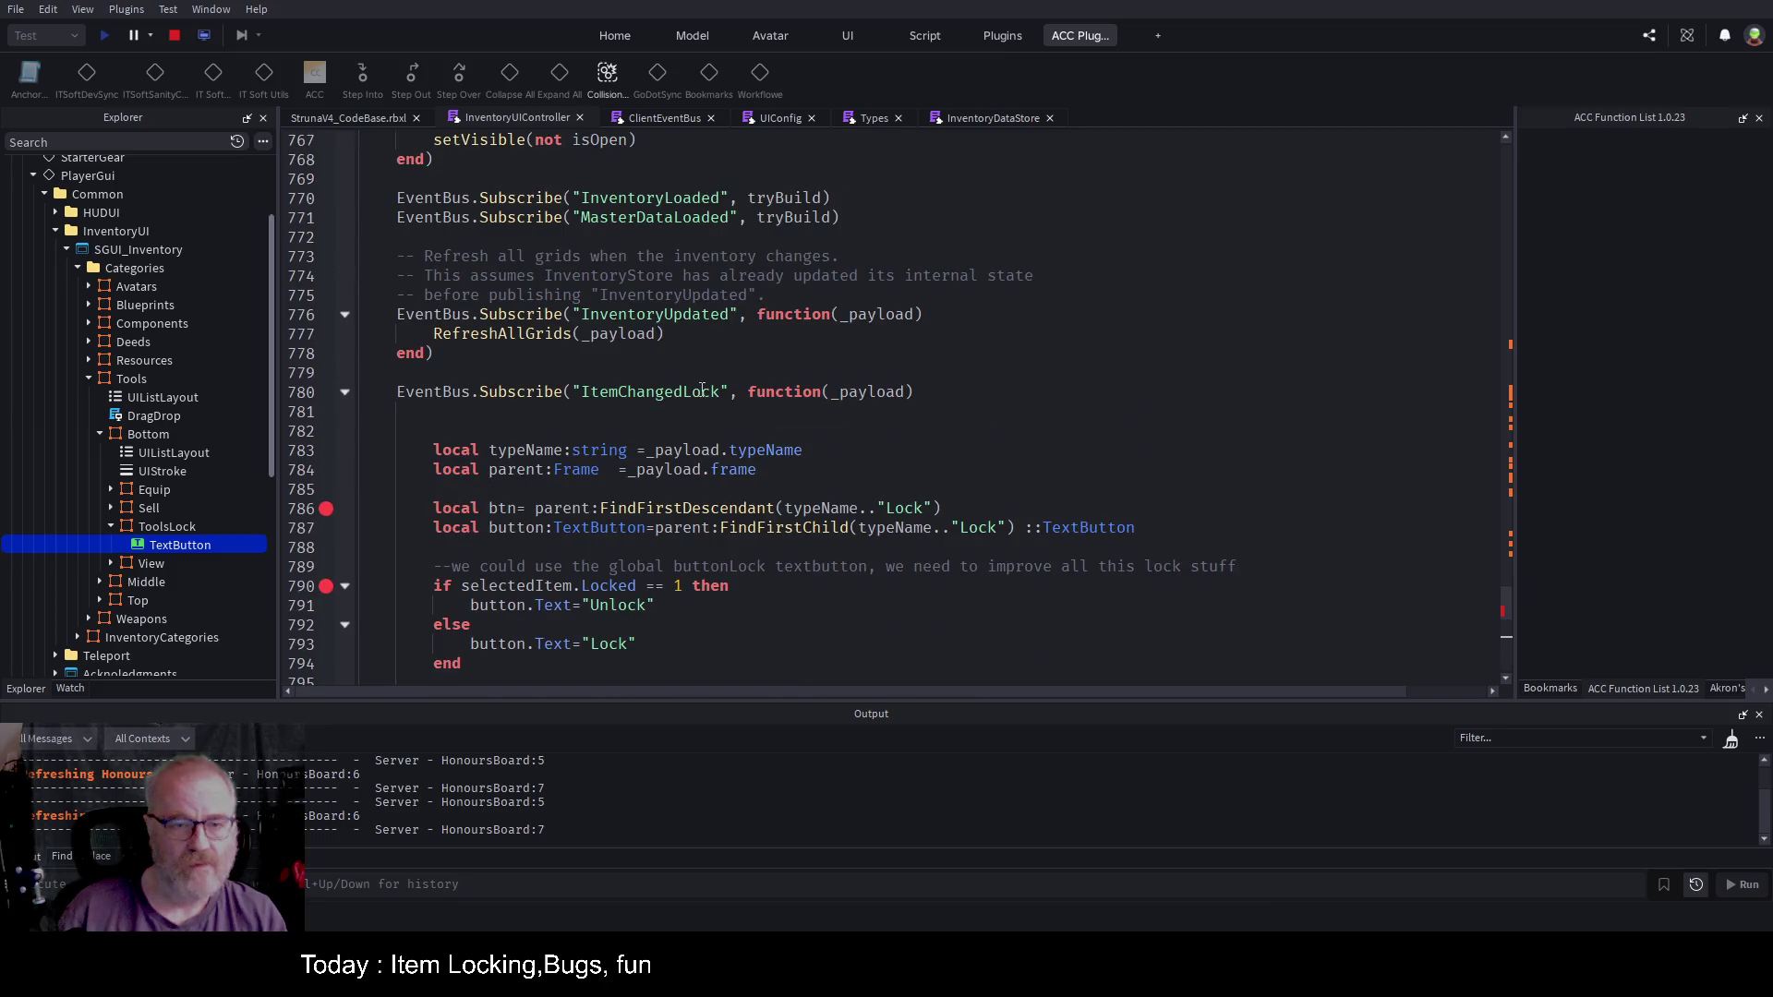
pyautogui.doubleClick(866, 393)
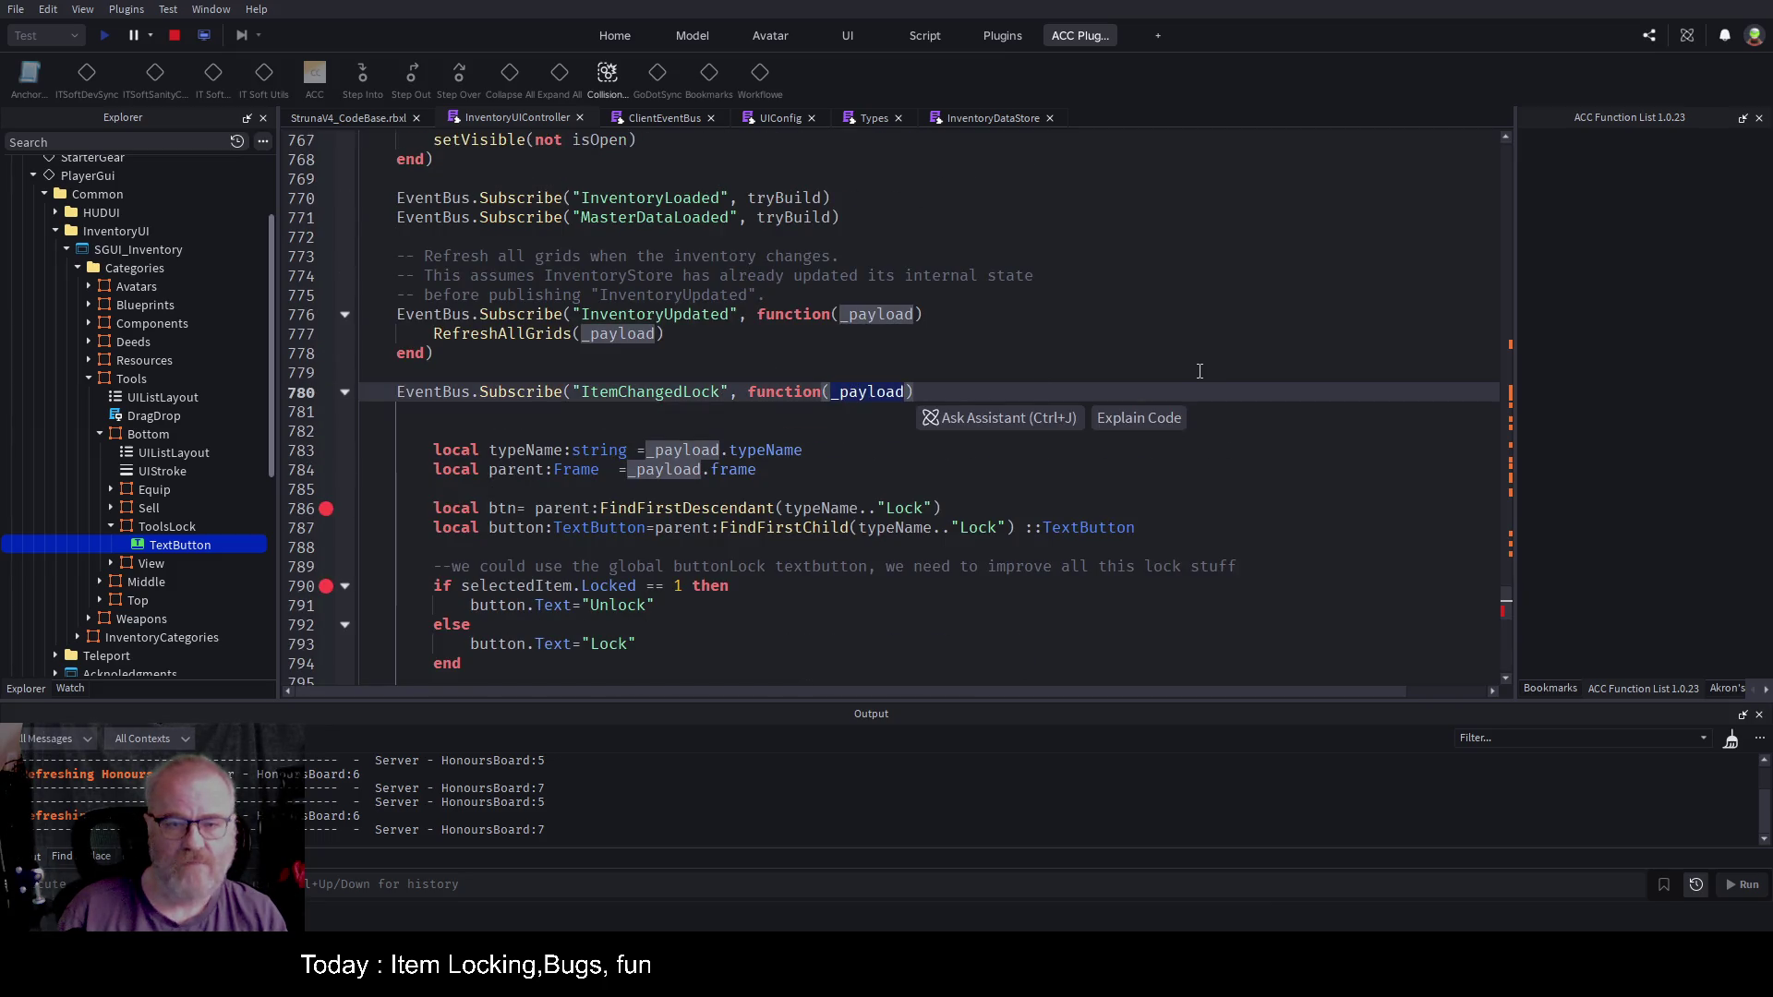
pyautogui.moveTo(420, 470); pyautogui.dragTo(851, 467)
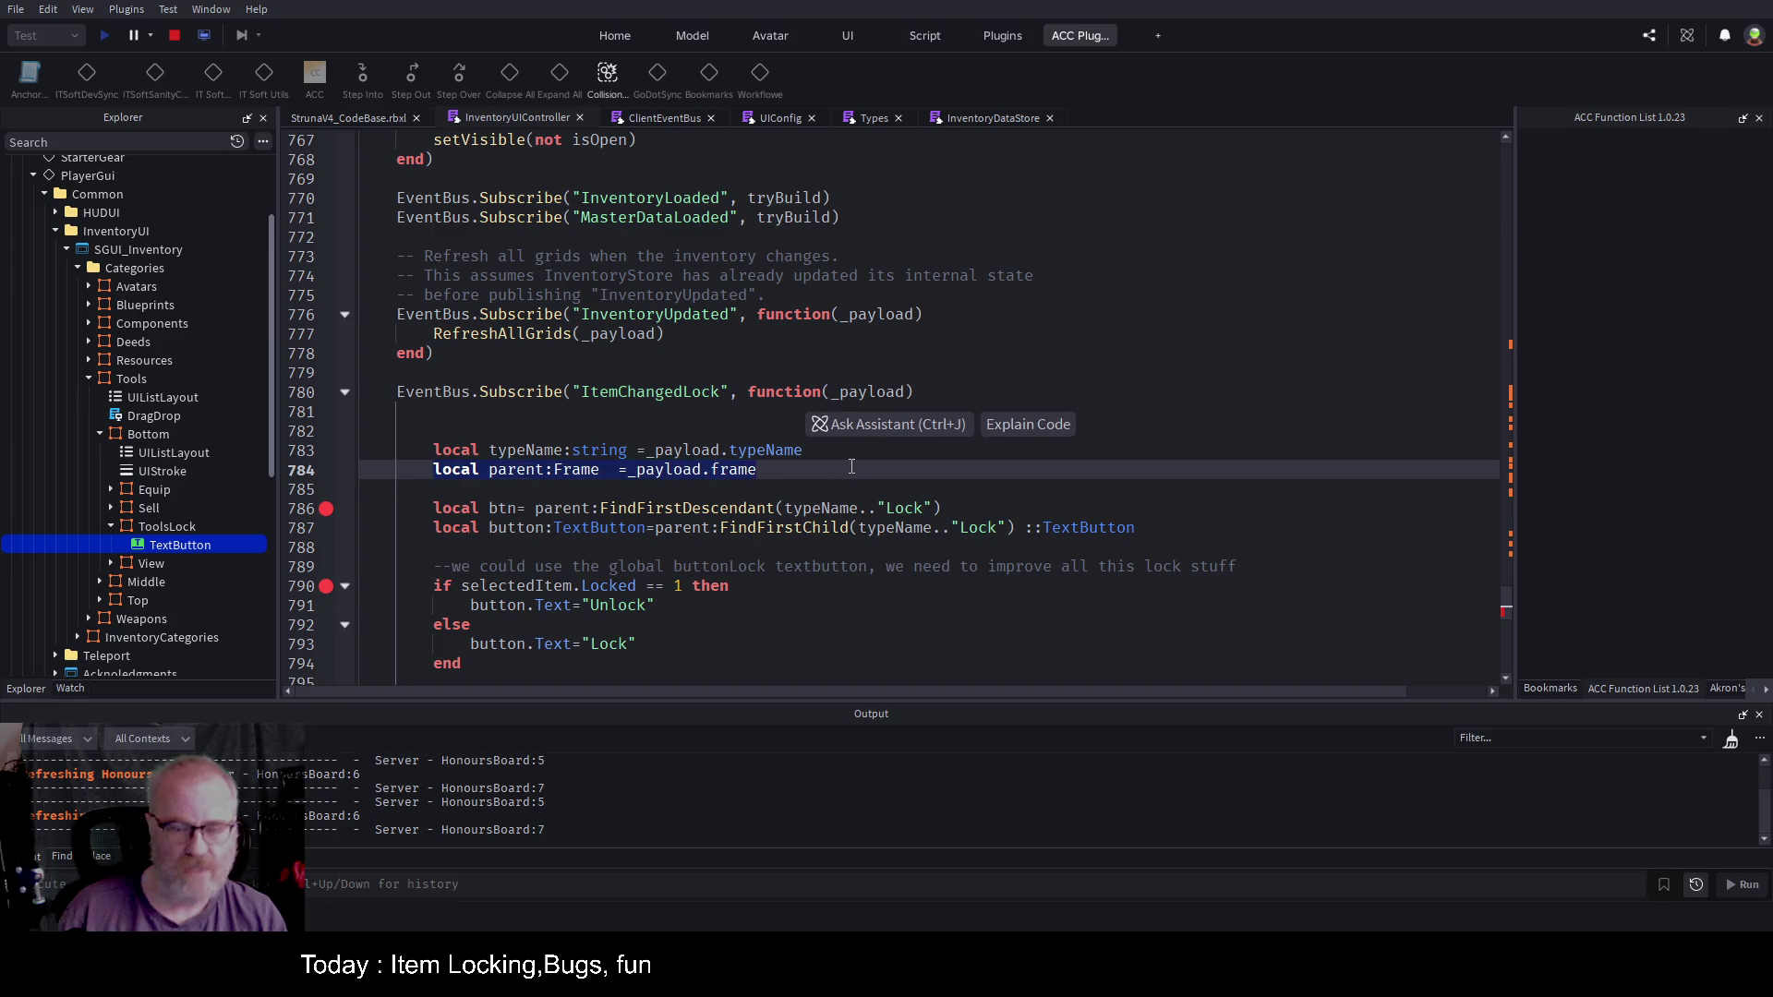
pyautogui.hotkey('ctrl', 'x')
pyautogui.press('Up')
pyautogui.hotkey('shift', 'End')
pyautogui.hotkey('ctrl', 'x')
pyautogui.hotkey('shift', 'Down')
pyautogui.hotkey('shift', 'Down')
pyautogui.hotkey('shift', 'Down')
pyautogui.press('BackSpace')
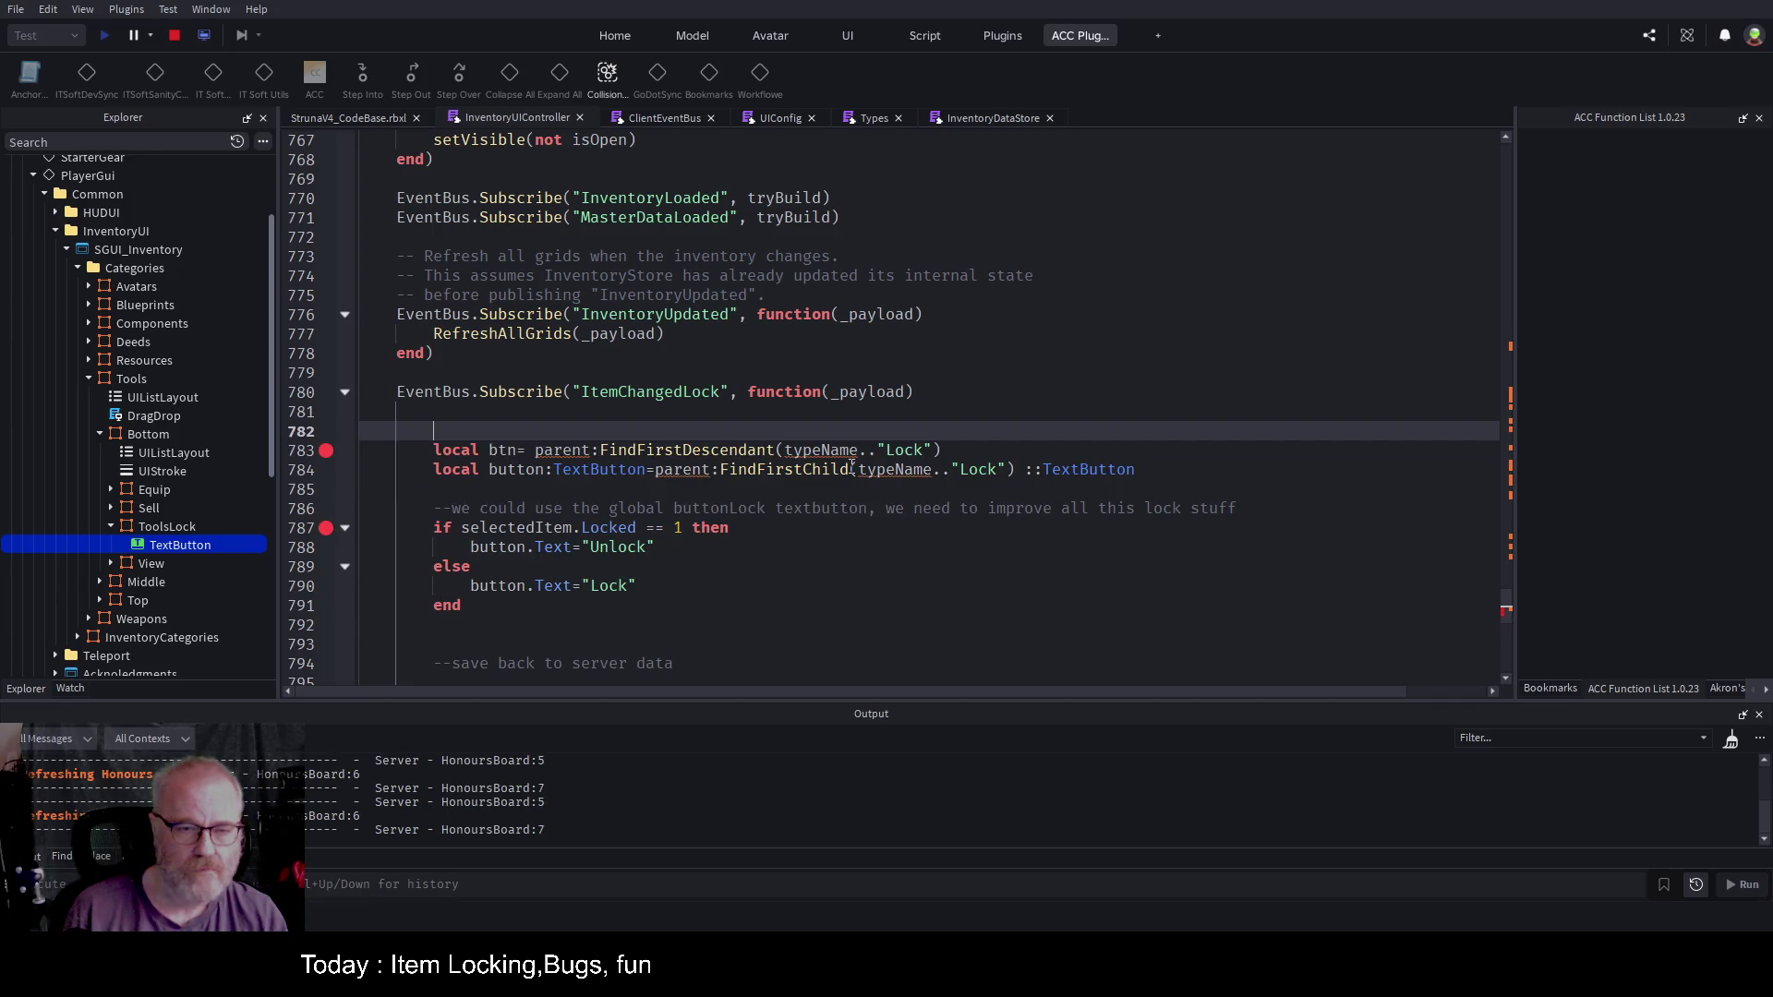
# Step: Type 'local itemType=_payload' on line 782 and begin a new line with 'in'
pyautogui.write('local ty')
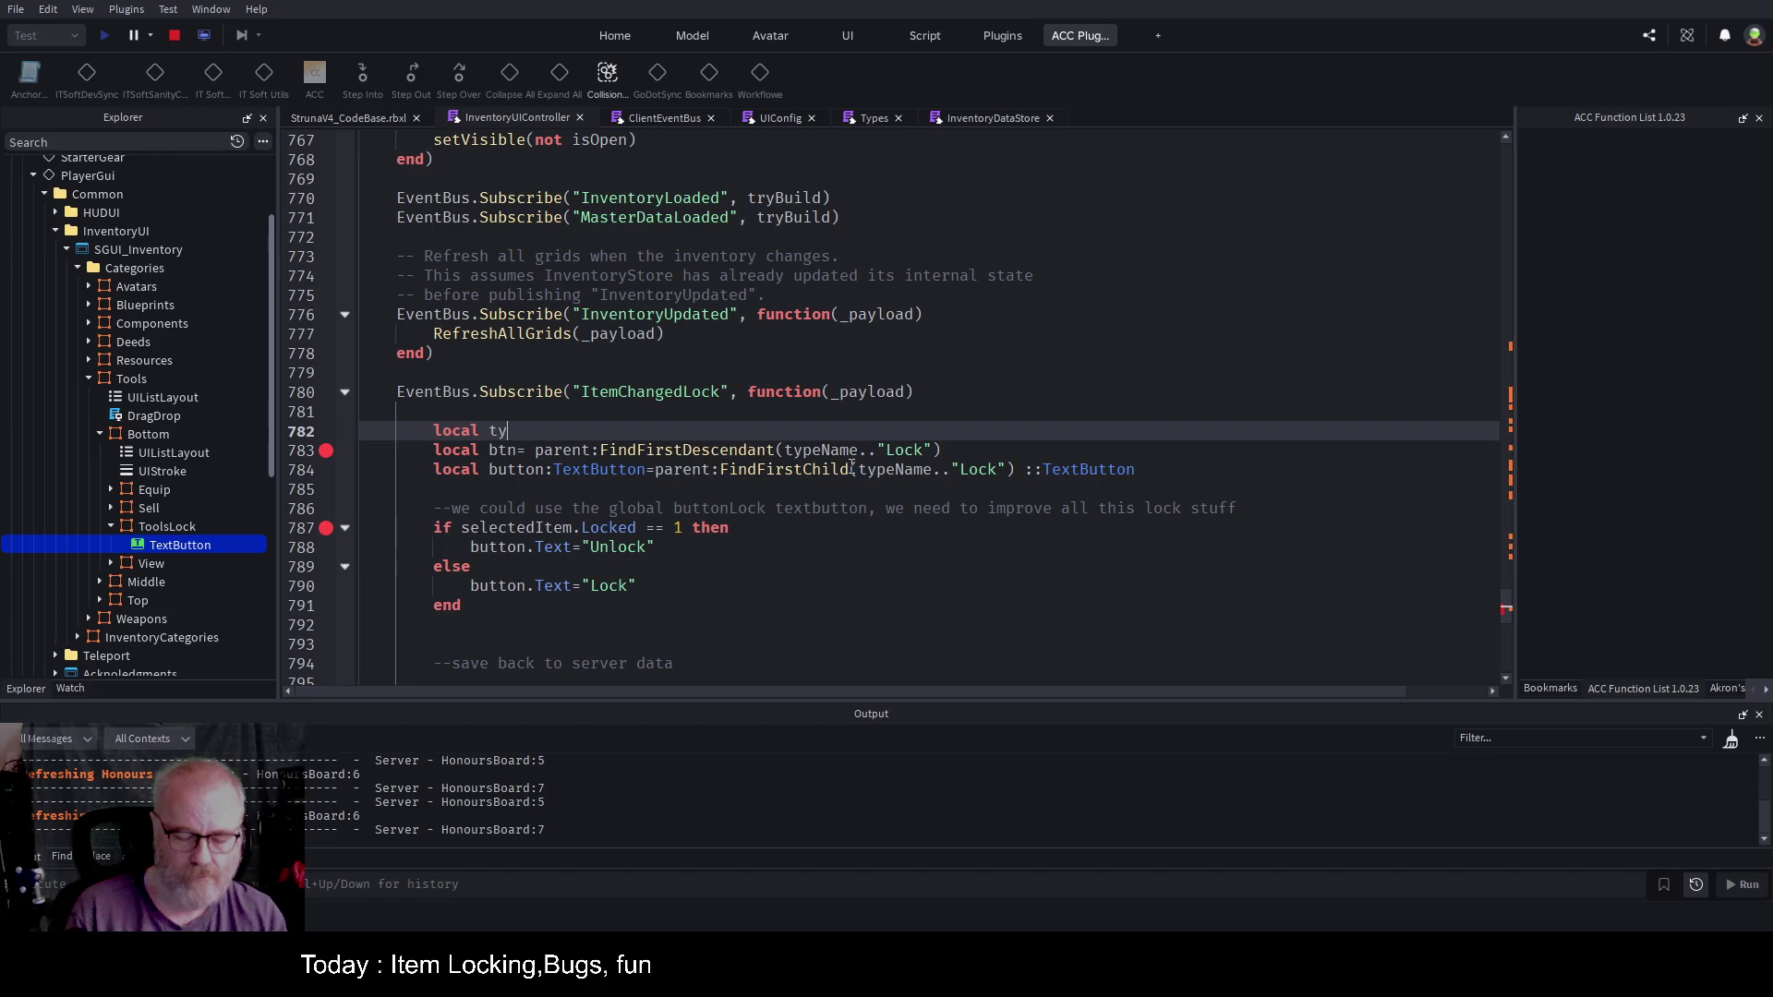
pyautogui.press('BackSpace')
pyautogui.press('BackSpace')
pyautogui.write('itemType=')
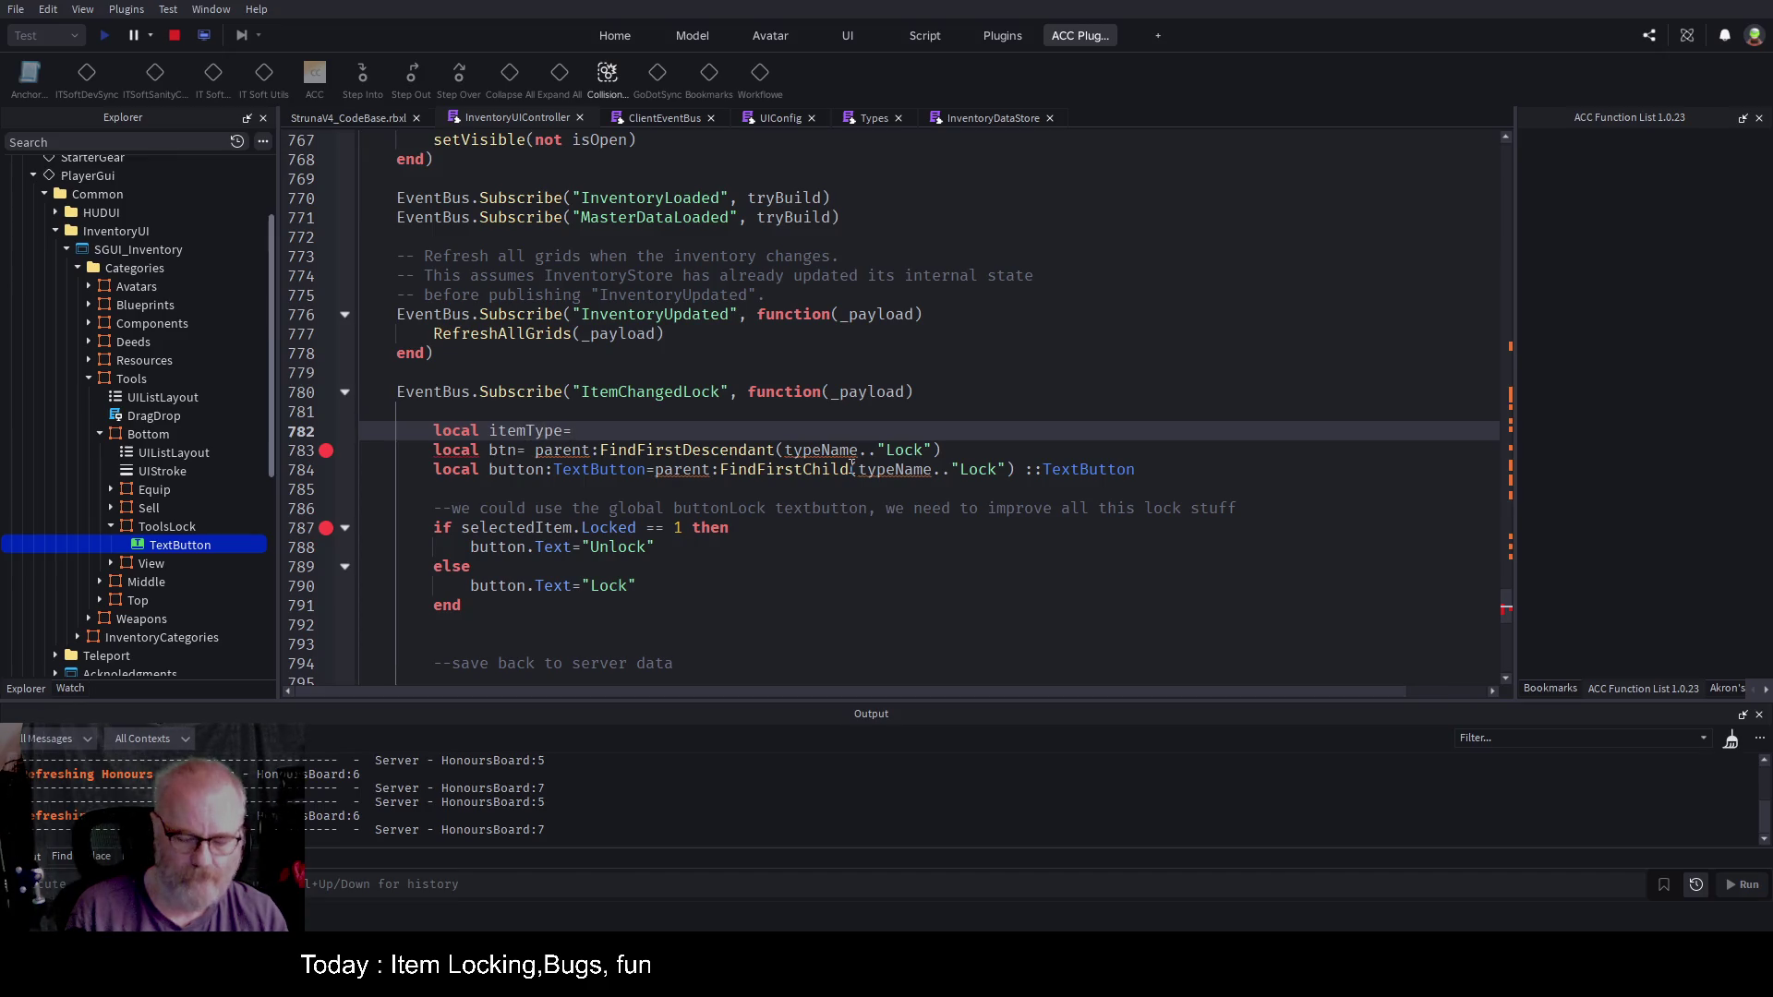
pyautogui.write('_payload')
pyautogui.press('Return')
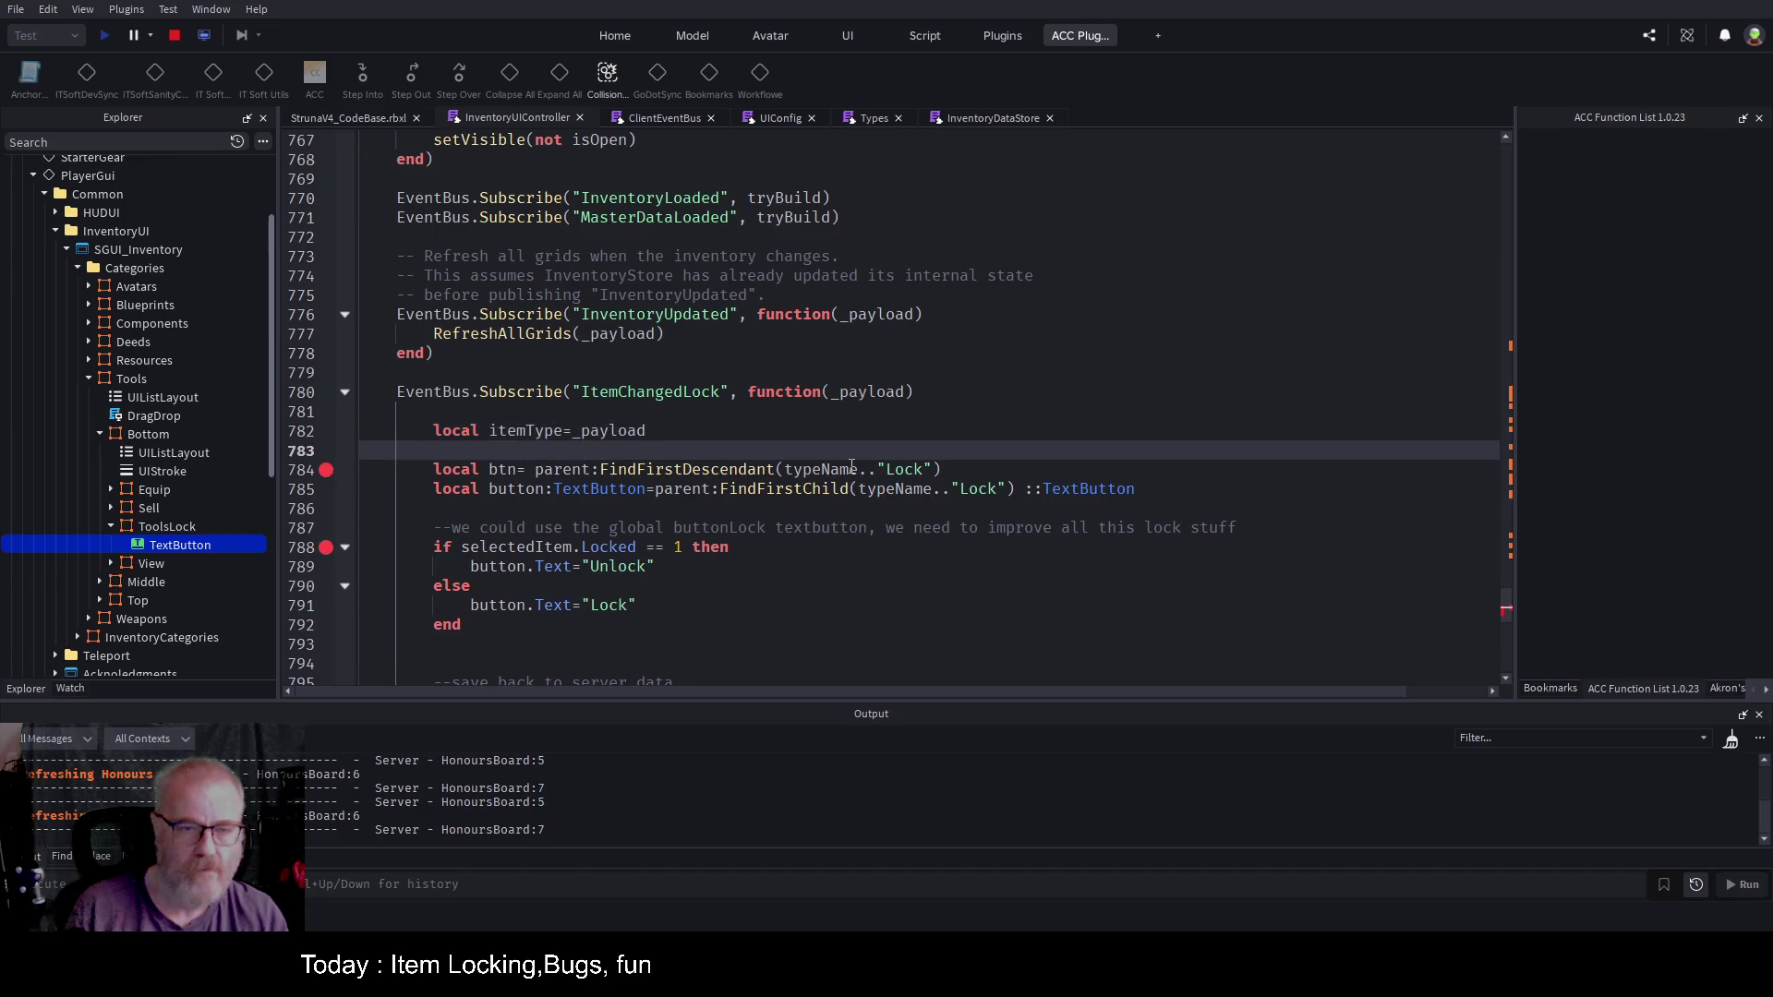
pyautogui.click(940, 420)
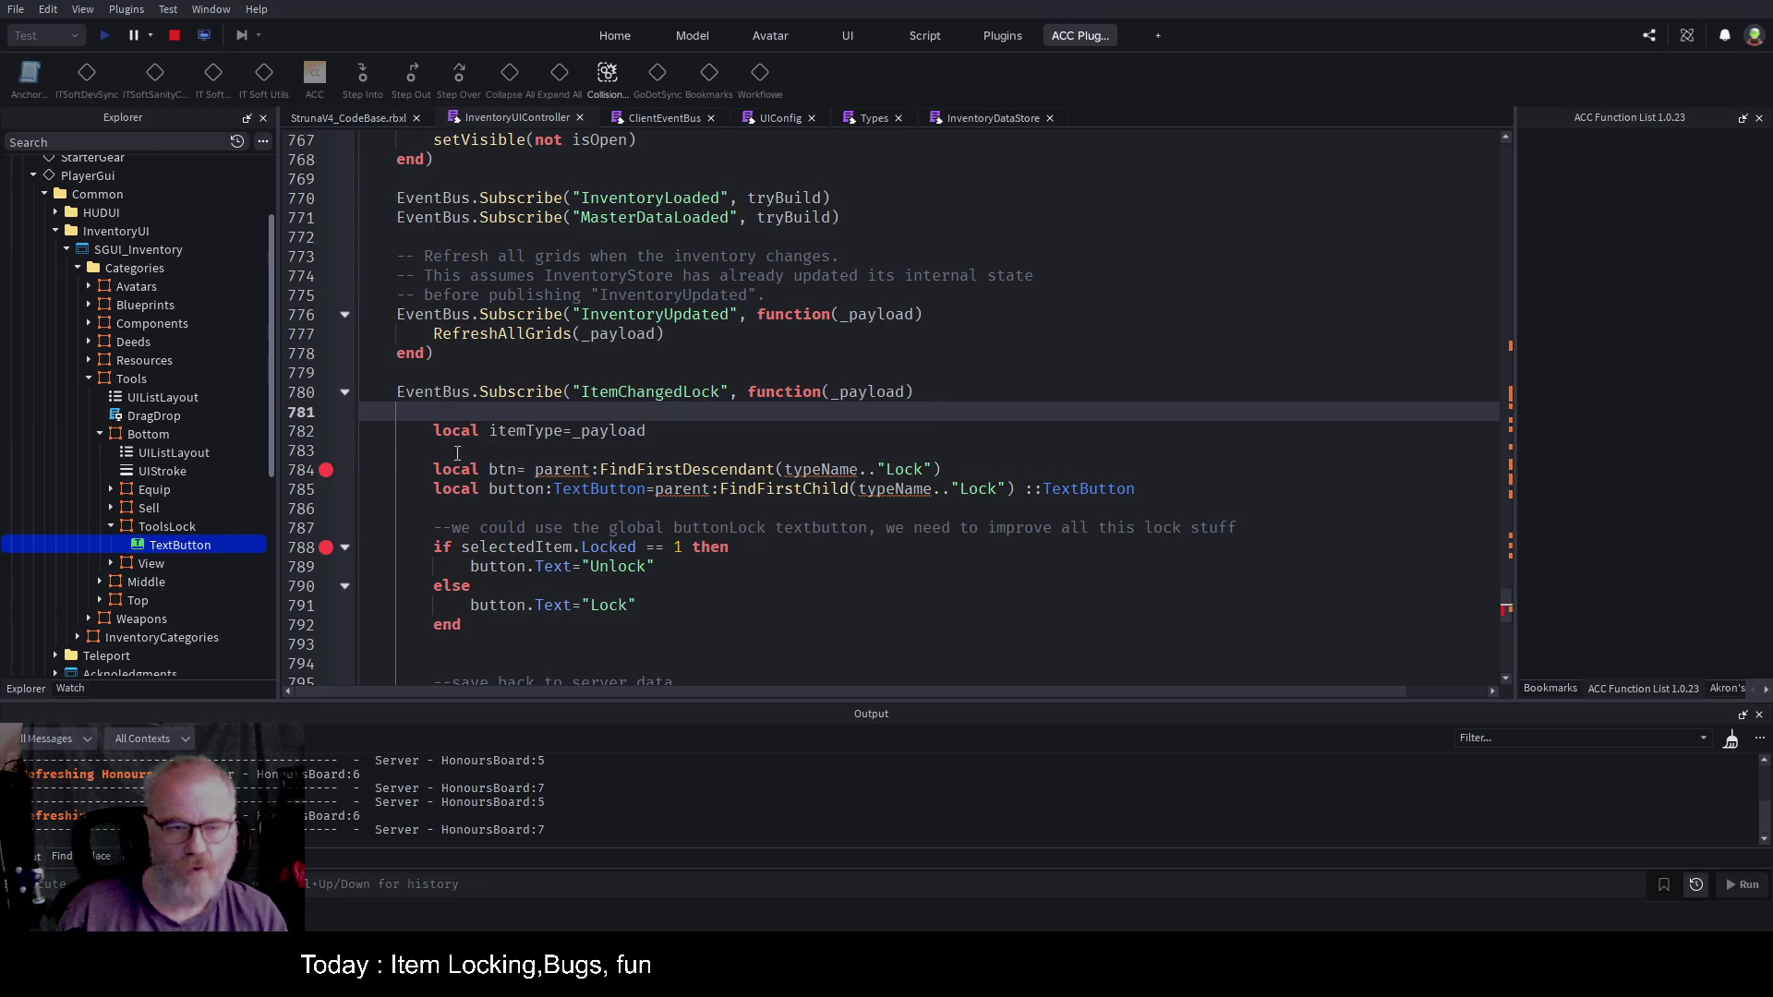
pyautogui.click(670, 450)
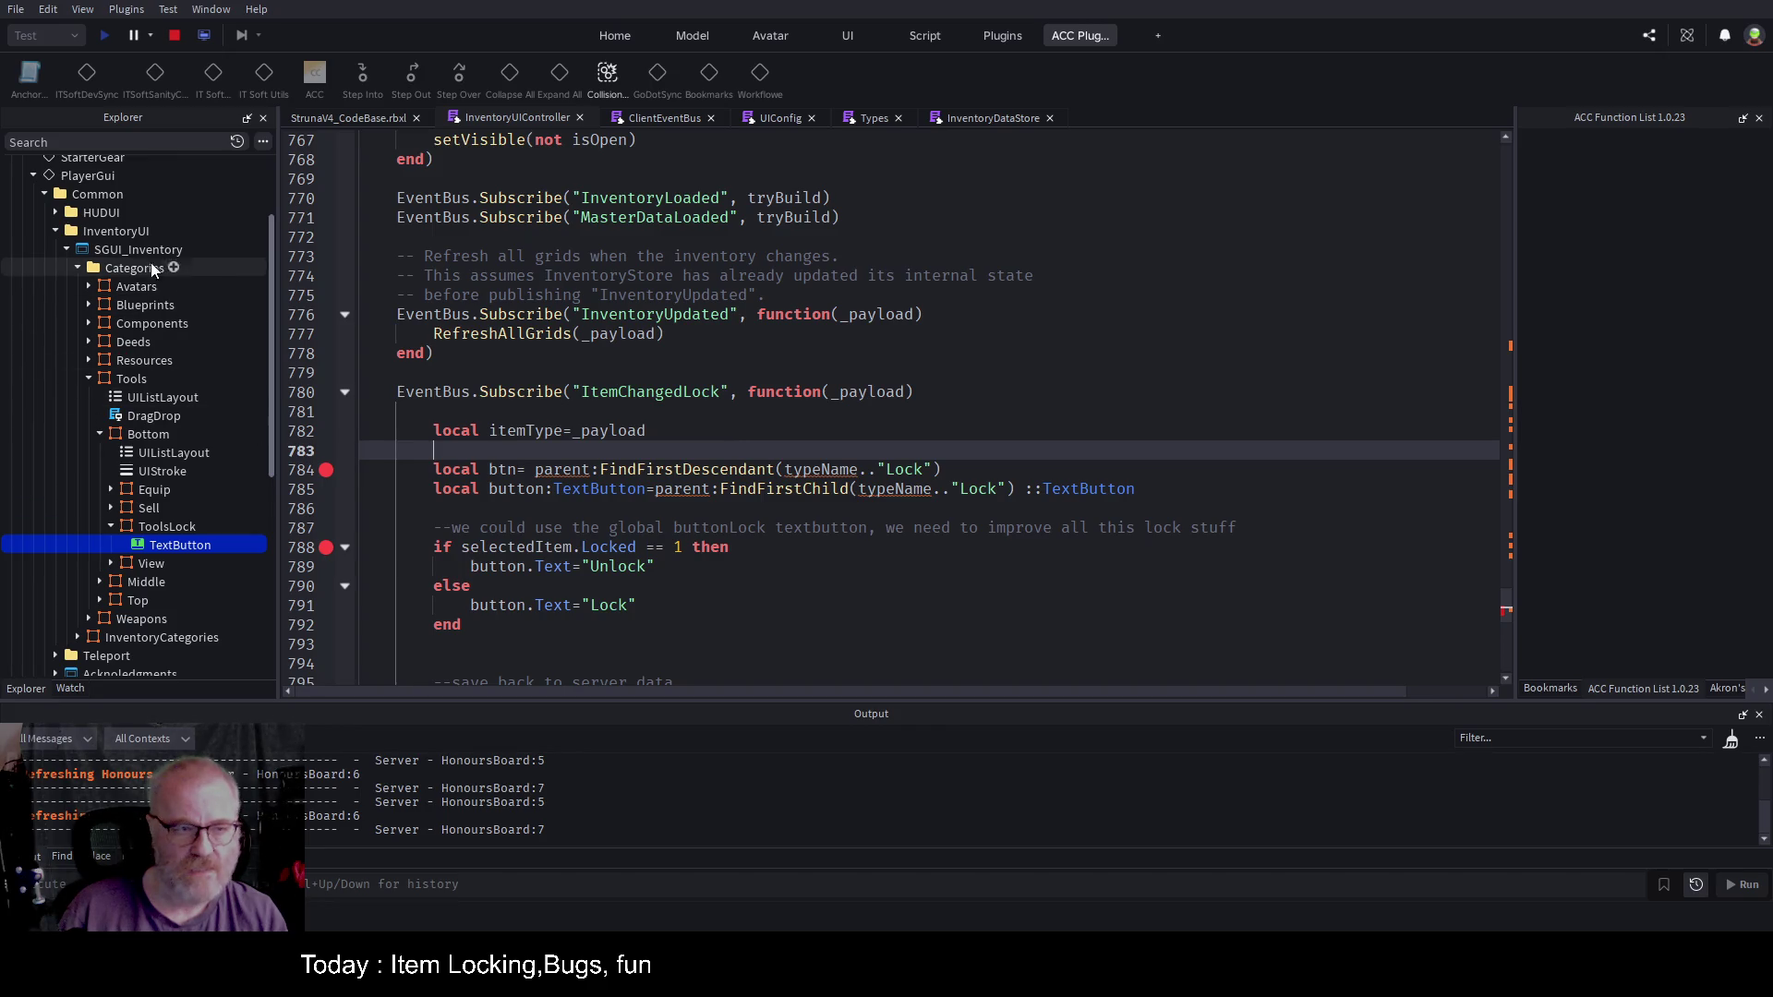
pyautogui.write('sgui')
pyautogui.press('BackSpace')
pyautogui.press('BackSpace')
pyautogui.write('in')
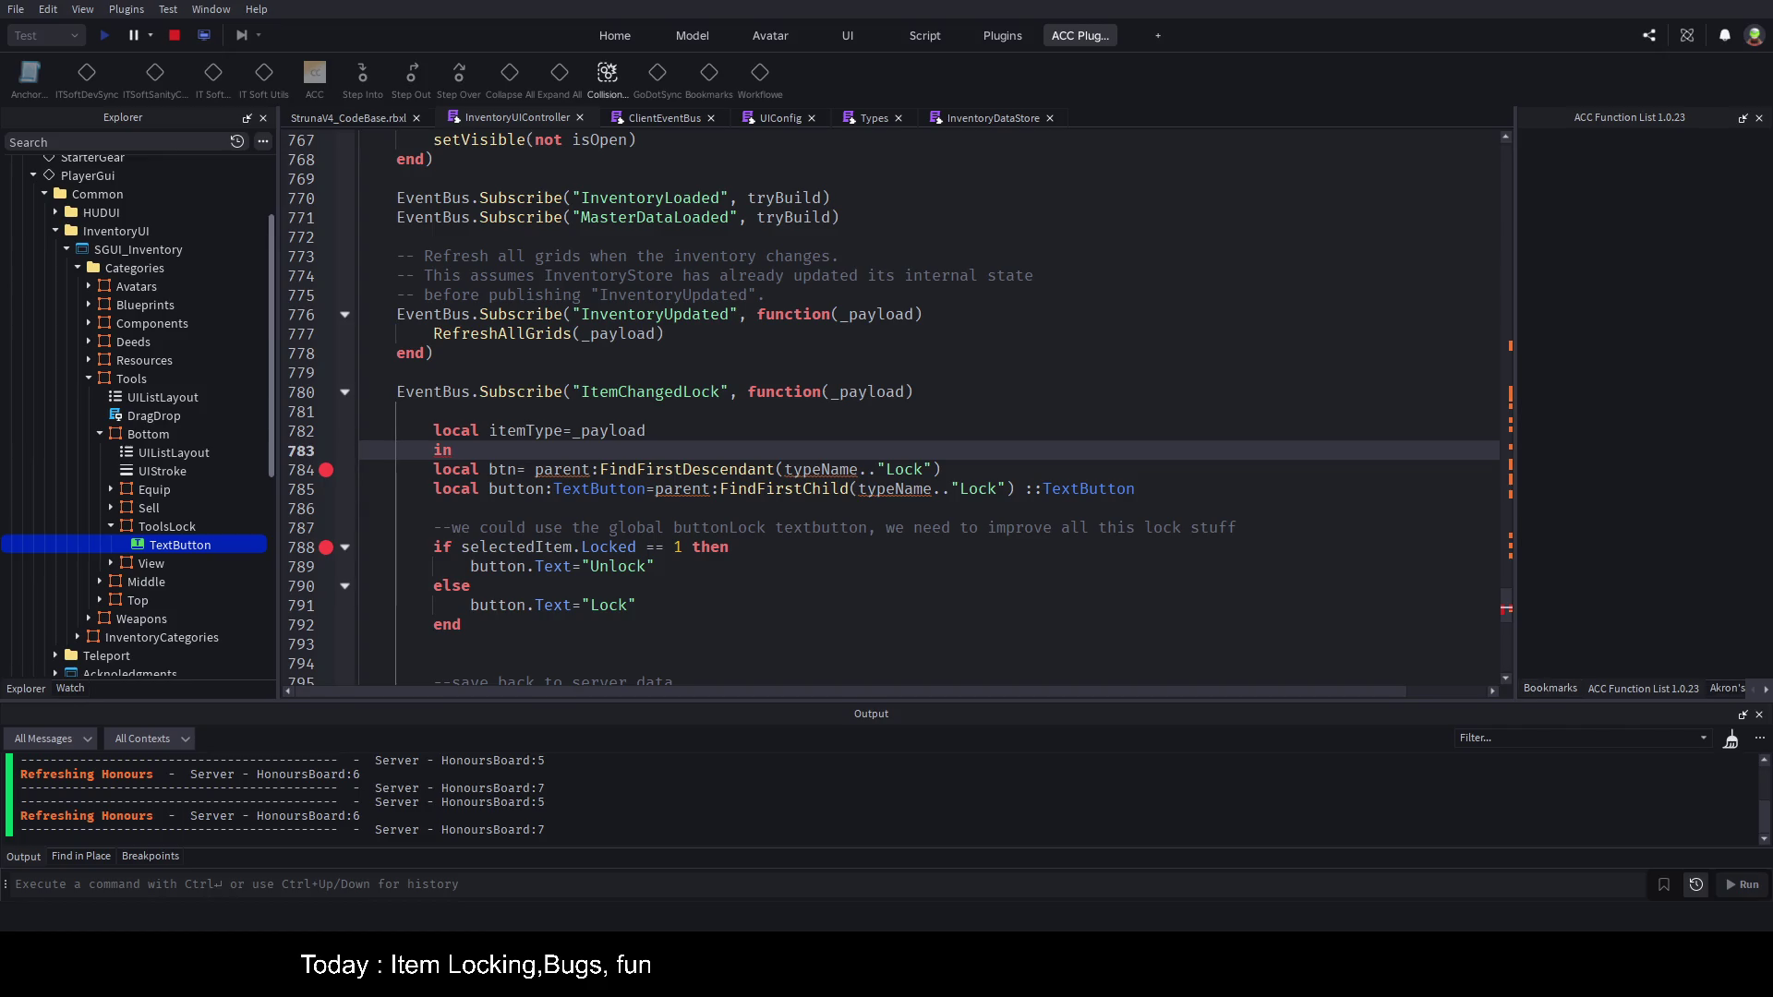
# Step: Show the Bookmarks list holding InventoryUIController line 496, then go to the script's top
pyautogui.click(1764, 690)
pyautogui.click(1764, 690)
pyautogui.click(1753, 690)
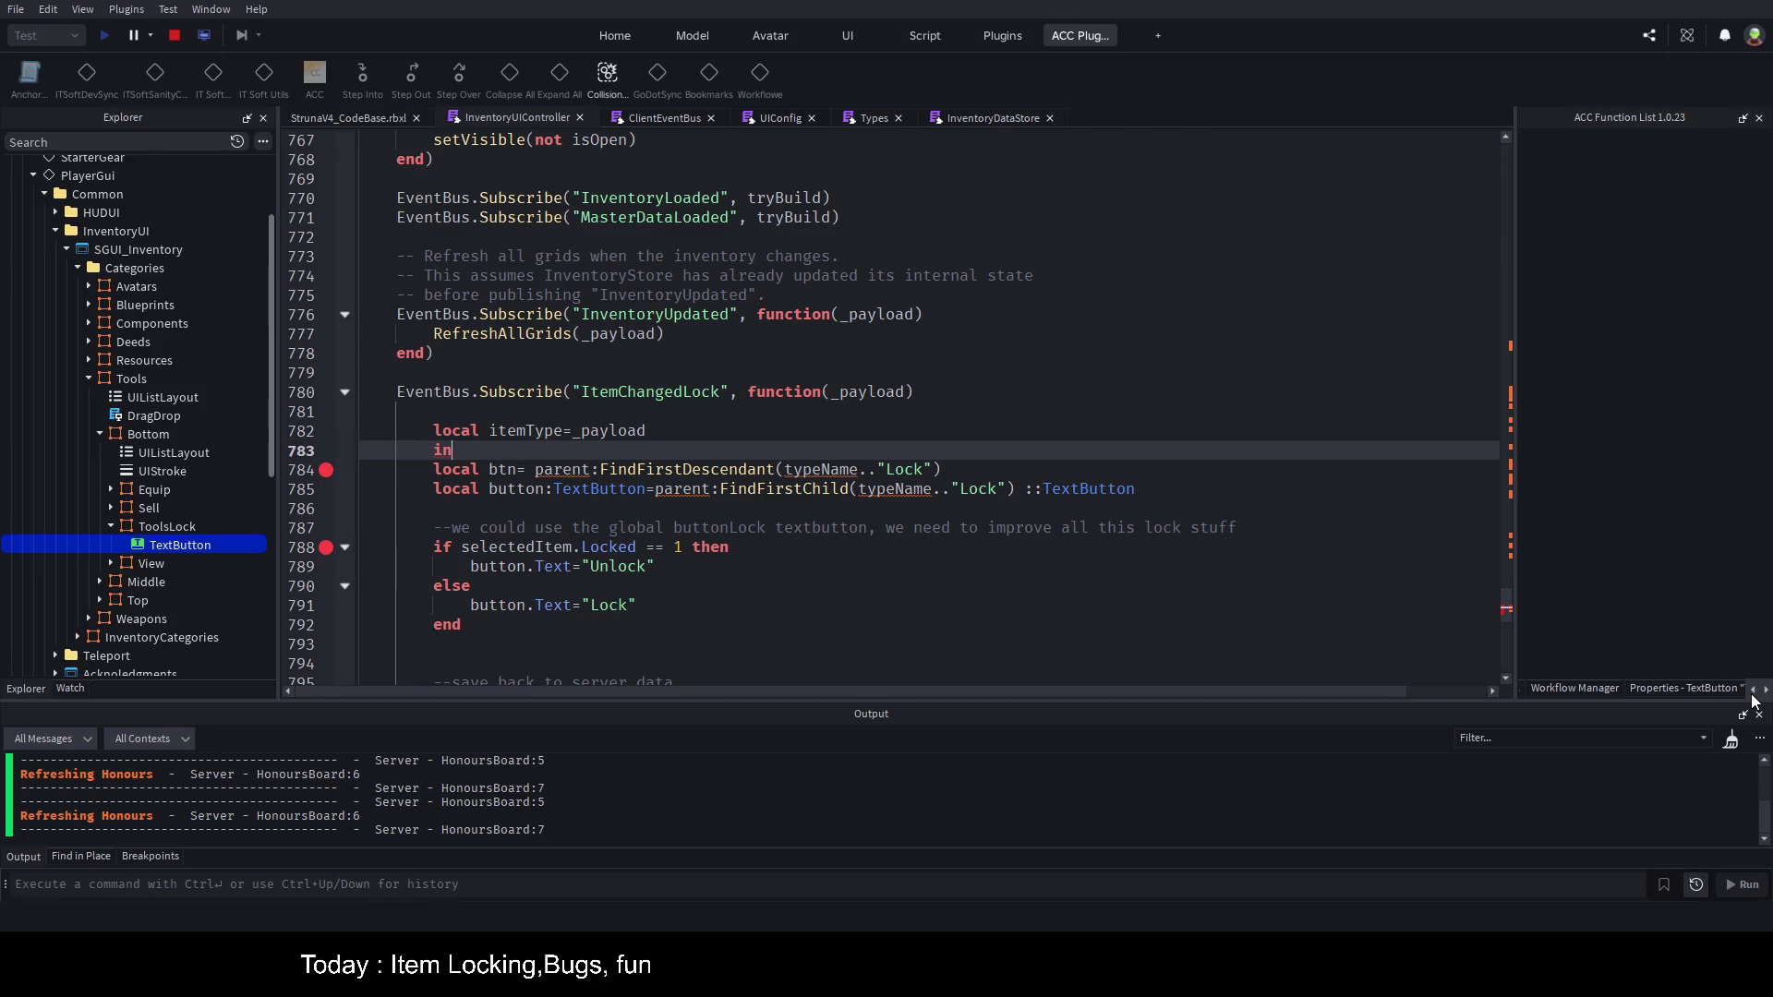
pyautogui.click(1753, 692)
pyautogui.click(1752, 692)
pyautogui.click(1752, 692)
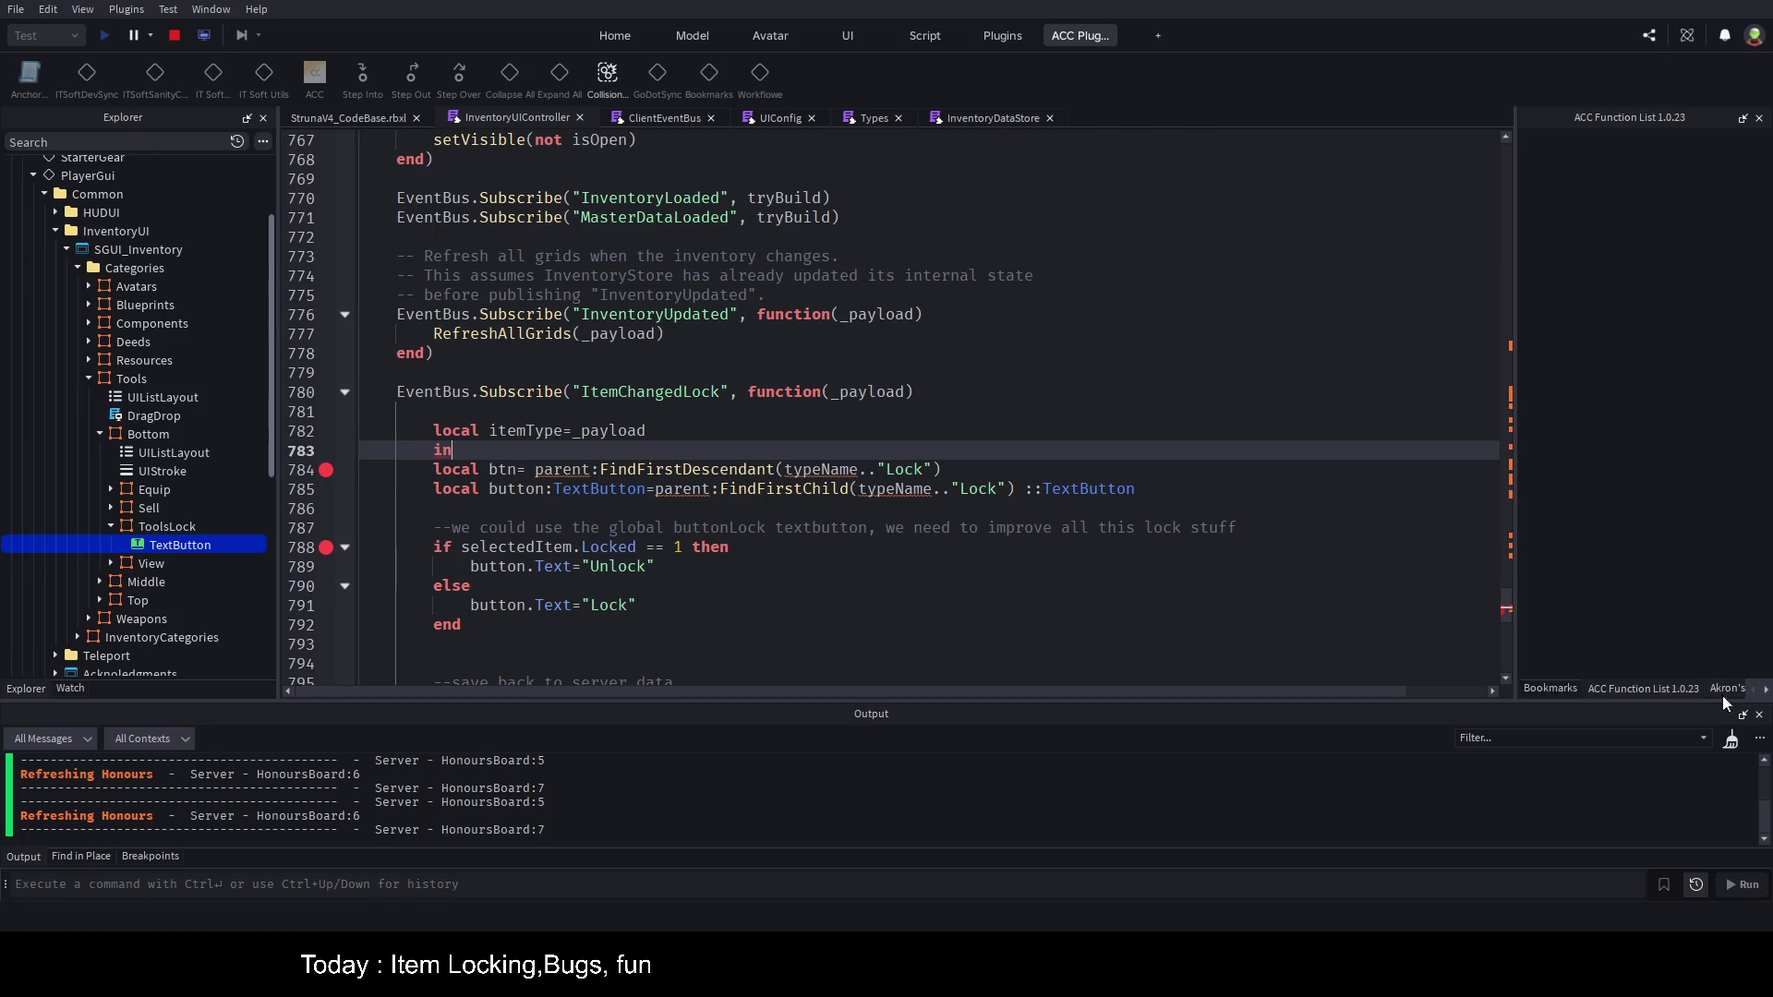
pyautogui.click(1566, 689)
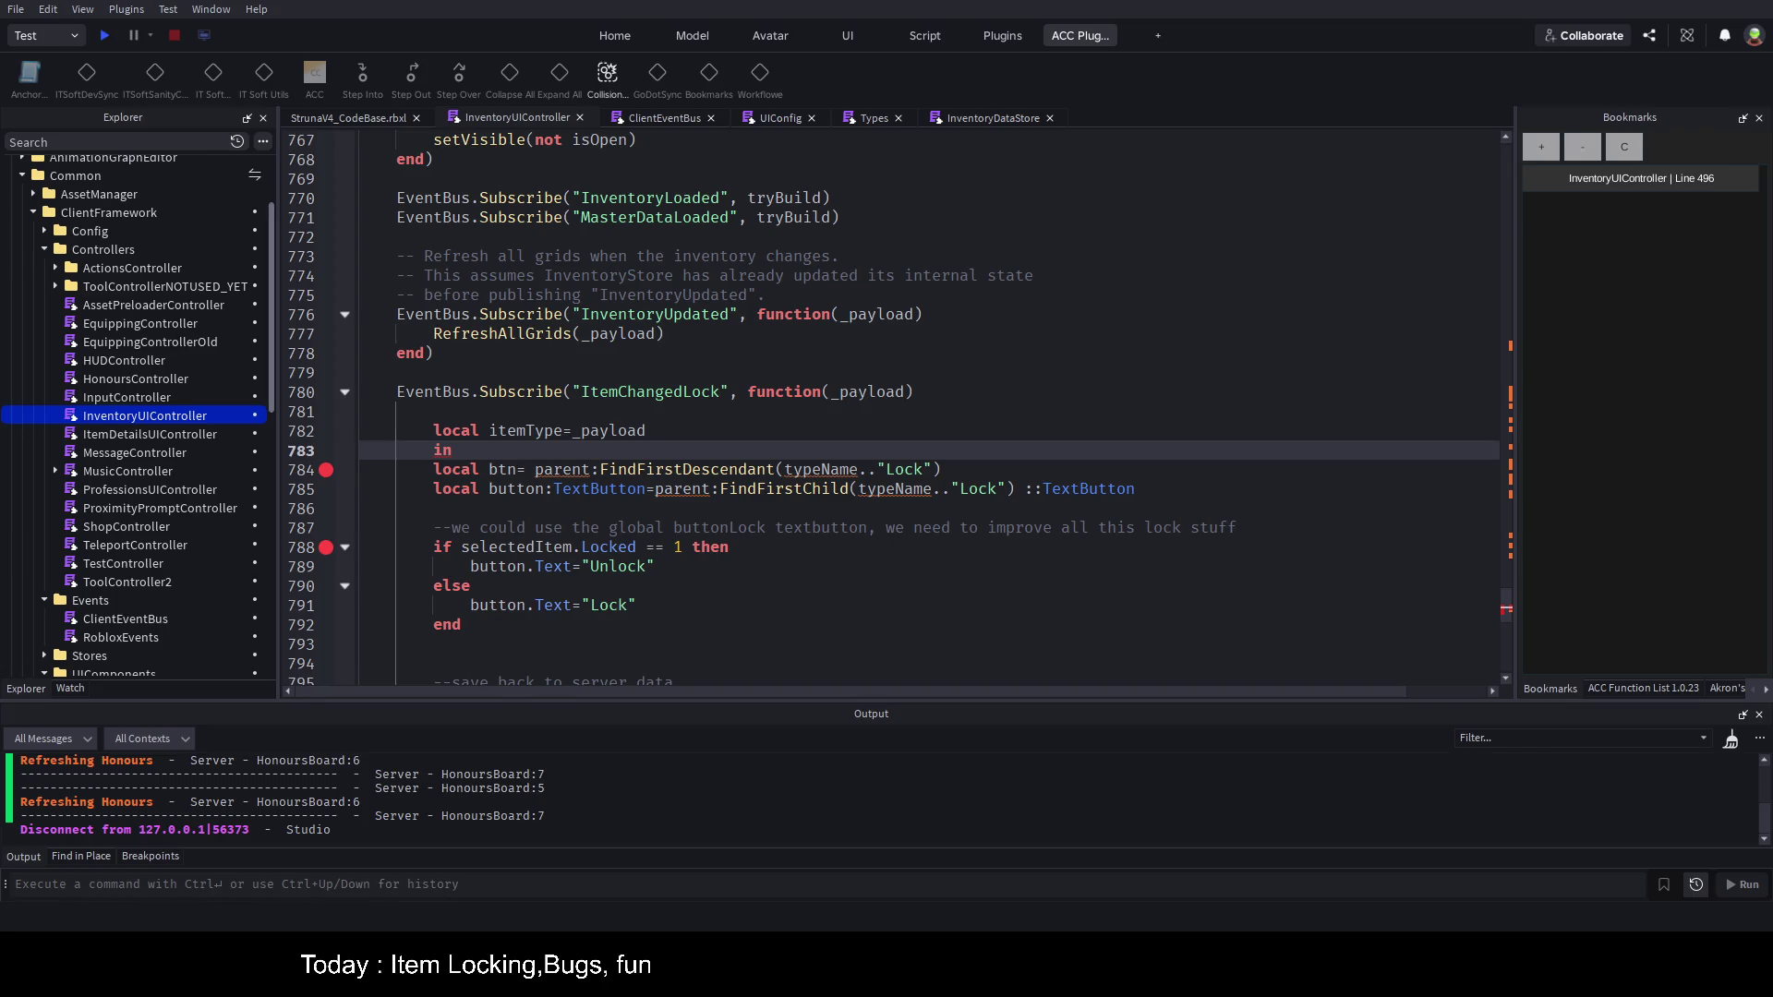
pyautogui.click(701, 429)
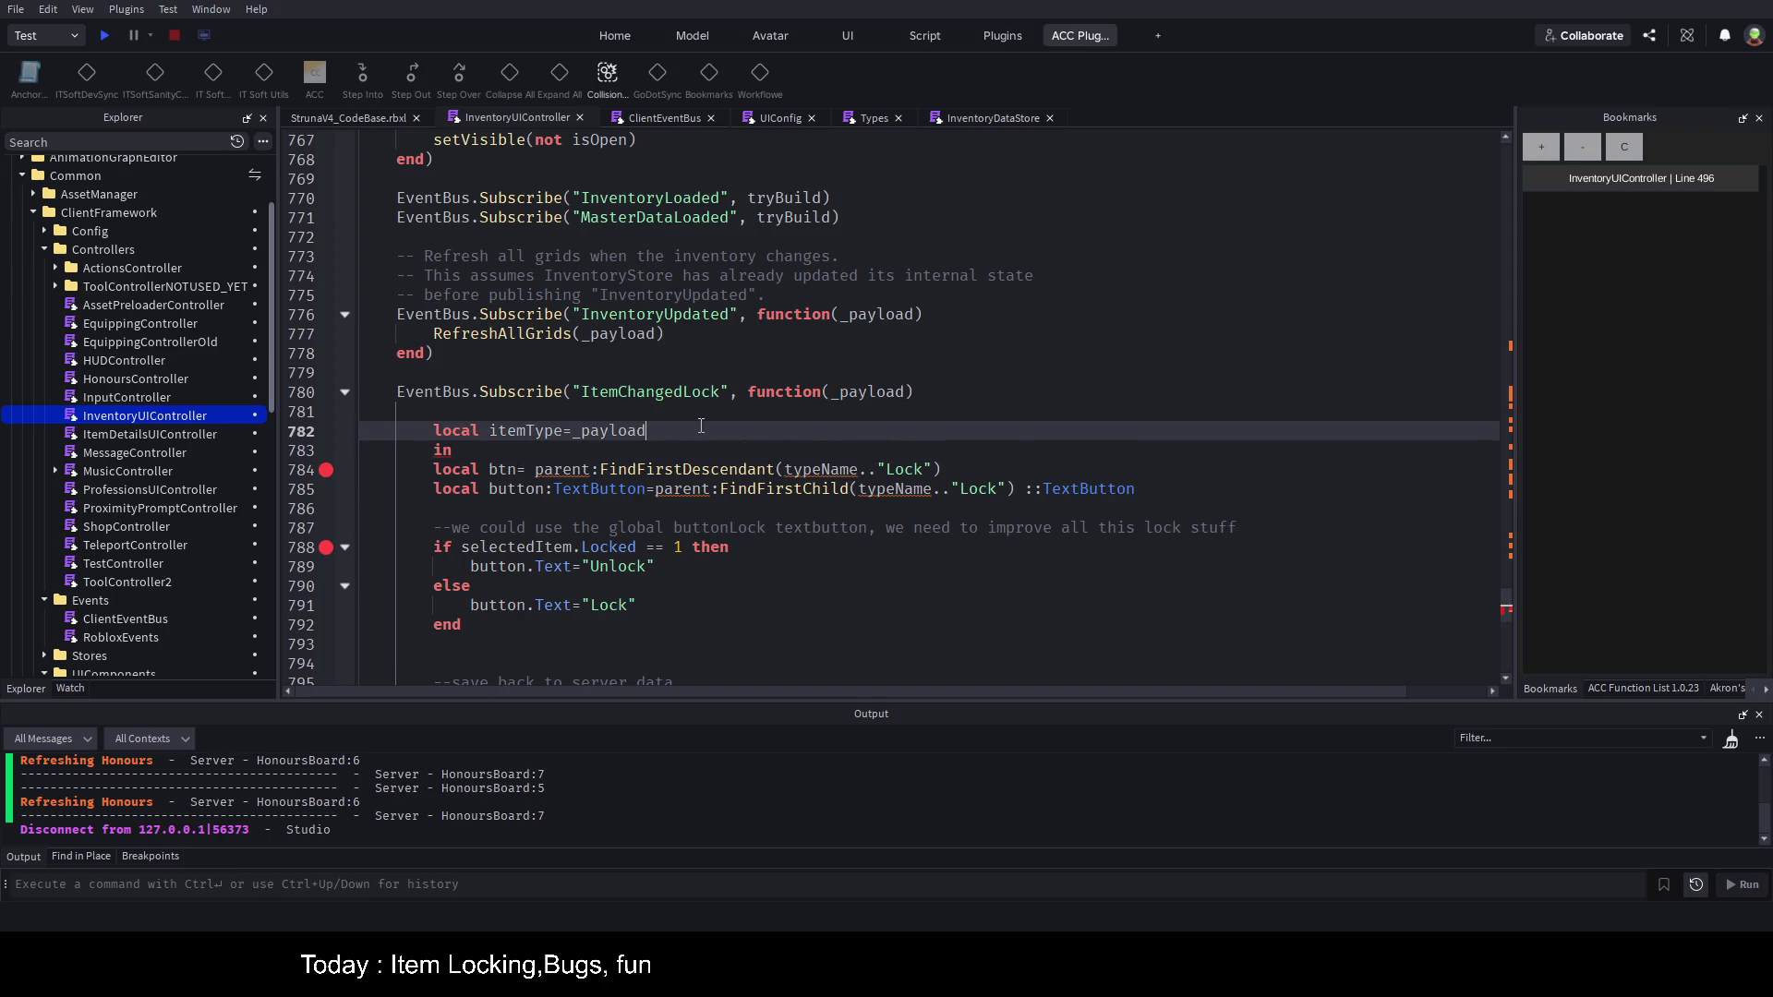
pyautogui.hotkey('ctrl', 'Home')
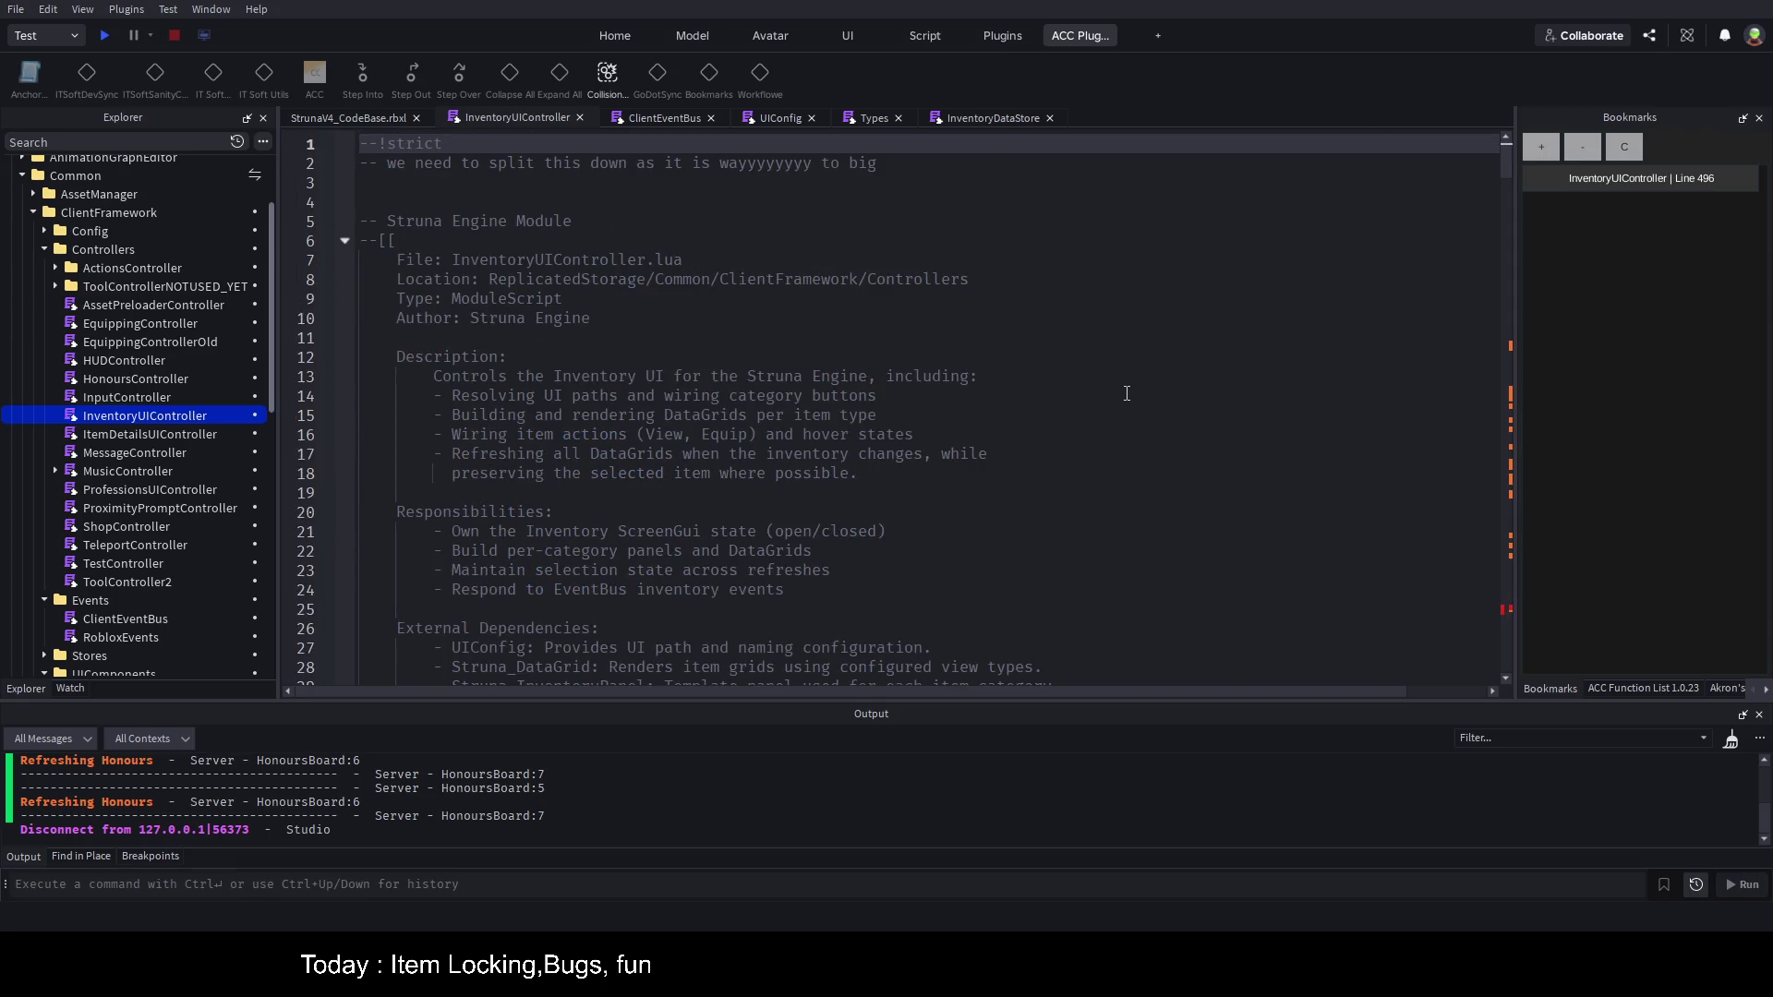
# Step: Inspect the categoriesFrame and categoryItemsFolder definitions on lines 90–91, then jump to the script's end
pyautogui.scroll(-13, 480, 441)
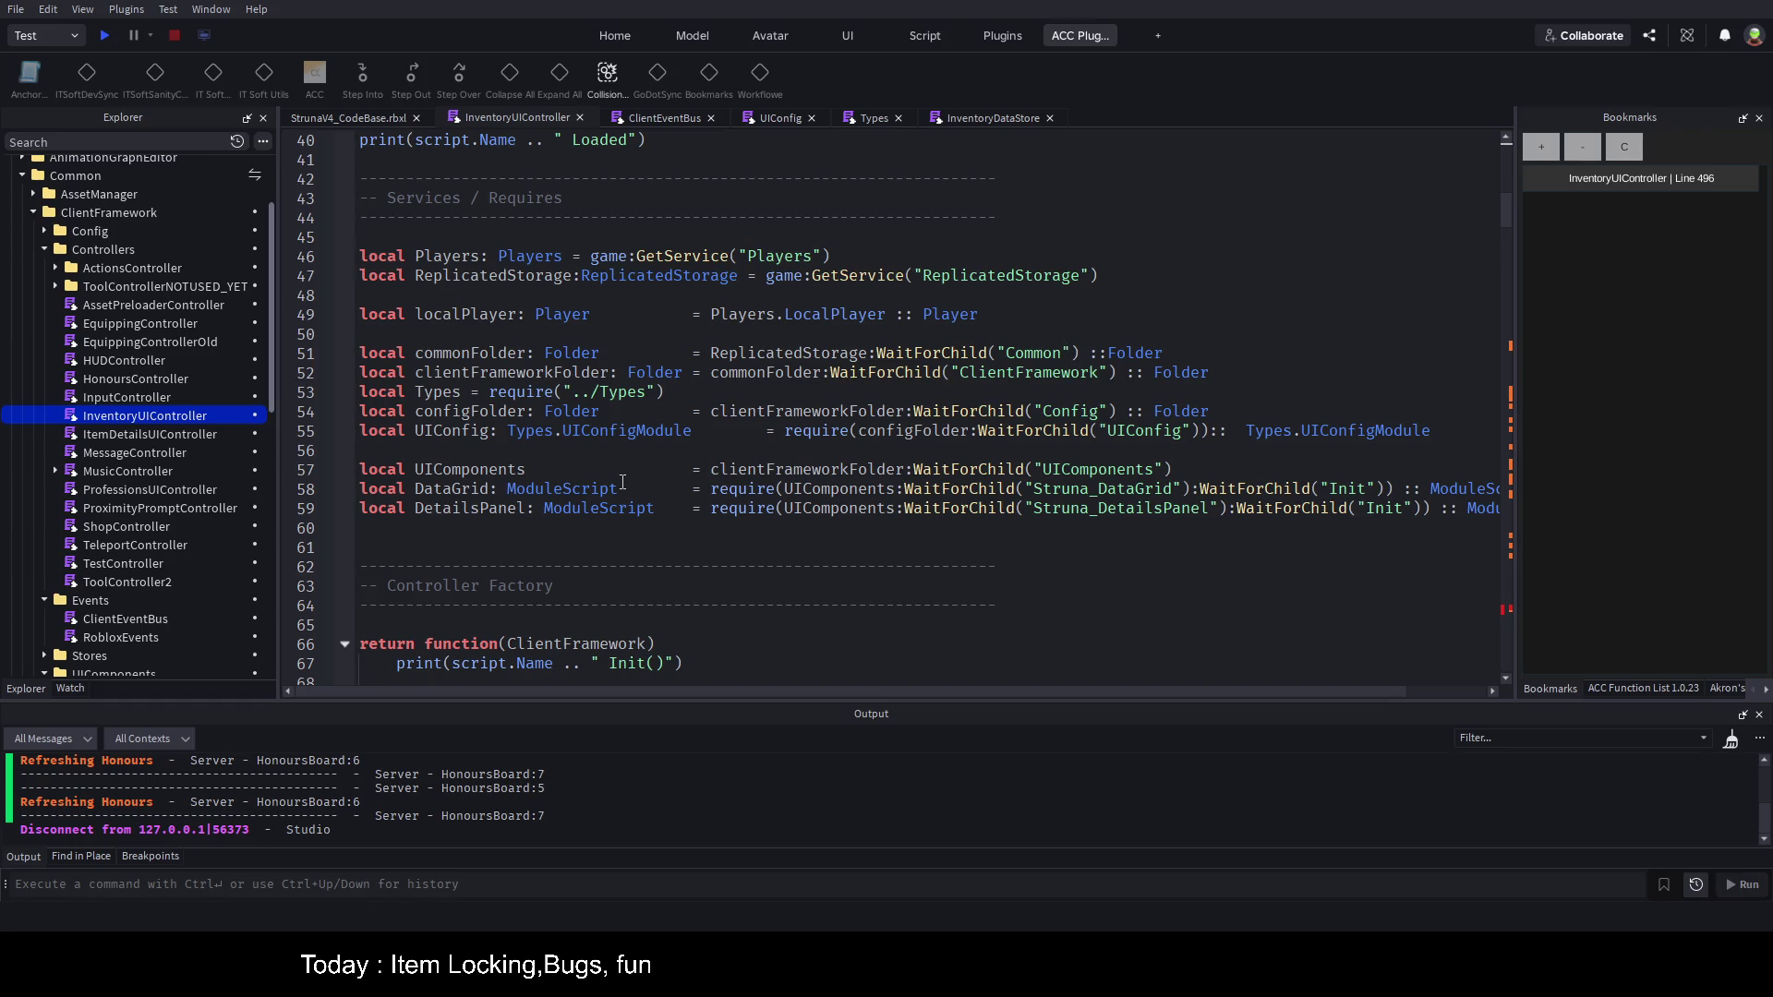
pyautogui.scroll(-1, 573, 512)
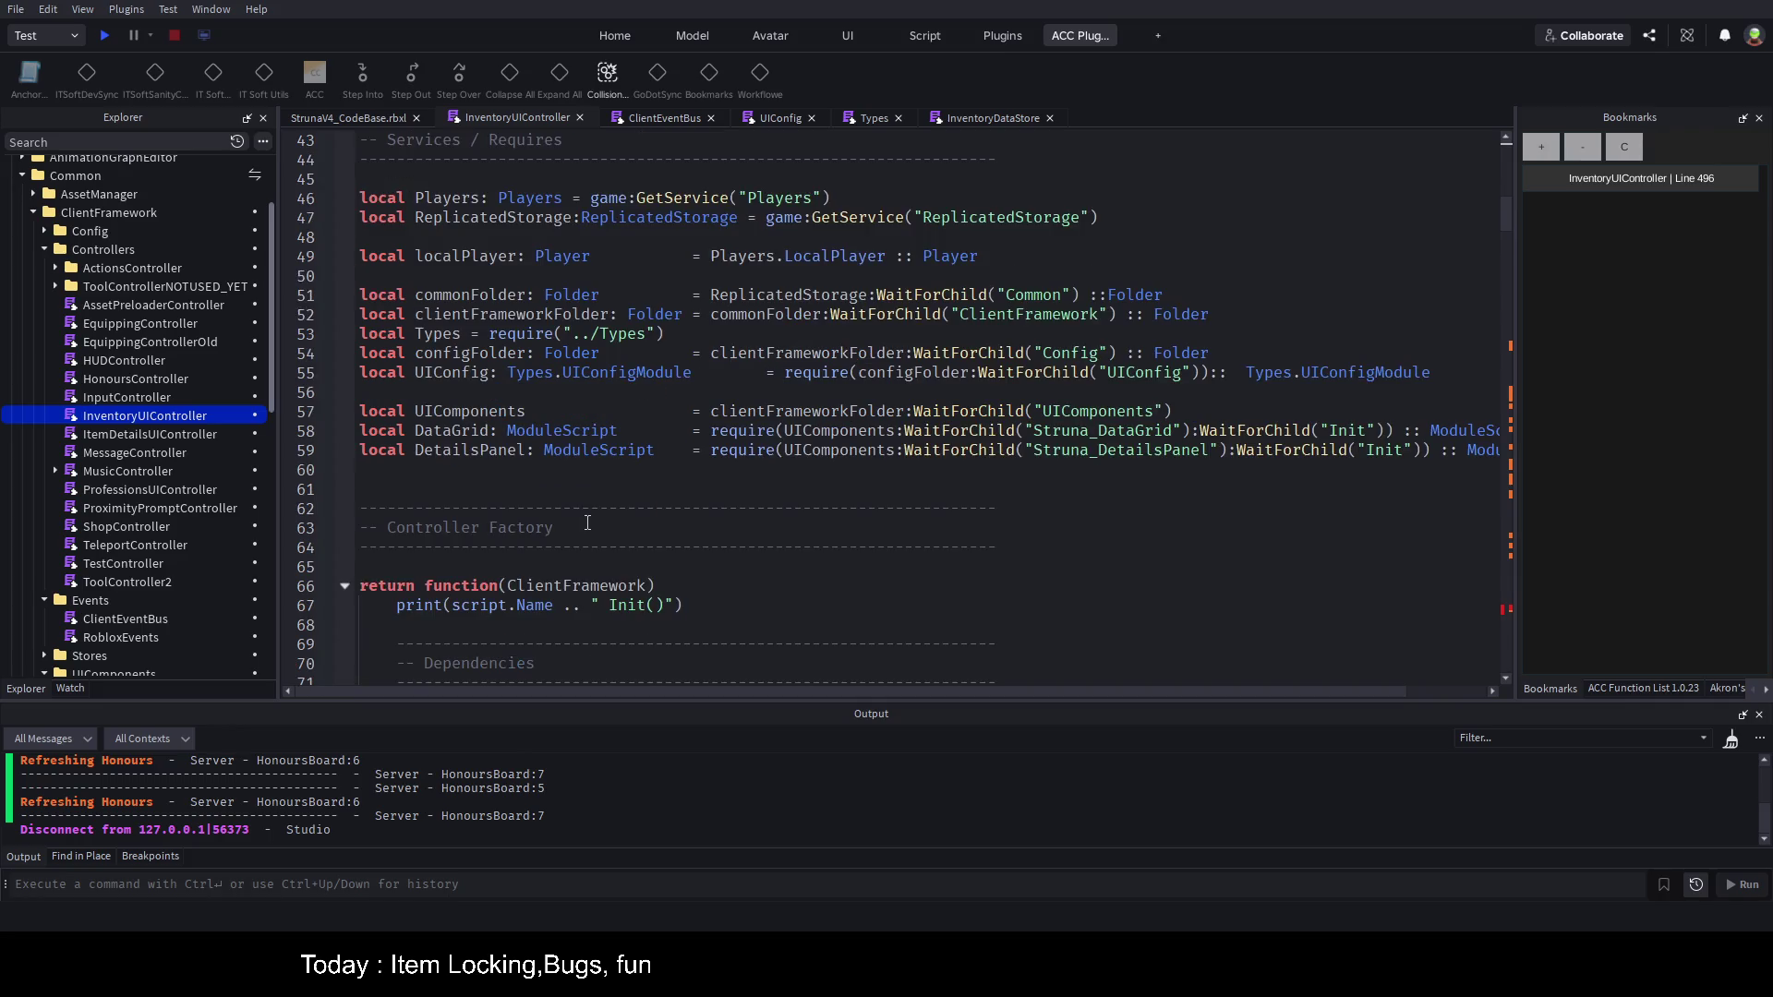
pyautogui.scroll(-7, 600, 506)
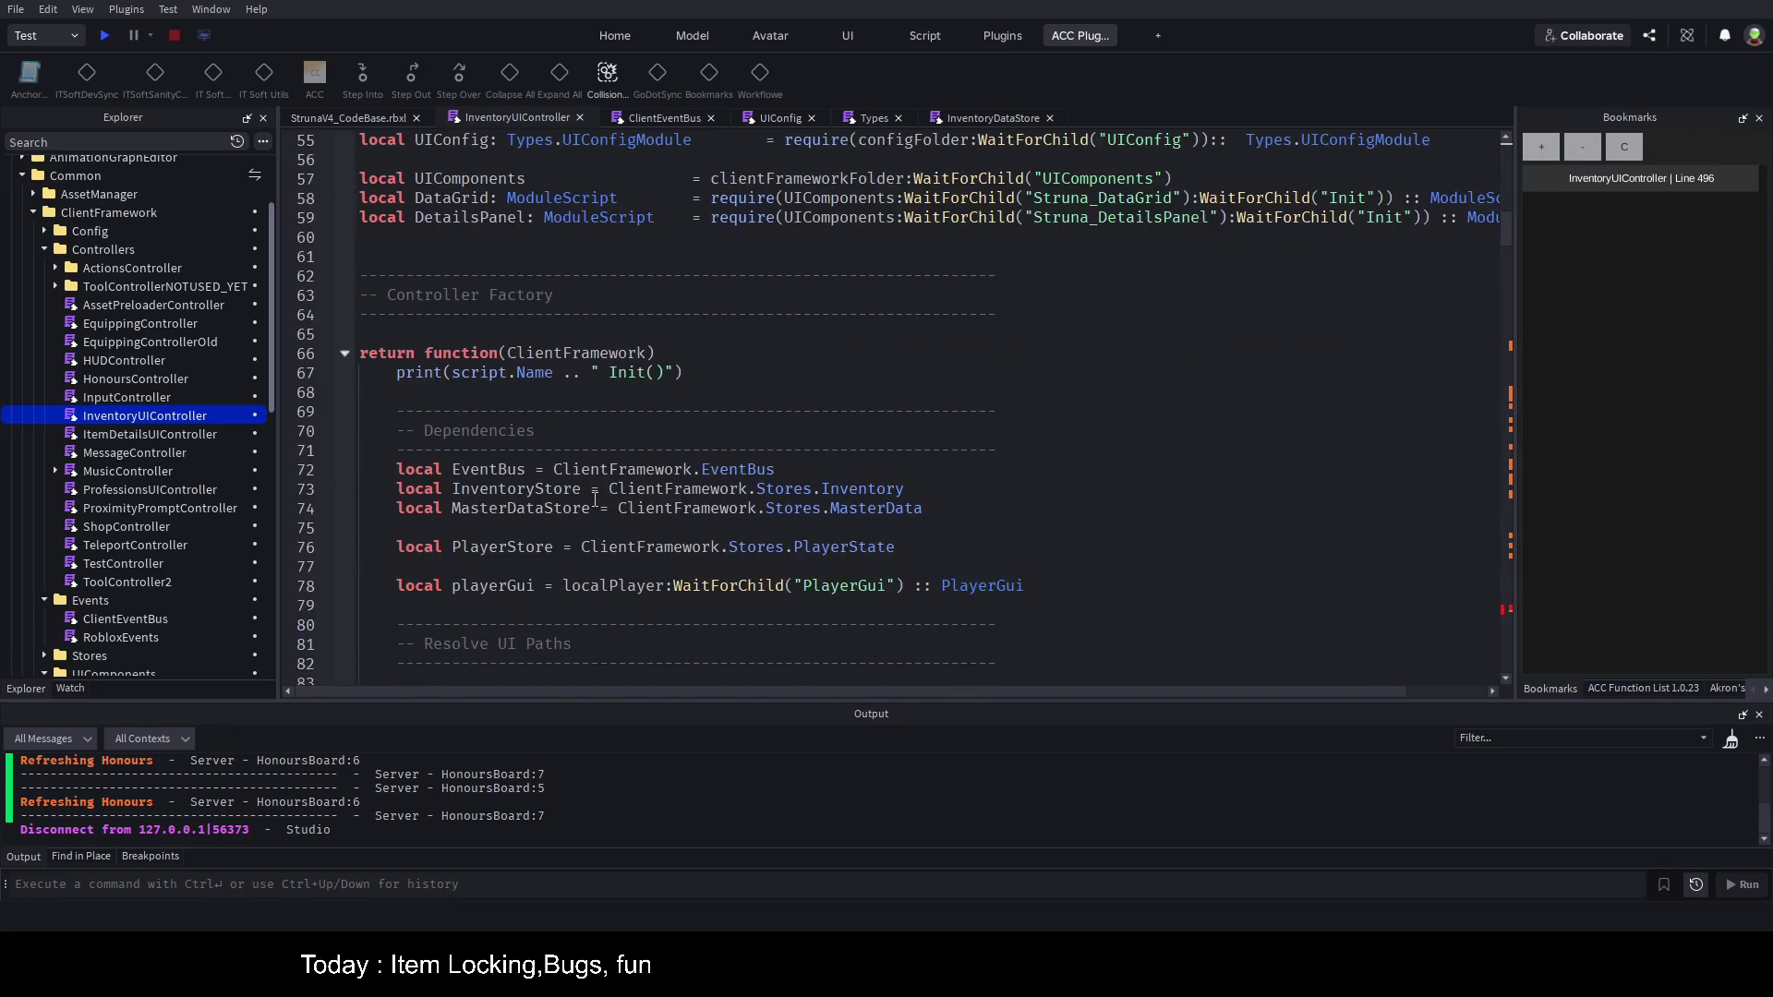
pyautogui.scroll(-2, 555, 506)
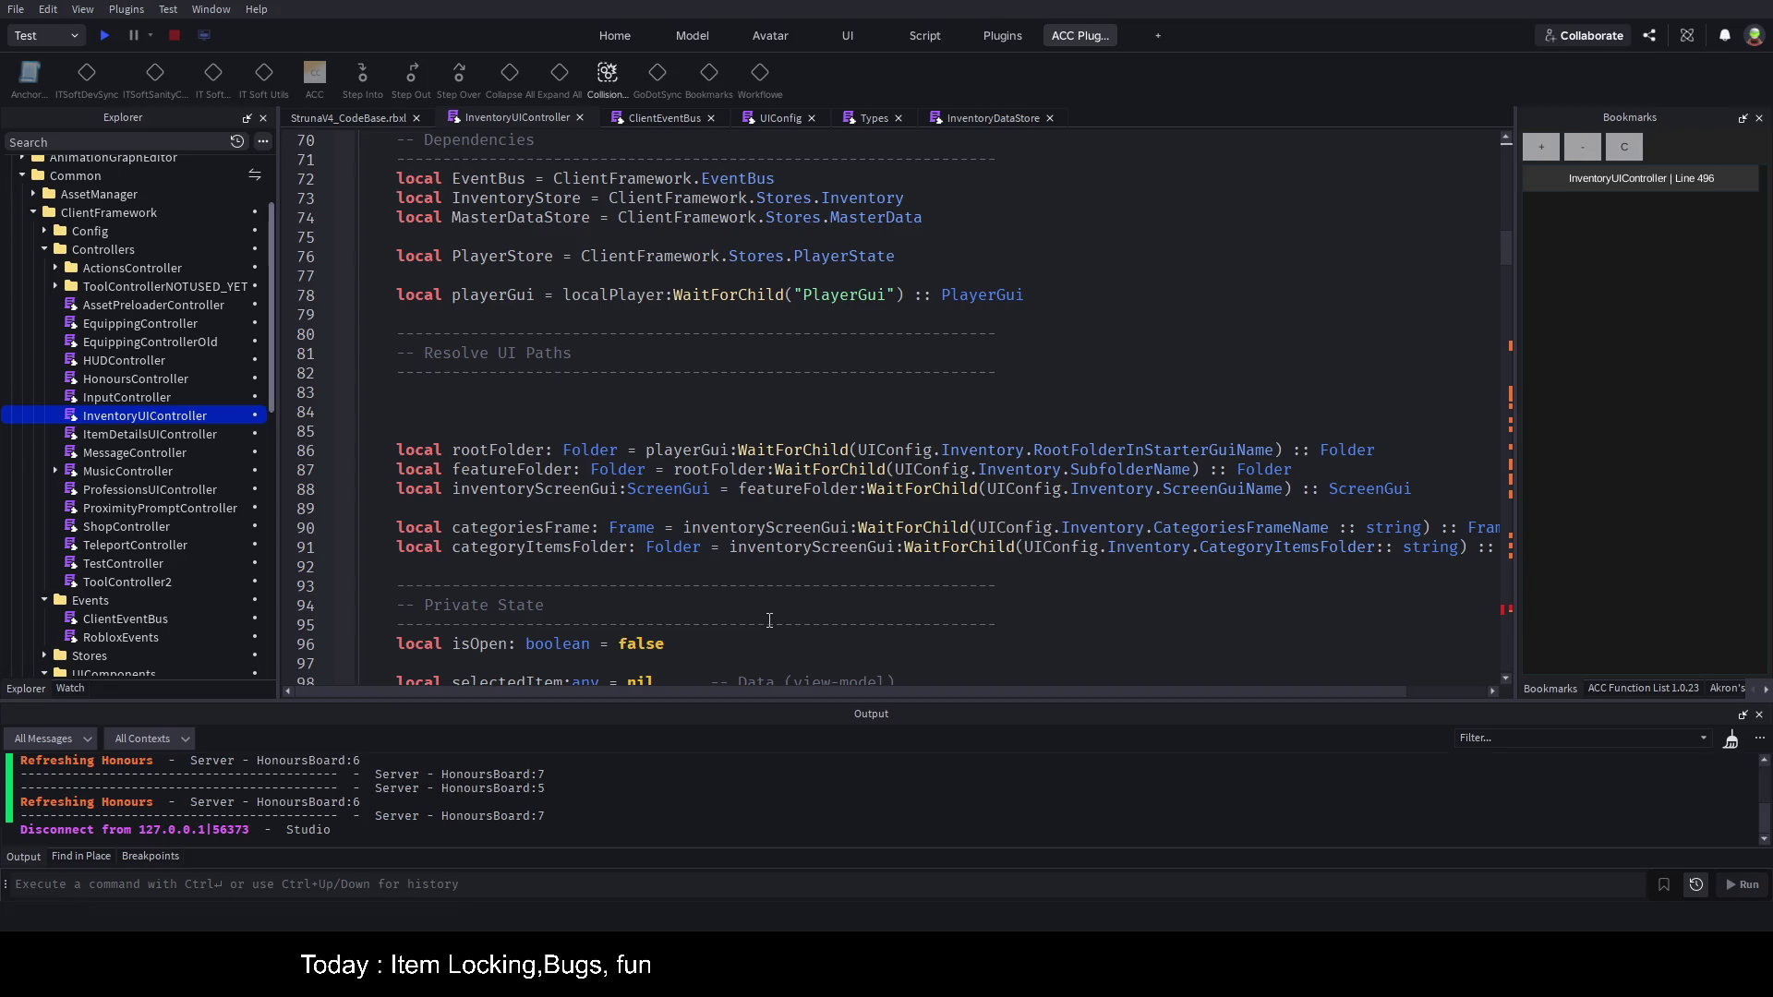
pyautogui.doubleClick(553, 526)
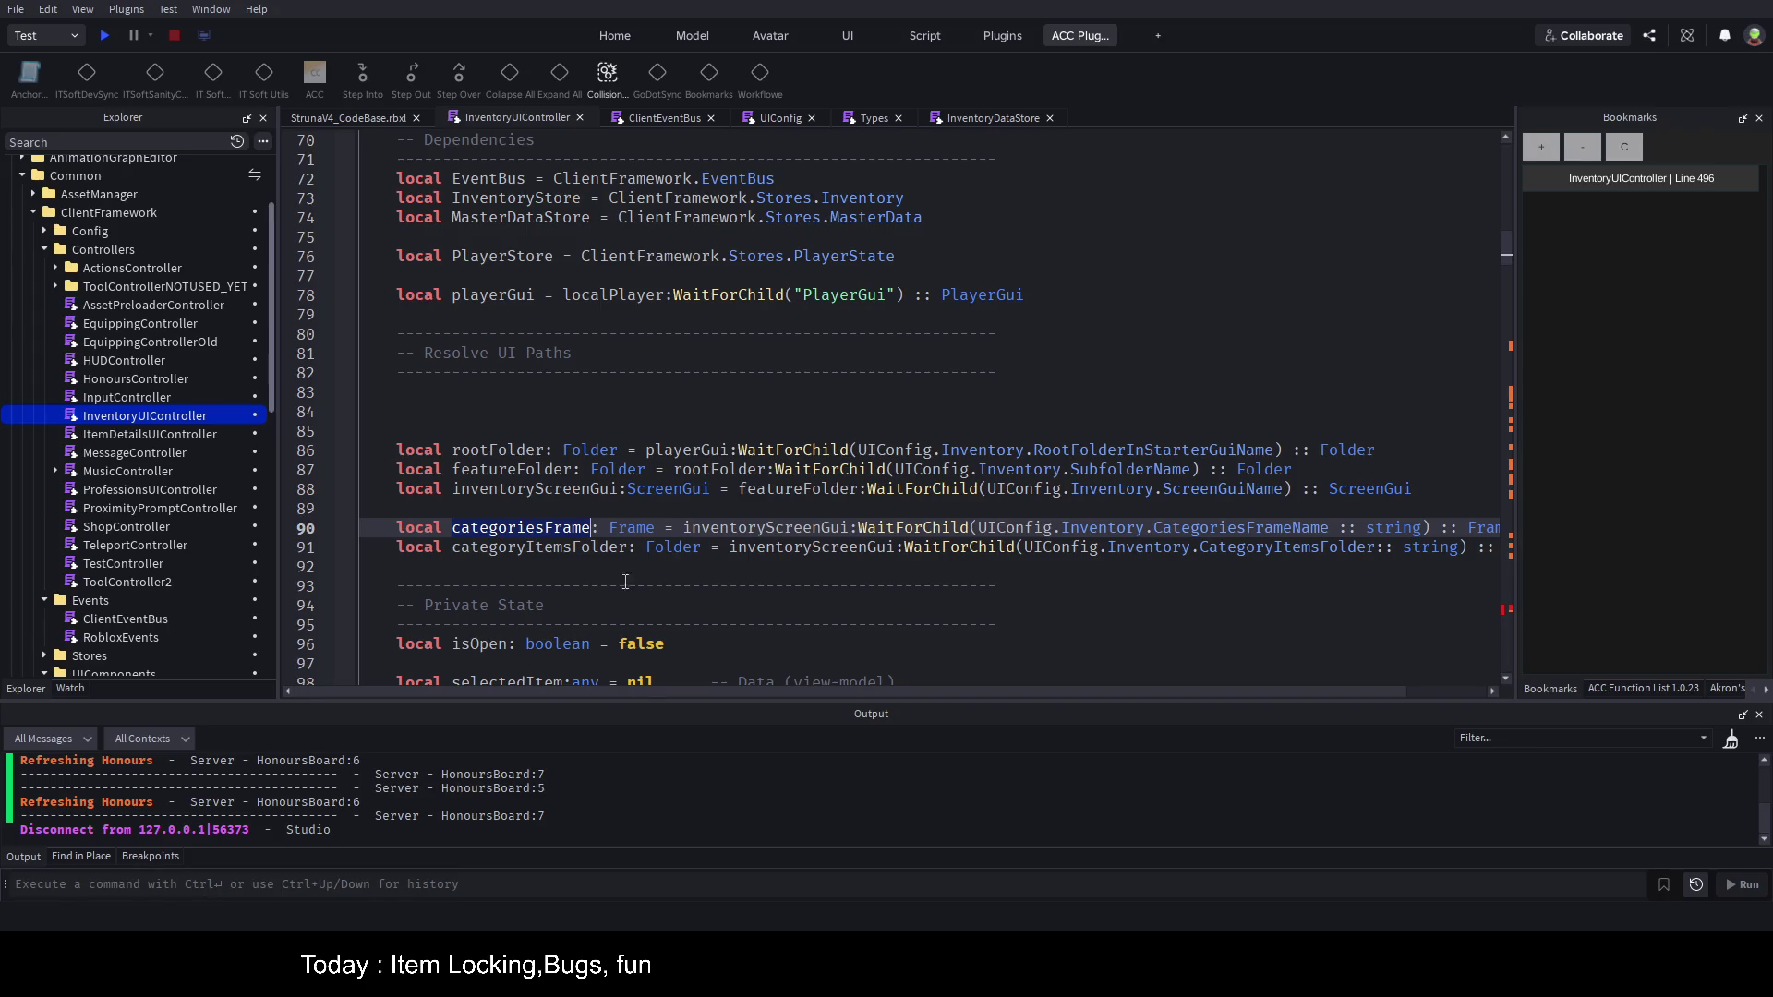
pyautogui.doubleClick(563, 548)
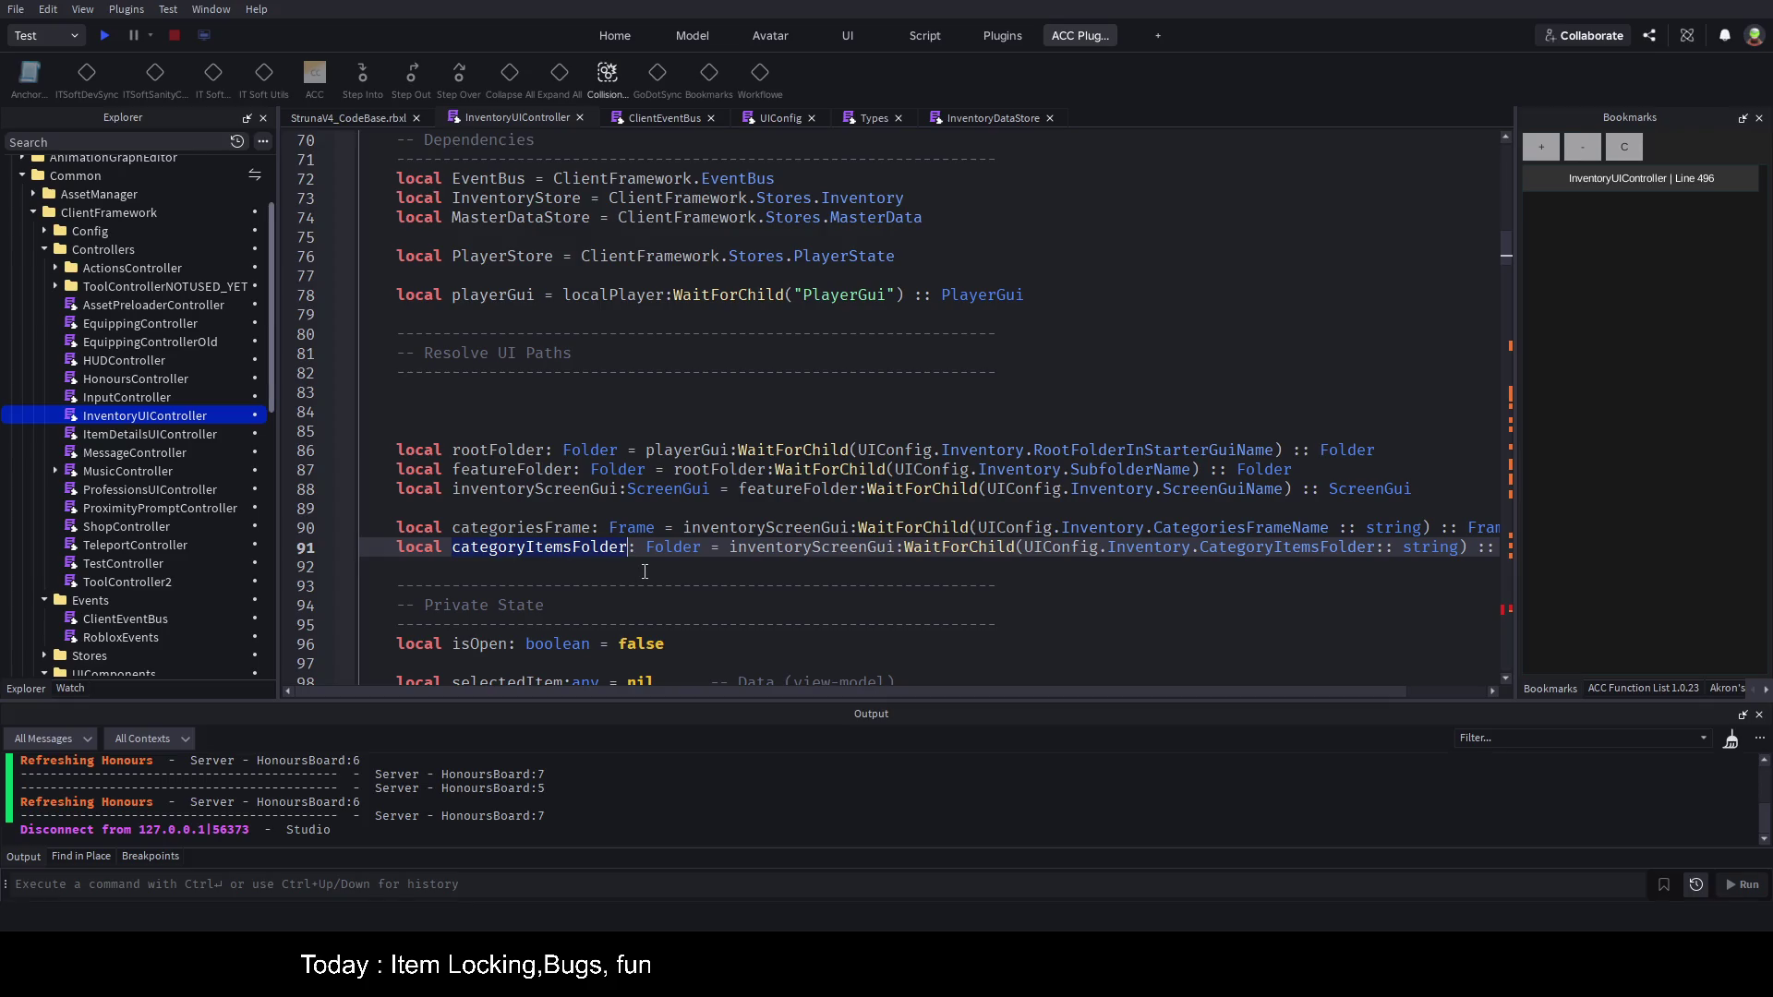
pyautogui.hotkey('ctrl', 'End')
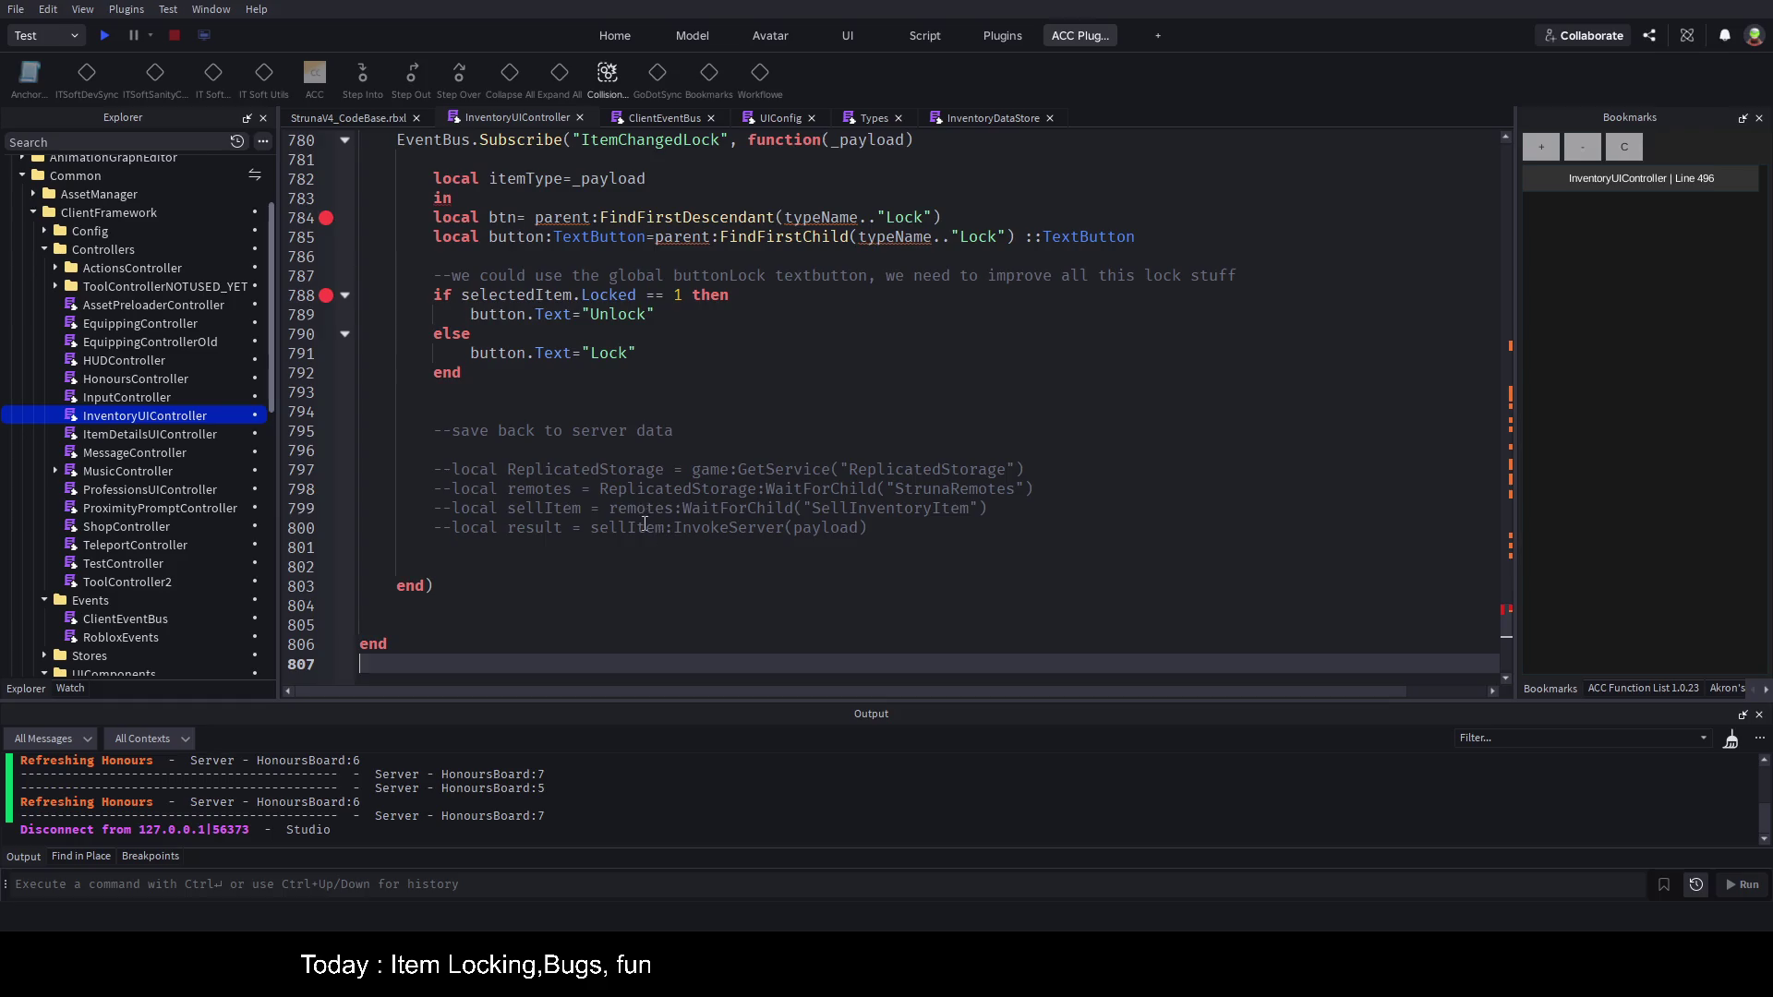
# Step: Replace the stray 'in' on line 783 with 'local categoryFrame = categoryItemsFolder:FindFirstChild(itemType)'
pyautogui.scroll(4, 644, 522)
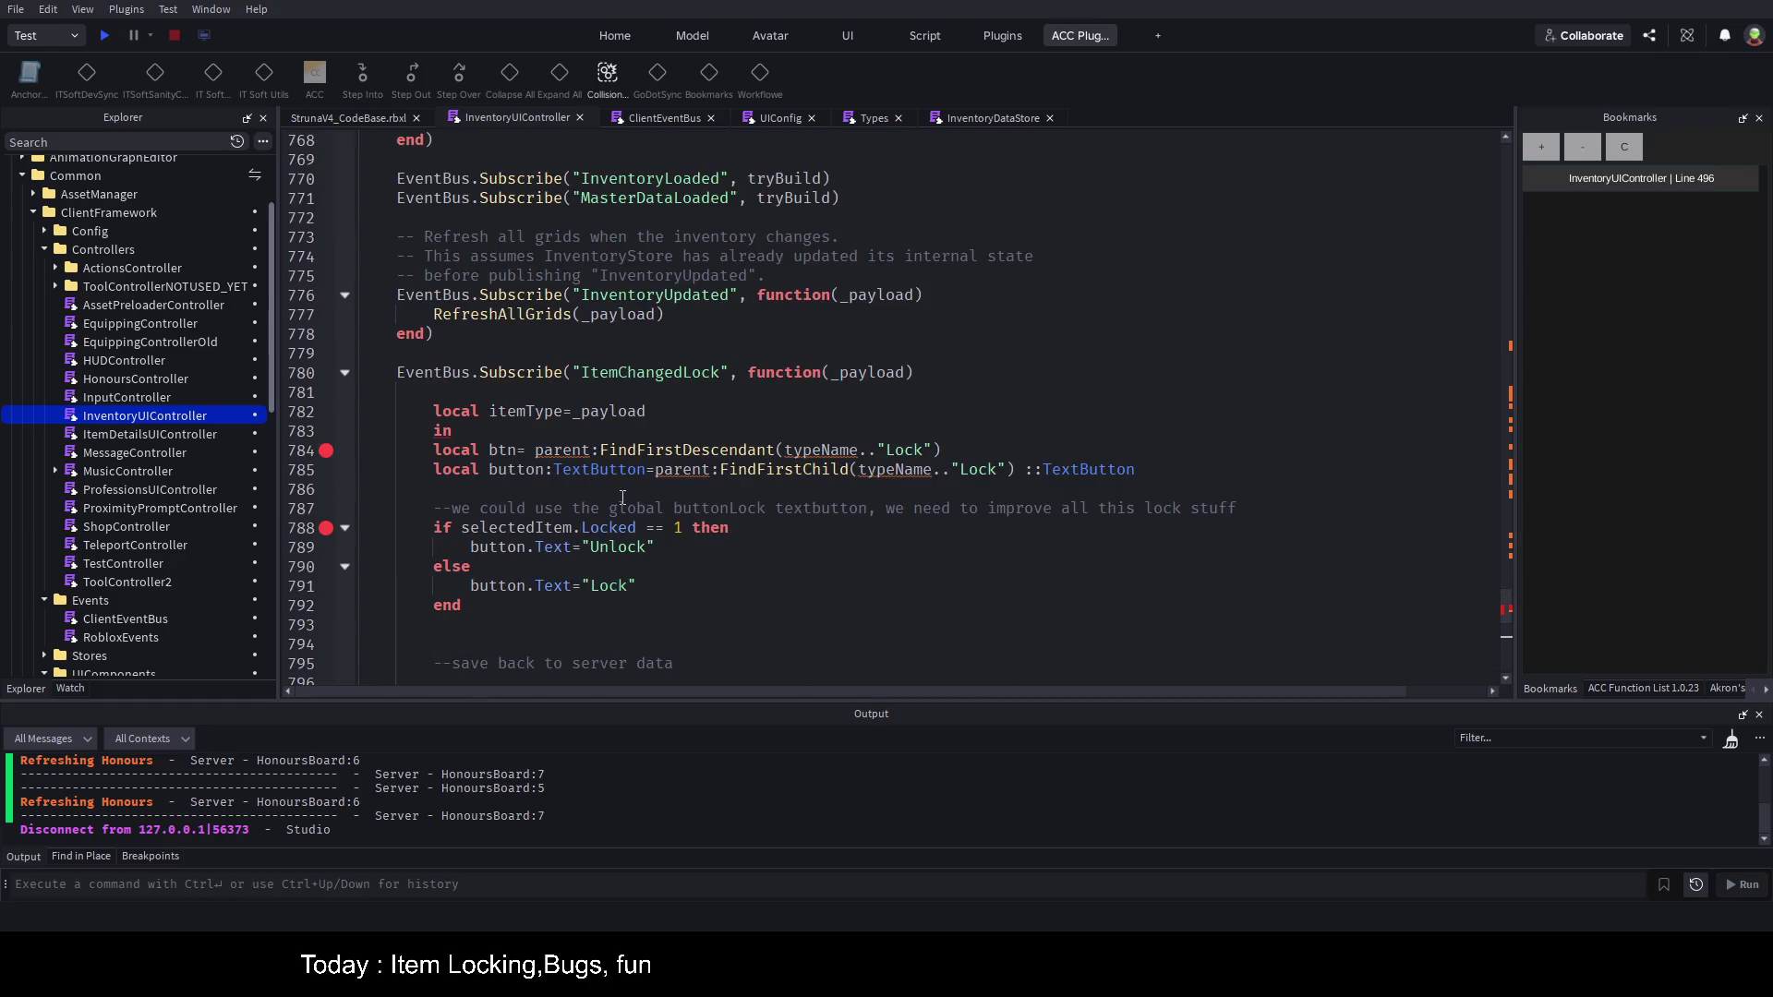
pyautogui.click(697, 431)
pyautogui.press('BackSpace')
pyautogui.press('BackSpace')
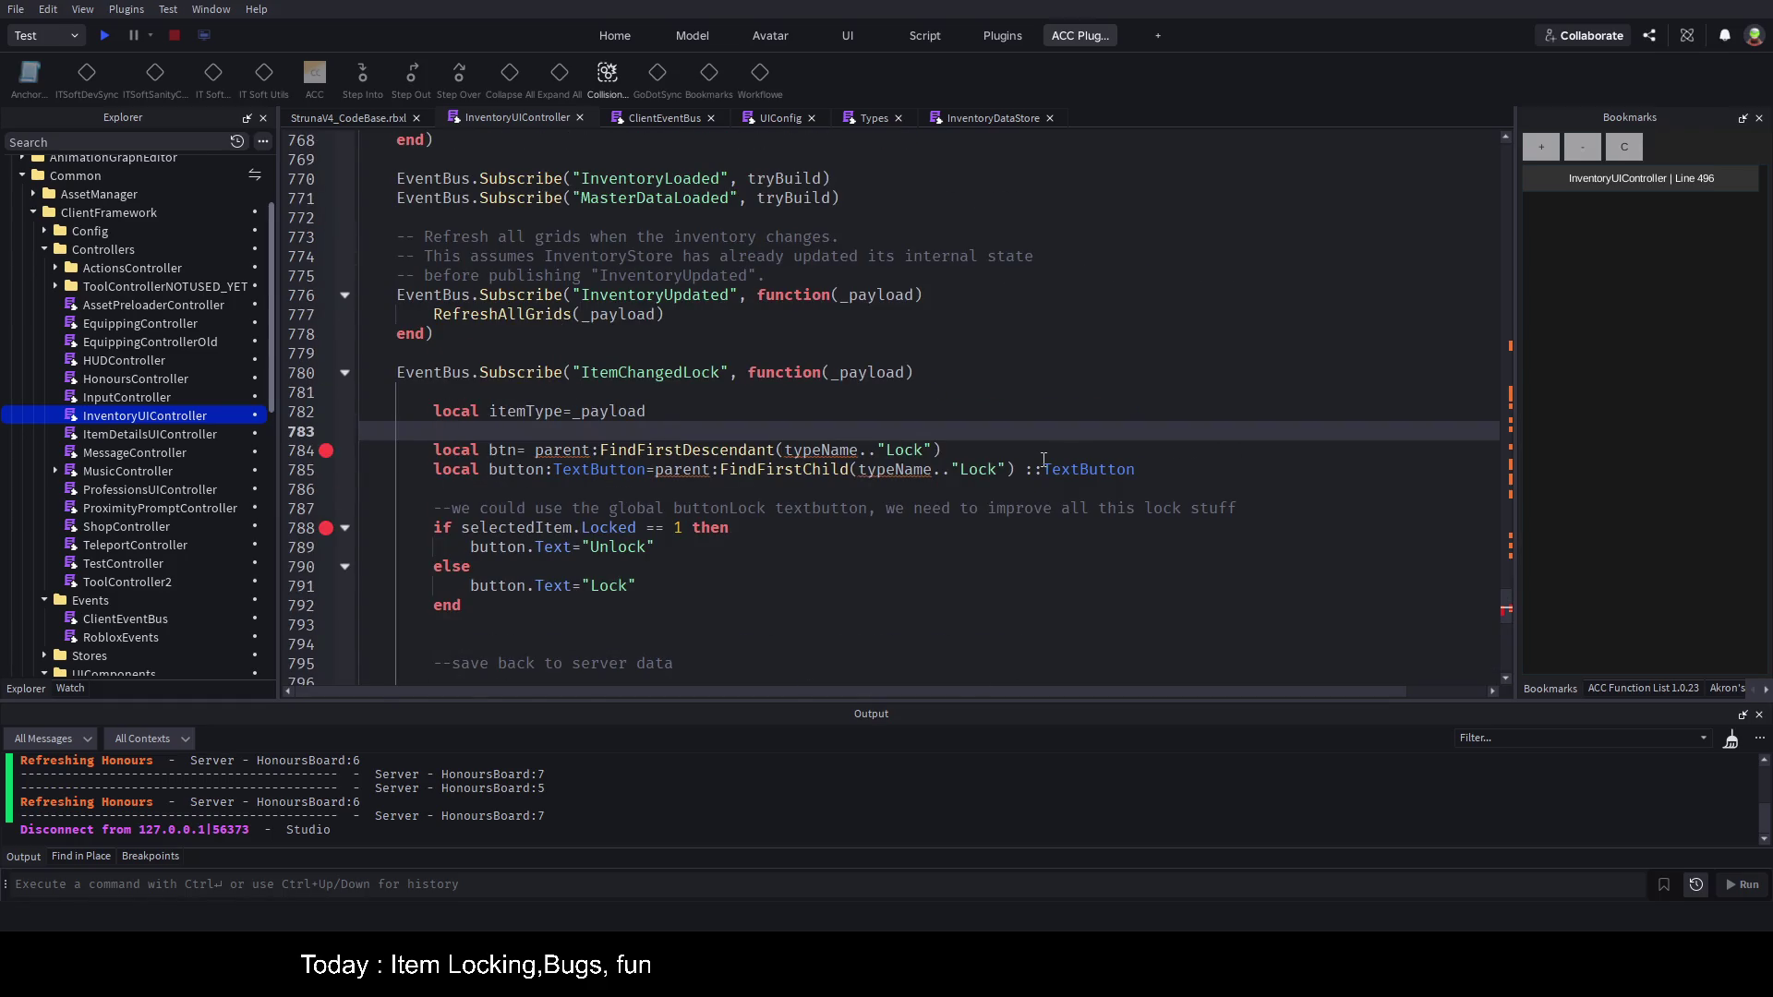
pyautogui.write('local cat')
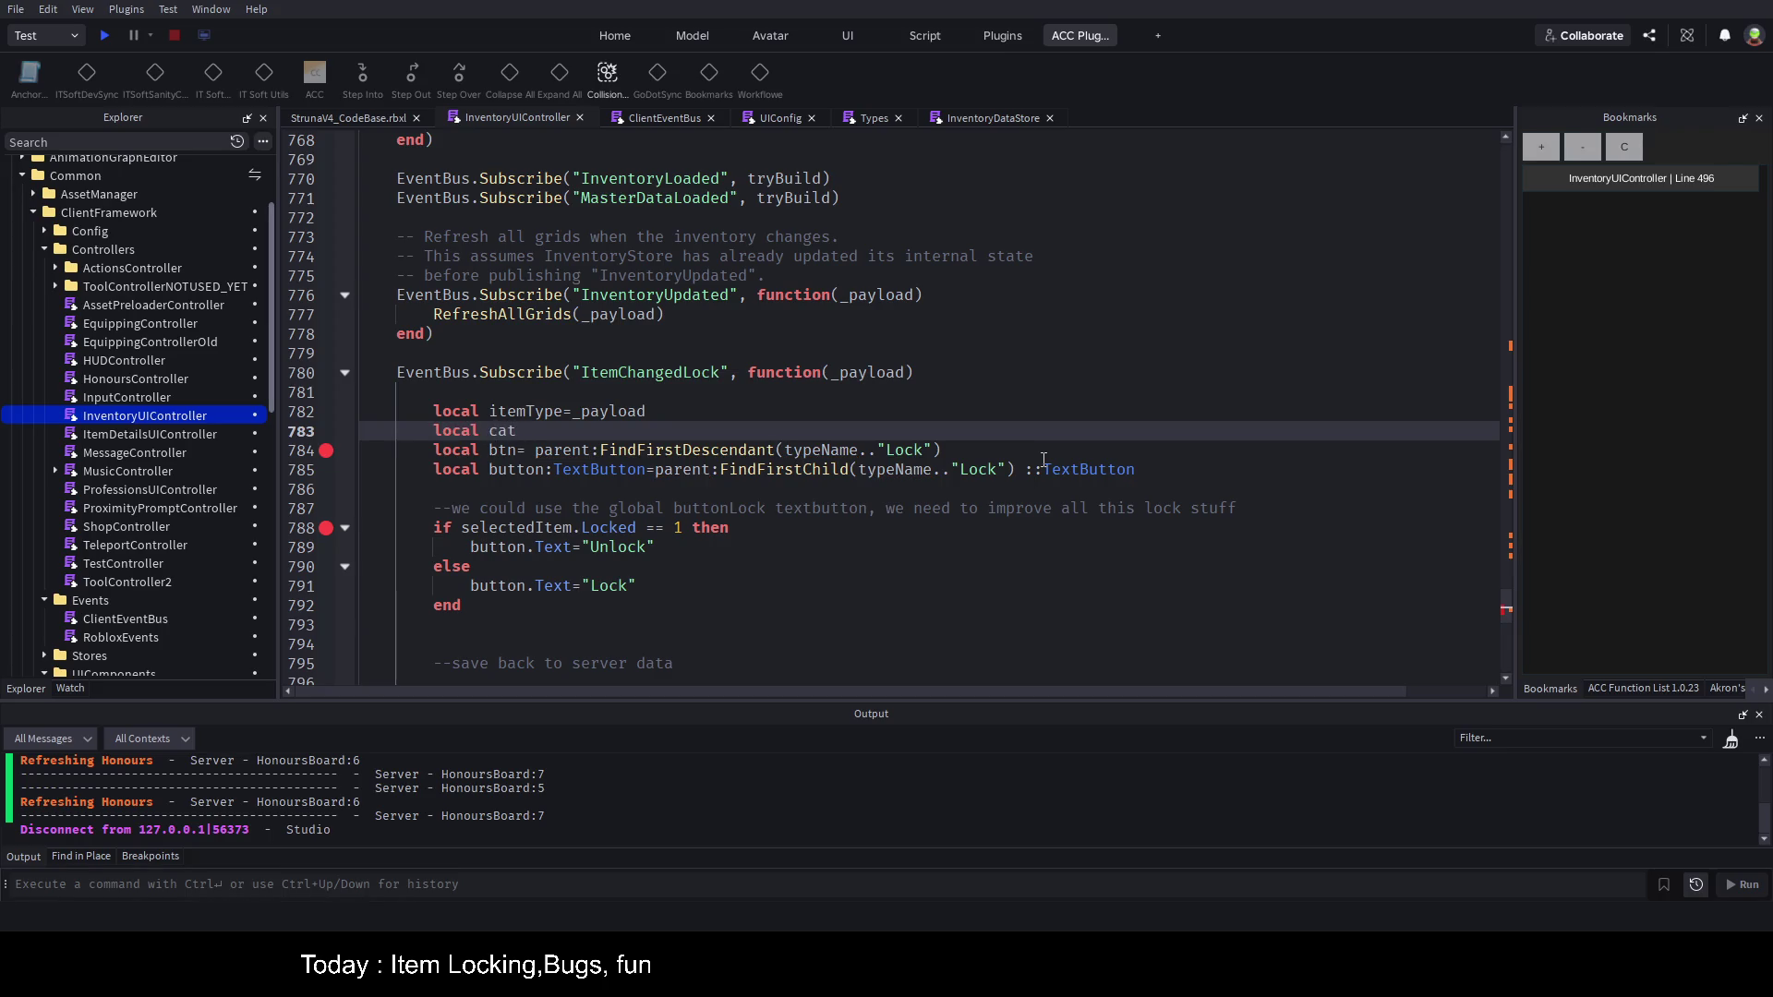
pyautogui.write('egoryFrame =')
pyautogui.write(' categoryItemsFolder:Fin')
pyautogui.press('Tab')
pyautogui.write('("')
pyautogui.press('BackSpace')
pyautogui.write('itemType')
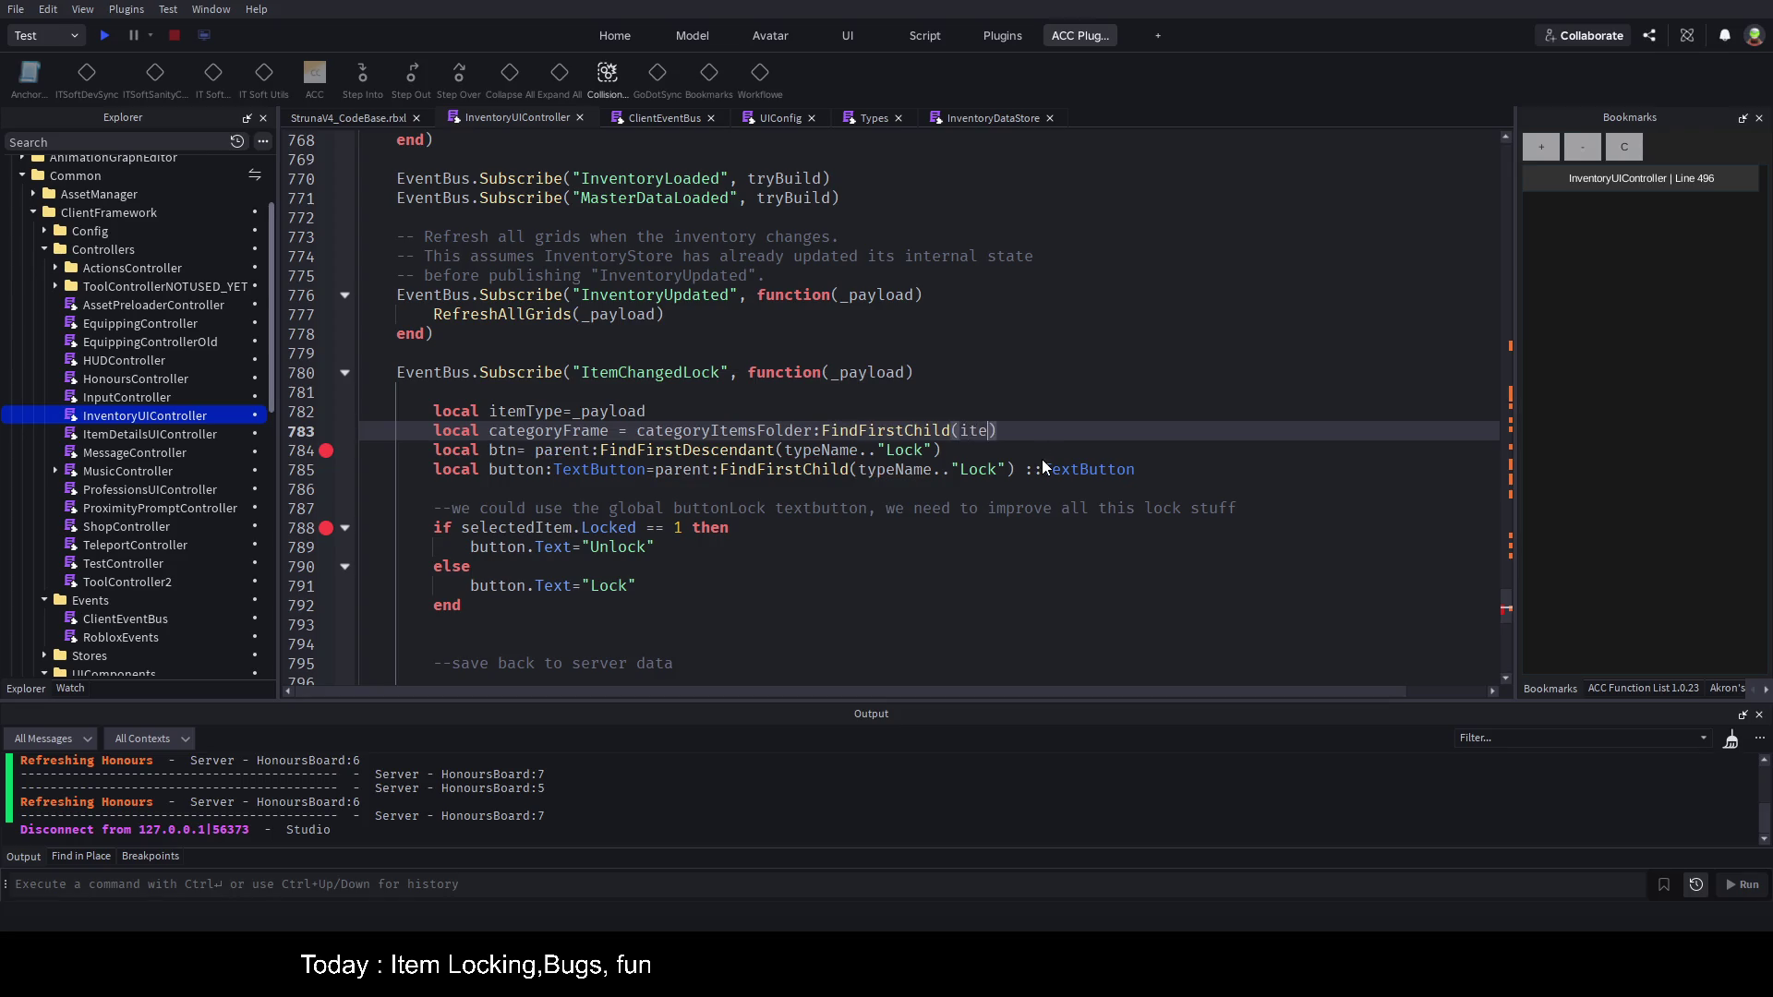
pyautogui.press('Return')
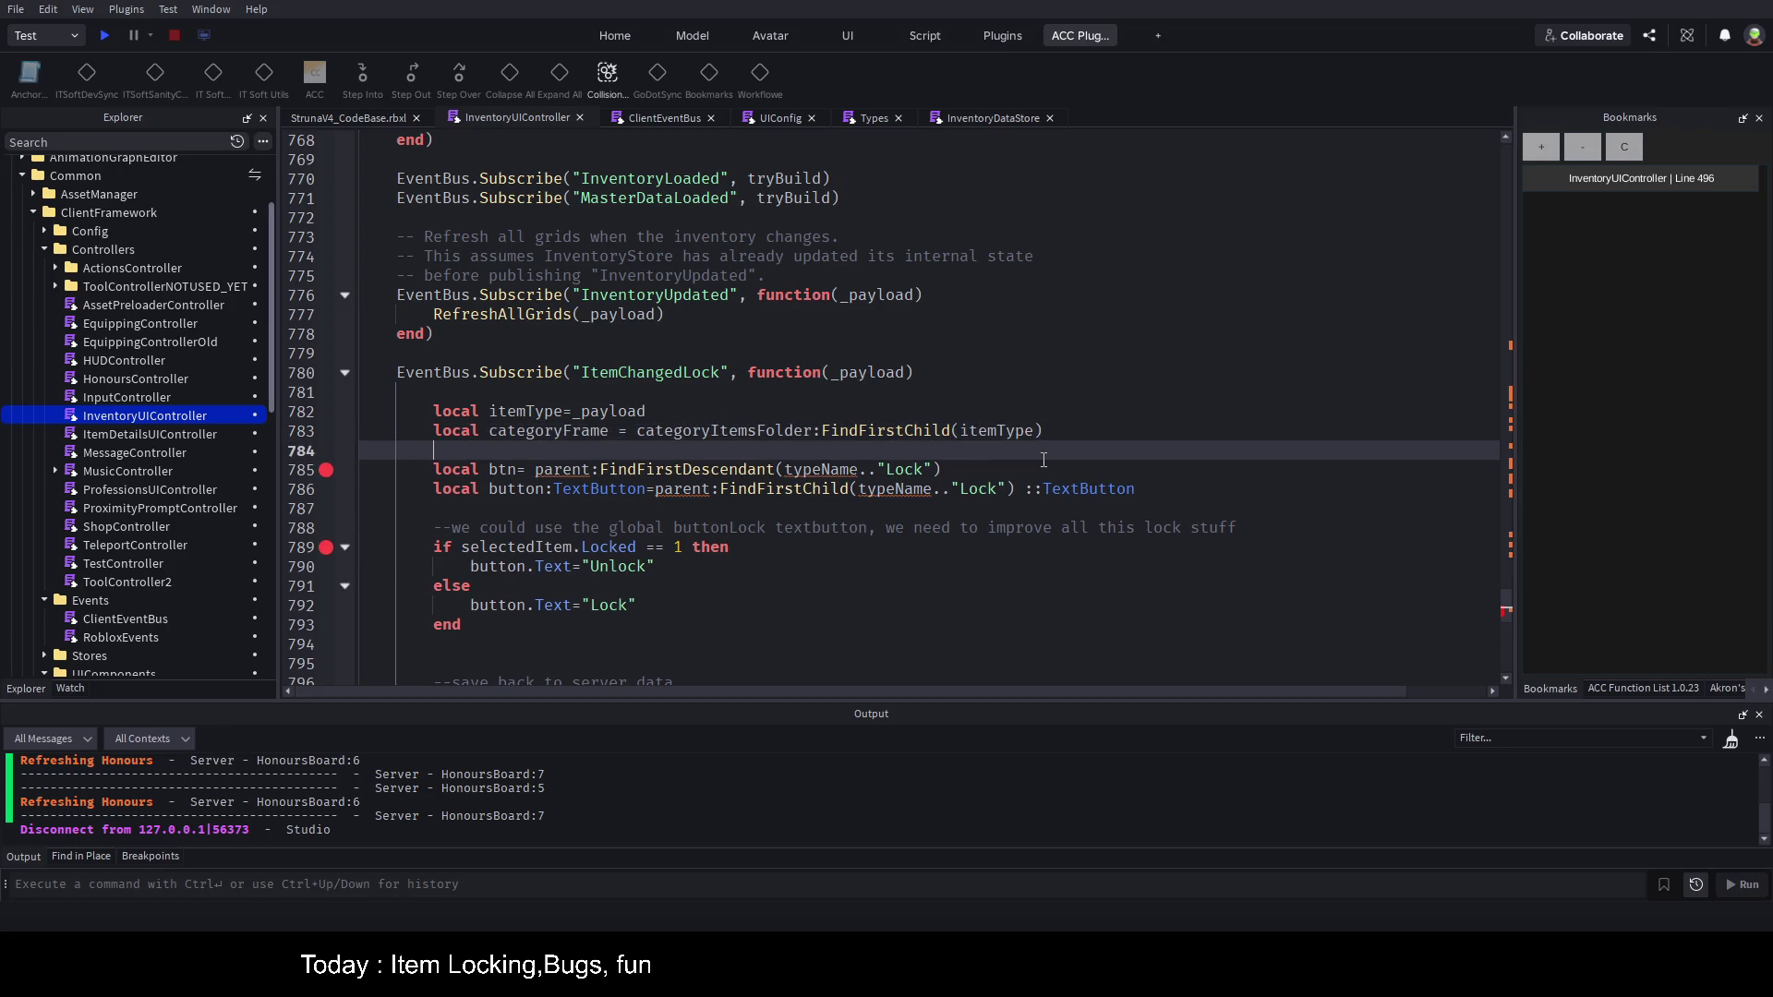
pyautogui.press('Return')
# Step: Add type annotations: ':Frame' on the categoryFrame lookup and ':string' on itemType
pyautogui.press('Up')
pyautogui.press('Up')
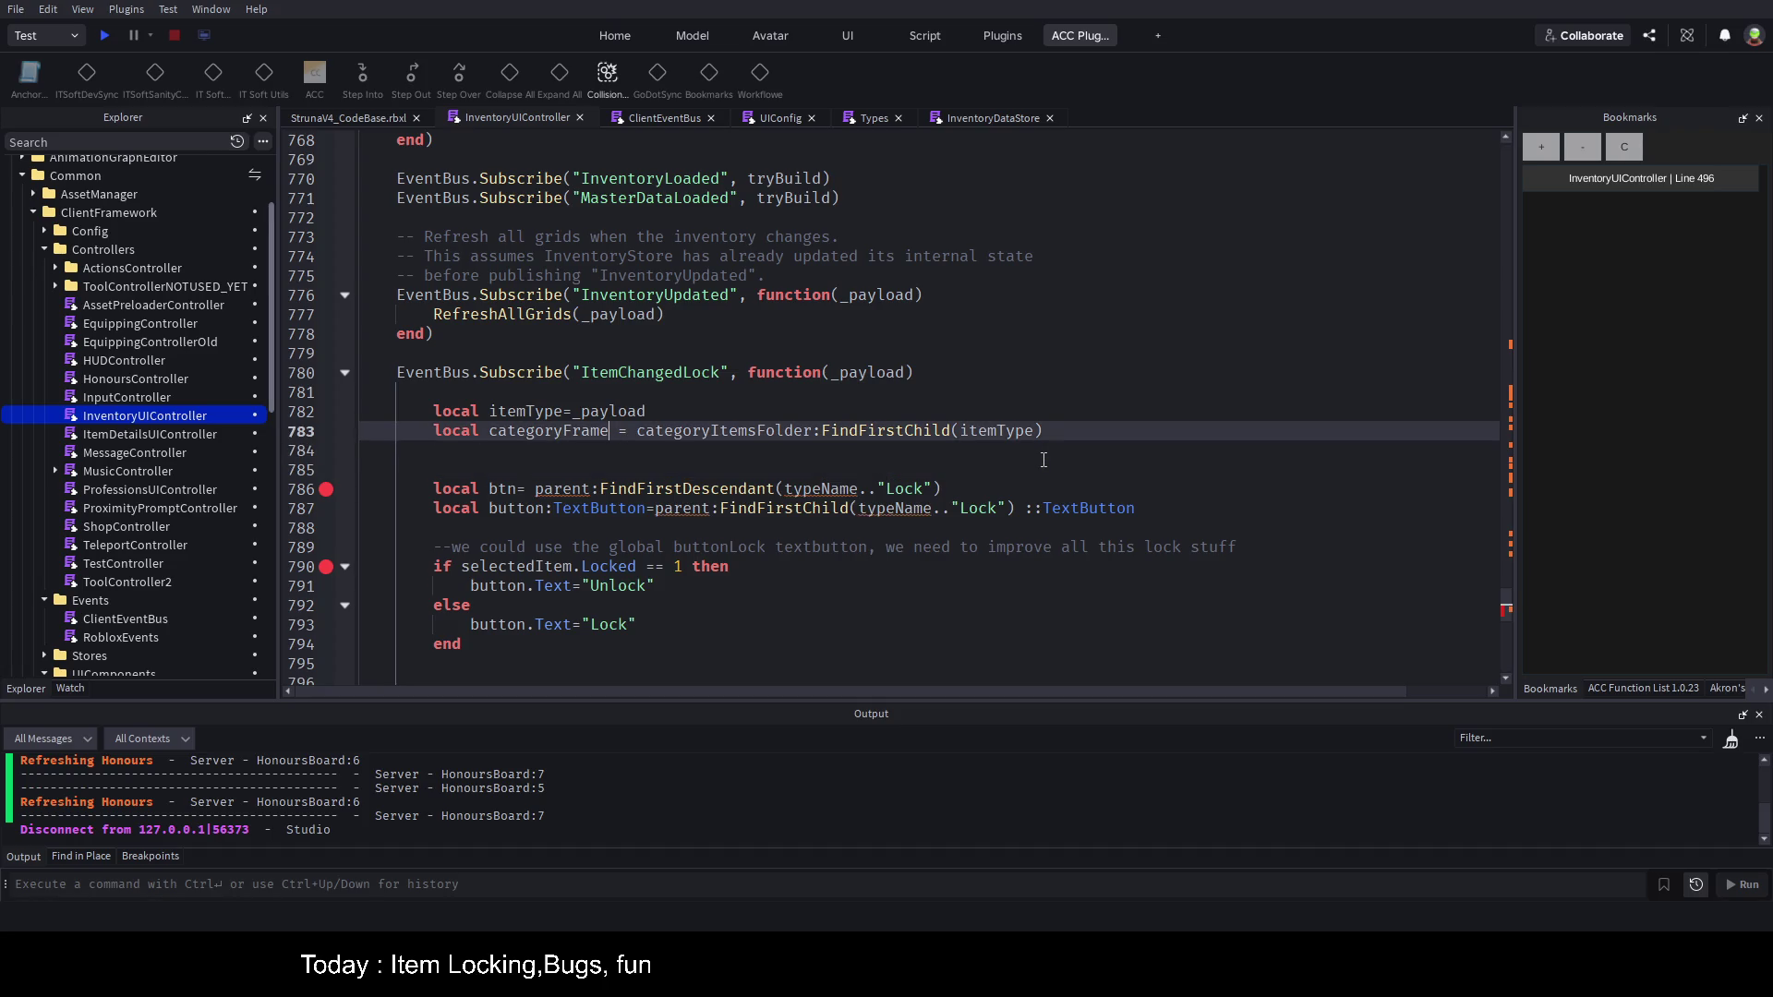
pyautogui.write(':Frame')
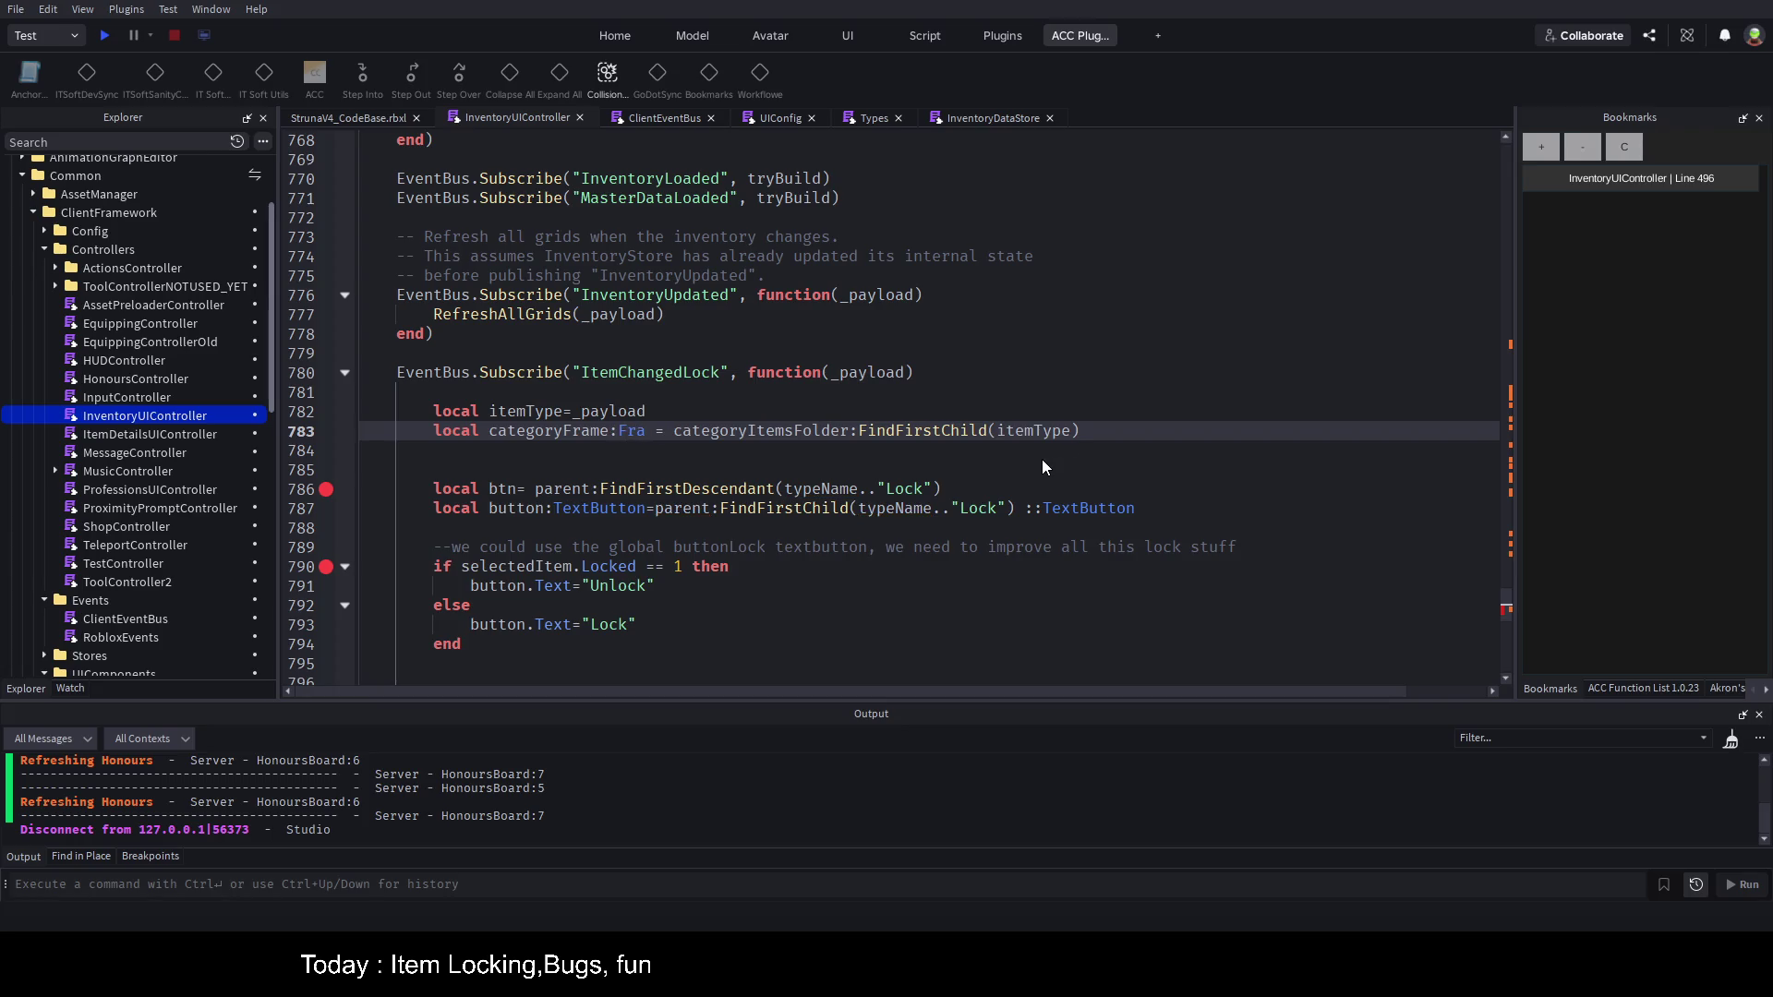
pyautogui.write(' ::Frame')
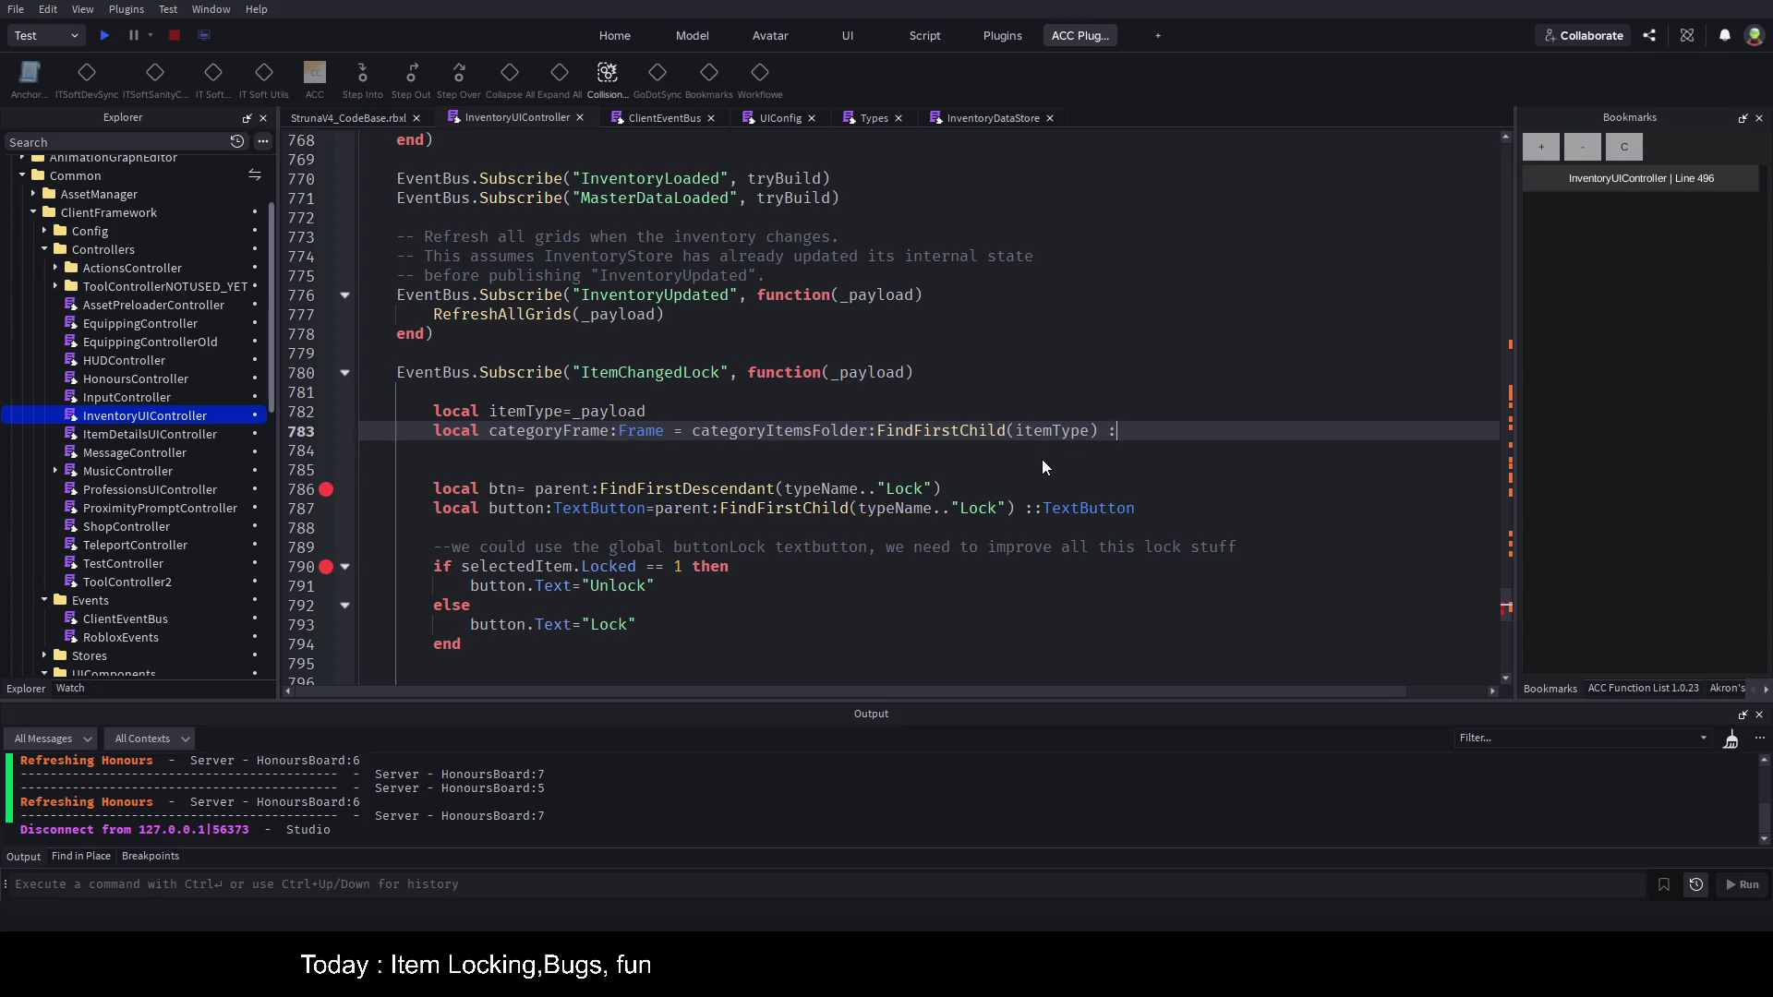
pyautogui.press('Down')
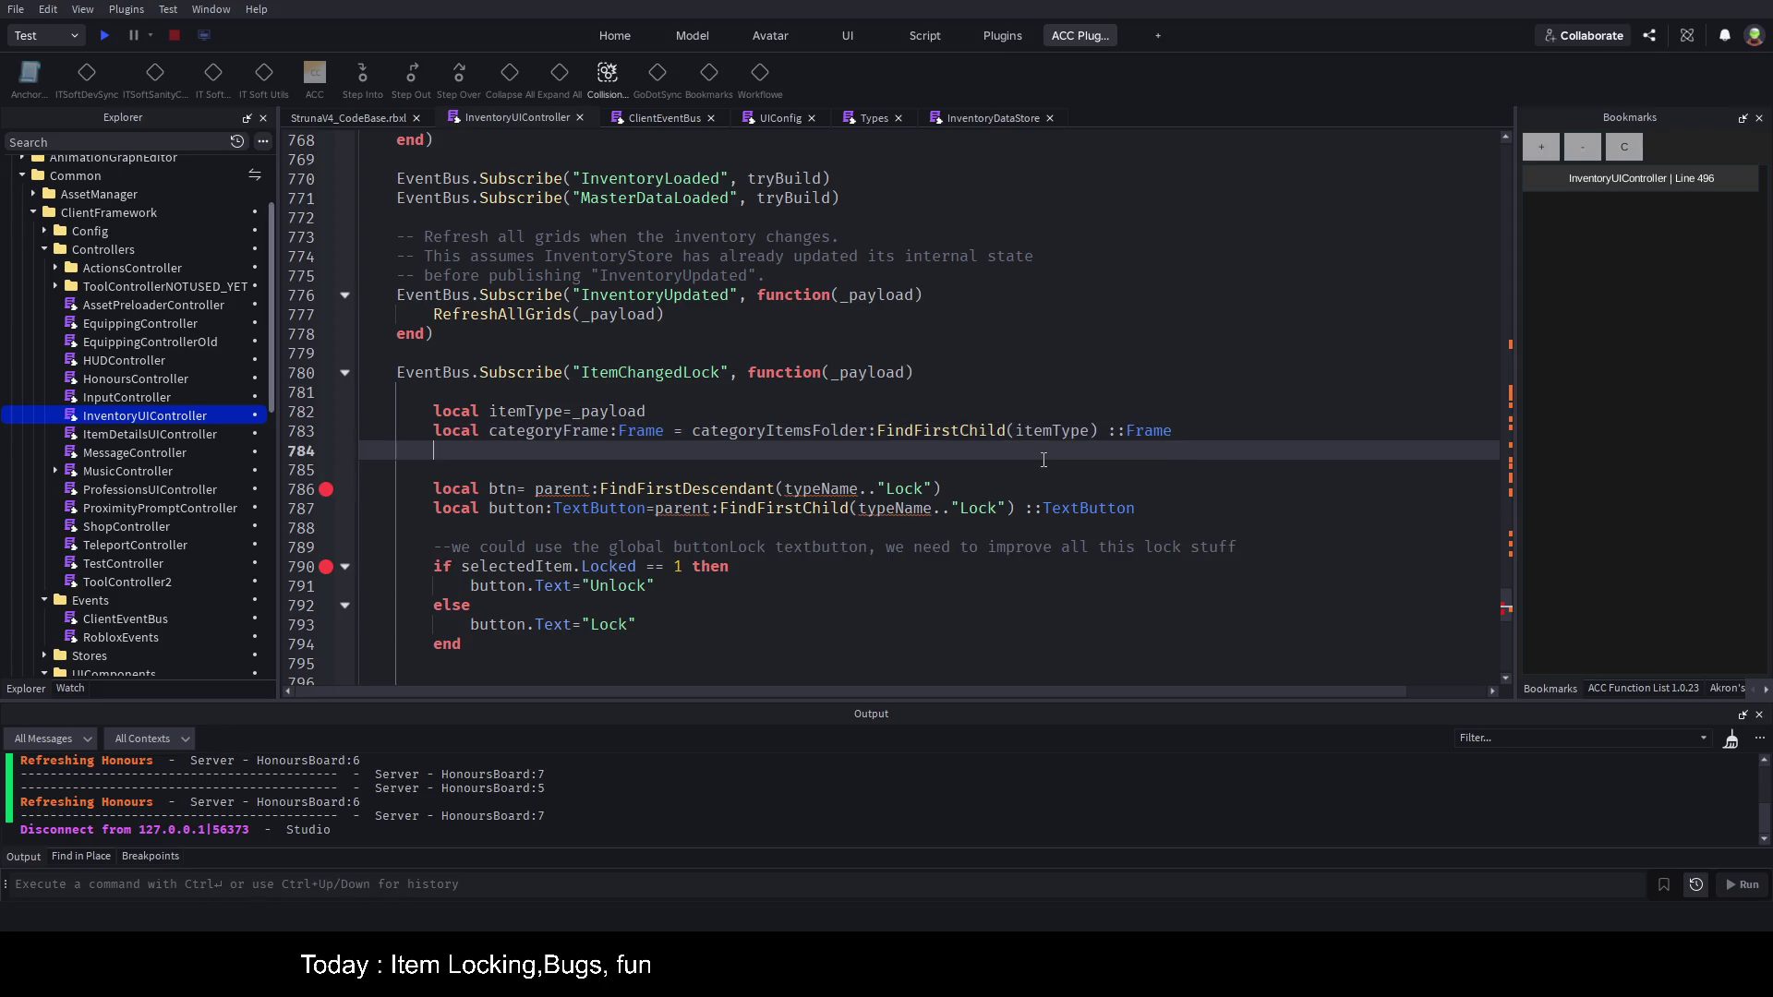
pyautogui.press('Up')
pyautogui.press('Up')
pyautogui.press('Down')
pyautogui.press('Down')
pyautogui.press('Down')
pyautogui.press('Up')
pyautogui.press('Up')
pyautogui.press('Up')
pyautogui.write(':string')
pyautogui.press('Down')
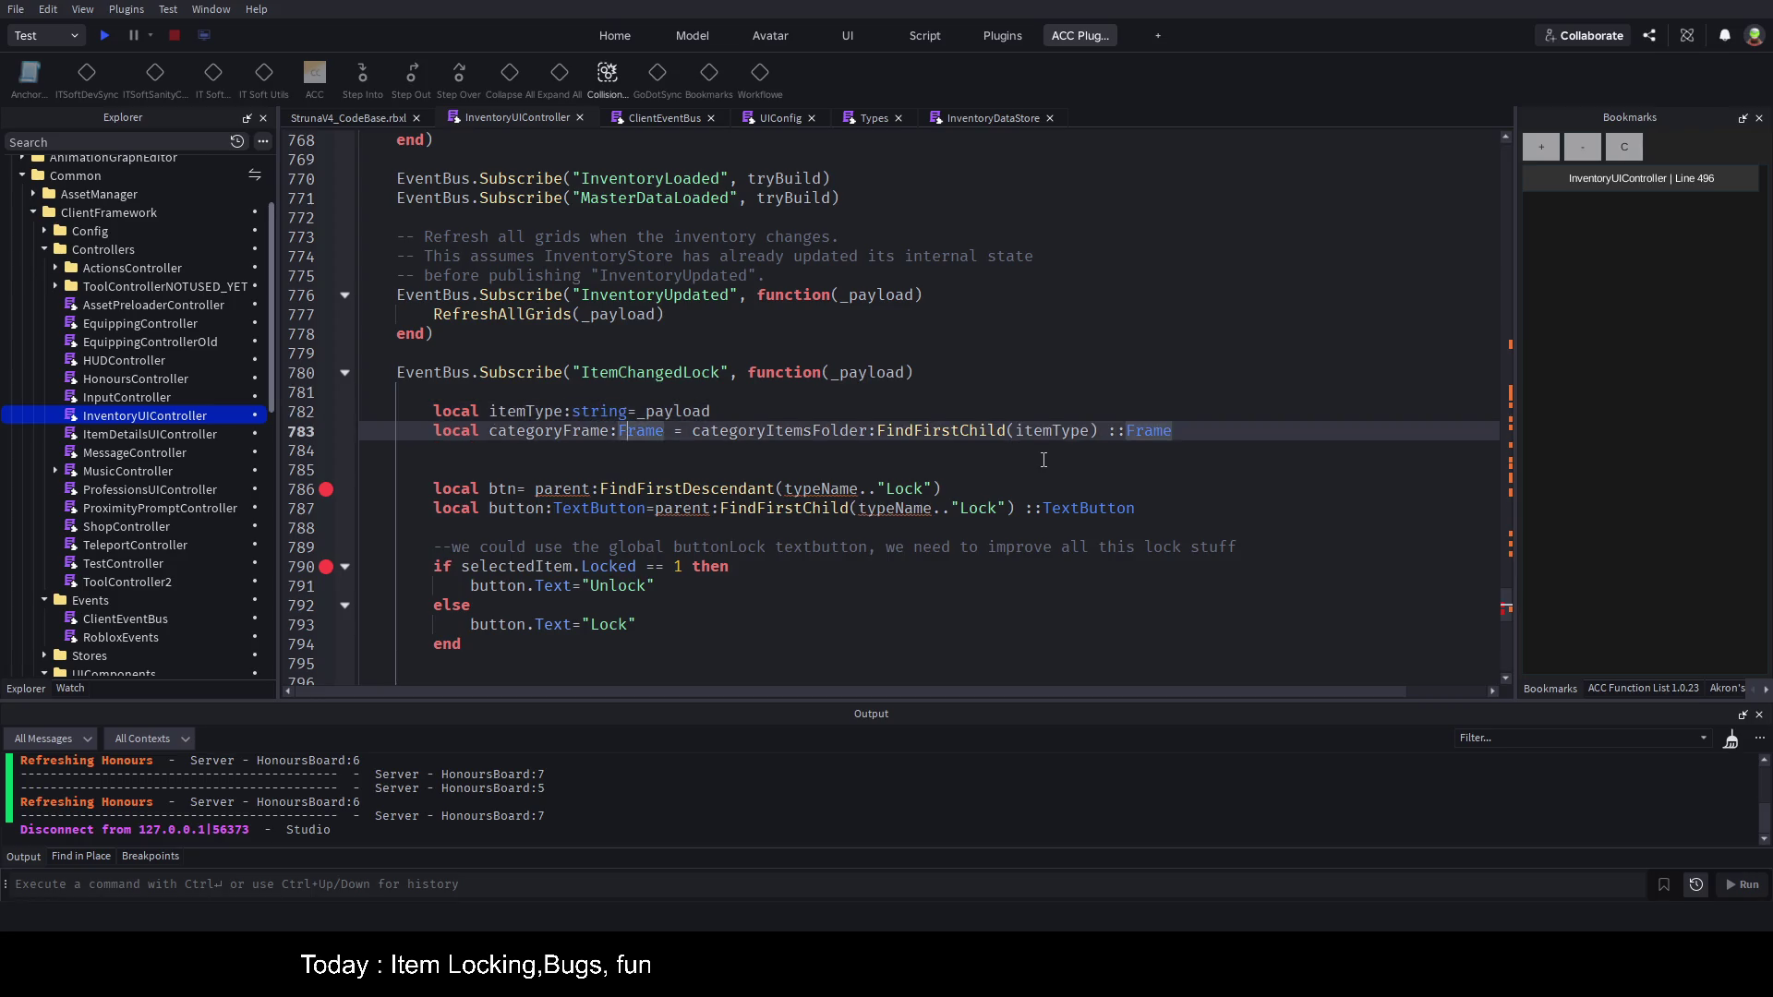
pyautogui.press('Down')
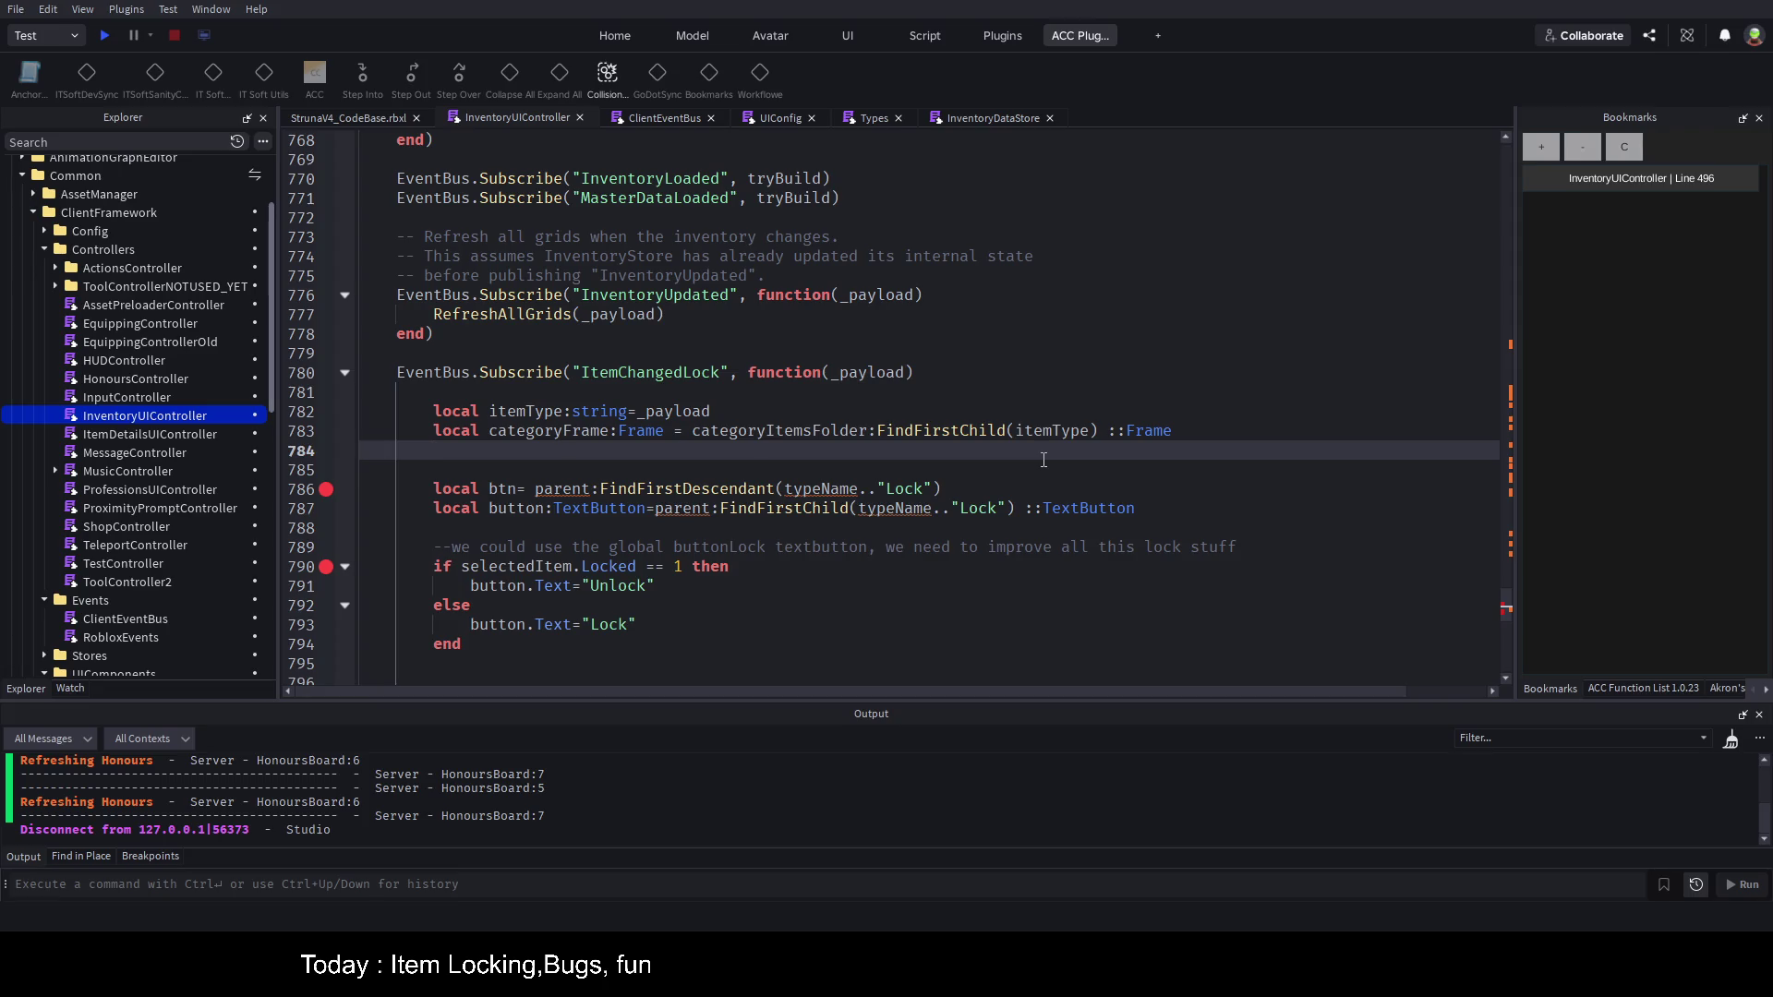
# Step: Add 'local lockButton = categoryFrame:FindFirstDescendant(itemType.."Lock")' on a new line
pyautogui.press('Return')
pyautogui.write('local lockButto')
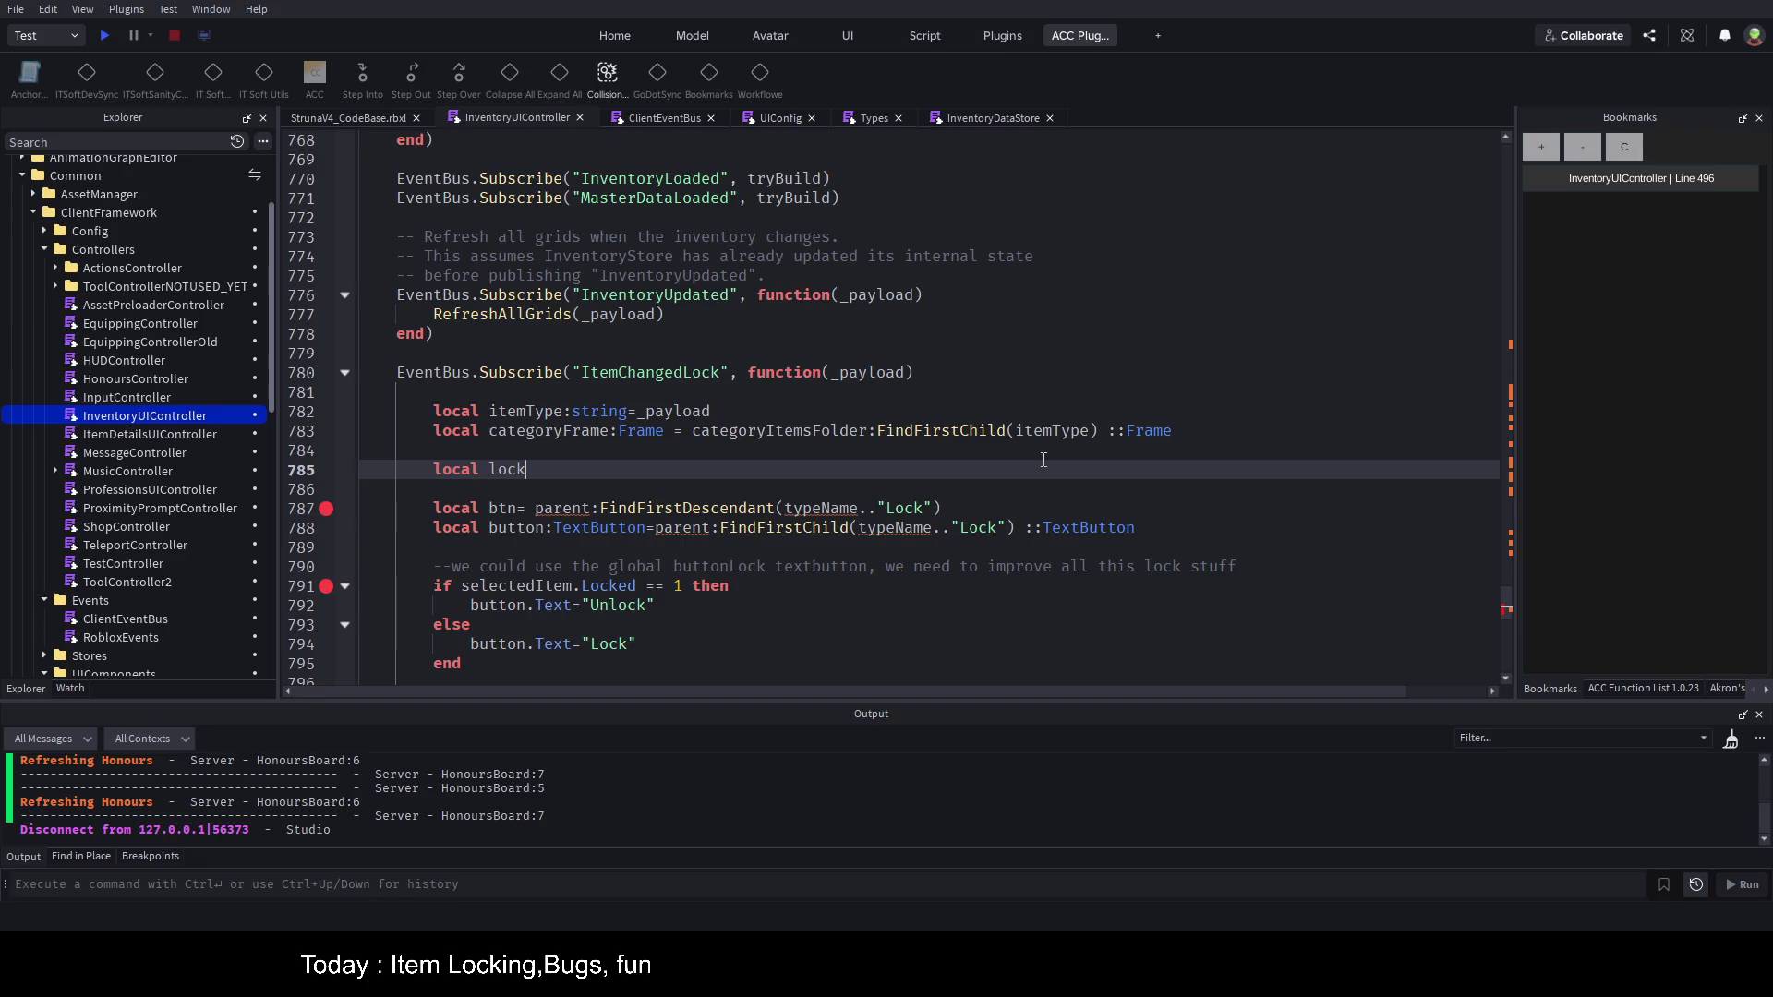
pyautogui.write('n=')
pyautogui.write('ca')
pyautogui.press('Tab')
pyautogui.write(':')
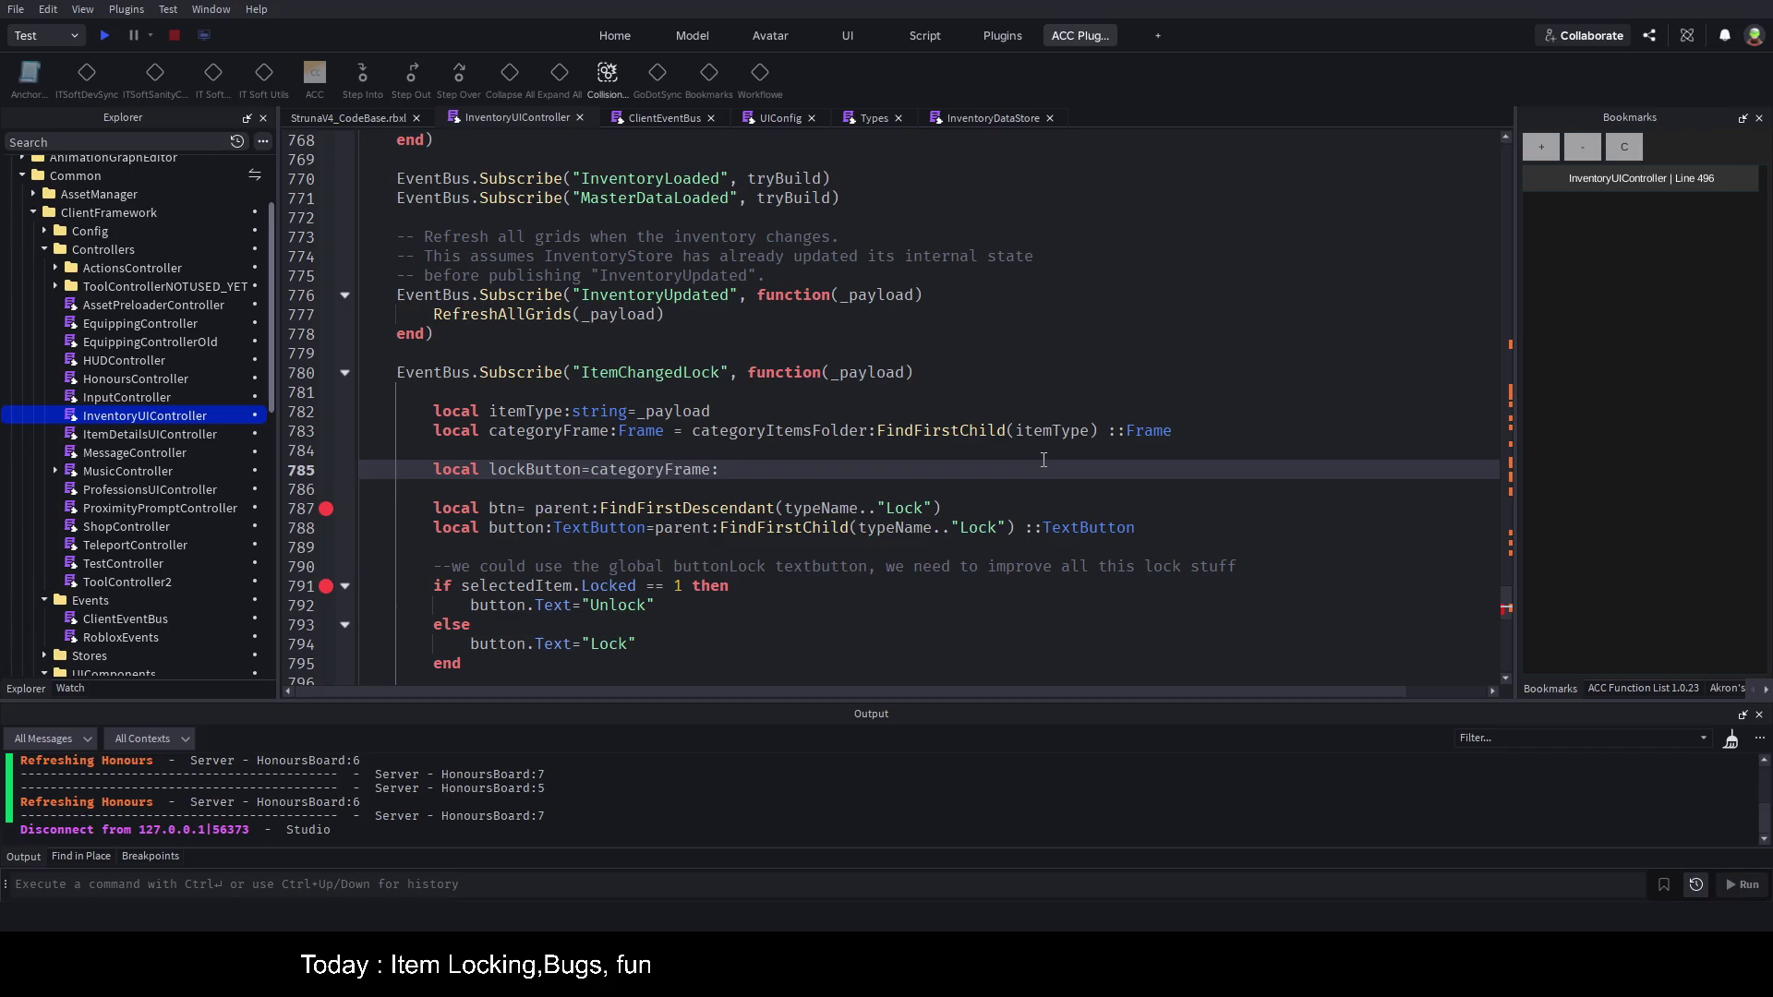
pyautogui.write('Findde')
pyautogui.press('Tab')
pyautogui.write('("')
pyautogui.press('BackSpace')
pyautogui.write('itemType')
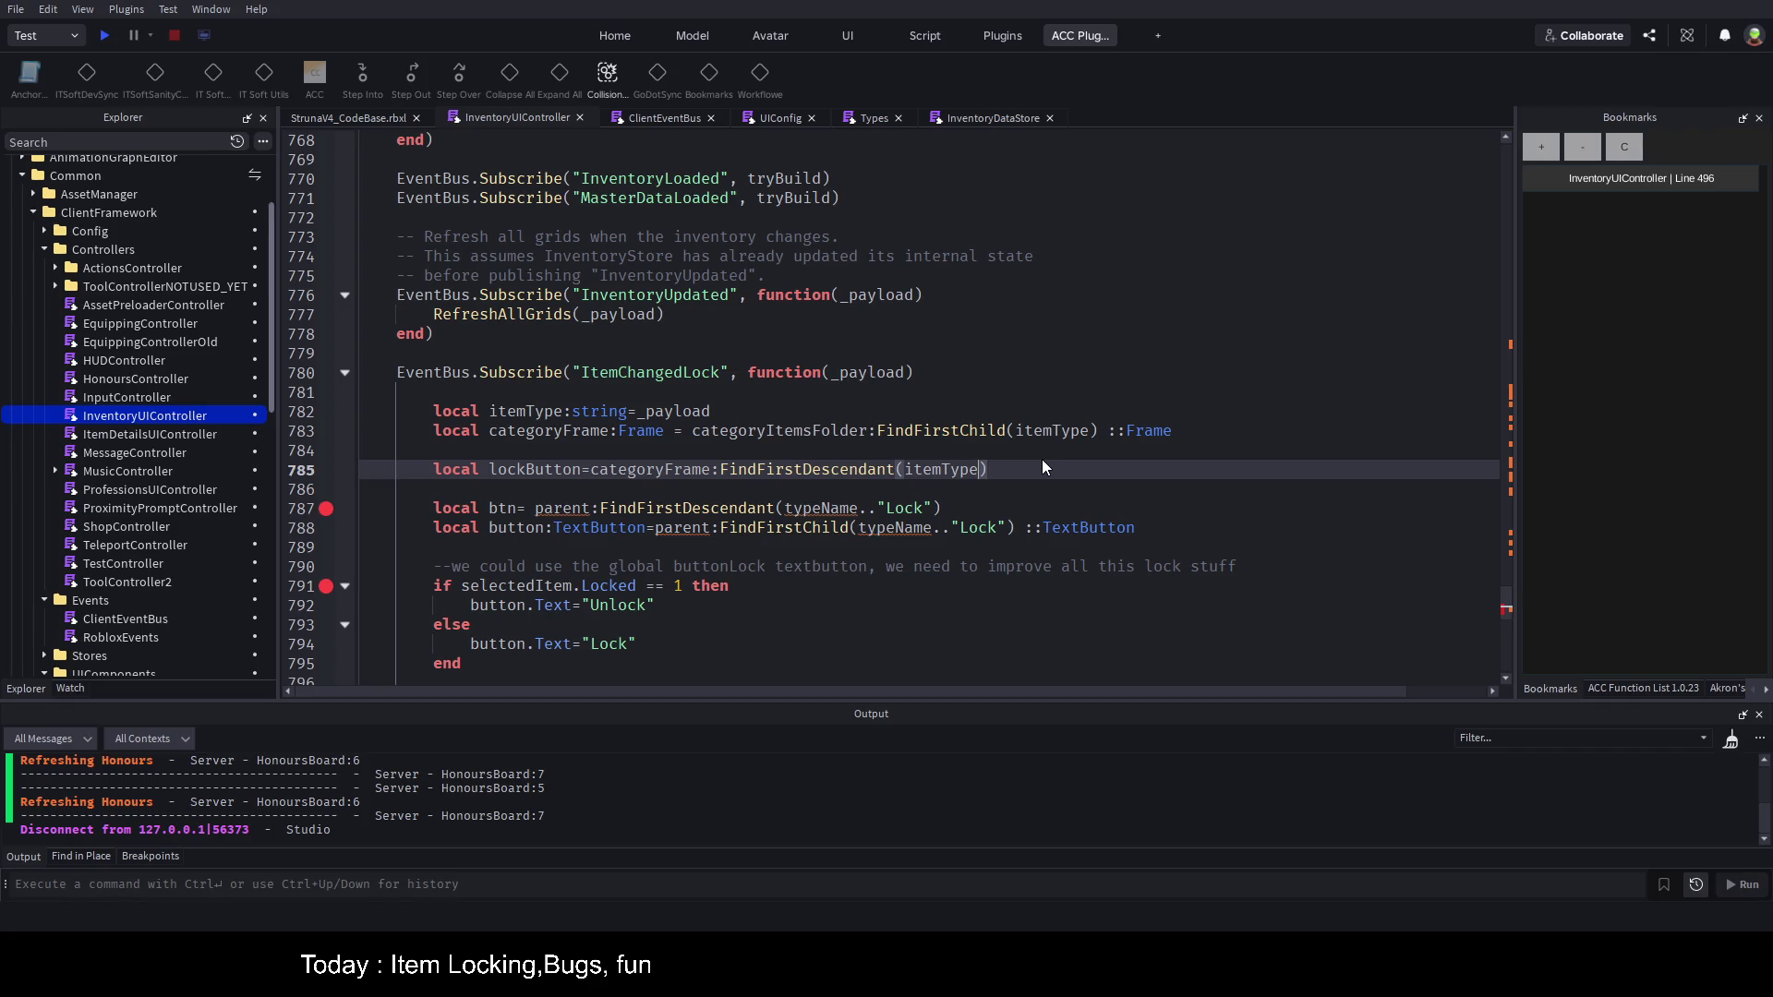
pyautogui.write('.."Lock')
# Step: Delete the old btn and button lines and rename the remaining button reference to lockButton
pyautogui.press('Return')
pyautogui.press('Down')
pyautogui.hotkey('shift', 'Down')
pyautogui.hotkey('shift', 'Down')
pyautogui.hotkey('shift', 'Down')
pyautogui.press('BackSpace')
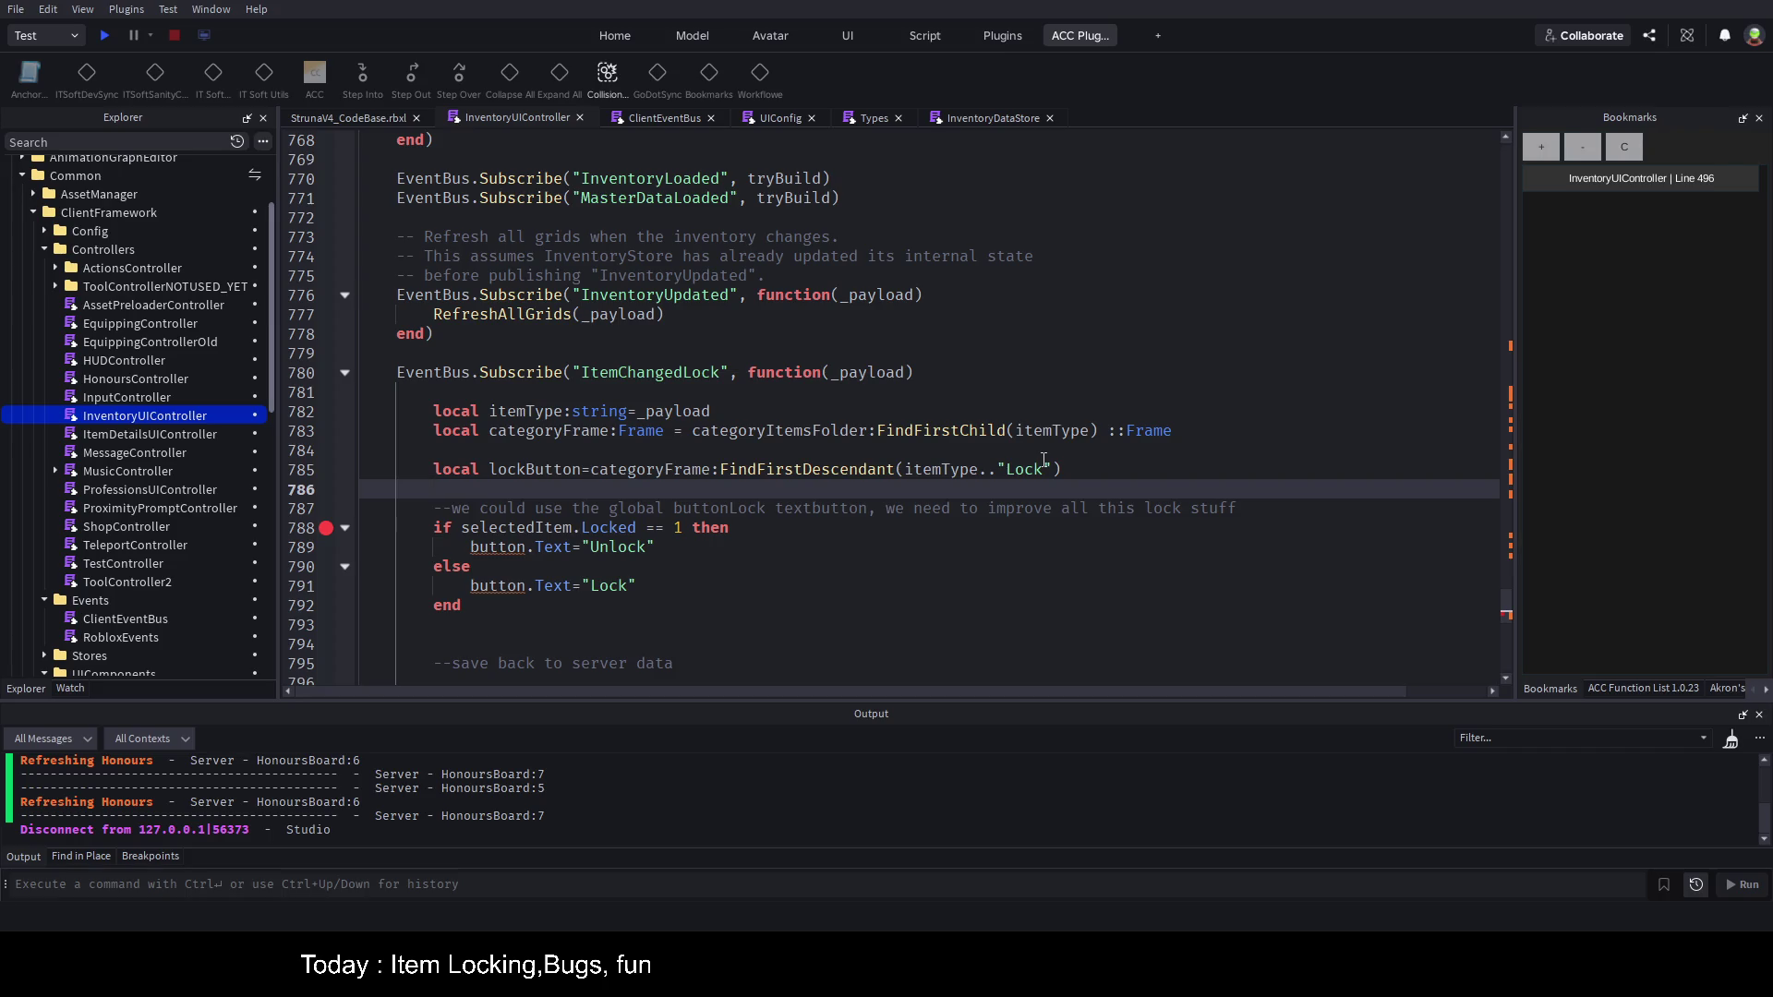
pyautogui.doubleClick(530, 470)
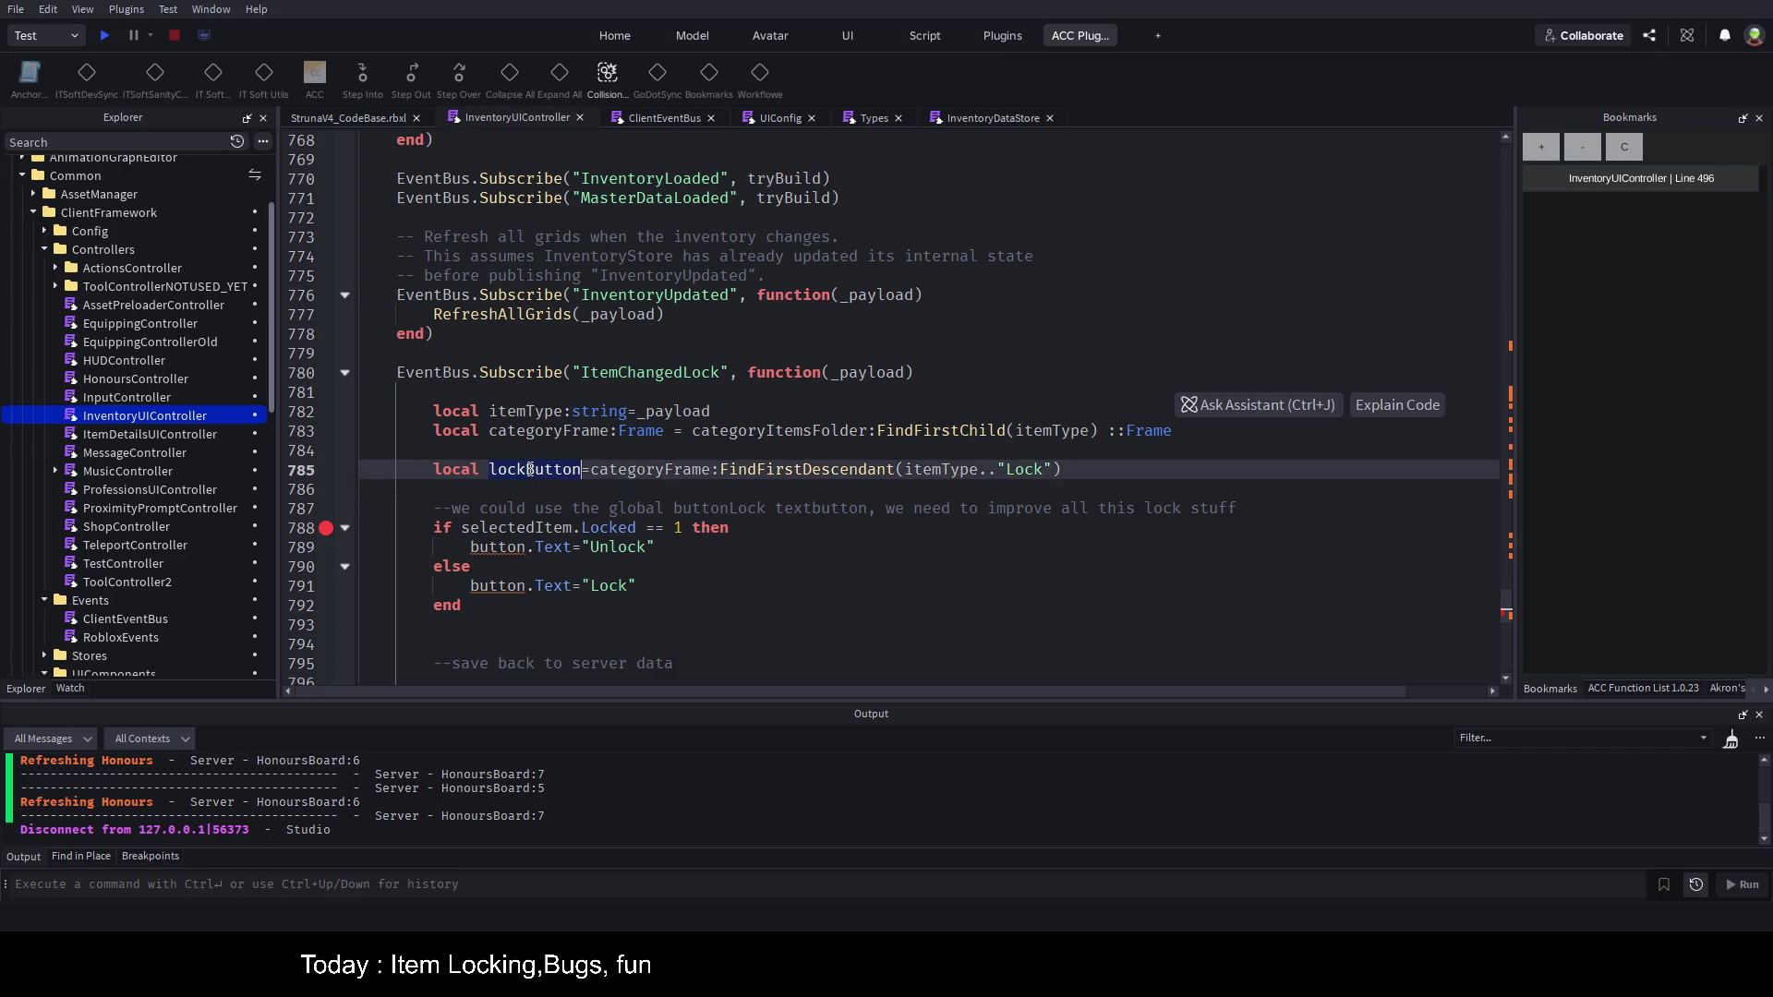
pyautogui.doubleClick(499, 547)
pyautogui.hotkey('ctrl', 'd')
pyautogui.write('lockButton')
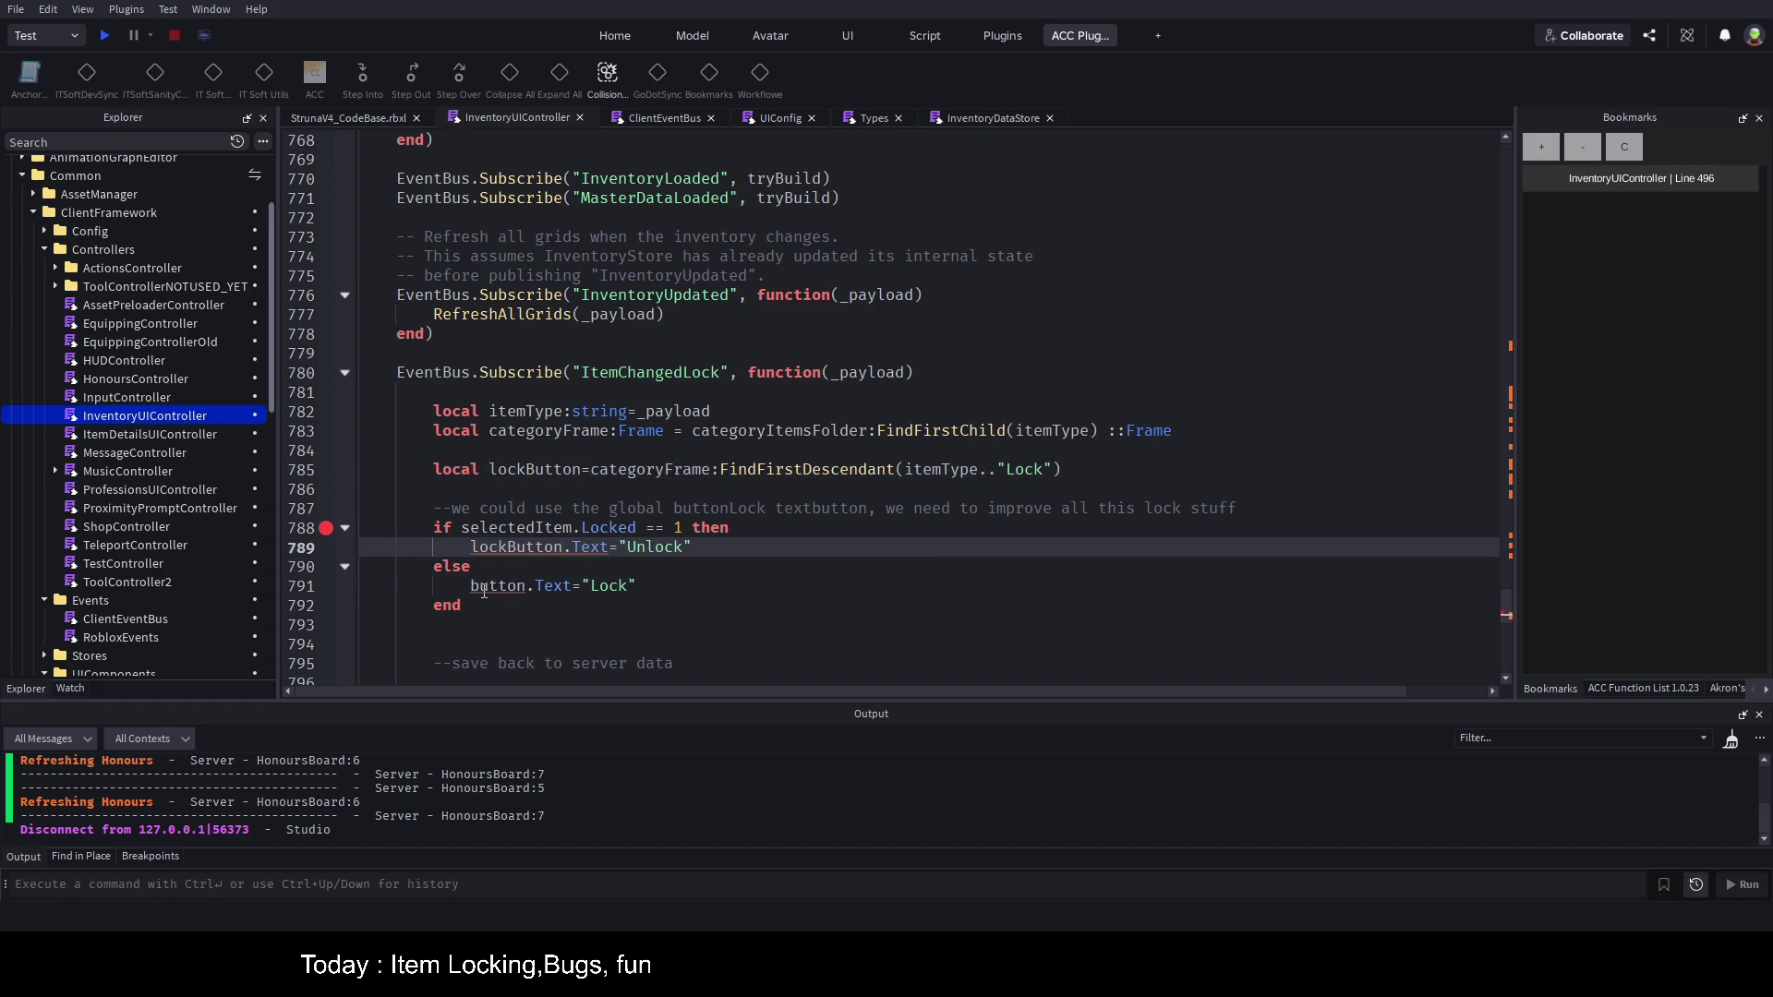
# Step: Set a breakpoint on line 782, save the place, and start a playtest
pyautogui.click(517, 527)
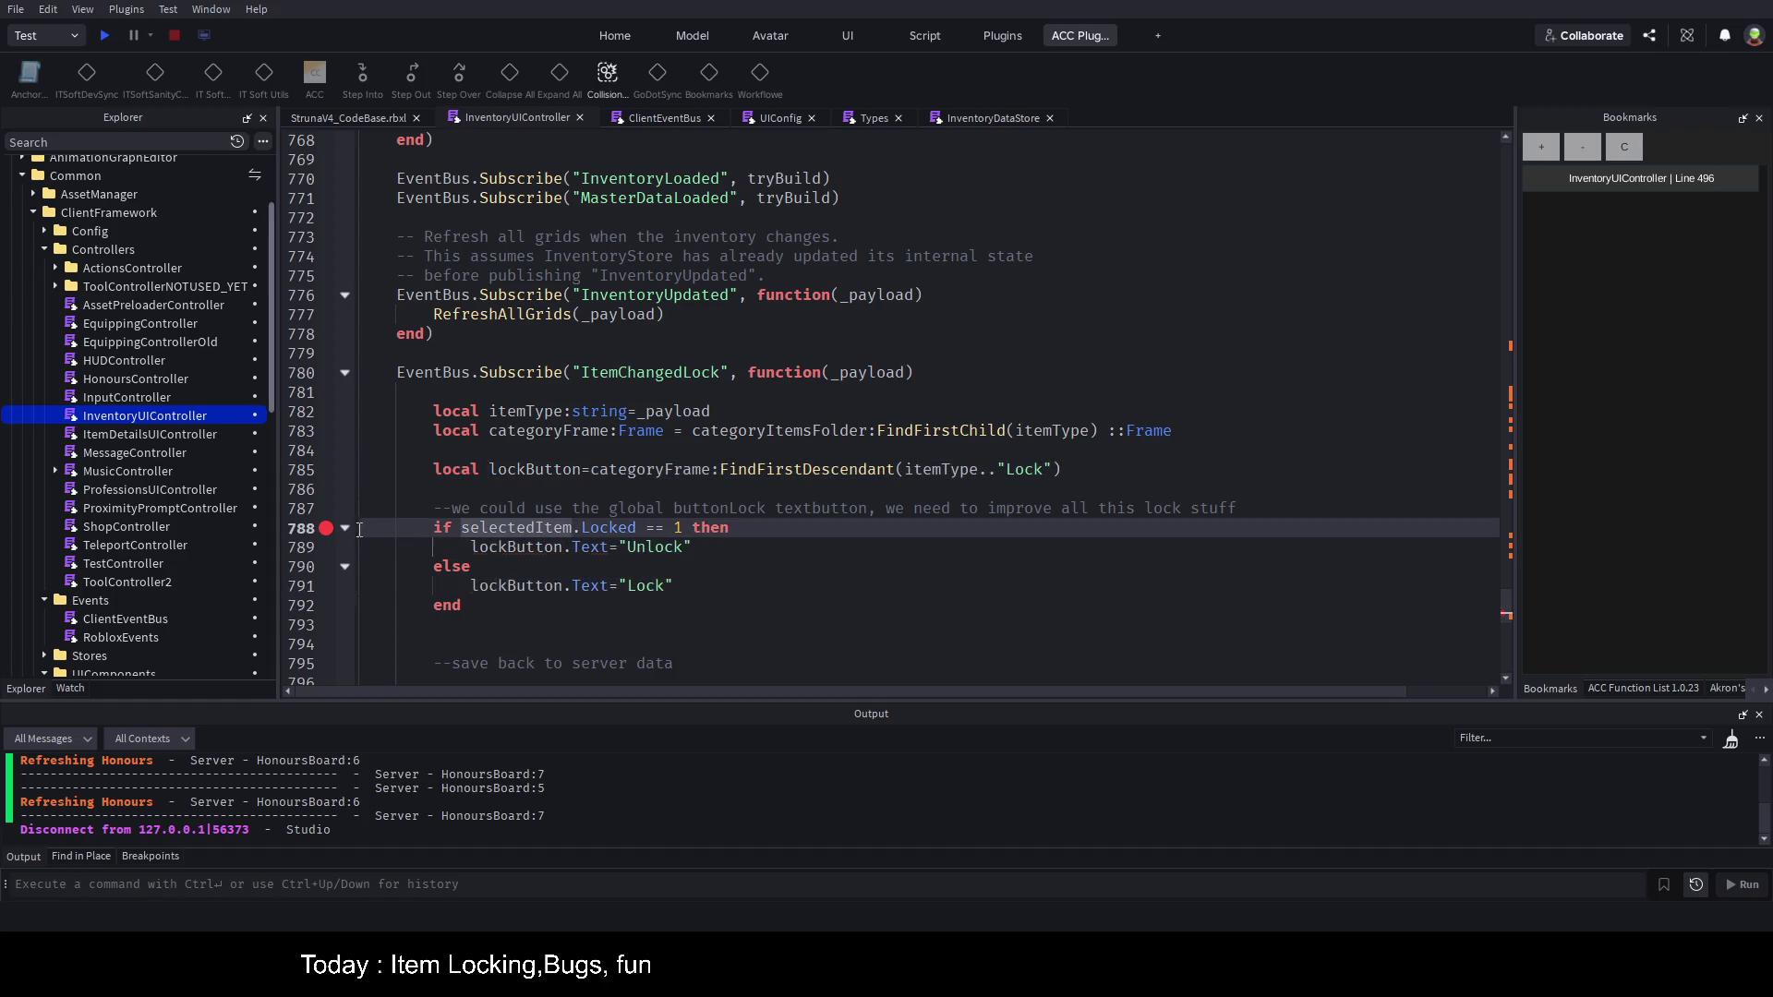
pyautogui.click(326, 412)
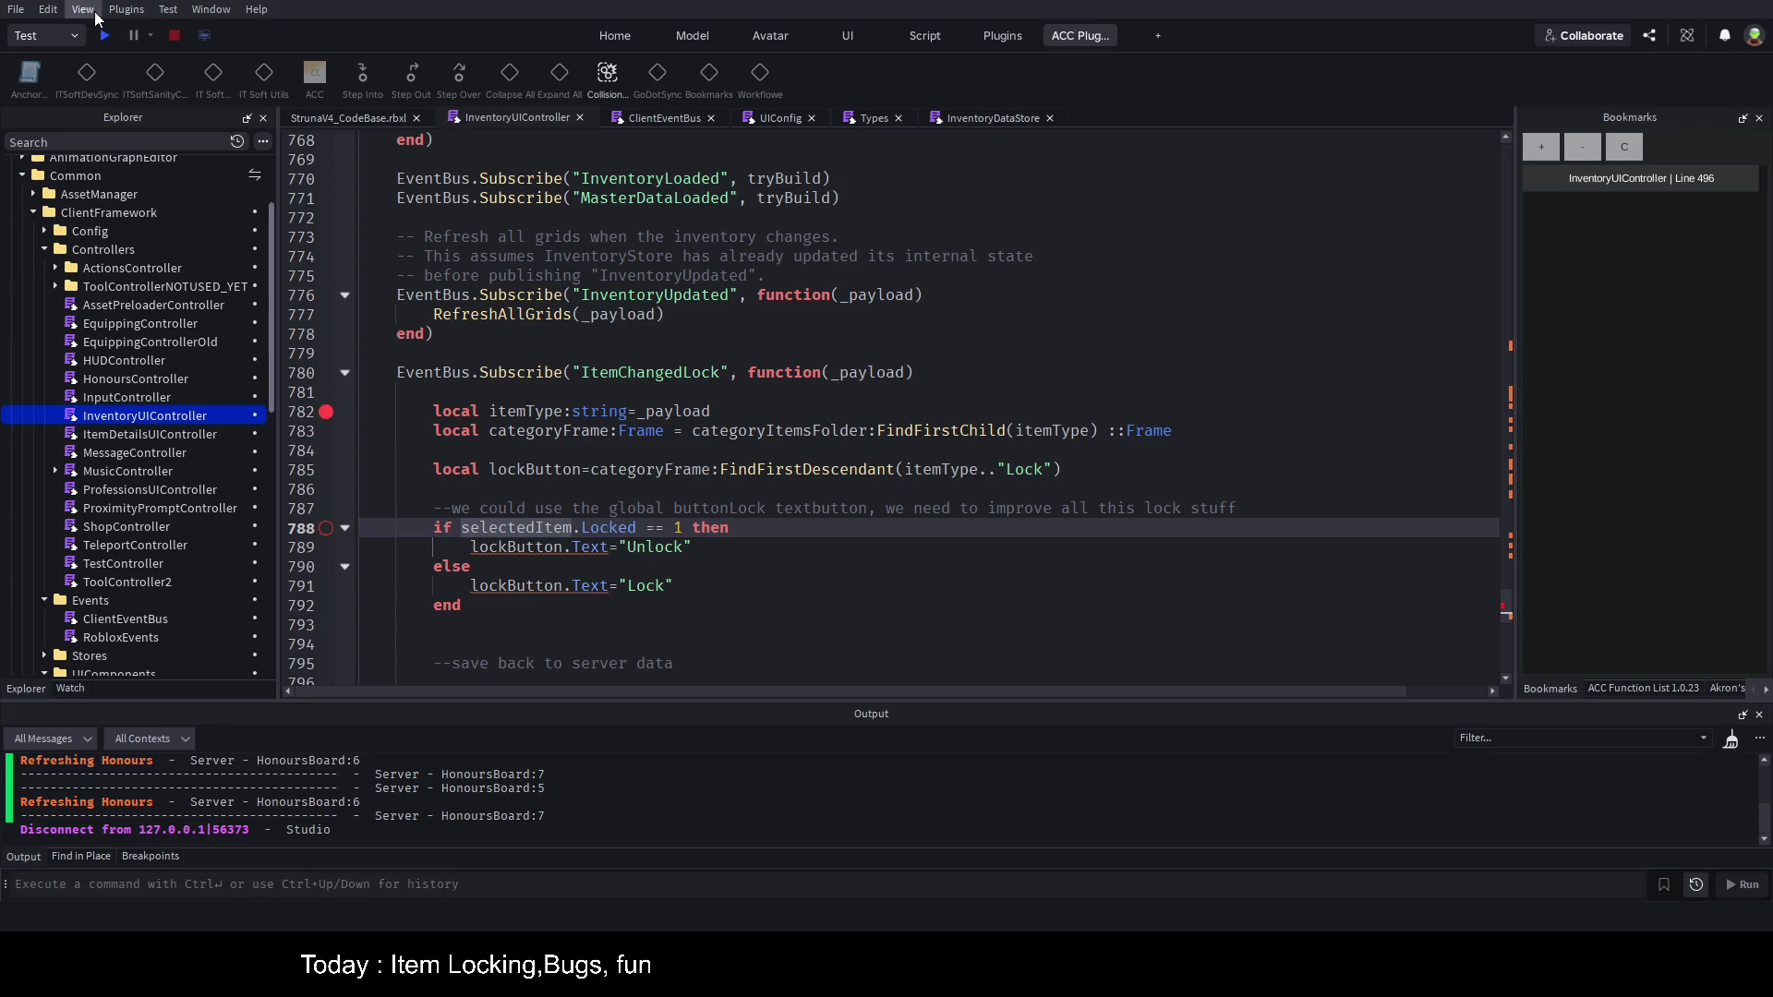
pyautogui.hotkey('ctrl', 's')
pyautogui.click(103, 35)
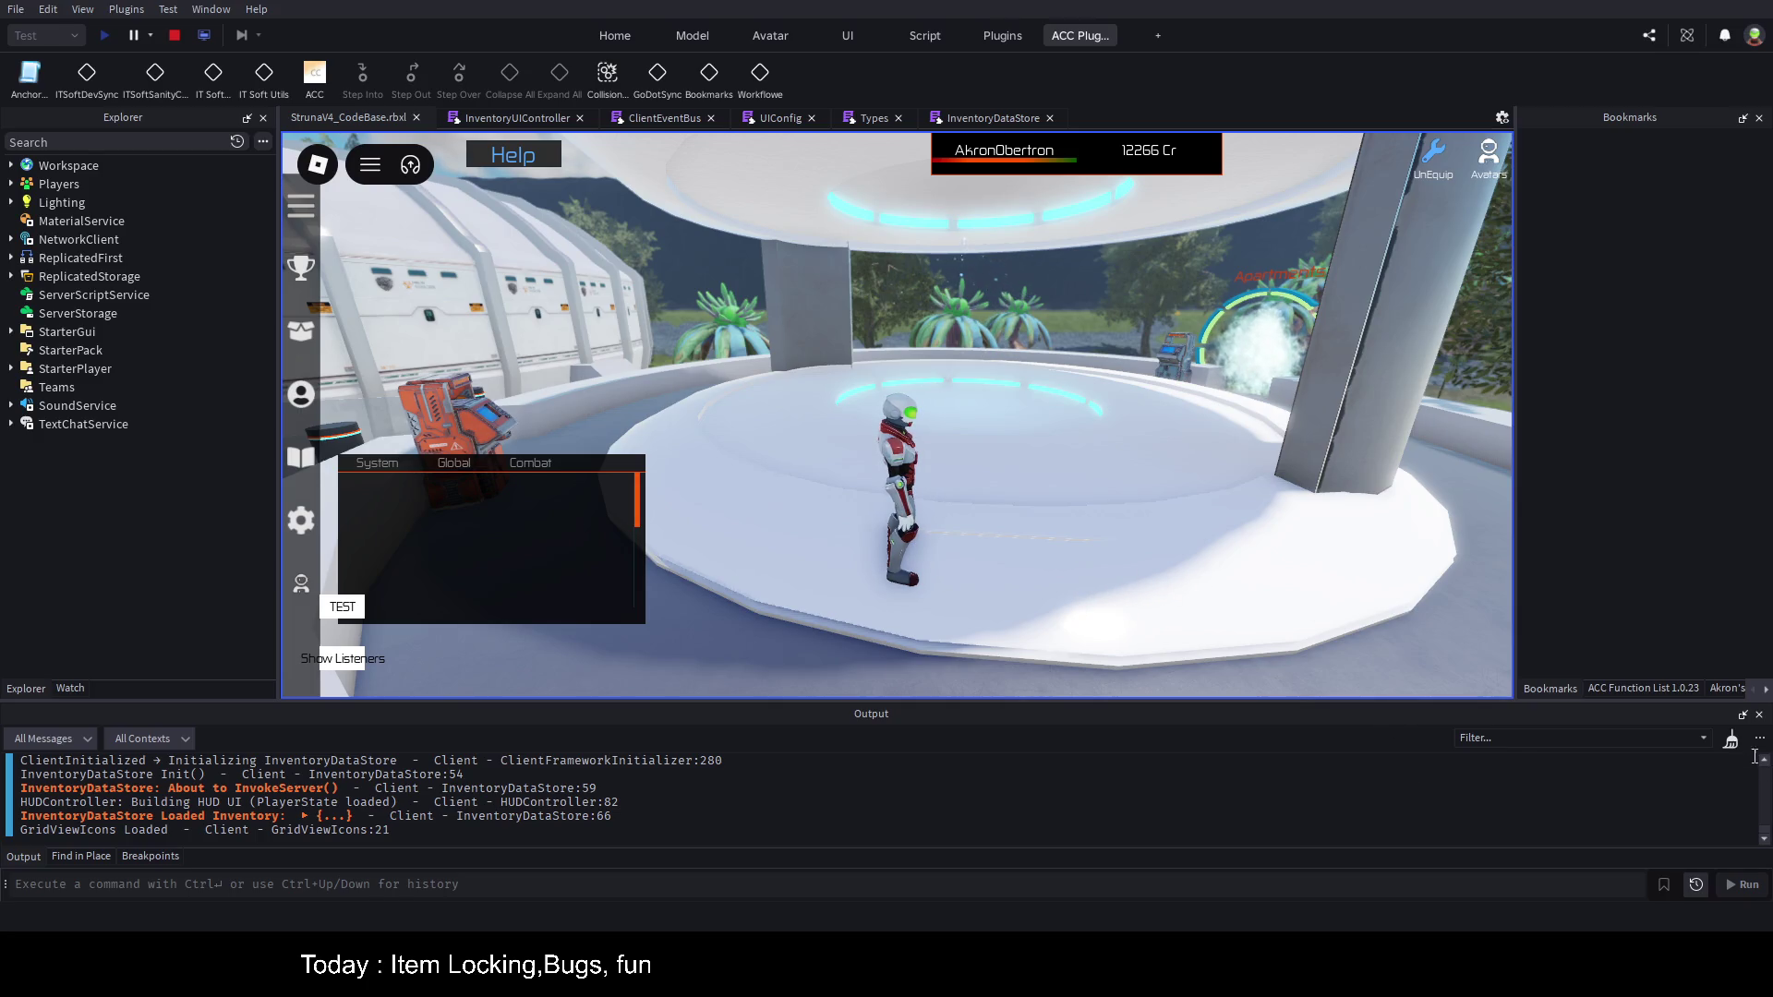
# Step: Clear the Output panel's log with the broom button during the playtest
pyautogui.click(1730, 739)
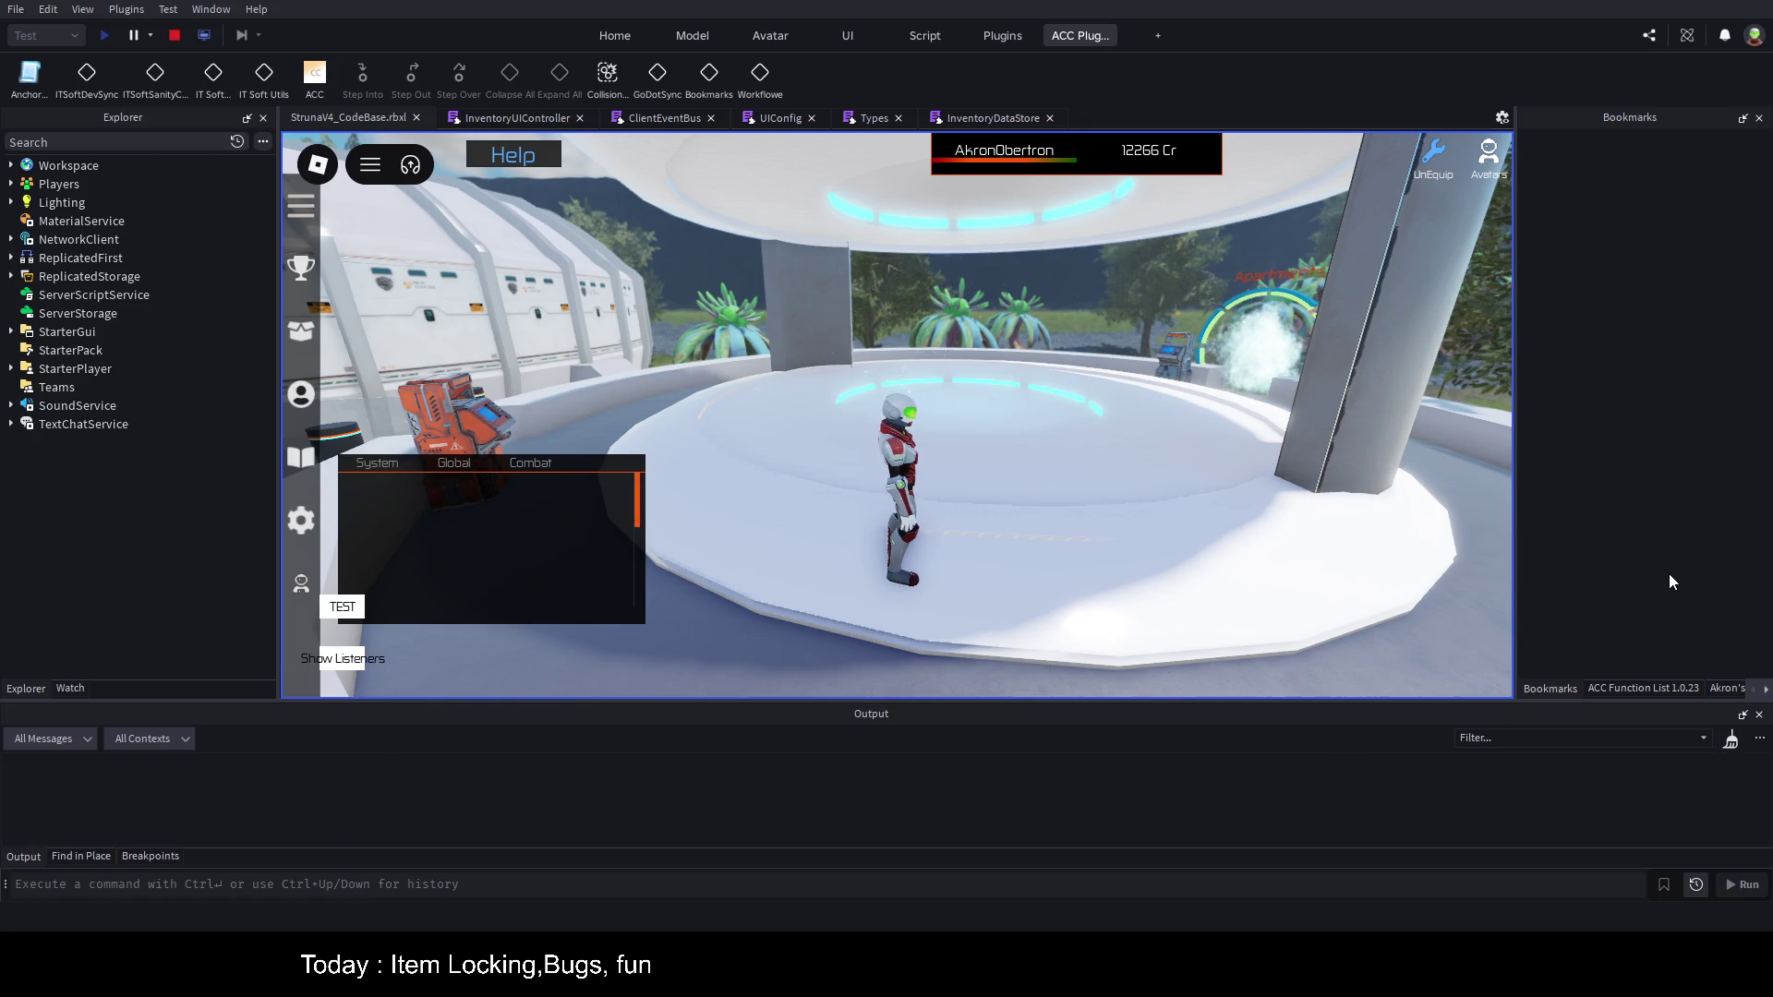
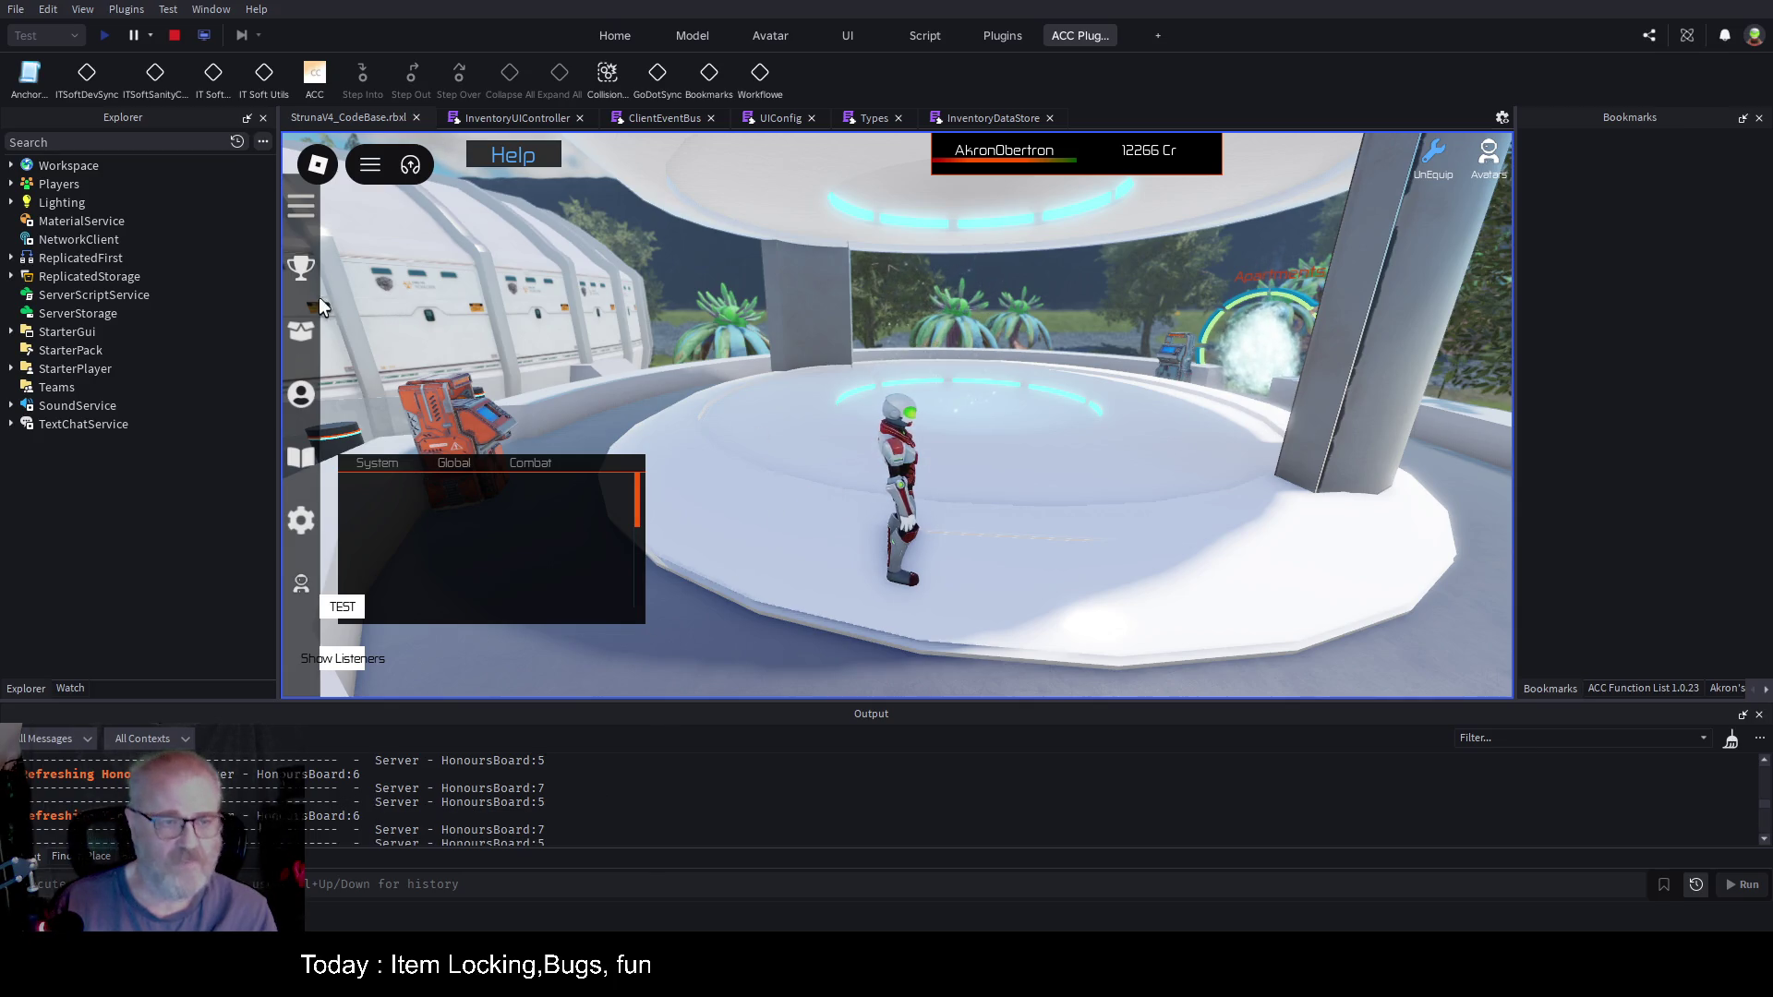
# Step: Stop the play test and return to the ItemChangedLock handler at line 780 in InventoryUIController
pyautogui.click(308, 340)
pyautogui.click(308, 340)
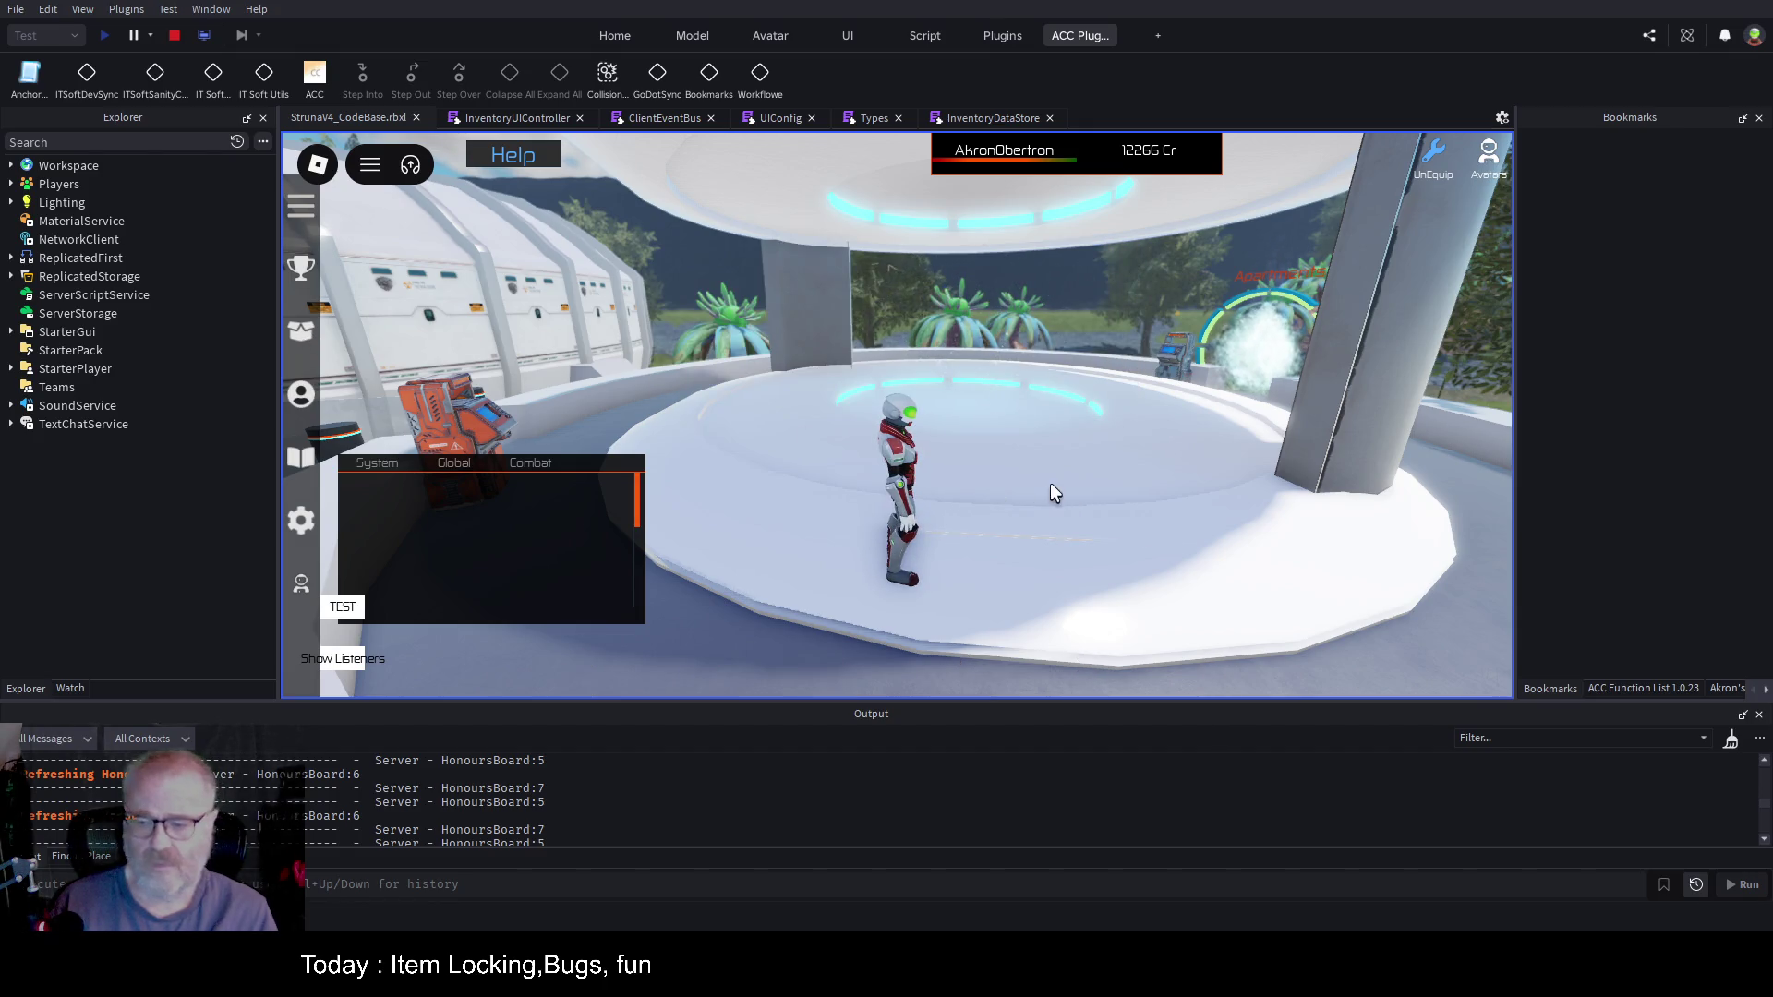
pyautogui.hotkey('ctrl', 'a')
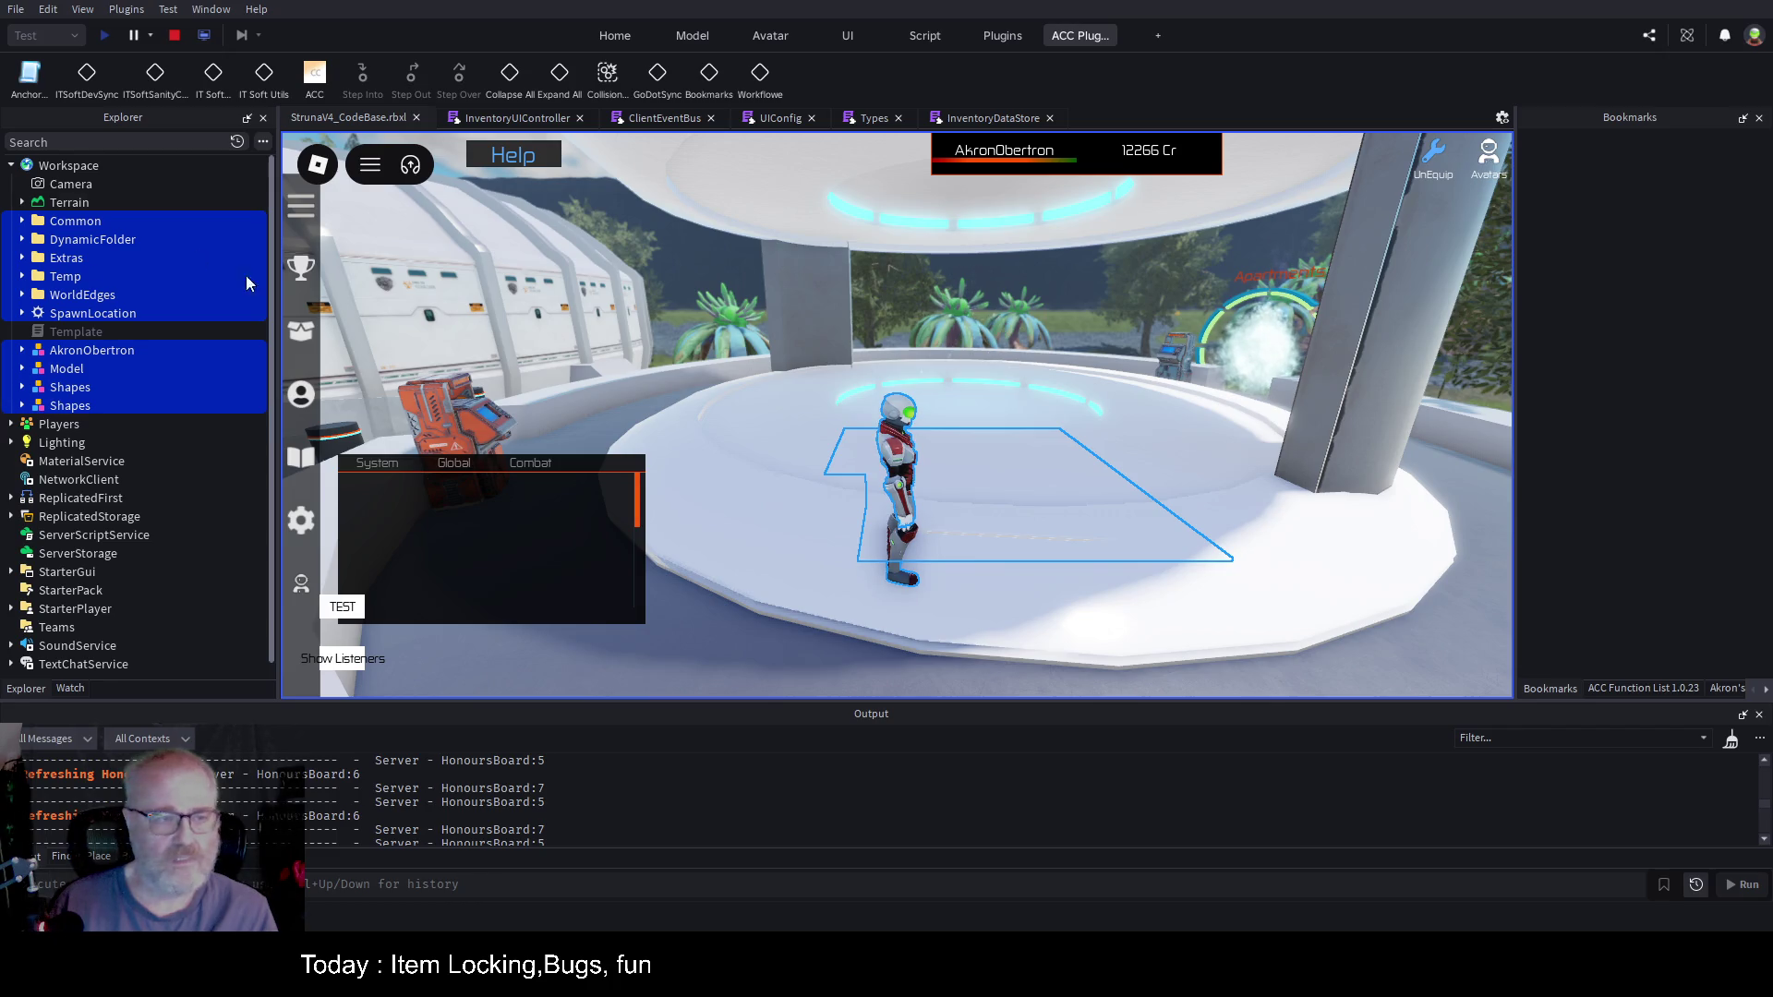
pyautogui.click(122, 201)
pyautogui.click(517, 117)
pyautogui.click(934, 363)
pyautogui.hotkey('shift', 'F5')
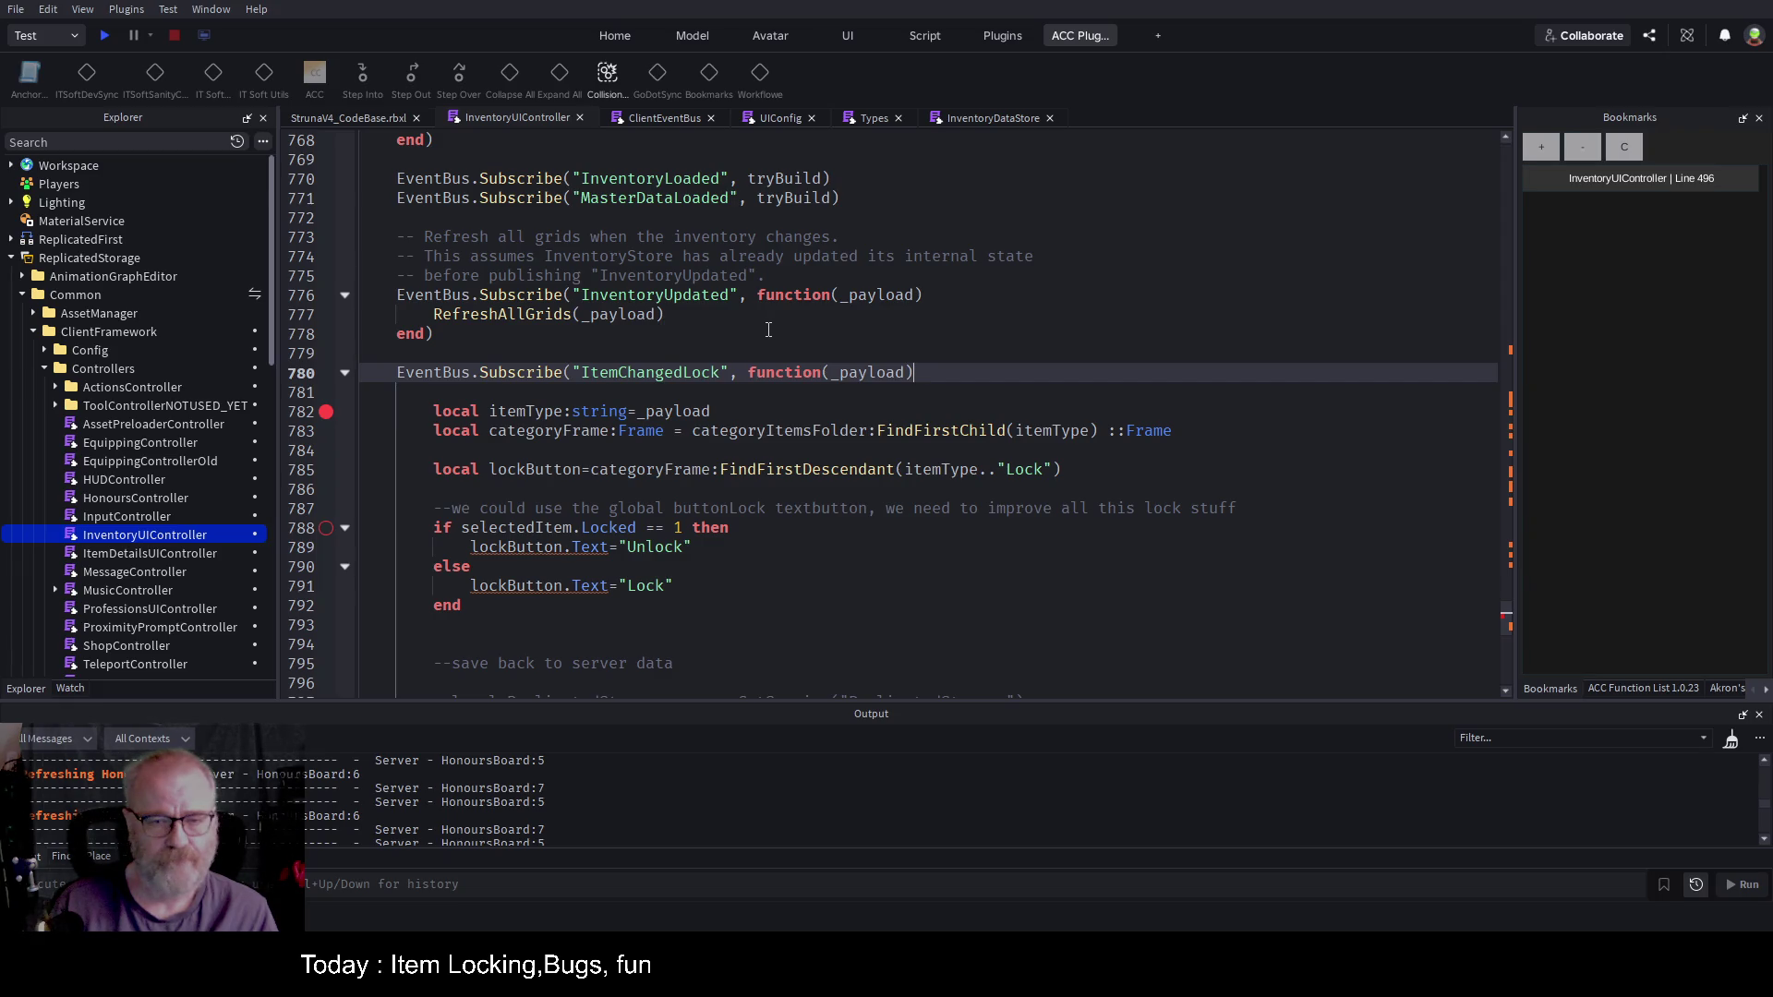
# Step: Move the lock handler's breakpoint from line 782 to line 785 and start a new play test
pyautogui.click(325, 469)
pyautogui.click(326, 411)
pyautogui.click(104, 36)
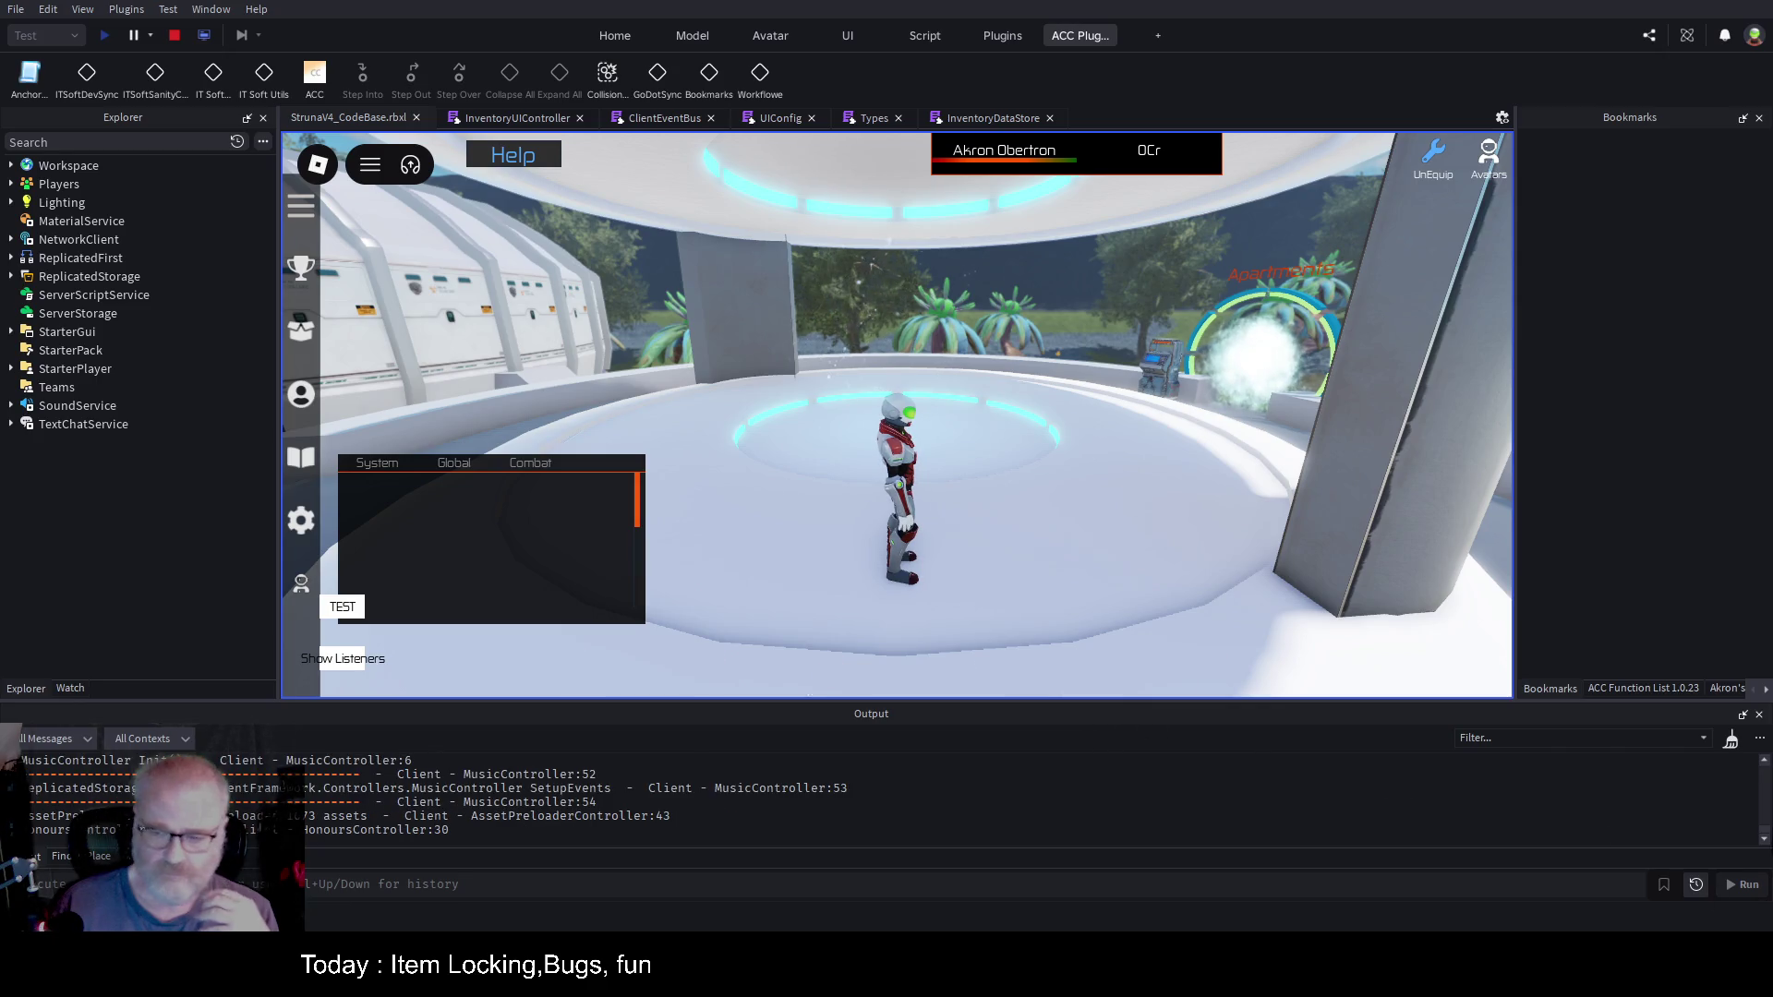
# Step: Clear the Output, then pick DE001 in the in-game Tools inventory to hit the line 785 breakpoint
pyautogui.click(1731, 741)
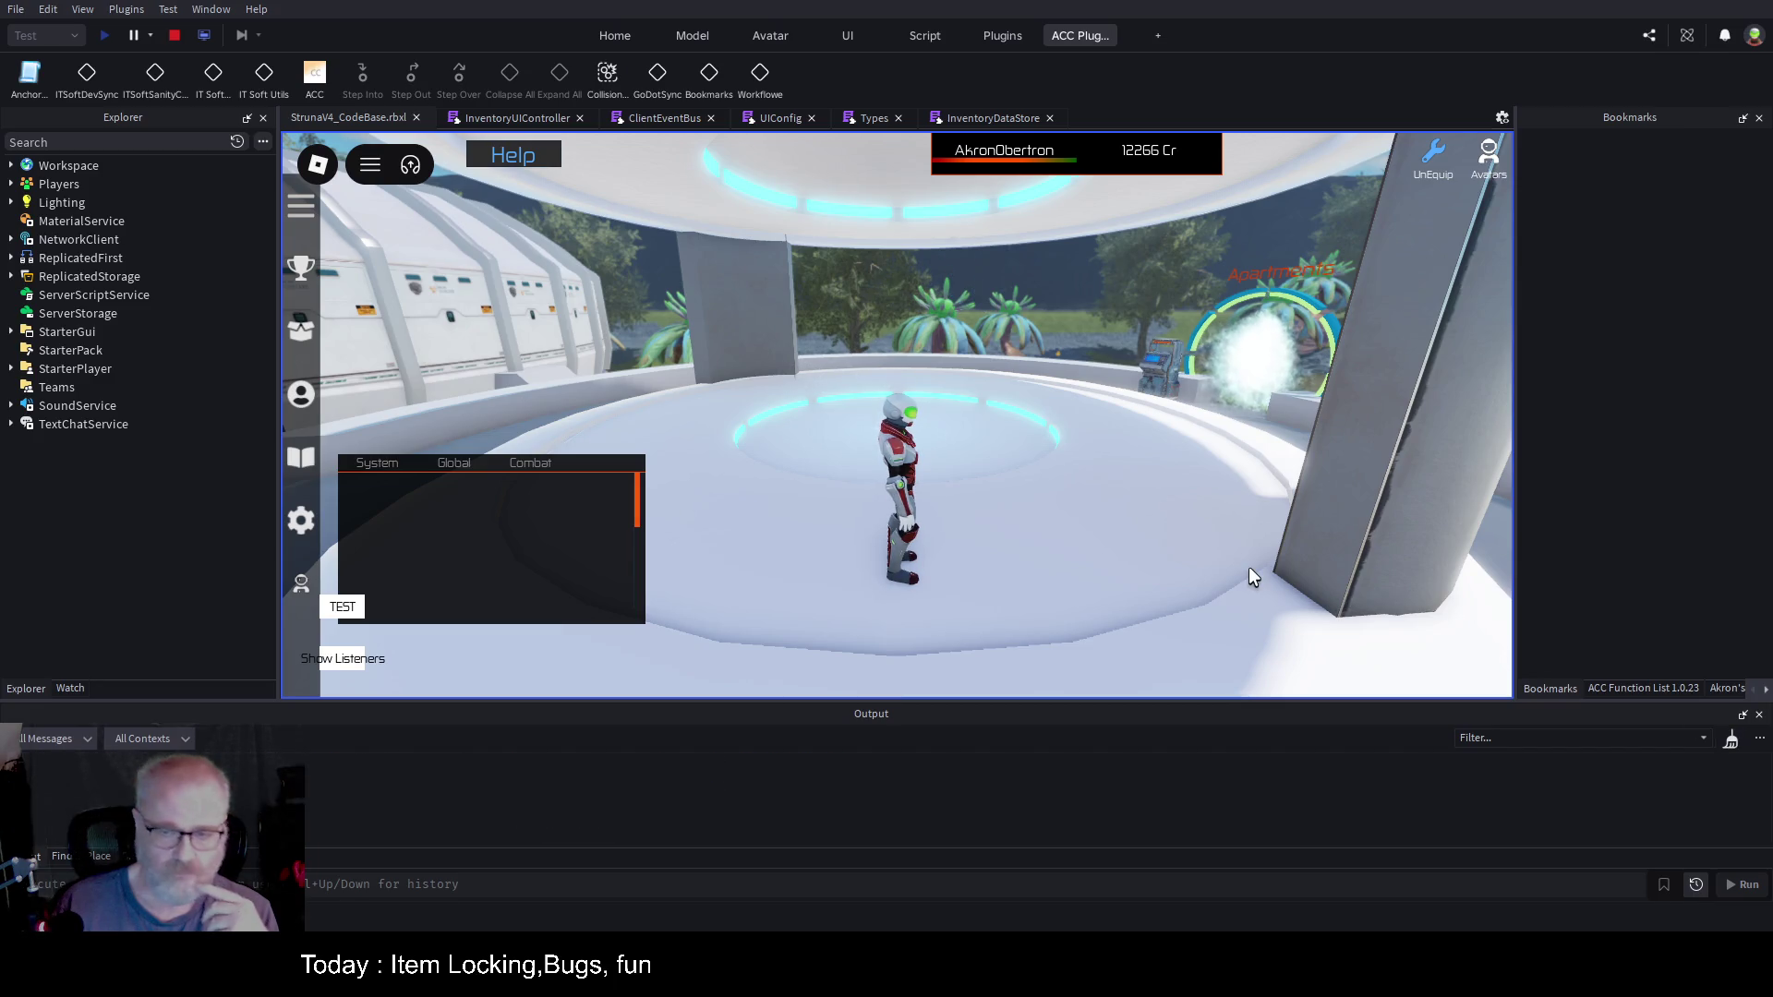
pyautogui.press('i')
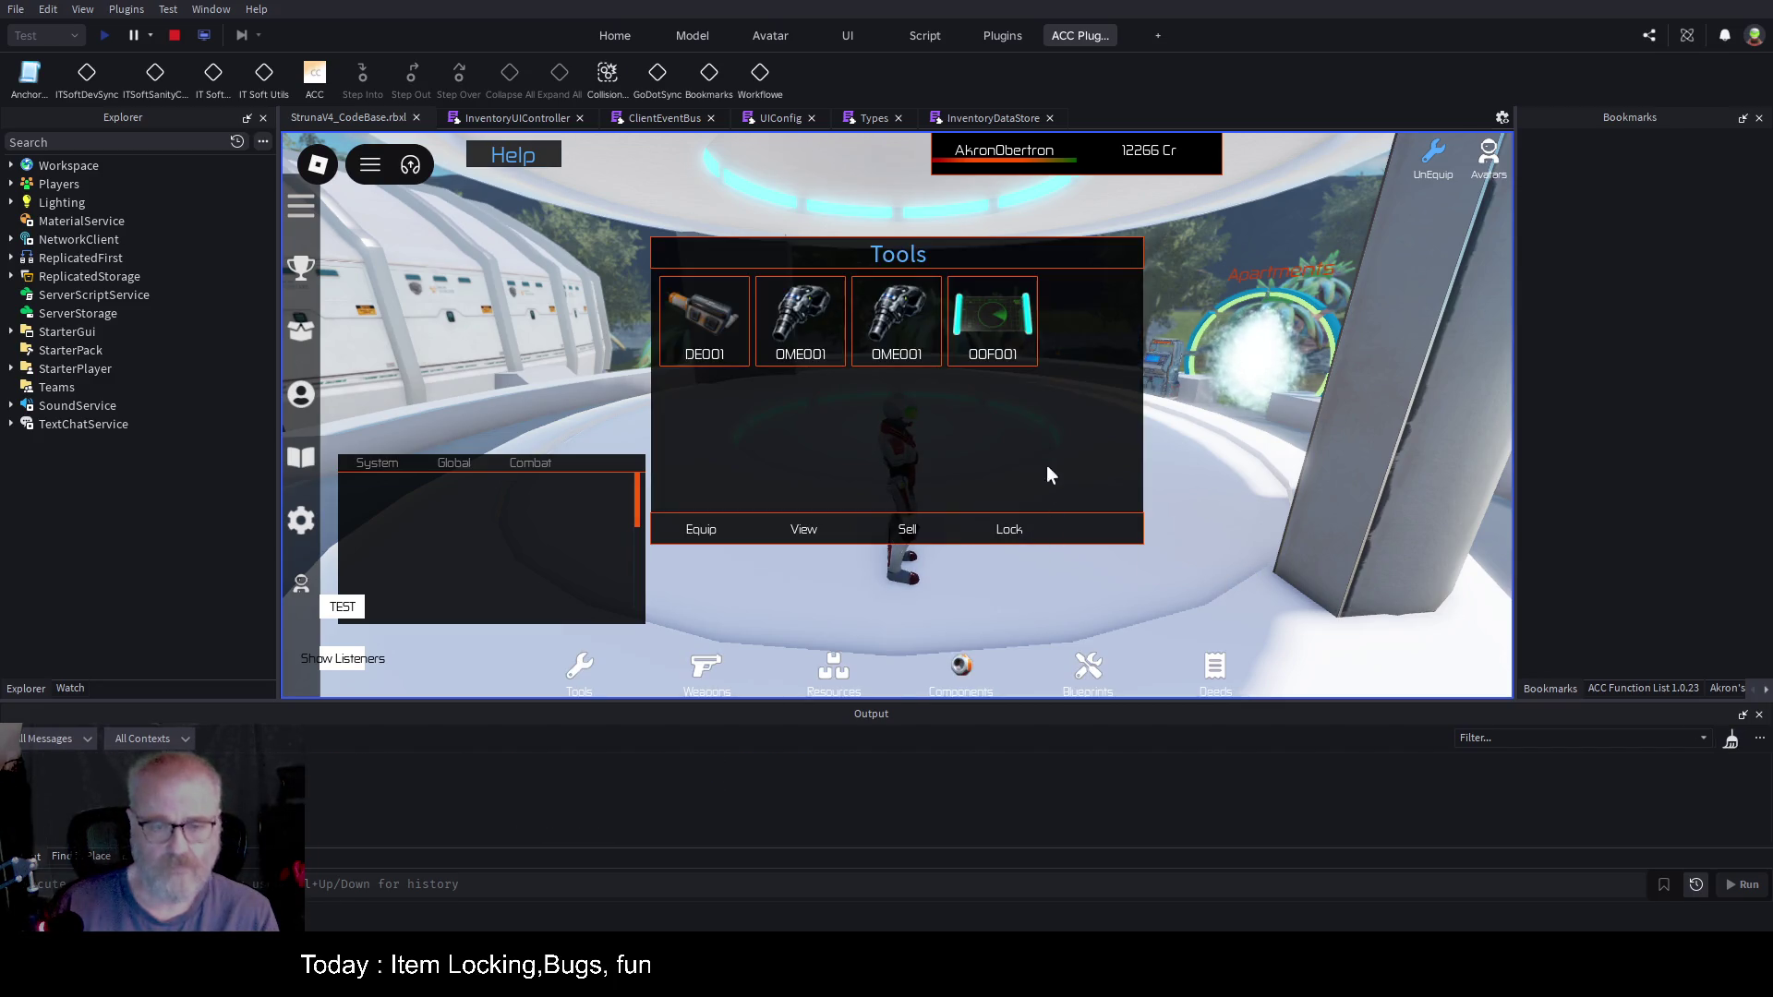
pyautogui.click(700, 335)
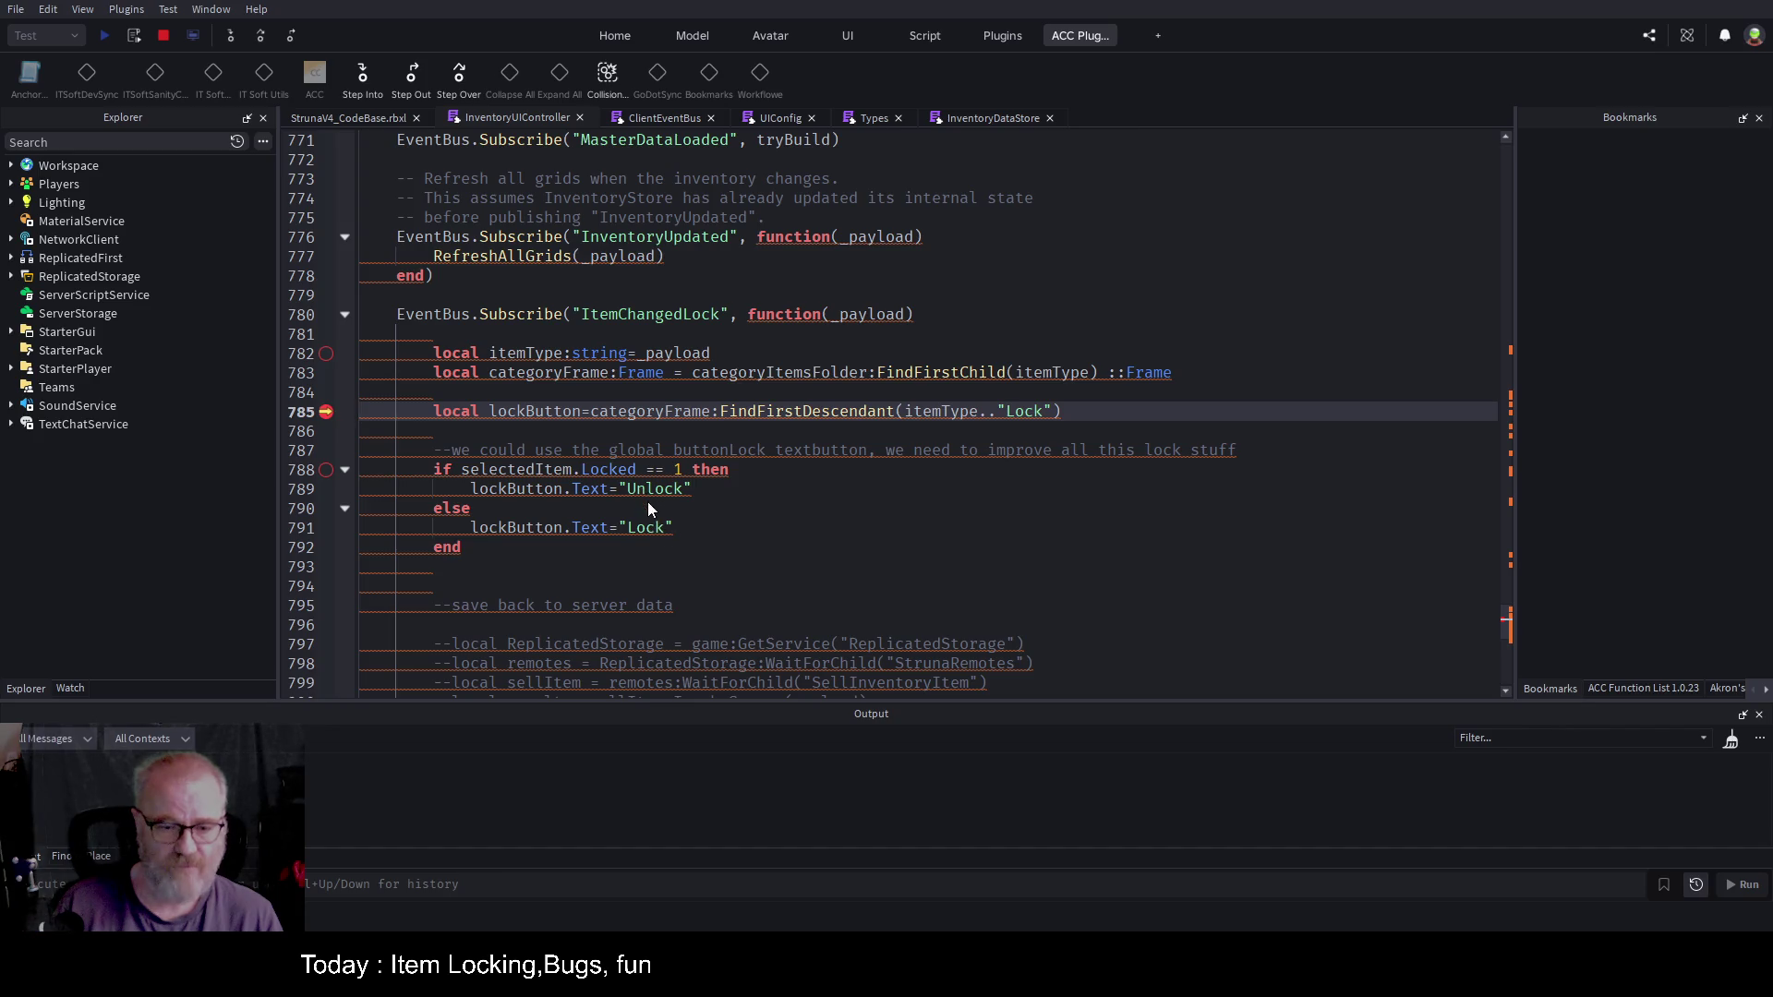
# Step: Inspect the FindFirstDescendant call on line 785 that Output reports as not enabled
pyautogui.click(1015, 320)
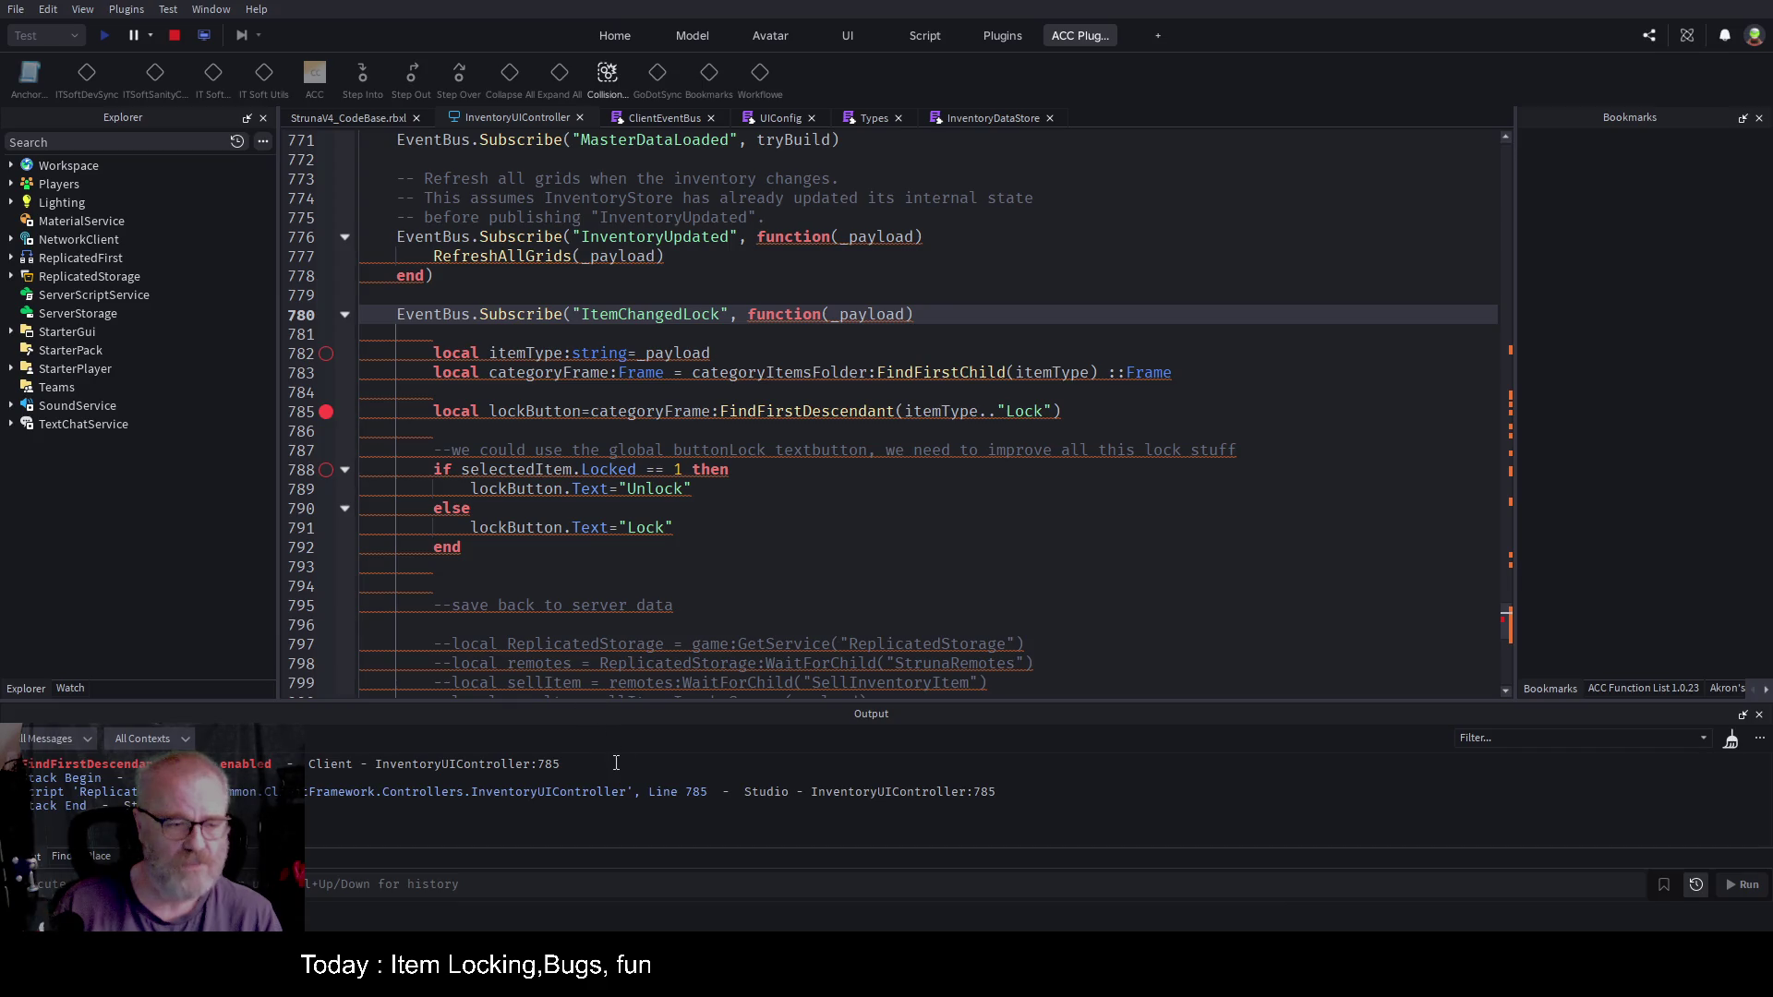
pyautogui.doubleClick(824, 413)
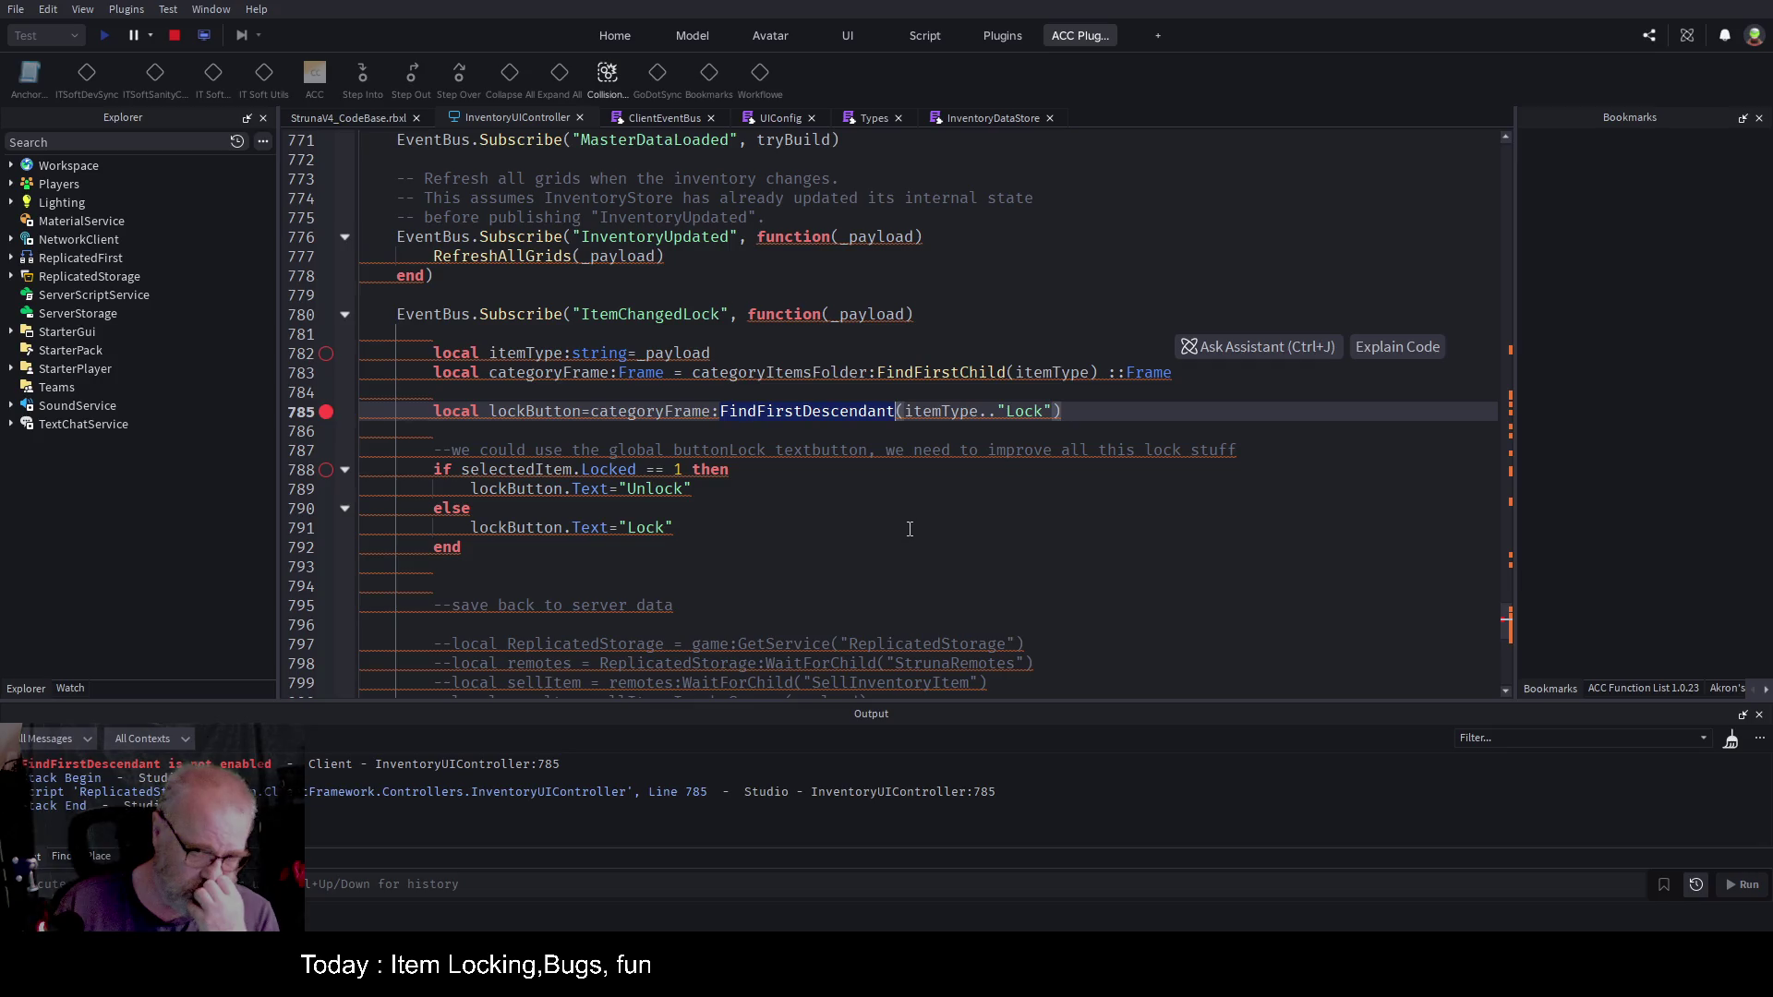
pyautogui.scroll(1, 910, 529)
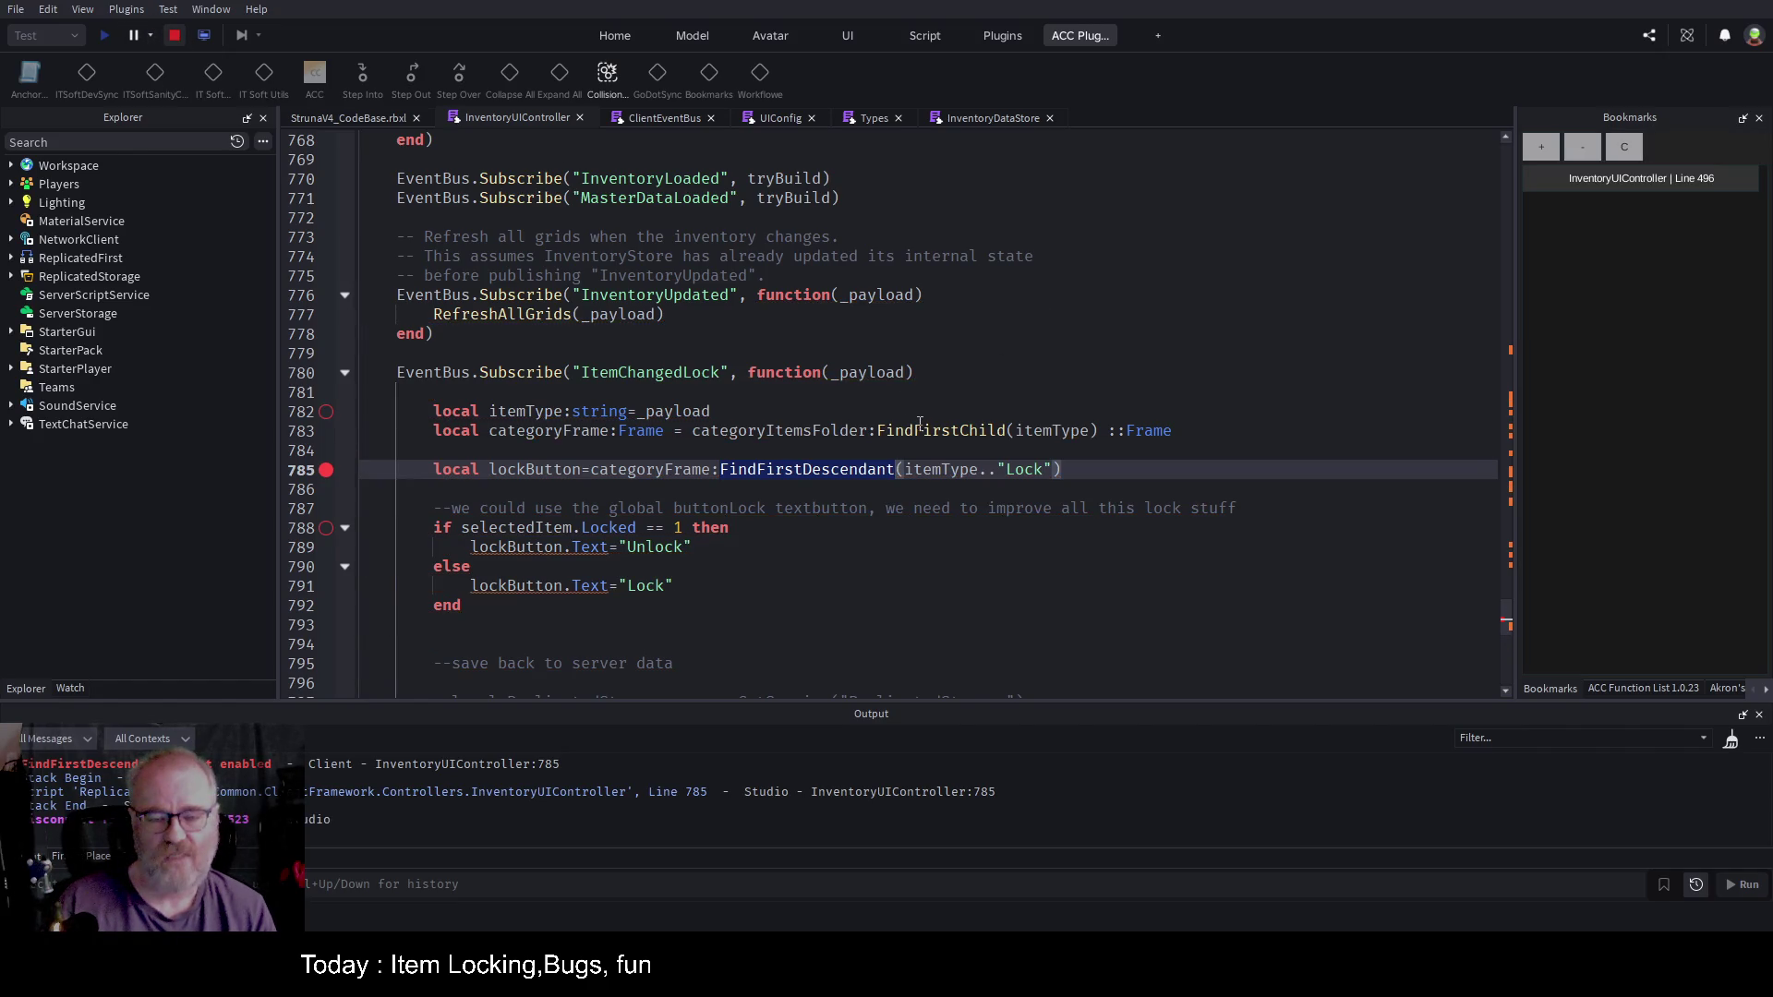
pyautogui.click(840, 450)
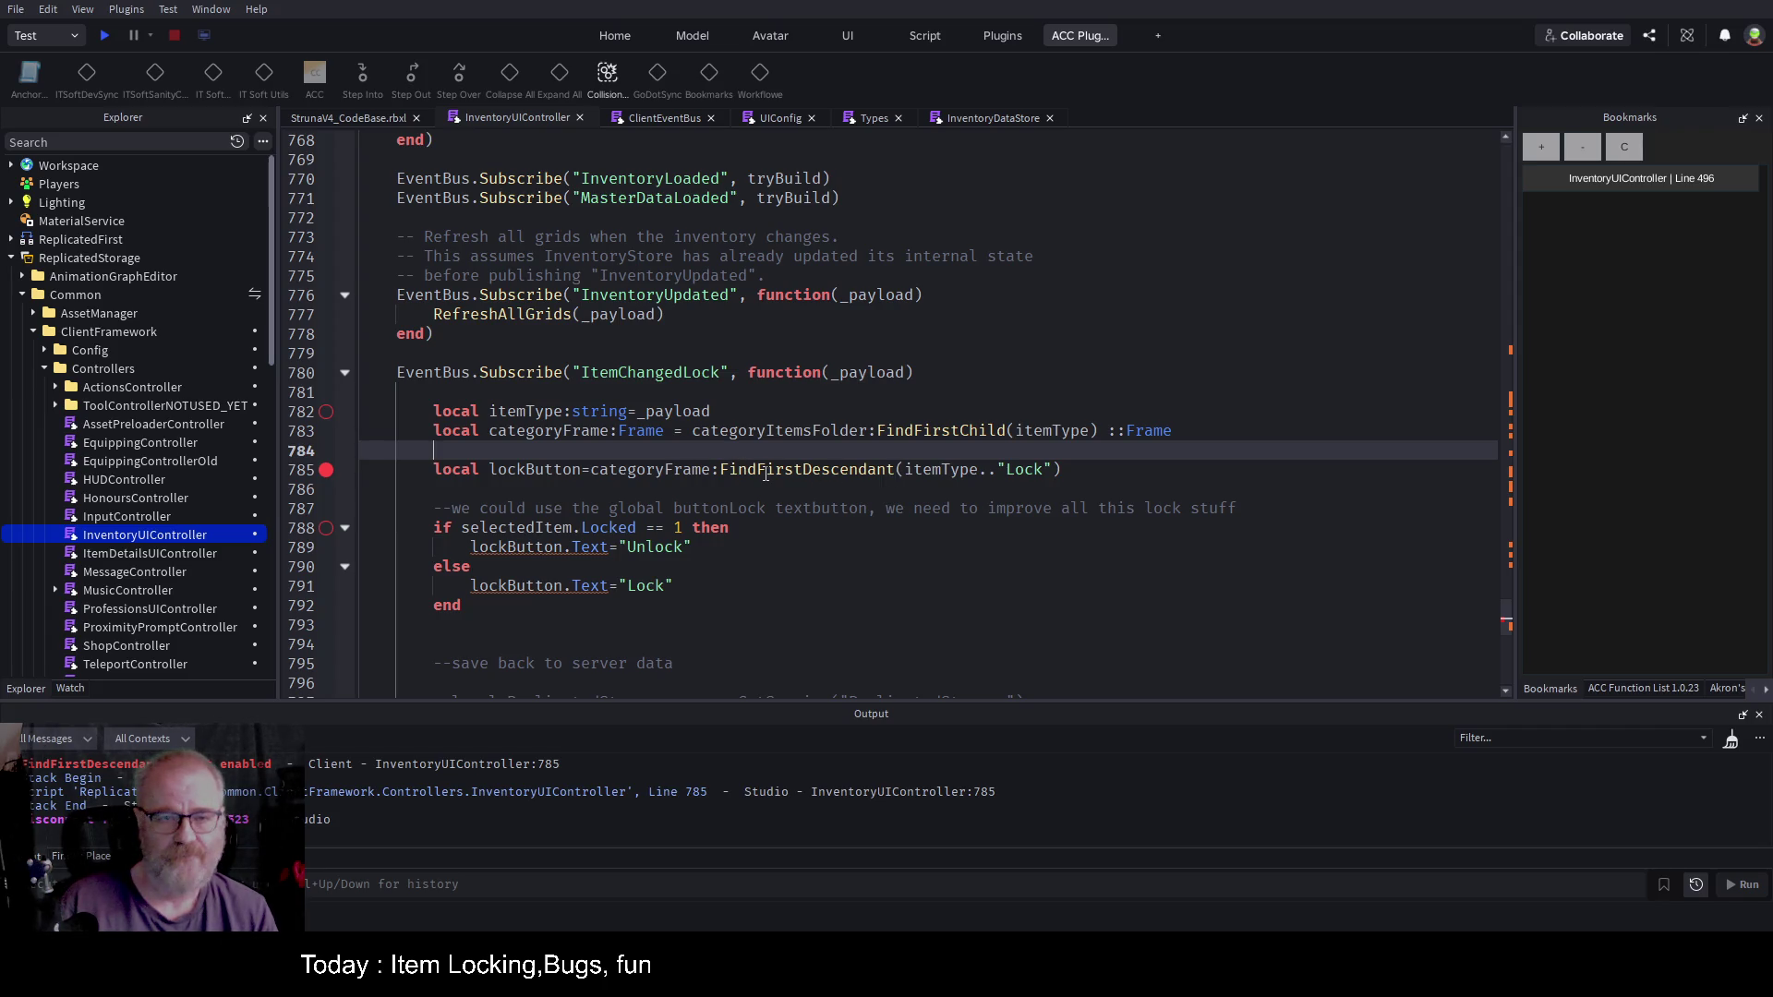
pyautogui.doubleClick(766, 470)
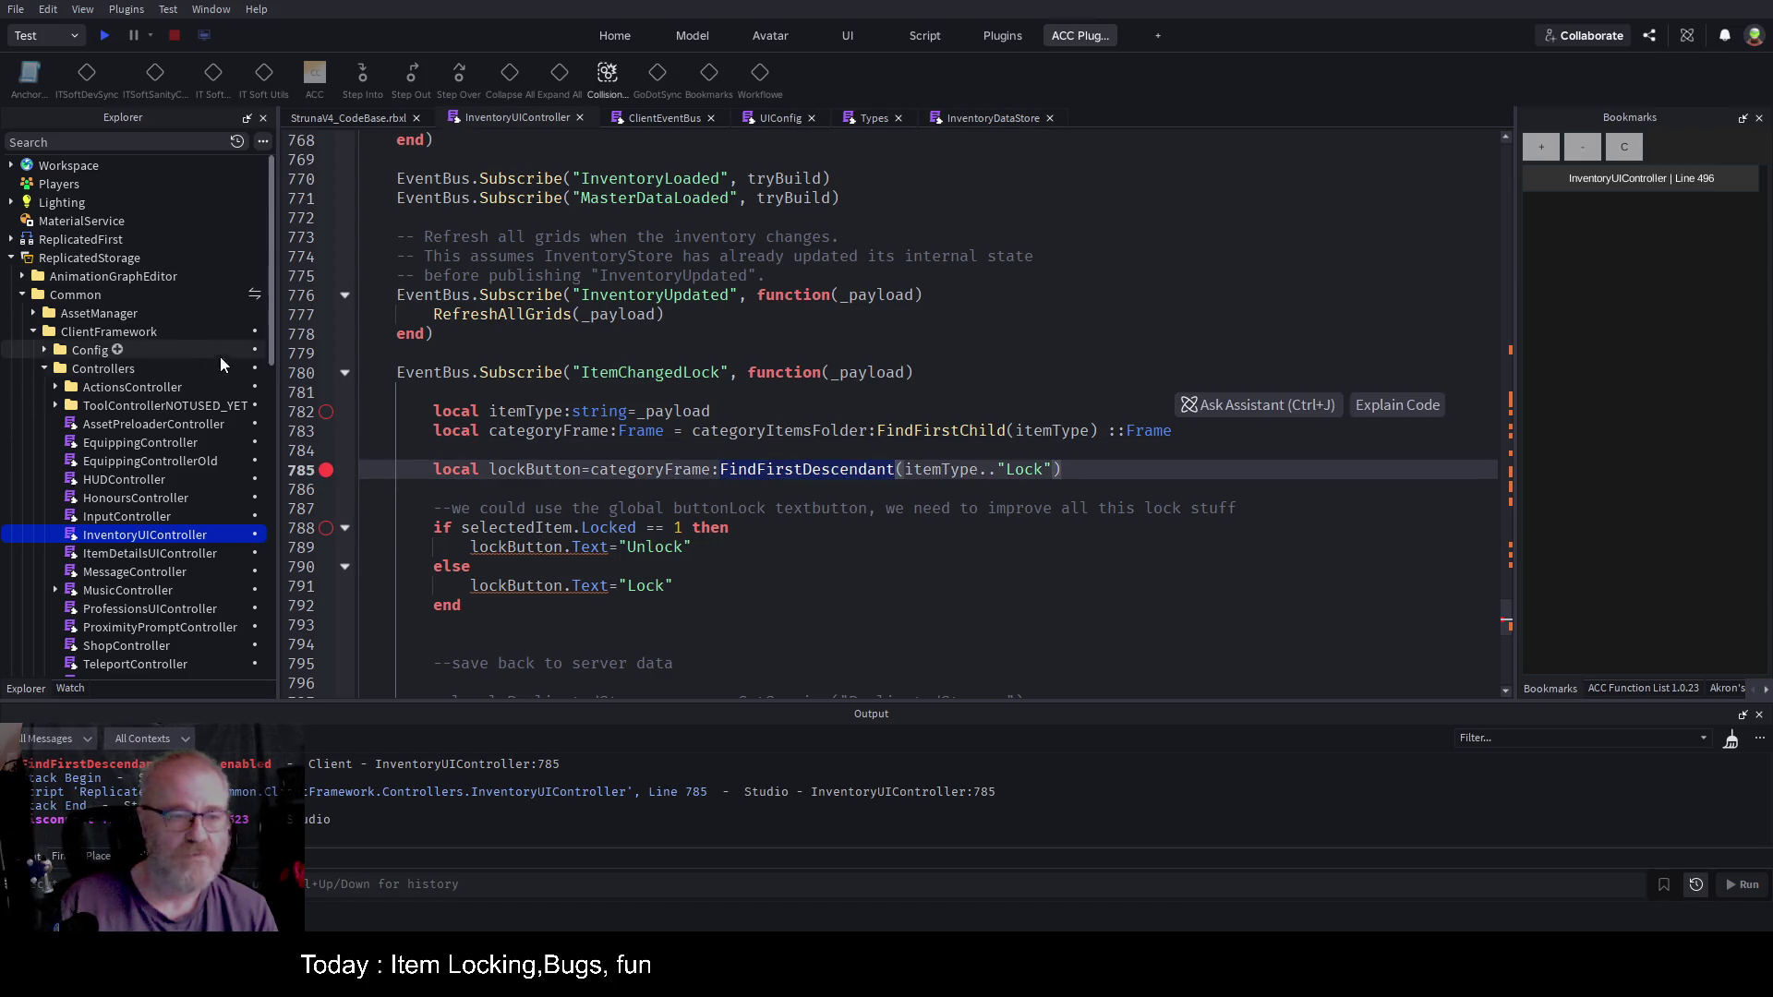
# Step: Open ReplicatedStorage > Common > ClientFrameworkInitializer and place the cursor after GetInstanceFromPath
pyautogui.scroll(-3, 179, 431)
pyautogui.scroll(-2, 179, 424)
pyautogui.scroll(-3, 174, 430)
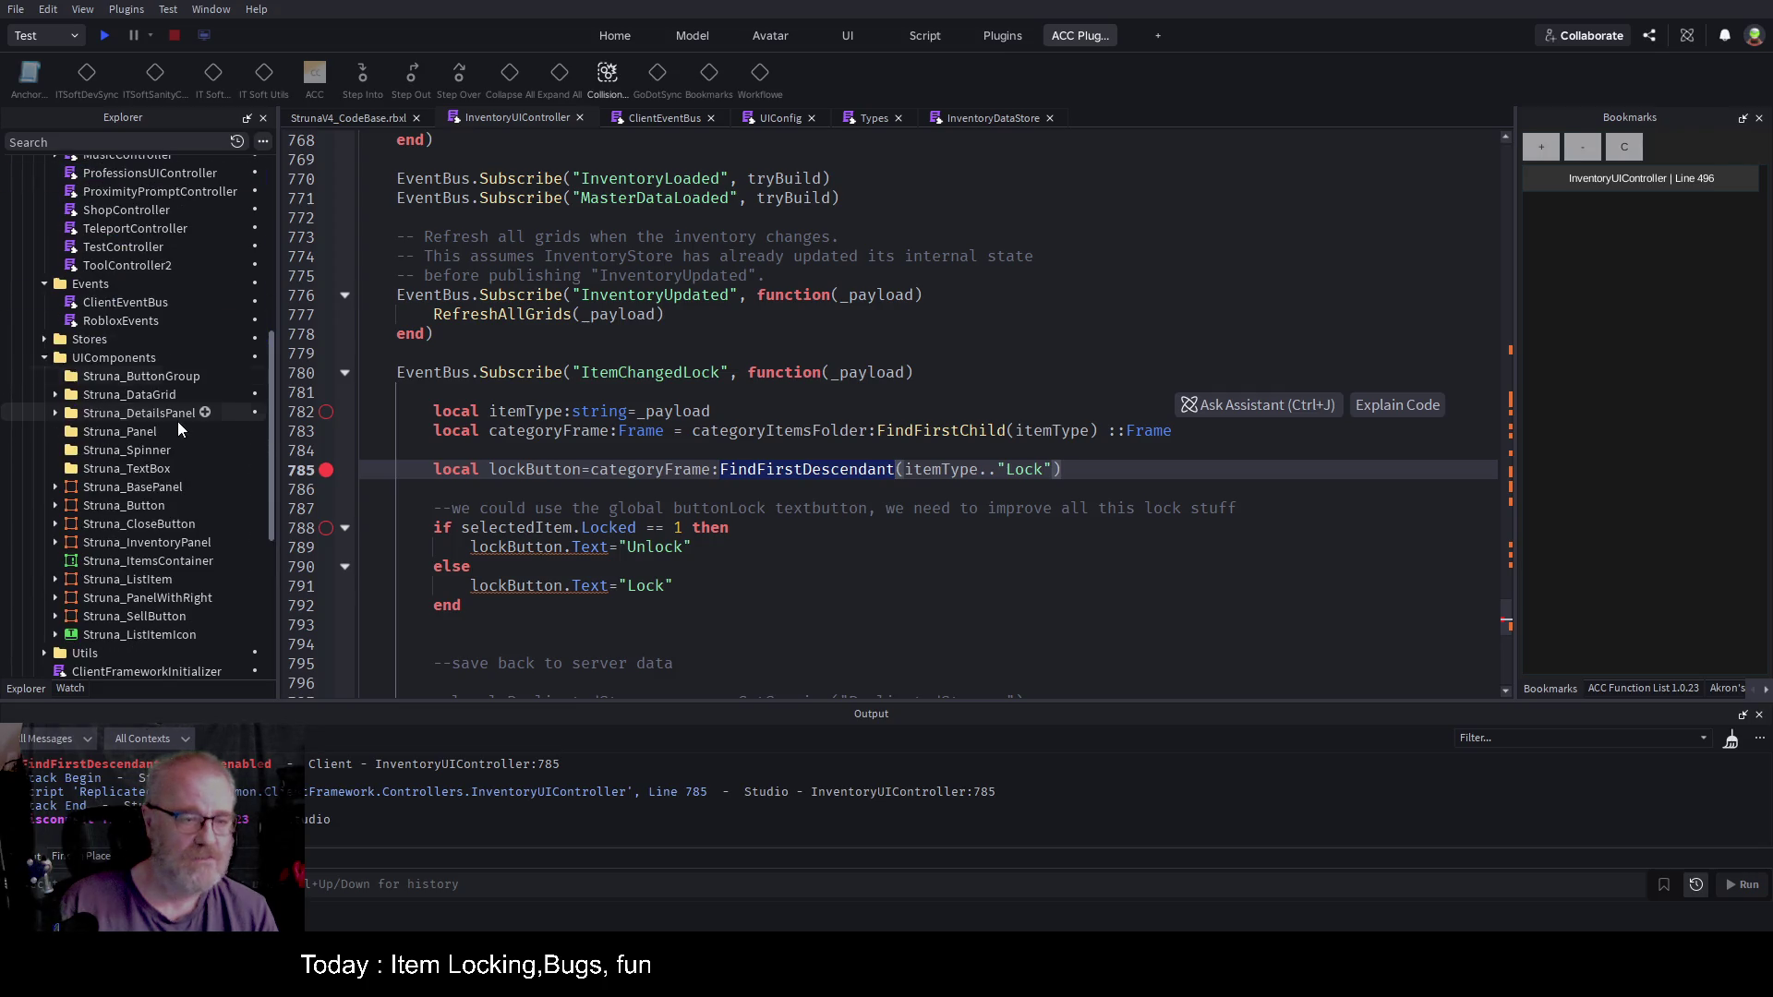
pyautogui.scroll(-3, 177, 421)
pyautogui.click(168, 511)
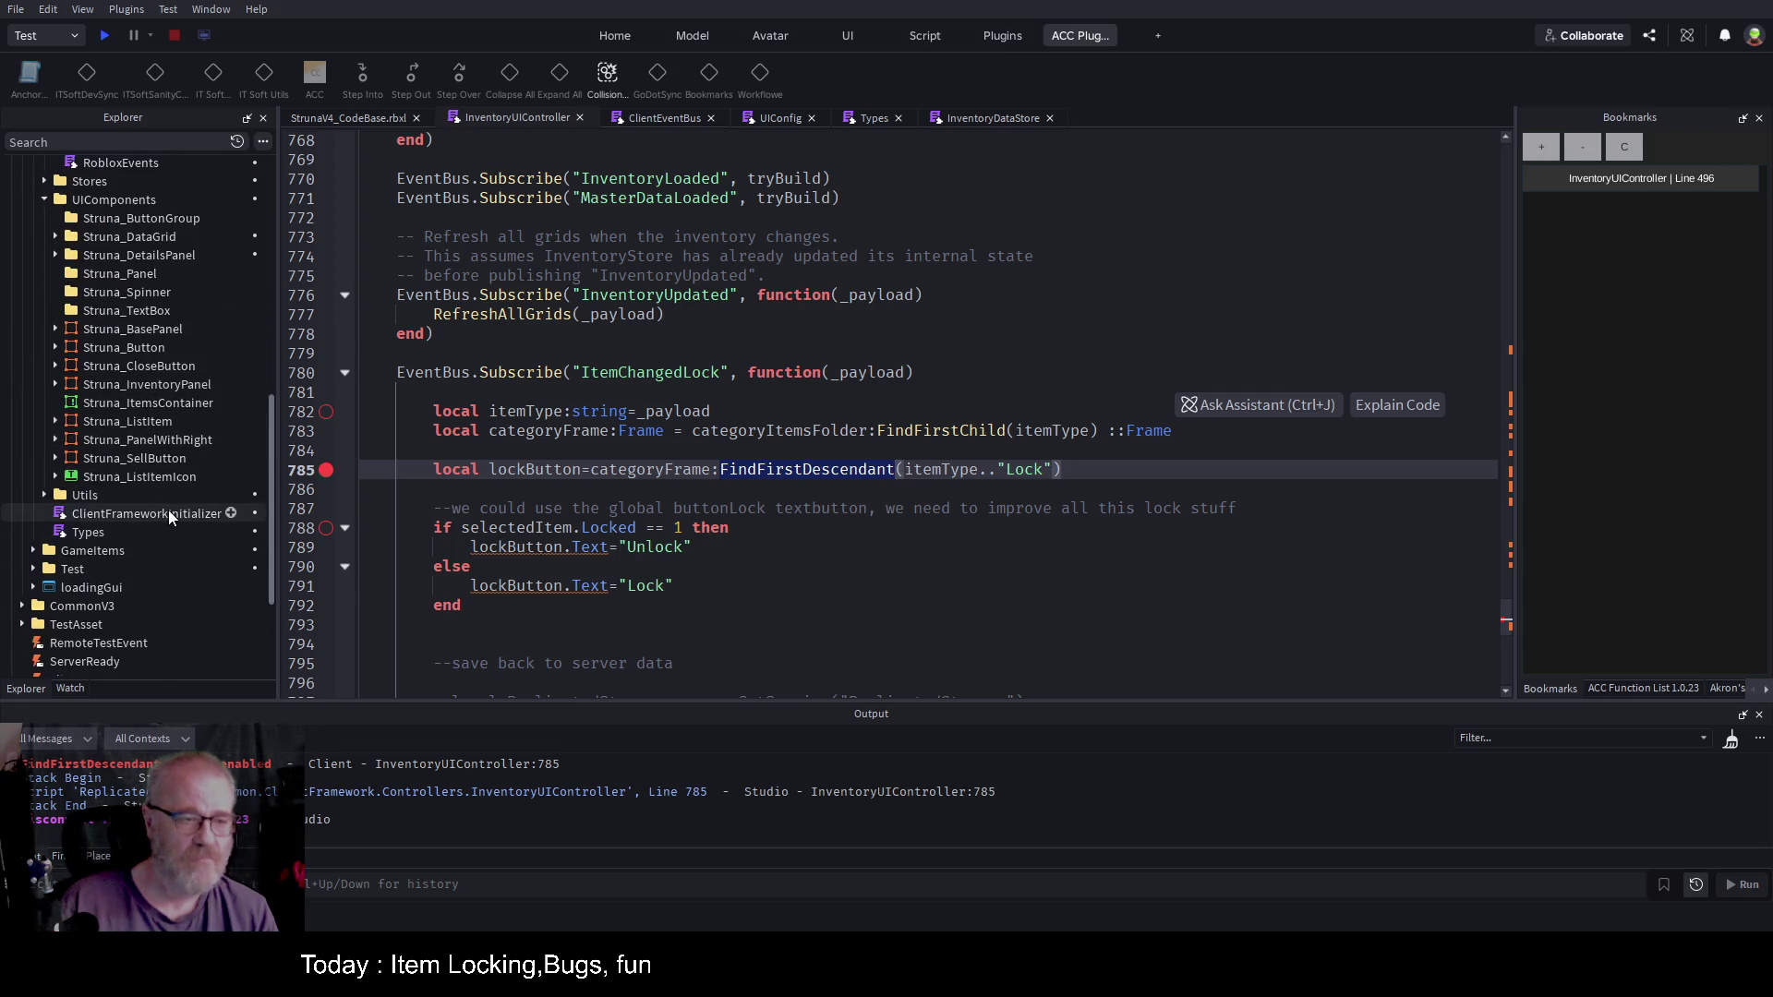
pyautogui.doubleClick(168, 511)
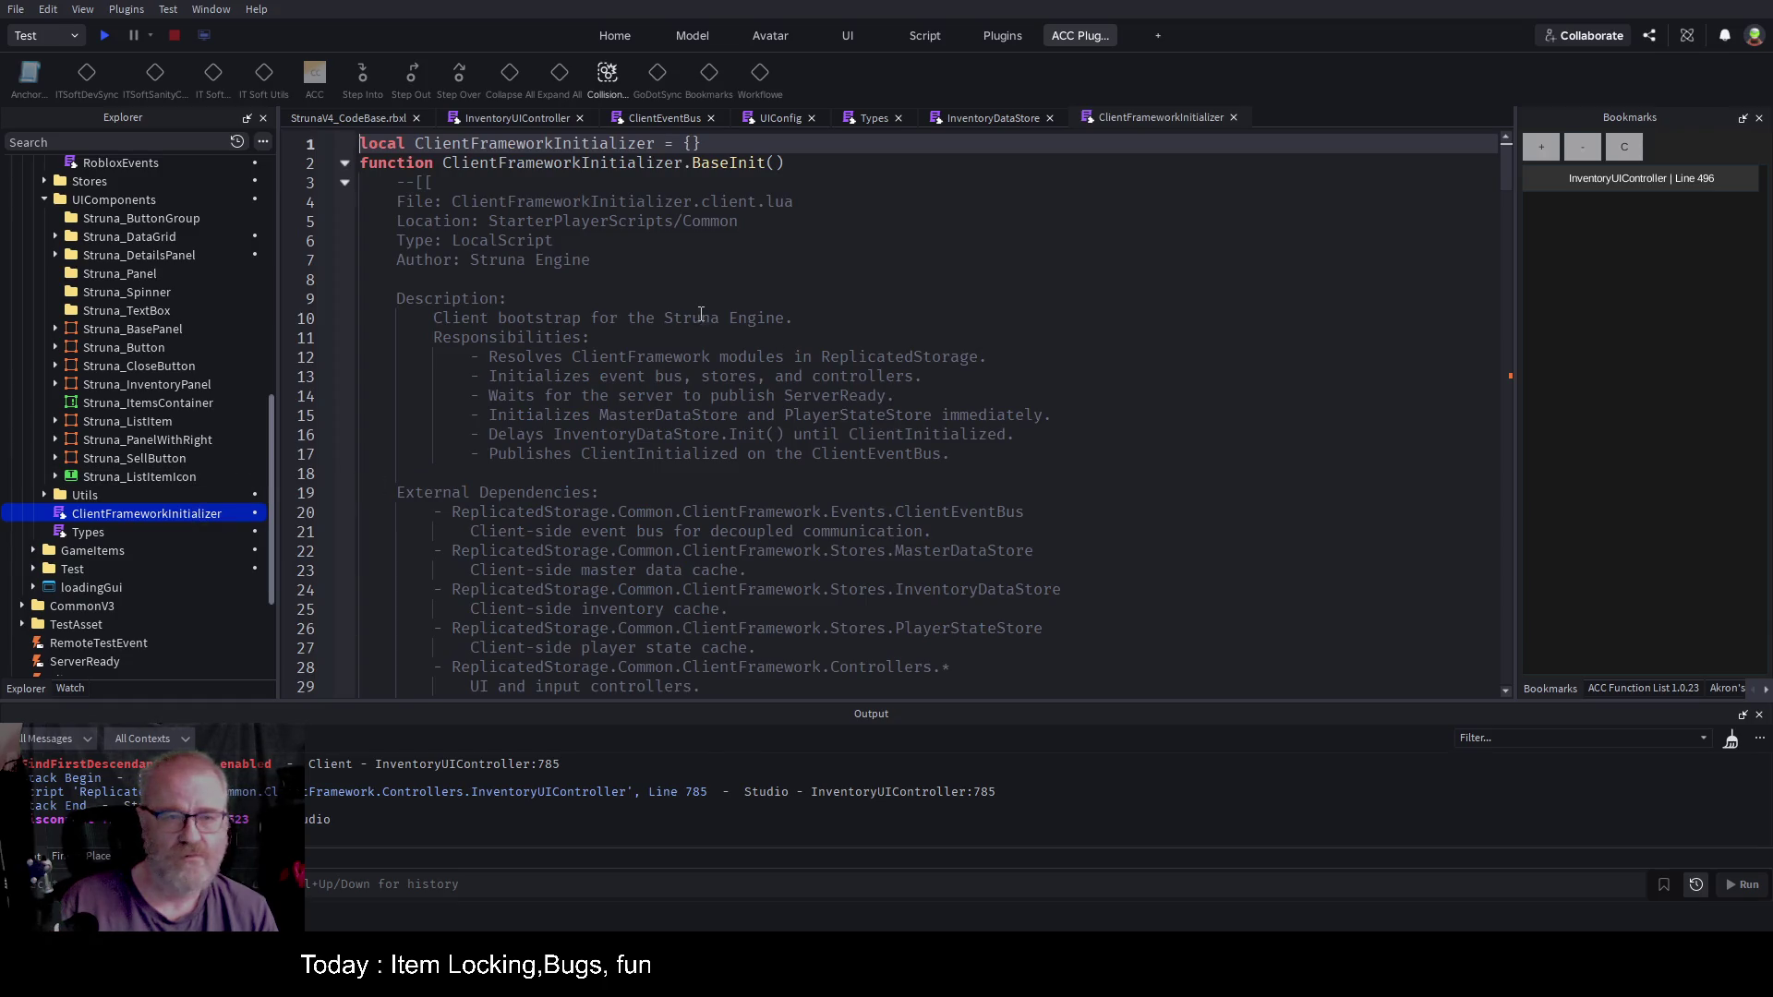
pyautogui.scroll(-10, 753, 295)
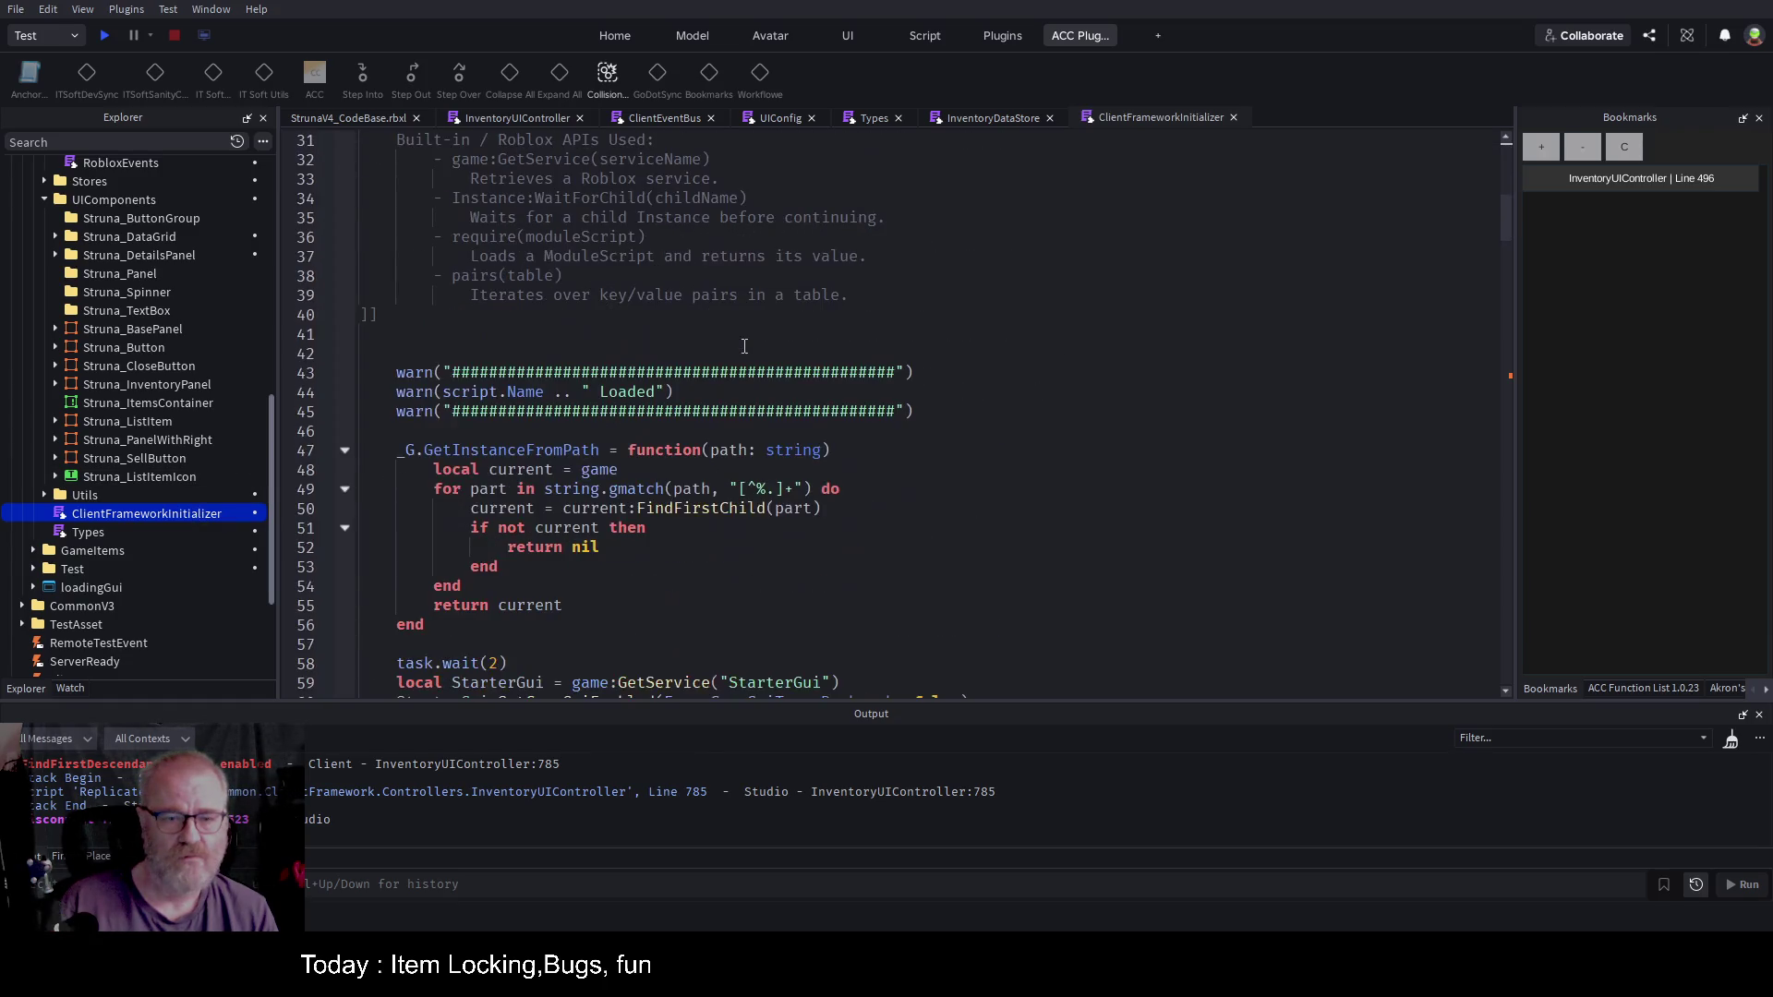
pyautogui.scroll(-3, 744, 346)
pyautogui.click(463, 472)
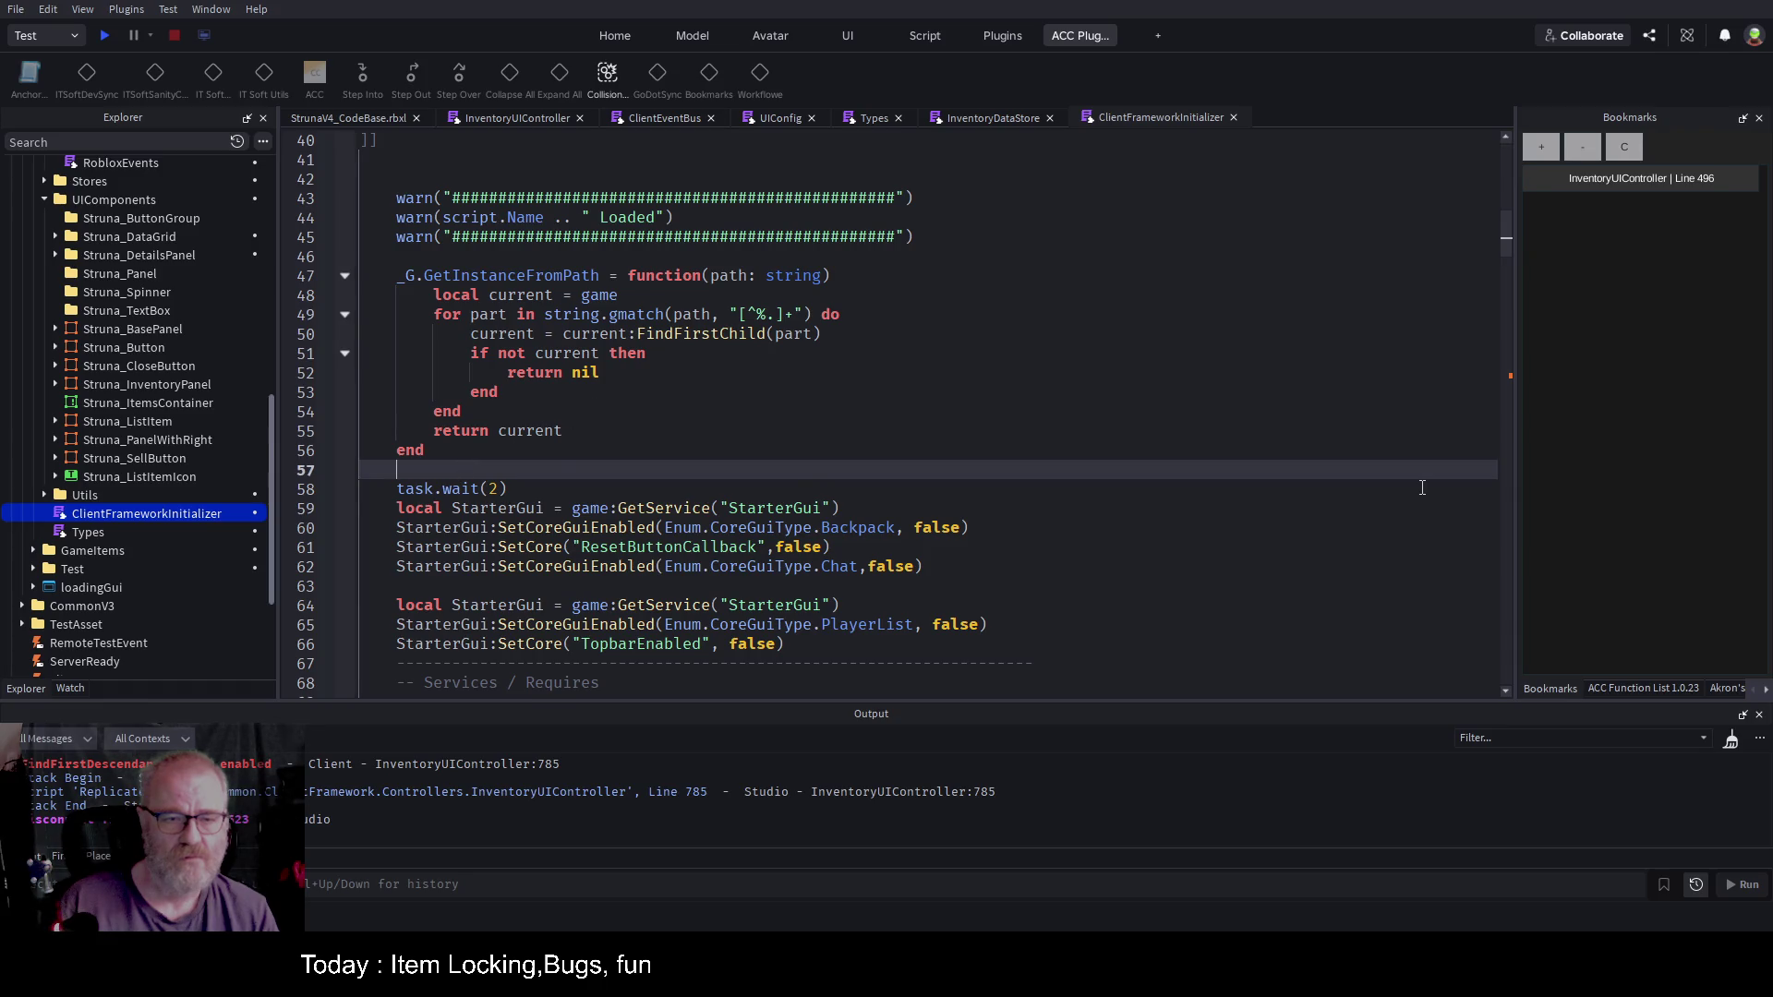
# Step: Start a new _G.FindFirstDescendant(parent:any, findName:string) function below GetInstanceFromPath
pyautogui.press('Return')
pyautogui.press('Return')
pyautogui.press('Return')
pyautogui.click(1421, 488)
pyautogui.write('_')
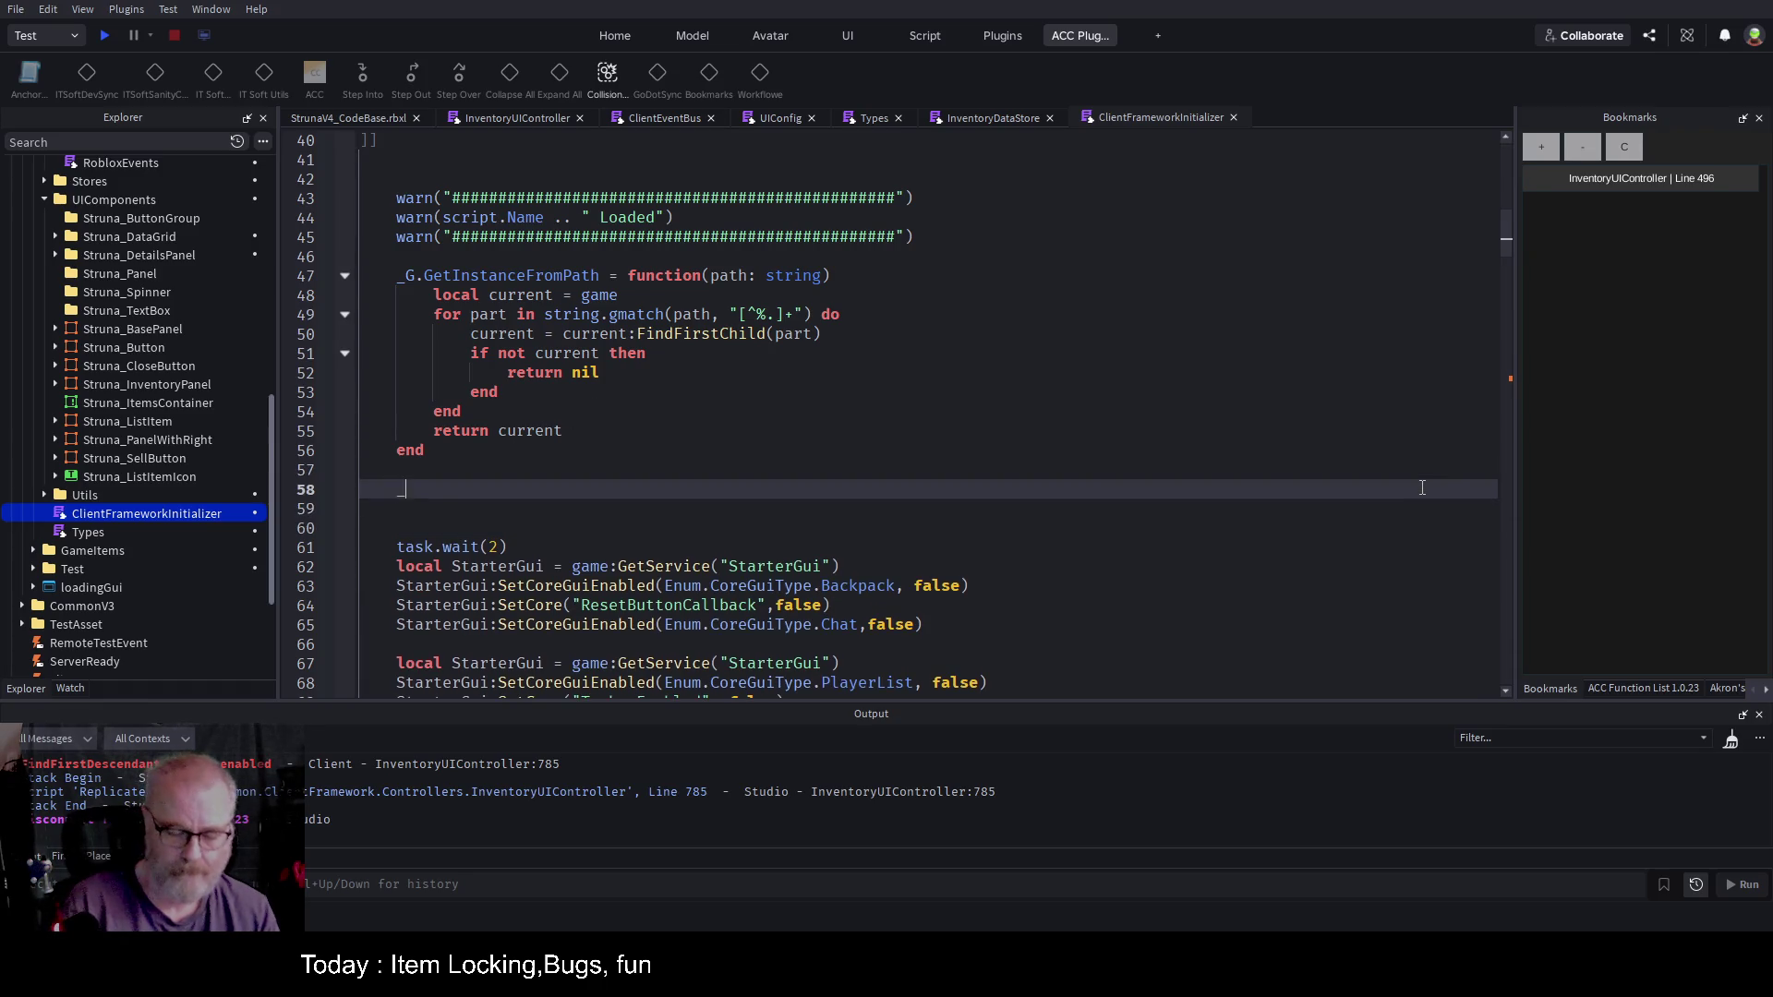
pyautogui.write('G.FindFirstDescendant')
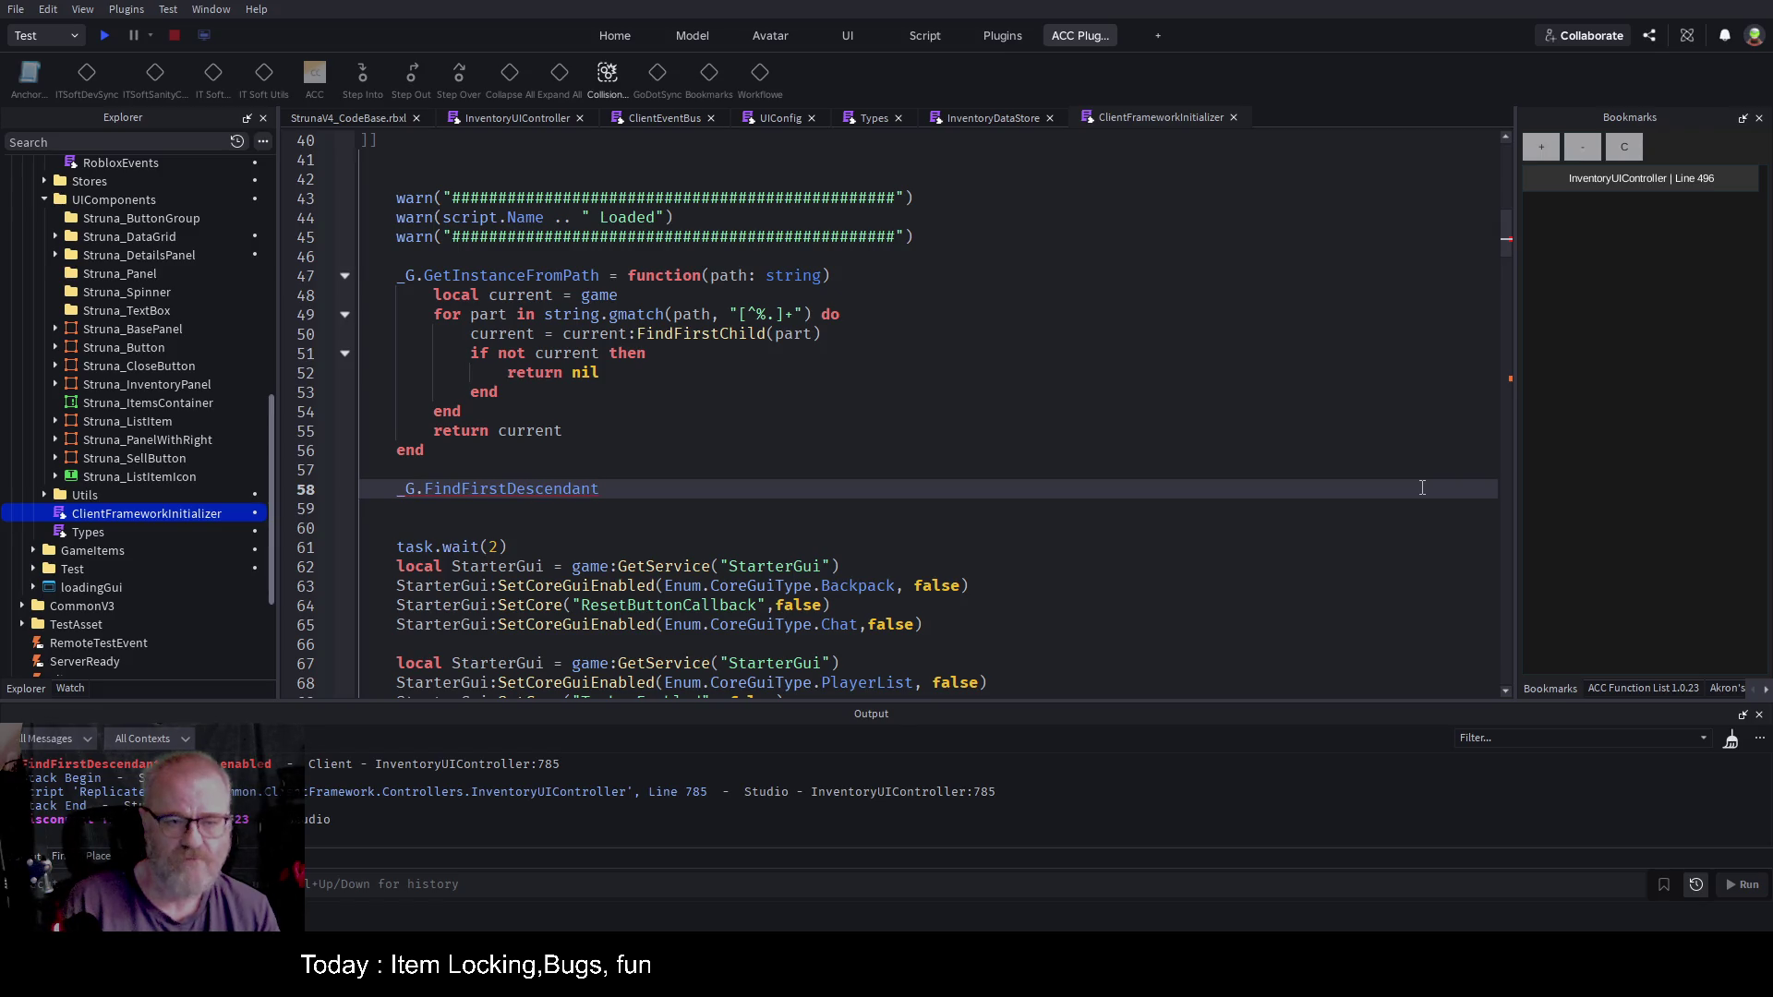
pyautogui.write(' = fun')
pyautogui.write('ction(')
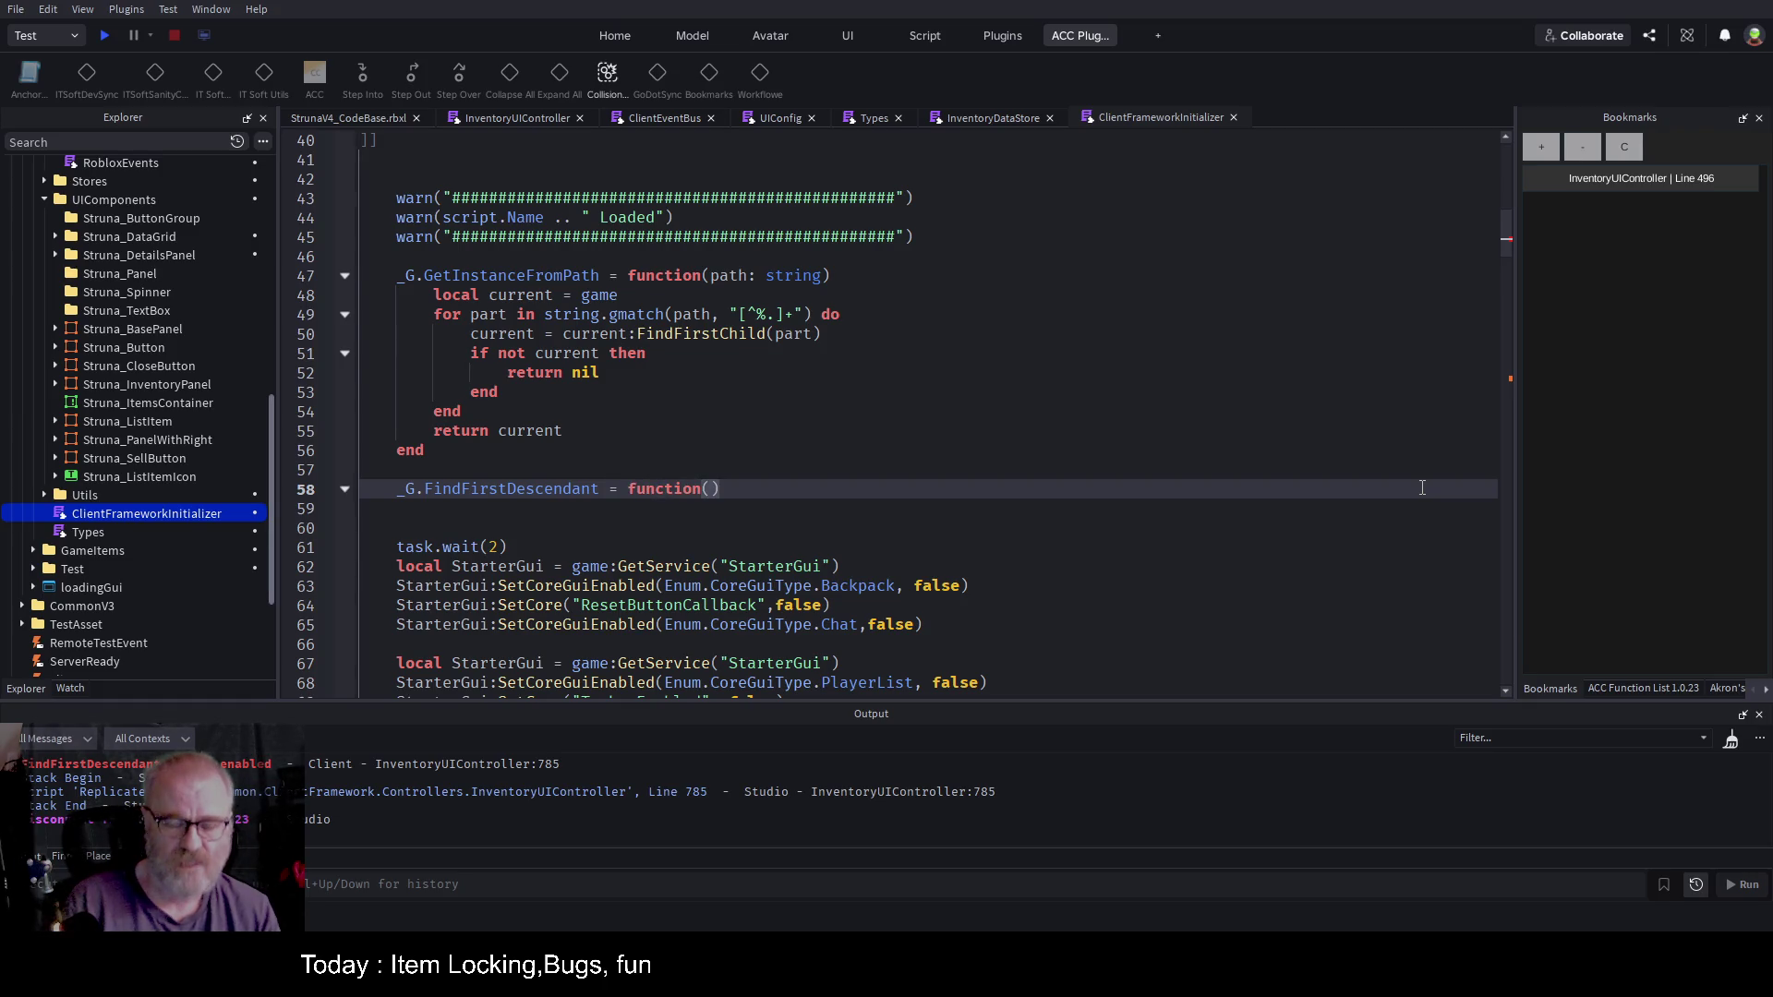
pyautogui.write('parent')
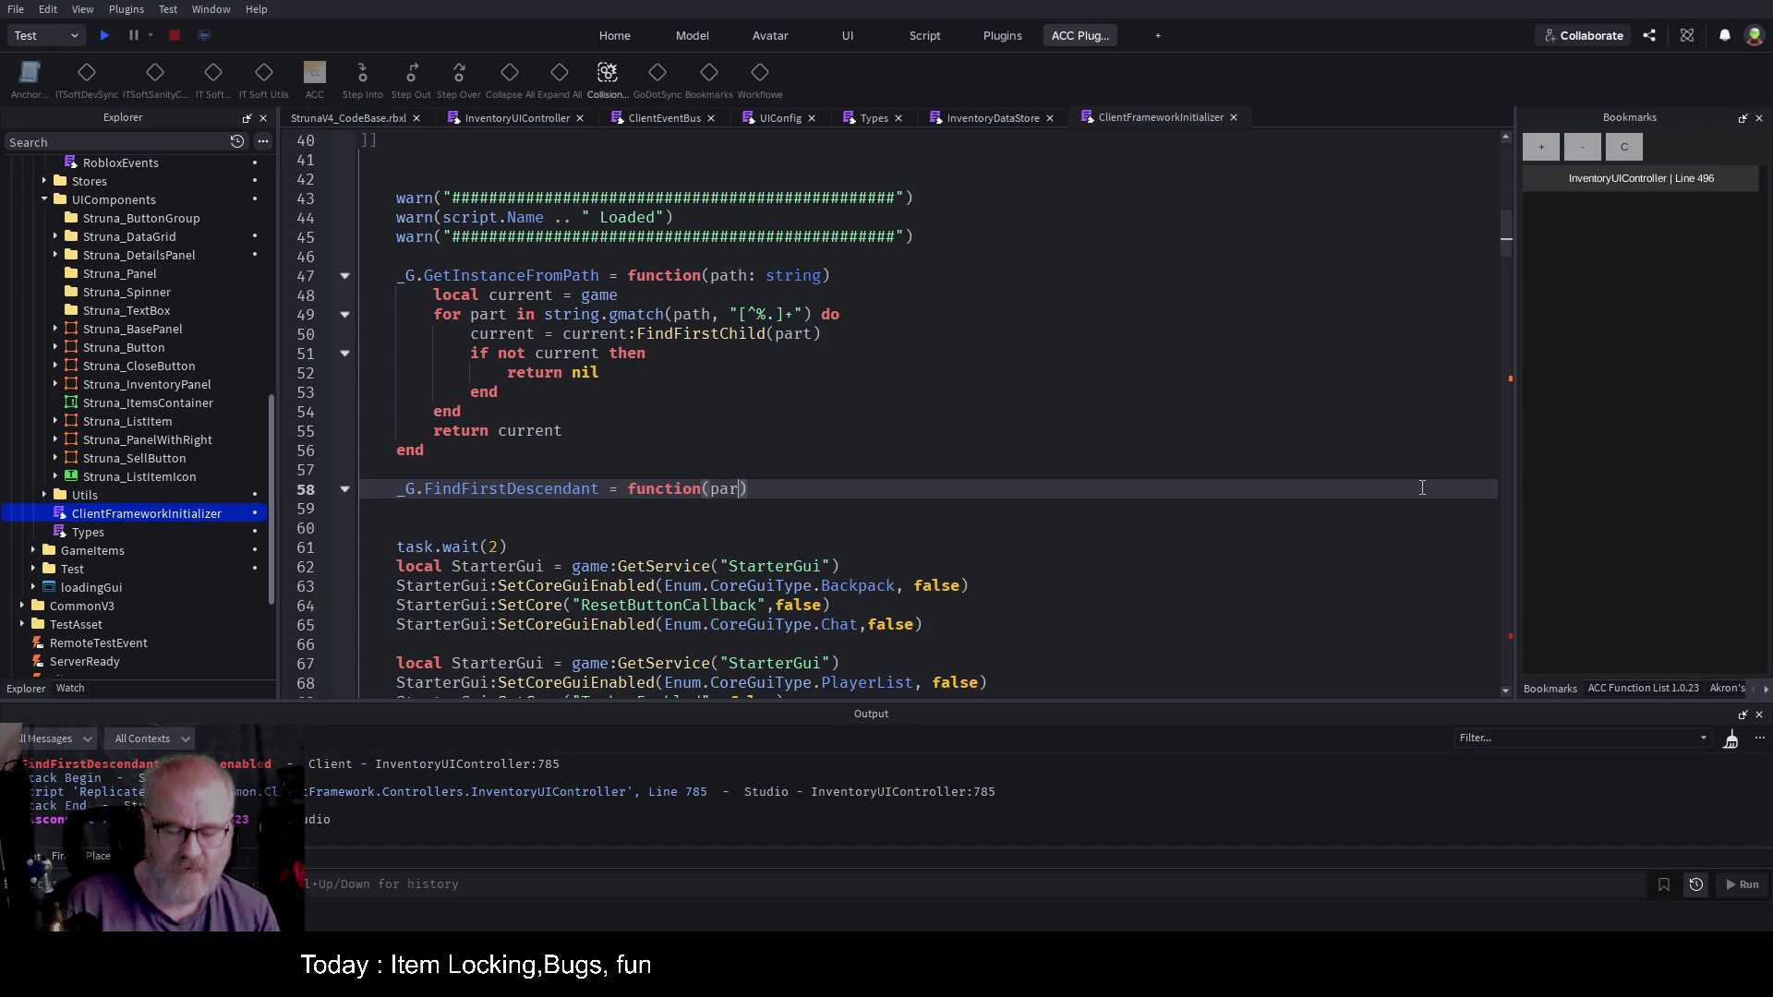
pyautogui.write(':a')
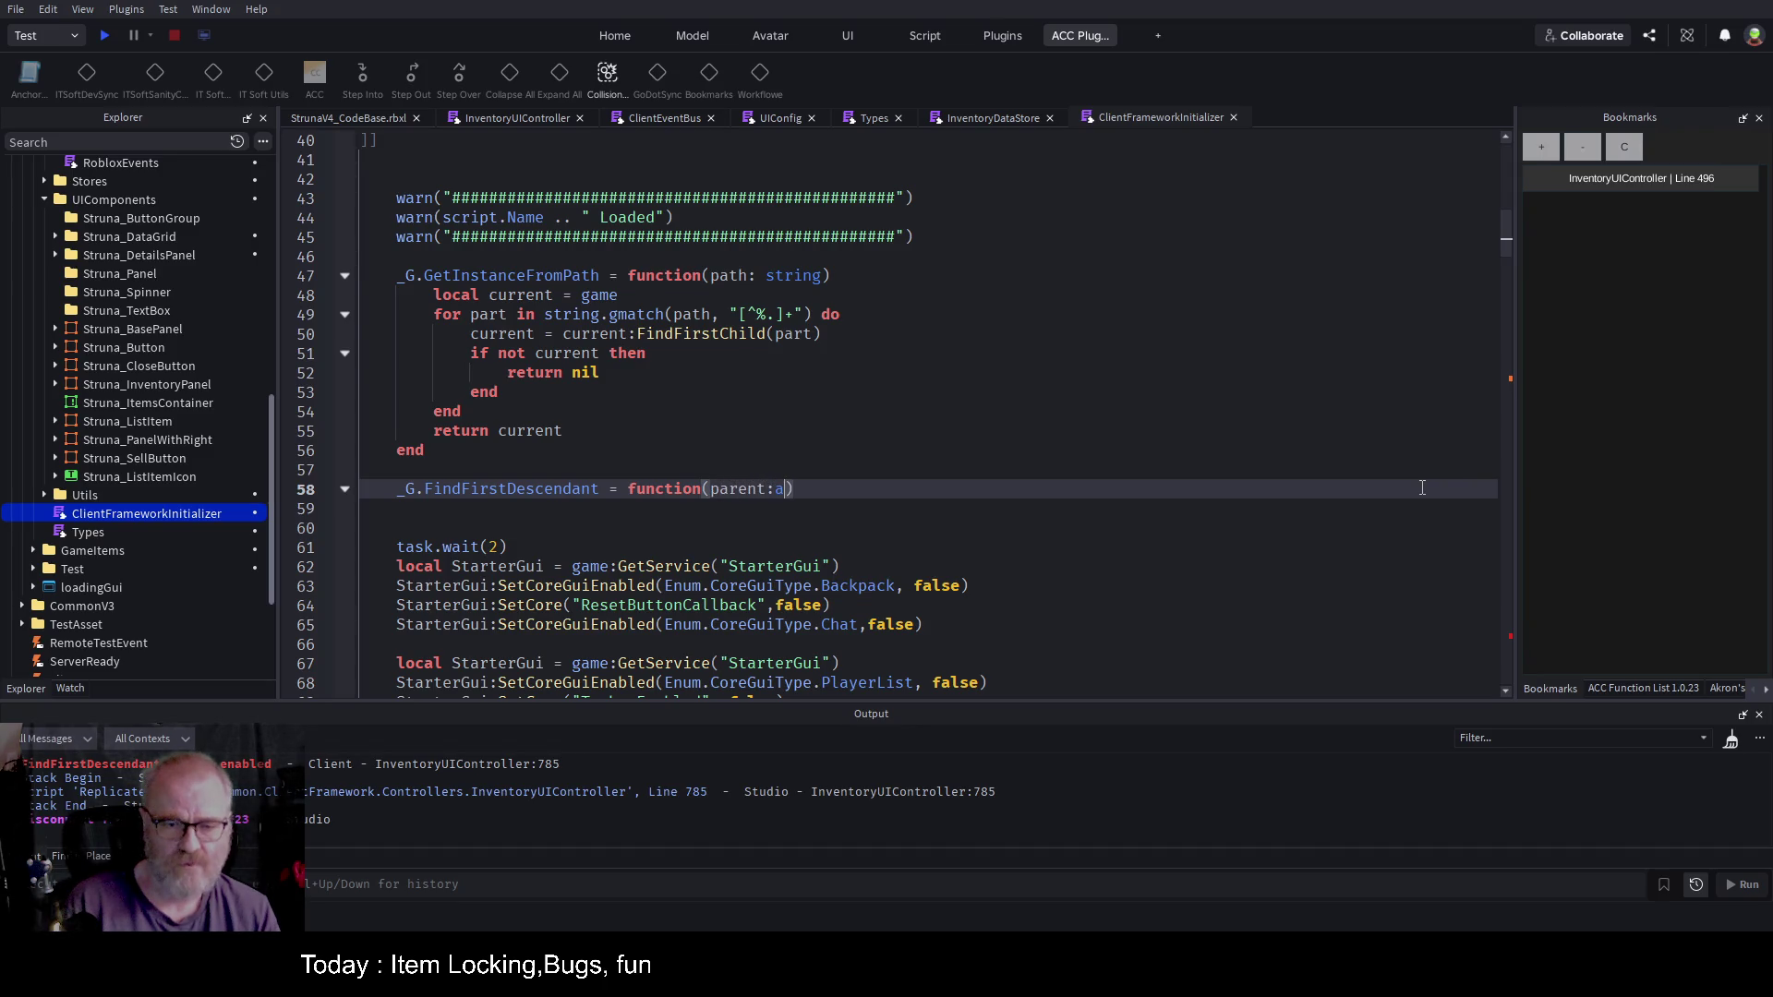
pyautogui.write('ny, ')
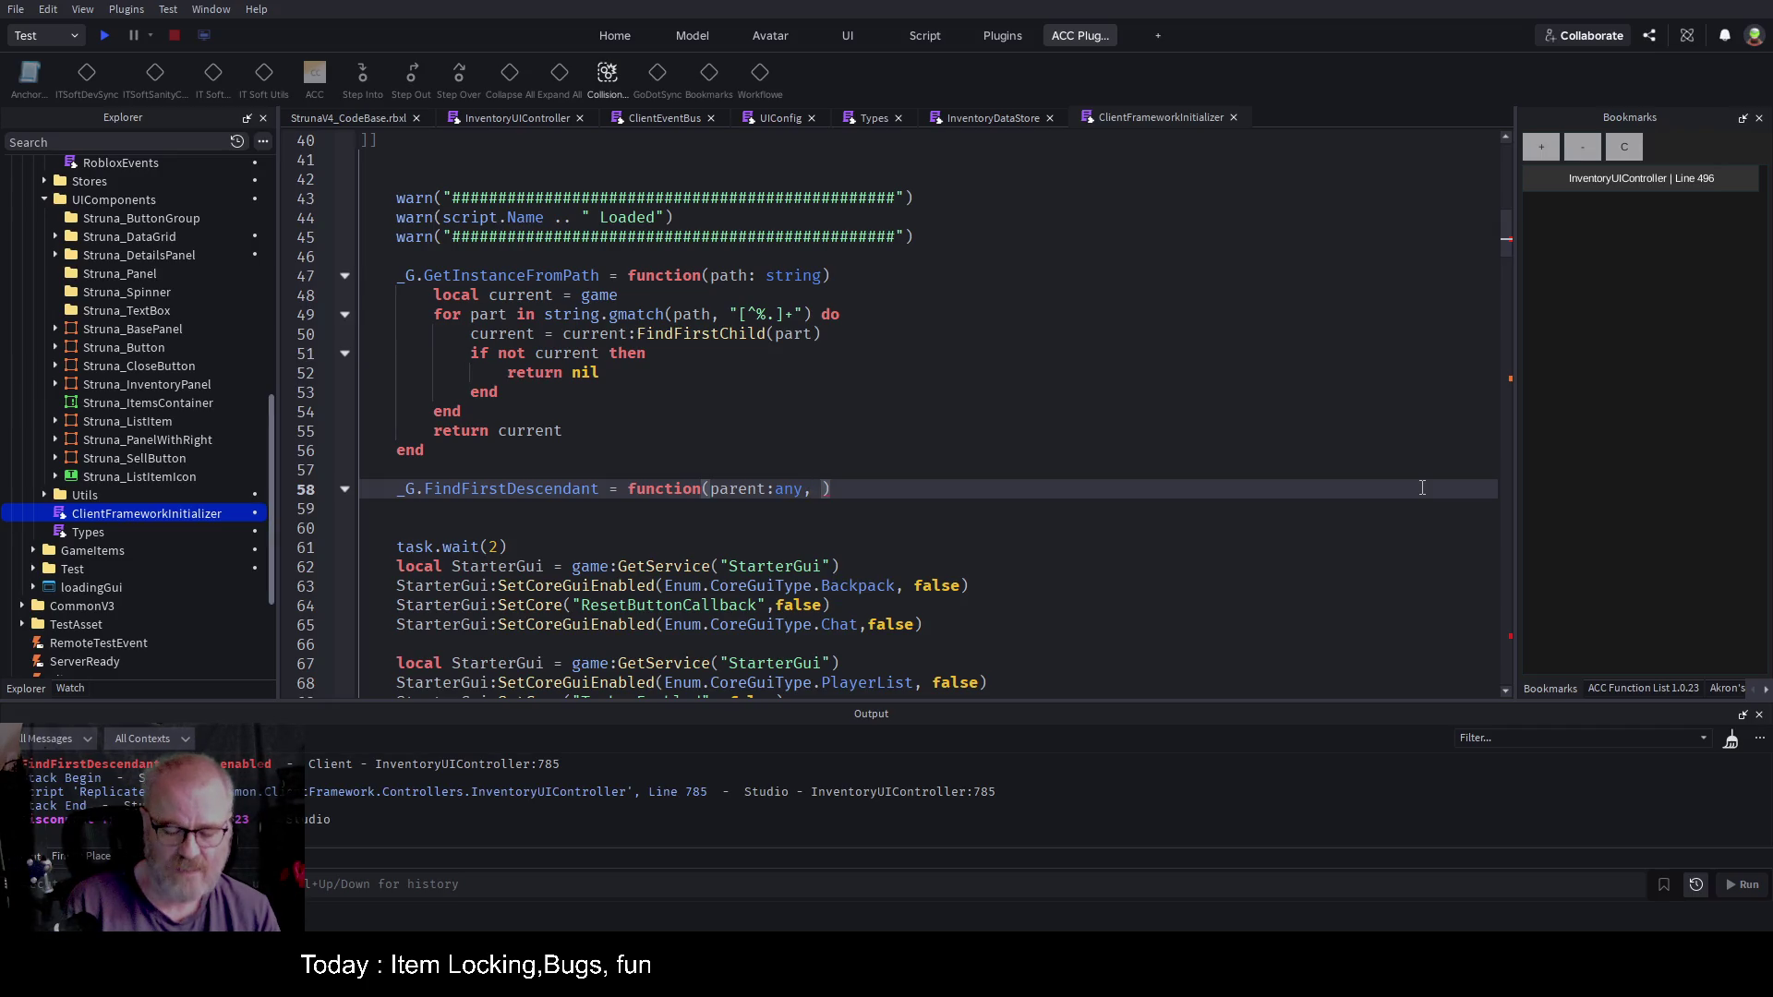
pyautogui.write('findName')
pyautogui.write(':string')
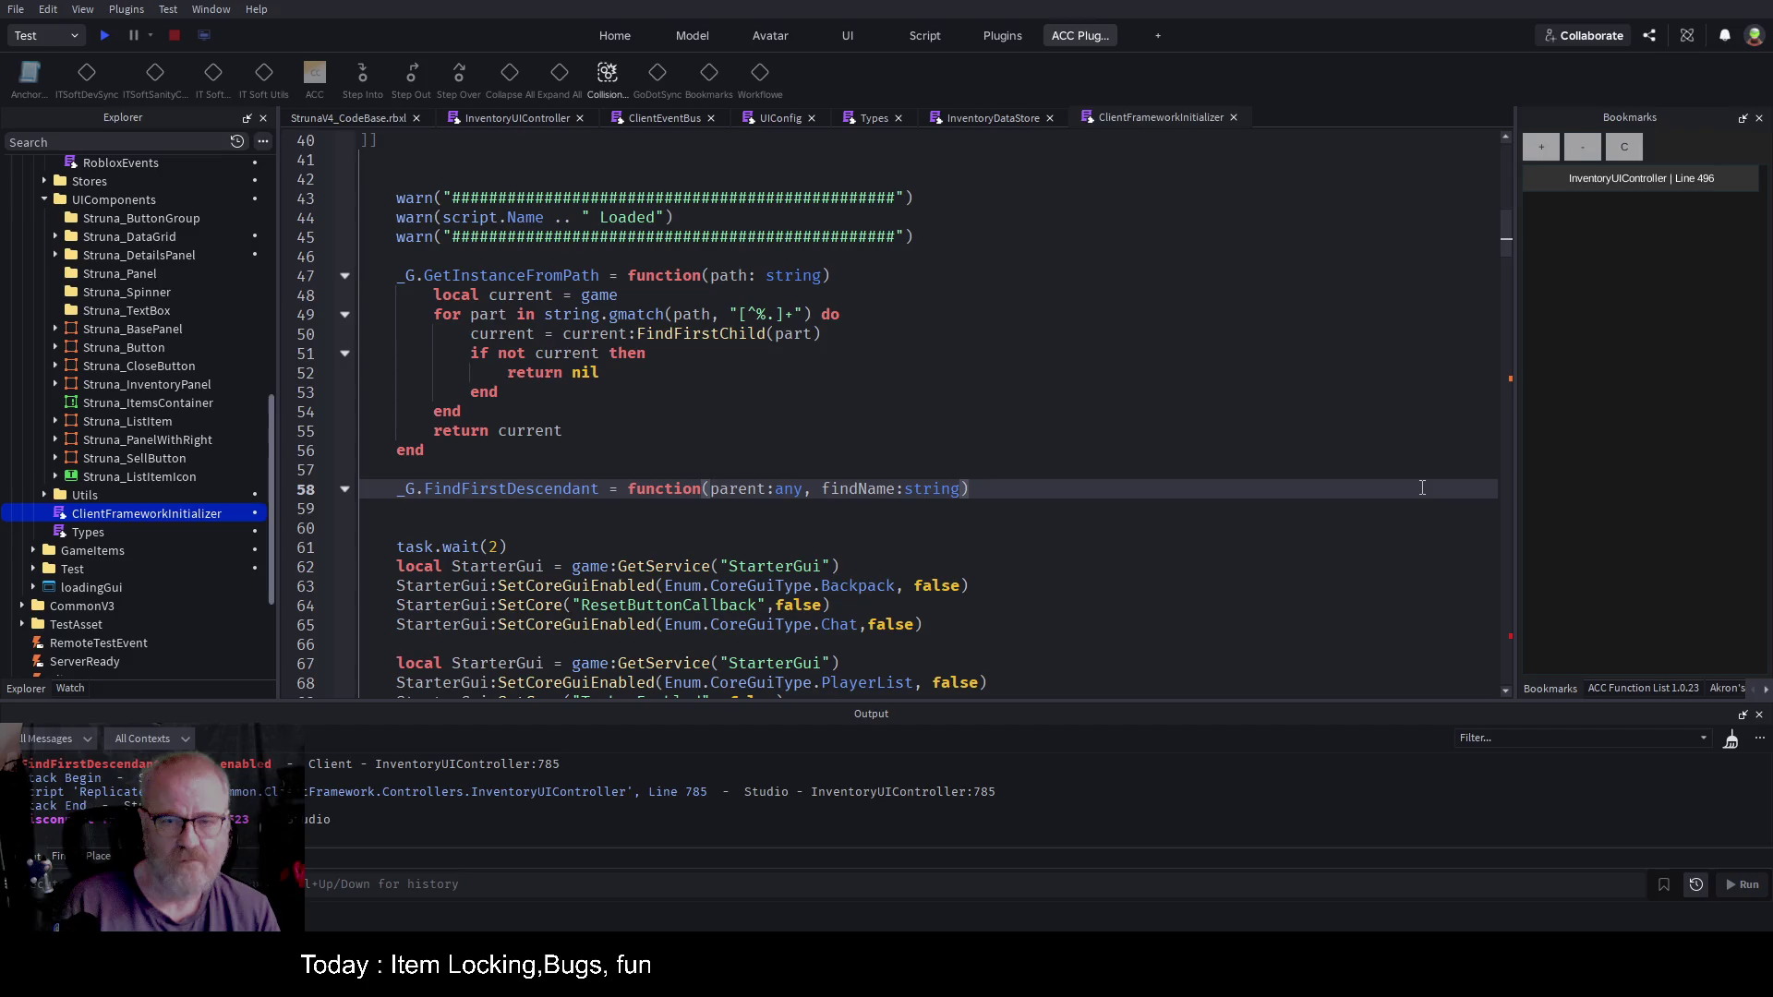
pyautogui.press('Tab')
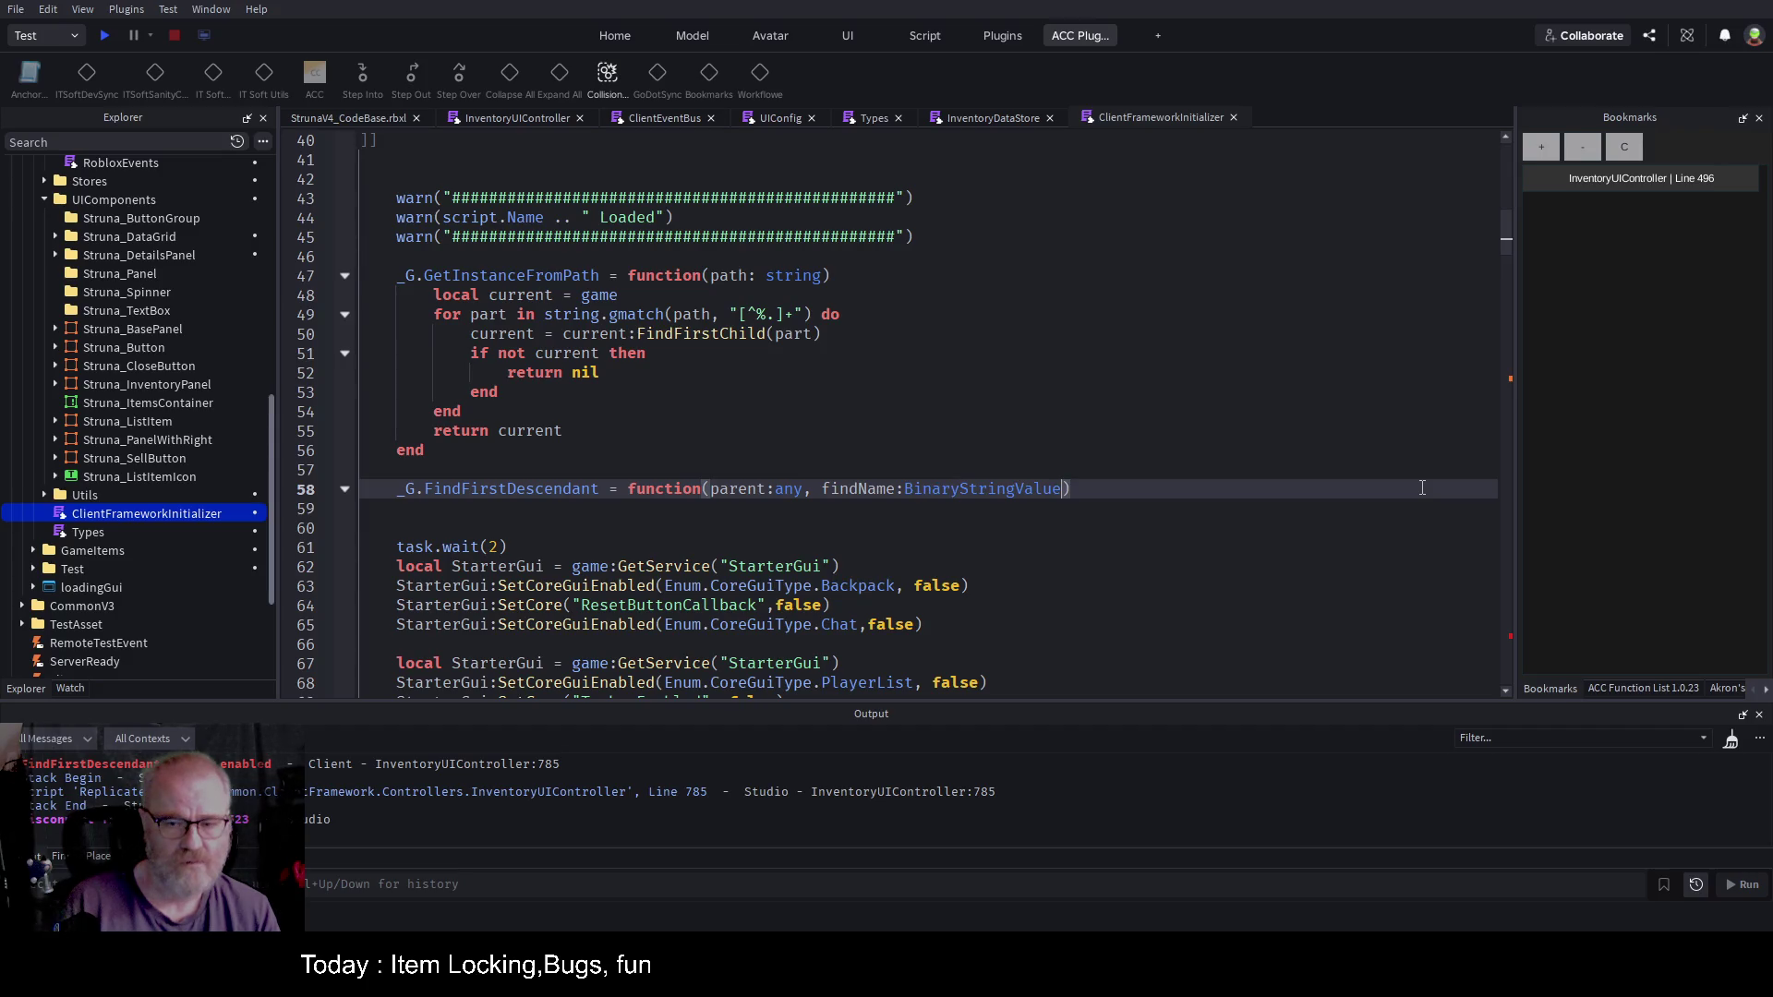
pyautogui.press('BackSpace')
pyautogui.press('BackSpace')
pyautogui.press('BackSpace')
pyautogui.write('string')
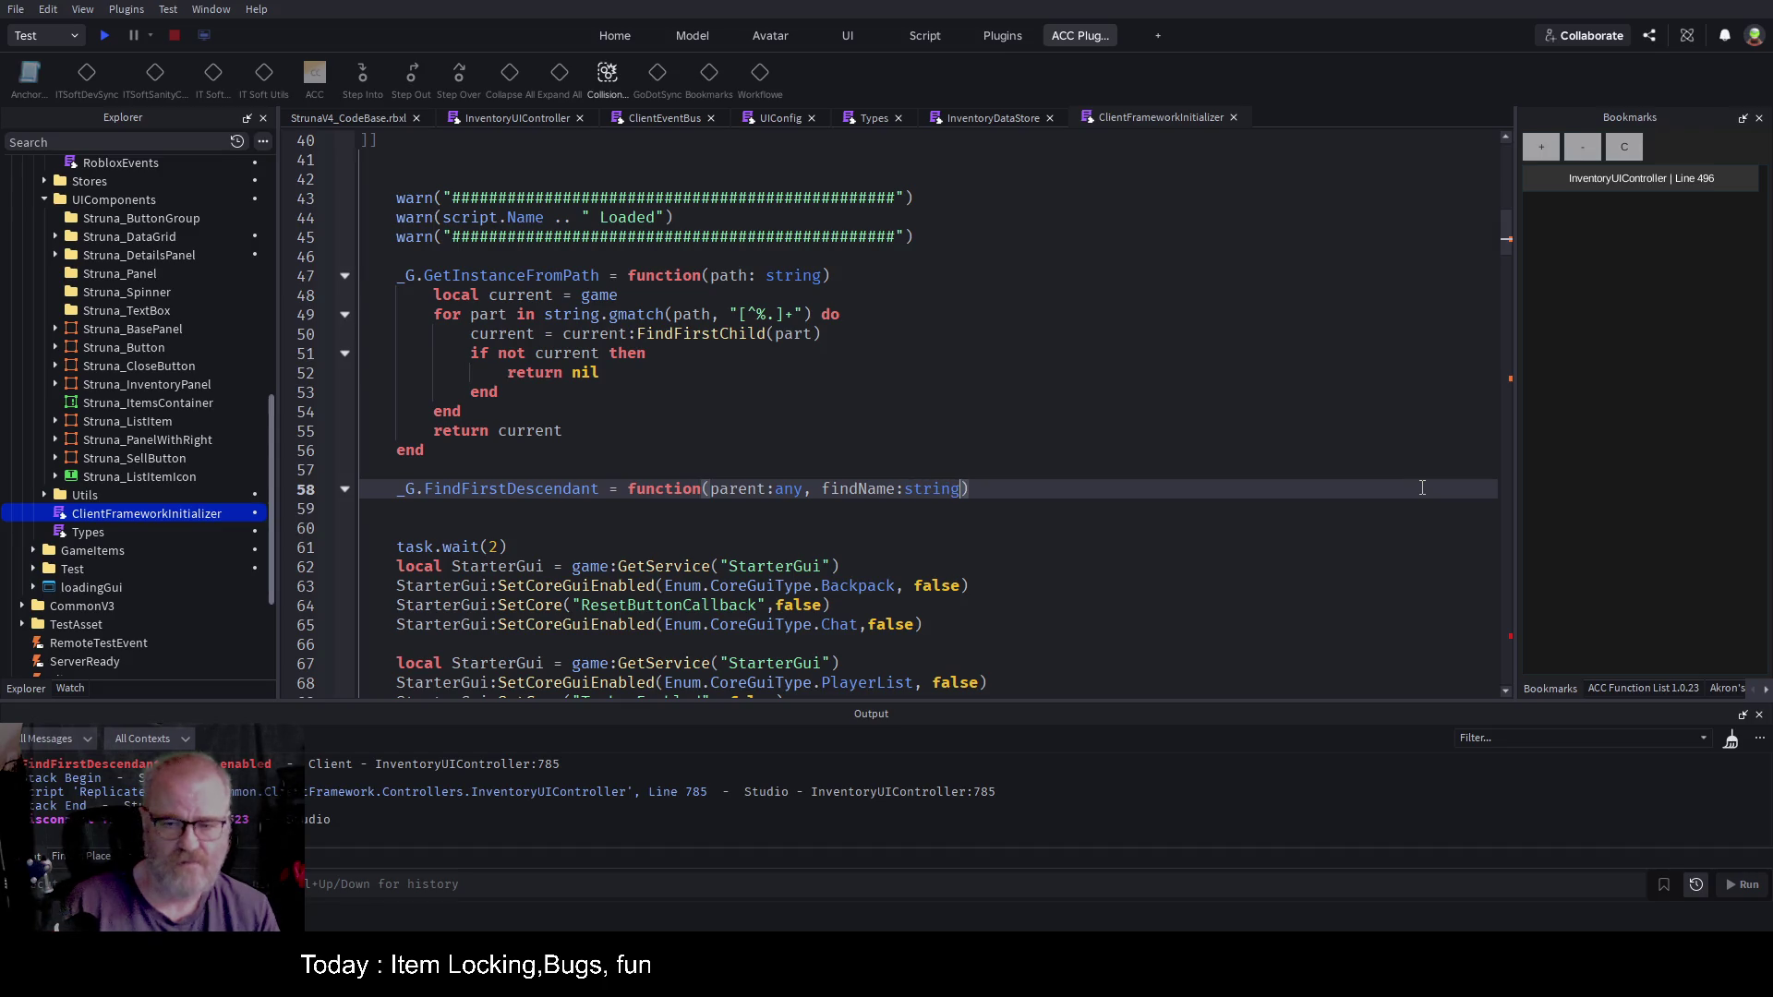
pyautogui.press('Return')
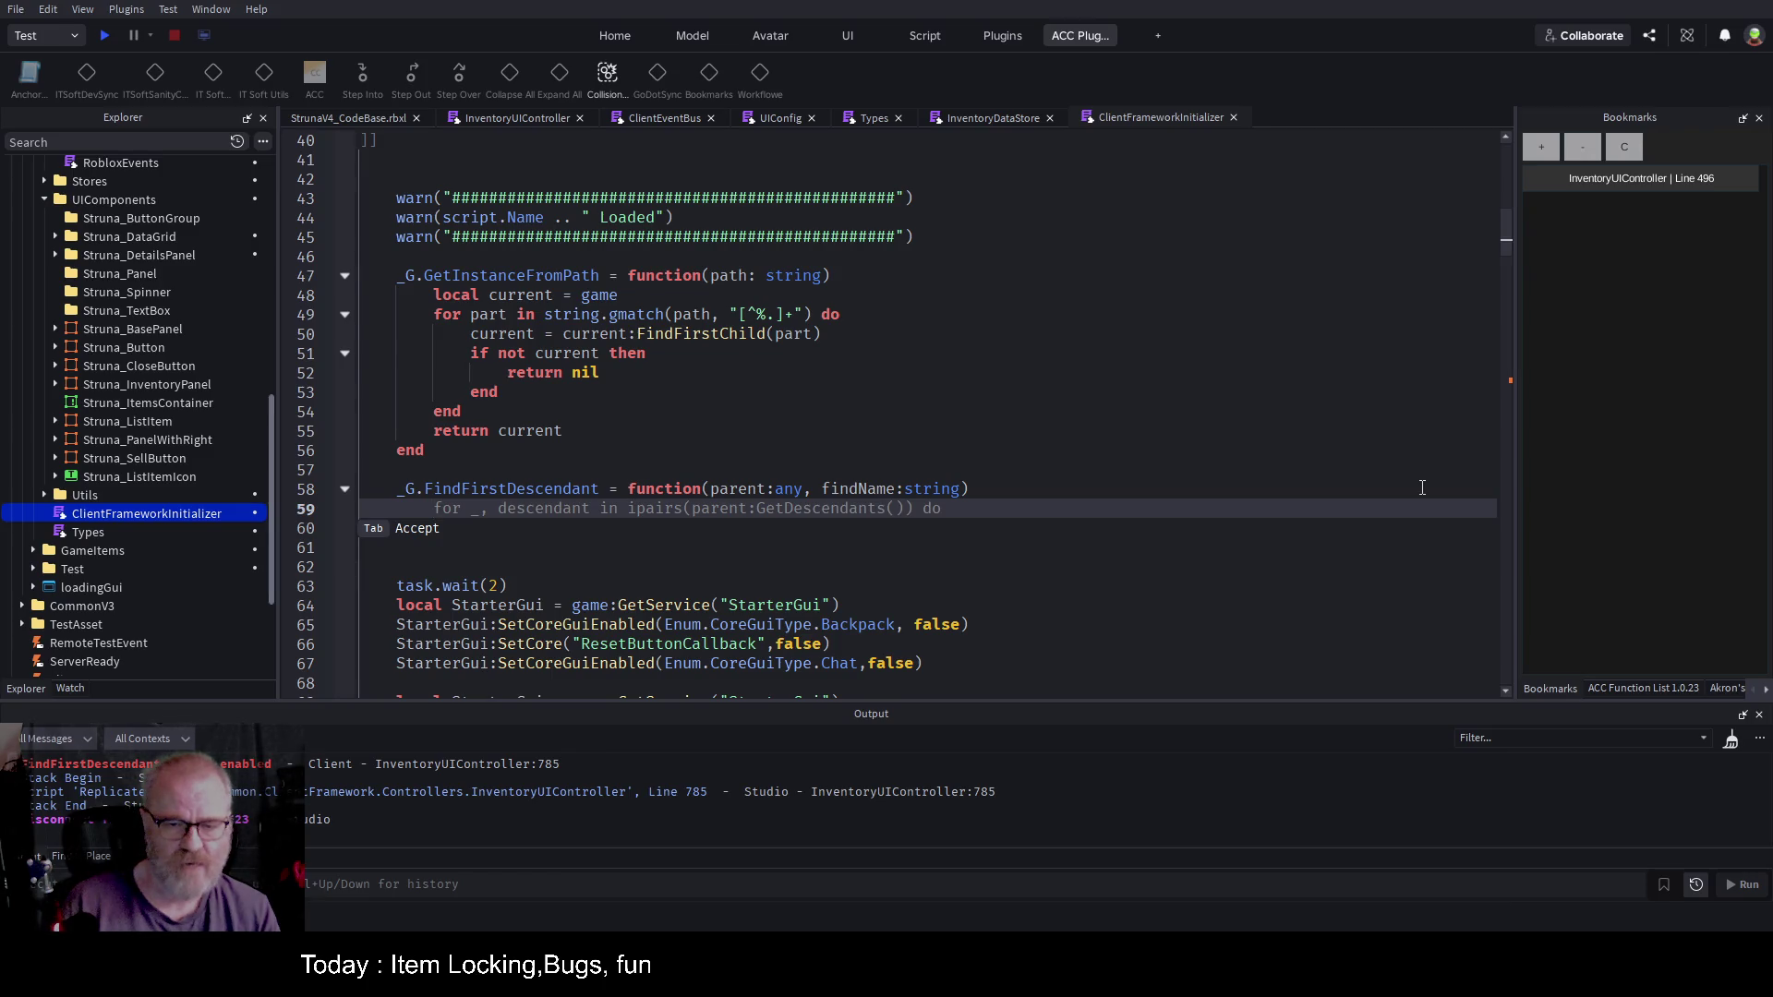
# Step: Add a loop over descendants with an 'if descendant.Name=findName' check and 'local result=nil'
pyautogui.press('Tab')
pyautogui.press('Return')
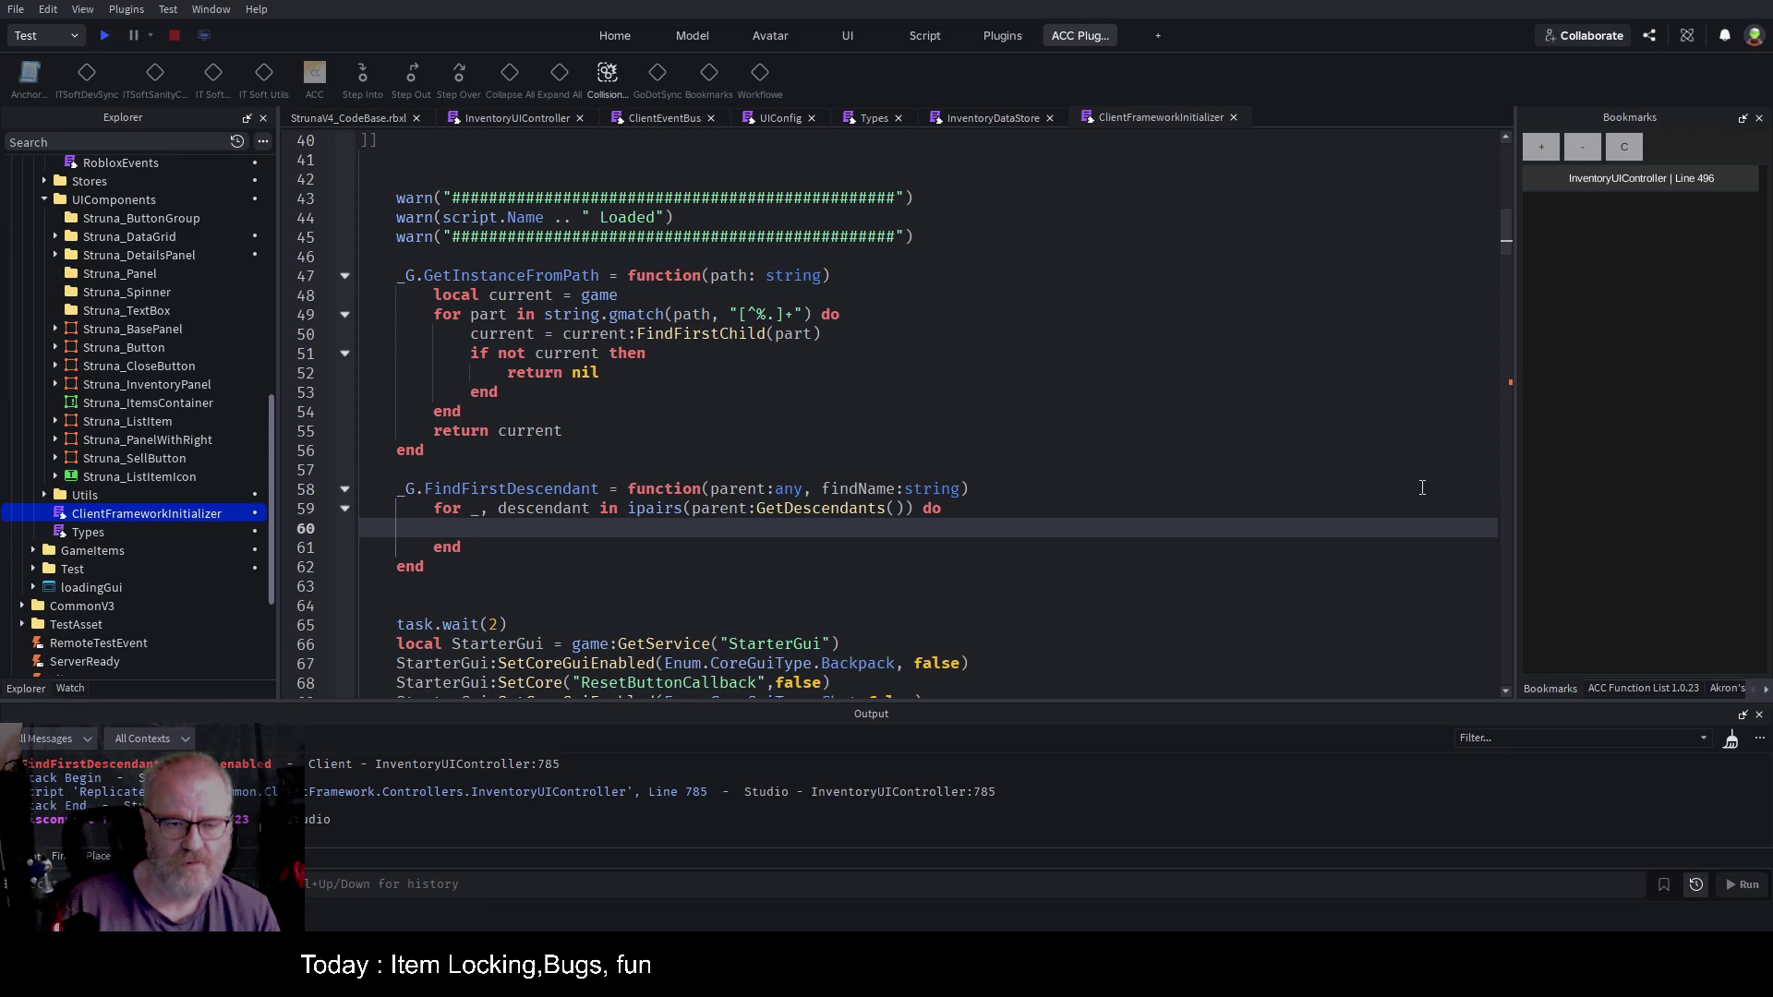
pyautogui.write('if ')
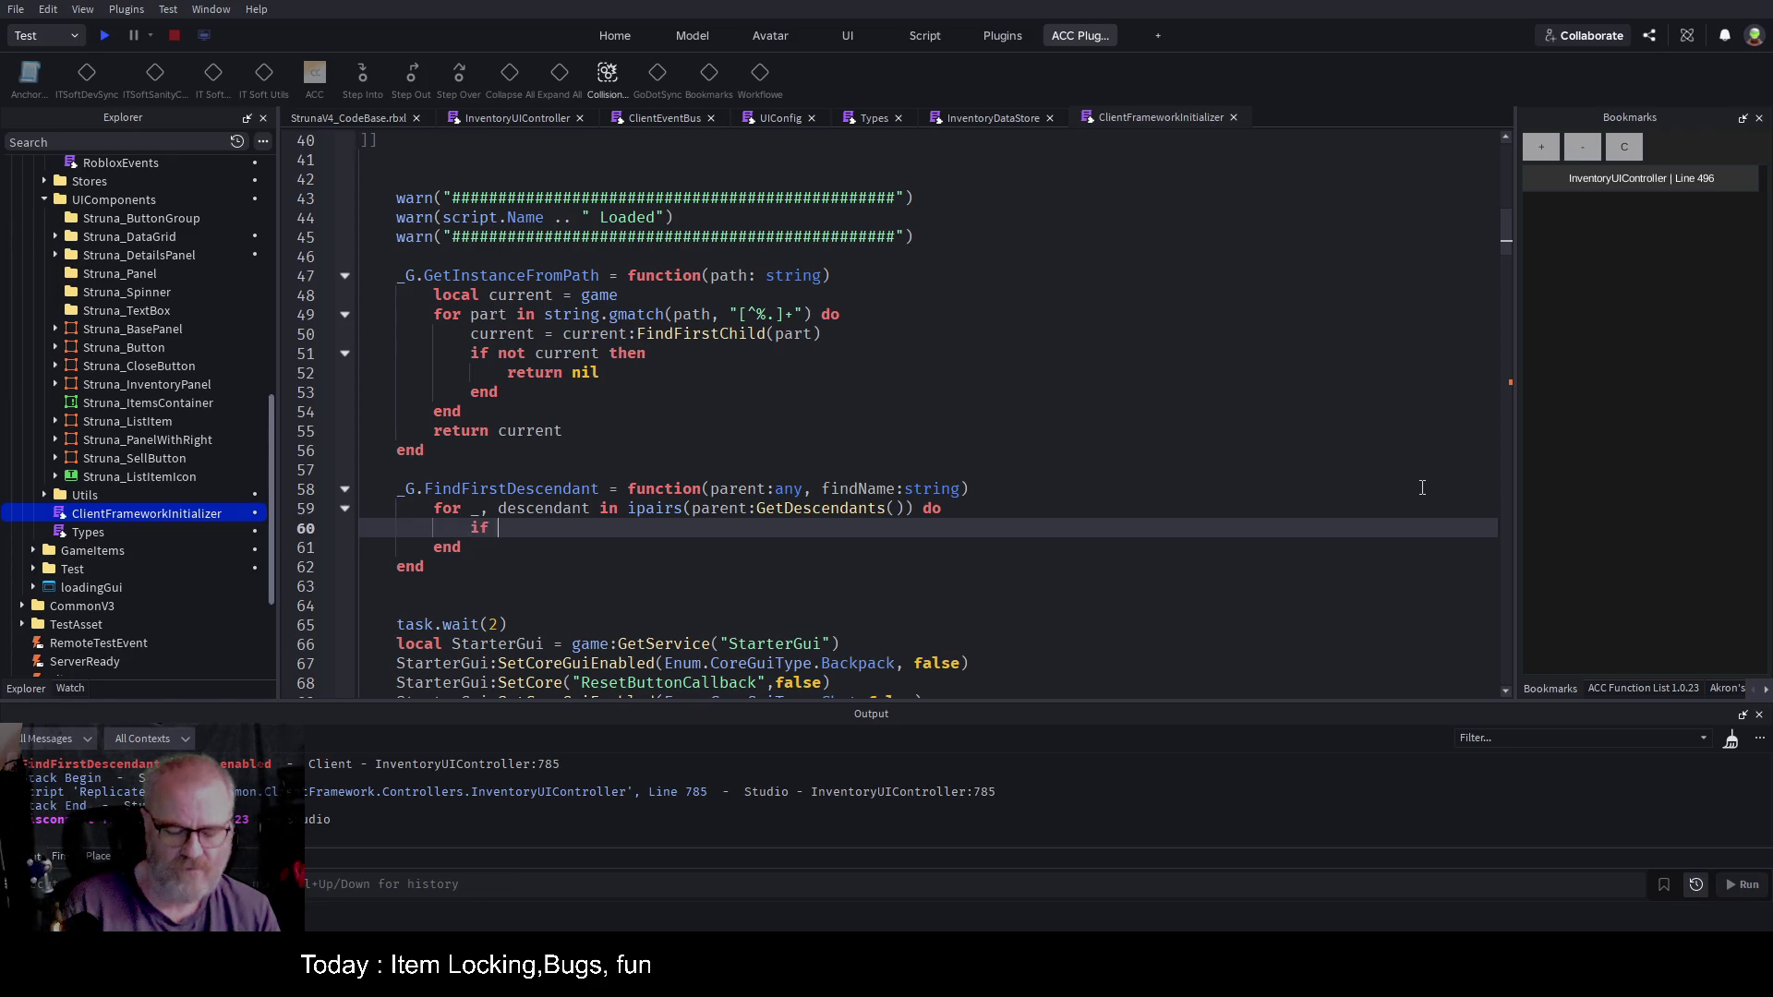
pyautogui.write('descendant')
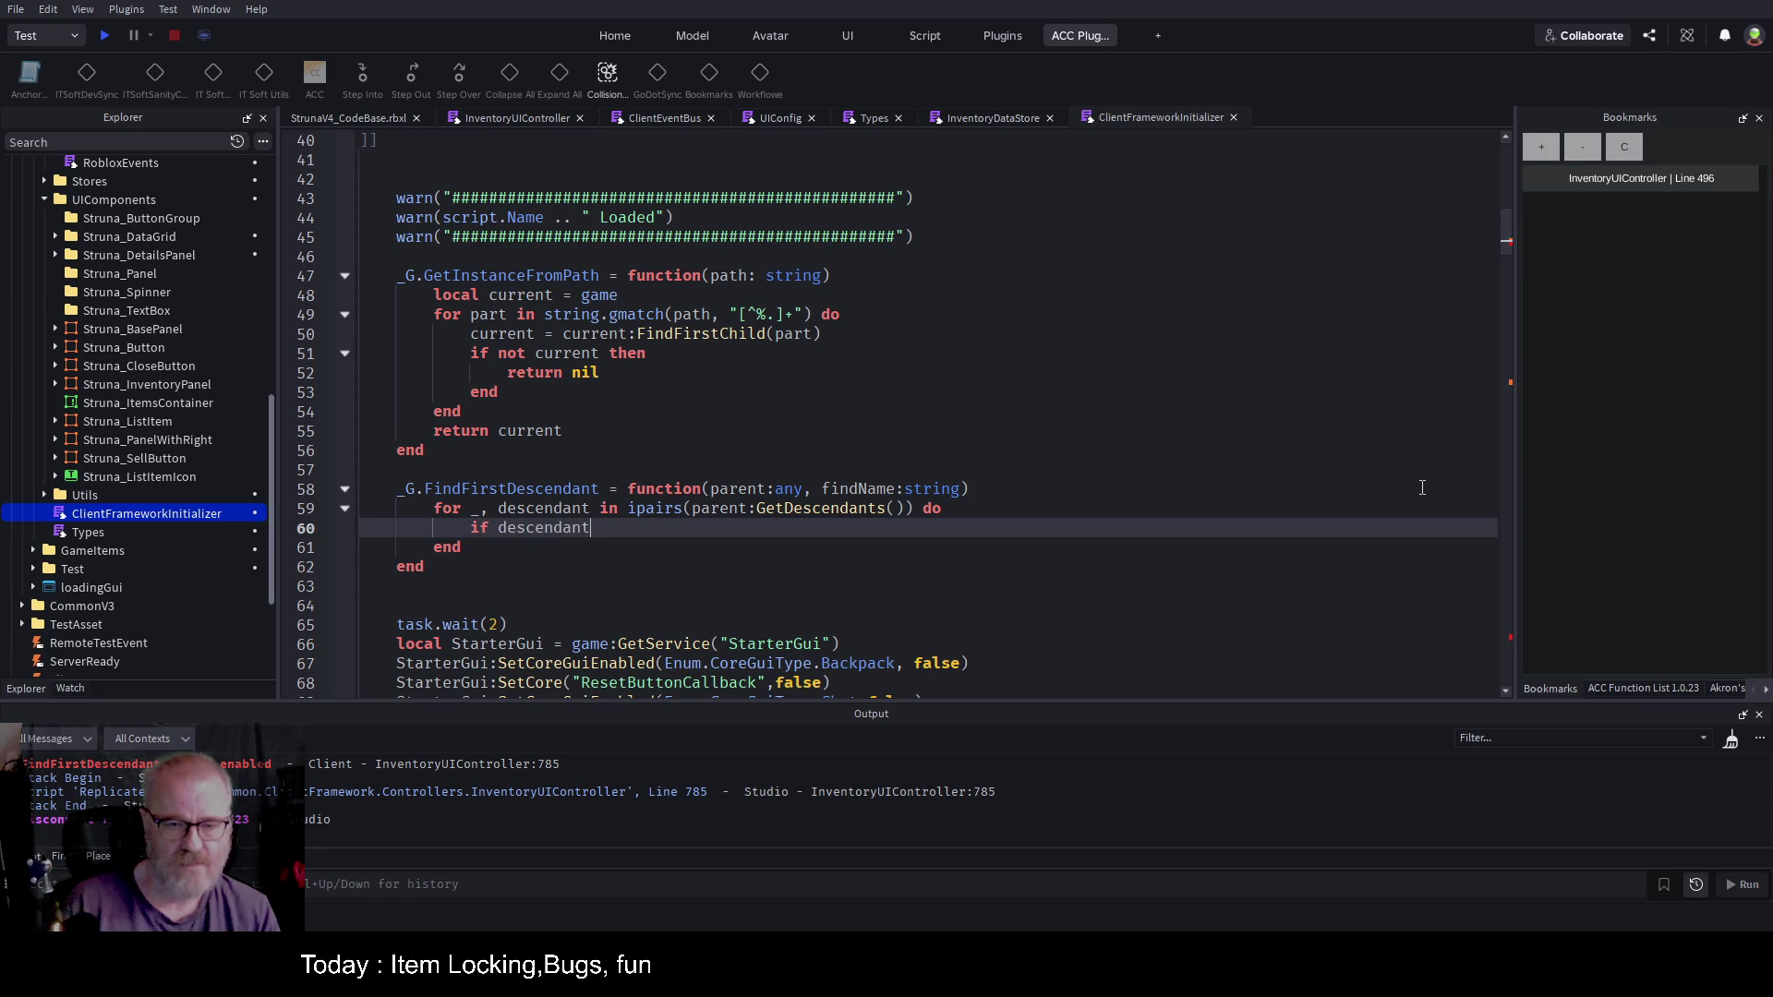
pyautogui.write('.Name')
pyautogui.write('=f')
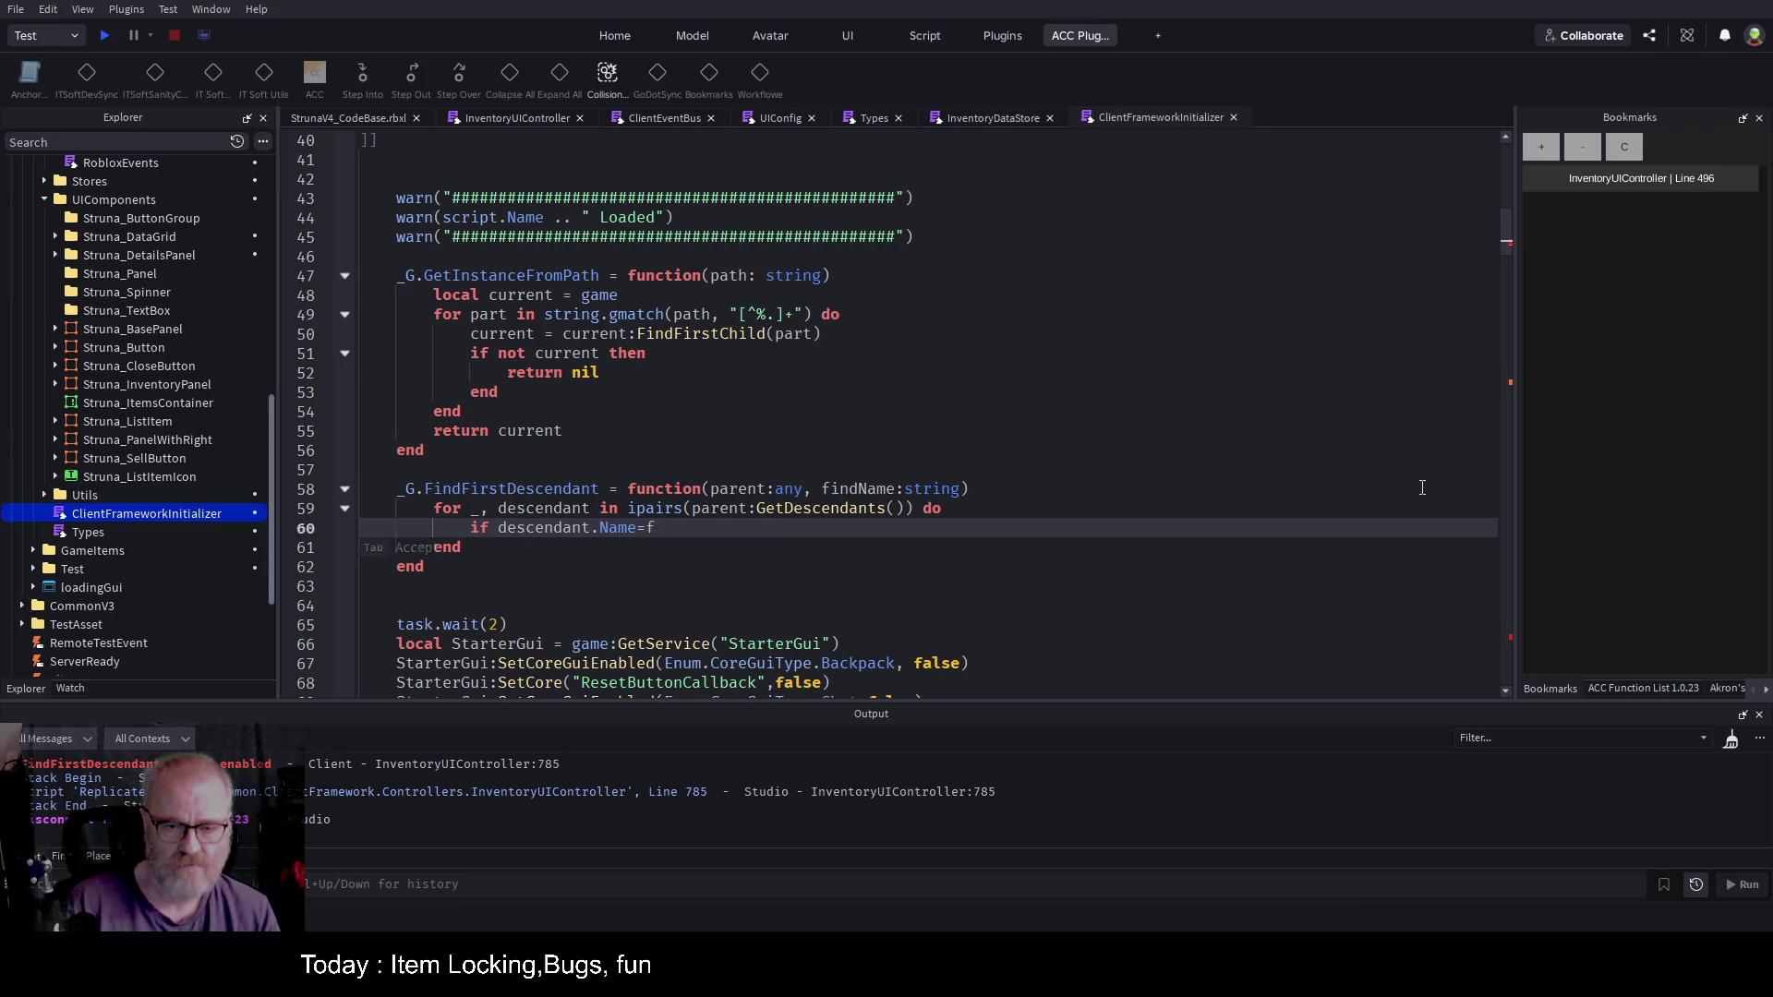
pyautogui.write('indName then')
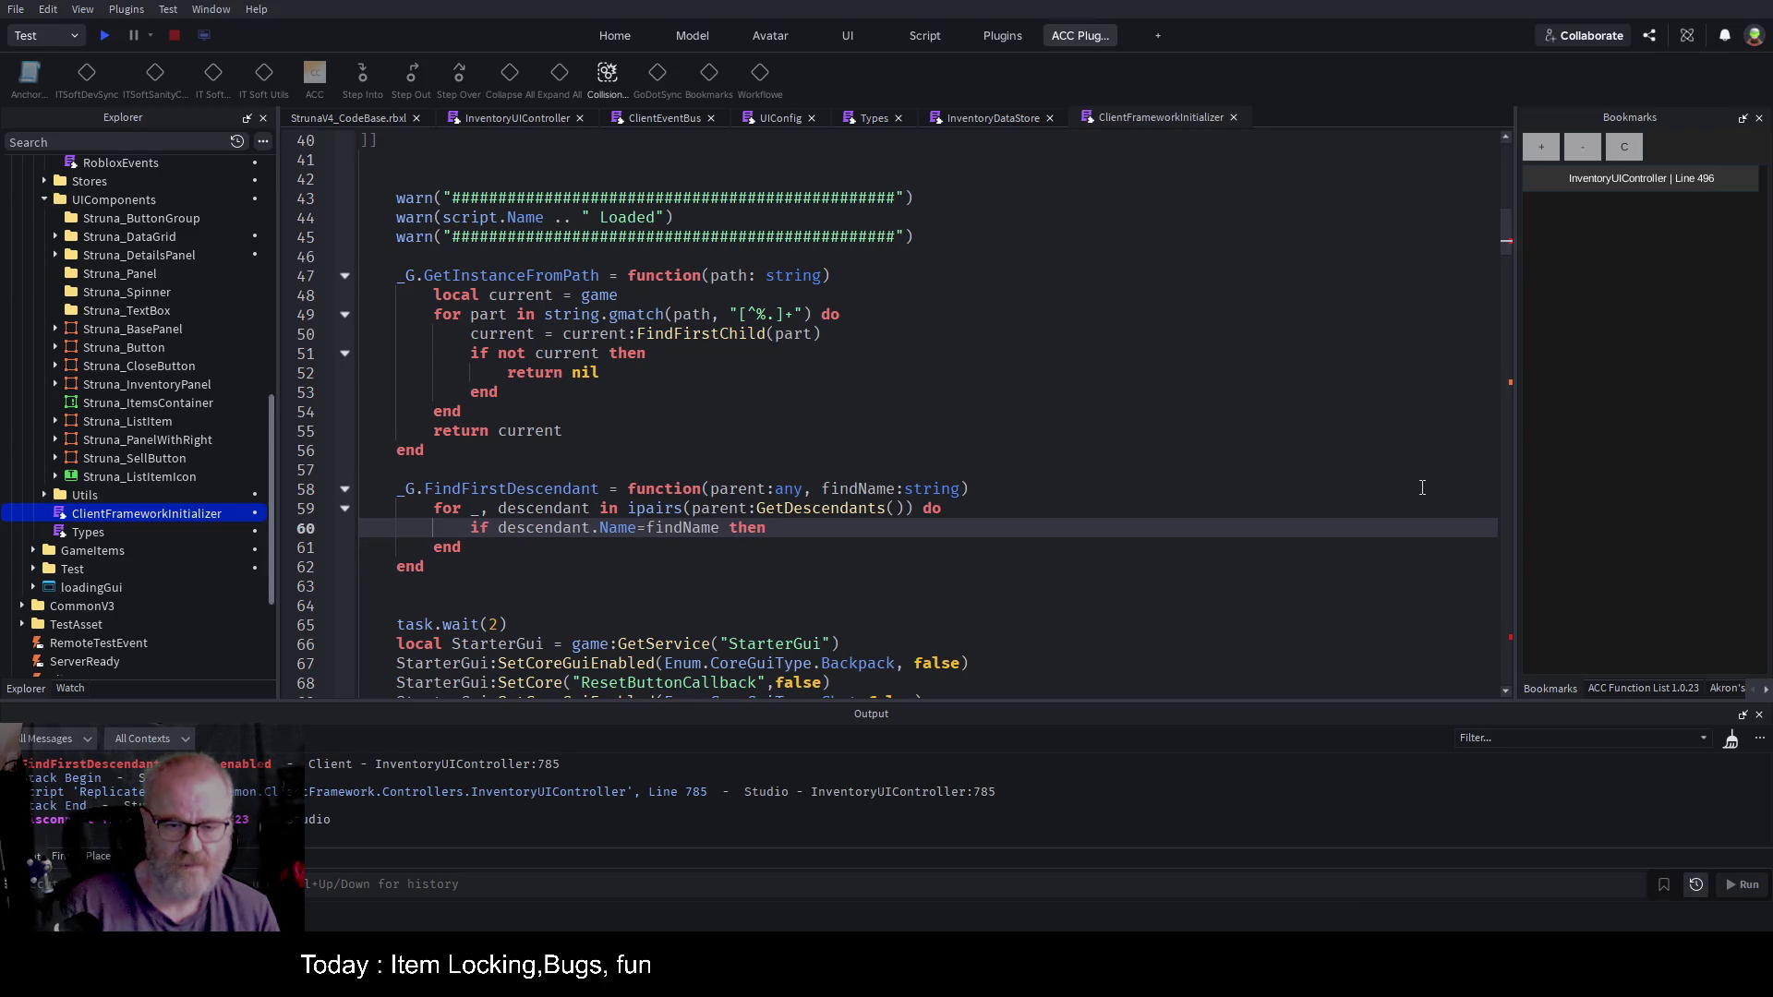
pyautogui.press('Return')
pyautogui.press('Up')
pyautogui.press('Up')
pyautogui.press('Up')
pyautogui.press('End')
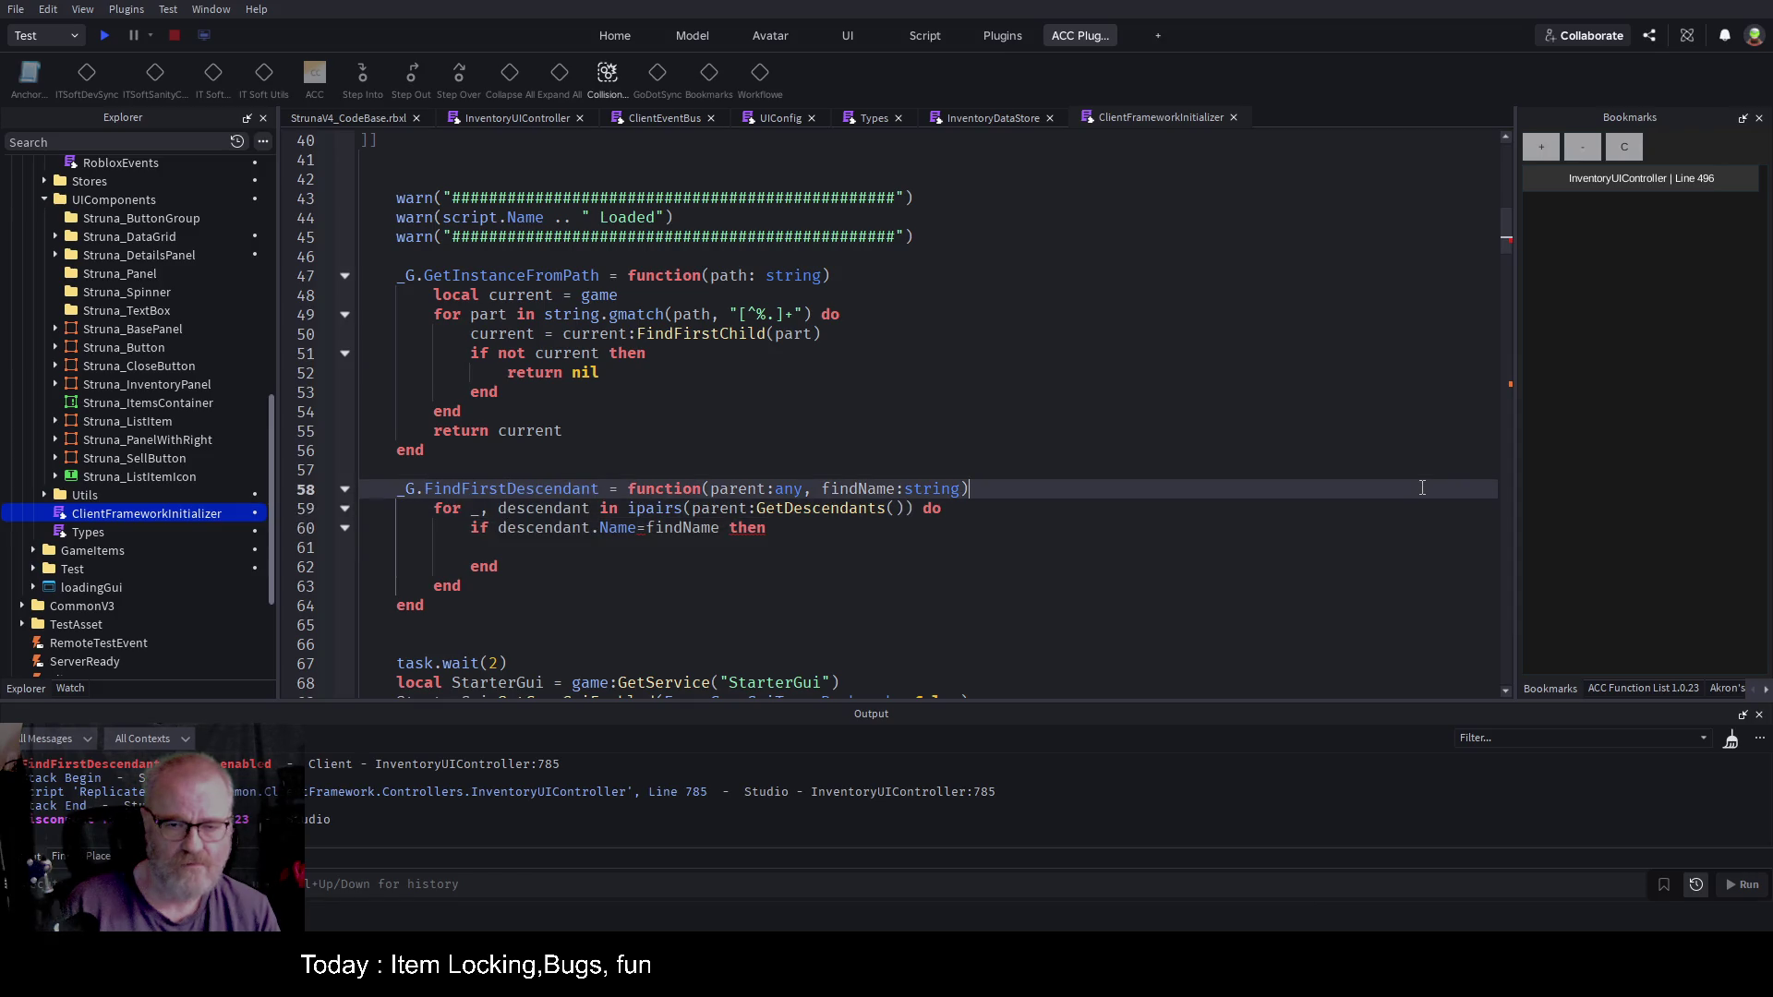
pyautogui.press('Return')
pyautogui.write('local result=n')
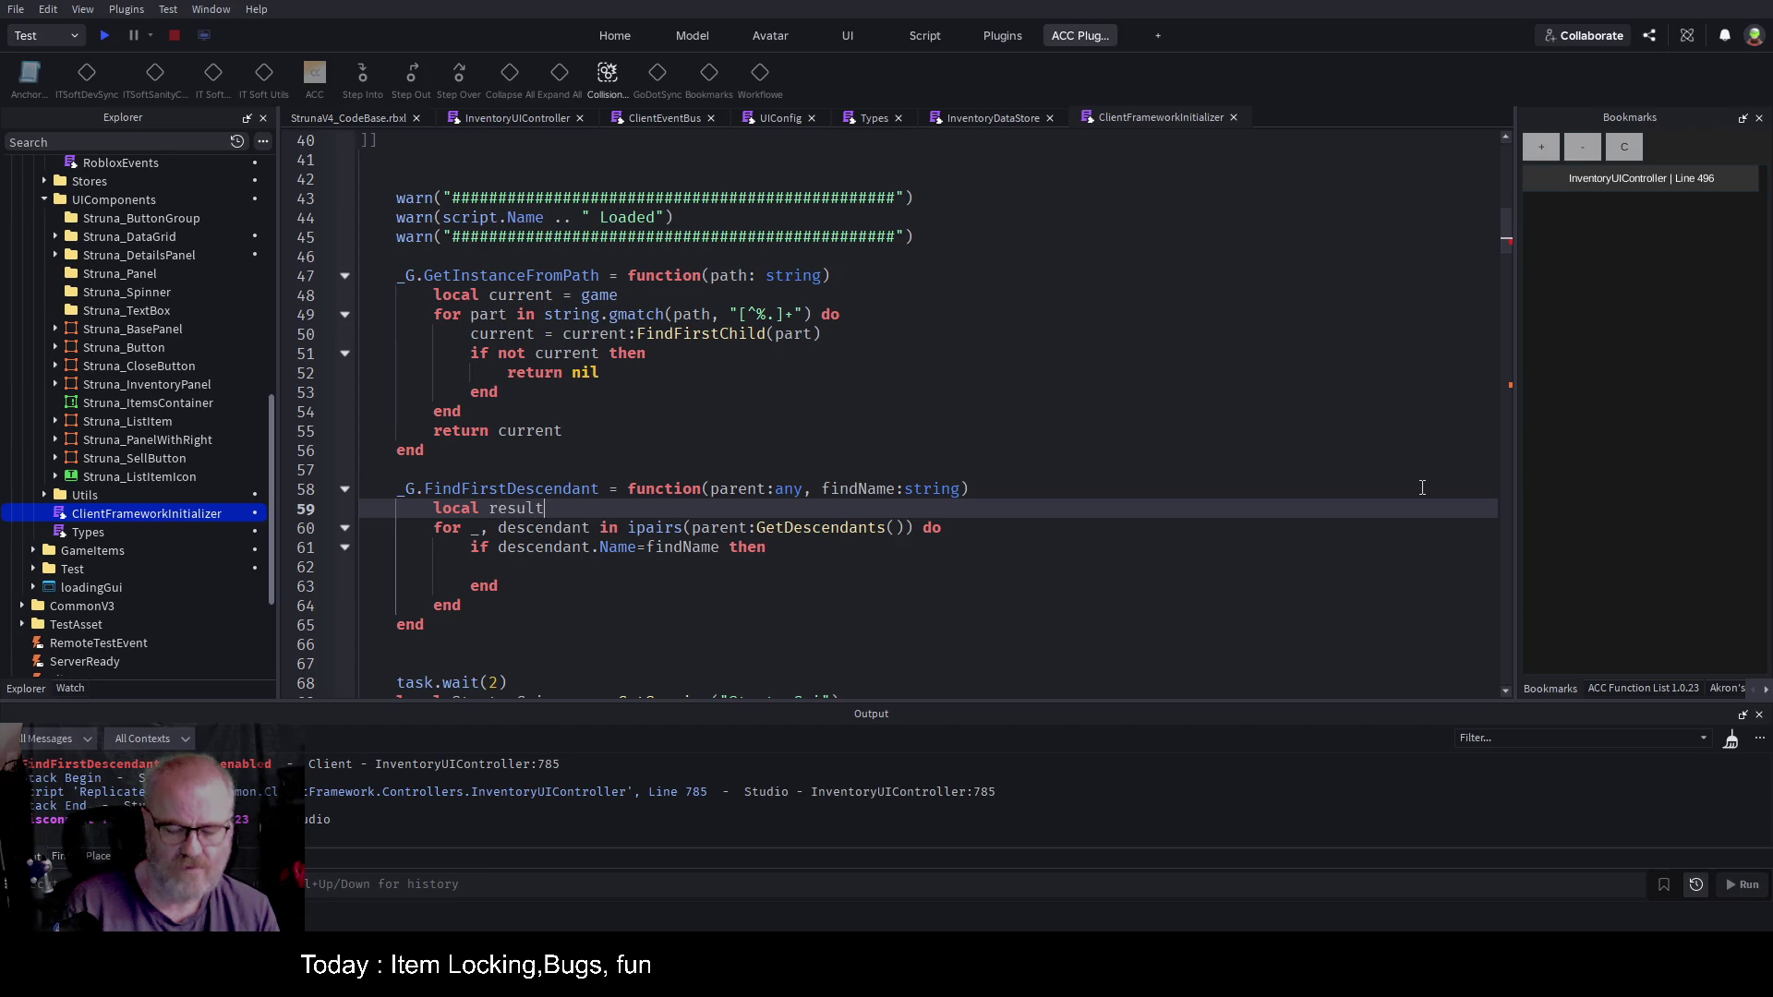
pyautogui.write('il')
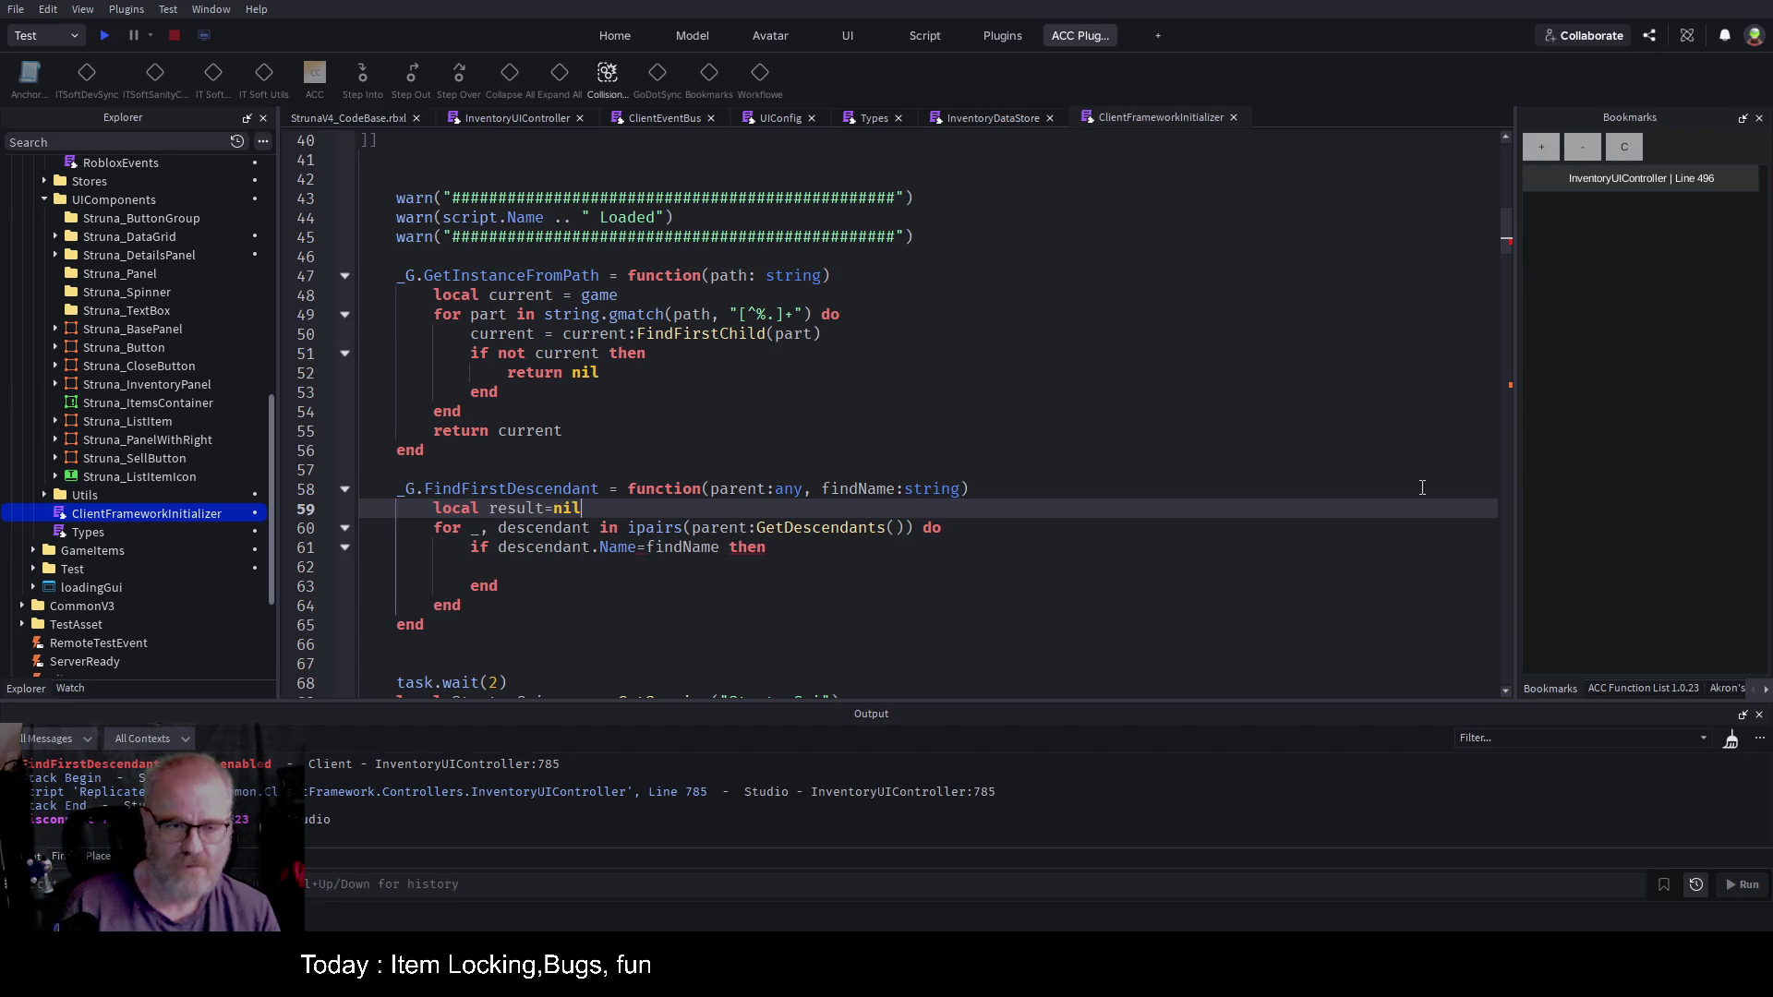
# Step: Fix the comparison to ==, set result=descendant and break, and return result after the loop
pyautogui.press('Down')
pyautogui.press('Down')
pyautogui.press('Down')
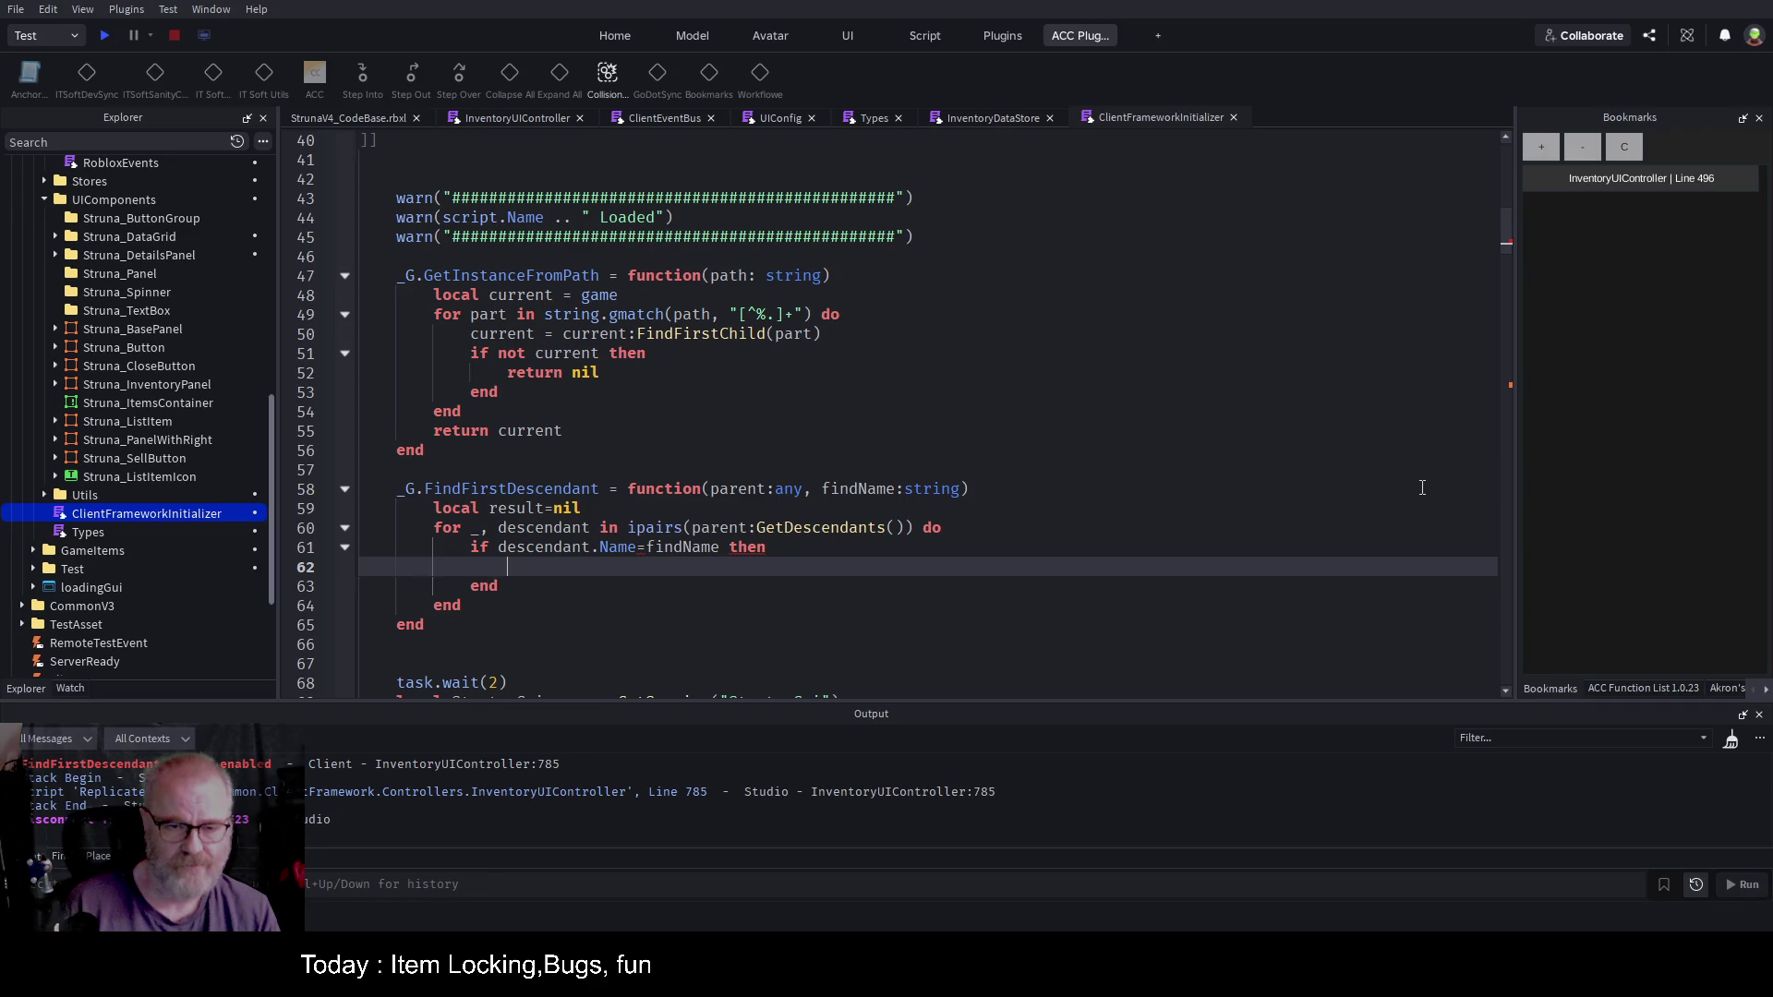
pyautogui.press('Up')
pyautogui.press('Right')
pyautogui.press('Right')
pyautogui.press('Right')
pyautogui.press('Right')
pyautogui.write('=')
pyautogui.press('Down')
pyautogui.write('result')
pyautogui.press('BackSpace')
pyautogui.press('BackSpace')
pyautogui.press('BackSpace')
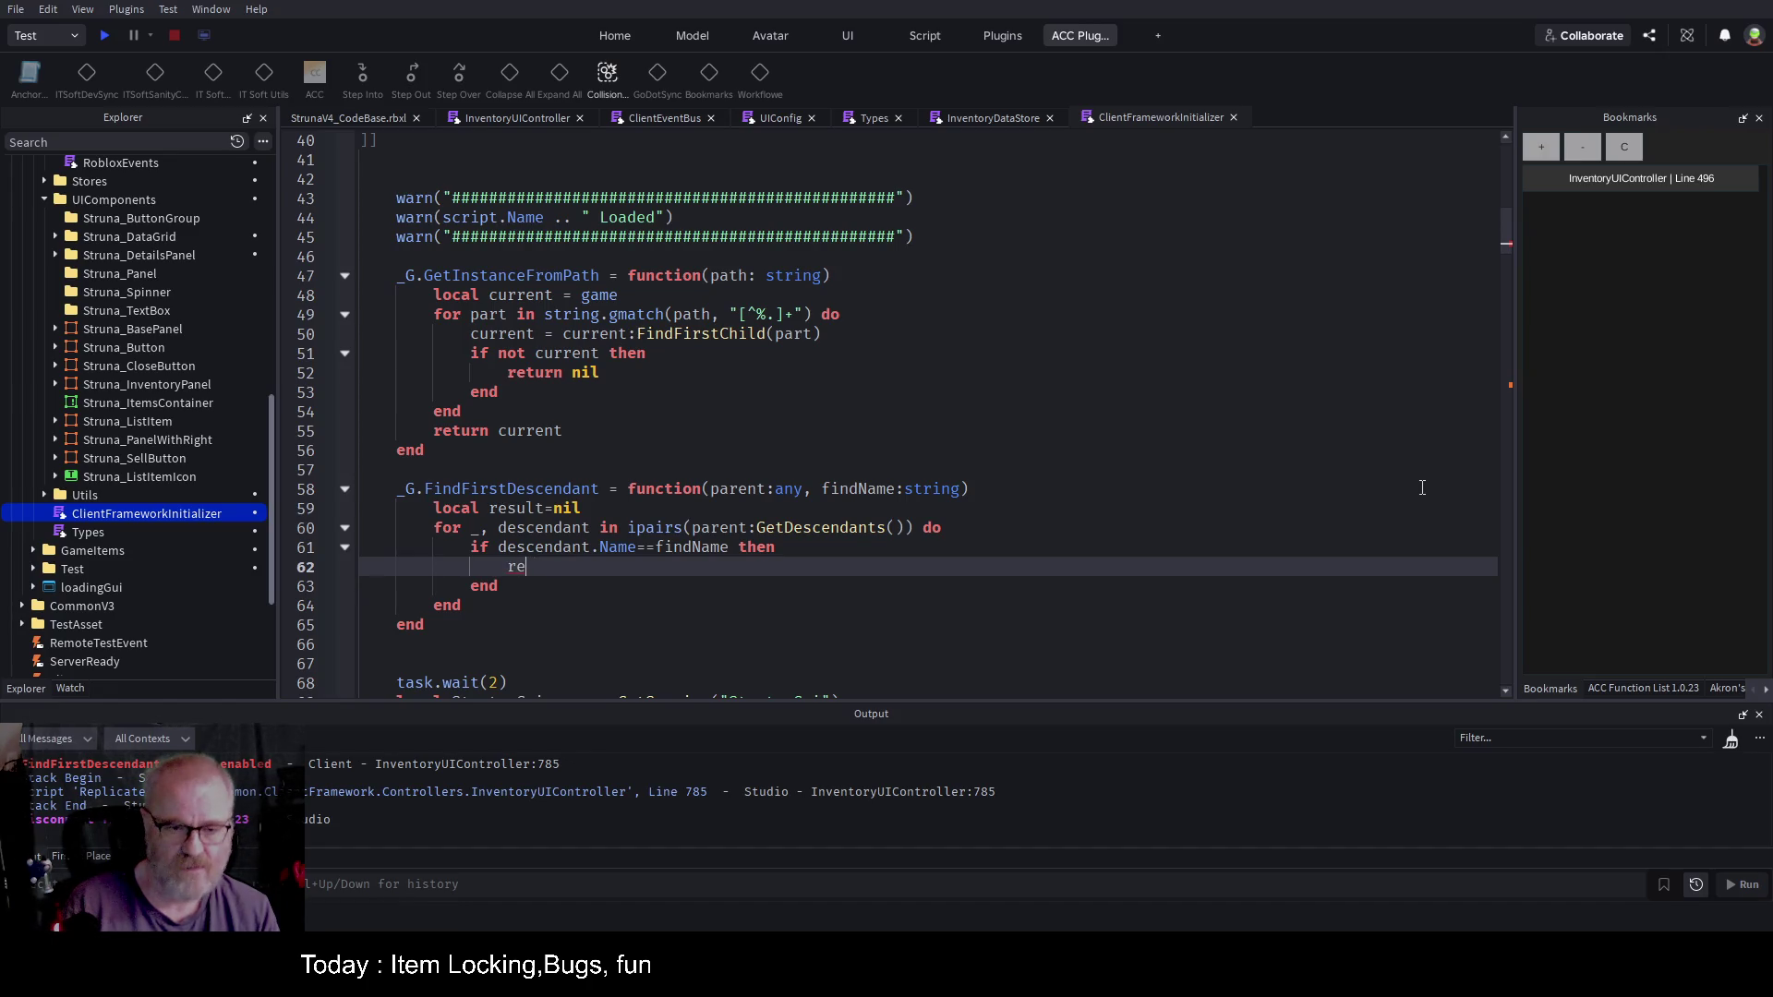
pyautogui.write('sult=des')
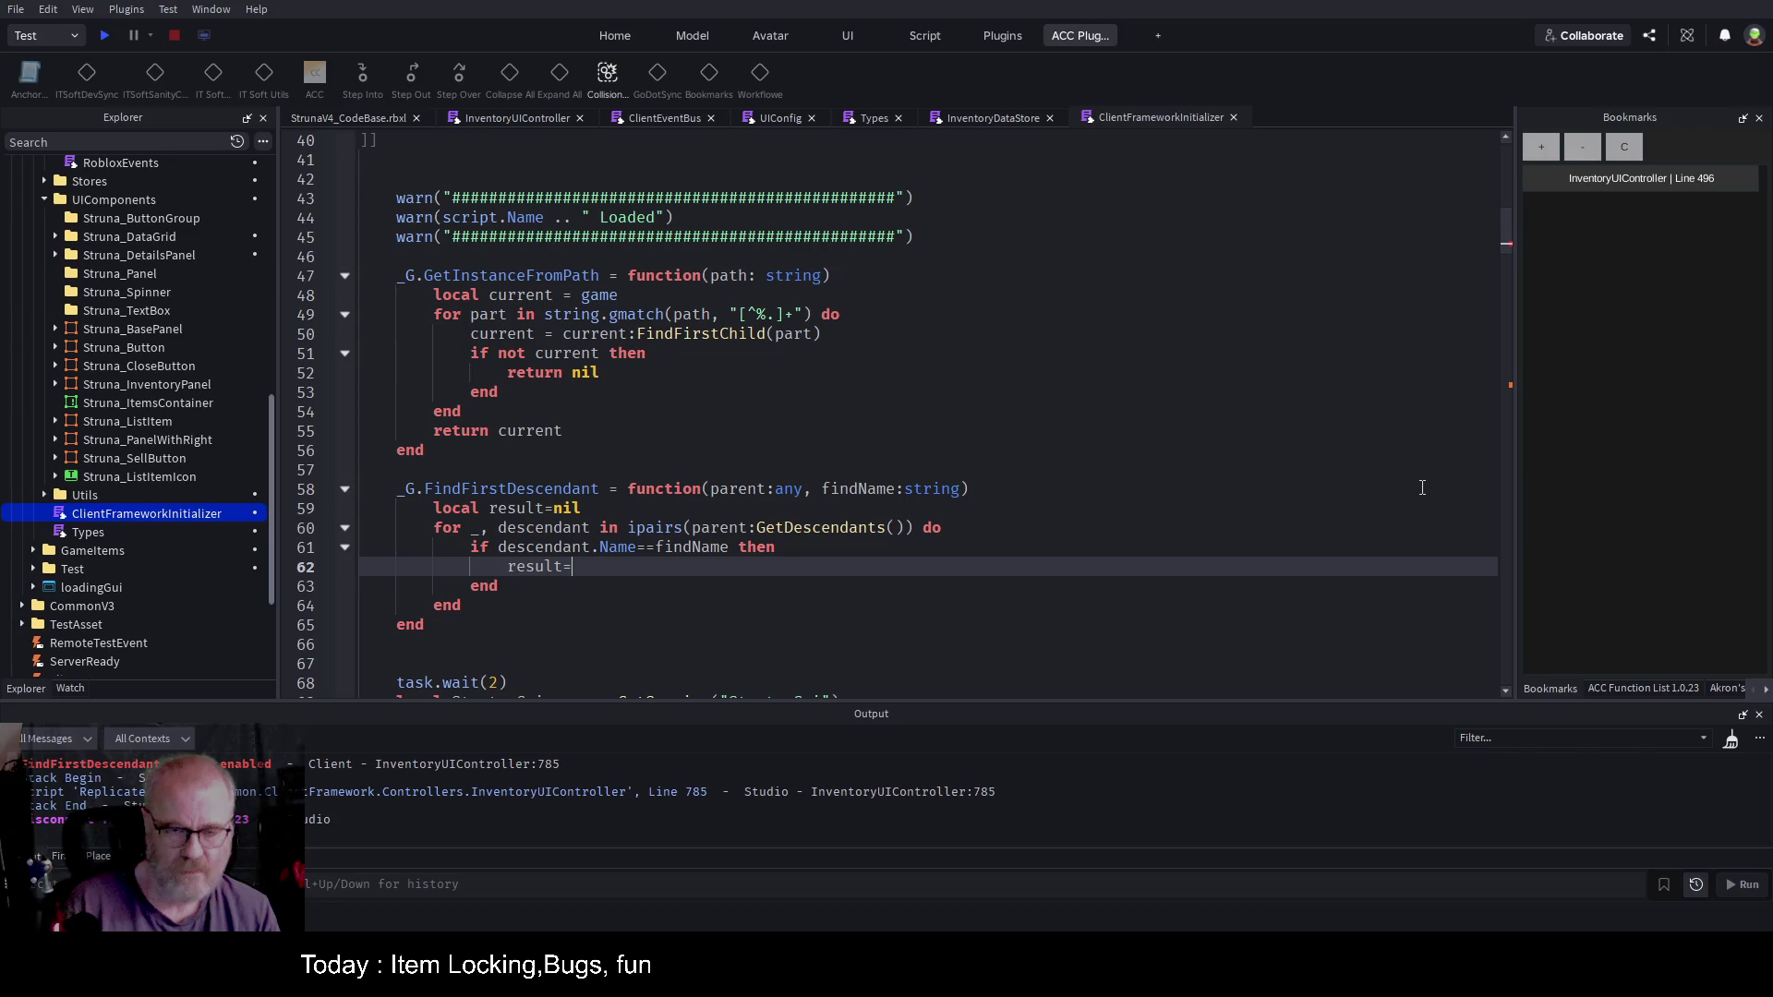
pyautogui.write('cendant')
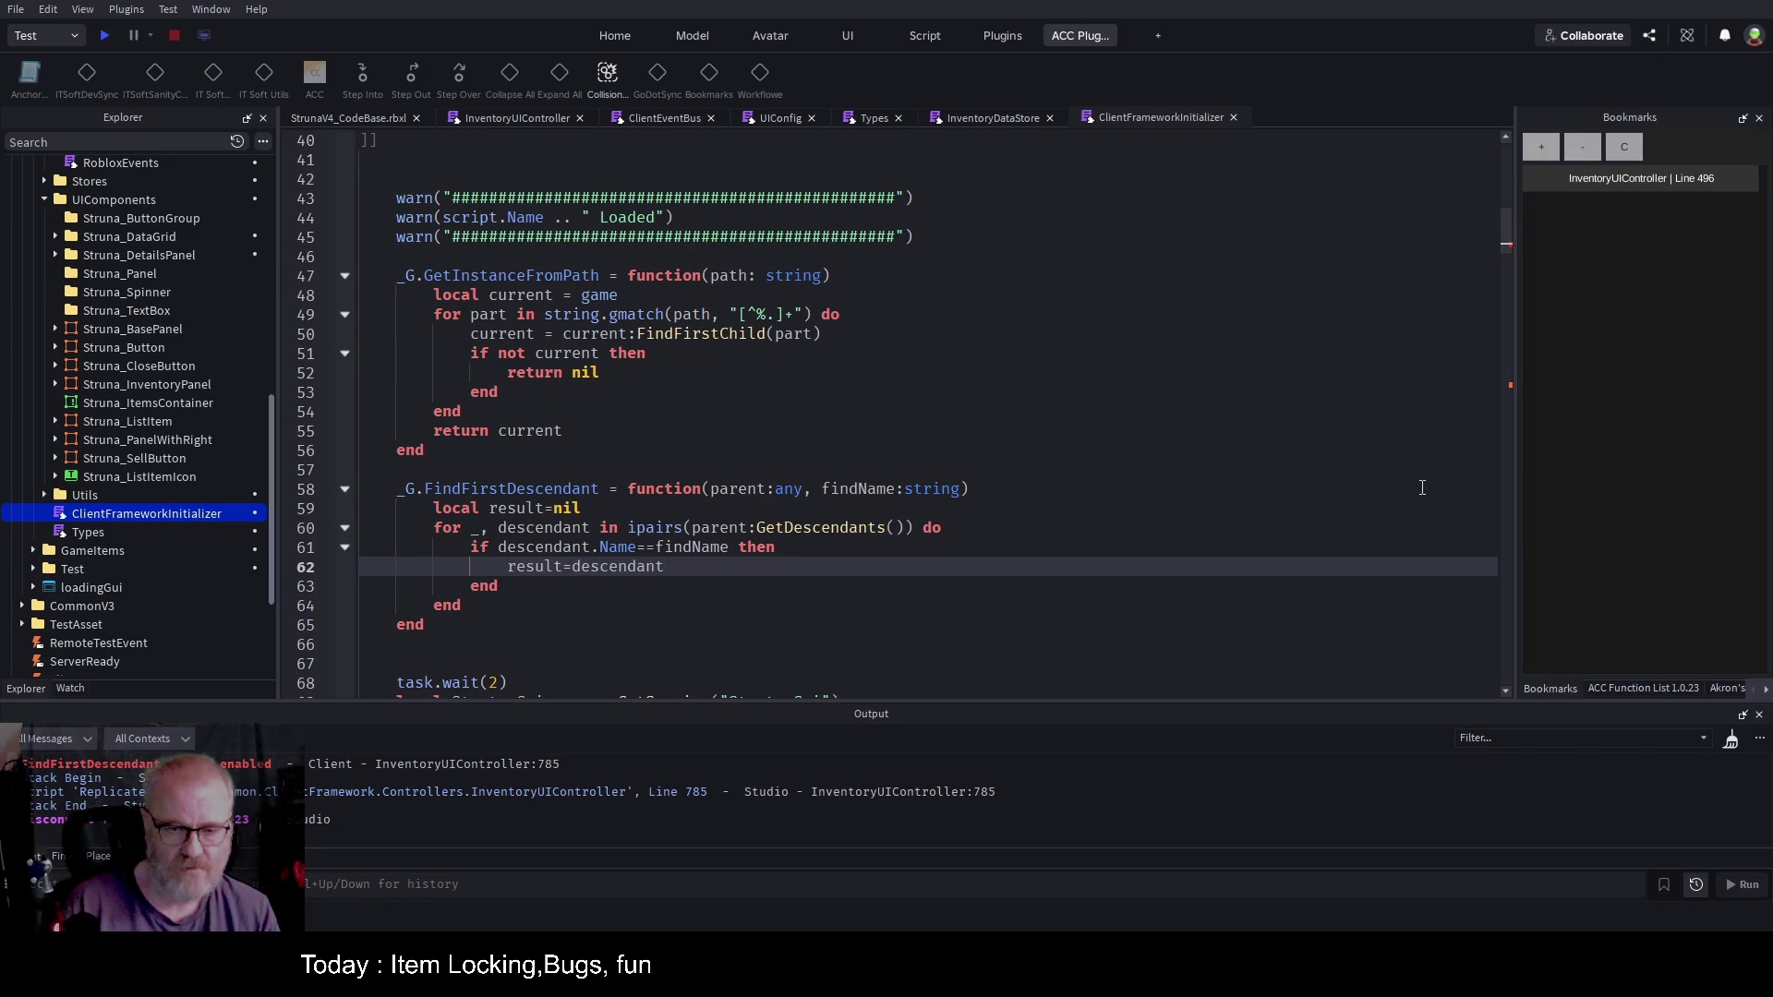
pyautogui.press('Return')
pyautogui.write('break;')
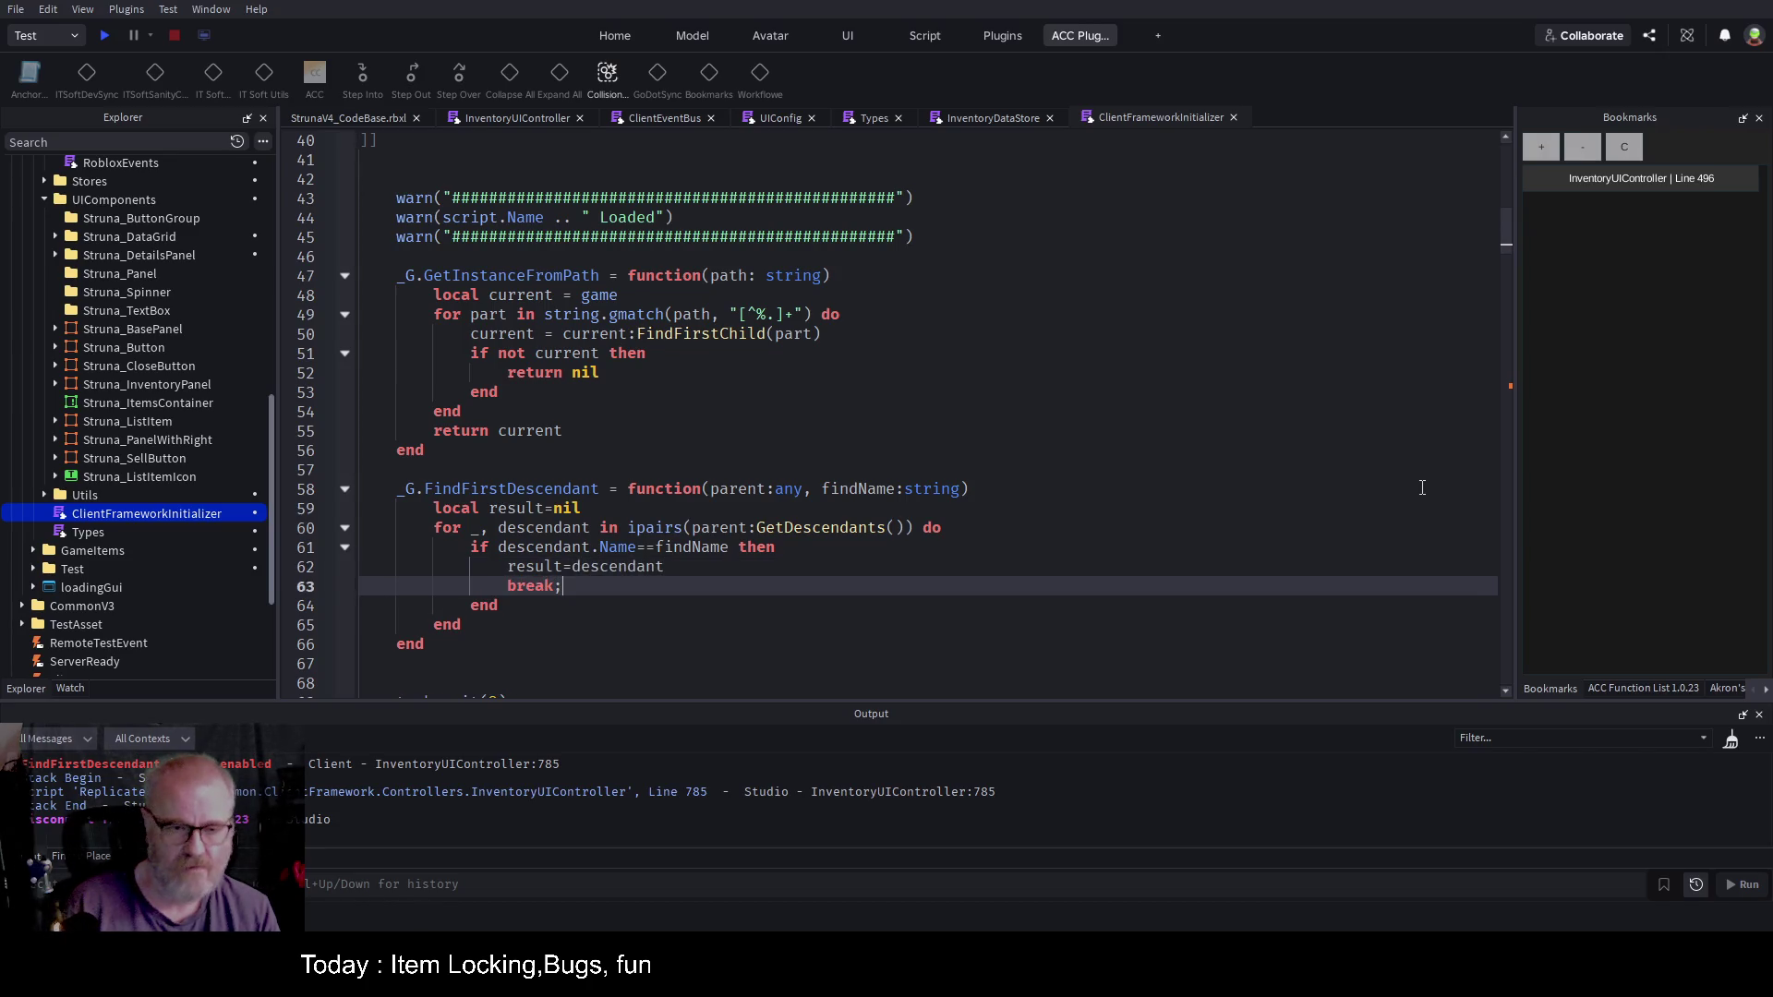
pyautogui.press('Down')
pyautogui.press('Down')
pyautogui.press('Return')
pyautogui.write('r')
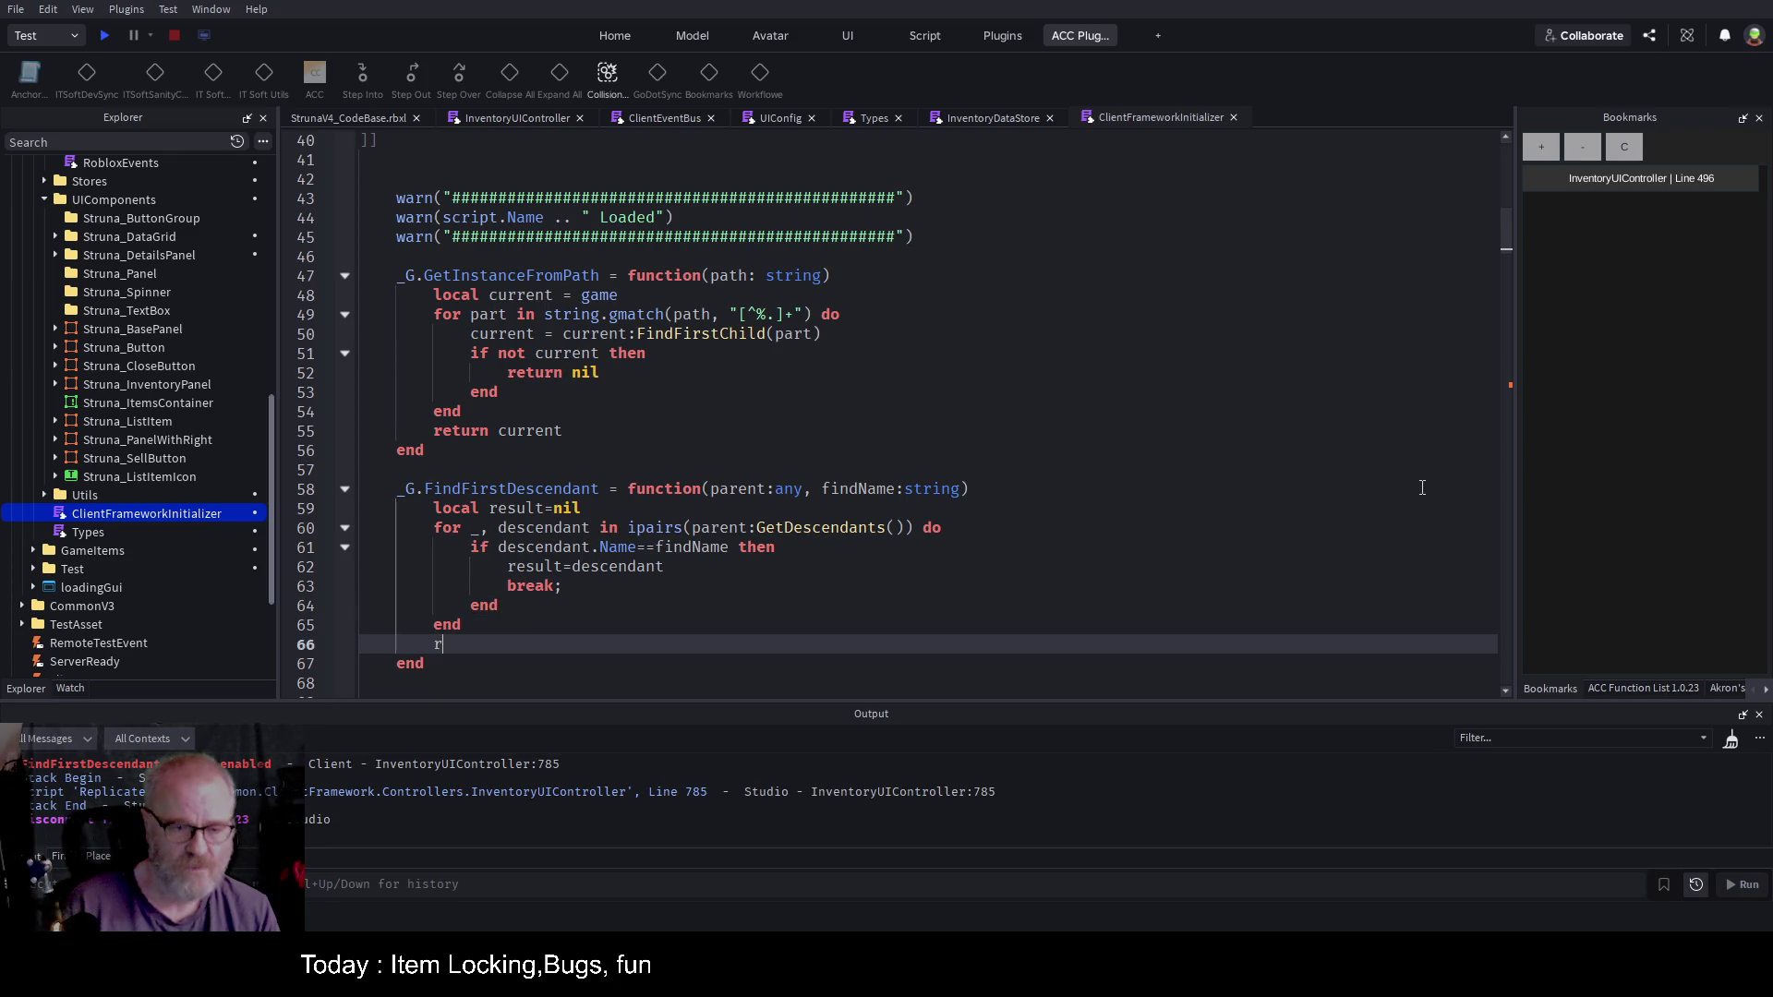
pyautogui.write('eturn result')
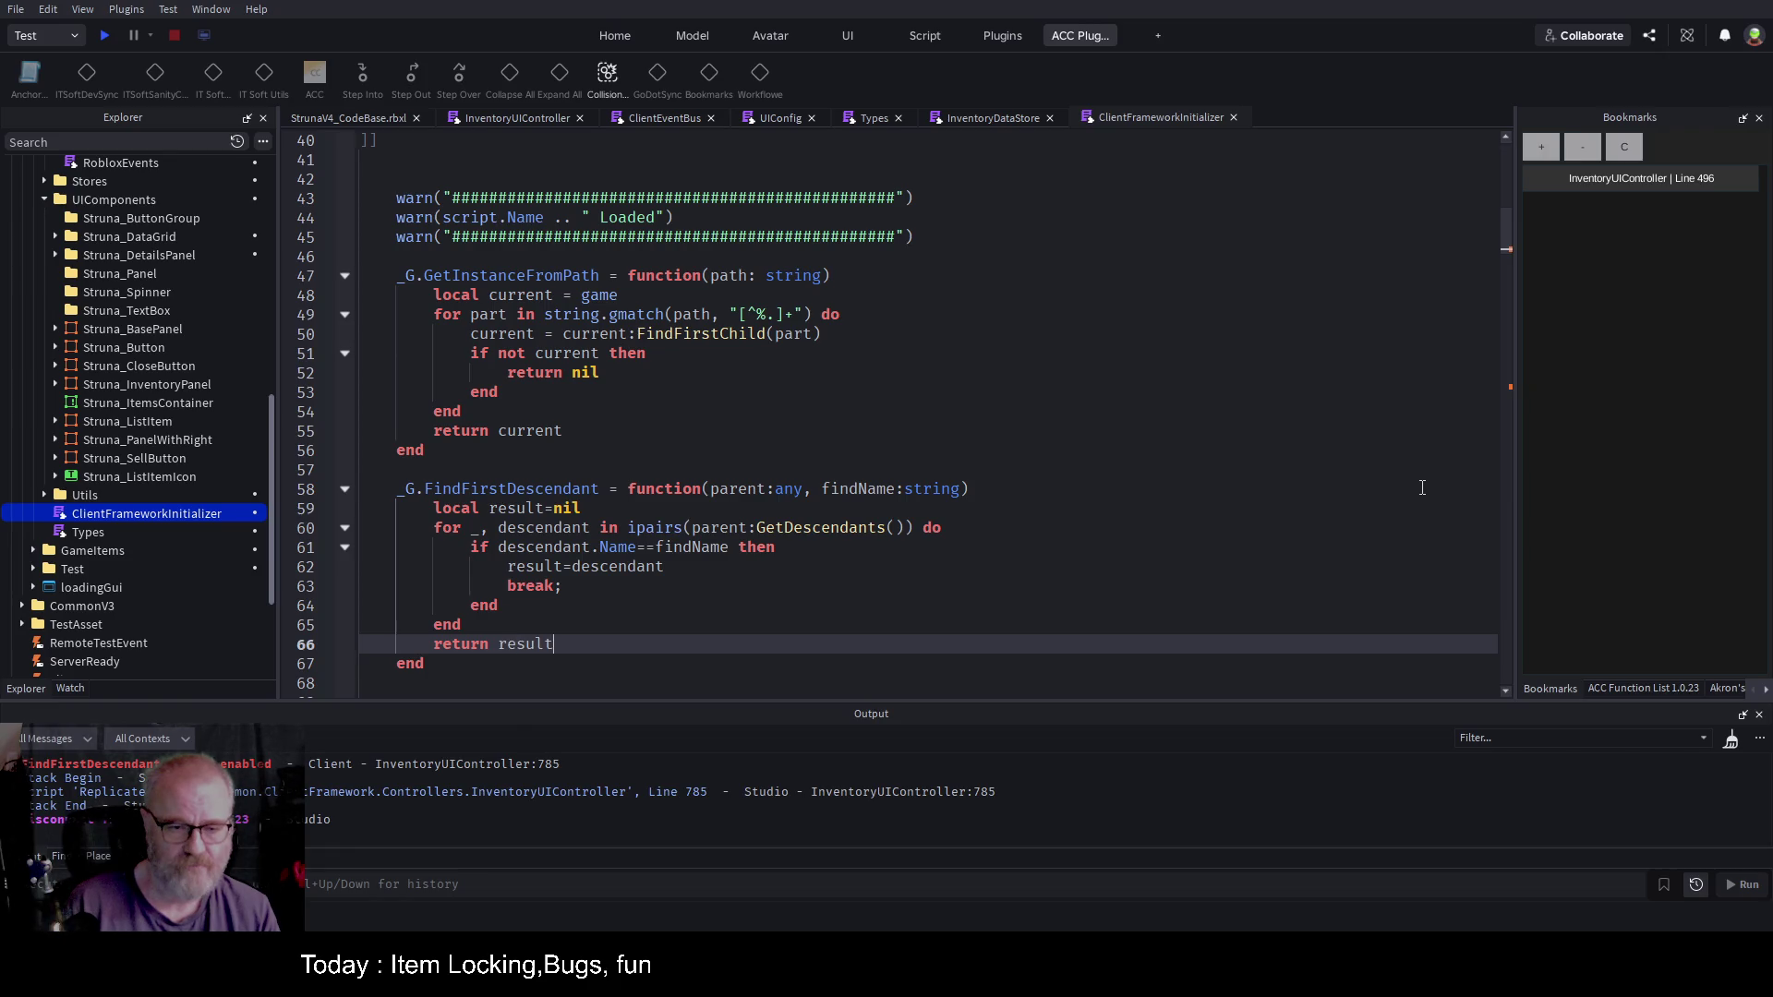
# Step: Save the place with the finished FindFirstDescendant helper
pyautogui.hotkey('ctrl', 's')
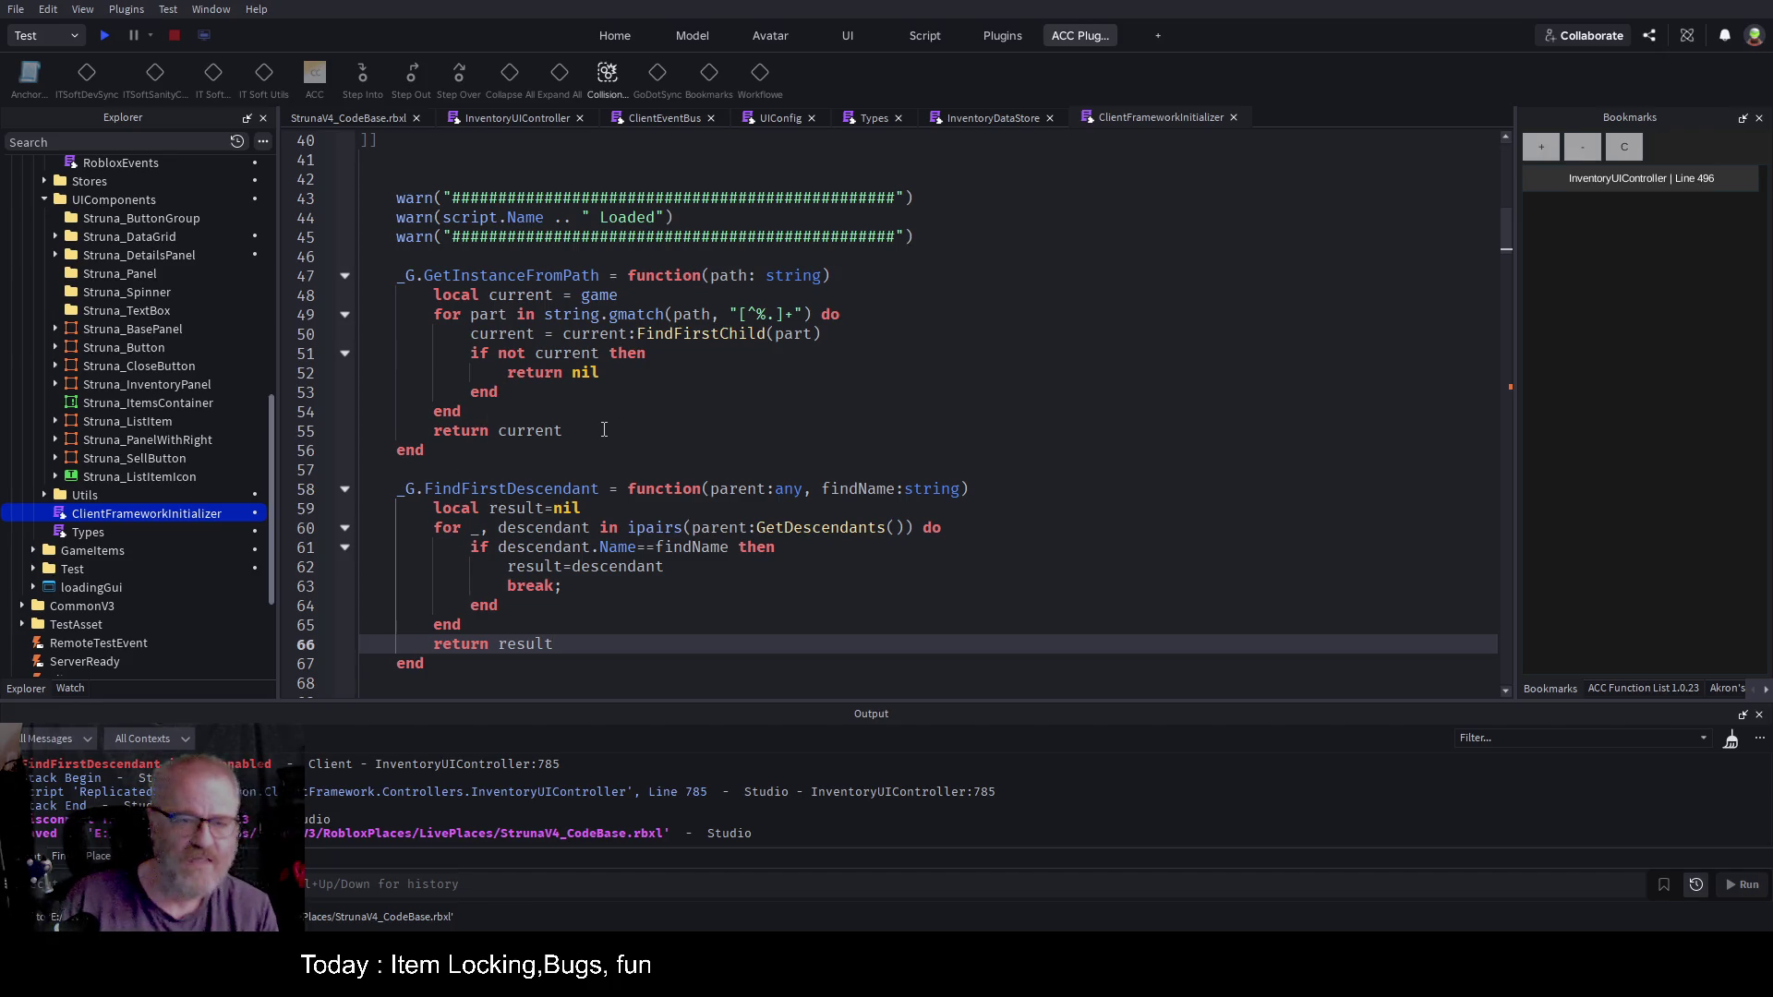
pyautogui.click(698, 588)
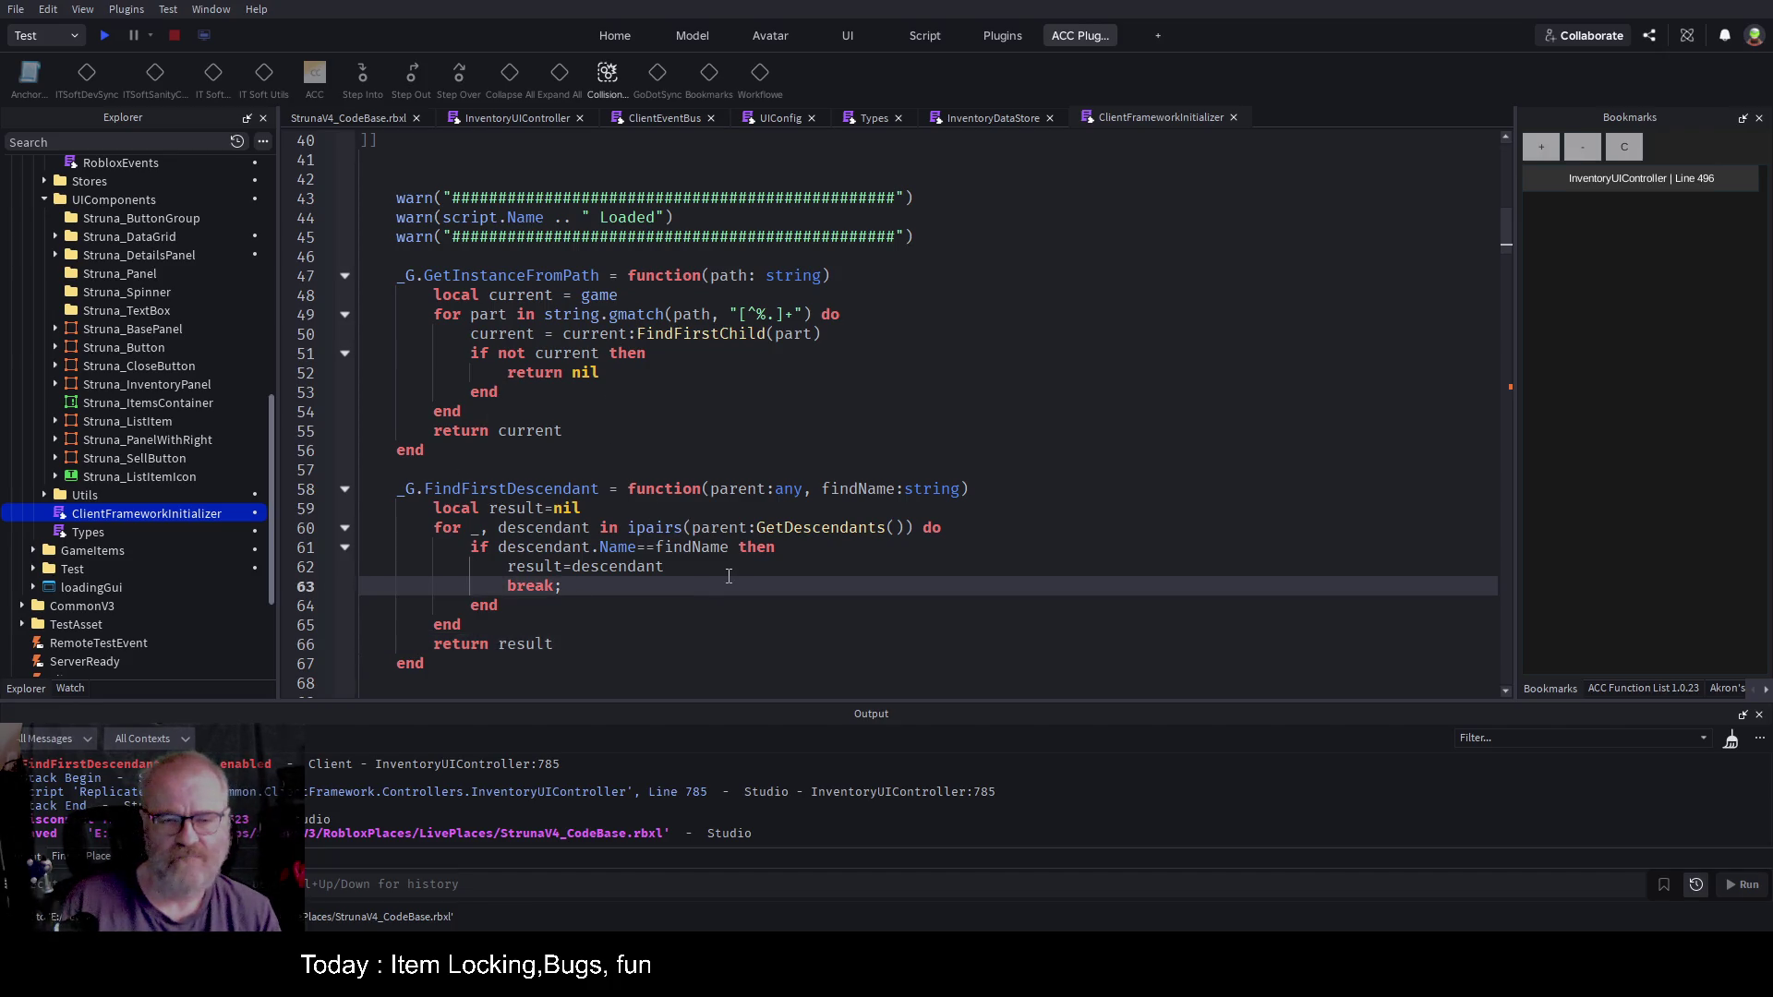
pyautogui.click(605, 505)
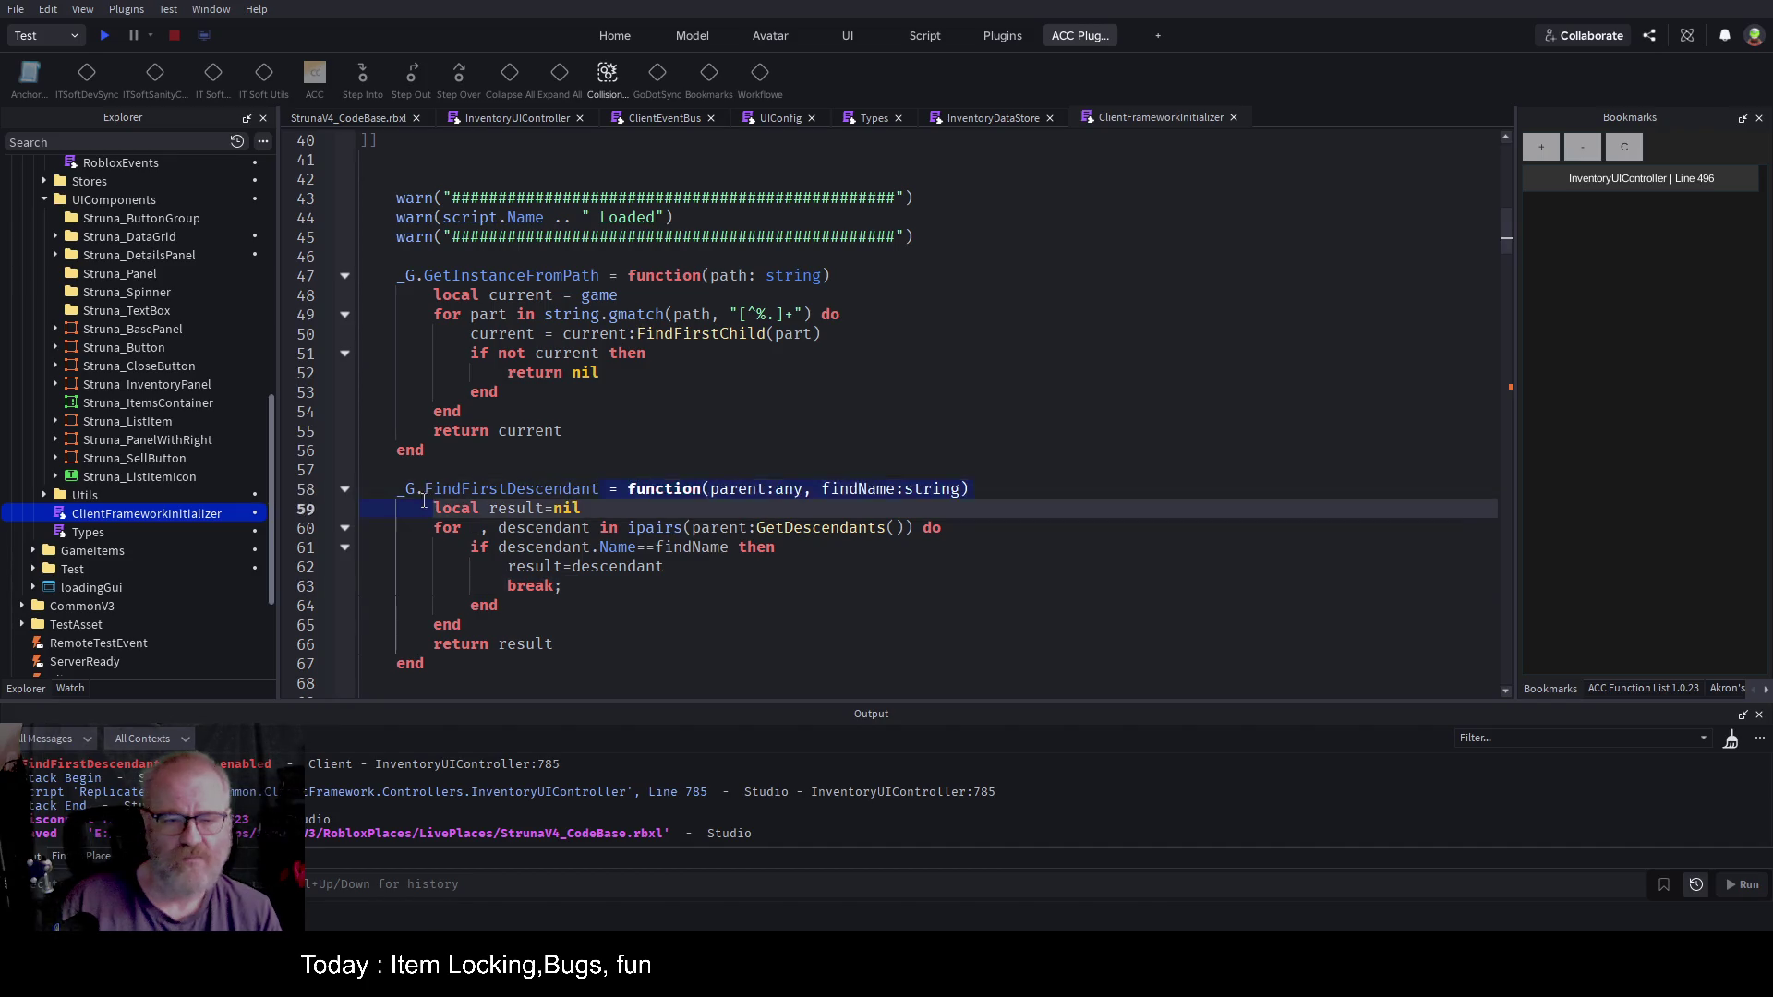
pyautogui.click(600, 489)
pyautogui.hotkey('shift', 'Home')
pyautogui.hotkey('ctrl', 'c')
pyautogui.hotkey('ctrl', 's')
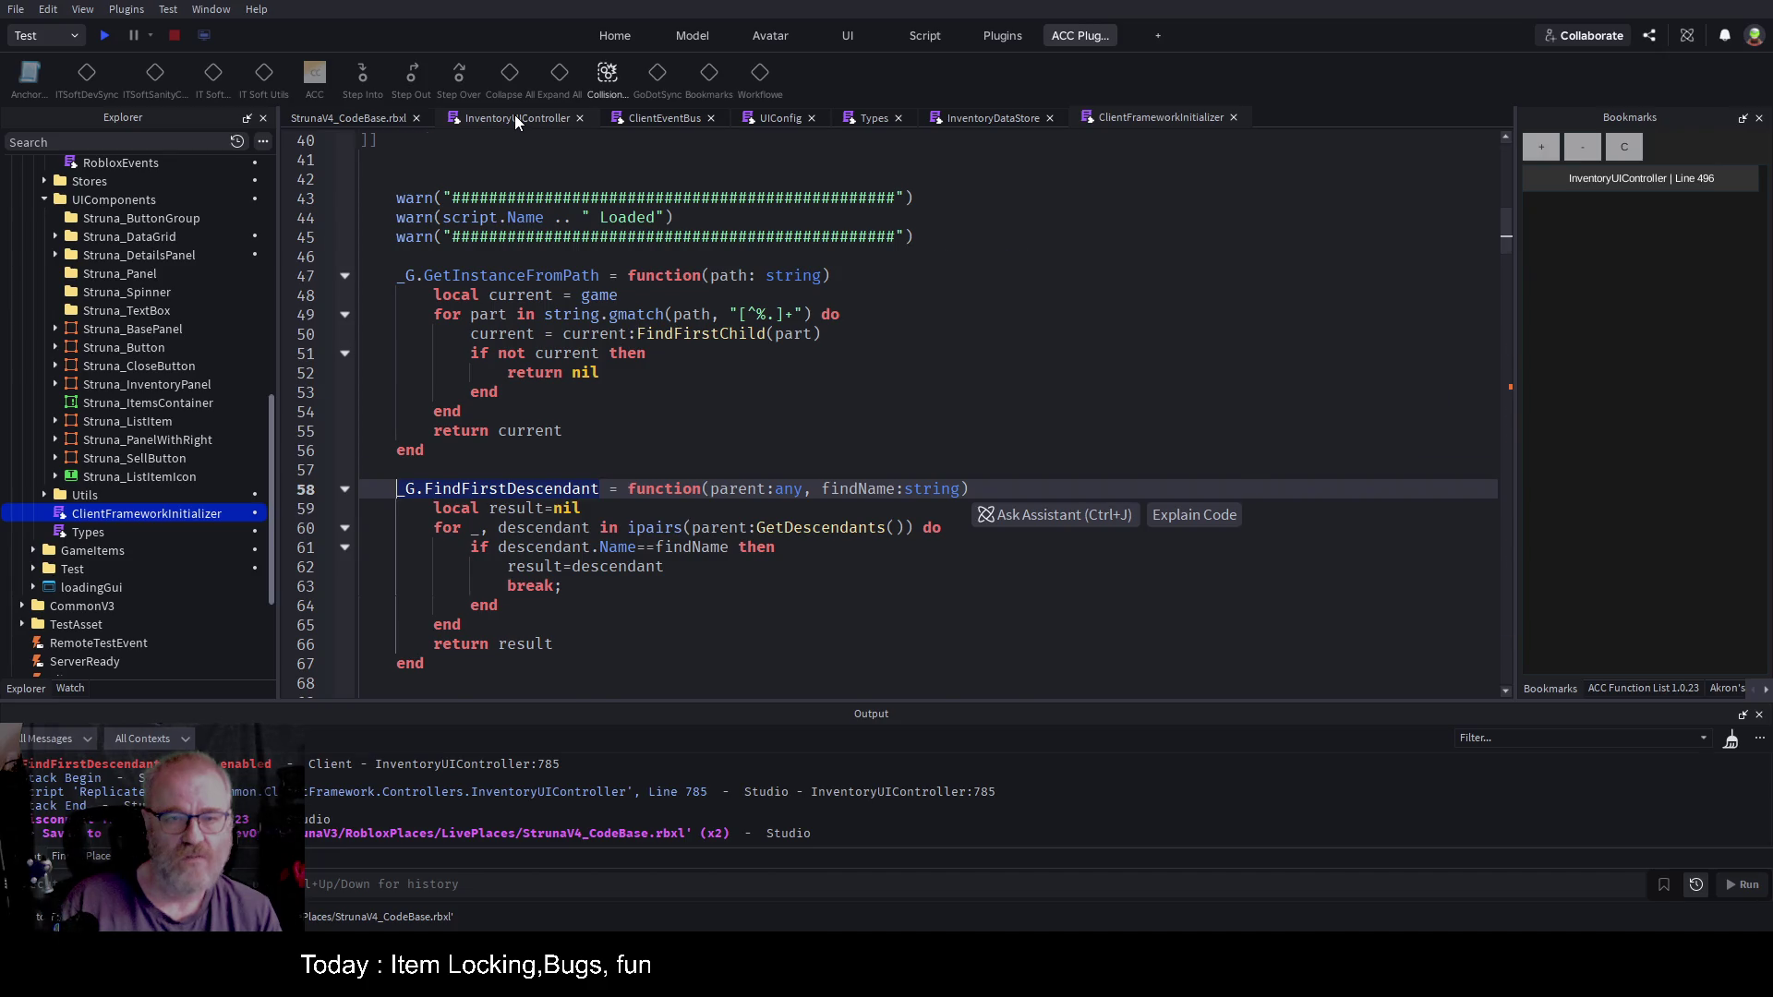
pyautogui.click(514, 116)
# Step: Insert a new line 785 calling _G.FindFirstDescendant(categoryFrame, ...) in the lock handler
pyautogui.click(696, 451)
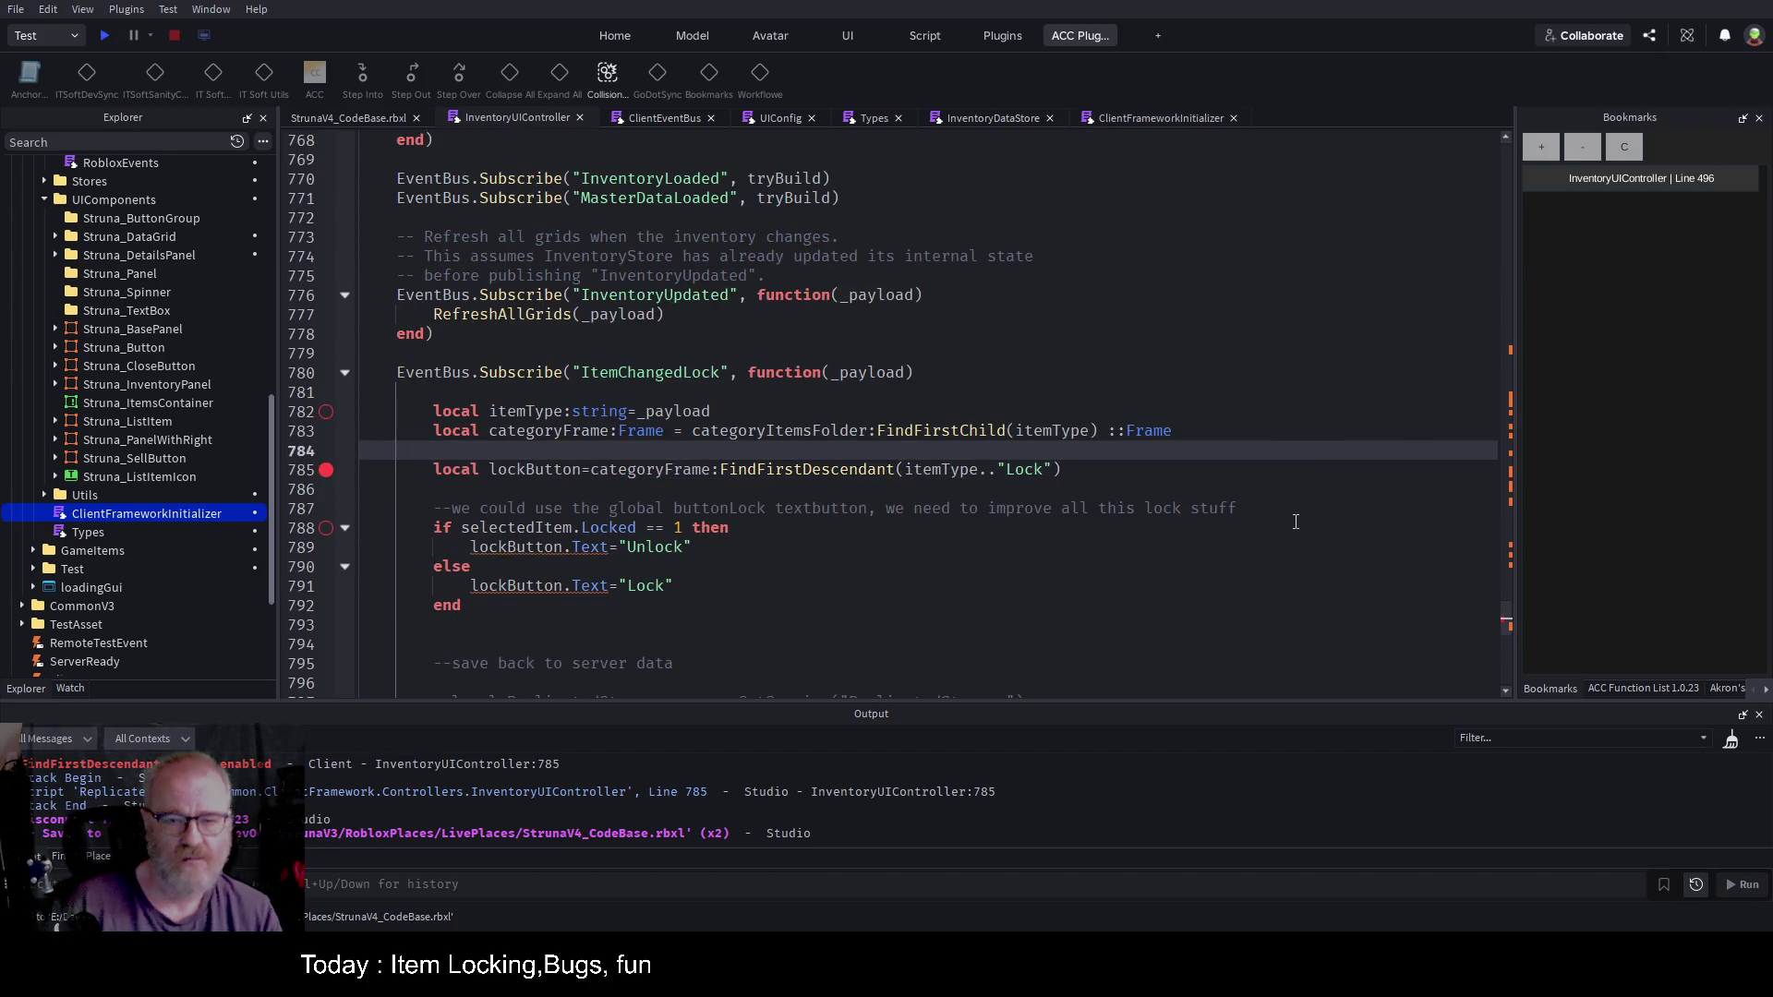
pyautogui.press('Return')
pyautogui.write('_G.')
pyautogui.hotkey('ctrl', 'v')
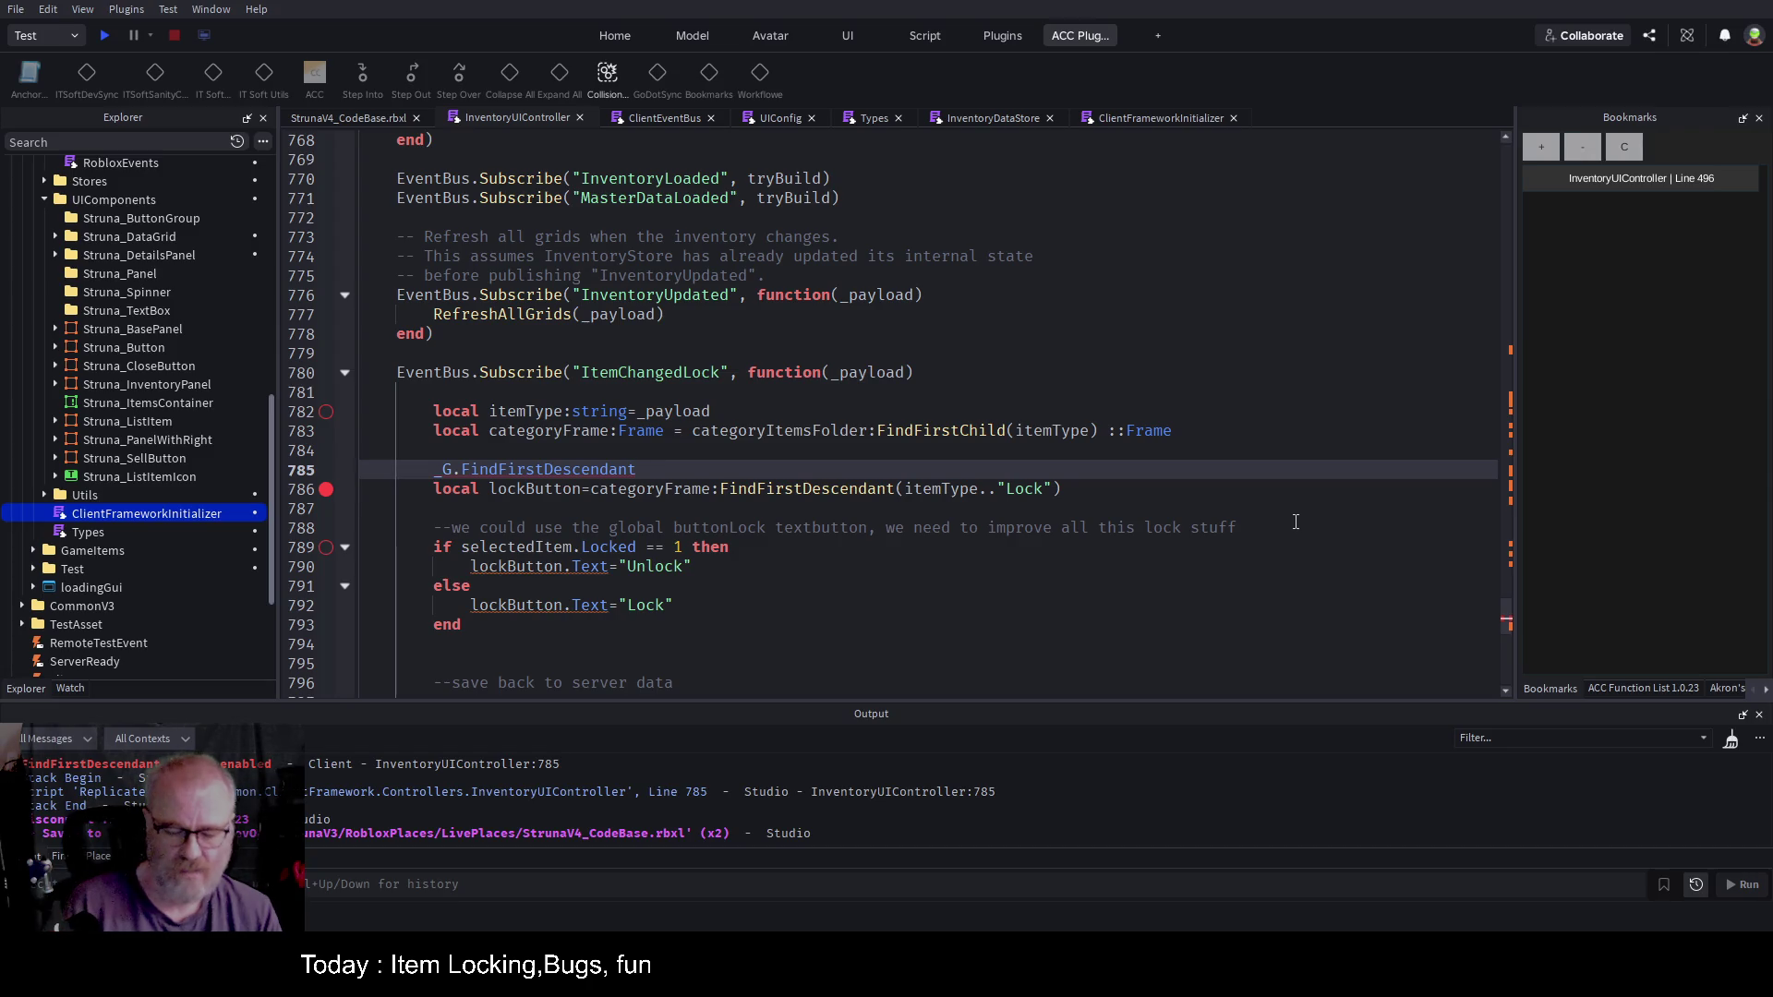
pyautogui.write('(')
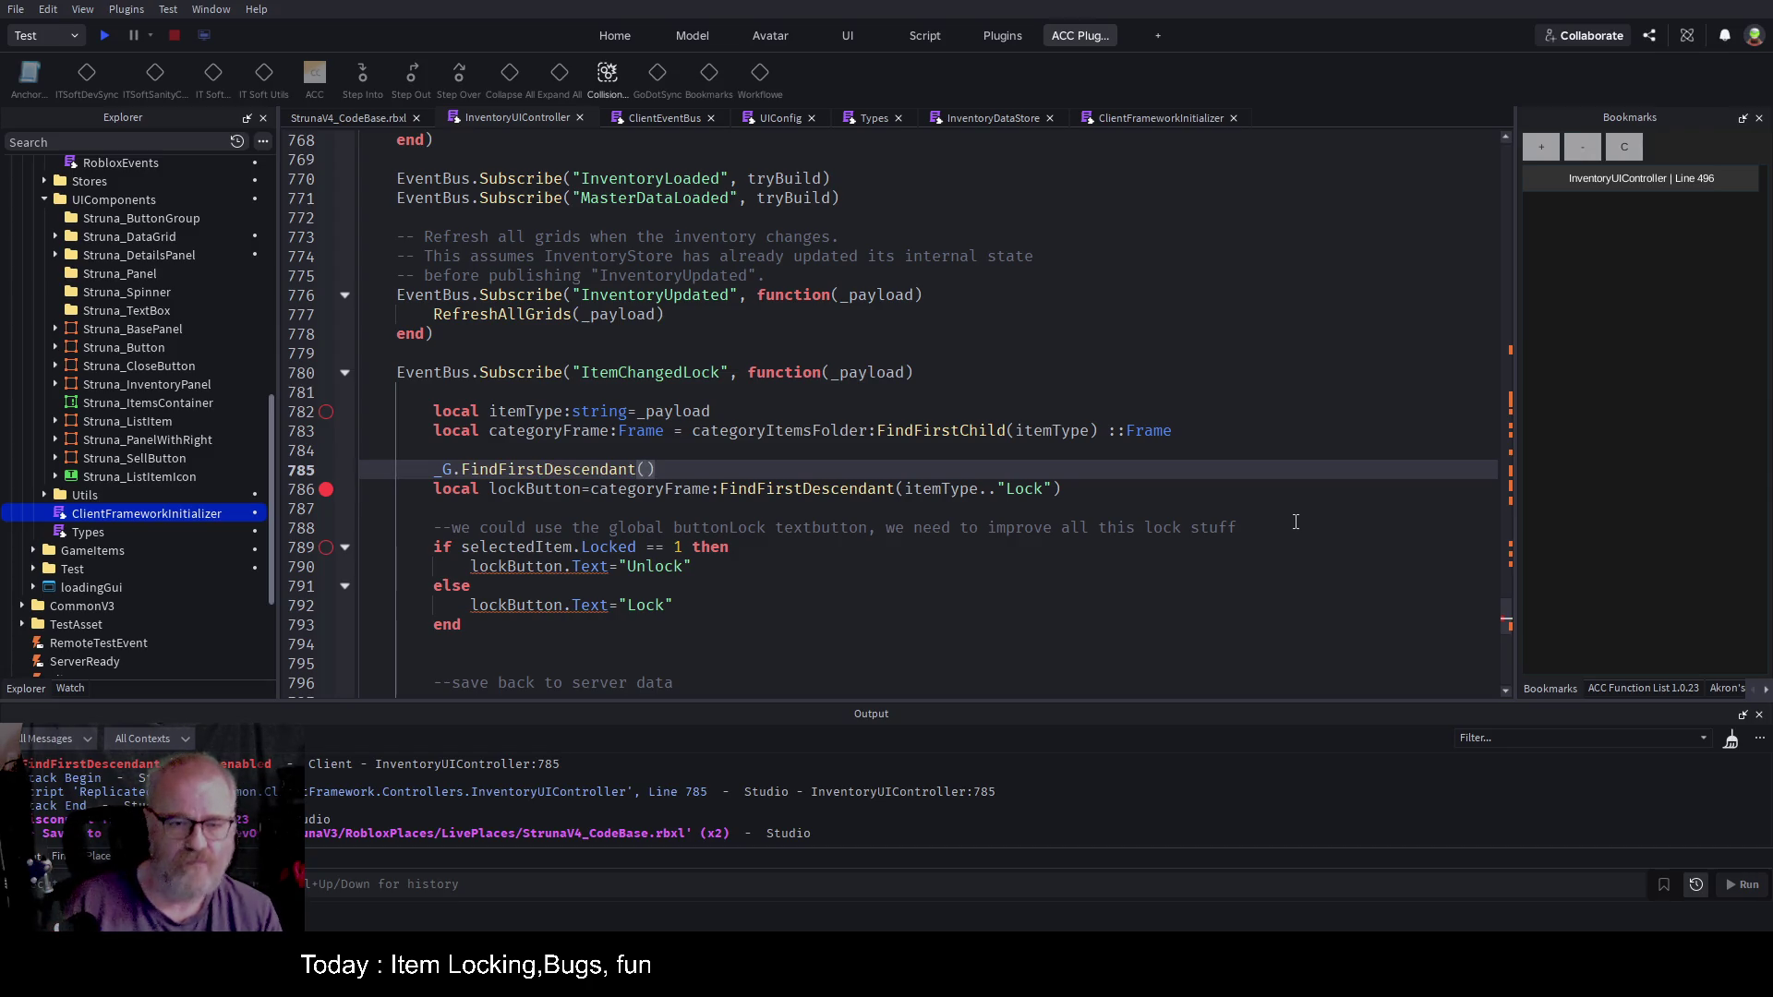
pyautogui.hotkey('shift', 'Down')
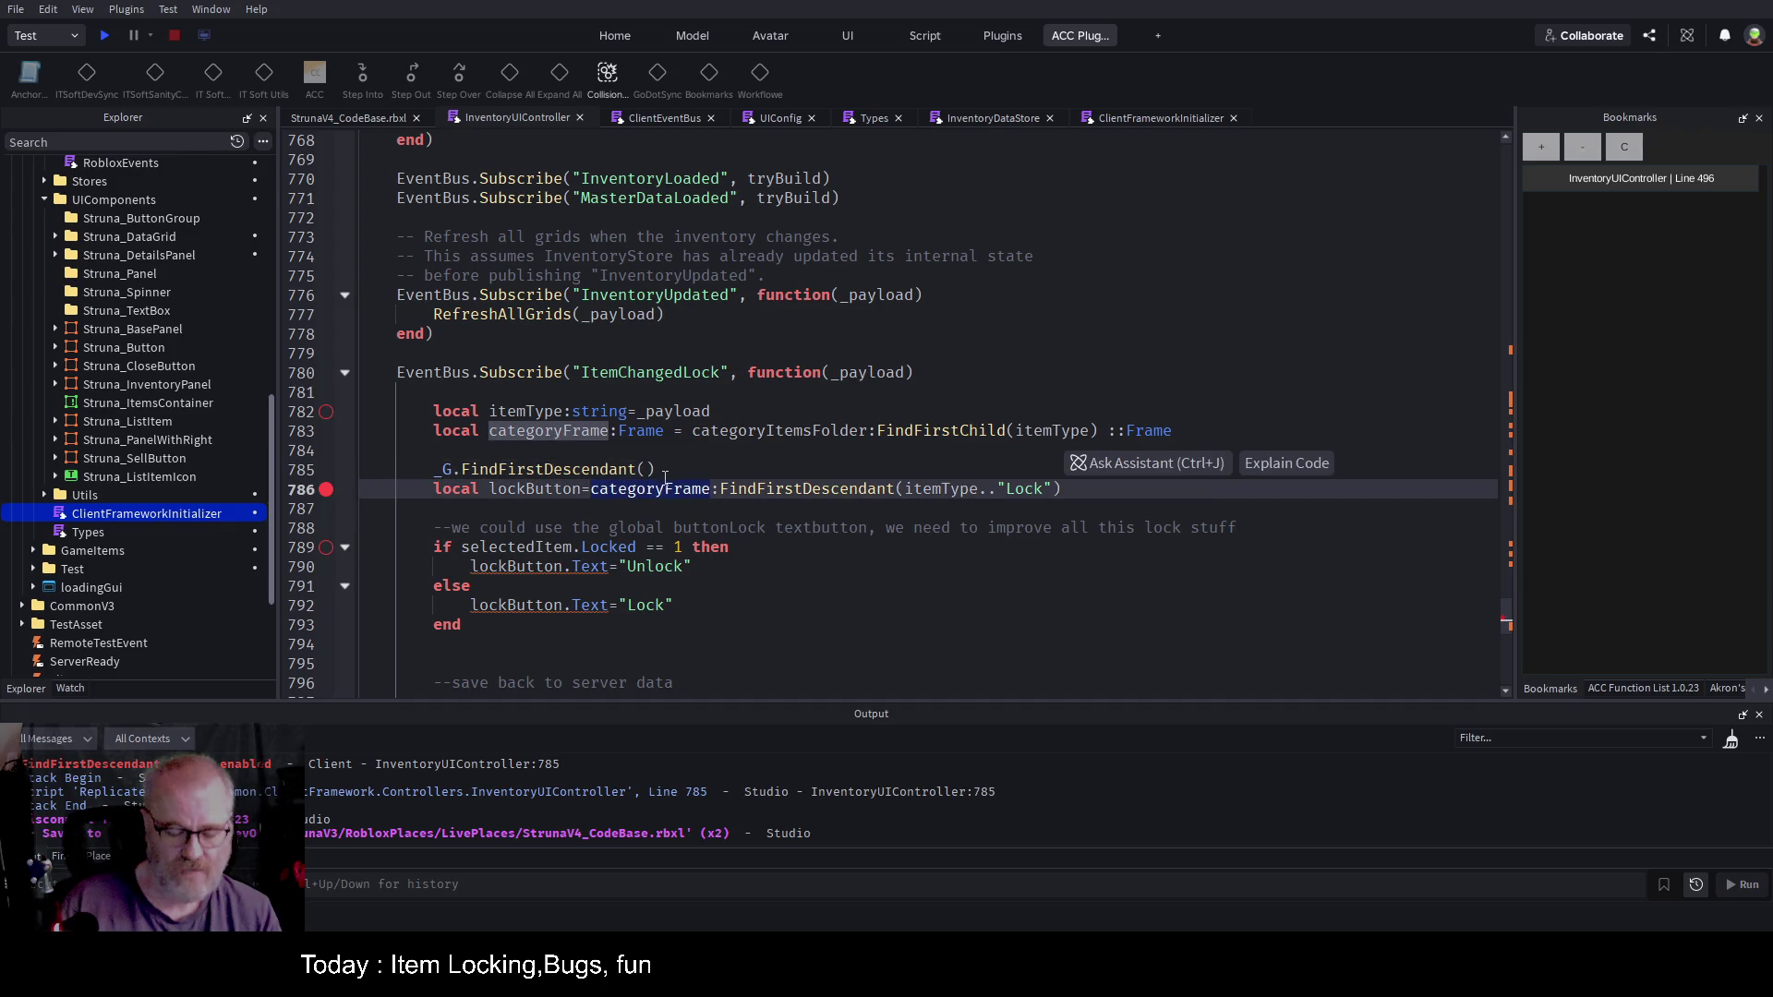
pyautogui.hotkey('shift', 'Up')
pyautogui.write('categoryFrame,')
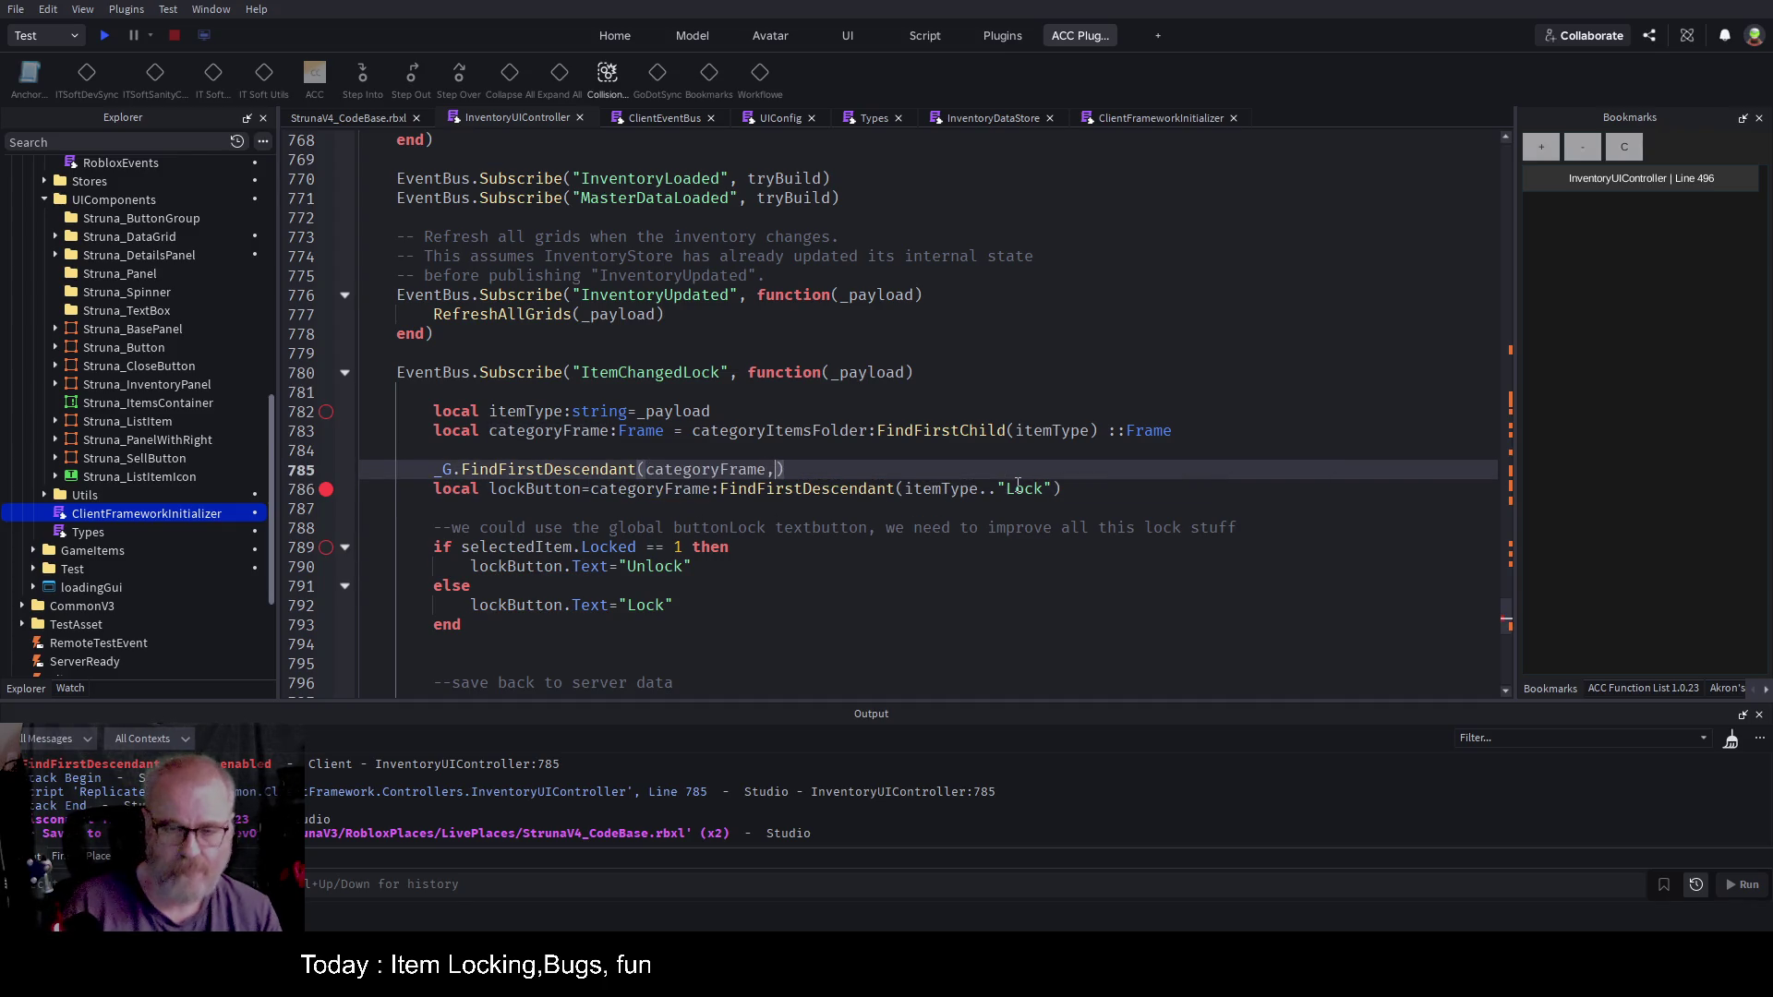
# Step: Copy the itemType.."Lock" argument into the call and assign it to local lockbutton
pyautogui.press('Down')
pyautogui.hotkey('ctrl', 'Right')
pyautogui.hotkey('ctrl', 'Right')
pyautogui.hotkey('shift', 'End')
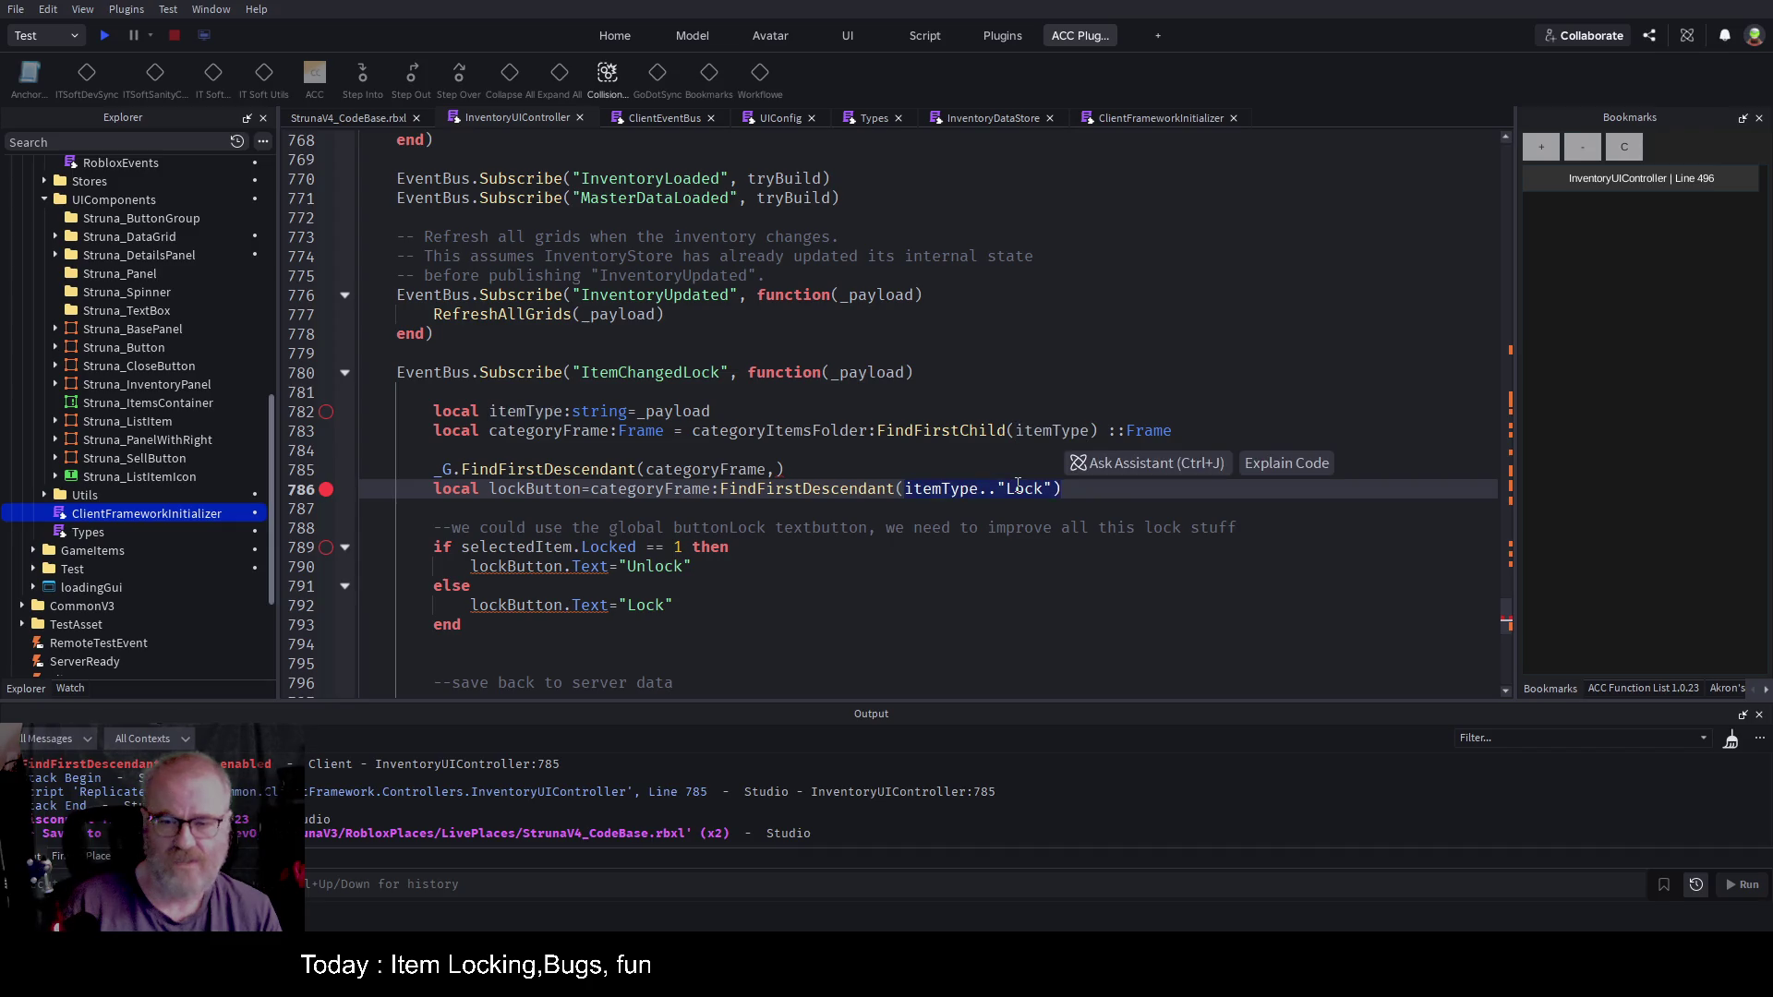
pyautogui.hotkey('ctrl', 'c')
pyautogui.press('Up')
pyautogui.press('Left')
pyautogui.hotkey('ctrl', 'v')
pyautogui.press('Home')
pyautogui.write('local ')
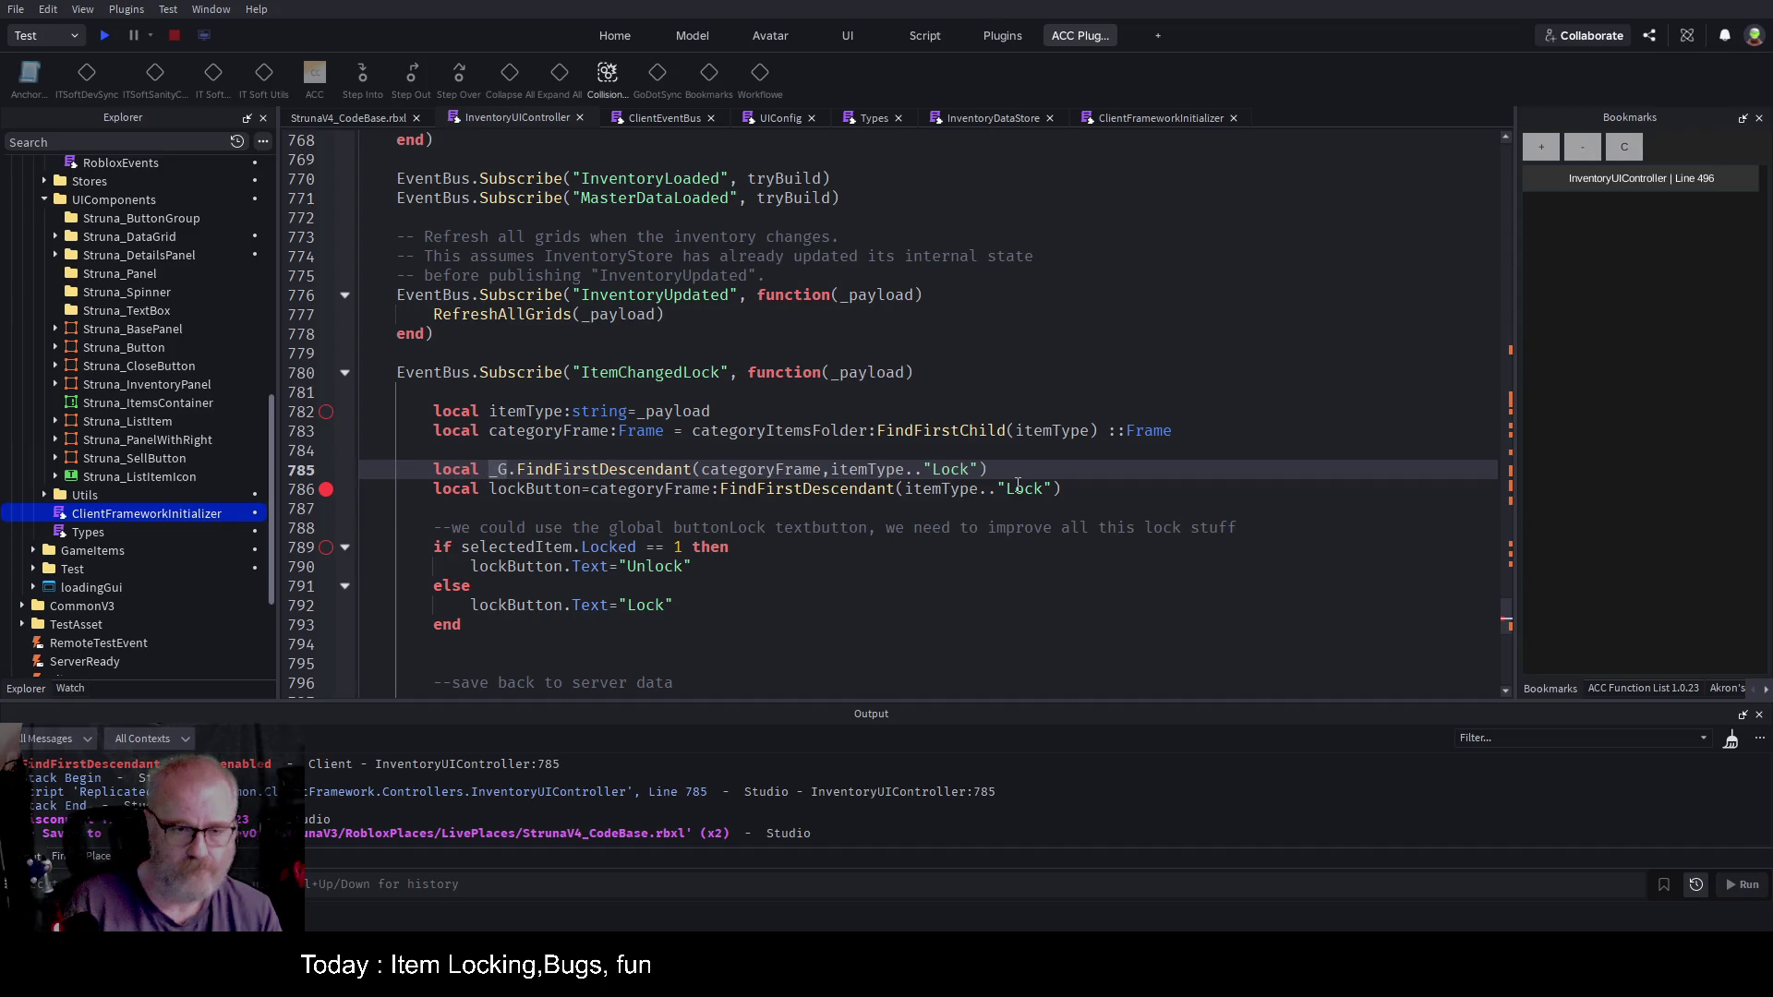
pyautogui.write('lockbutton')
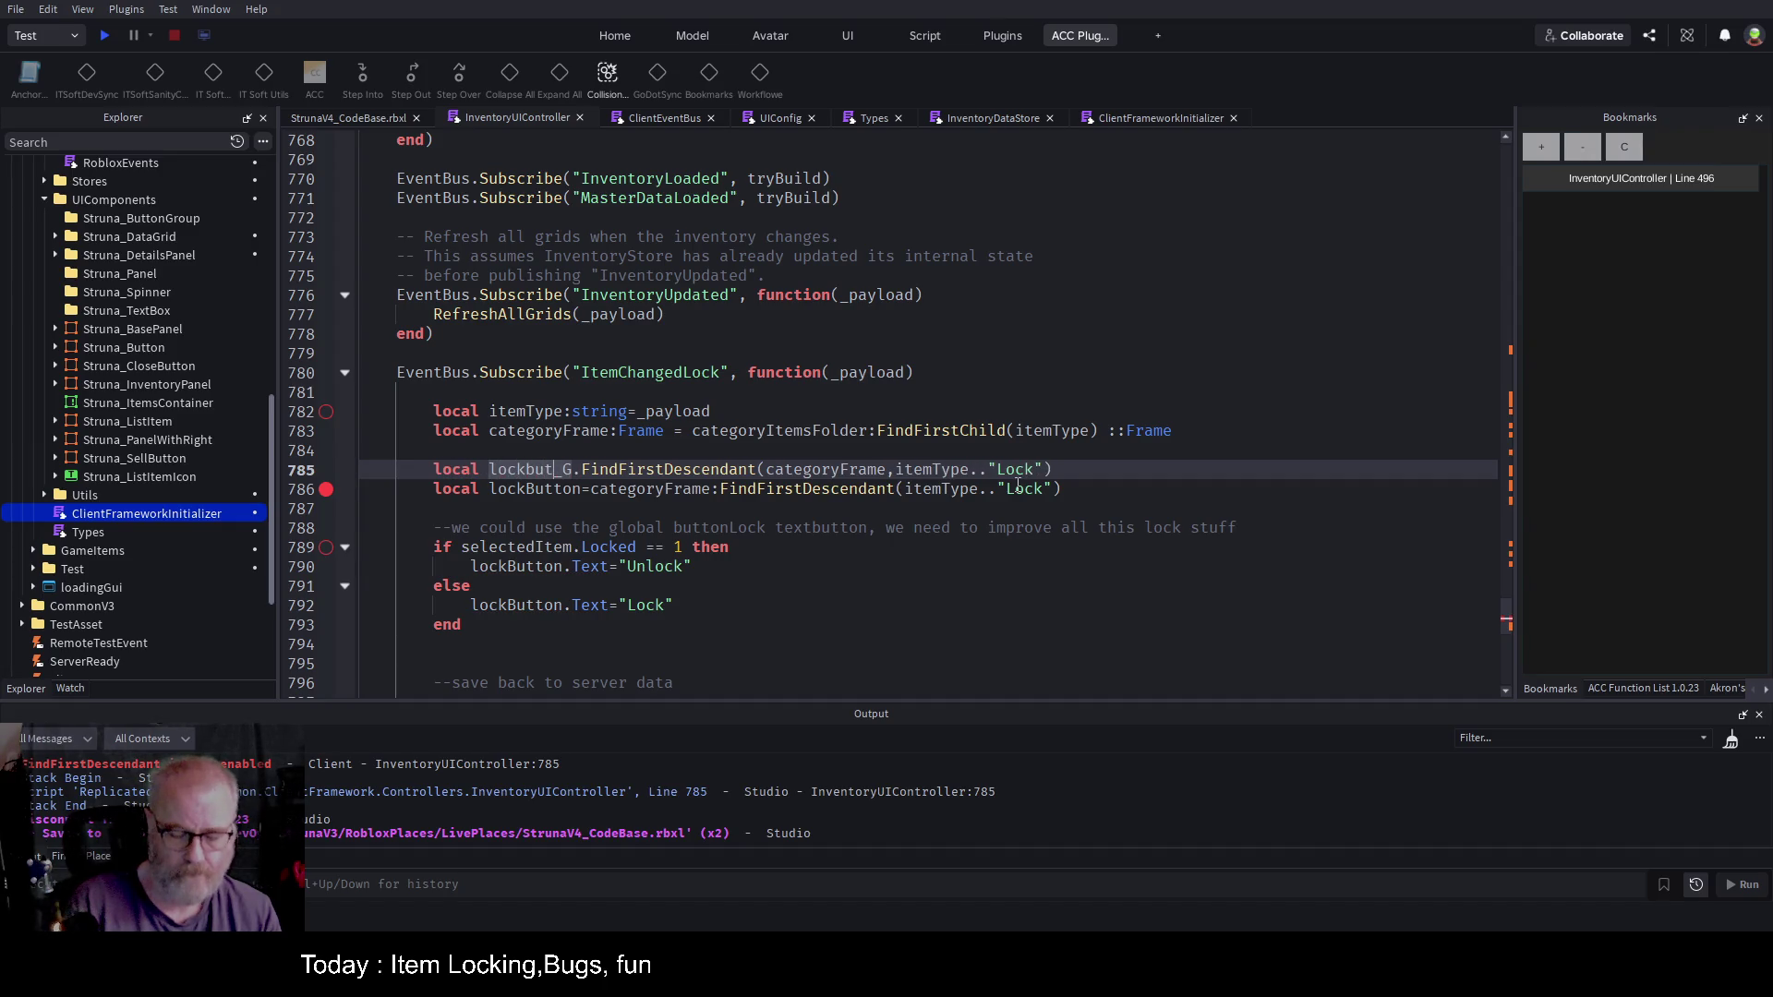
pyautogui.write(' =')
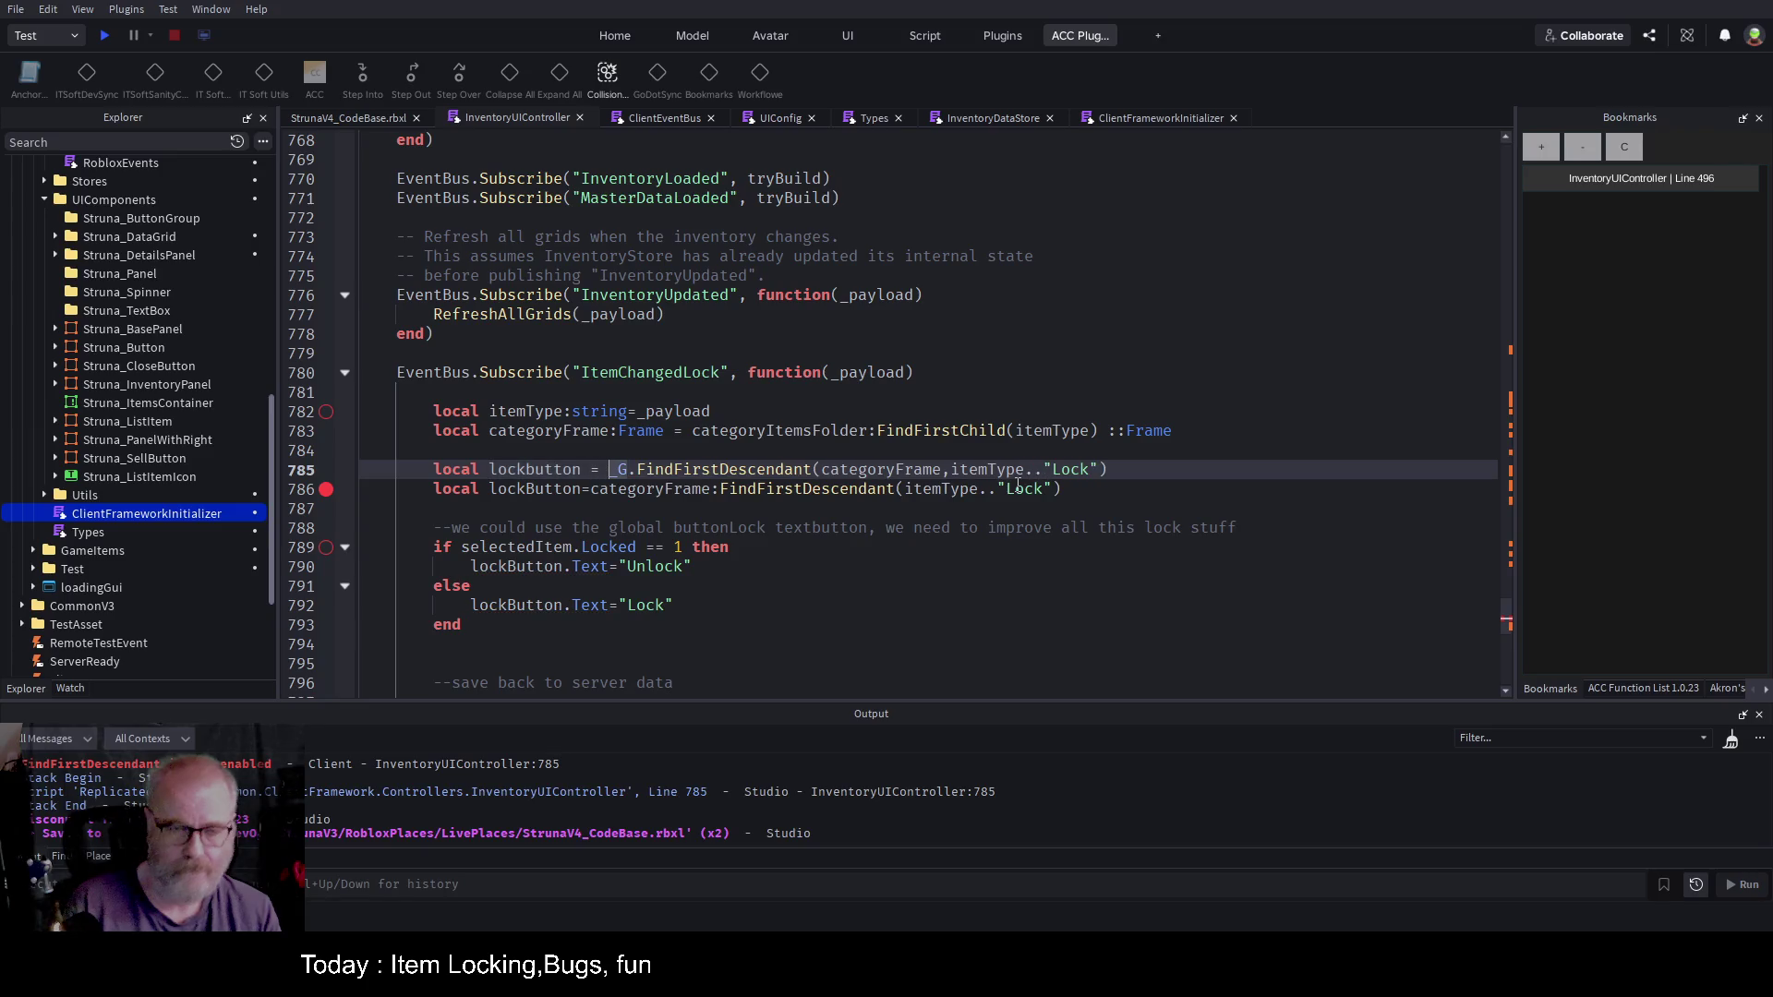
# Step: Comment out the old lockbutton lookup with --, save, and start a play test
pyautogui.press('Down')
pyautogui.press('Home')
pyautogui.write('--')
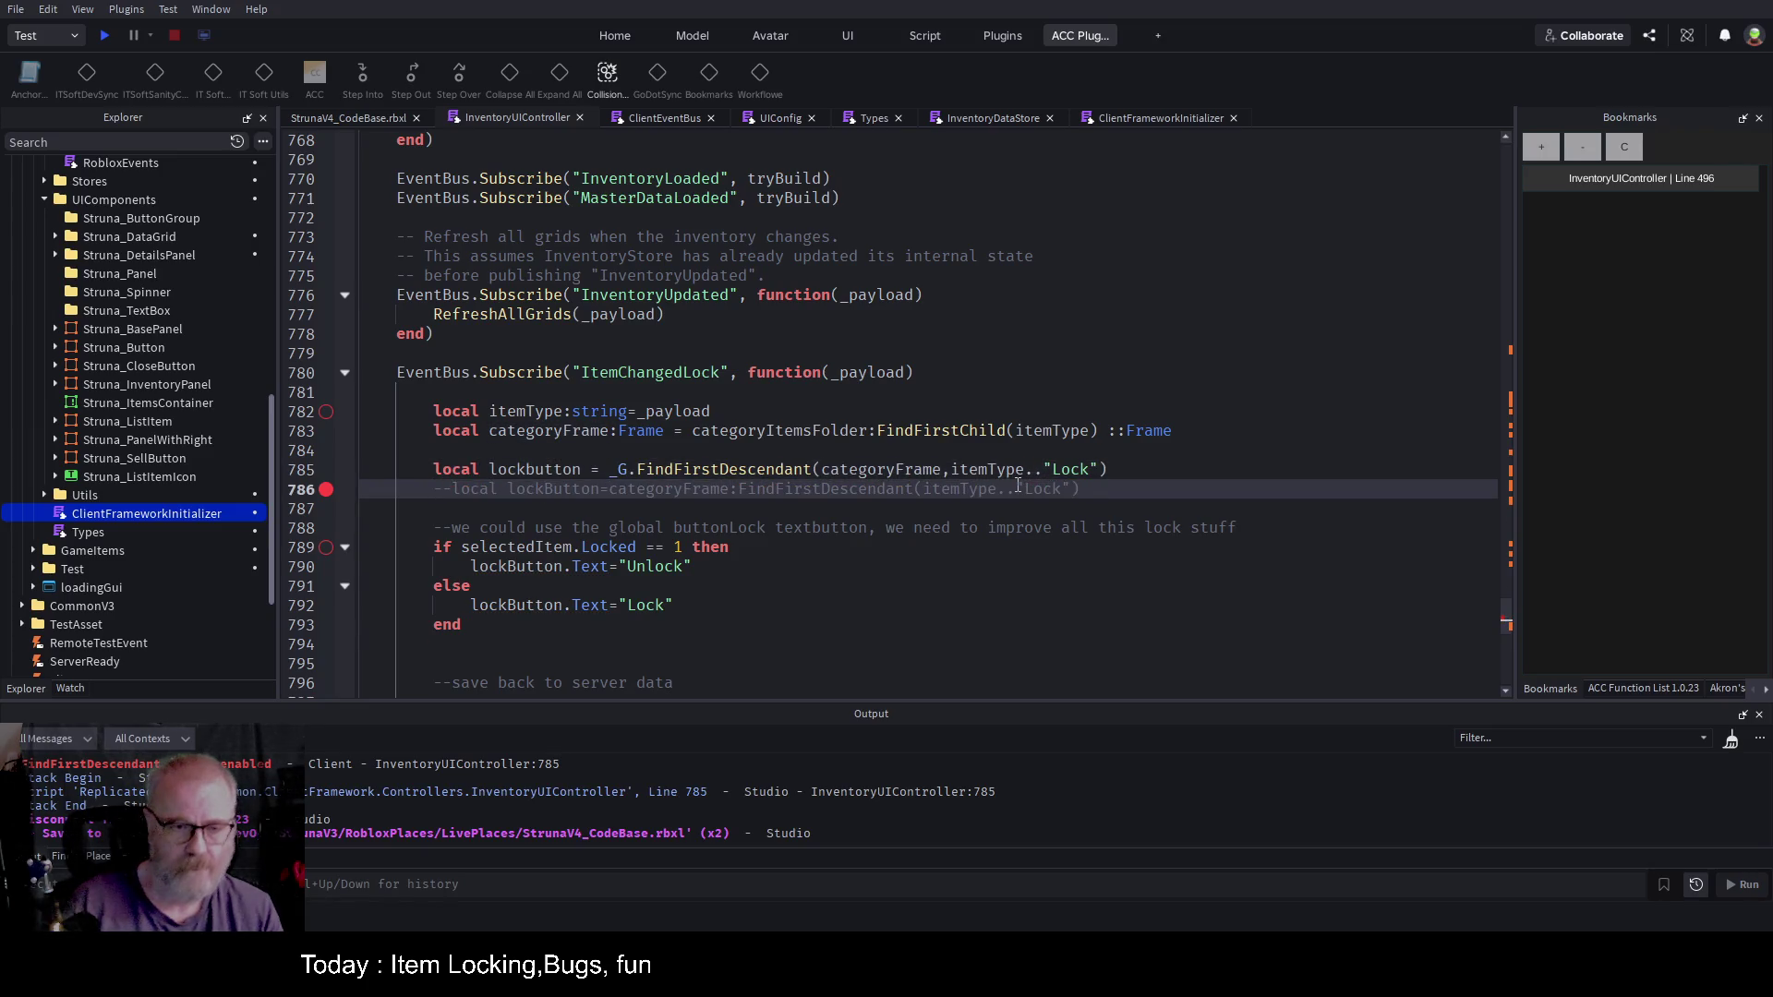
pyautogui.hotkey('ctrl', 's')
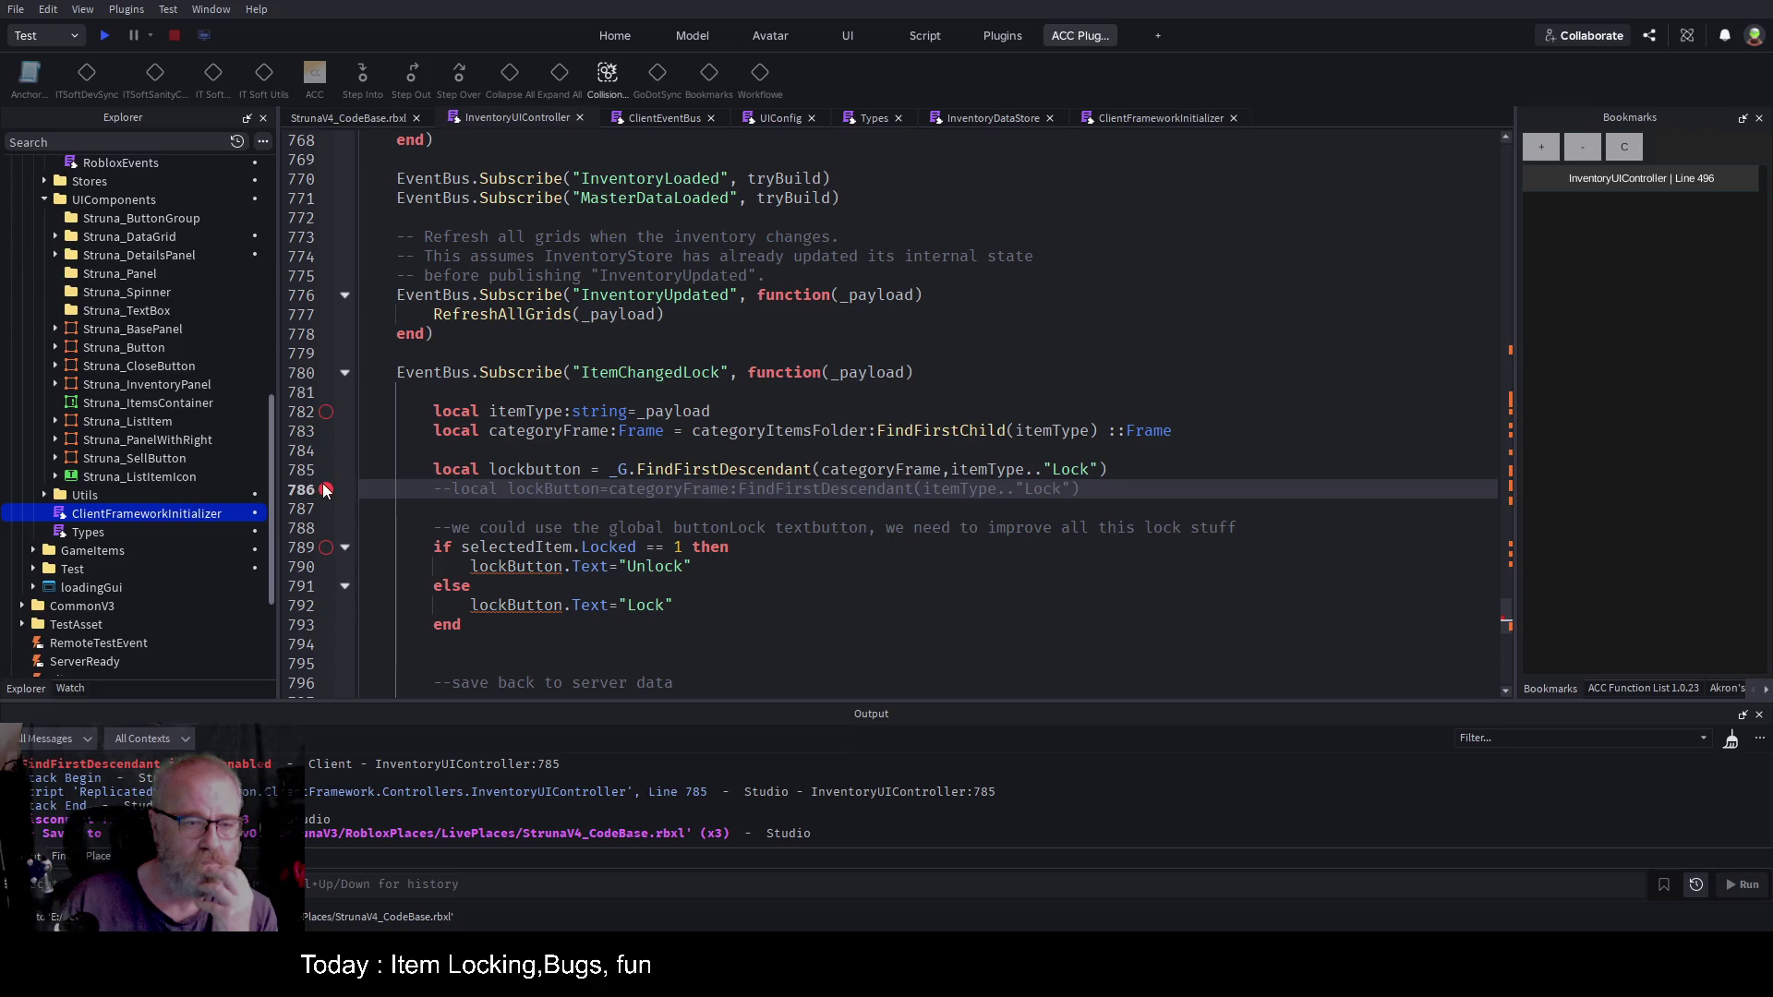
pyautogui.click(104, 37)
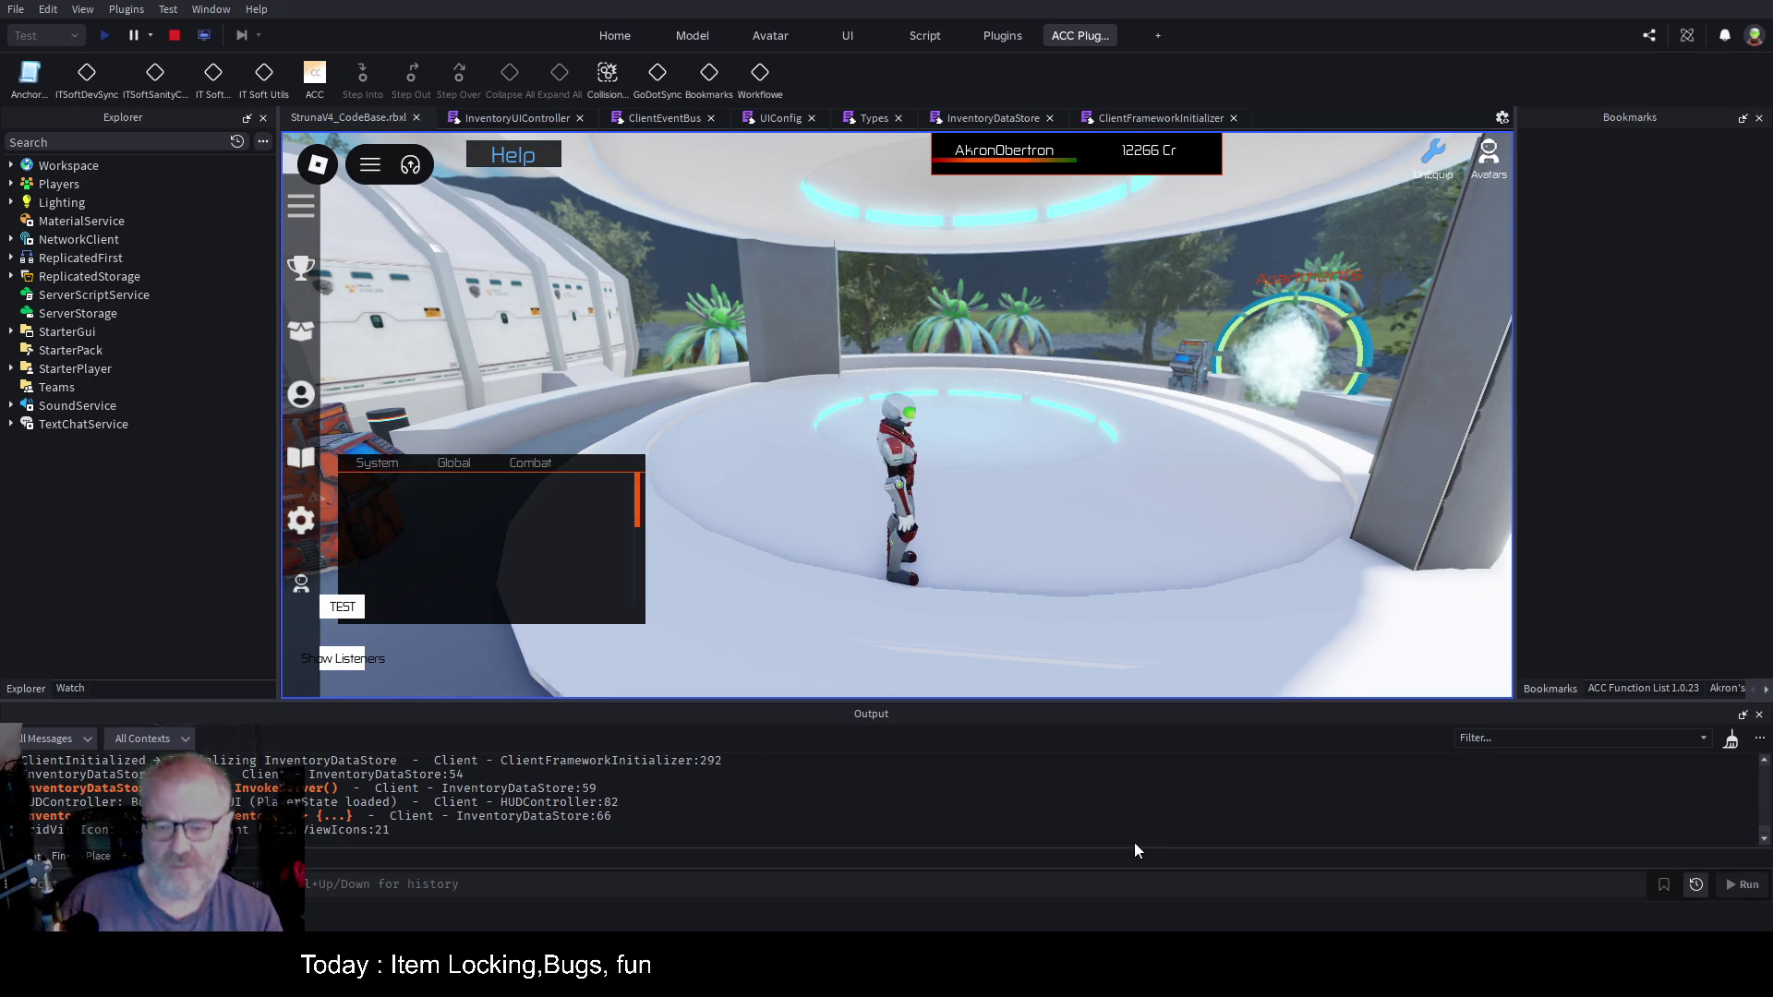
# Step: Select DE001 in the in-game Tools inventory and resume past the line 785 breakpoint
pyautogui.press('i')
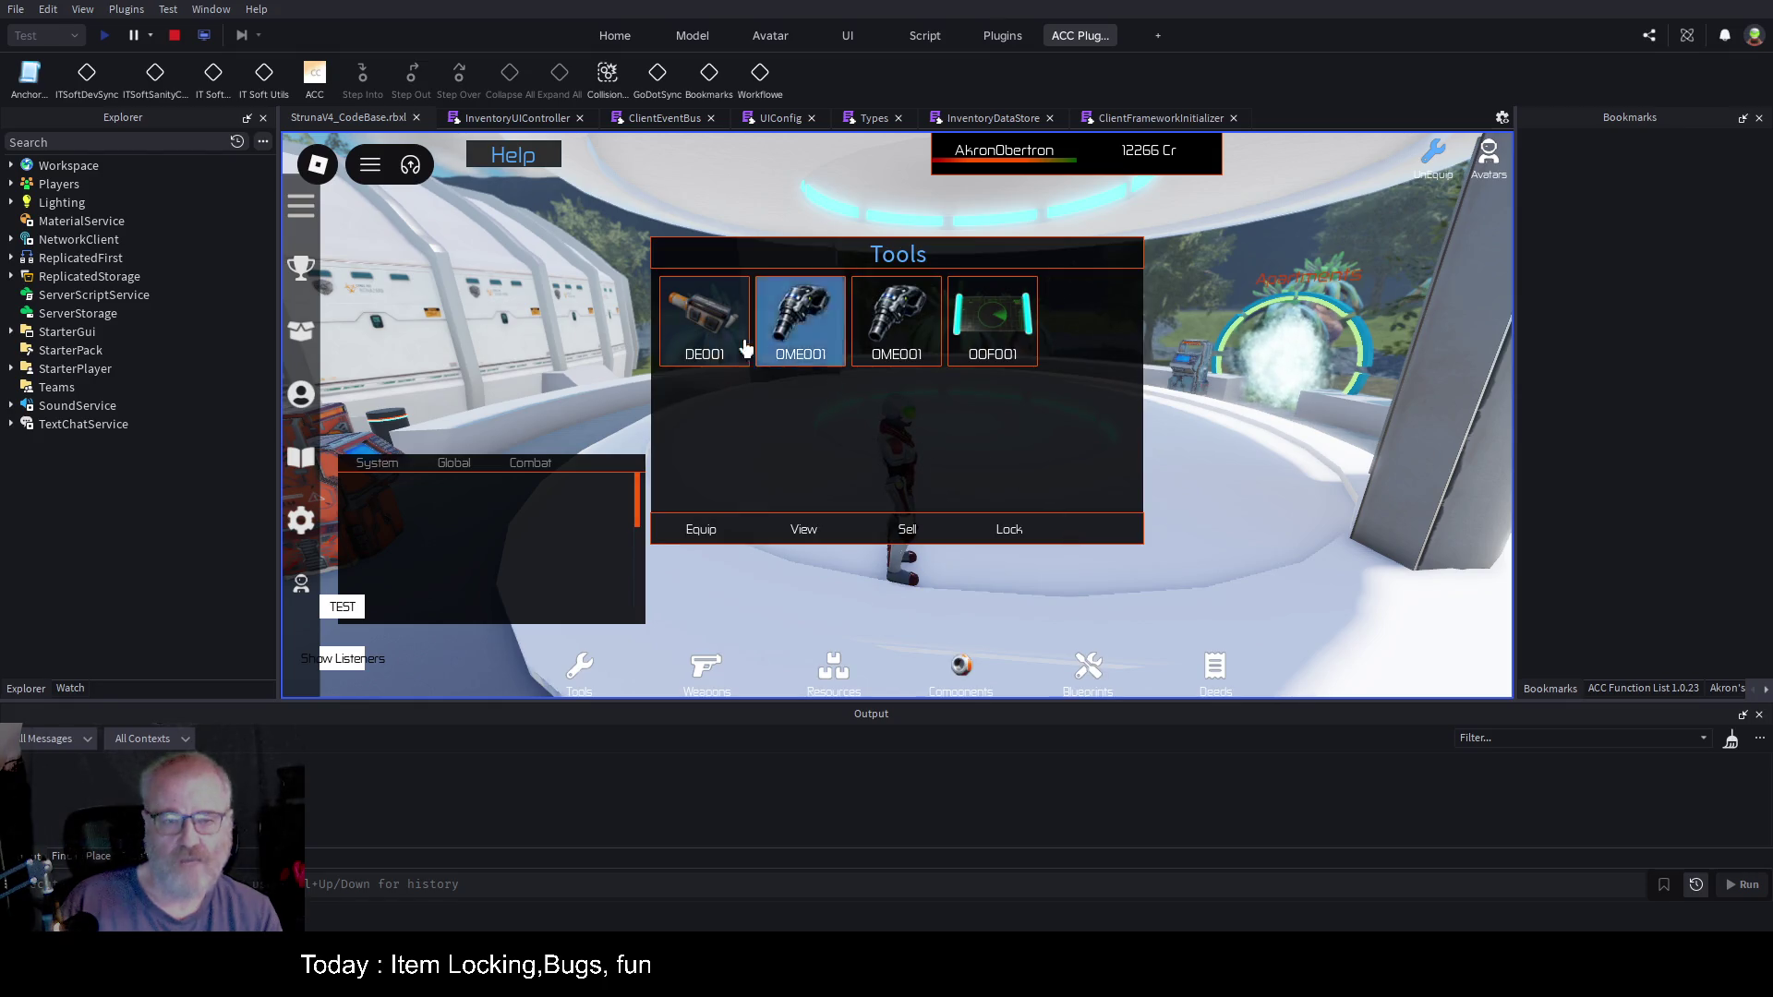
pyautogui.click(698, 318)
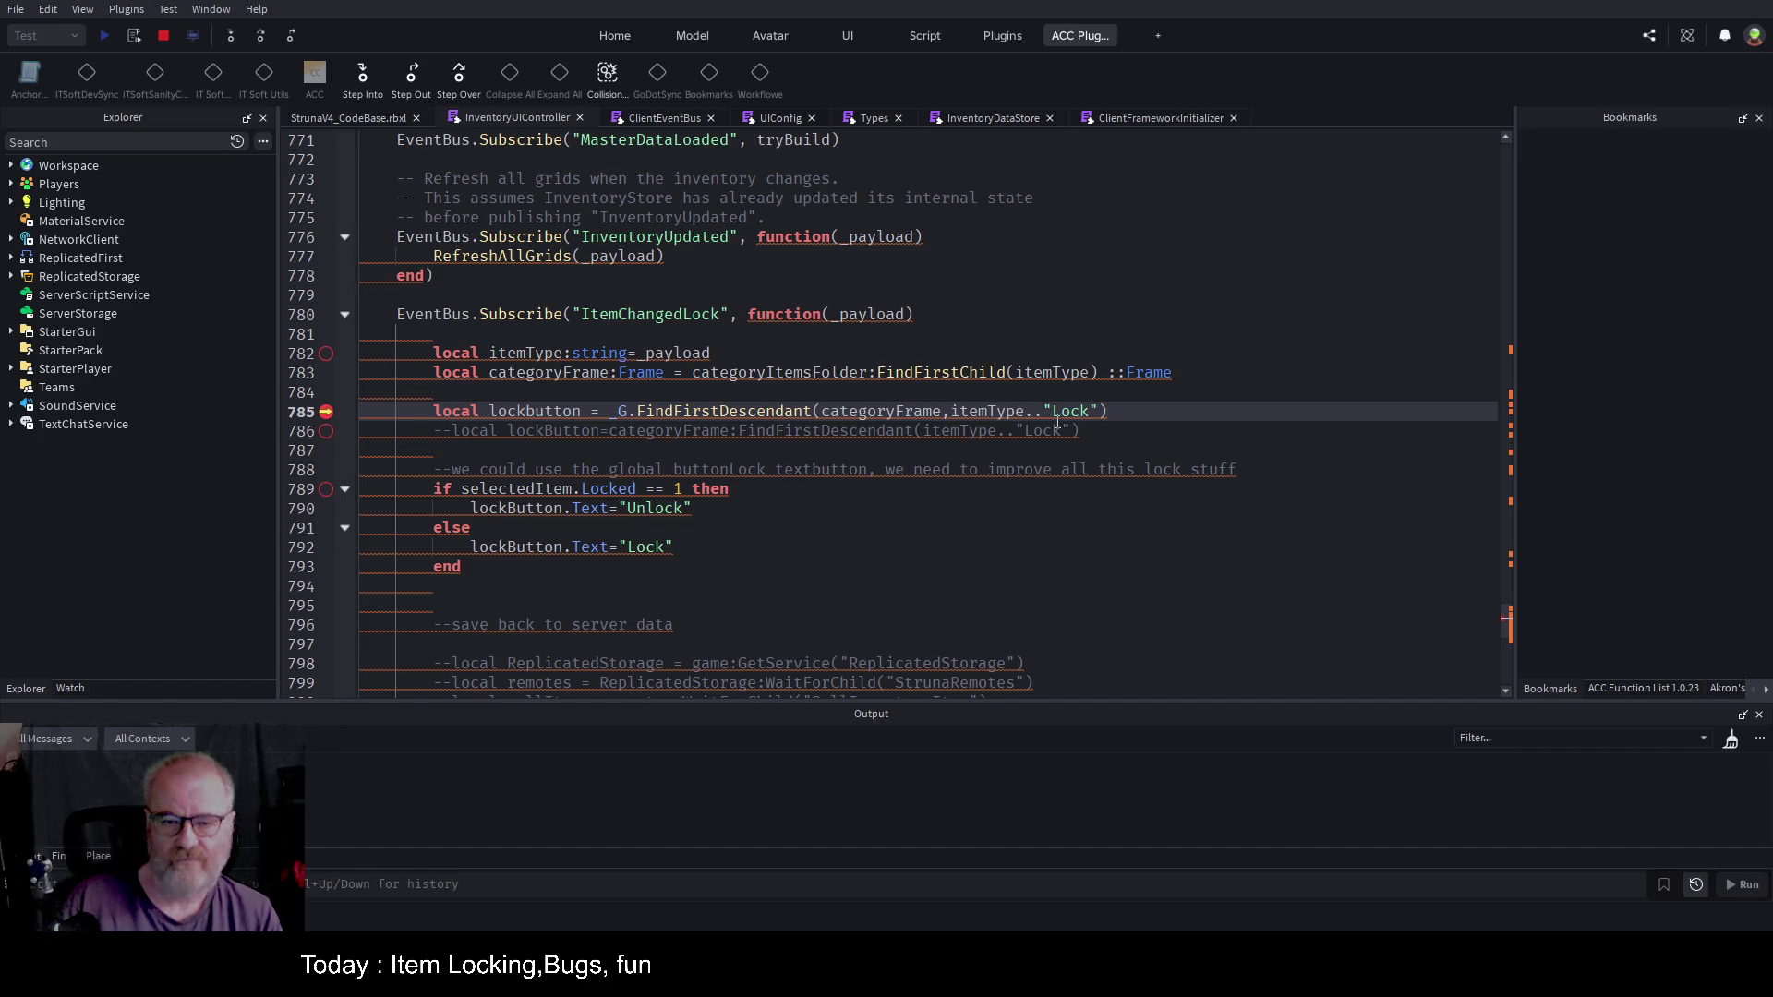
pyautogui.click(405, 72)
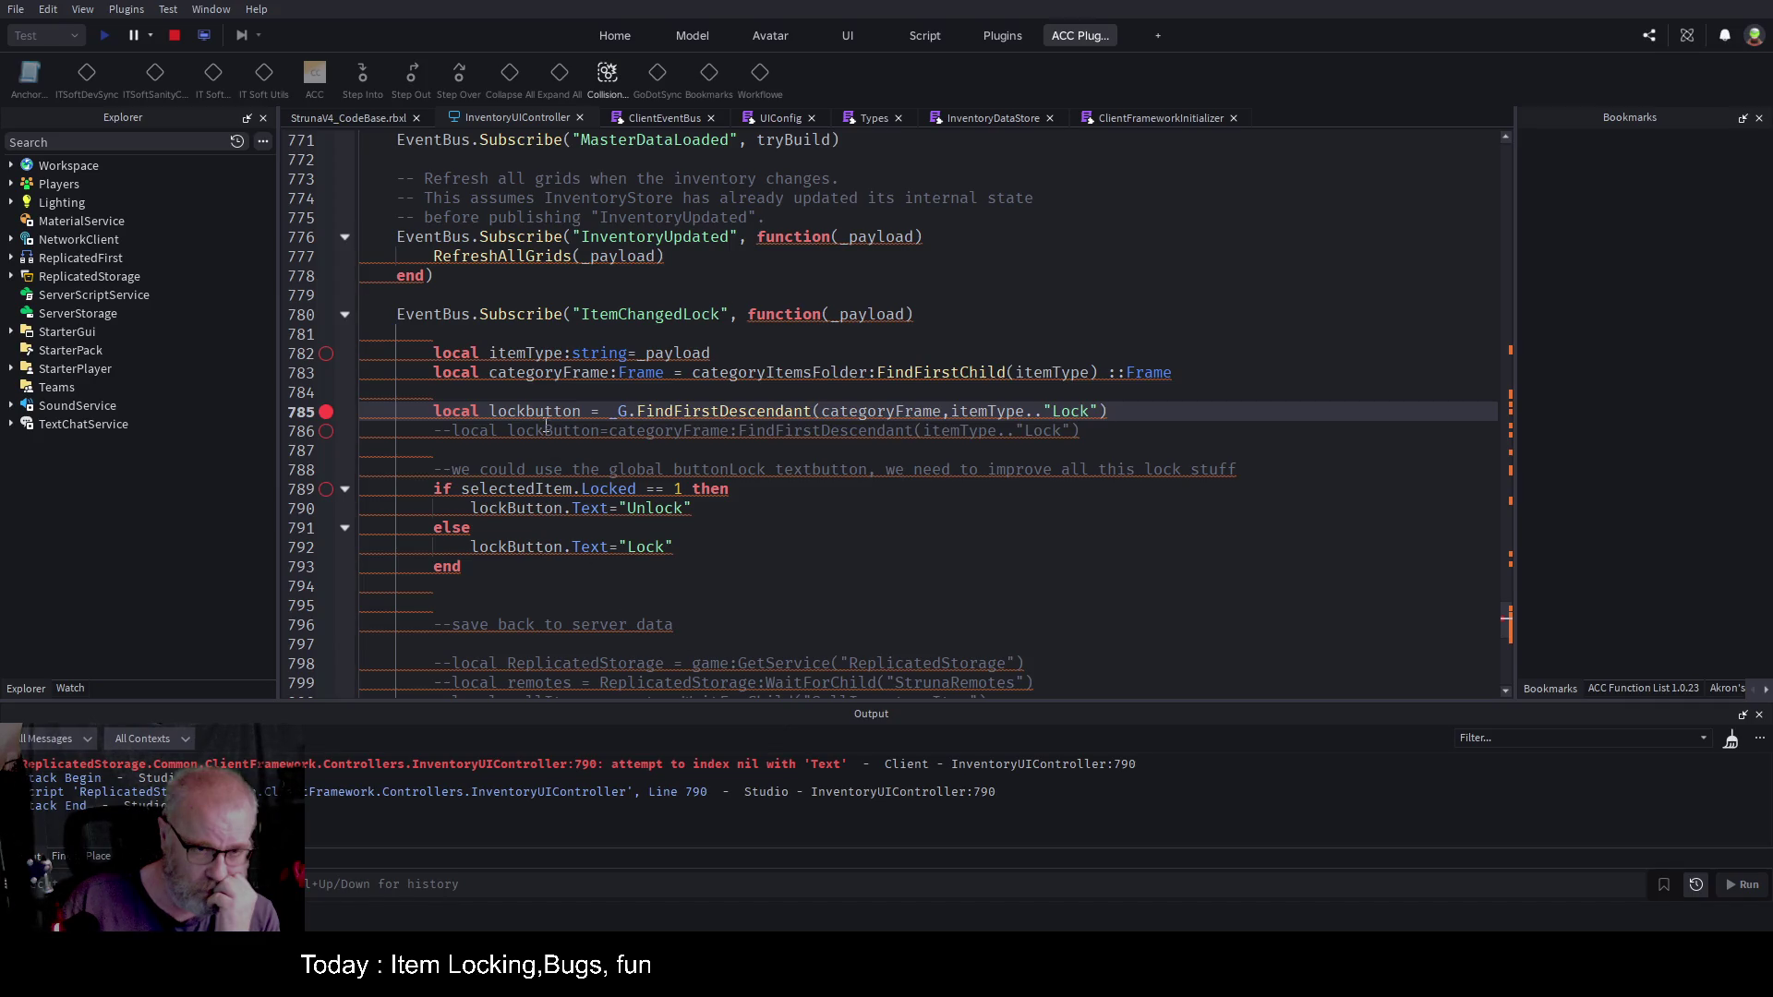
# Step: Correct 'lockbutton' to 'lockButton' on line 785
pyautogui.press('Down')
pyautogui.press('Down')
pyautogui.press('Down')
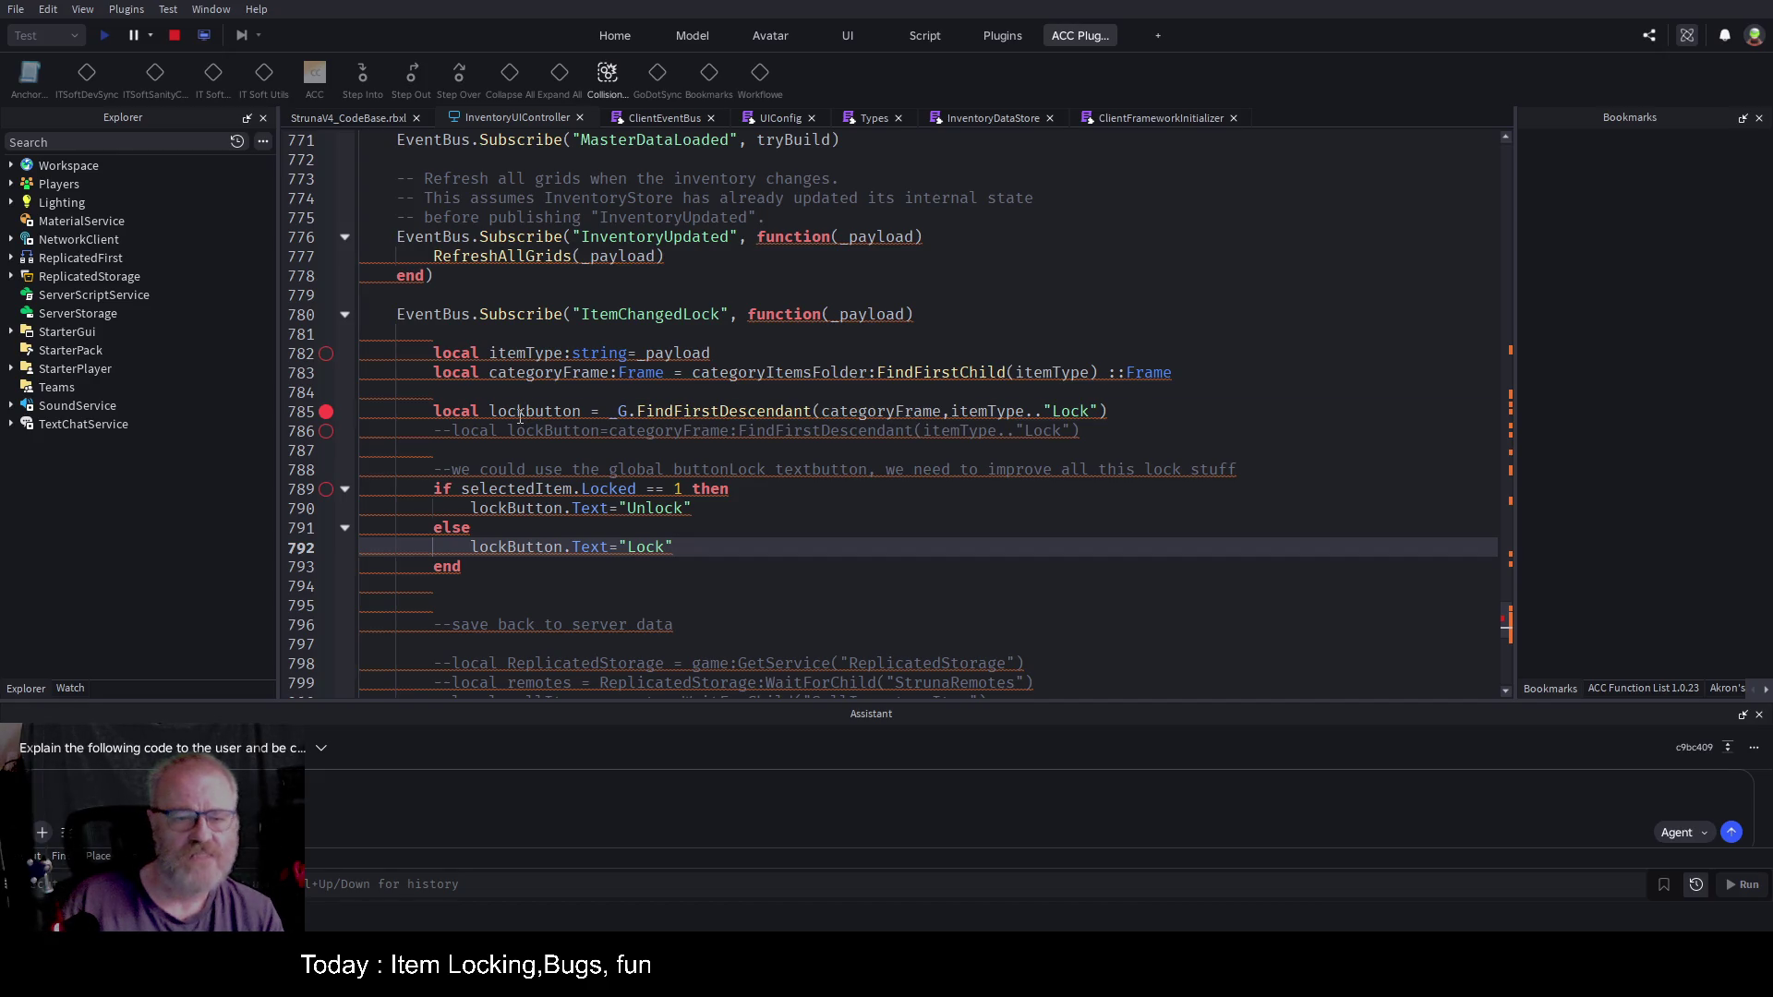
pyautogui.click(521, 416)
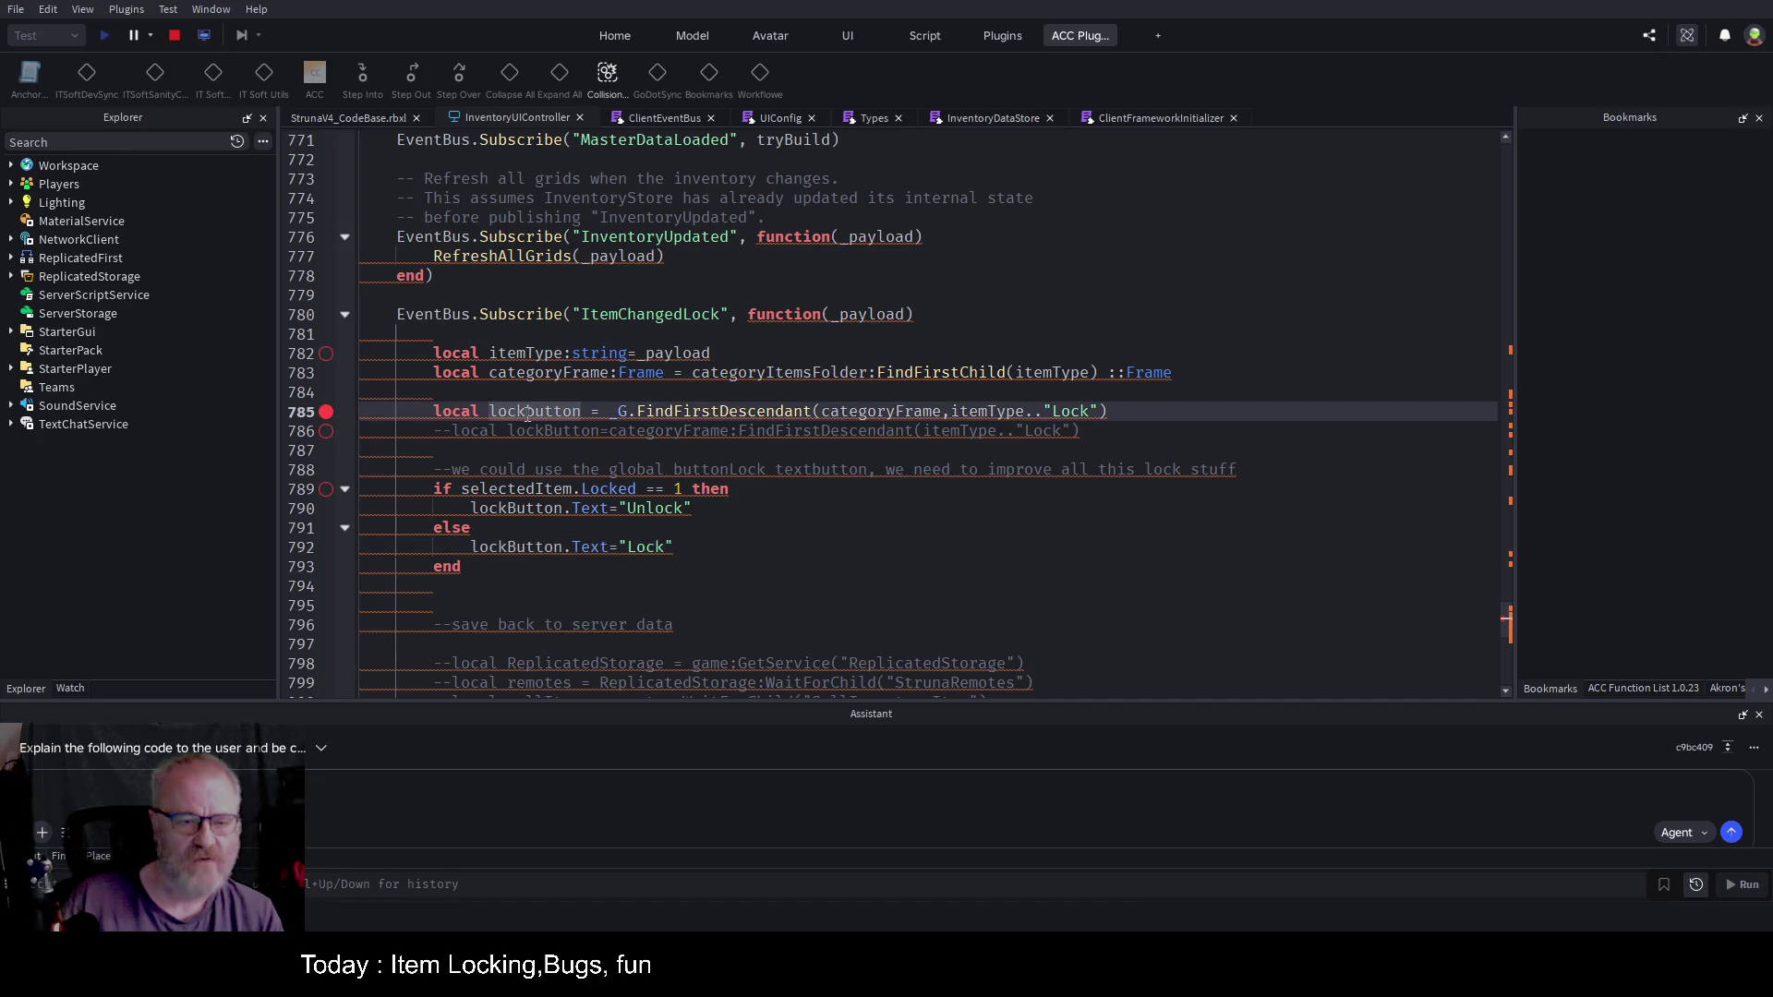
pyautogui.press('Delete')
pyautogui.write('B')
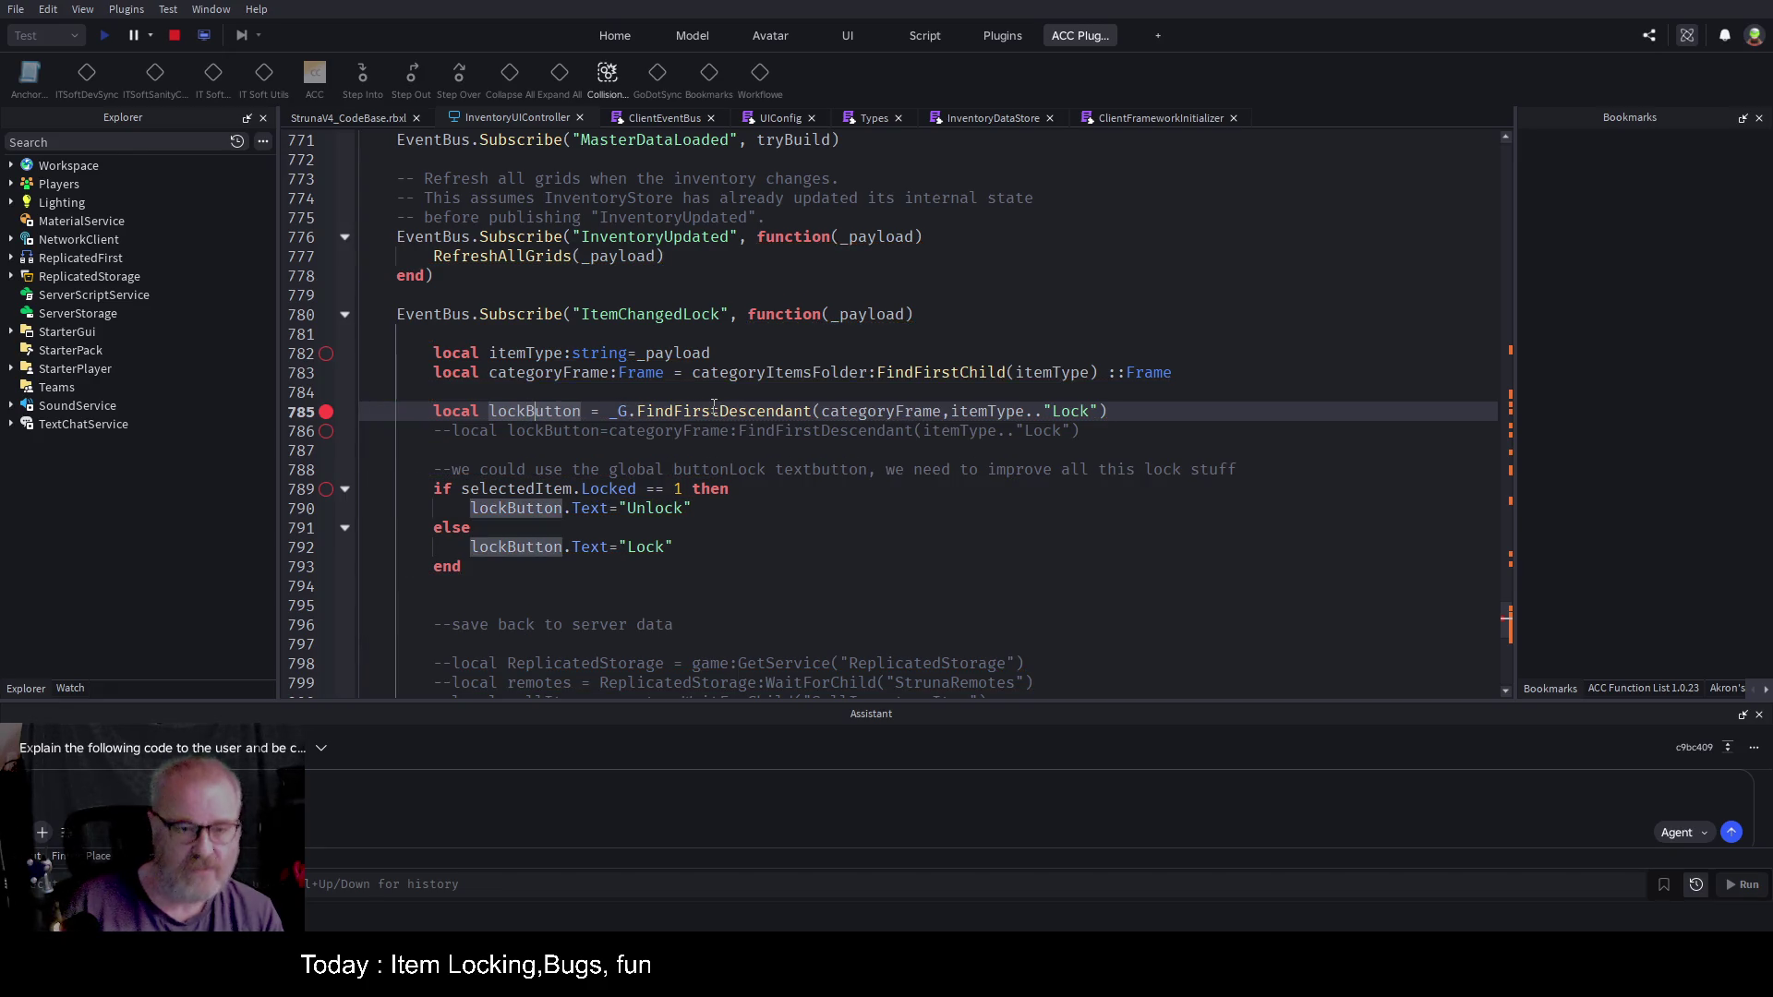
pyautogui.click(712, 353)
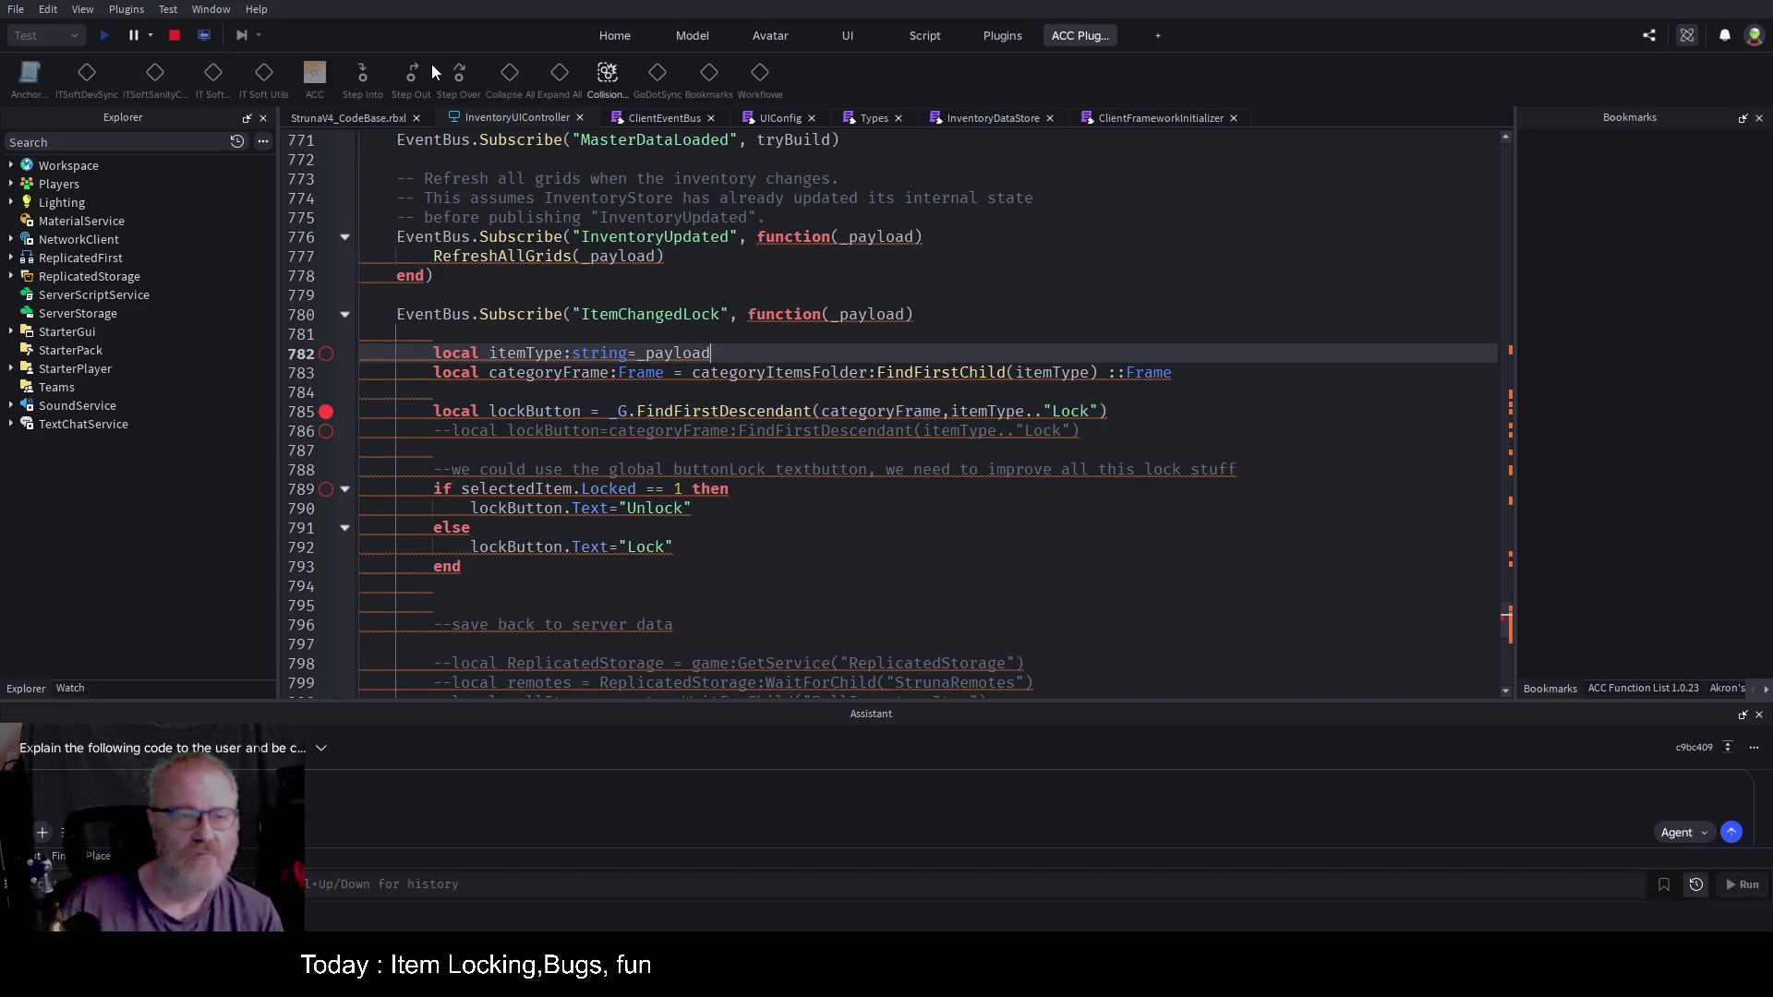
# Step: Stop the playtest and delete all existing breakpoints
pyautogui.click(174, 36)
pyautogui.click(326, 411)
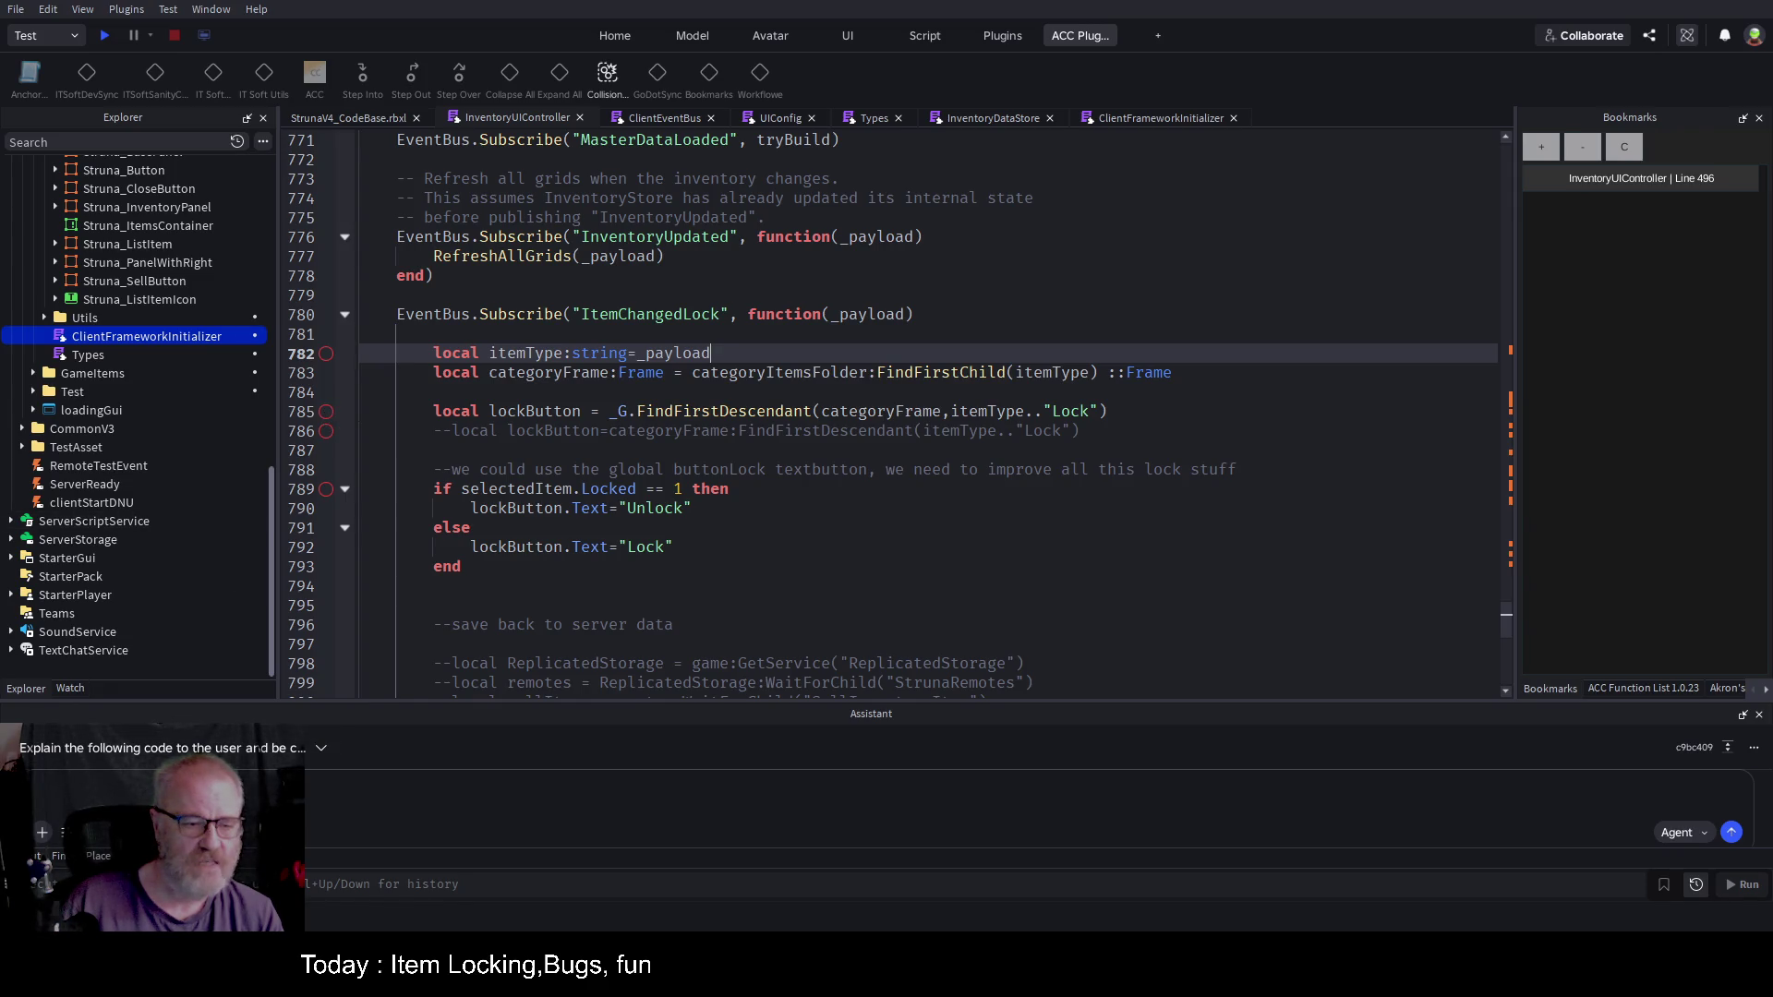
pyautogui.click(27, 742)
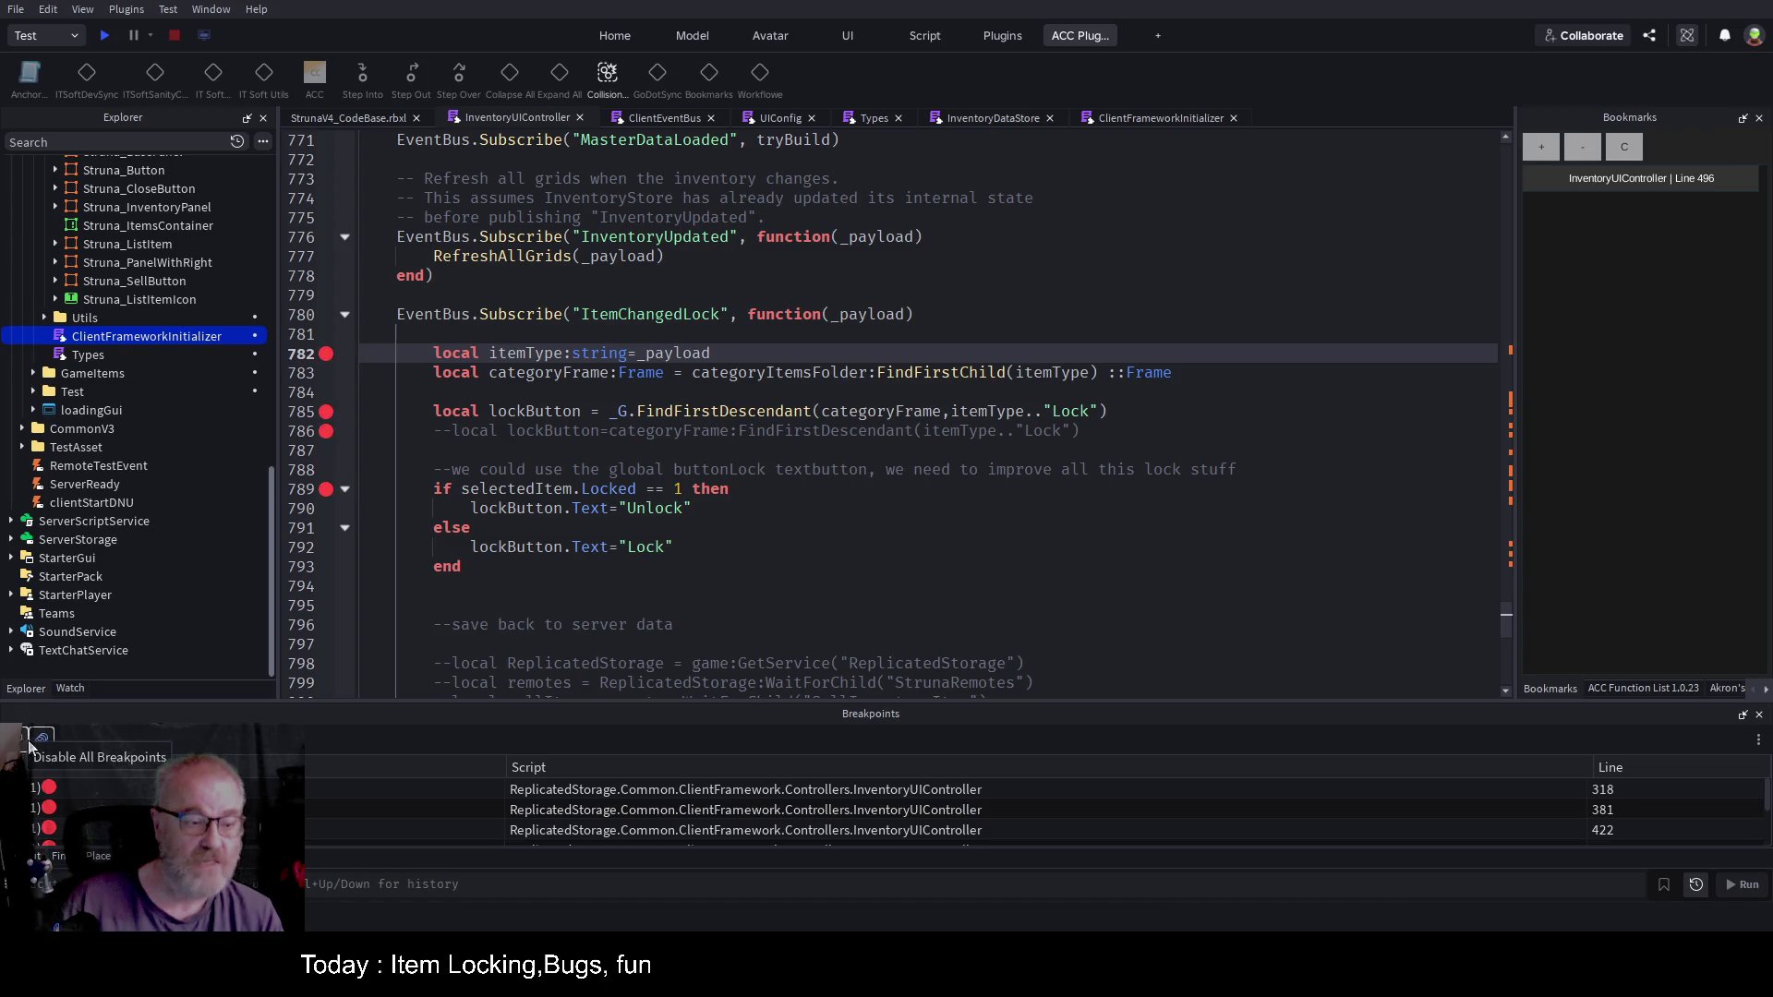
pyautogui.click(41, 739)
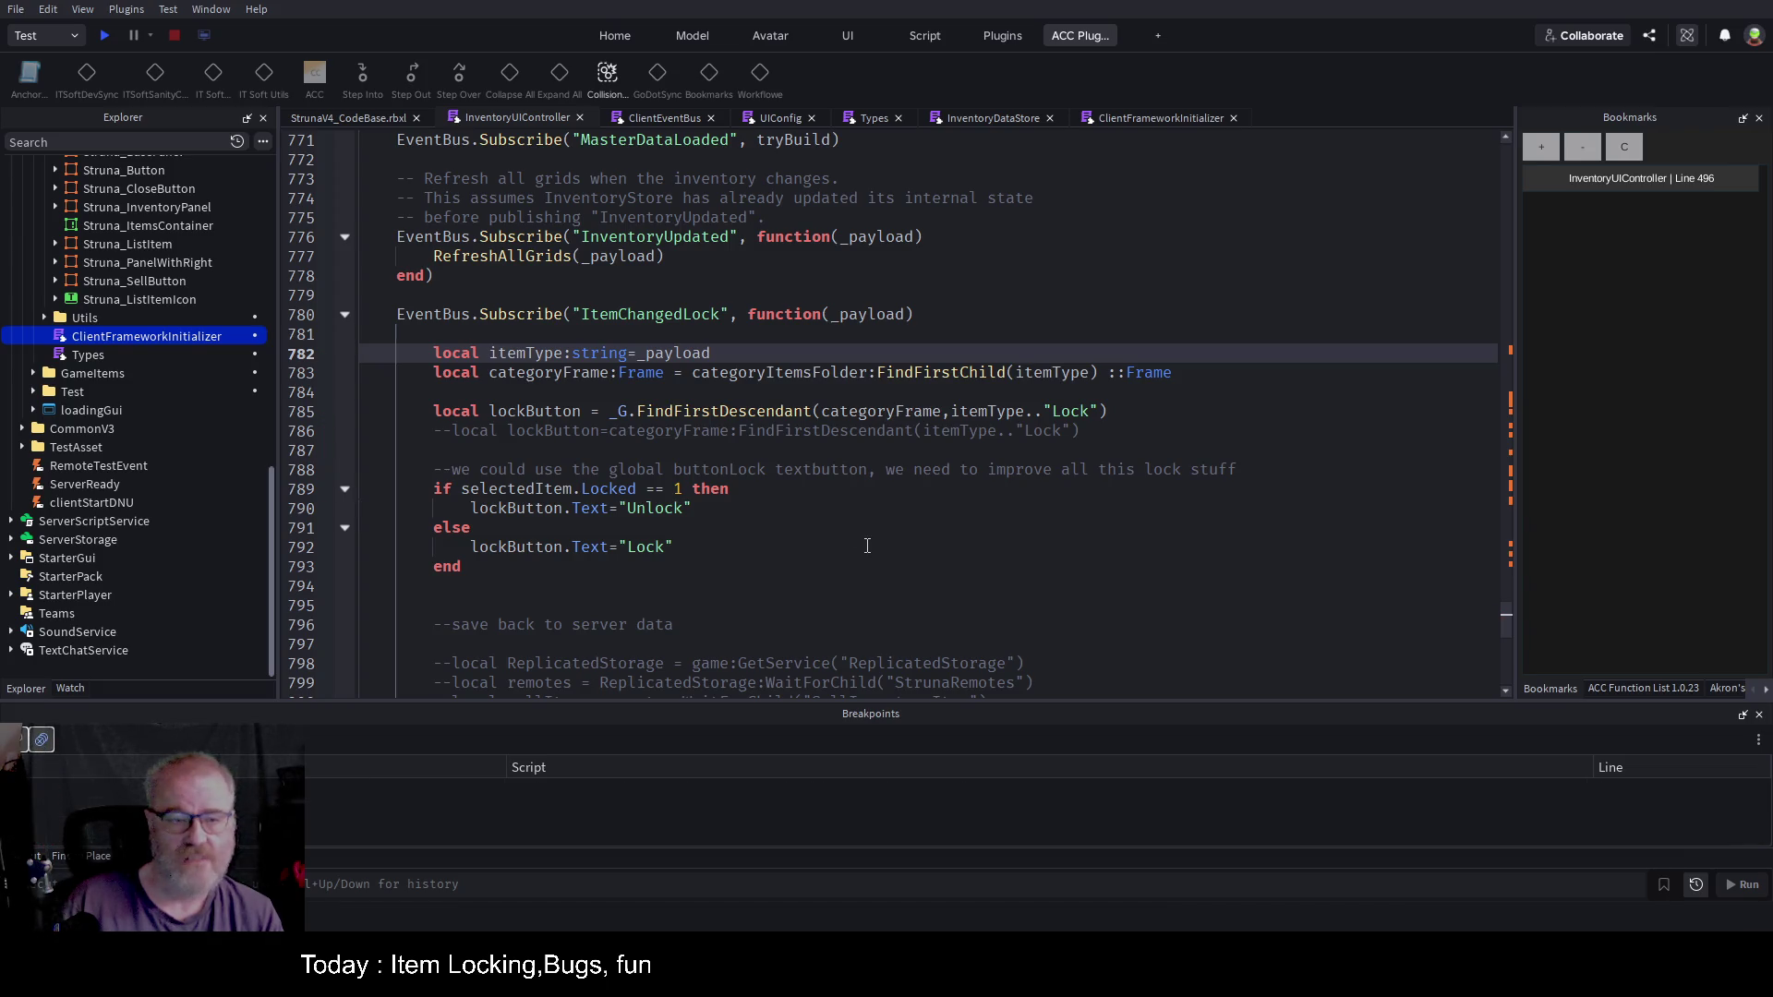
# Step: Set breakpoints on lines 785 and 789 and start a new playtest
pyautogui.click(517, 507)
pyautogui.moveTo(433, 411); pyautogui.dragTo(547, 430)
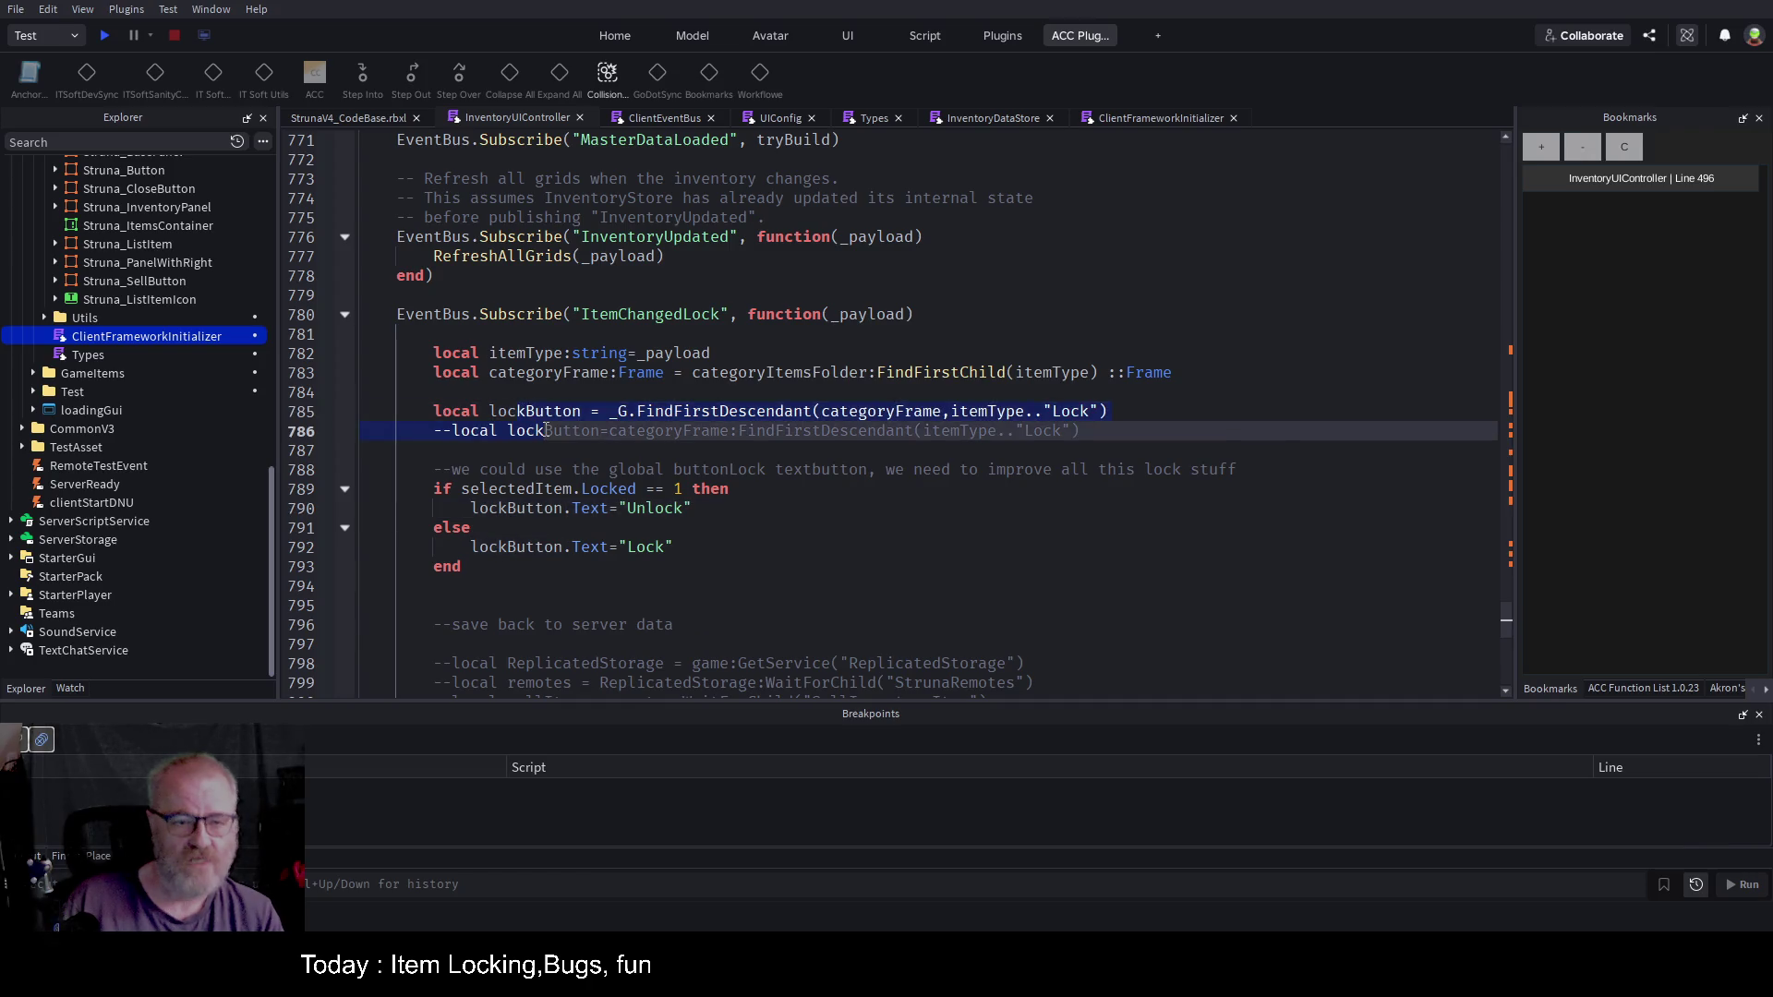
pyautogui.click(565, 411)
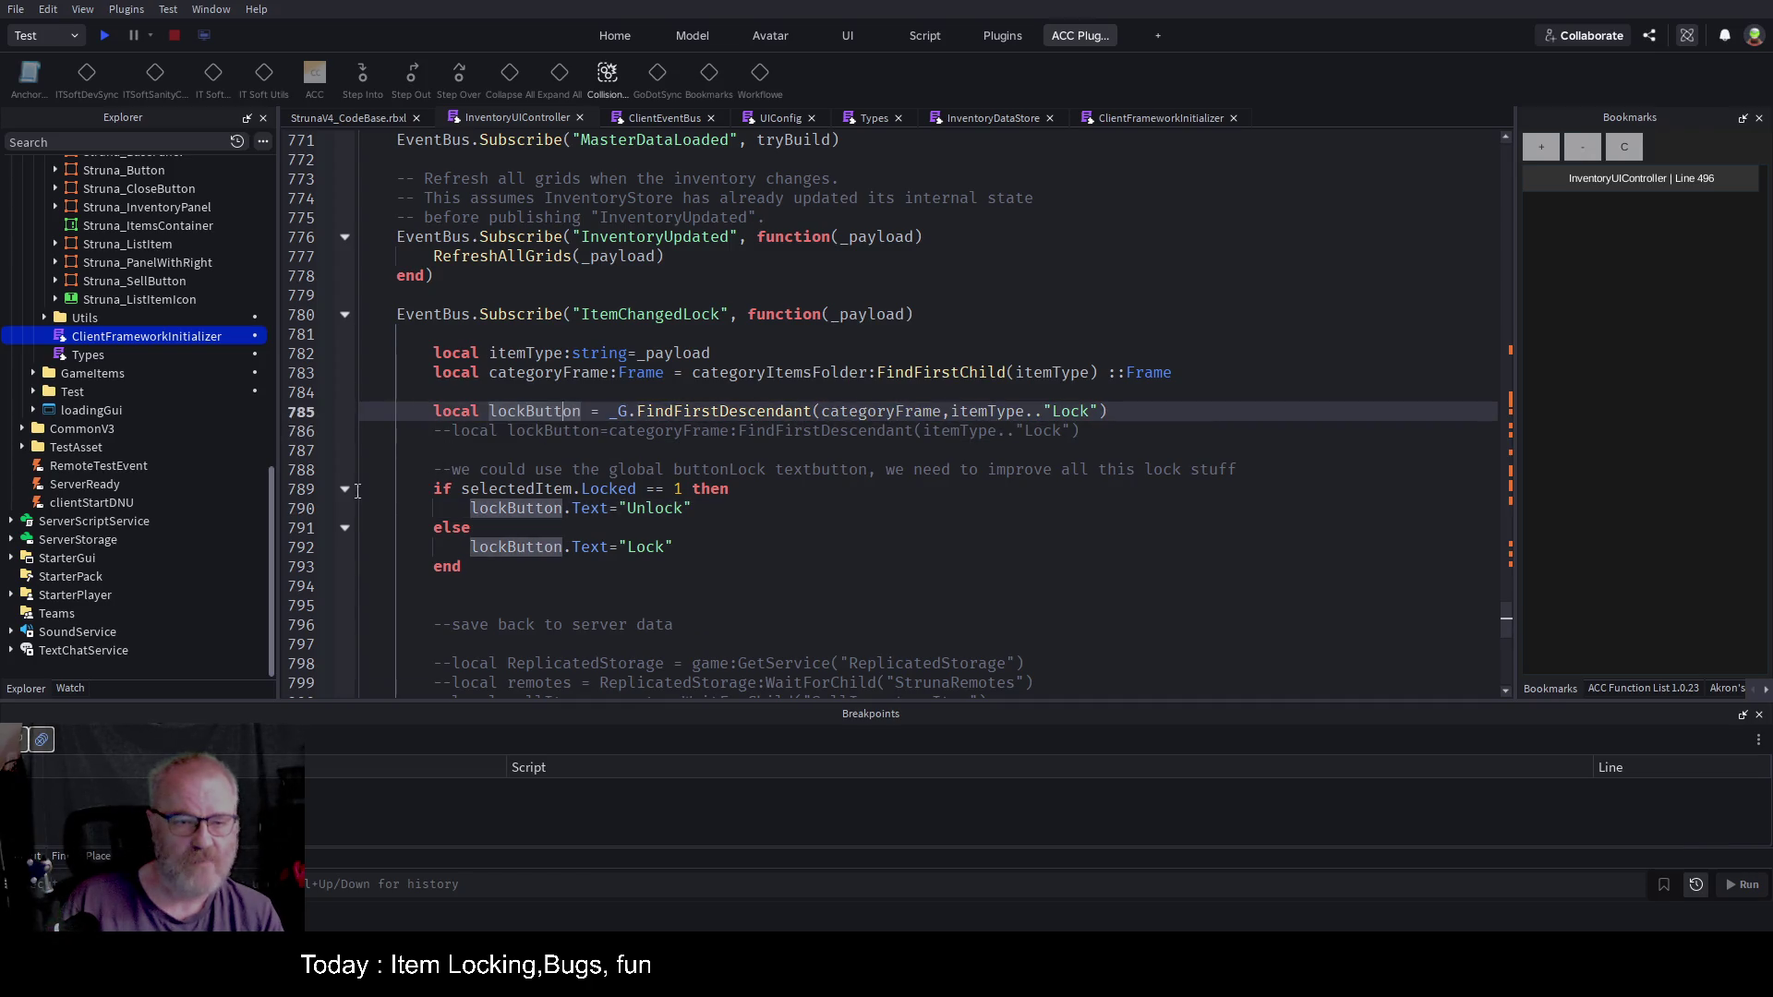
pyautogui.moveTo(434, 490)
pyautogui.mouseDown()
pyautogui.moveTo(675, 546)
pyautogui.moveTo(462, 566)
pyautogui.mouseUp()
pyautogui.click(517, 450)
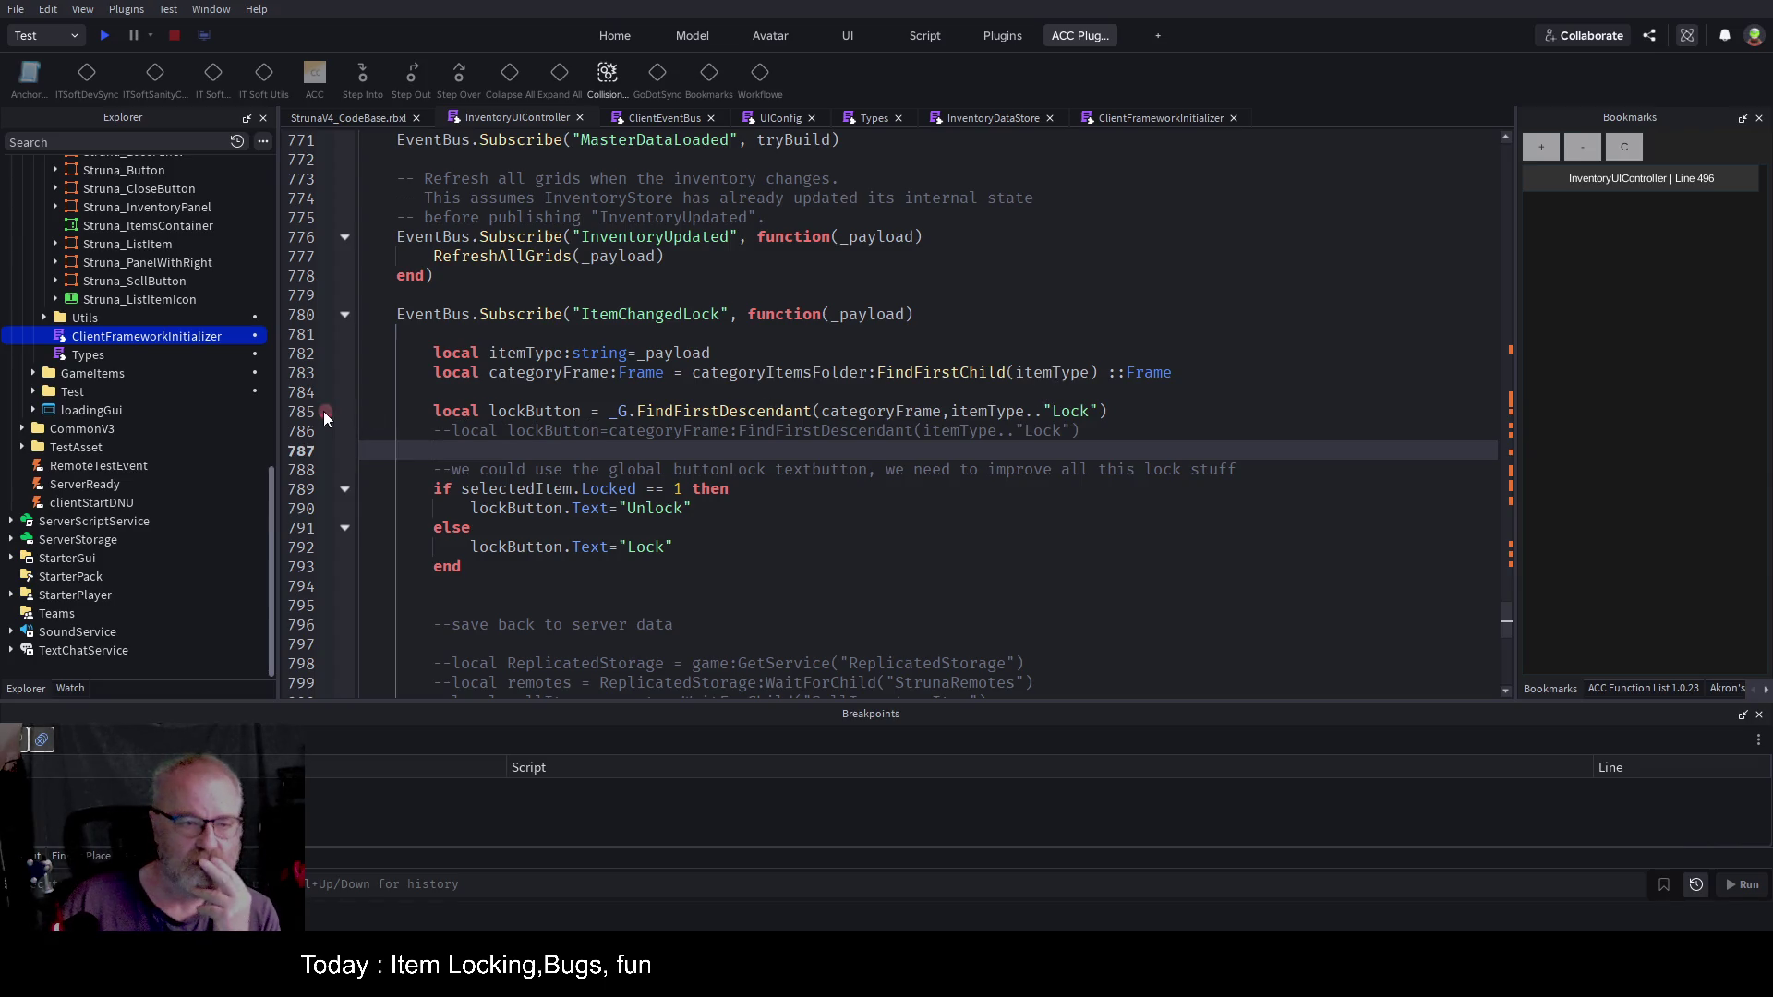
pyautogui.click(325, 412)
pyautogui.click(326, 489)
pyautogui.click(104, 35)
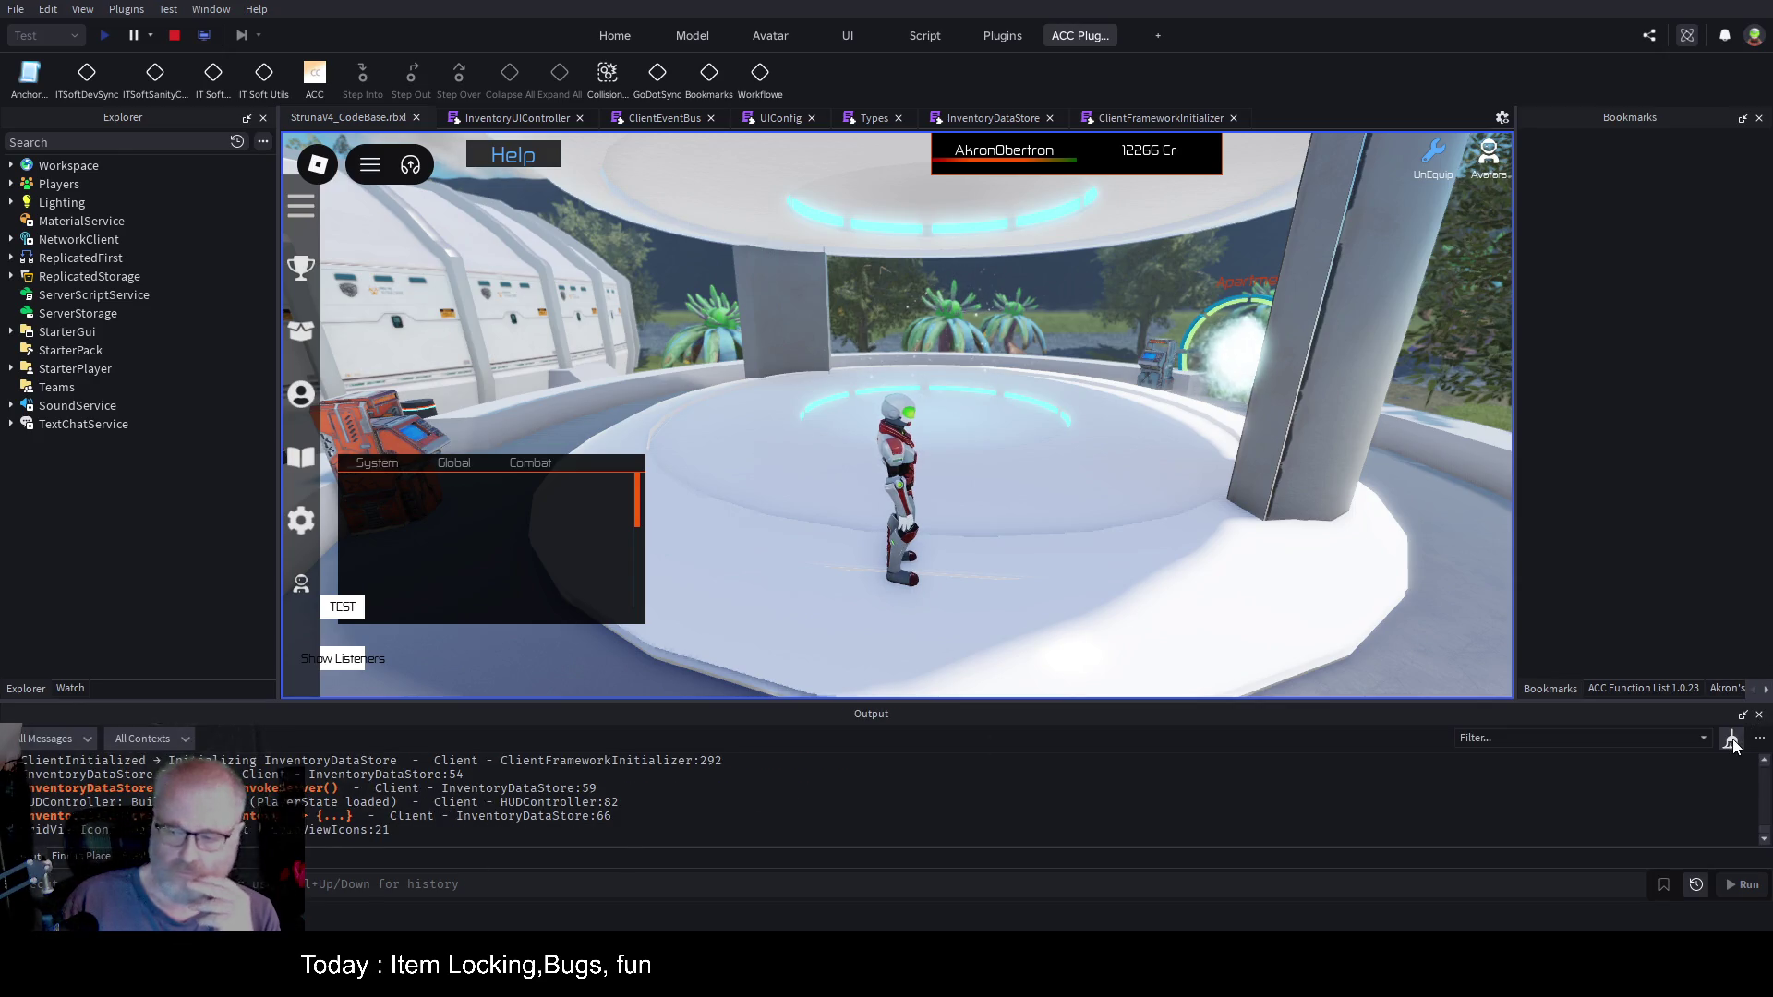
# Step: Clear Output, pick DE001, step from line 785 to 789, then continue into the line 790 error
pyautogui.click(1731, 746)
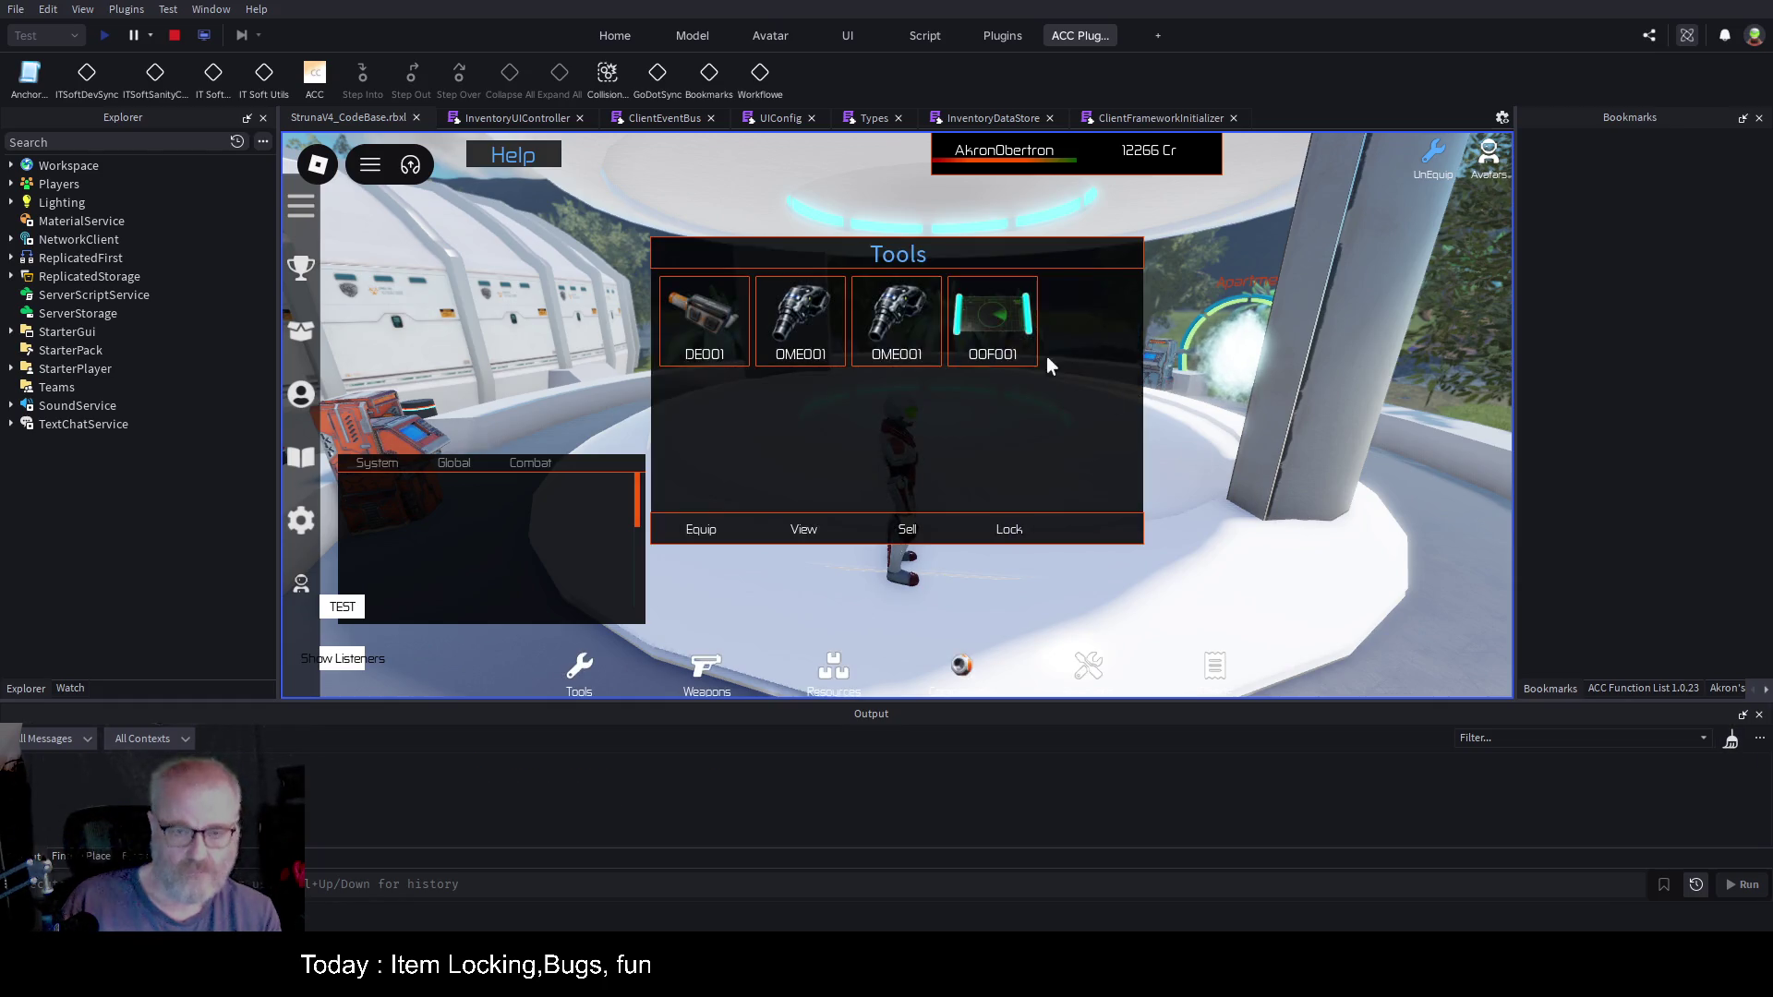
pyautogui.click(688, 323)
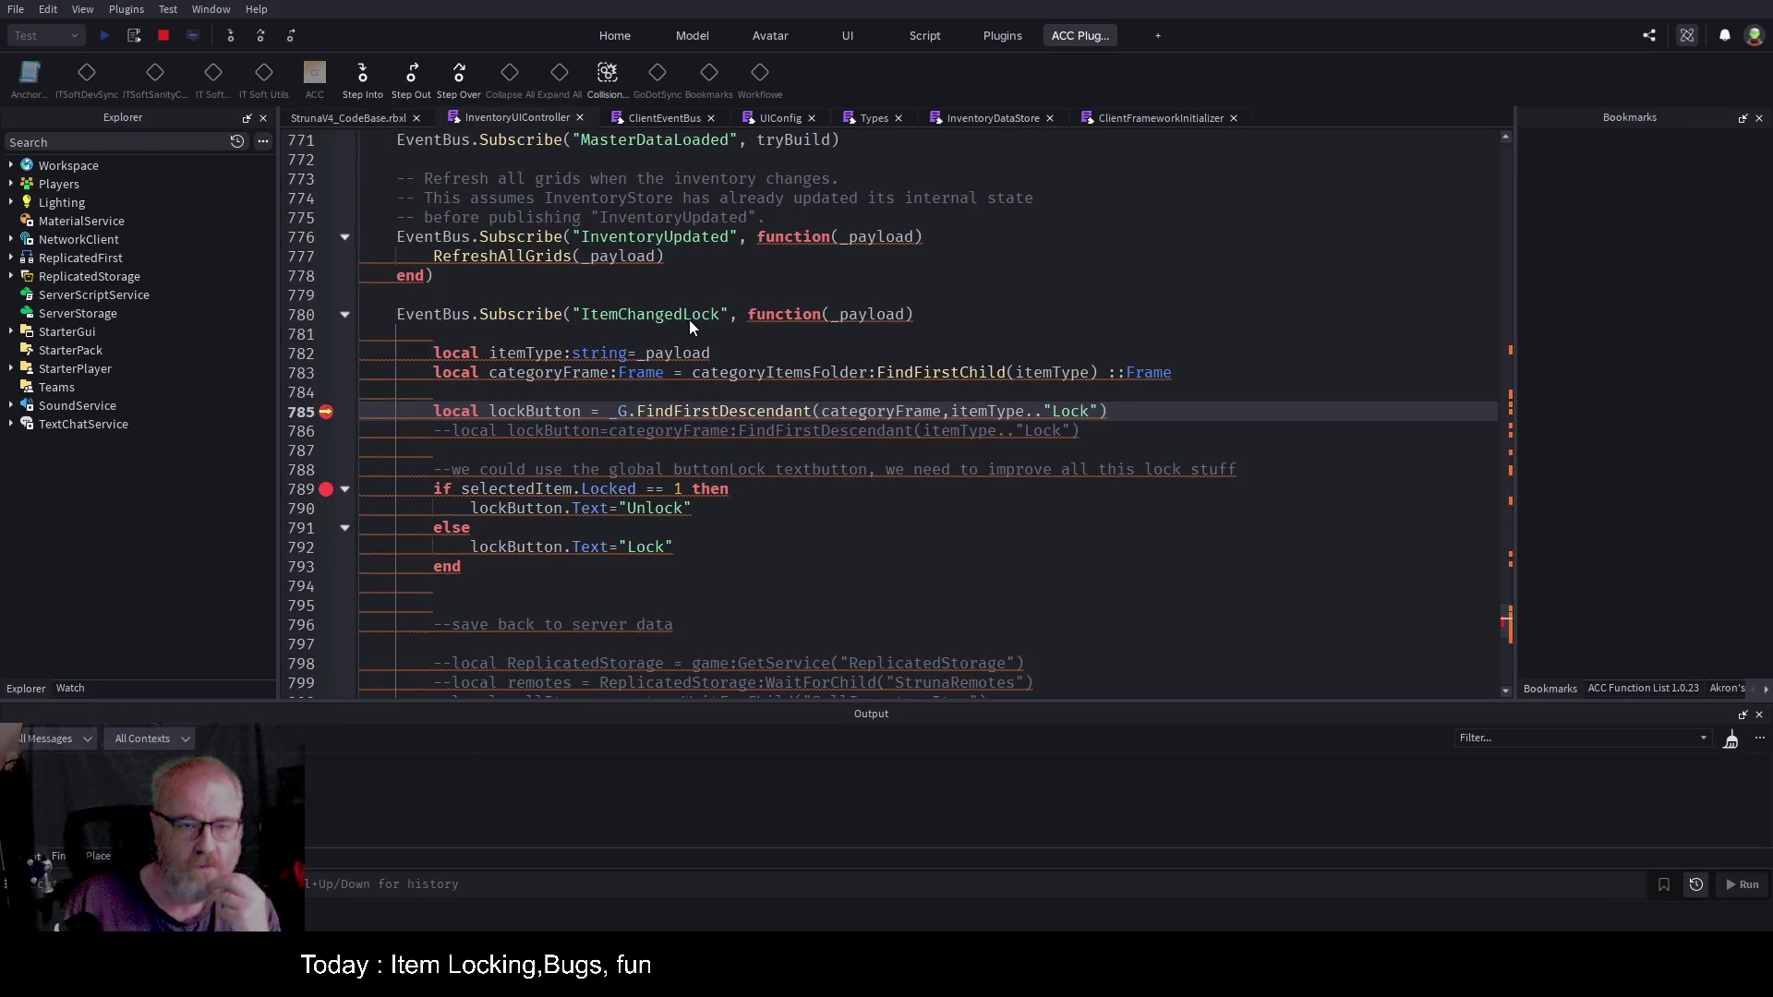
pyautogui.click(262, 35)
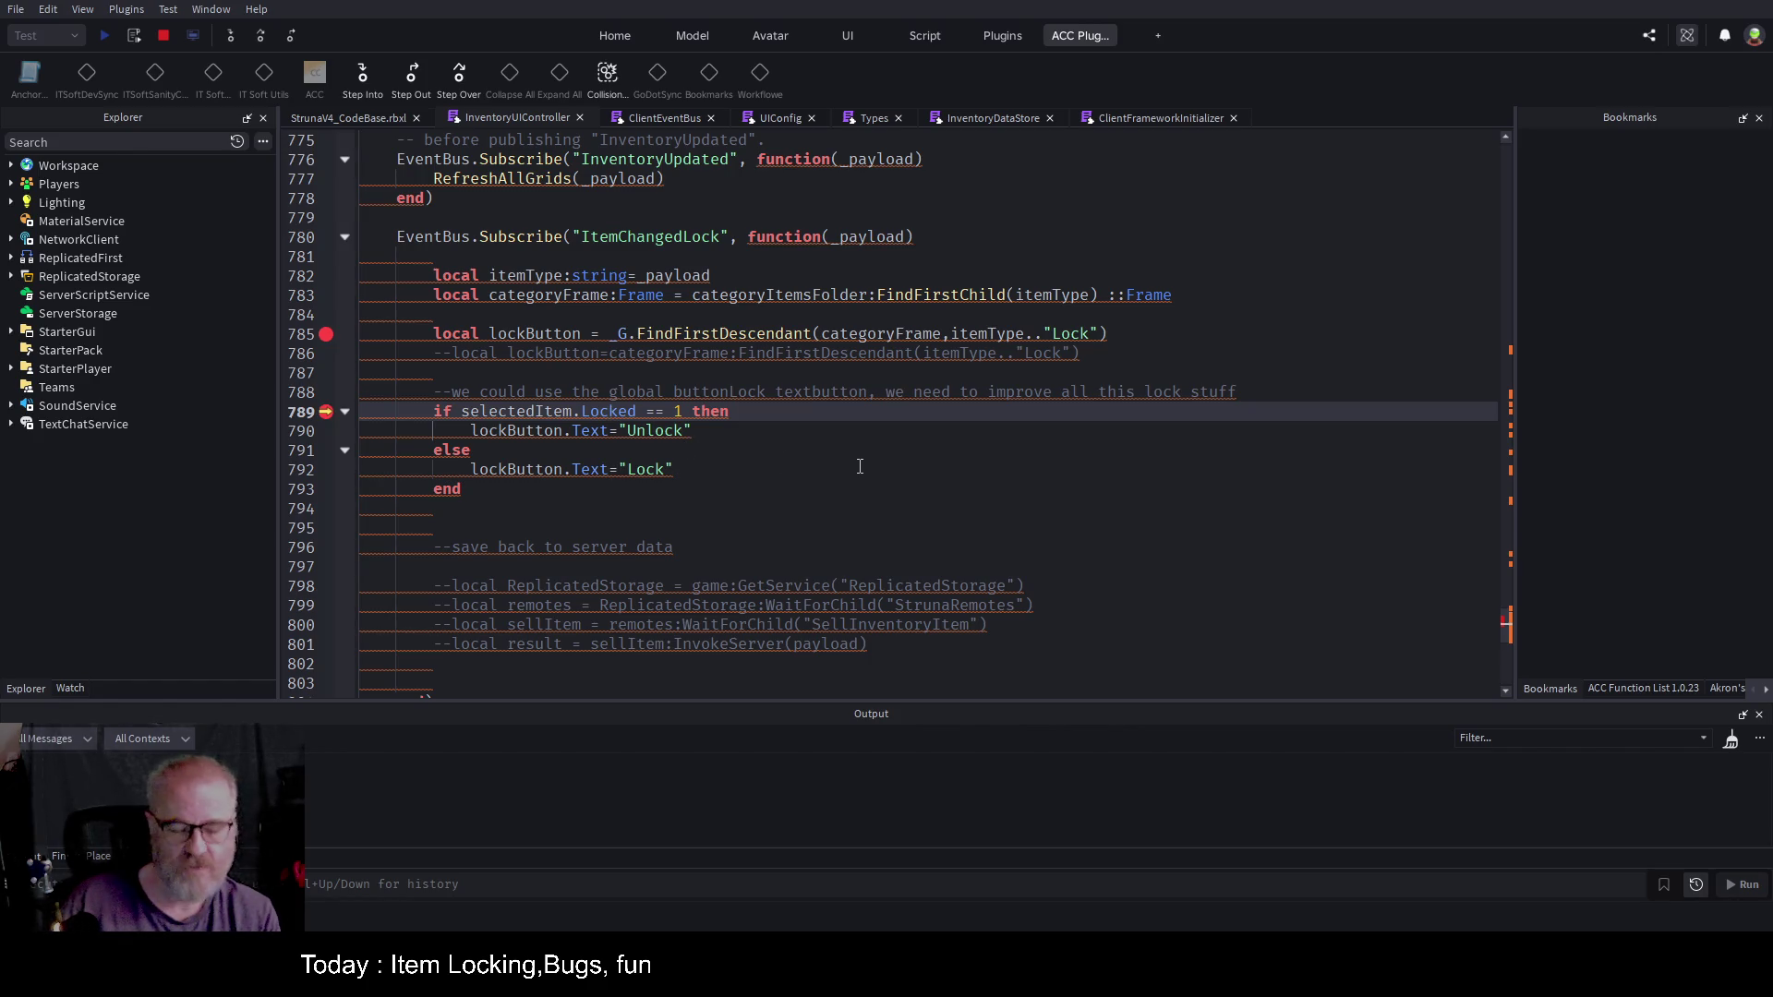
pyautogui.press('F5')
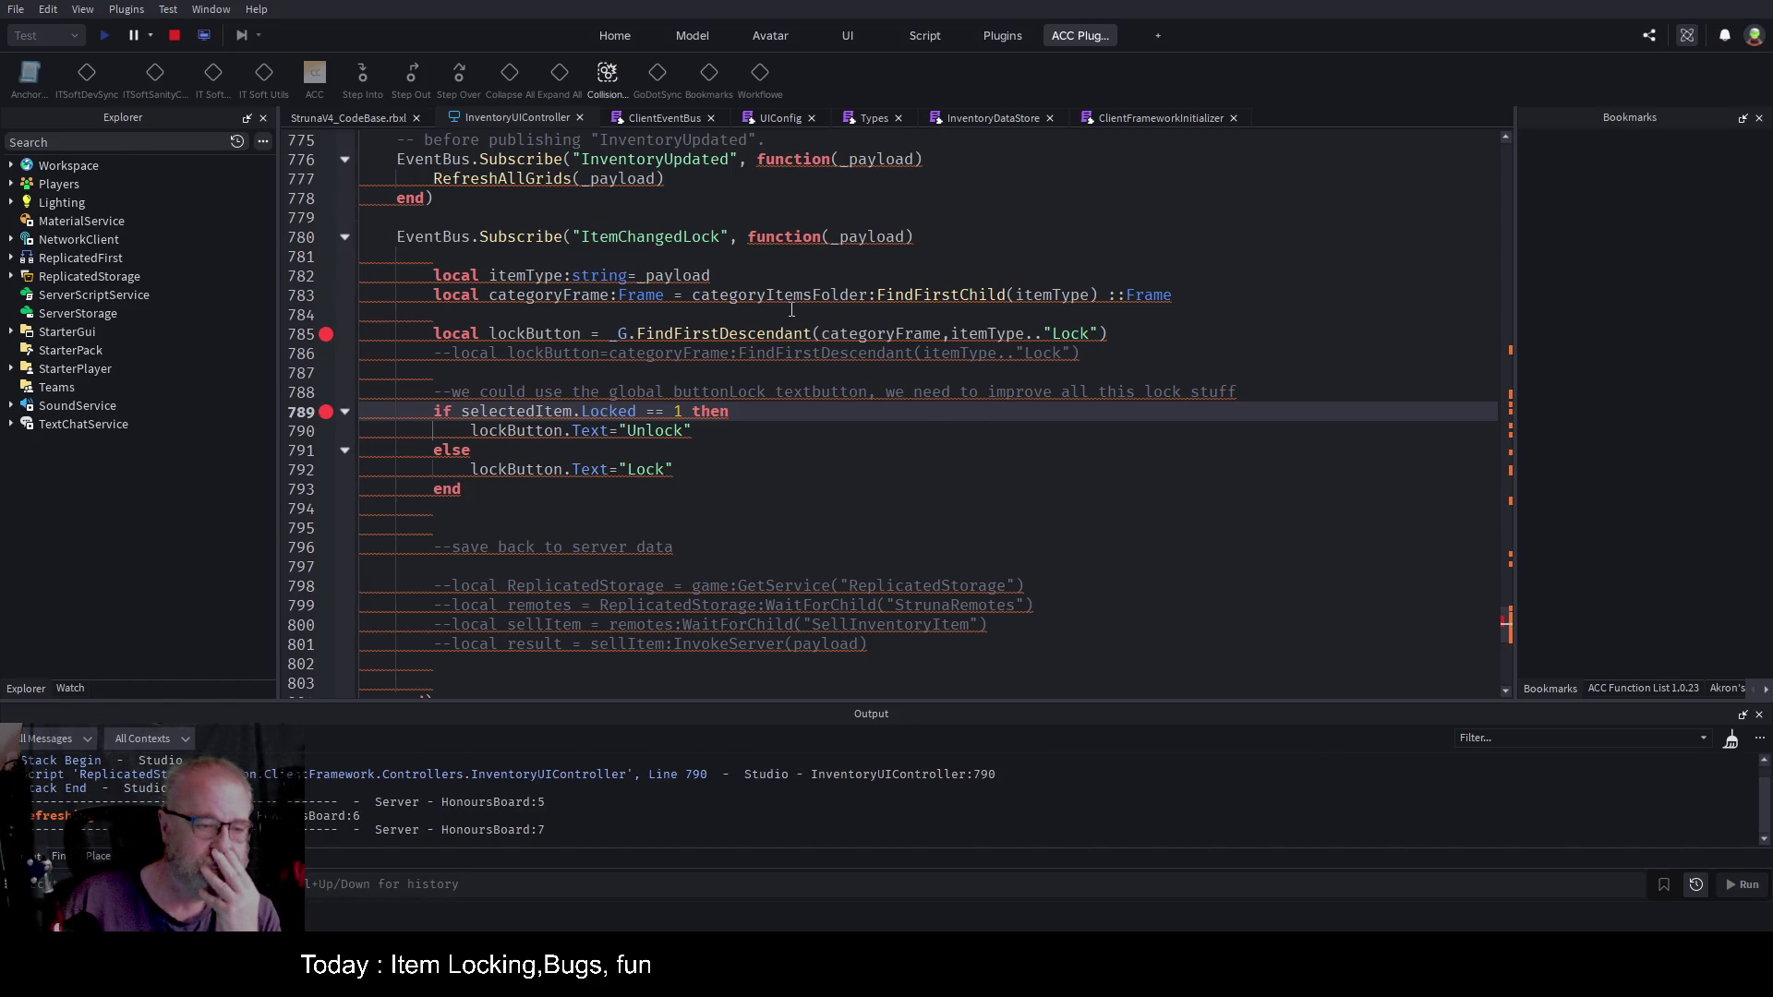
# Step: Trigger the lock handler again in the game and step from line 785 to 789
pyautogui.click(341, 118)
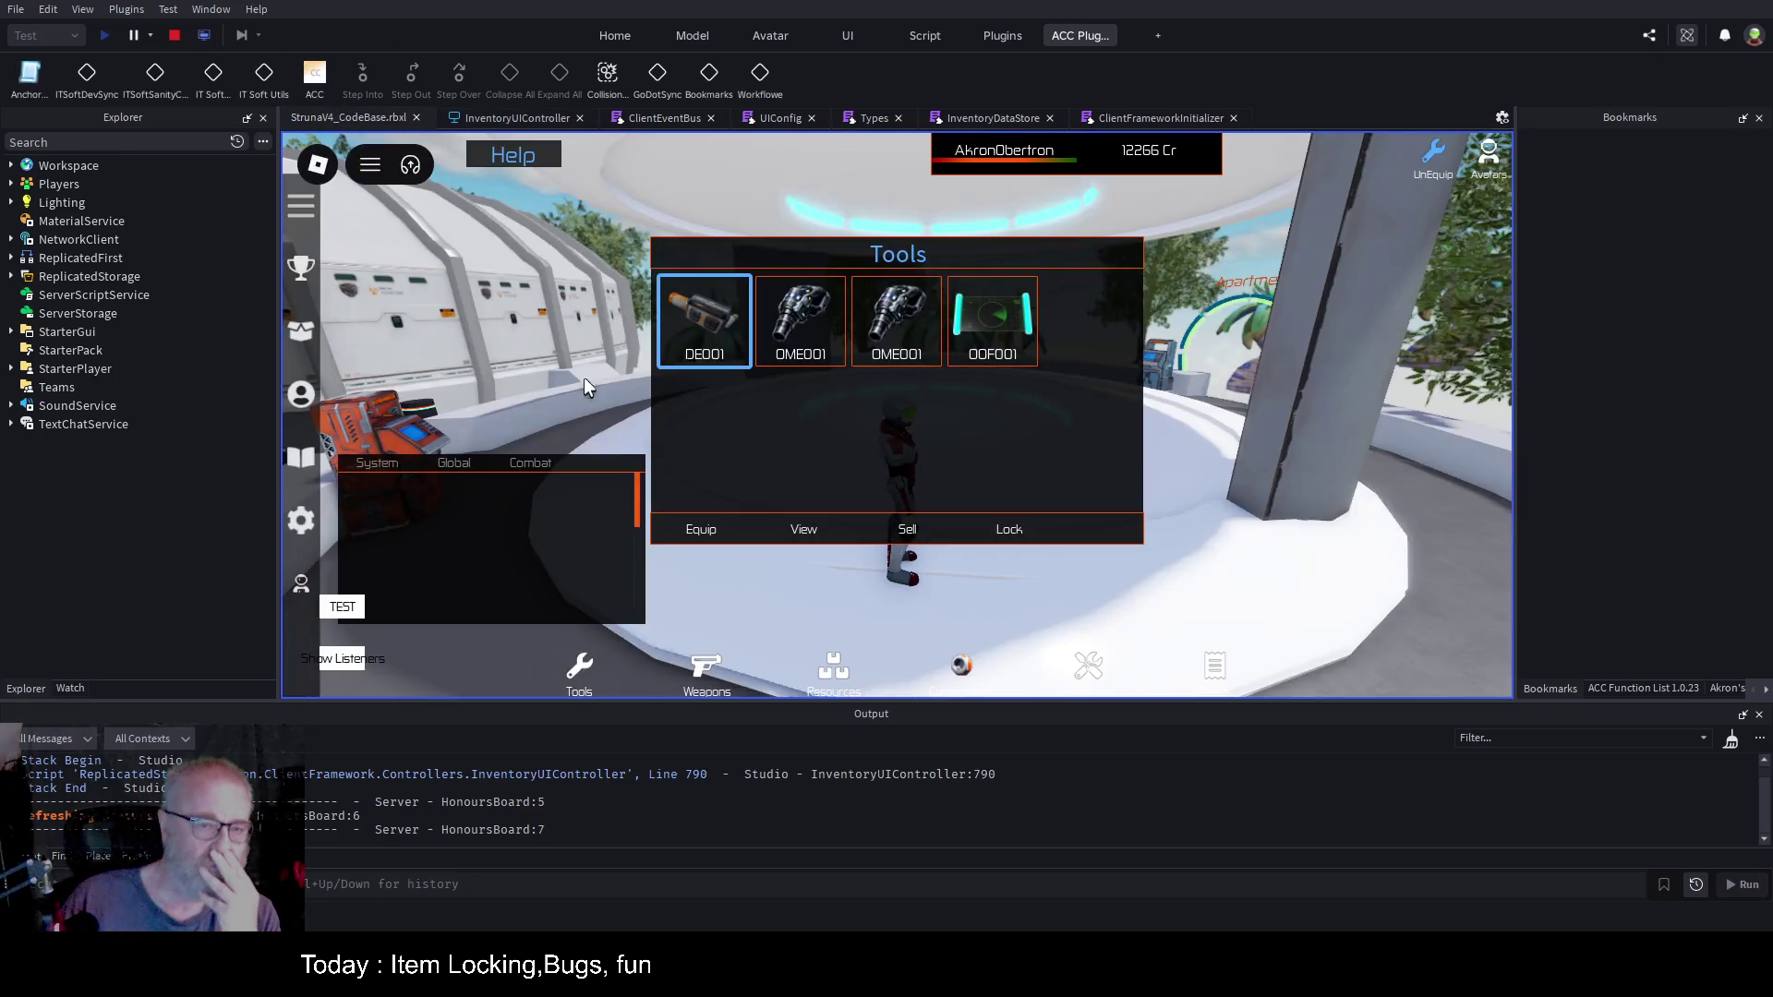
pyautogui.click(744, 337)
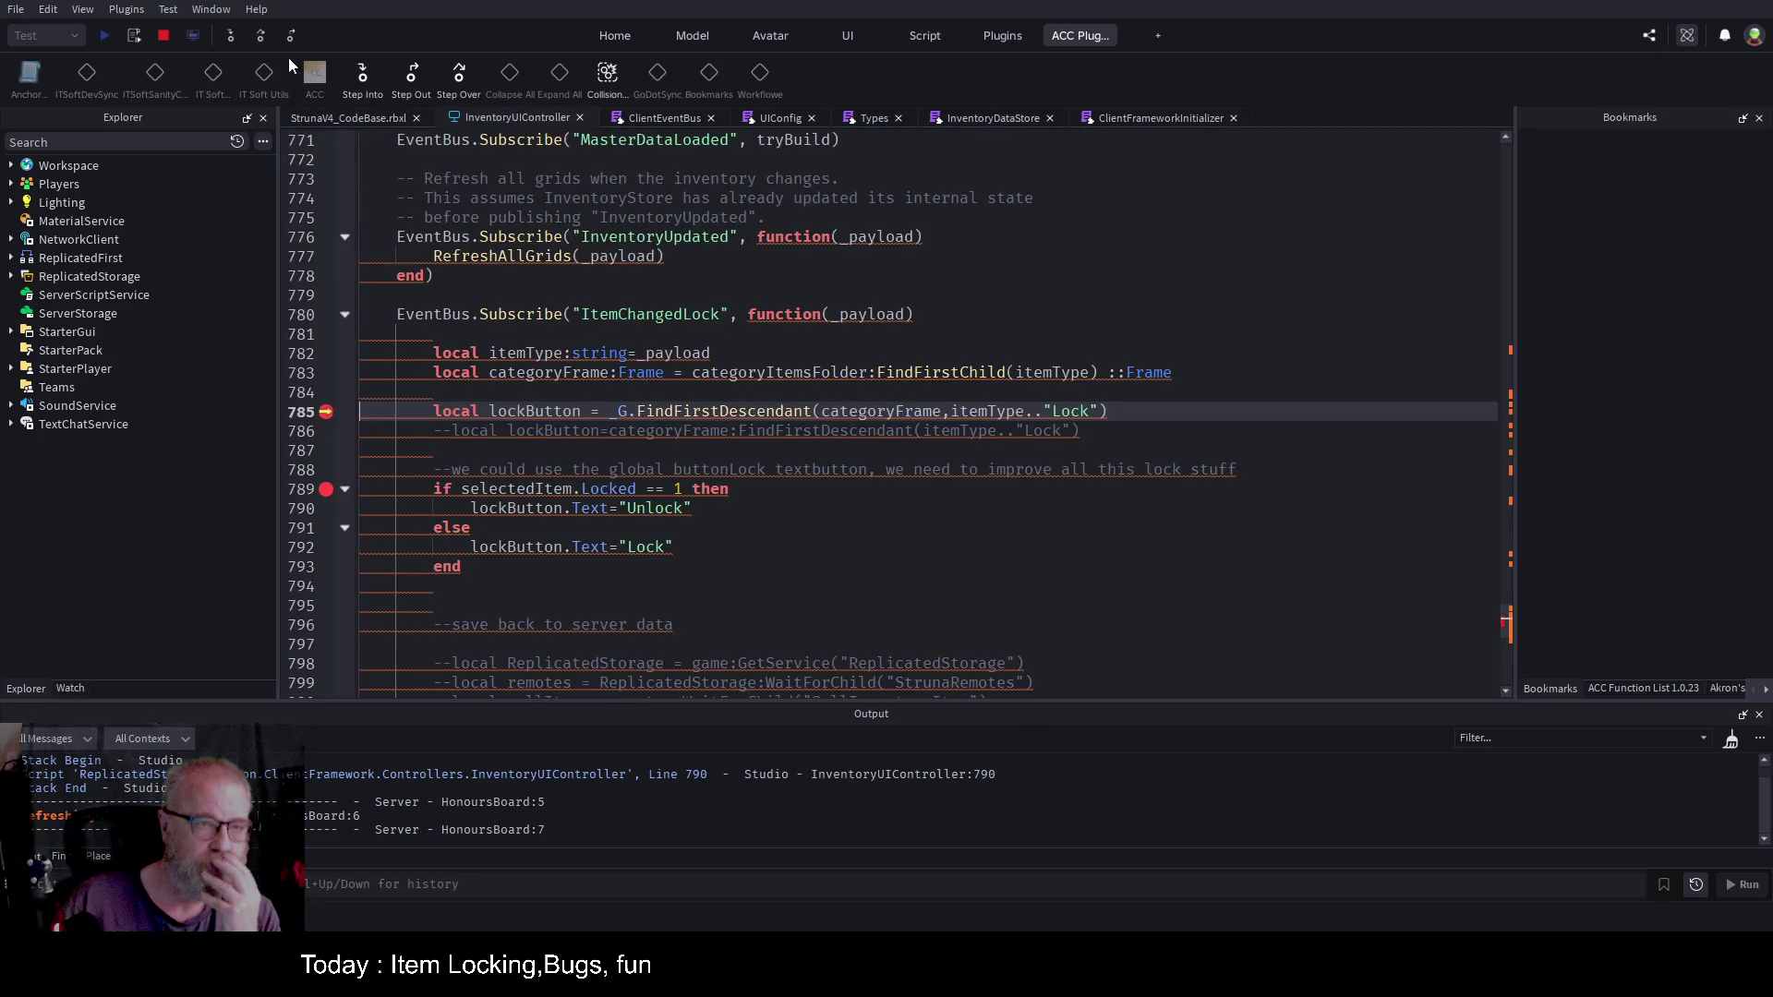
pyautogui.click(263, 34)
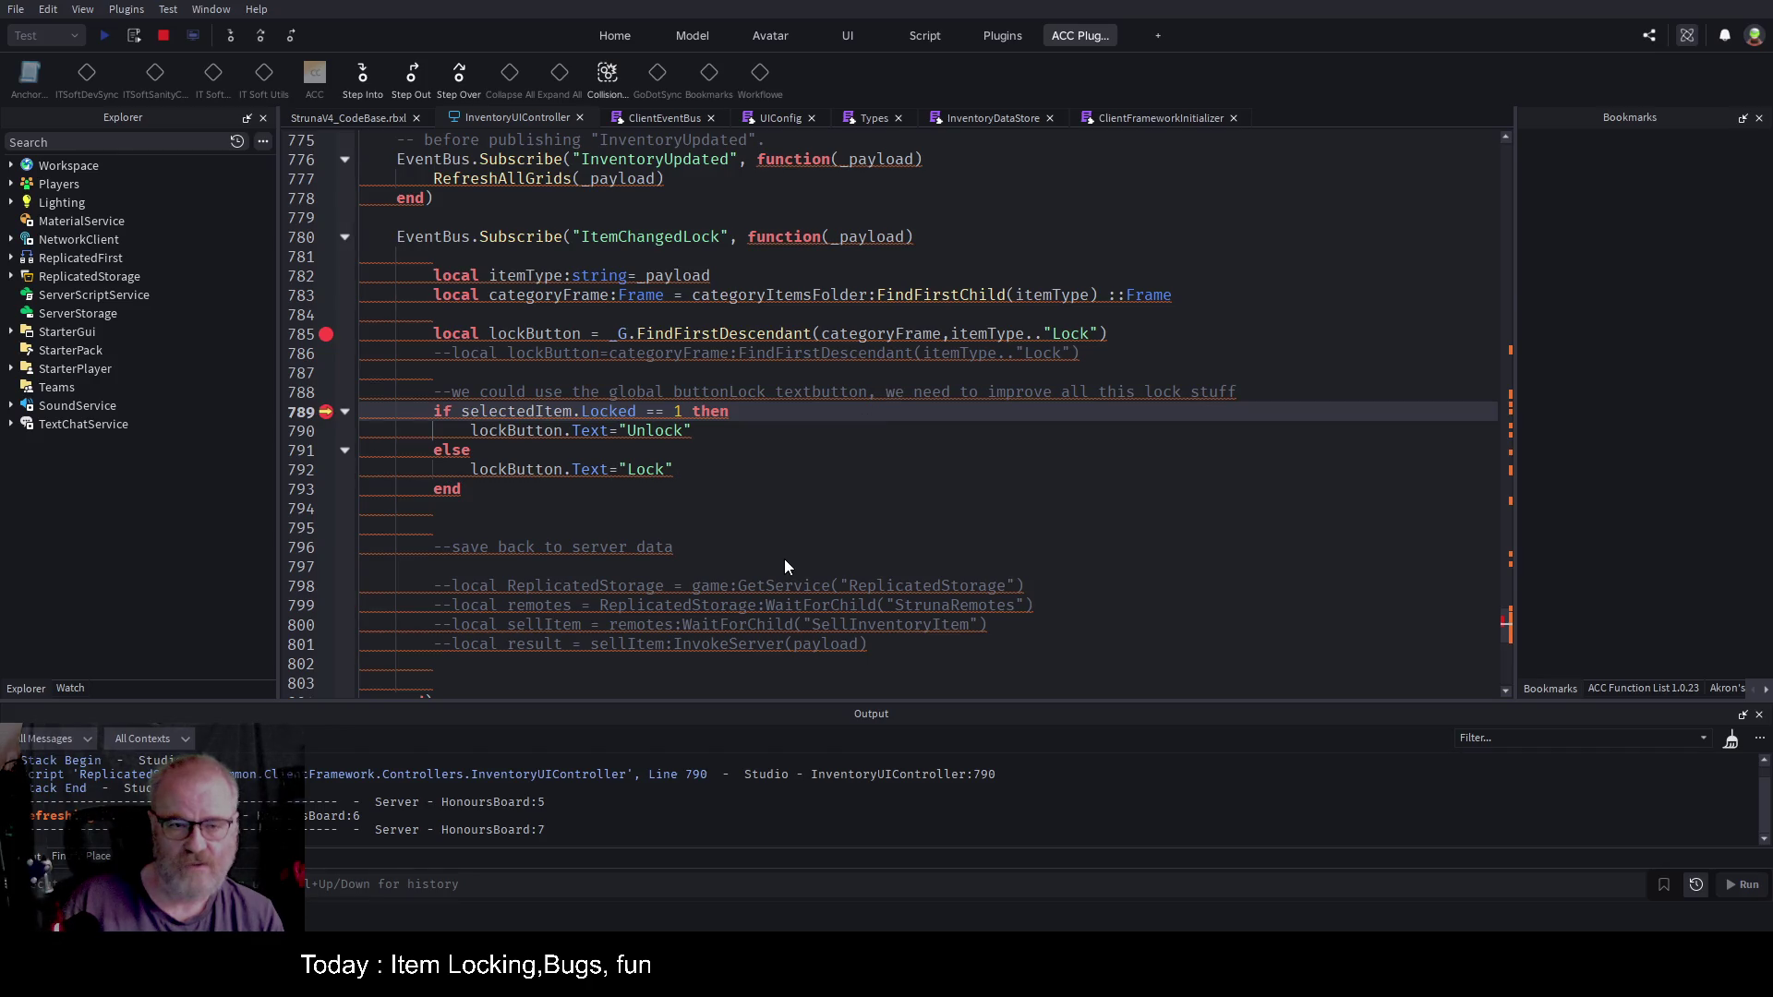
# Step: Resume past the breakpoint and start line 786 as local lockButton:TextButton = lockButtonFrame
pyautogui.click(876, 294)
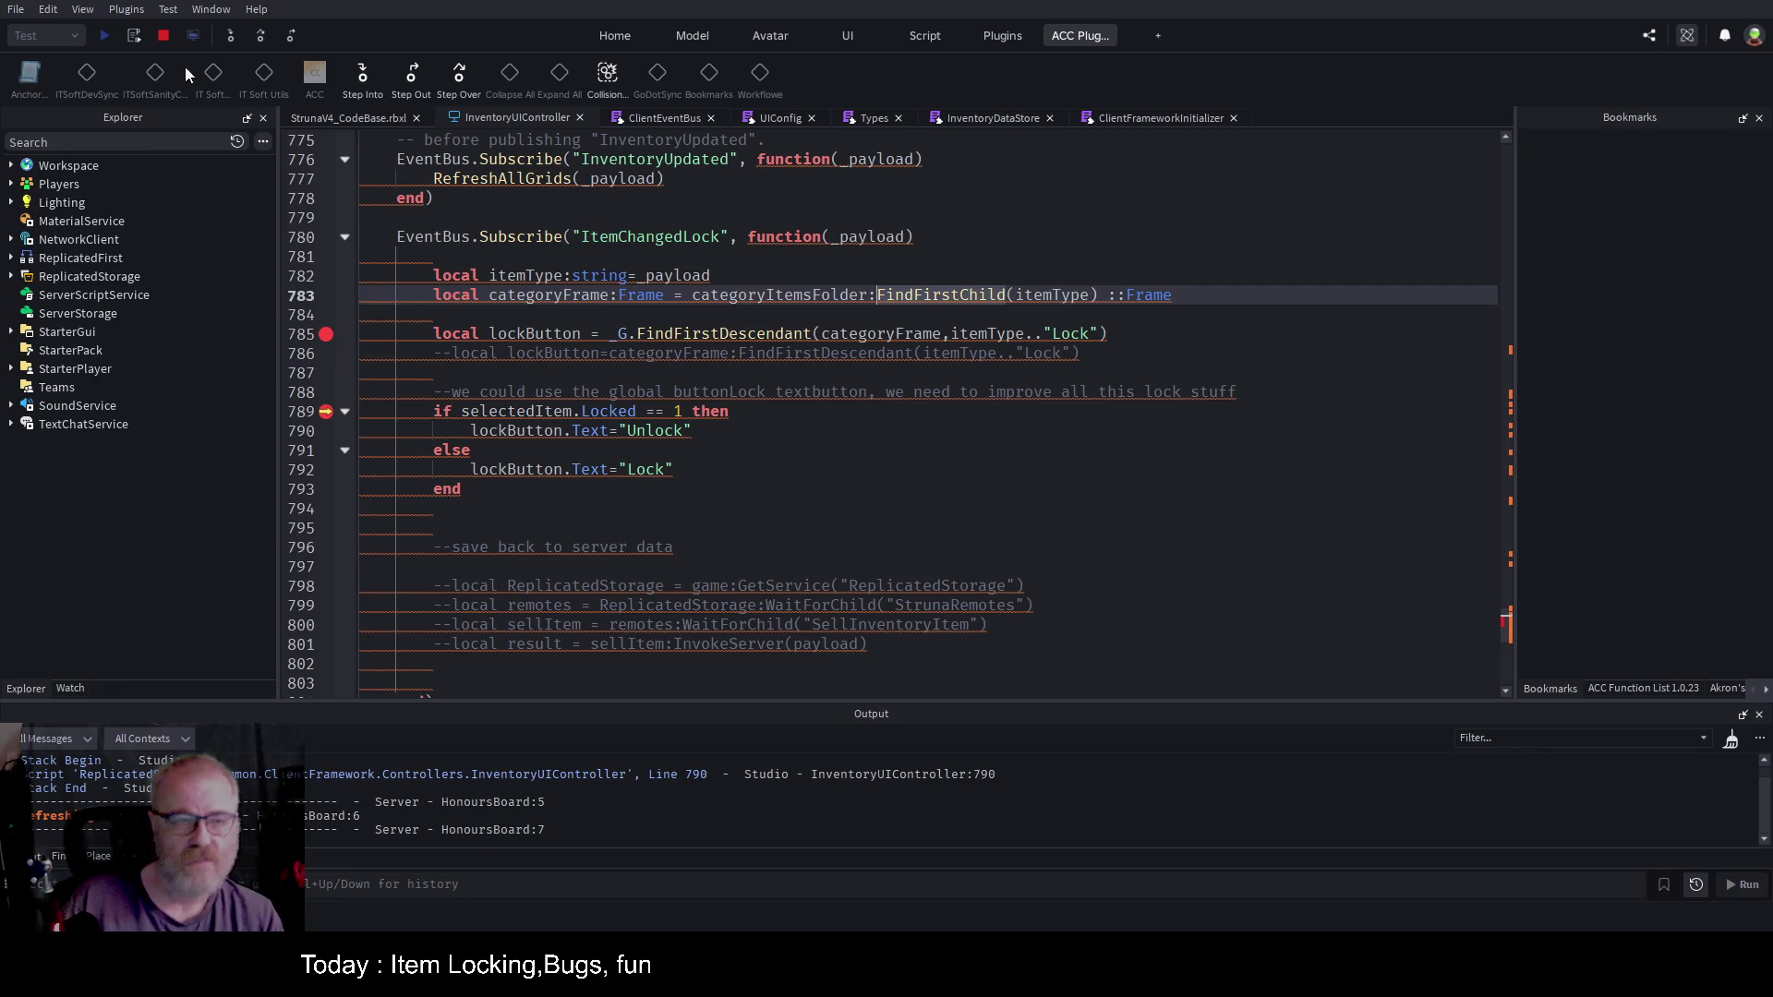
pyautogui.press('F5')
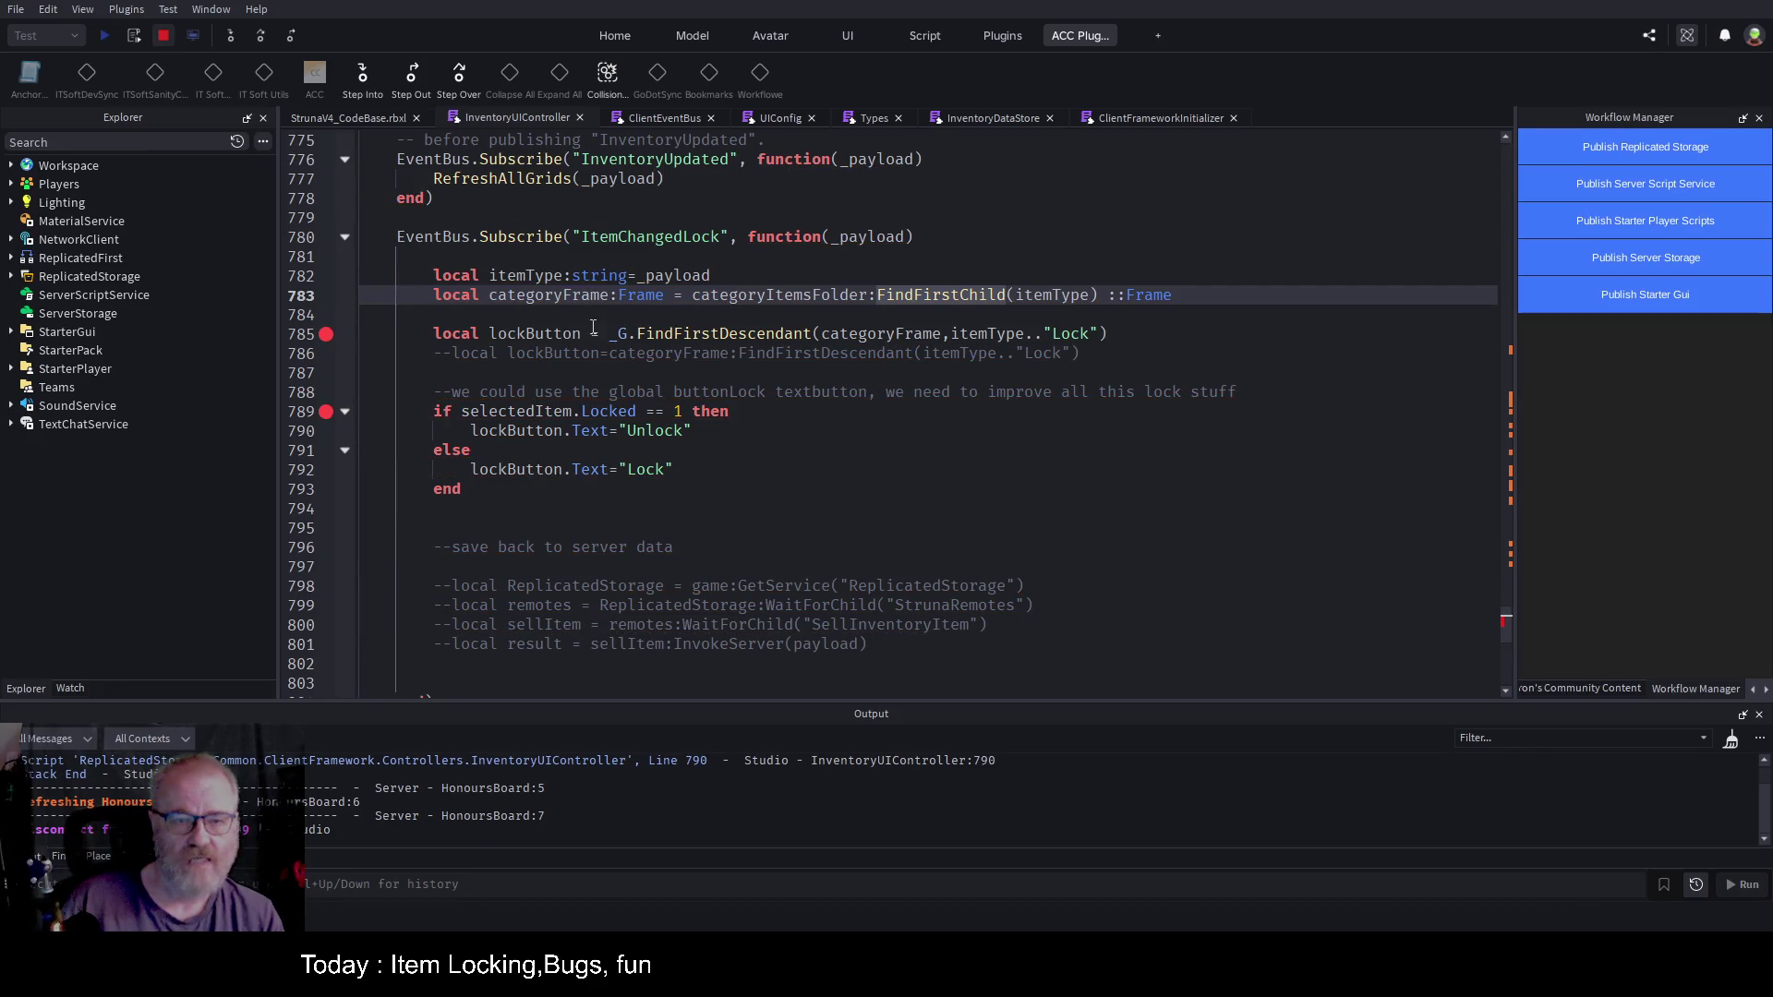
pyautogui.click(594, 334)
pyautogui.write('Fram')
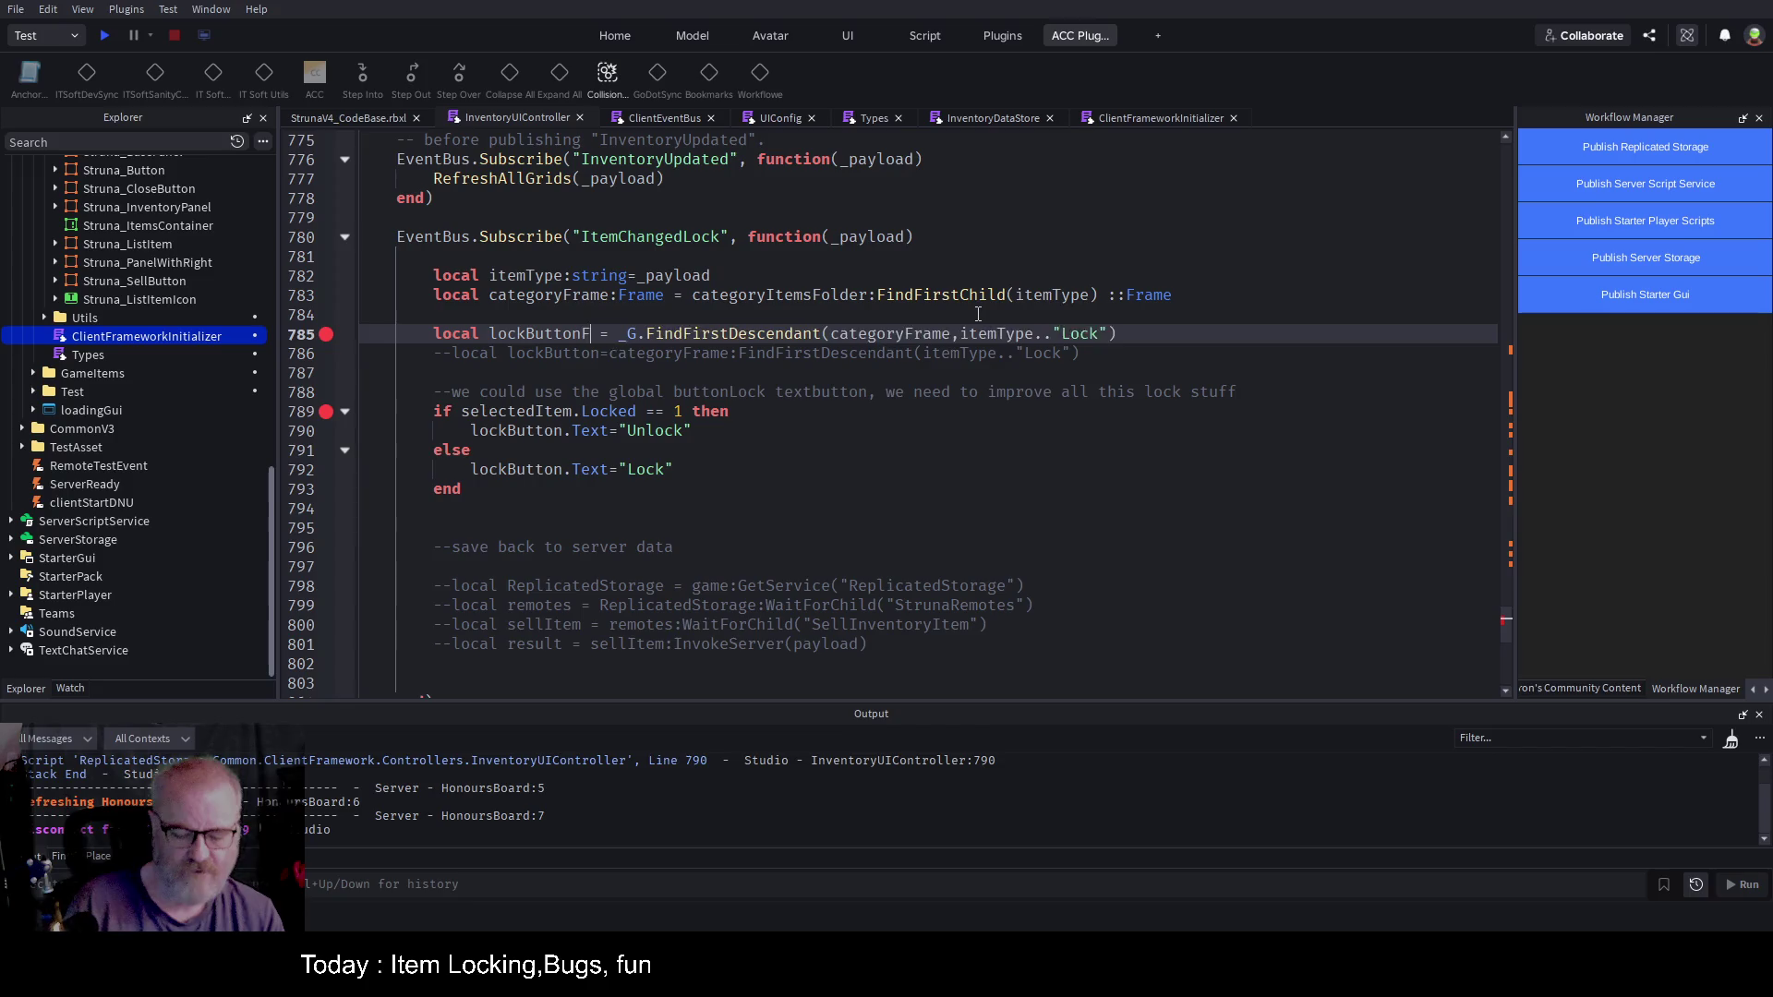
pyautogui.write('e')
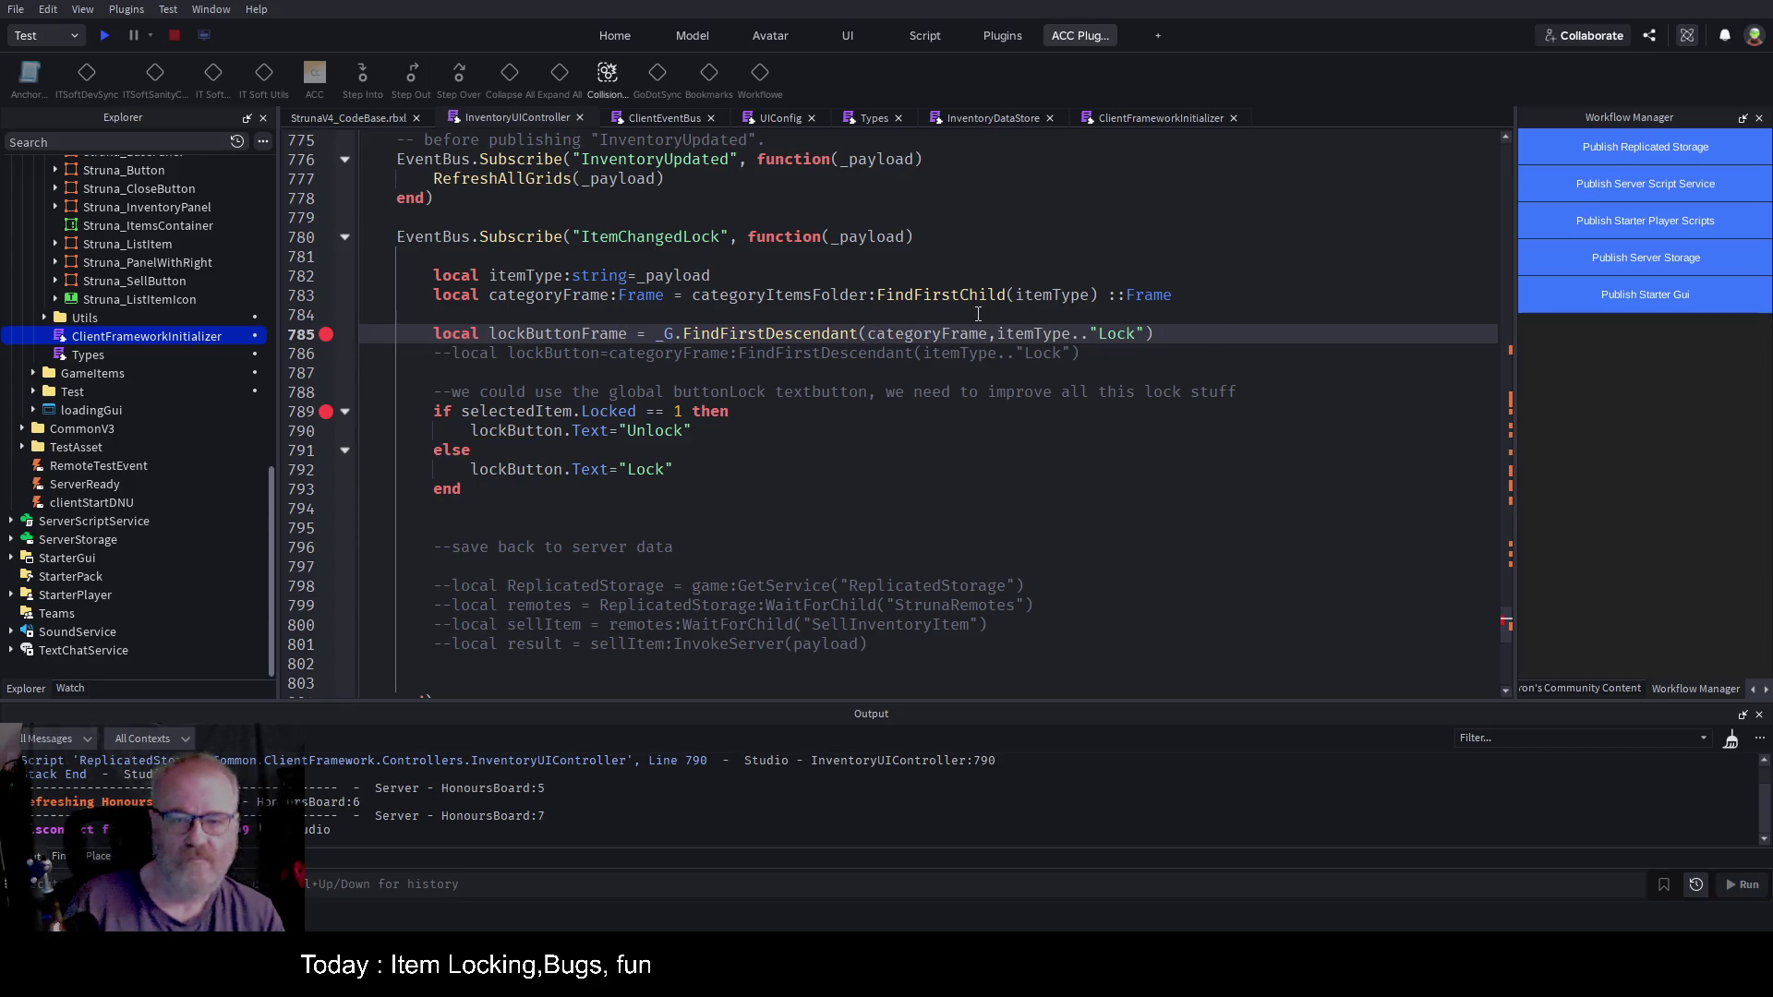
pyautogui.press('Return')
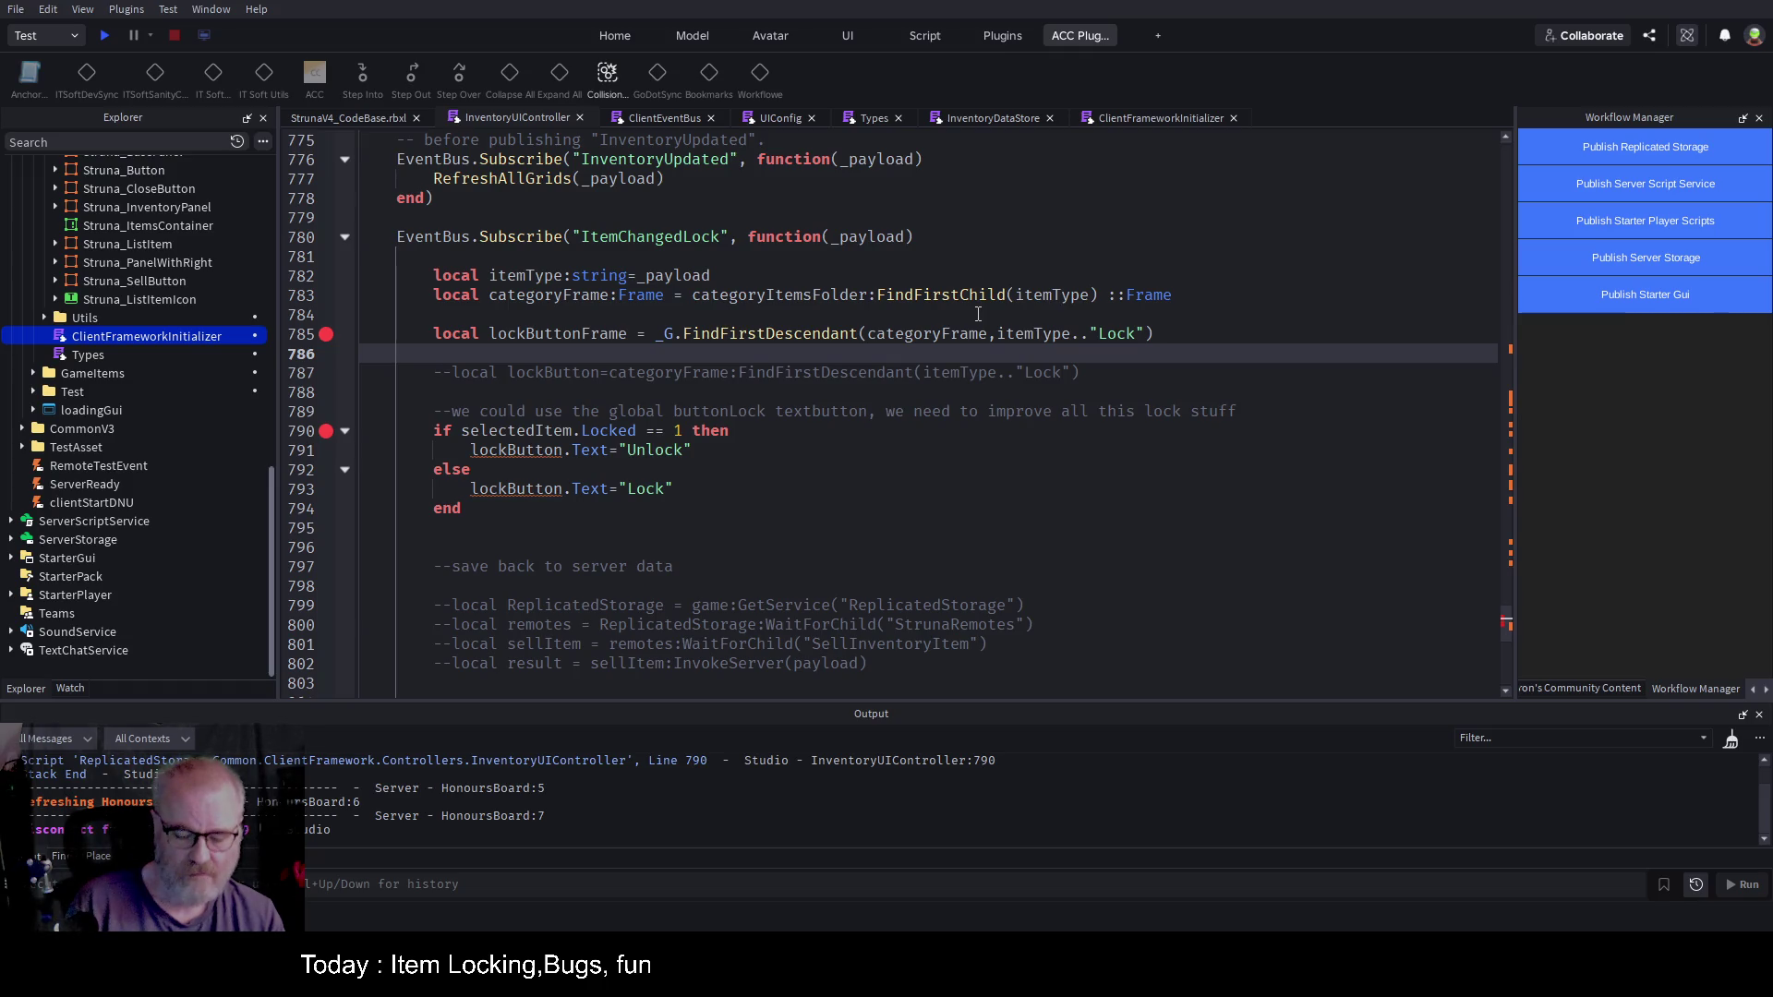
pyautogui.write('loca')
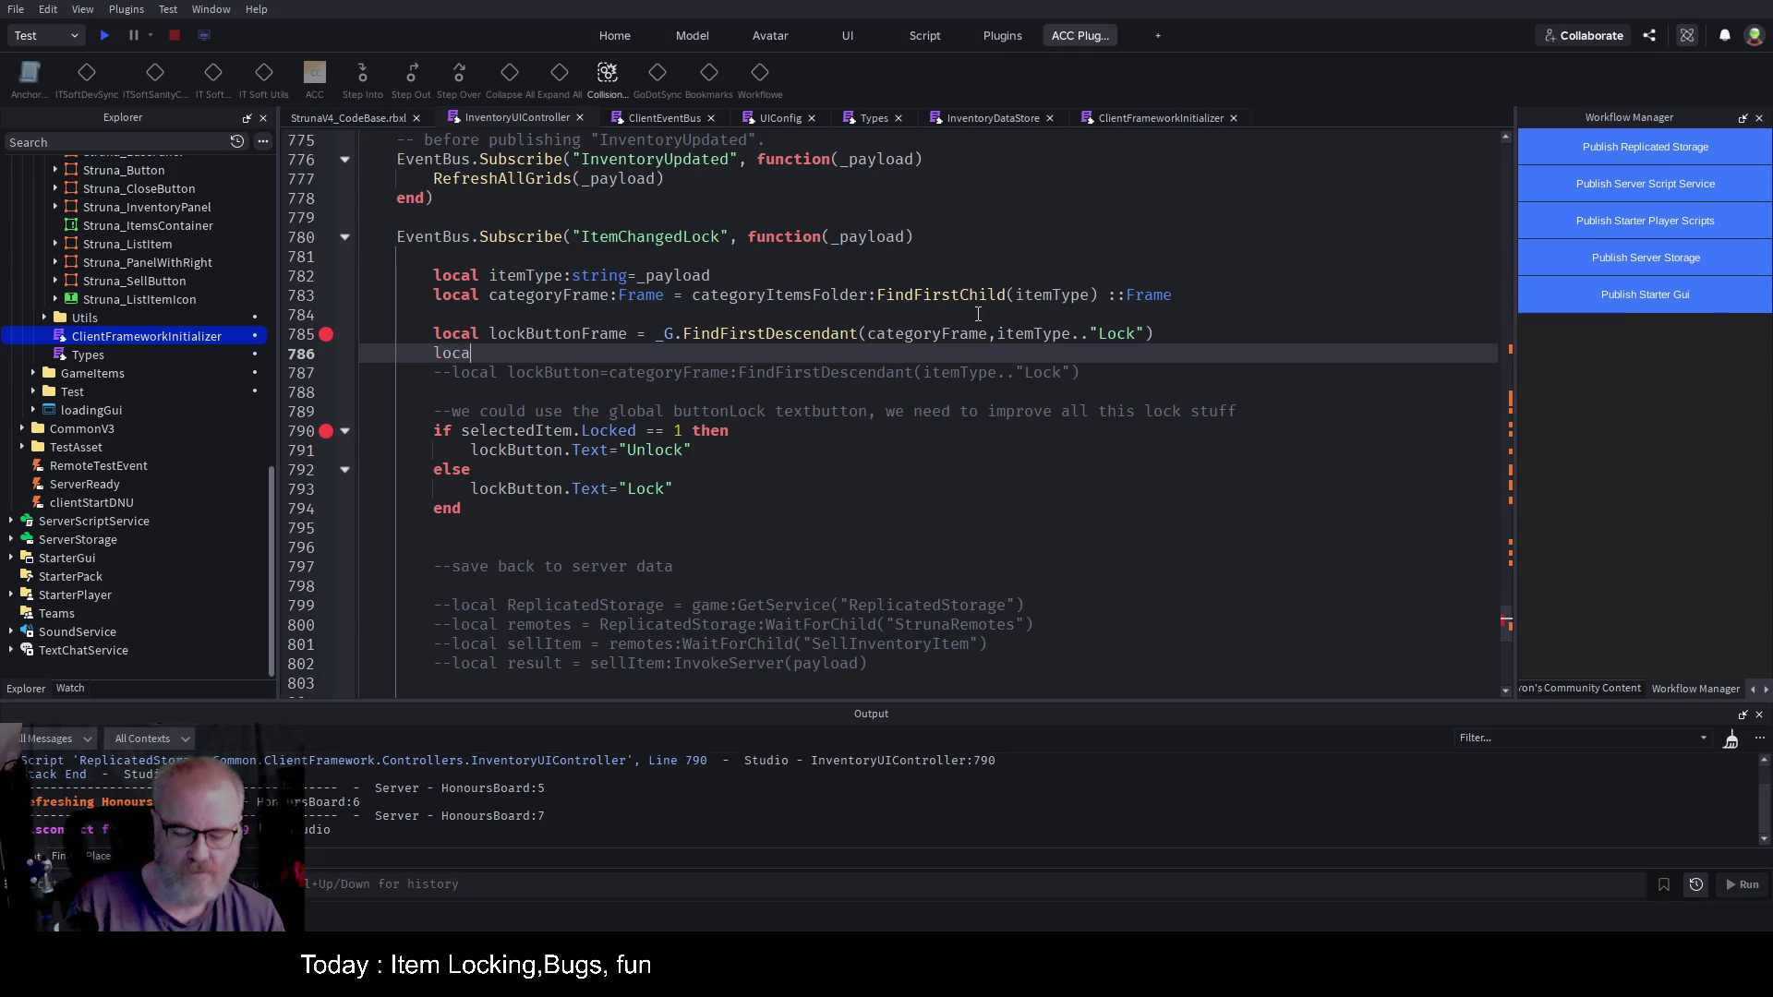
pyautogui.write('l lockButto')
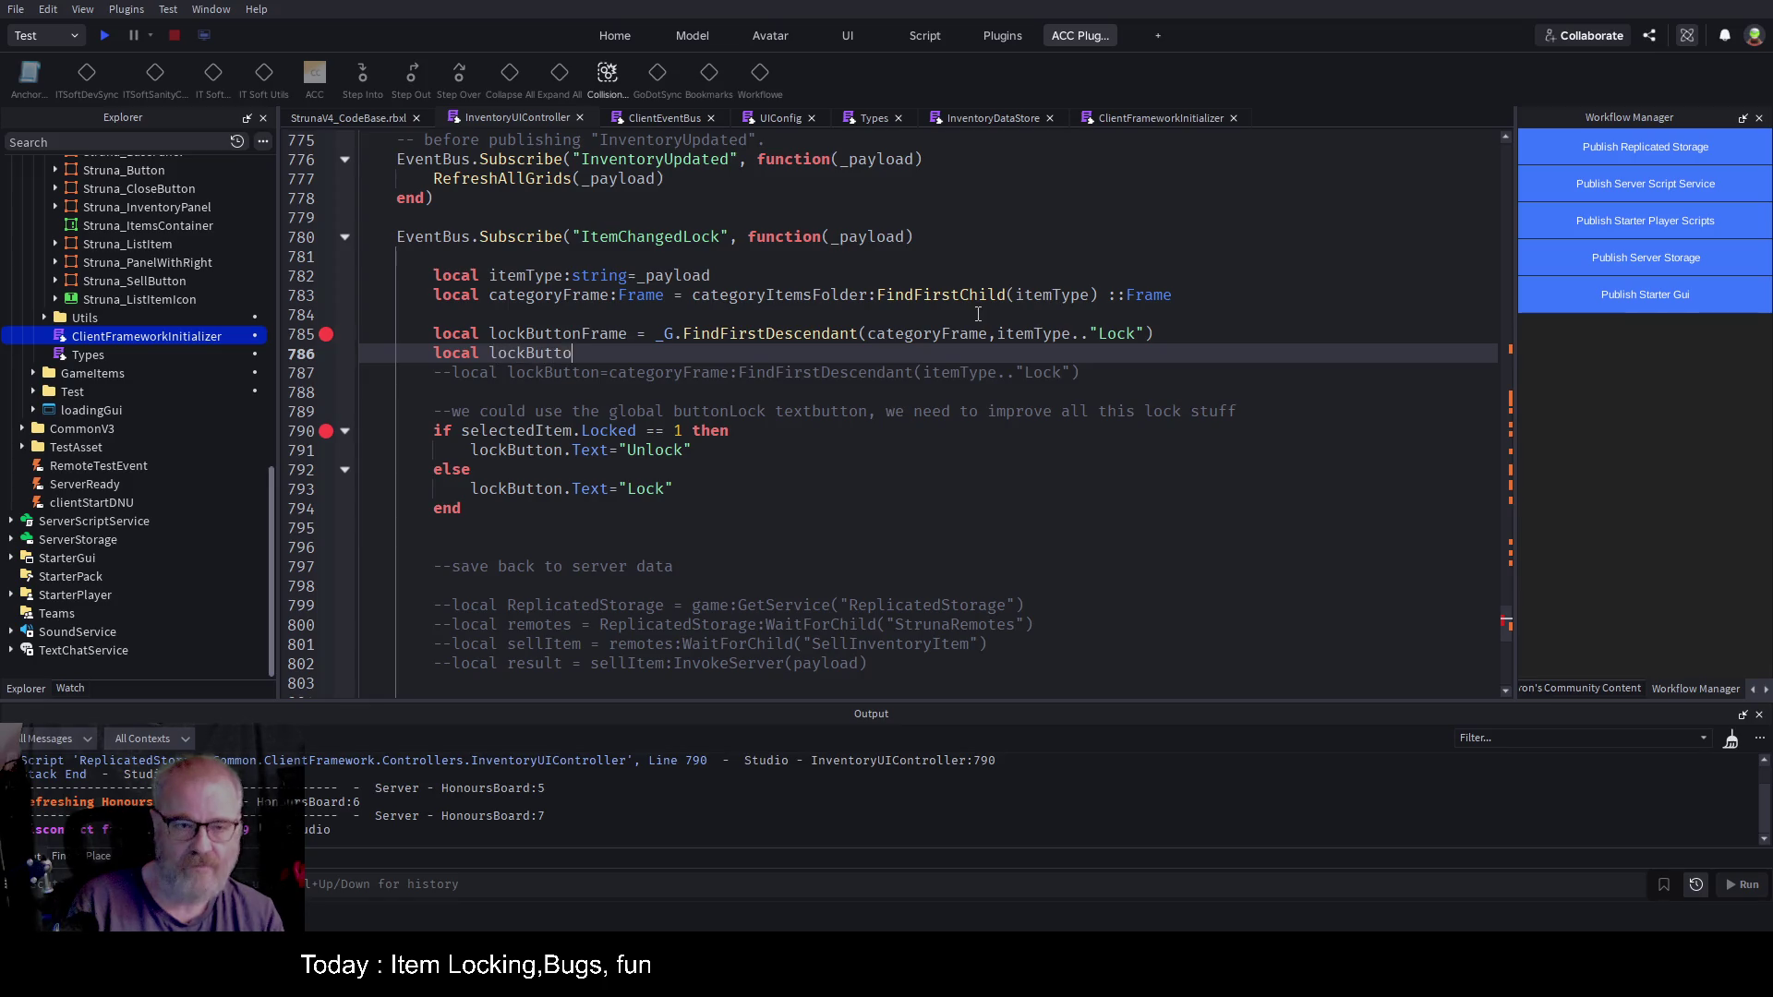
pyautogui.write('n=')
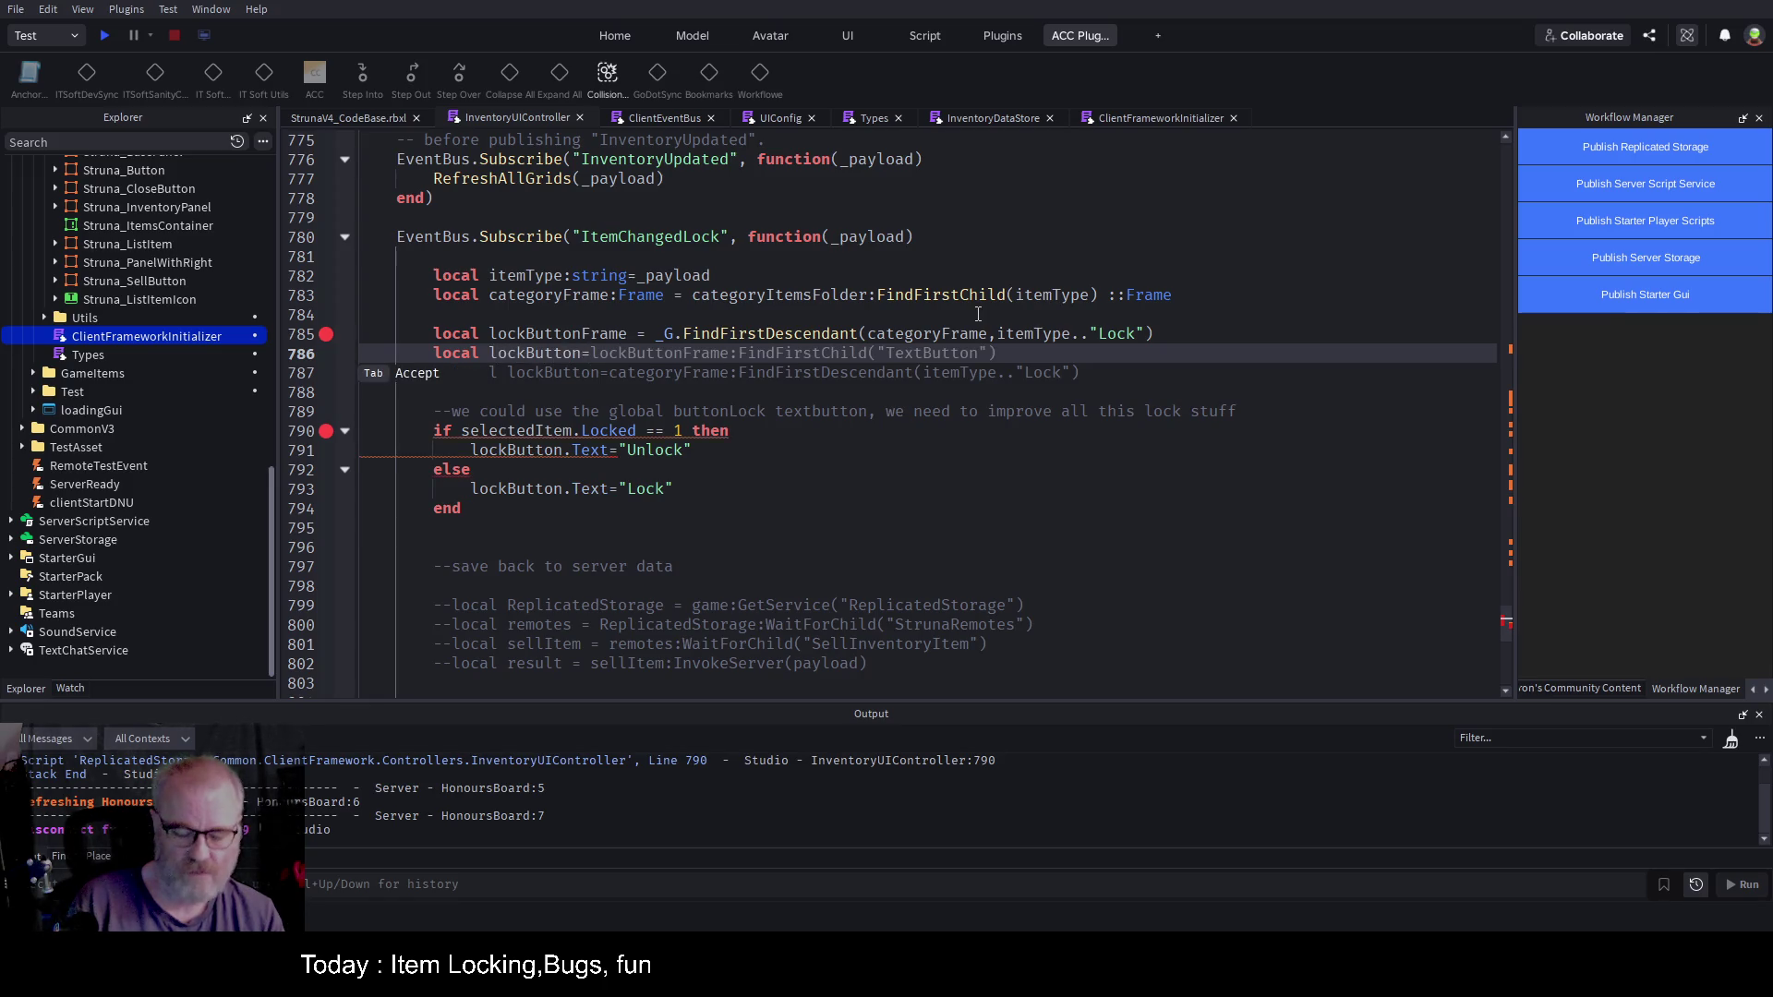
pyautogui.write('loc')
pyautogui.press('Tab')
pyautogui.write(':FG')
pyautogui.press('BackSpace')
pyautogui.press('BackSpace')
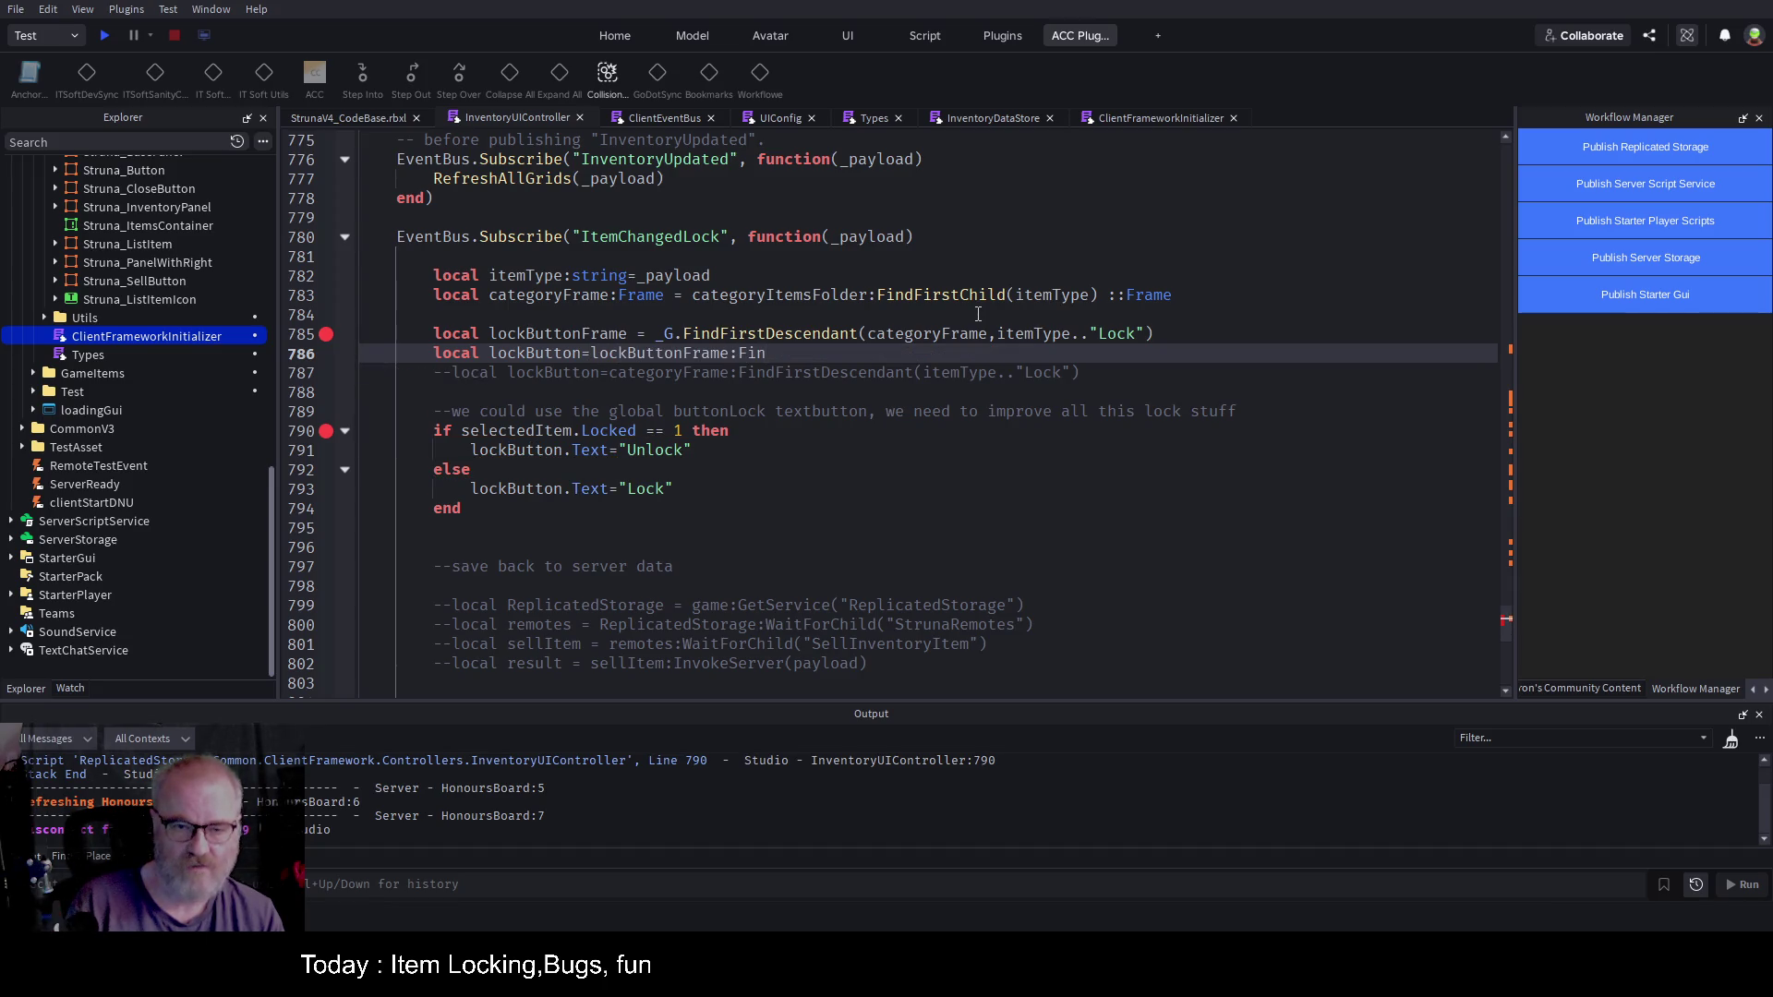
pyautogui.press('BackSpace')
pyautogui.write(':Fin')
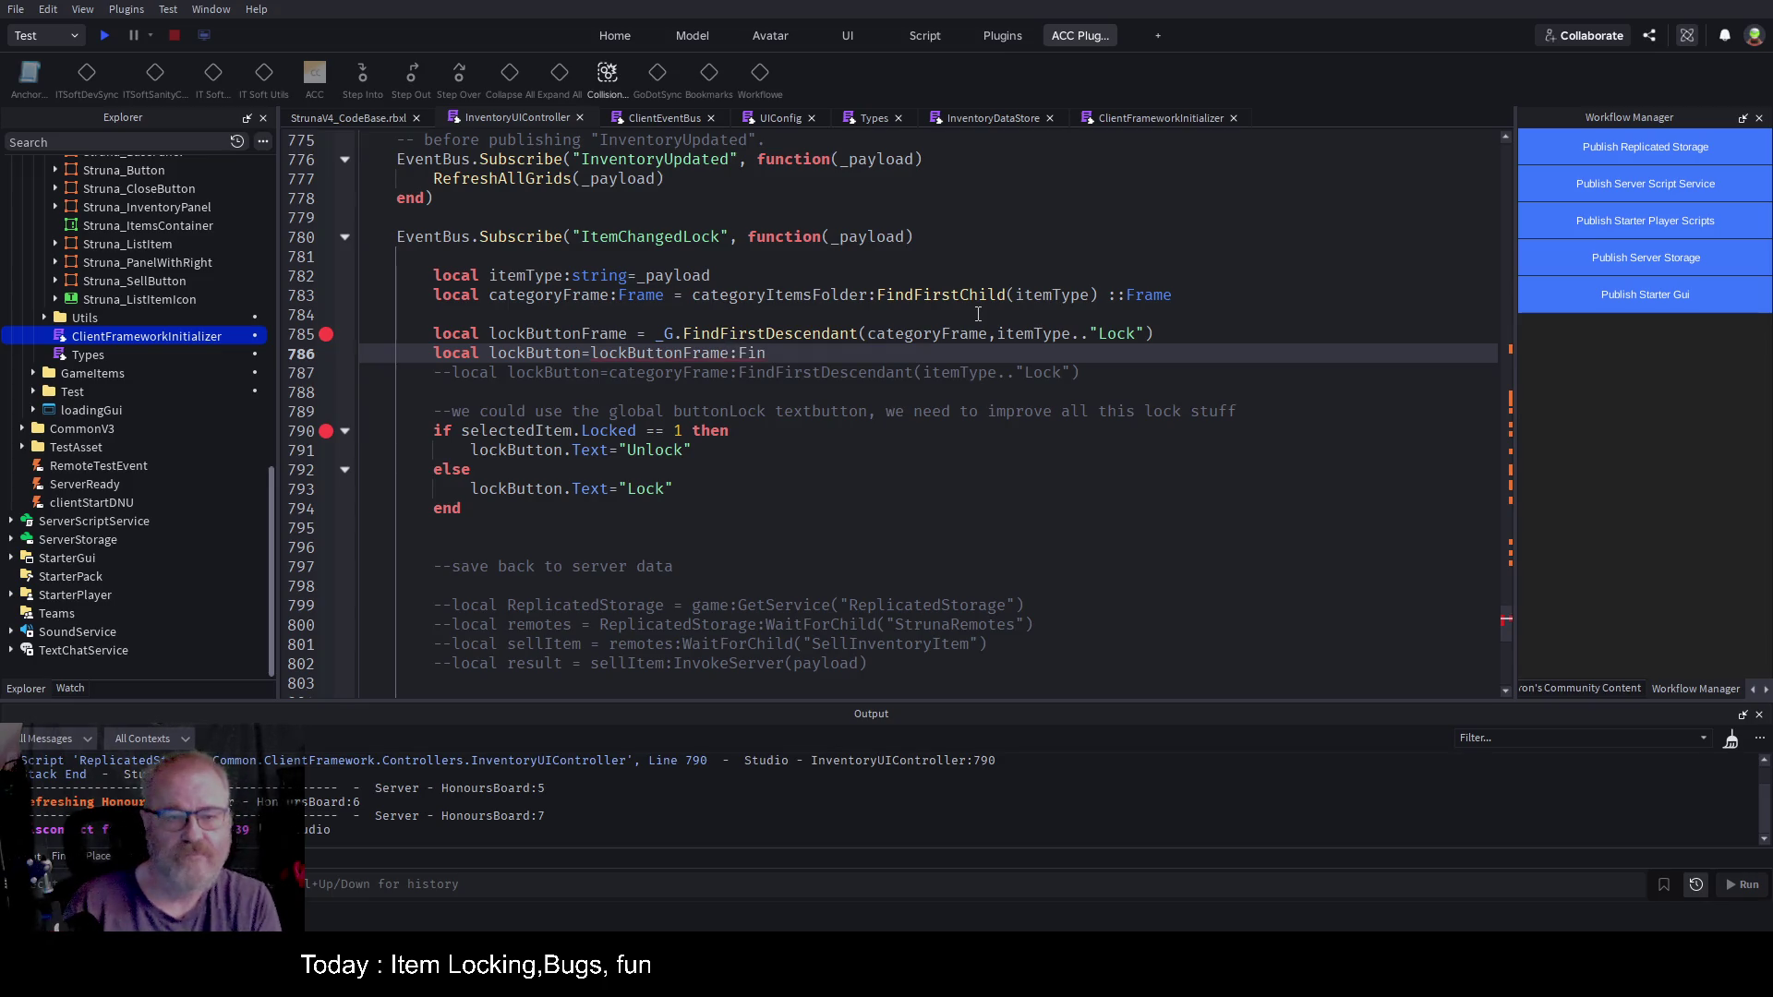
pyautogui.press('BackSpace')
pyautogui.press('BackSpace')
pyautogui.press('BackSpace')
pyautogui.press('BackSpace')
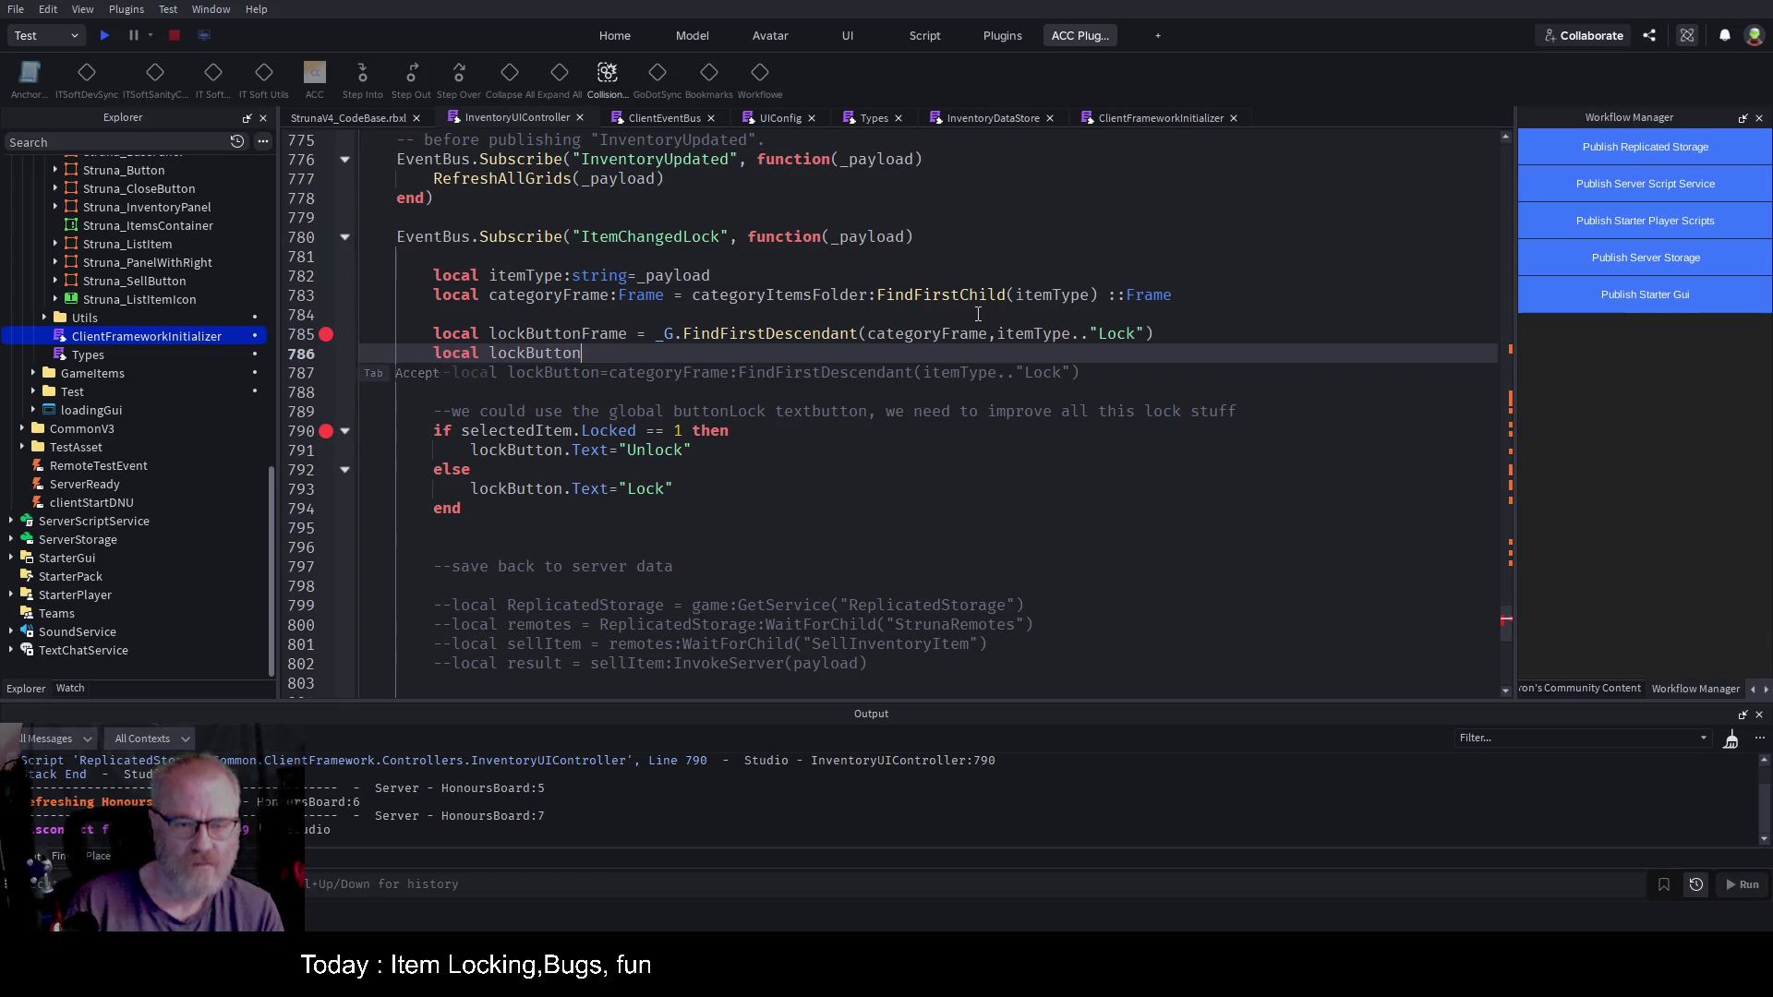
pyautogui.write(':TextButton = ')
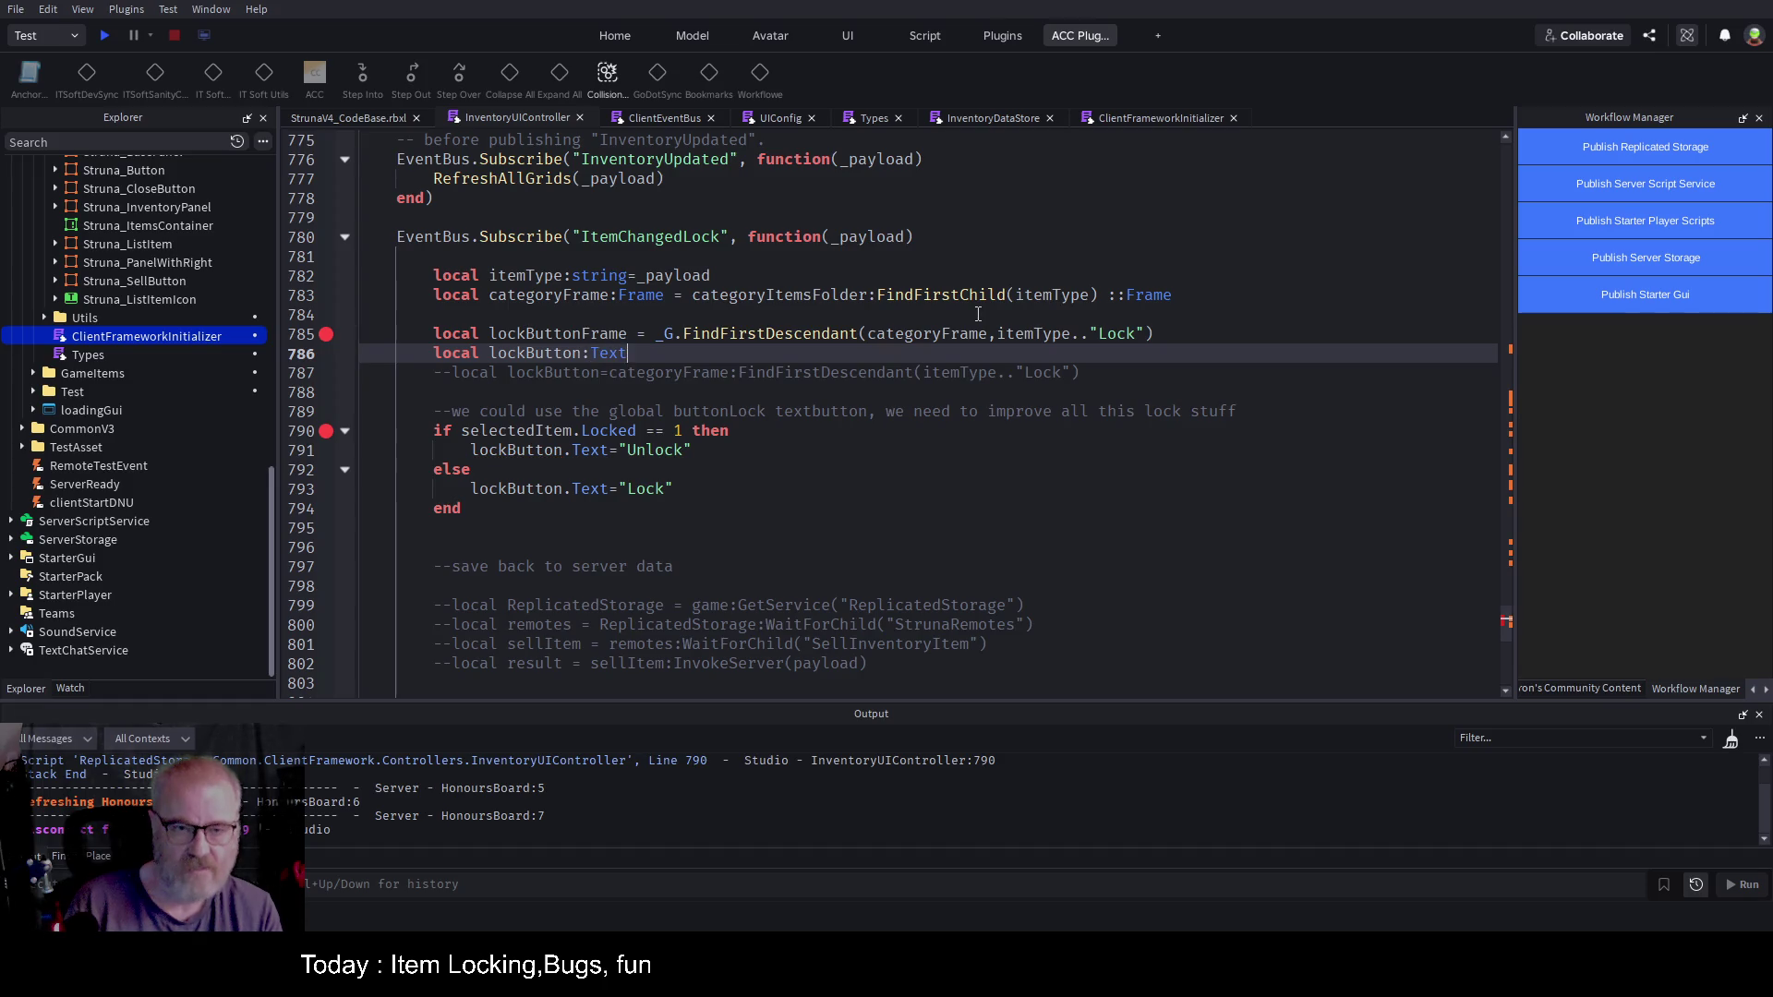
pyautogui.write('lock')
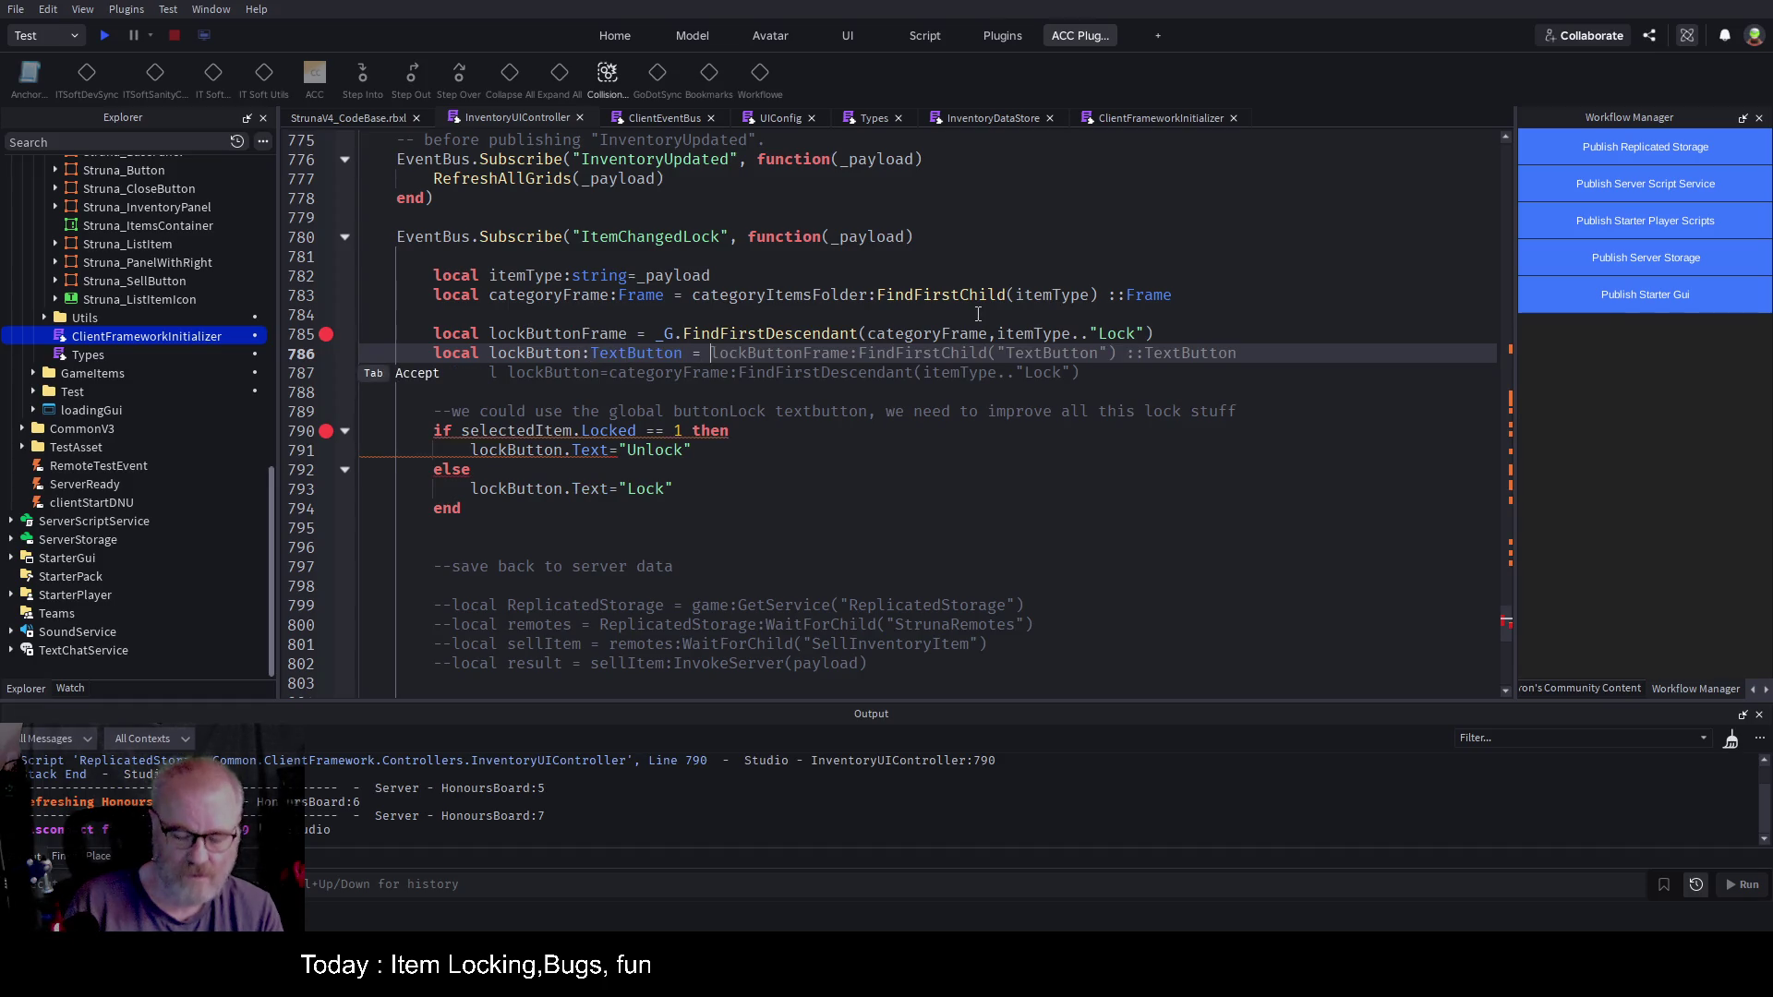
pyautogui.press('Tab')
# Step: Annotate lockButtonFrame as ': Frame' on line 785 and call FindFirstChild("TextButton") on line 786
pyautogui.write(':Find')
pyautogui.press('Up')
pyautogui.press('End')
pyautogui.write(':: Frame')
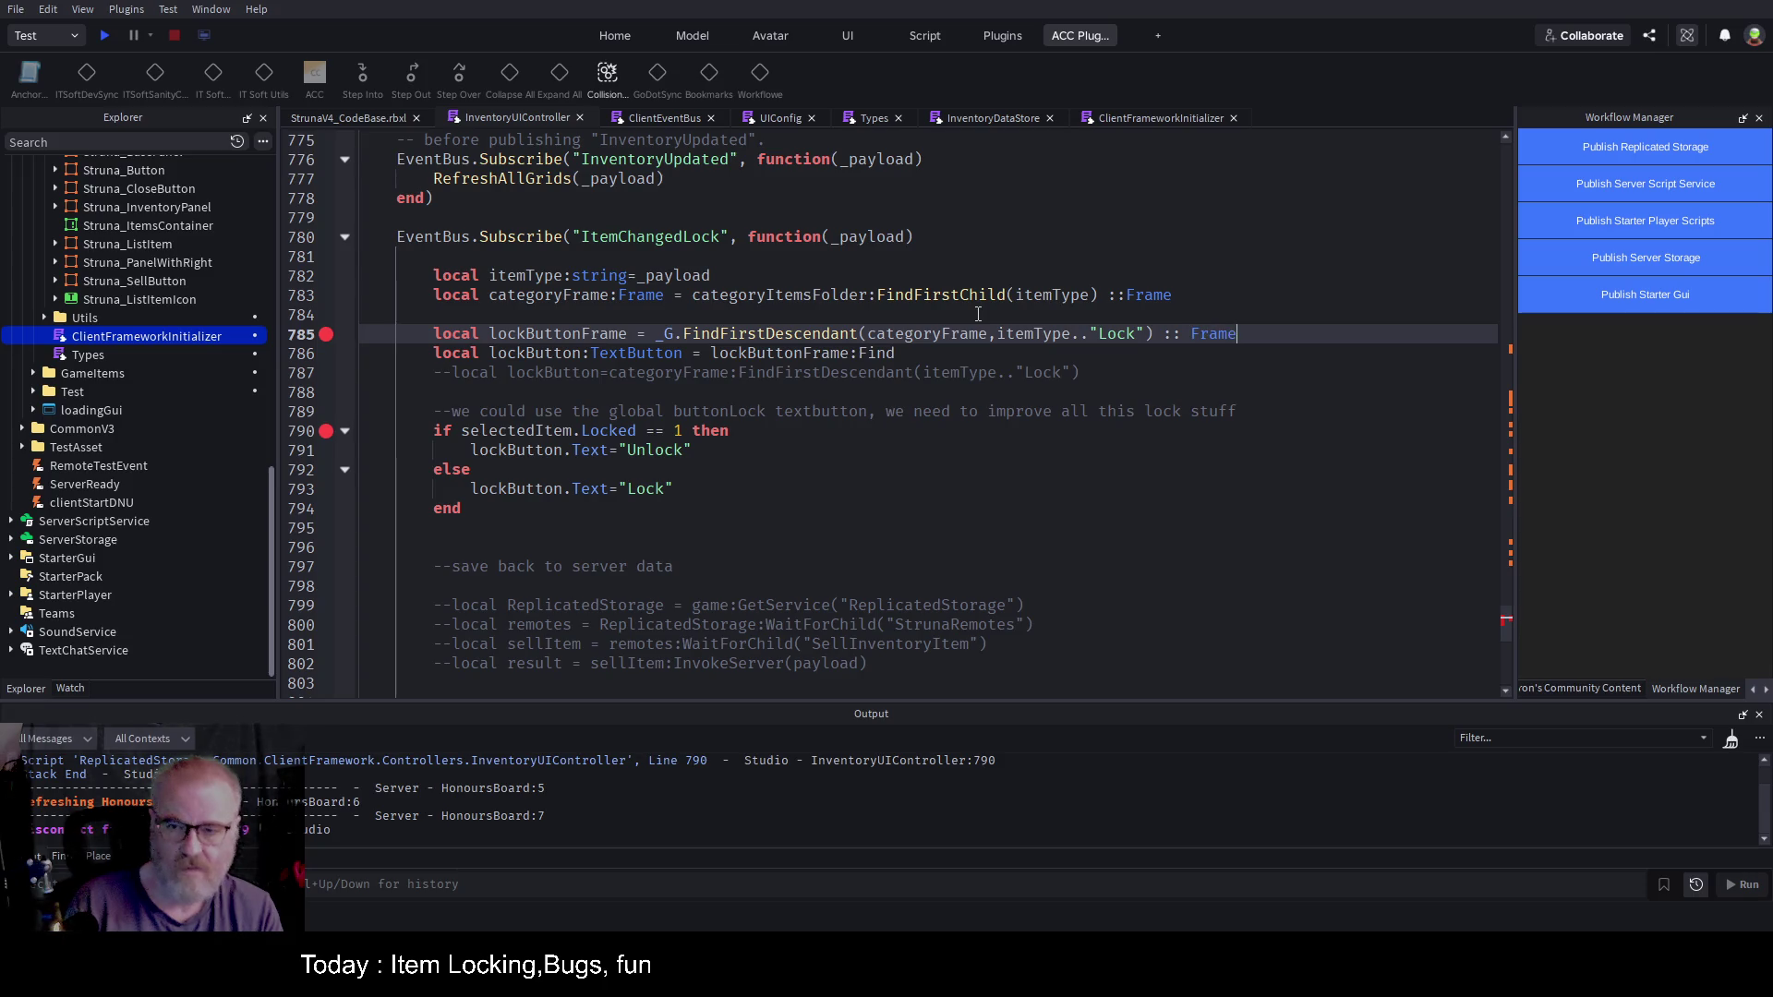
pyautogui.hotkey('ctrl', 'Left')
pyautogui.hotkey('ctrl', 'Left')
pyautogui.hotkey('ctrl', 'Left')
pyautogui.hotkey('ctrl', 'Left')
pyautogui.hotkey('ctrl', 'Left')
pyautogui.hotkey('ctrl', 'Left')
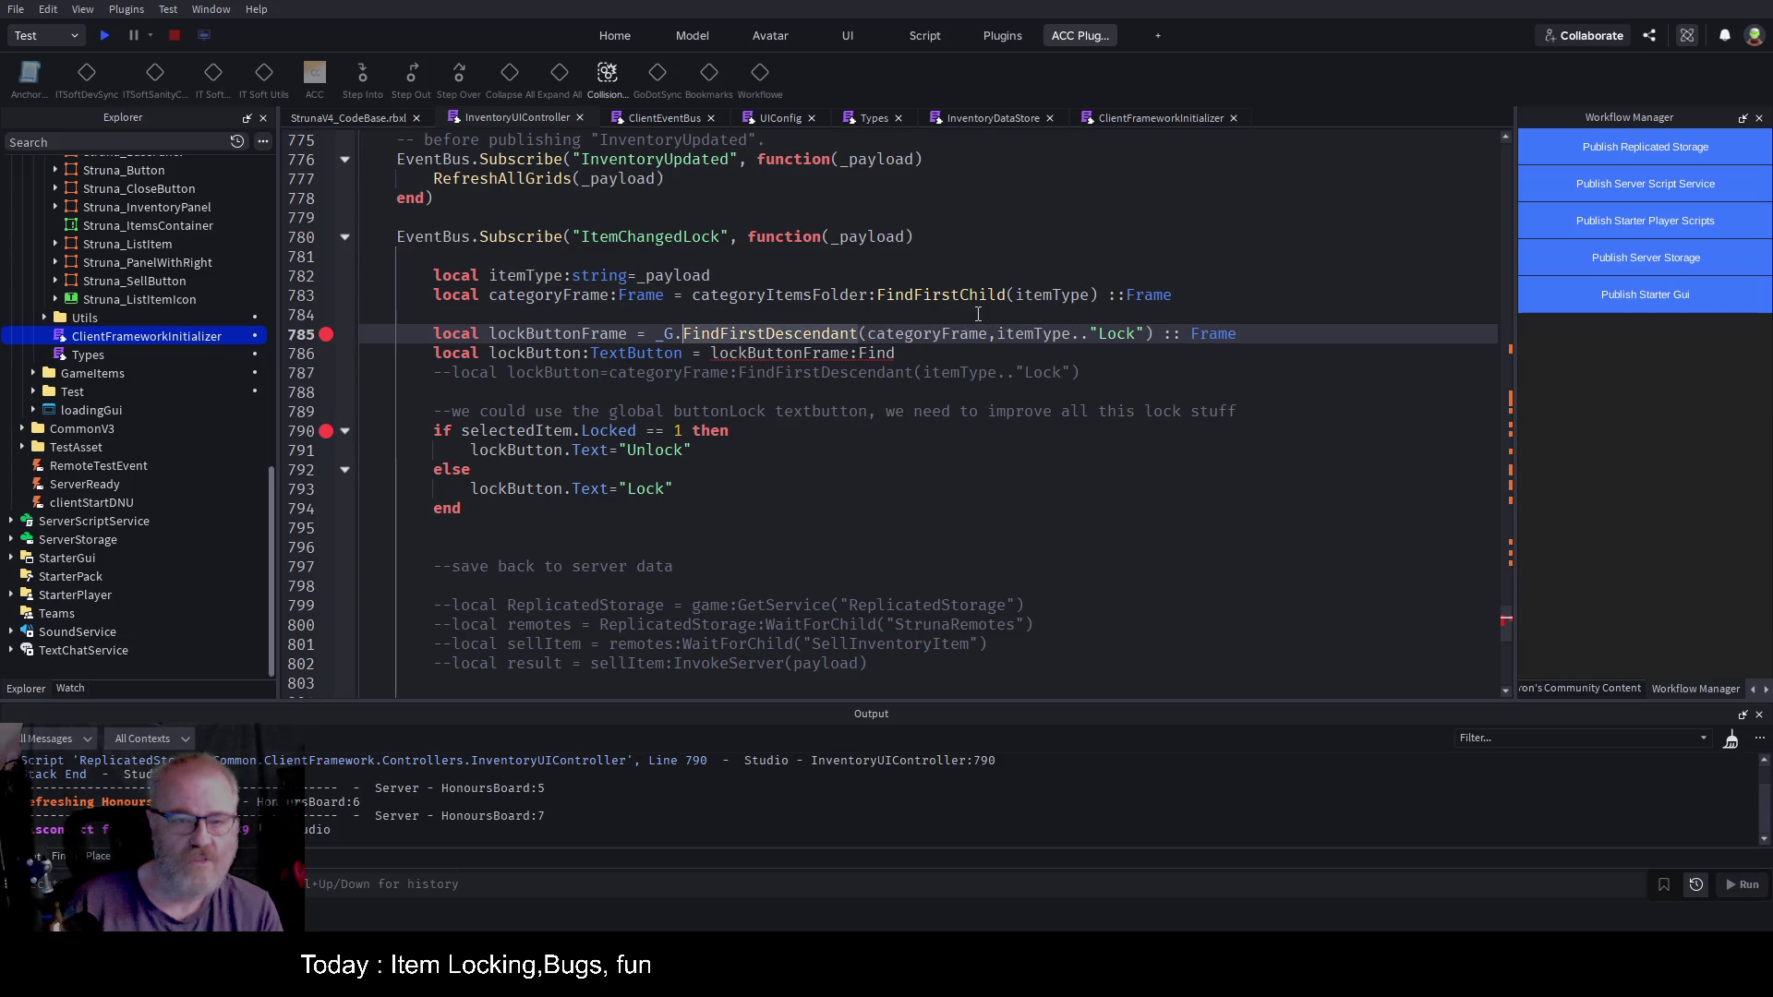
pyautogui.hotkey('ctrl', 'Left')
pyautogui.write(': Frame')
pyautogui.press('Down')
pyautogui.press('End')
pyautogui.press('BackSpace')
pyautogui.press('BackSpace')
pyautogui.press('BackSpace')
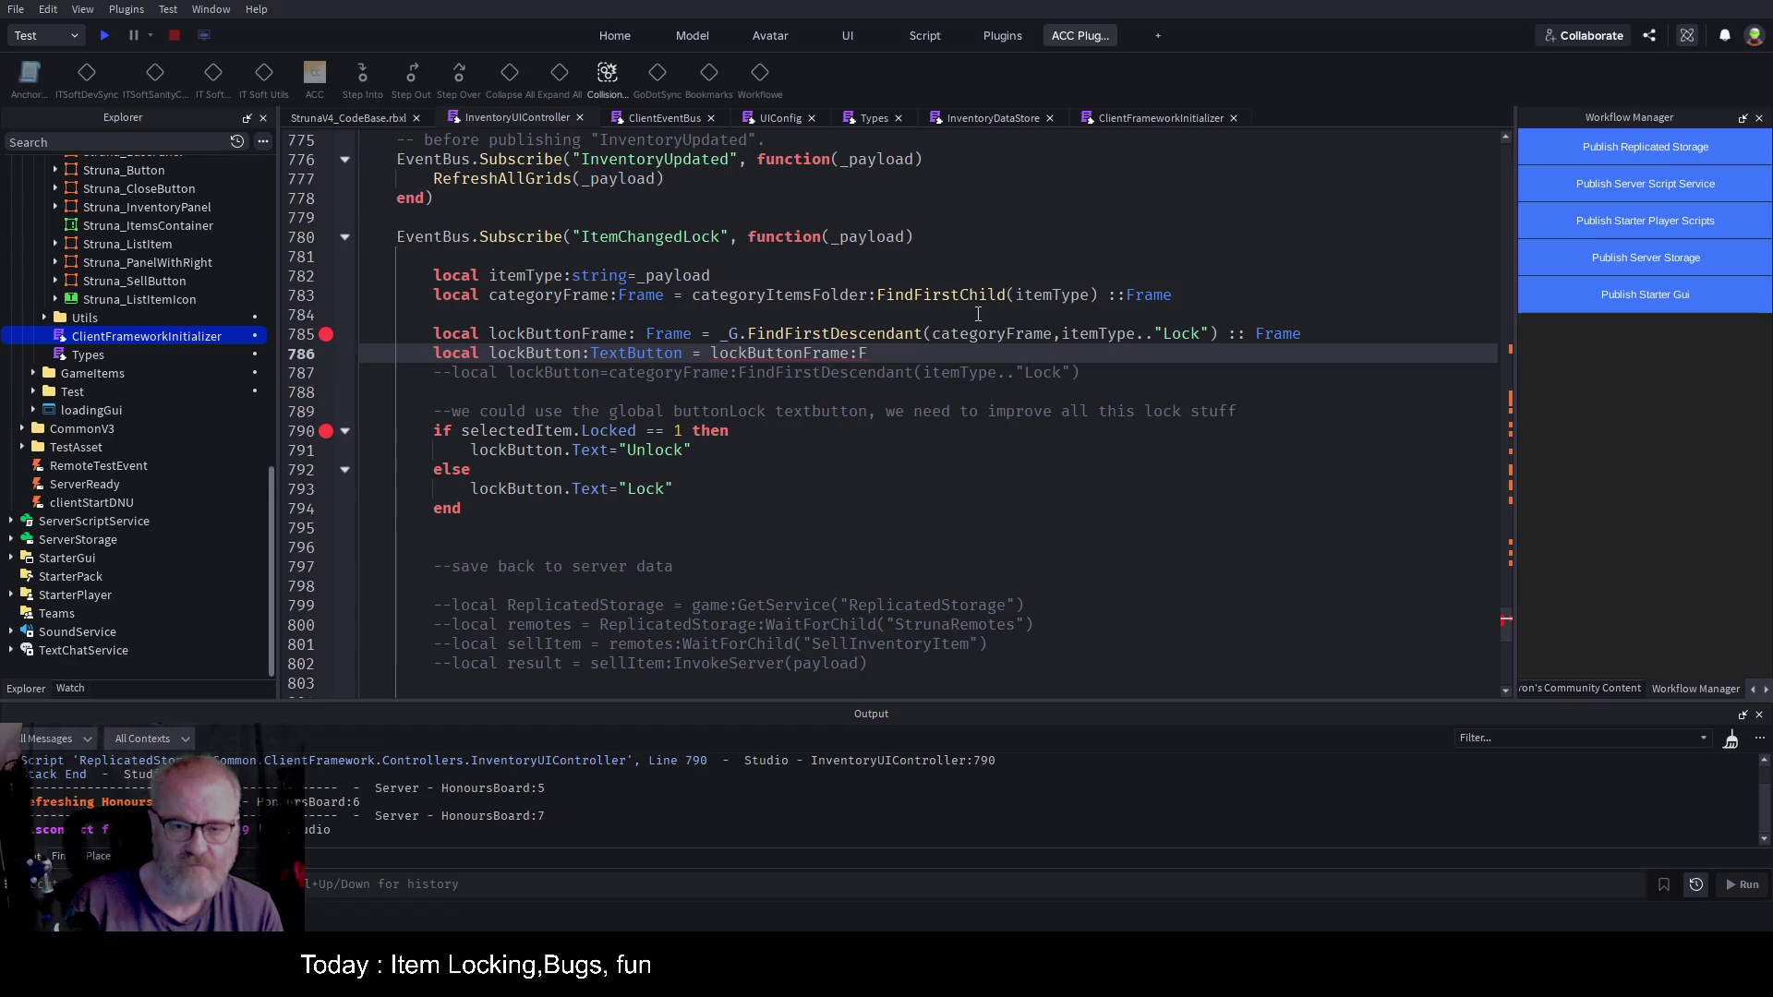
pyautogui.press('Tab')
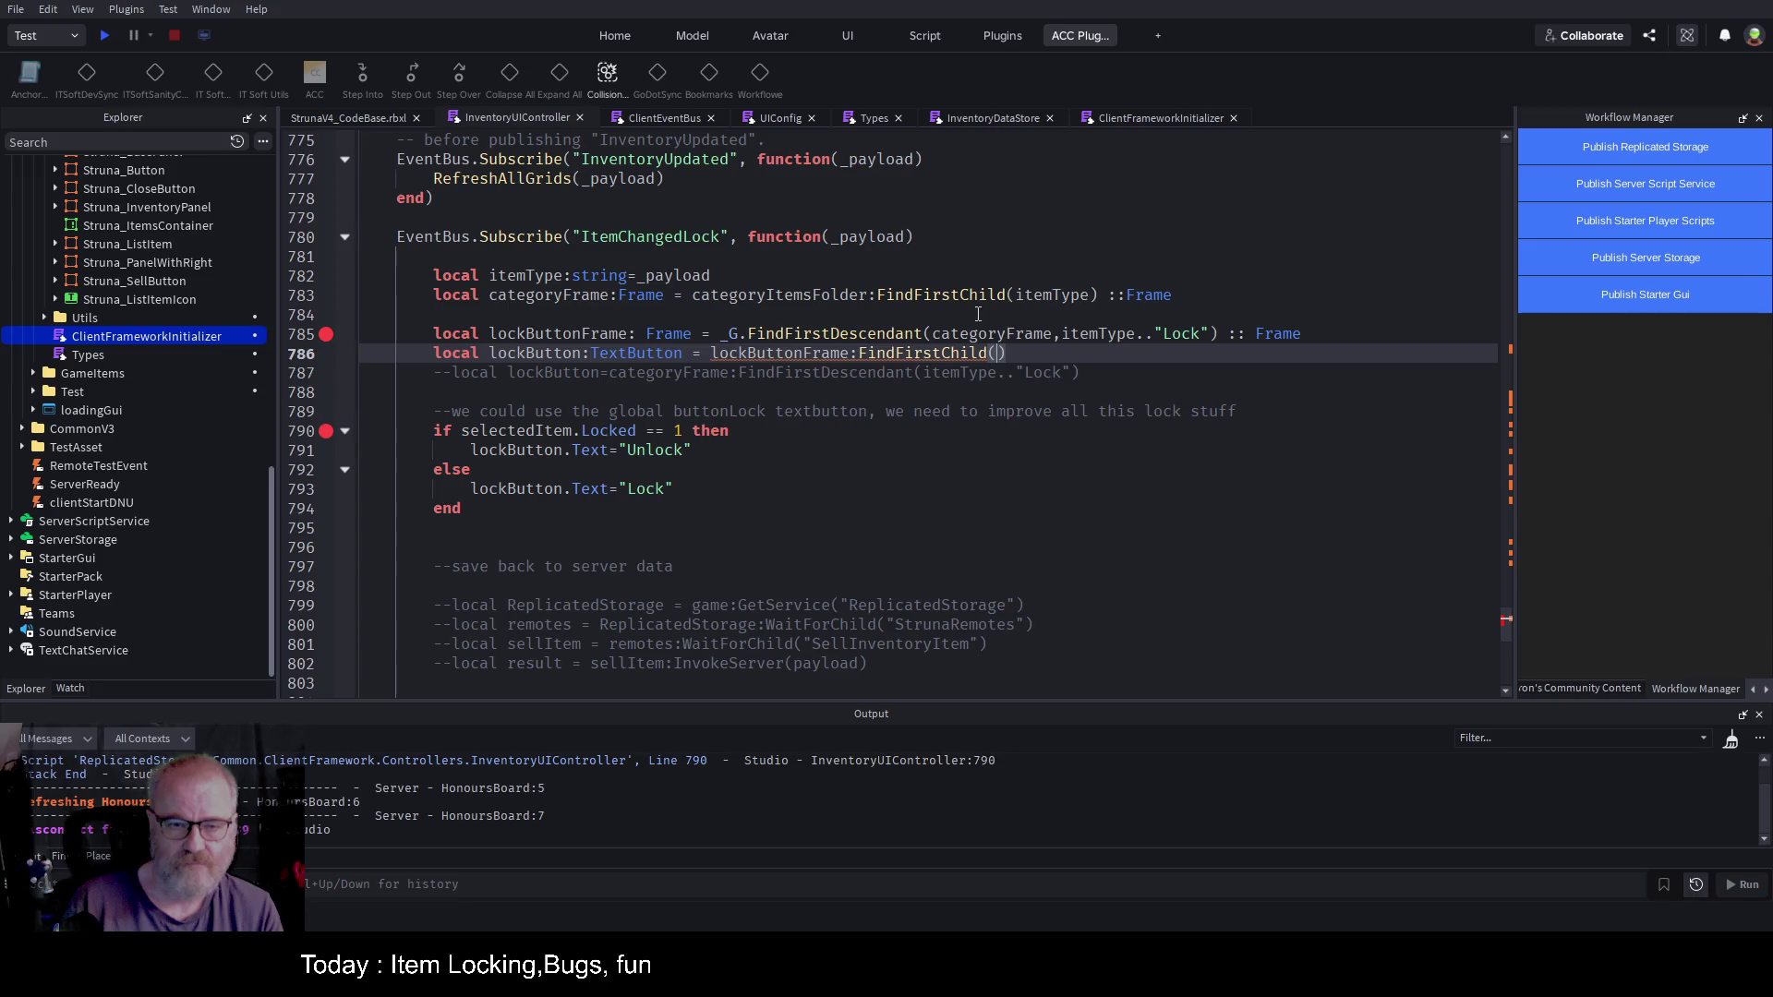
pyautogui.write('"Text"')
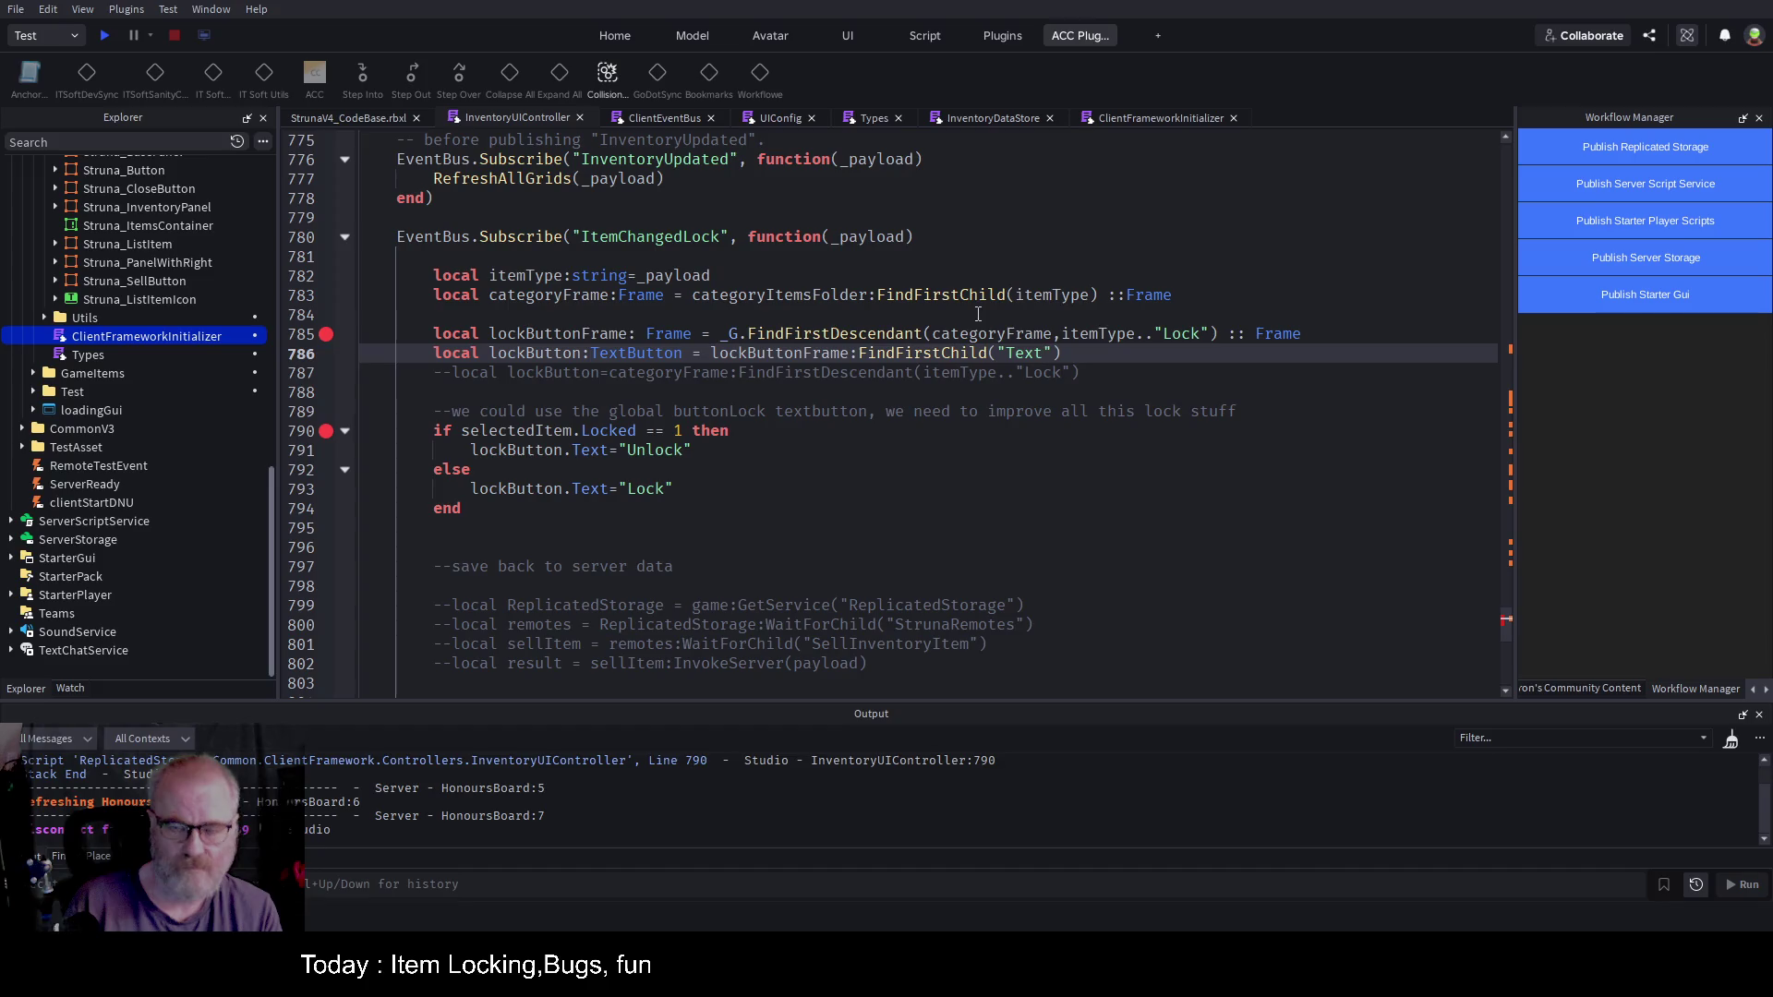
pyautogui.write('Button')
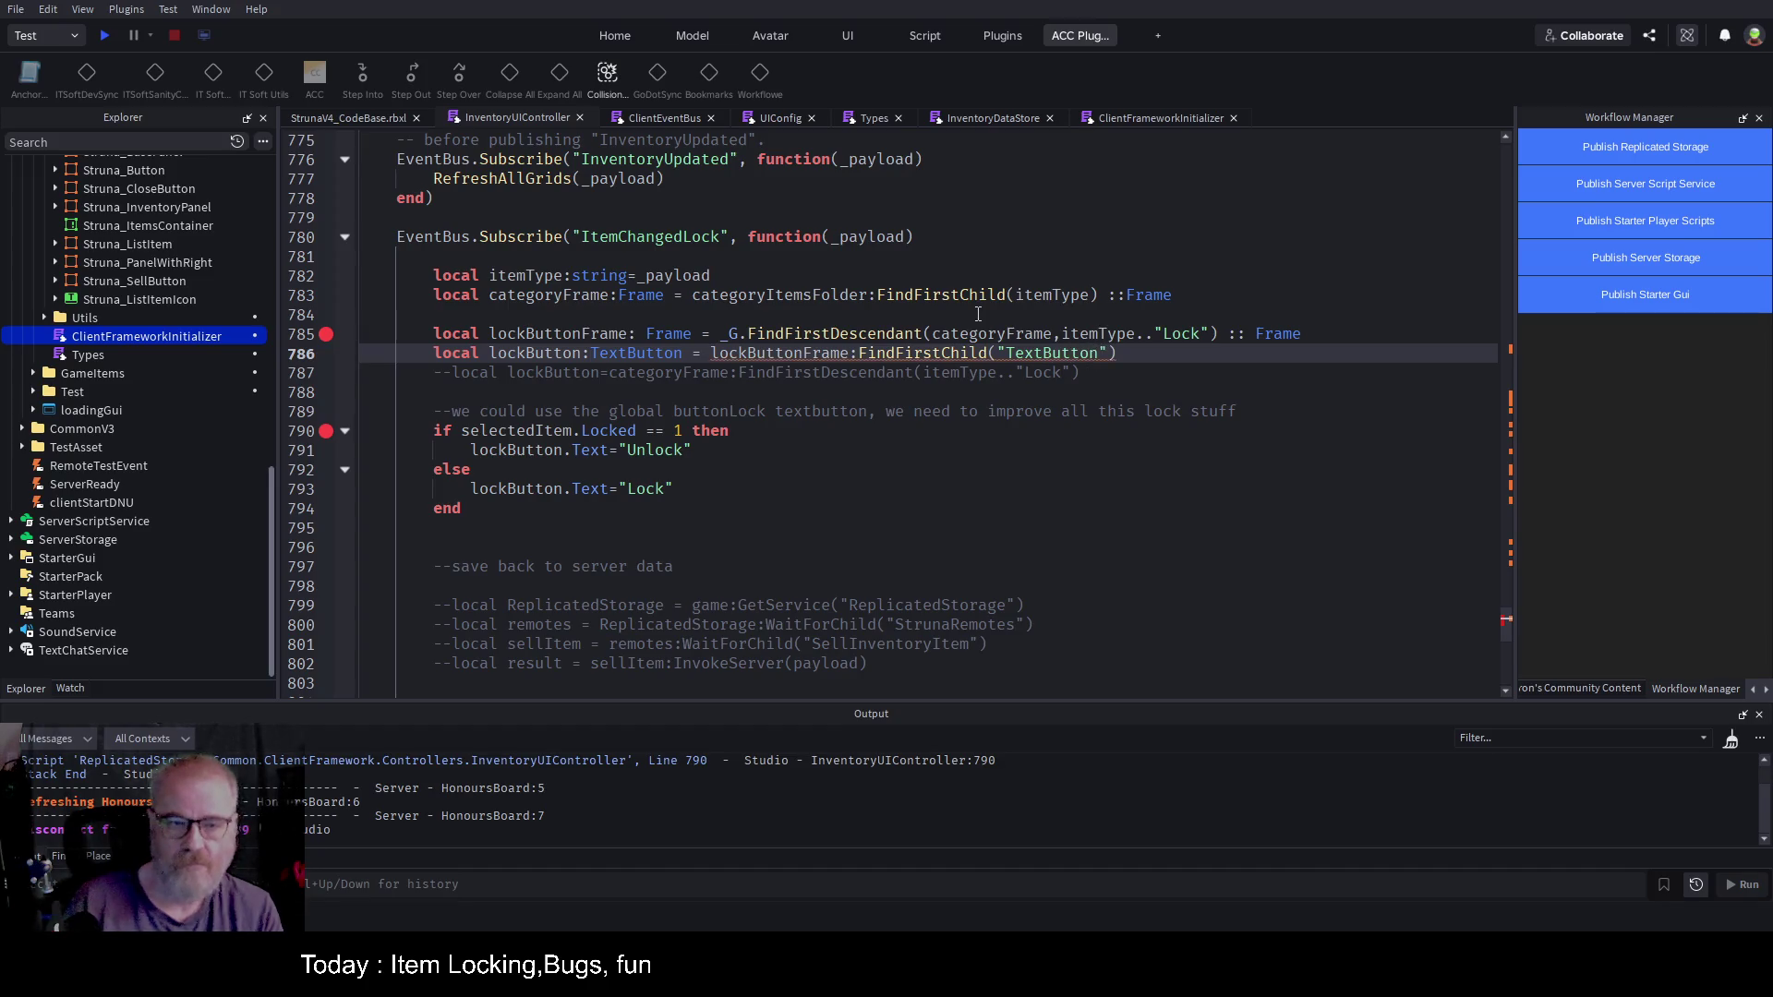
# Step: Append the ::TextButton cast, save the place, and launch a play test
pyautogui.hotkey('ctrl', 's')
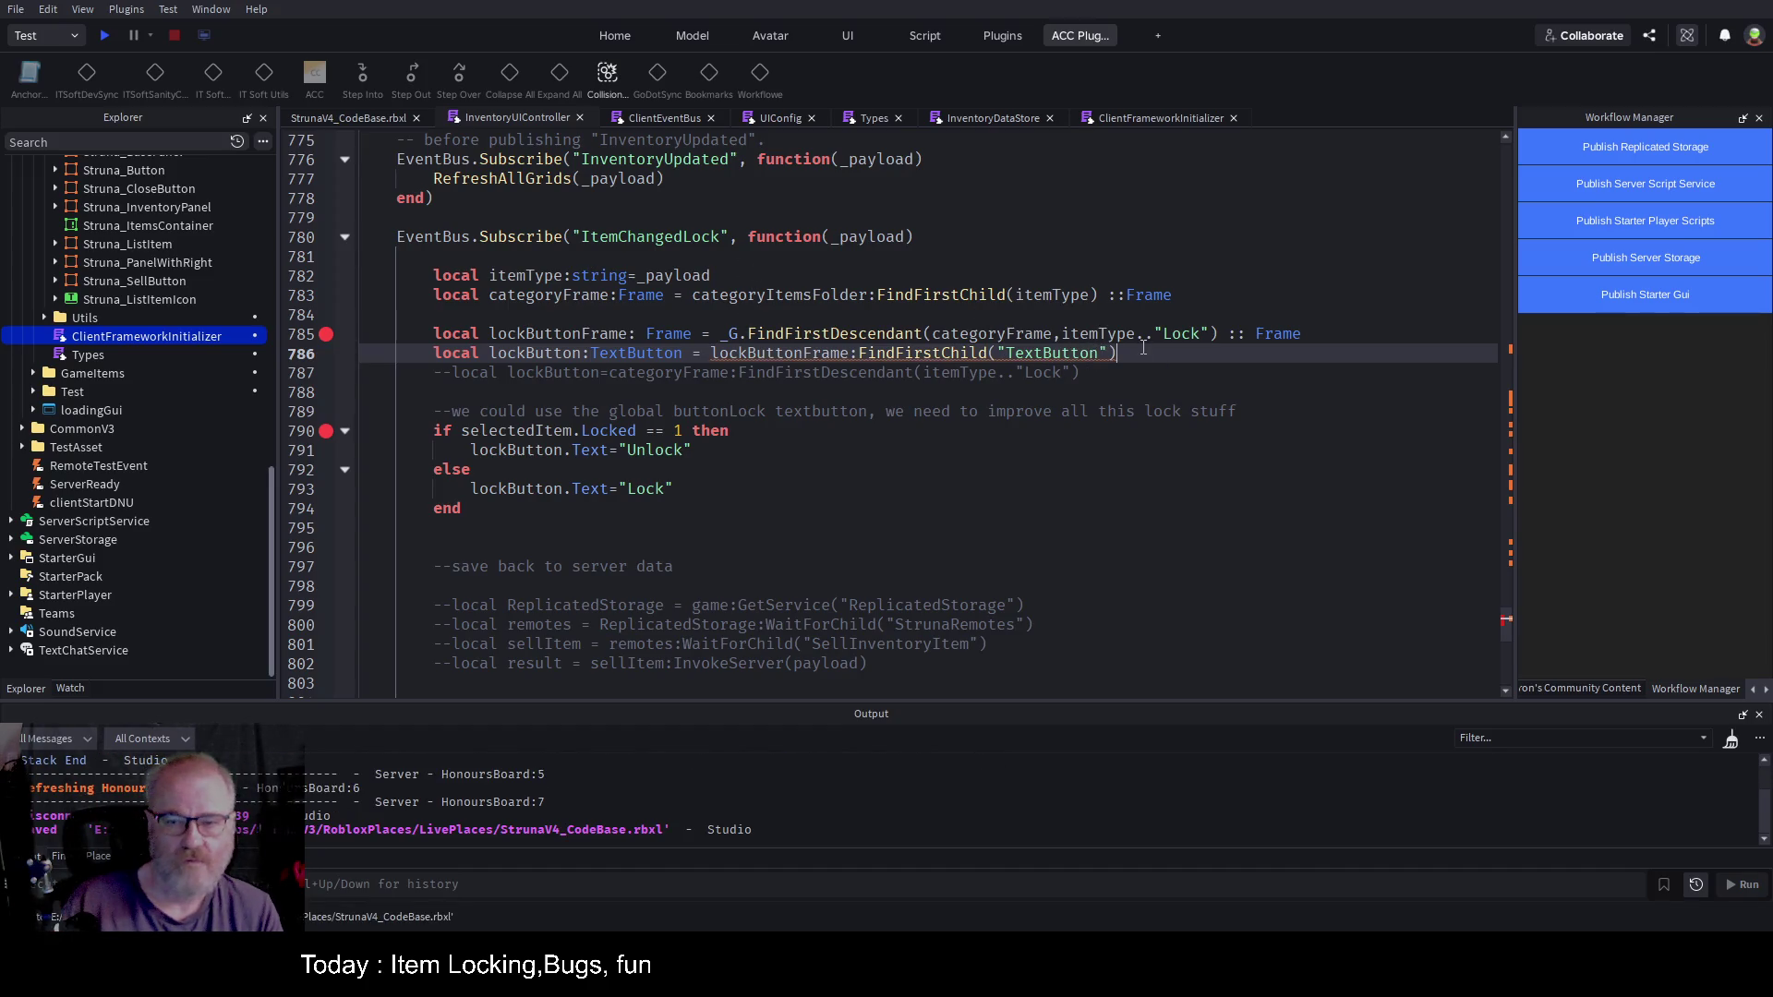
pyautogui.write('::Text')
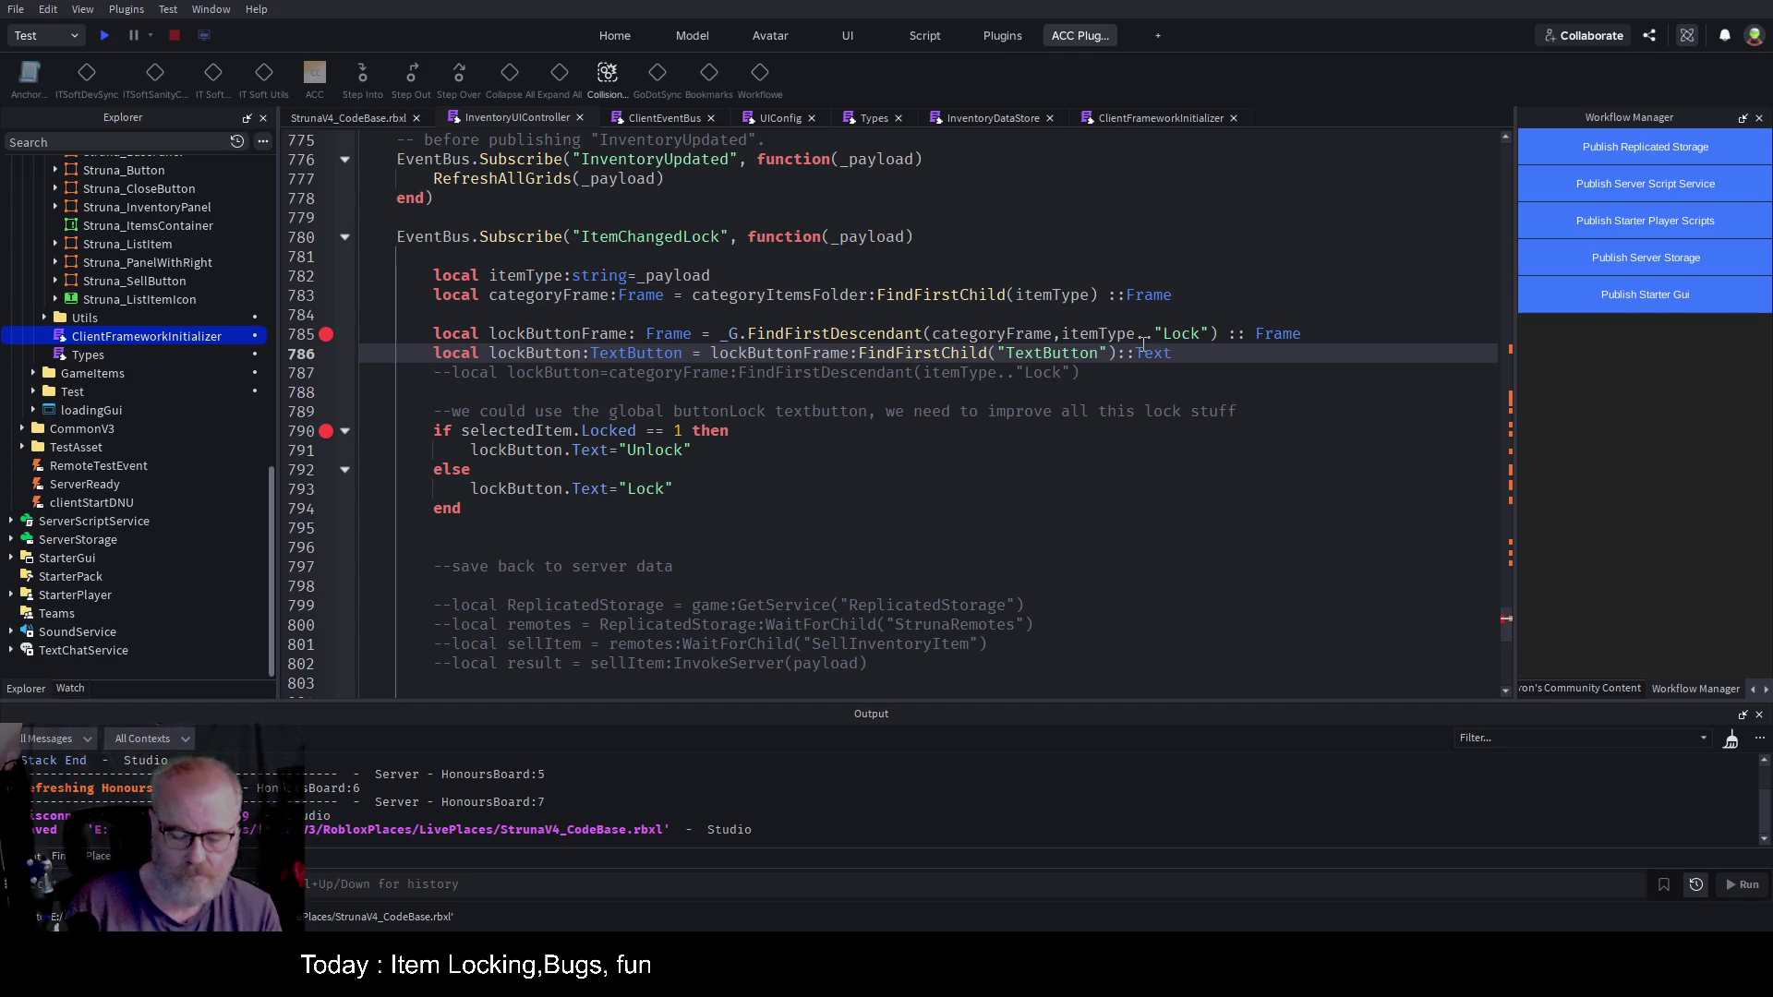
pyautogui.write('Button')
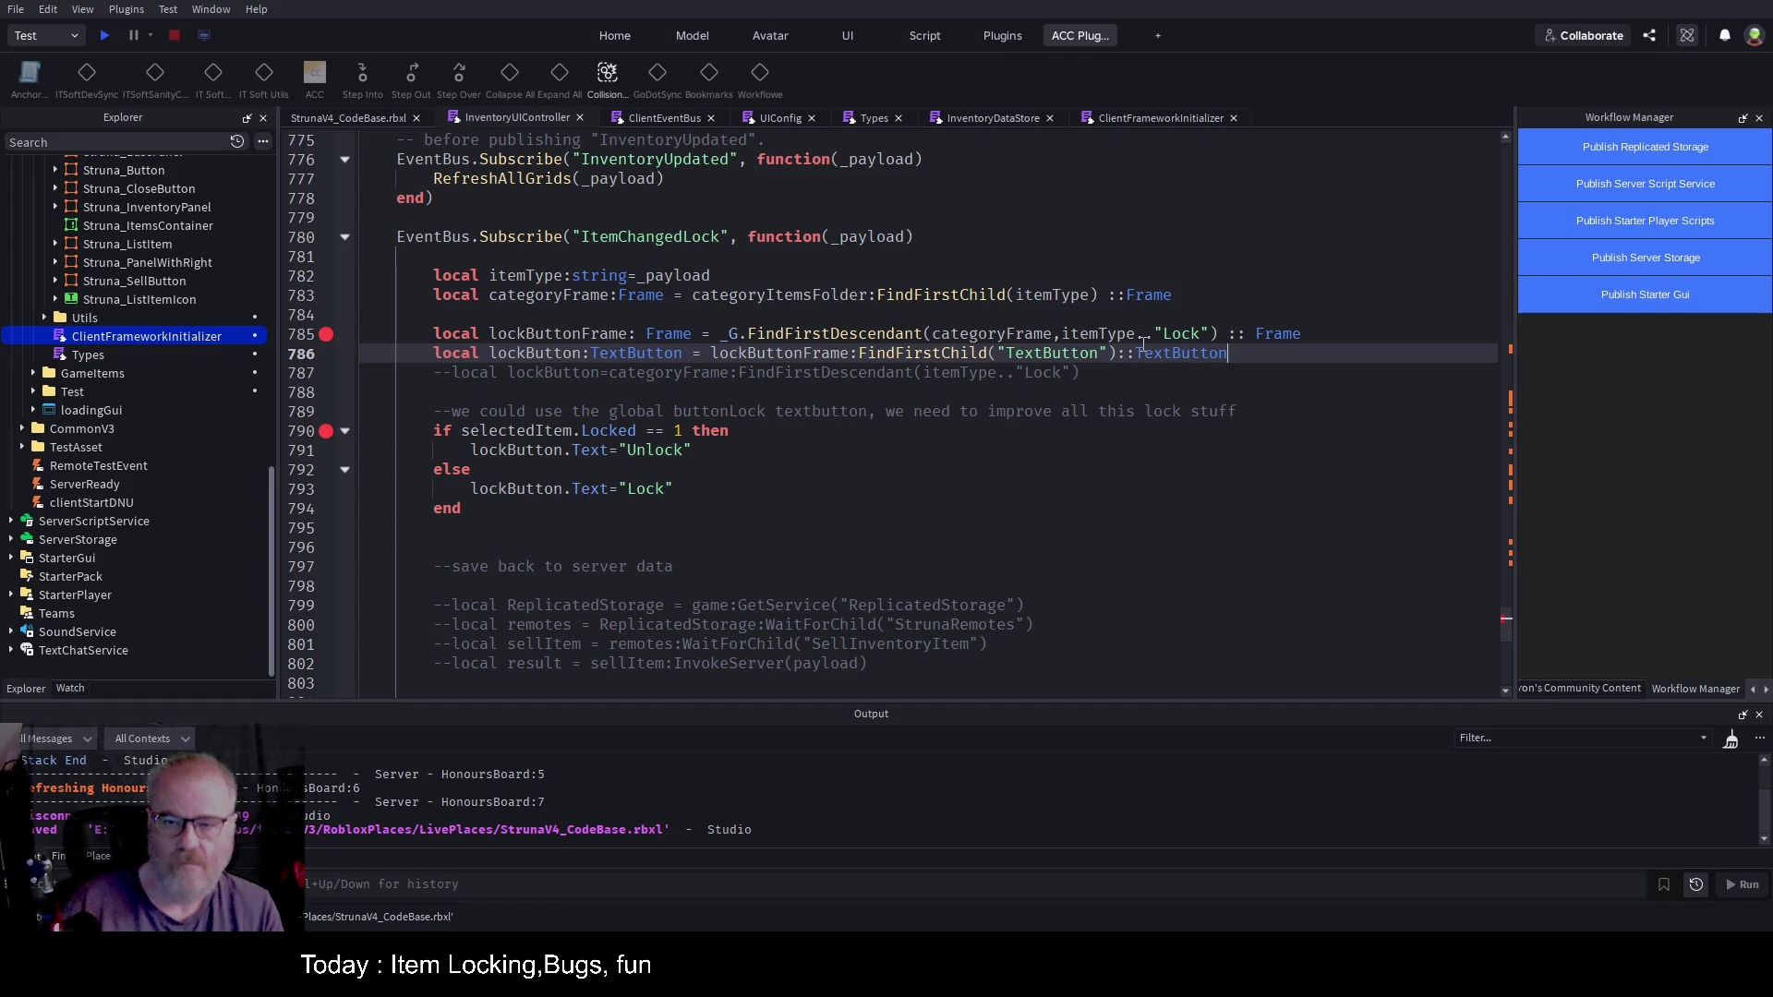
pyautogui.hotkey('ctrl', 's')
pyautogui.click(104, 36)
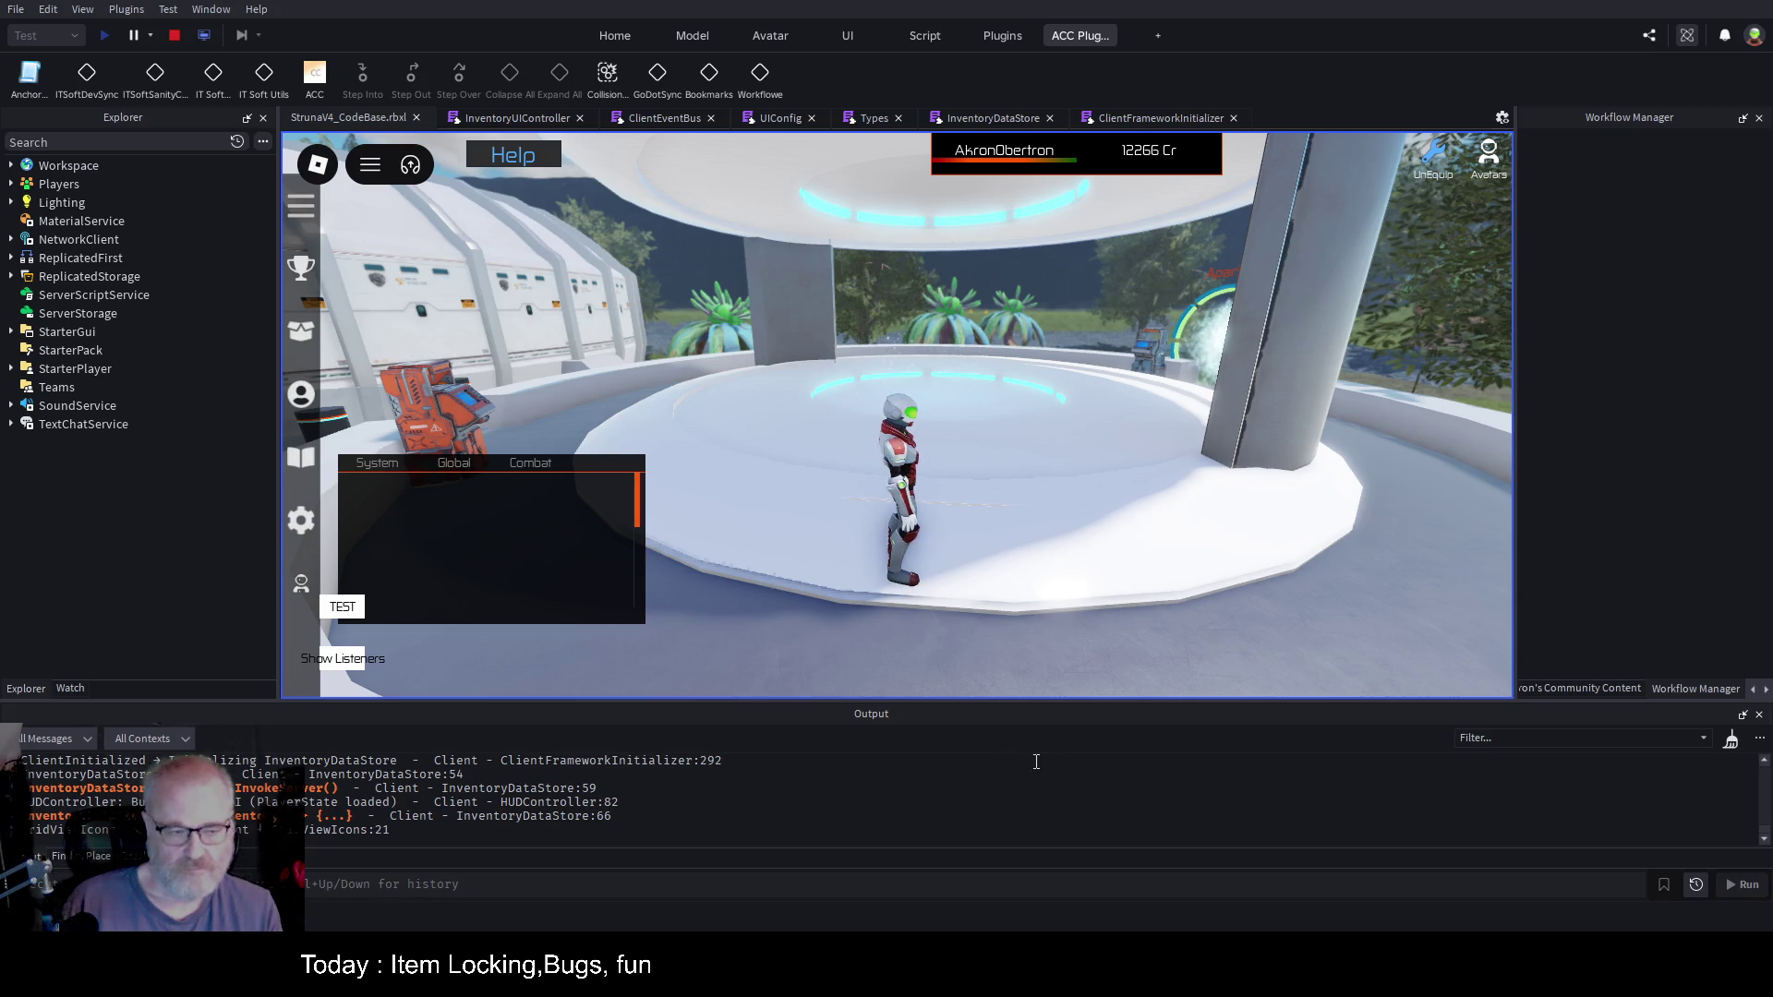
# Step: Clear Output, open the Tools inventory, select the first tool, and resume past the line 790 breakpoint
pyautogui.click(1730, 739)
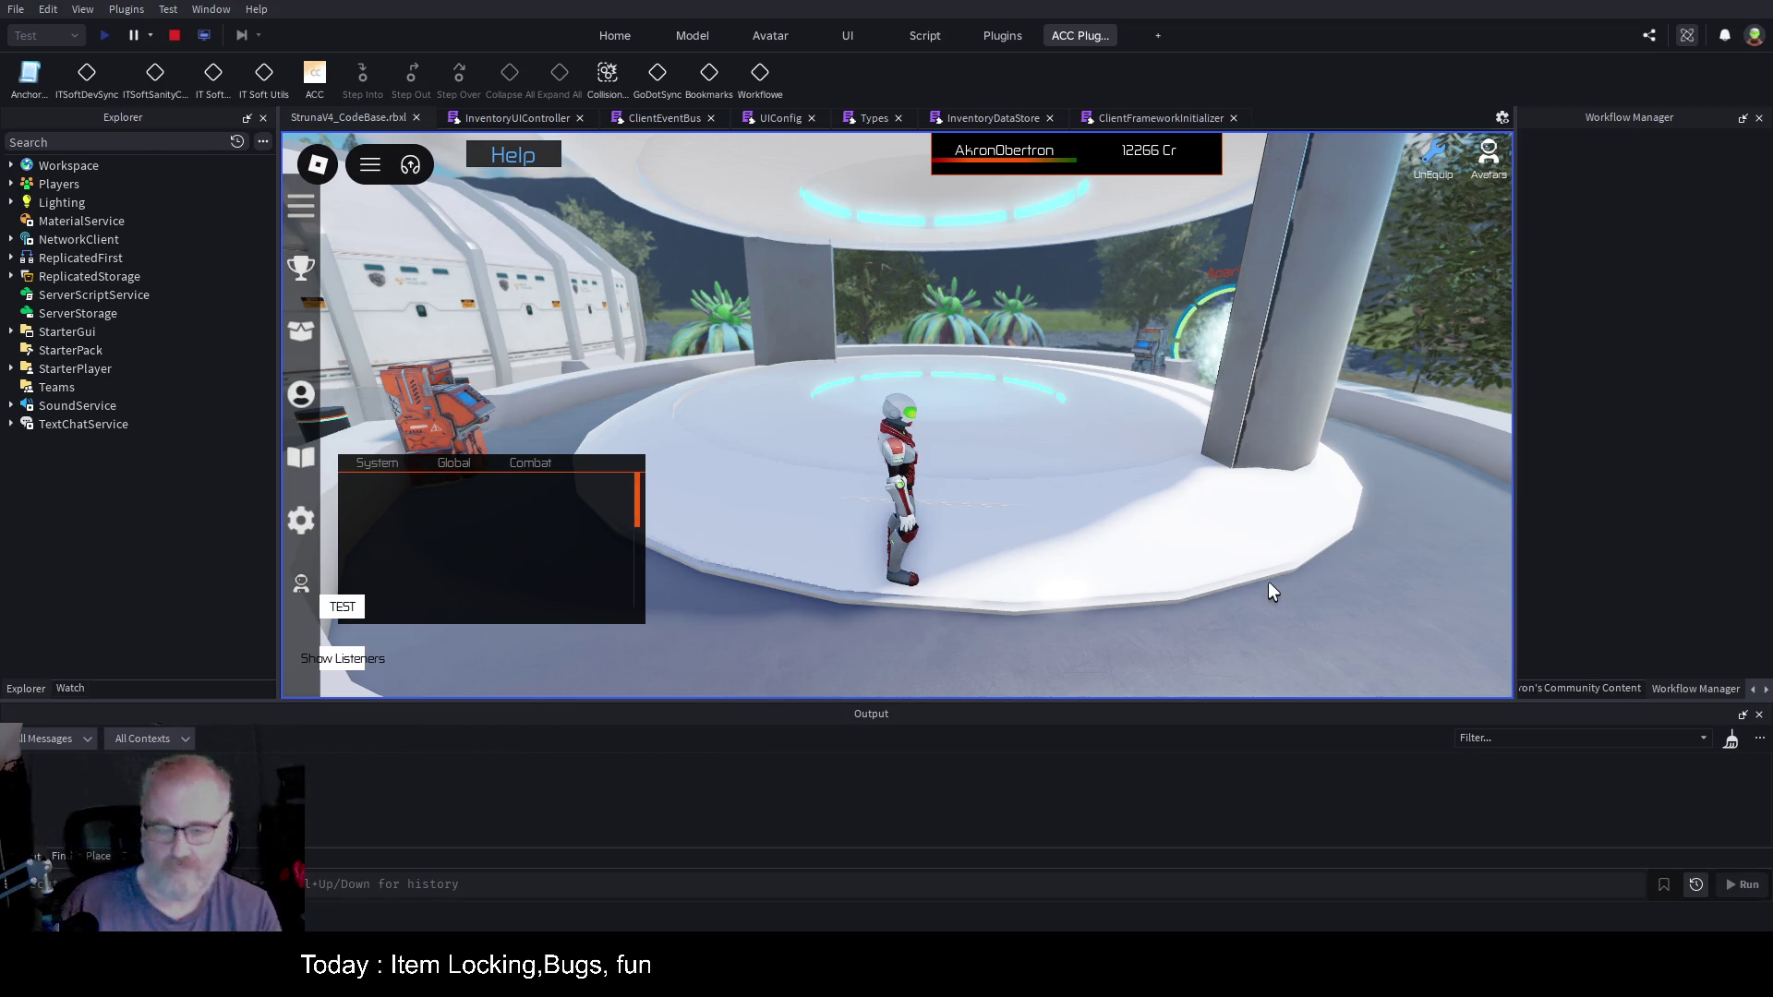
pyautogui.press('i')
pyautogui.click(706, 318)
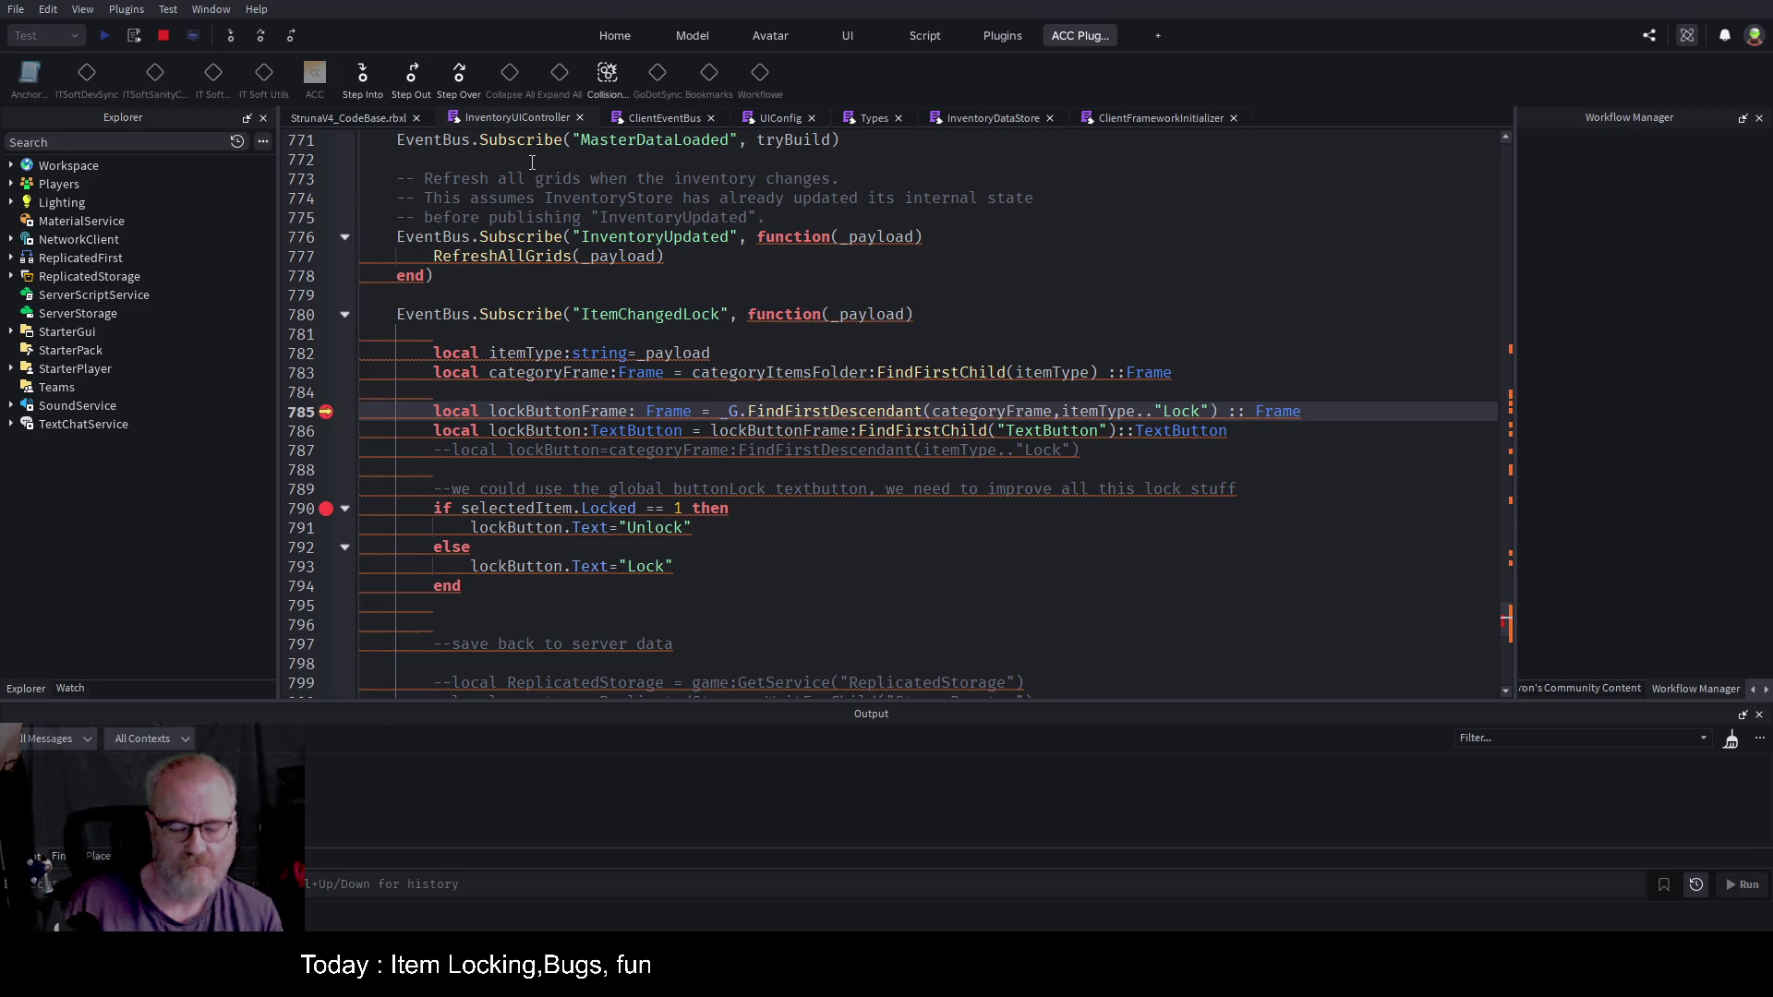
pyautogui.press('F5')
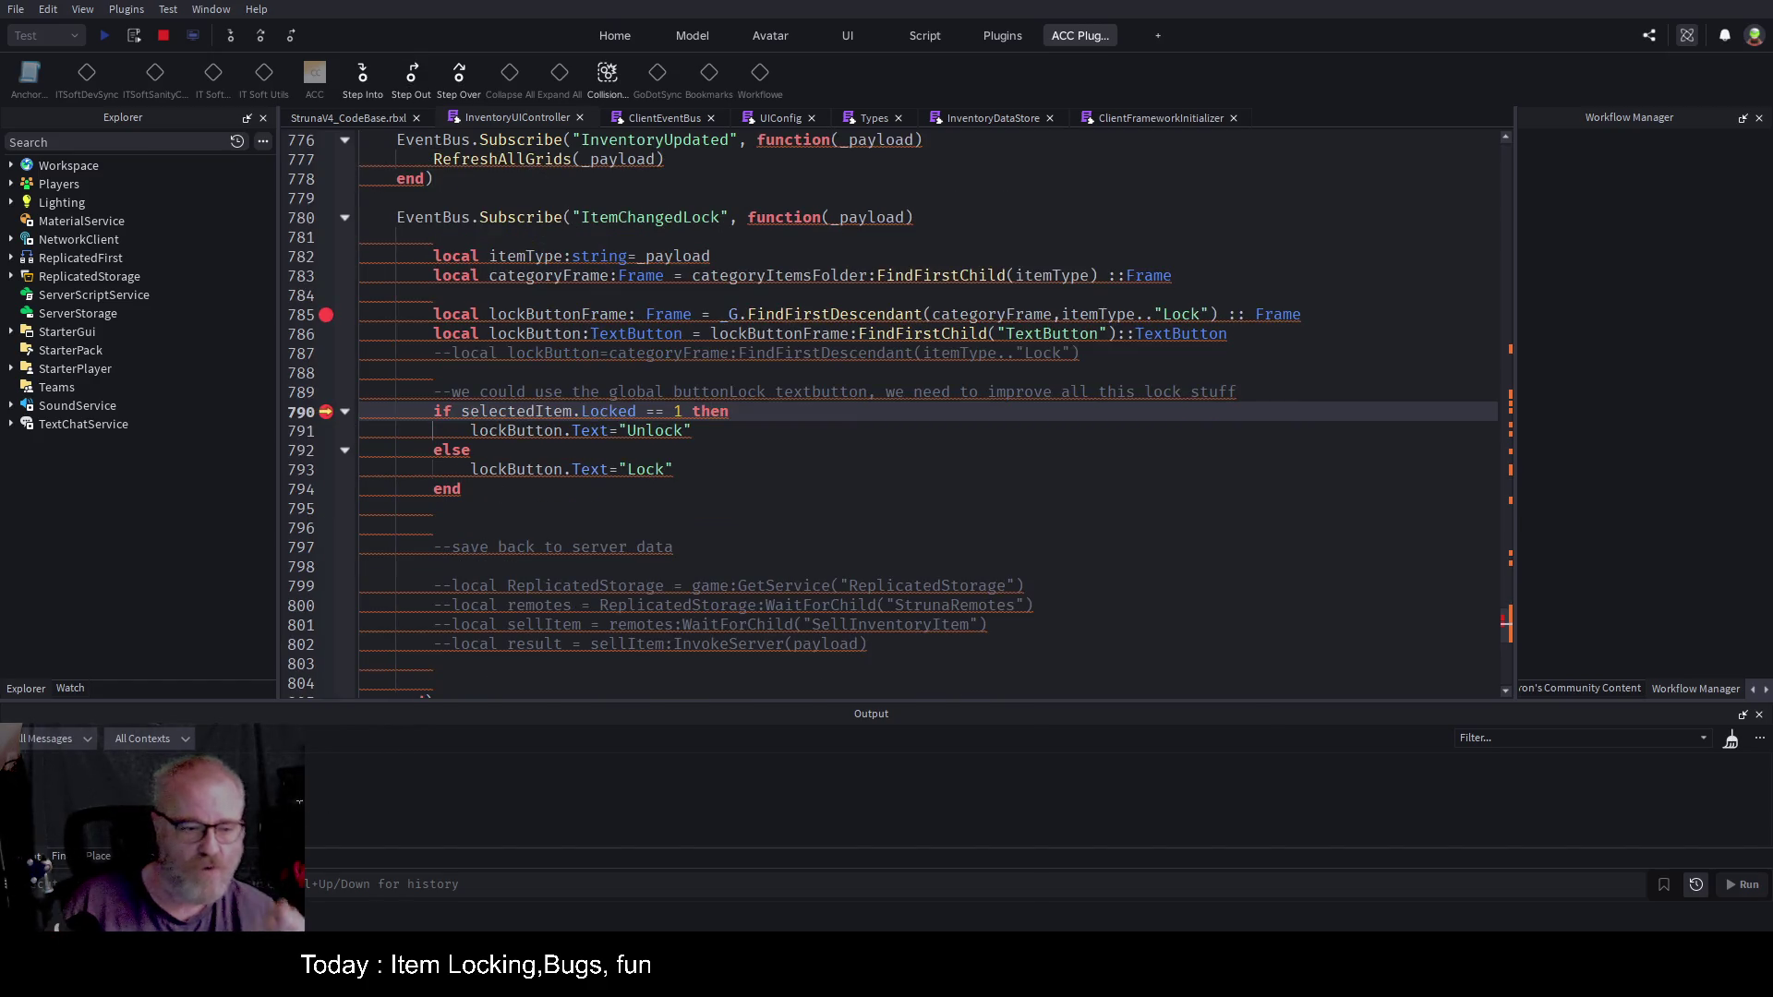
pyautogui.click(360, 118)
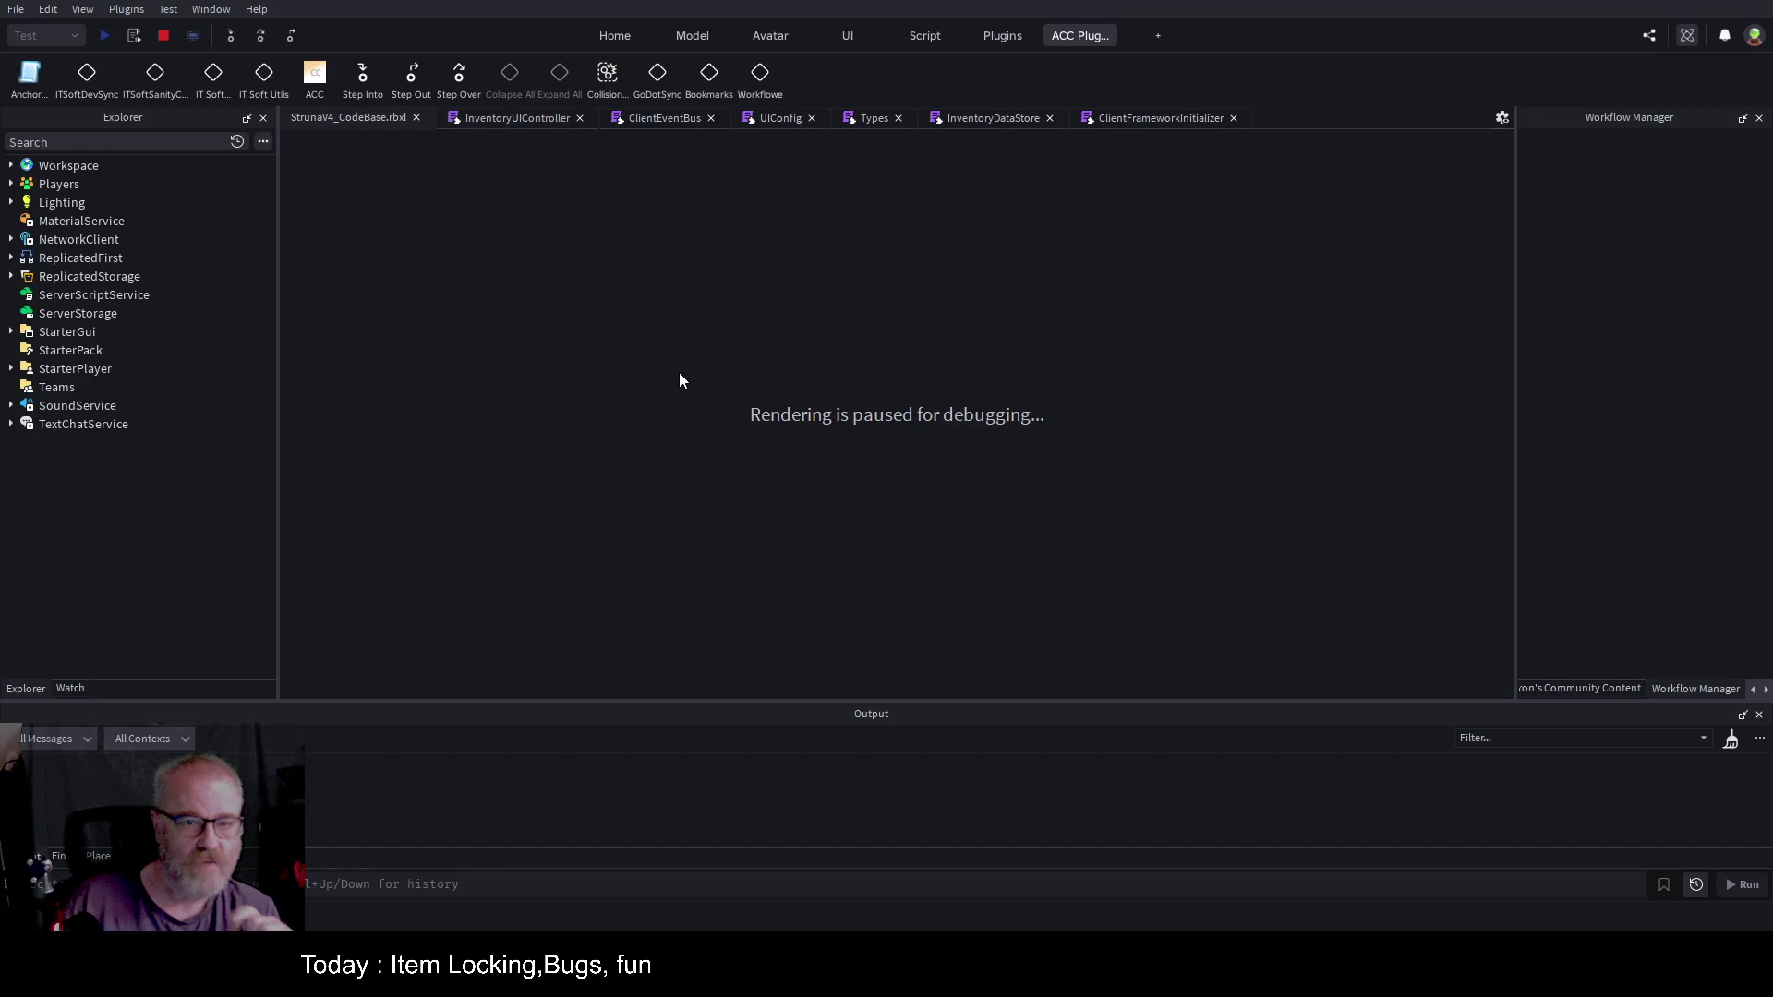
pyautogui.press('F5')
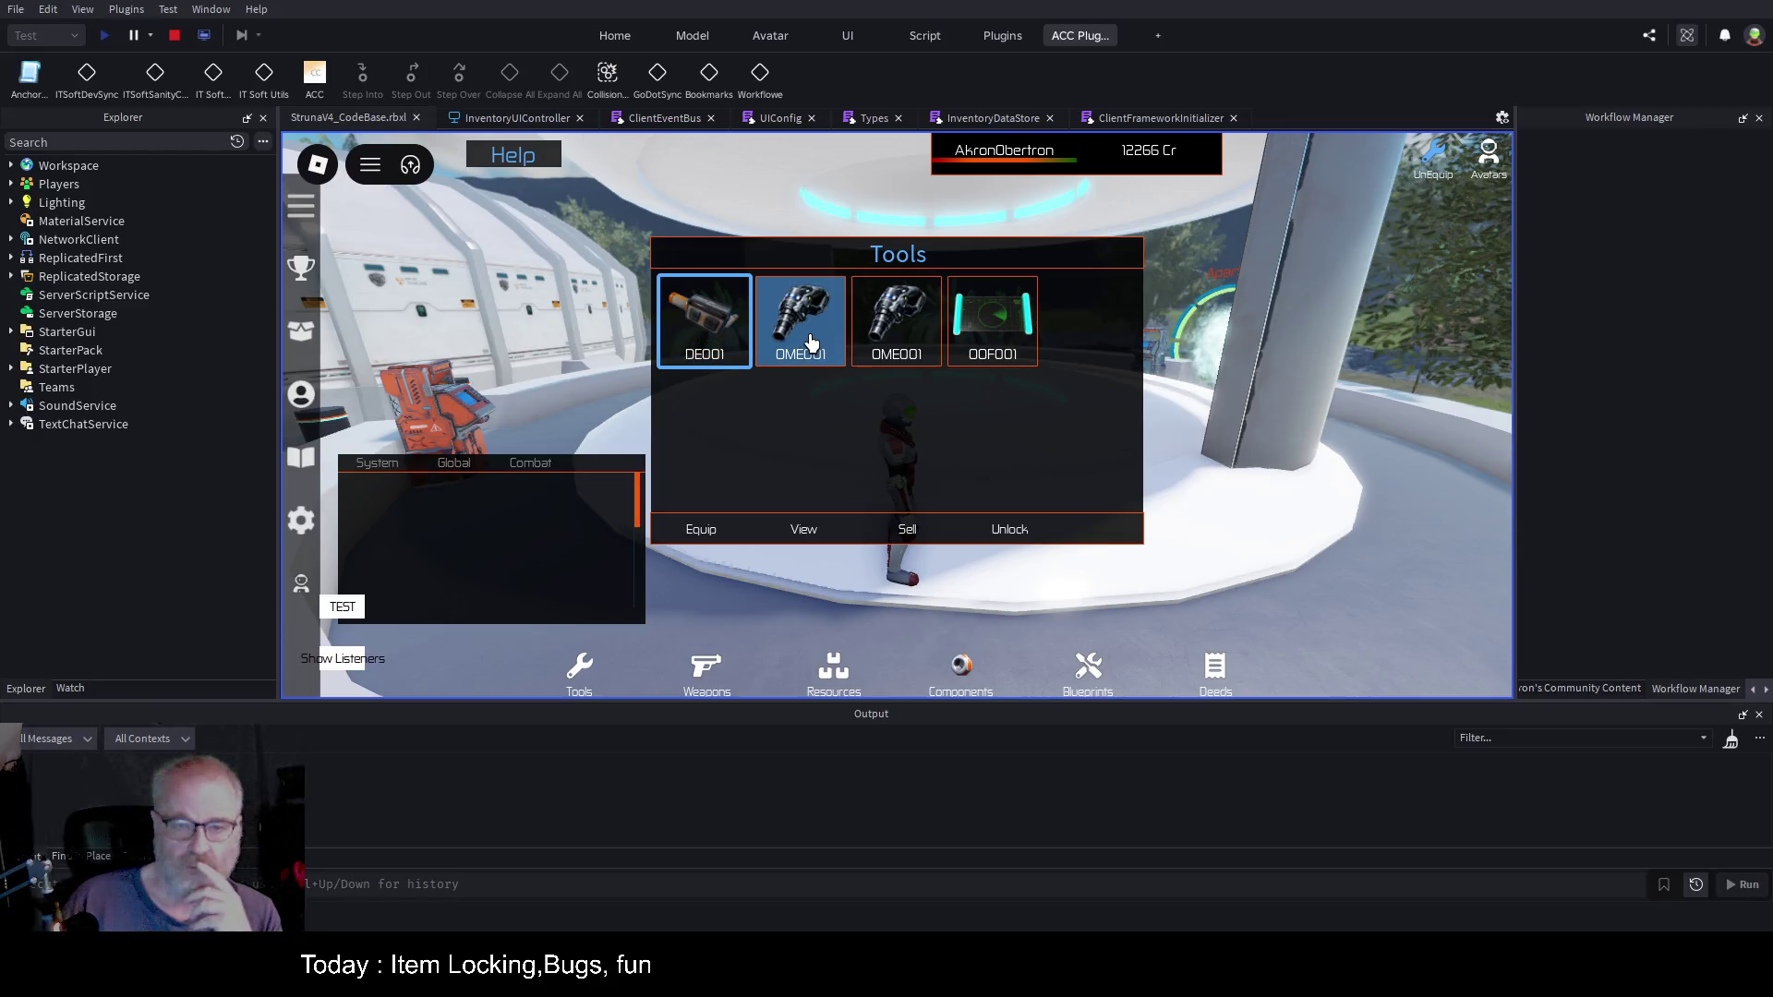
# Step: Disable the line 785 and line 790 breakpoints in the Breakpoints list
pyautogui.click(37, 856)
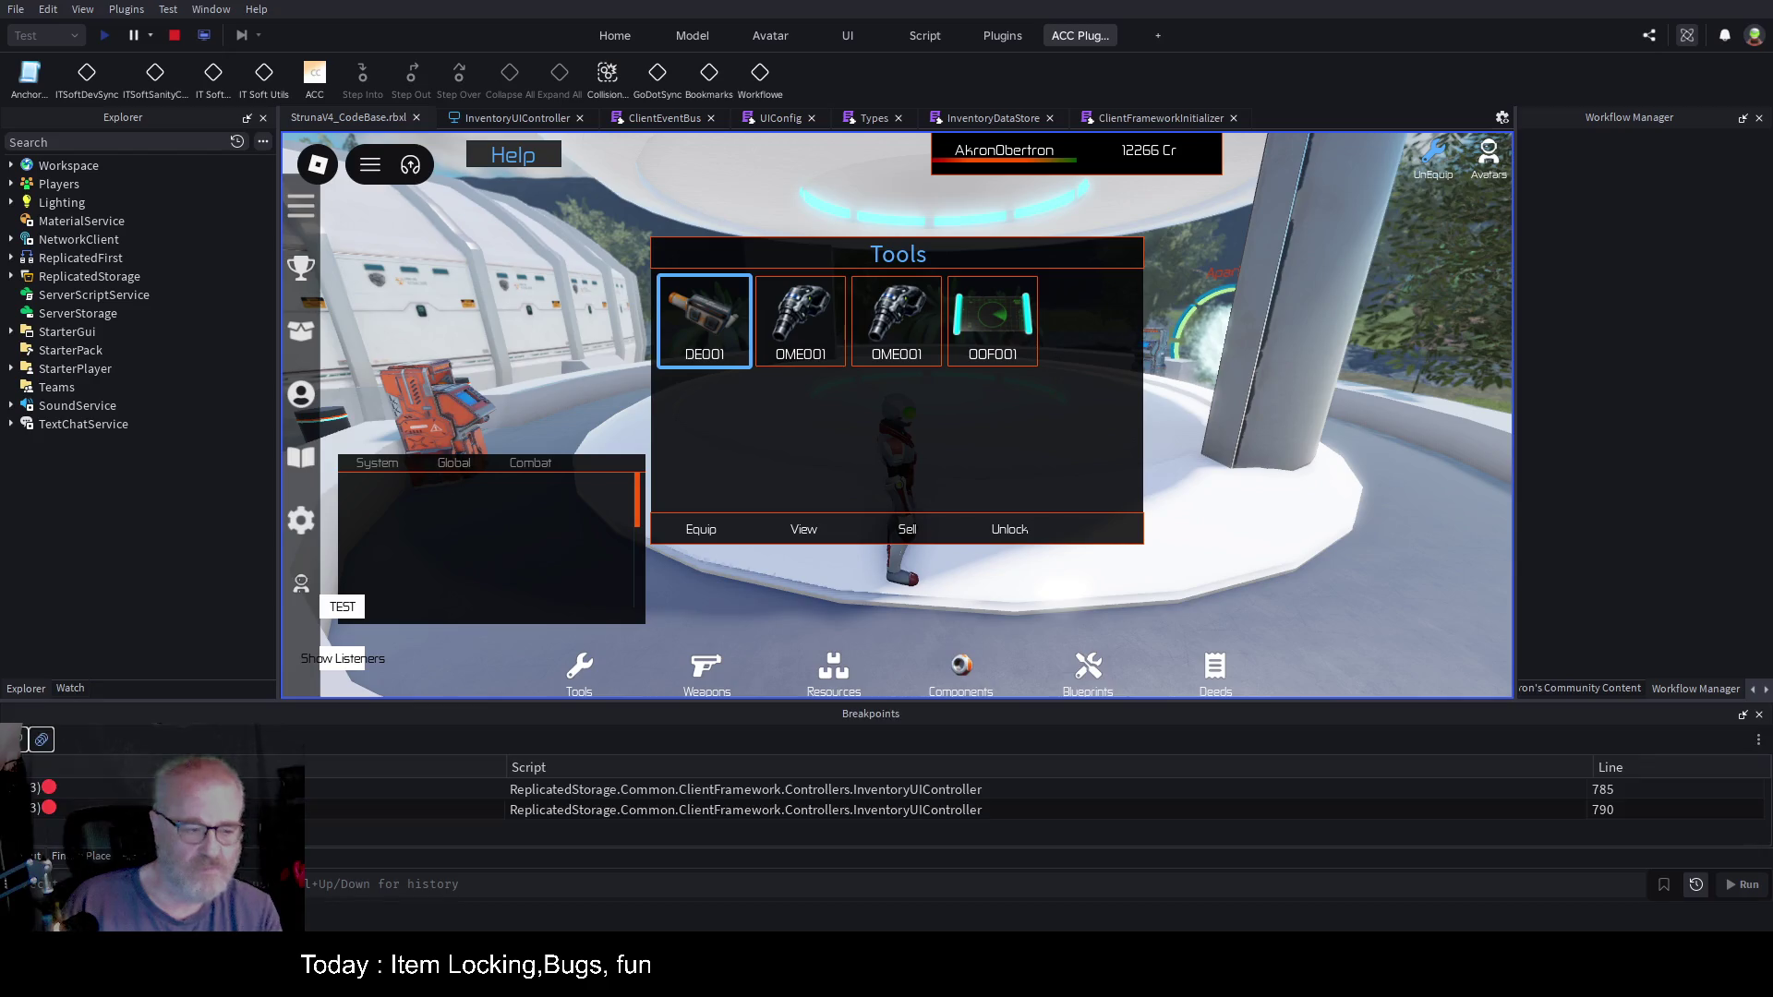
pyautogui.click(49, 788)
pyautogui.click(49, 809)
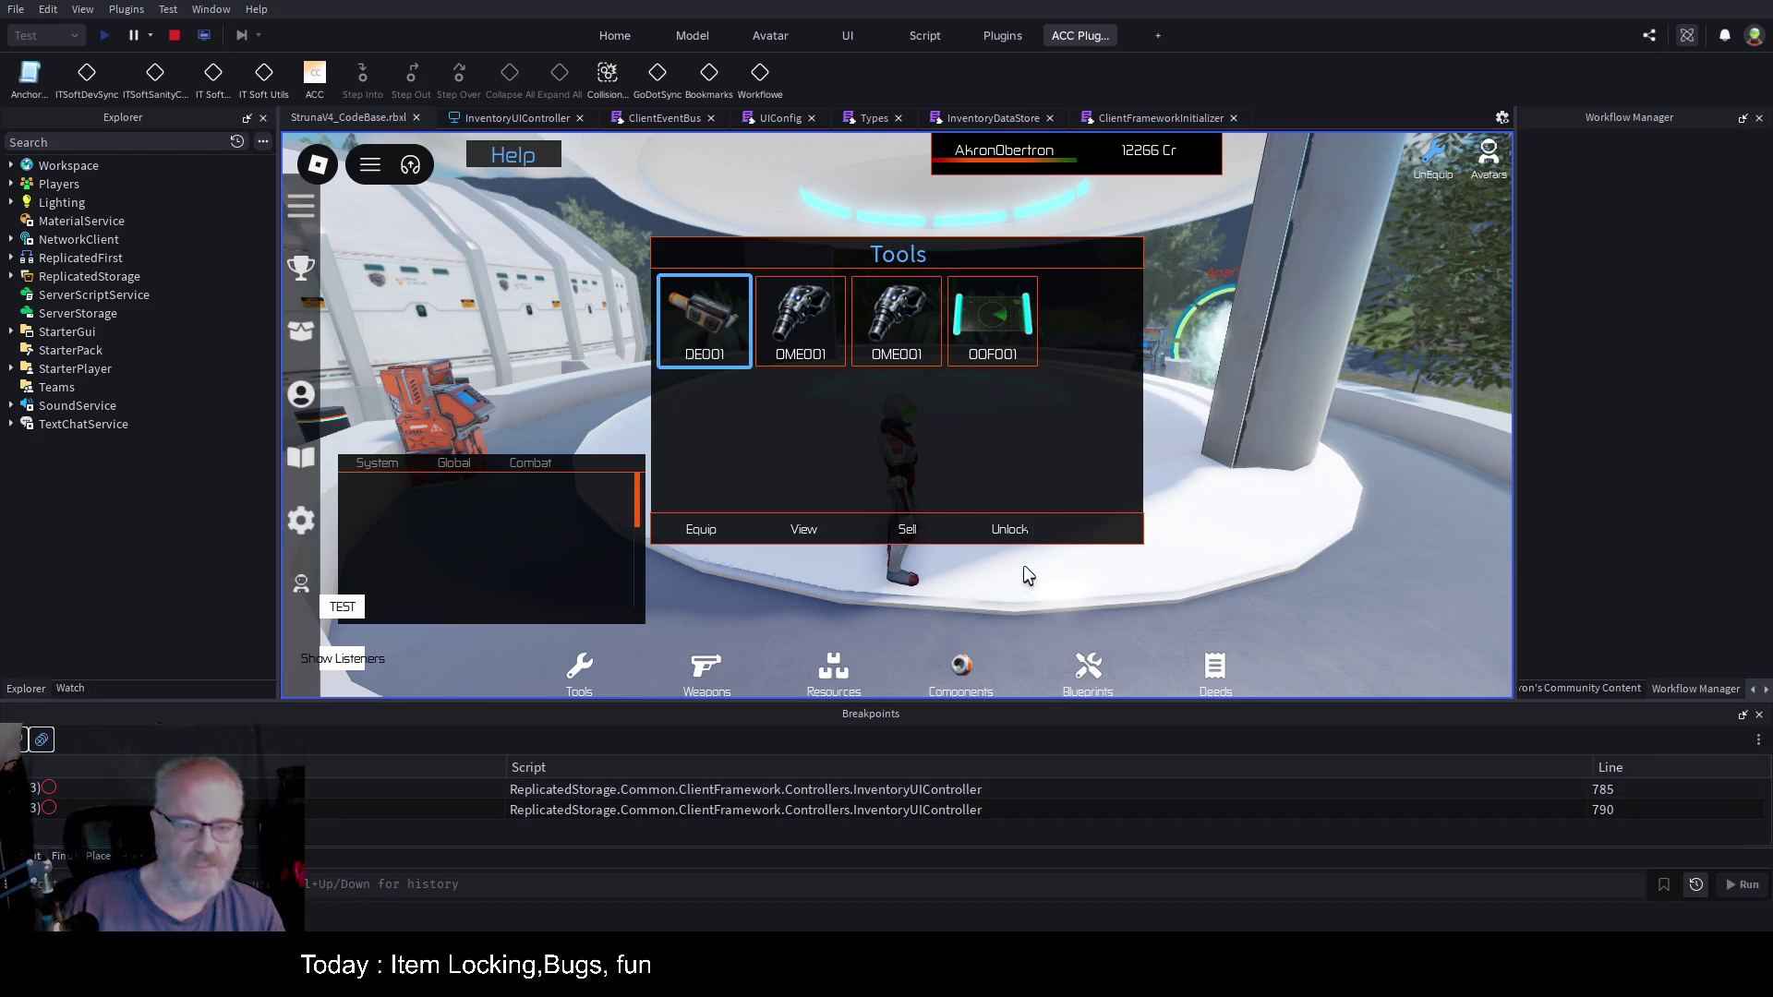
# Step: Check both OME001 tools, unlock the second one, then stop the play test
pyautogui.click(807, 330)
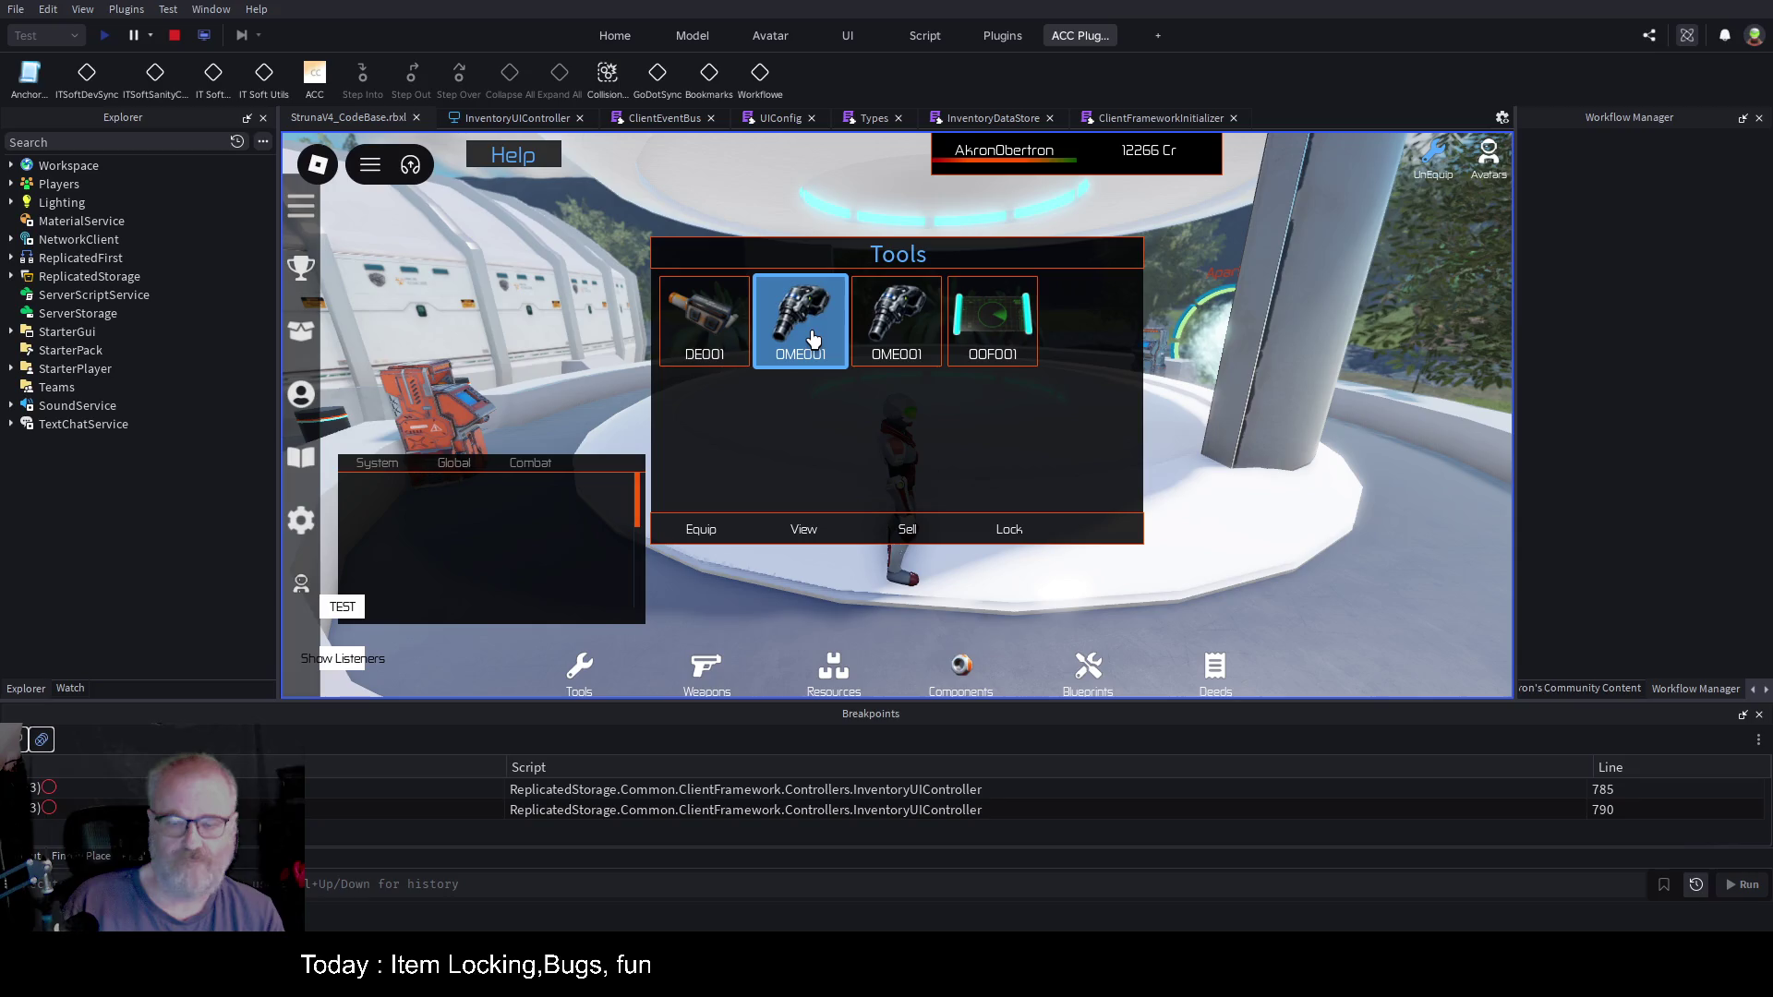
pyautogui.click(936, 332)
pyautogui.click(811, 331)
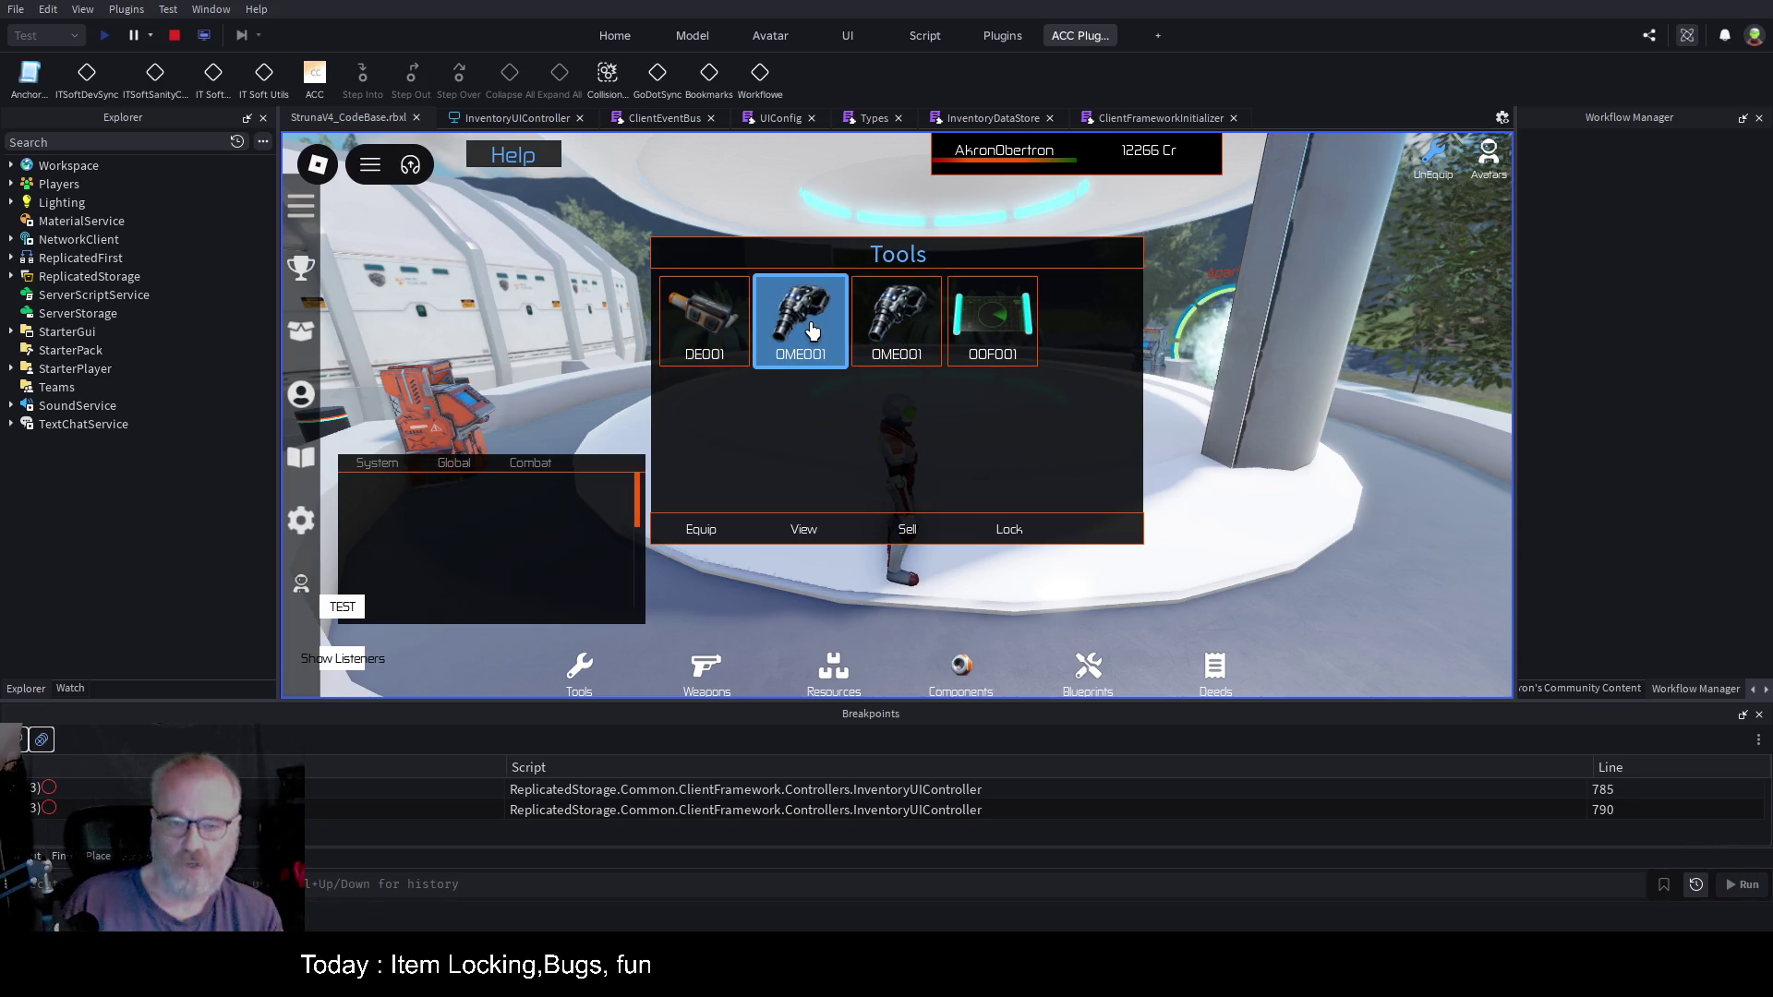
pyautogui.click(888, 332)
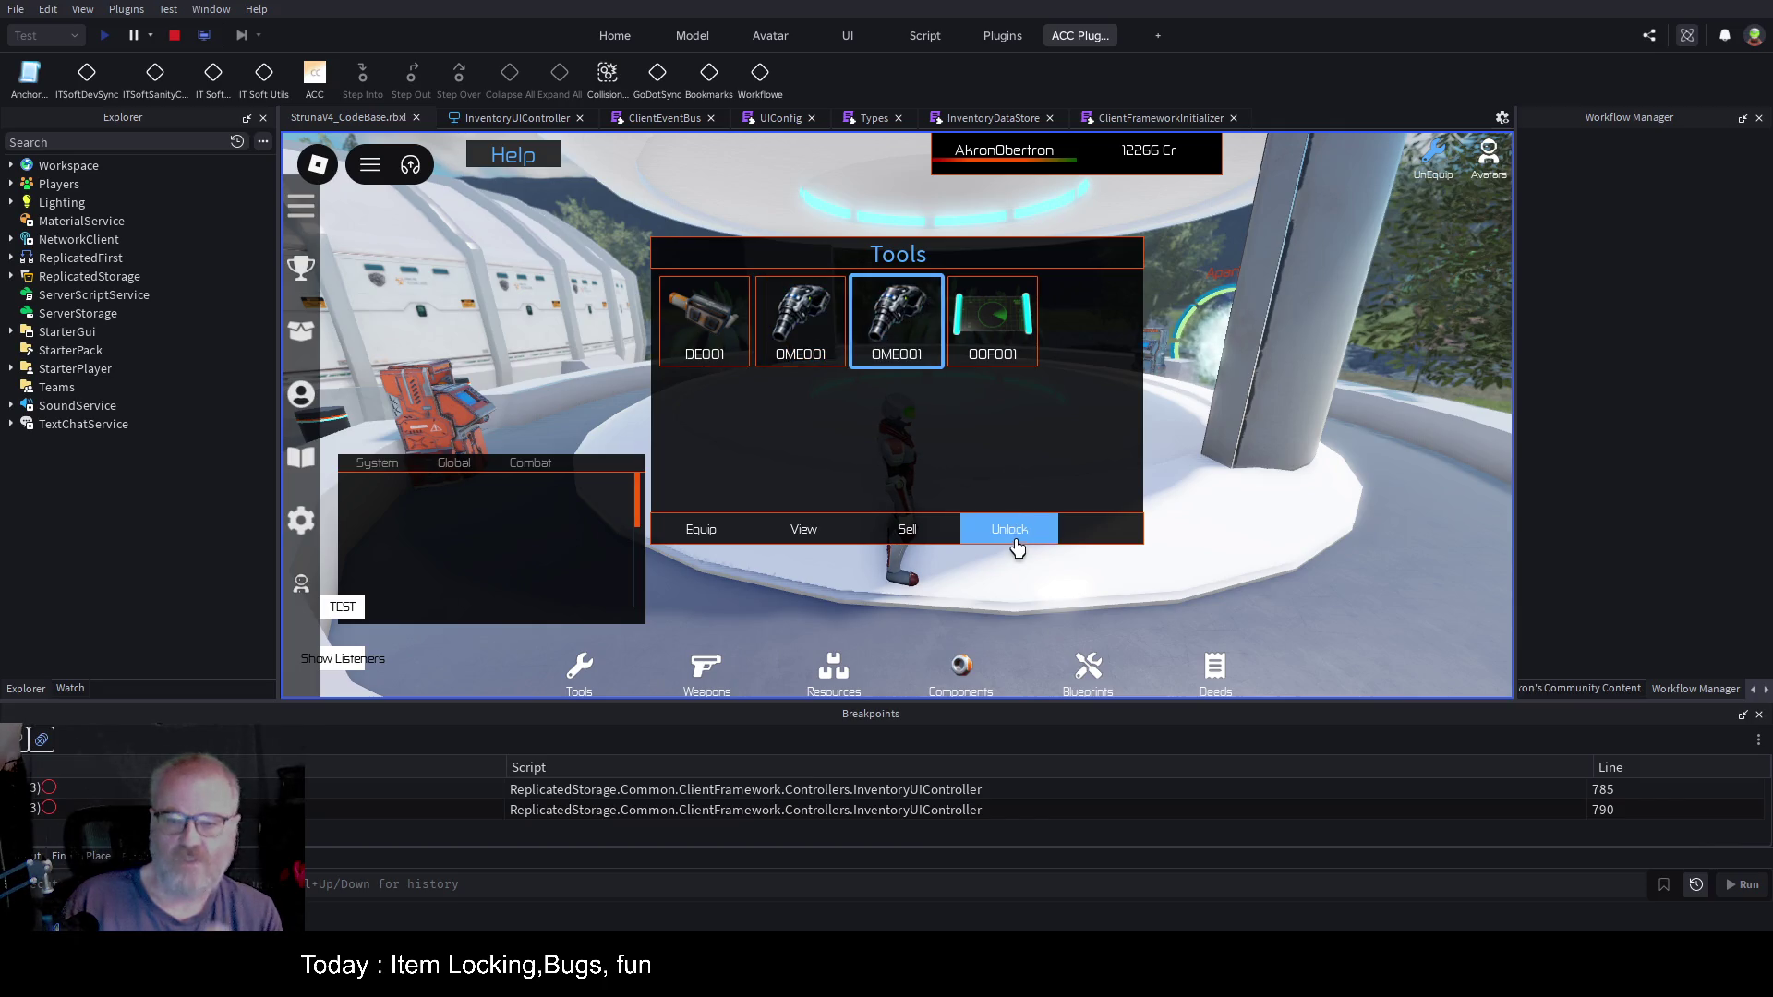
pyautogui.click(1016, 545)
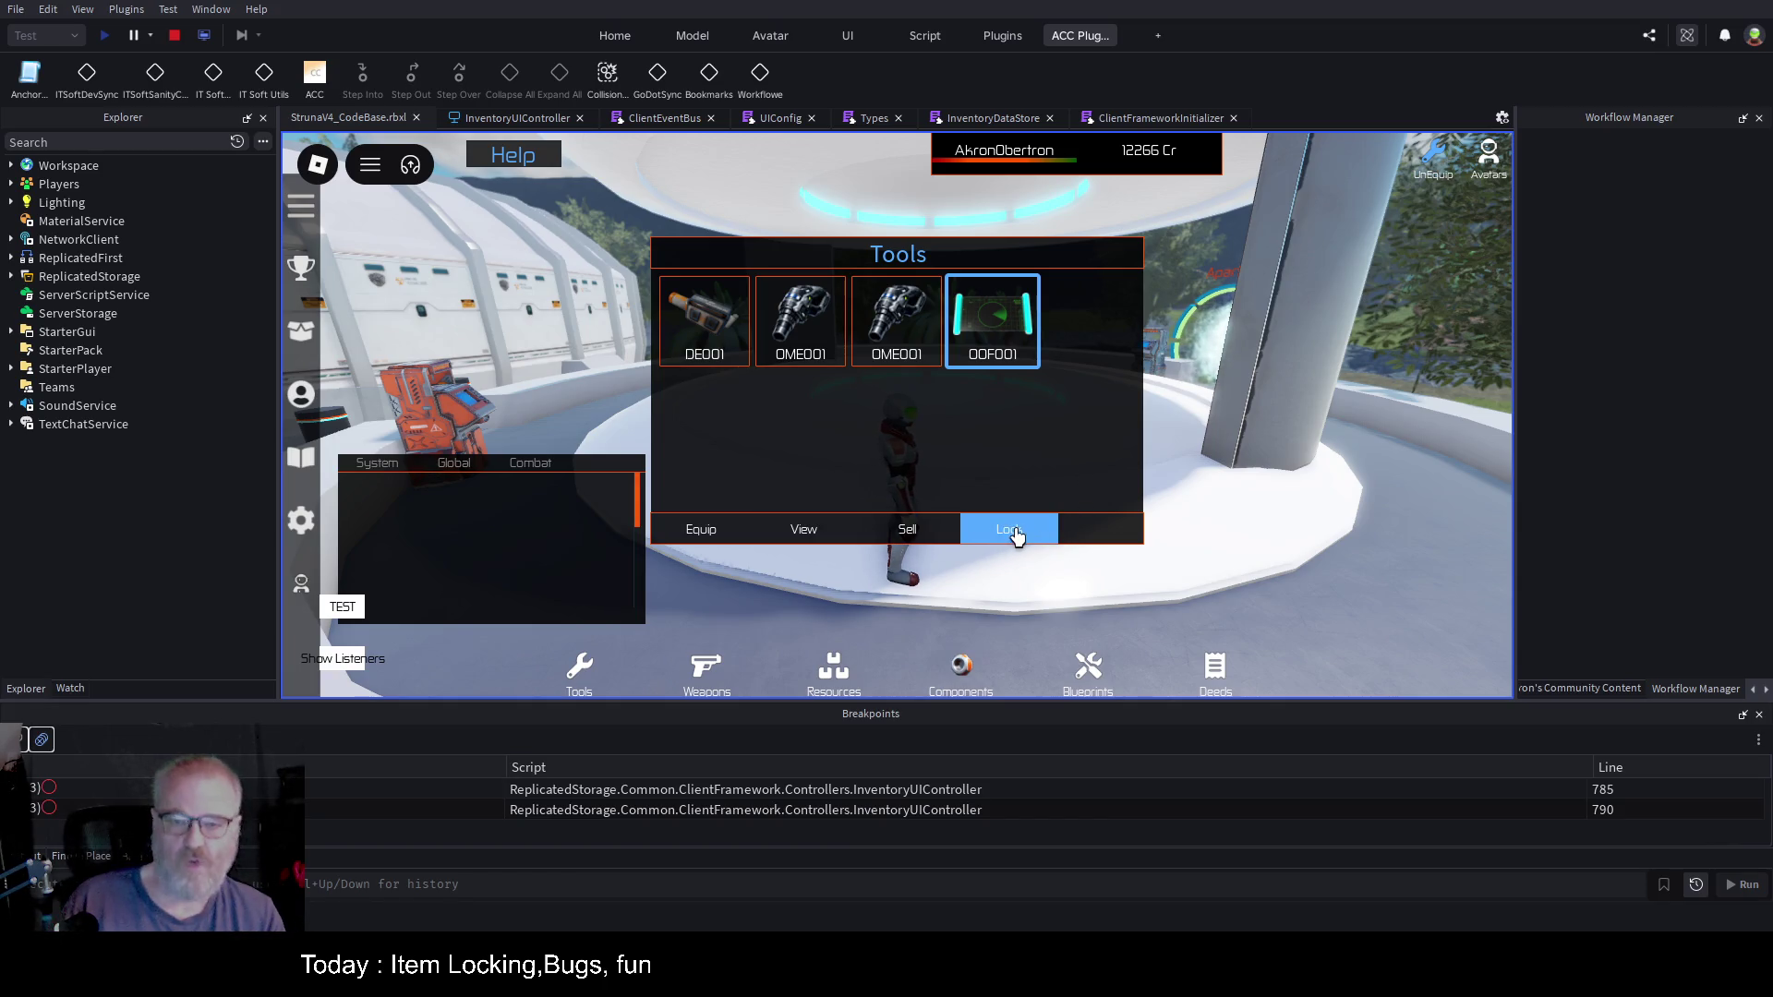
pyautogui.click(174, 37)
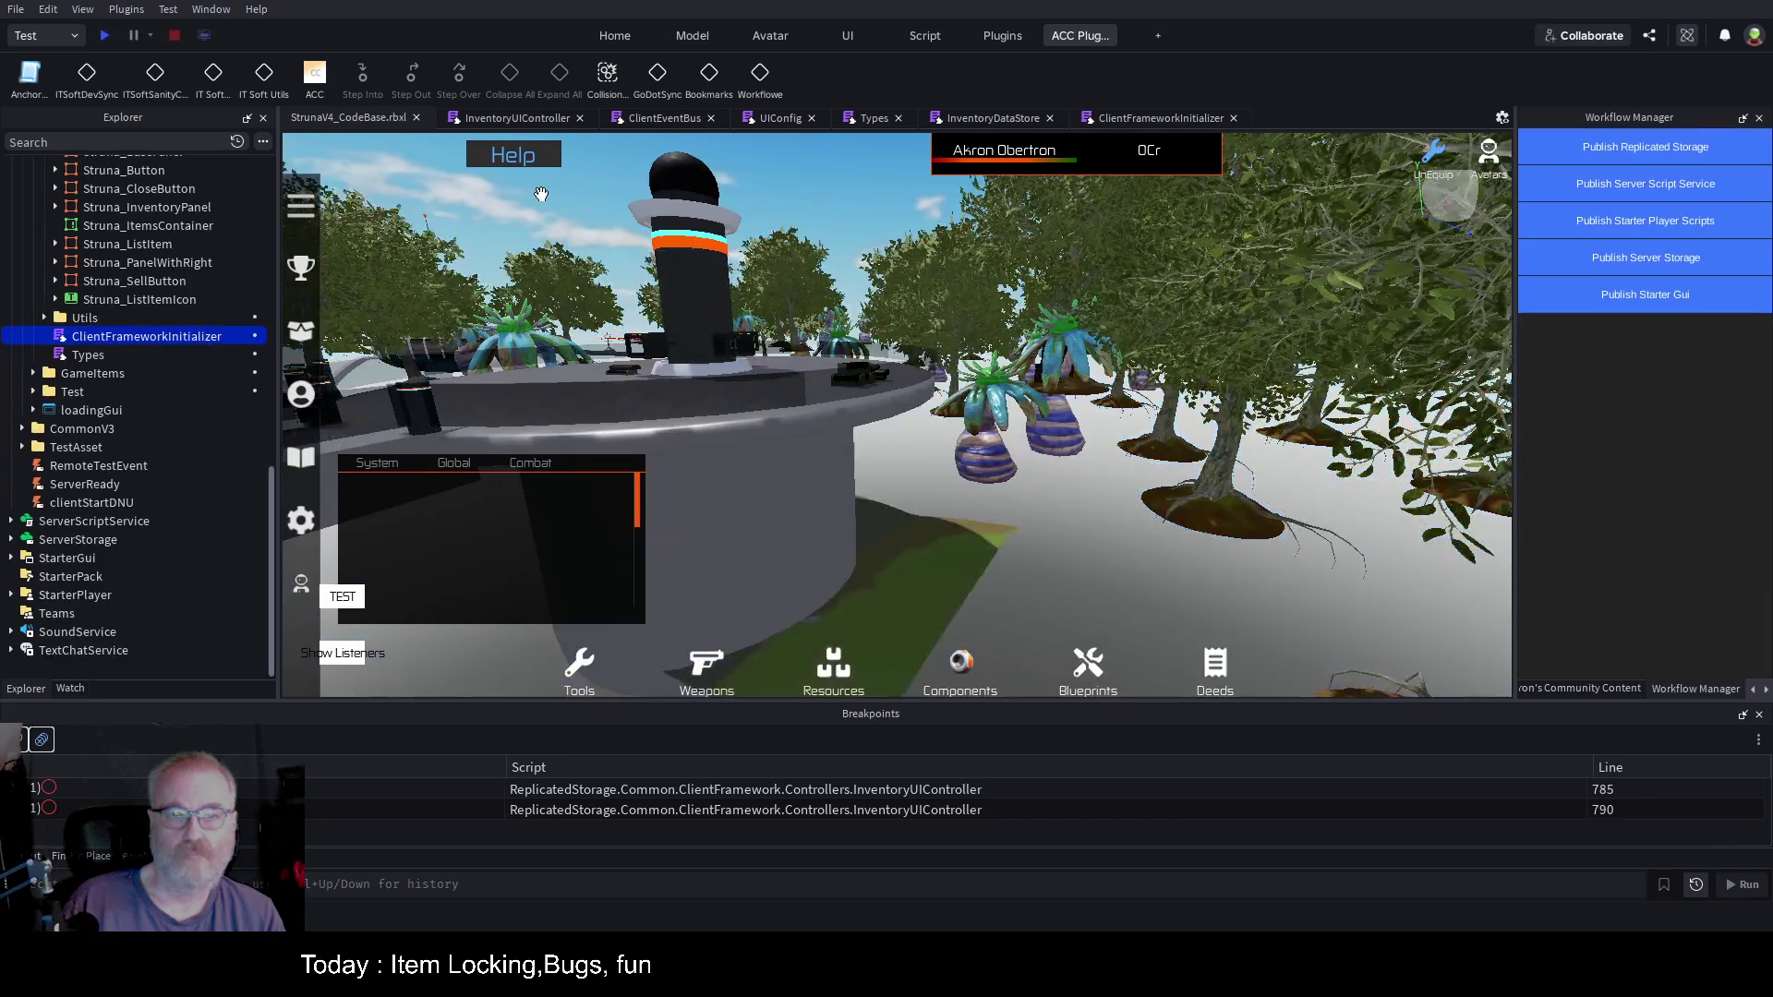
# Step: Back in InventoryUIController, highlight the uses of _payload and categoryFrame
pyautogui.click(539, 117)
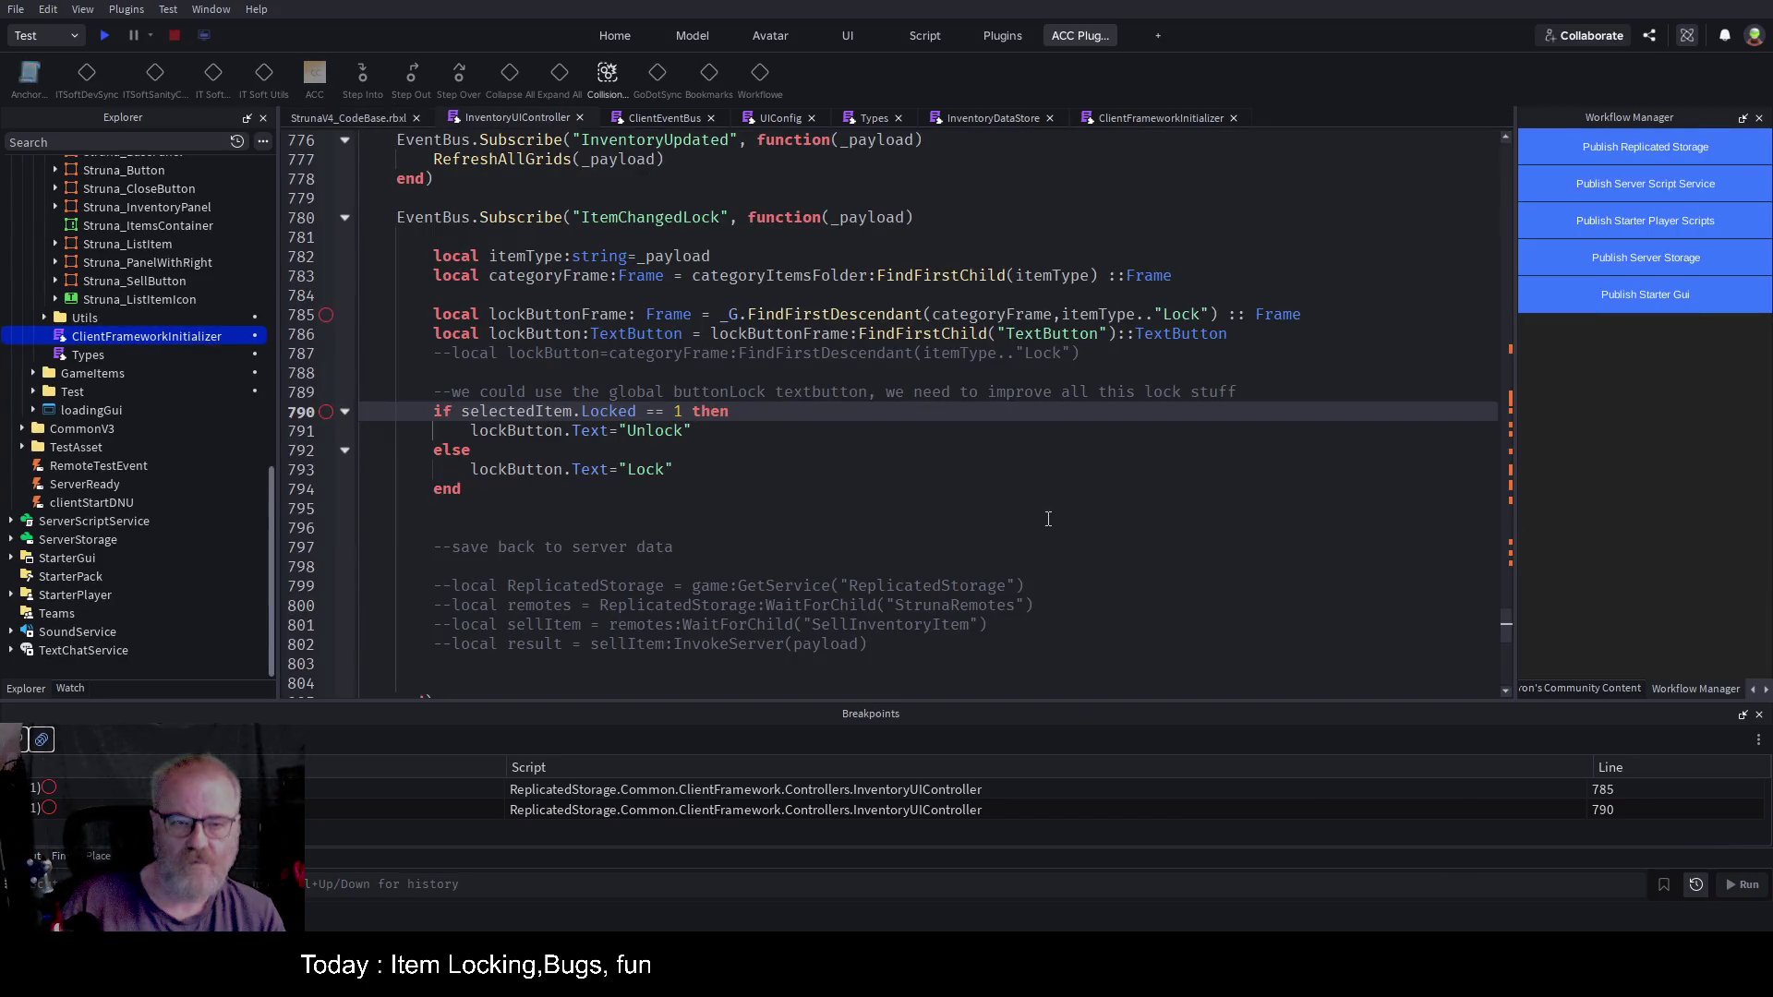
pyautogui.click(1003, 509)
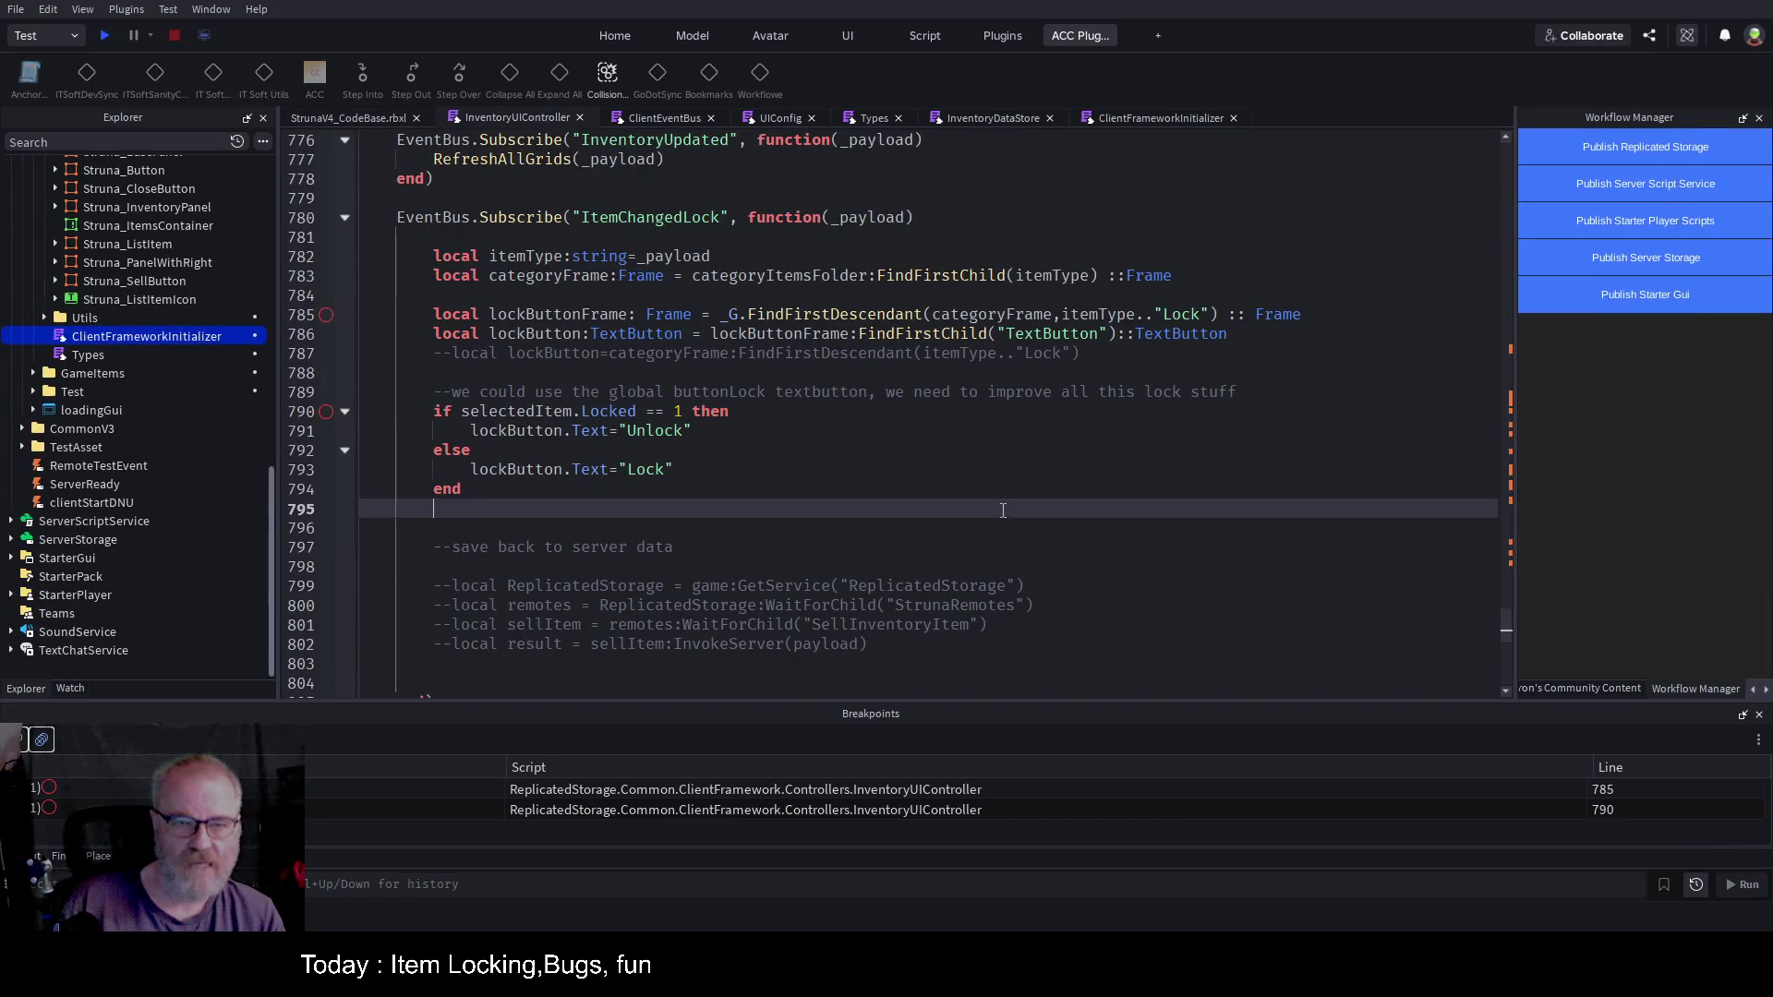
pyautogui.doubleClick(888, 226)
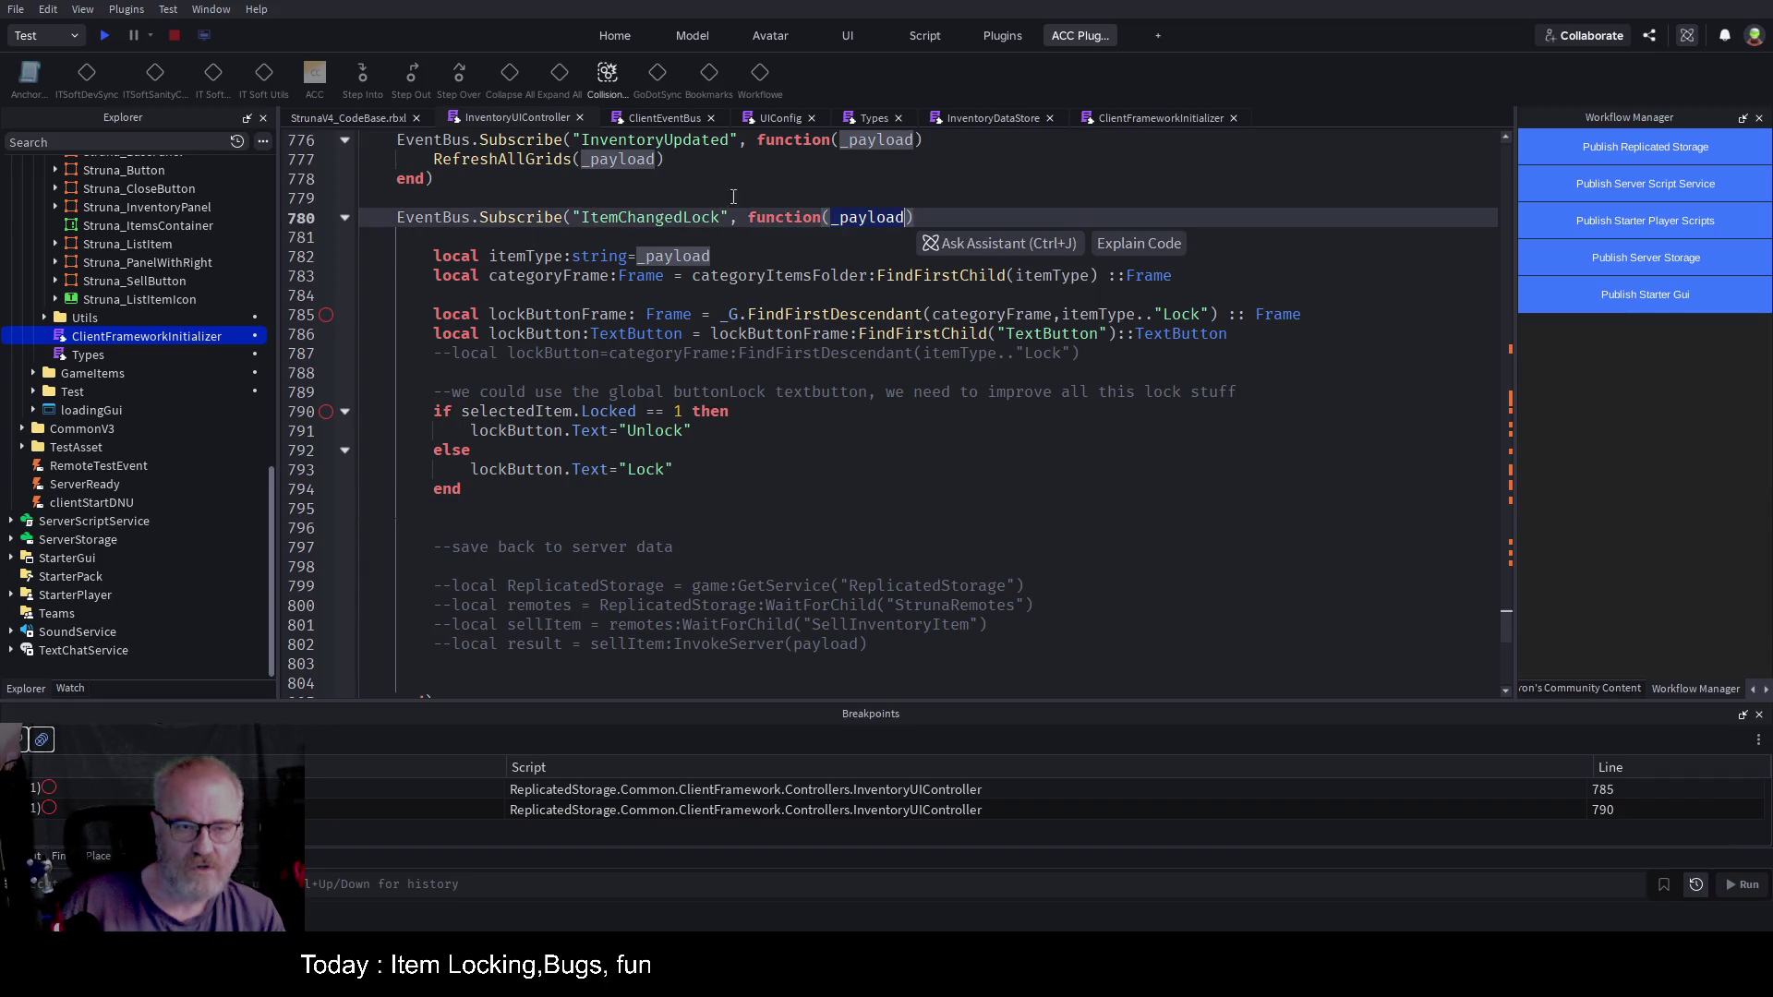
pyautogui.press('Left')
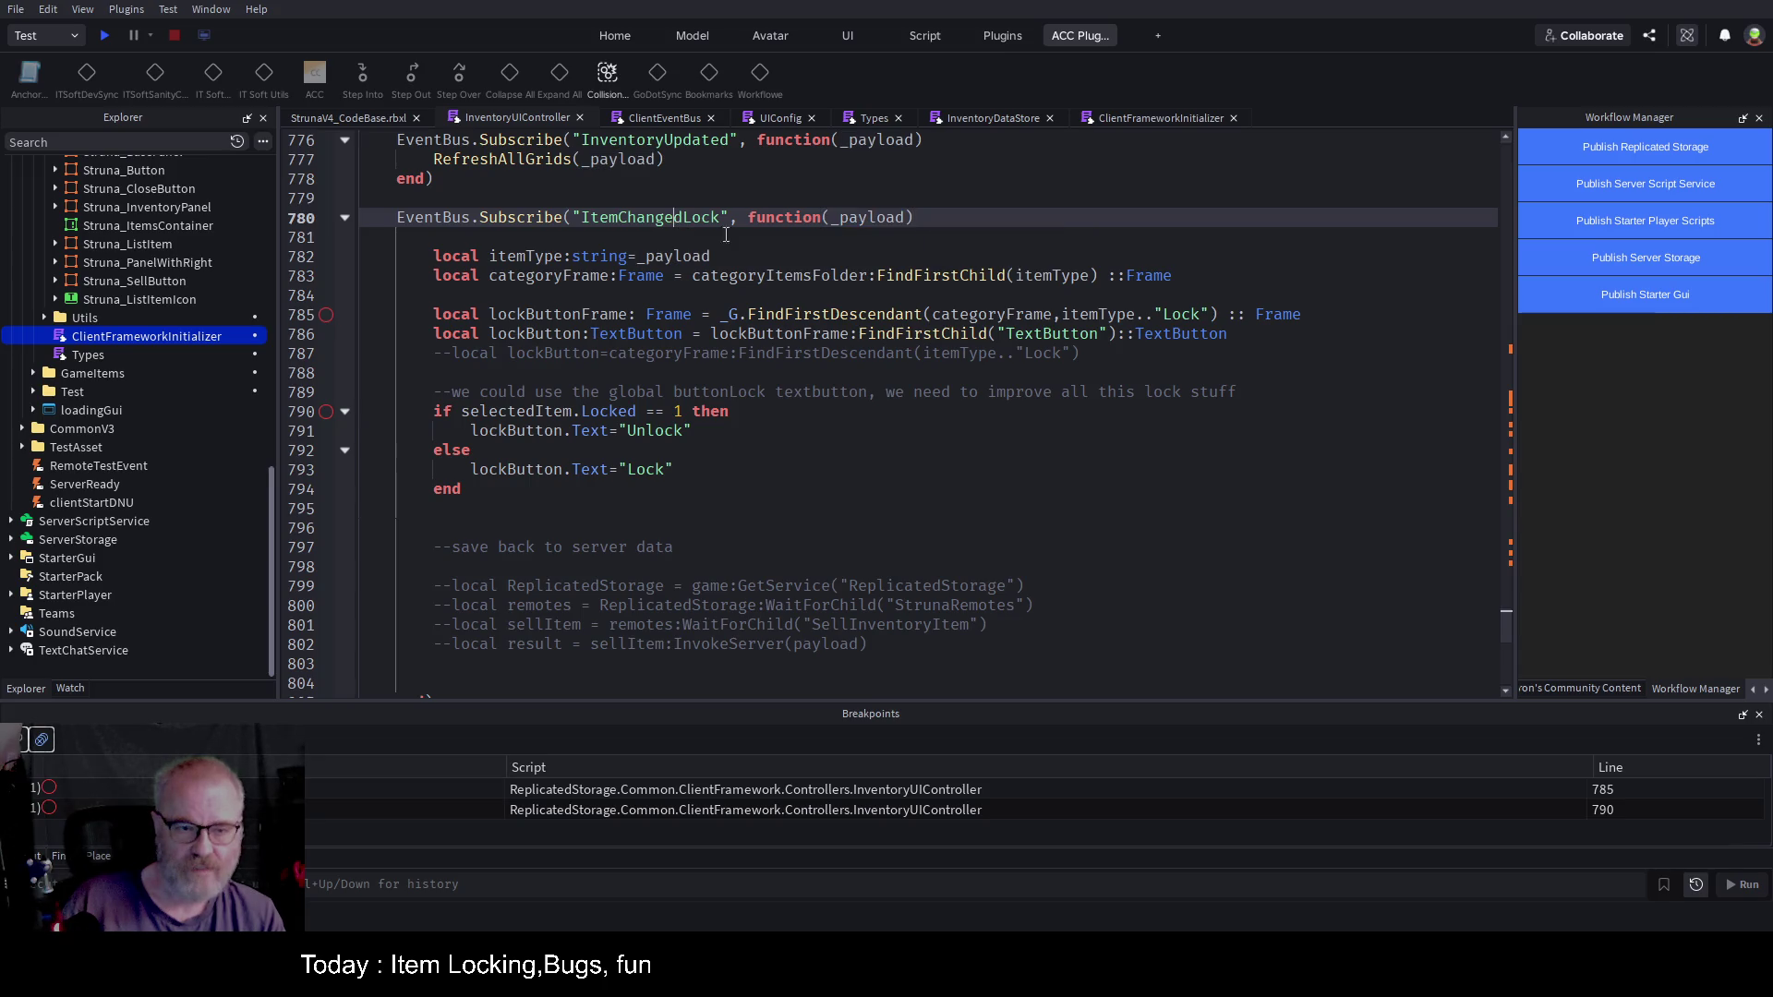
pyautogui.doubleClick(589, 276)
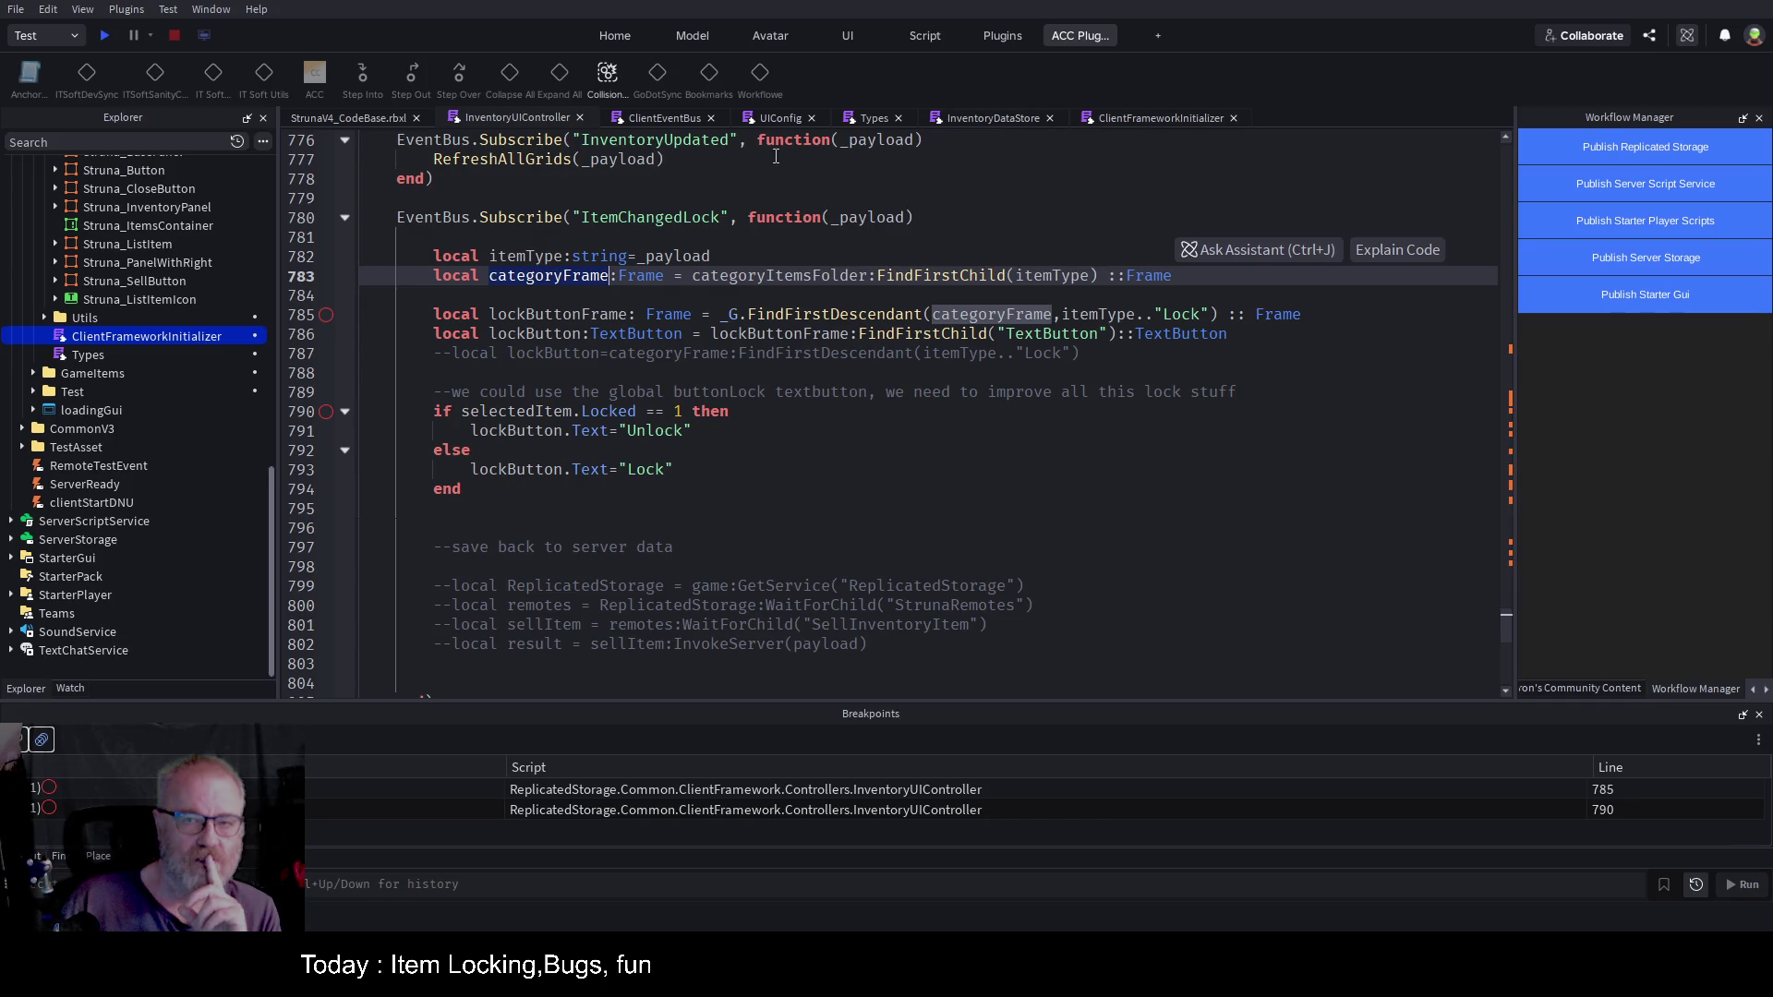
# Step: Open the ACC Function List panel in the right dock
pyautogui.click(1561, 691)
pyautogui.click(1752, 691)
pyautogui.click(1751, 691)
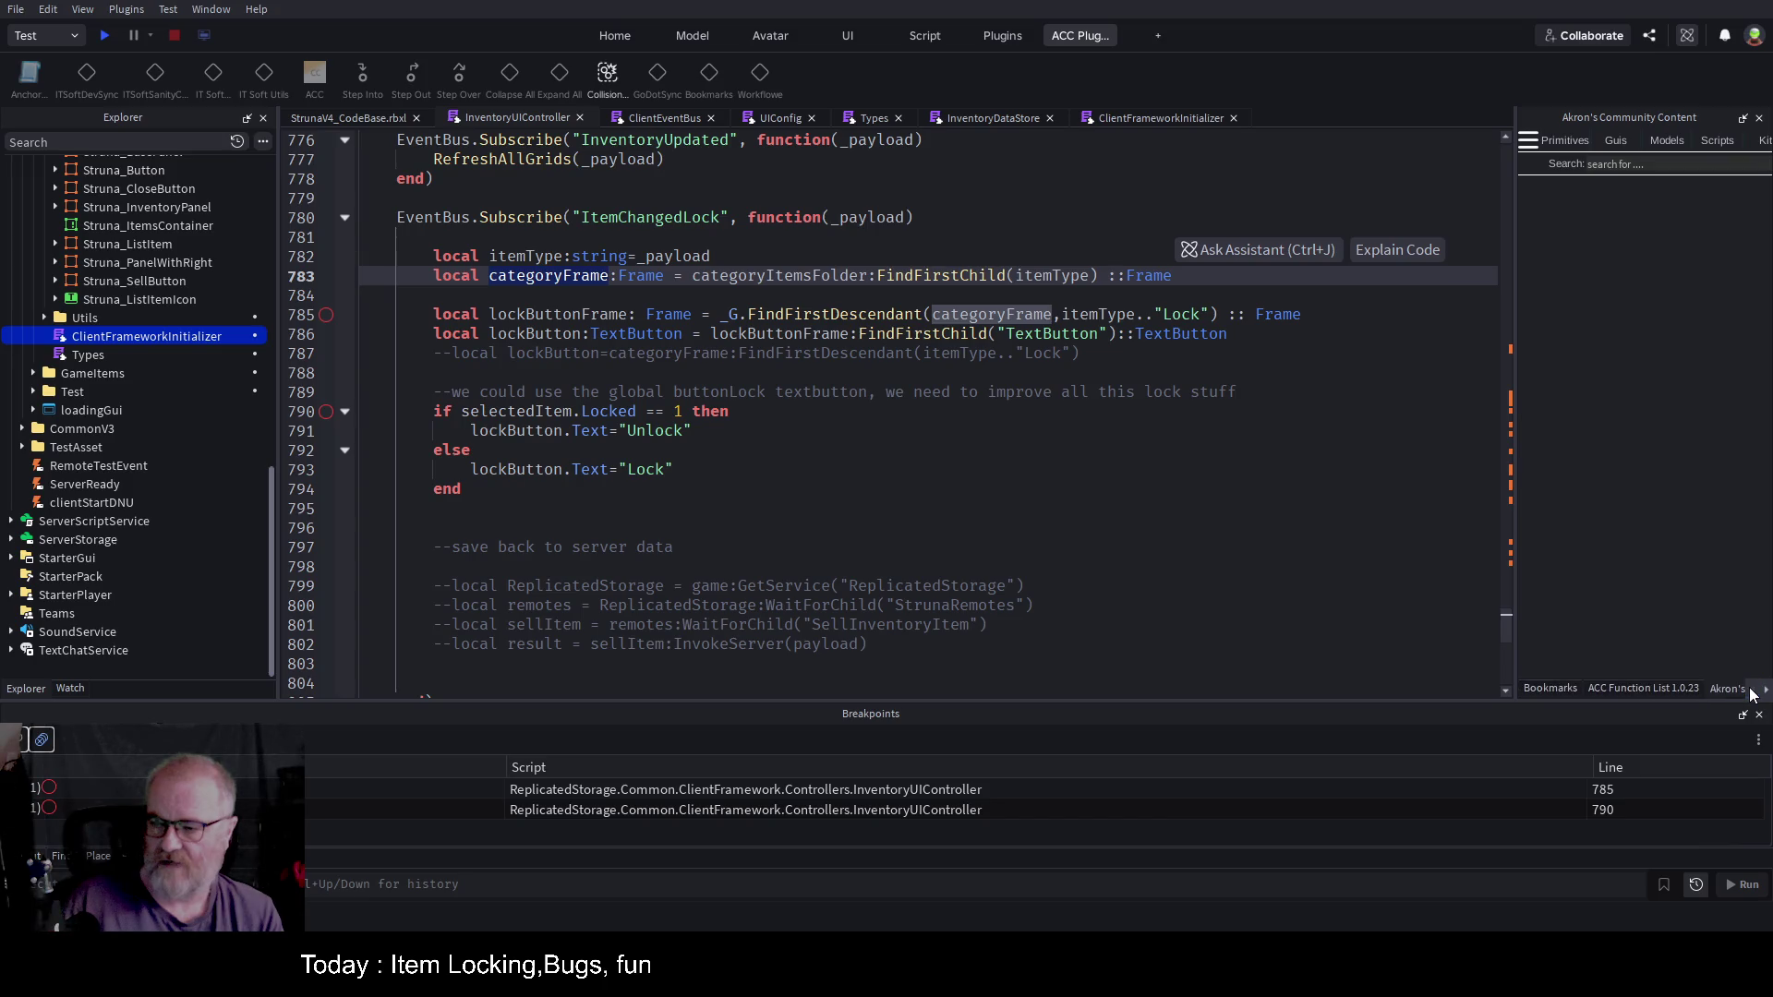
pyautogui.click(1662, 689)
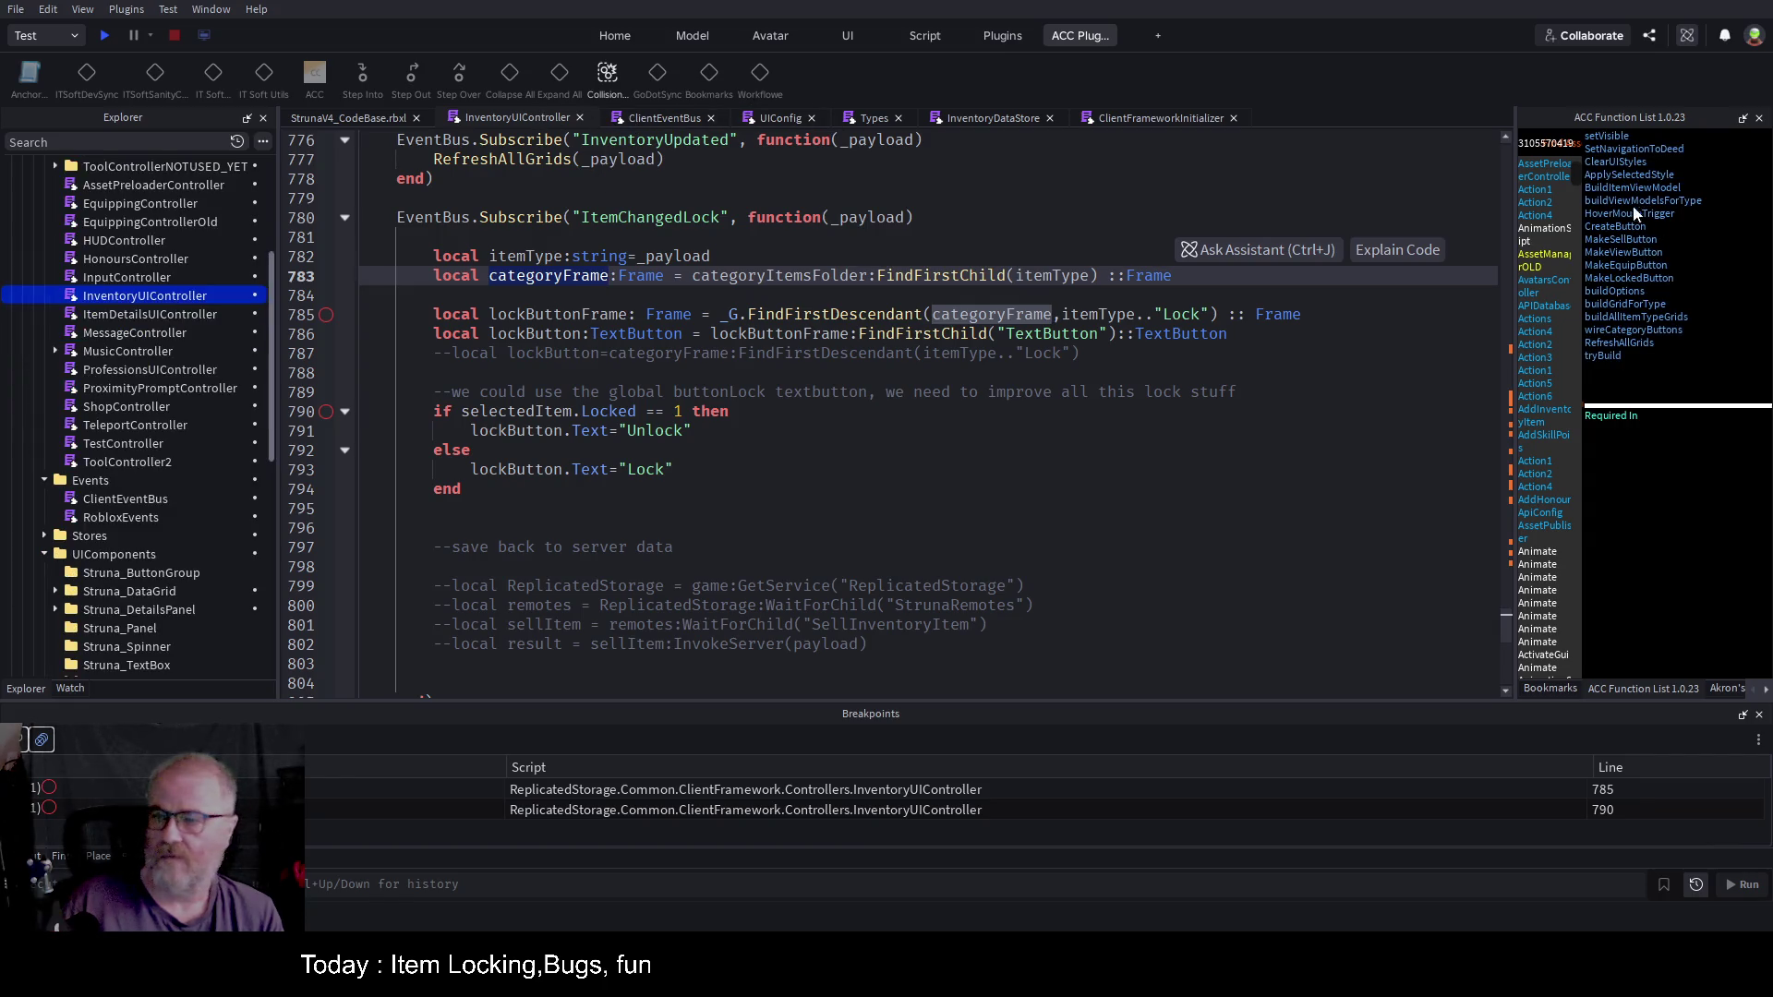
# Step: Jump to MakeLockedButton and inspect its itemTypeName parameter and the published button argument
pyautogui.click(1636, 279)
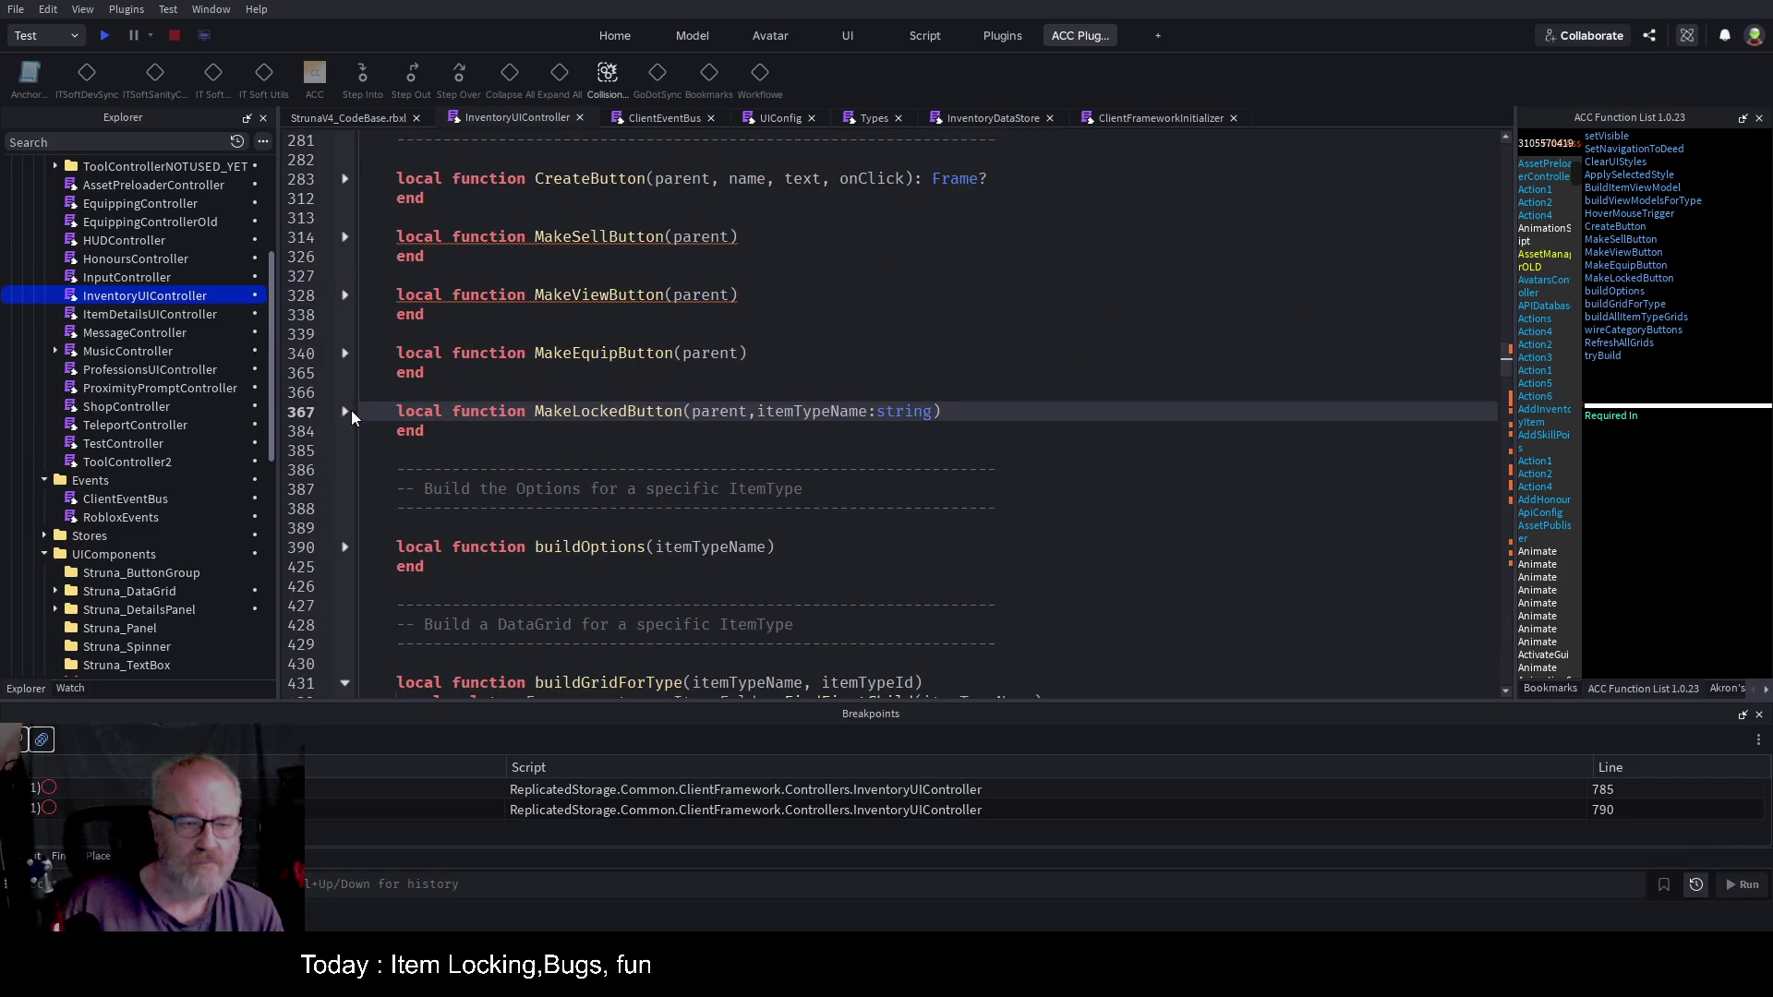
pyautogui.click(345, 413)
pyautogui.scroll(-2, 872, 358)
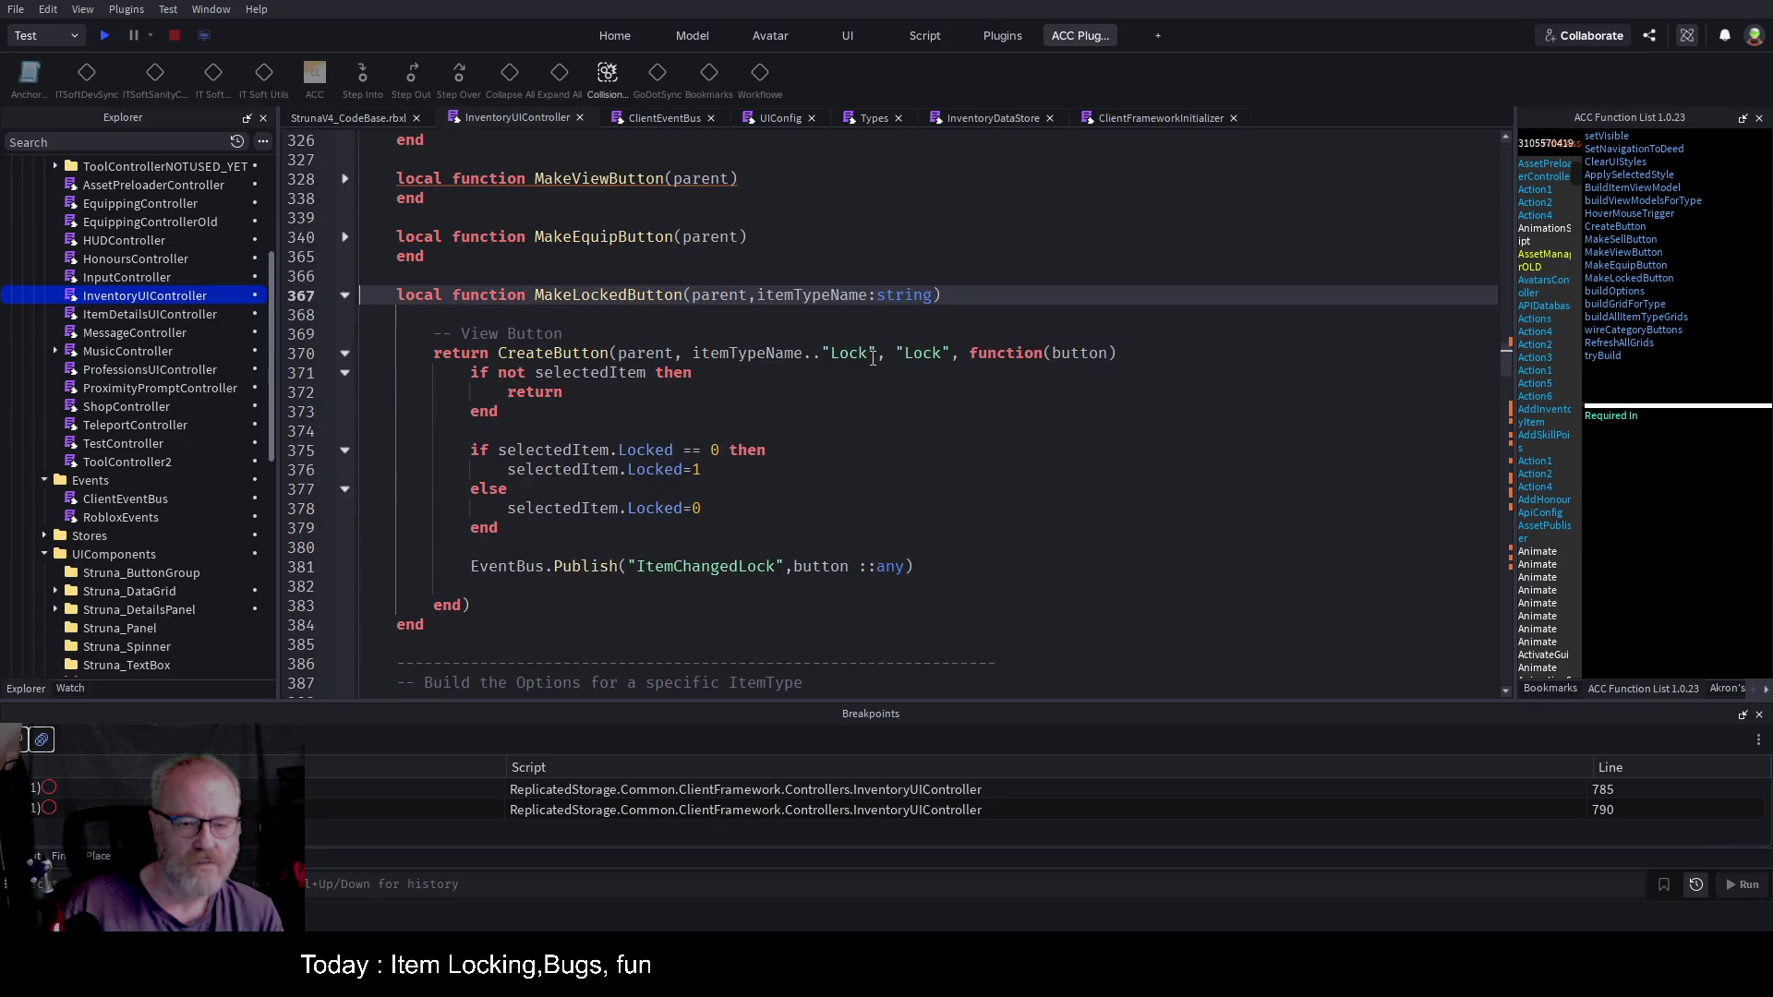
pyautogui.doubleClick(746, 352)
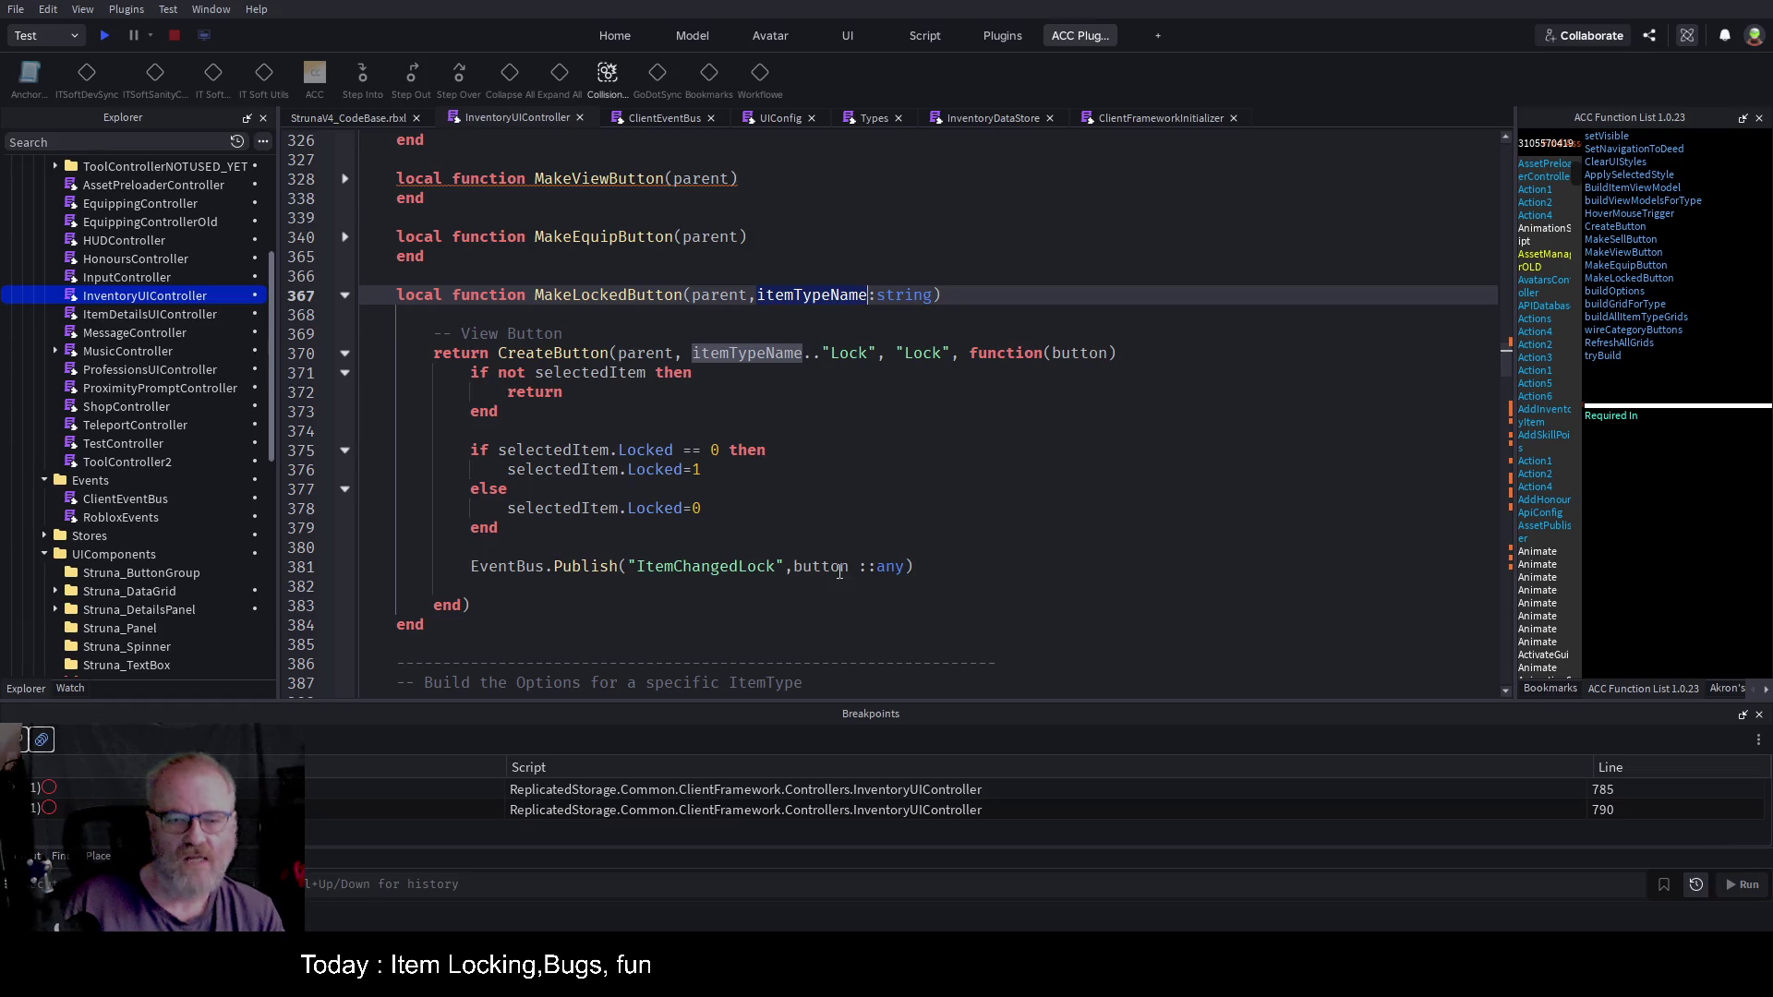
pyautogui.doubleClick(820, 566)
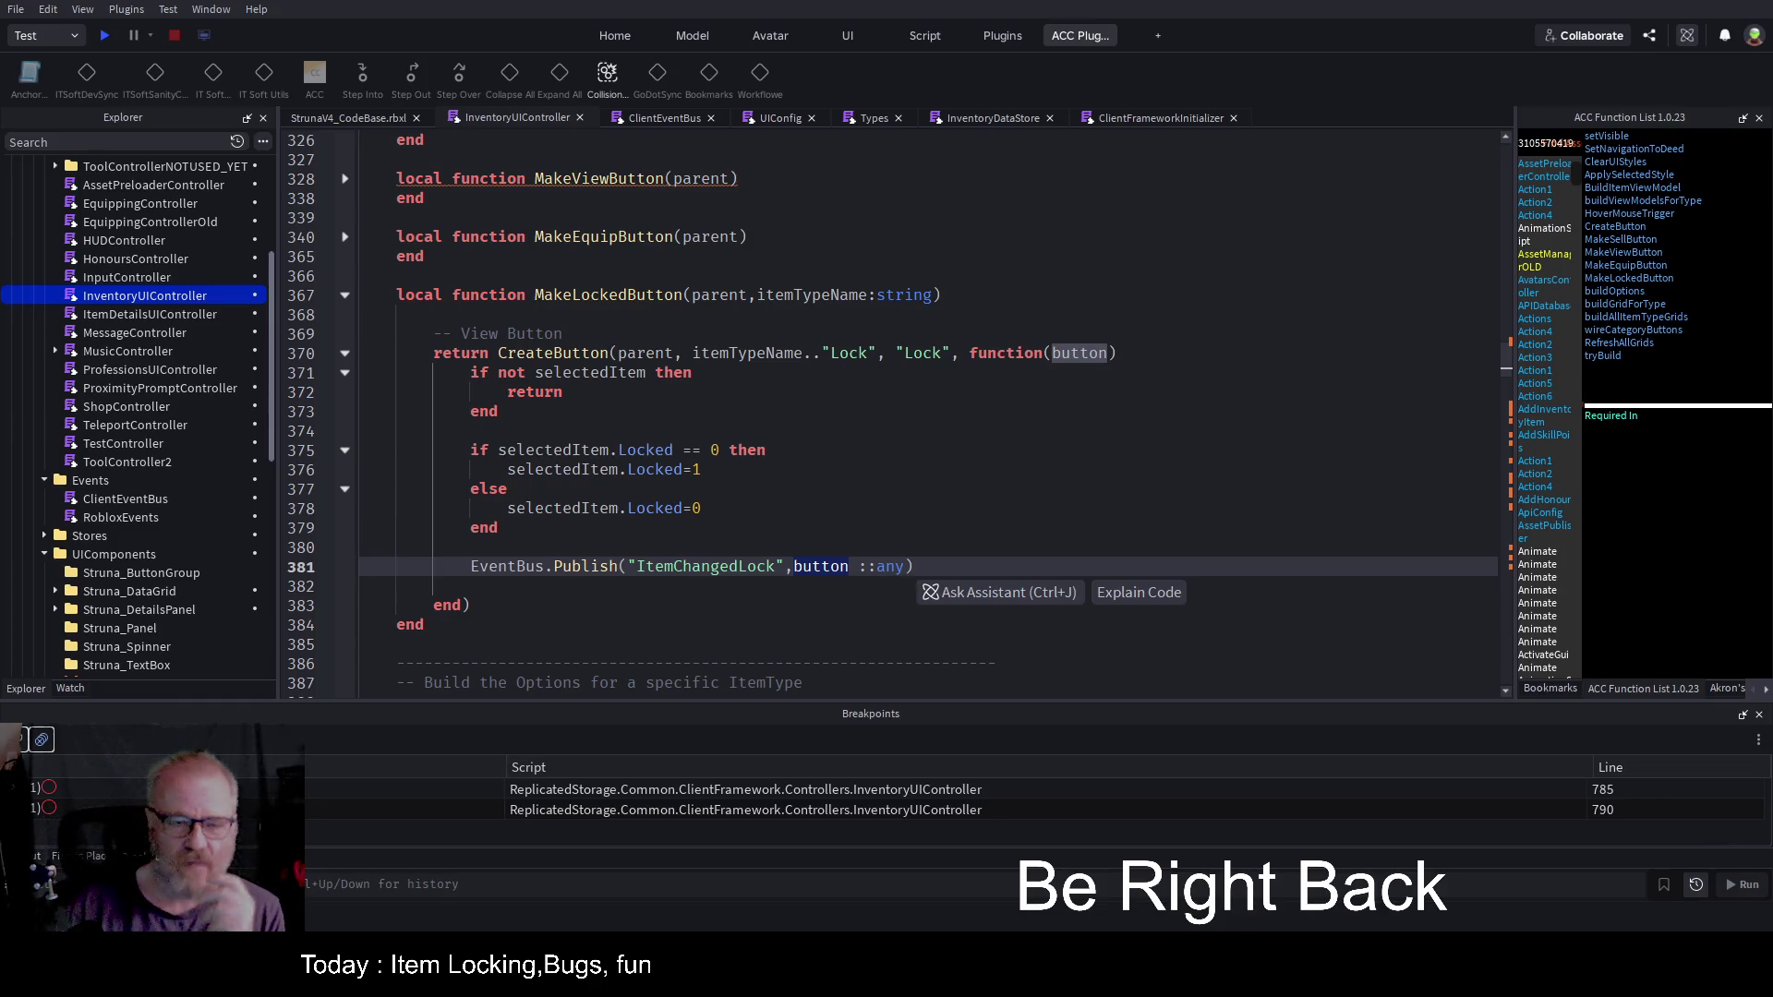
pyautogui.doubleClick(1077, 353)
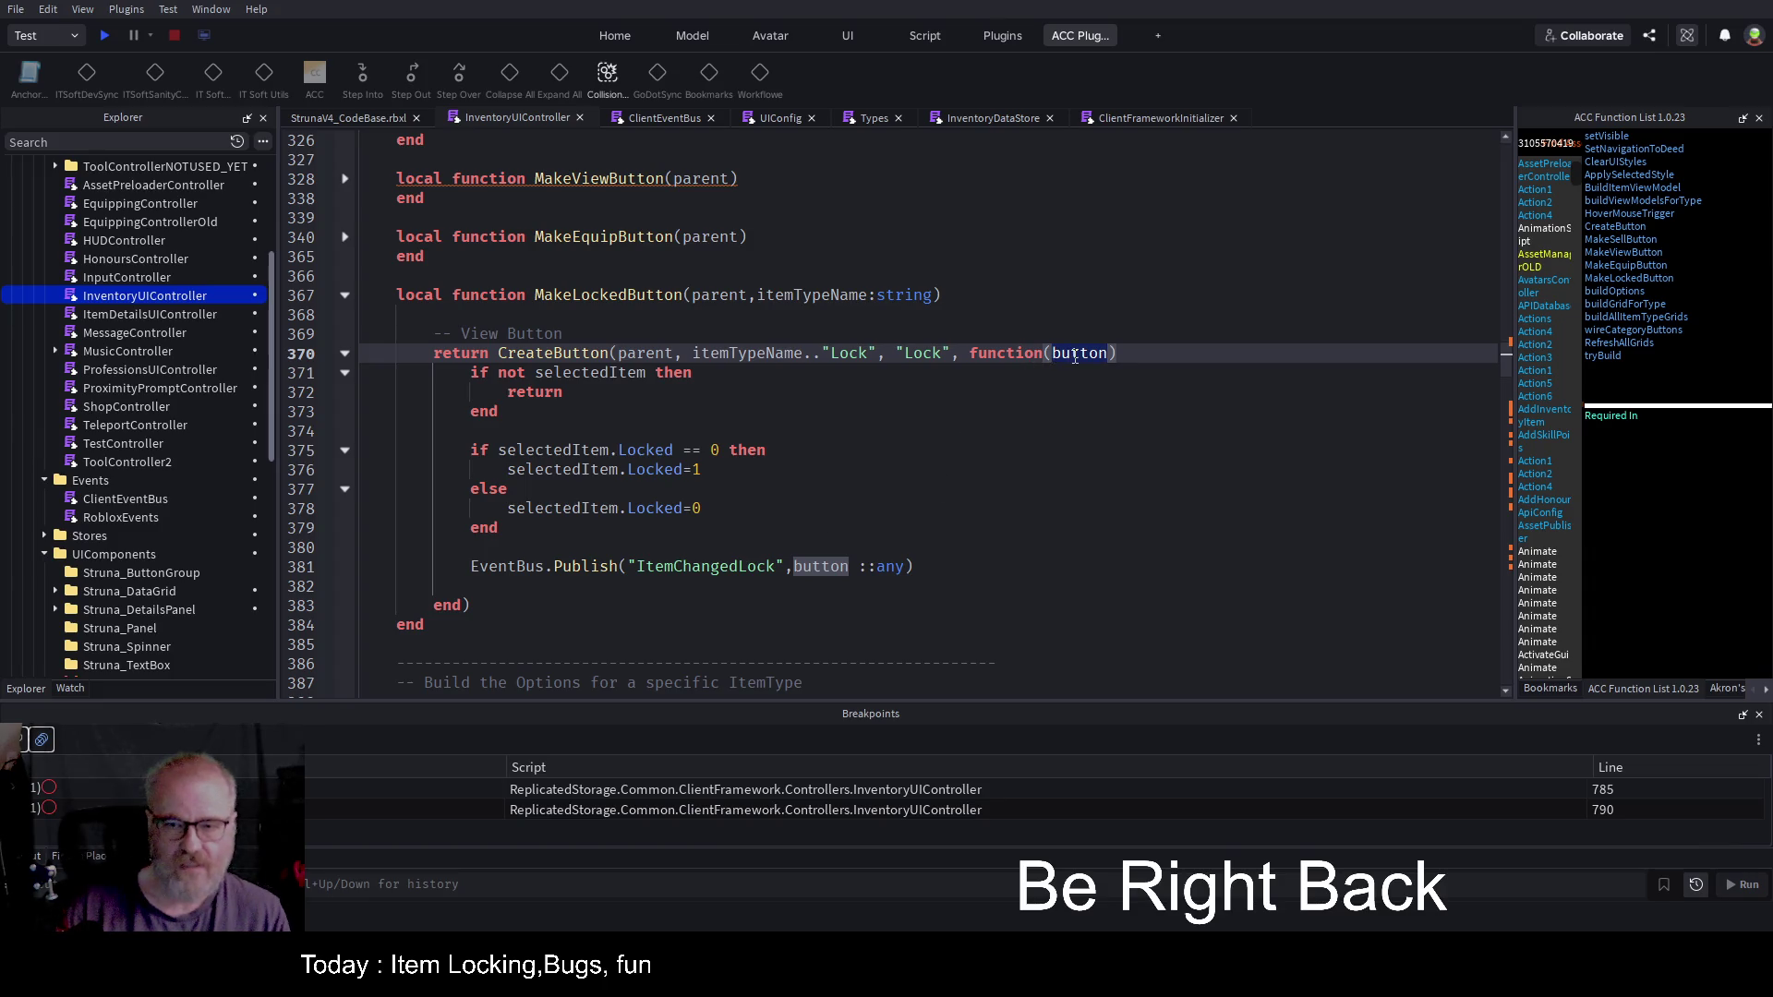
# Step: Add a button.TextButton.Text label line below Locked=1
pyautogui.click(765, 469)
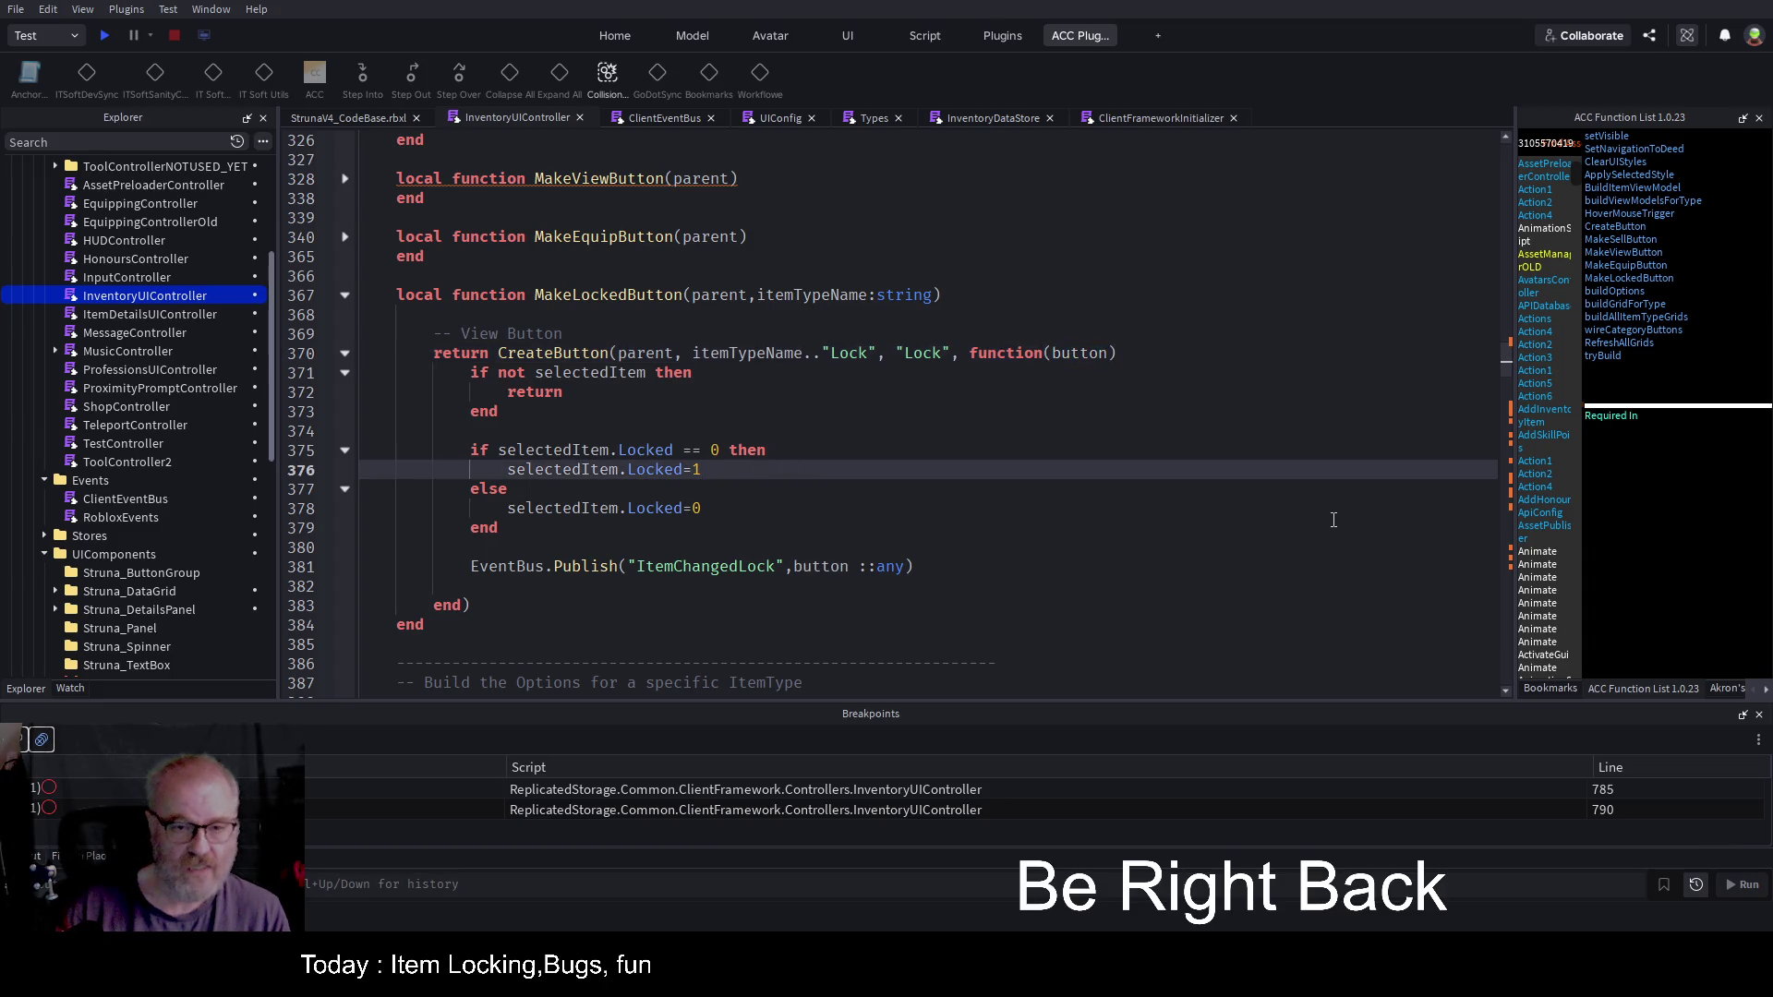
pyautogui.press('Return')
pyautogui.write('button.Text')
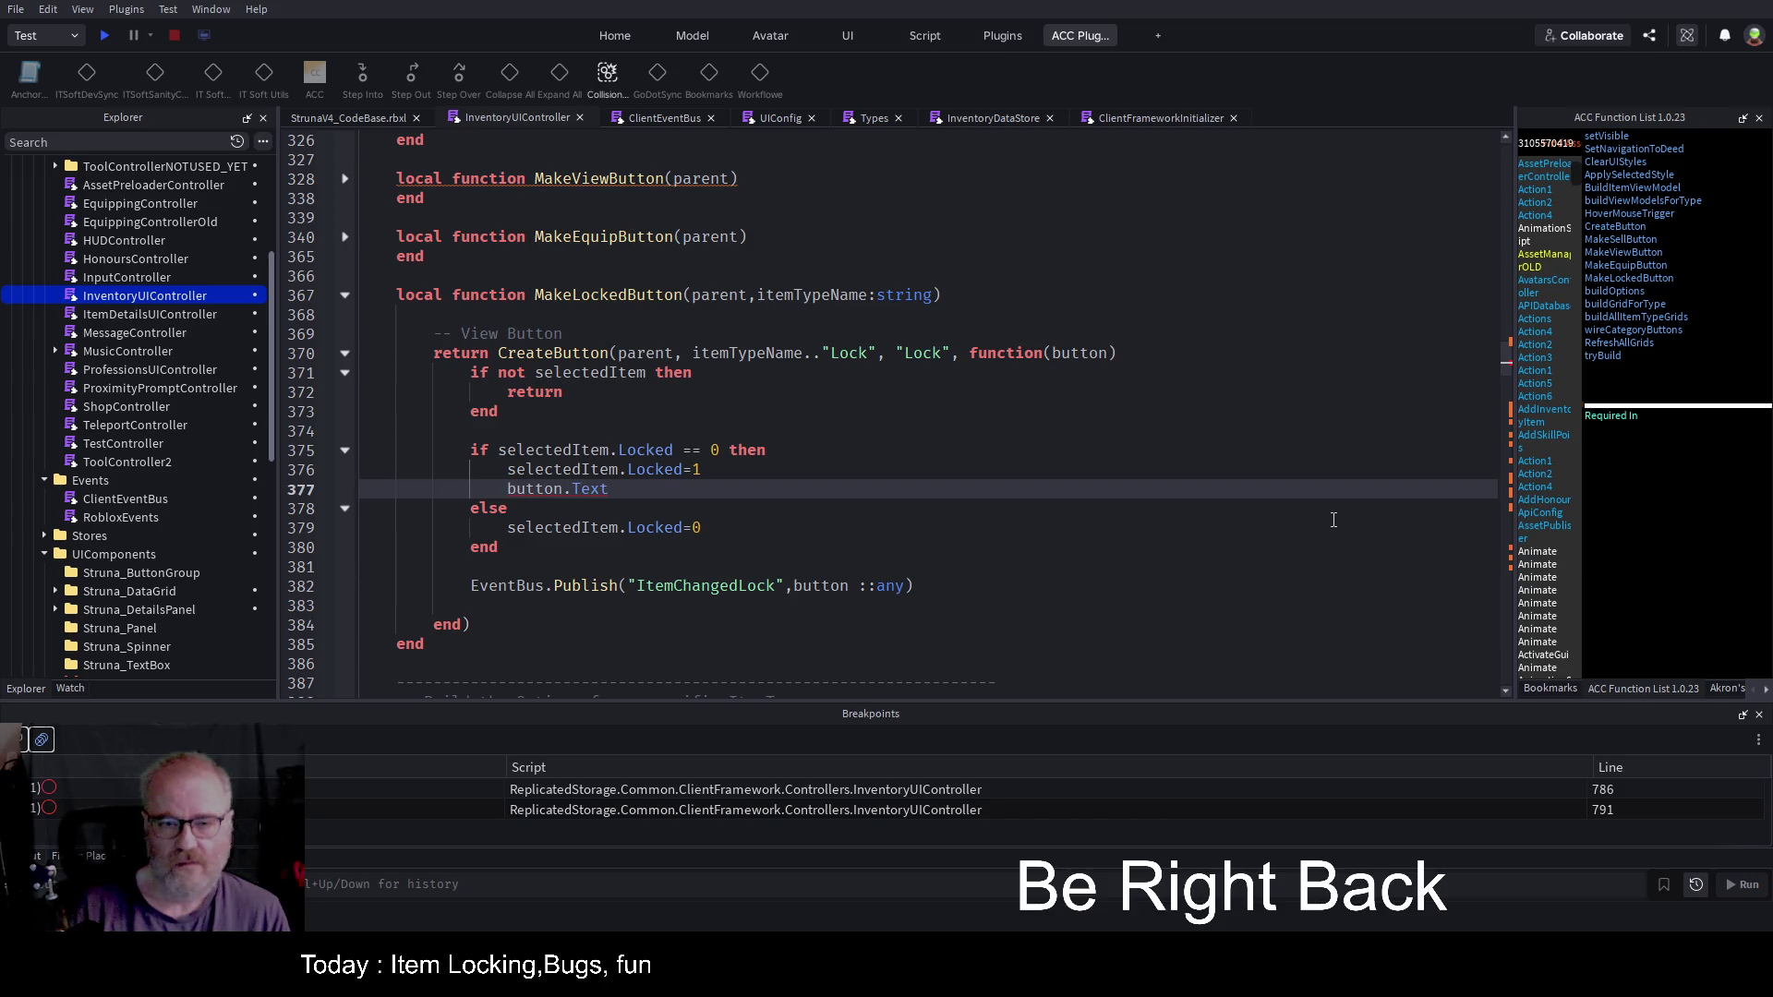
pyautogui.press('BackSpace')
pyautogui.press('BackSpace')
pyautogui.press('BackSpace')
pyautogui.write('.')
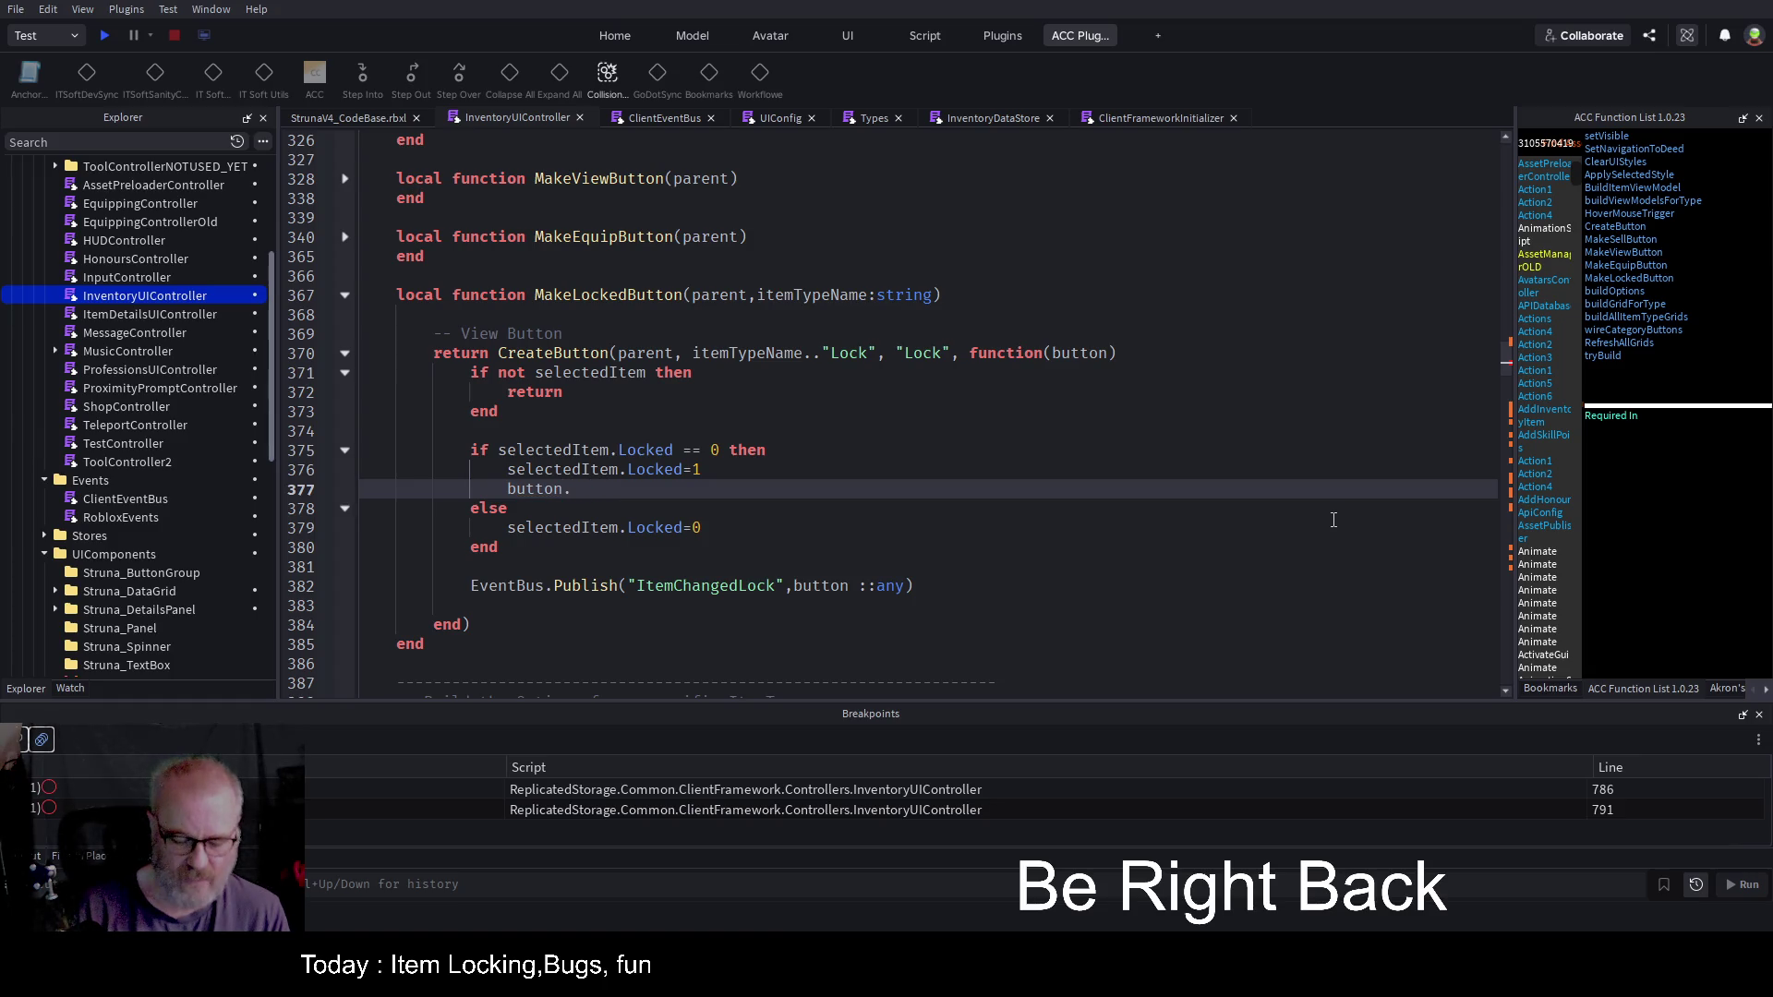
pyautogui.write('TextButto')
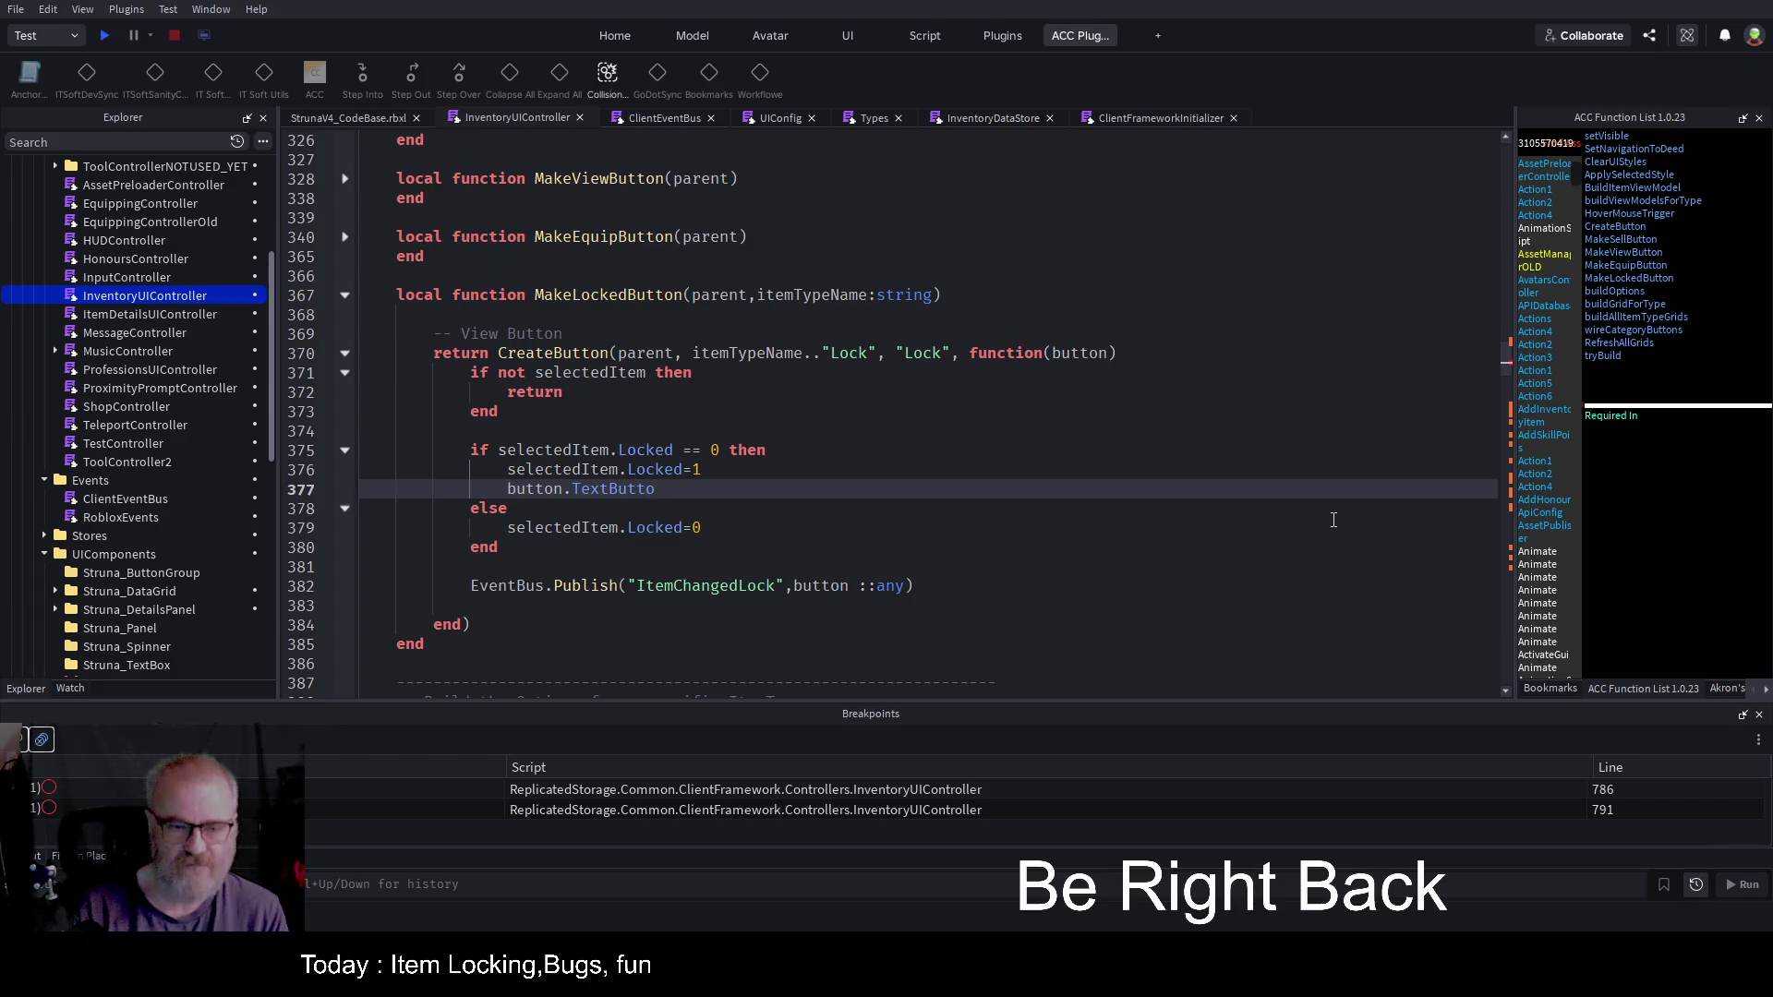
pyautogui.write('n.Text="')
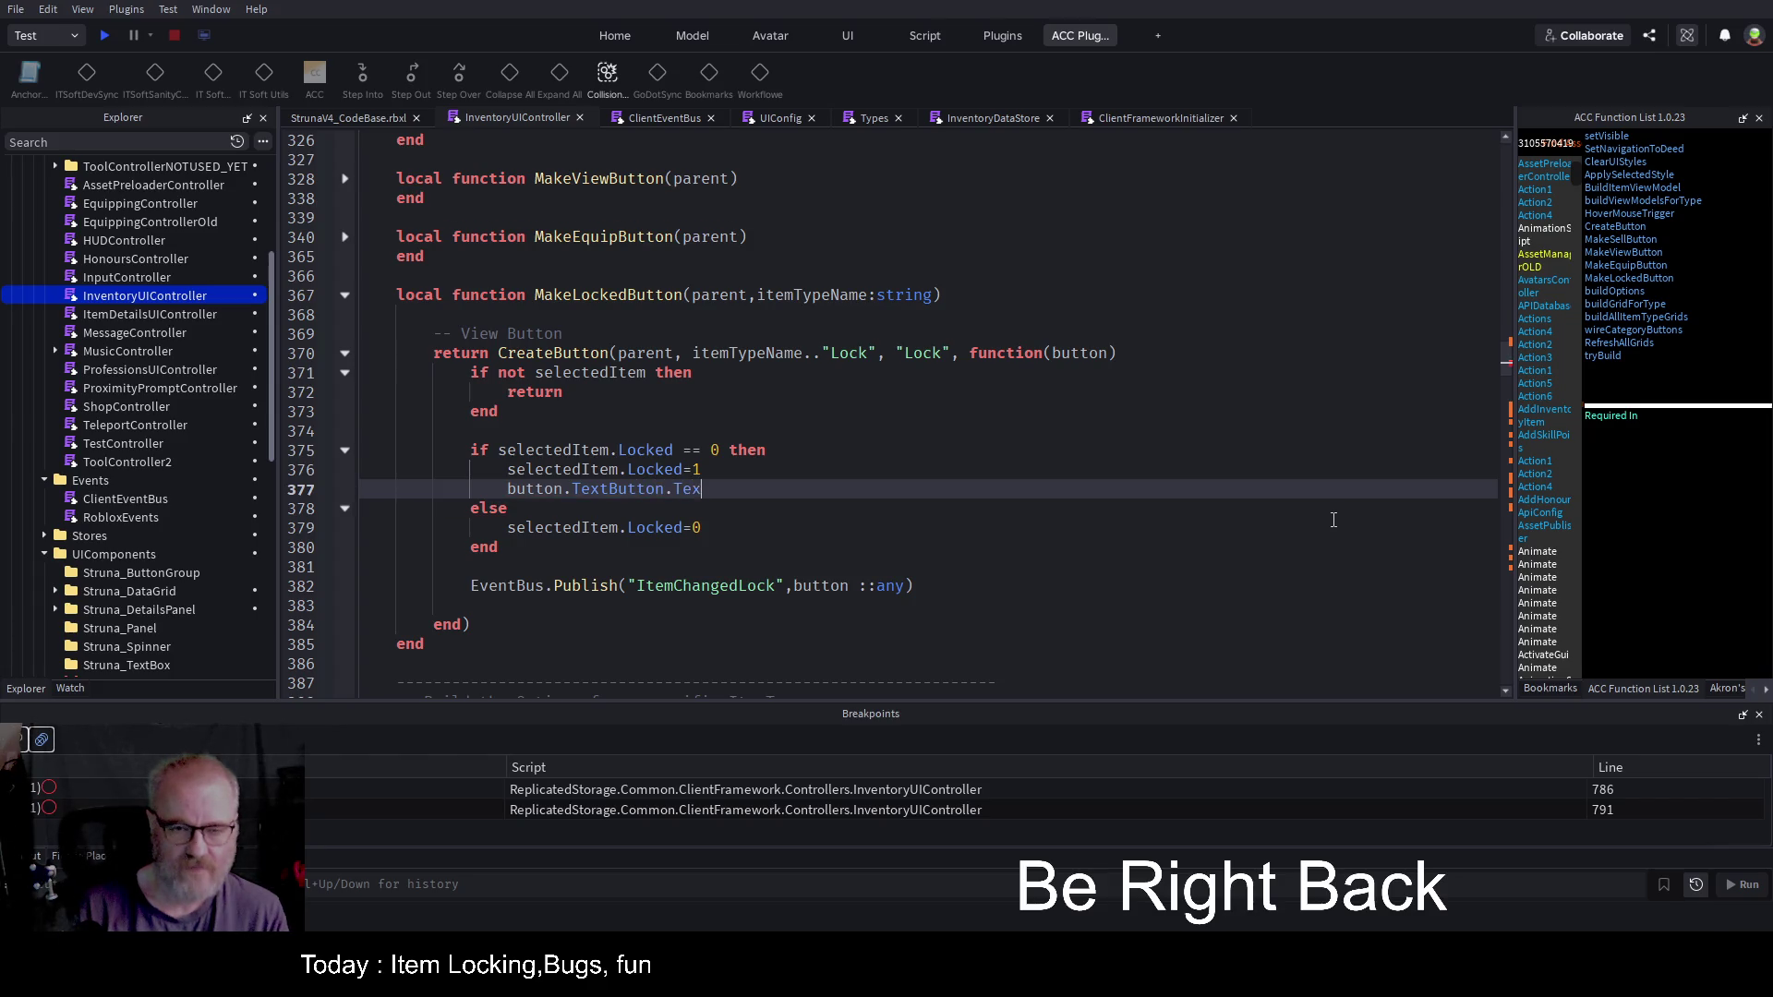
pyautogui.press('Tab')
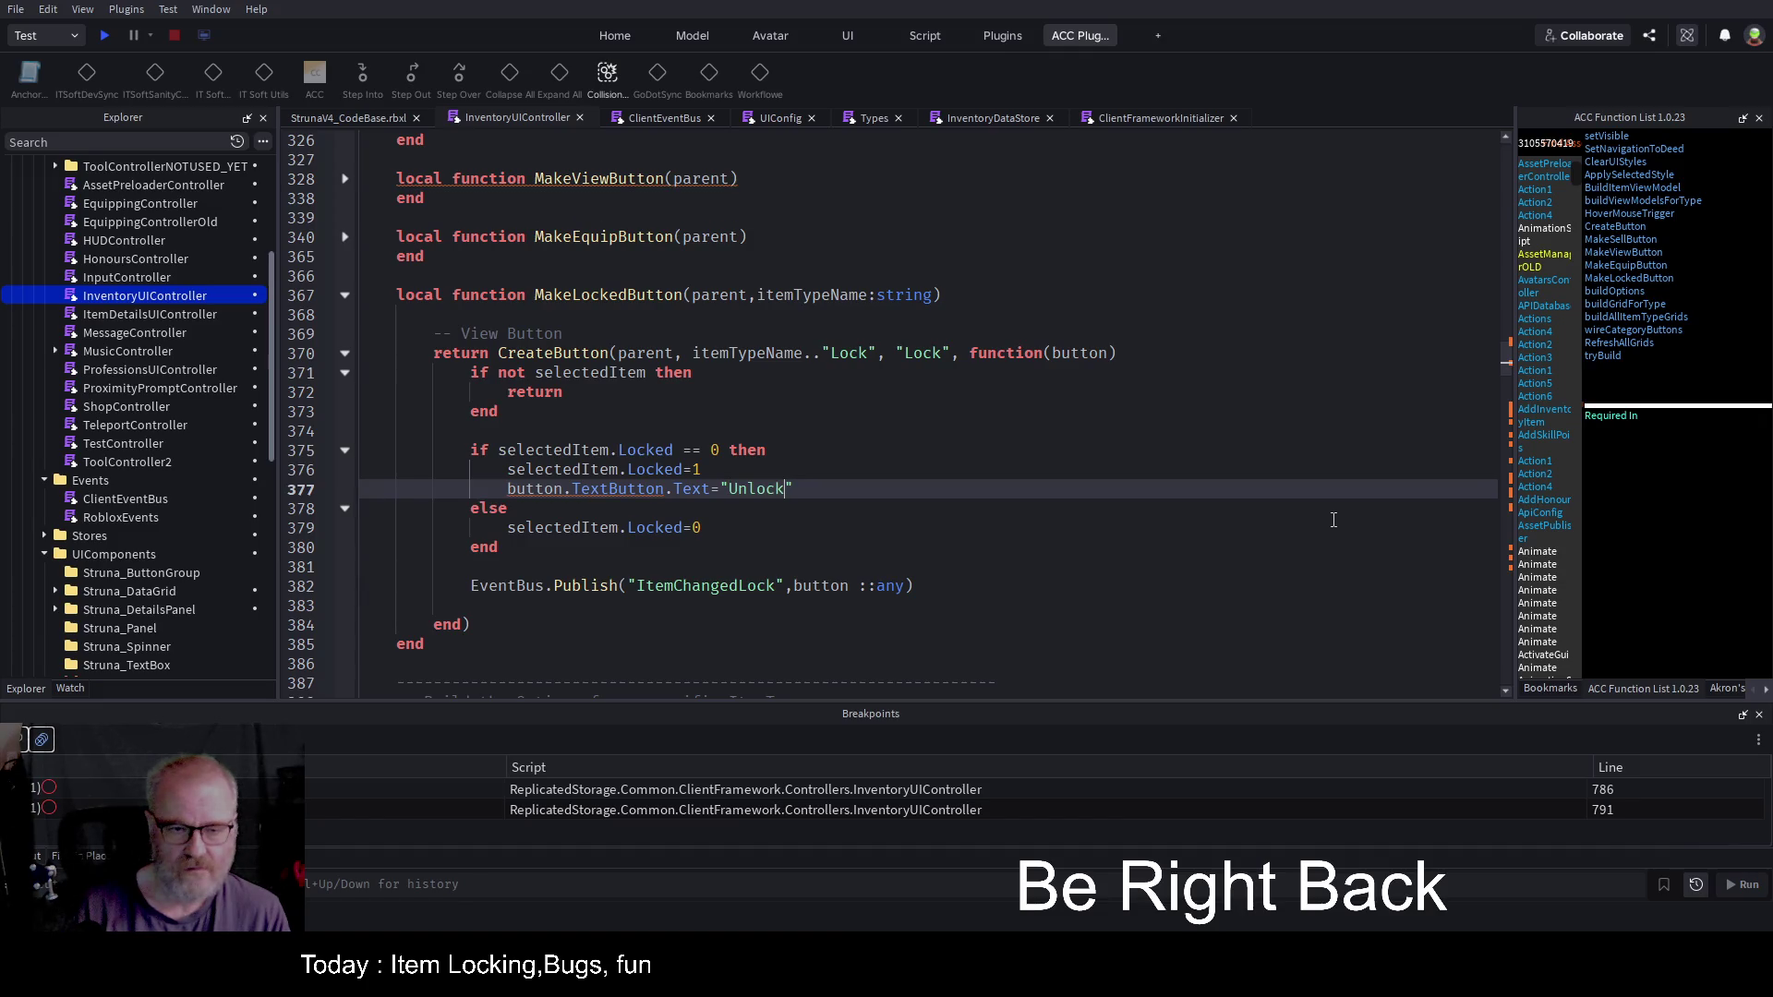
pyautogui.press('Left')
pyautogui.press('Left')
pyautogui.press('Left')
pyautogui.press('BackSpace')
pyautogui.press('BackSpace')
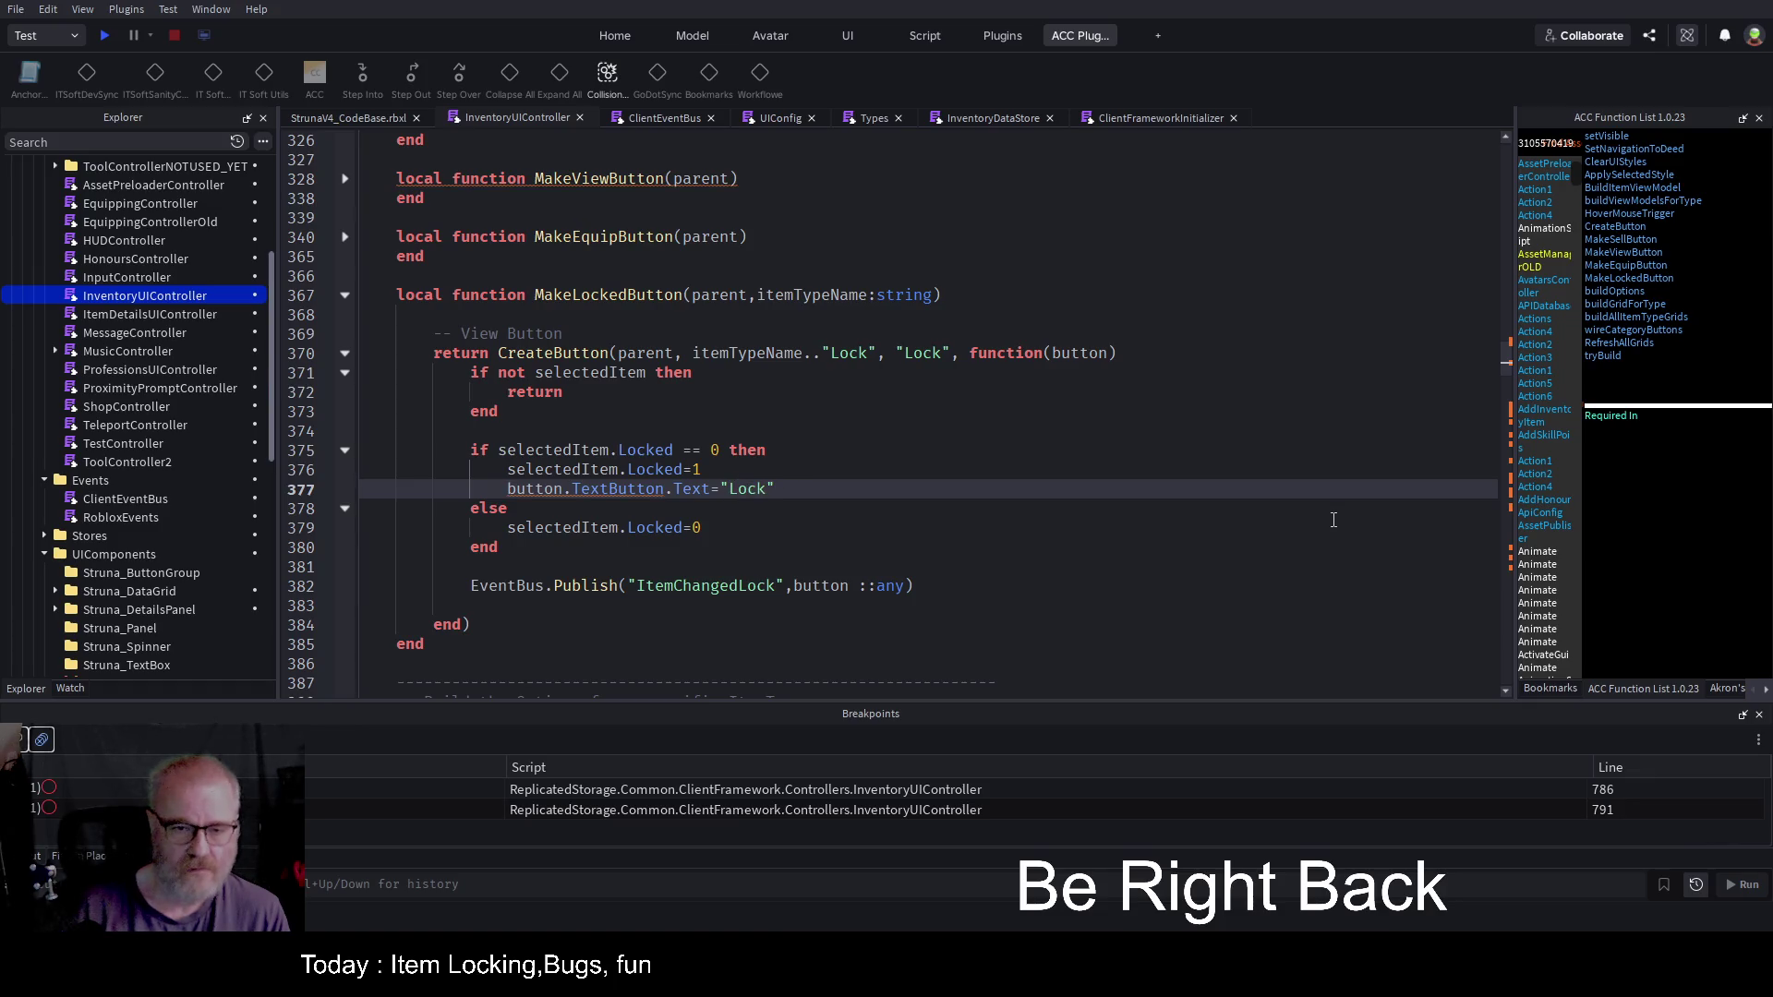
# Step: Paste a "Lock" label line under Locked=0, change the first to "Unlock", and start a play test
pyautogui.press('Down')
pyautogui.press('Up')
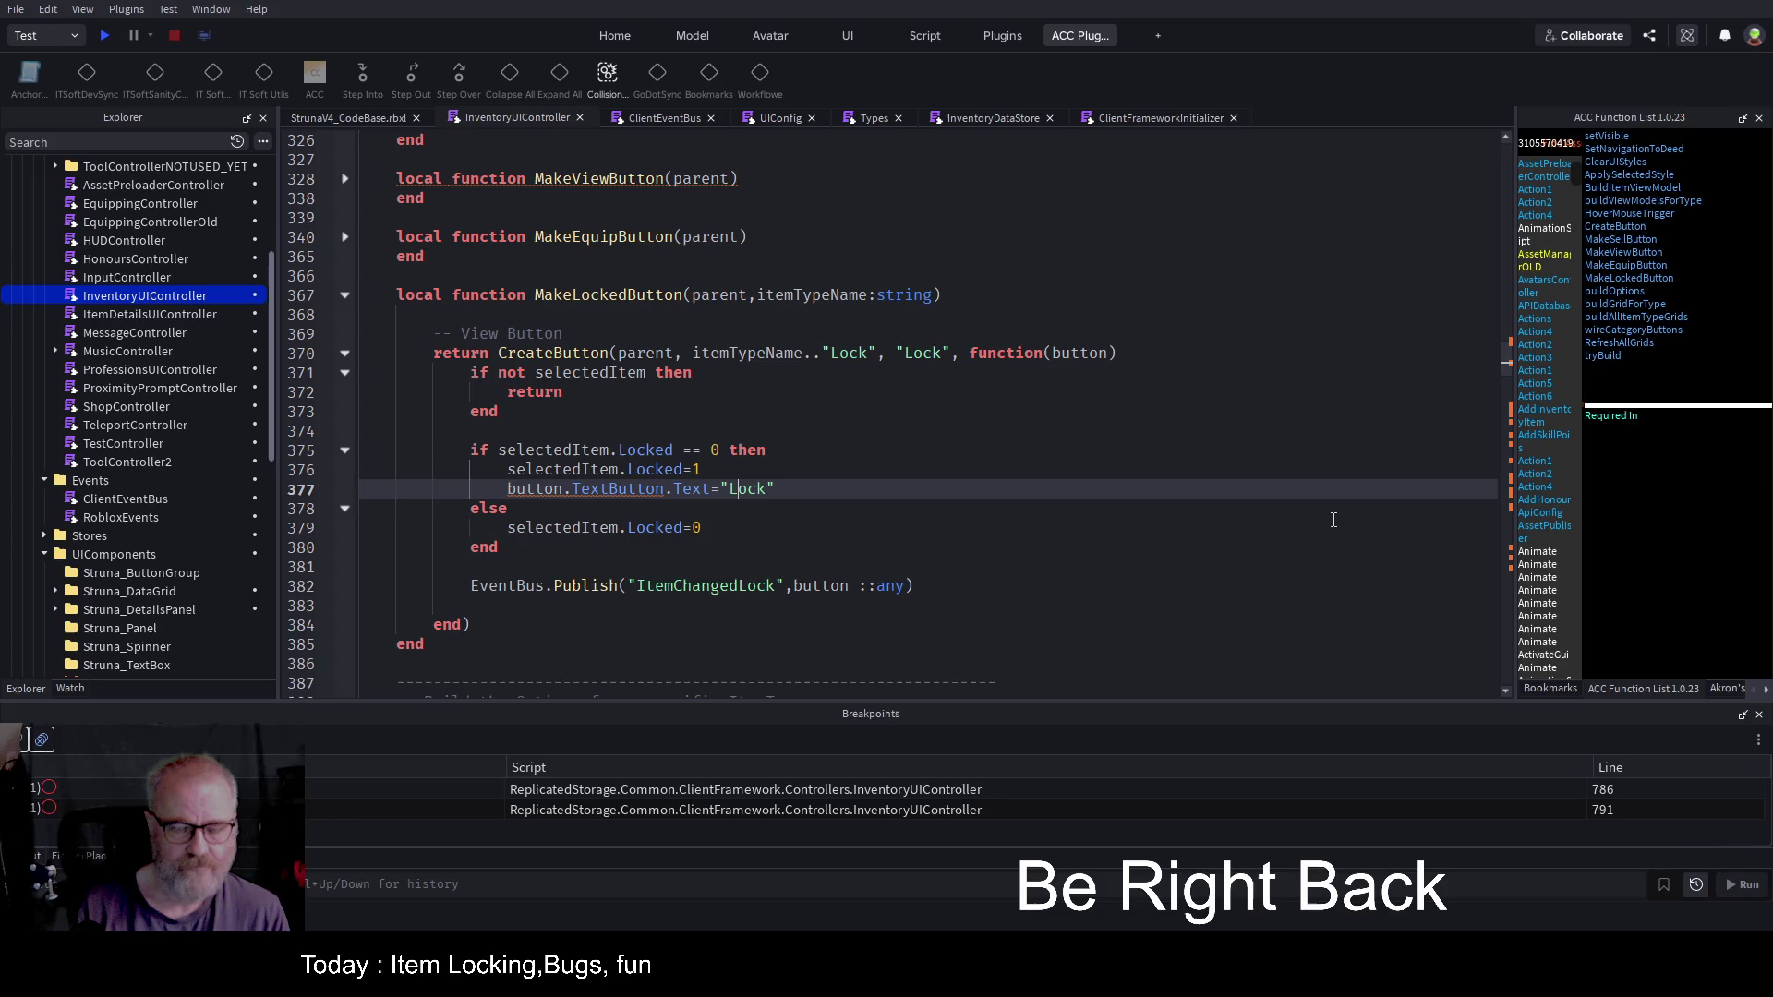
pyautogui.press('Down')
pyautogui.press('Down')
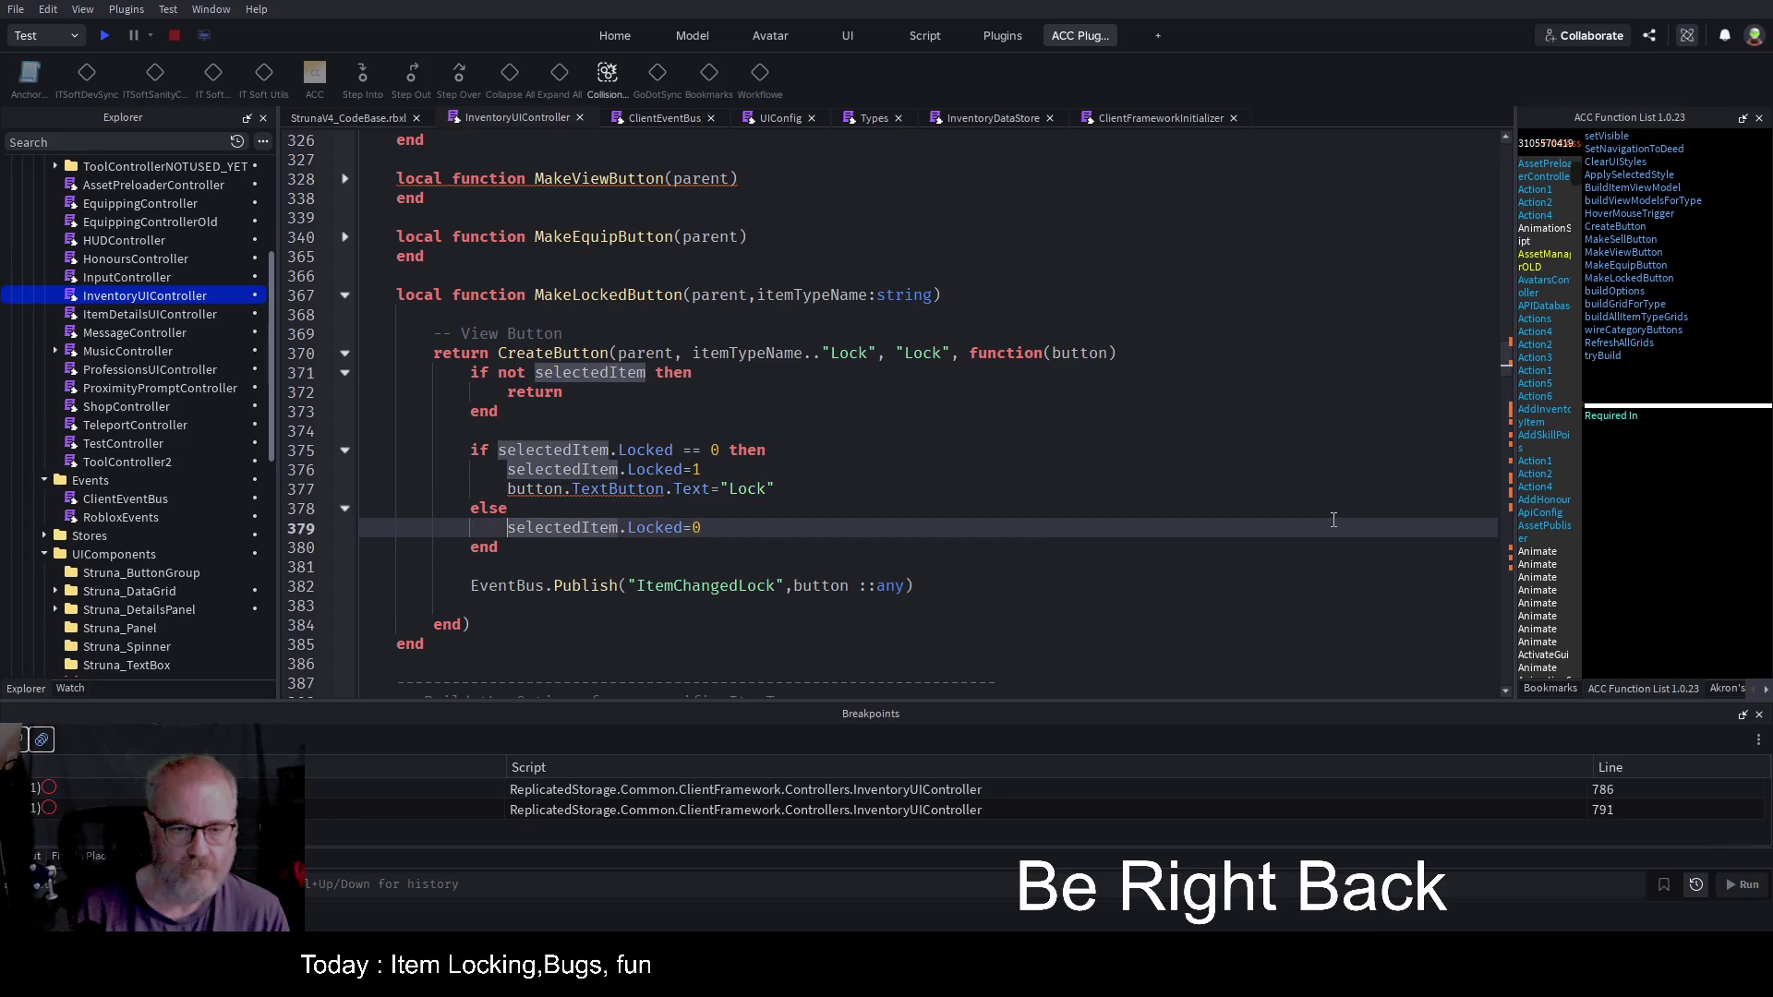
pyautogui.hotkey('ctrl', 'v')
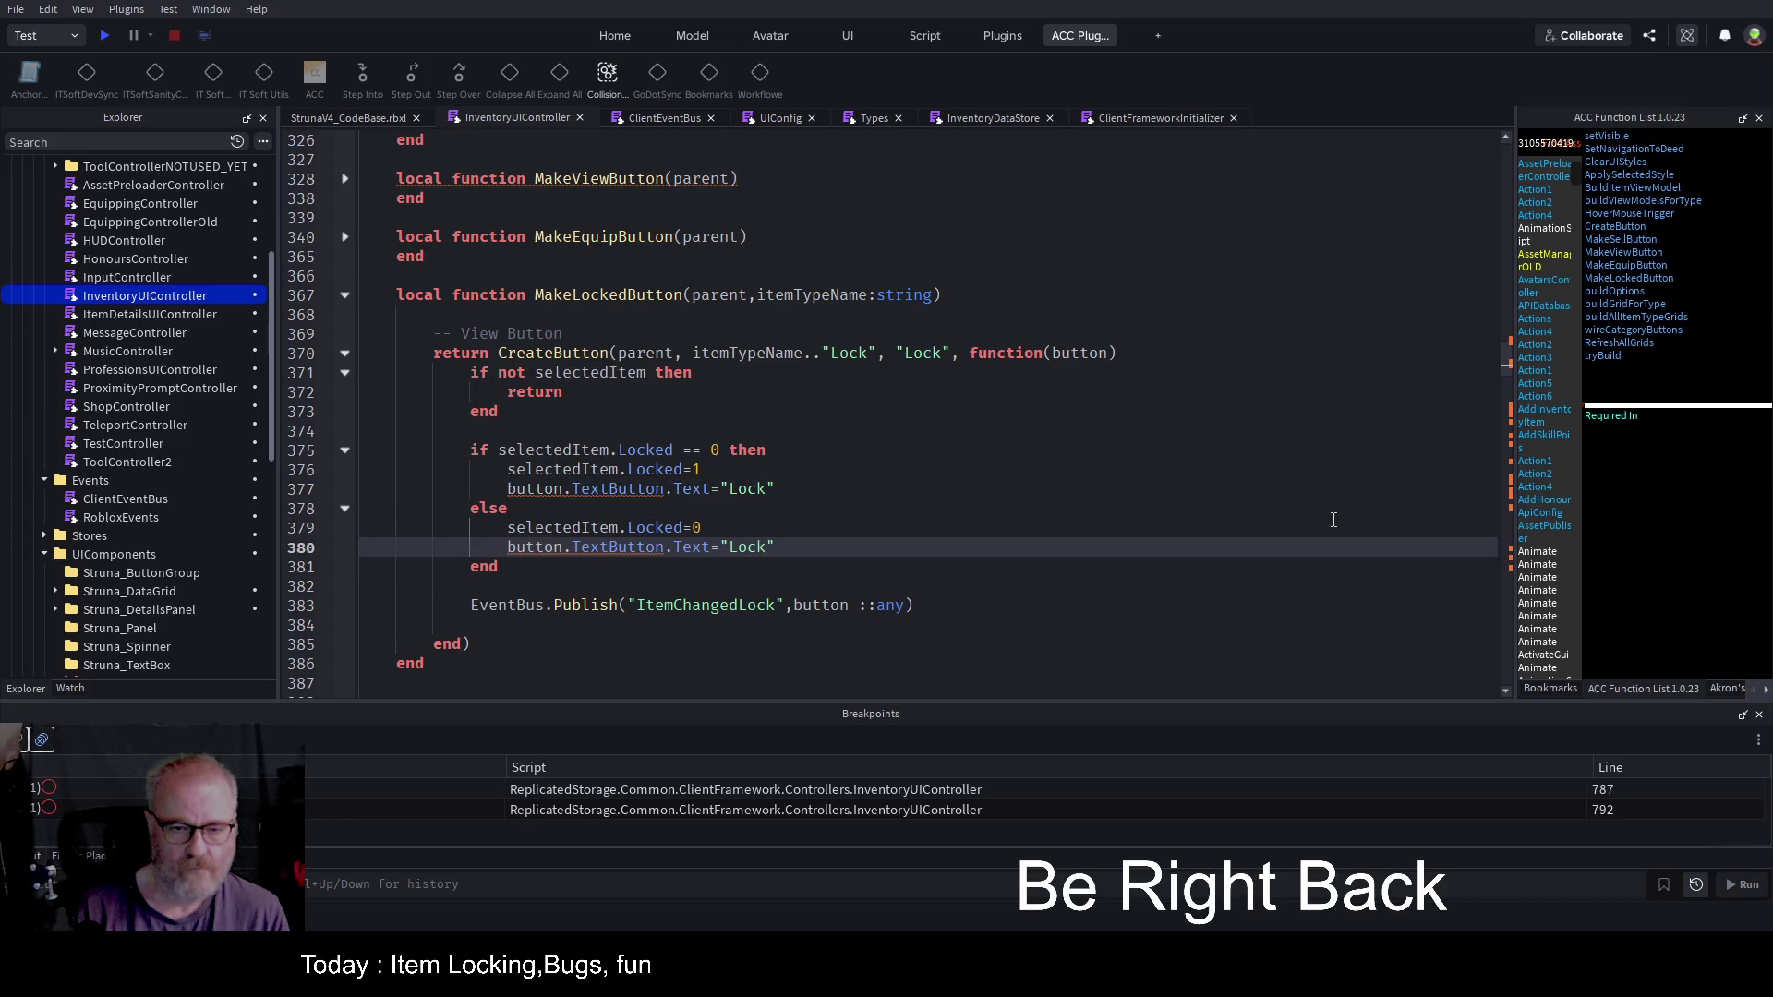
pyautogui.press('Up')
pyautogui.press('Up')
pyautogui.press('Up')
pyautogui.write('U')
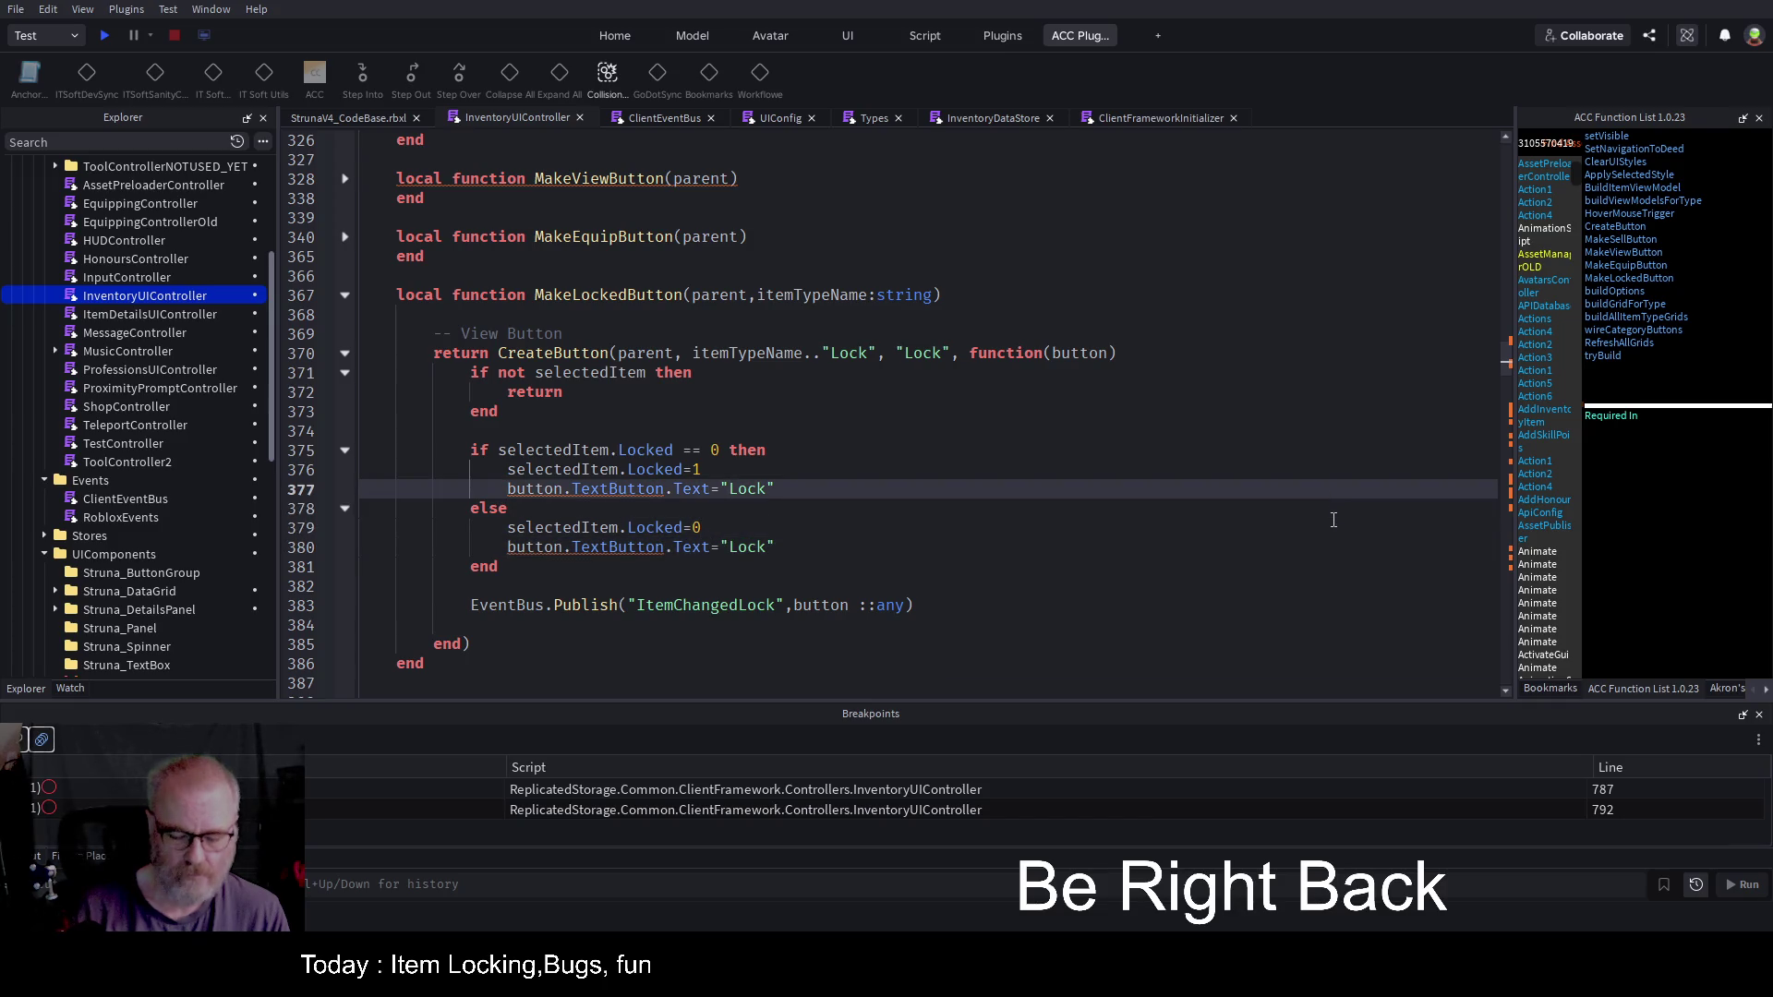
pyautogui.write('n')
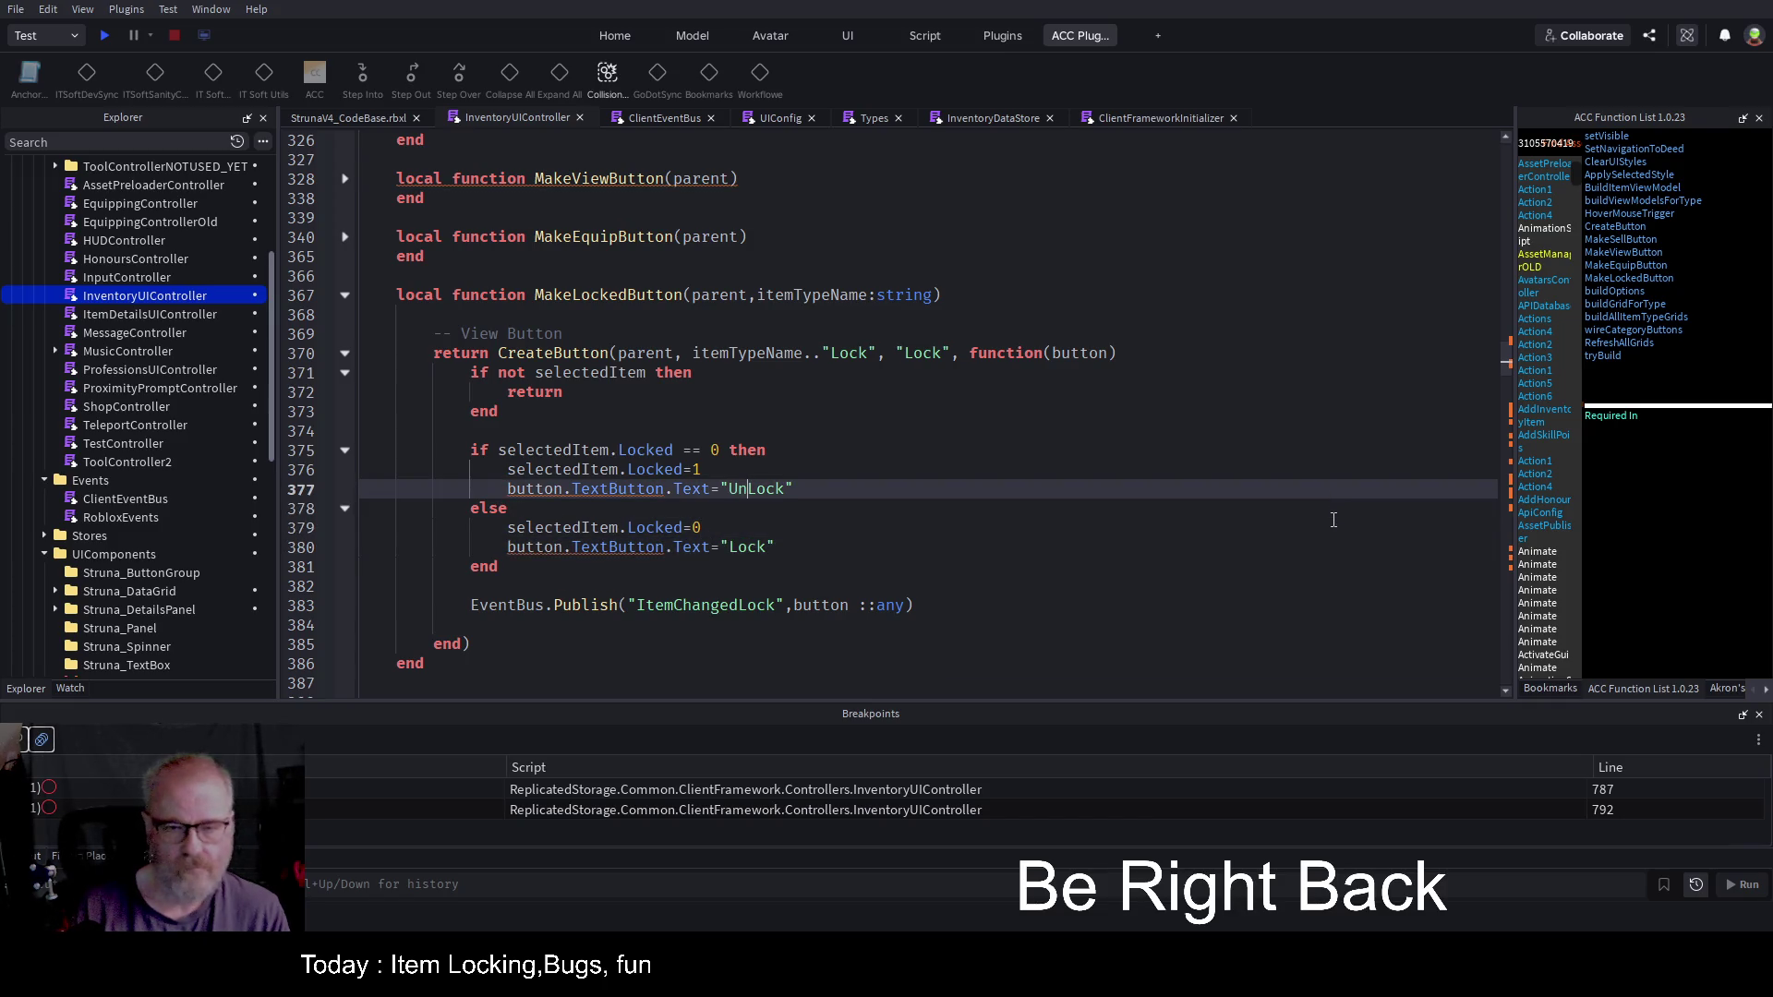
pyautogui.press('Delete')
pyautogui.write('l')
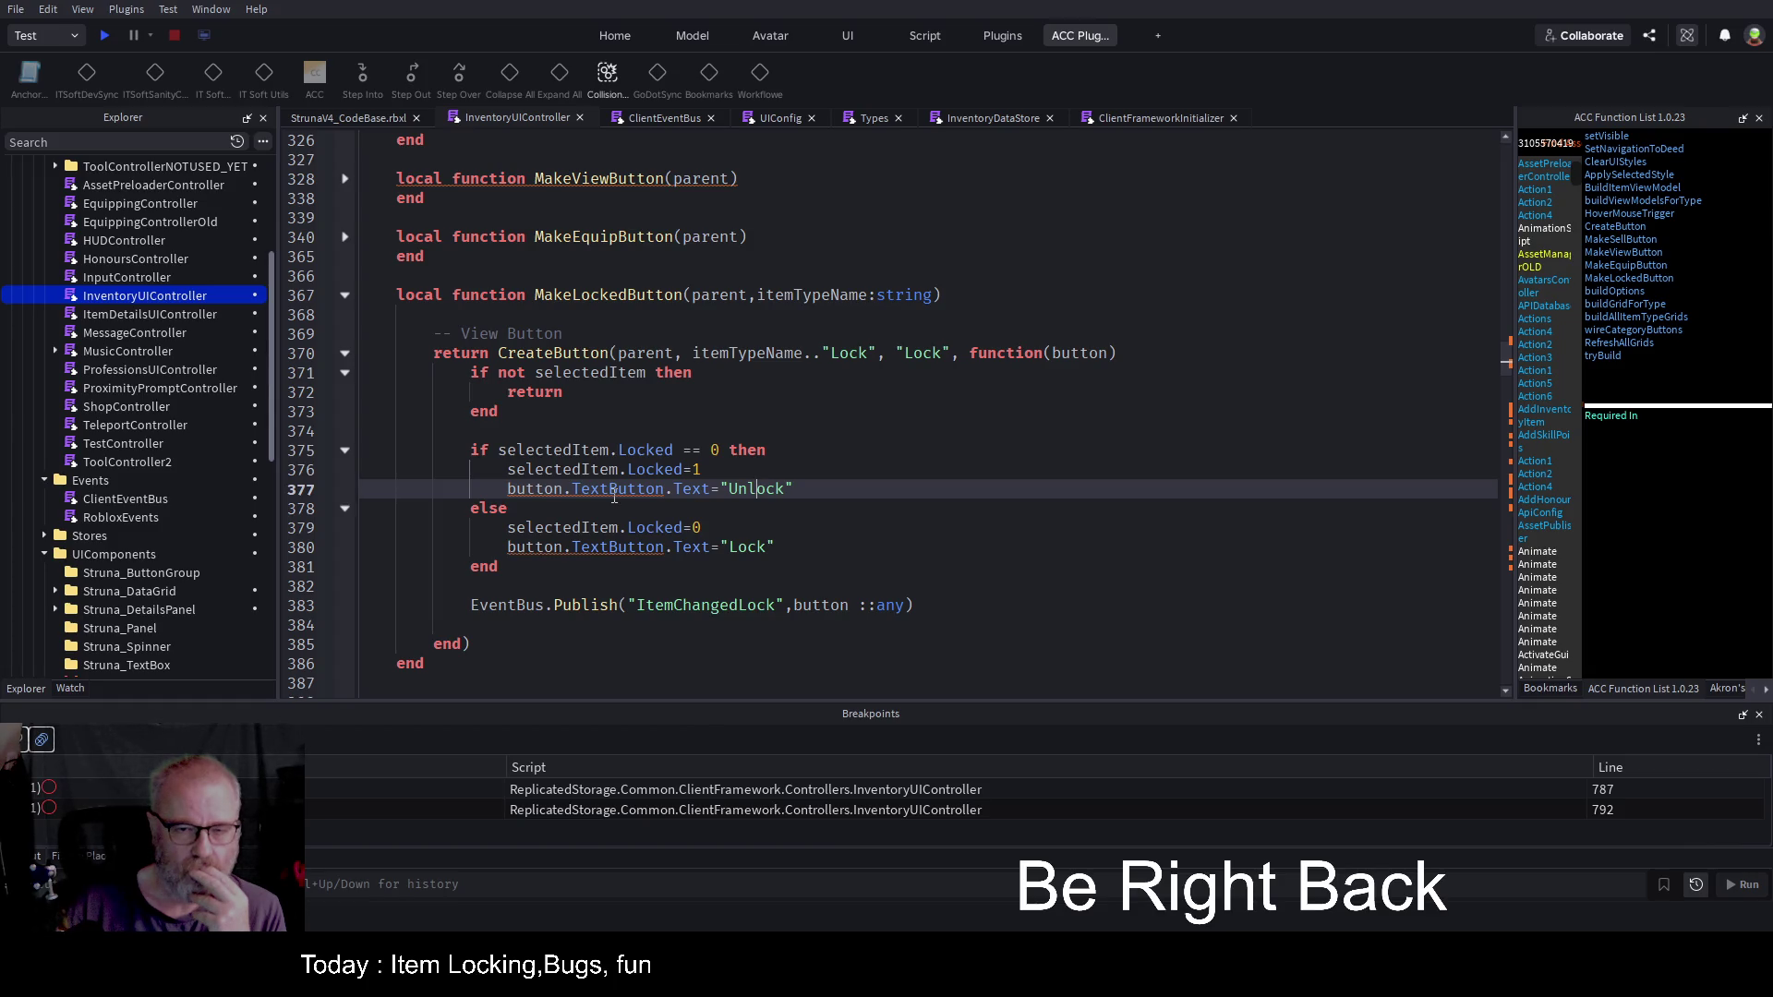
pyautogui.click(1072, 472)
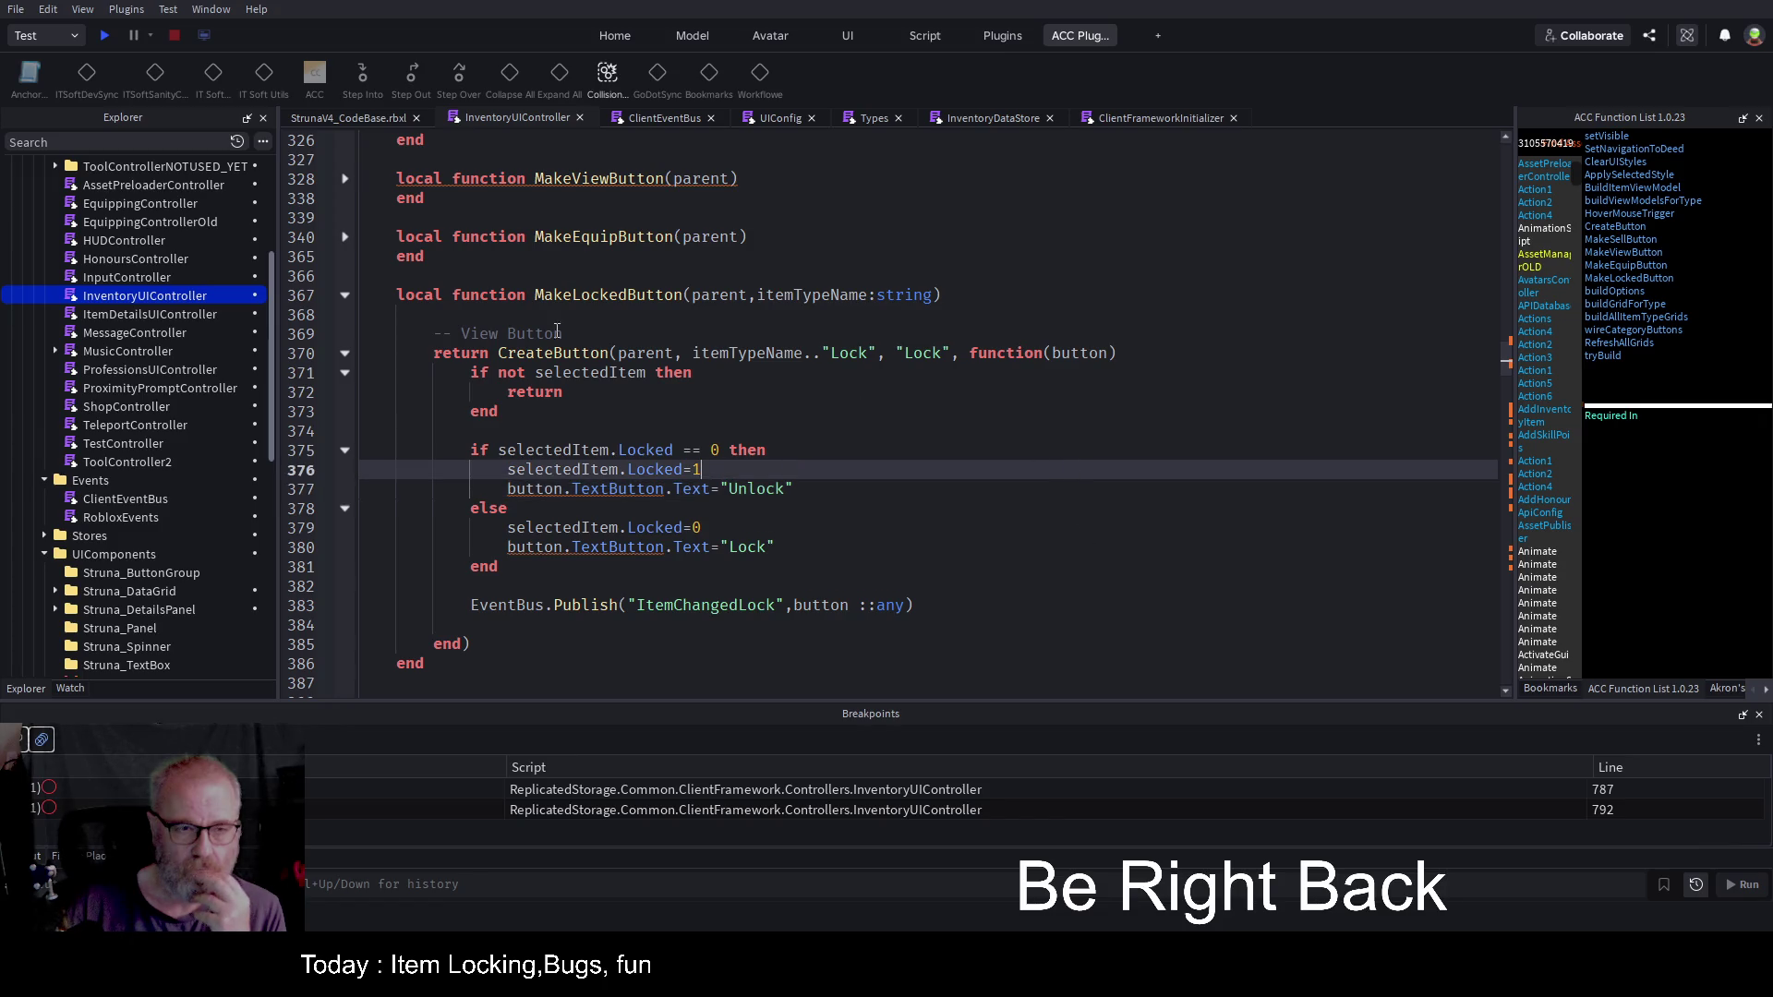
pyautogui.click(103, 37)
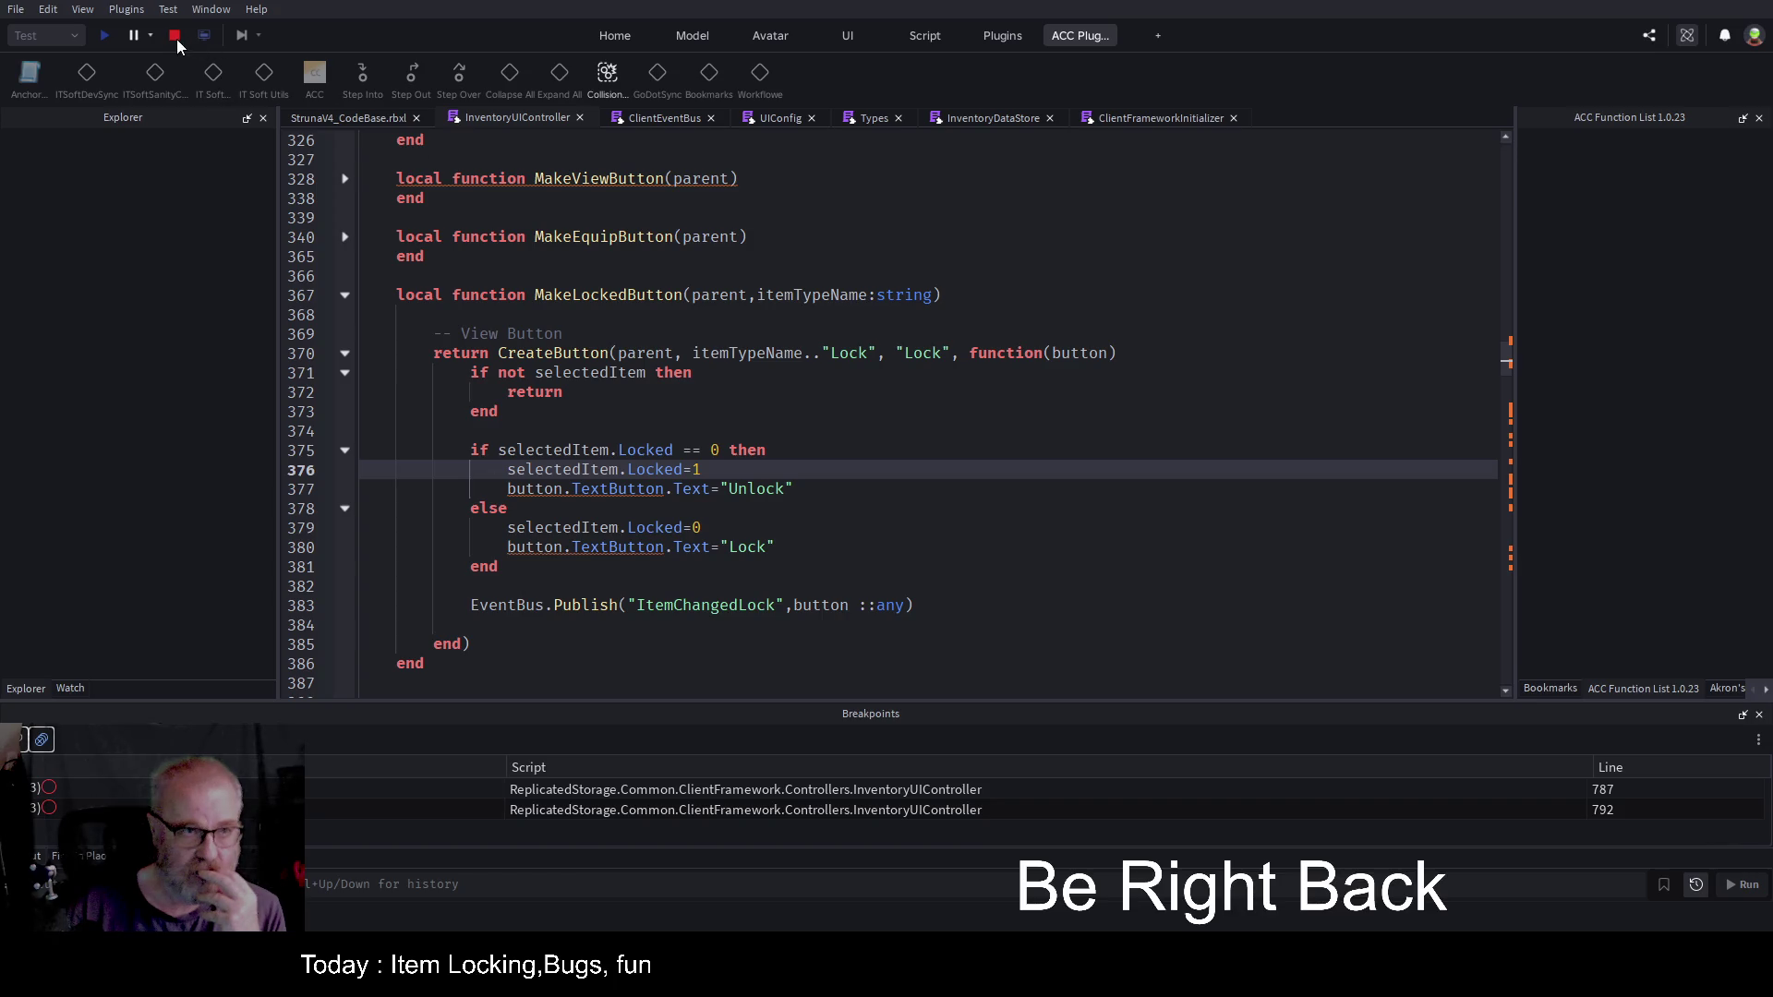
# Step: Stop the test, comment out the EventBus.Publish ItemChangedLock call on line 383, and replay
pyautogui.hotkey('shift', 'F5')
pyautogui.doubleClick(702, 605)
pyautogui.click(475, 604)
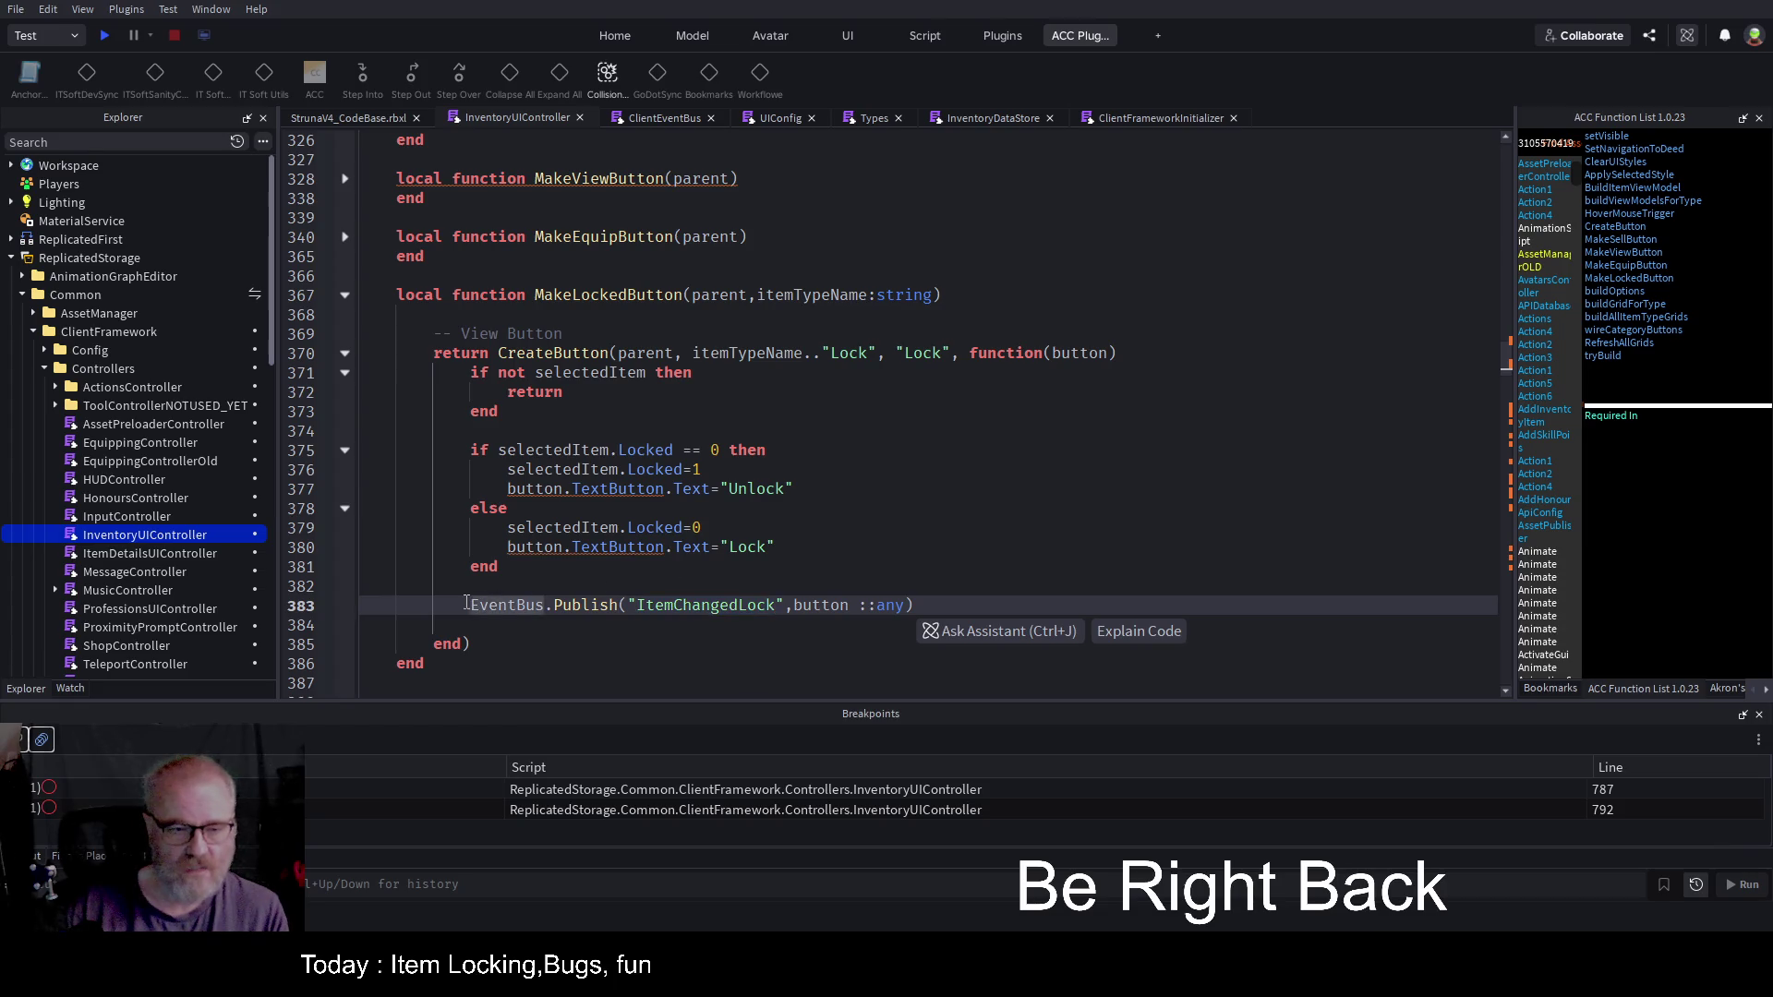
pyautogui.write('--')
pyautogui.click(902, 567)
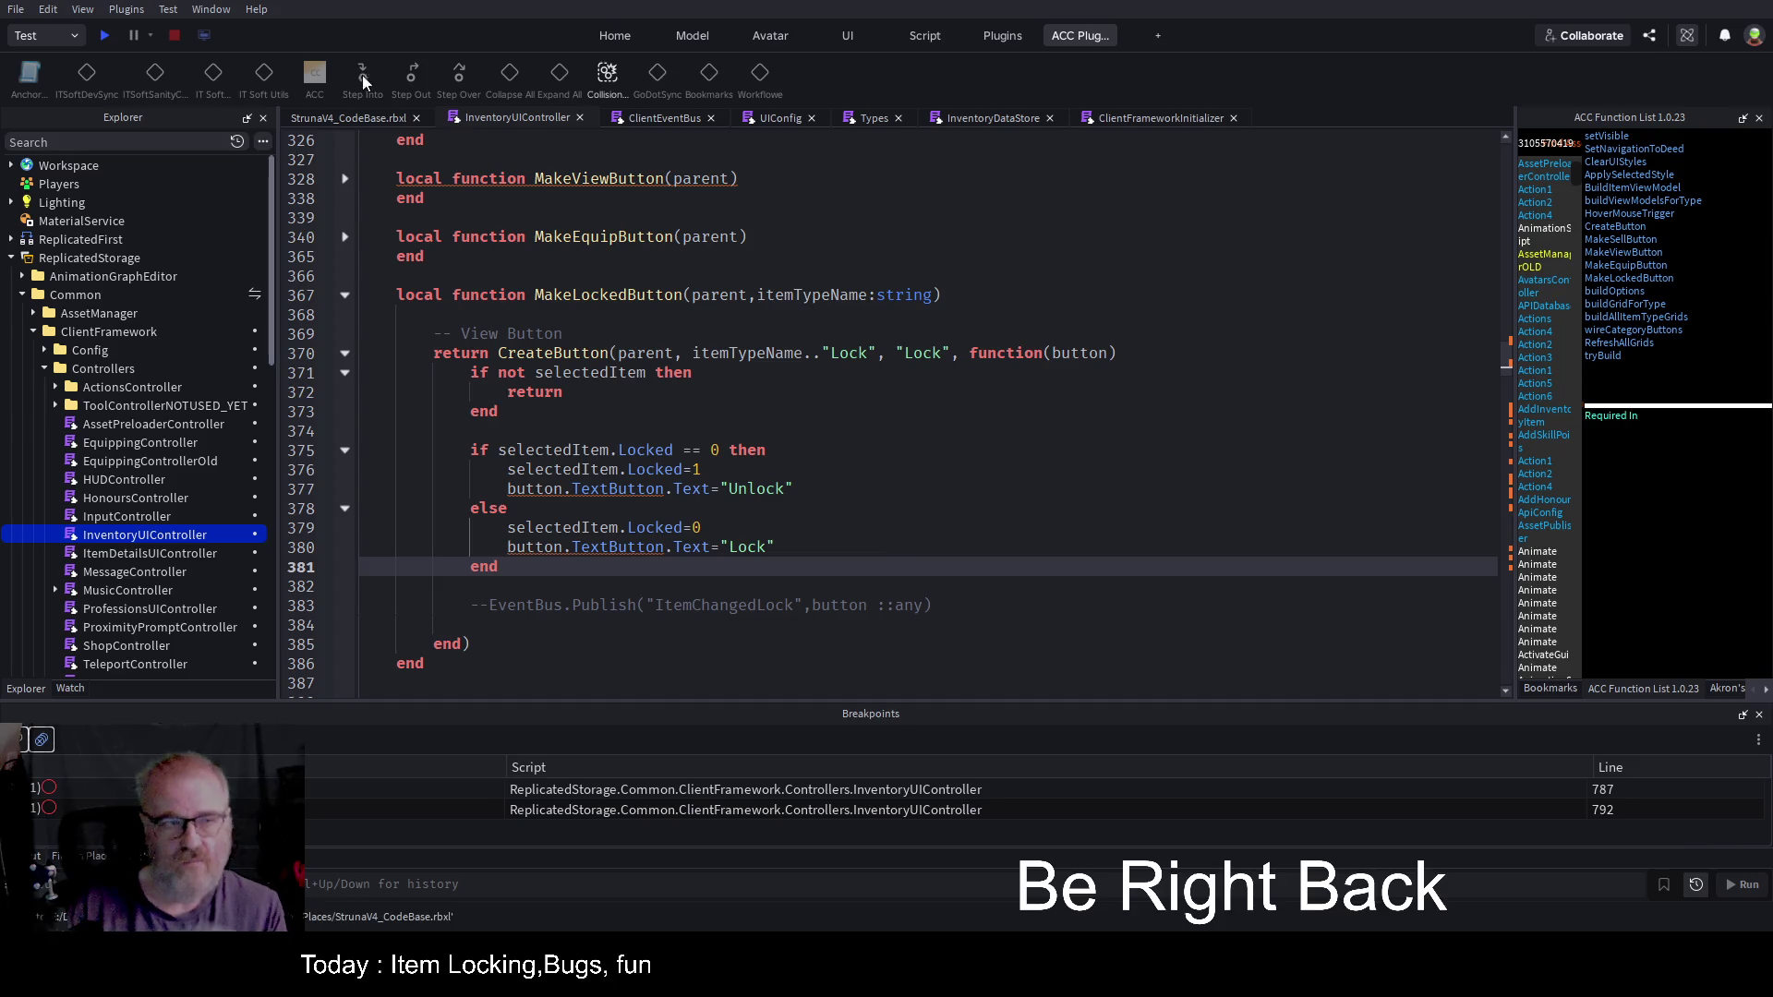
pyautogui.click(104, 35)
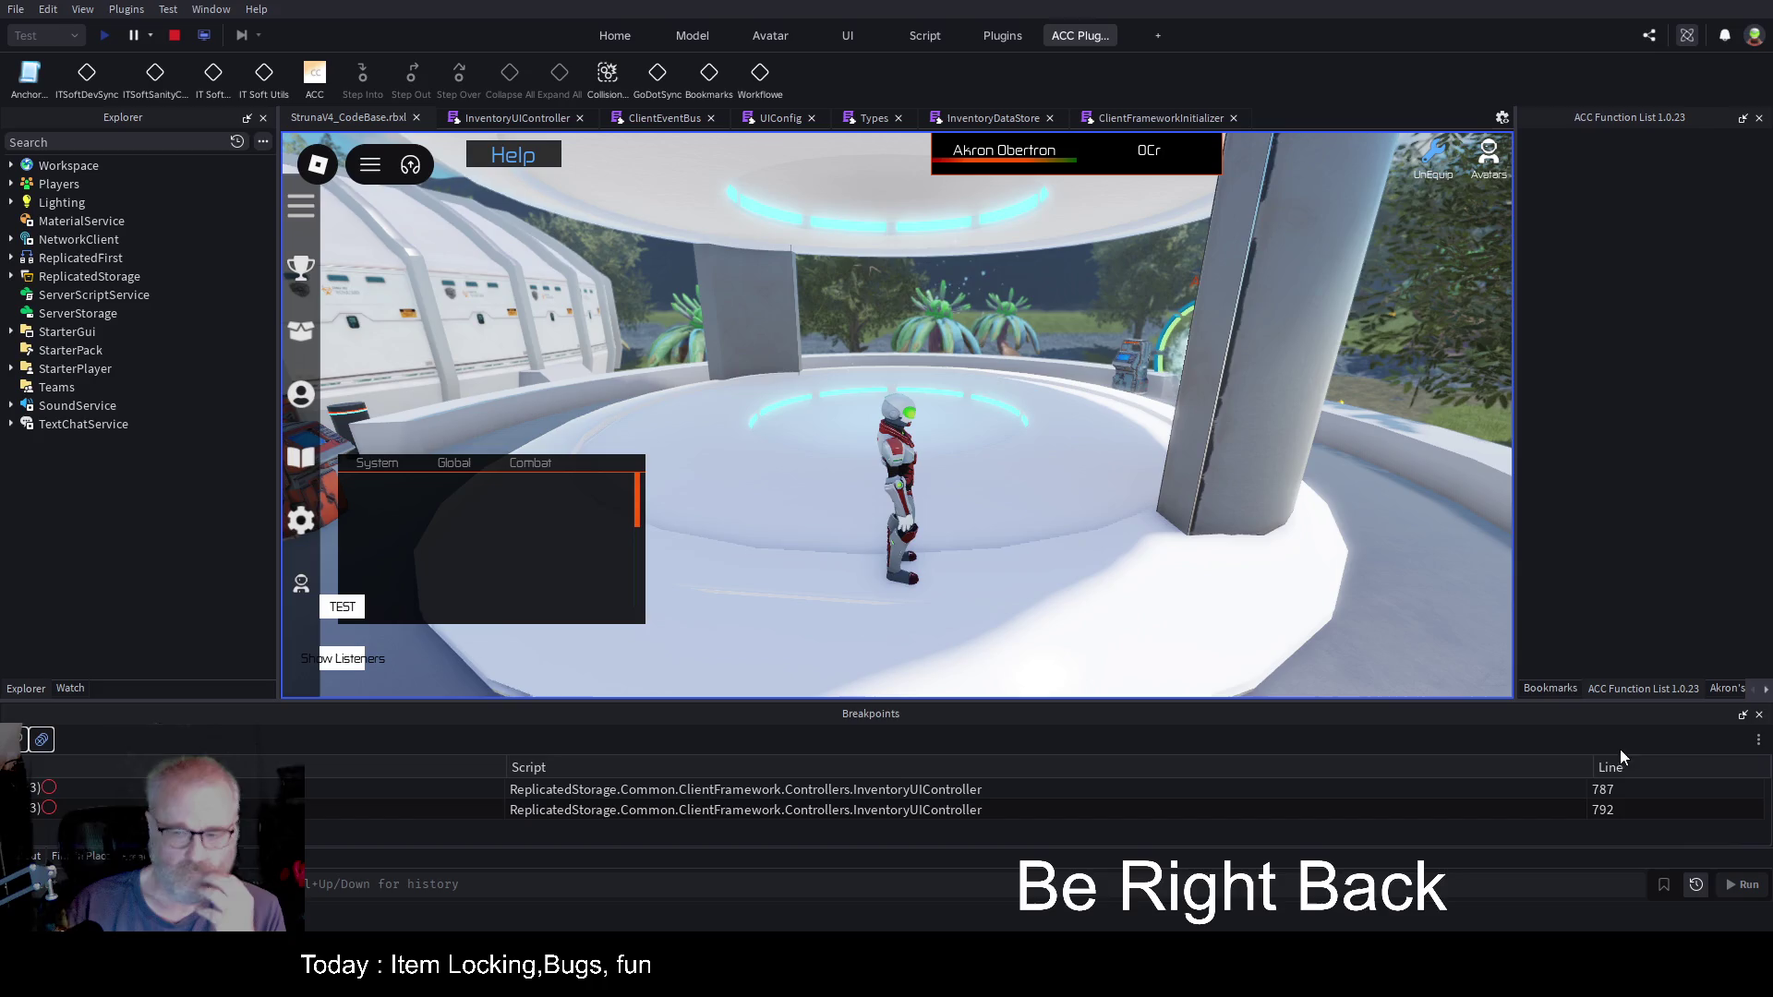
# Step: Clear Output, open the inventory, select the second OME001 tool, and click Unlock
pyautogui.click(25, 856)
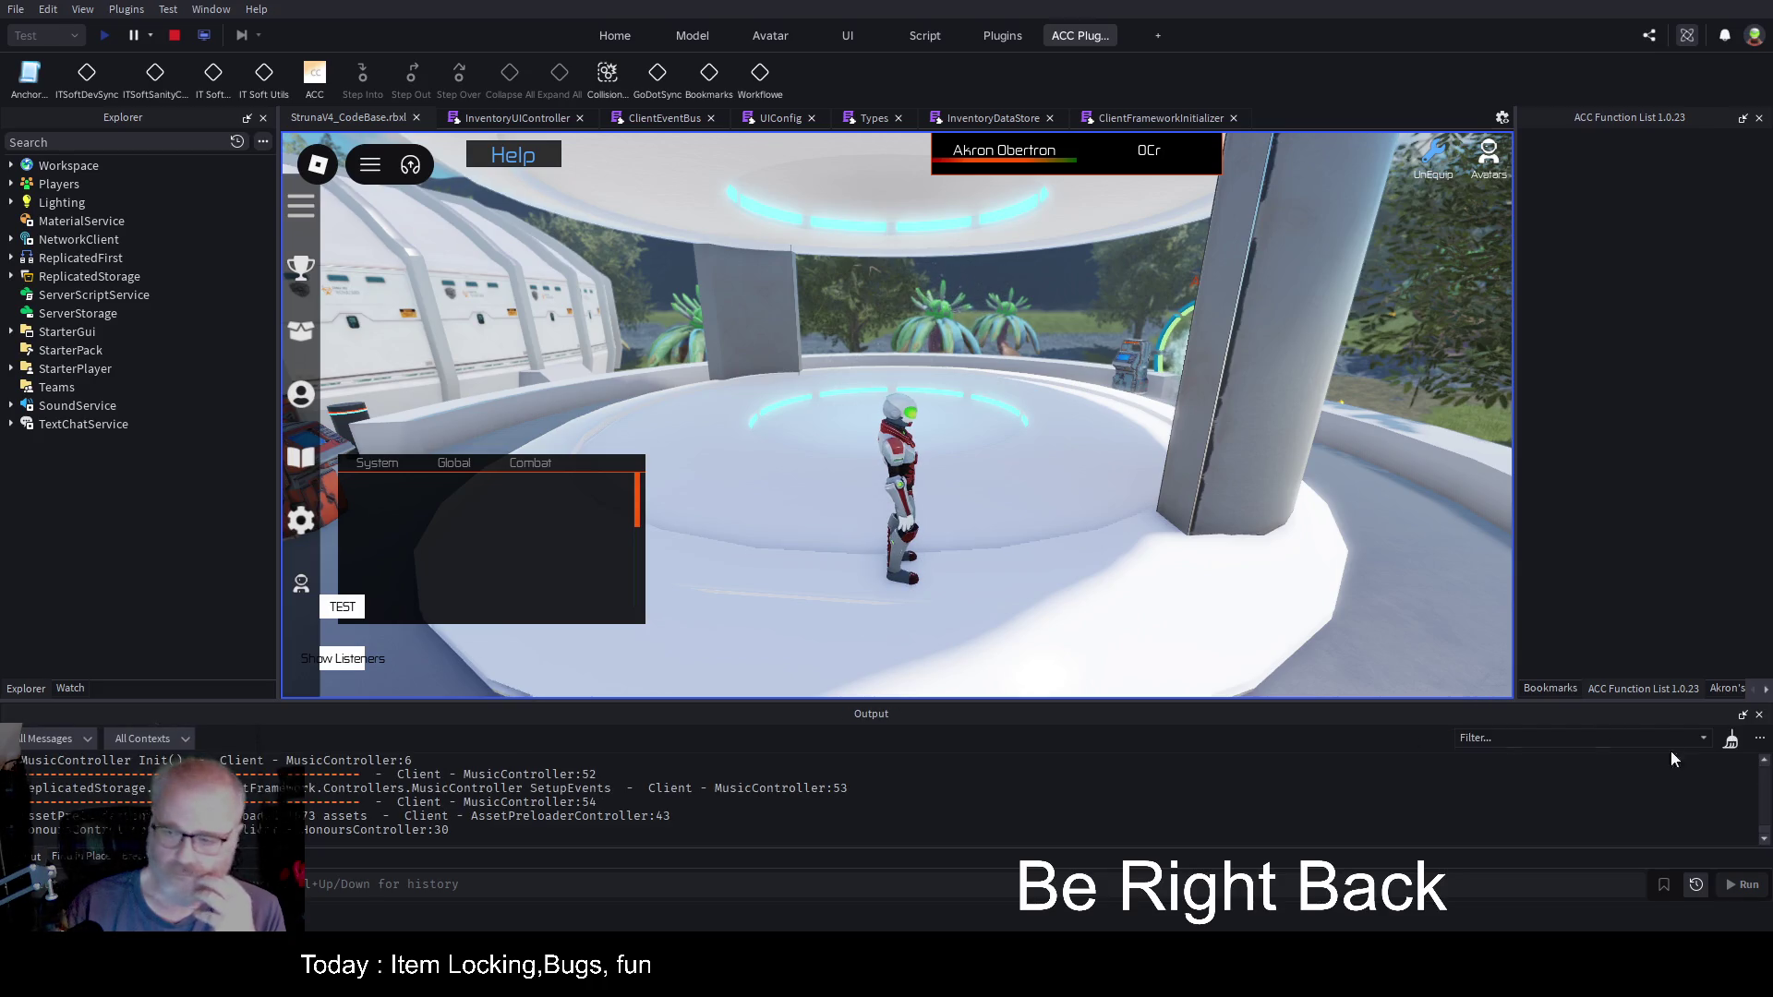
pyautogui.click(1731, 741)
pyautogui.press('i')
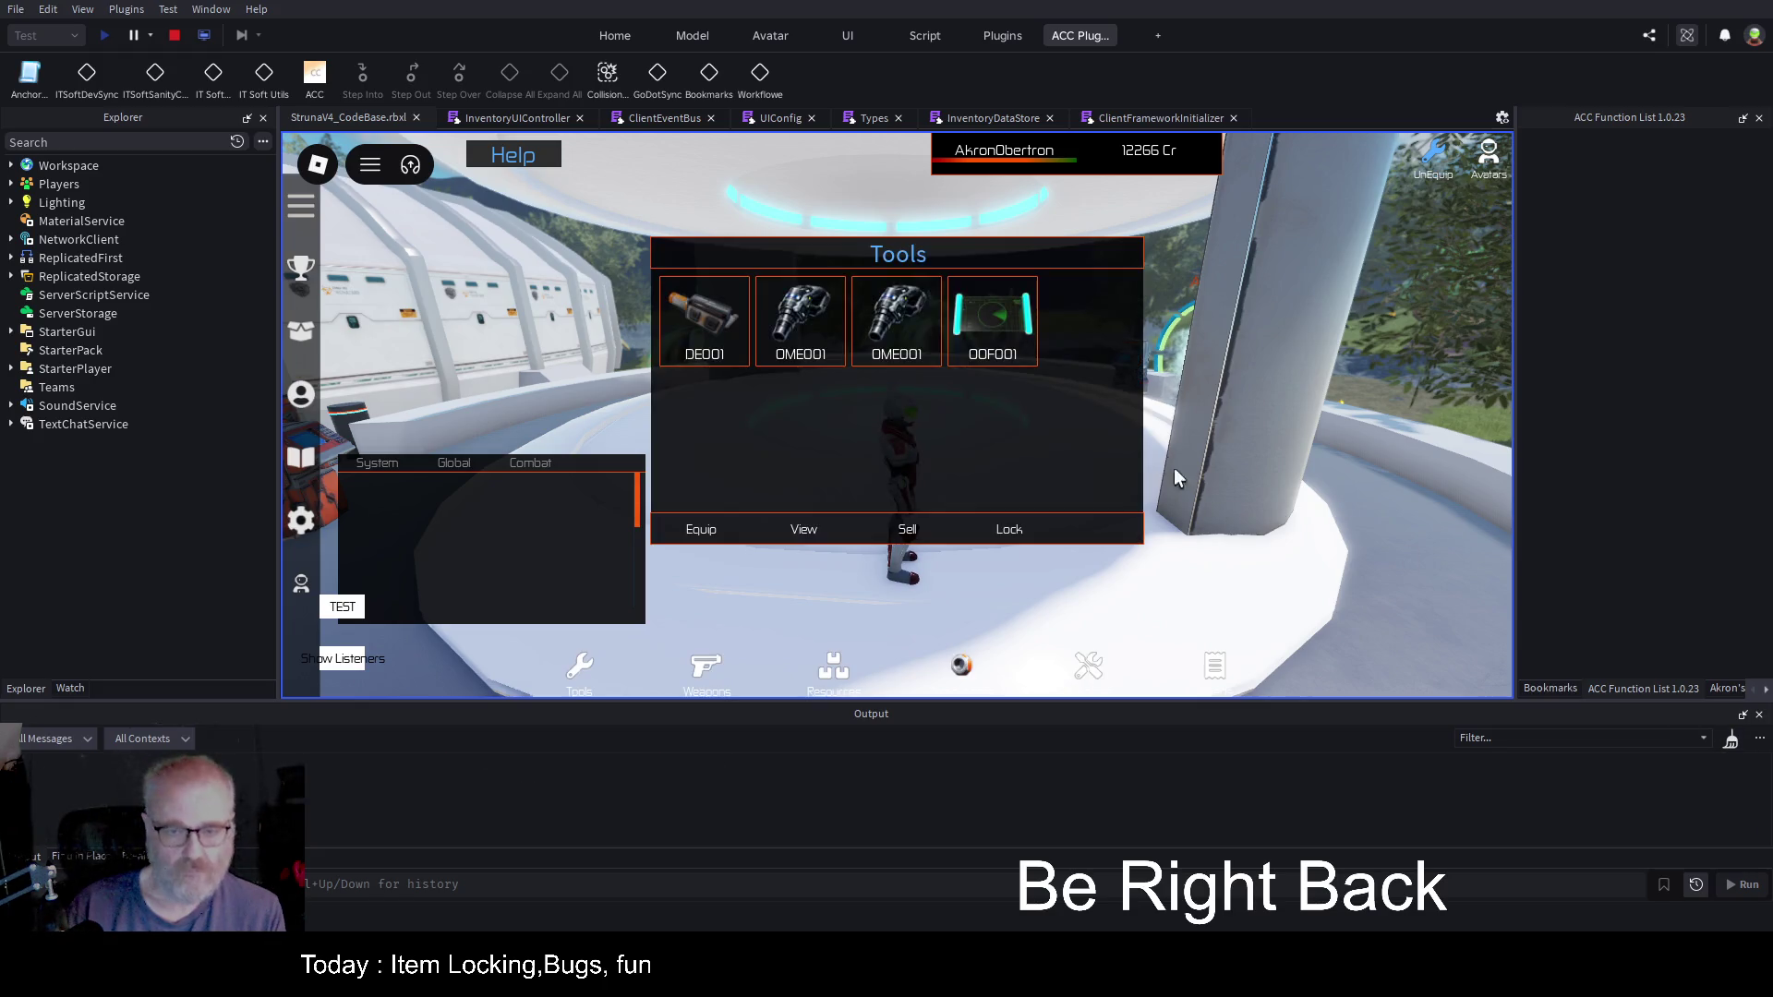
pyautogui.click(807, 328)
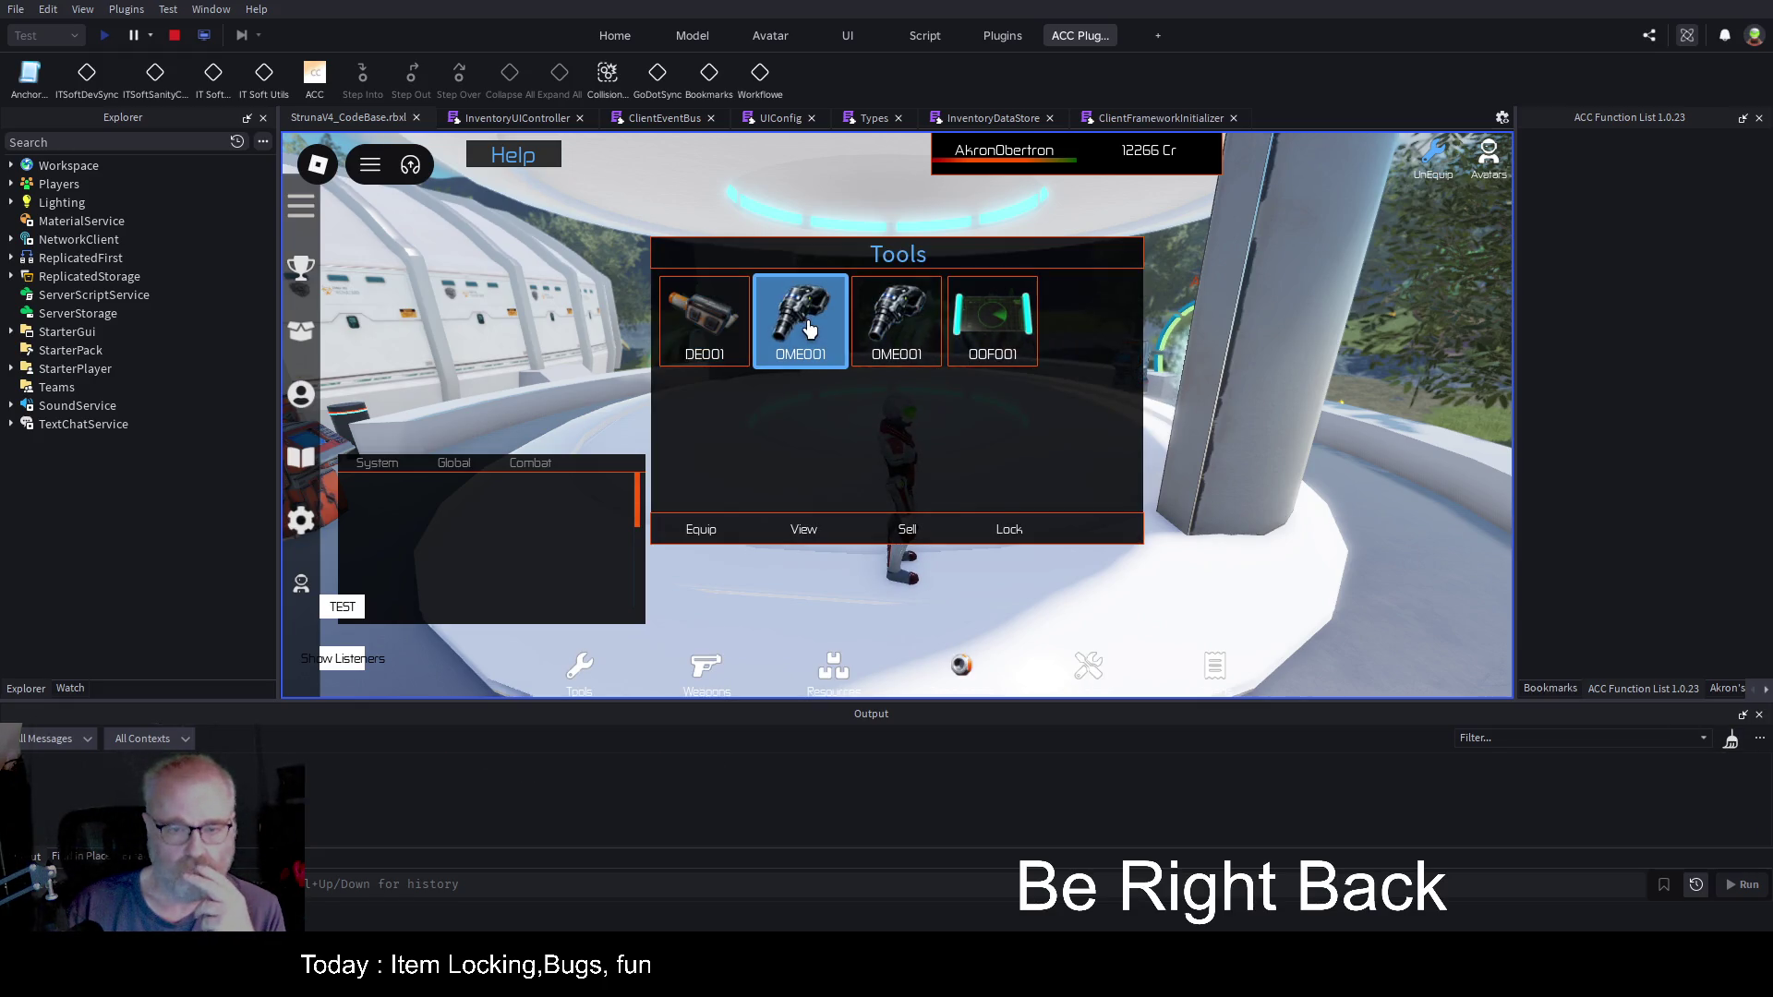
pyautogui.click(912, 319)
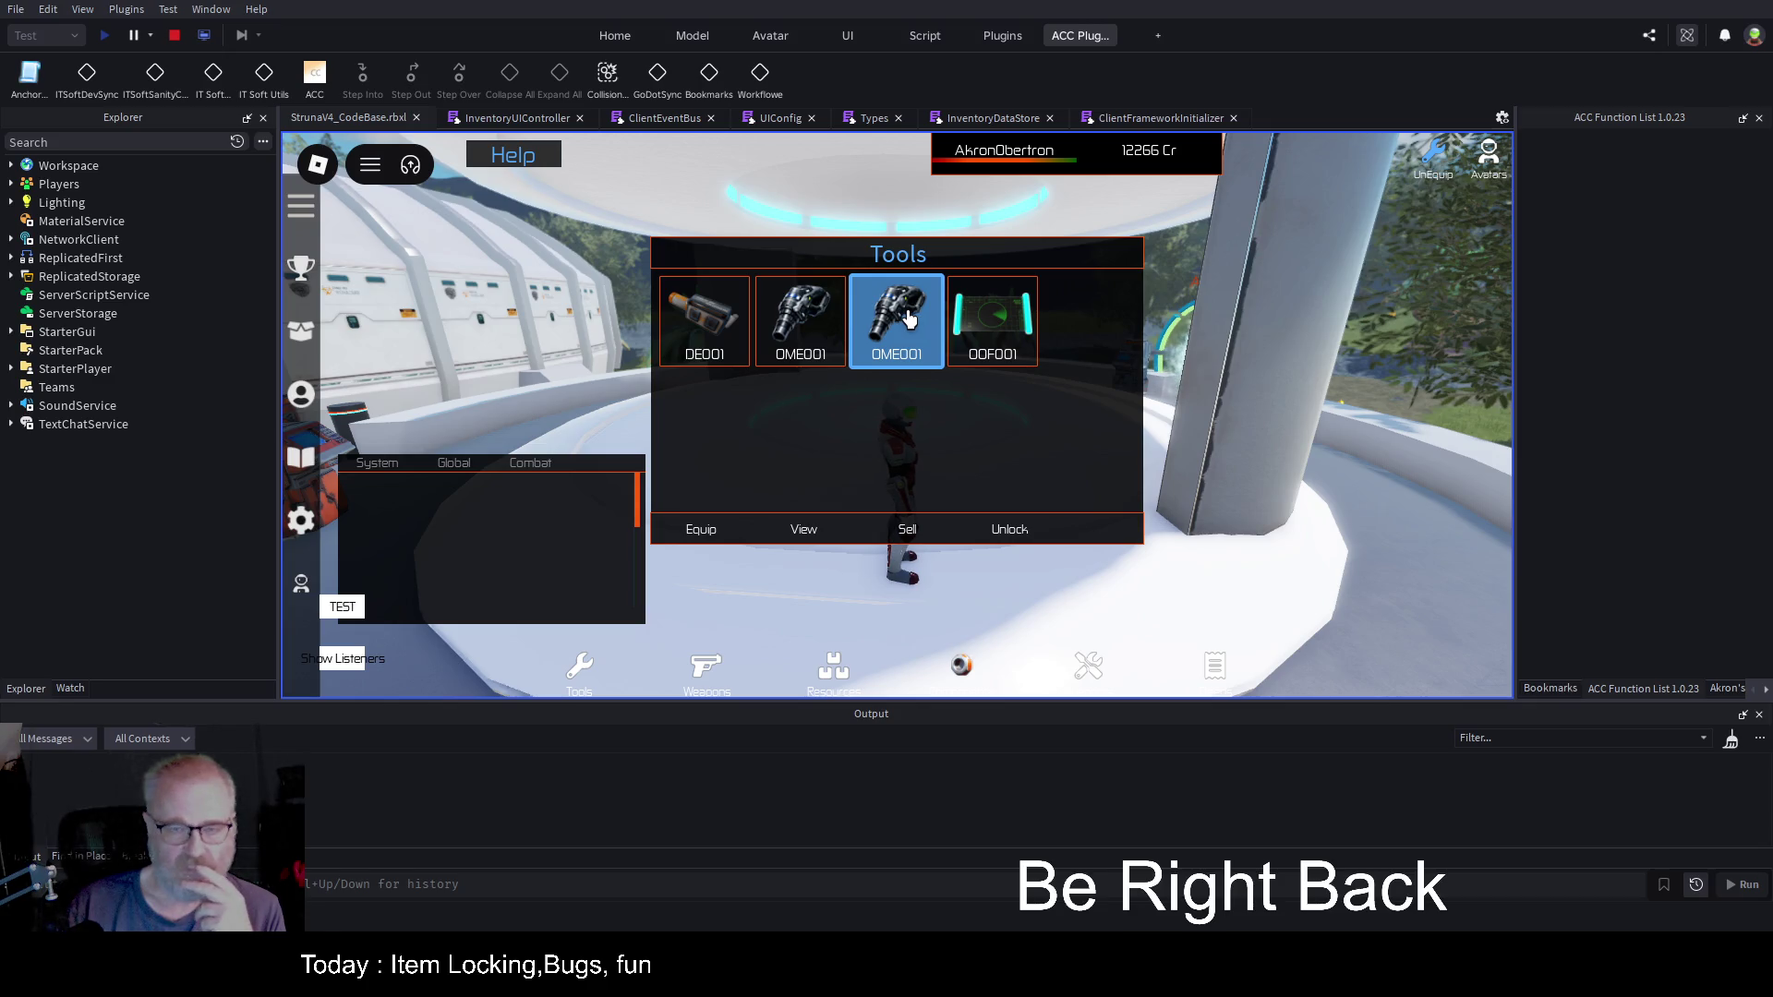
pyautogui.click(1021, 537)
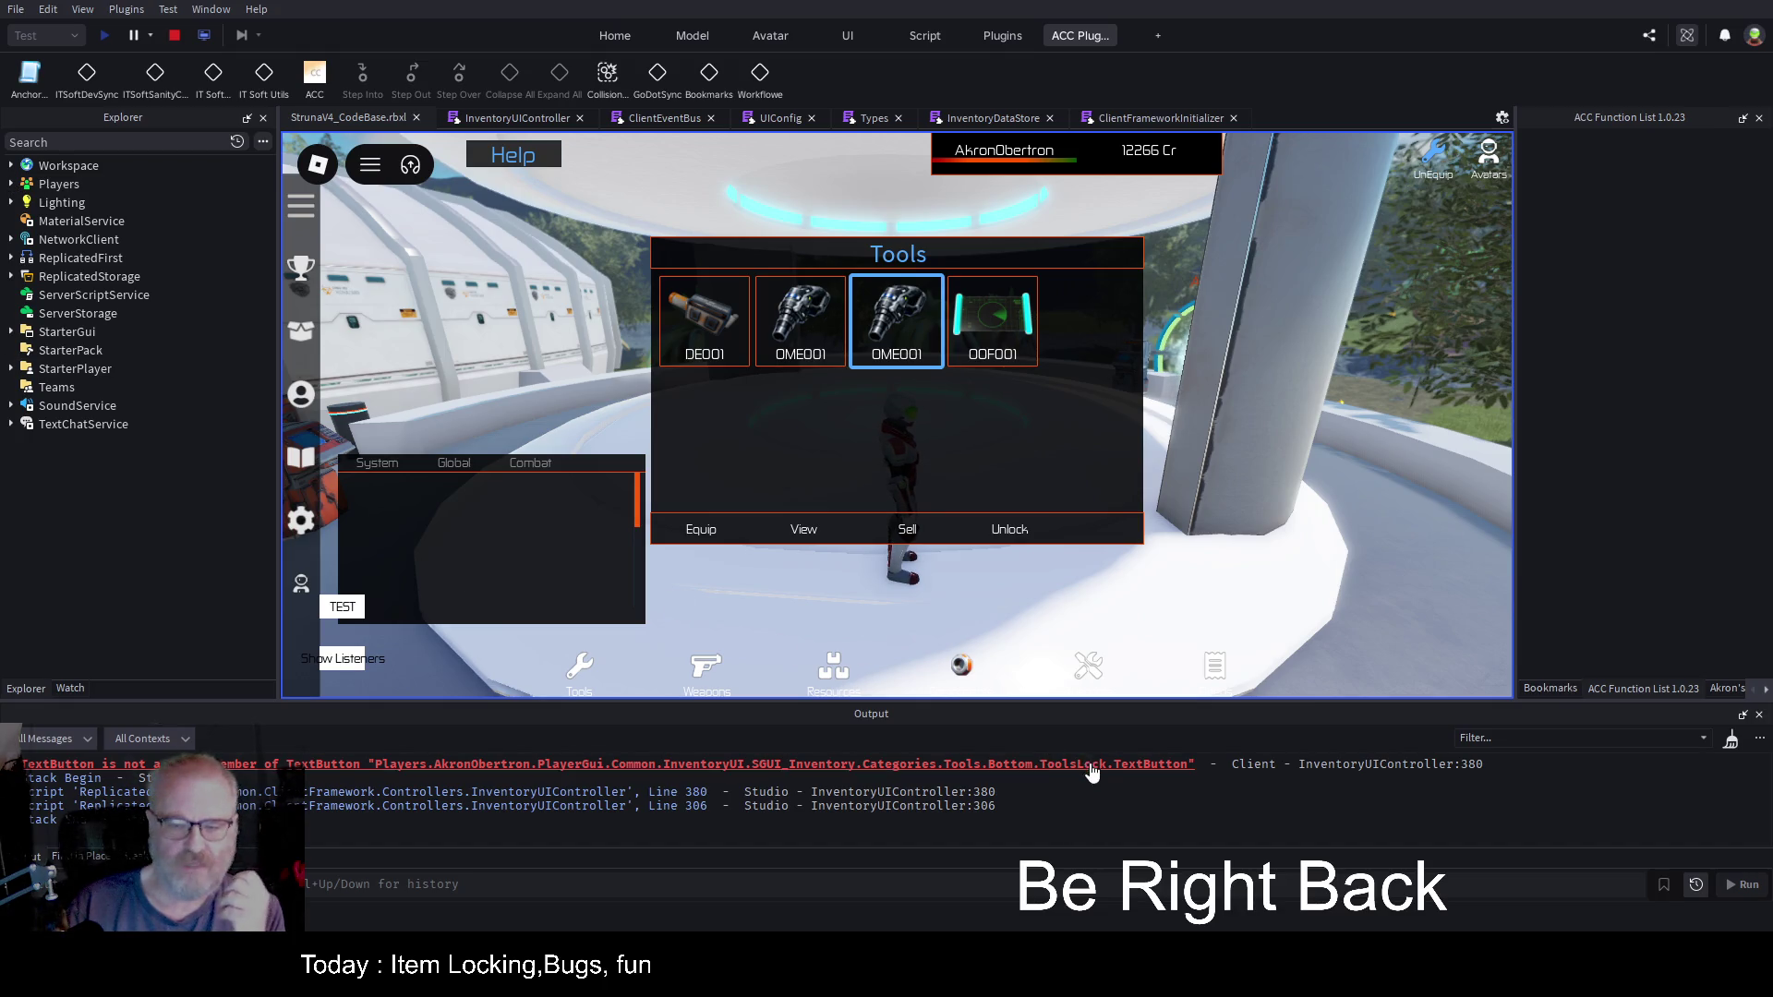
# Step: Expand Players > PlayerGui > Common > InventoryUI > SGUI_Inventory > Categories > Tools > Bottom > ToolsLock in Explorer
pyautogui.click(11, 184)
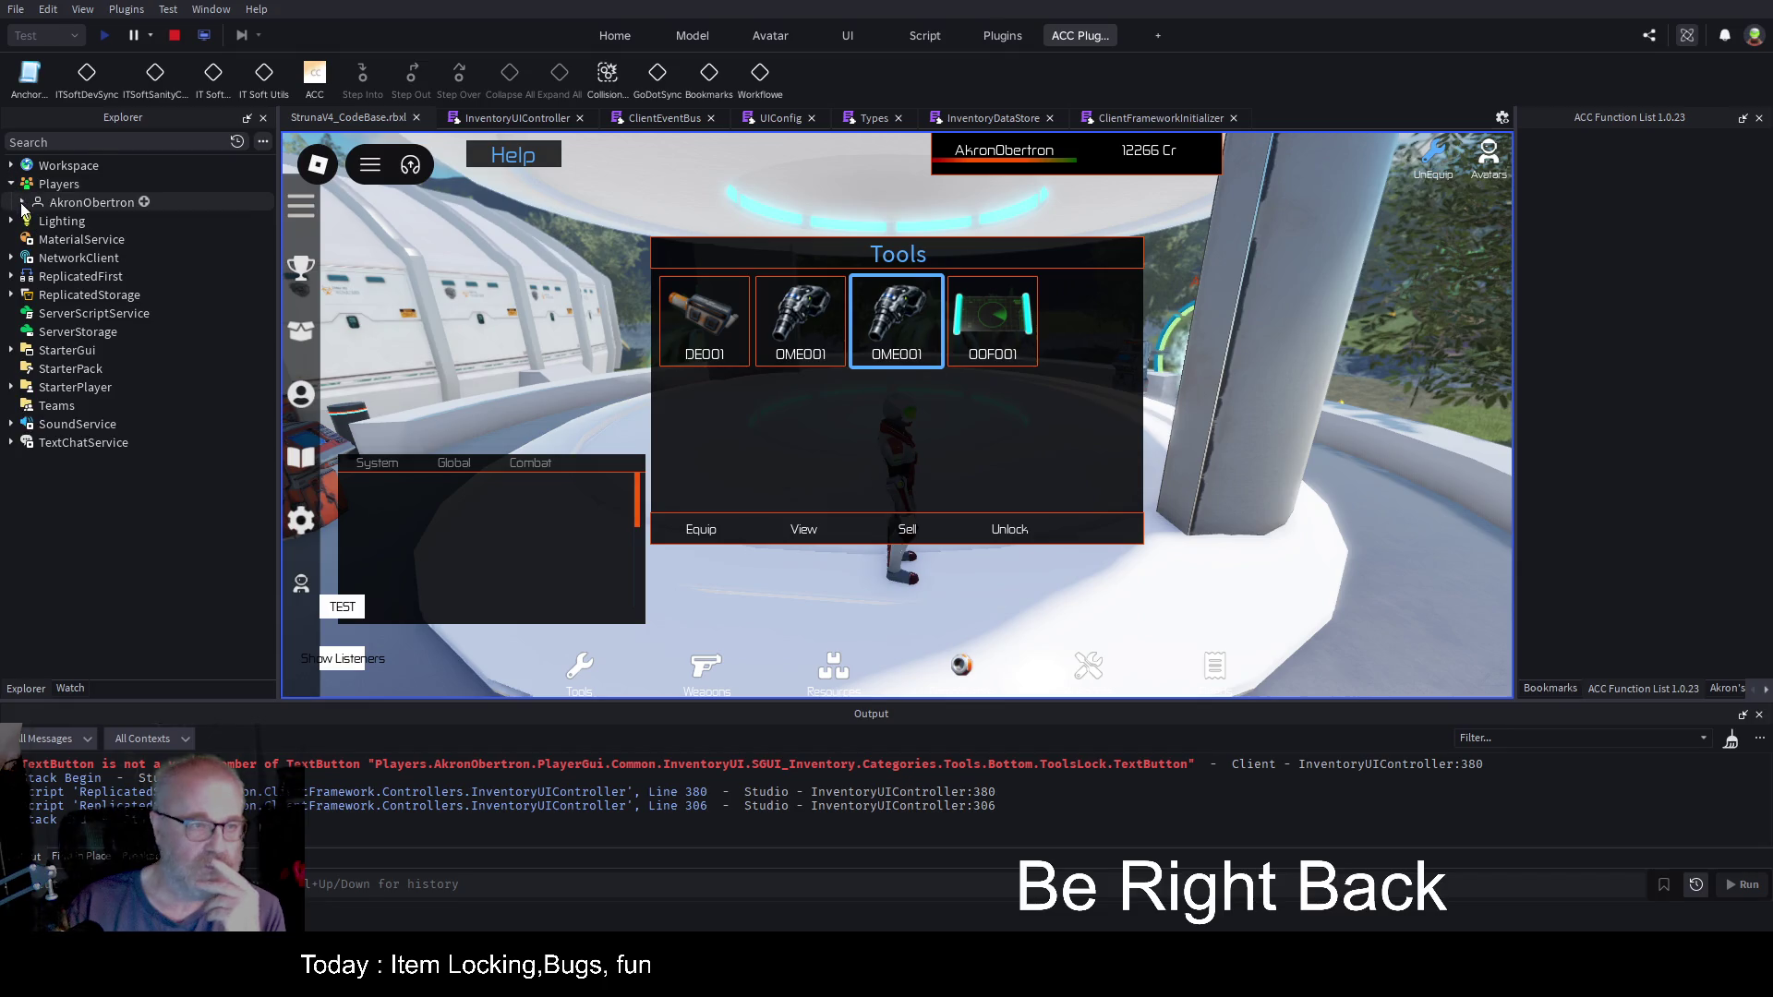
pyautogui.click(21, 203)
pyautogui.click(33, 296)
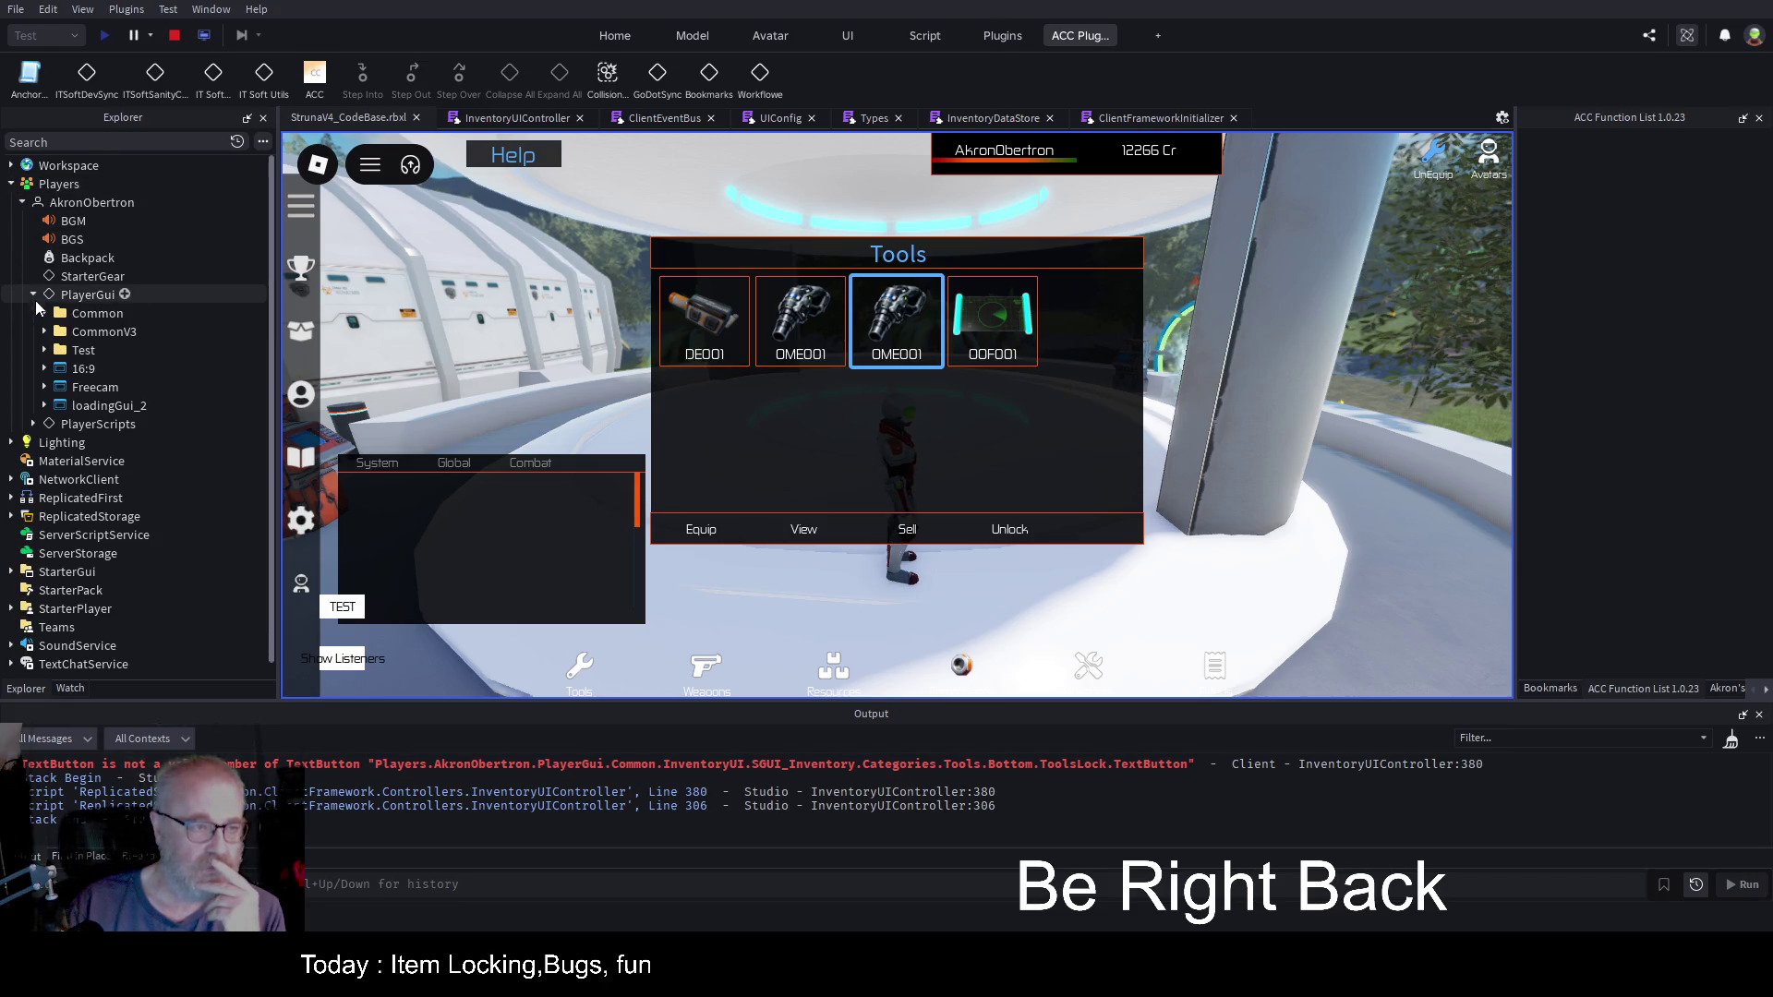
pyautogui.click(44, 313)
pyautogui.click(55, 350)
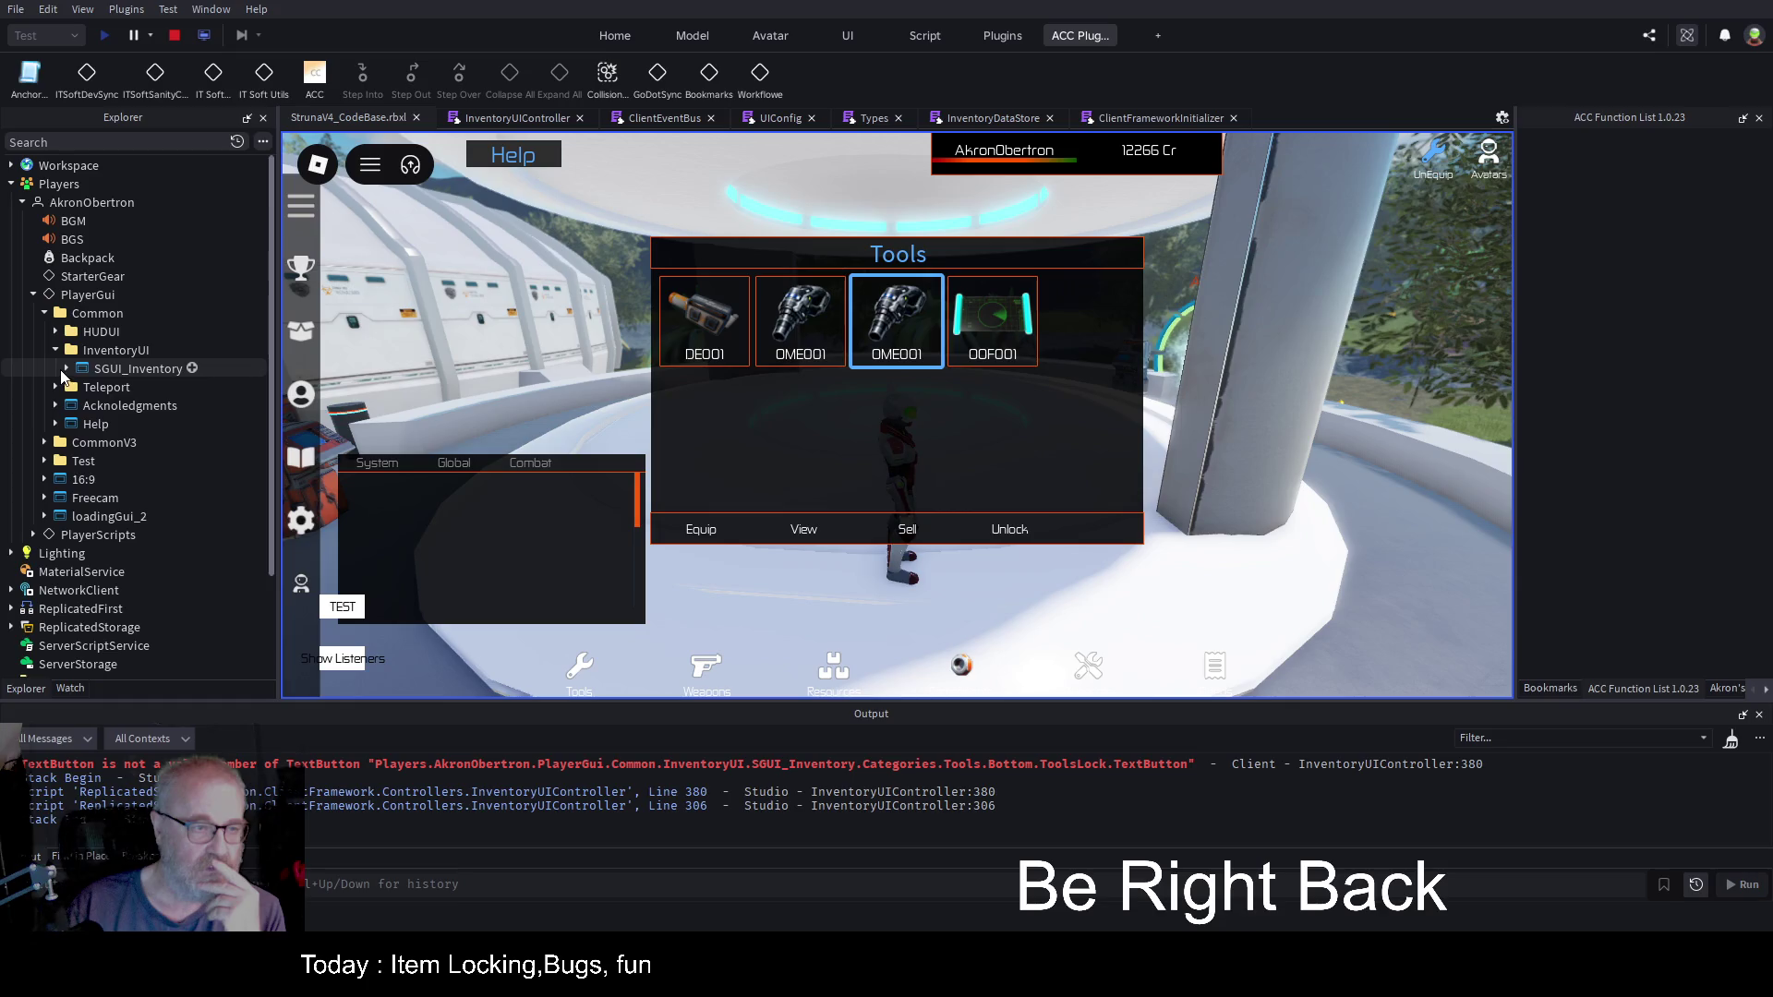
pyautogui.click(65, 369)
pyautogui.click(77, 405)
pyautogui.click(77, 406)
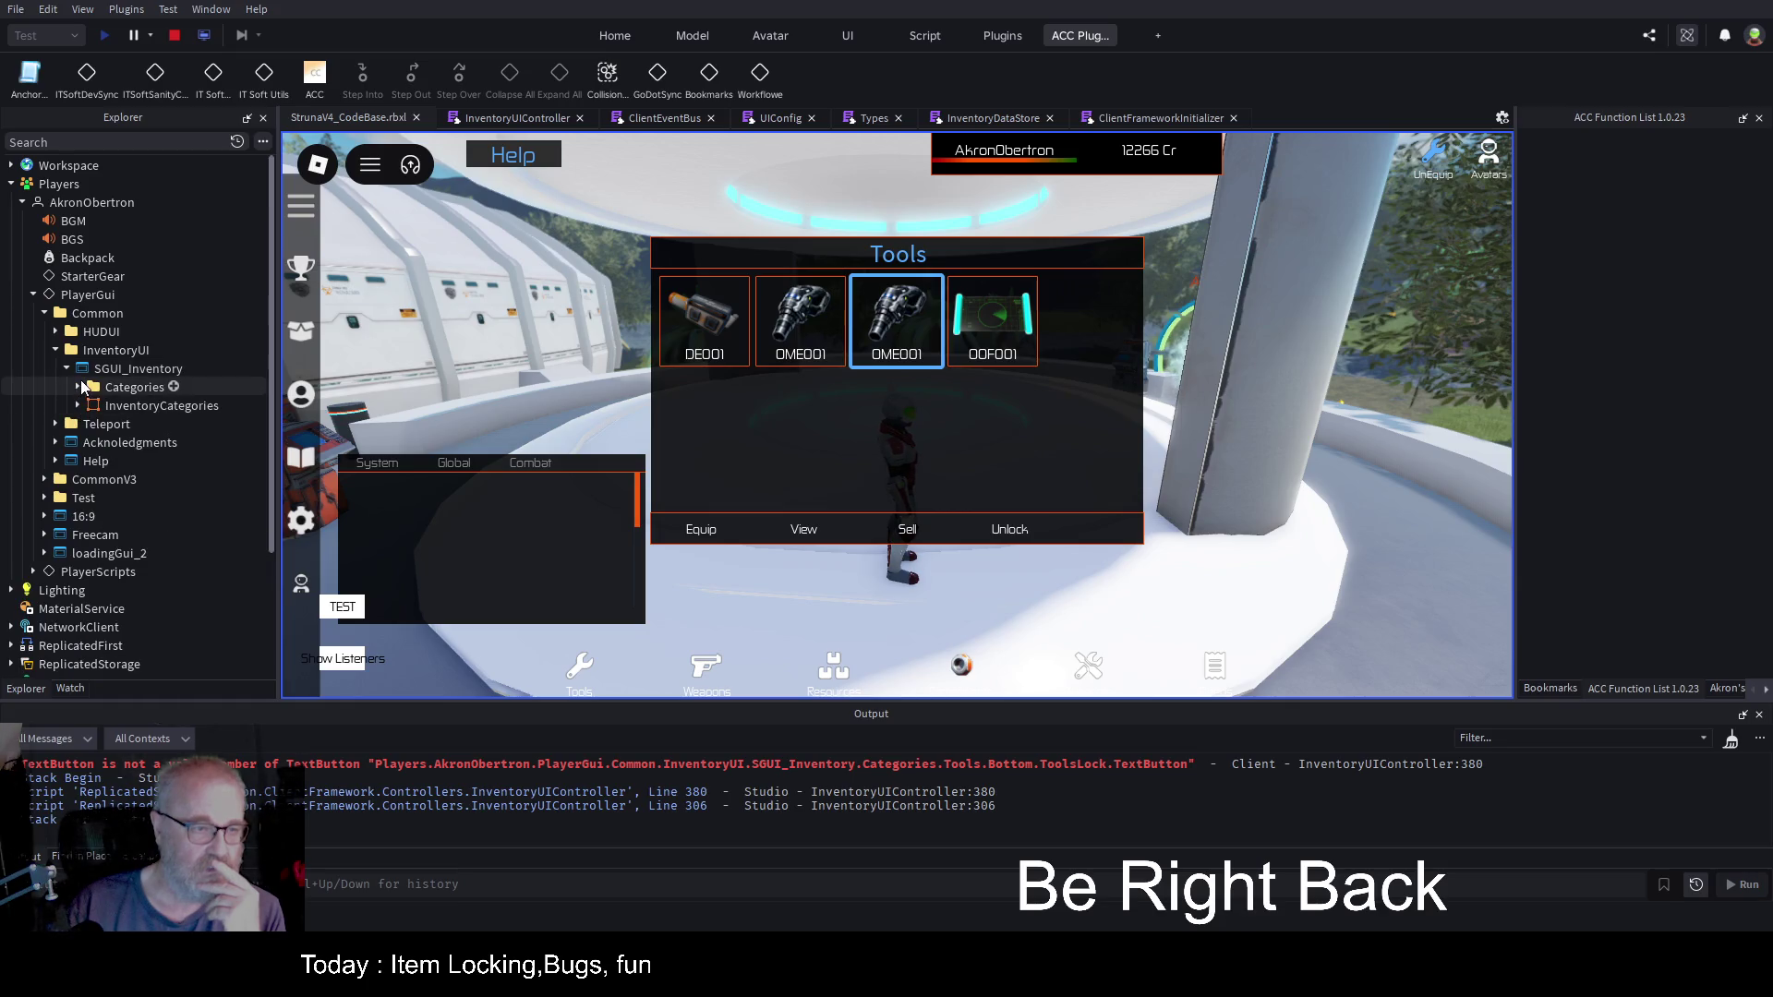
pyautogui.click(78, 387)
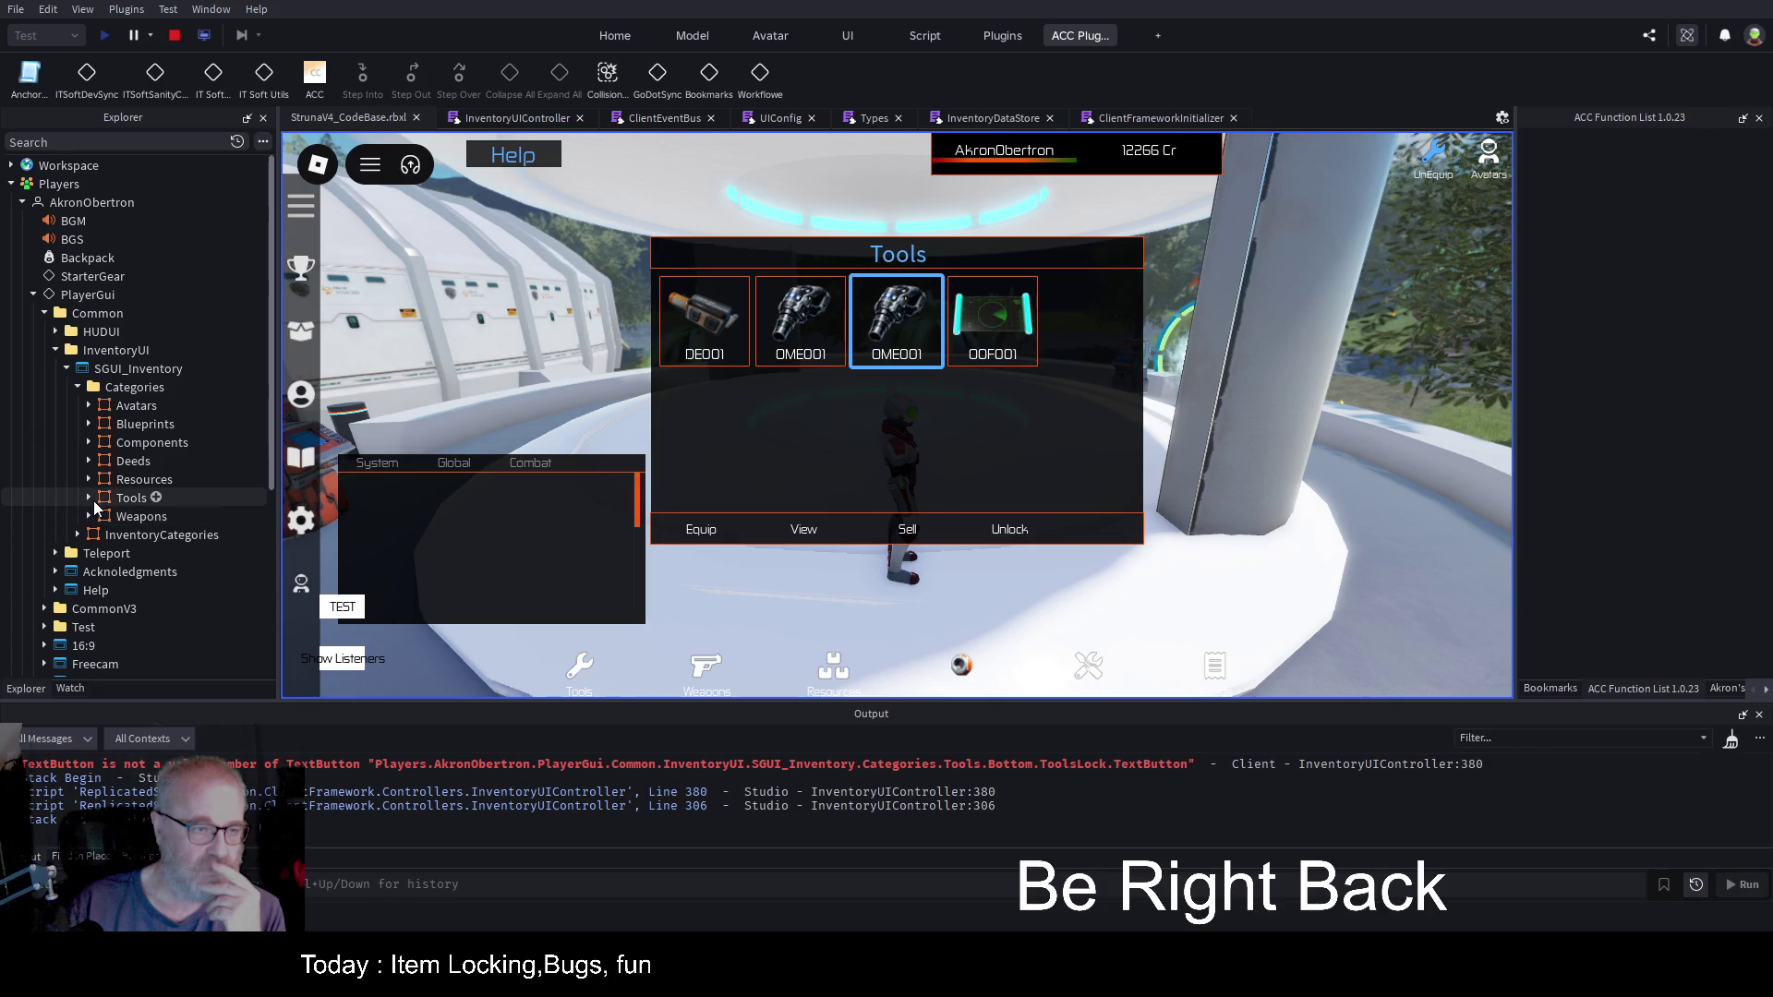
pyautogui.click(90, 499)
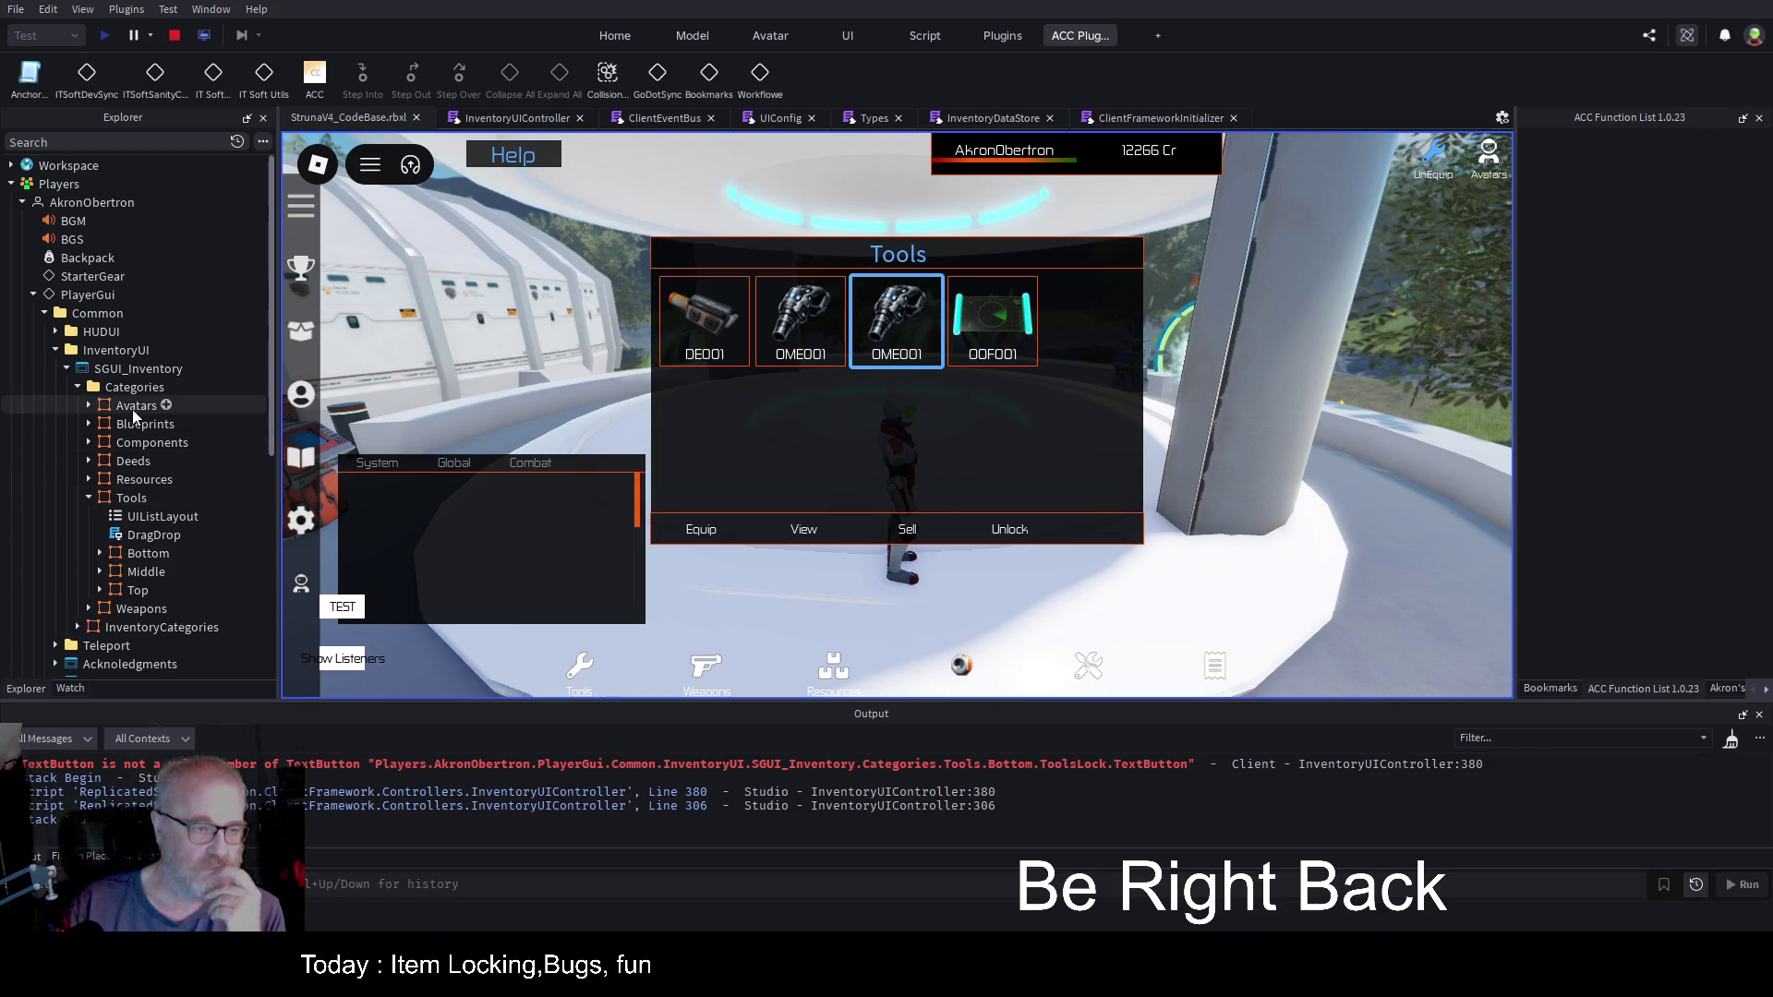
pyautogui.click(99, 554)
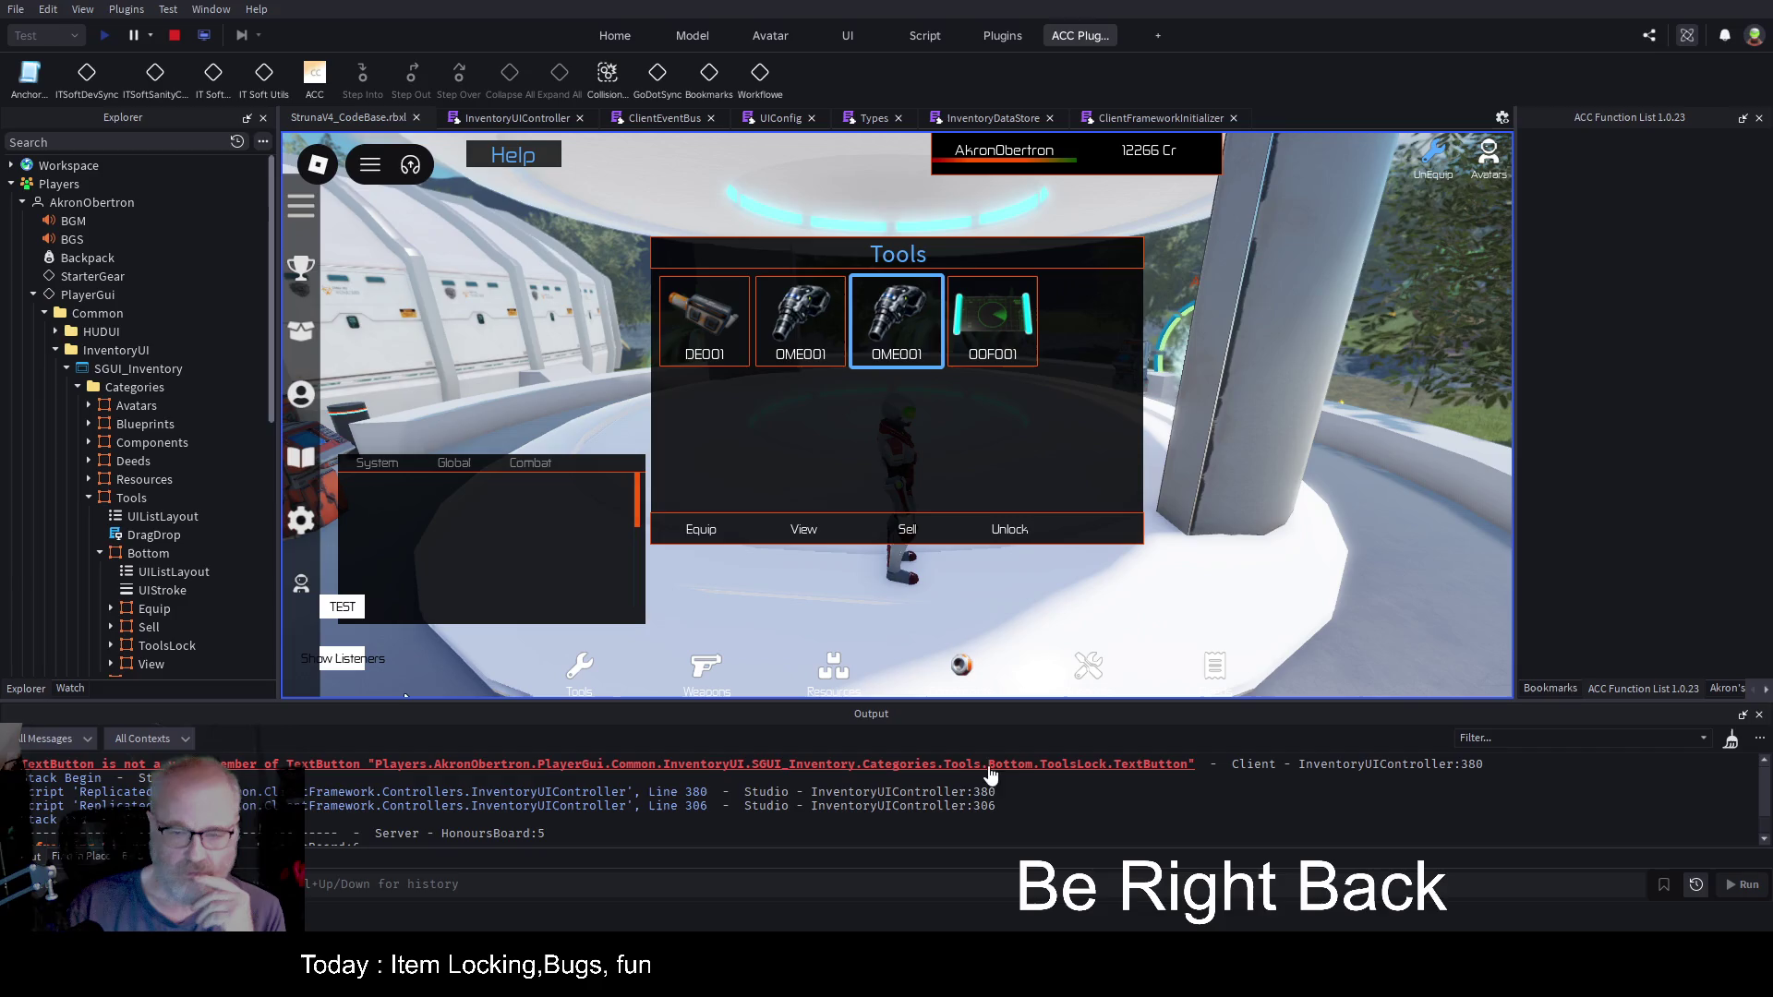
pyautogui.click(111, 646)
pyautogui.scroll(-3, 180, 589)
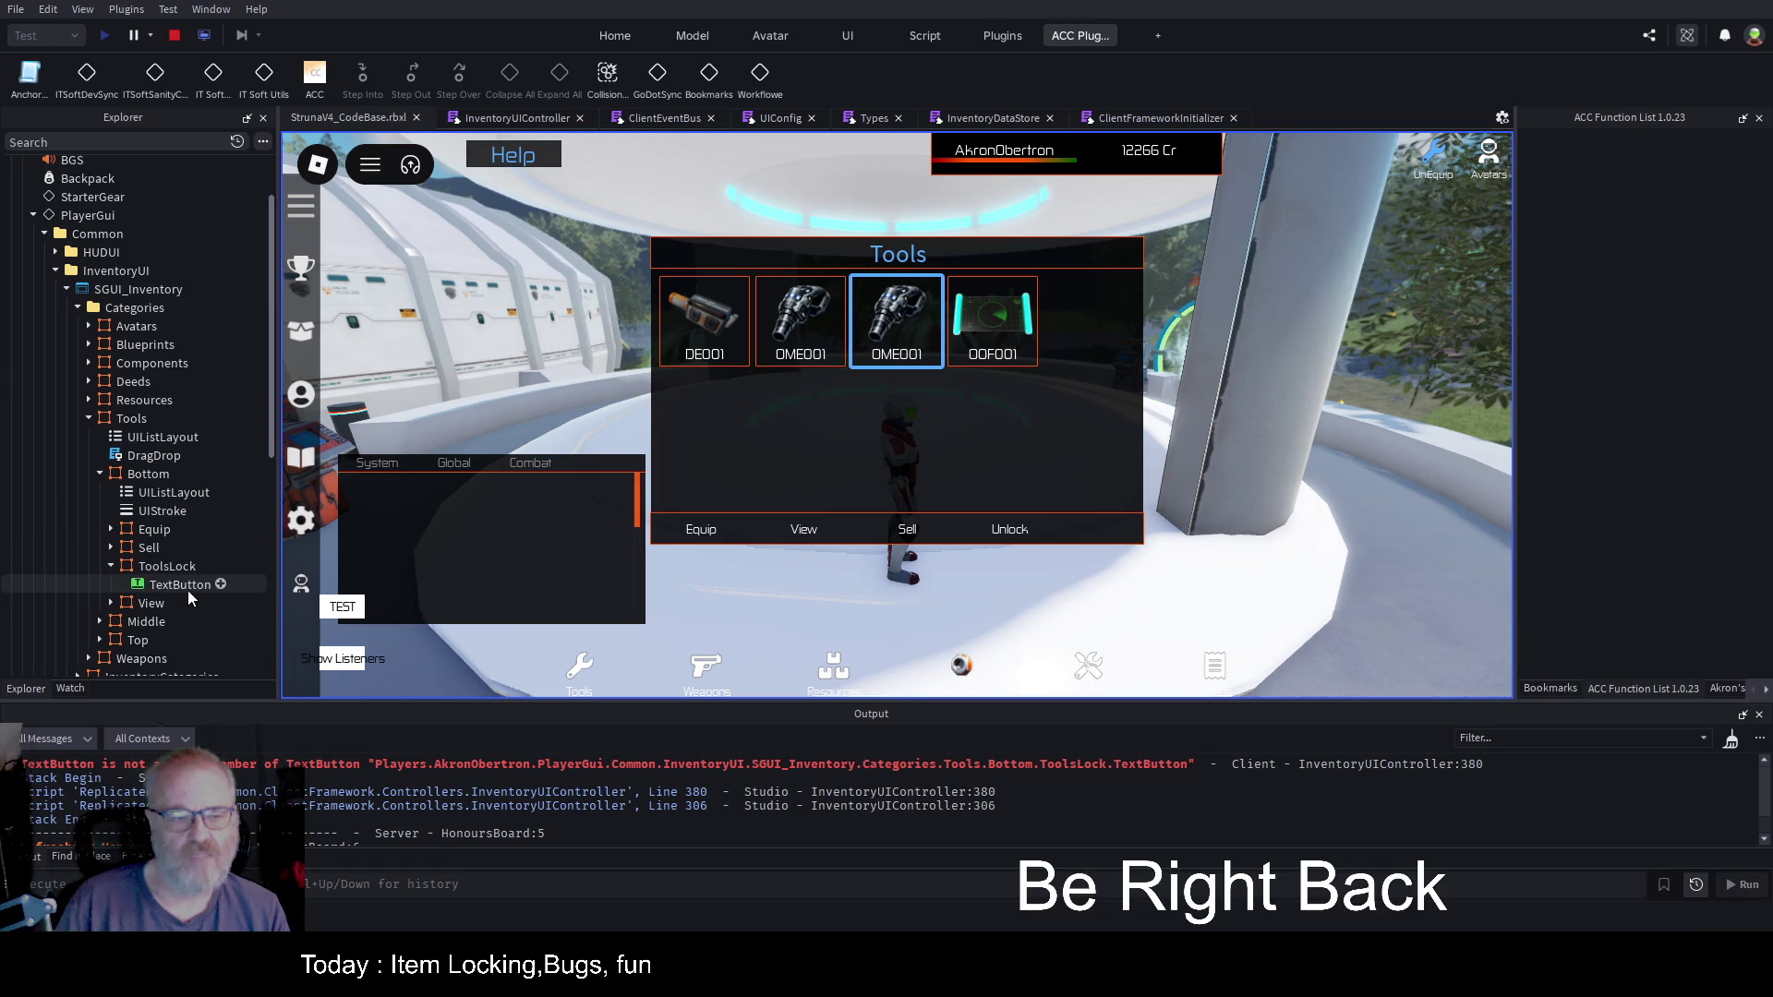
# Step: Stop the test, remove '.TextButton' from lines 377 and 380, save, and relaunch the playtest
pyautogui.click(176, 39)
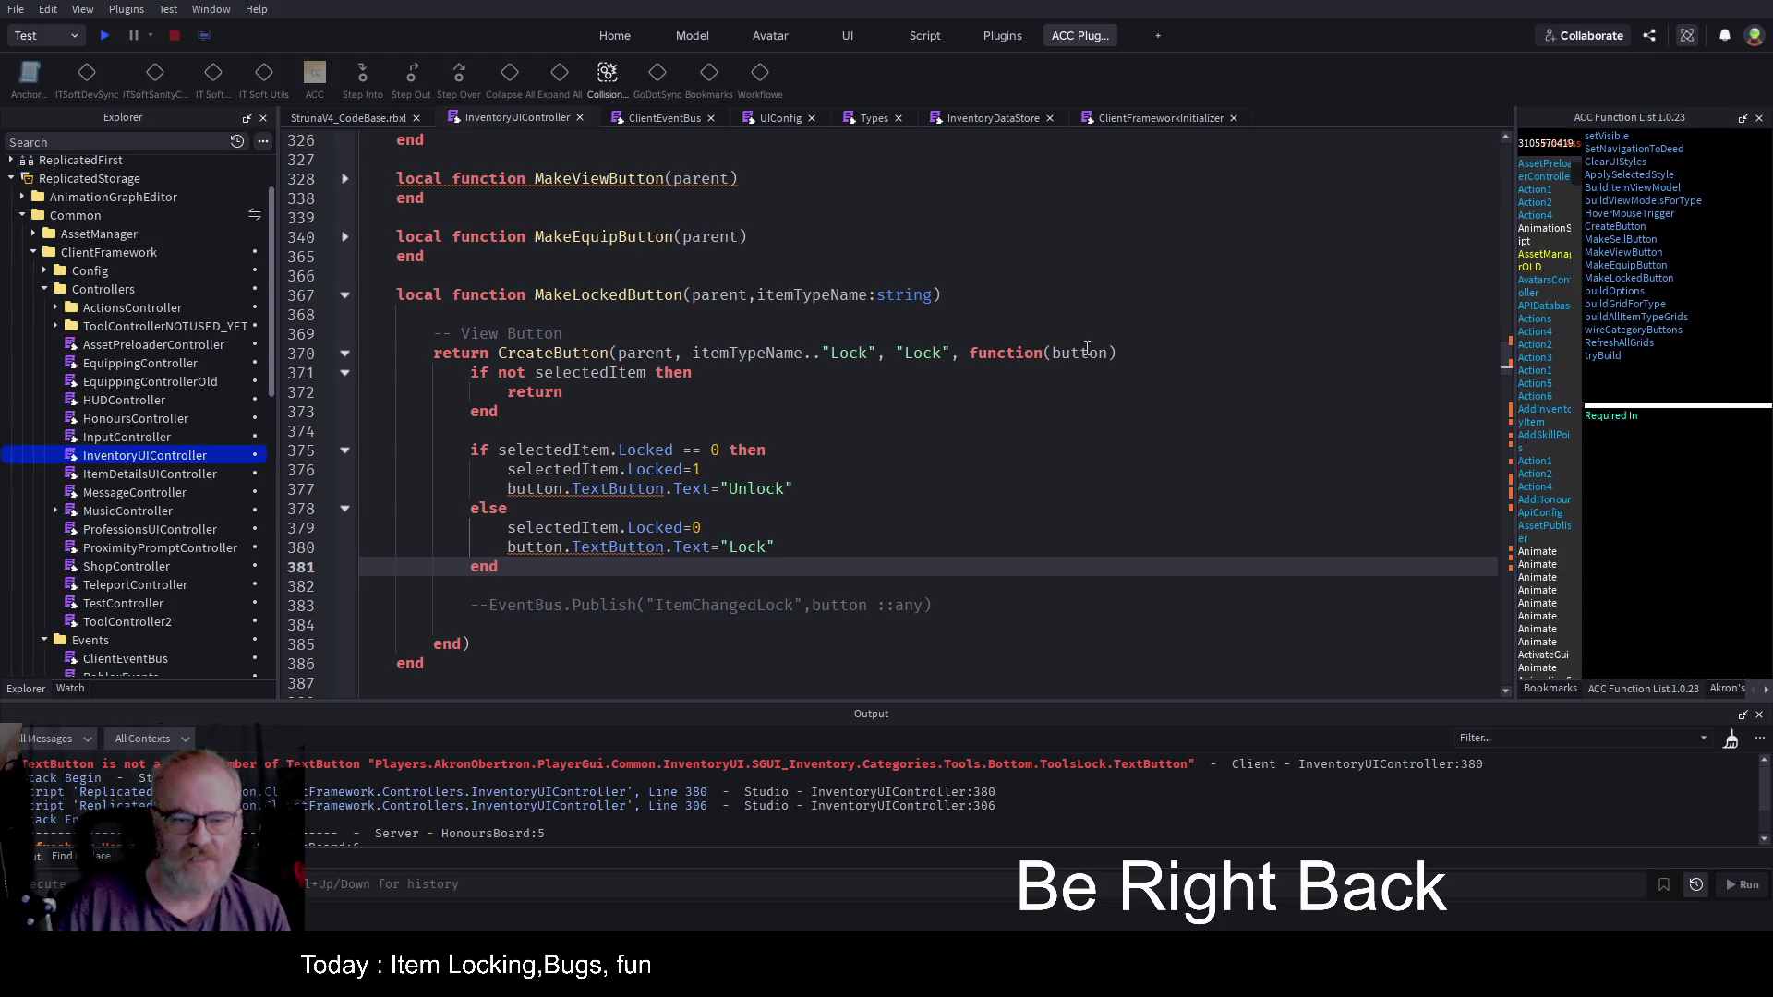
pyautogui.doubleClick(581, 489)
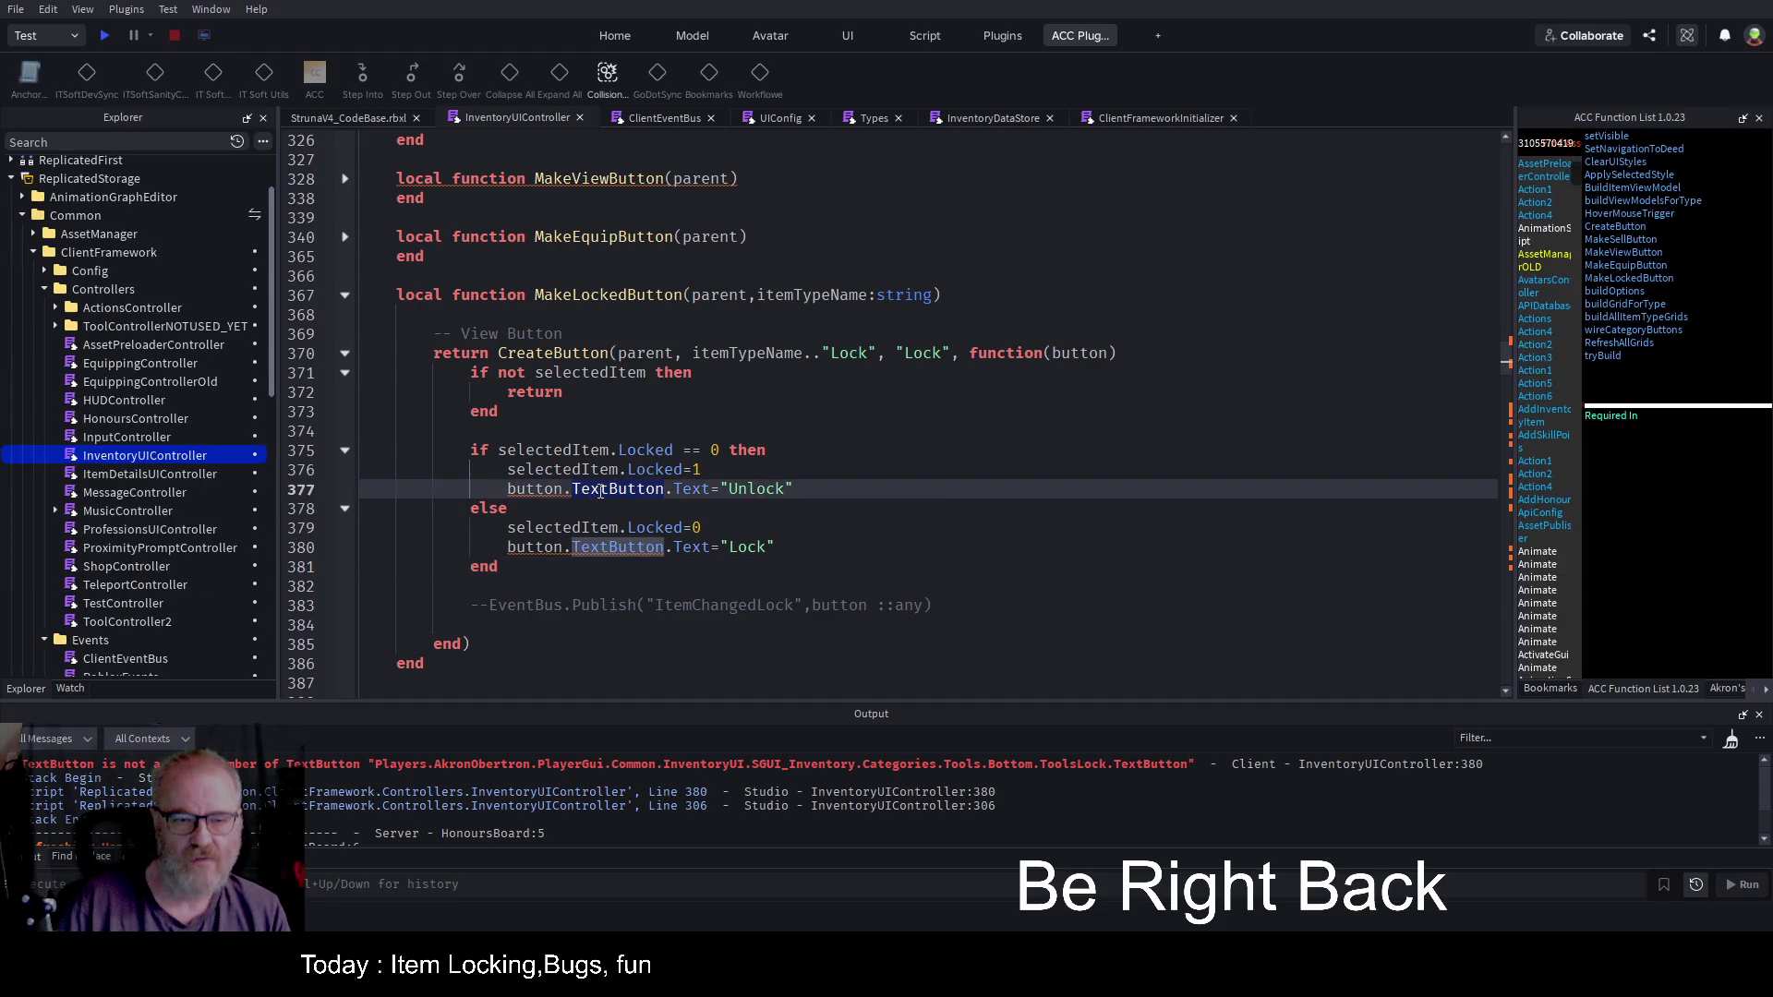
pyautogui.press('BackSpace')
pyautogui.press('Delete')
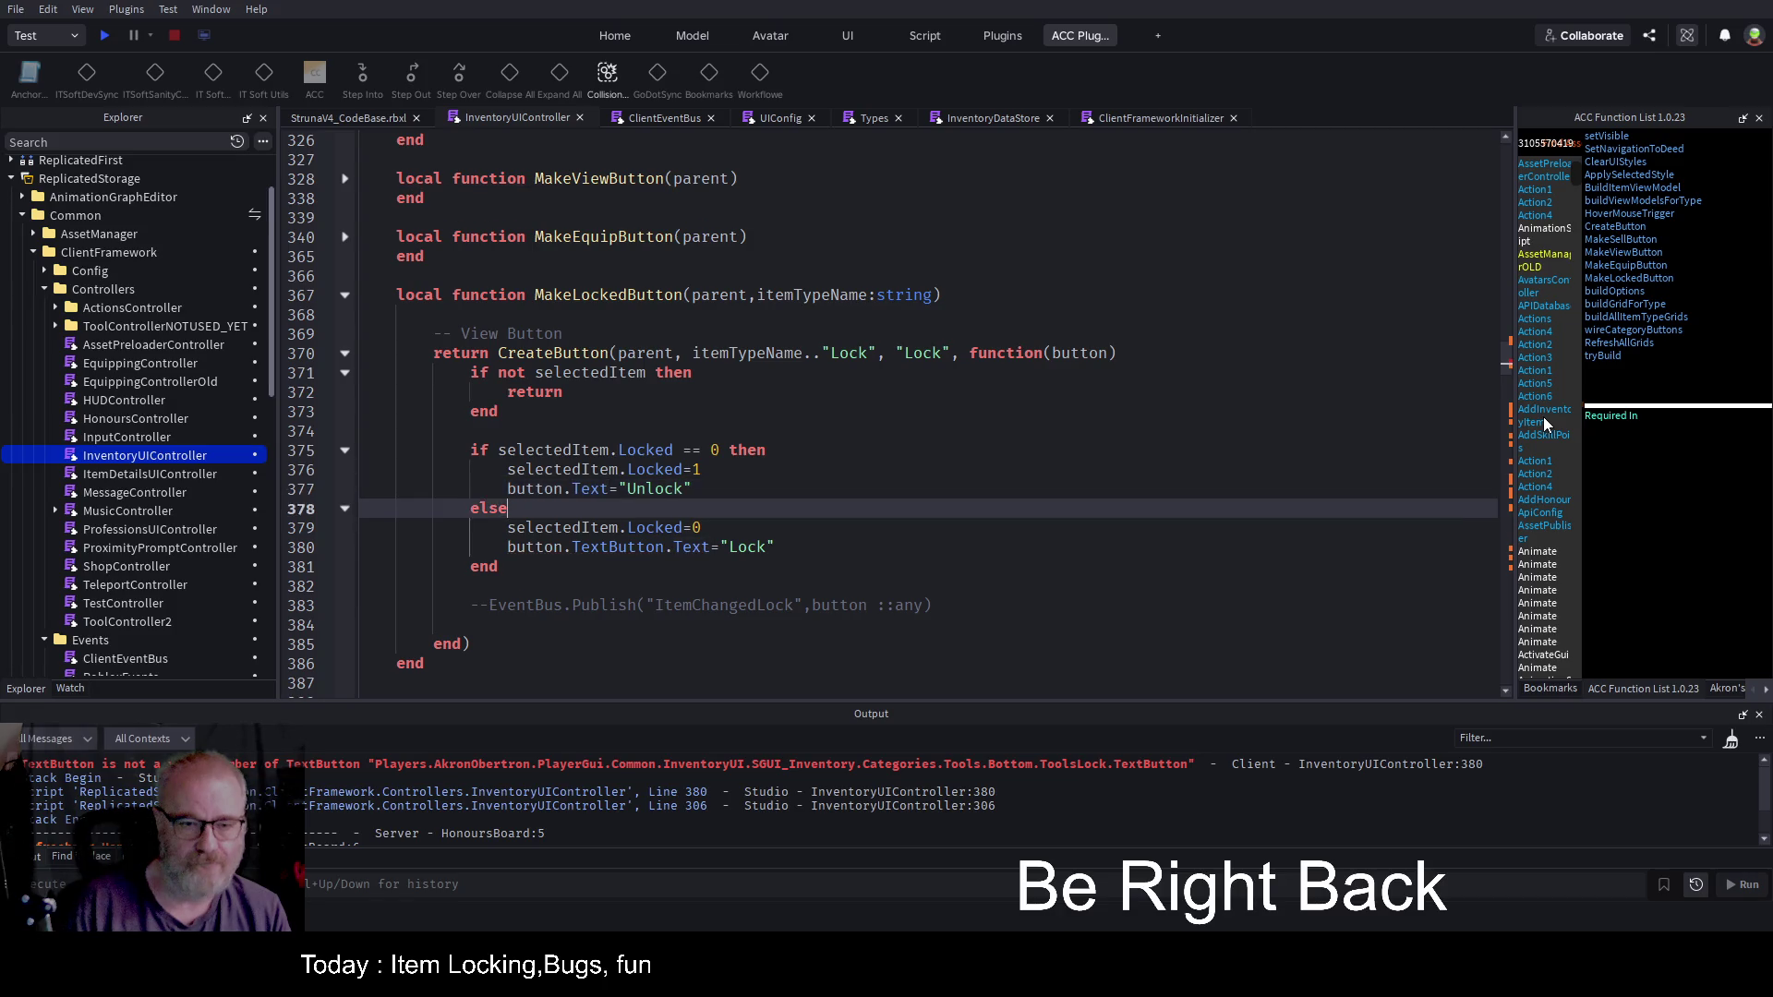
pyautogui.press('Down')
pyautogui.press('Down')
pyautogui.press('Down')
pyautogui.press('Delete')
pyautogui.press('Delete')
pyautogui.press('Delete')
pyautogui.press('Delete')
pyautogui.press('Delete')
pyautogui.press('Delete')
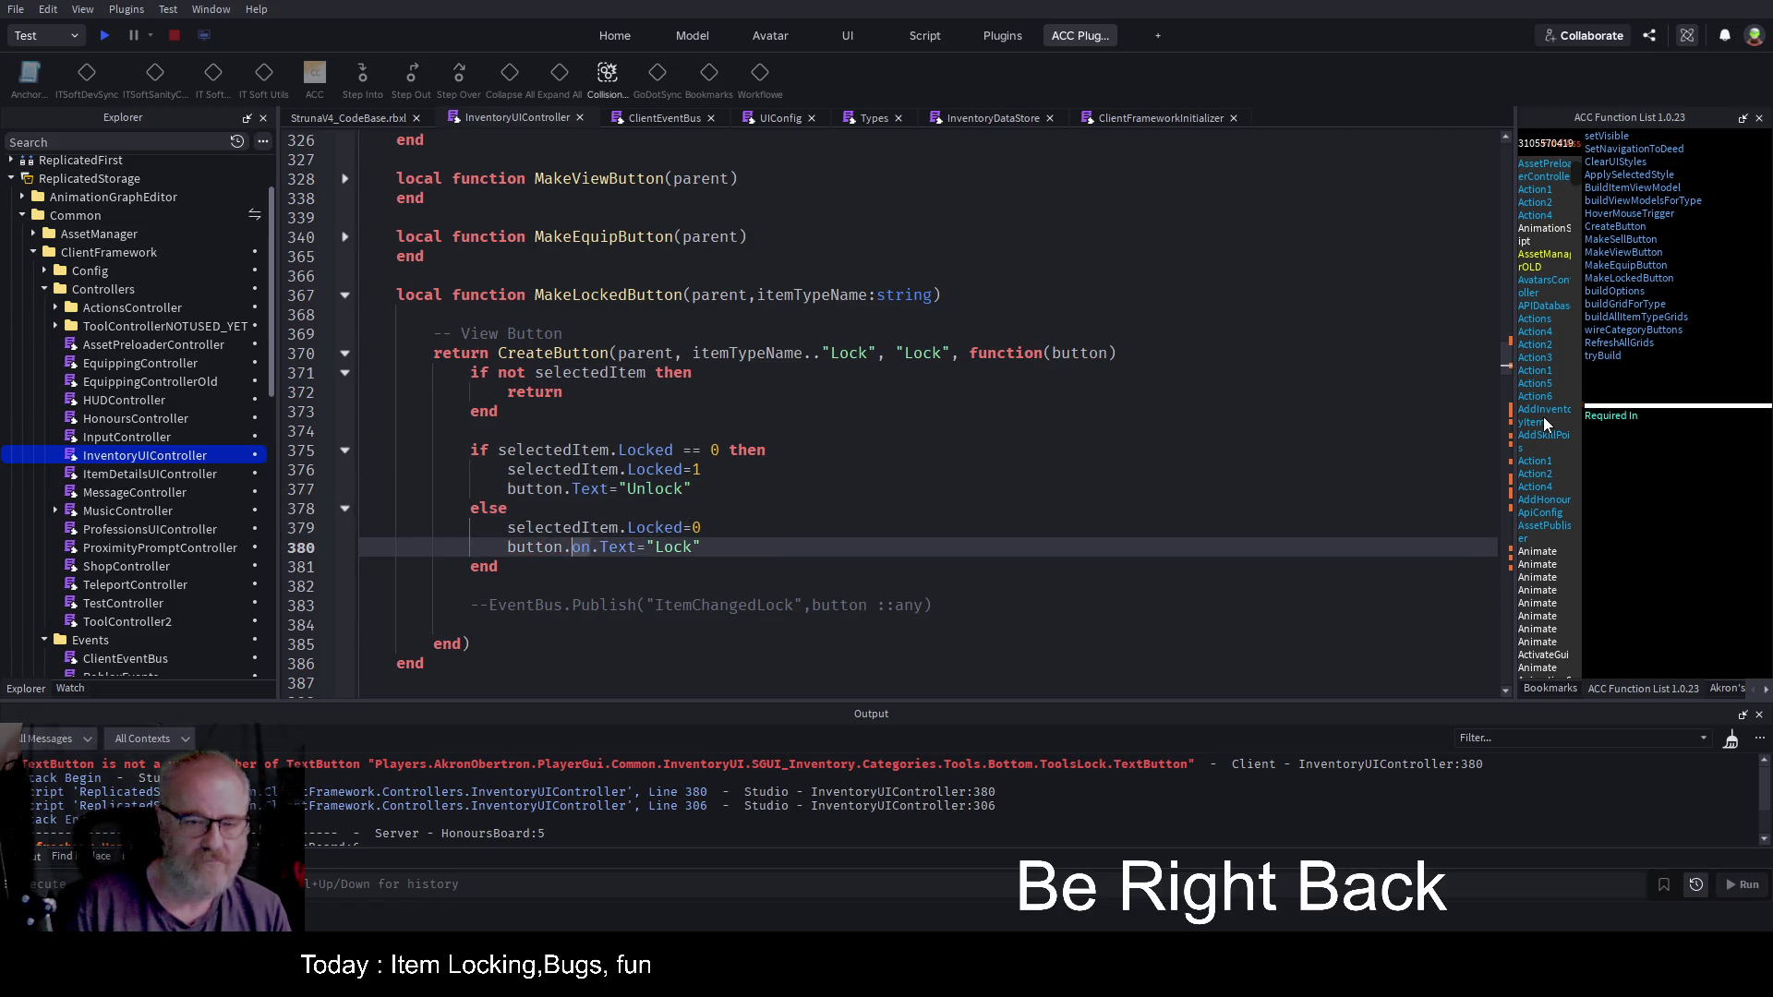
pyautogui.hotkey('ctrl', 's')
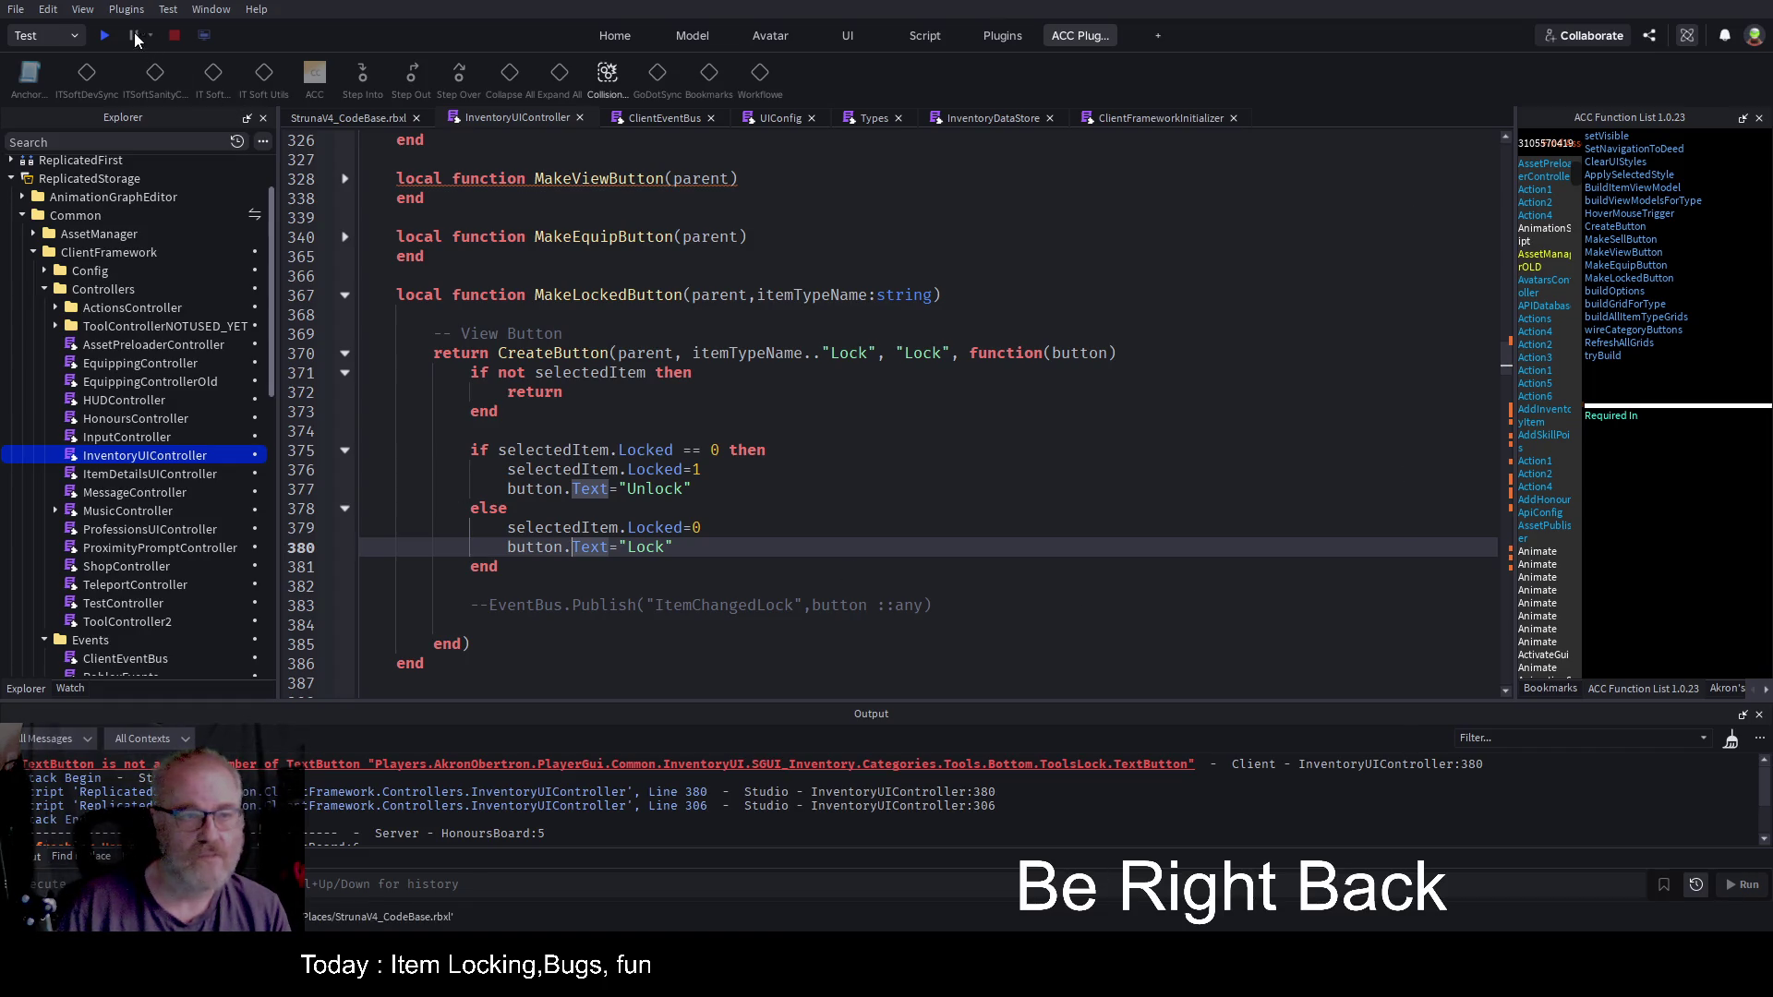
pyautogui.click(104, 35)
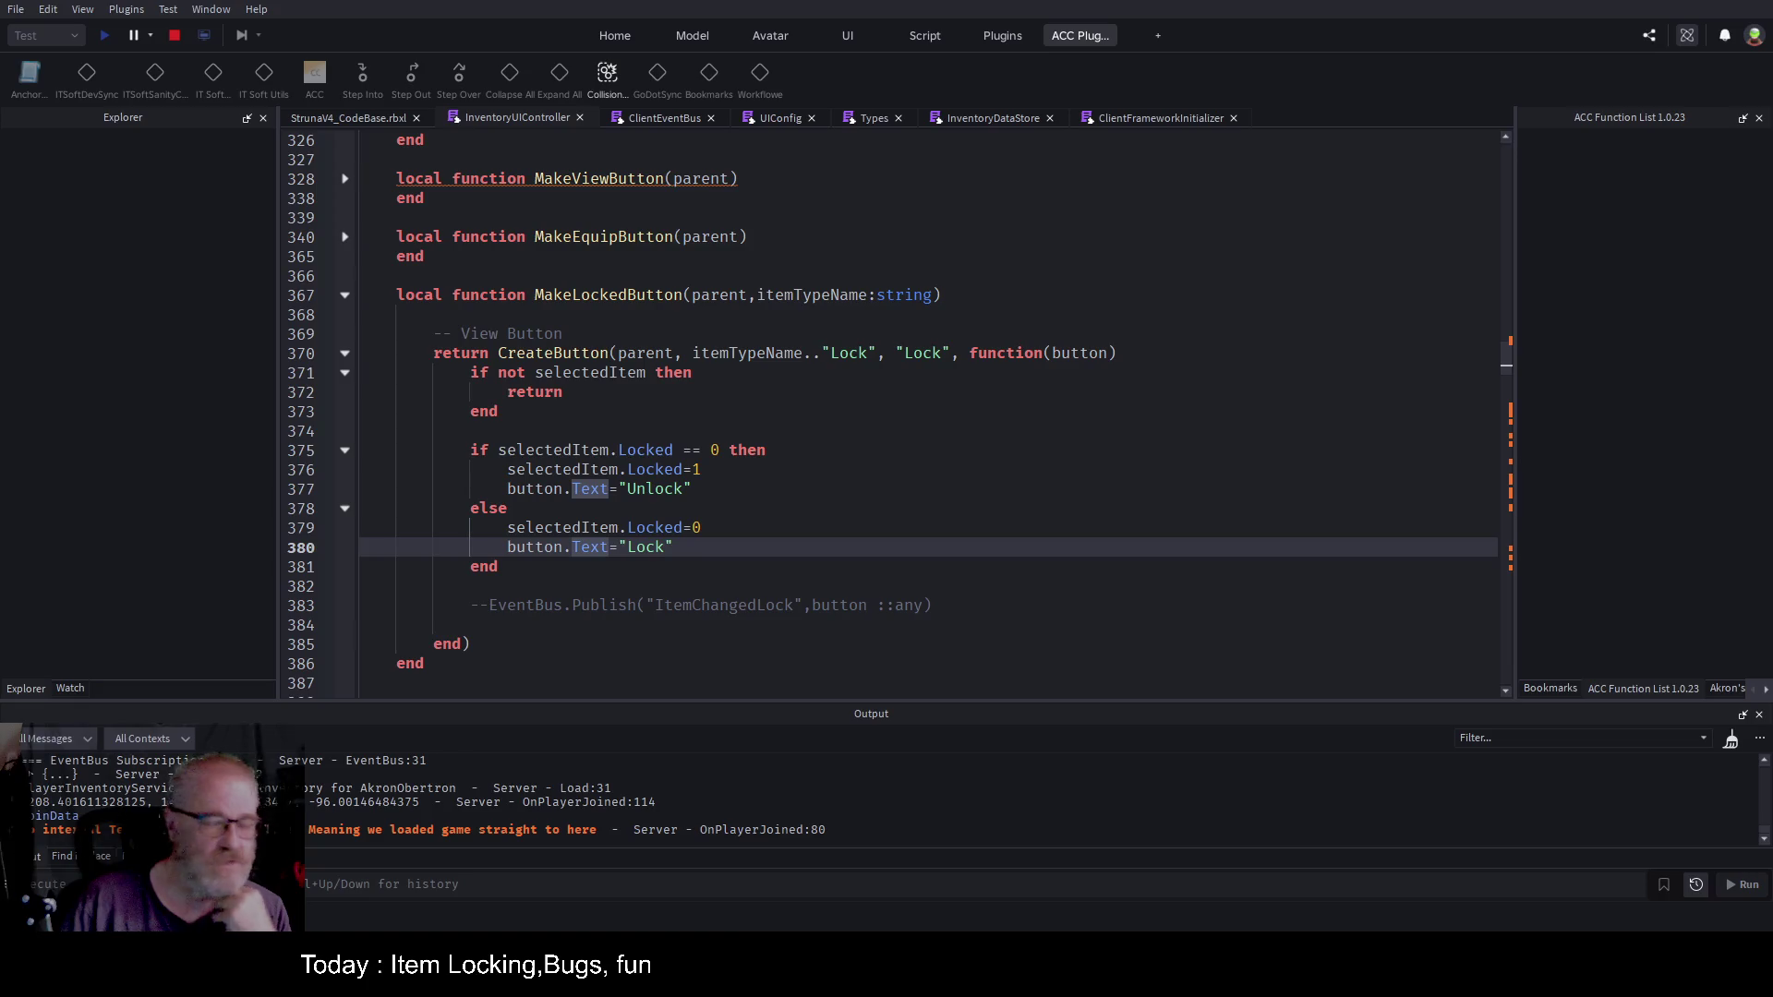
pyautogui.hotkey('alt', 'Tab')
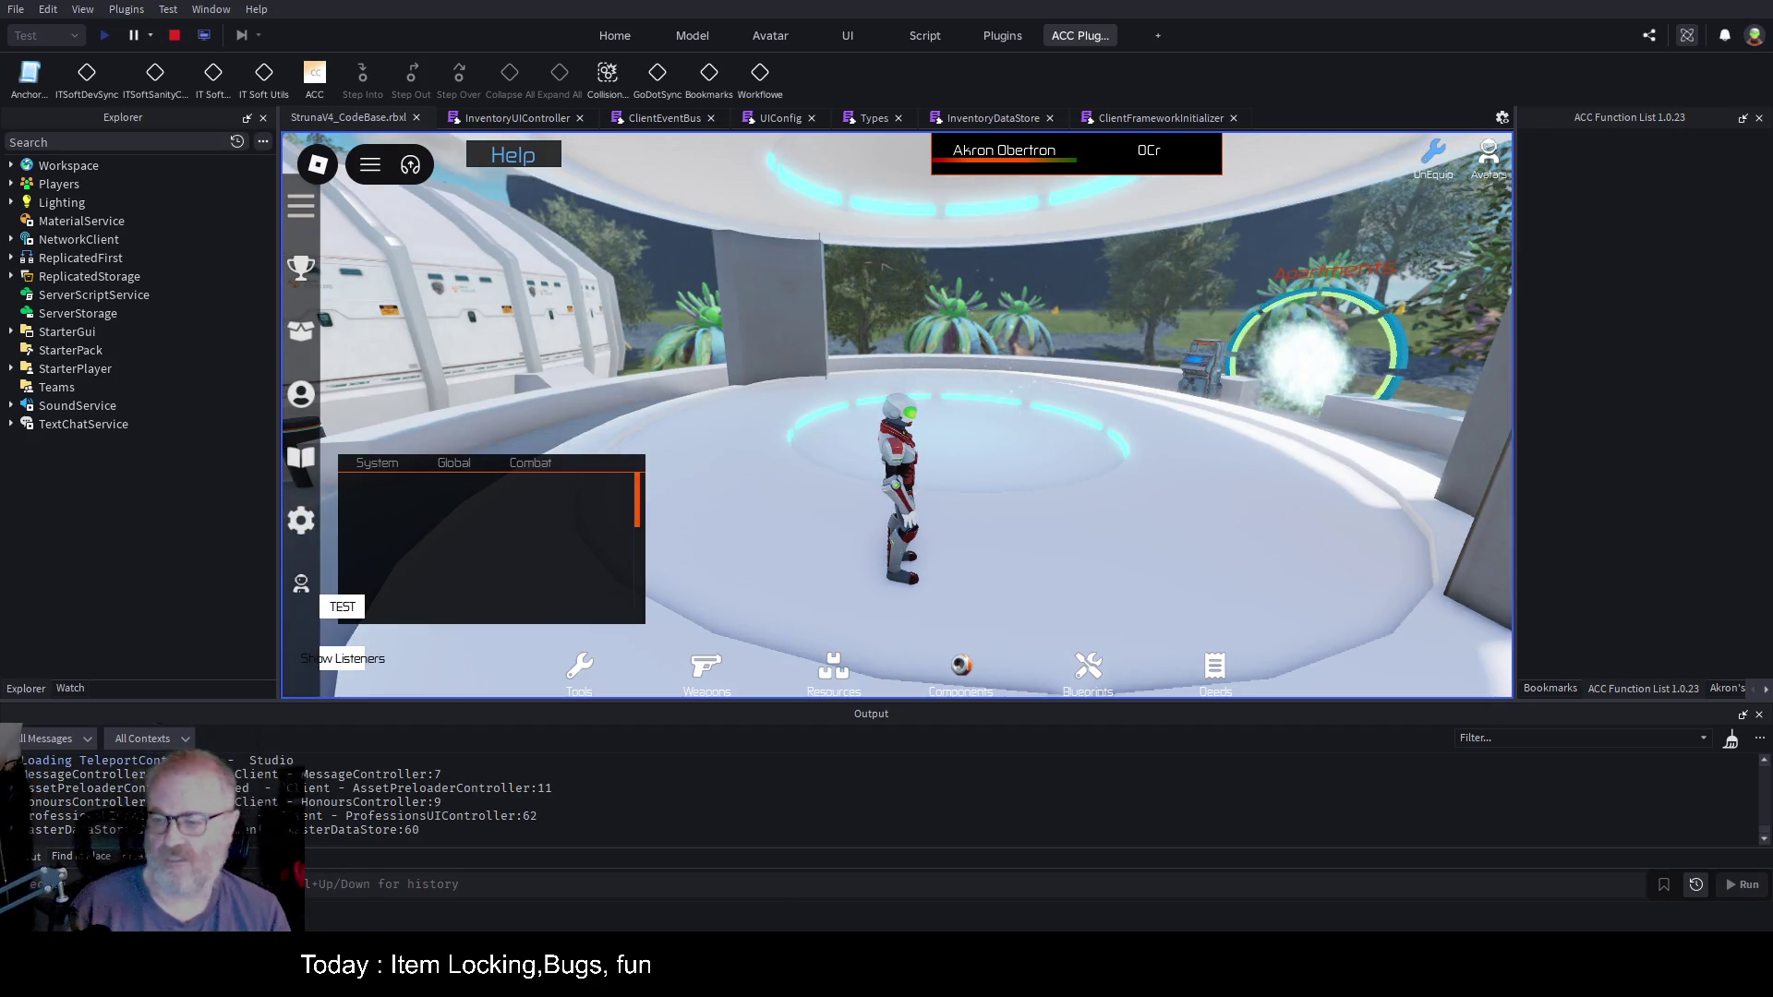
# Step: Clear the output log, open the inventory with I, and lock the OME001 tool
pyautogui.click(1731, 742)
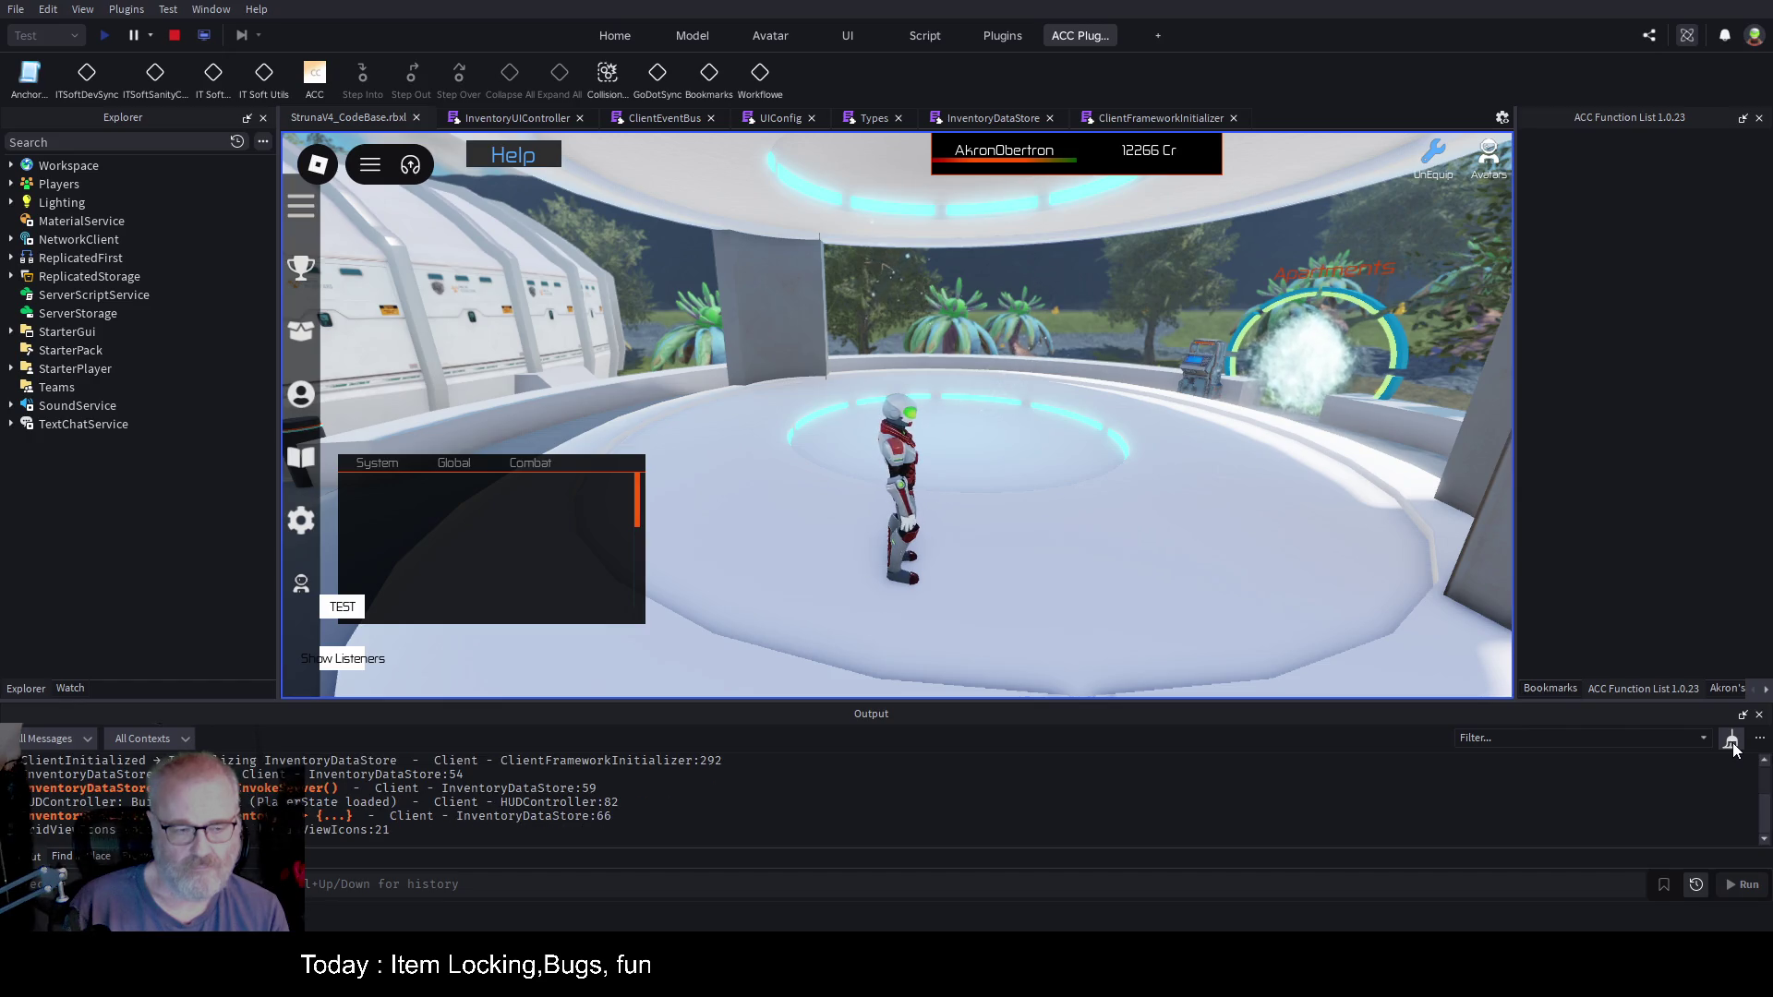
pyautogui.click(1731, 742)
pyautogui.click(1072, 524)
pyautogui.press('i')
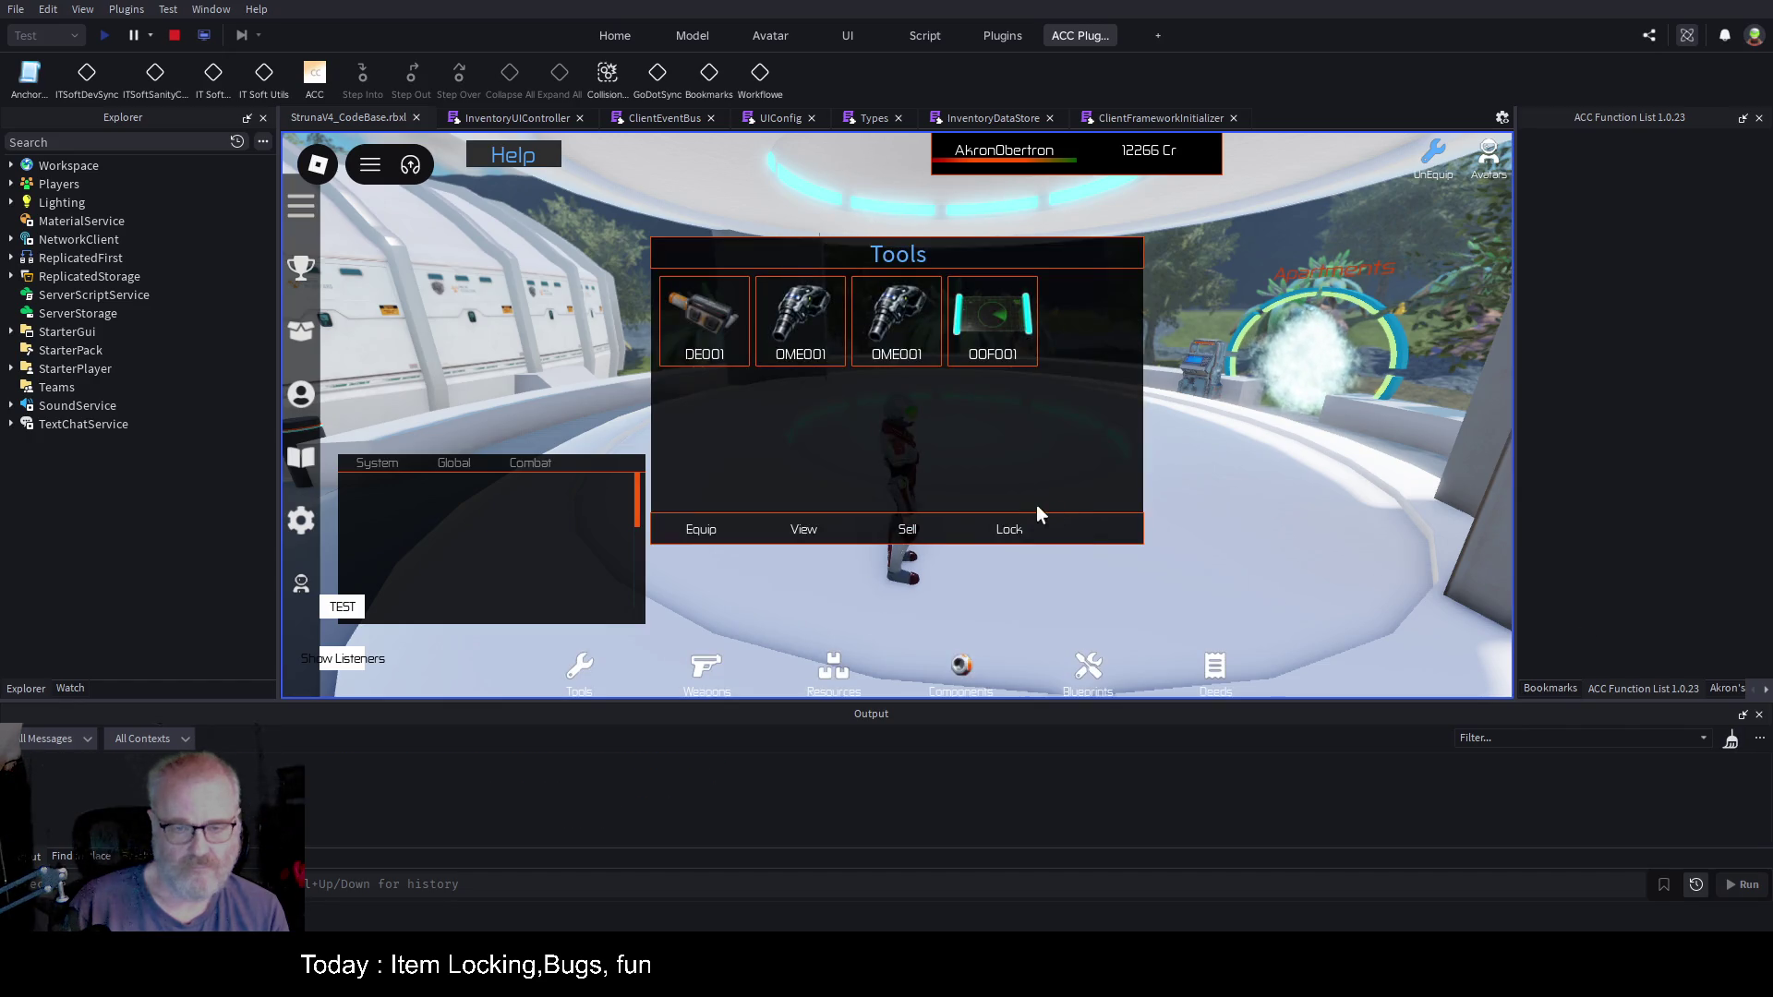
pyautogui.click(897, 319)
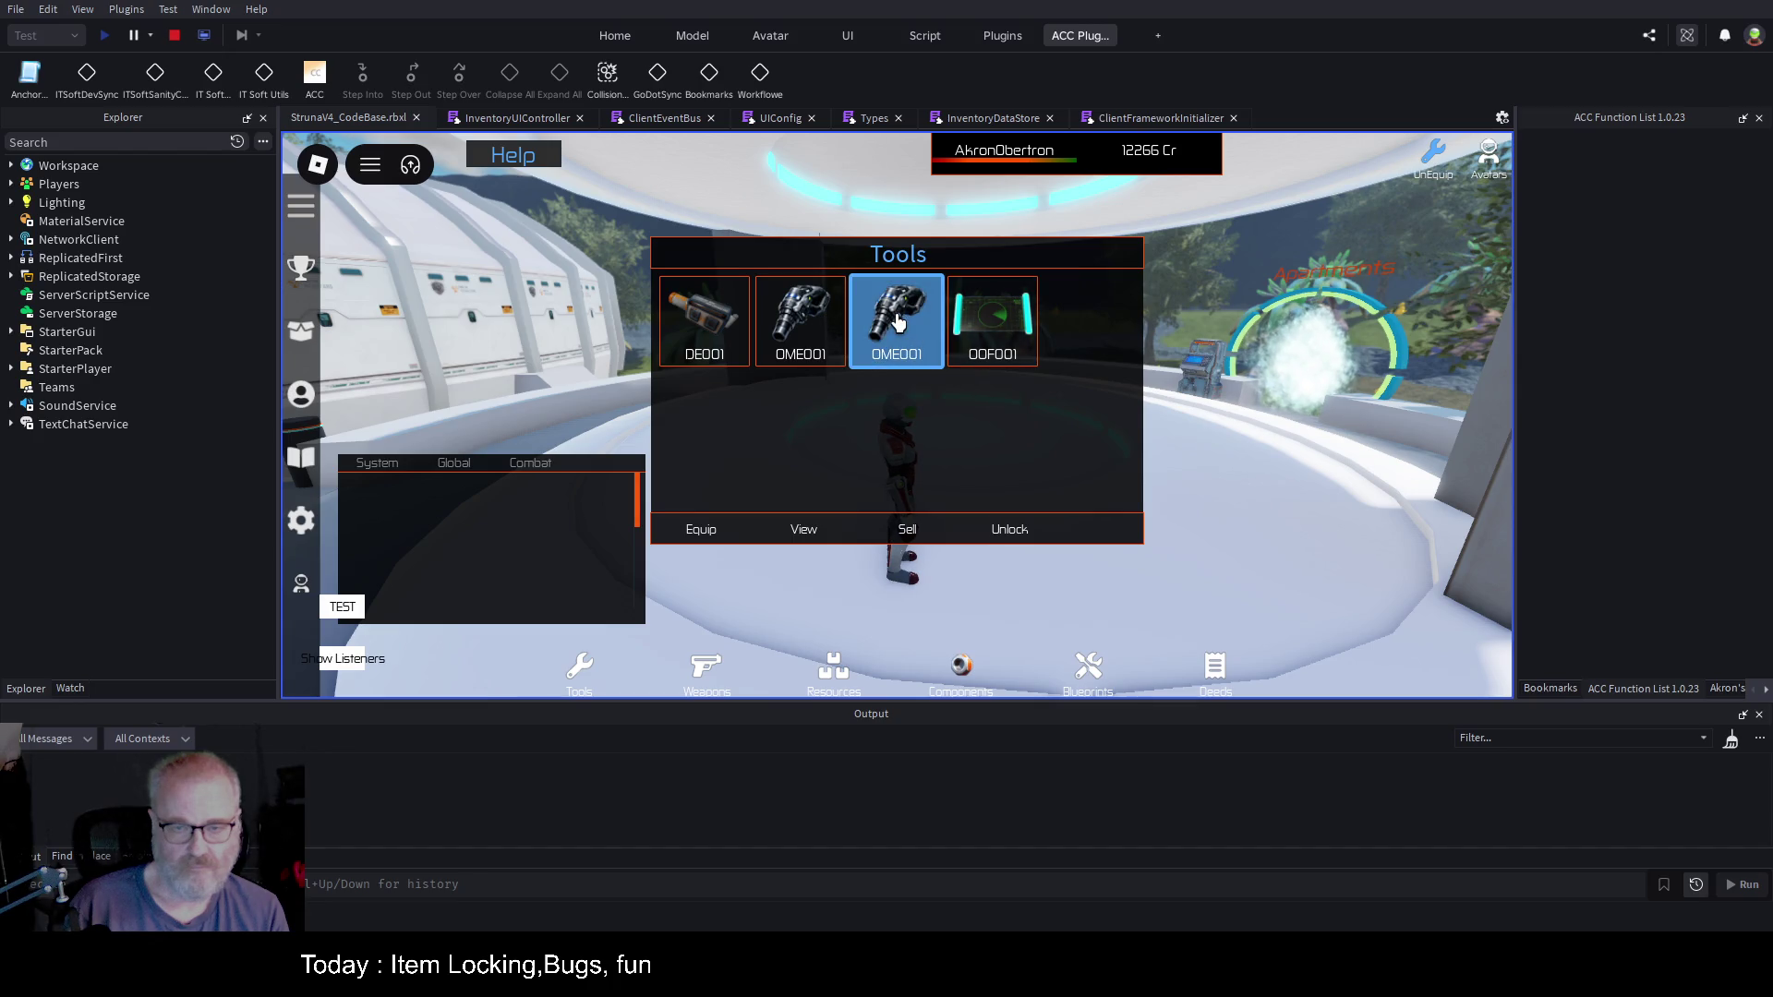
pyautogui.click(1036, 540)
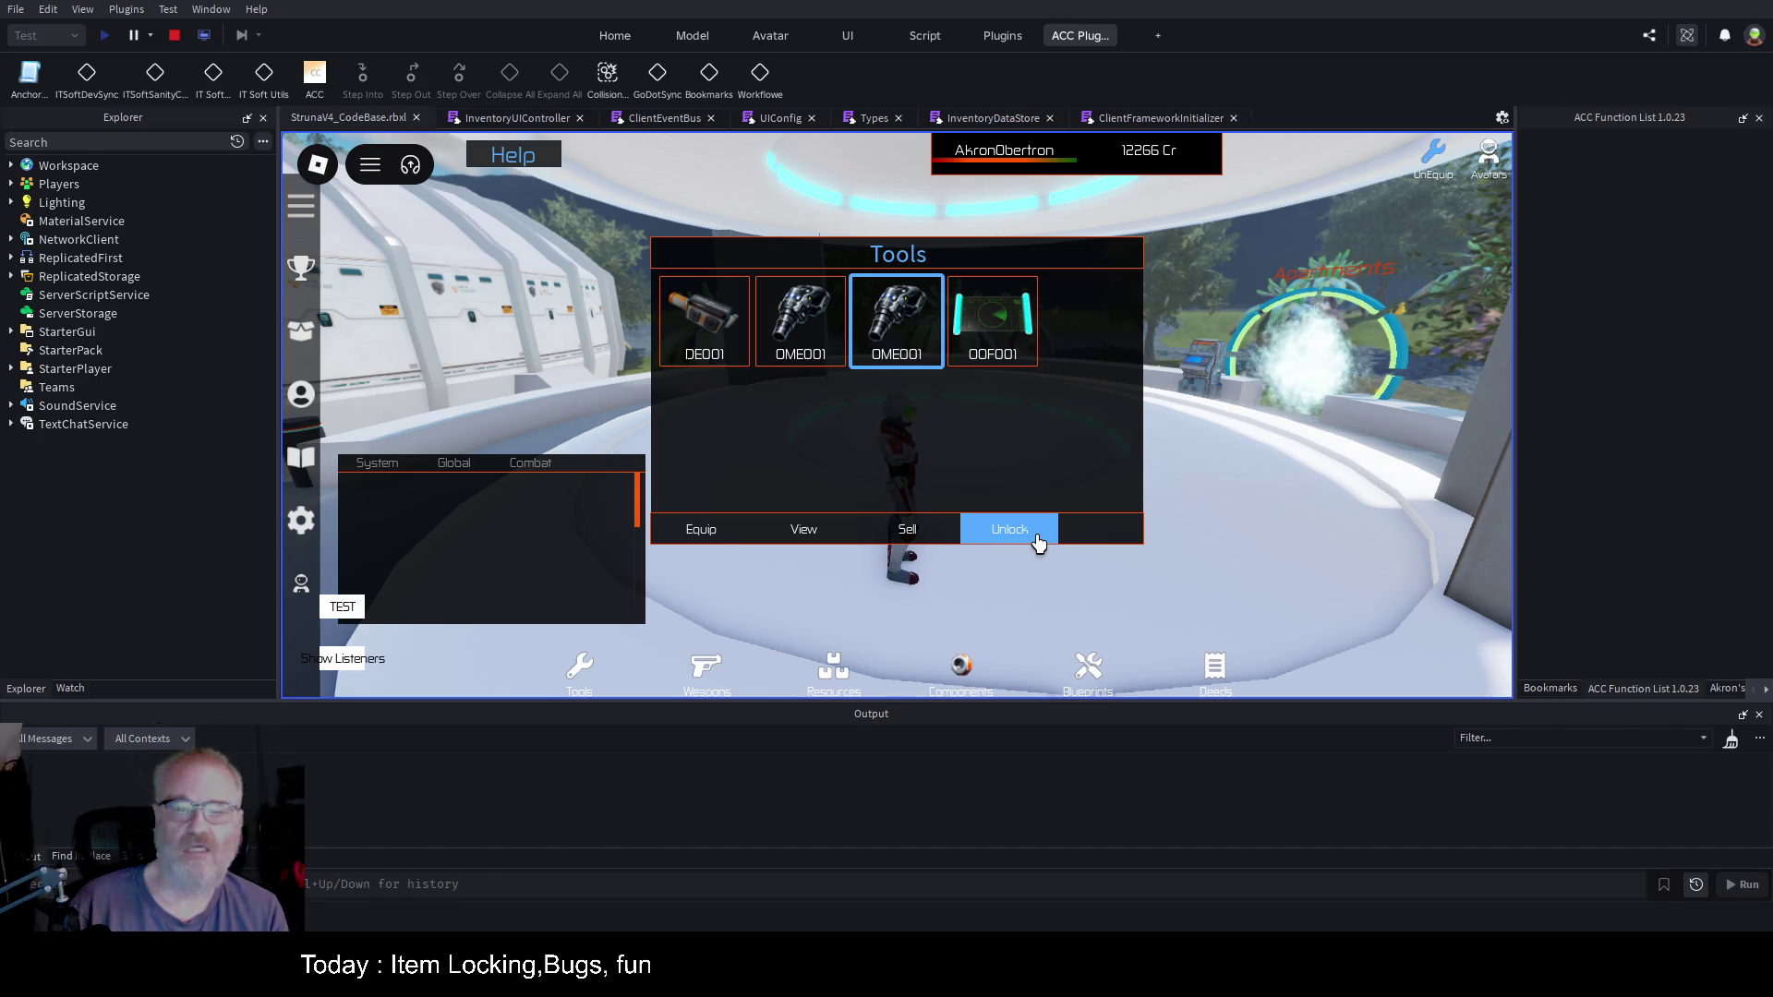
# Step: Select the OME001 and DE001 tools, then browse Matron, Zontex and Voltexon items under Weapons
pyautogui.click(824, 330)
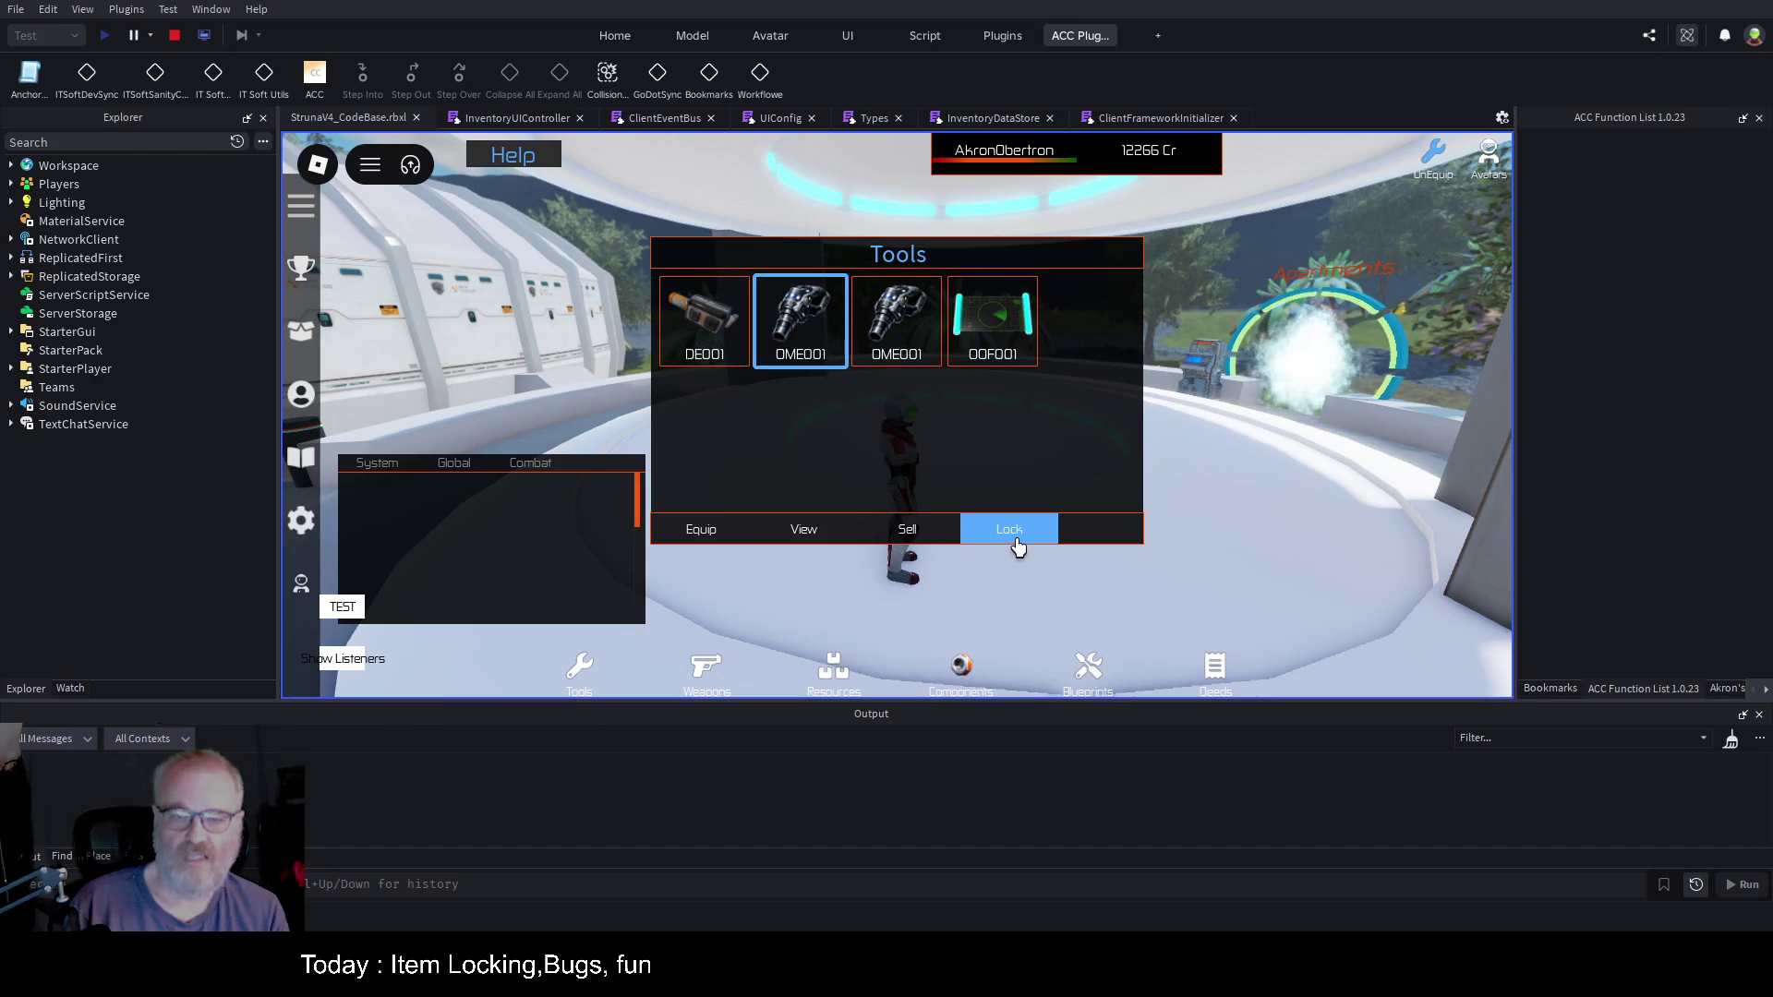
pyautogui.click(698, 317)
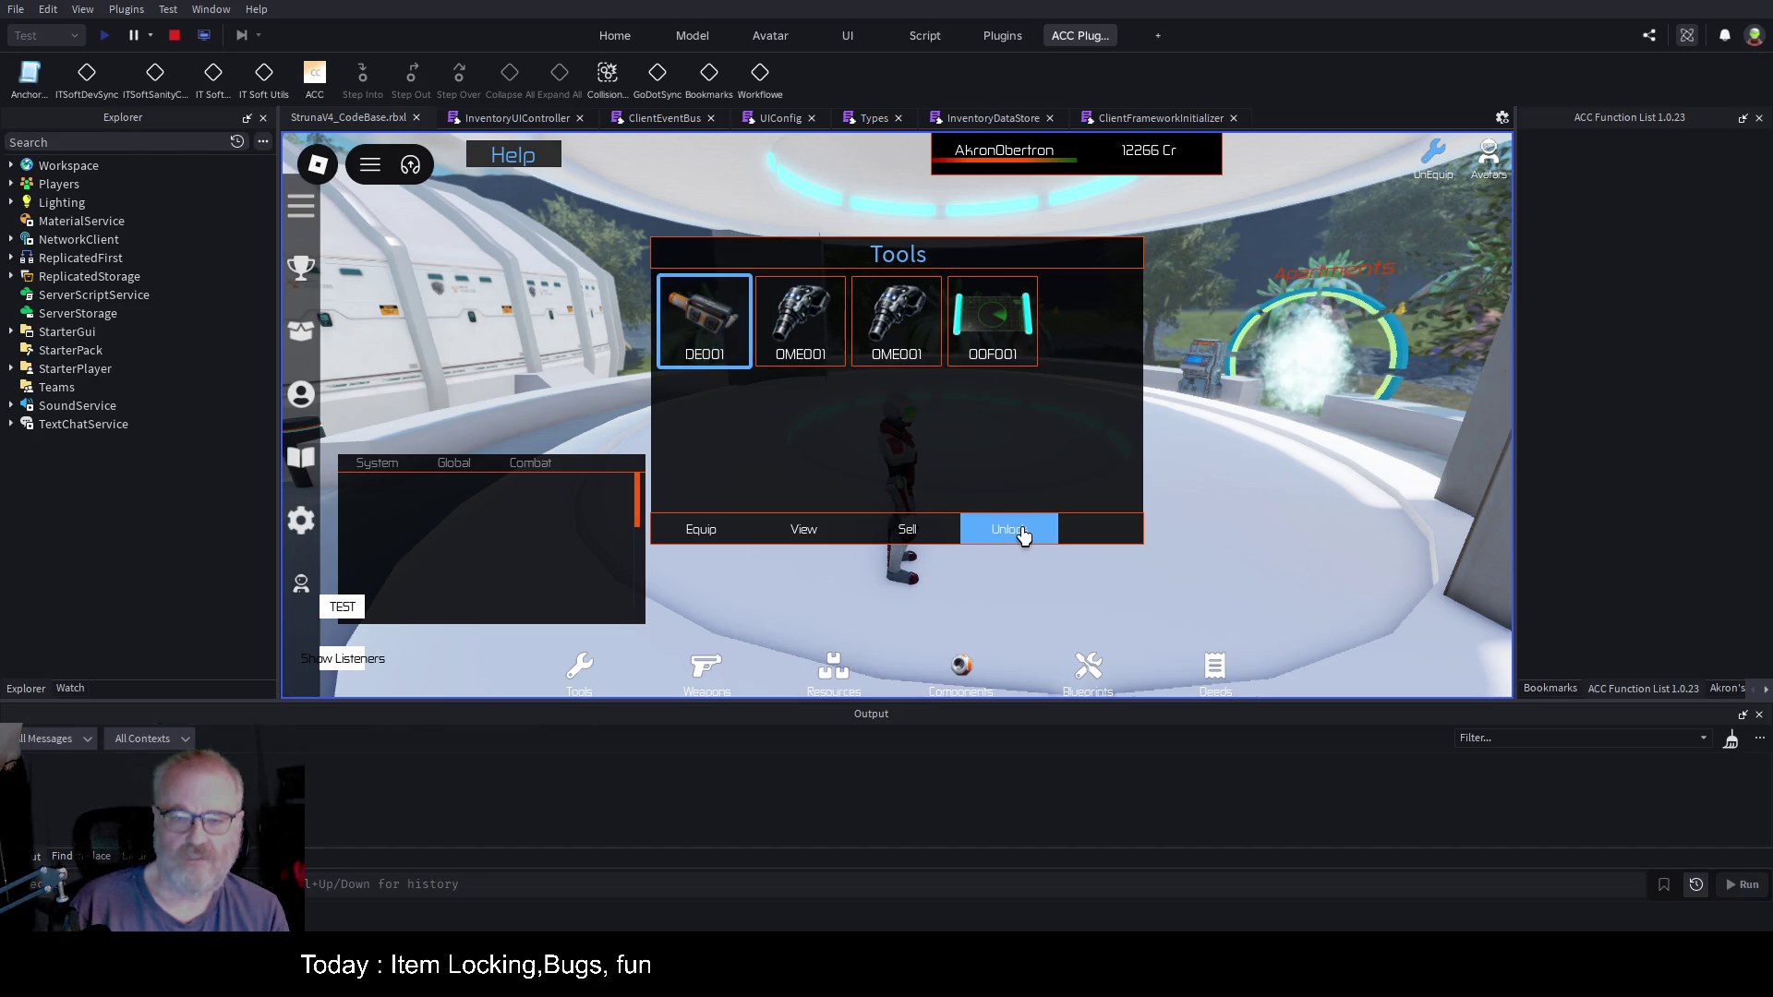
pyautogui.click(712, 679)
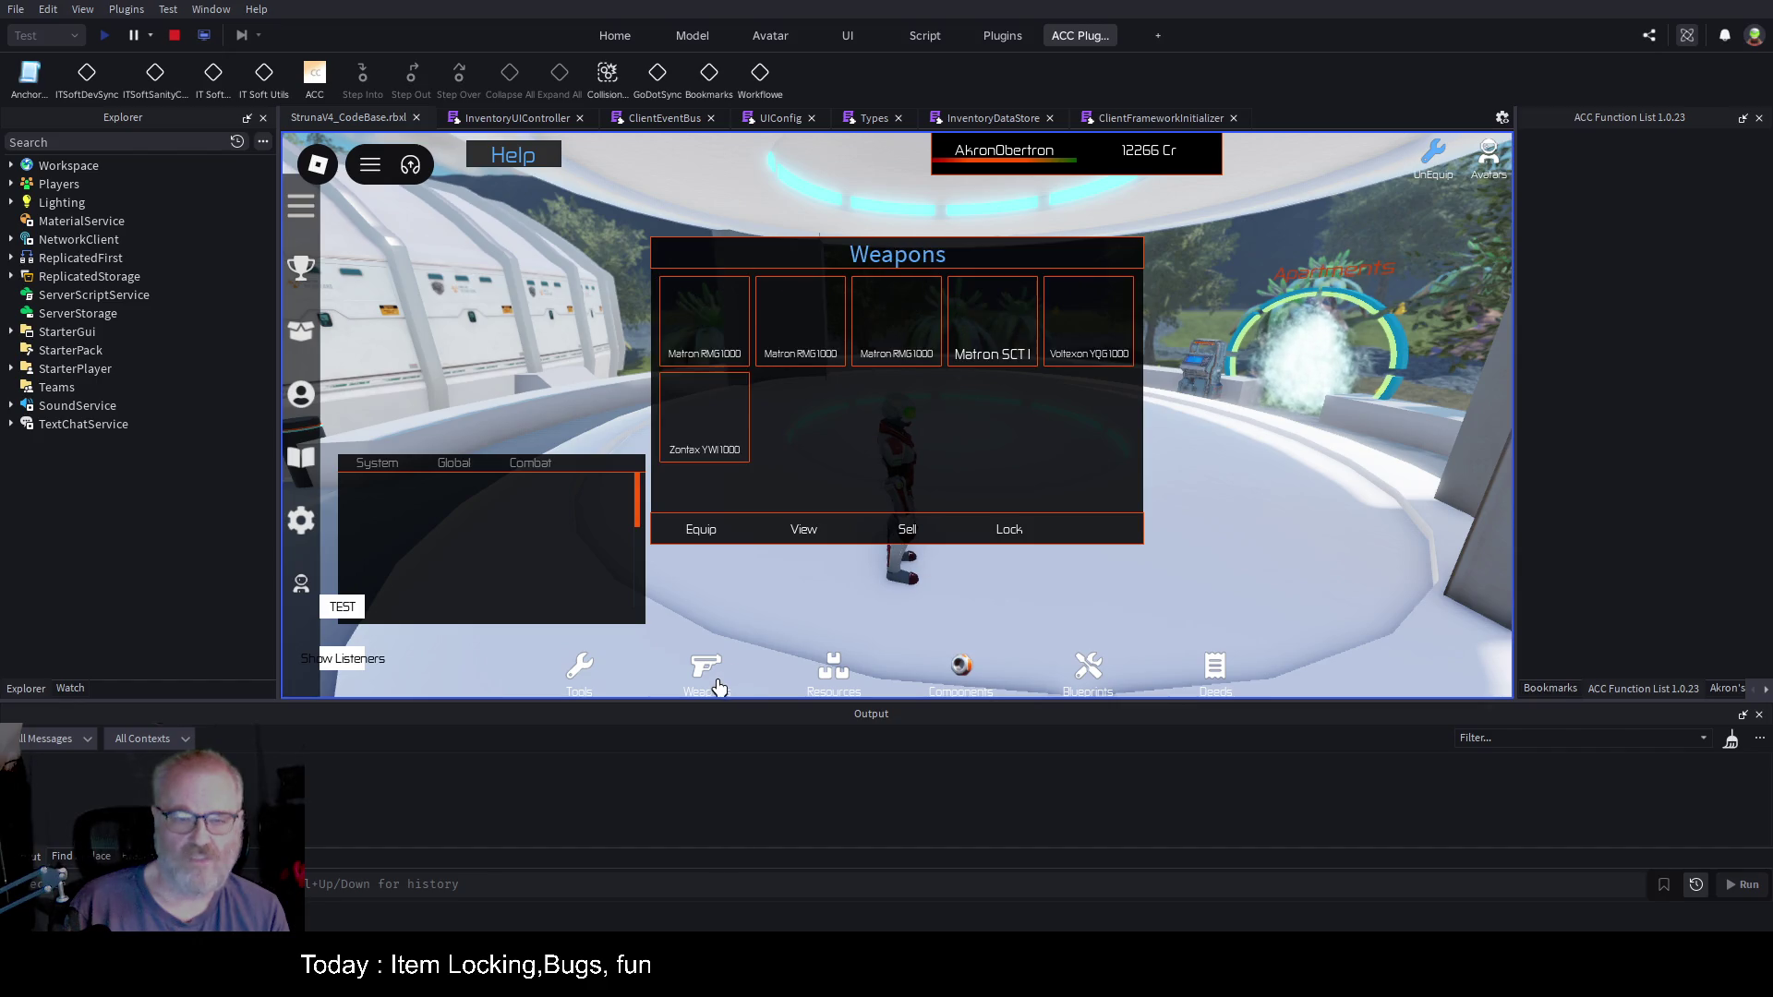
pyautogui.click(990, 332)
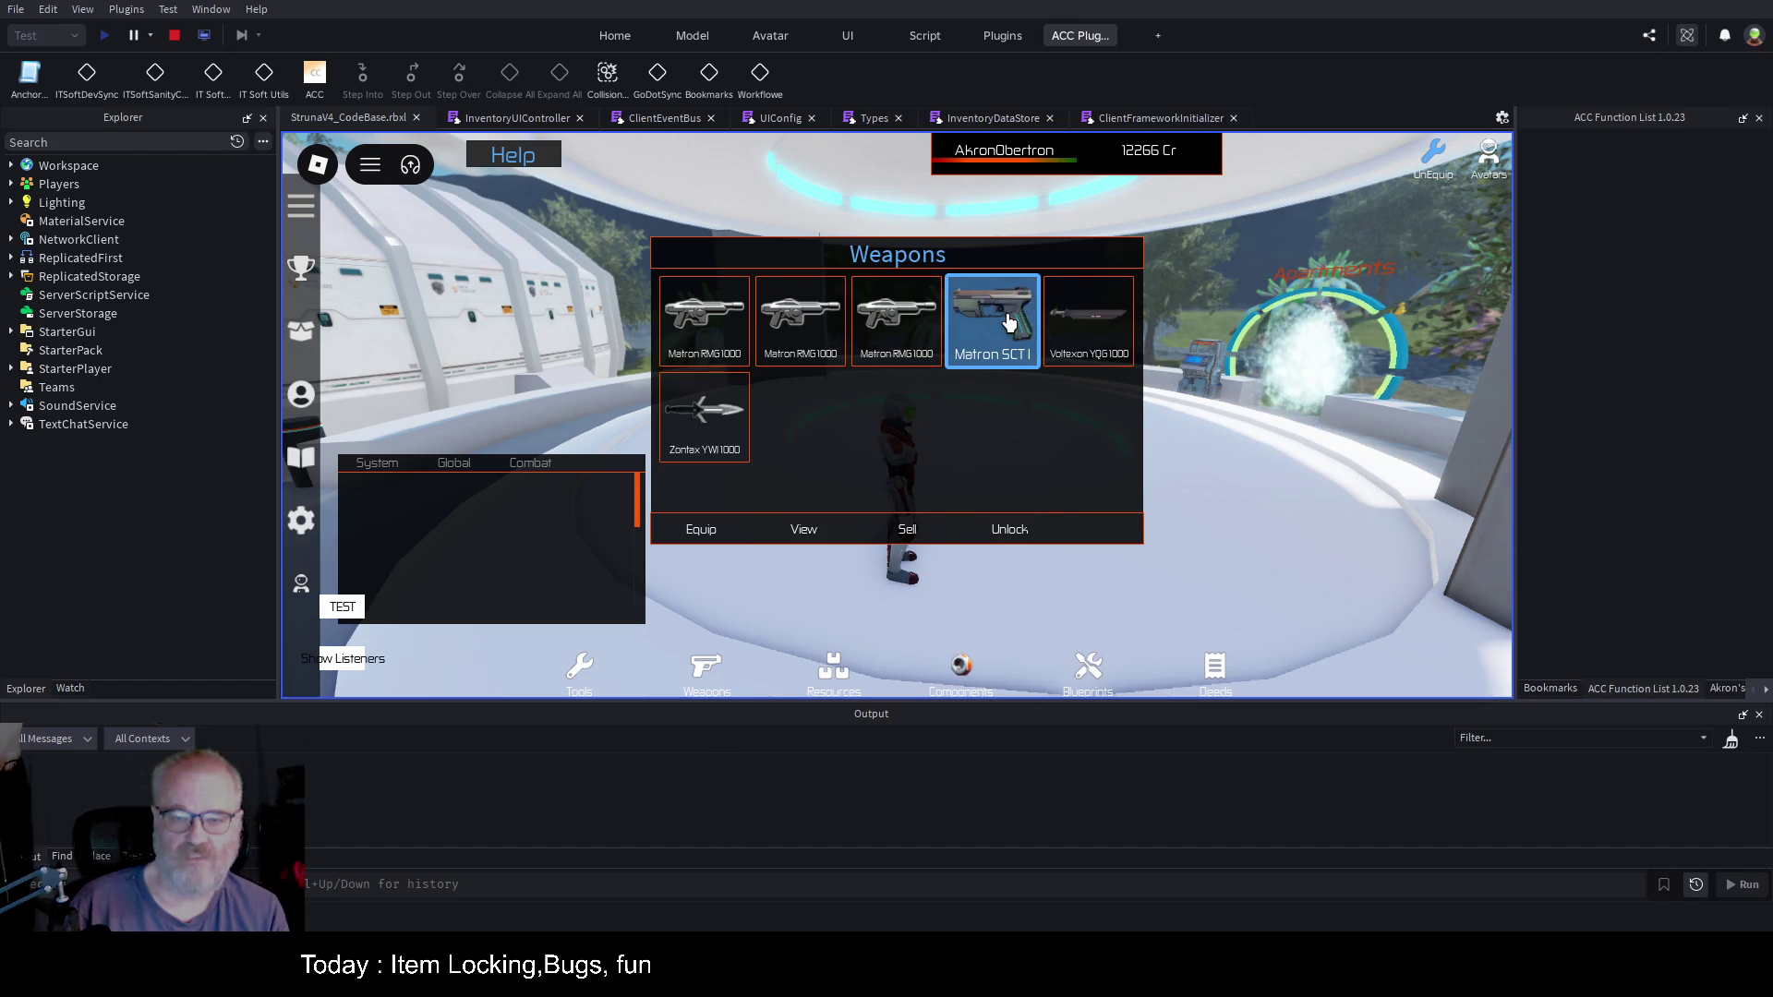
pyautogui.click(894, 323)
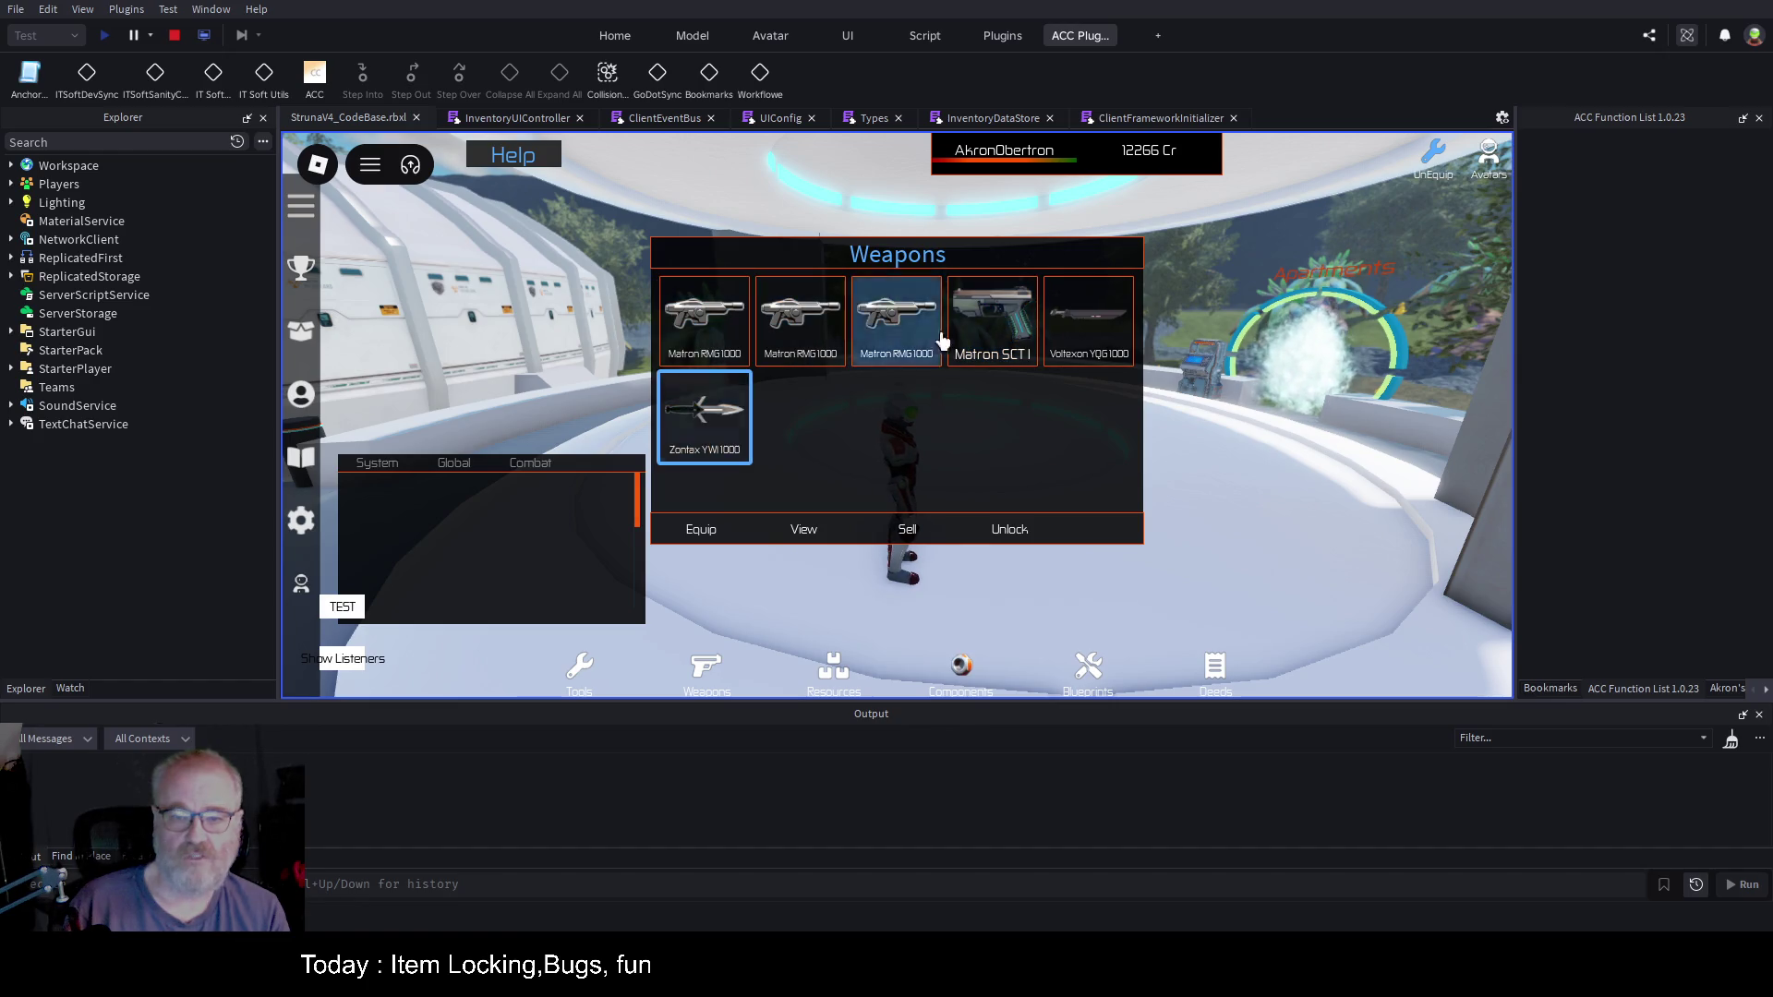
pyautogui.click(704, 425)
pyautogui.click(1075, 321)
pyautogui.click(1007, 531)
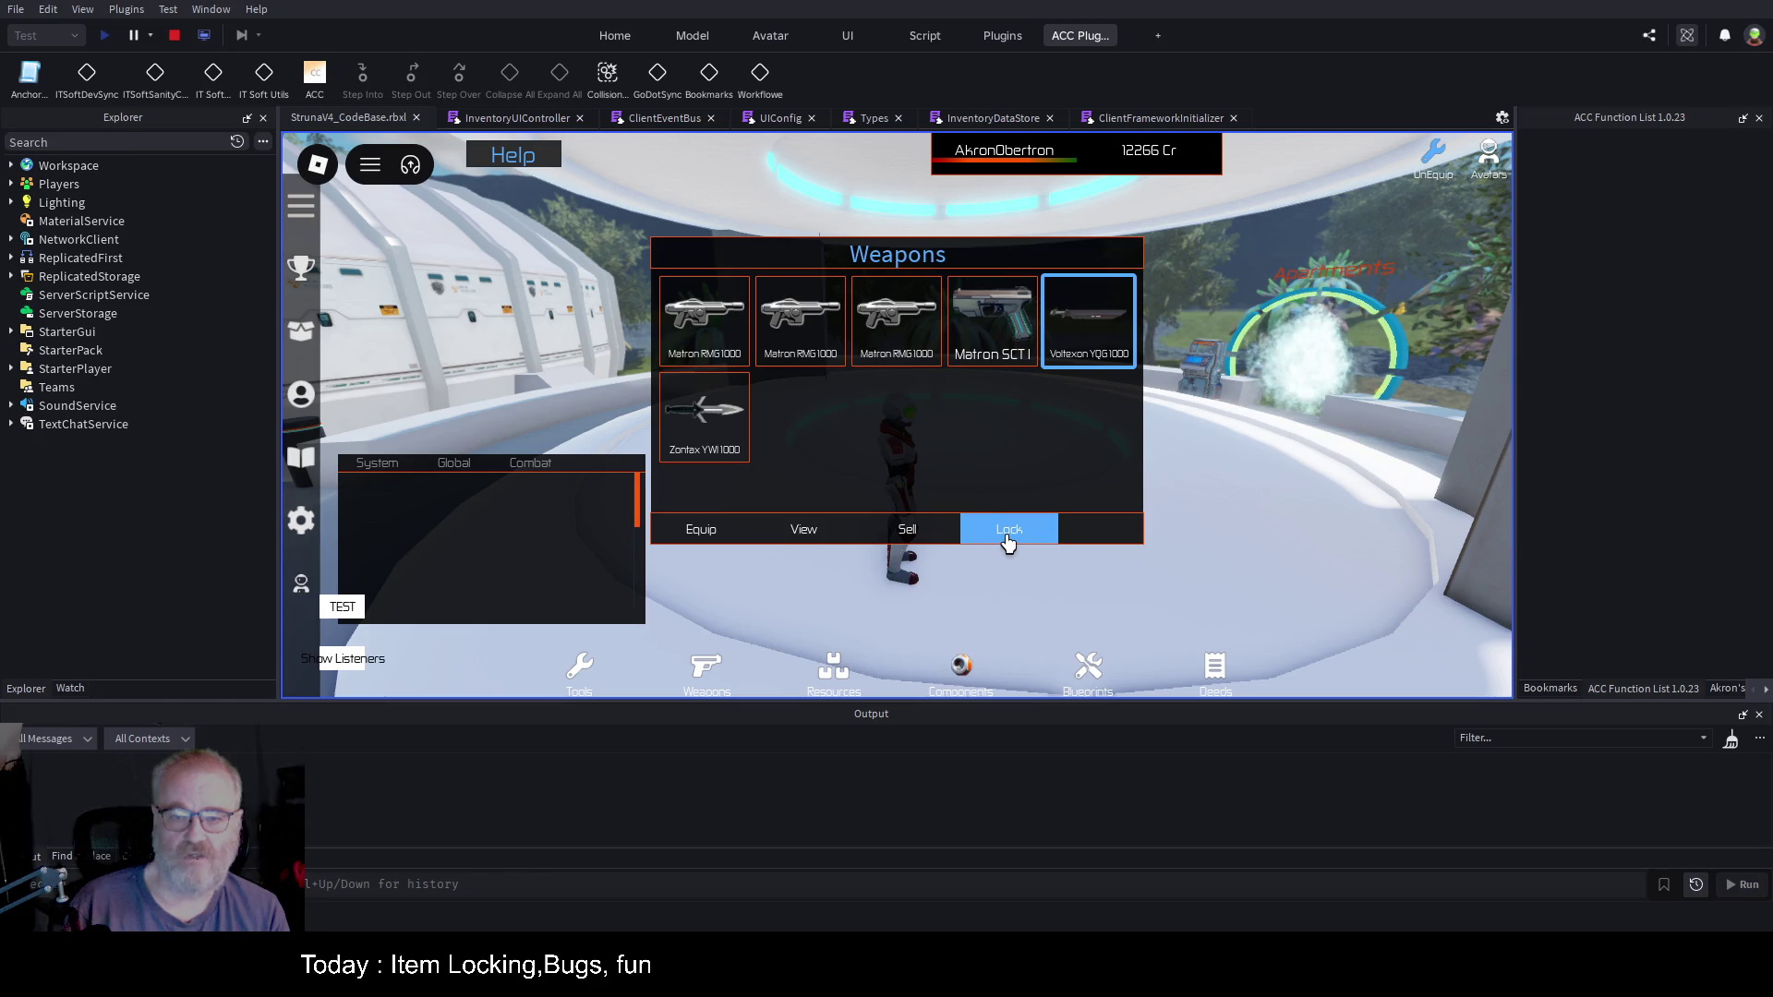
pyautogui.click(712, 337)
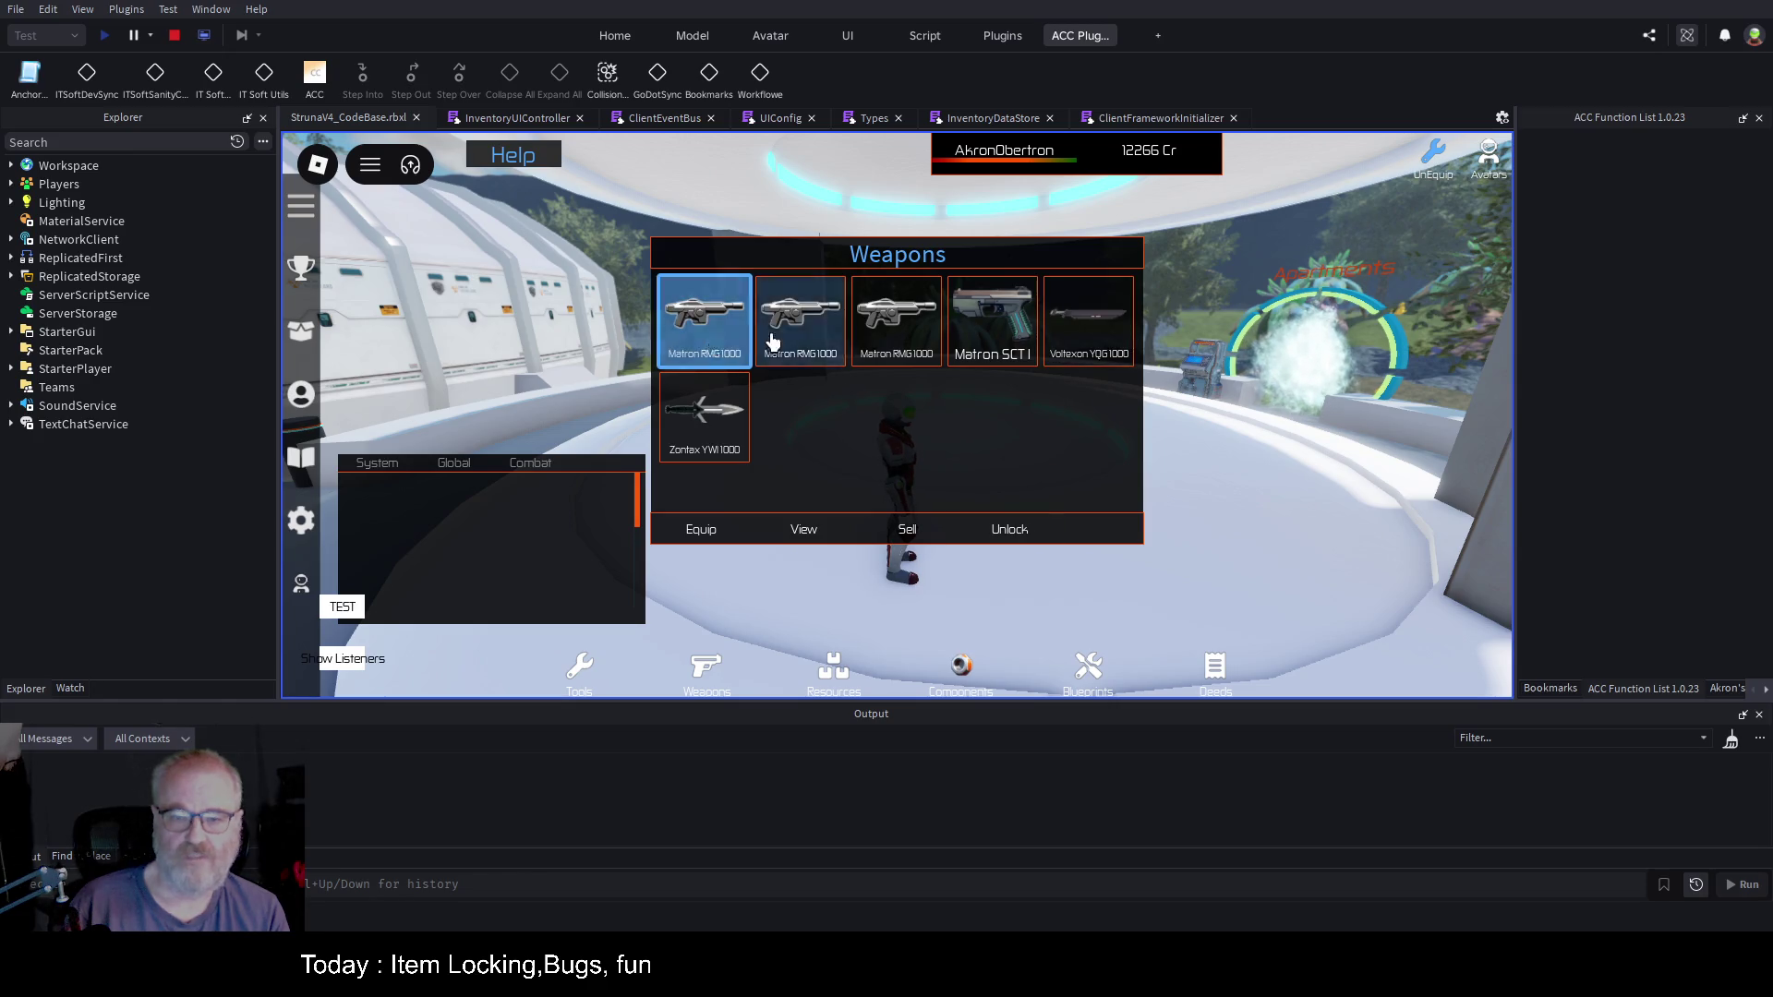
# Step: Toggle Lock/Unlock on the Zontex YWI1000 and Voltexon YQG1000 weapons, then stop the playtest
pyautogui.click(1089, 322)
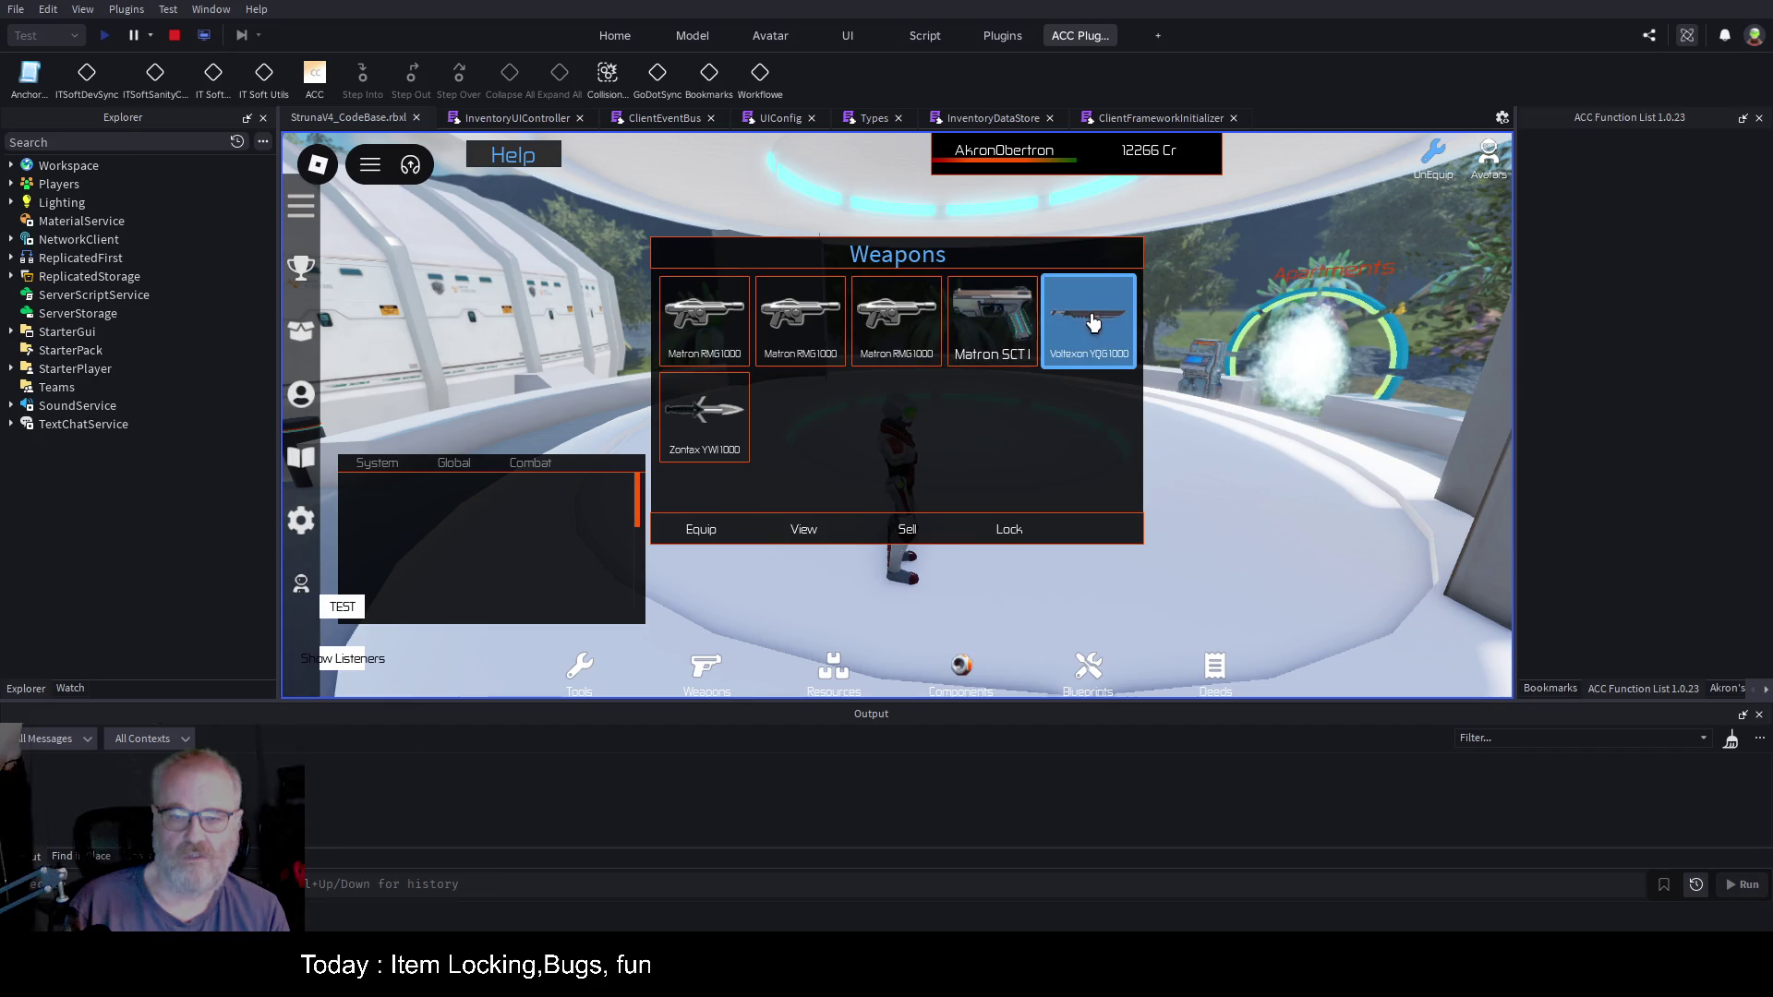
pyautogui.click(718, 448)
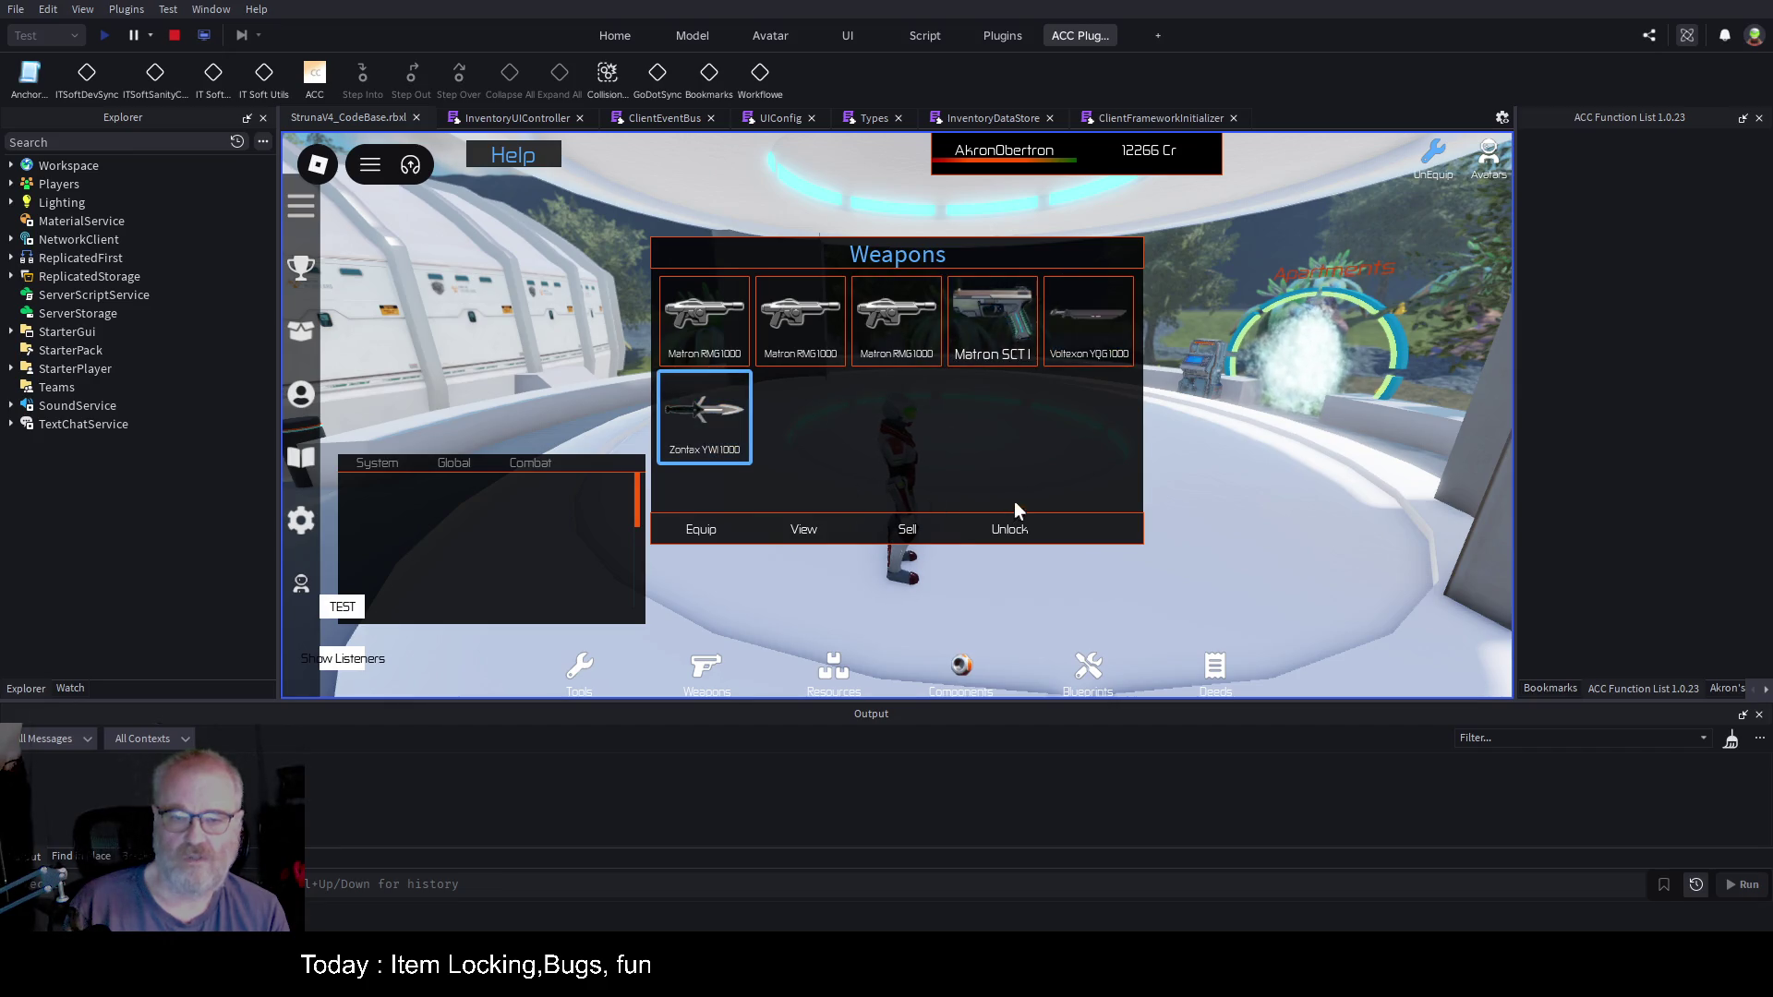
pyautogui.click(1022, 540)
pyautogui.click(1097, 331)
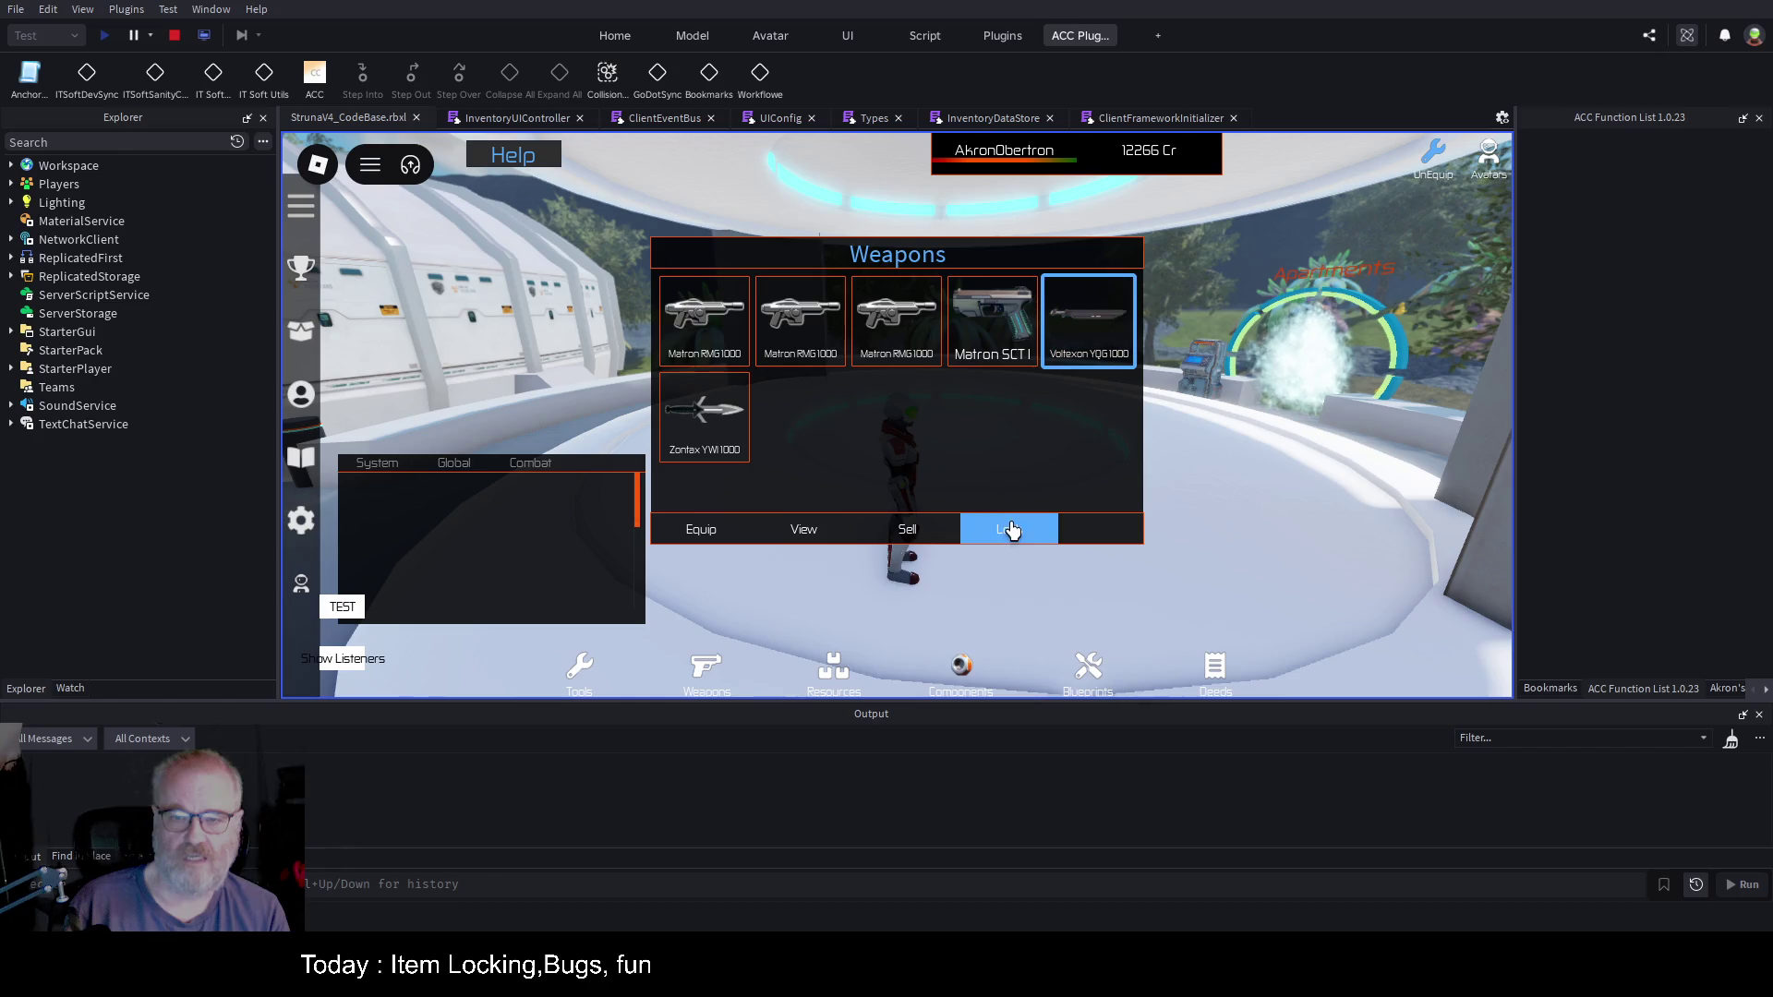
pyautogui.click(722, 441)
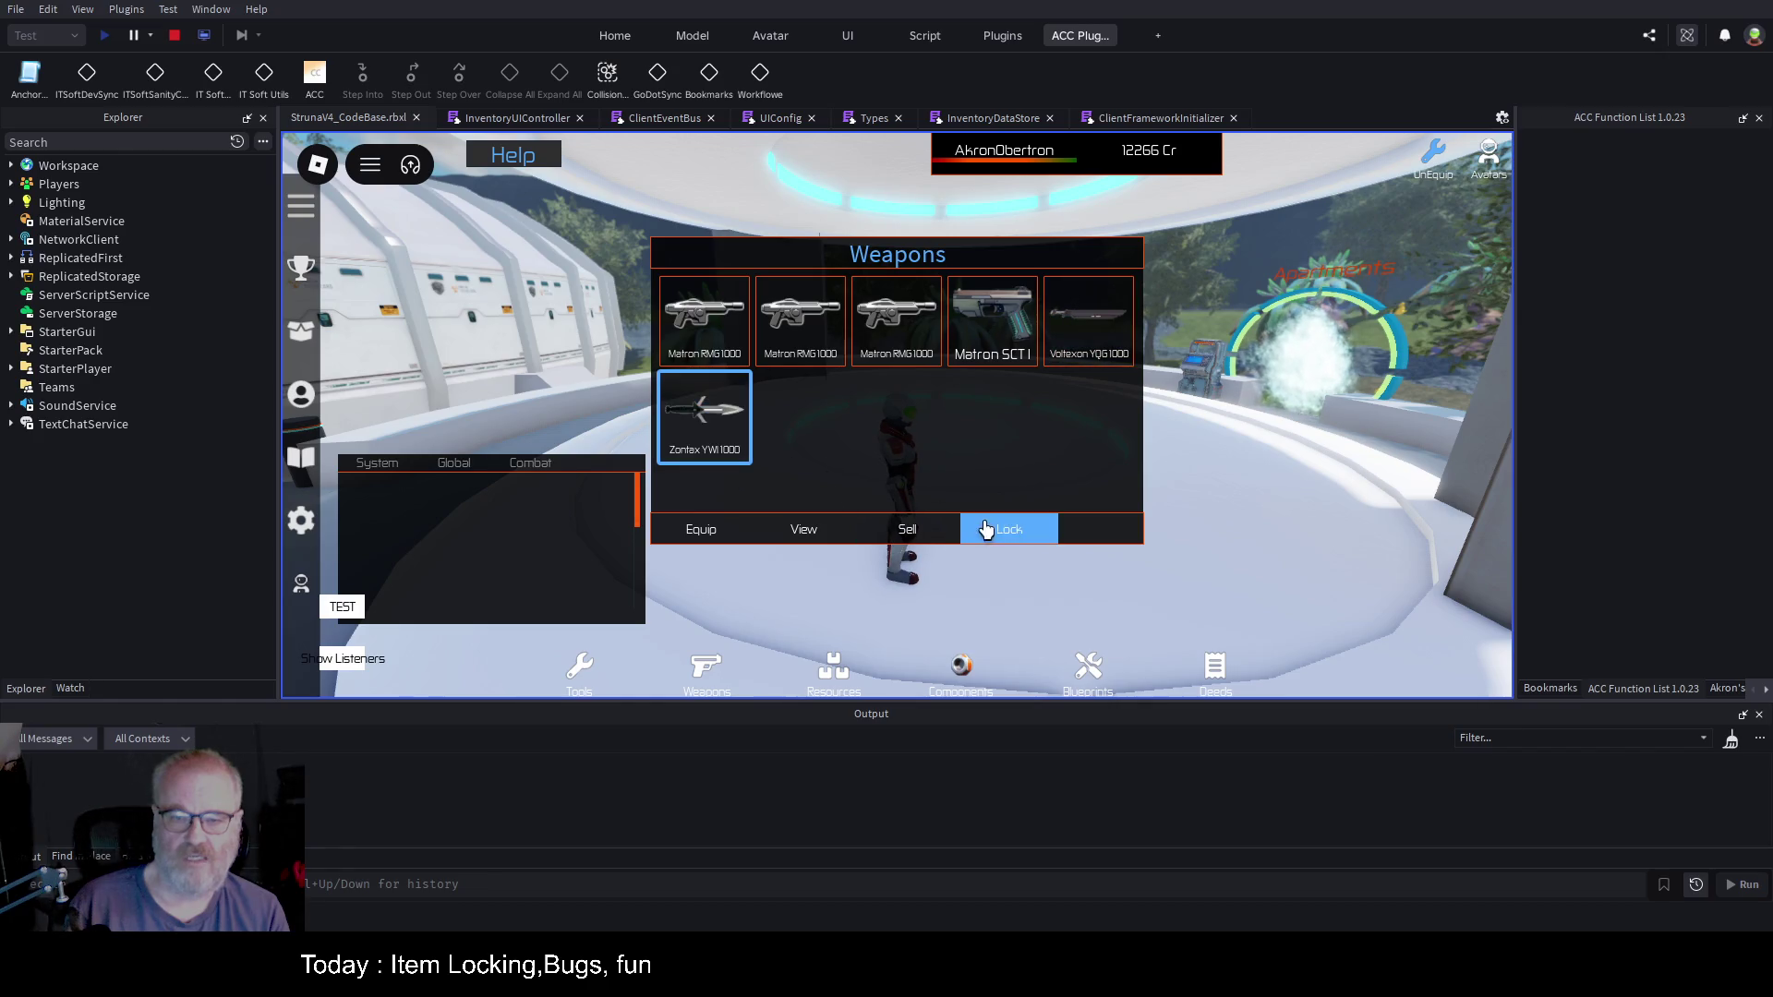
pyautogui.click(1088, 334)
pyautogui.click(1018, 544)
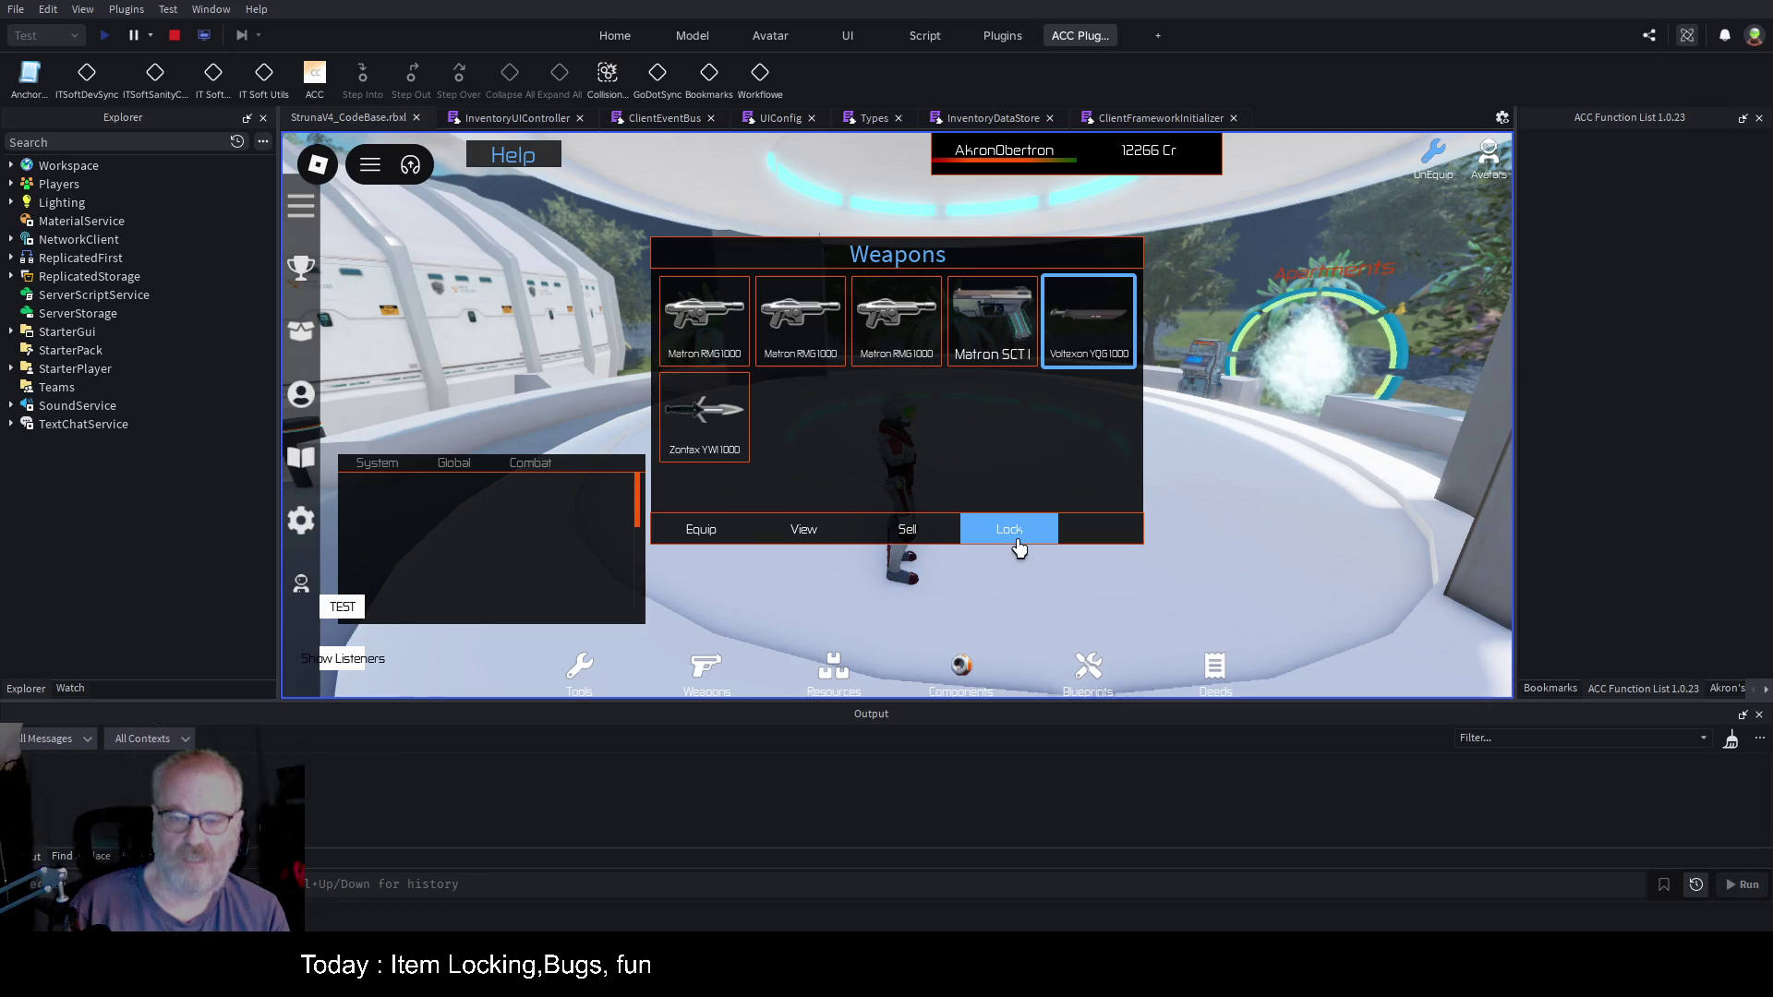
pyautogui.click(174, 35)
# Step: Save the place with InventoryUIController's MakeLockedButton lock toggle code
pyautogui.click(748, 307)
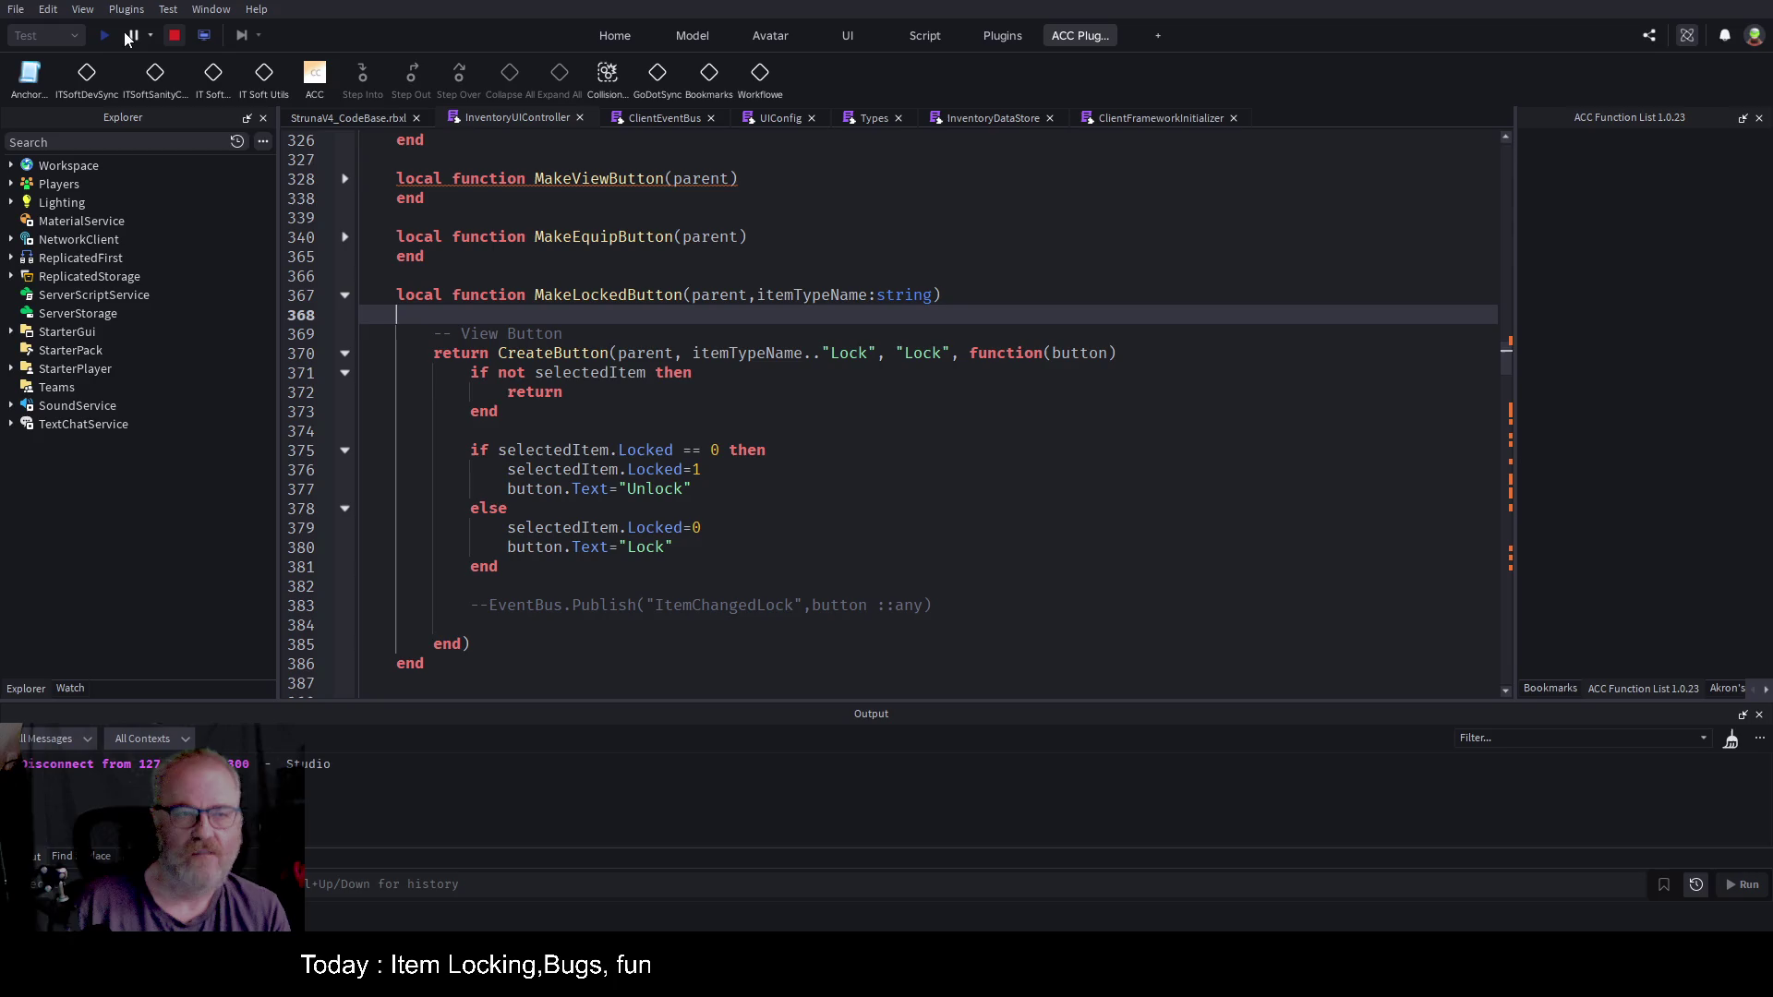
pyautogui.hotkey('ctrl', 's')
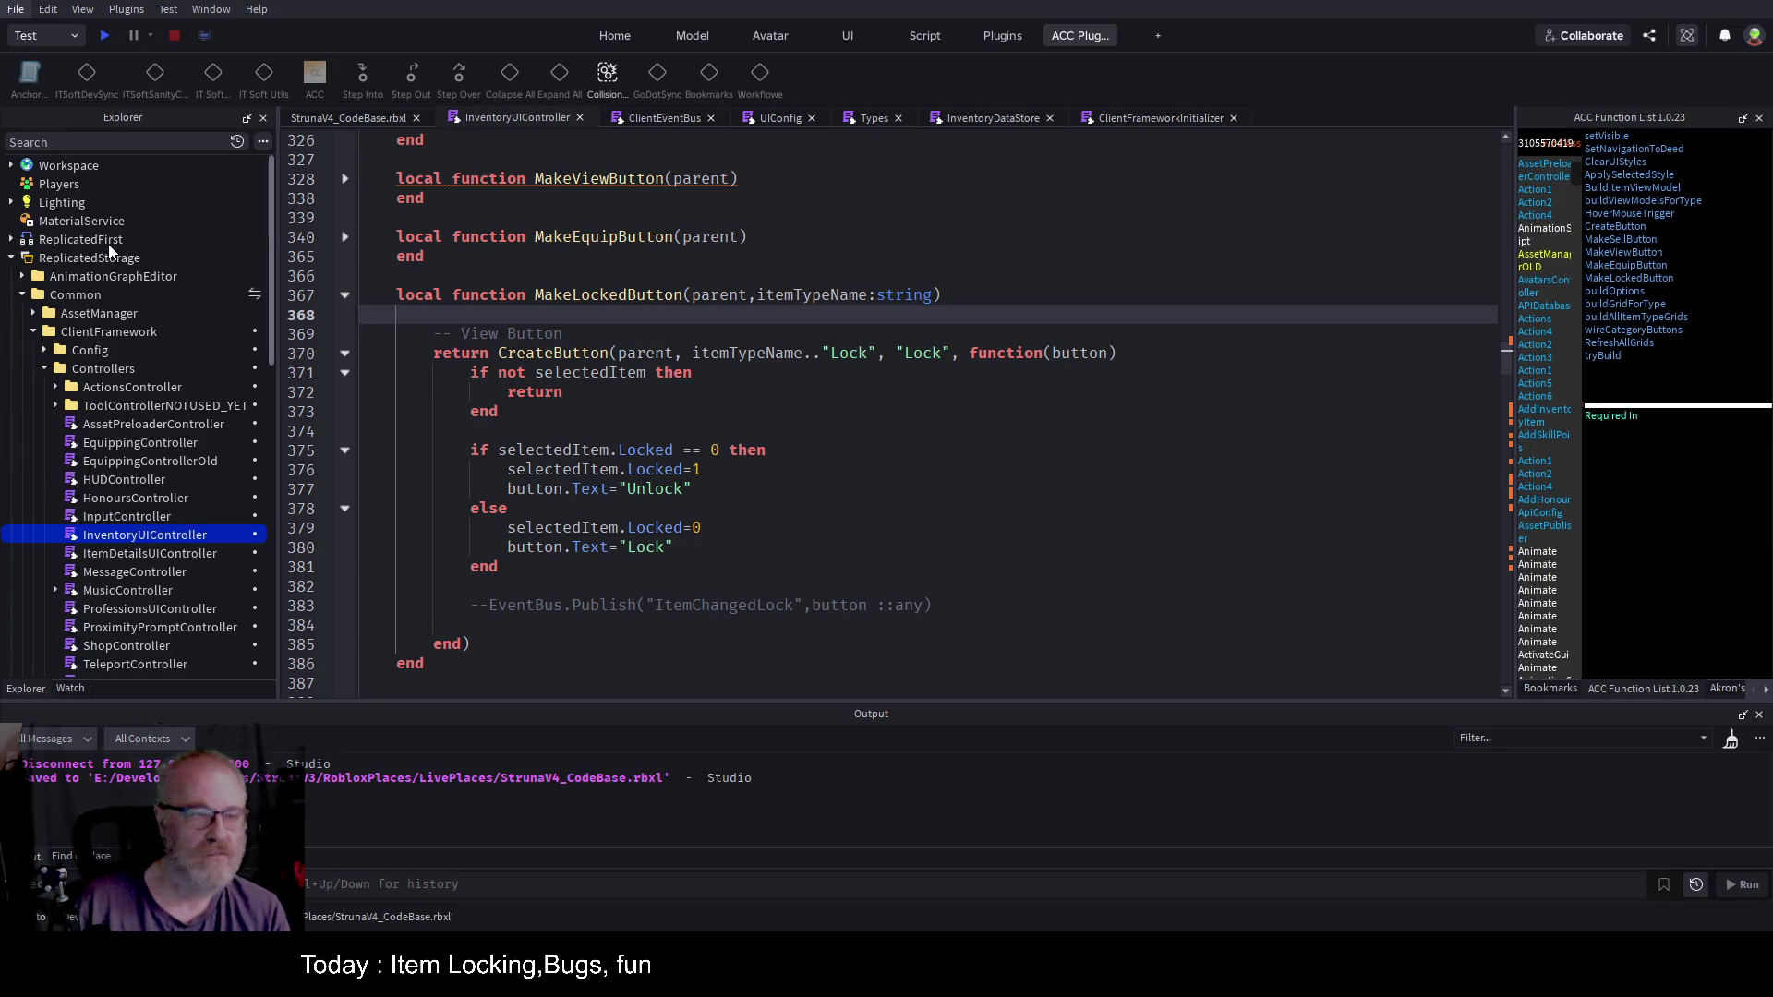
pyautogui.hotkey('ctrl', 's')
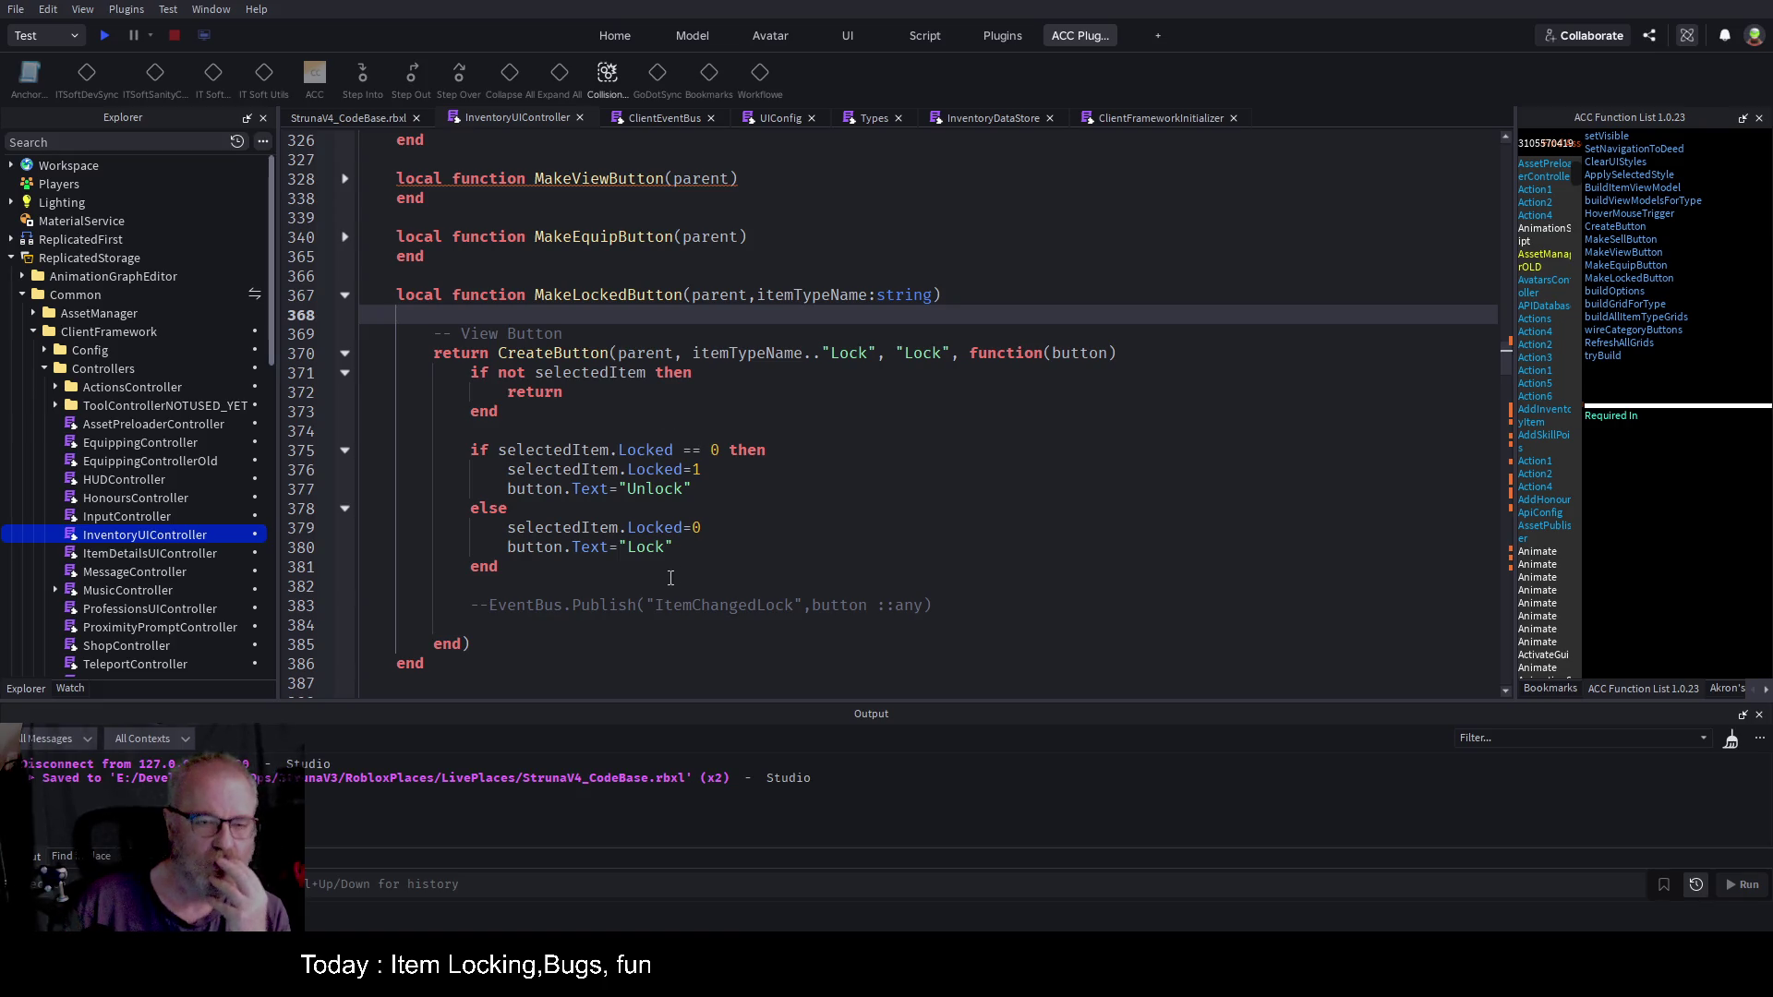
pyautogui.click(1046, 589)
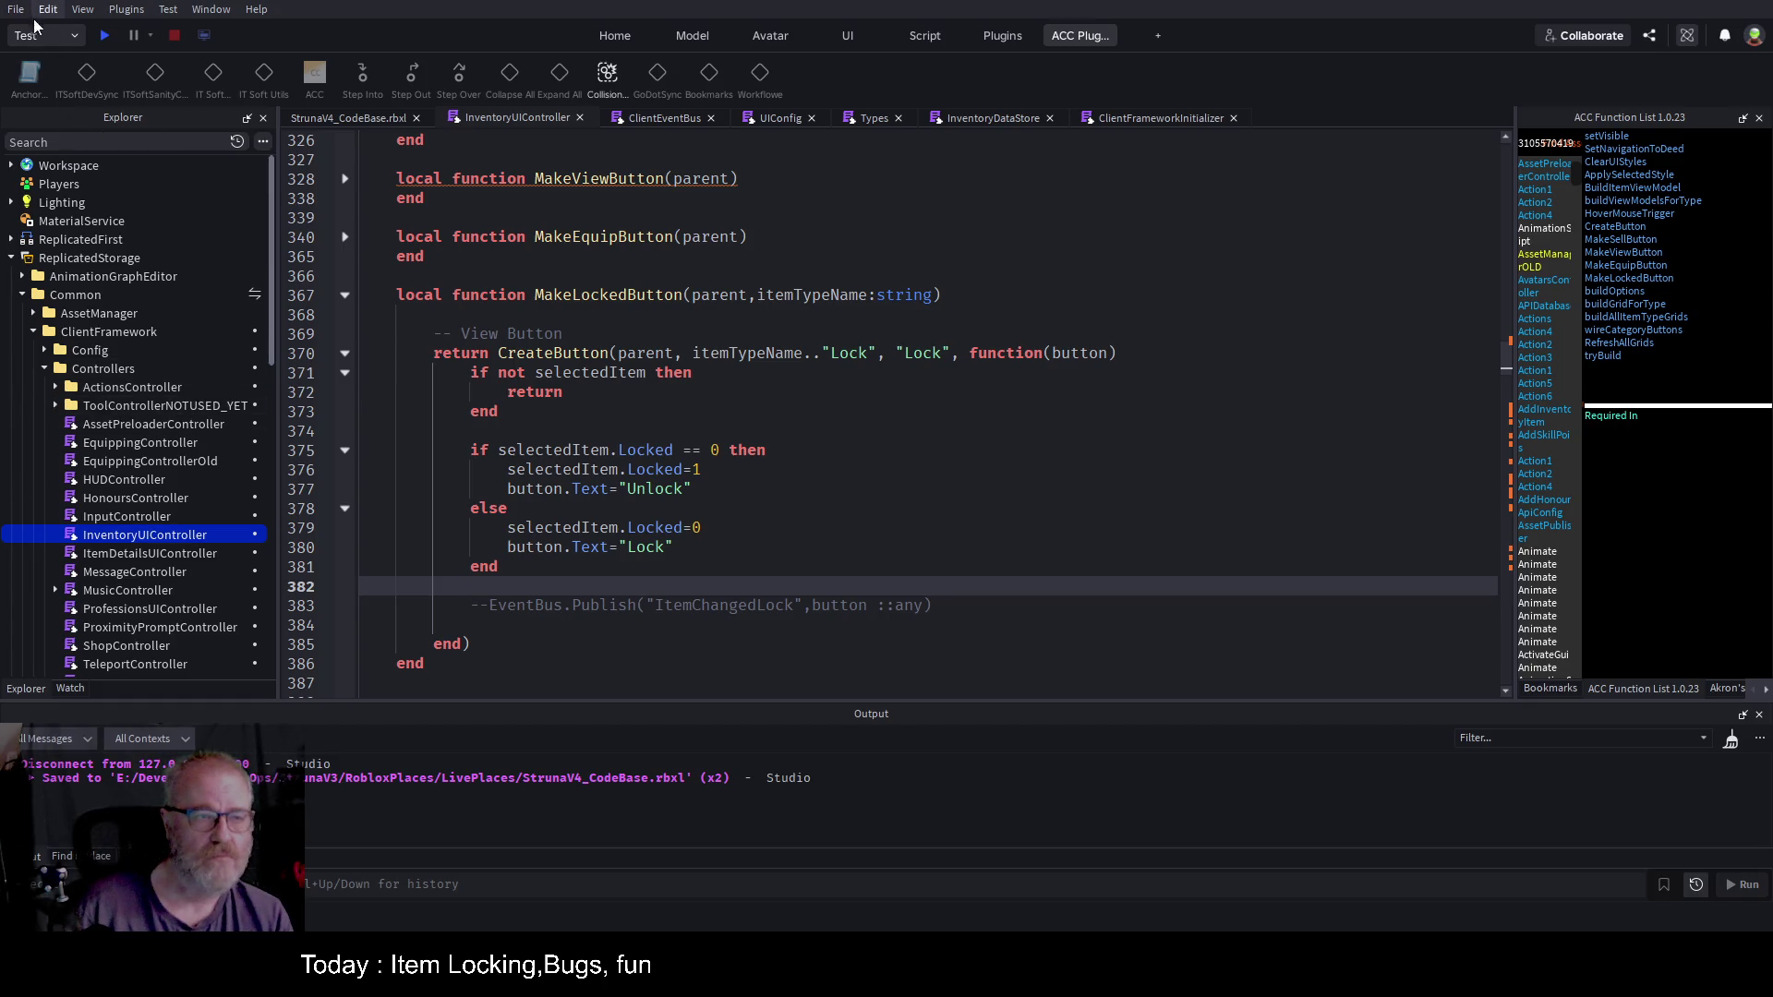
pyautogui.hotkey('ctrl', 's')
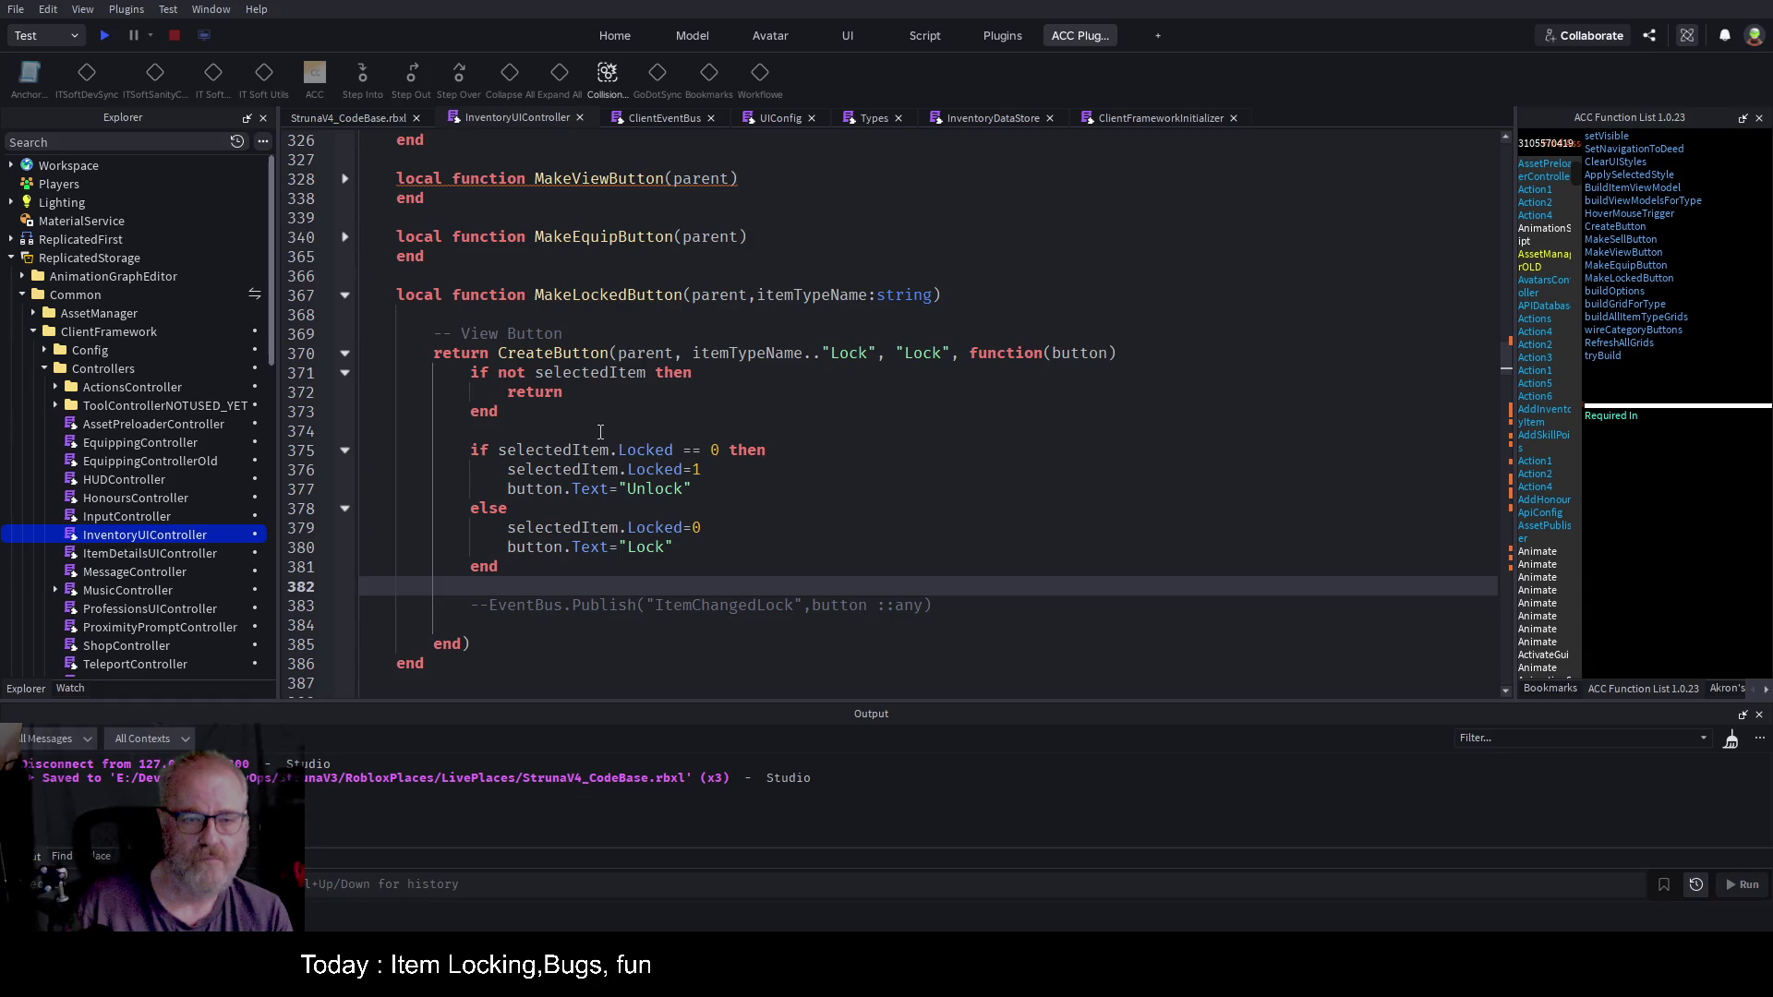
pyautogui.scroll(-10, 161, 424)
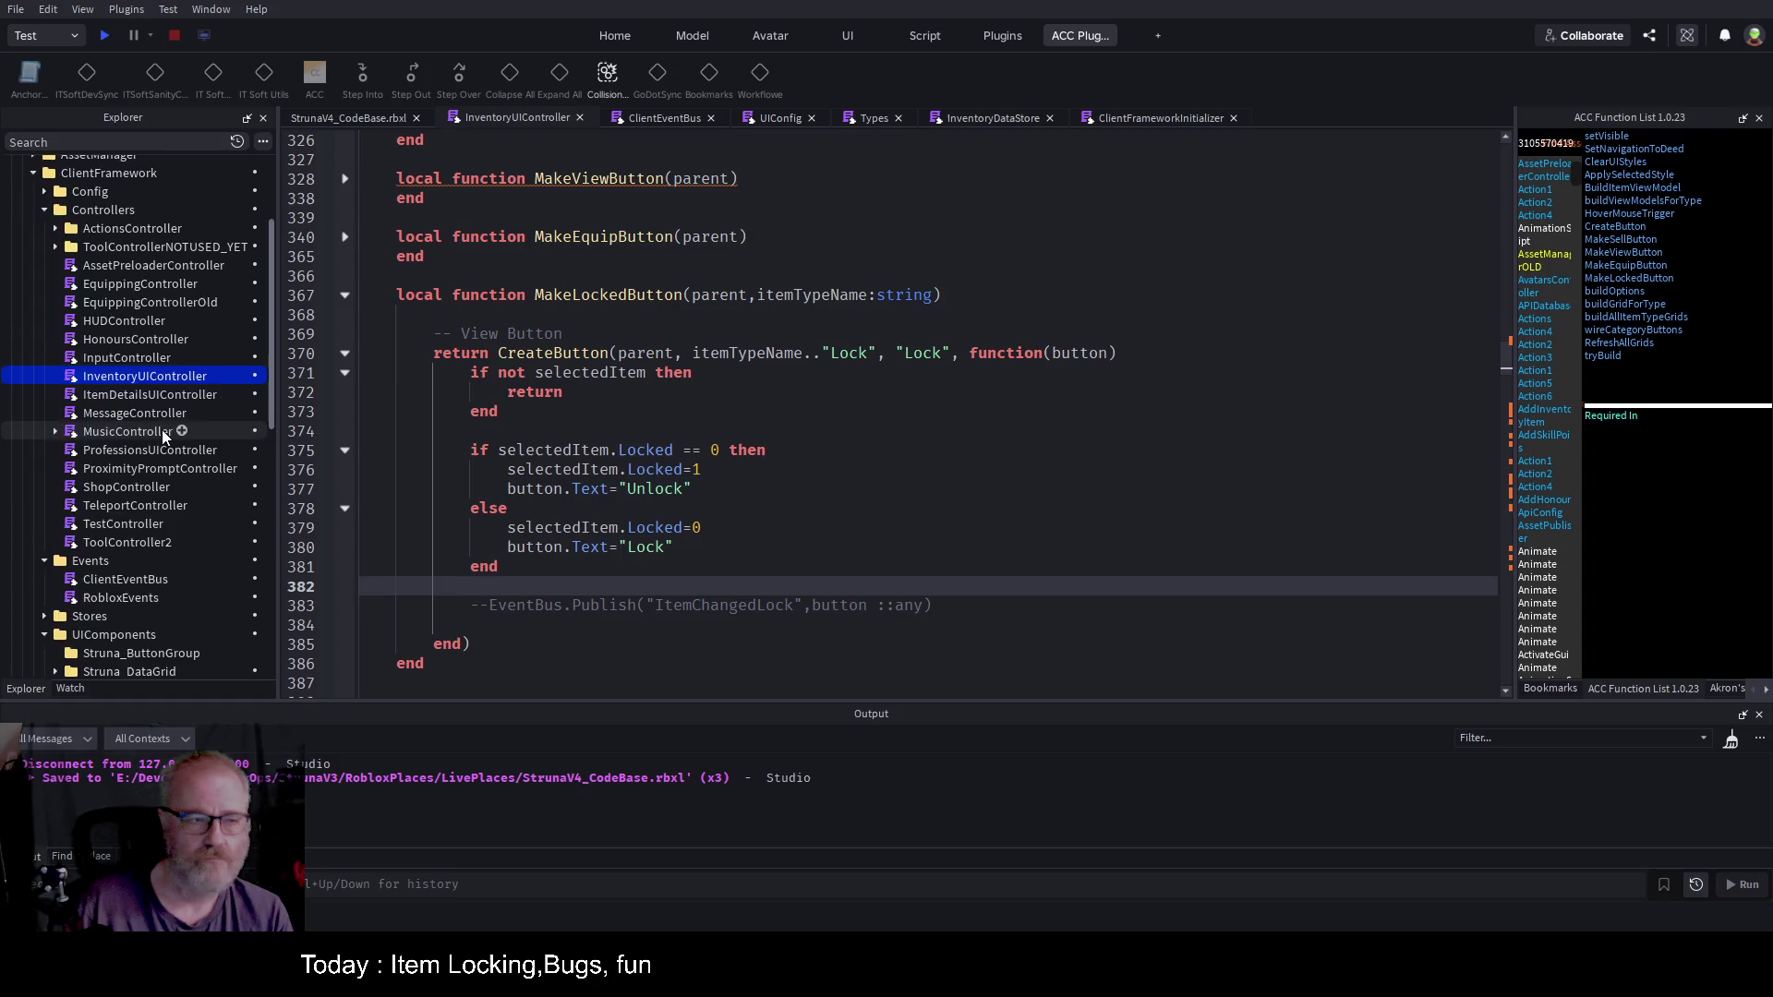
# Step: Collapse the client Controllers folder and ReplicatedStorage in the Explorer
pyautogui.scroll(-2, 175, 473)
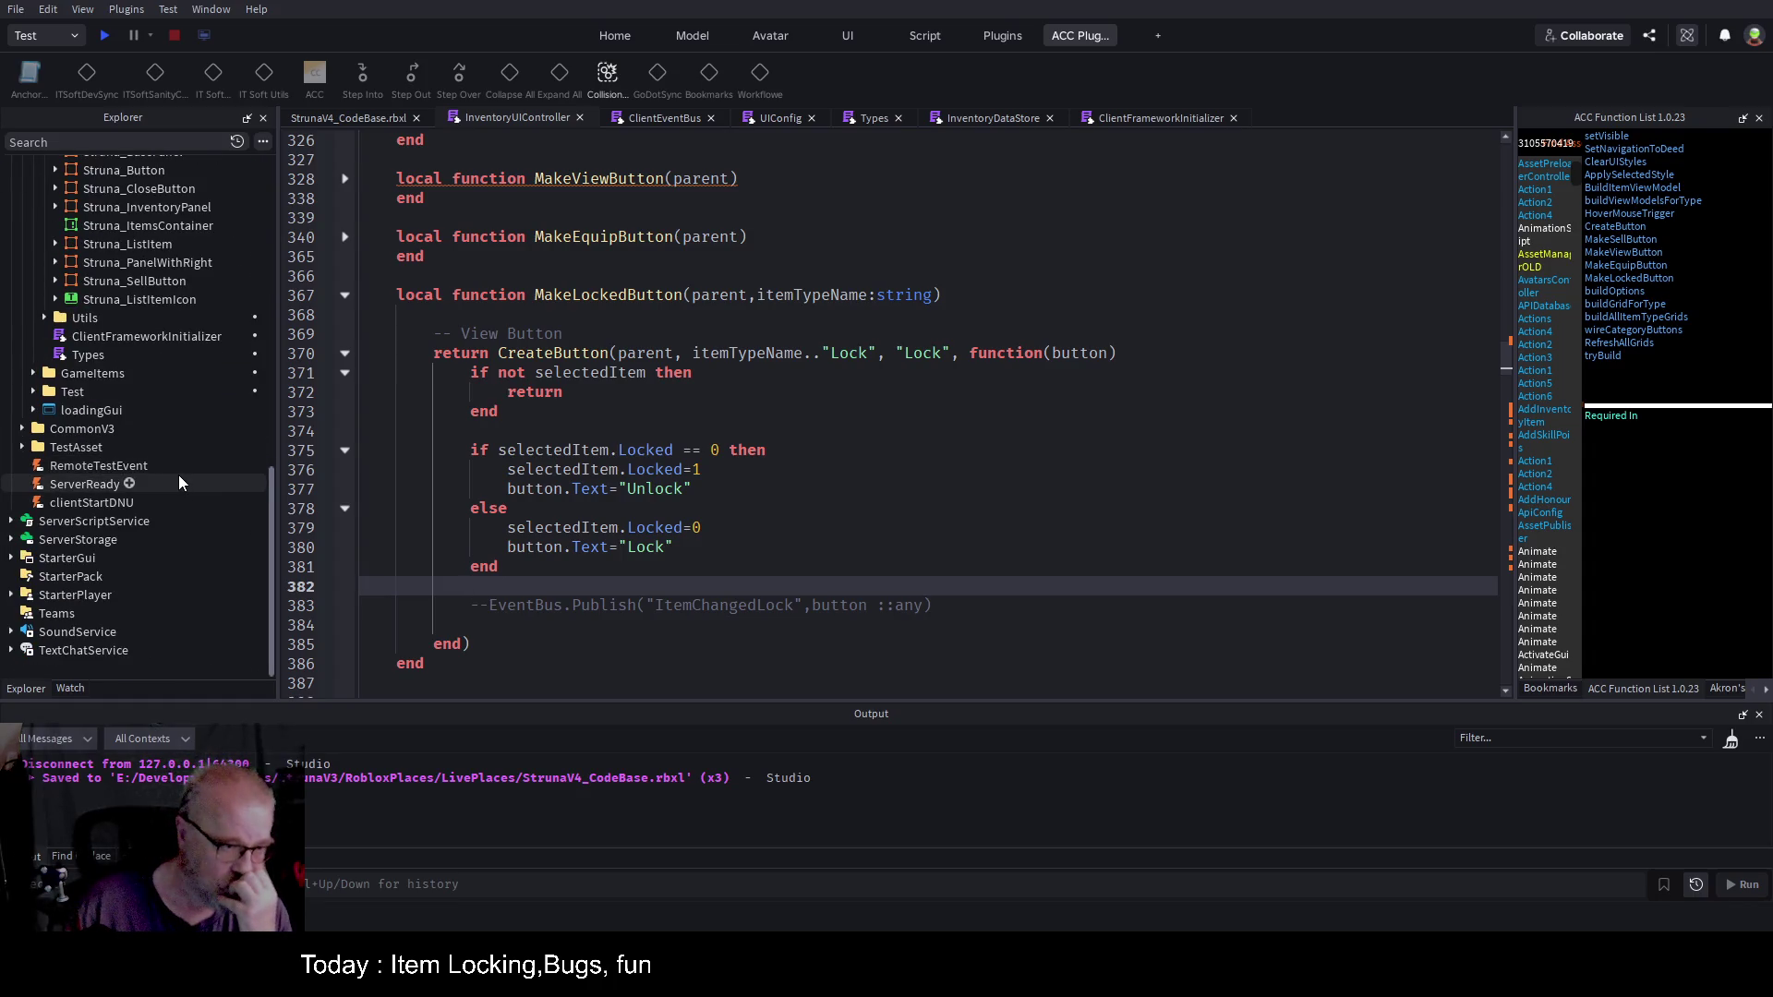
pyautogui.scroll(7, 179, 474)
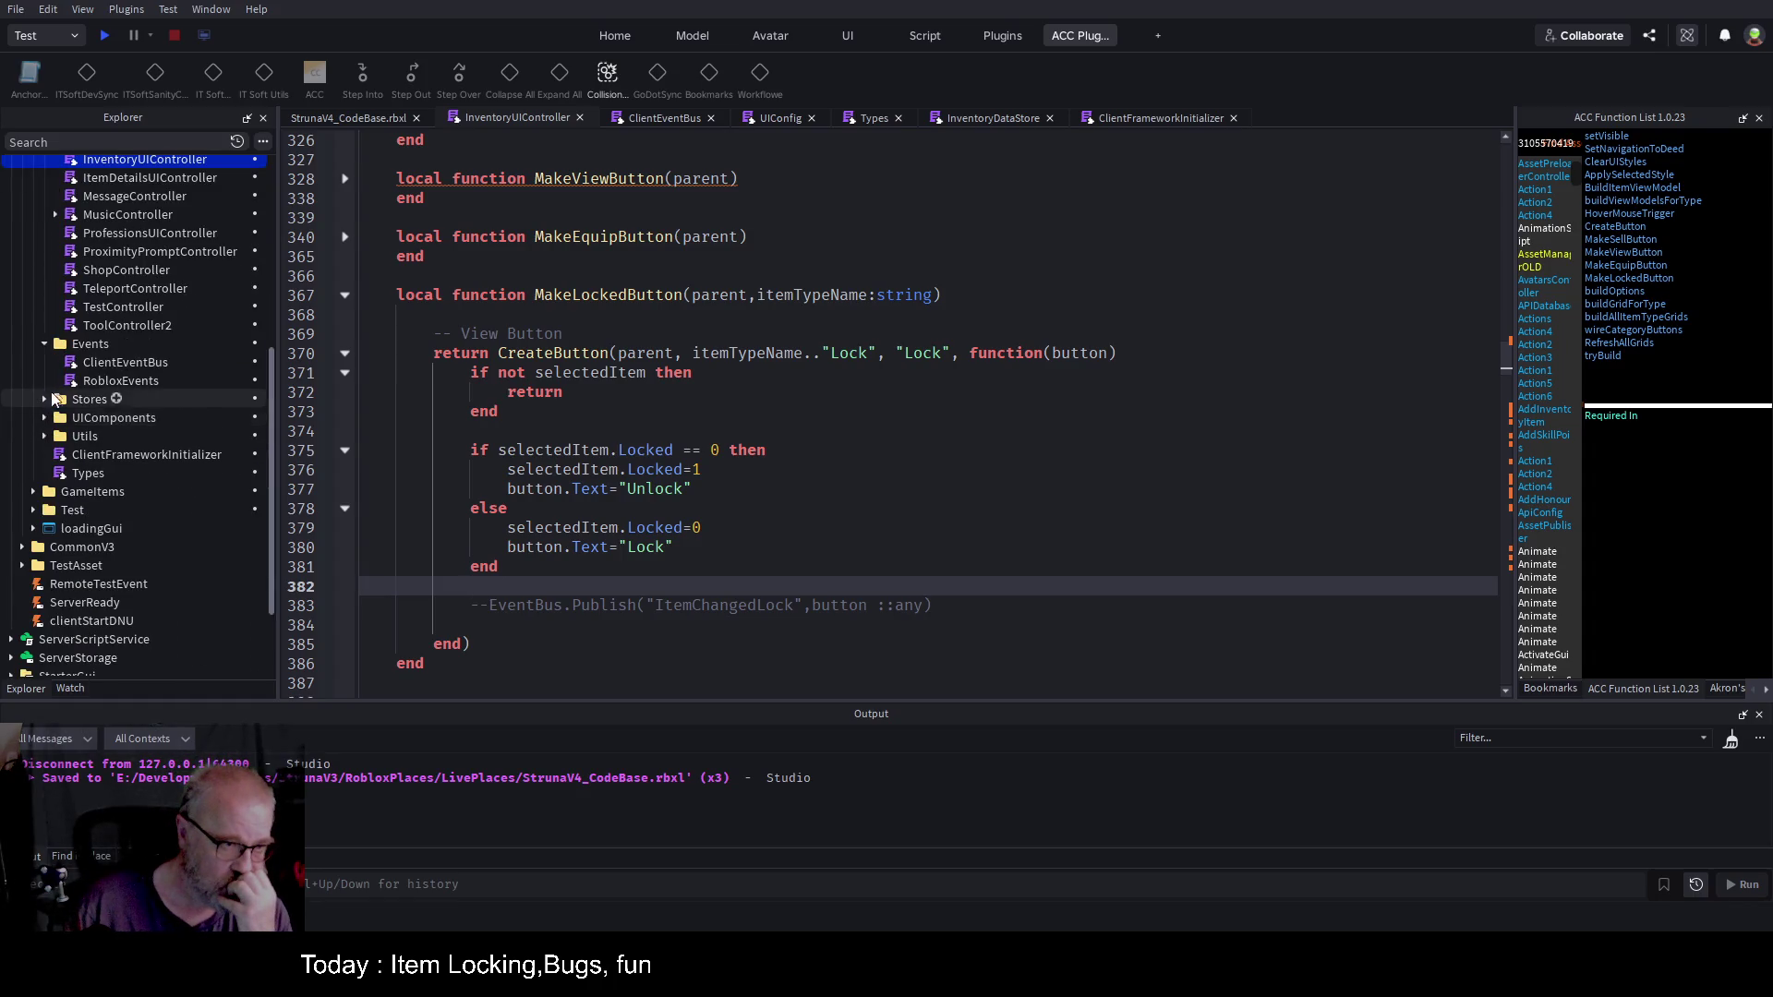
pyautogui.scroll(4, 57, 438)
pyautogui.click(45, 230)
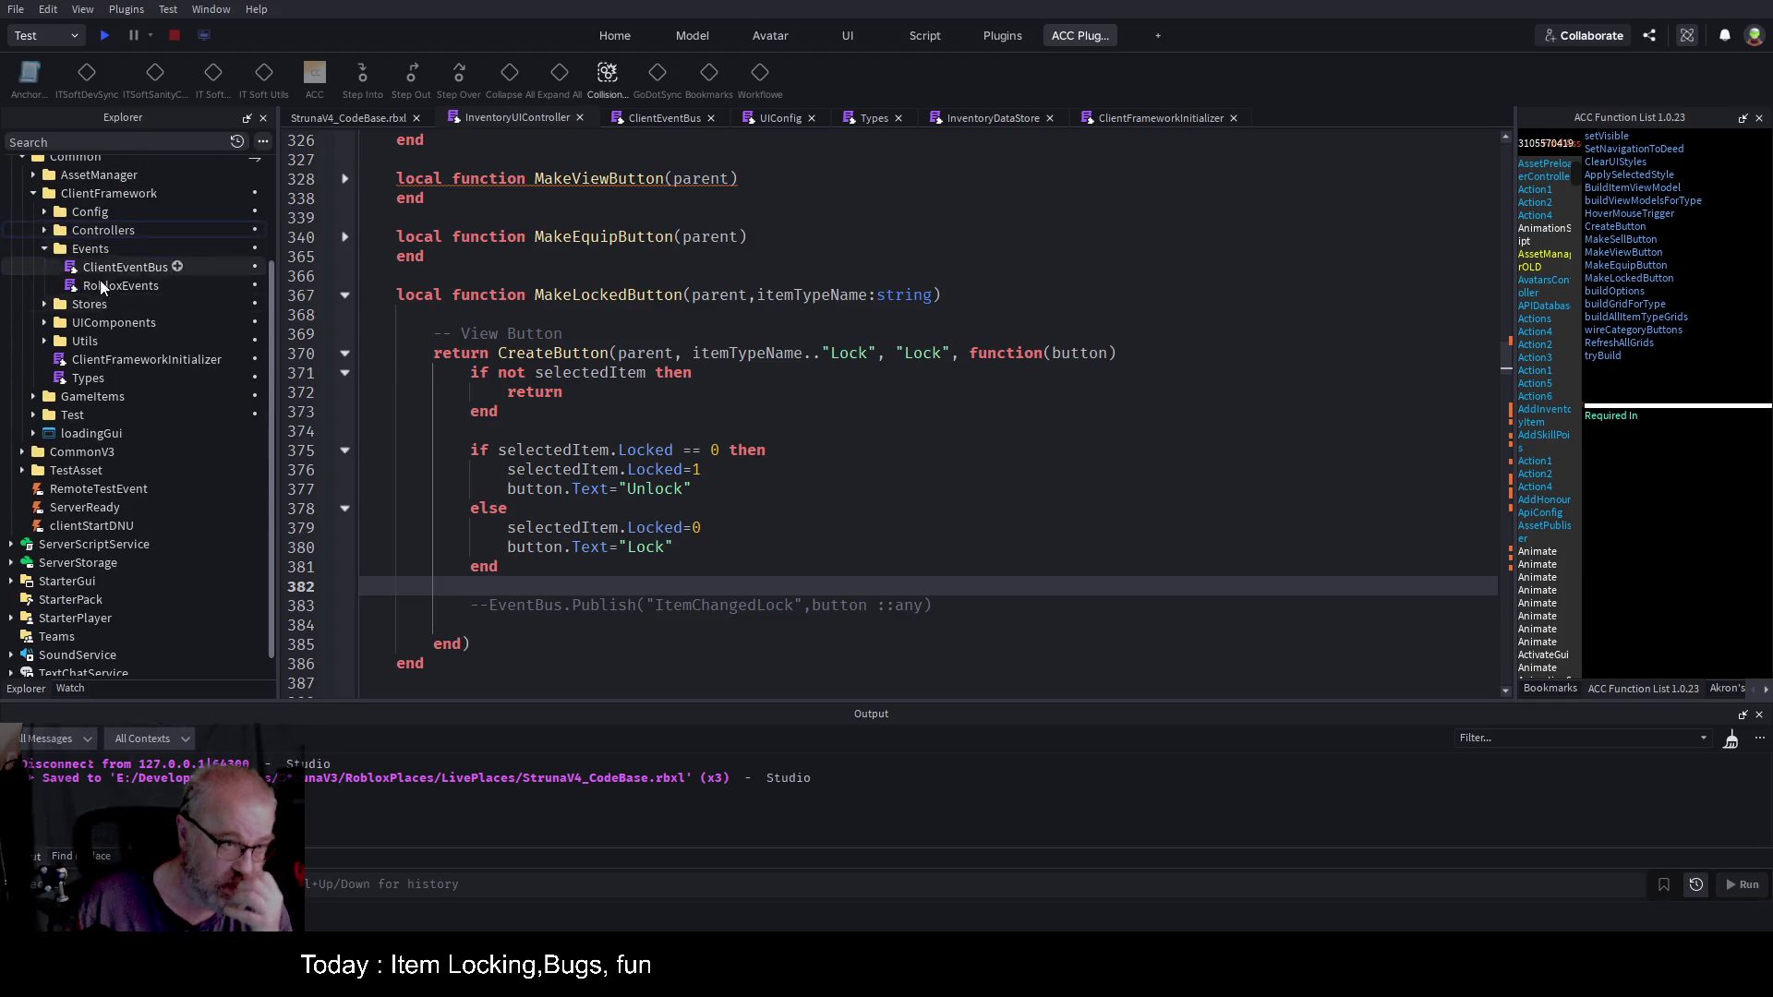
pyautogui.scroll(3, 111, 314)
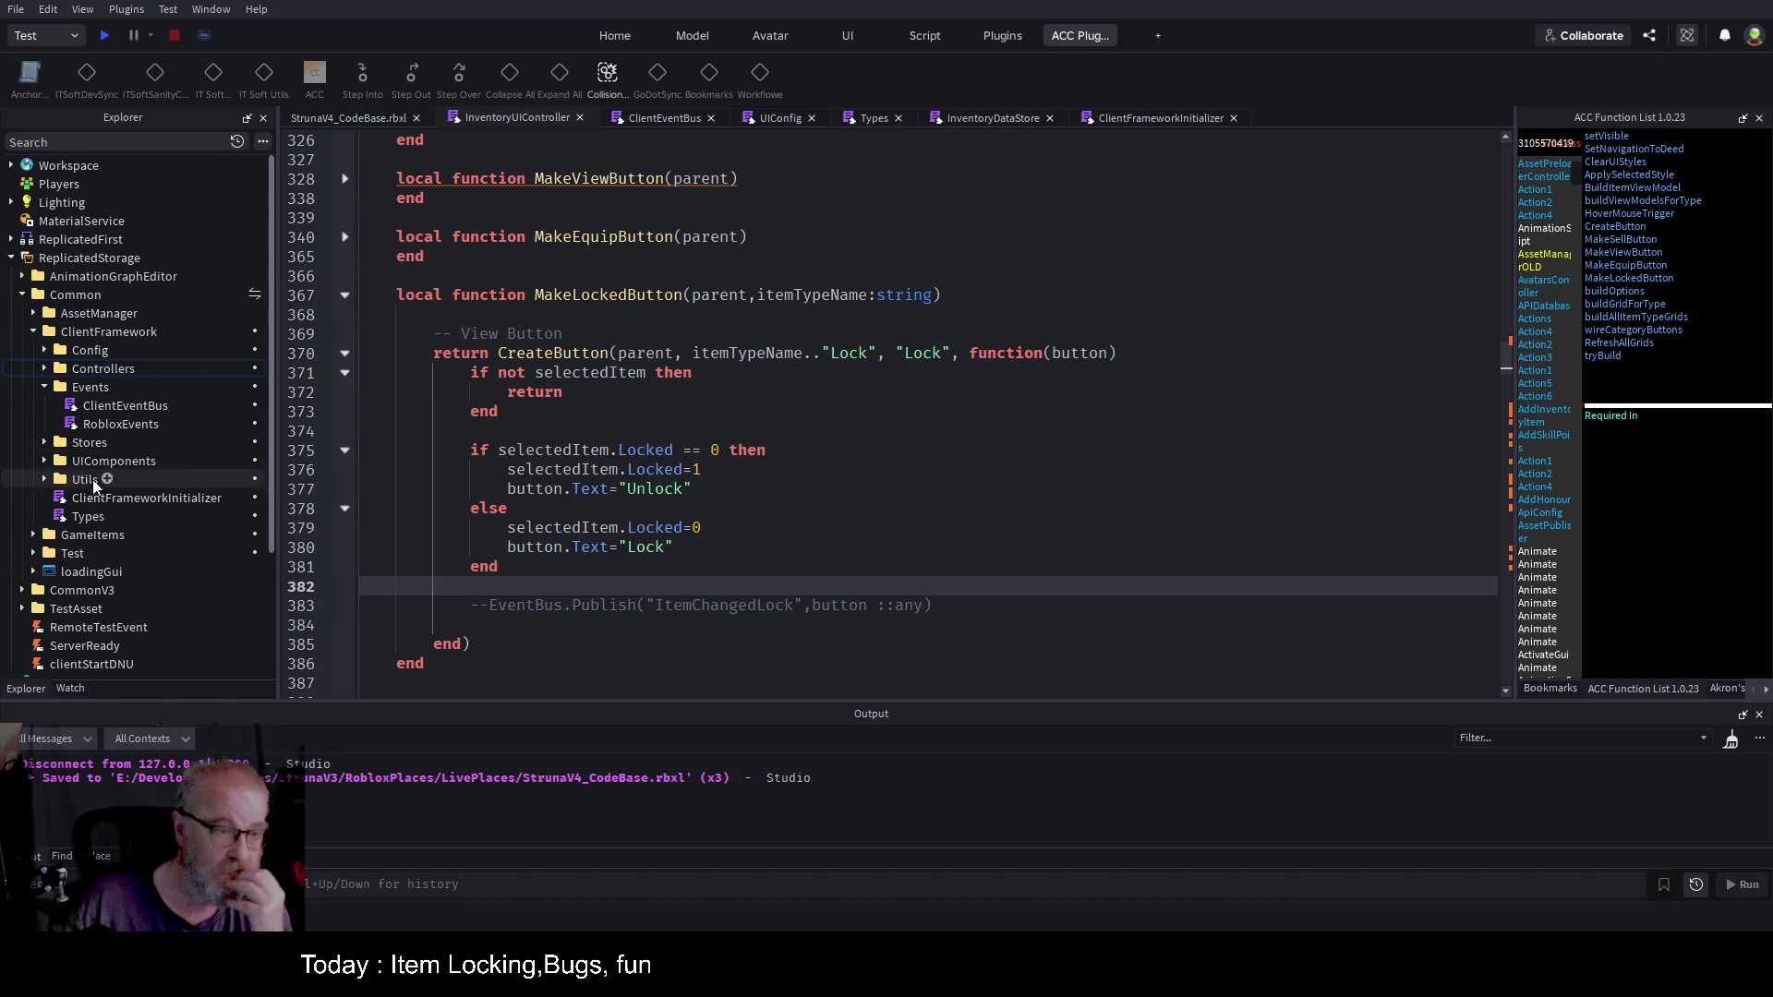
pyautogui.click(11, 259)
# Step: Open RemoteRegistry from ServerScriptService > Common > Framework > Remotes and jump to its end
pyautogui.click(11, 276)
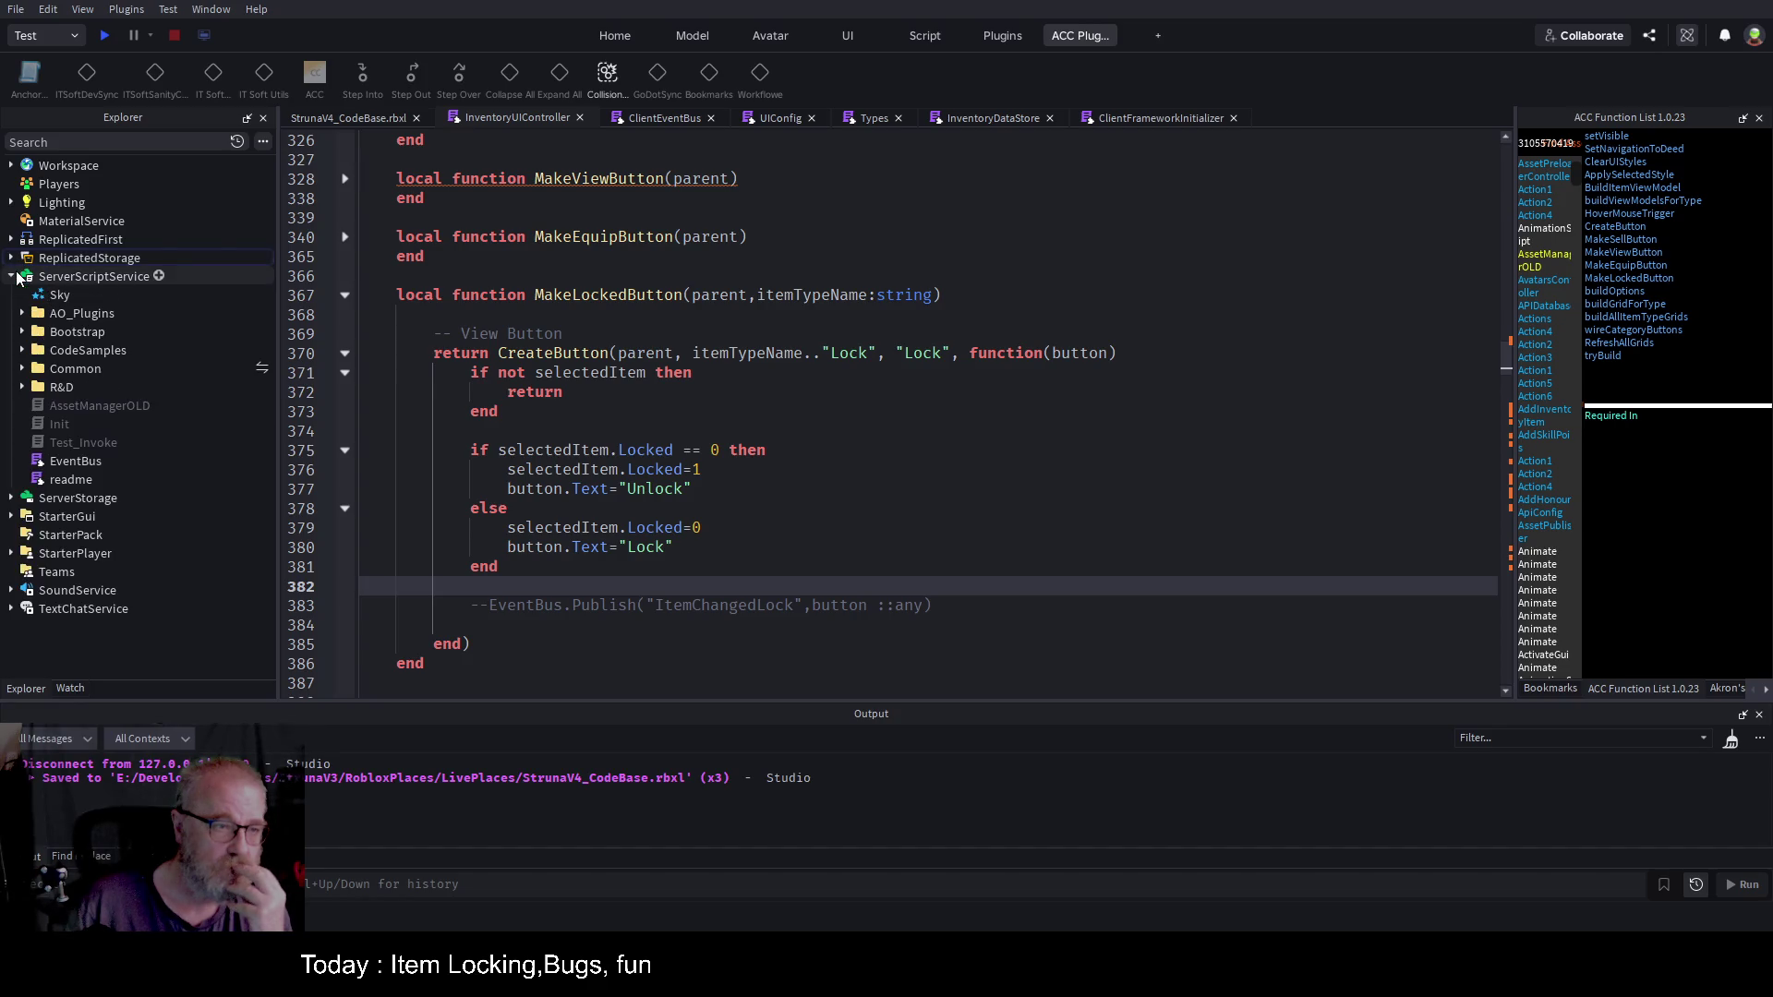
pyautogui.click(109, 257)
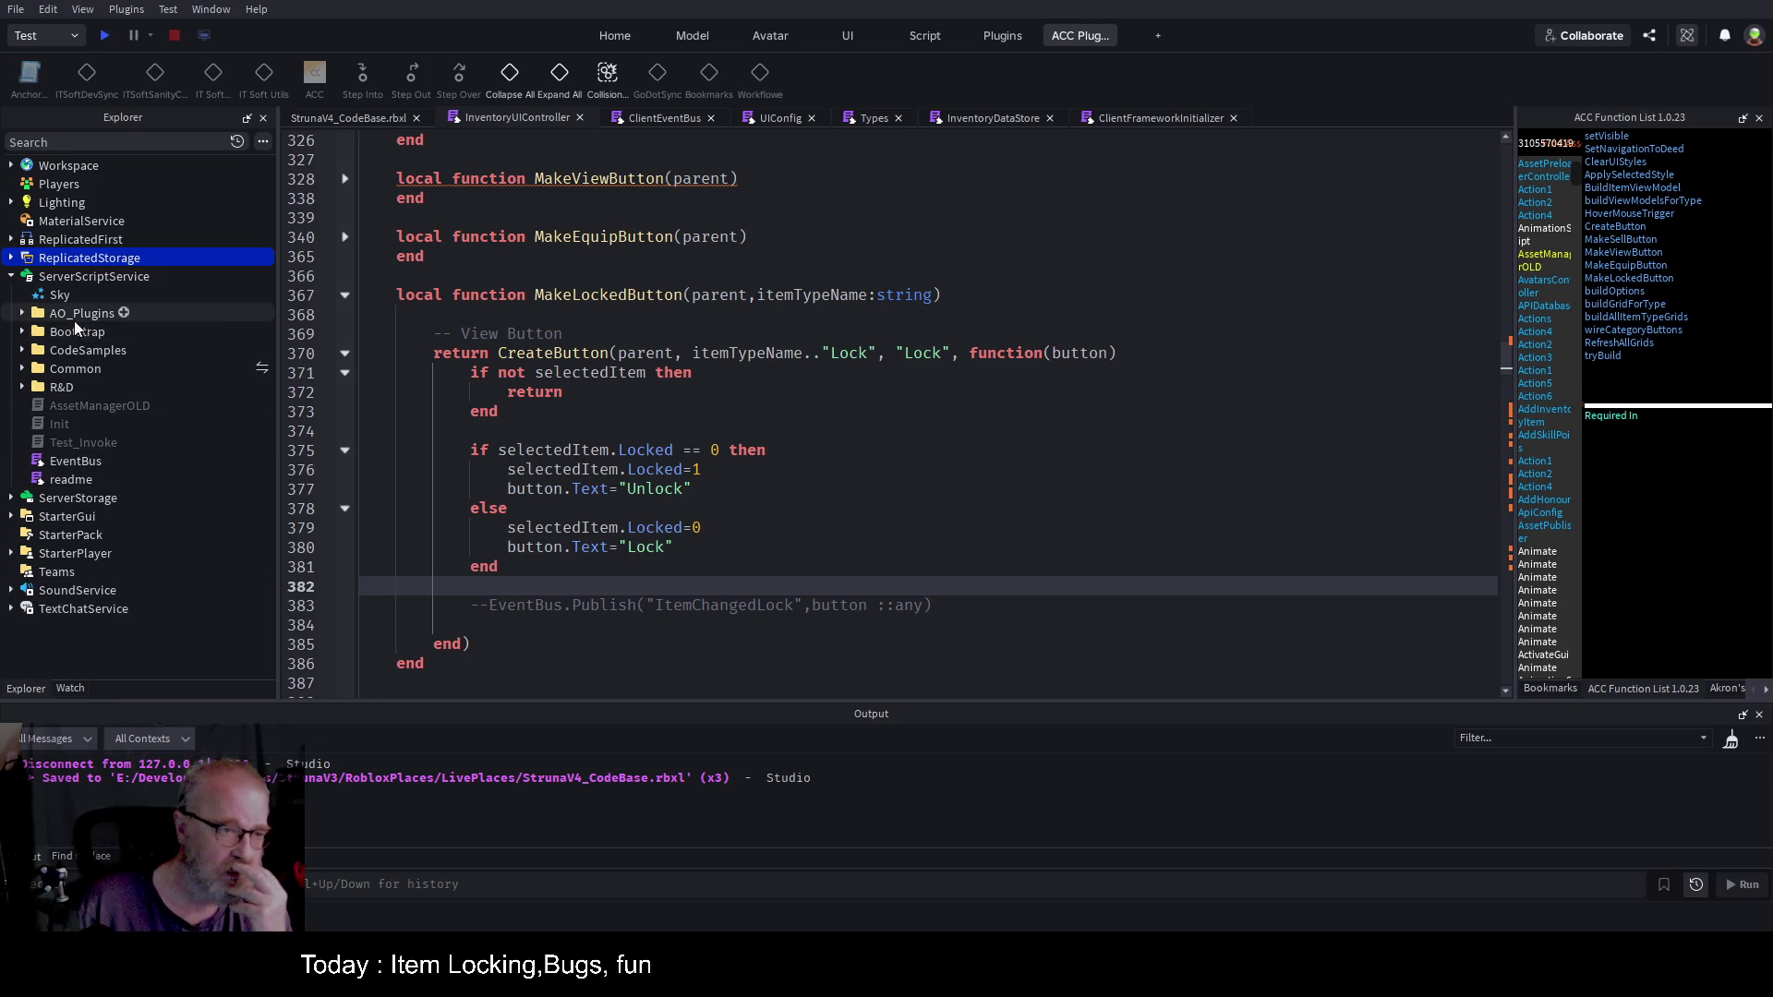
pyautogui.click(22, 369)
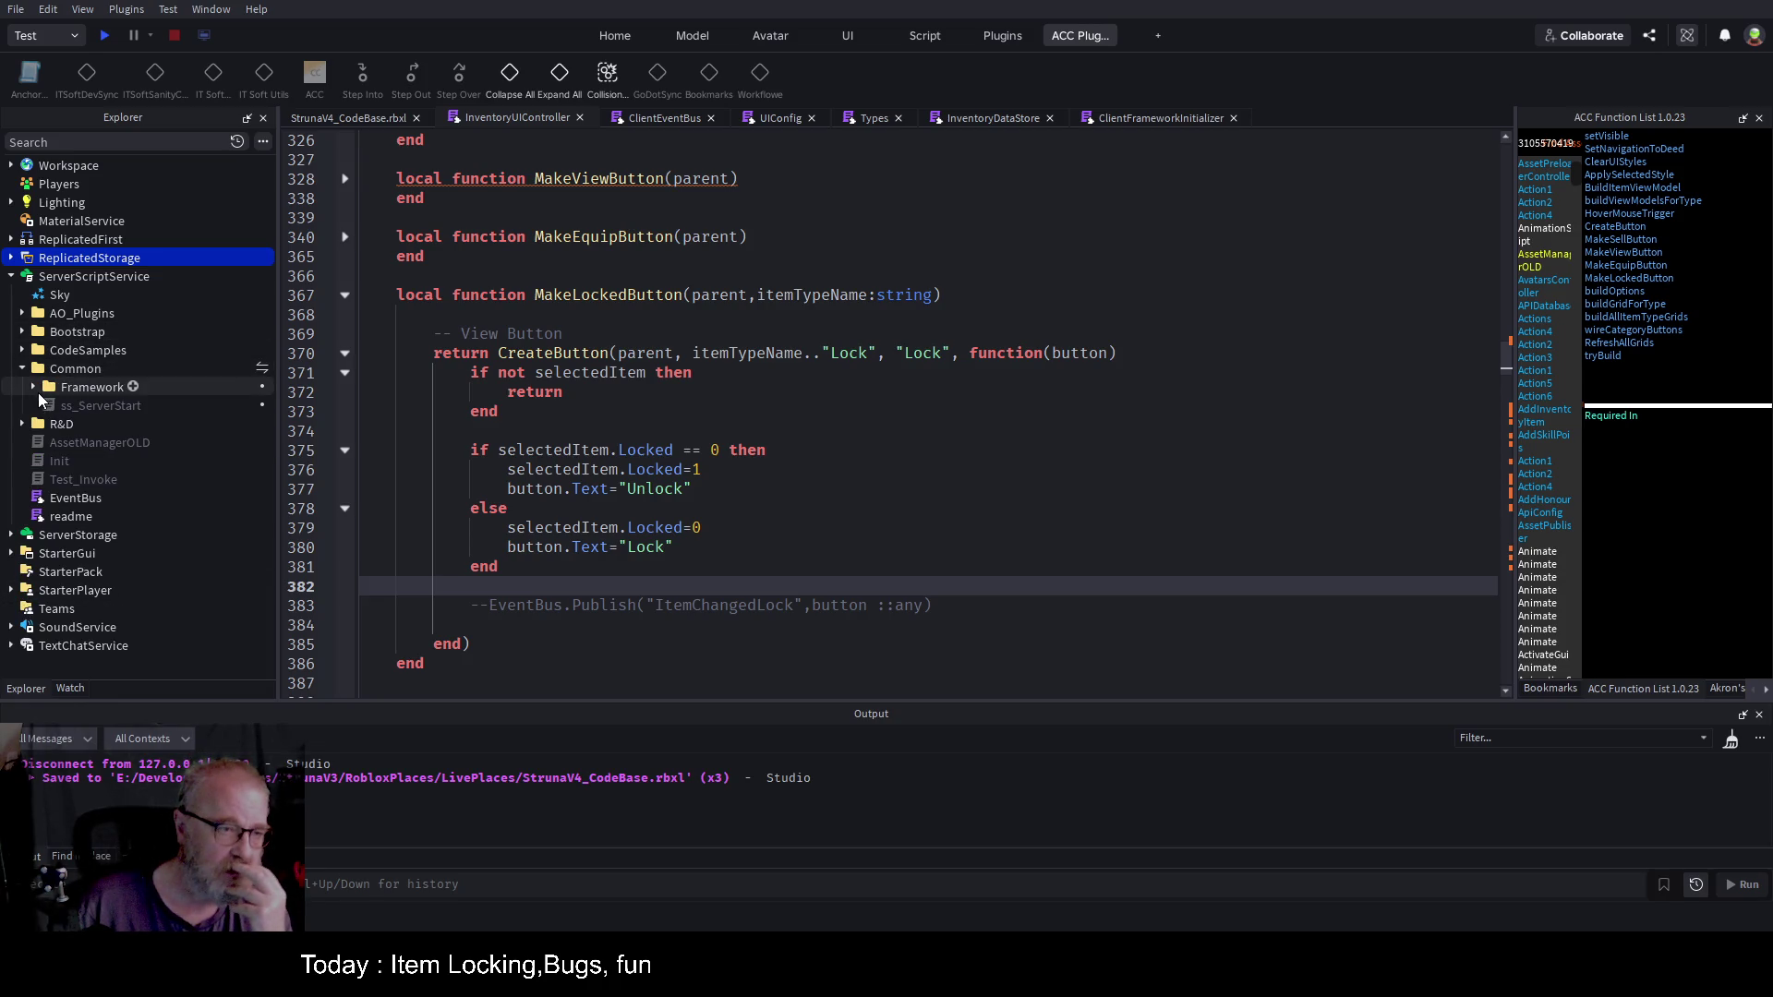
pyautogui.click(34, 386)
pyautogui.click(45, 479)
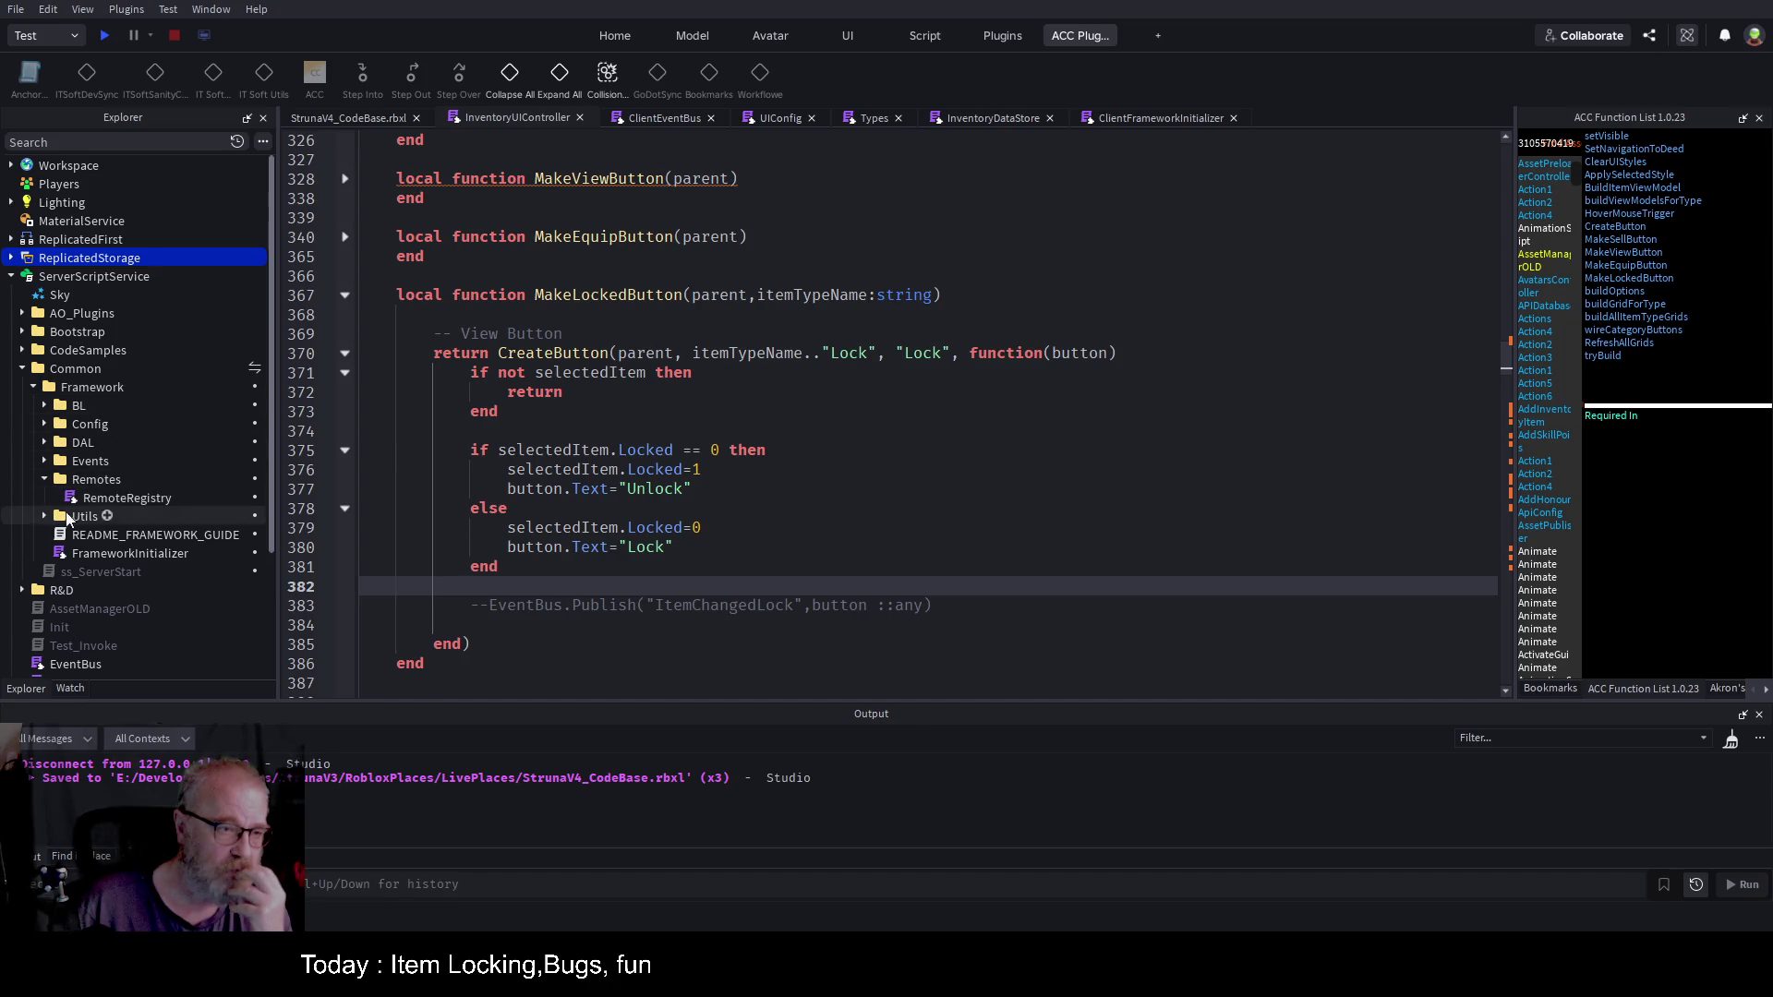
pyautogui.doubleClick(127, 498)
pyautogui.scroll(-5, 1079, 540)
pyautogui.click(855, 491)
pyautogui.hotkey('ctrl', 'End')
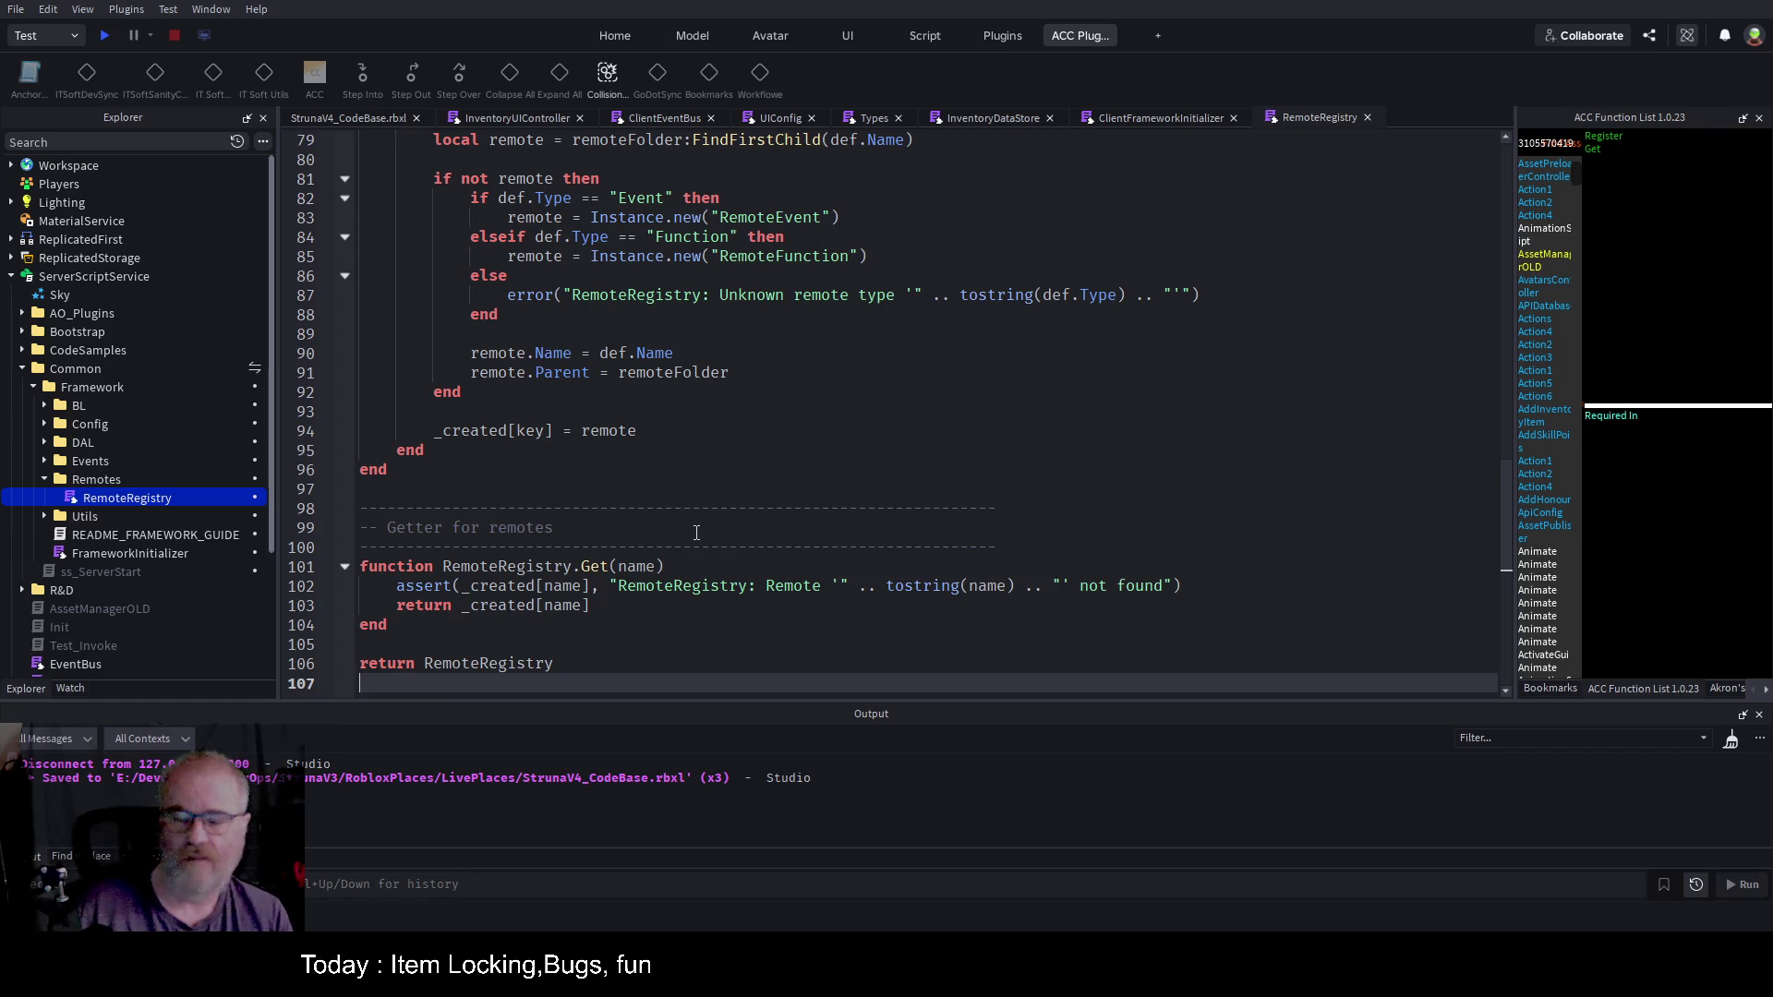
pyautogui.scroll(9, 683, 515)
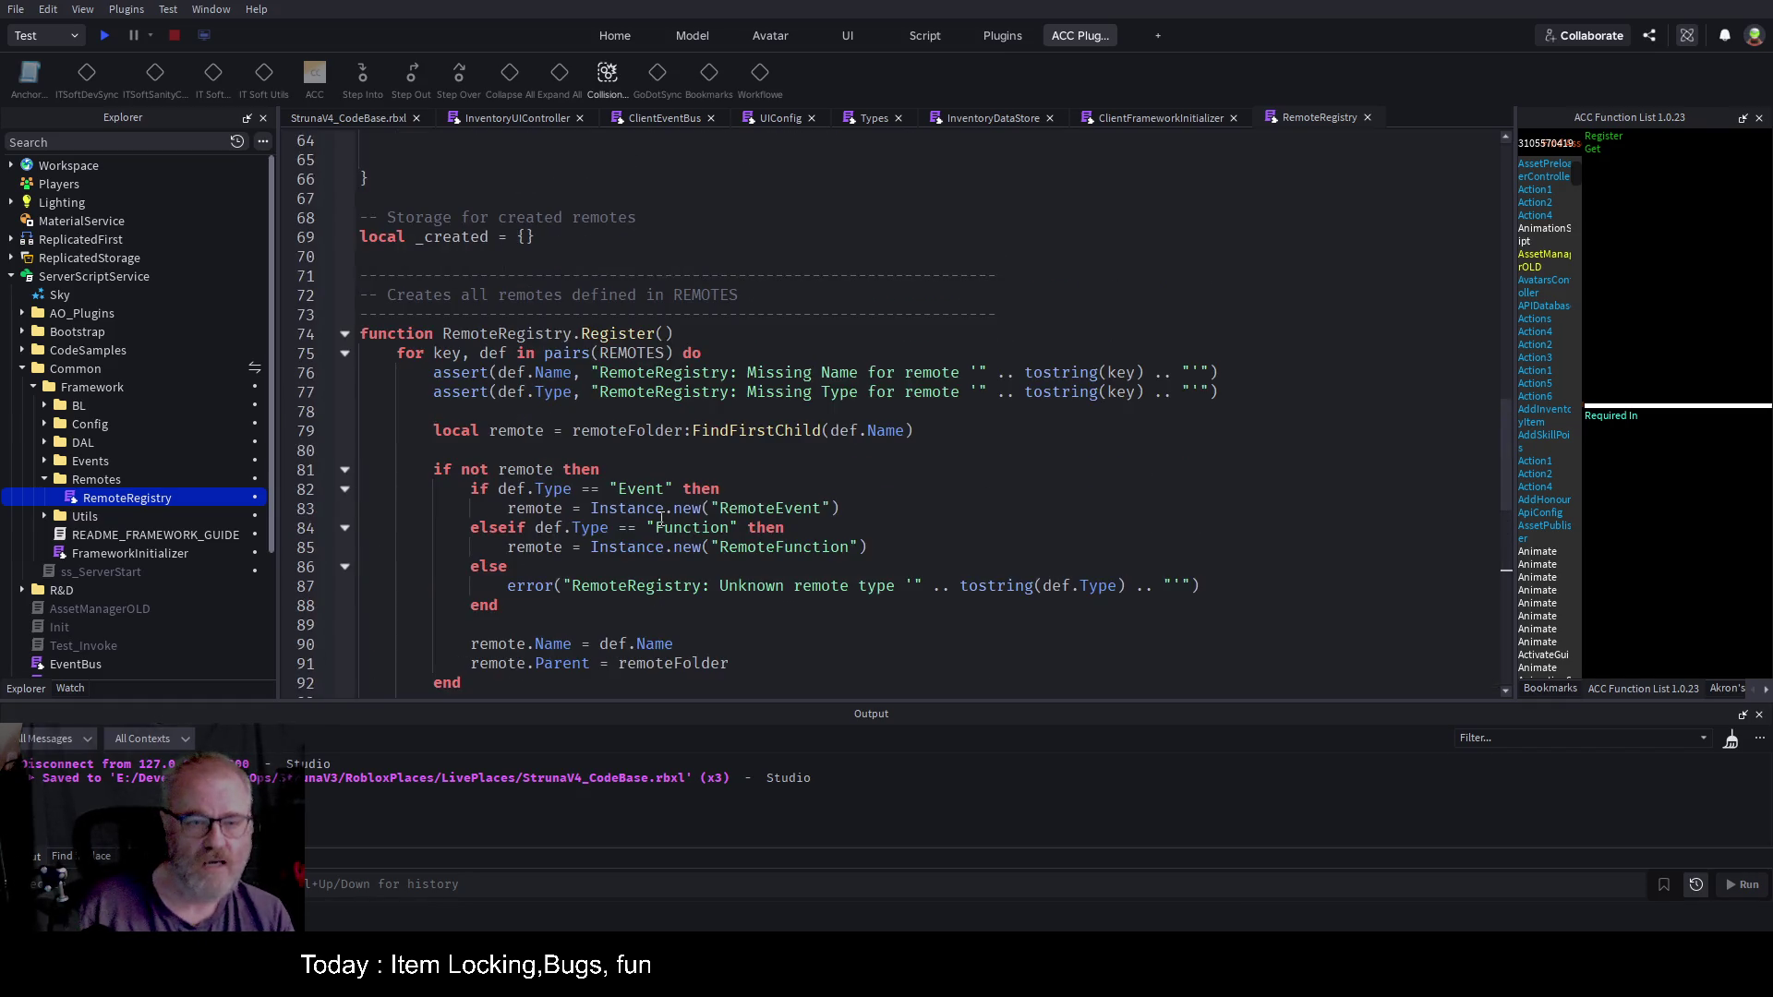
pyautogui.scroll(4, 661, 520)
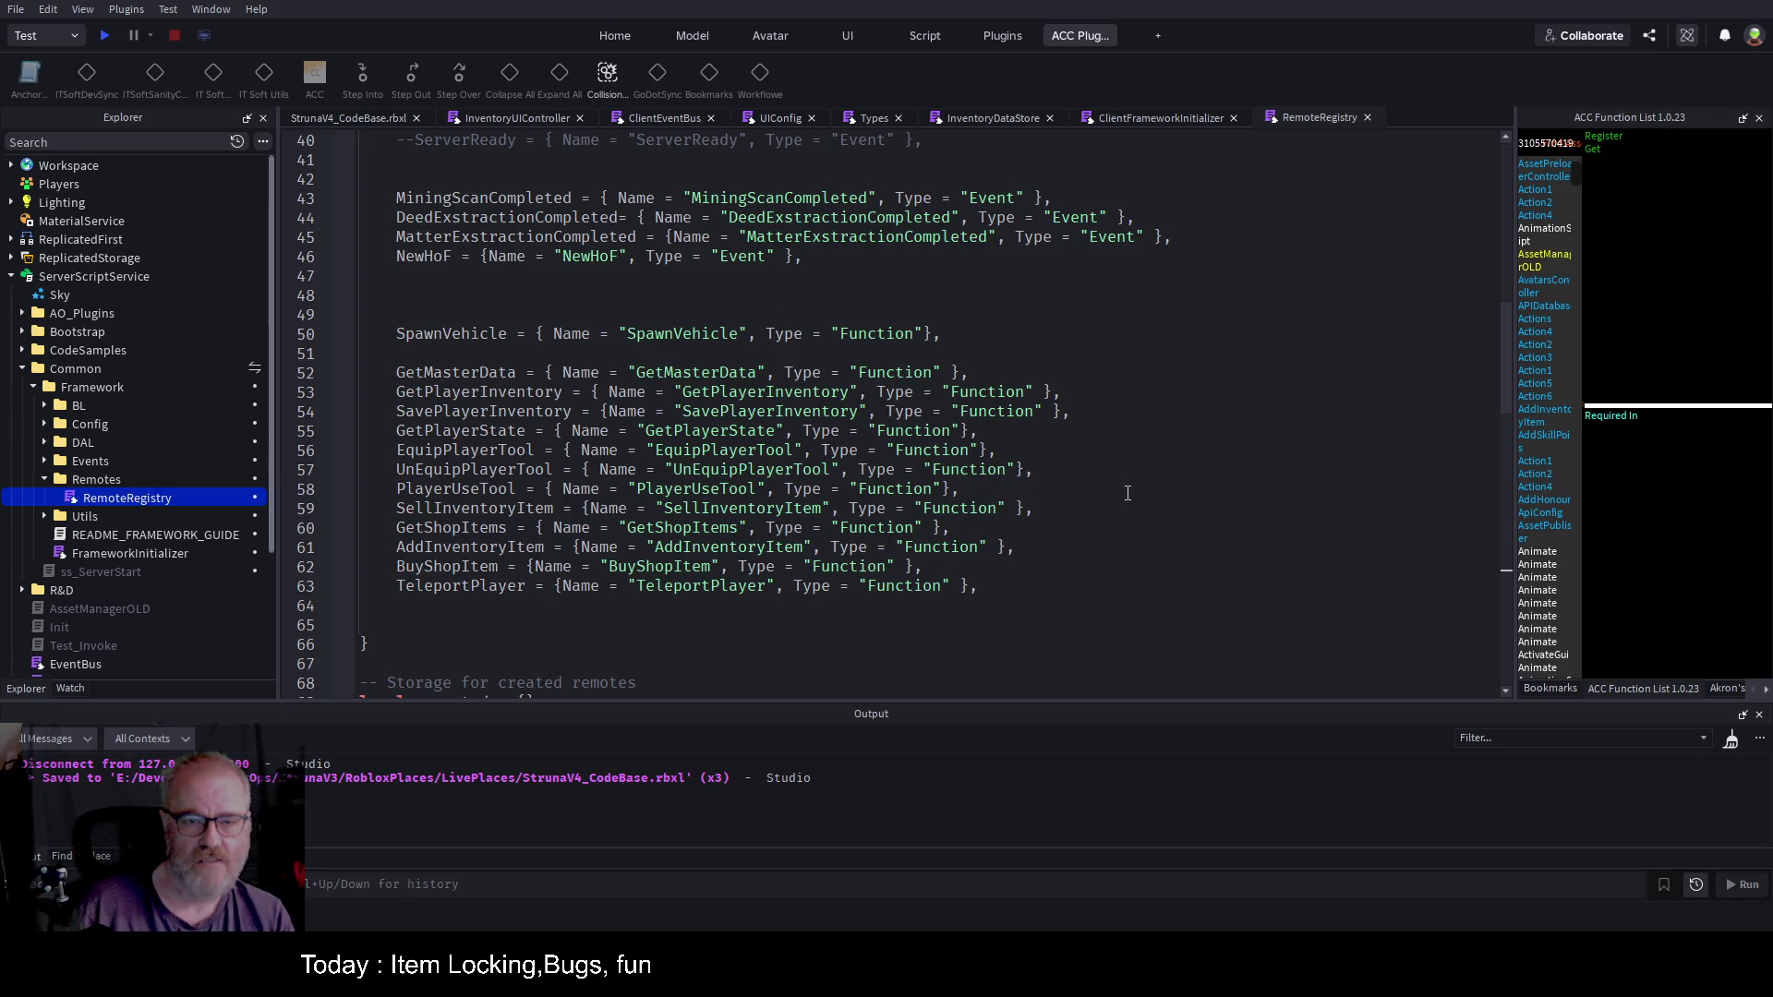
pyautogui.doubleClick(932, 238)
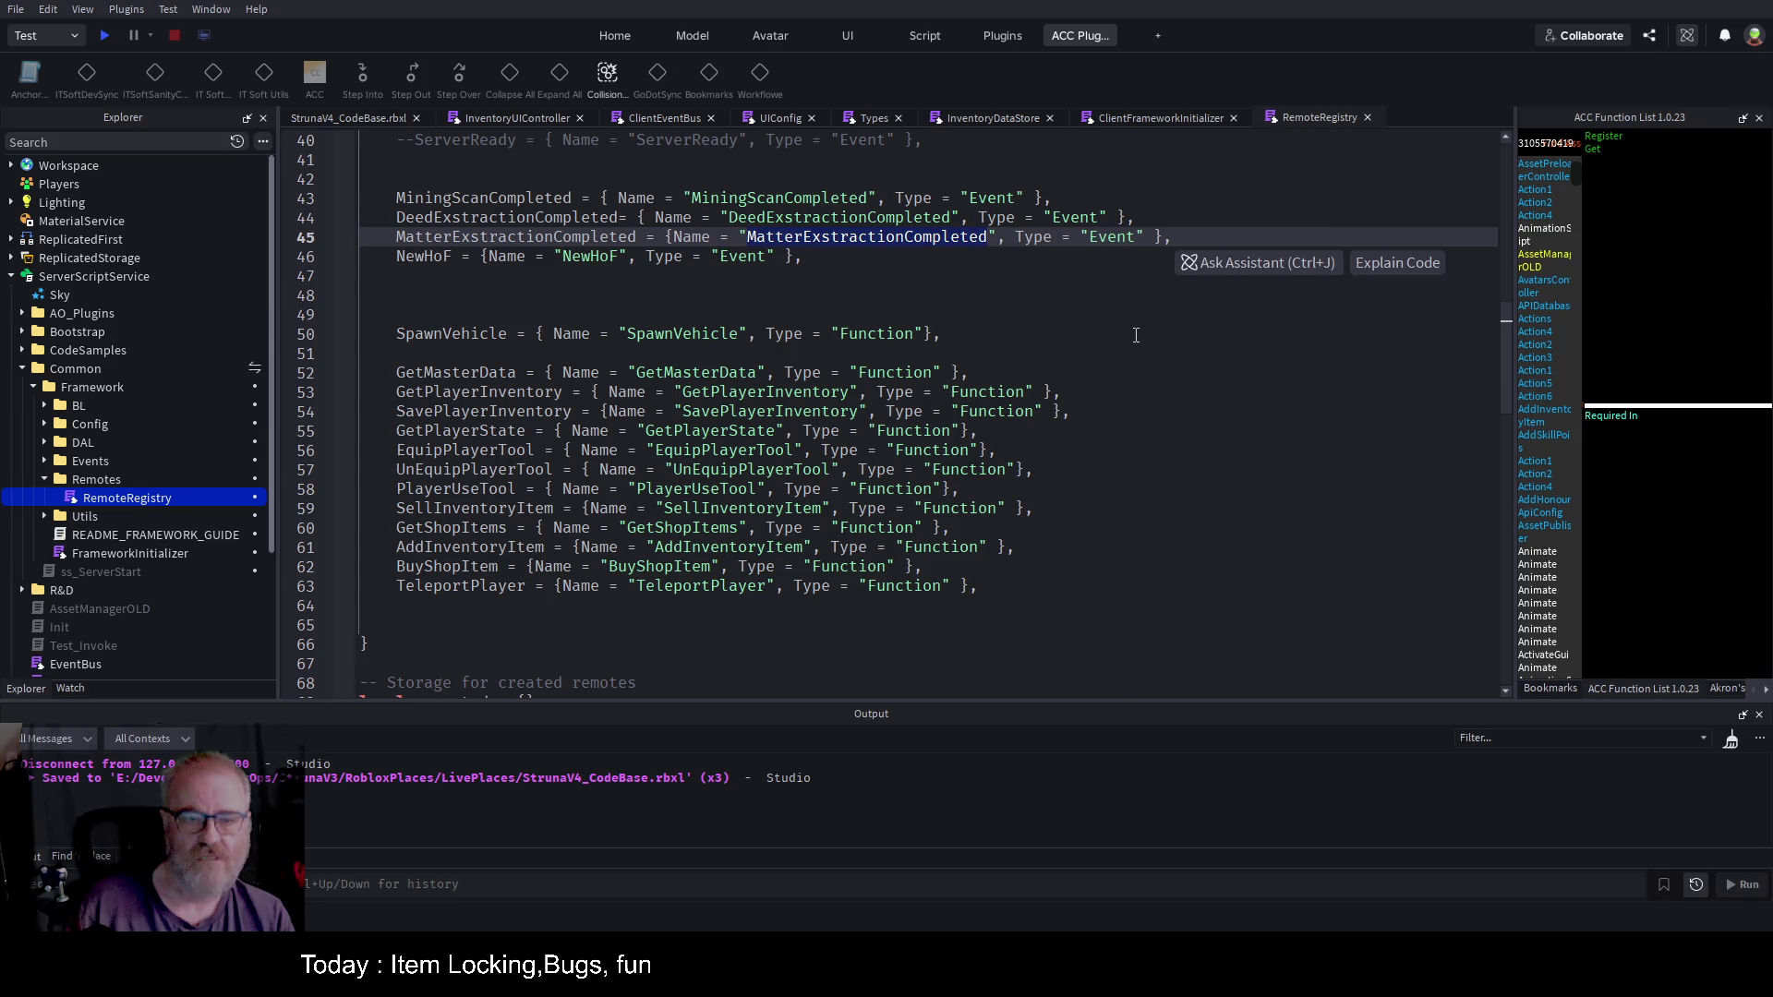
pyautogui.click(721, 450)
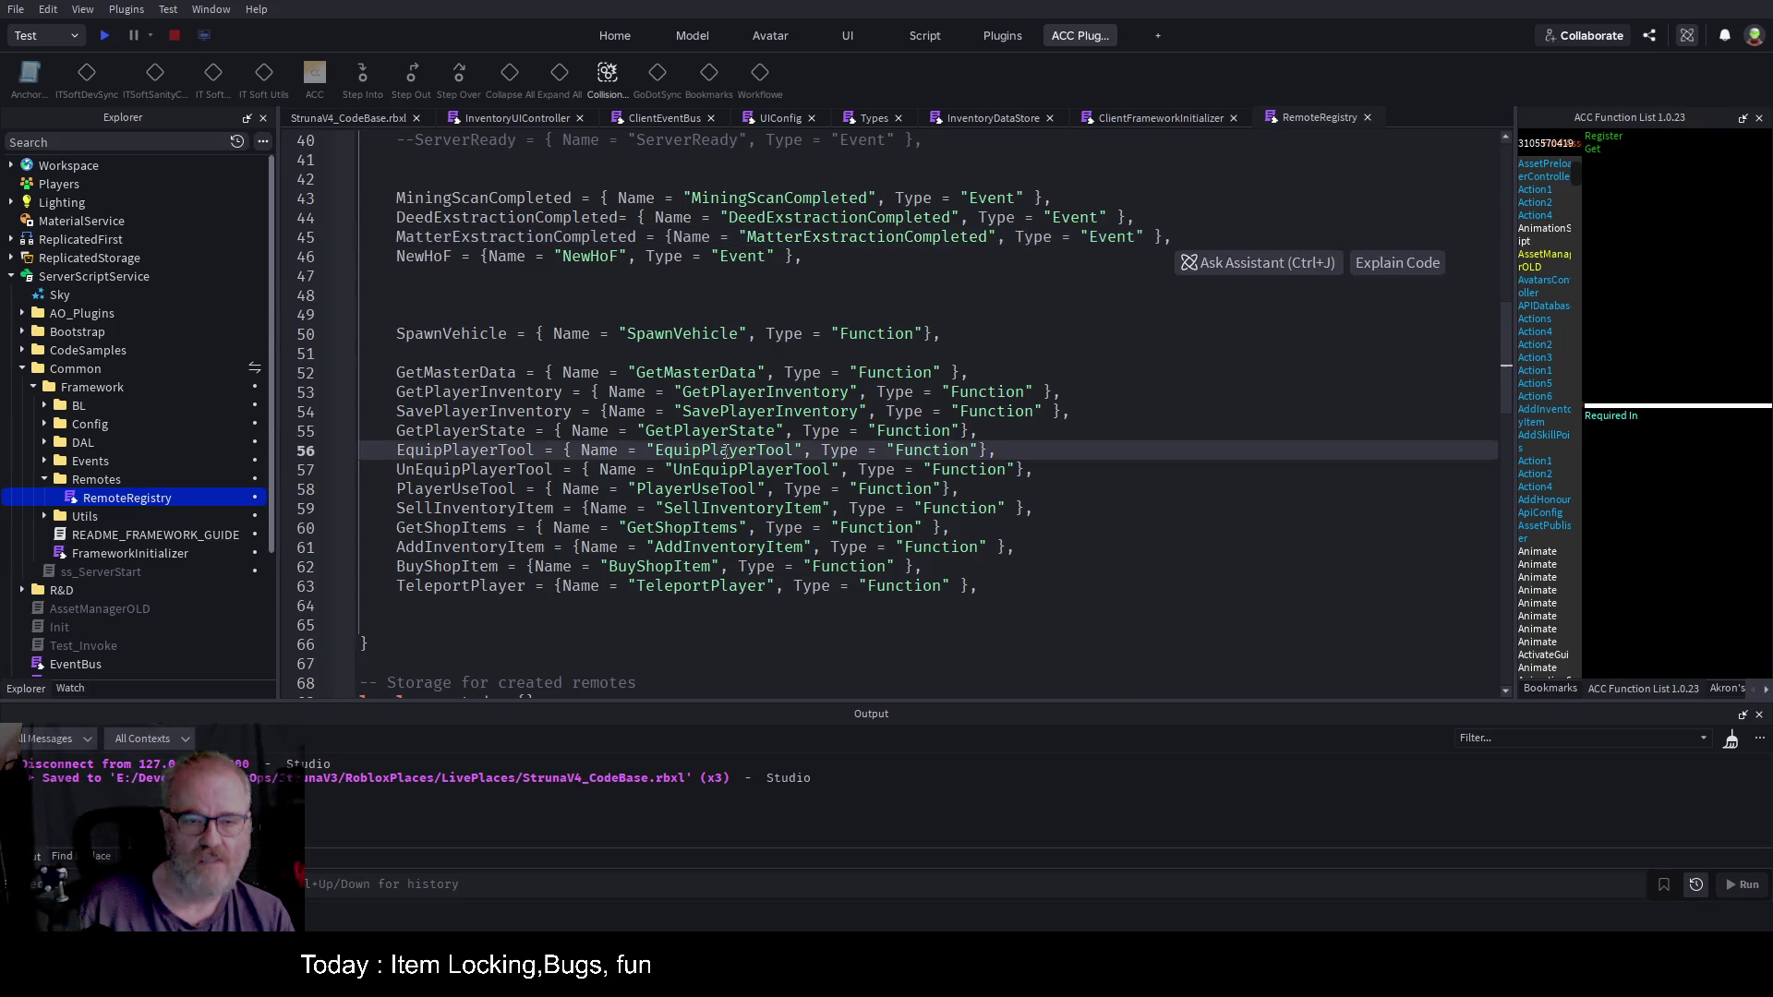
pyautogui.click(1028, 584)
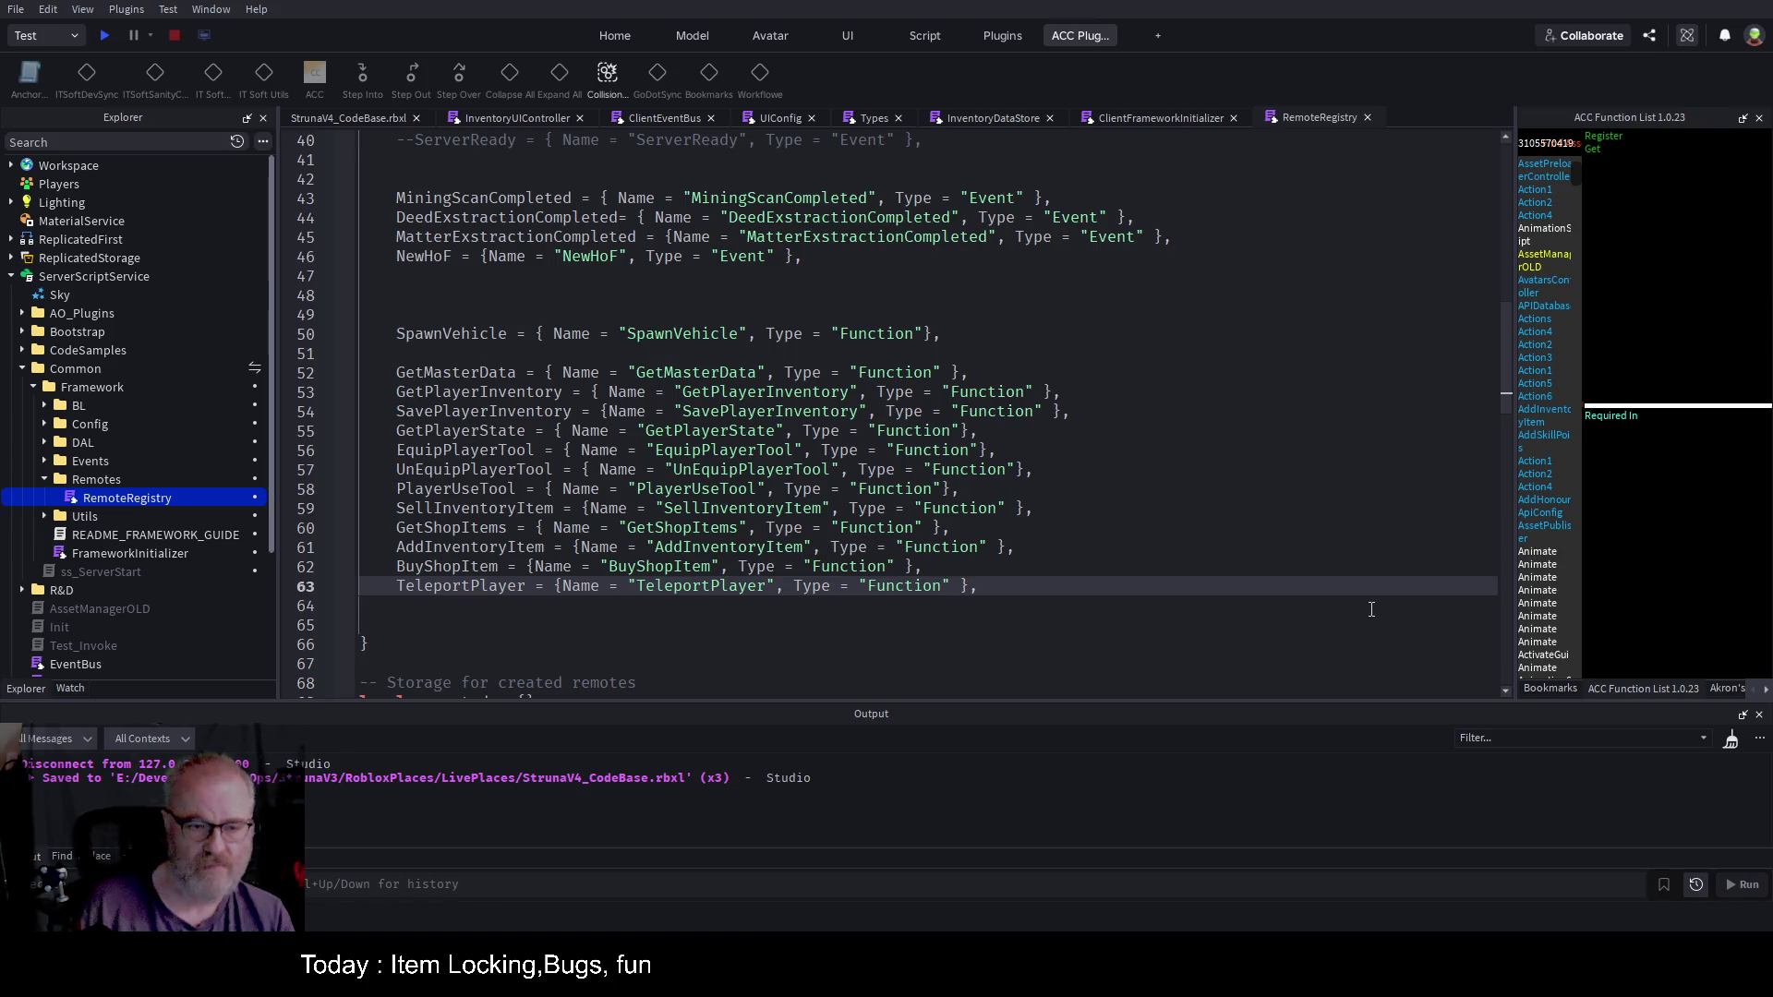
# Step: Duplicate the TeleportPlayer entry as a LockInventoryItem entry with Name LockInventoryItem
pyautogui.hotkey('shift', 'Home')
pyautogui.hotkey('ctrl', 'c')
pyautogui.press('End')
pyautogui.press('Return')
pyautogui.hotkey('ctrl', 'v')
pyautogui.press('Home')
pyautogui.press('Delete')
pyautogui.press('Delete')
pyautogui.press('Delete')
pyautogui.press('Delete')
pyautogui.press('Delete')
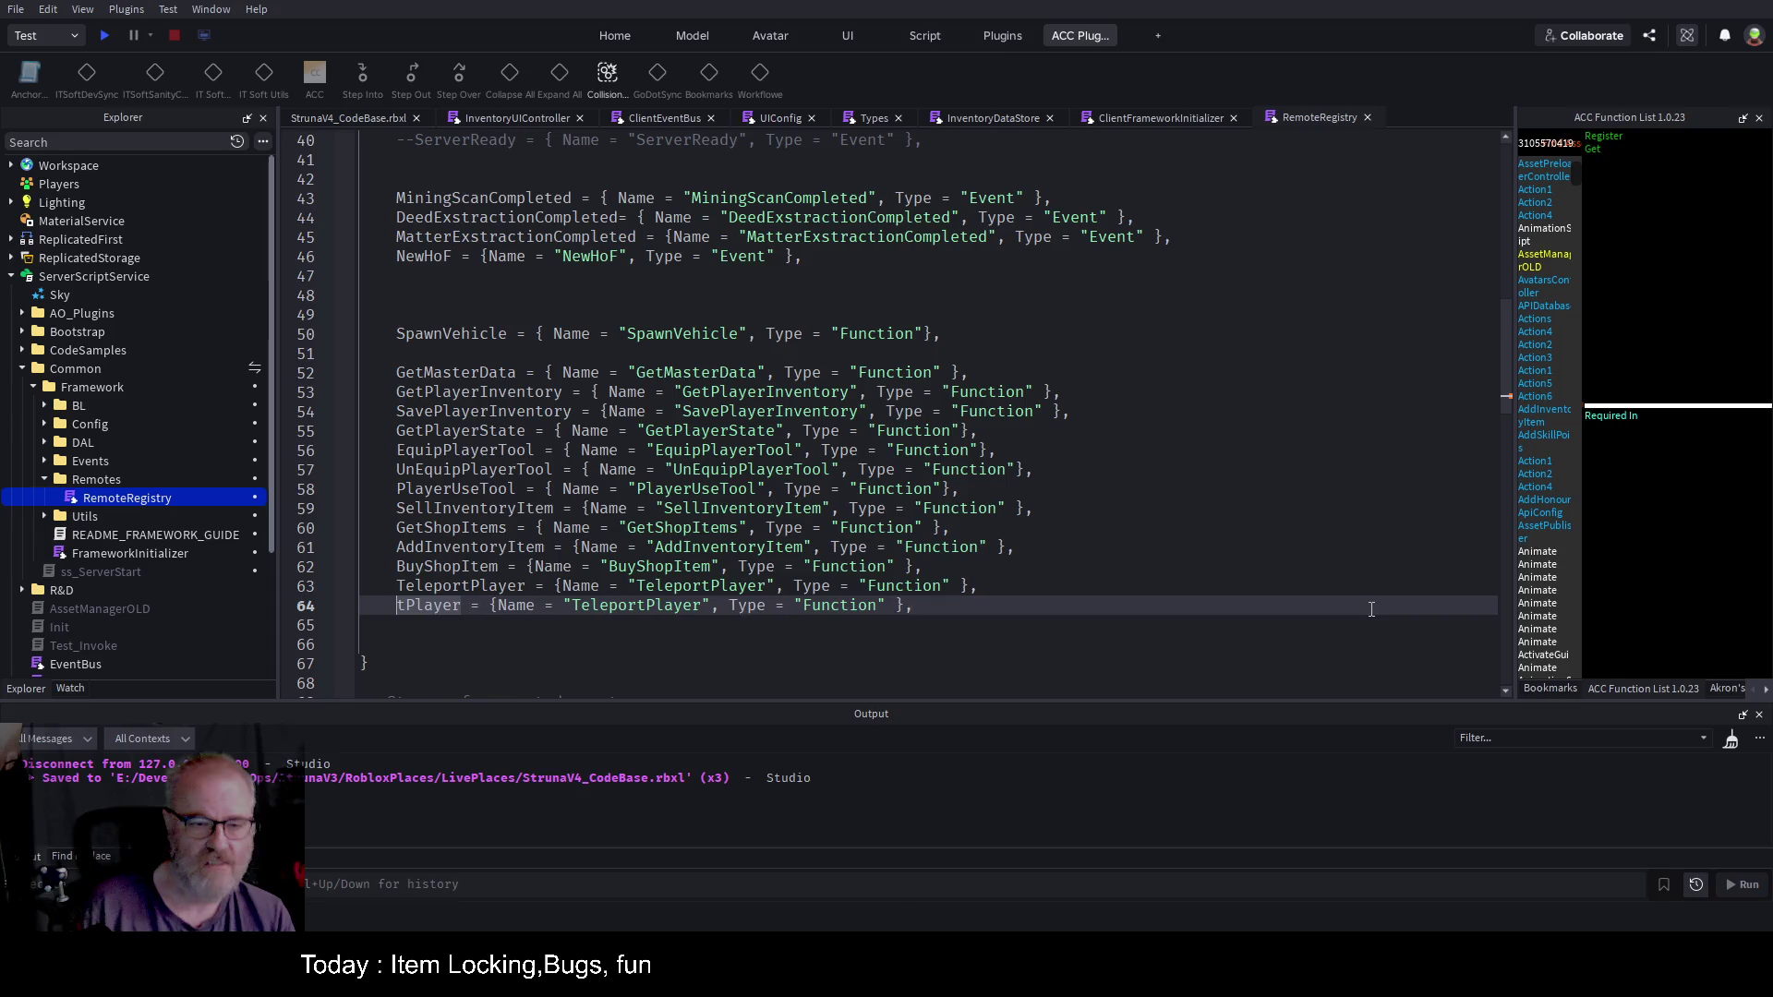
pyautogui.write('Lock')
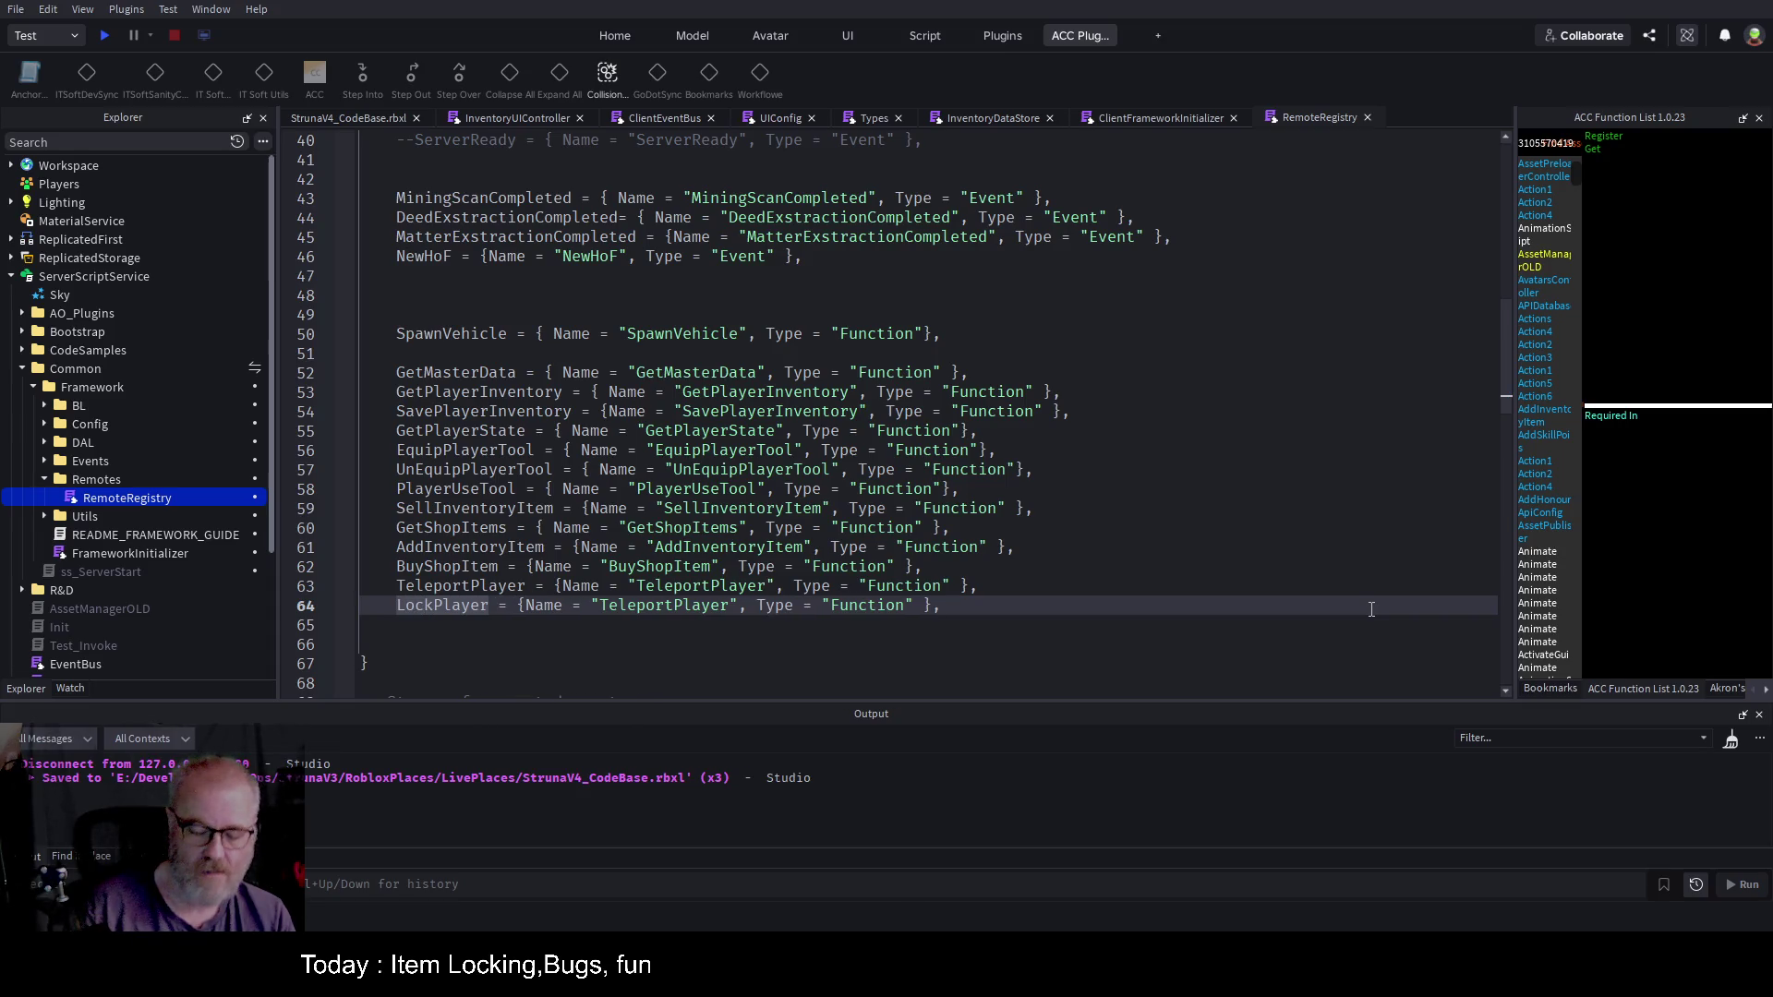
pyautogui.write('Item')
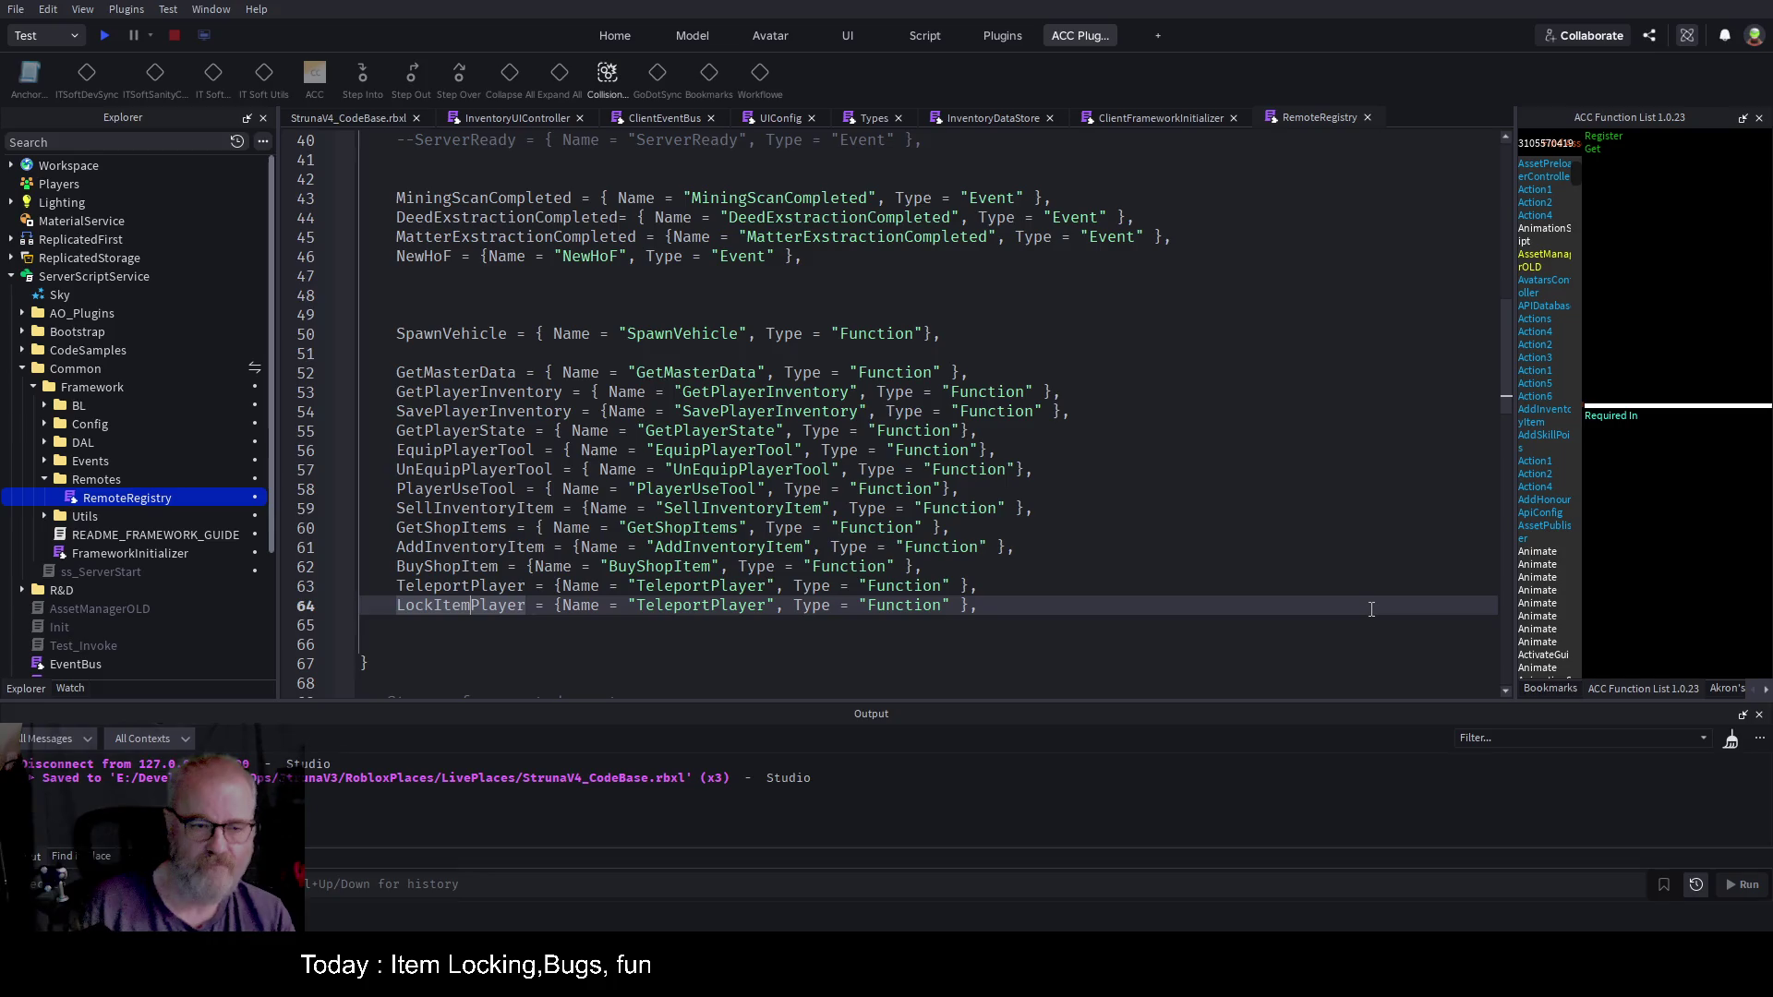
pyautogui.write('Inventor')
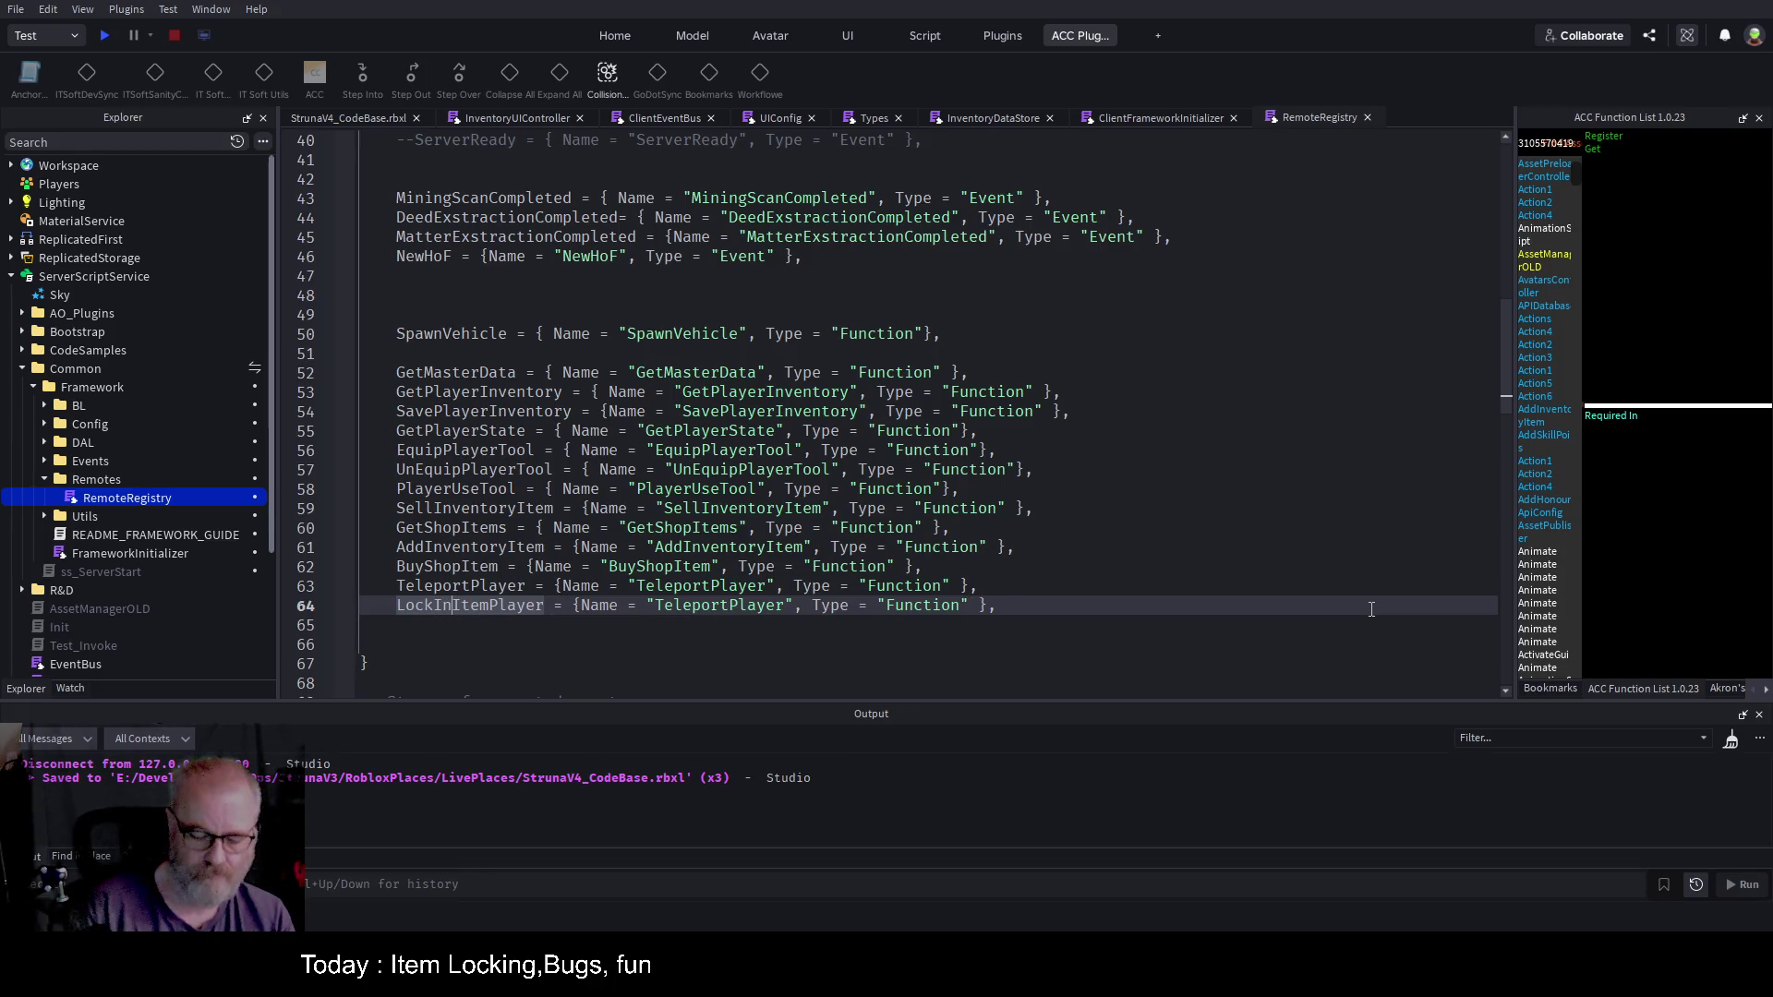
pyautogui.write('y')
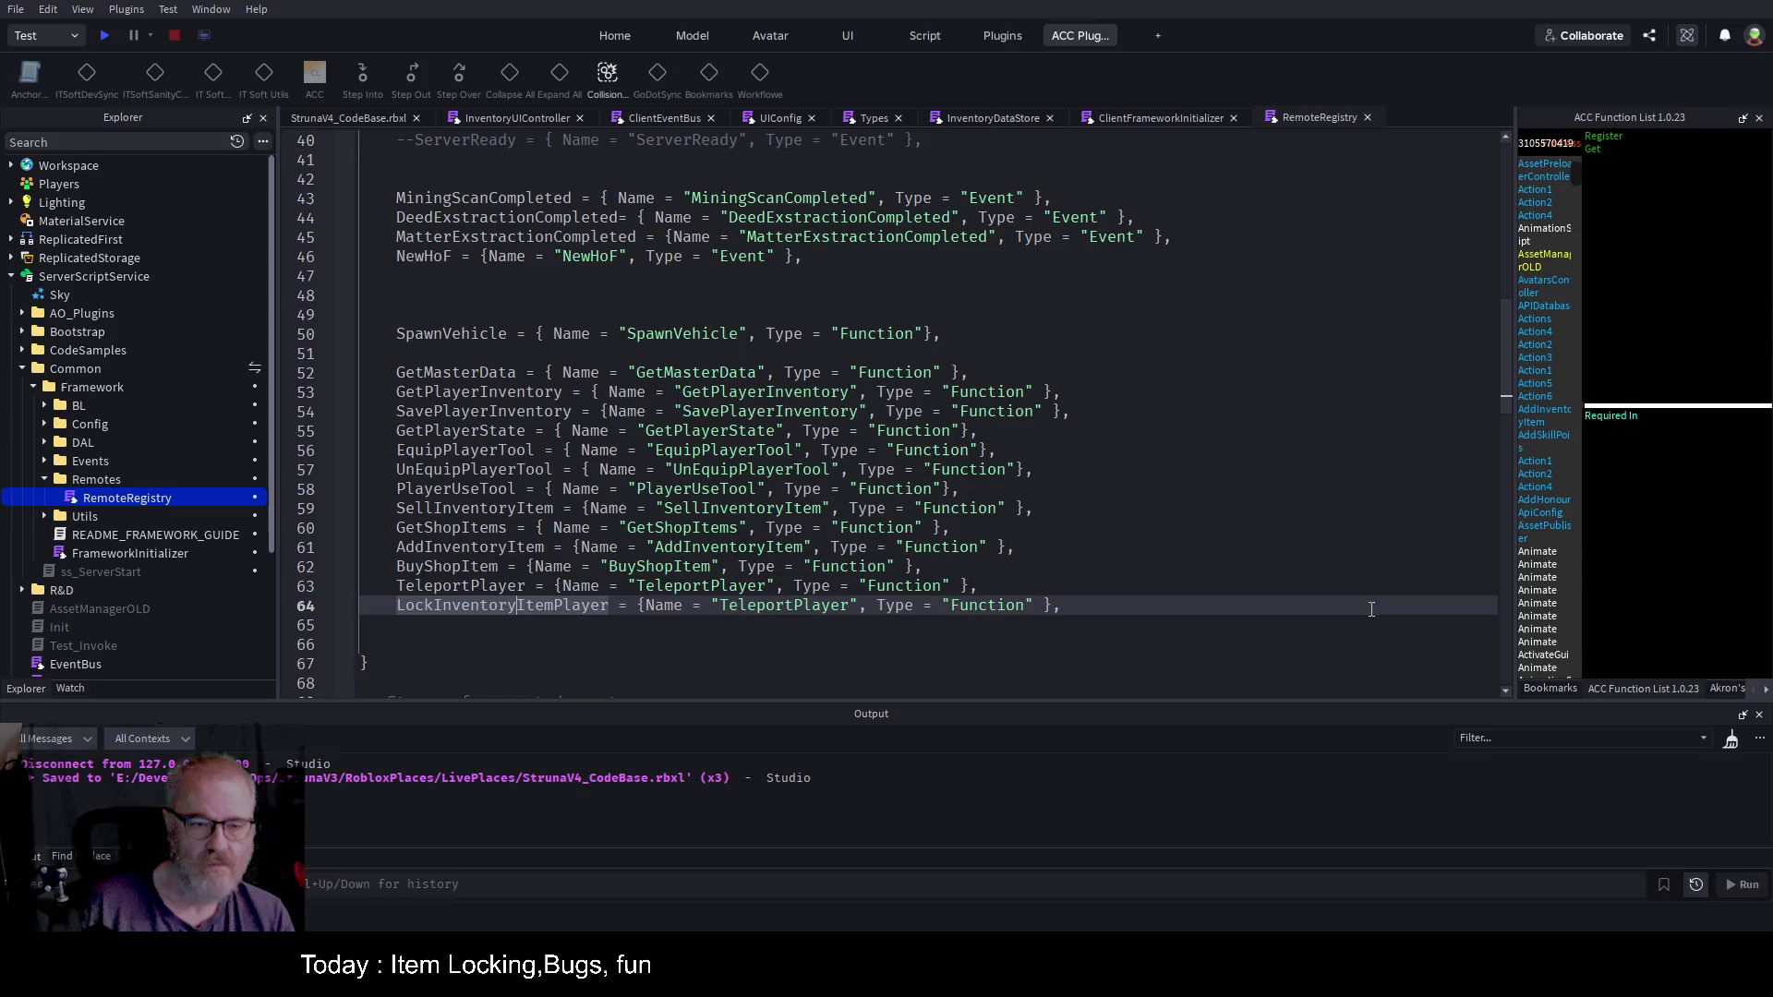
pyautogui.press('BackSpace')
pyautogui.press('BackSpace')
pyautogui.press('BackSpace')
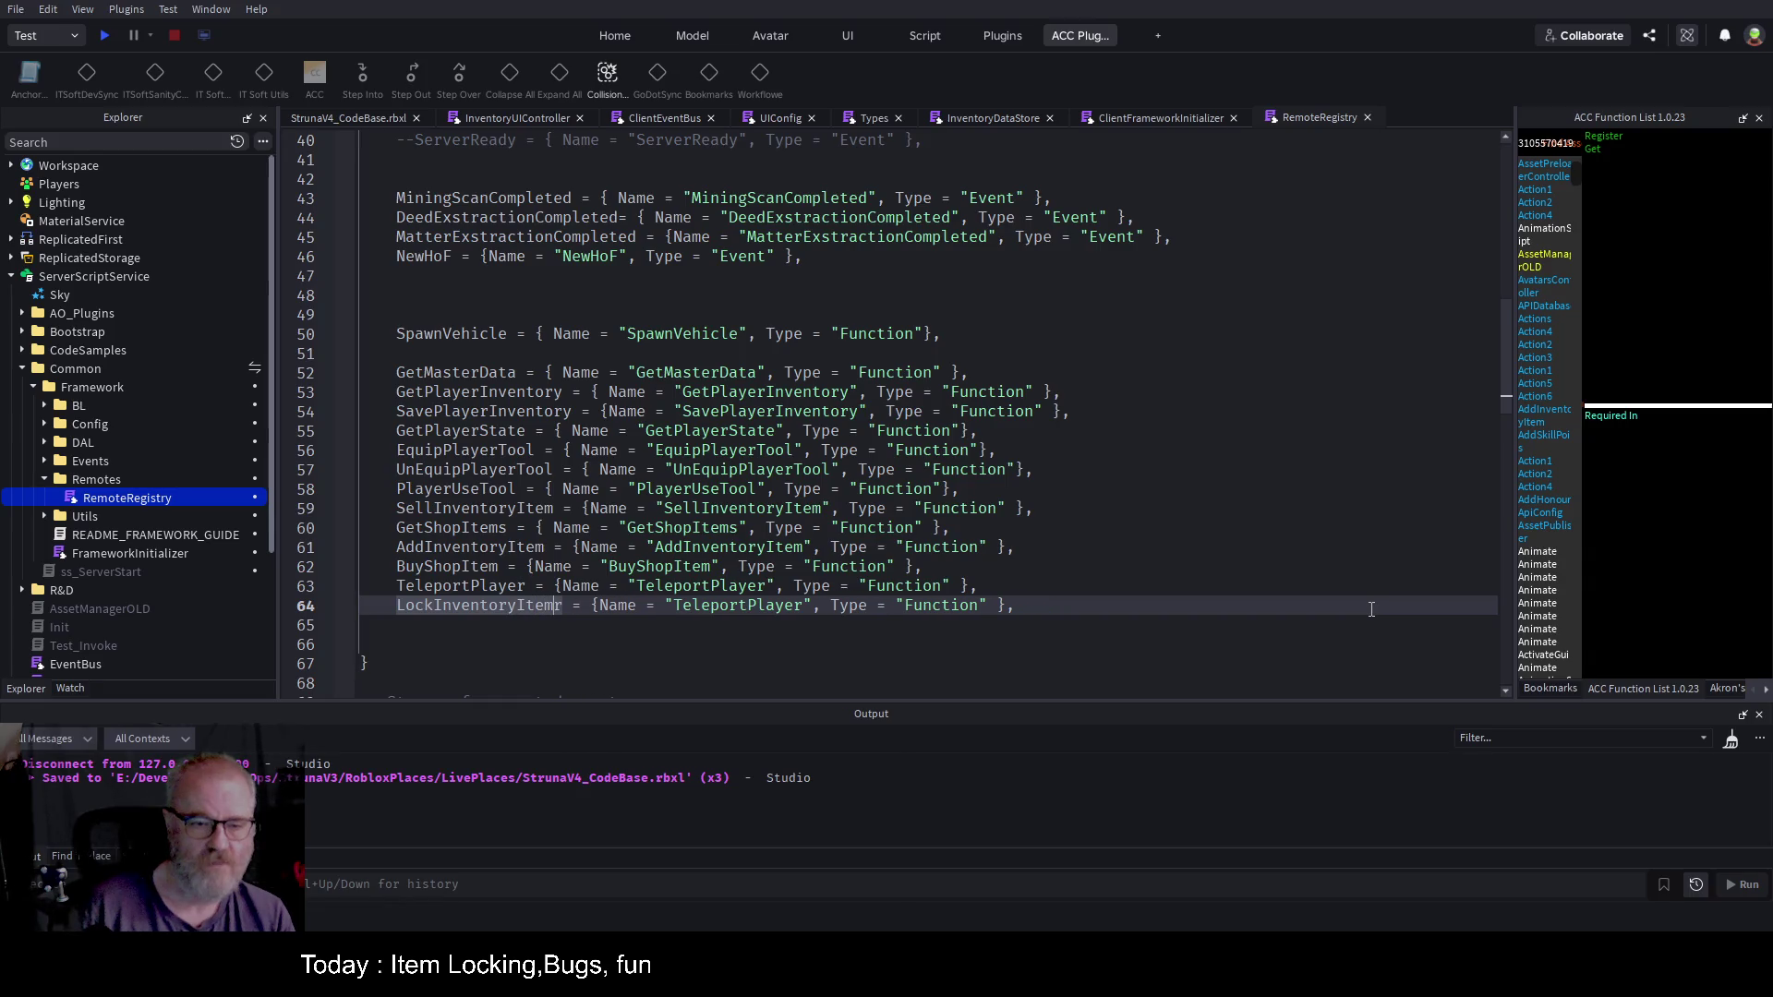
pyautogui.doubleClick(492, 606)
pyautogui.hotkey('ctrl', 'c')
pyautogui.doubleClick(728, 607)
pyautogui.hotkey('ctrl', 'v')
pyautogui.click(843, 640)
# Step: Save RemoteRegistry and start a new playtest
pyautogui.hotkey('ctrl', 's')
pyautogui.click(1097, 374)
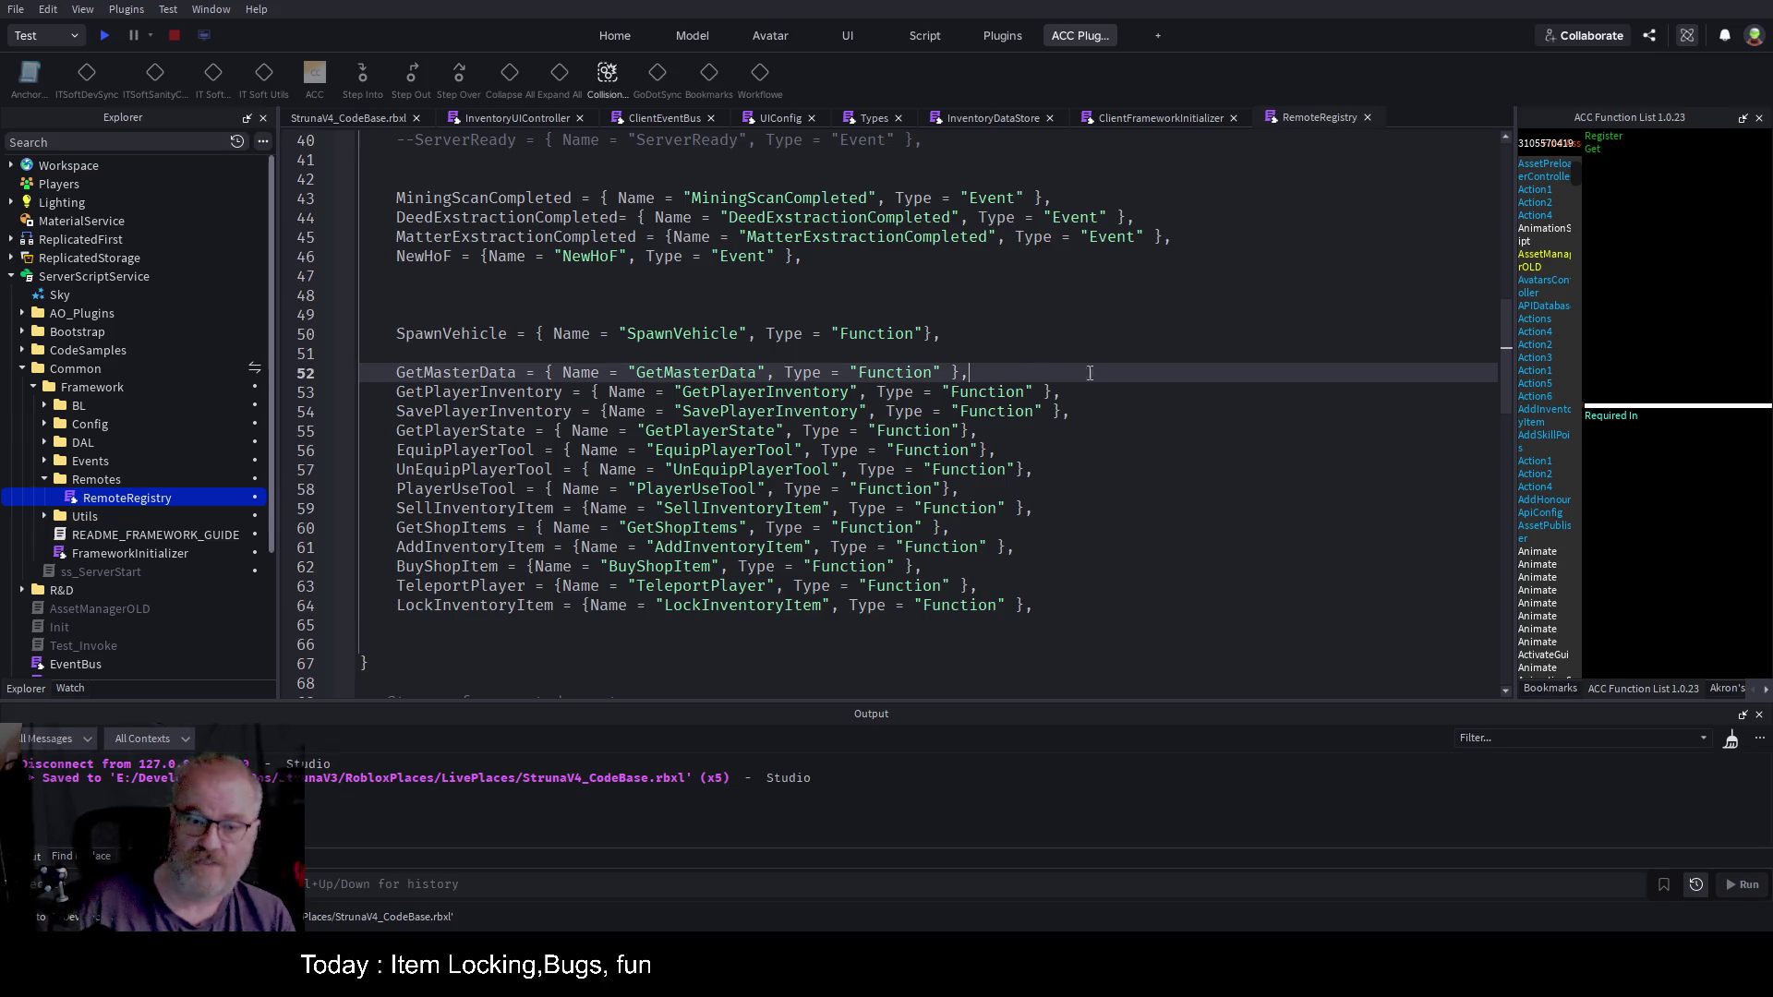
pyautogui.scroll(-4, 1059, 363)
pyautogui.click(104, 35)
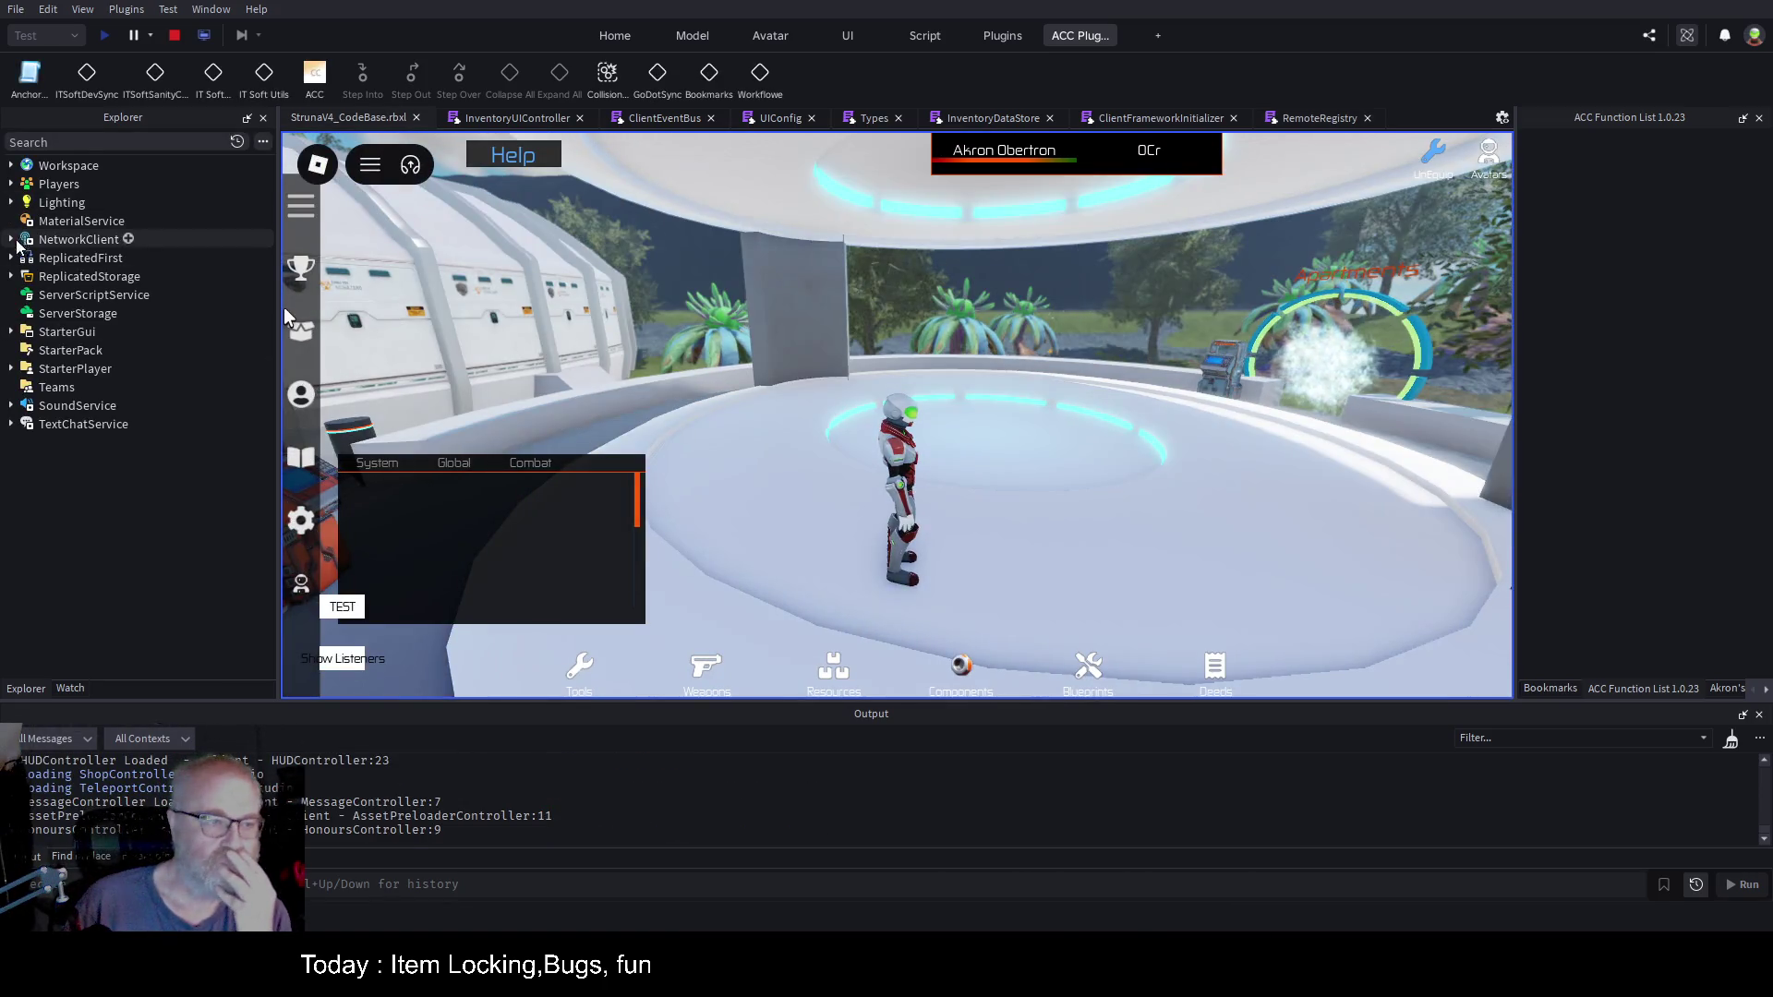
pyautogui.click(11, 276)
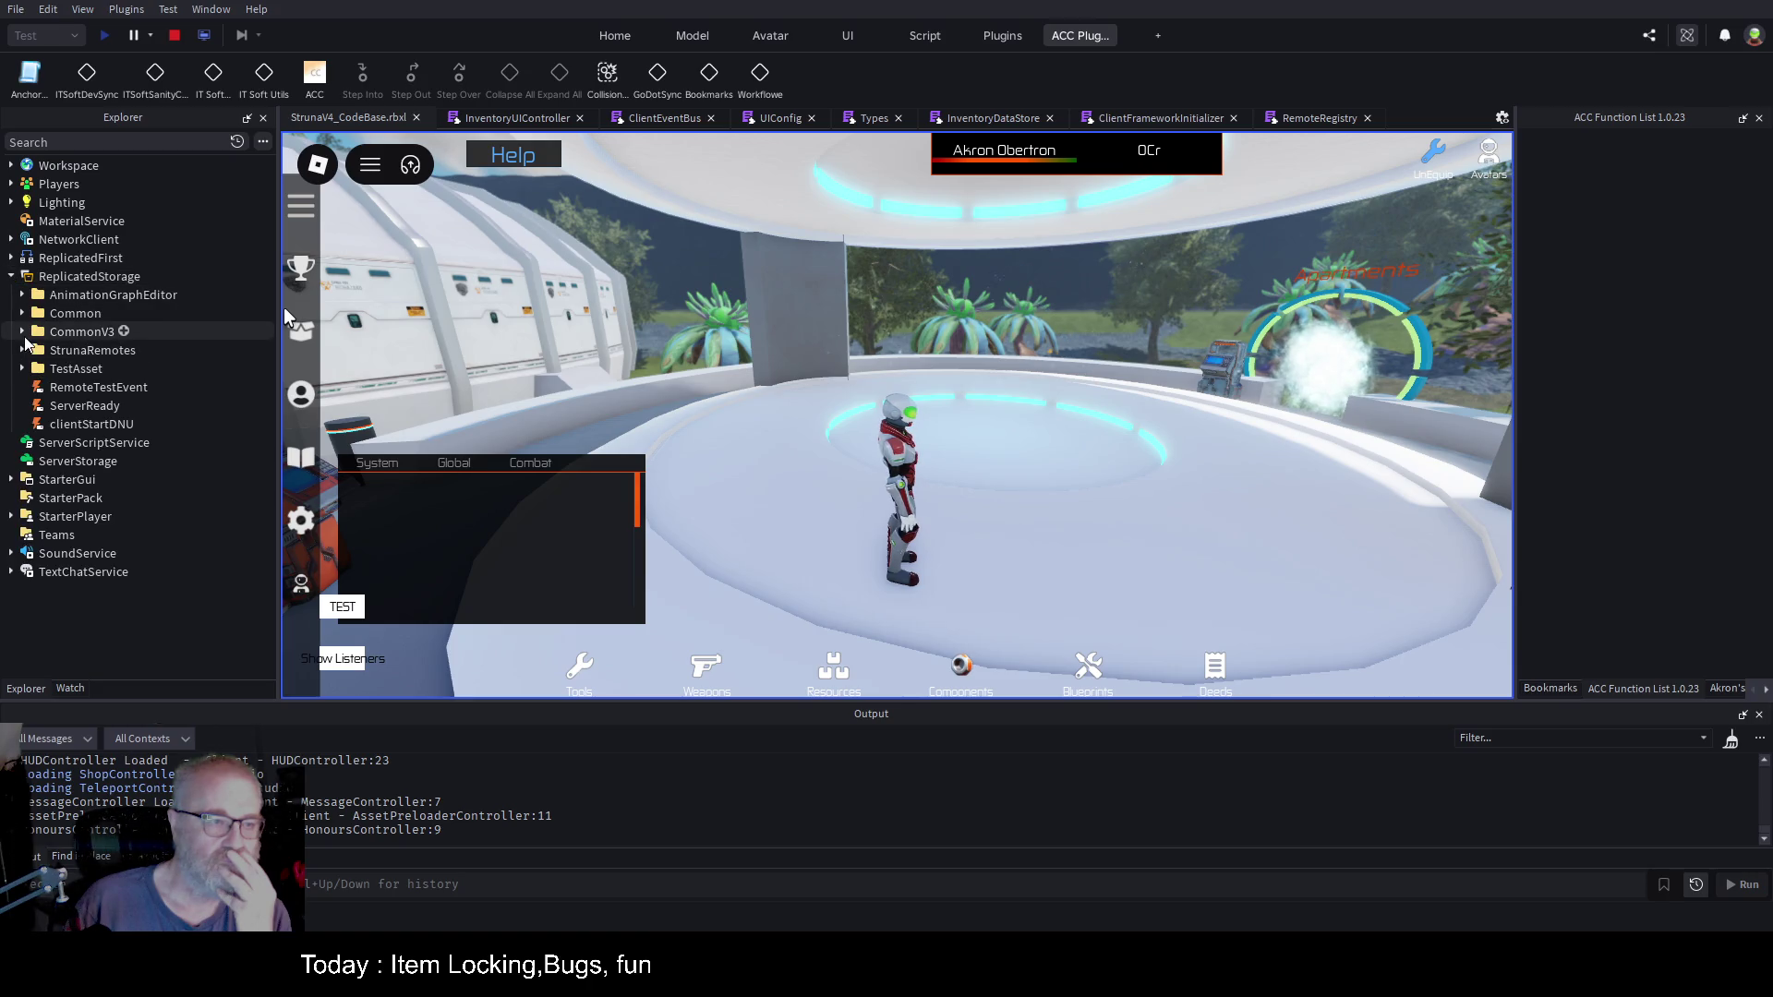
pyautogui.click(21, 351)
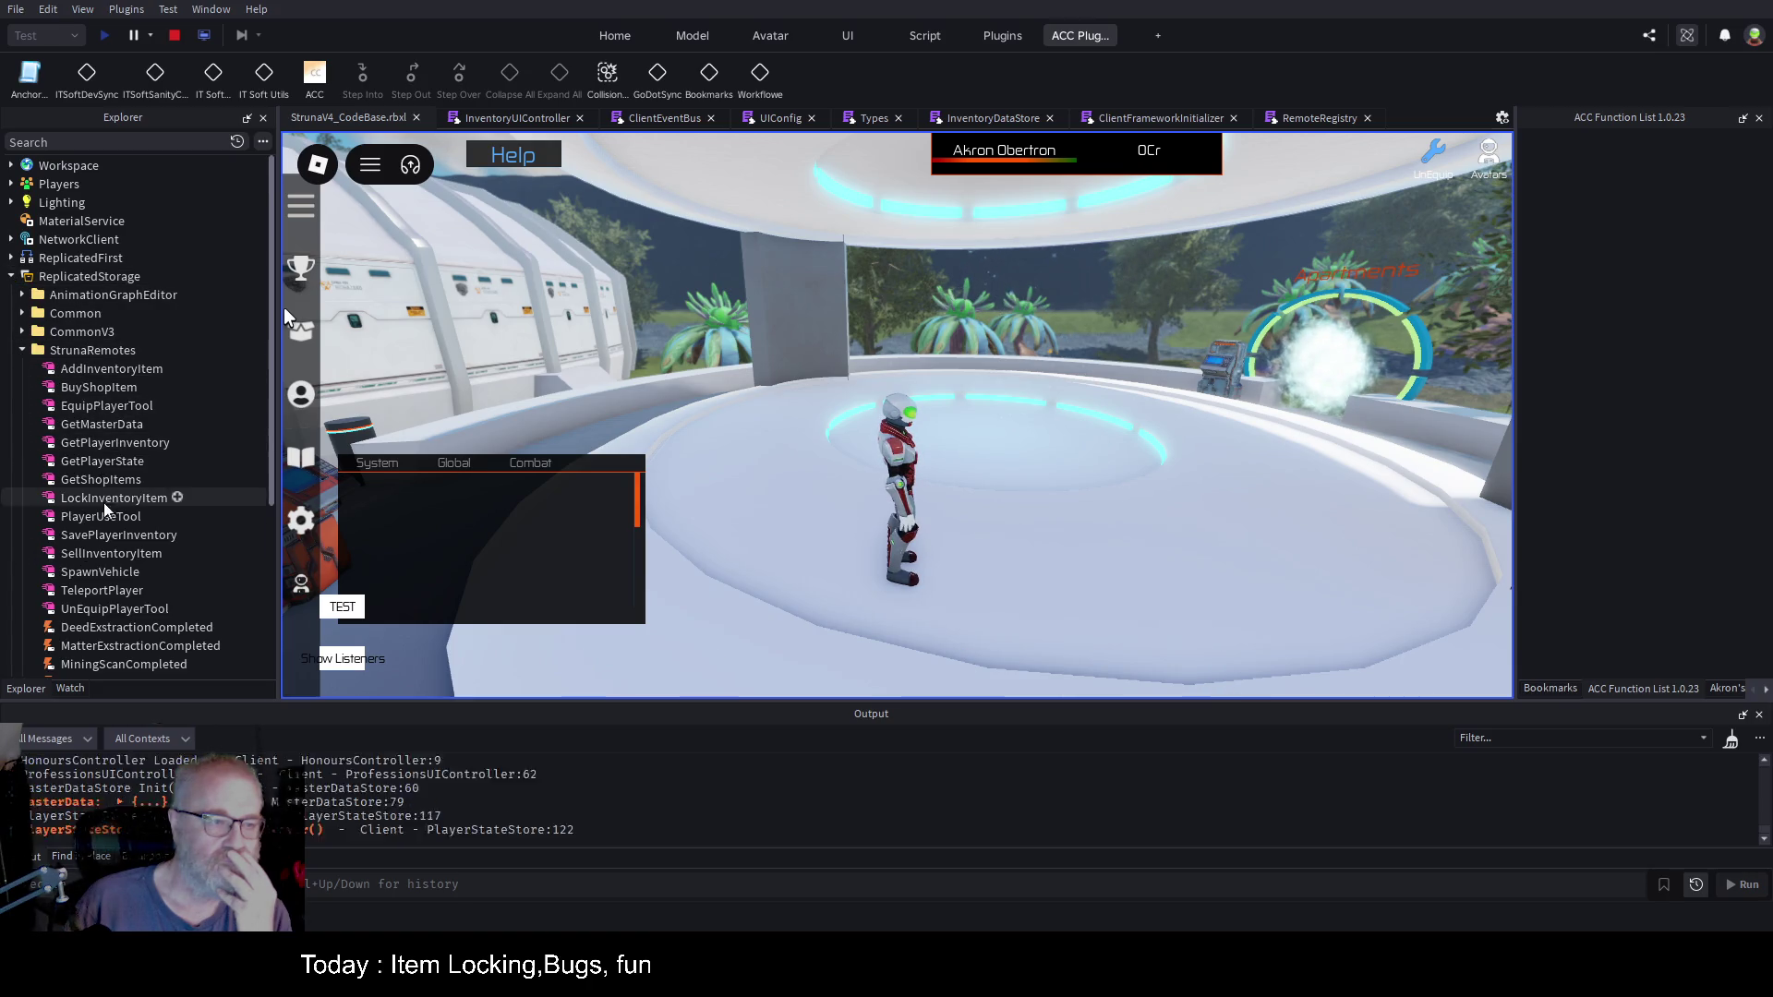
pyautogui.click(150, 502)
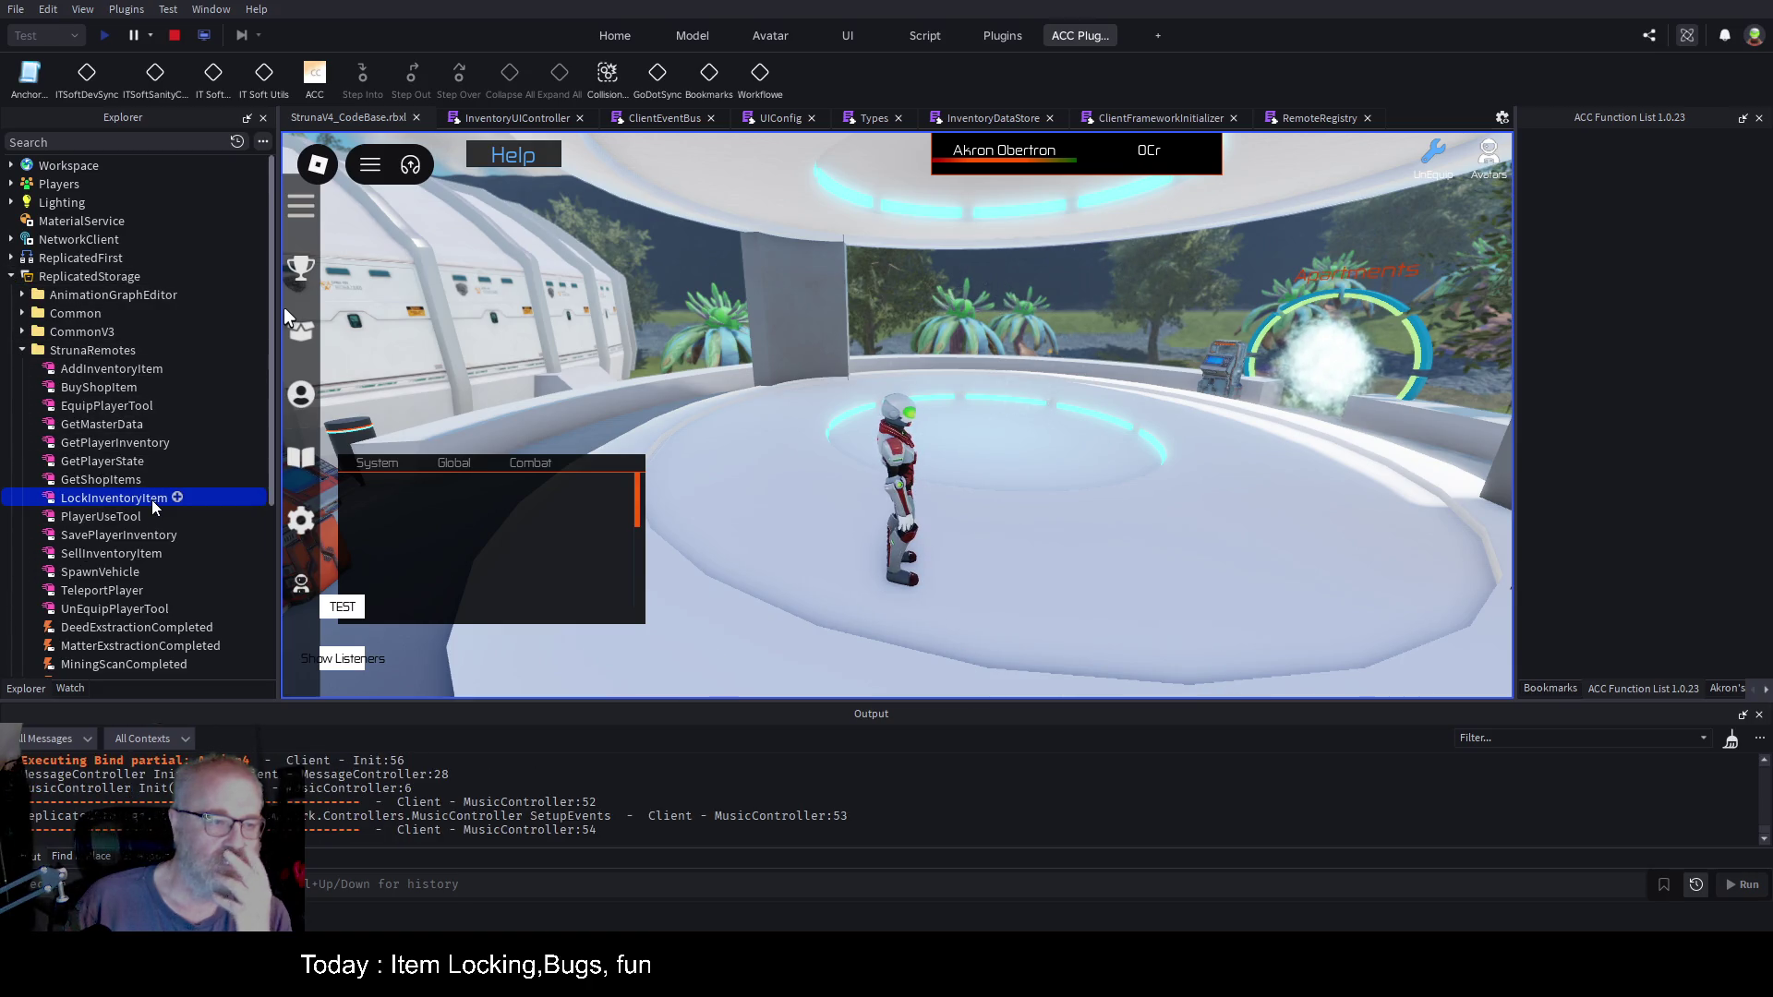
pyautogui.click(175, 35)
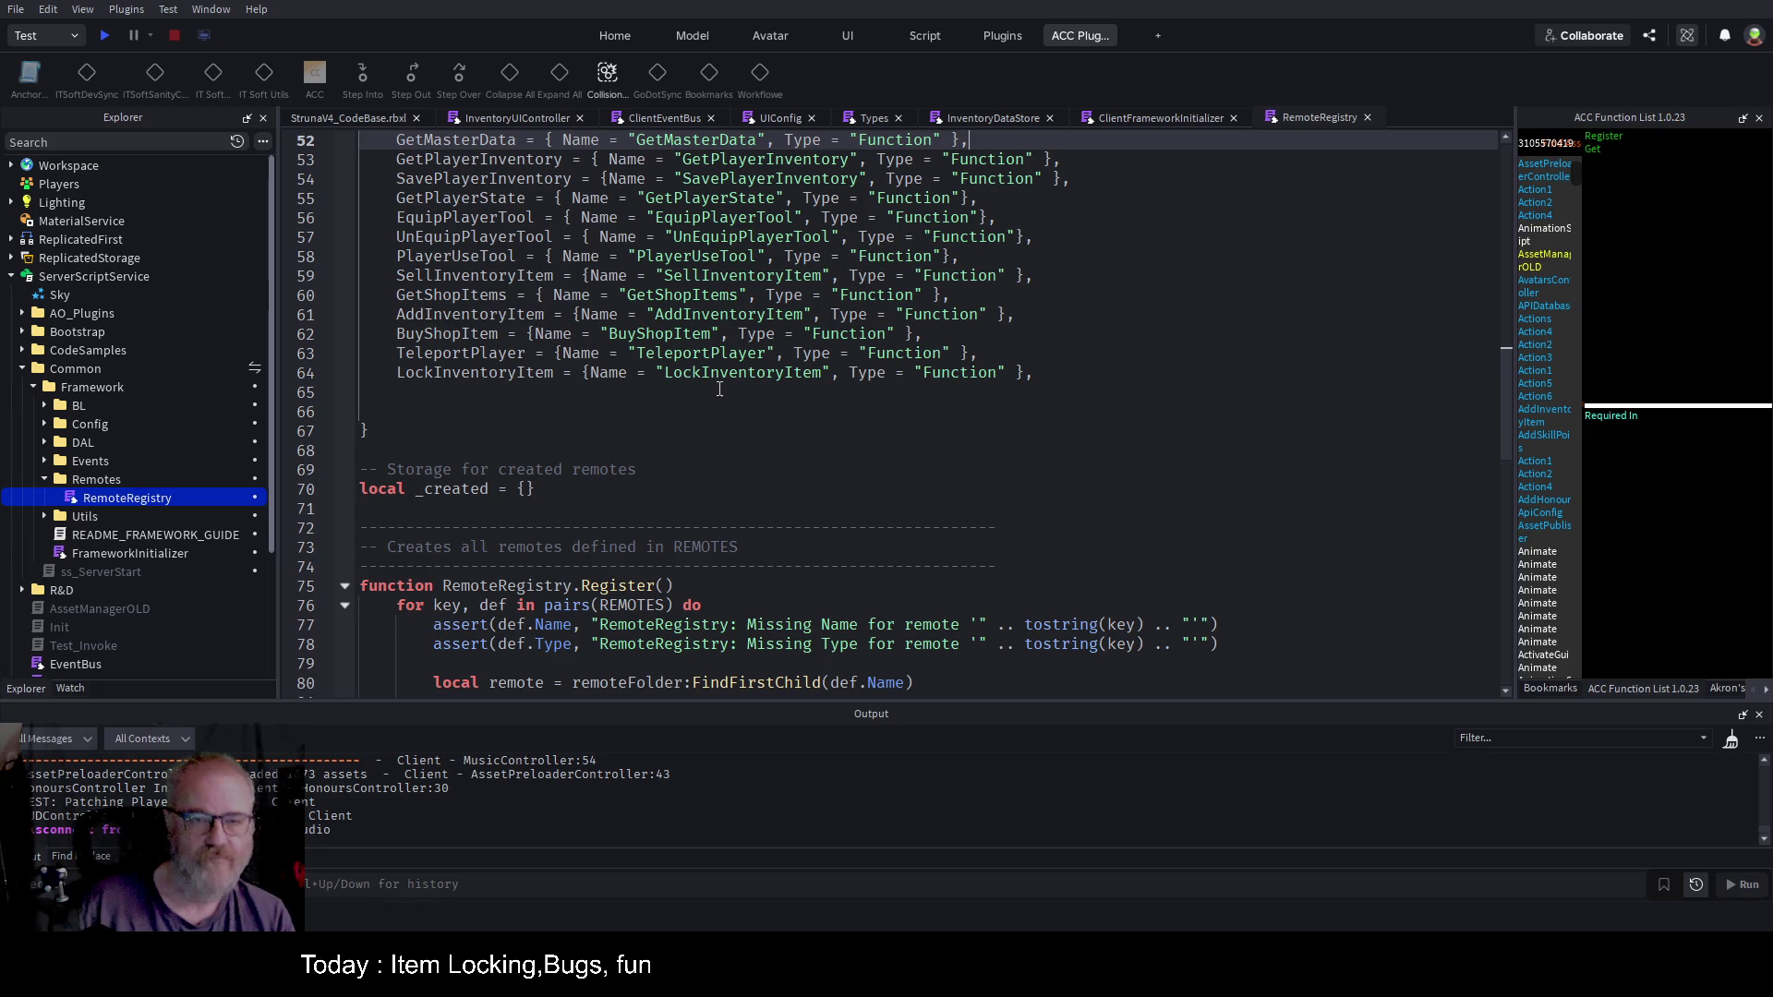
# Step: Search all scripts for AddInventoryItem, taken from line 61, with Find in Place
pyautogui.doubleClick(683, 354)
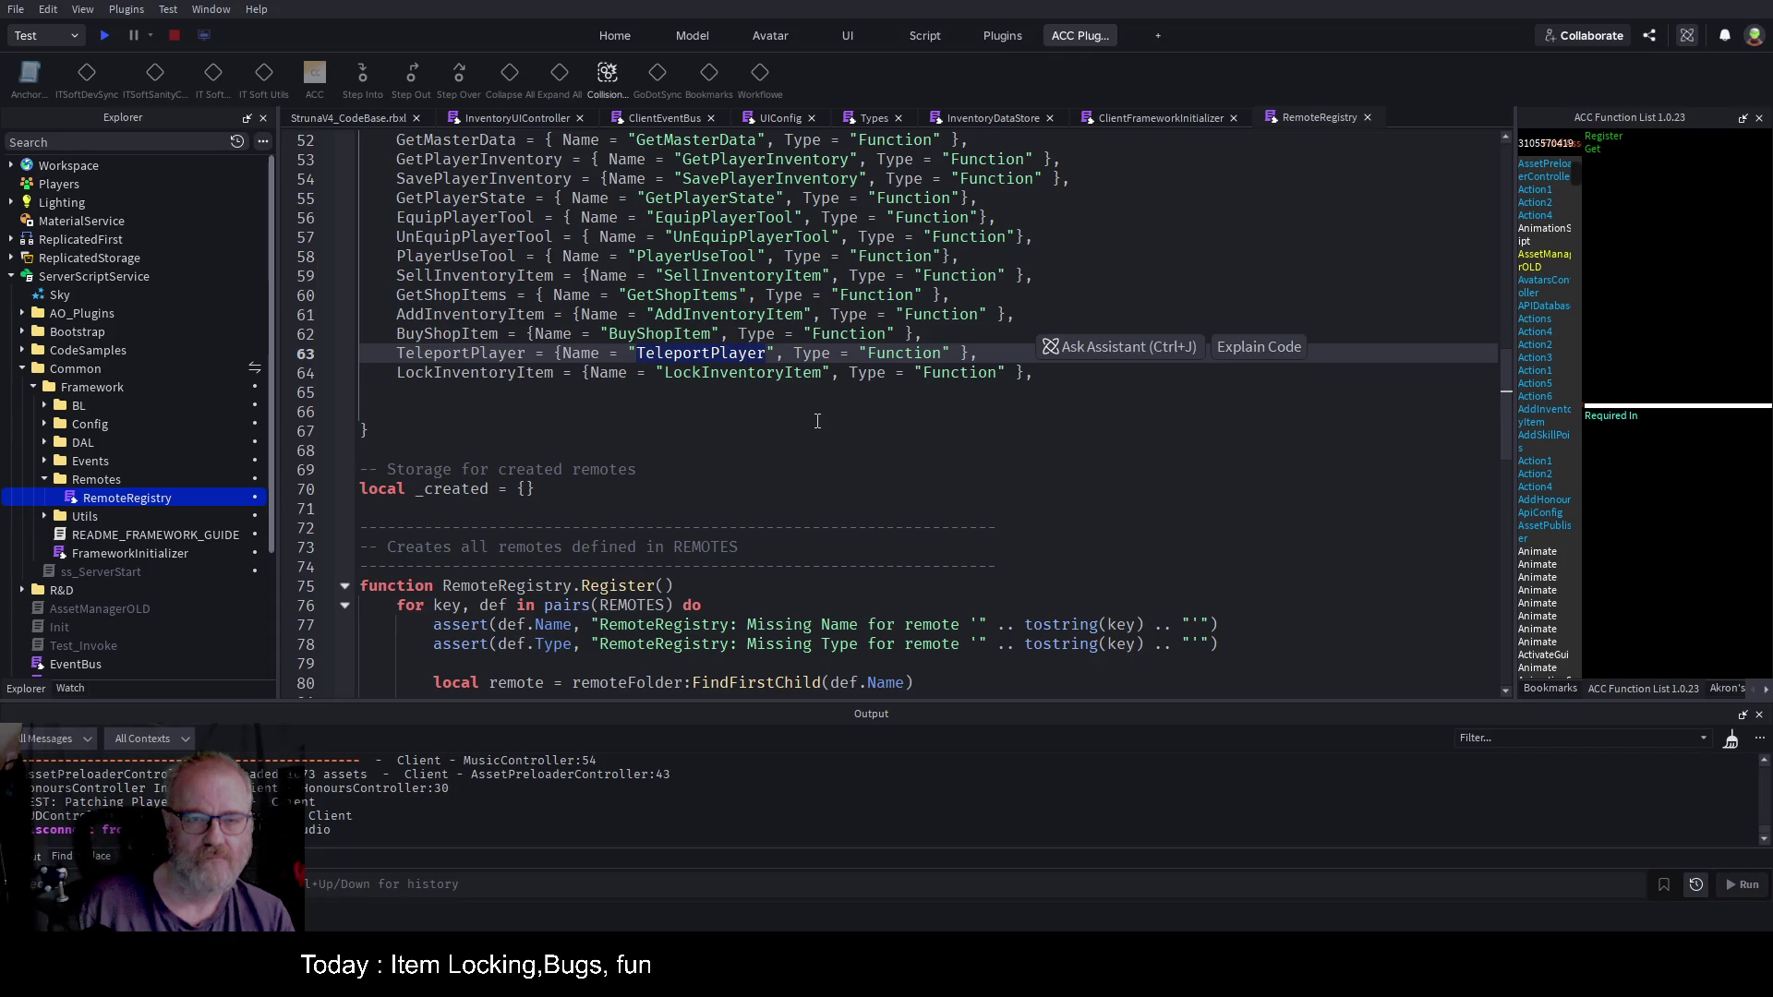
pyautogui.scroll(1, 817, 421)
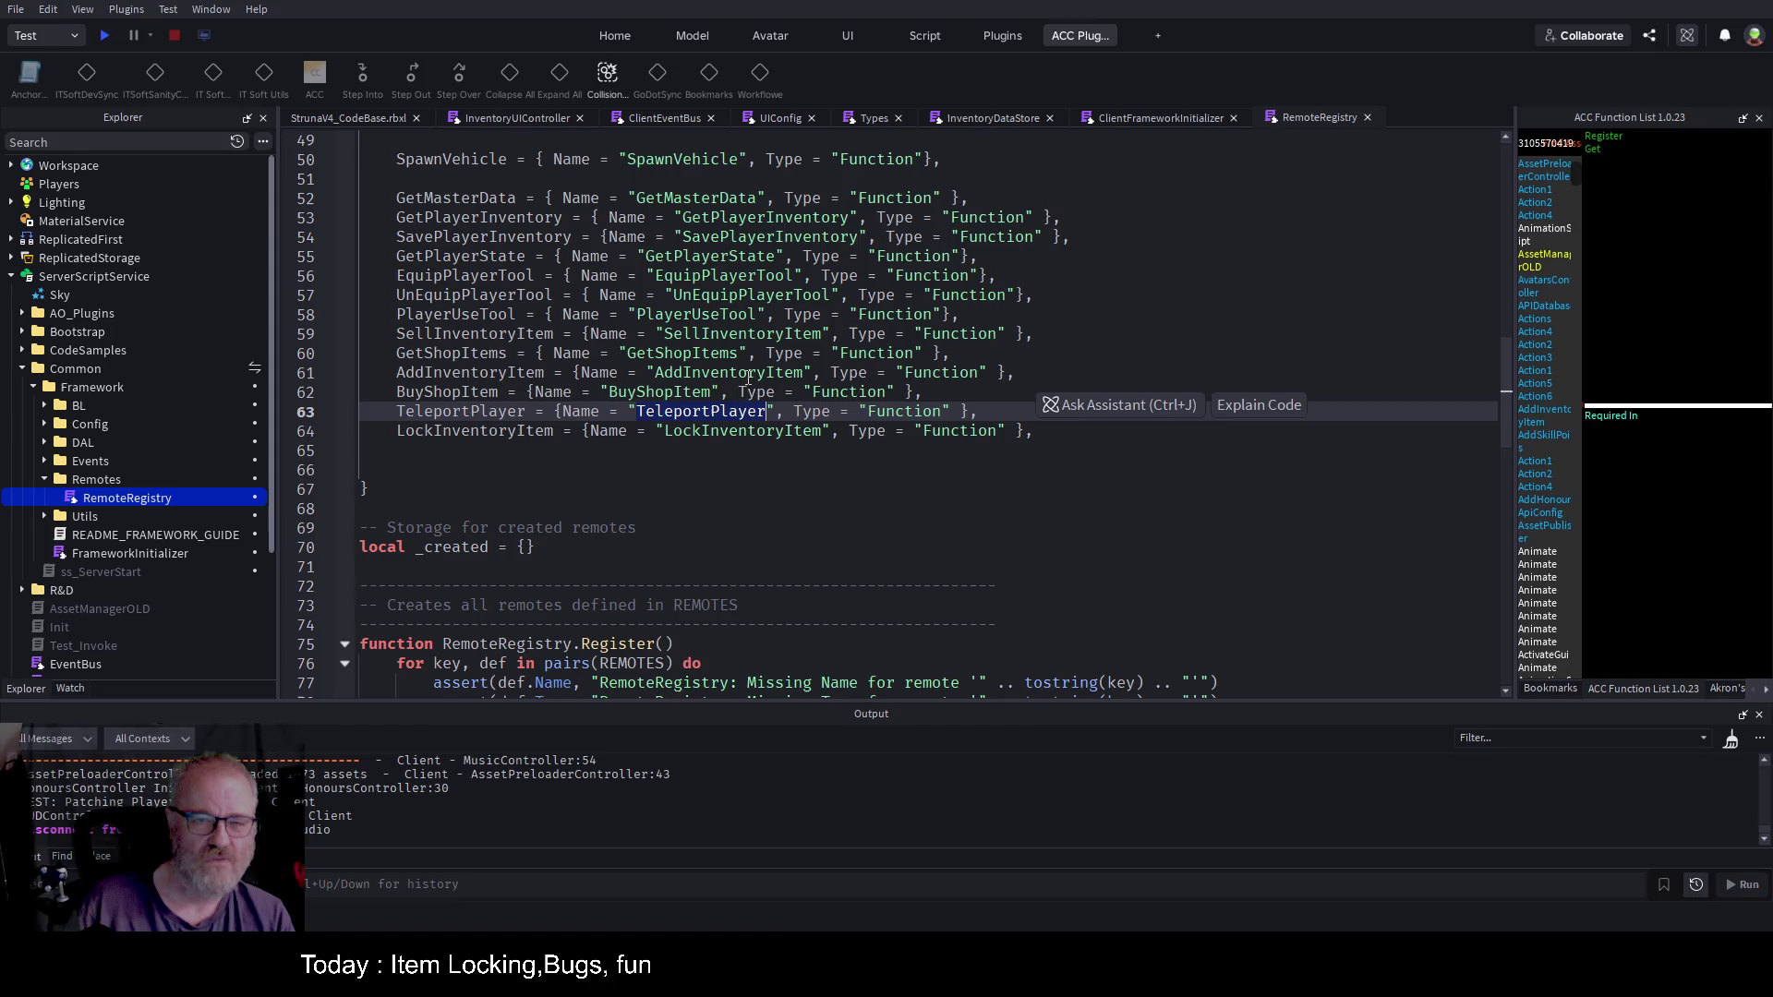
pyautogui.doubleClick(749, 374)
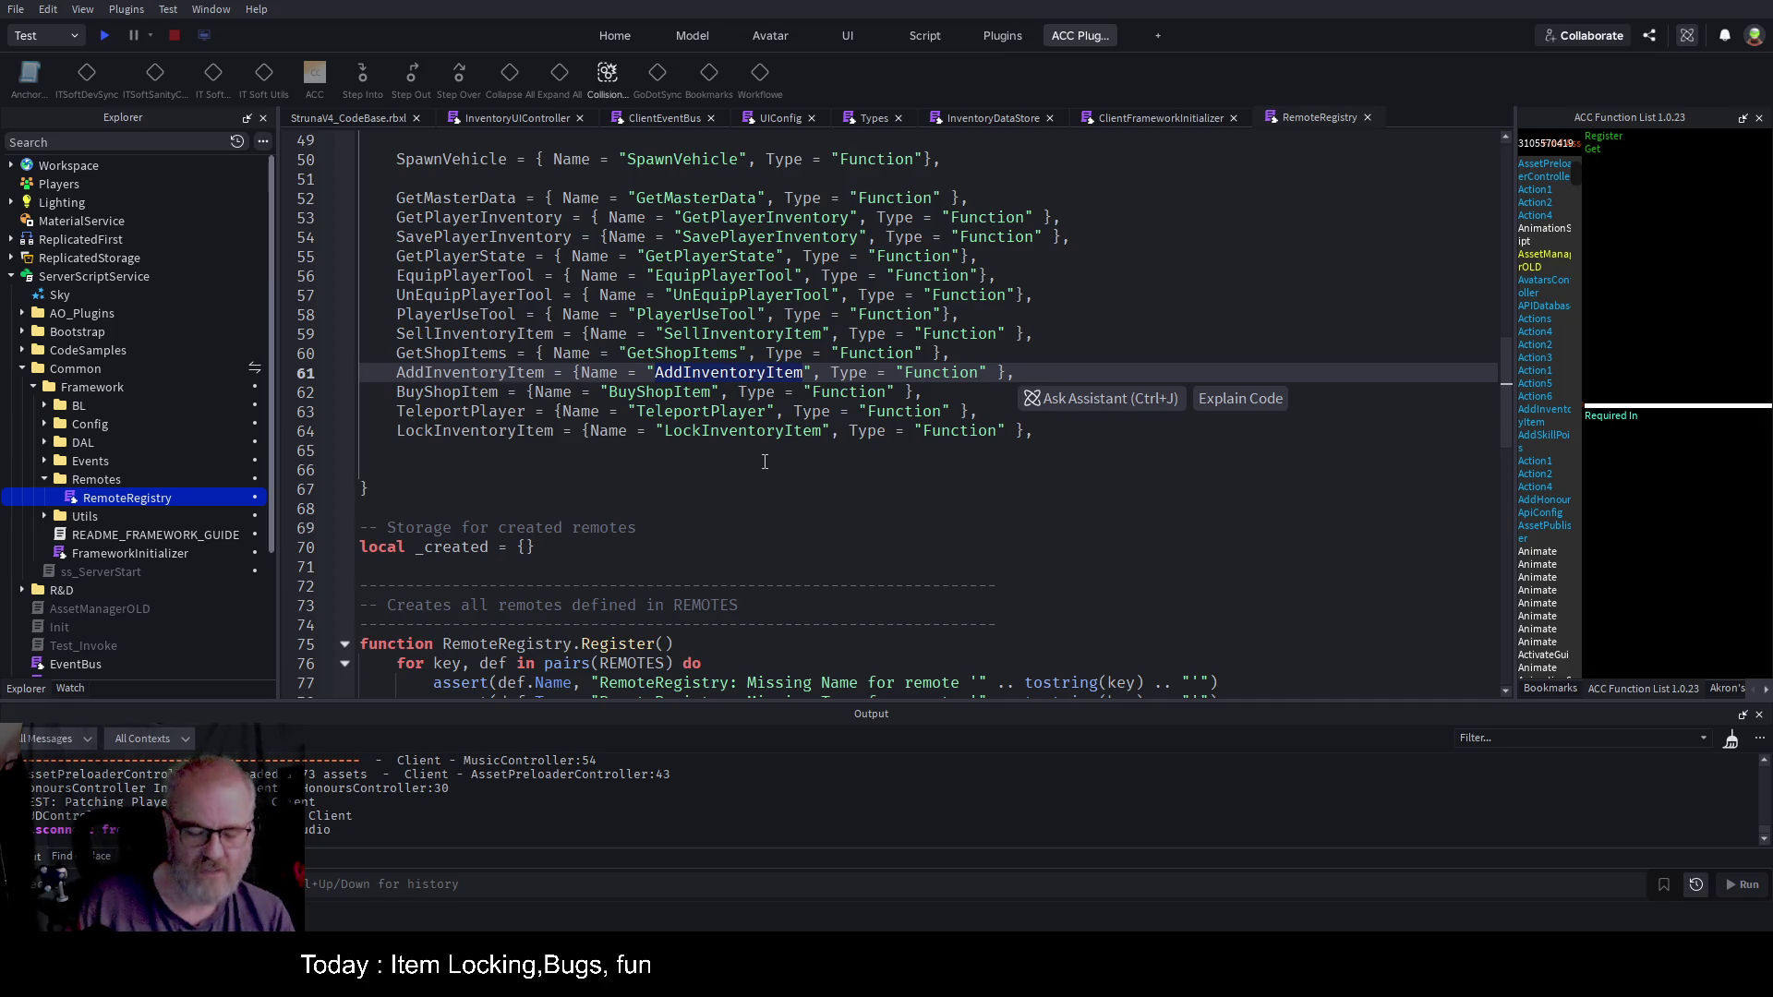
pyautogui.hotkey('ctrl', 'shift', 'f')
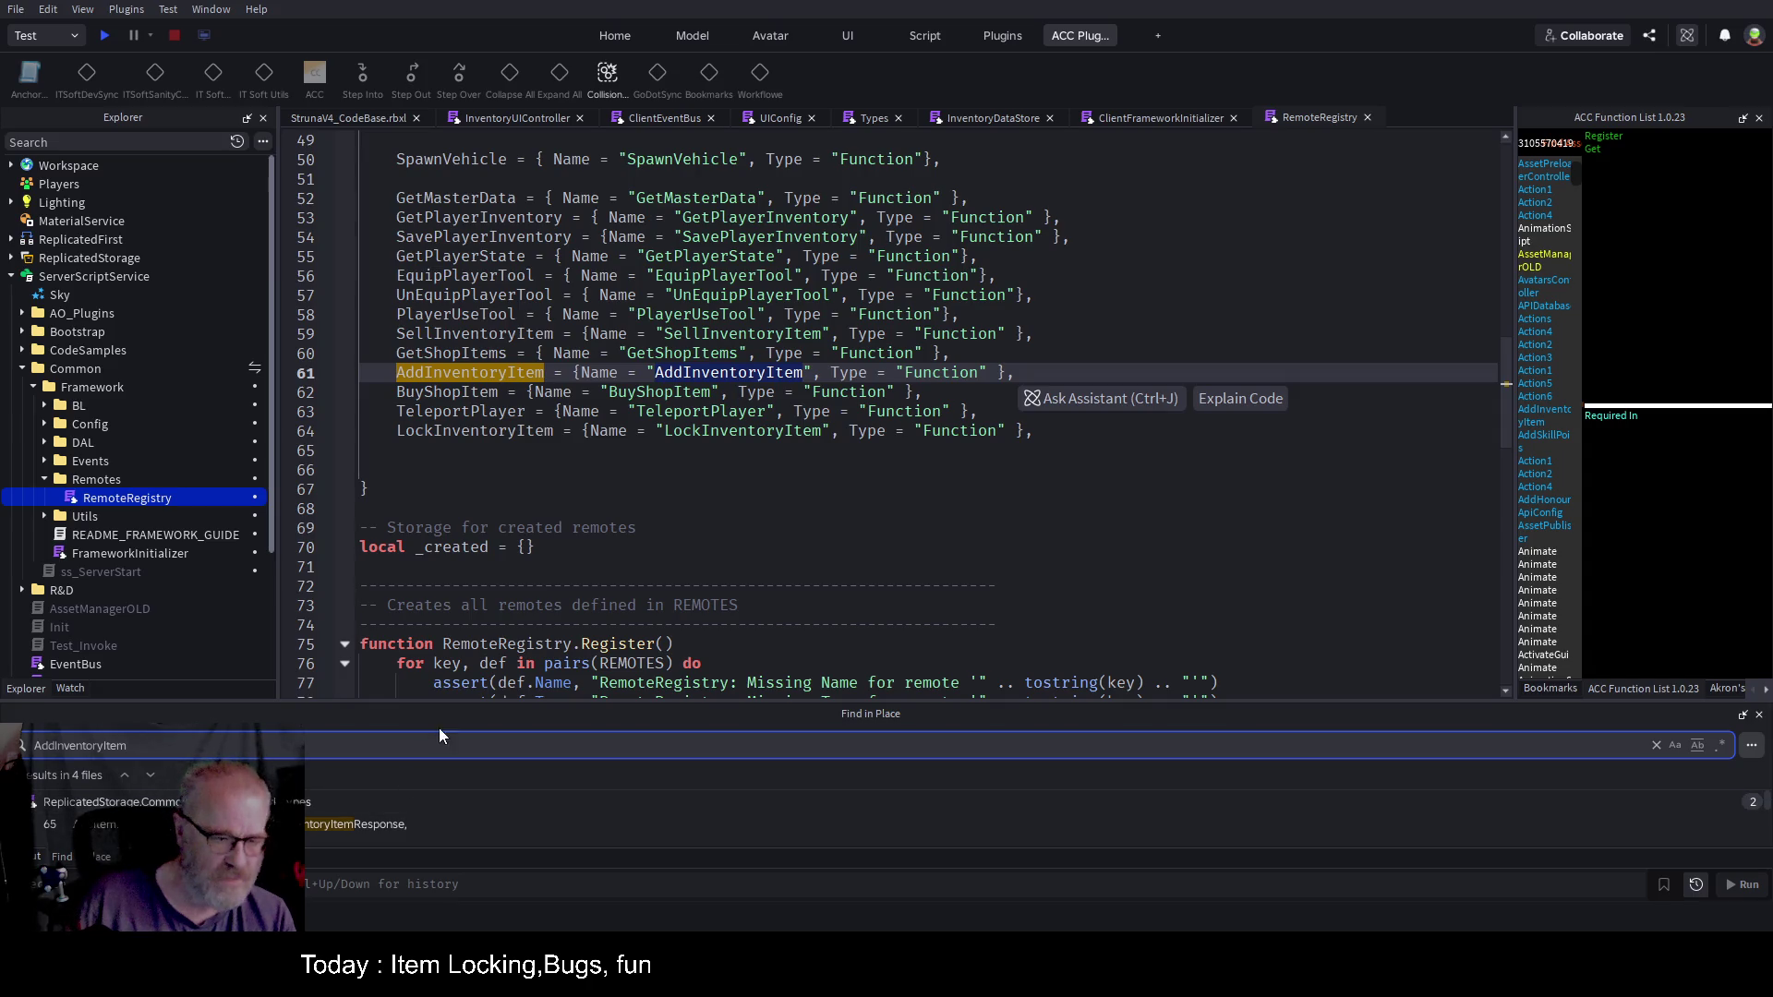
# Step: Open AddInventoryItem at its line 23 match and close all other script tabs
pyautogui.moveTo(509, 701); pyautogui.dragTo(506, 387)
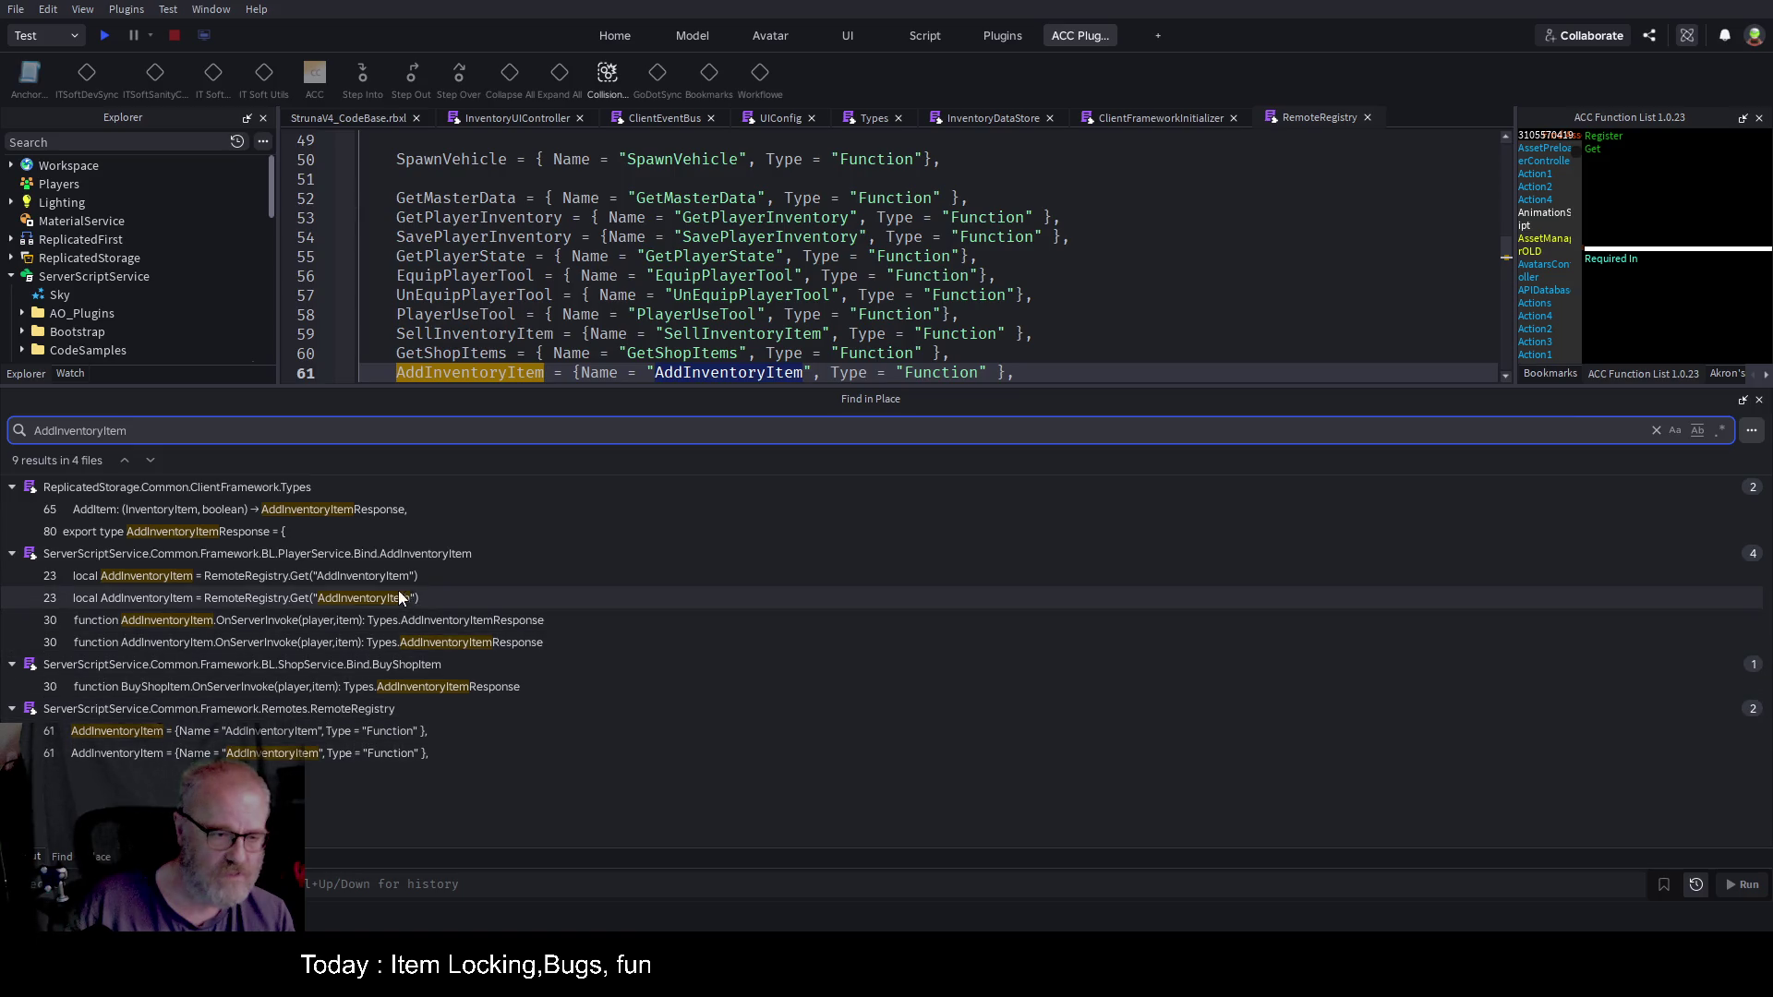
pyautogui.click(401, 556)
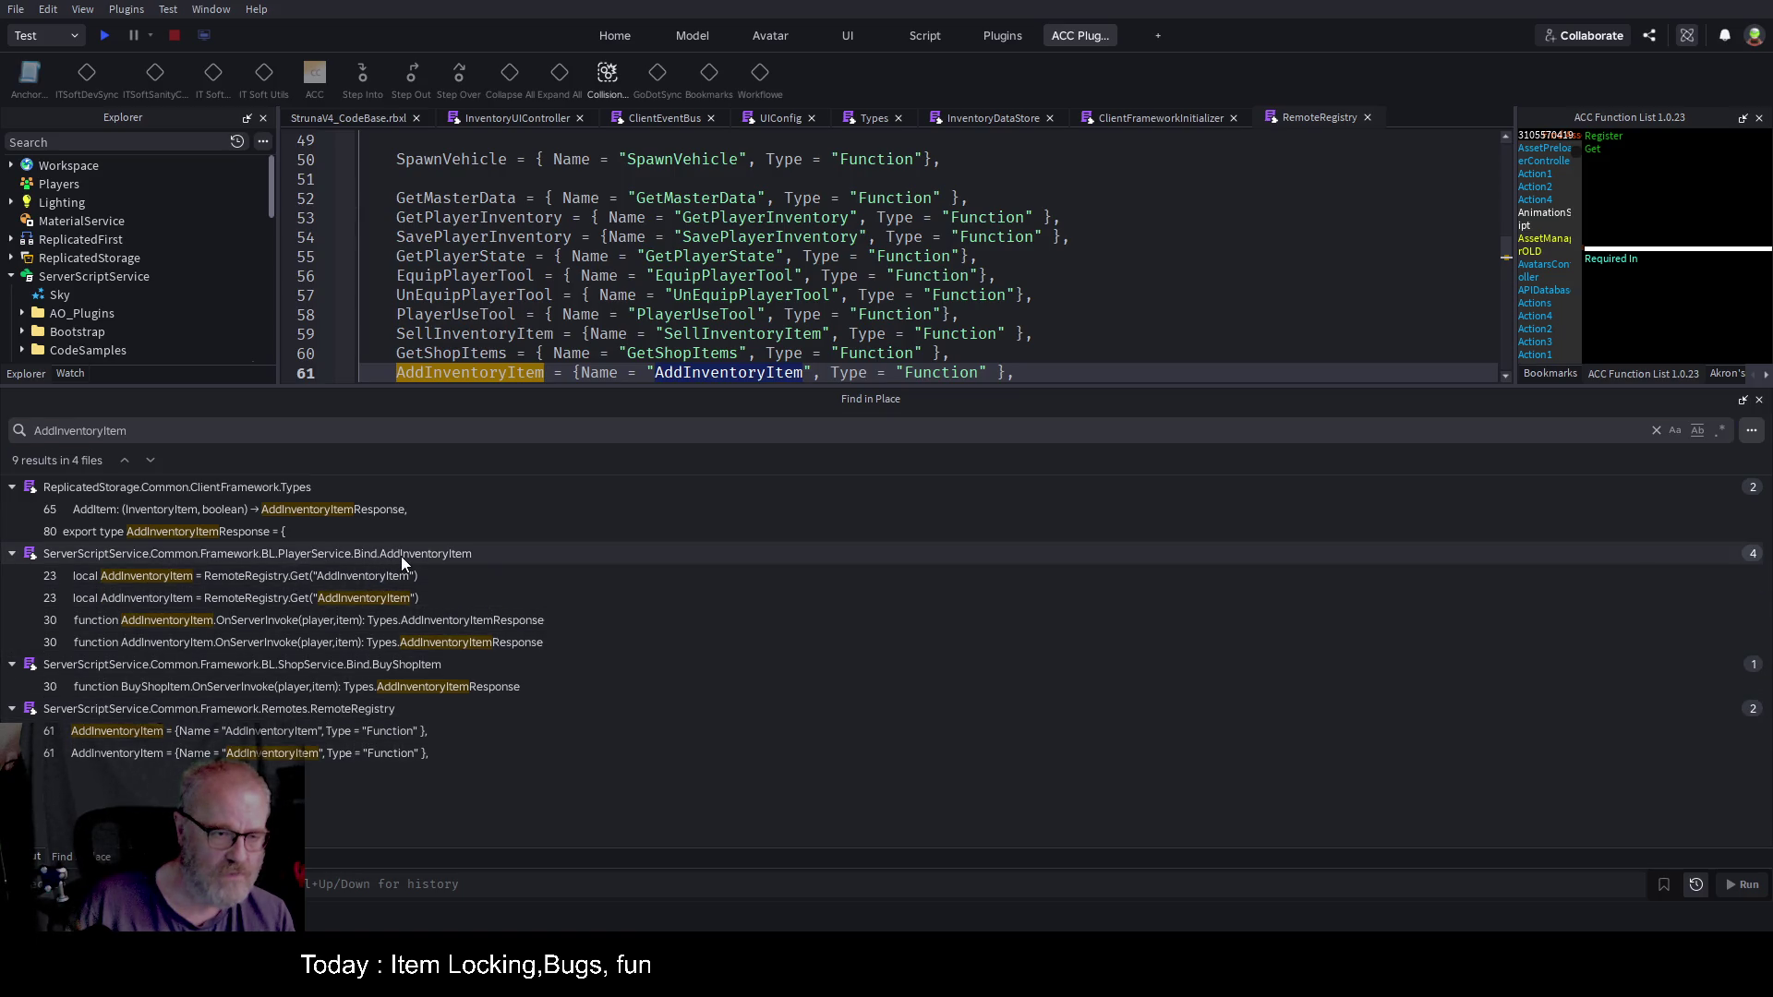
pyautogui.click(355, 574)
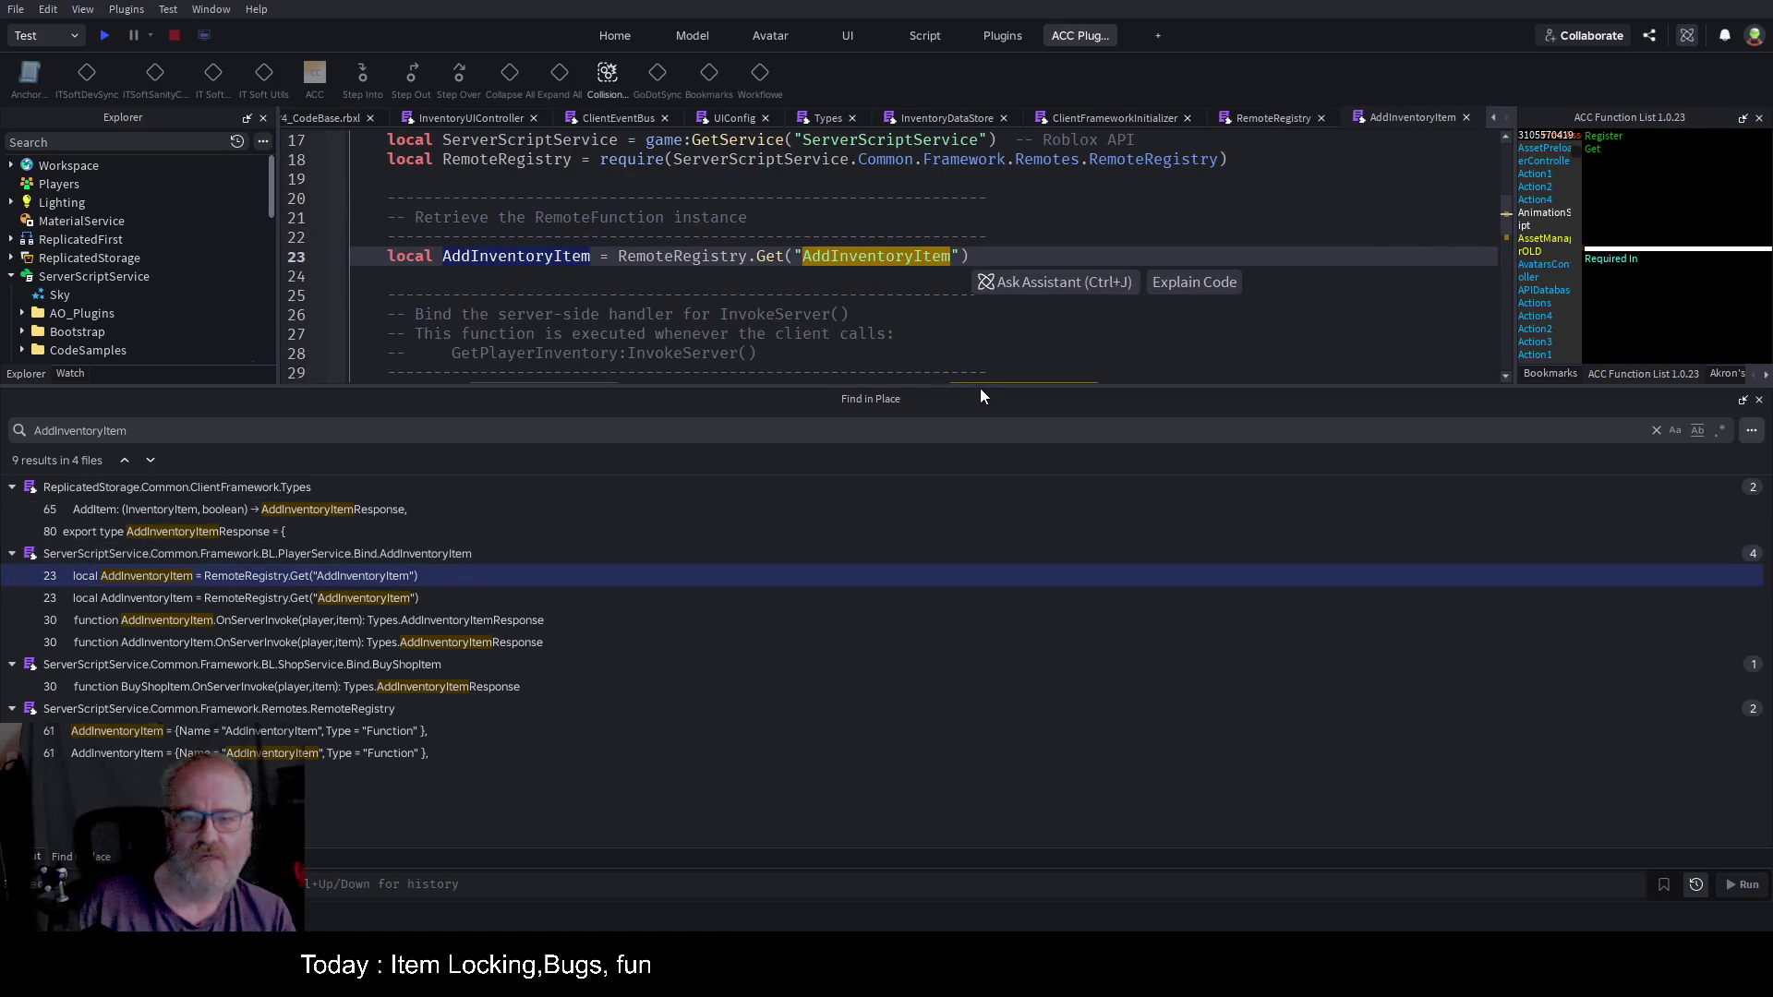
pyautogui.moveTo(986, 387); pyautogui.dragTo(987, 695)
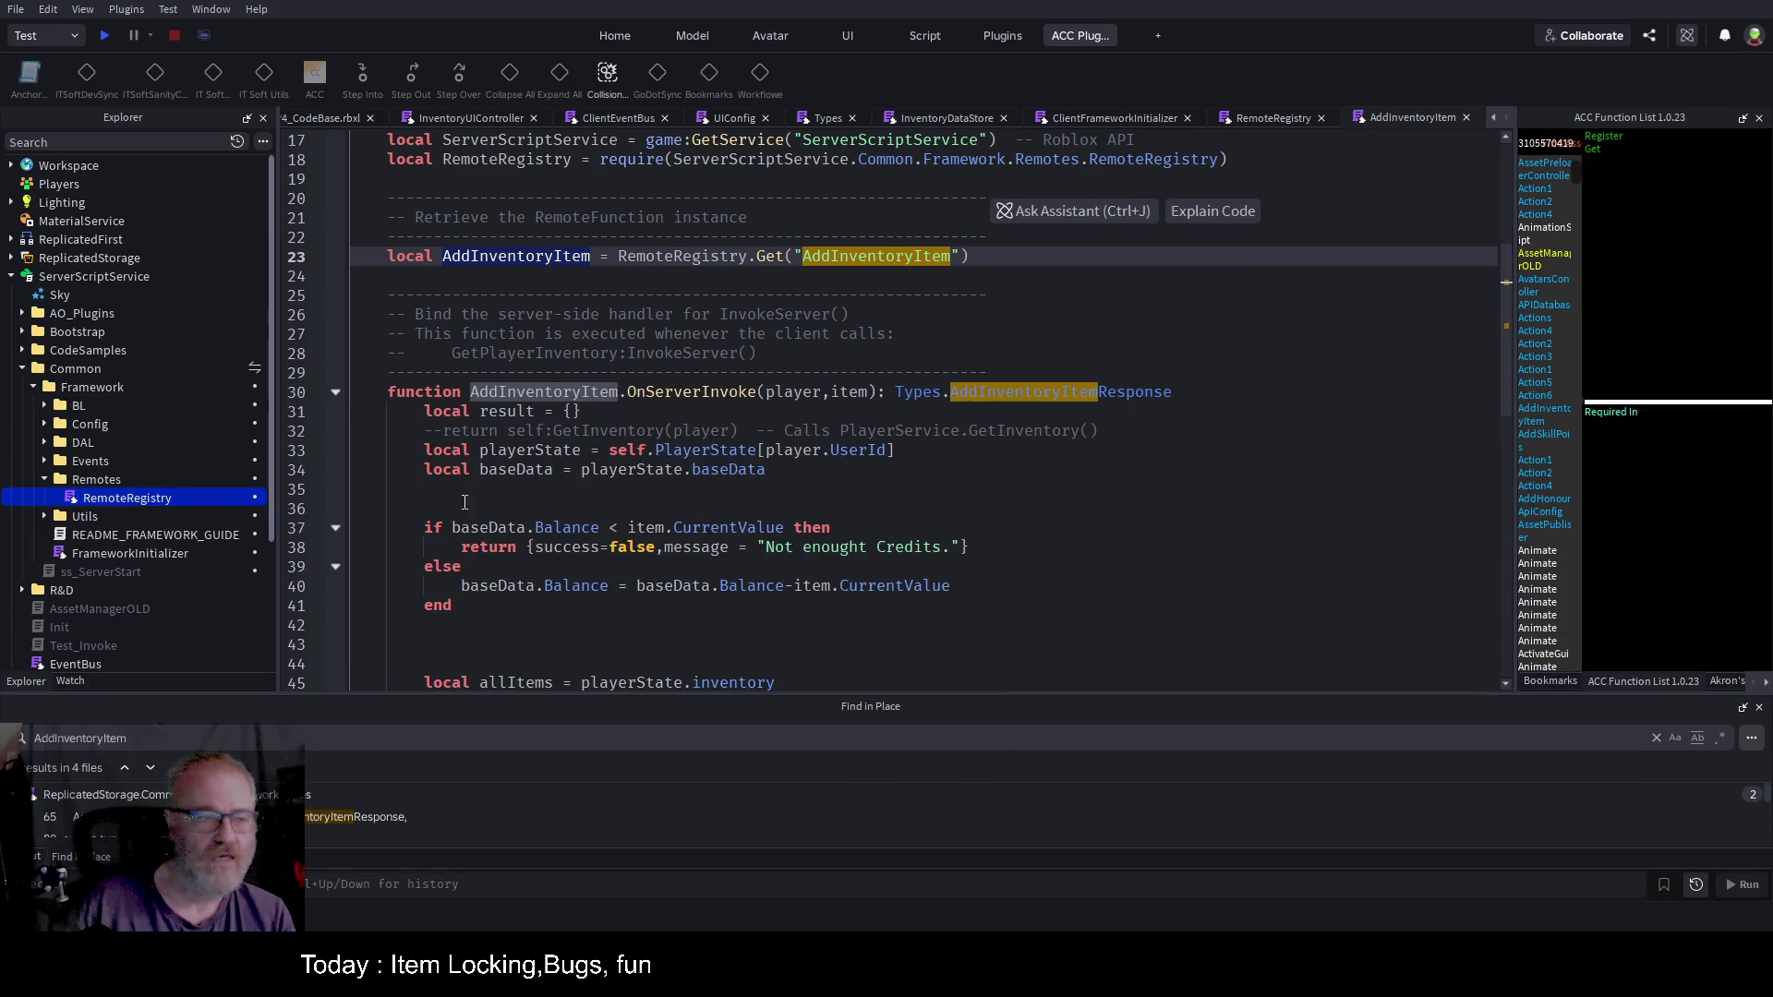
pyautogui.rightClick(1412, 117)
pyautogui.click(1471, 163)
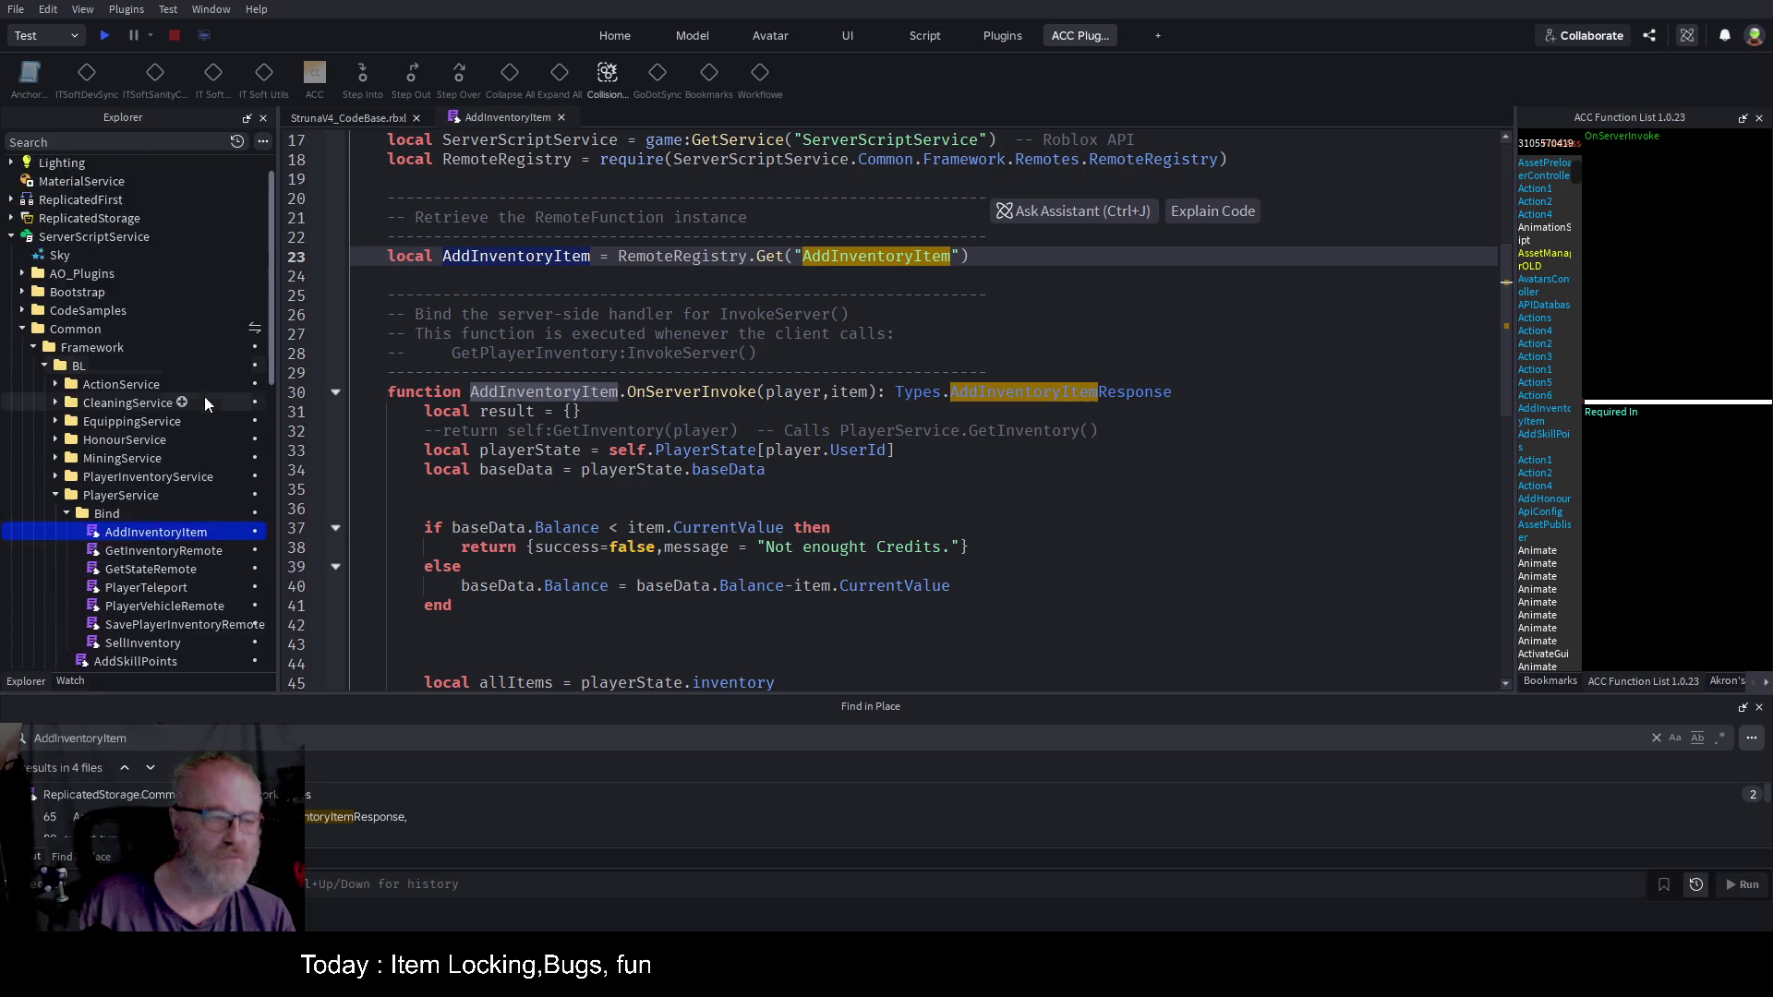
# Step: Insert a new ModuleScript into PlayerService's Bind folder
pyautogui.scroll(-2, 203, 396)
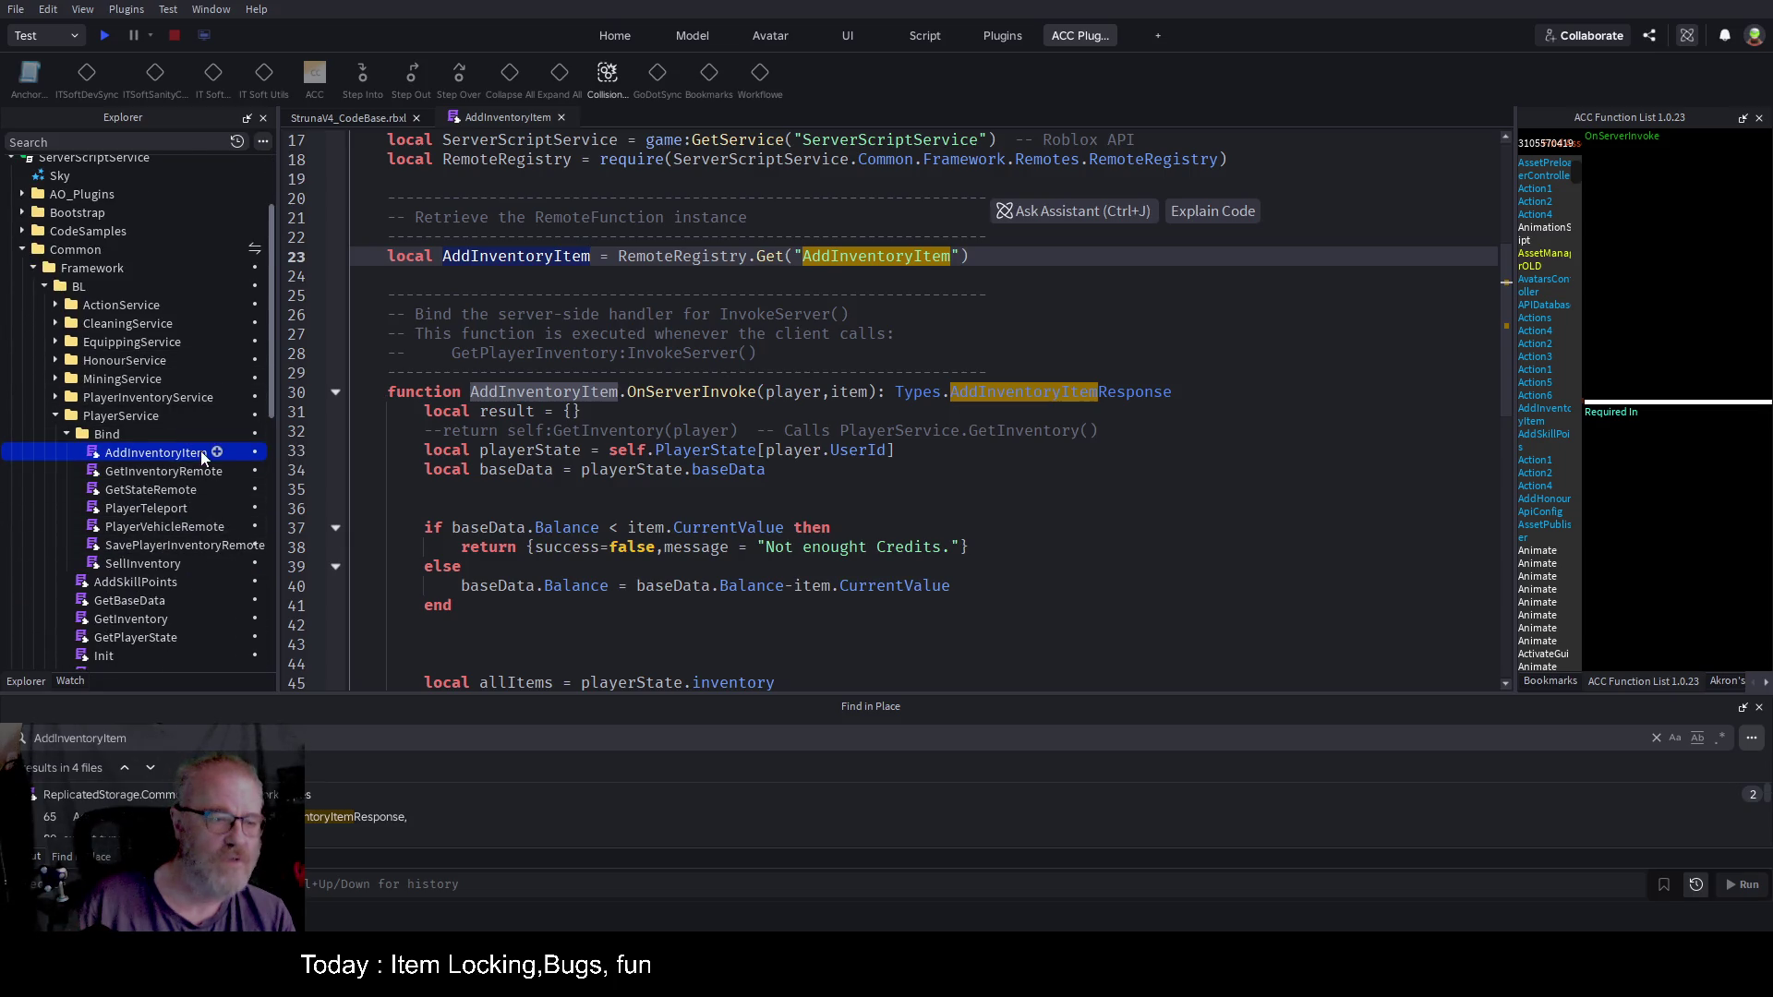
pyautogui.click(253, 439)
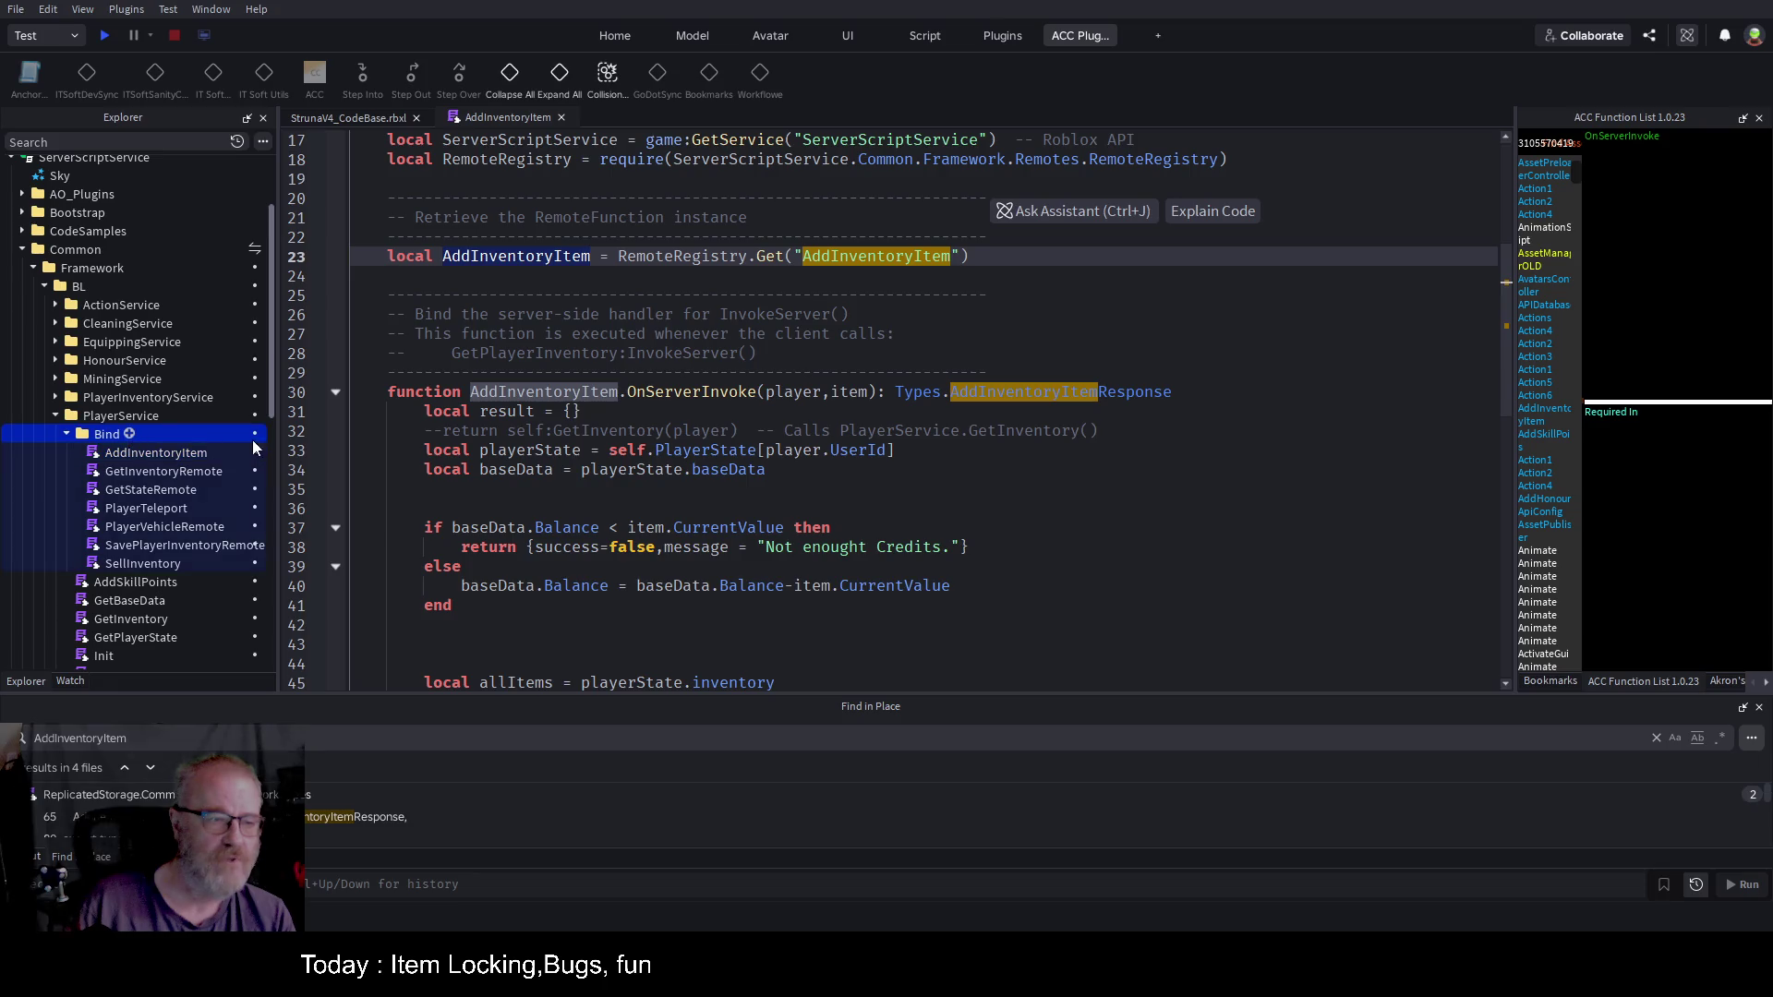
pyautogui.hotkey('ctrl', 'shift', 'm')
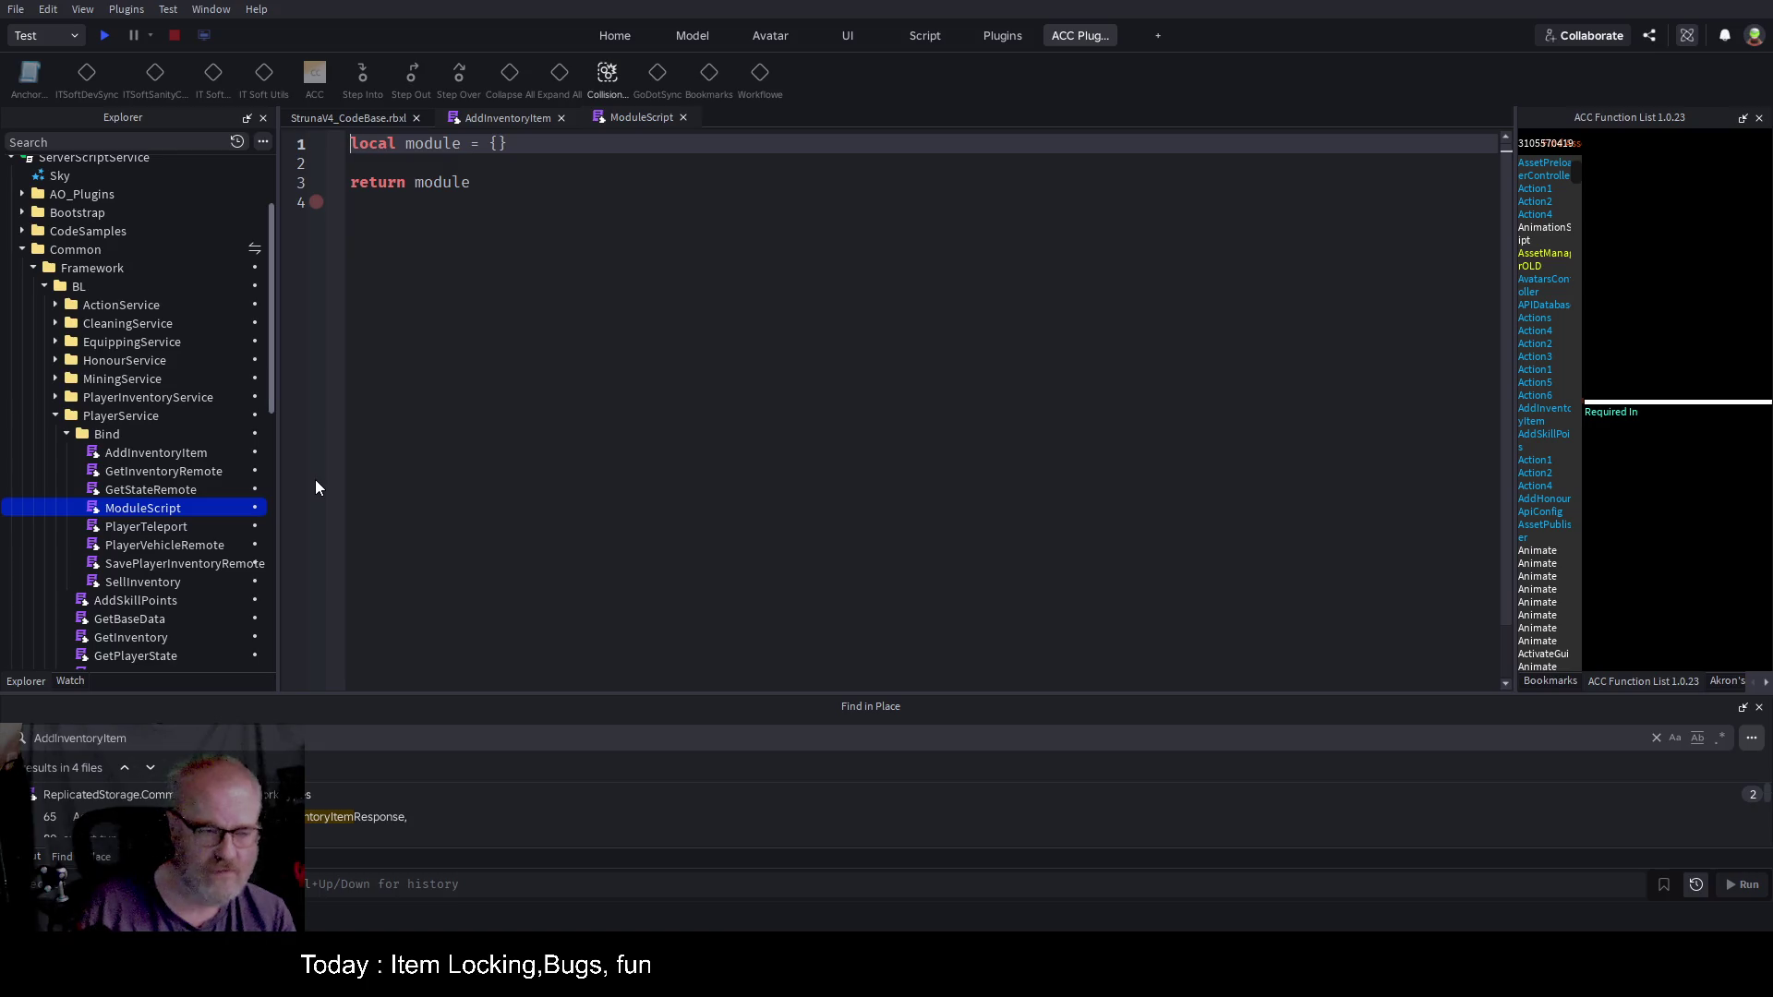
# Step: Name the new Bind module LockInventoryItem and return to the AddInventoryItem script
pyautogui.click(162, 505)
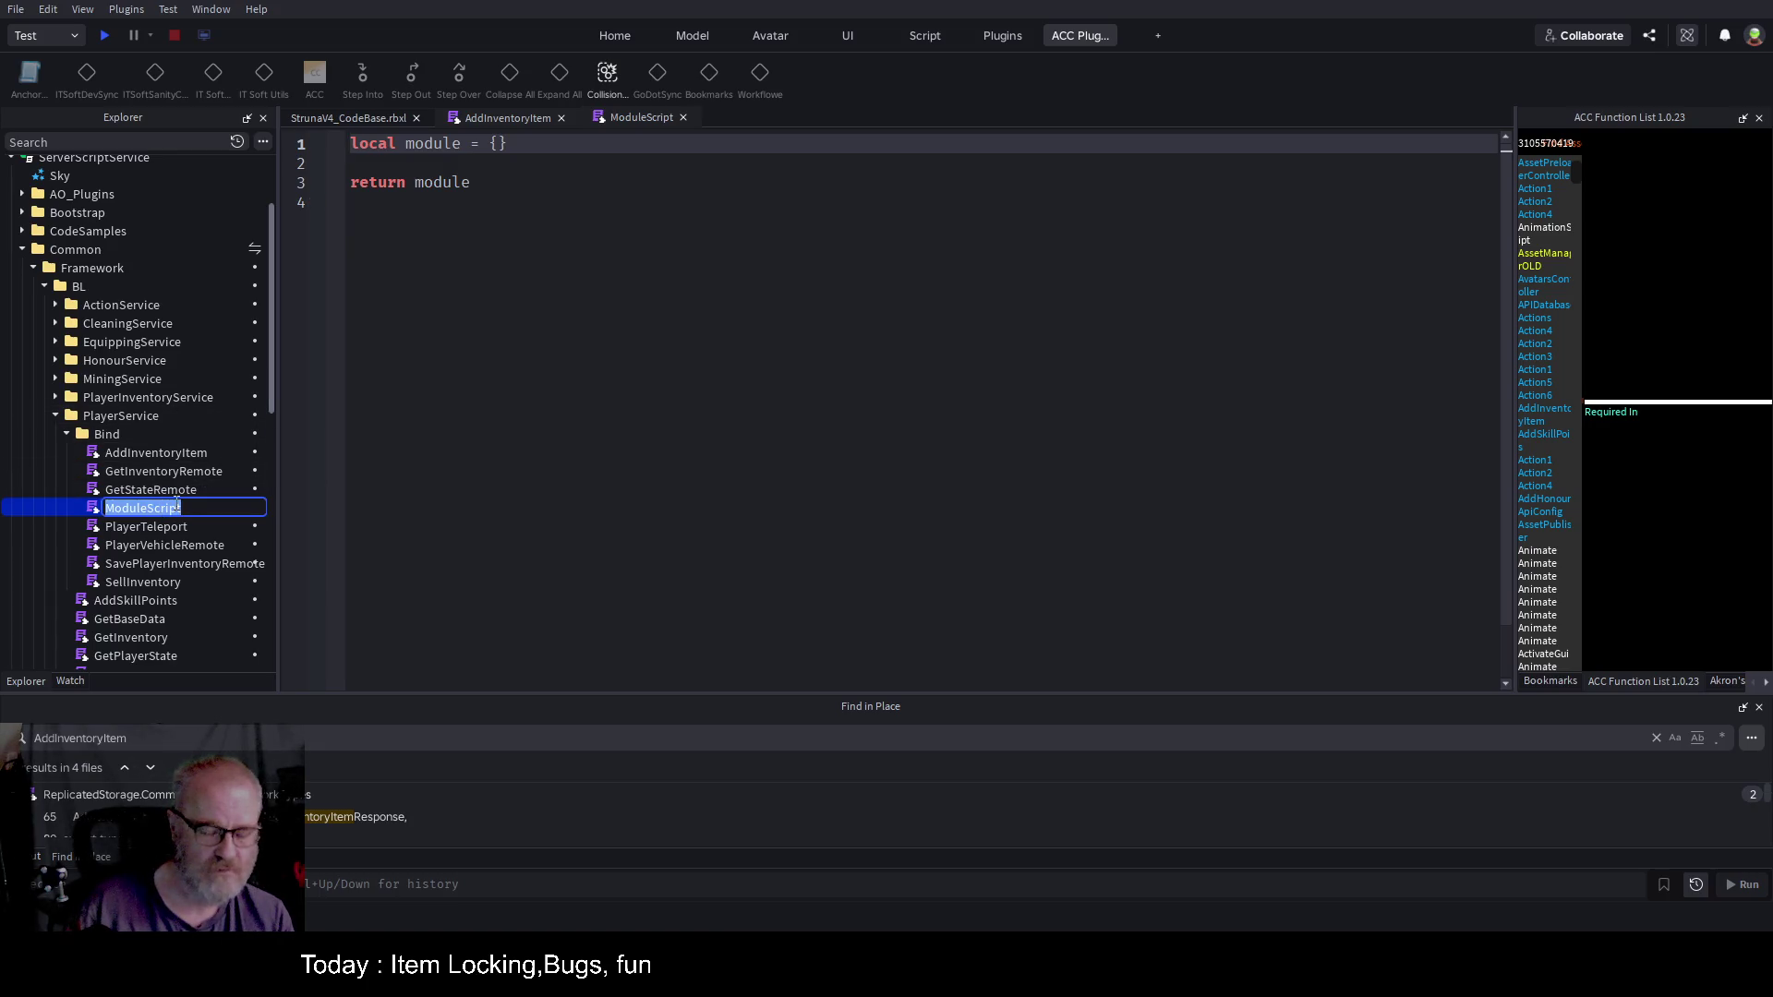
pyautogui.write('LockI')
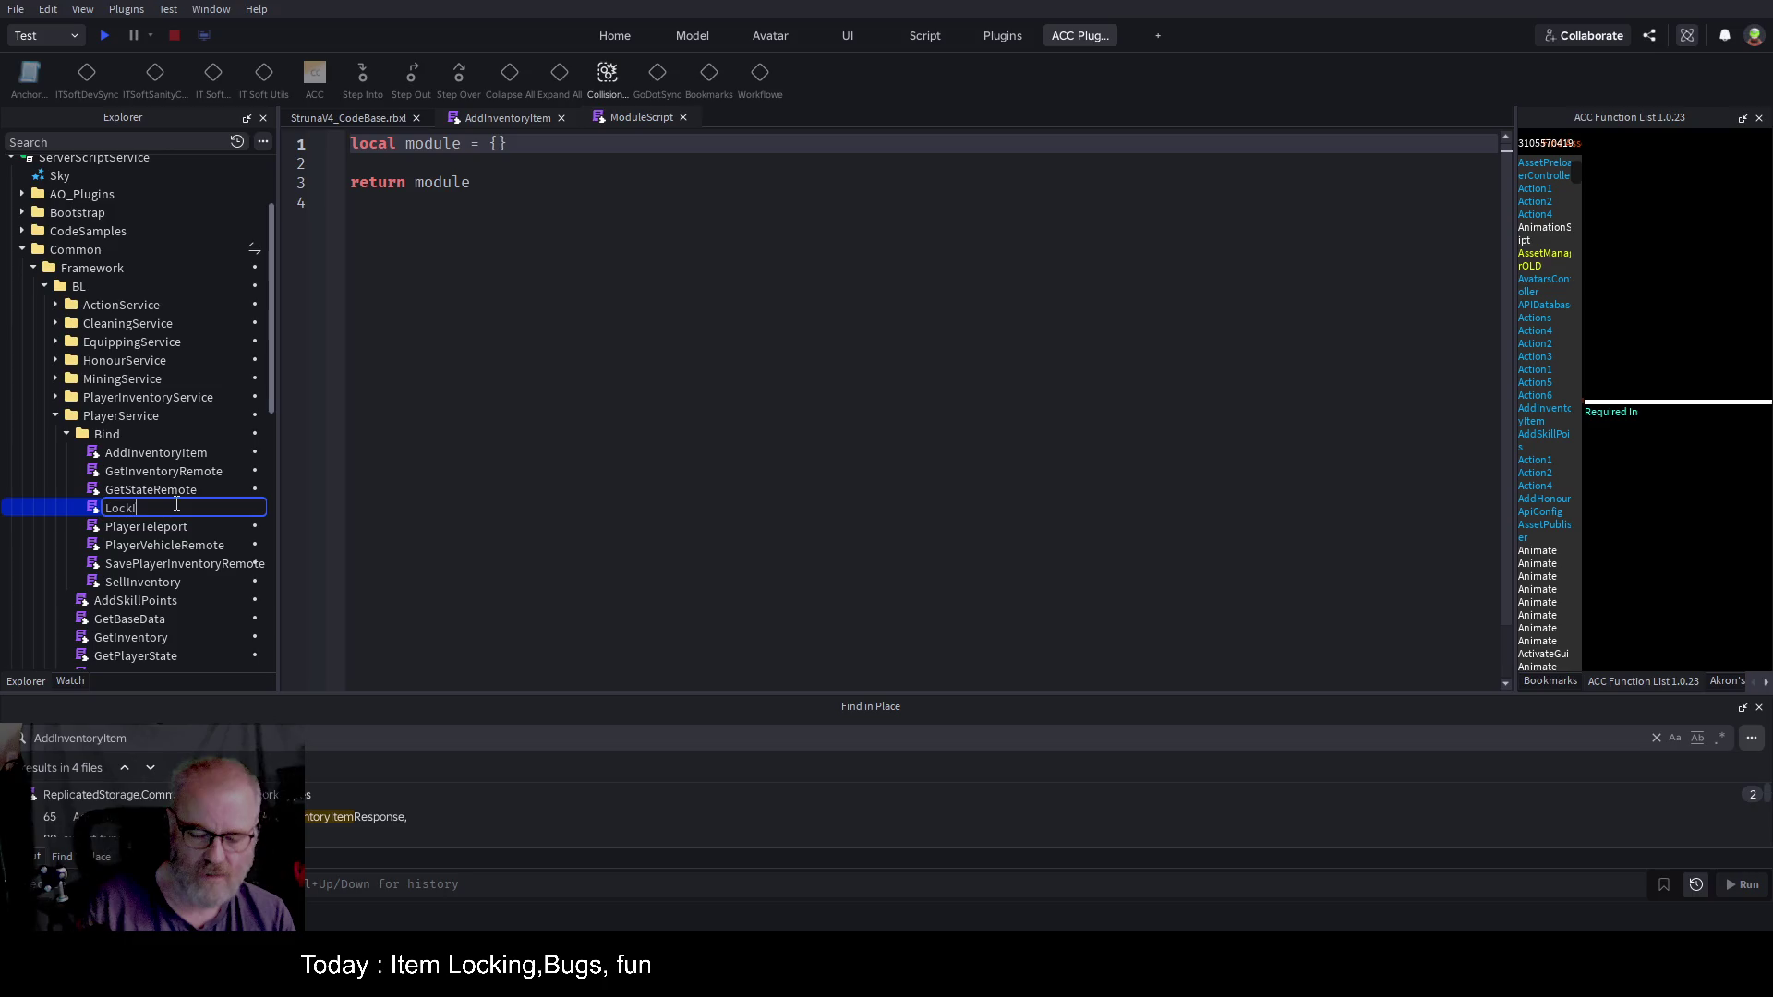
pyautogui.write('nventoryItem')
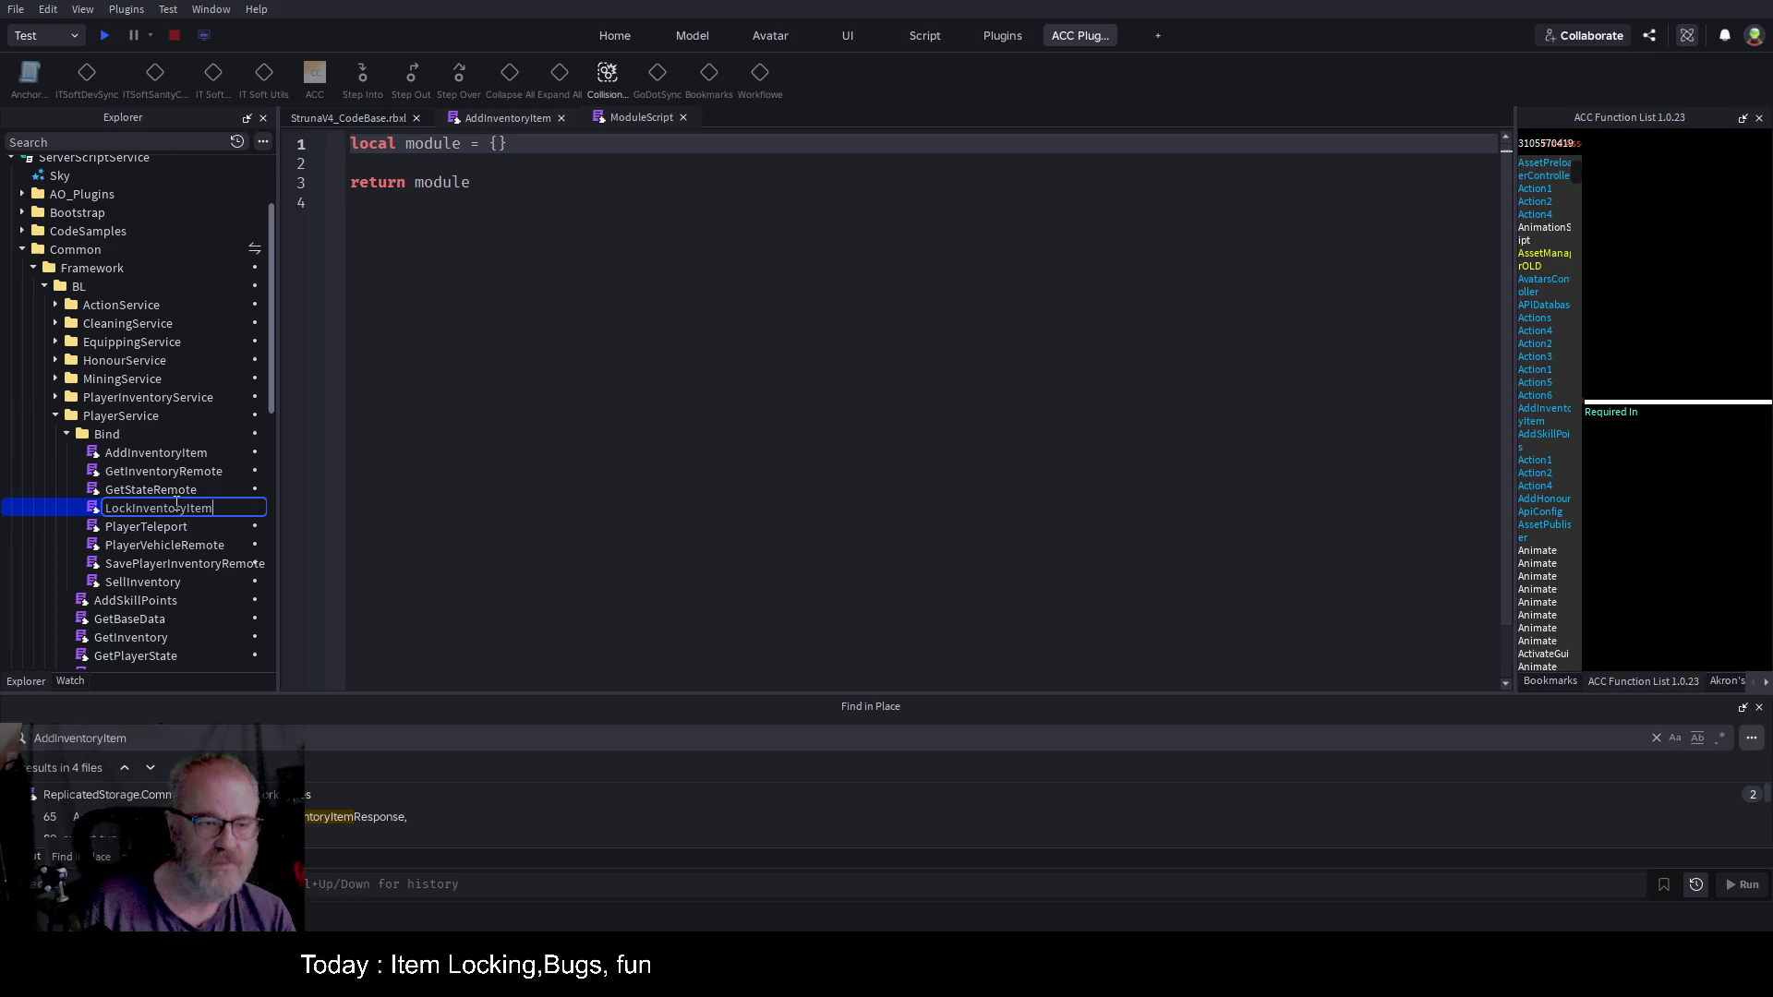
pyautogui.press('Return')
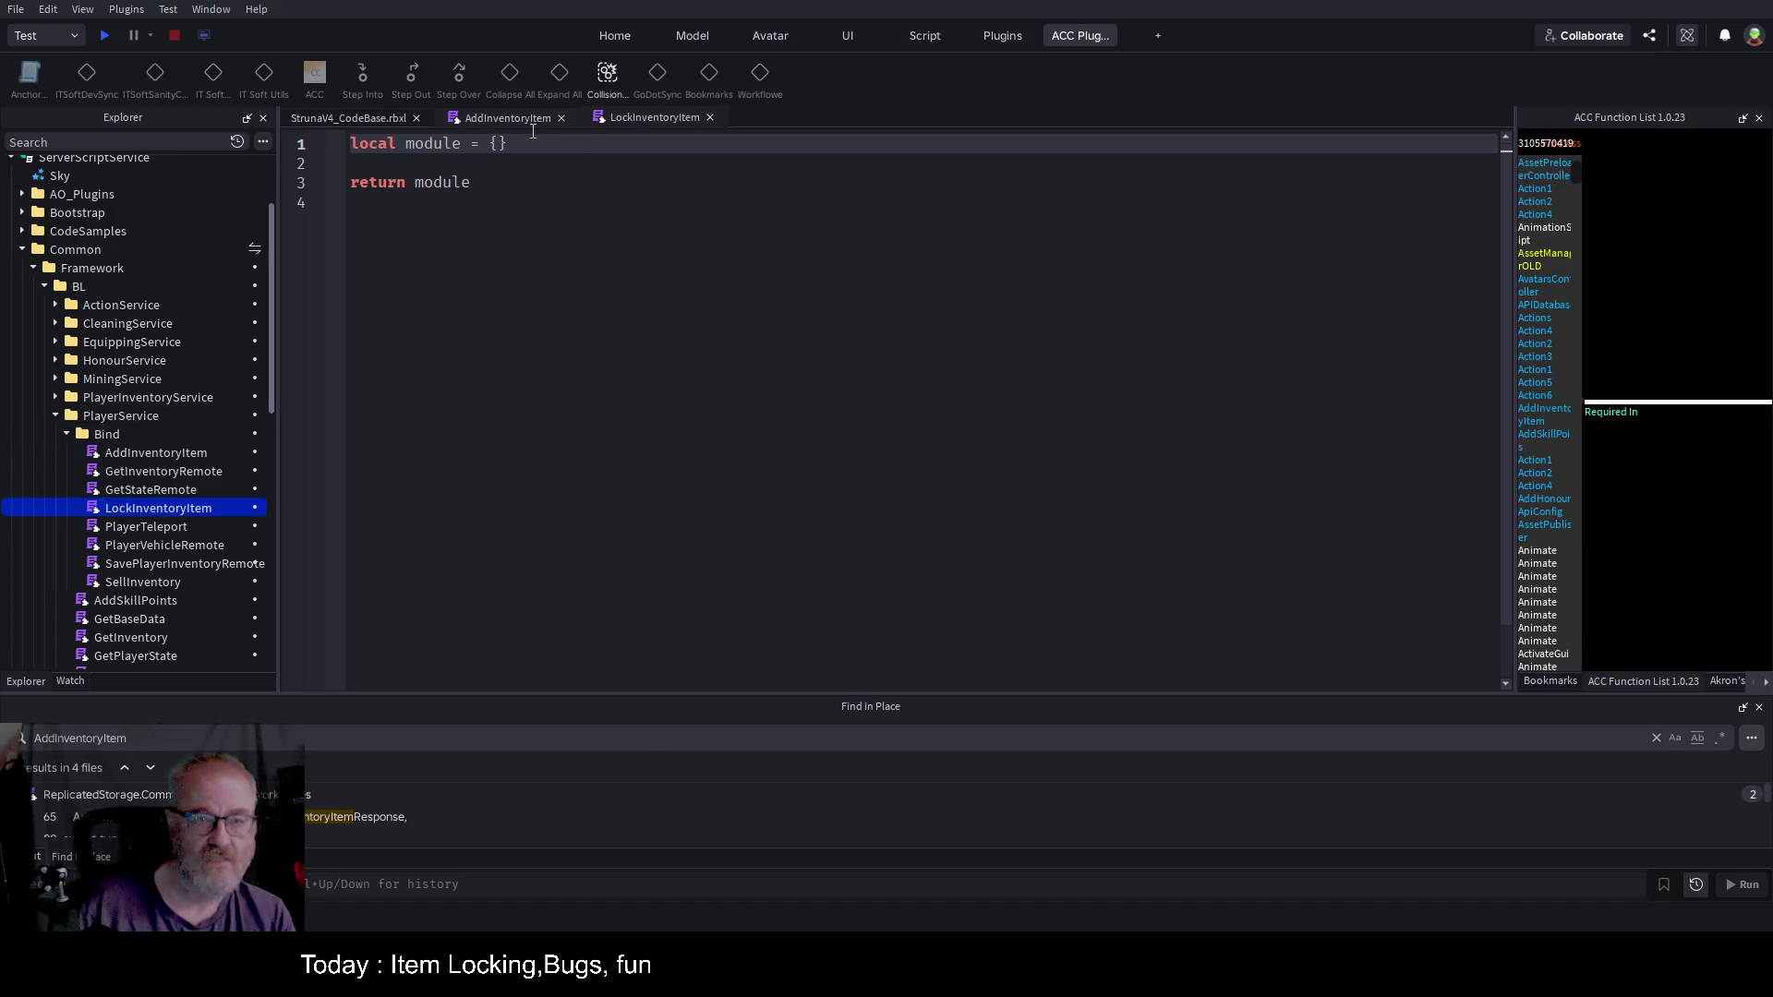
pyautogui.click(505, 117)
pyautogui.click(651, 314)
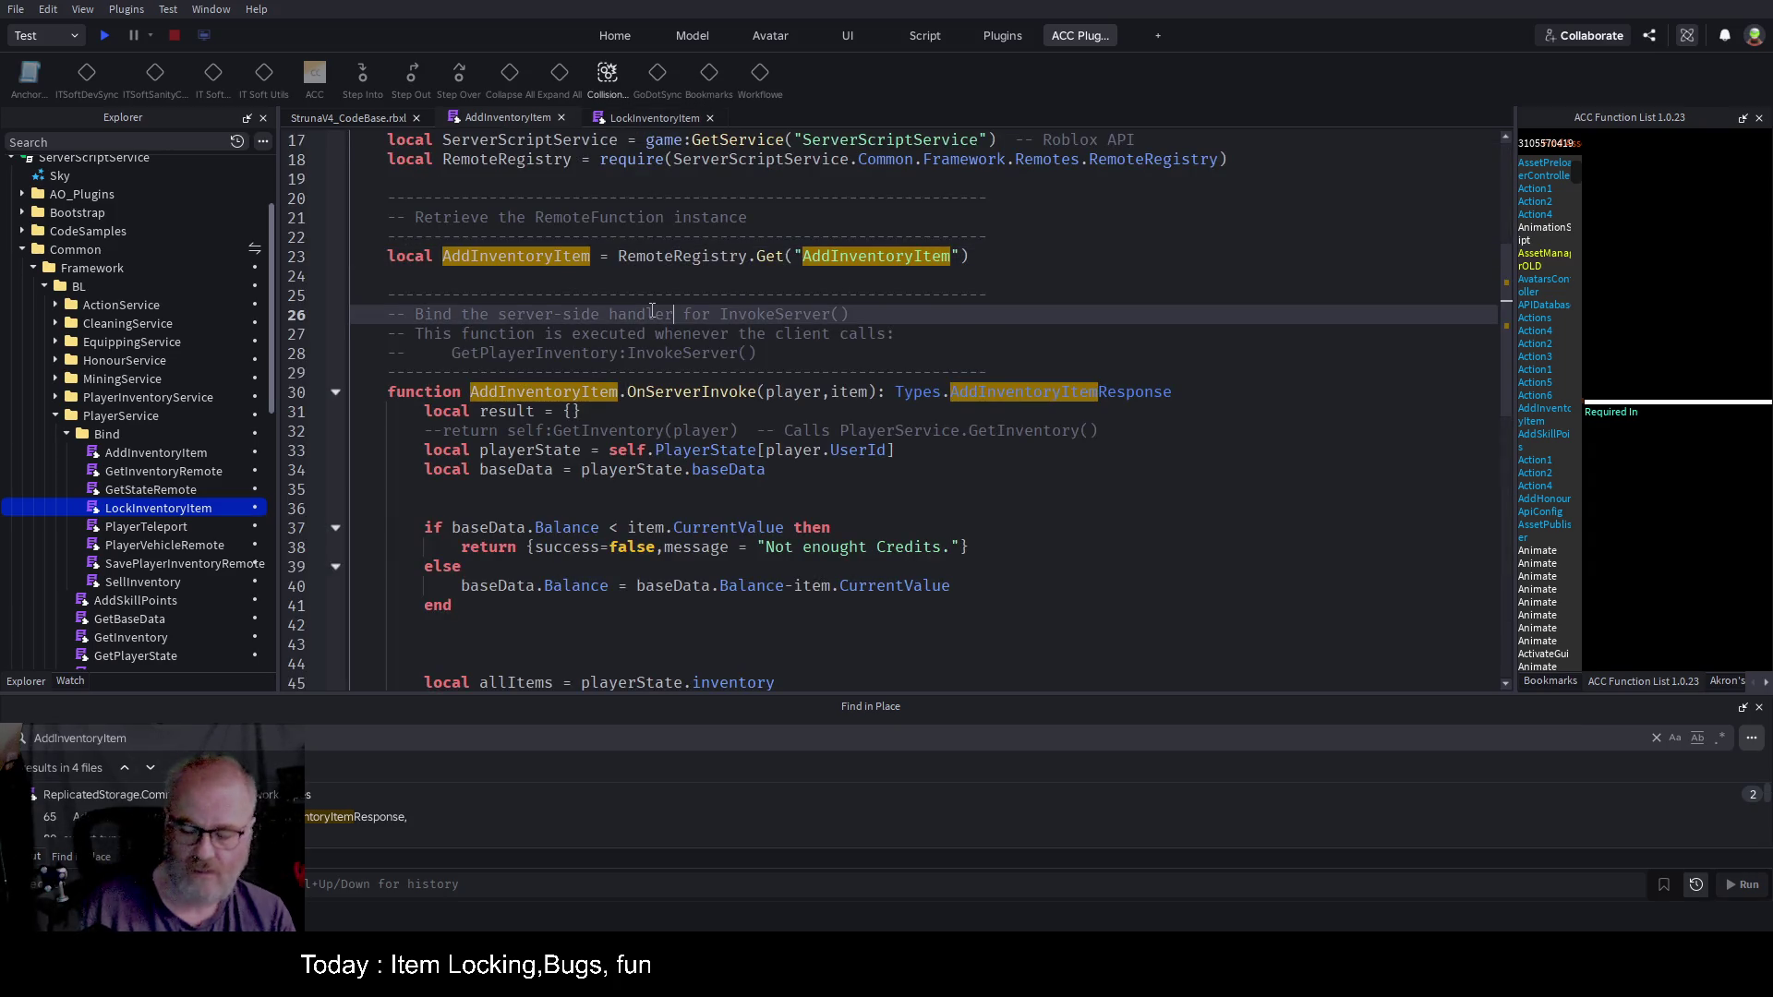
# Step: Replace LockInventoryItem's template with AddInventoryItem's lines 2–24 and add an end
pyautogui.hotkey('ctrl', 'Home')
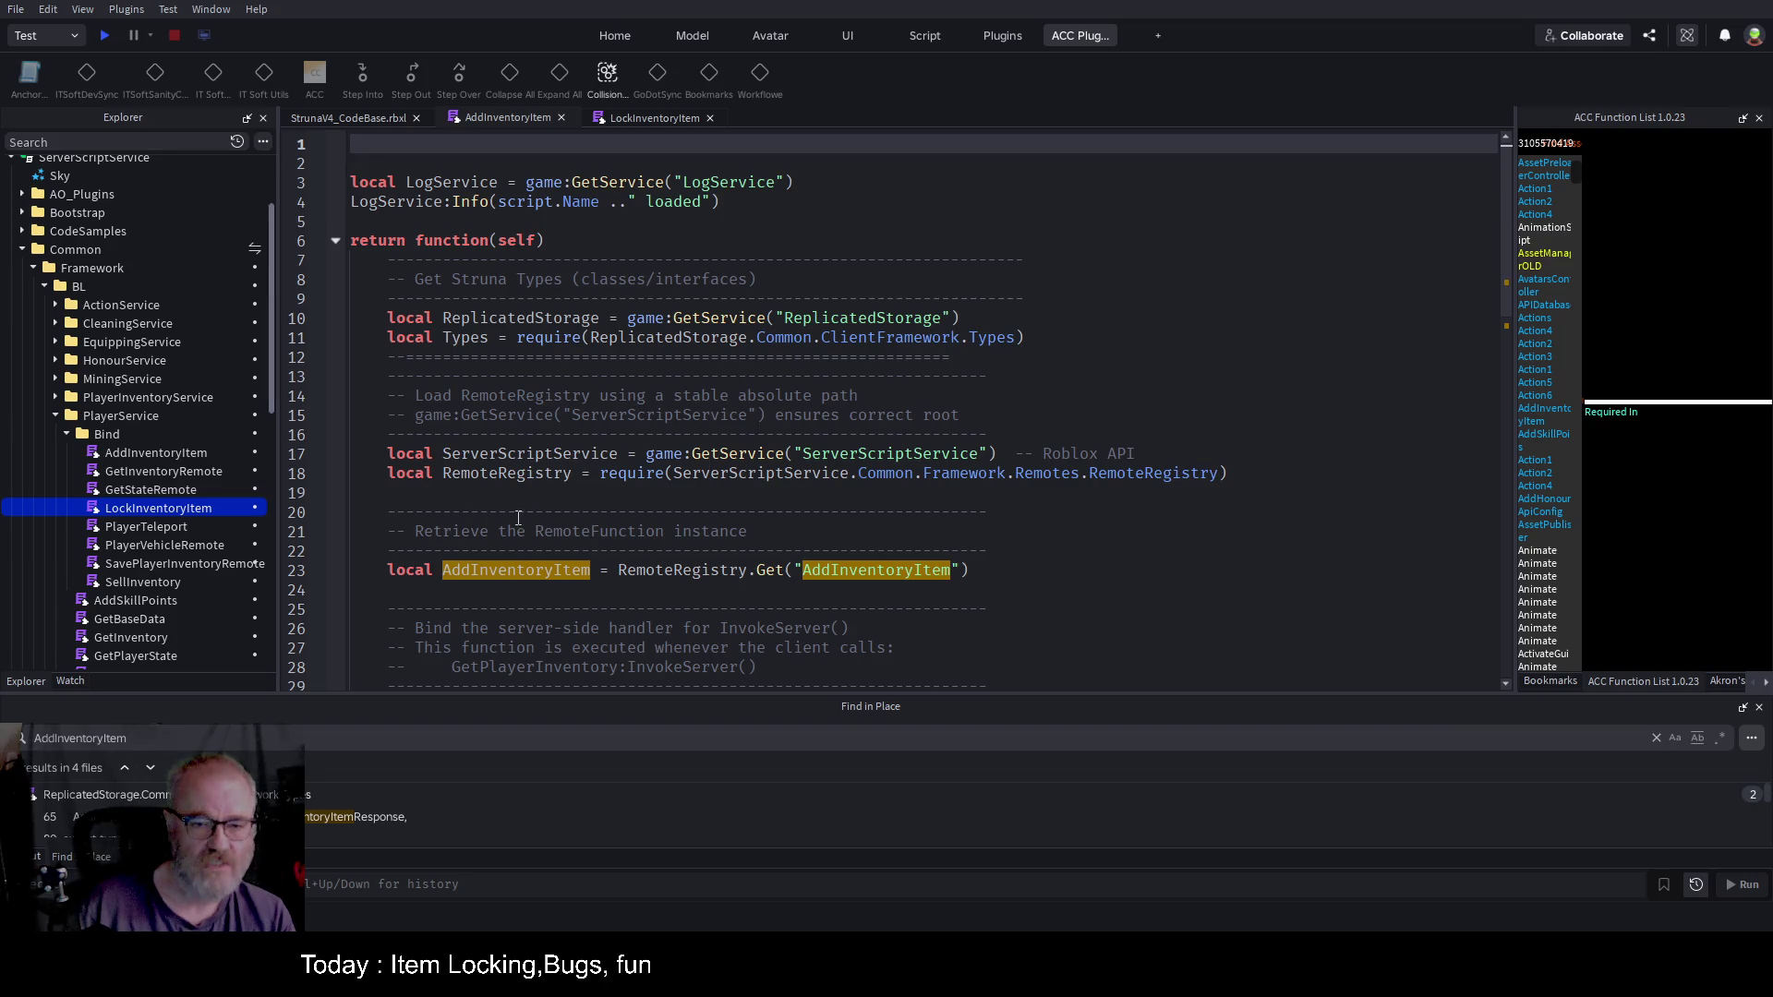
pyautogui.moveTo(427, 592)
pyautogui.mouseDown()
pyautogui.moveTo(364, 528)
pyautogui.moveTo(341, 162)
pyautogui.mouseUp()
pyautogui.hotkey('ctrl', 'c')
pyautogui.click(639, 117)
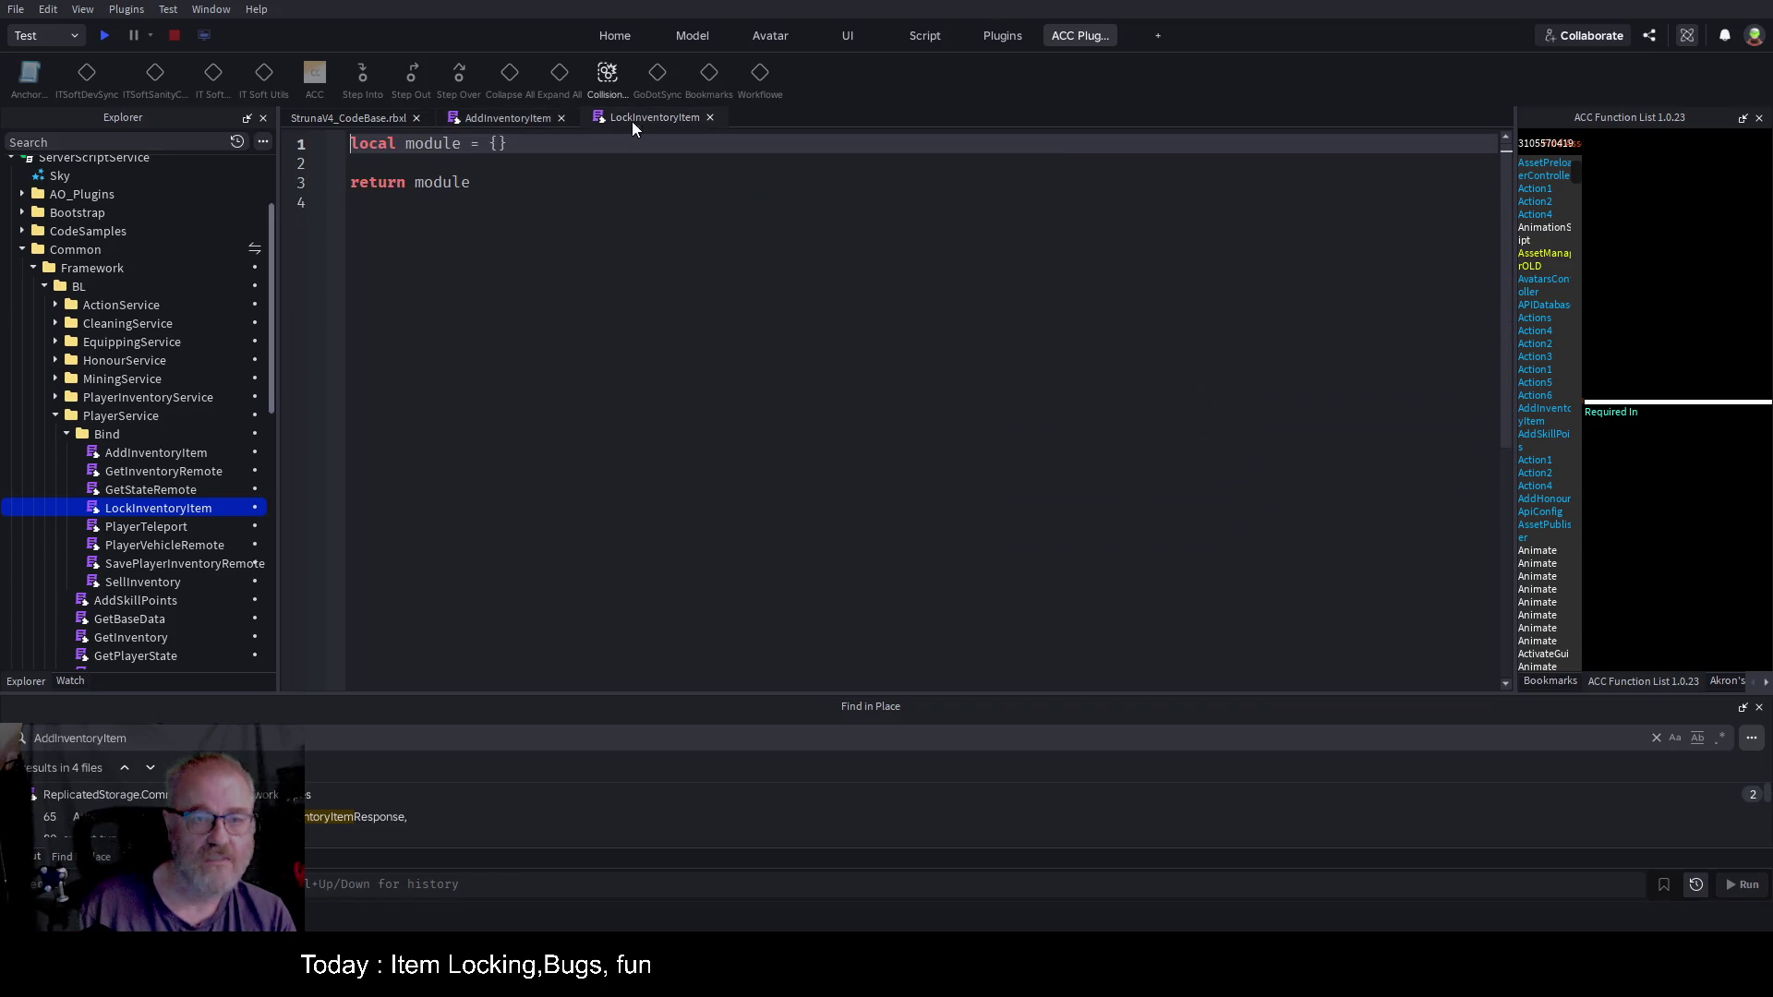
pyautogui.hotkey('ctrl', 'a')
pyautogui.hotkey('ctrl', 'v')
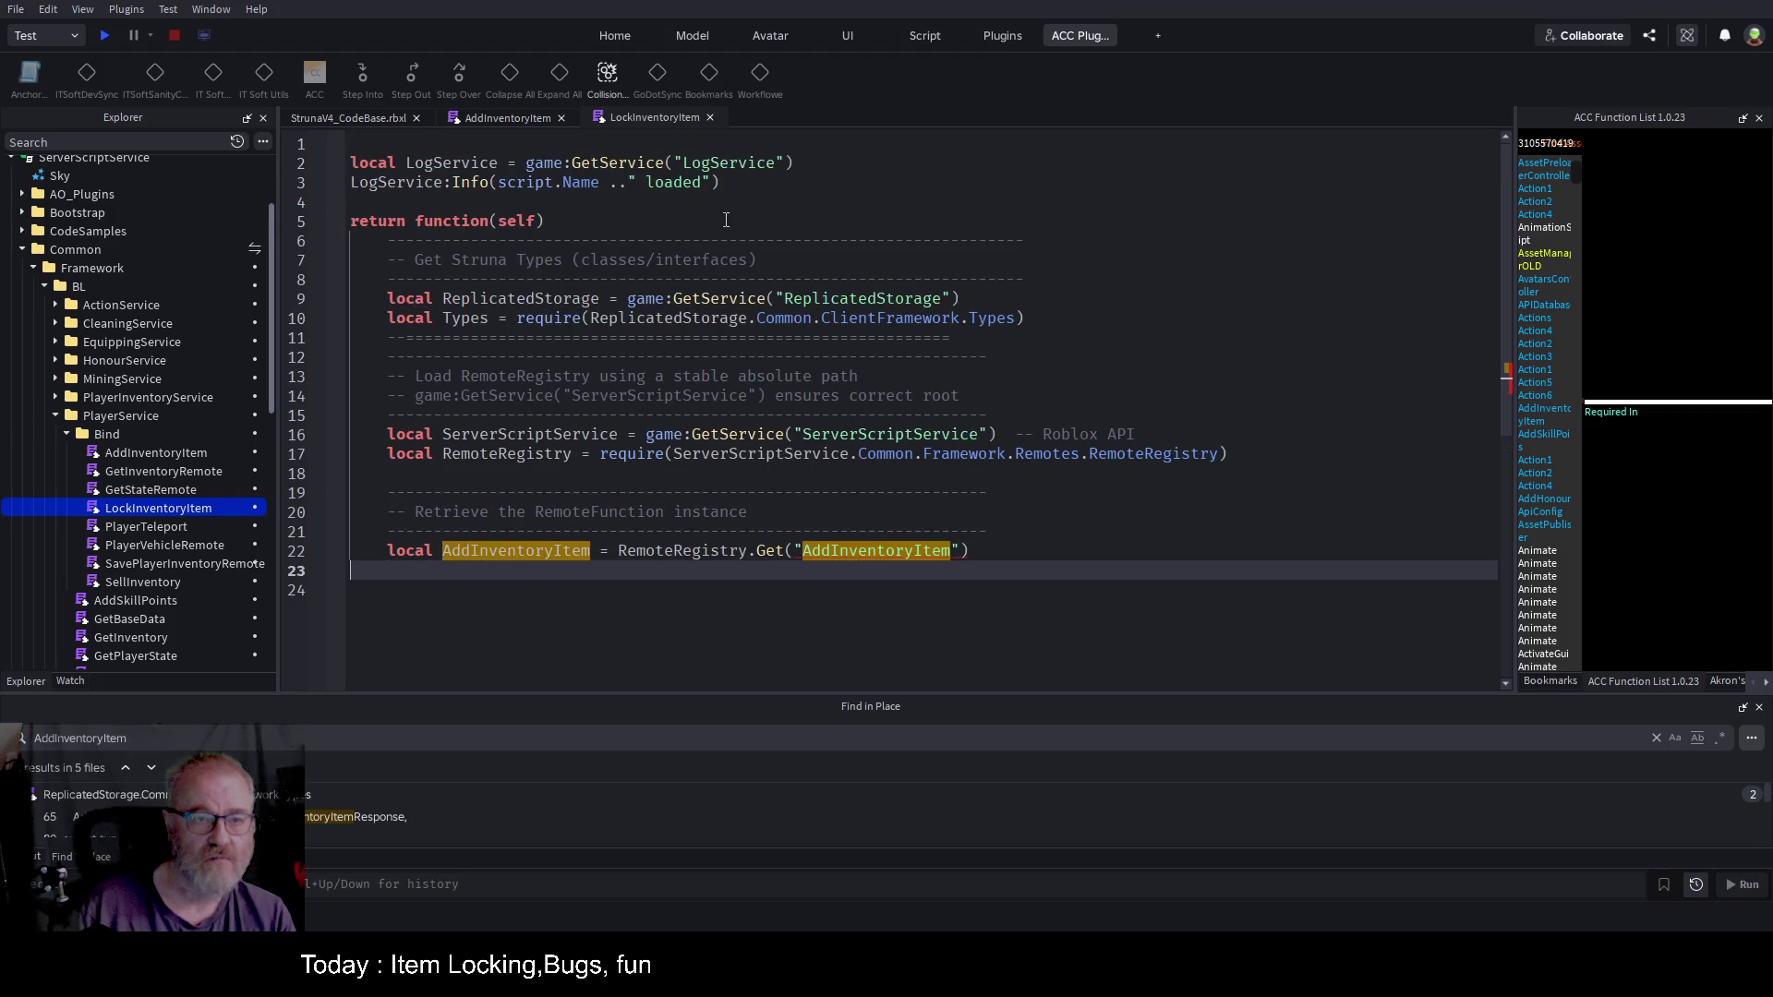
pyautogui.write('end')
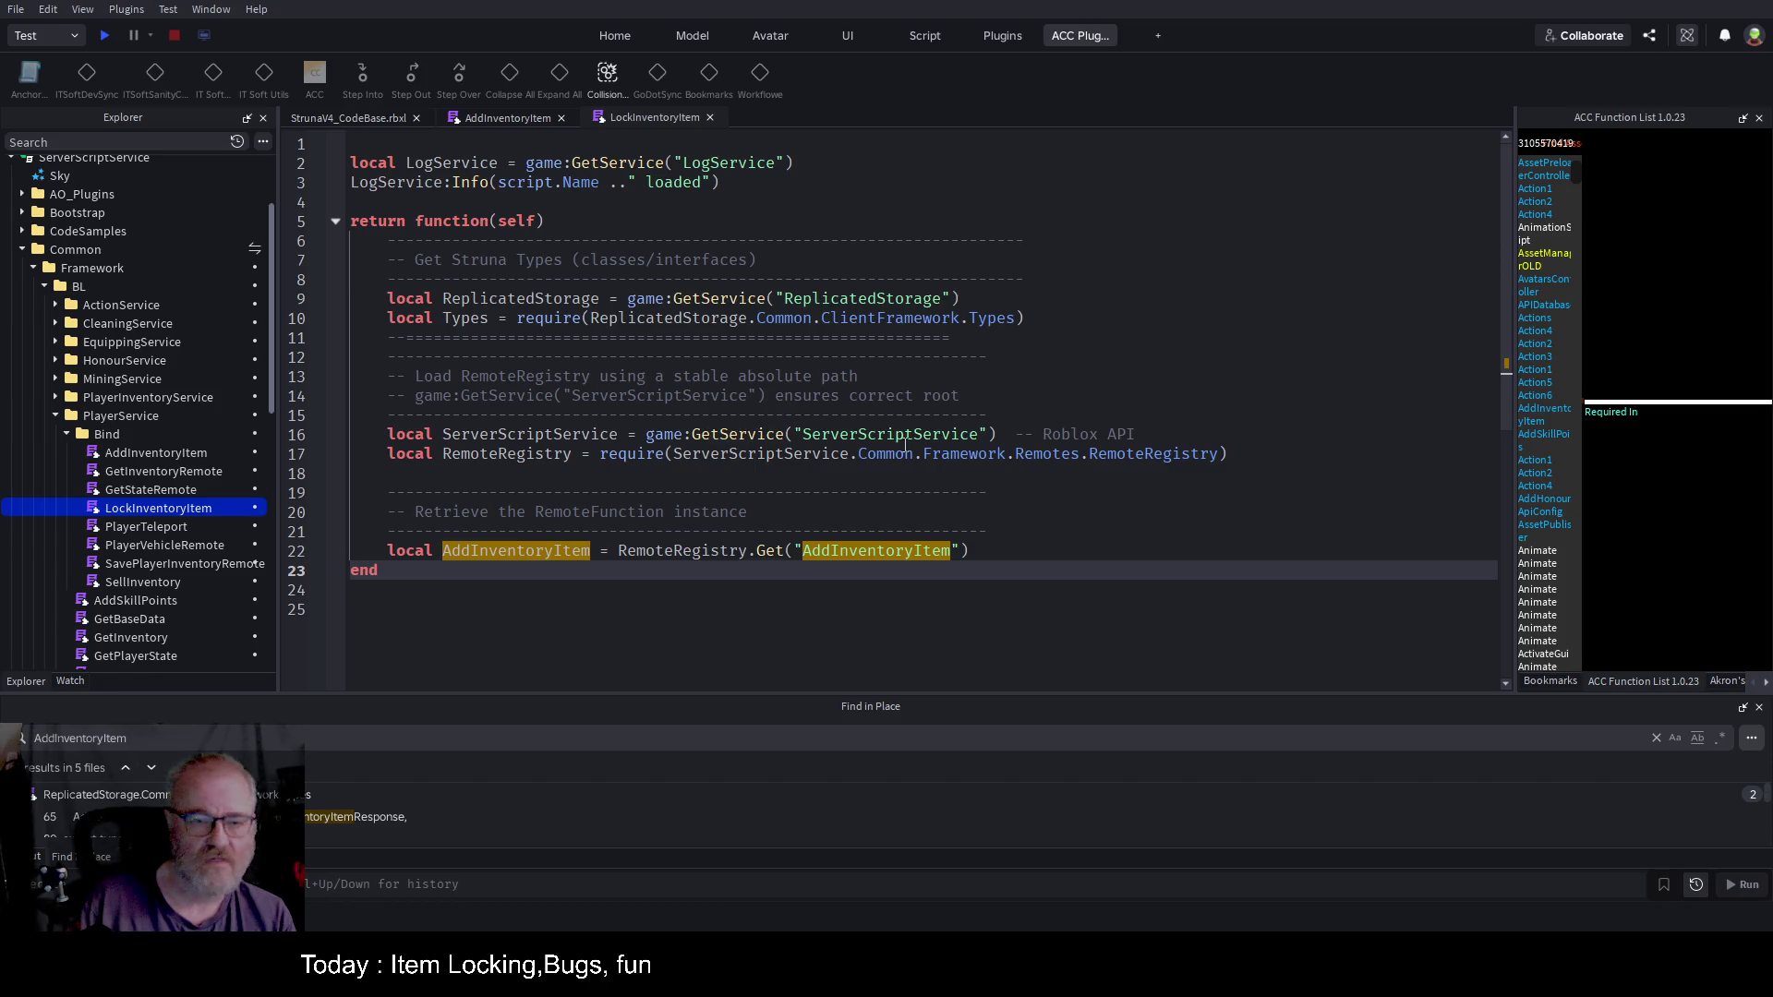
# Step: Change line 22's variable and Get() remote name from AddInventoryItem to LockInventoryItem
pyautogui.scroll(-2, 910, 443)
pyautogui.click(843, 437)
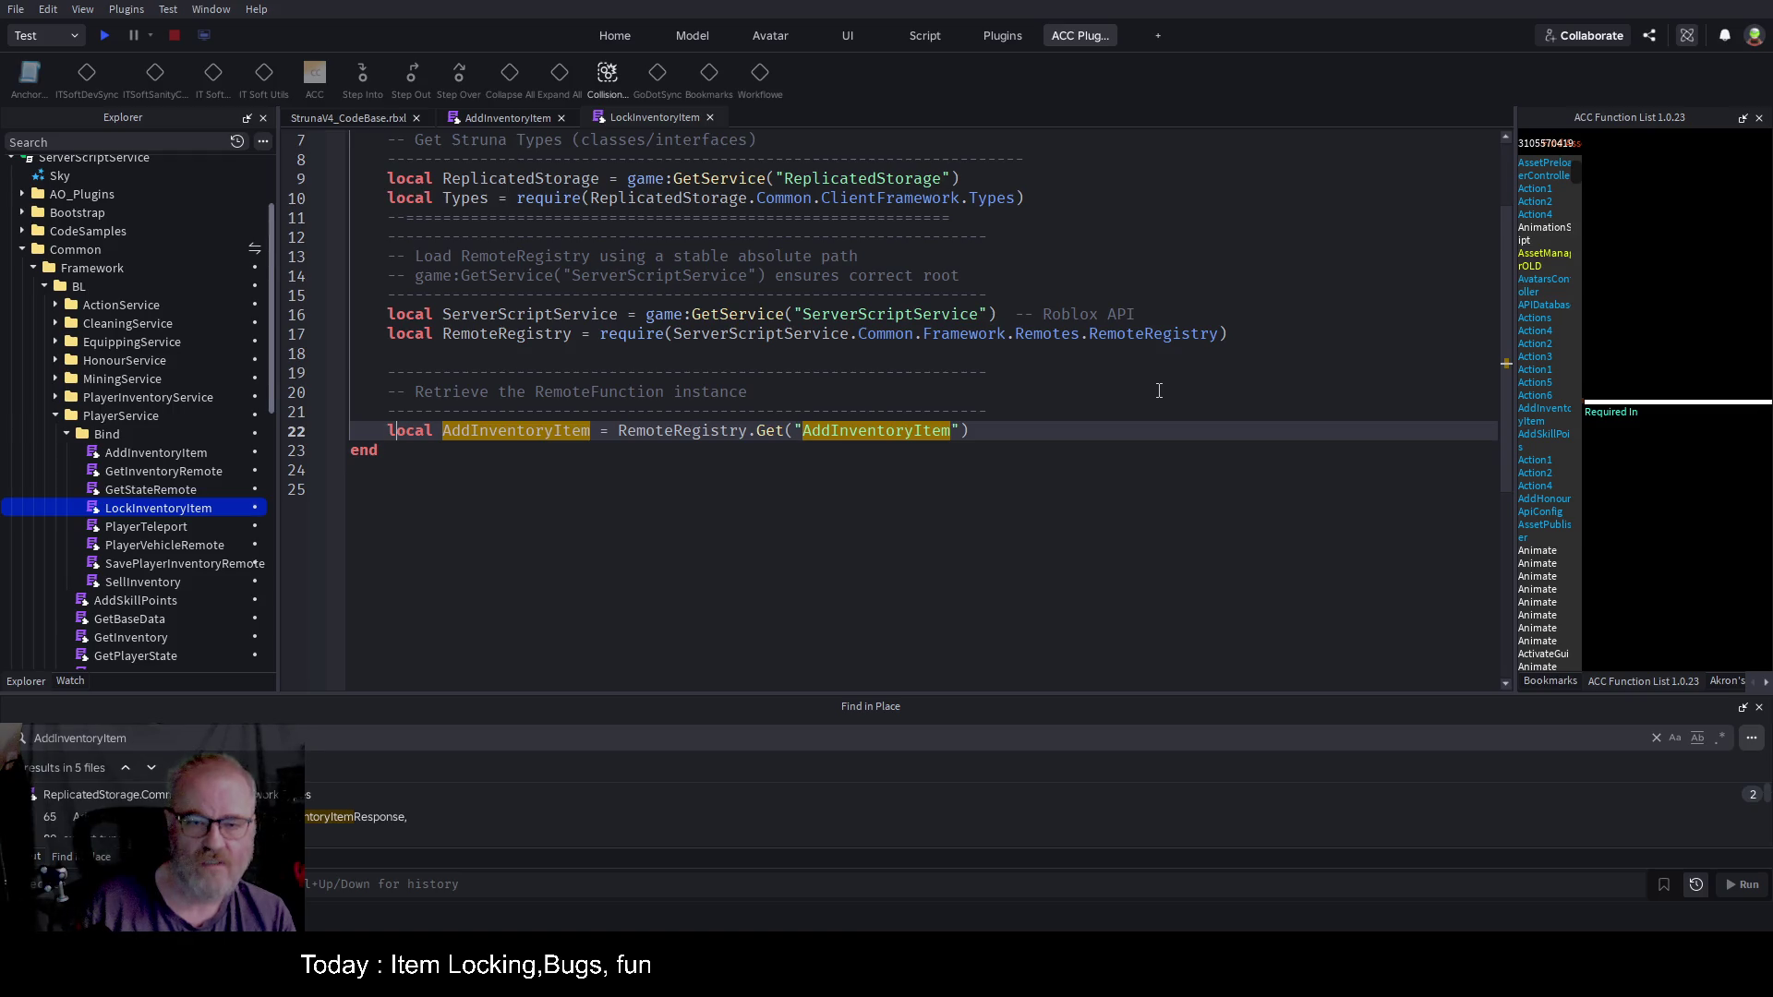
pyautogui.press('Right')
pyautogui.press('Delete')
pyautogui.press('Delete')
pyautogui.press('Delete')
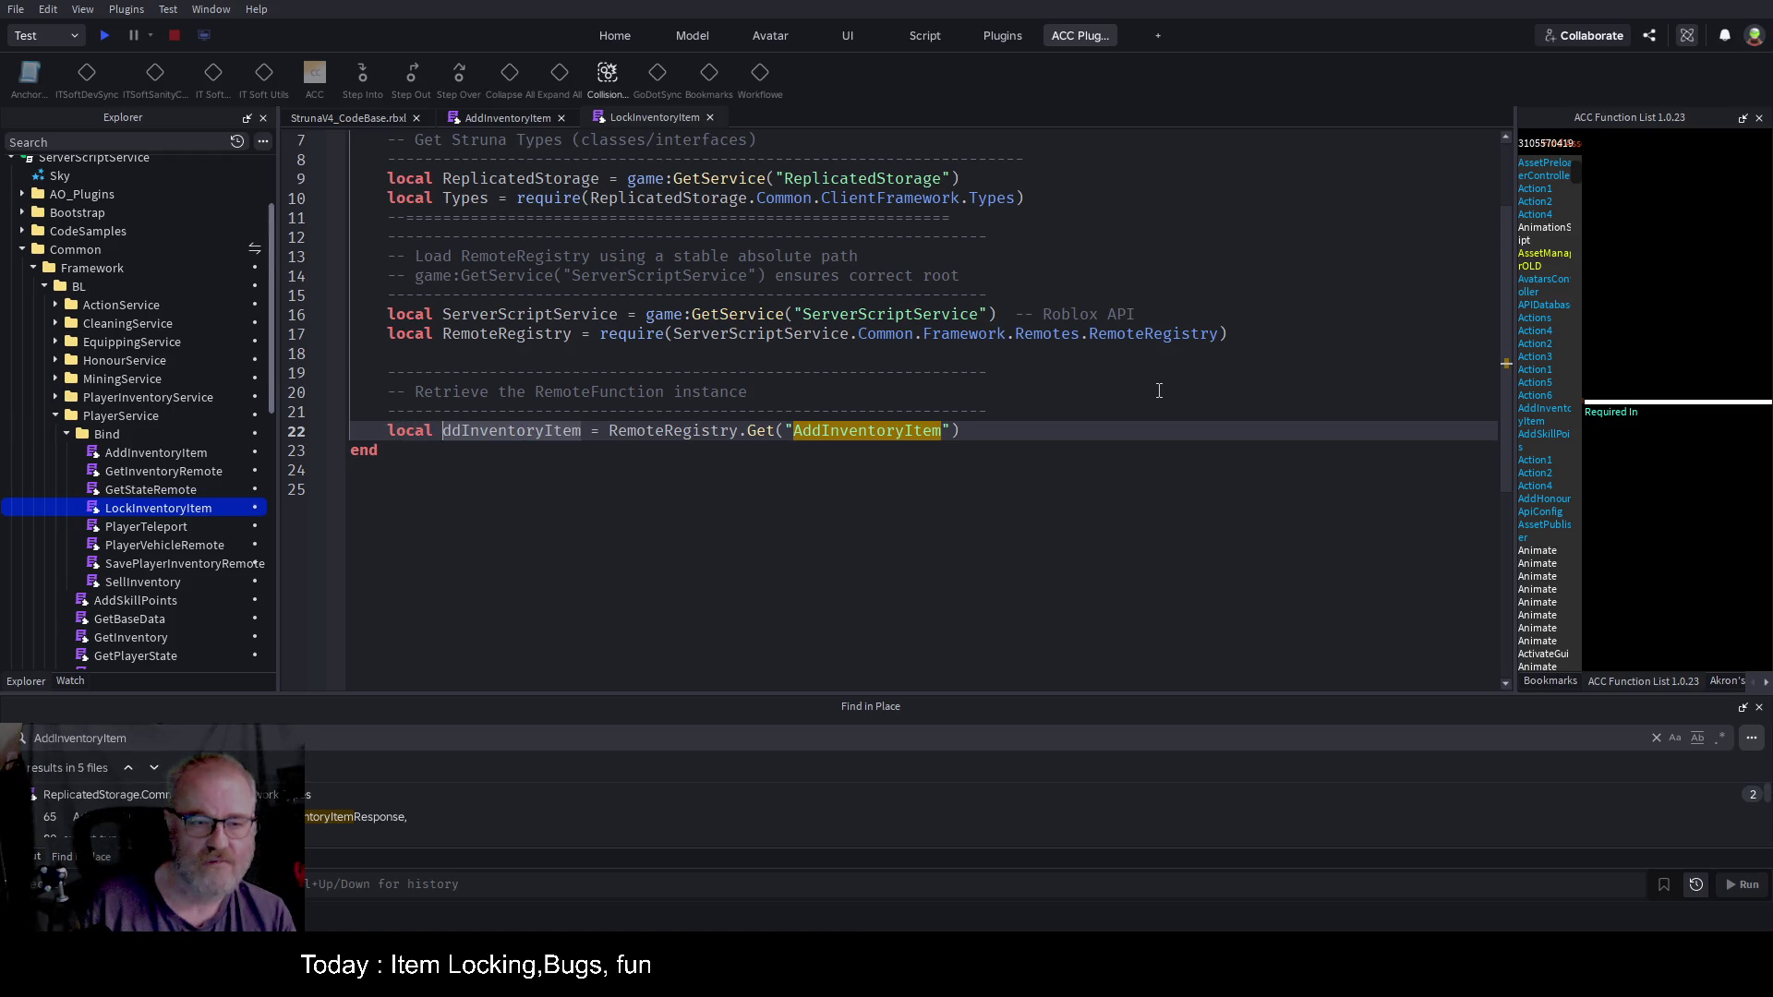
pyautogui.write('Lock')
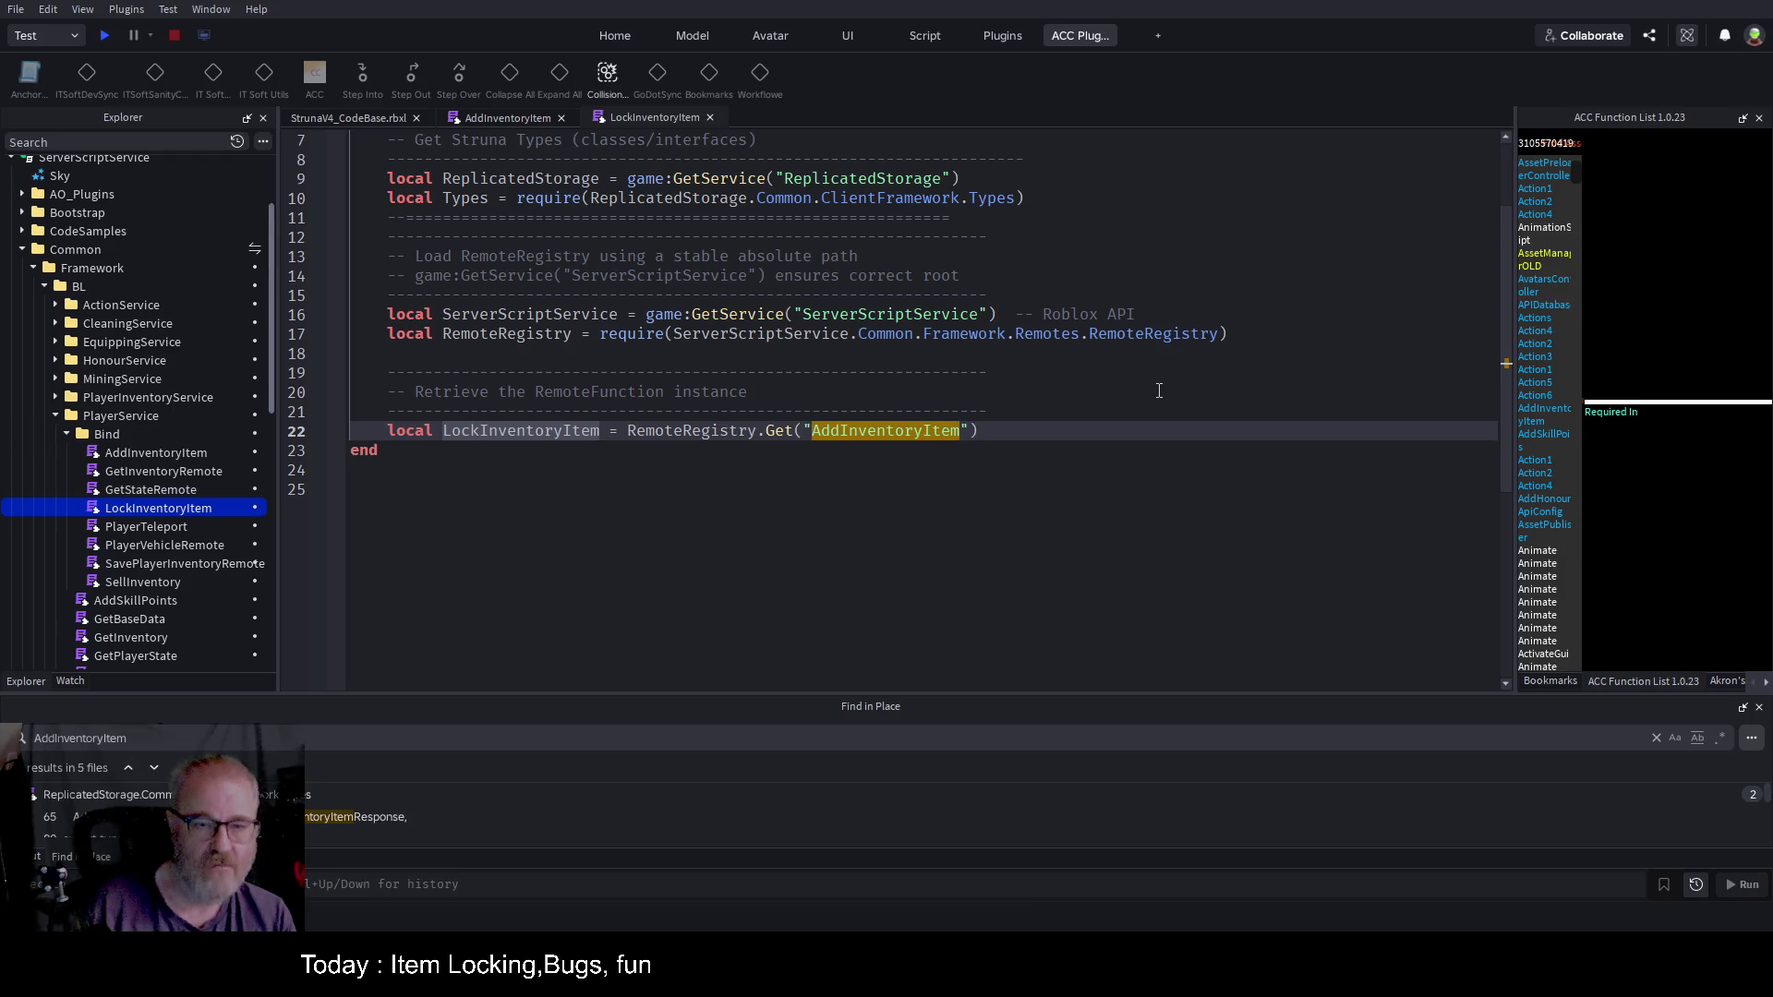
pyautogui.hotkey('ctrl', 'Right')
pyautogui.hotkey('ctrl', 'Right')
pyautogui.hotkey('ctrl', 'Right')
pyautogui.press('Right')
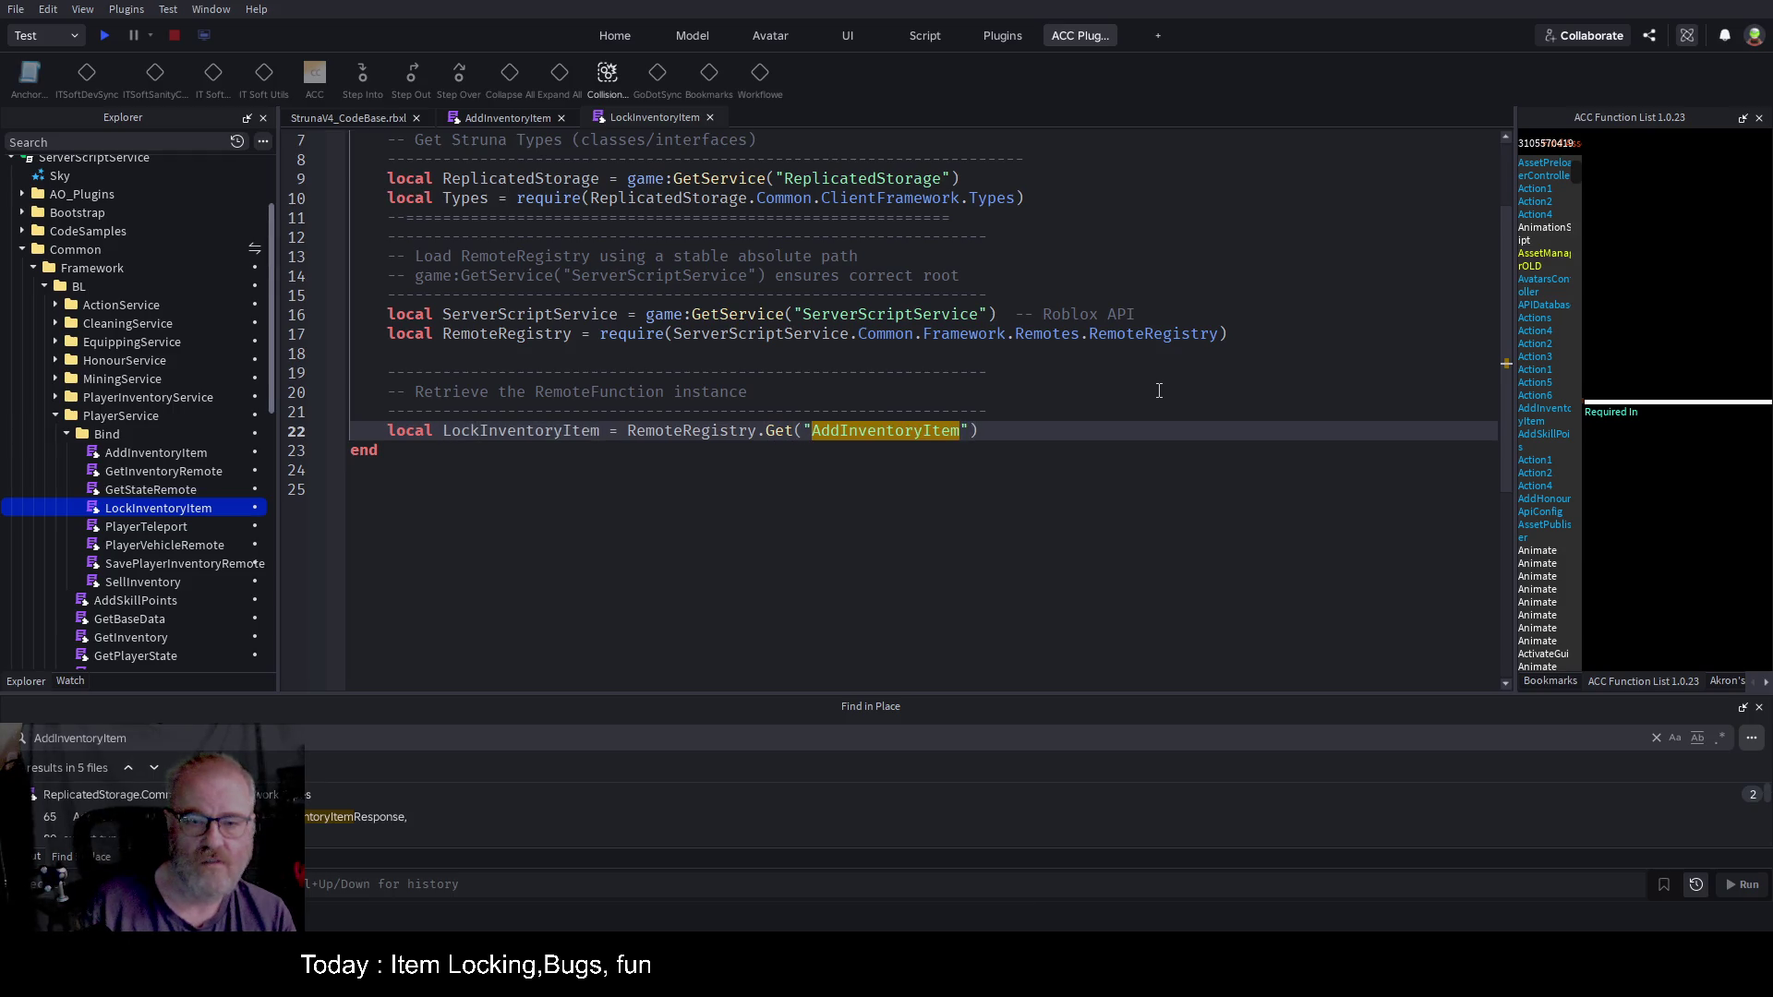
pyautogui.press('Delete')
pyautogui.press('Delete')
pyautogui.press('Delete')
pyautogui.write('Lock')
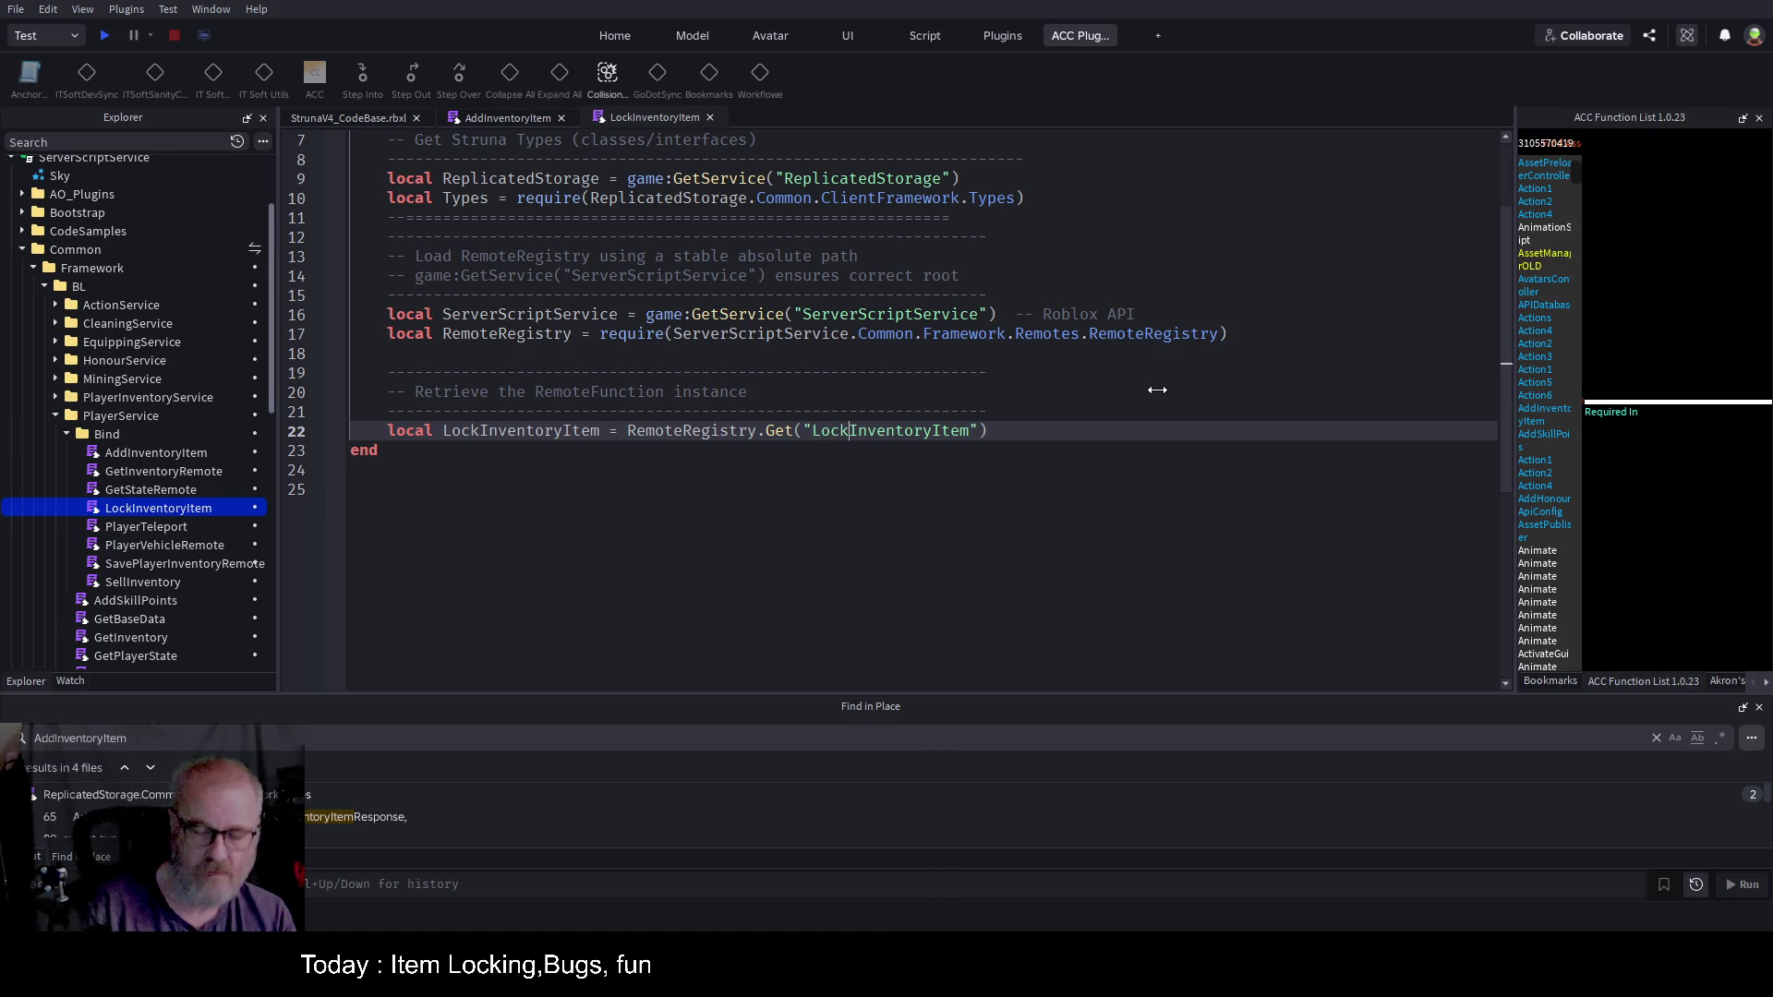
# Step: Copy AddInventoryItem's OnServerInvoke handler and paste it after line 22 in LockInventoryItem
pyautogui.click(541, 118)
pyautogui.scroll(-3, 729, 411)
pyautogui.scroll(-3, 729, 410)
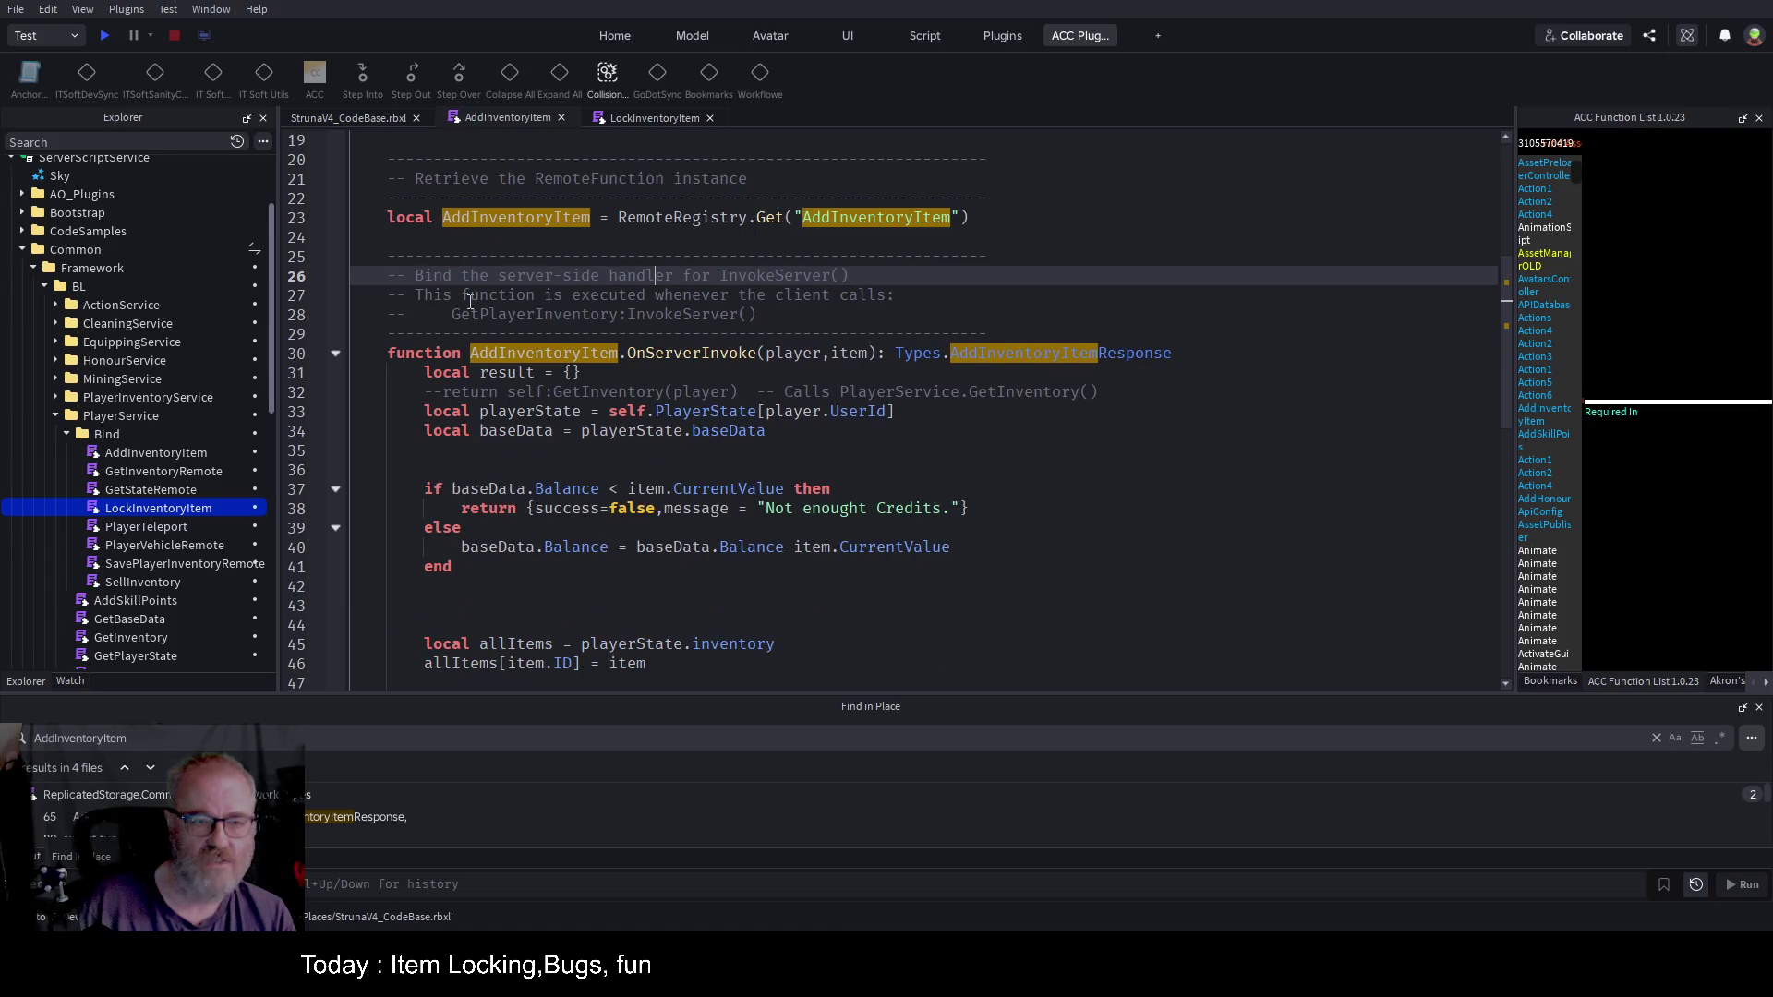
pyautogui.click(337, 350)
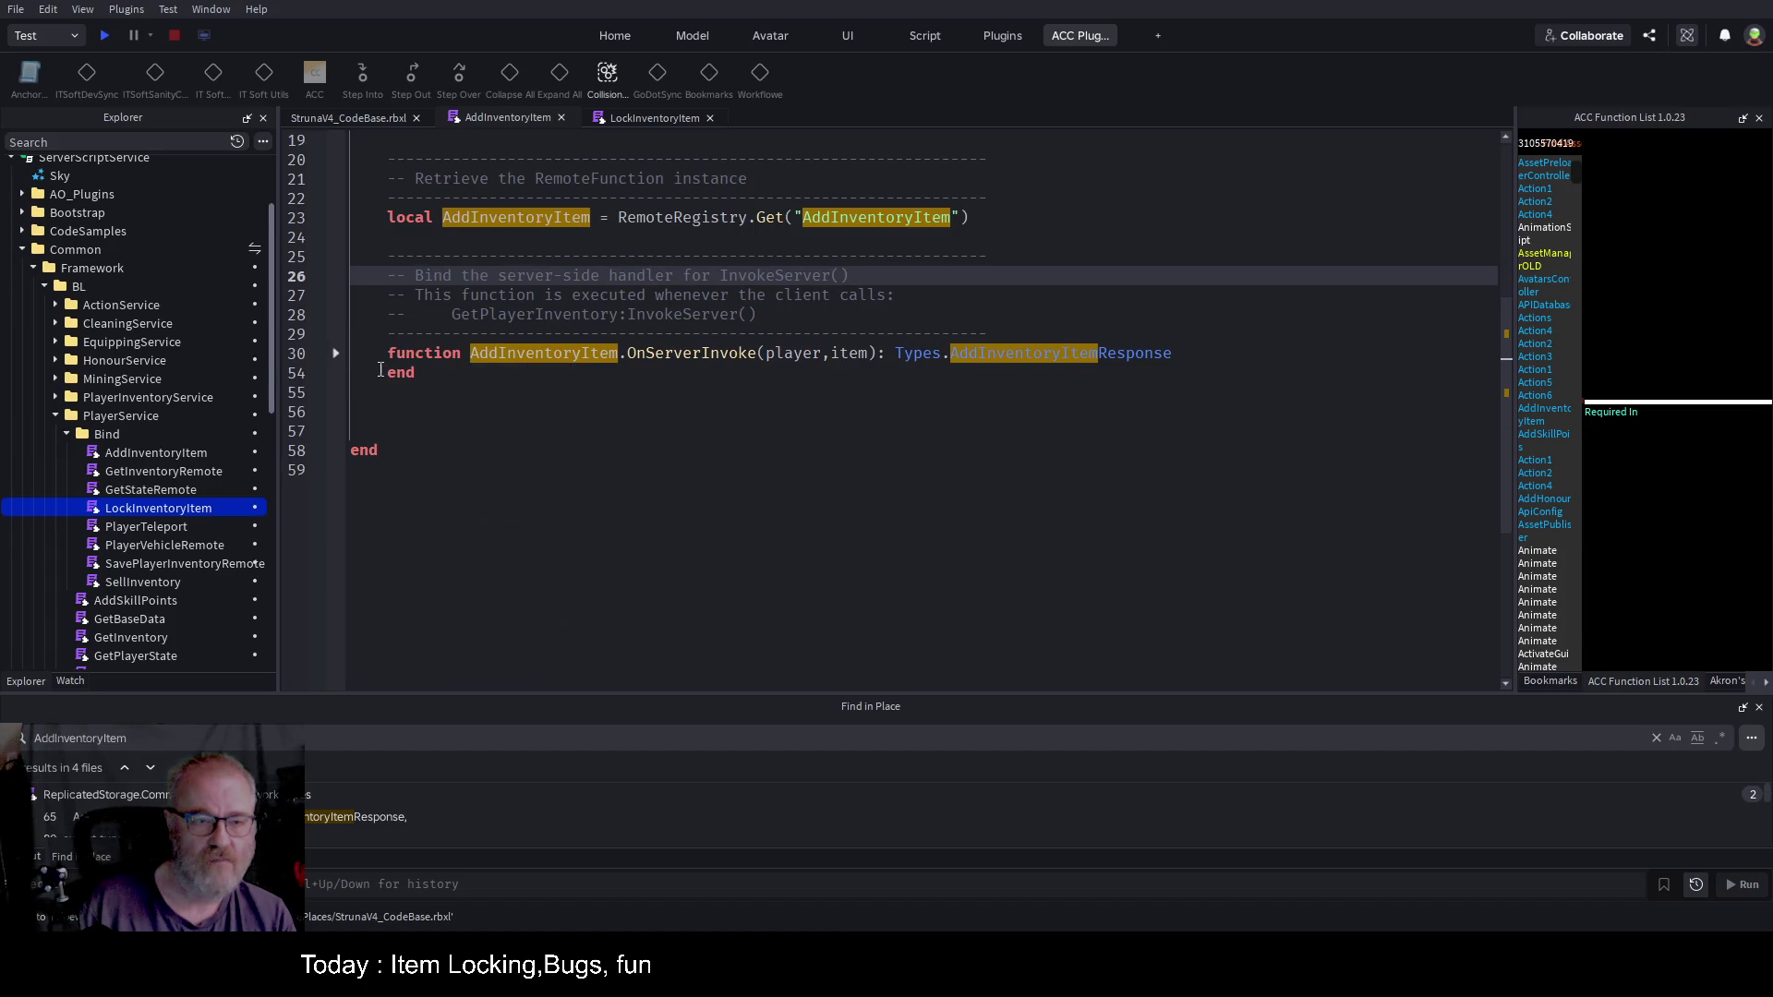
pyautogui.moveTo(375, 353); pyautogui.dragTo(418, 373)
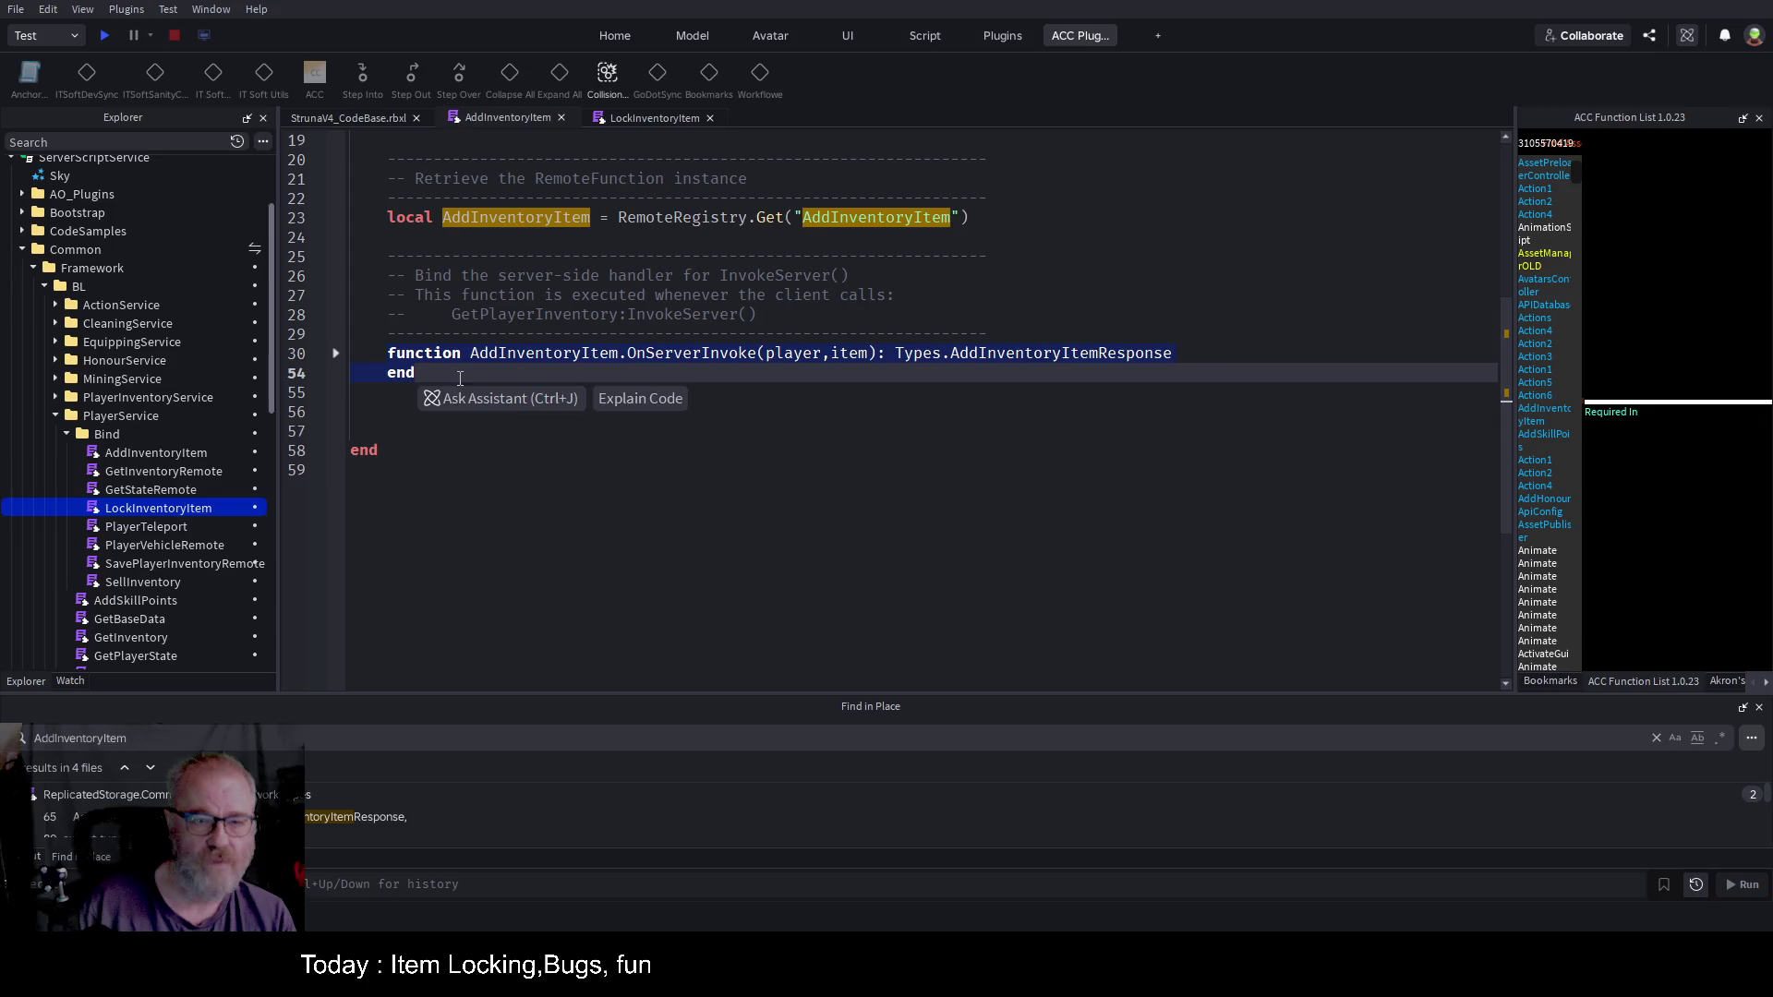
pyautogui.click(620, 124)
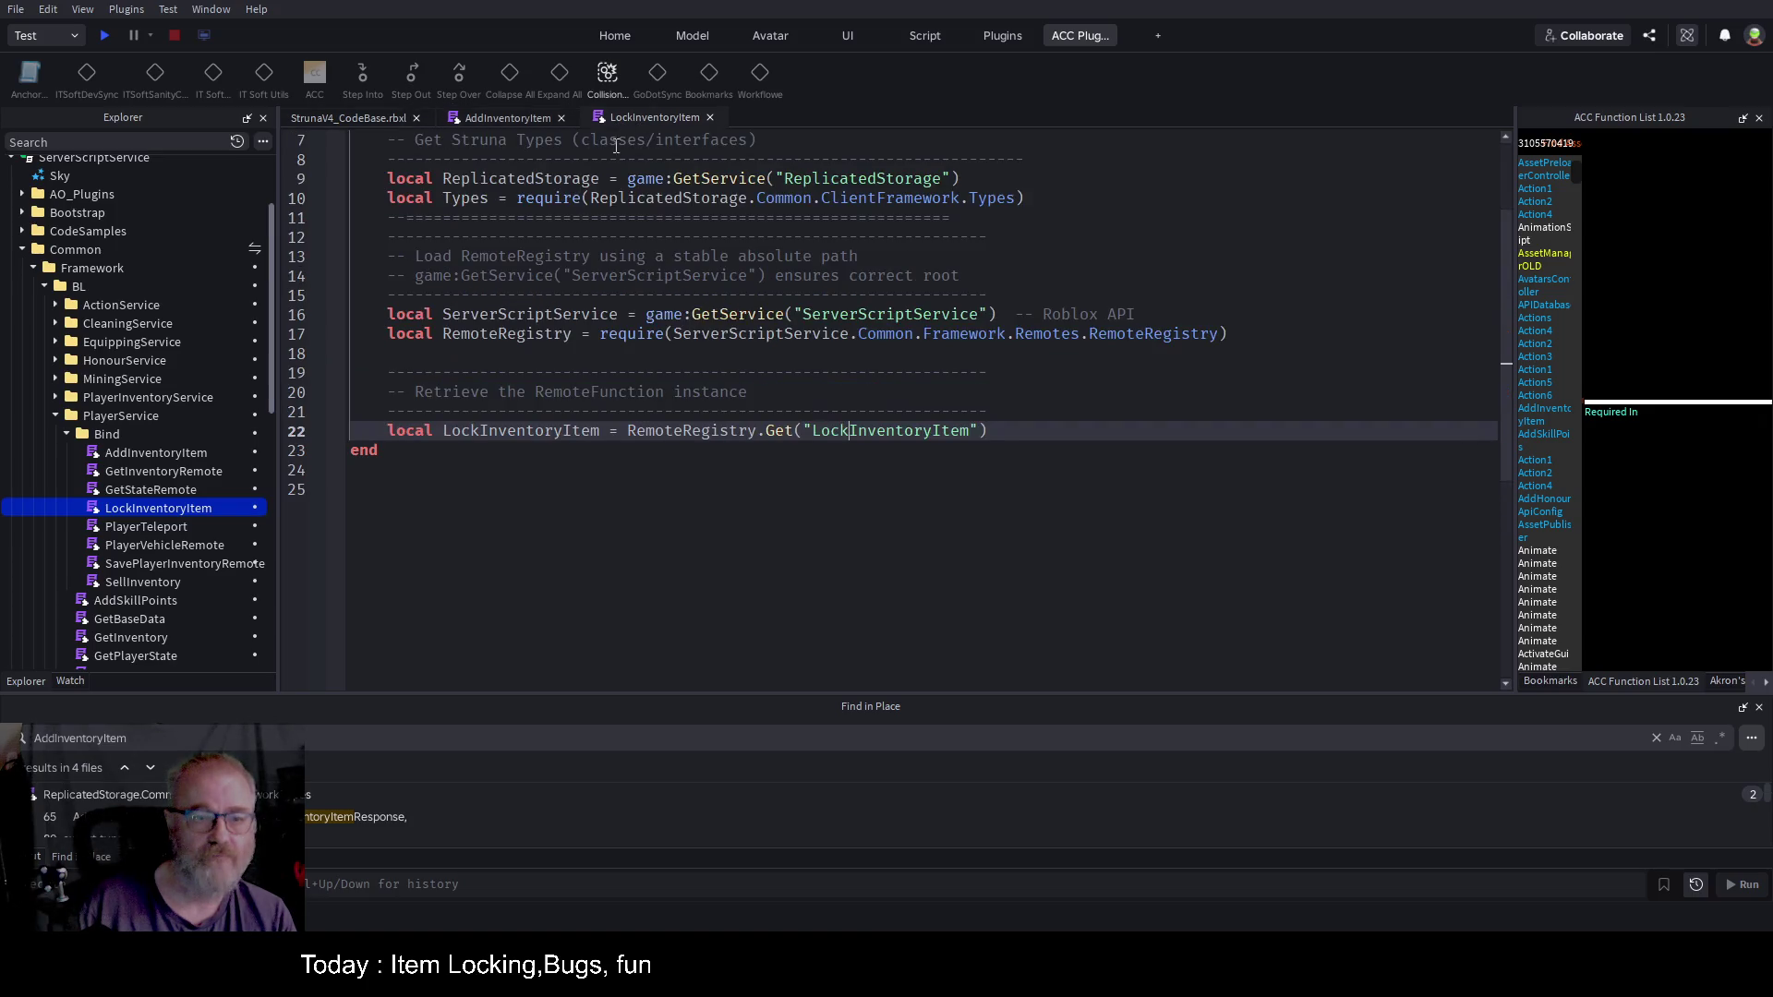
pyautogui.click(1037, 435)
pyautogui.press('Return')
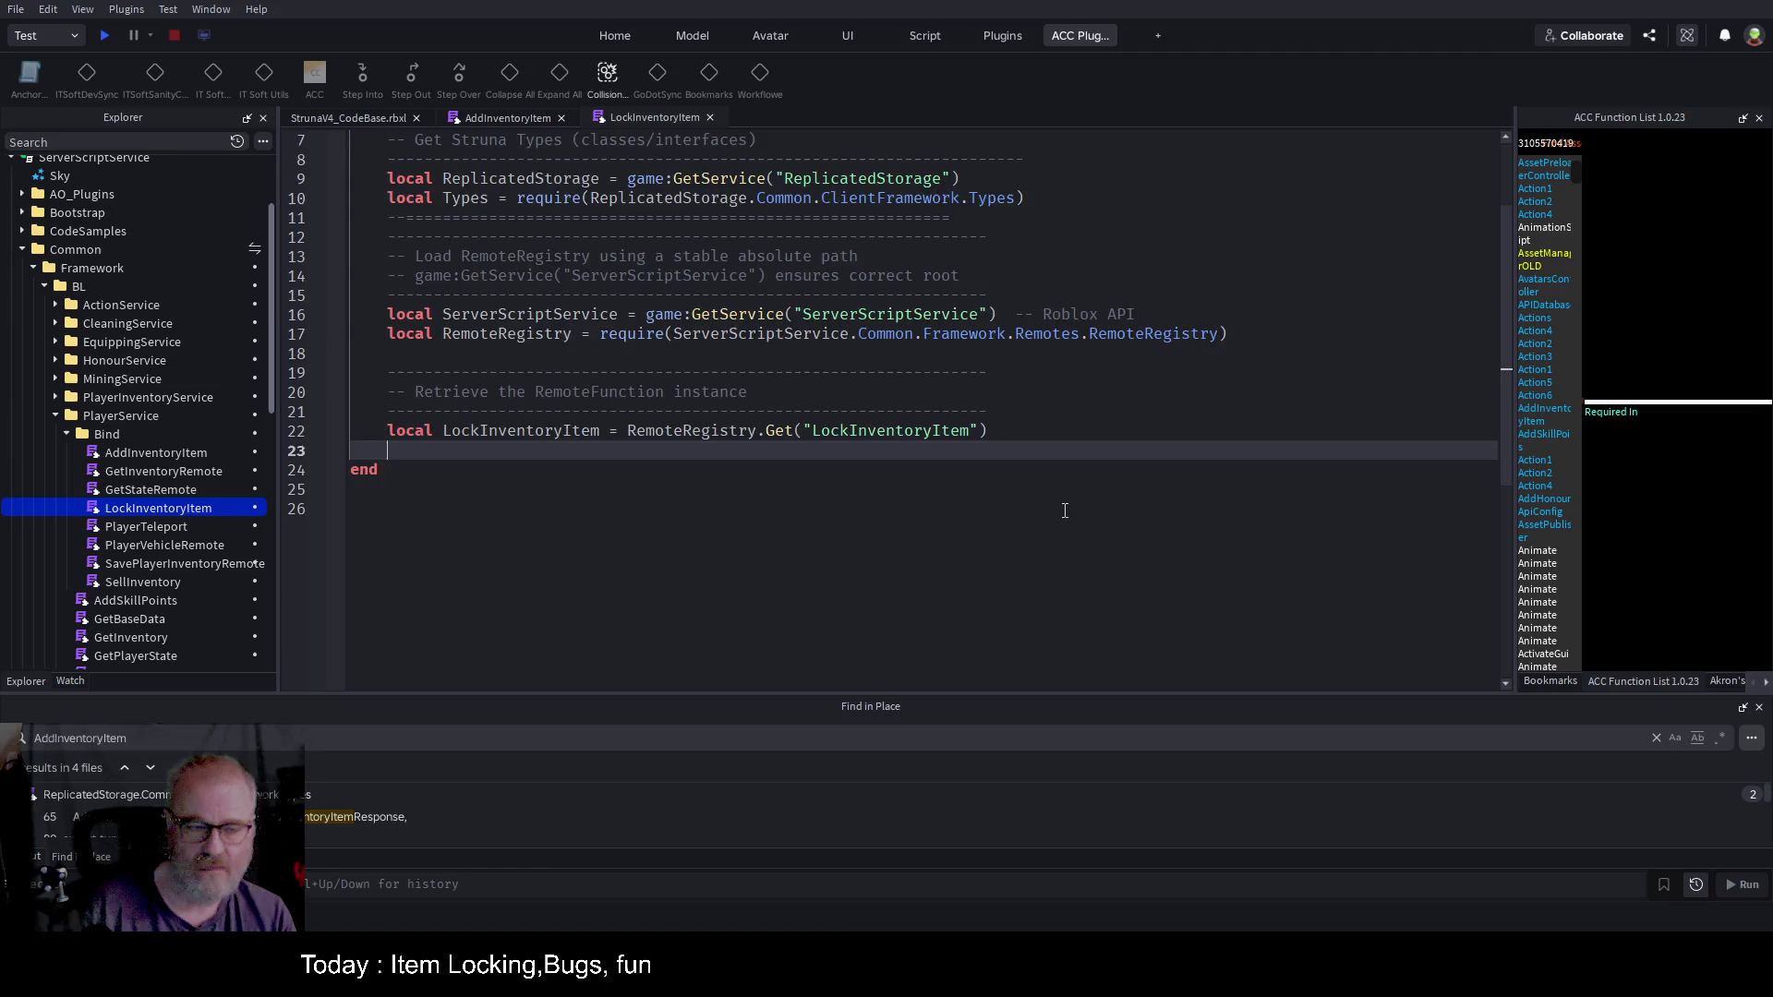
pyautogui.write('function AddInventoryItem.OnServerInvoke(player,item): Types.AddInventoryItemResponse \t\tlocal result = {} \t\t--return self:GetInventory(player)  -- Calls PlayerService.GetInventory() \t\tlocal playerState = self.PlayerState[player.UserId] \t\tlocal baseData = playerState.baseData   \t\tif baseData.Balance < item.CurrentValue then \t\t\treturn {success=false,message = "Not enought Credits."} \t\telse \t\t\tbaseData.Balance = baseData.Balance-item.CurrentValue \t\tend    \t\tlocal allItems = playerState.inventory \t\tallItems[item.ID] = item  \t\tself.EventBus.Publish("SaveInventory", {player=player})   \t\treturn {success=true,message="Item Purchased",baseData=baseData};   \tend')
# Step: Rename the pasted handler to LockInventoryItem.OnServerInvoke and separate it with a blank line
pyautogui.scroll(5, 1064, 510)
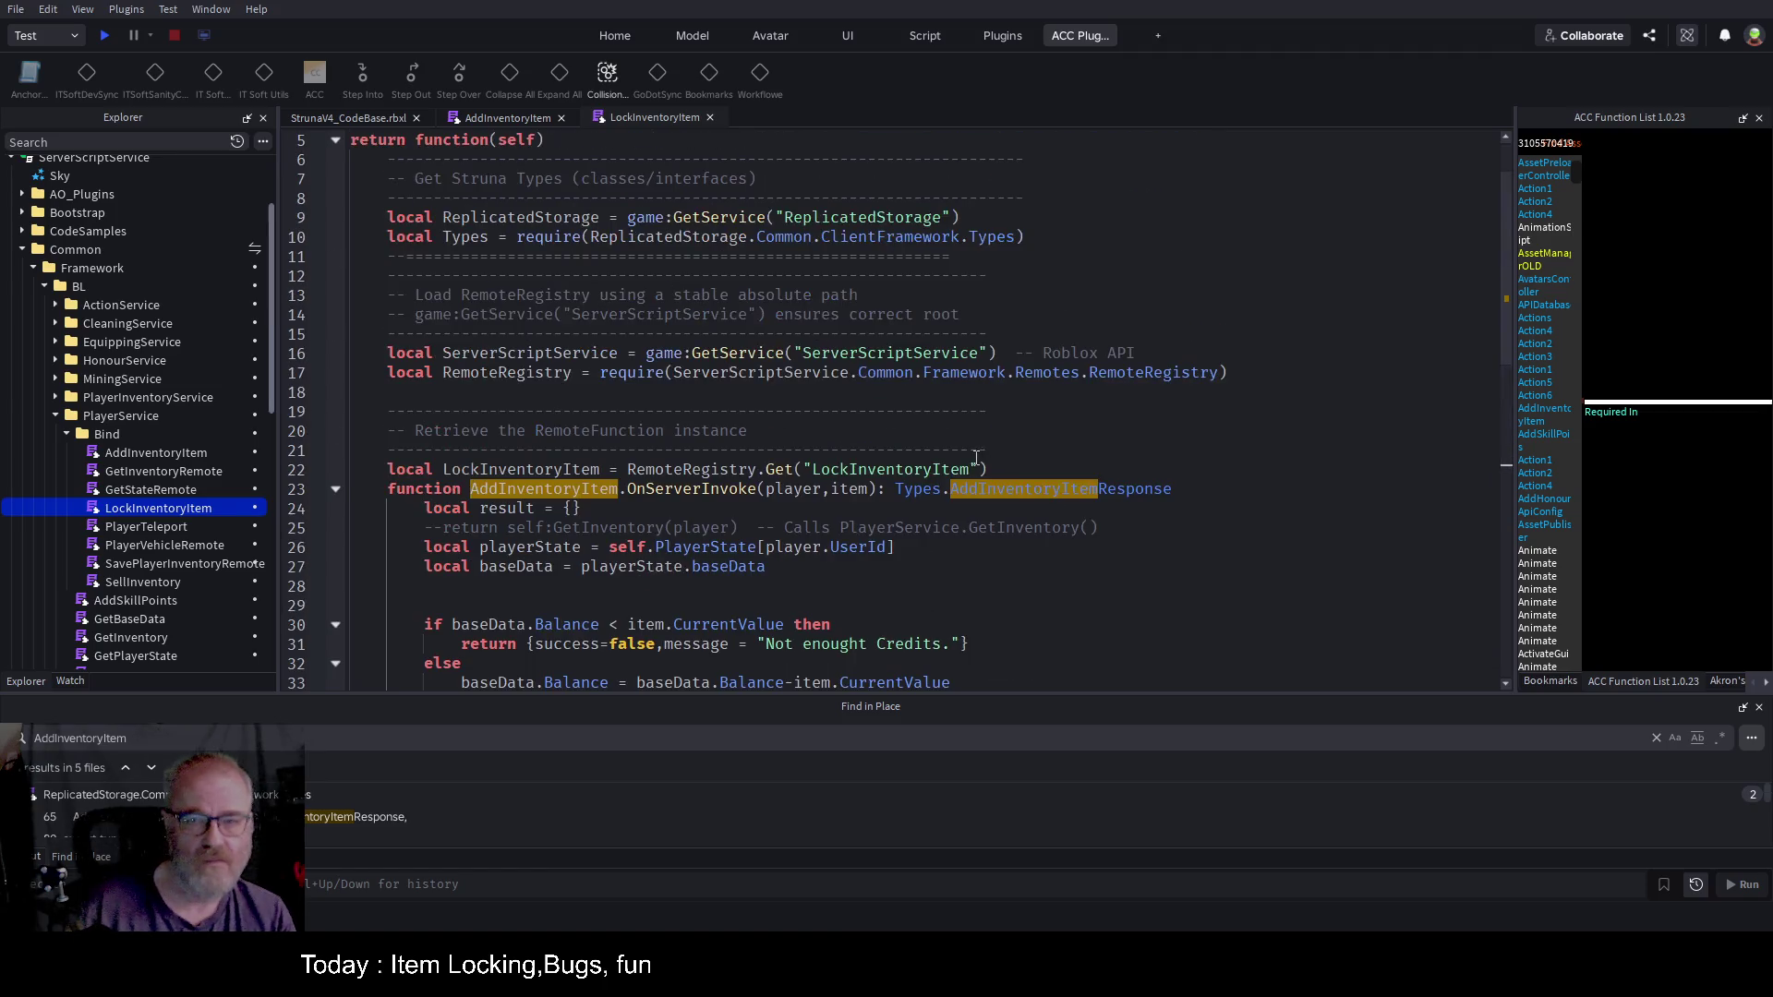
pyautogui.tripleClick(1035, 490)
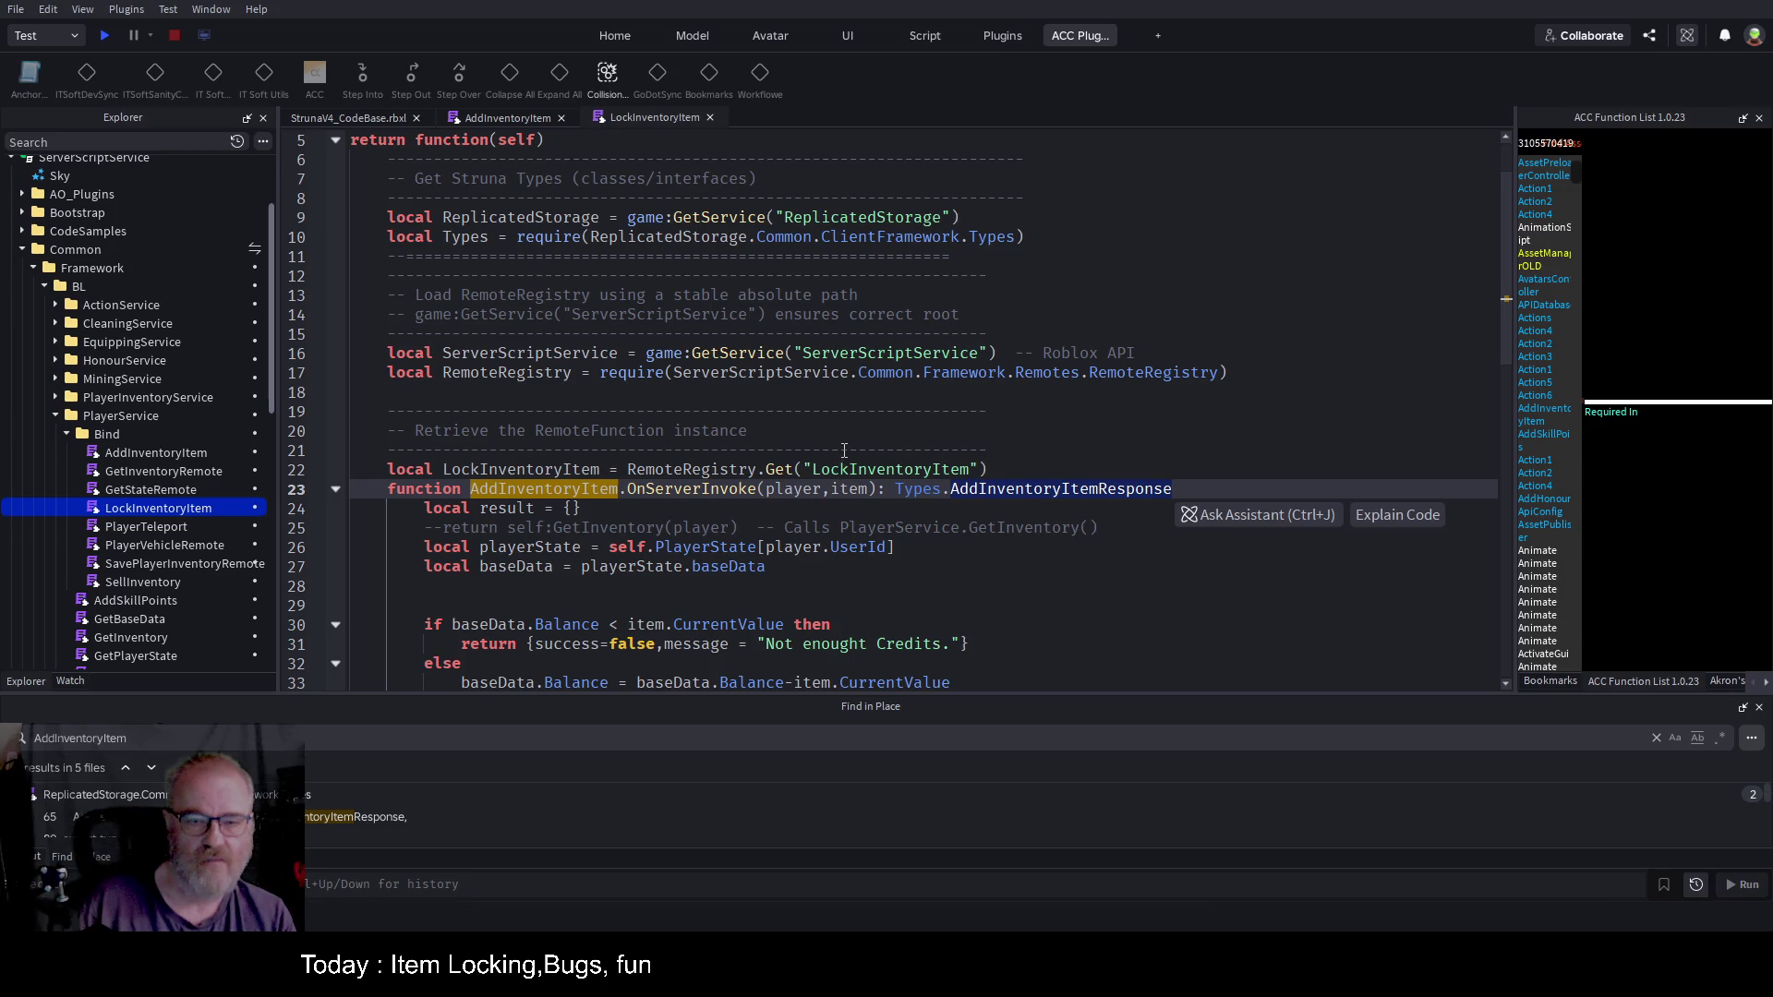
pyautogui.doubleClick(509, 470)
pyautogui.hotkey('ctrl', 'c')
pyautogui.doubleClick(522, 489)
pyautogui.hotkey('ctrl', 'v')
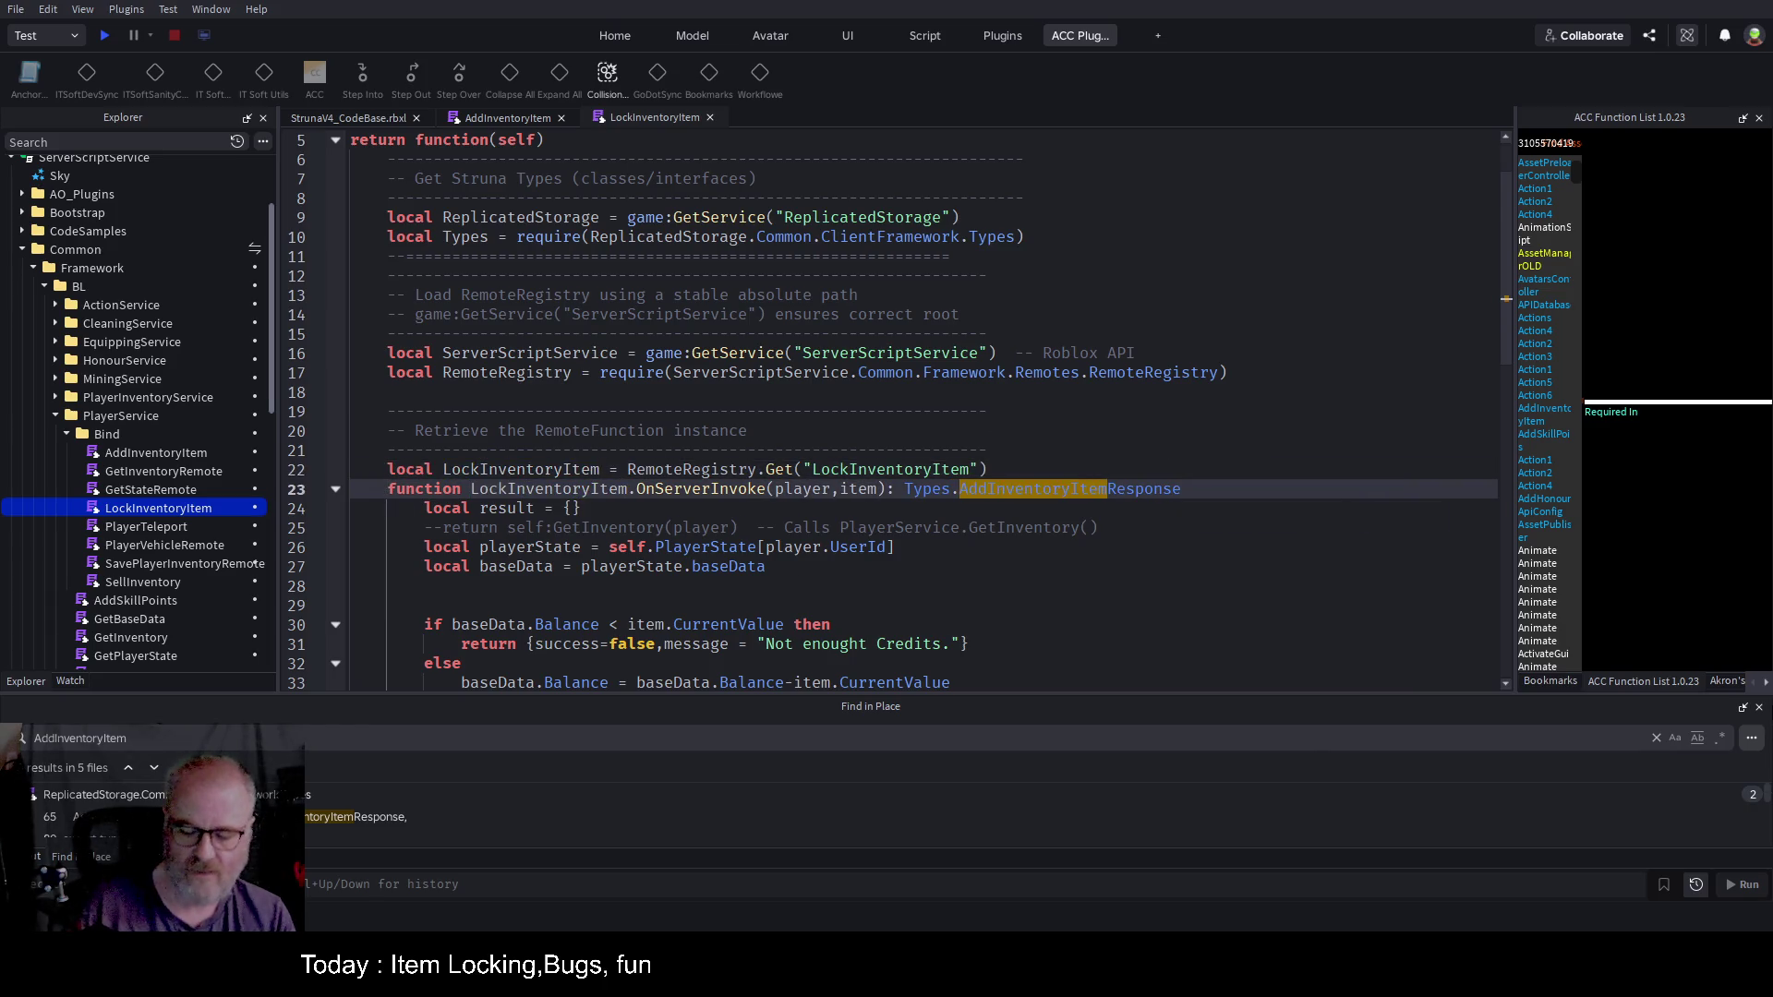
pyautogui.press('Return')
pyautogui.press('End')
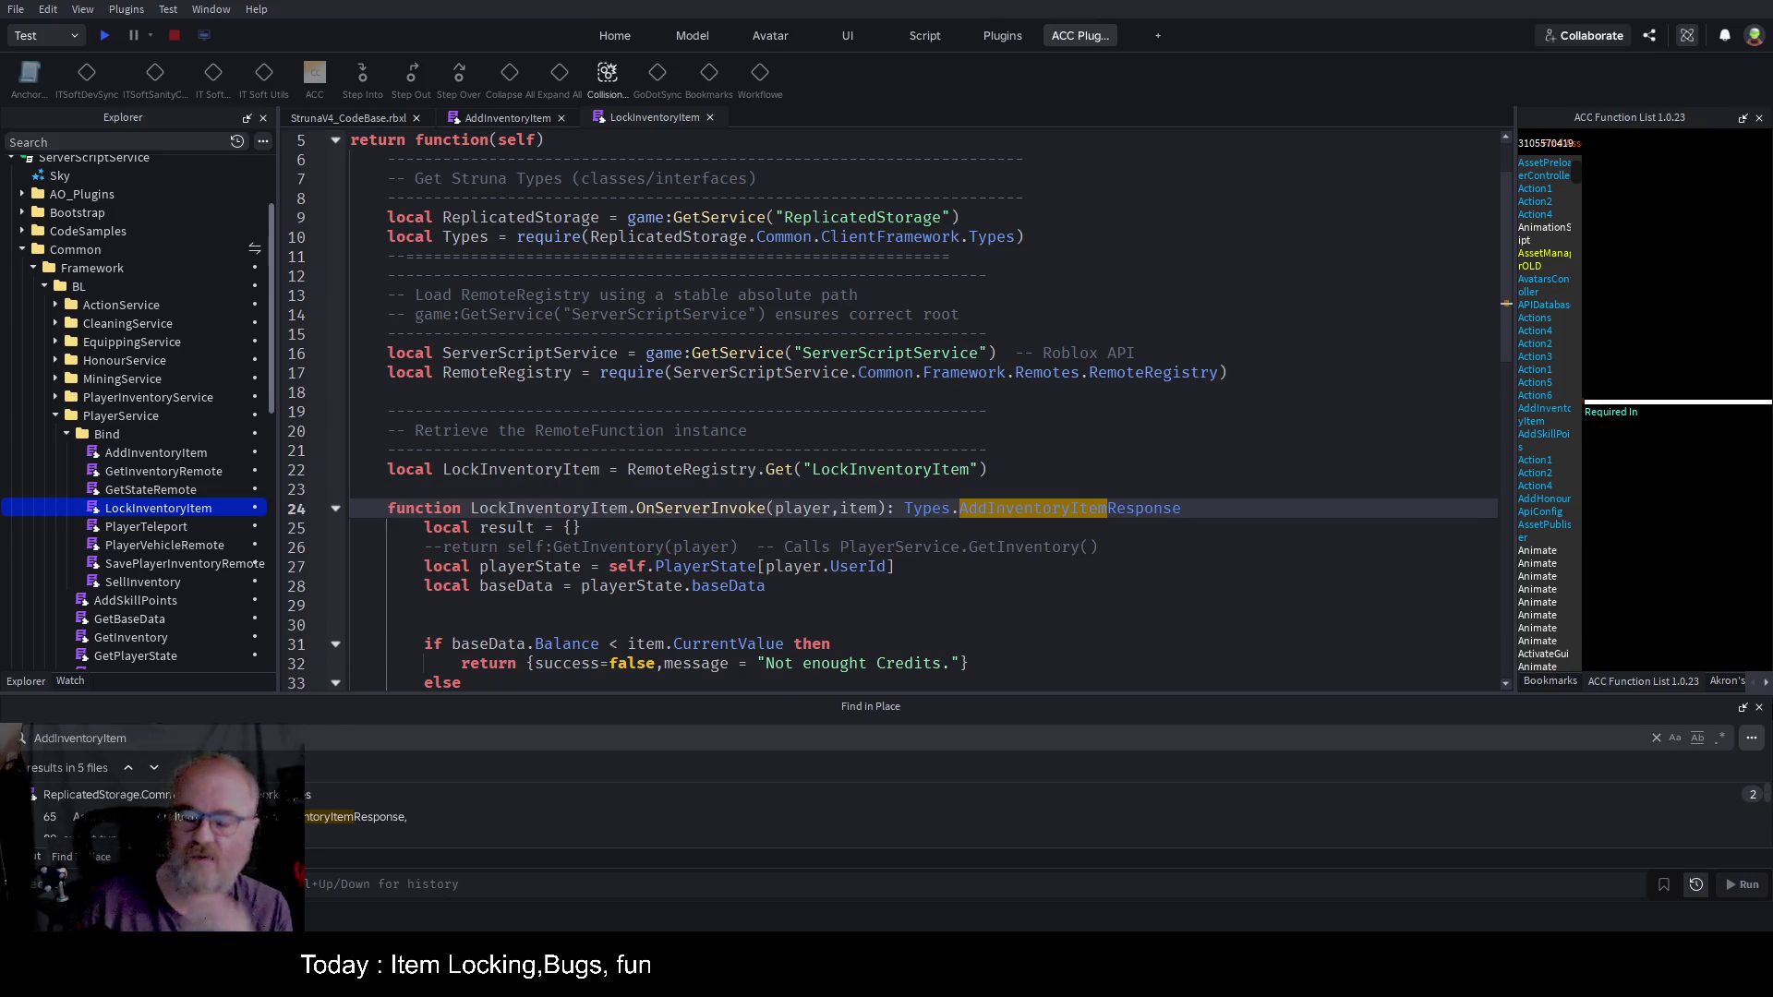
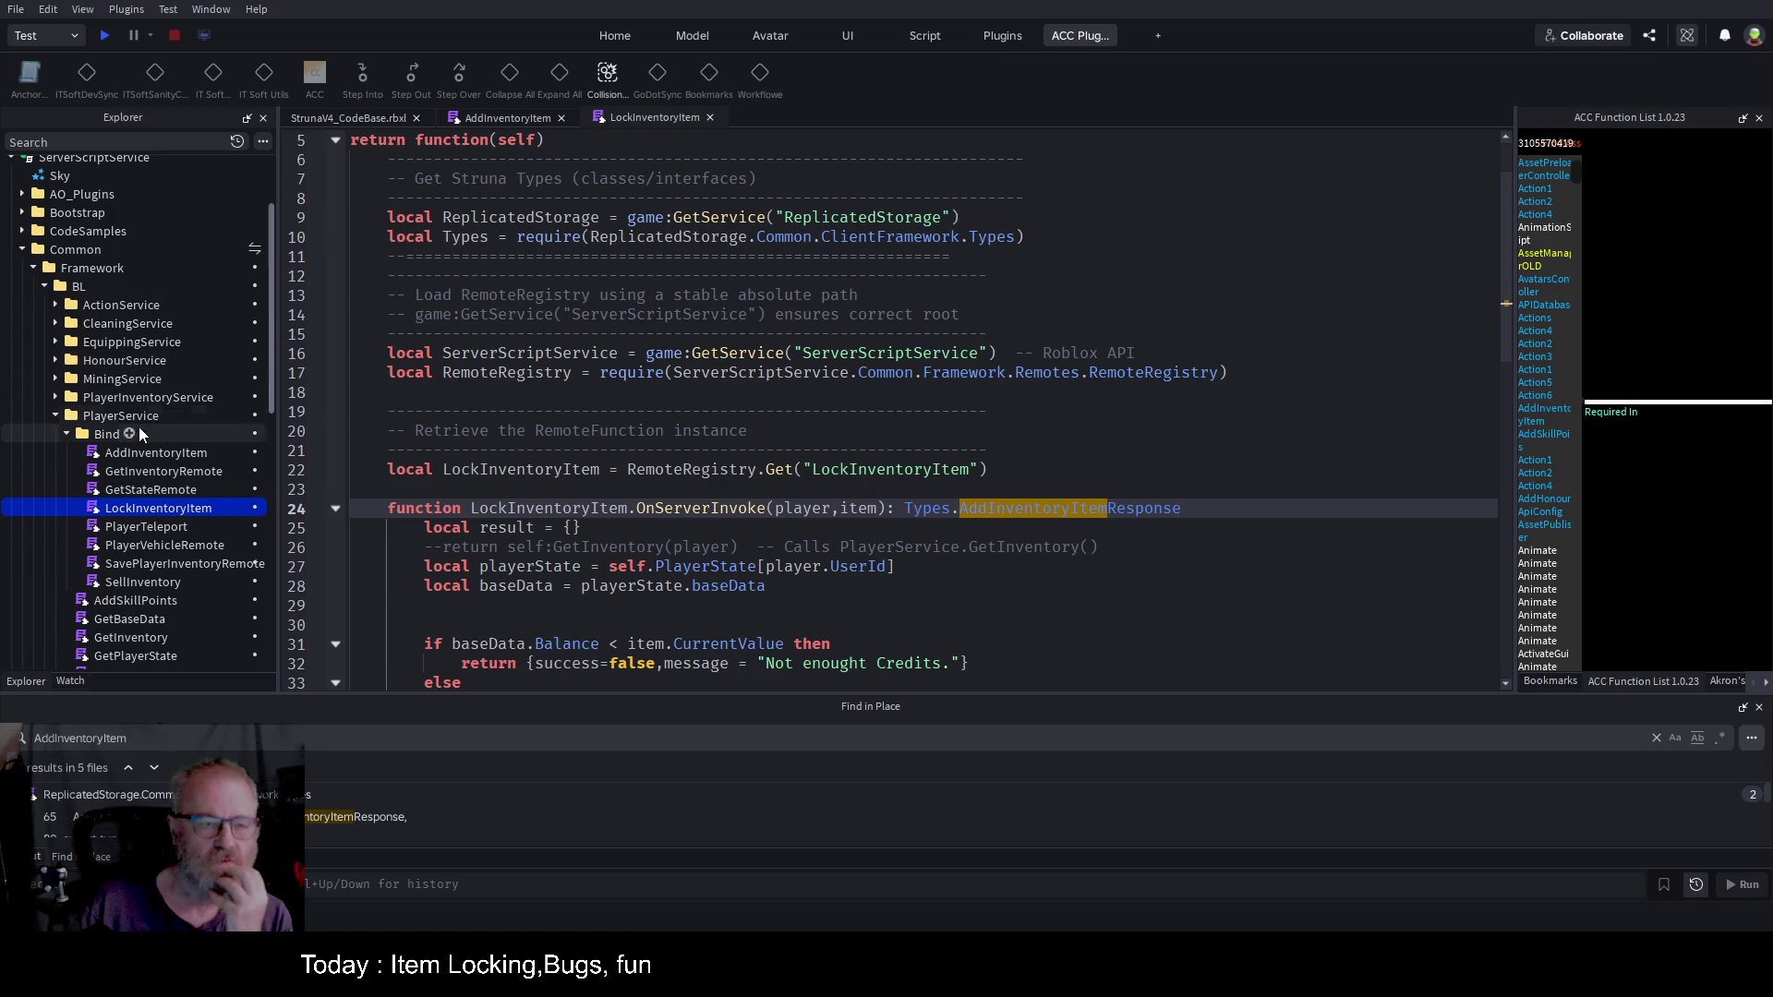
# Step: Expand ReplicatedStorage > Common > ClientFramework > Controllers and open the InventoryUIController script
pyautogui.scroll(-10, 162, 500)
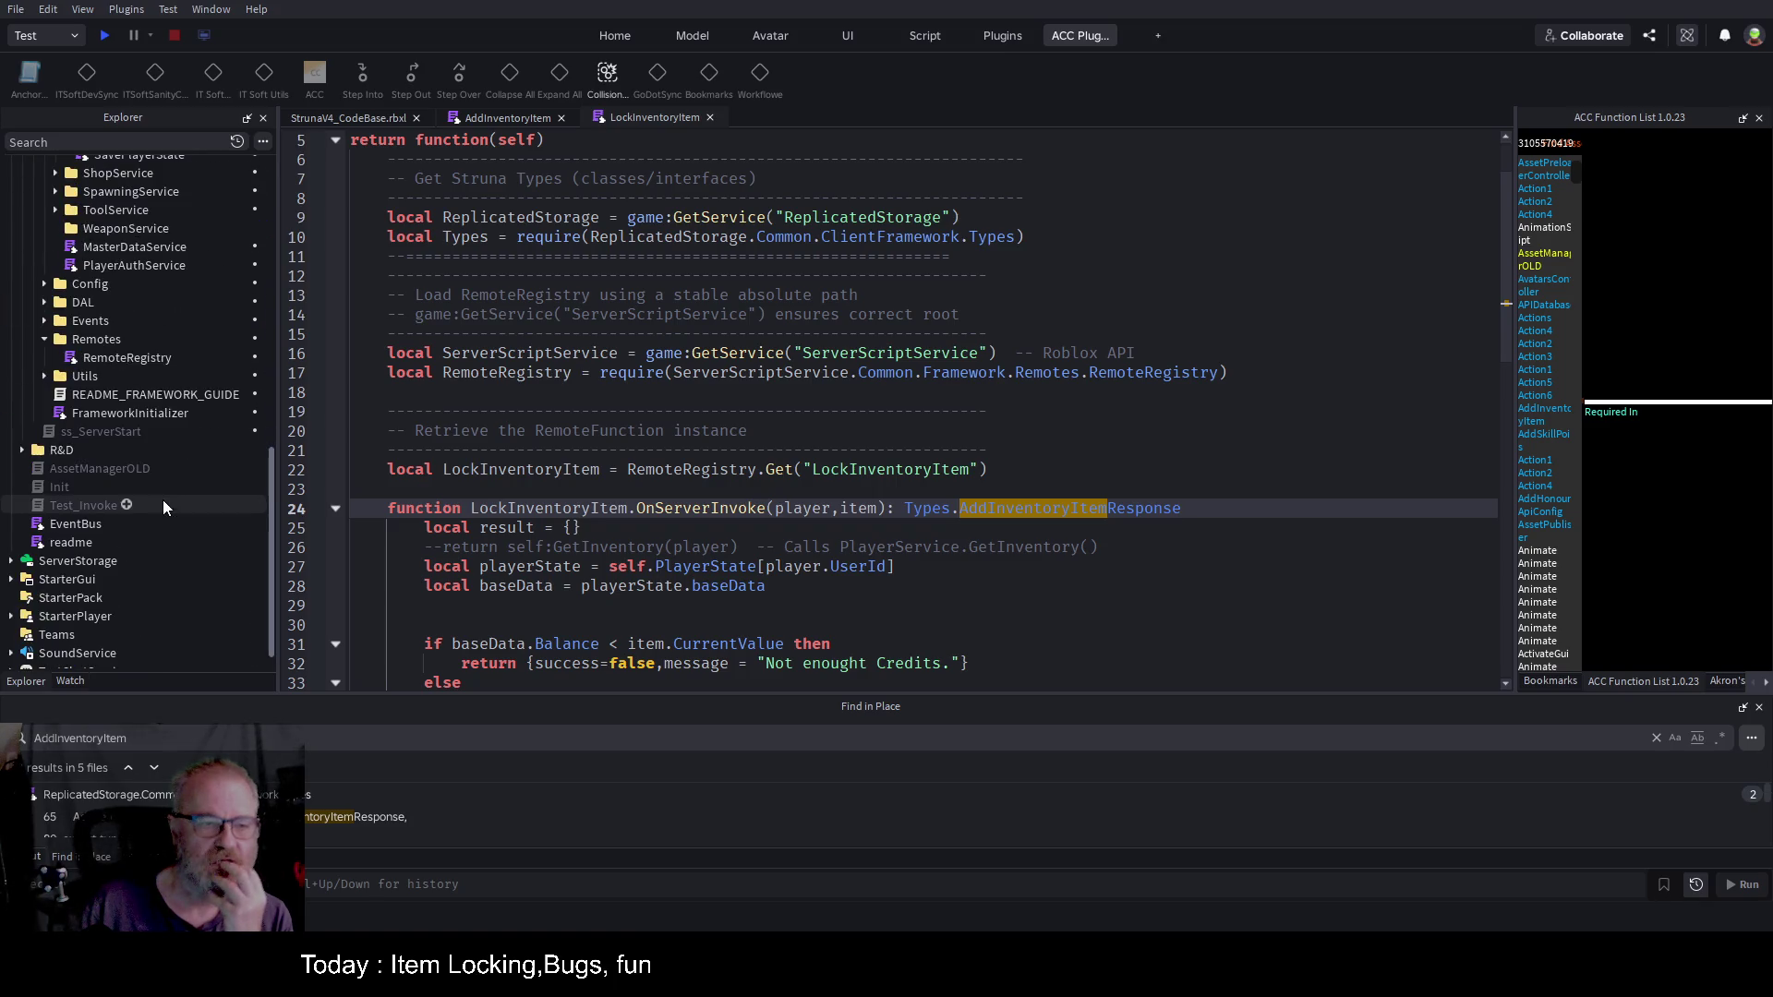
pyautogui.scroll(10, 163, 504)
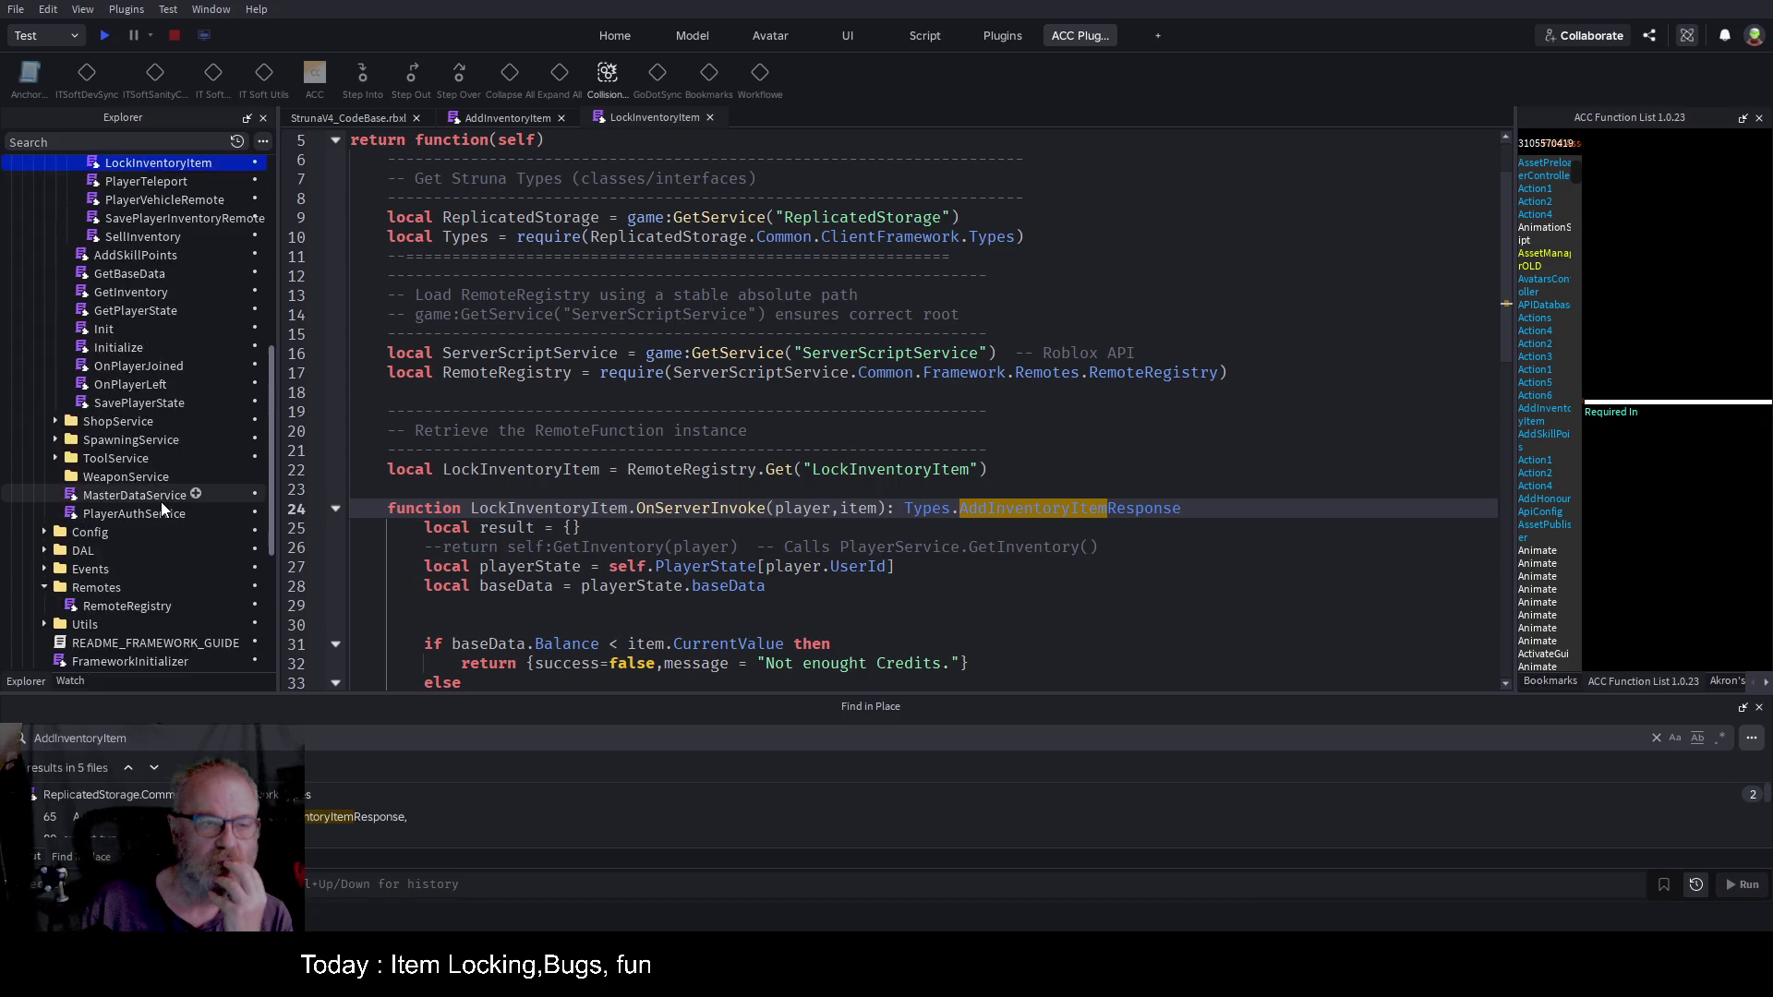
pyautogui.scroll(3, 155, 496)
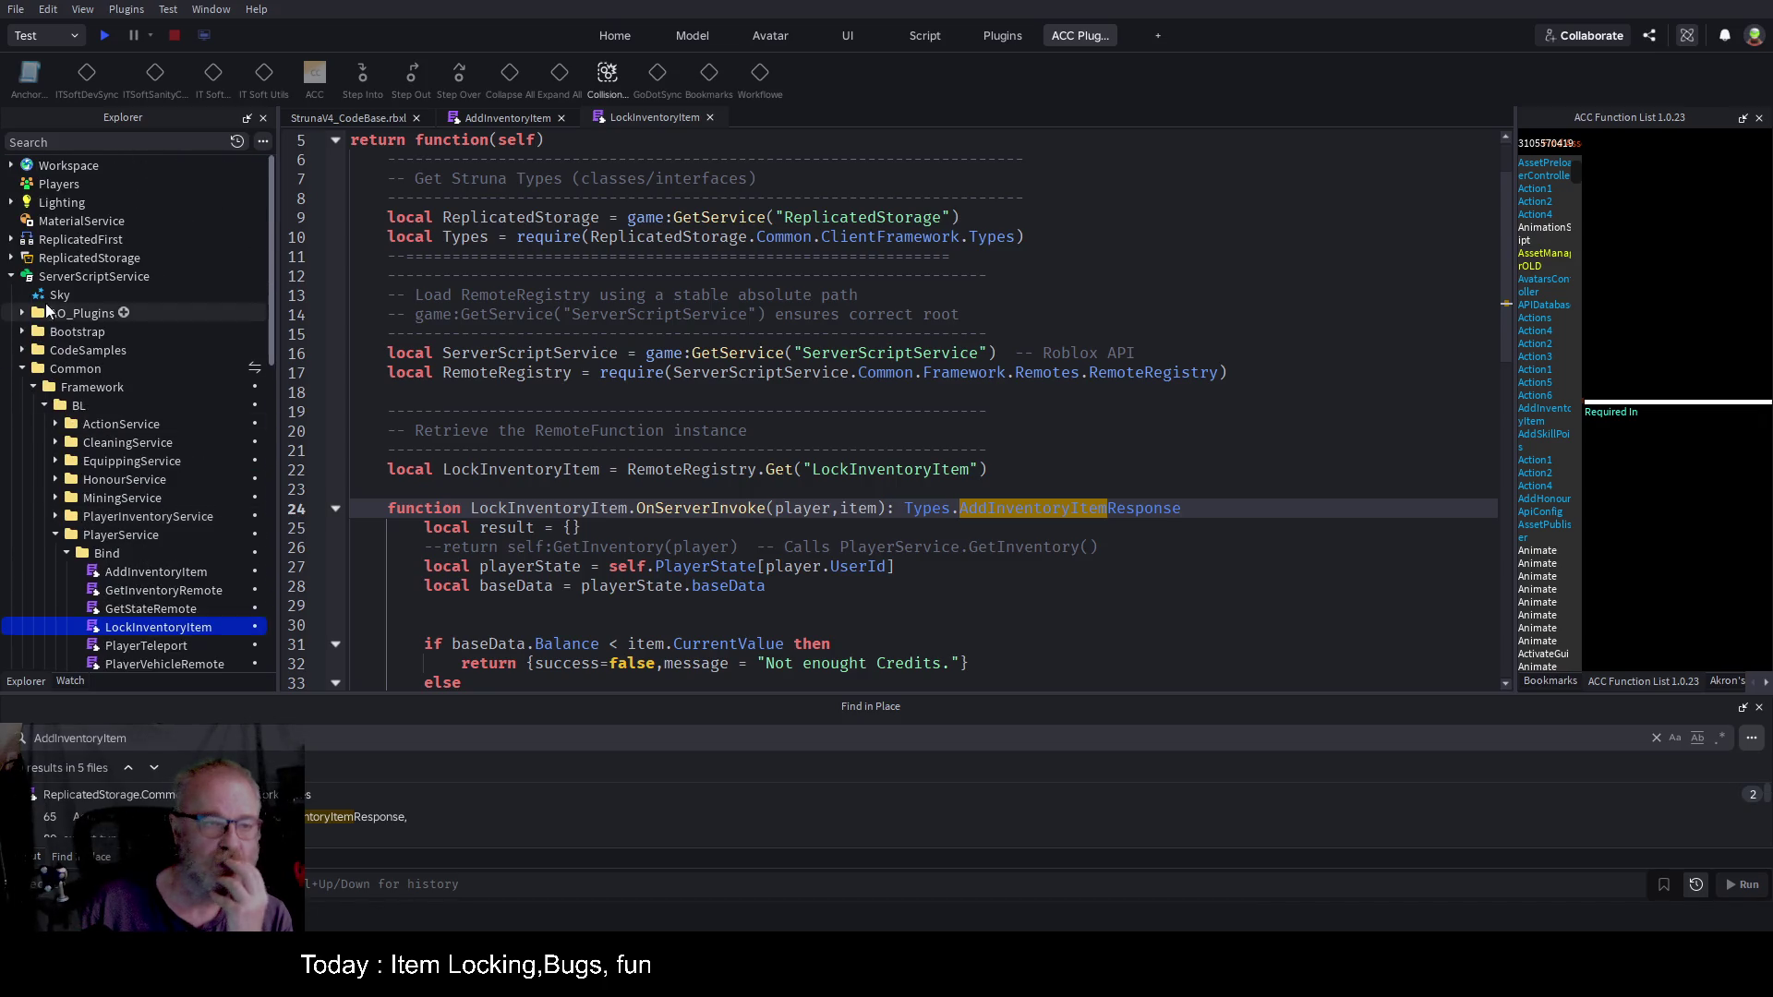
pyautogui.click(10, 257)
pyautogui.click(44, 387)
pyautogui.click(44, 369)
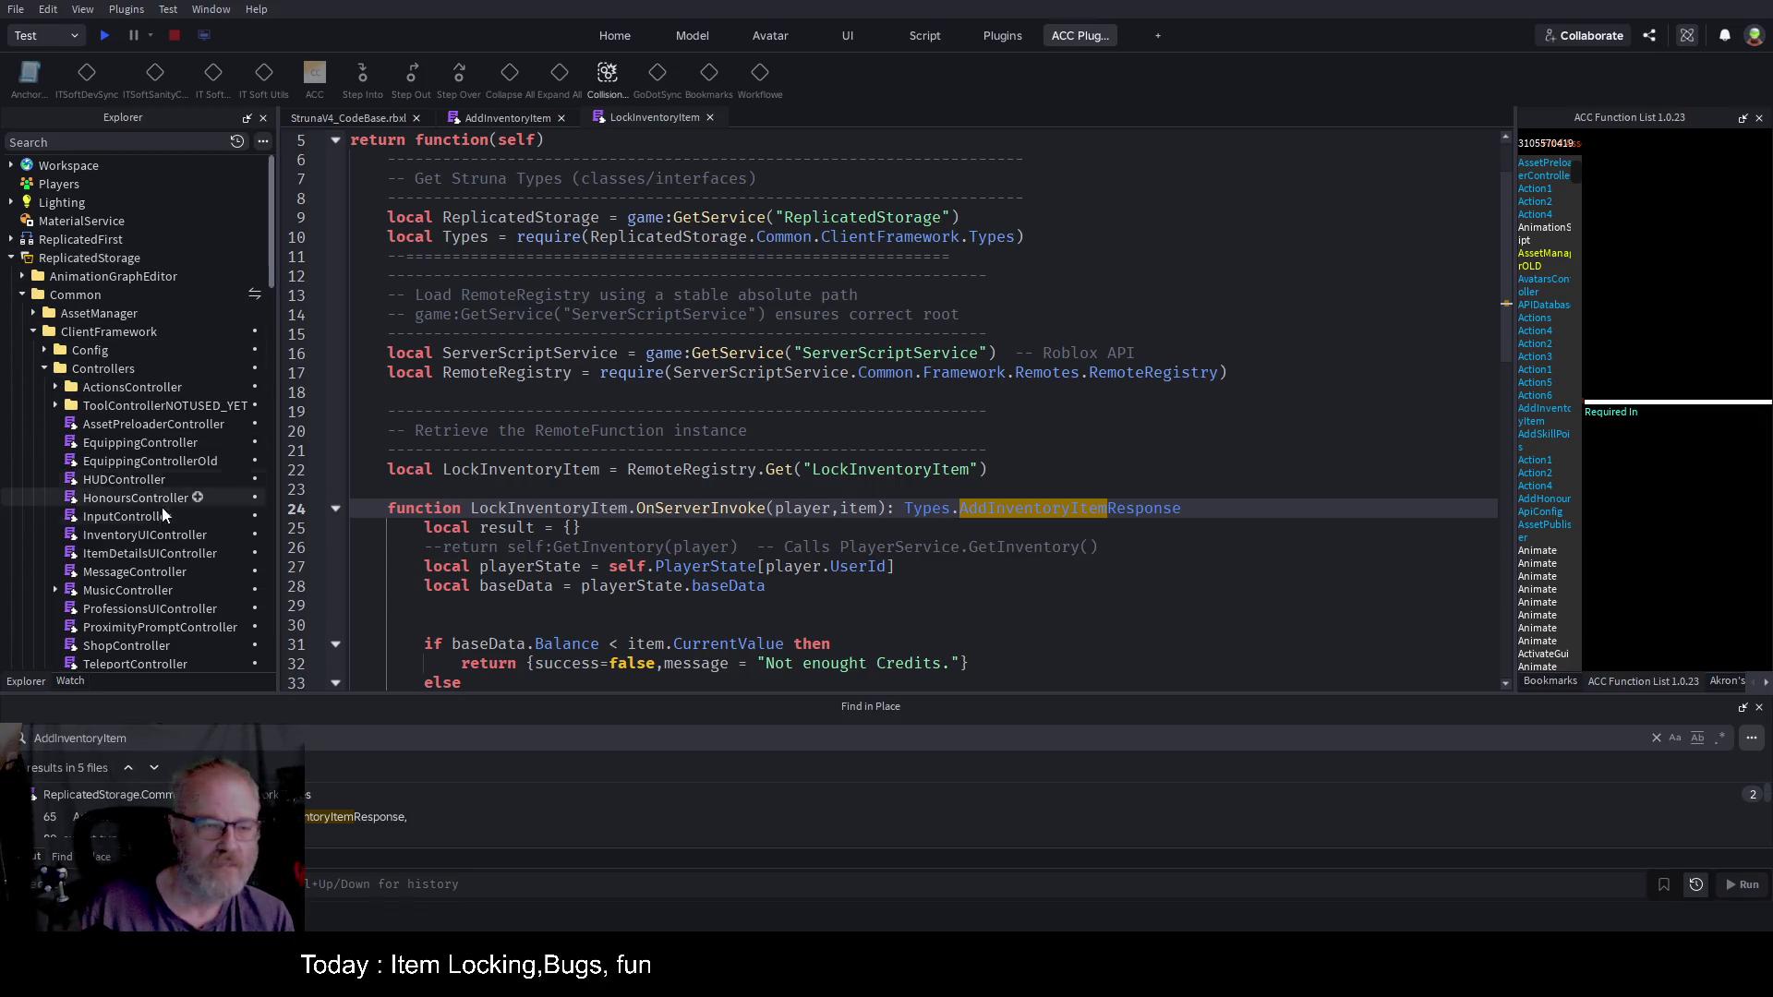
pyautogui.doubleClick(164, 535)
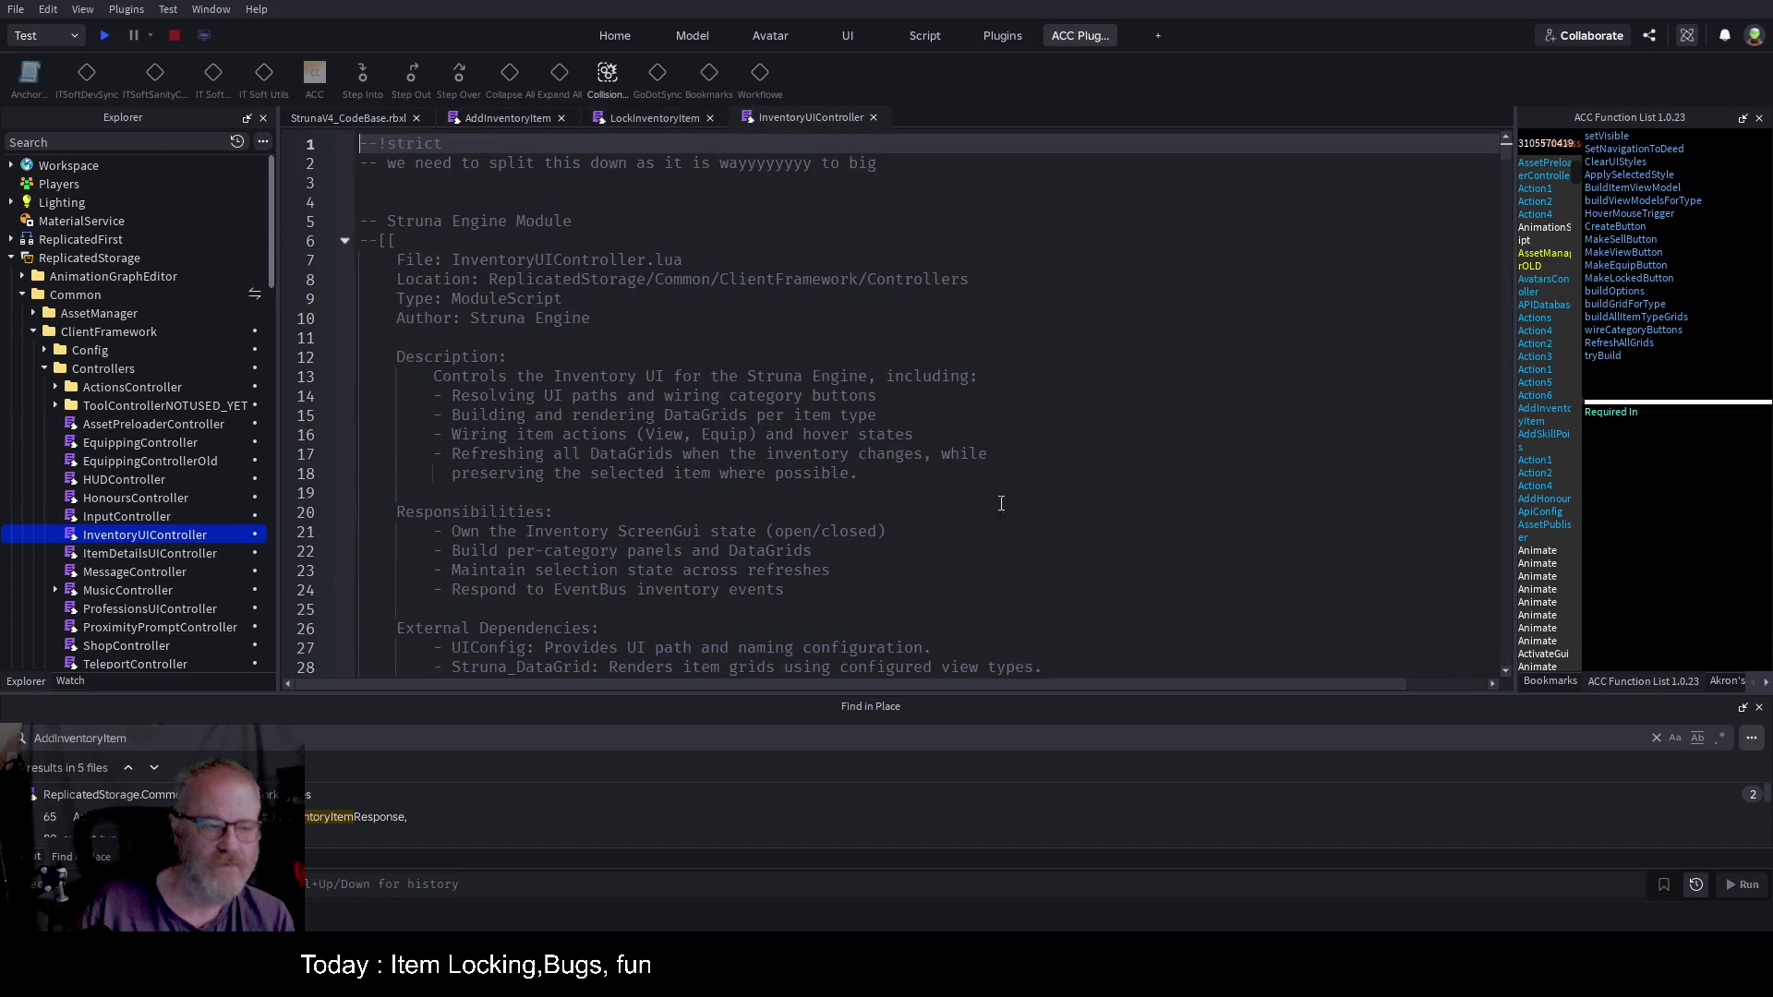
# Step: Jump to MakeLockedButton and review its selectedItem Locked check and EventBus publish line
pyautogui.click(1231, 473)
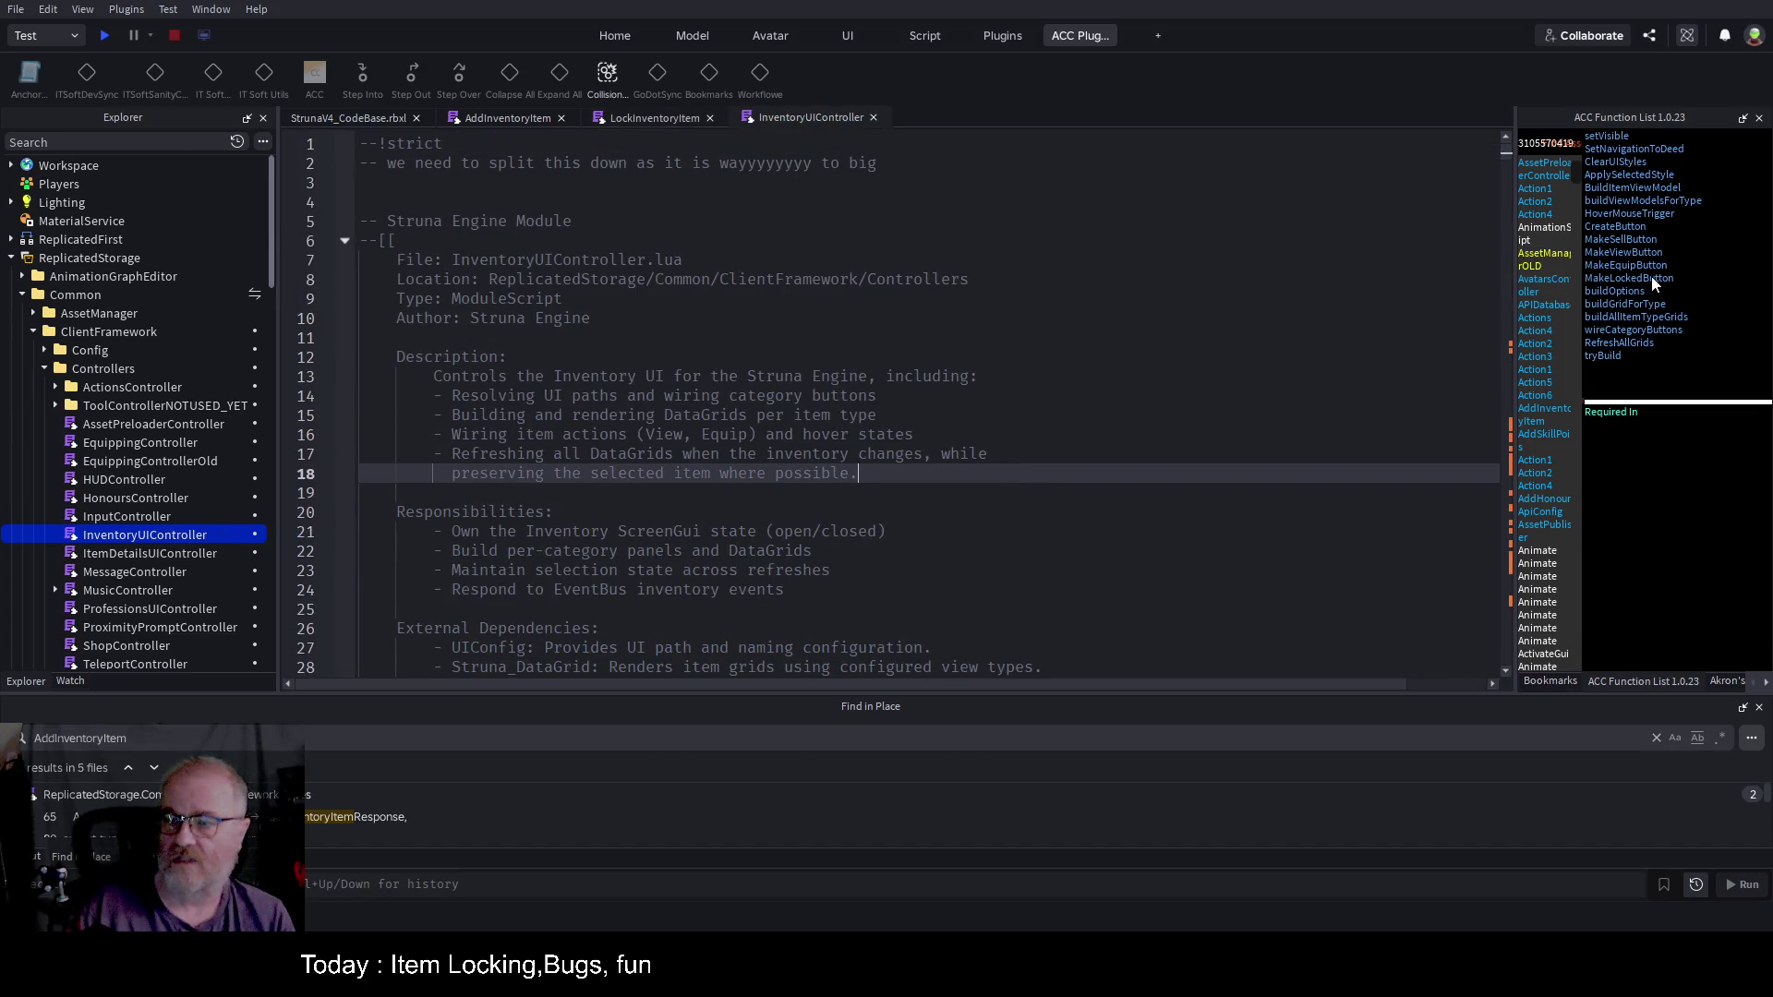
pyautogui.click(1657, 280)
pyautogui.scroll(-3, 883, 481)
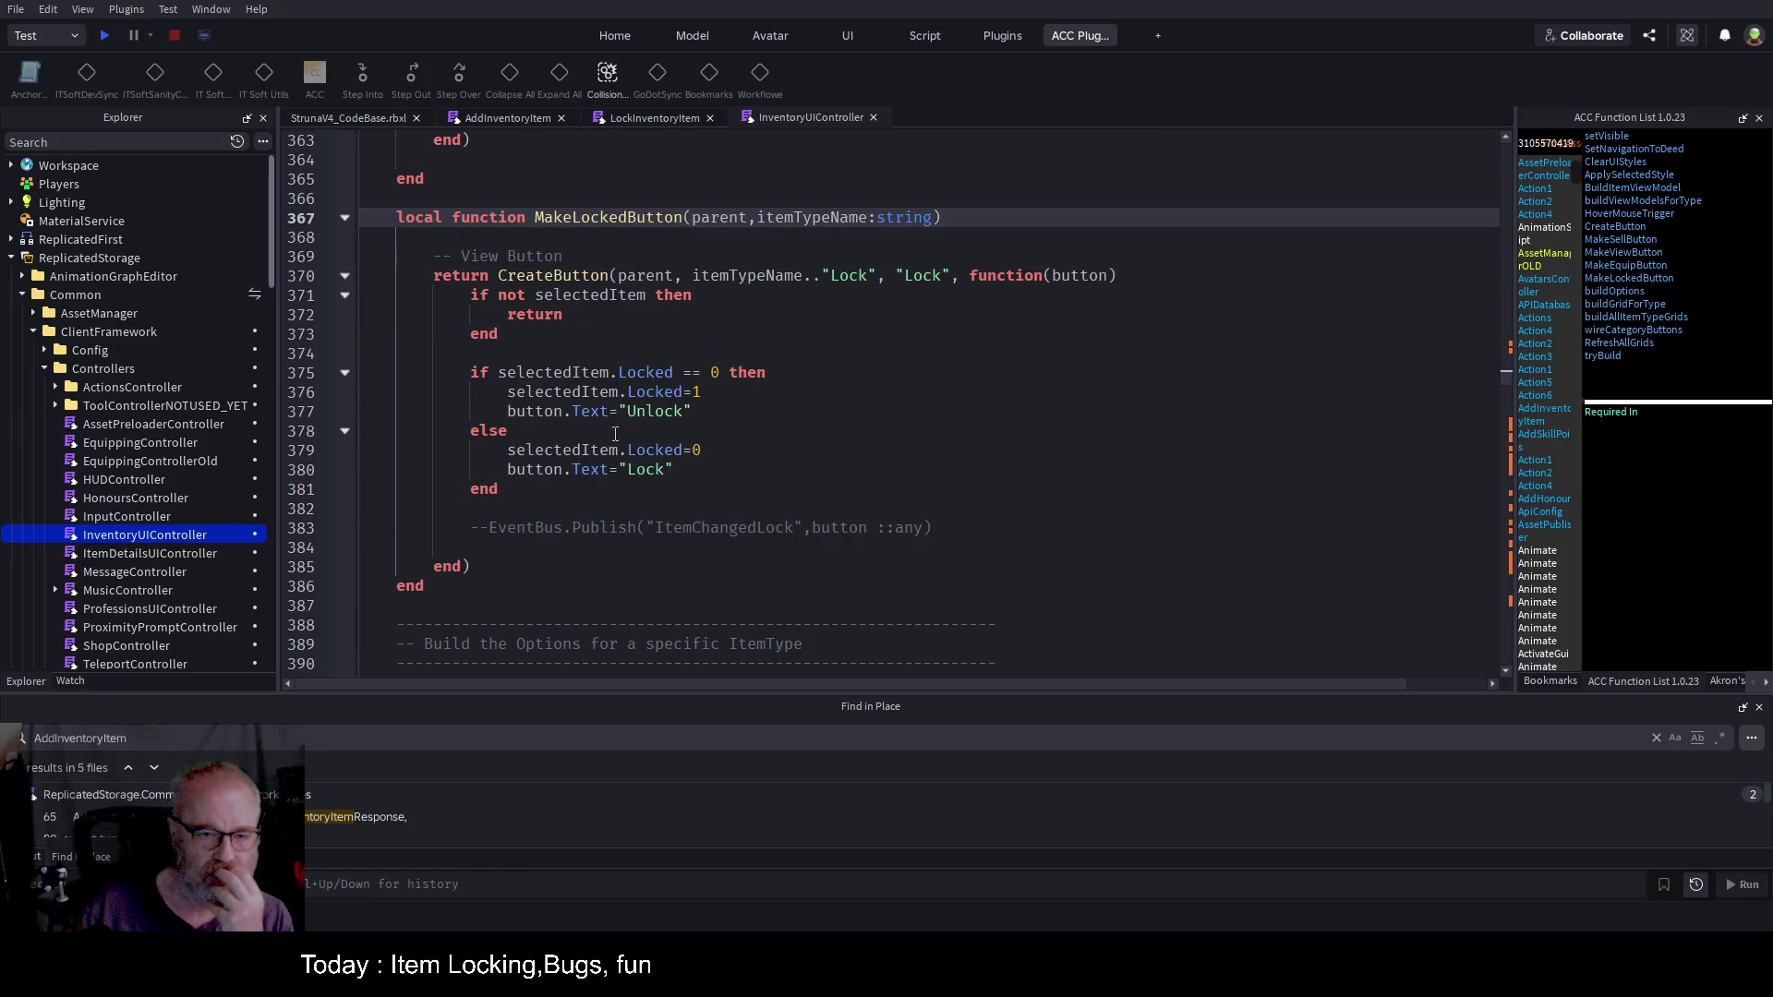
pyautogui.click(469, 526)
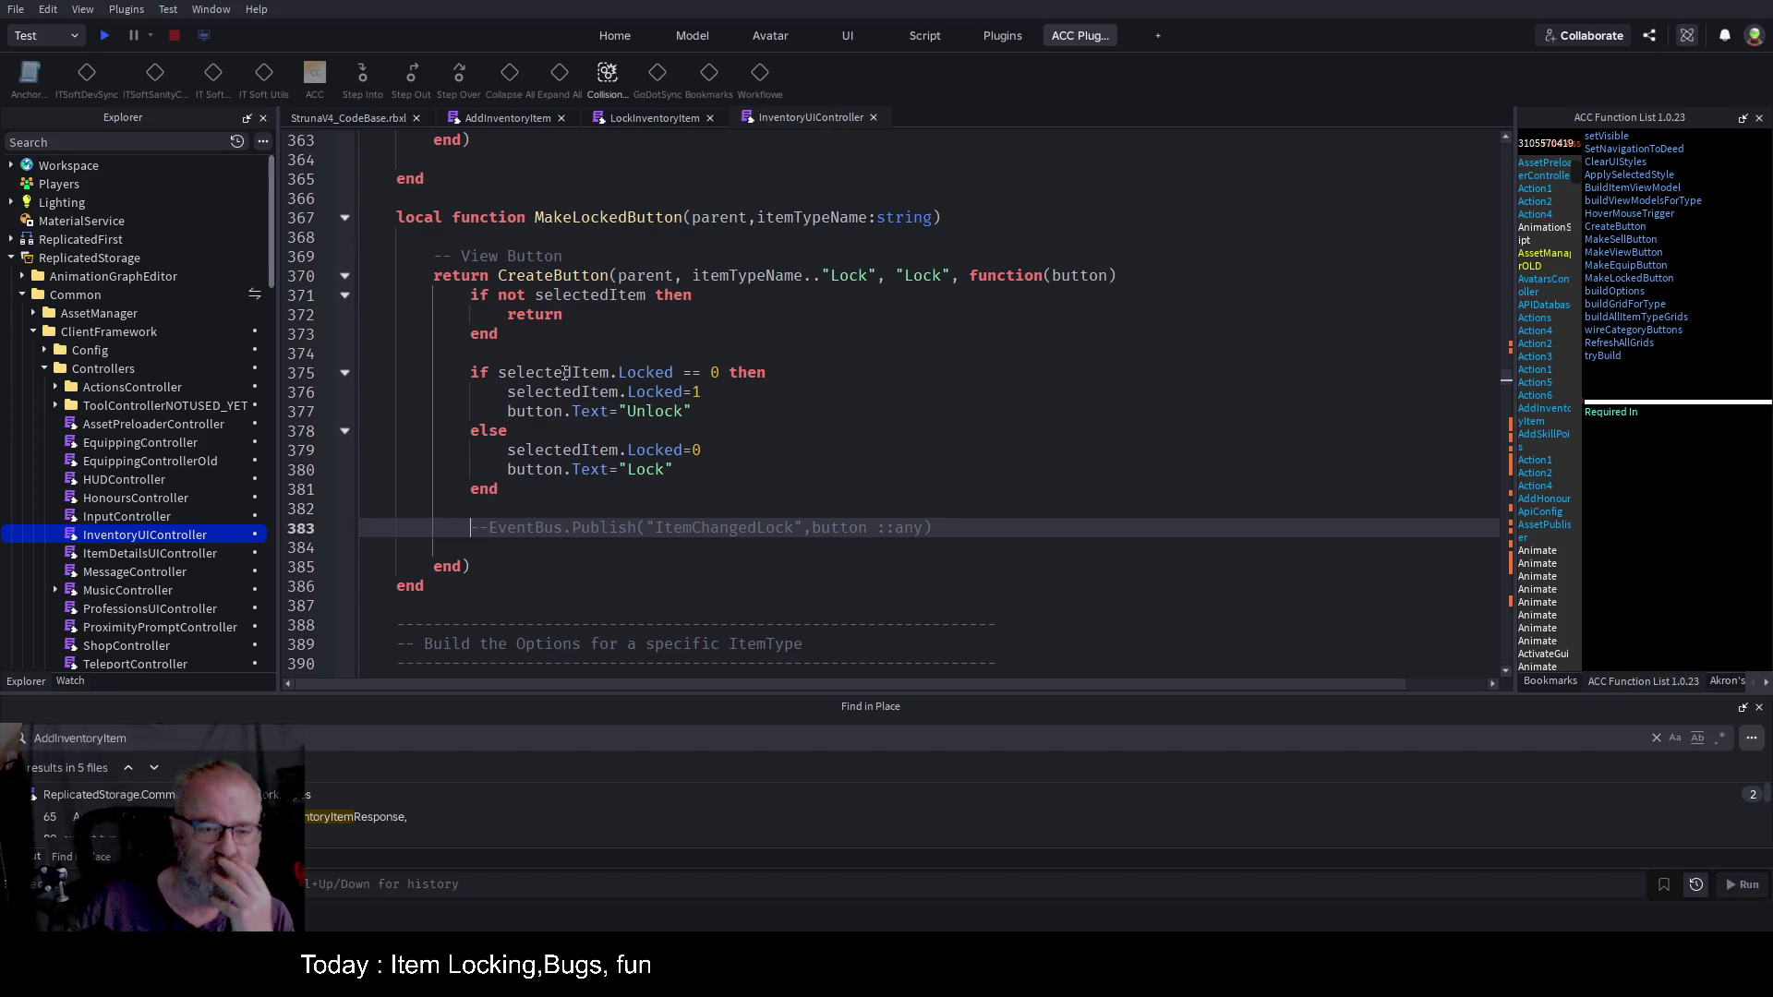
pyautogui.click(566, 372)
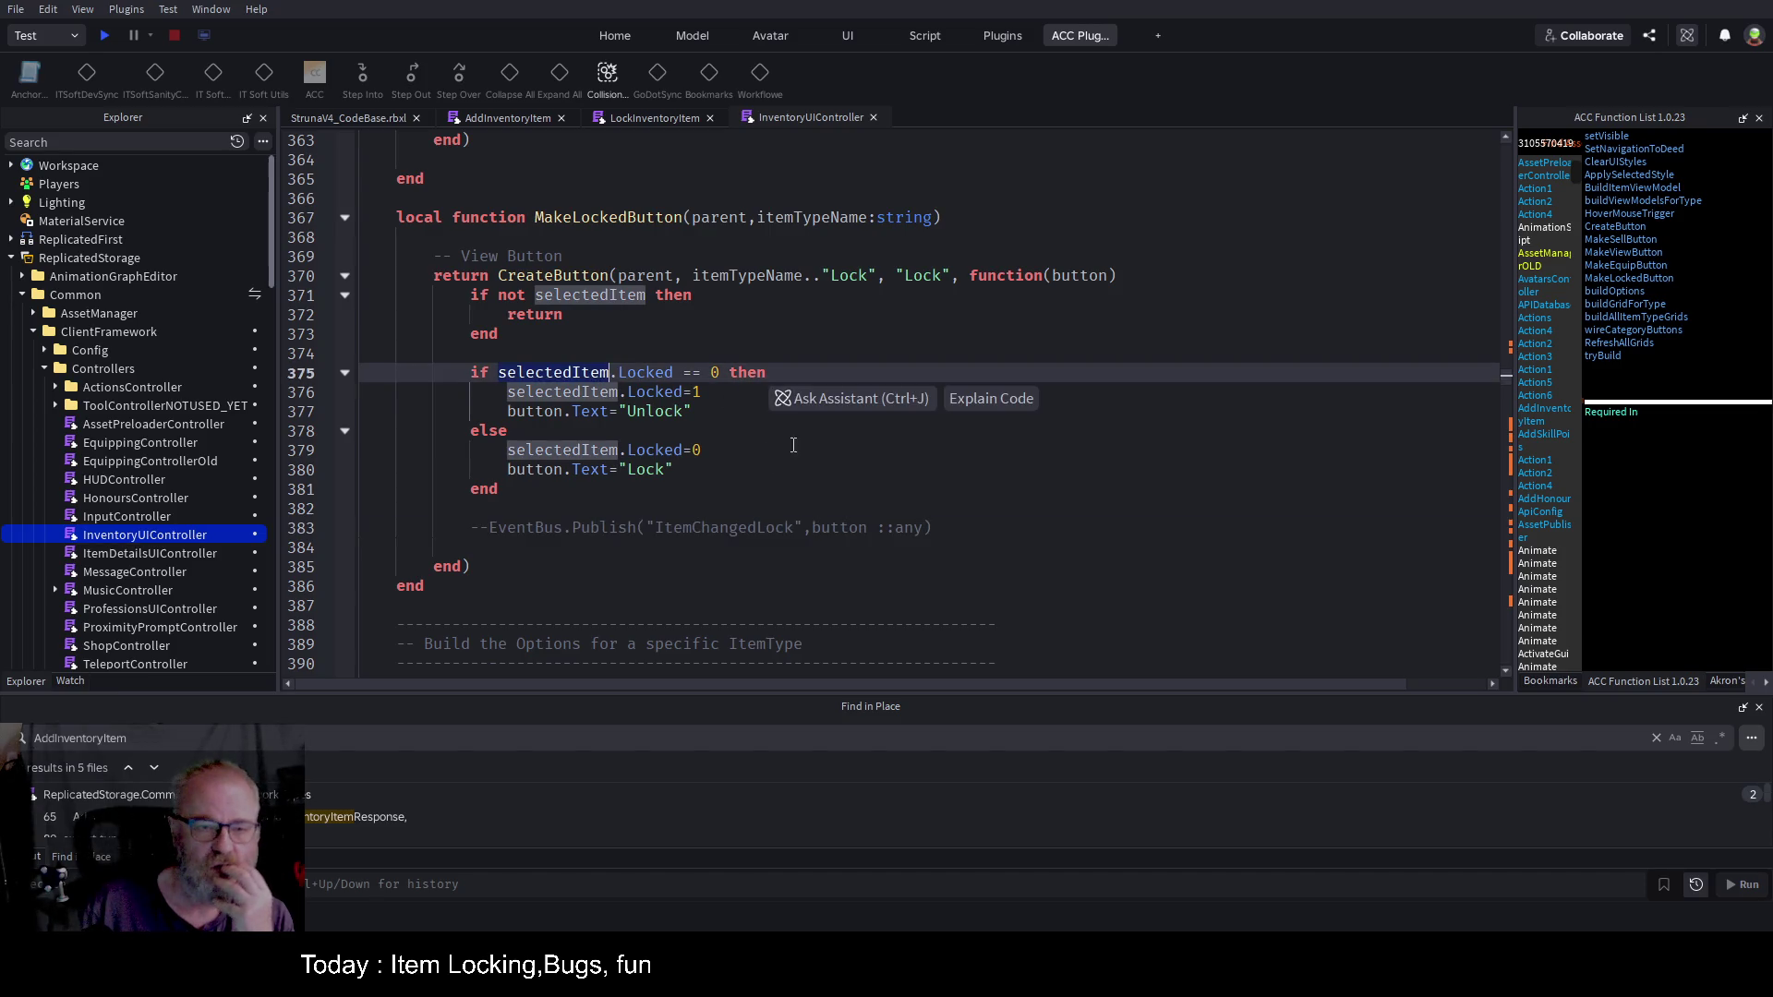
pyautogui.click(717, 512)
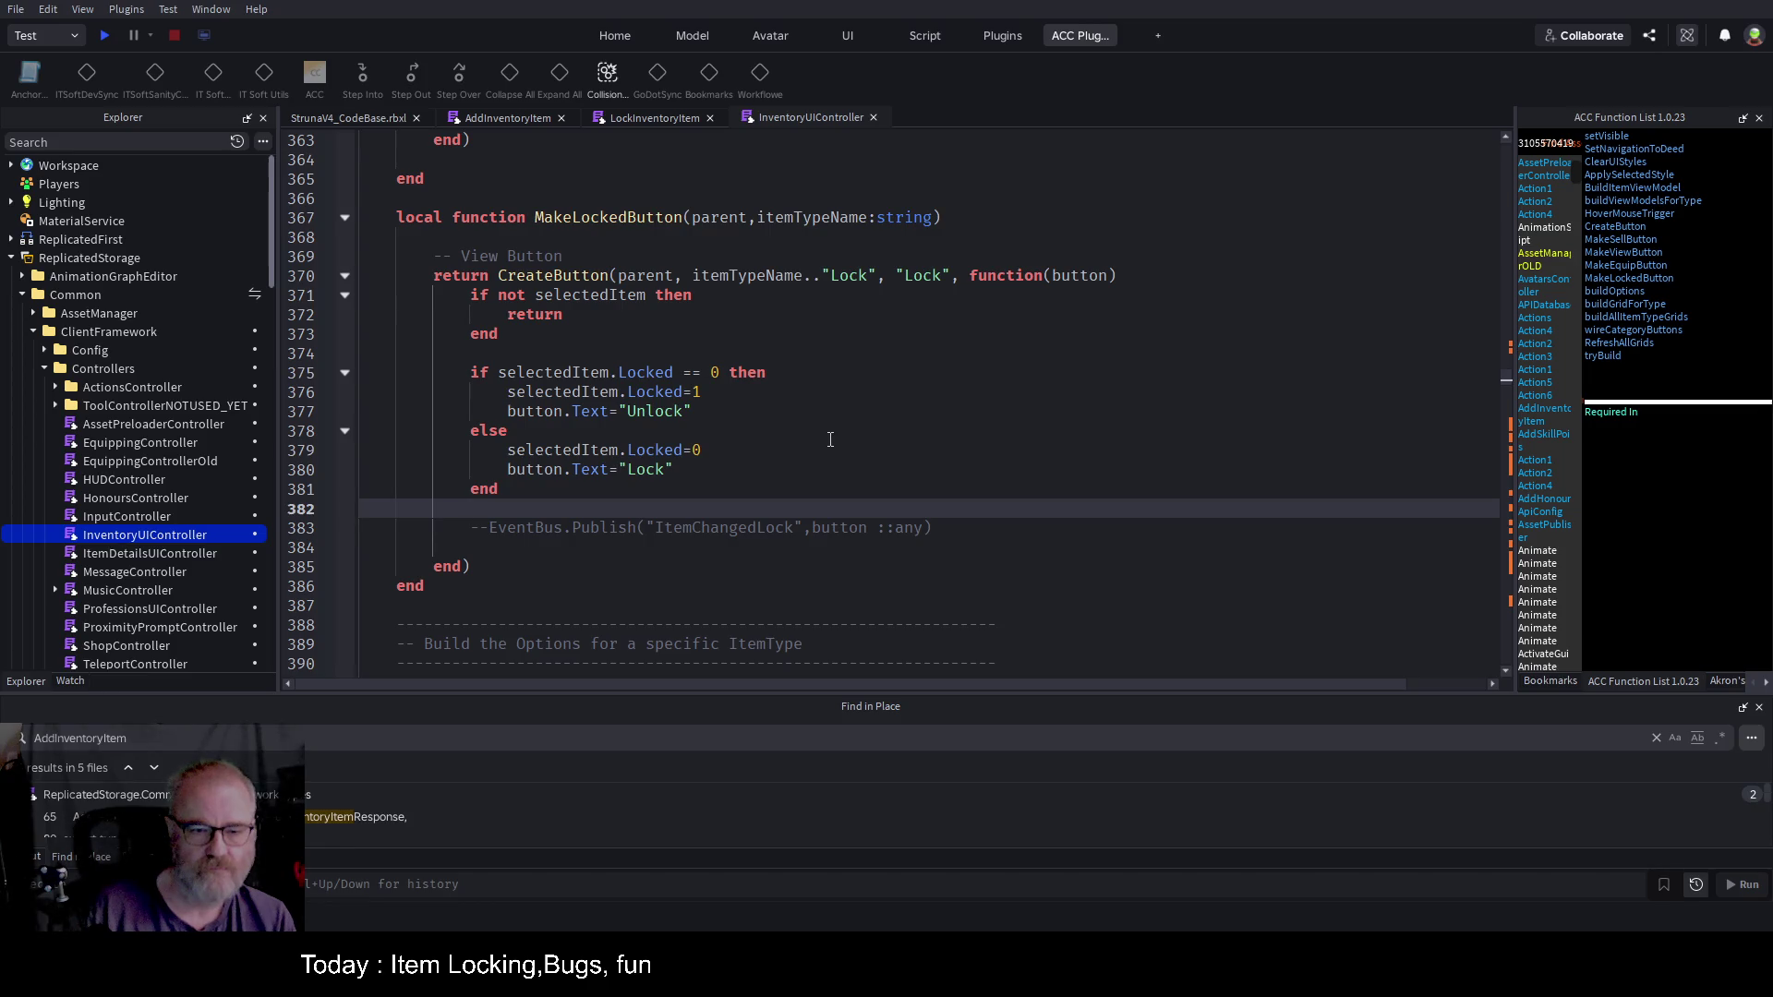
# Step: Keep the EventBus.Publish call commented out and start a 'local remote' line above it
pyautogui.press('Down')
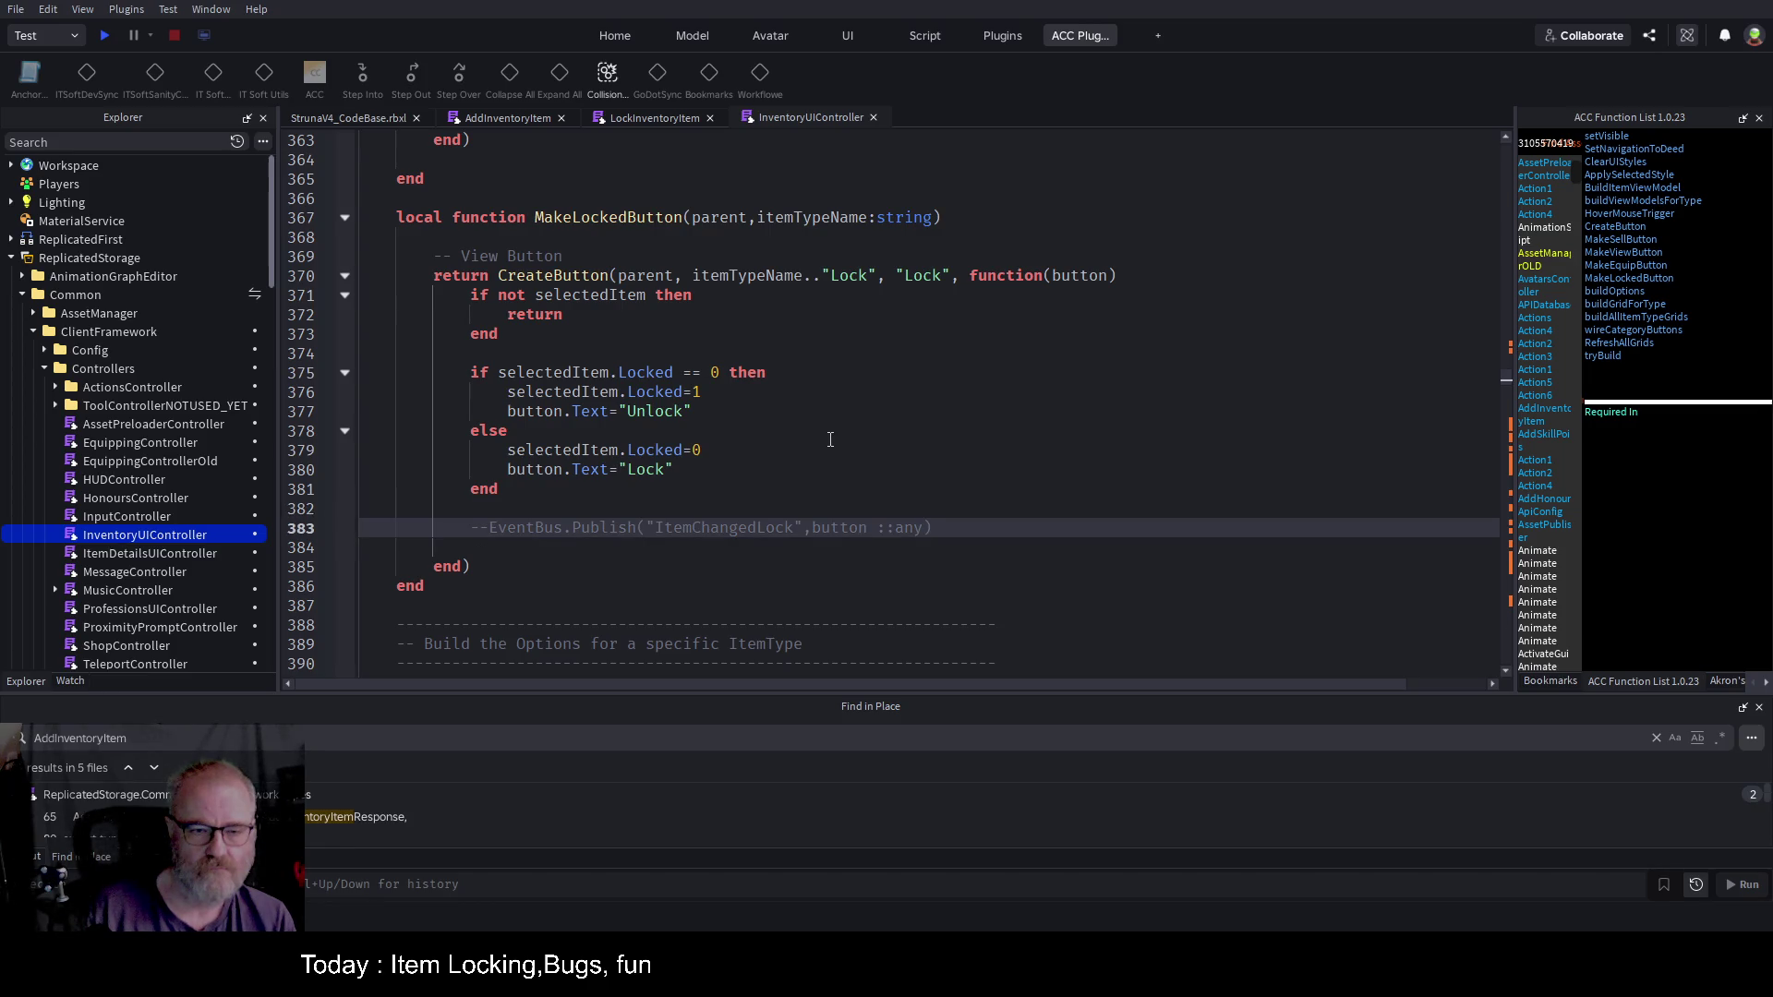
pyautogui.press('Delete')
pyautogui.press('Delete')
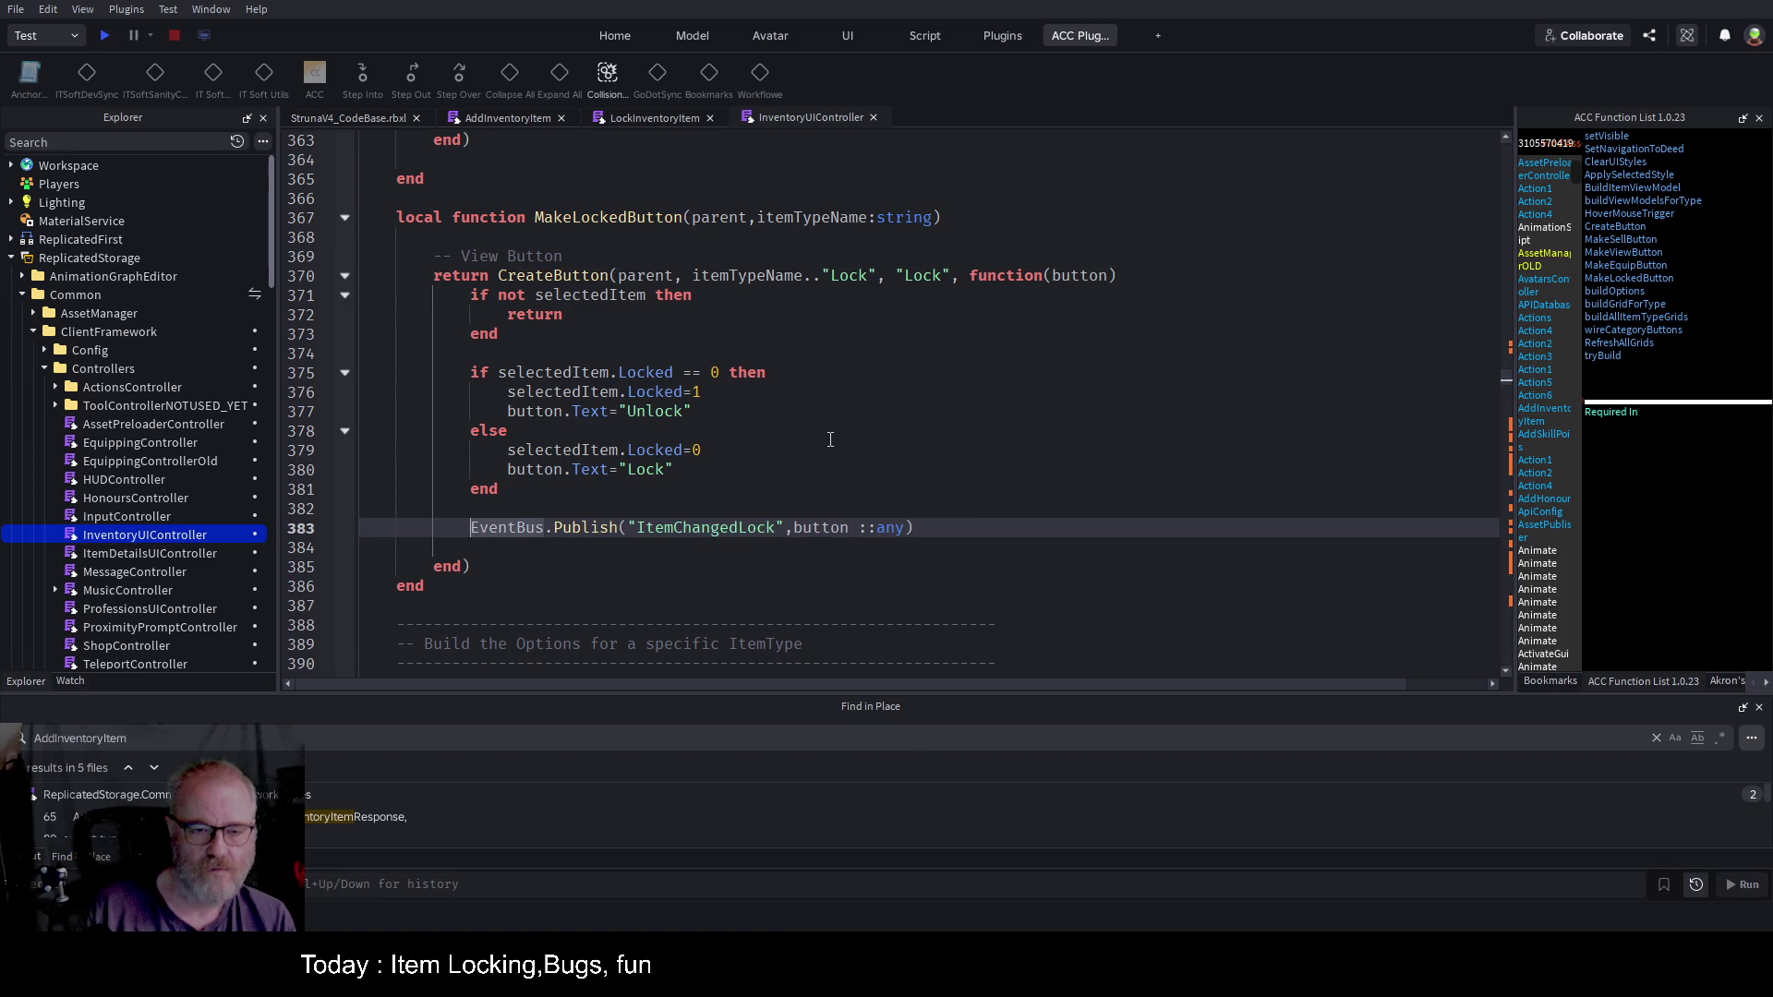
pyautogui.write('--')
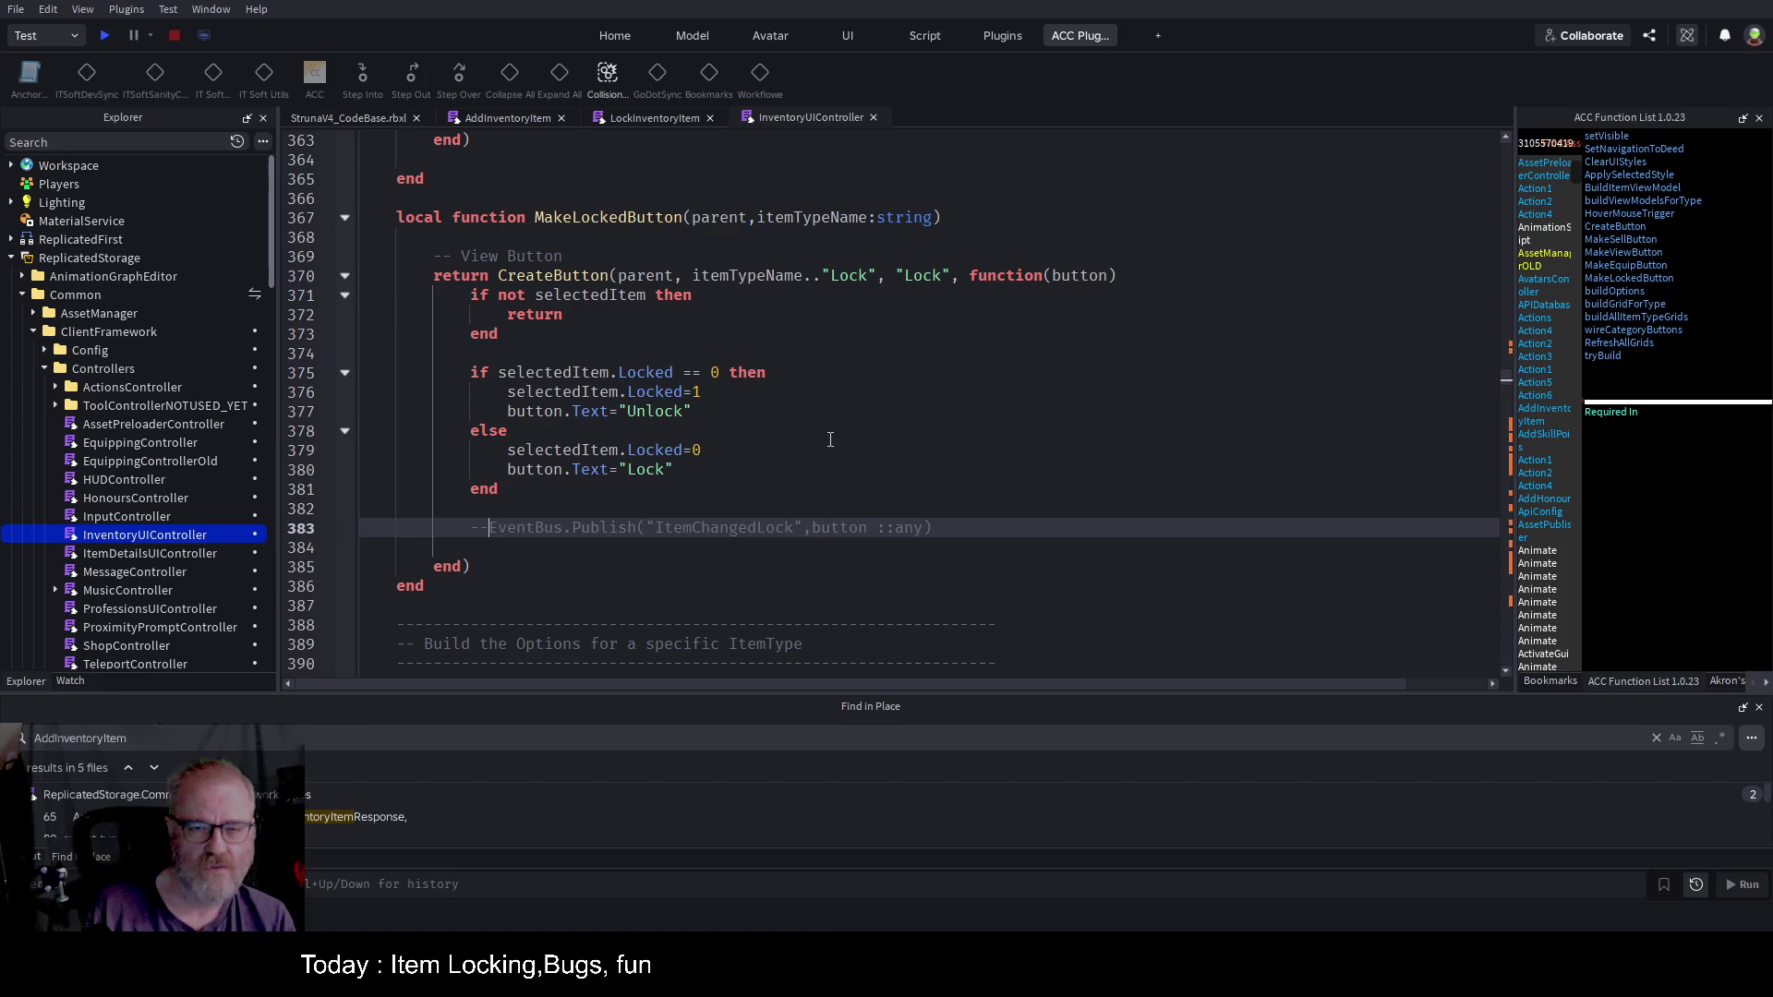
pyautogui.press('Up')
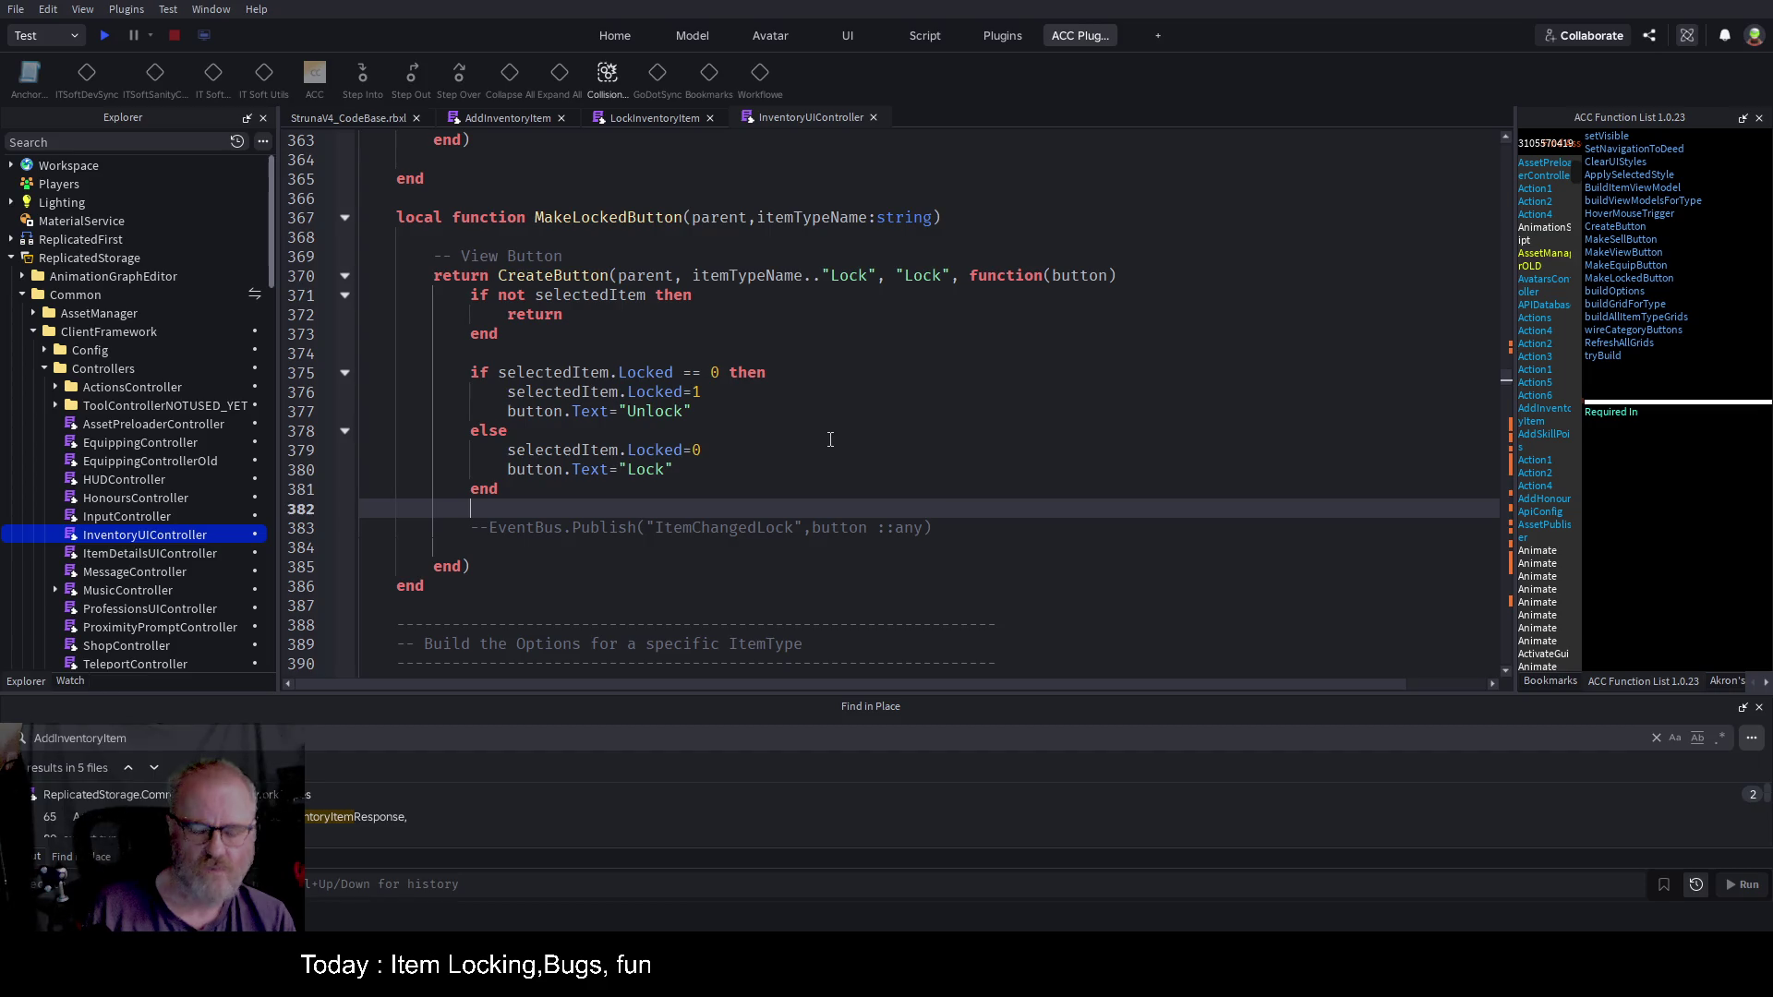
pyautogui.press('Return')
pyautogui.write('local')
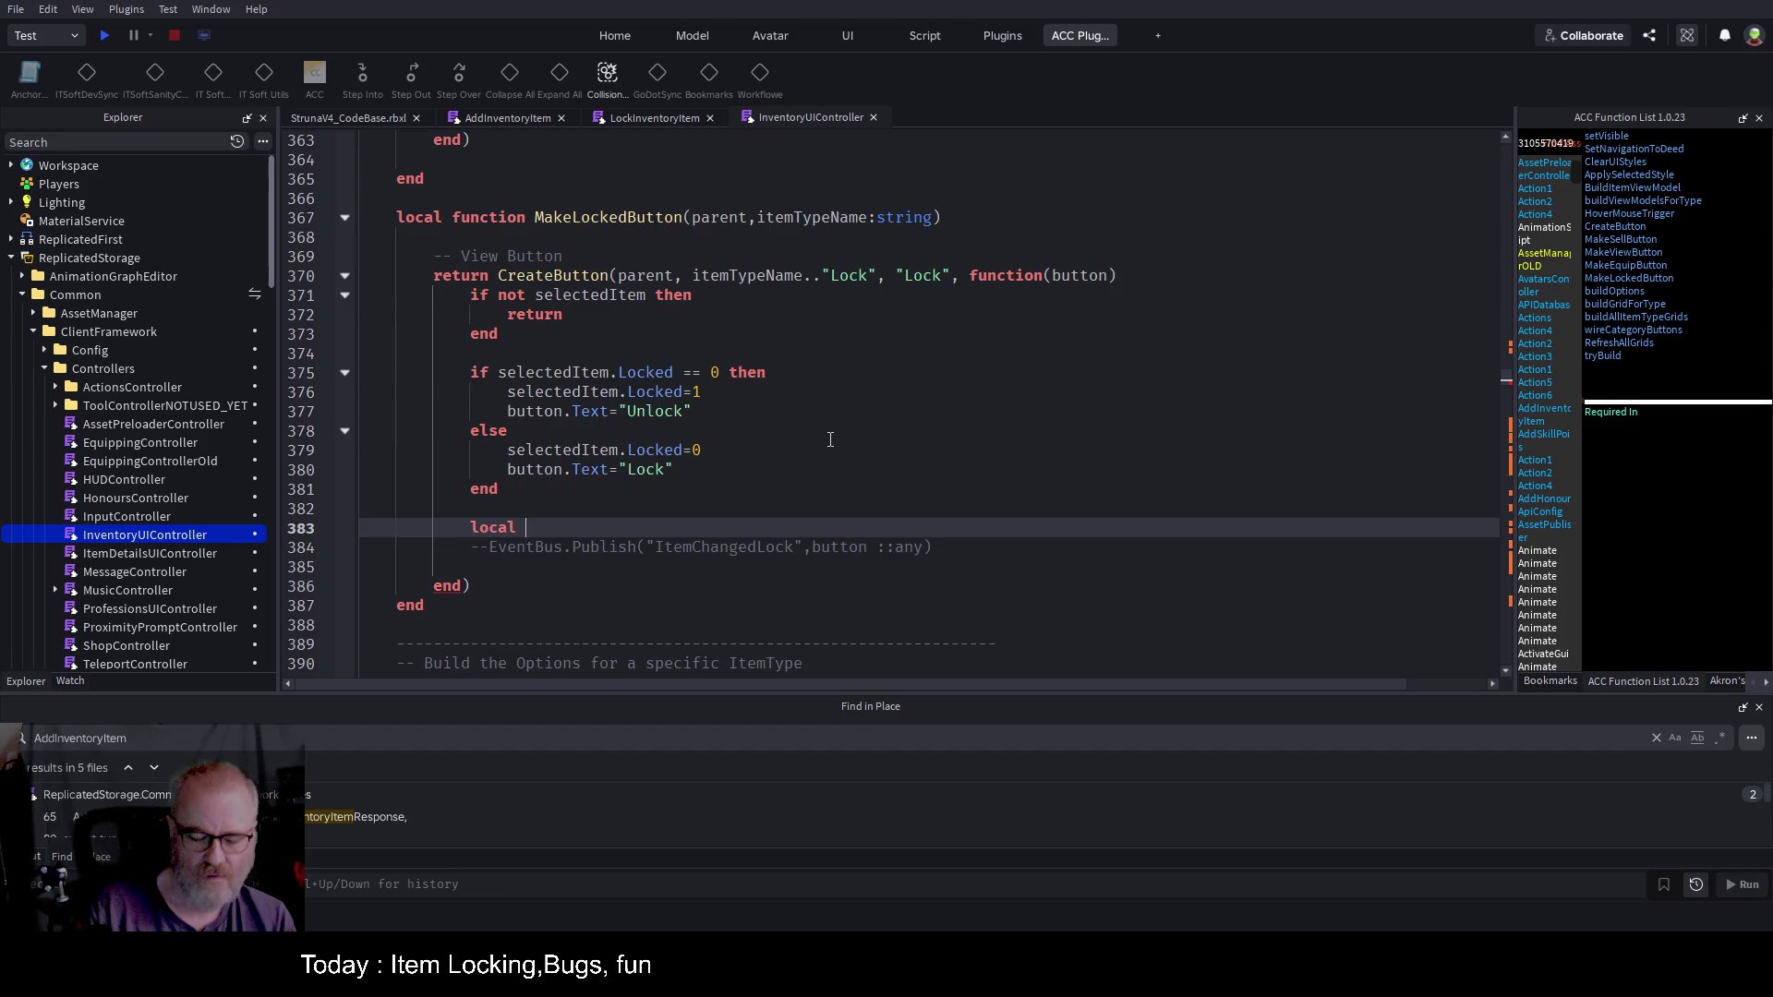
pyautogui.write(' renote')
# Step: Define local remote = ReplicatedStorage.Common.StrunaRemotes.LockInventoryItem in MakeLockedButton's handler
pyautogui.press('BackSpace')
pyautogui.press('BackSpace')
pyautogui.press('BackSpace')
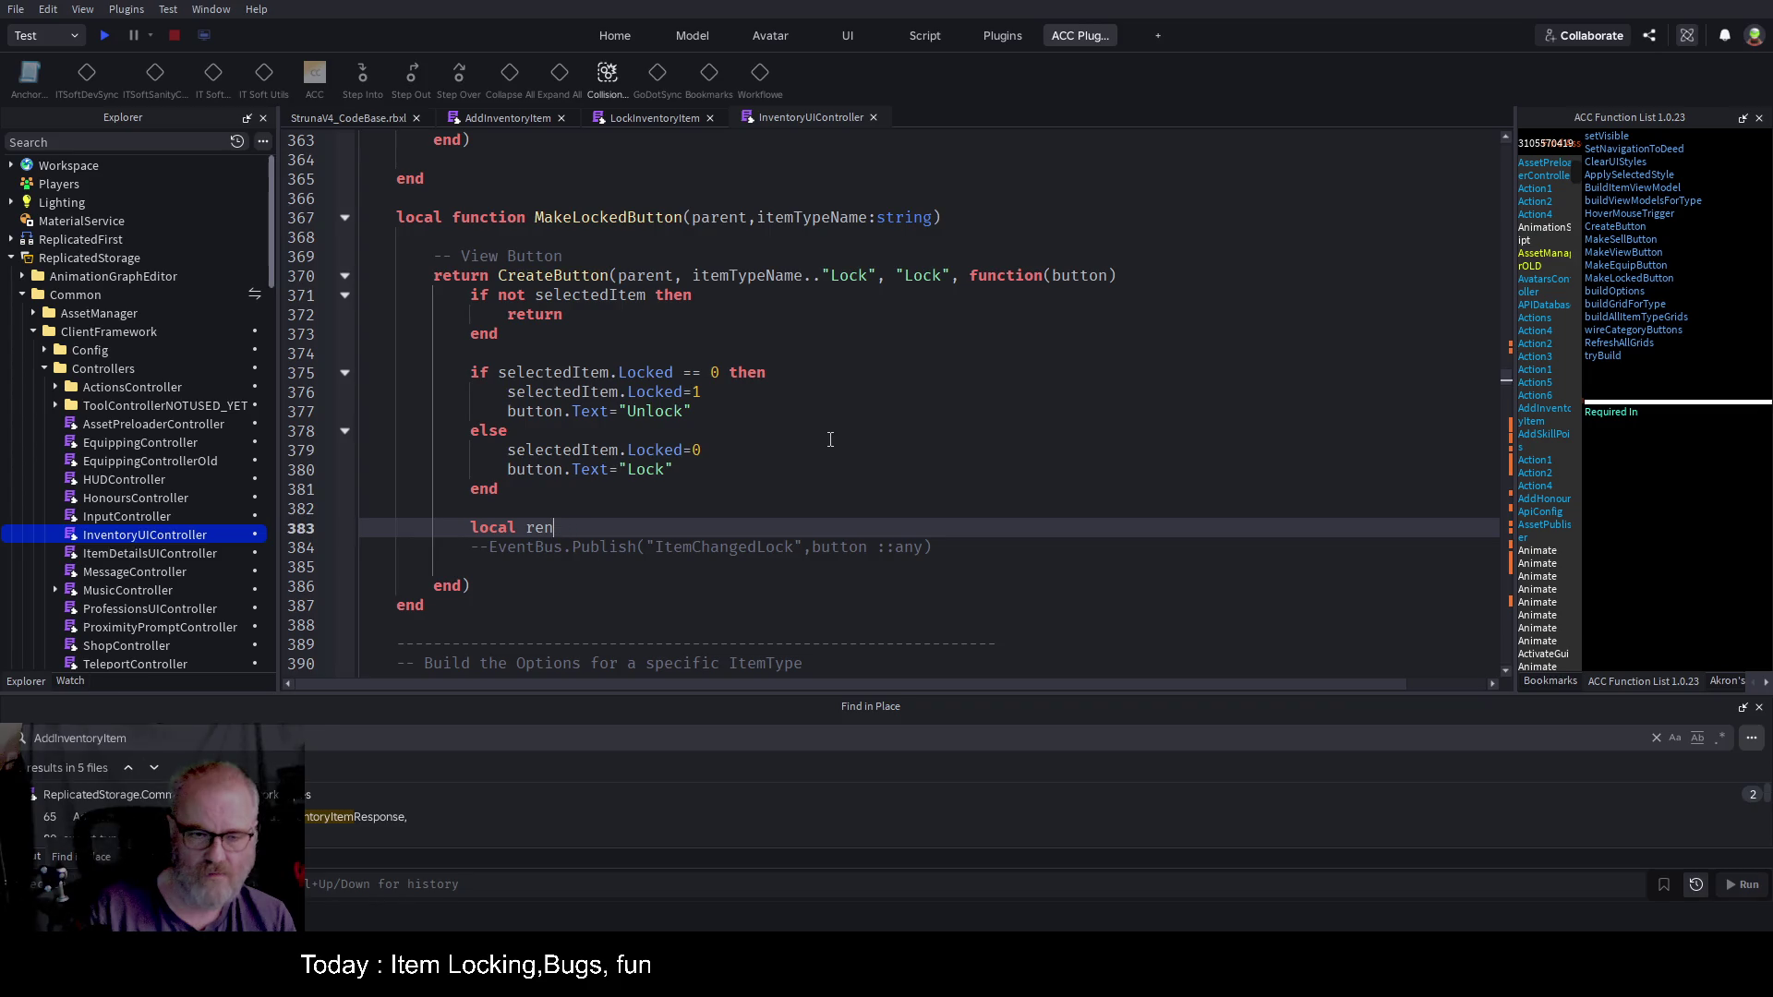
pyautogui.write('mote = ')
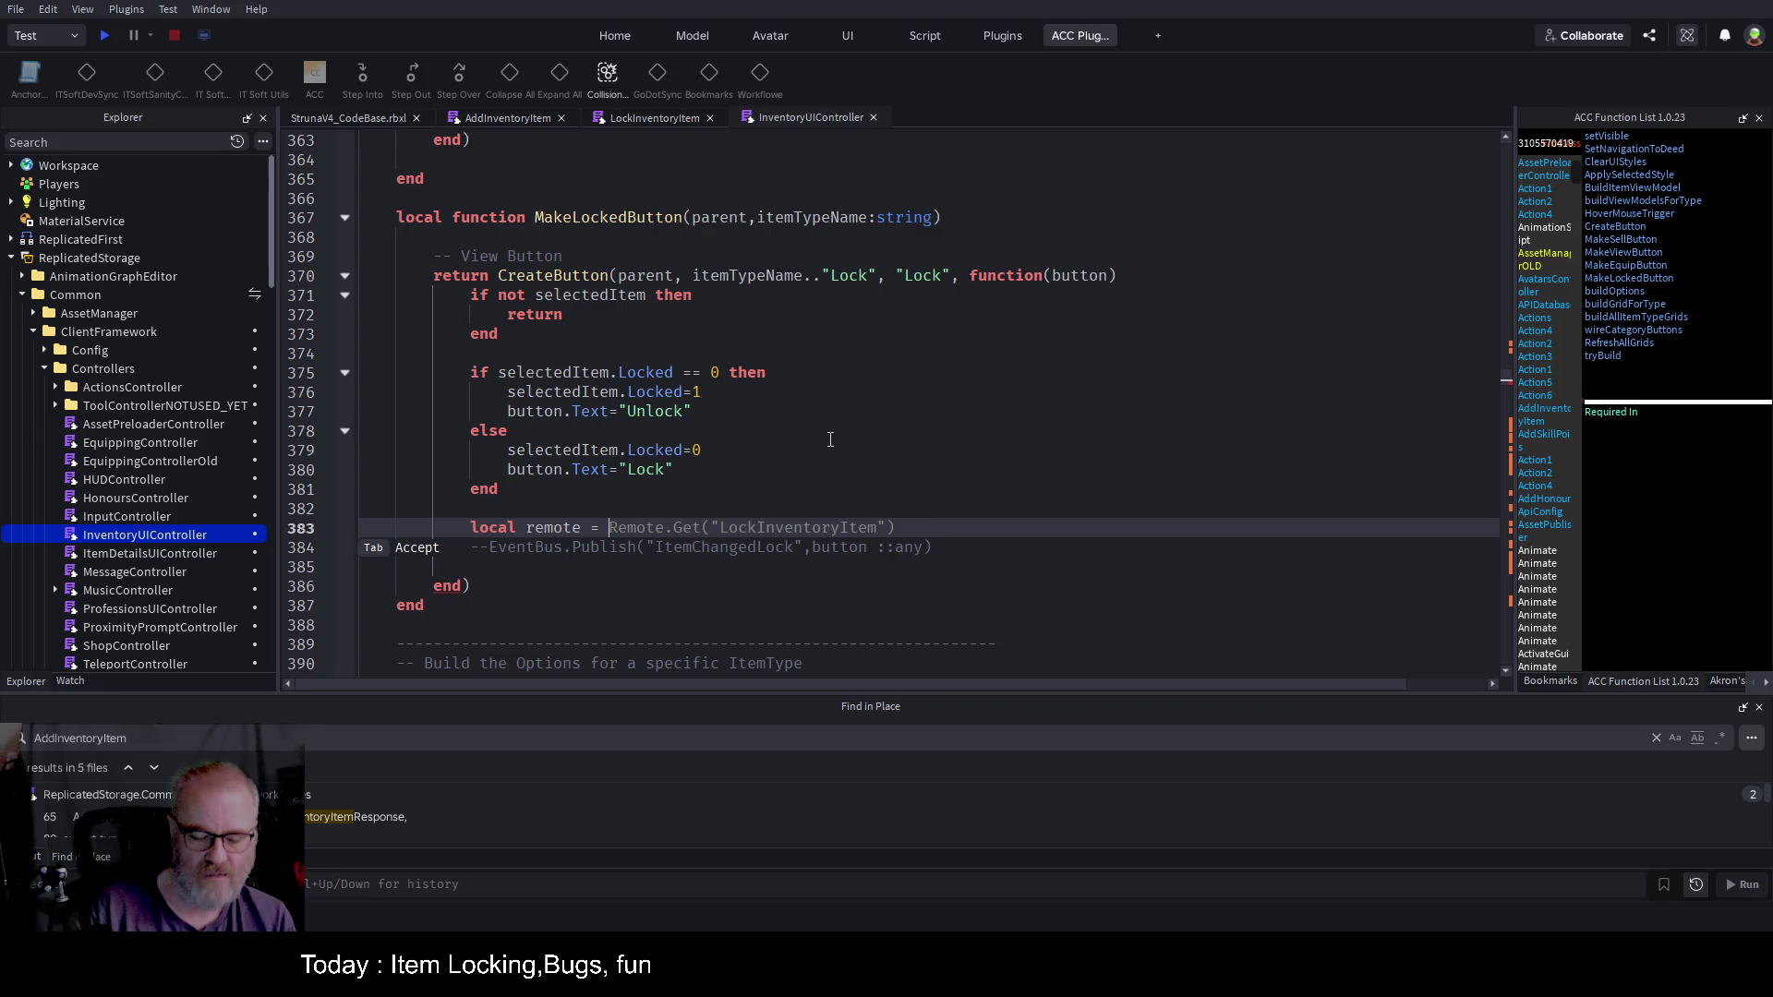
pyautogui.write('ReplicatedStorage.S')
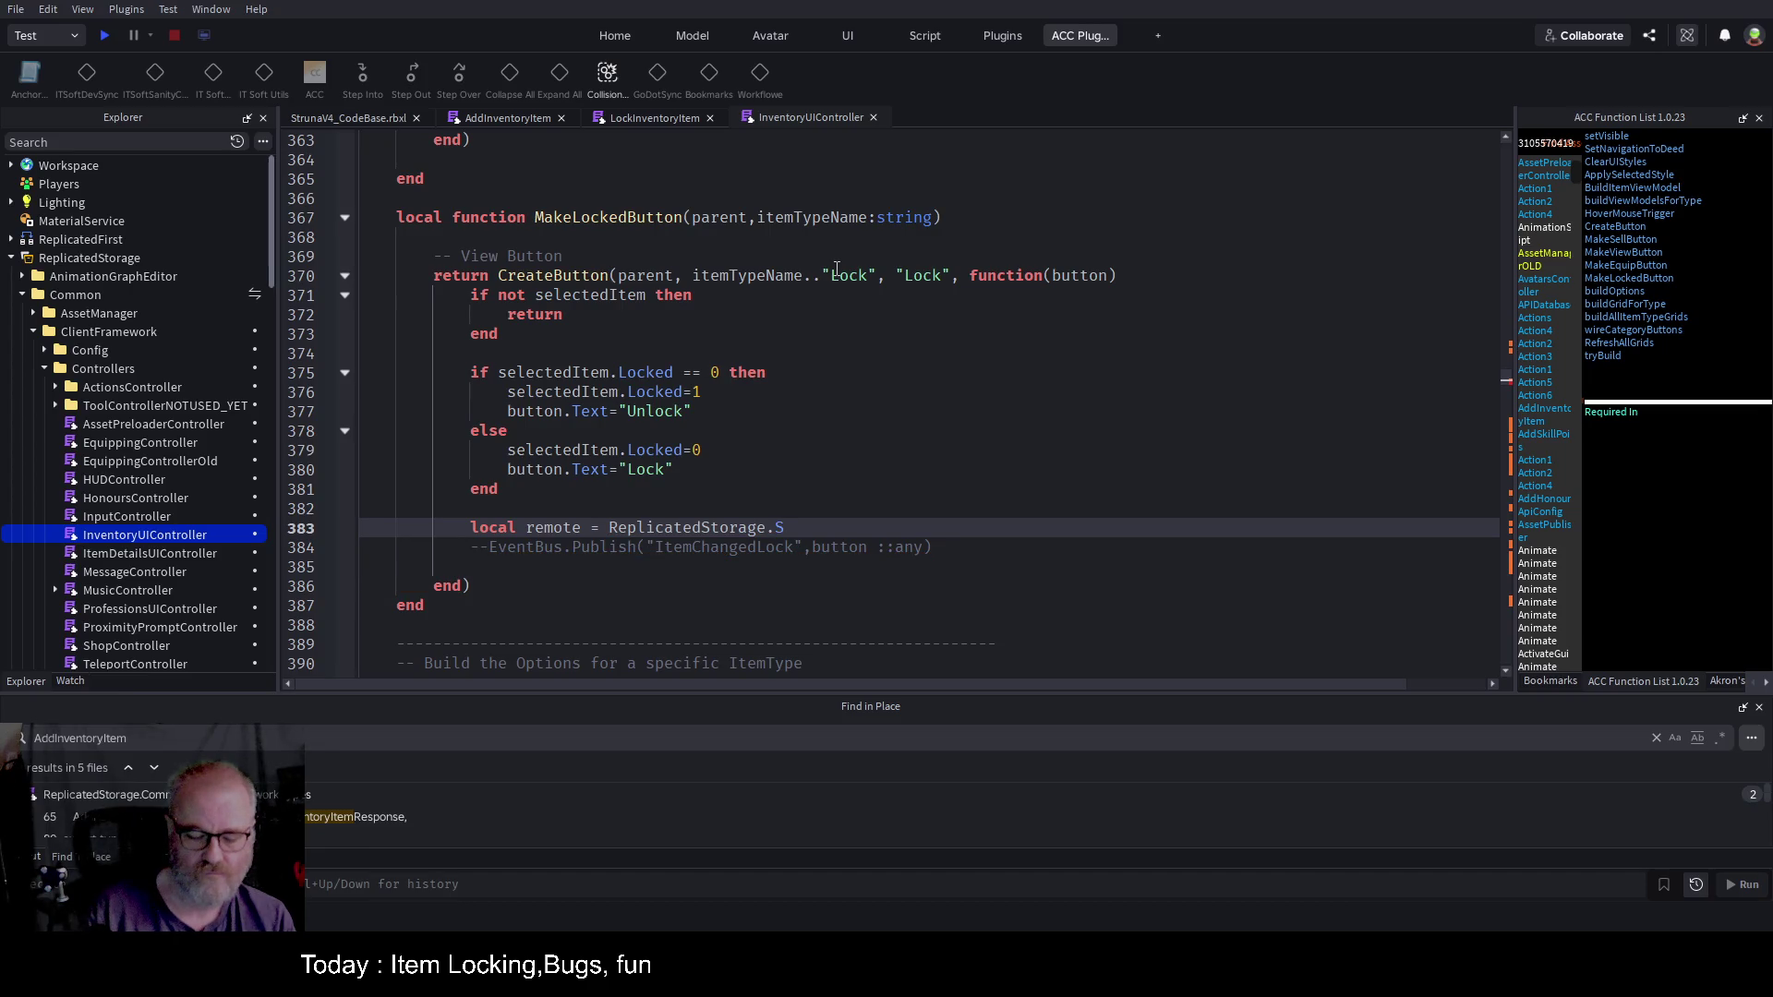
pyautogui.write('com')
pyautogui.press('BackSpace')
pyautogui.press('BackSpace')
pyautogui.press('BackSpace')
pyautogui.write('Common')
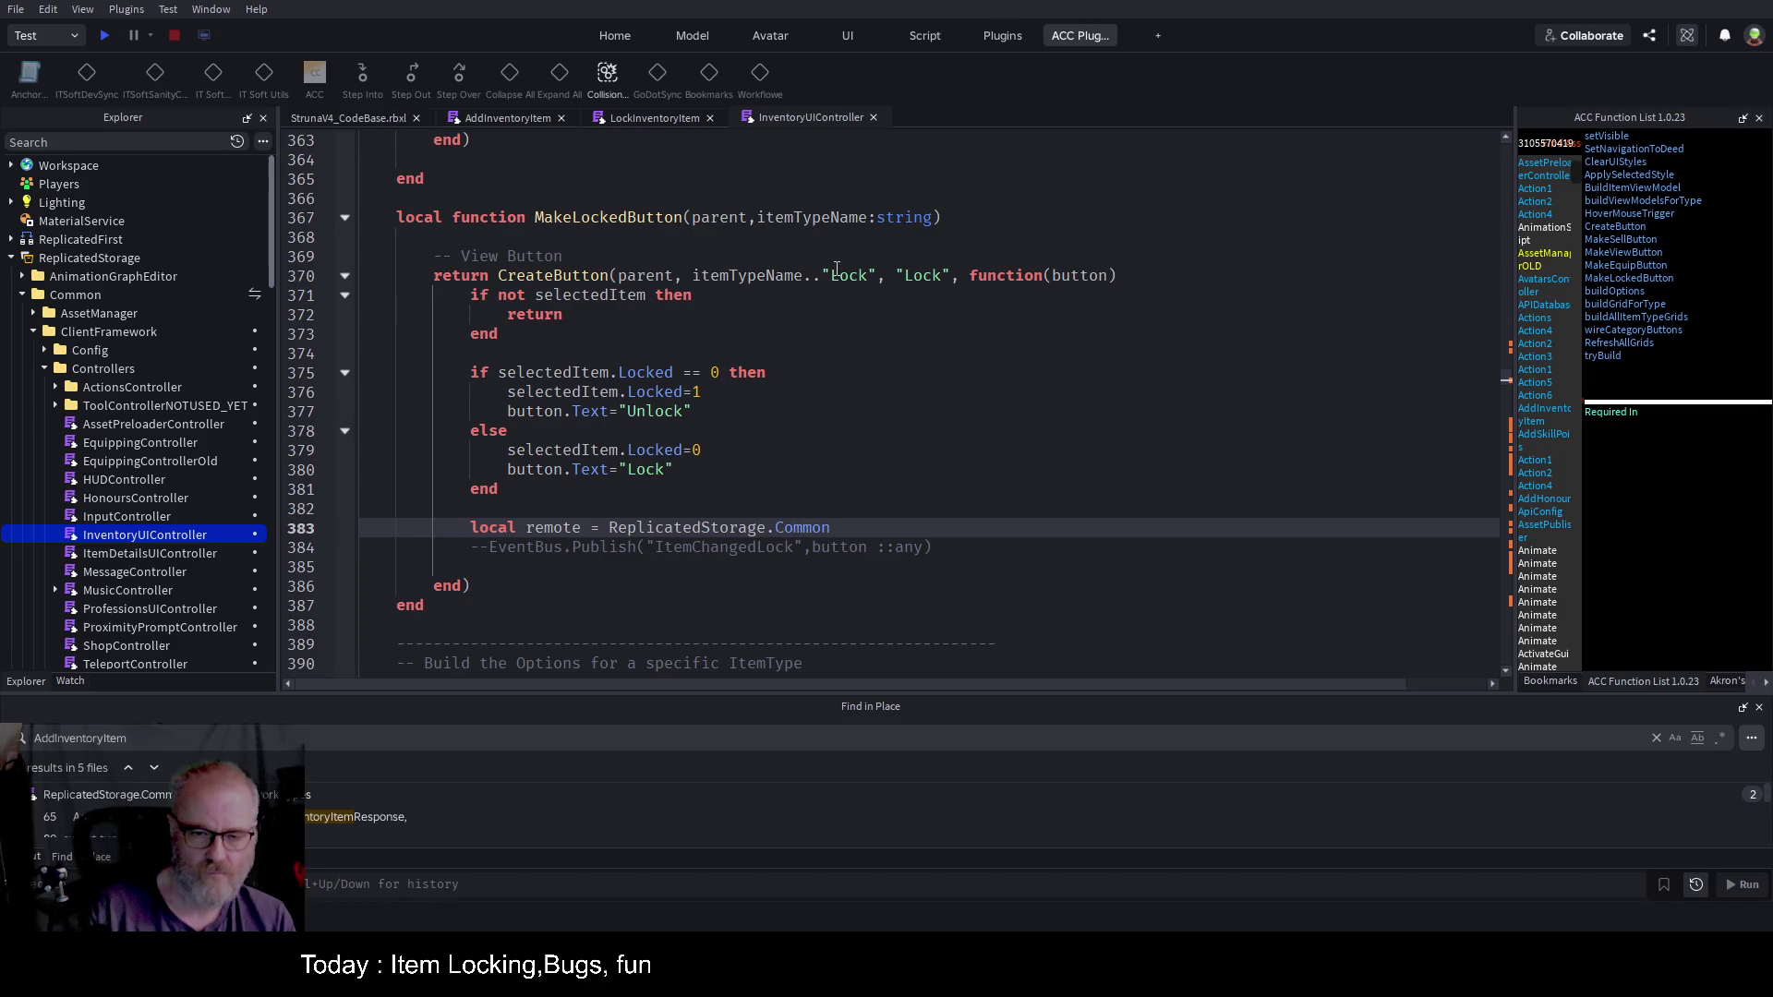
pyautogui.write('.StrunaRemotes')
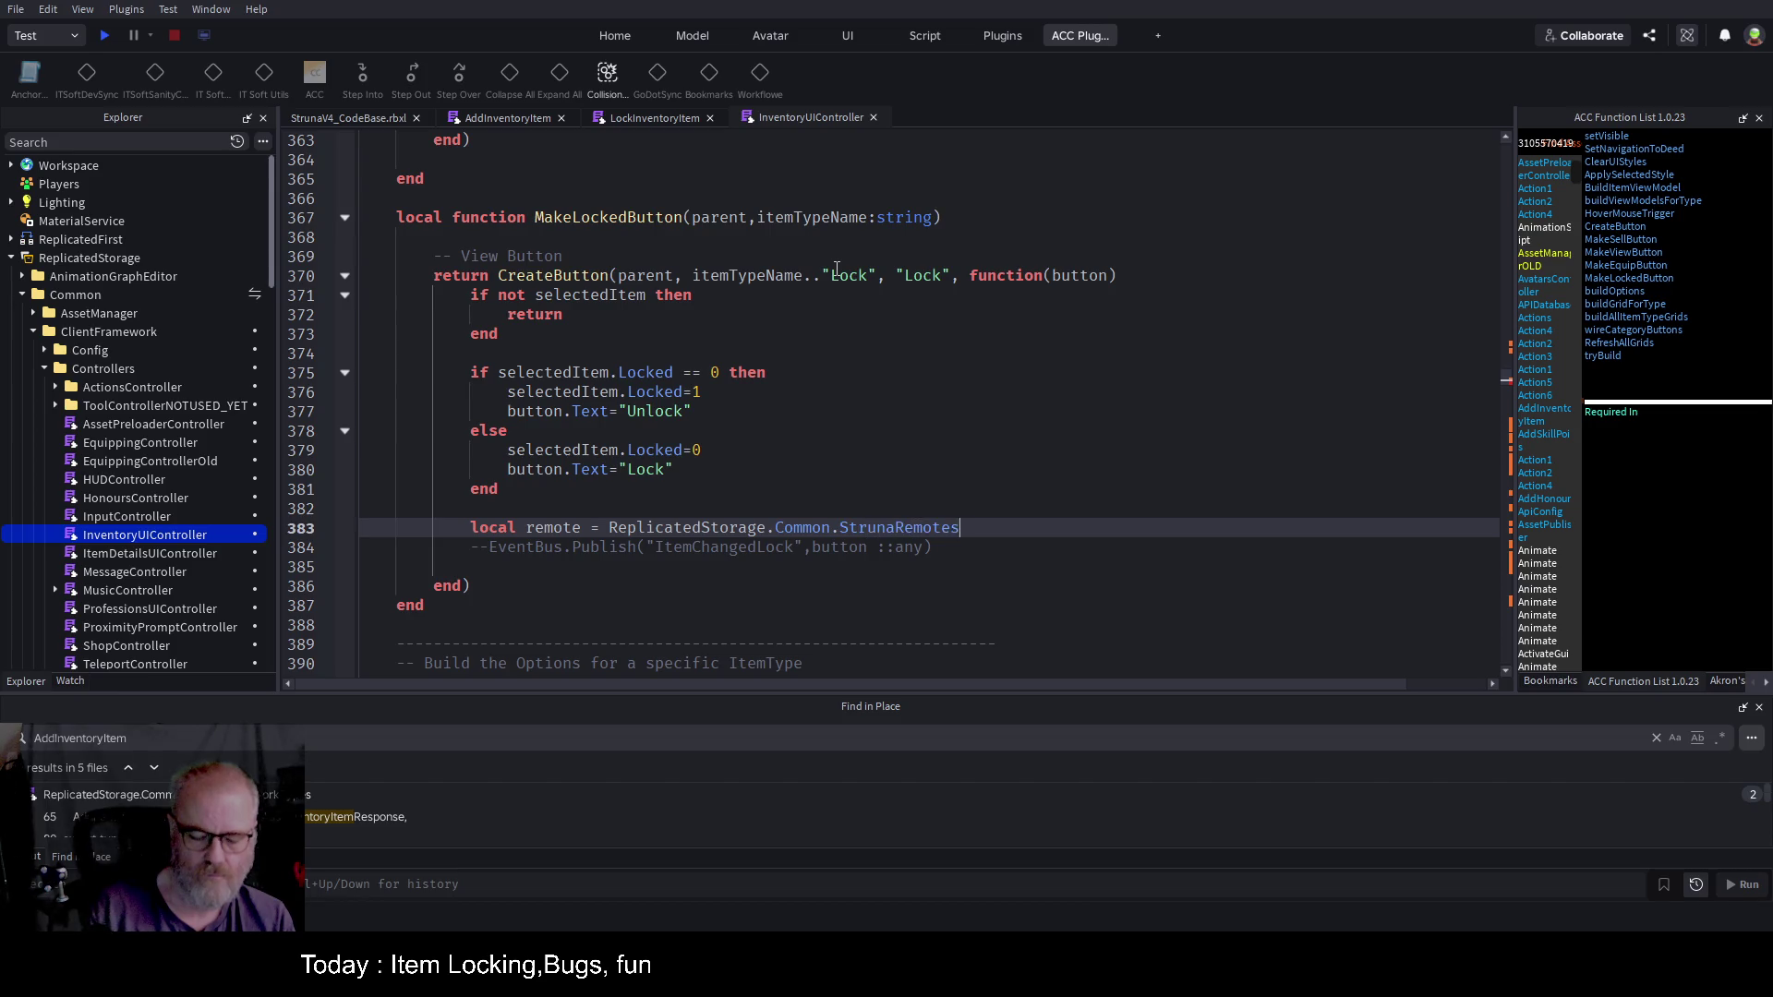
pyautogui.write('.')
pyautogui.write('Lock')
pyautogui.write('Inventory')
pyautogui.write('Item')
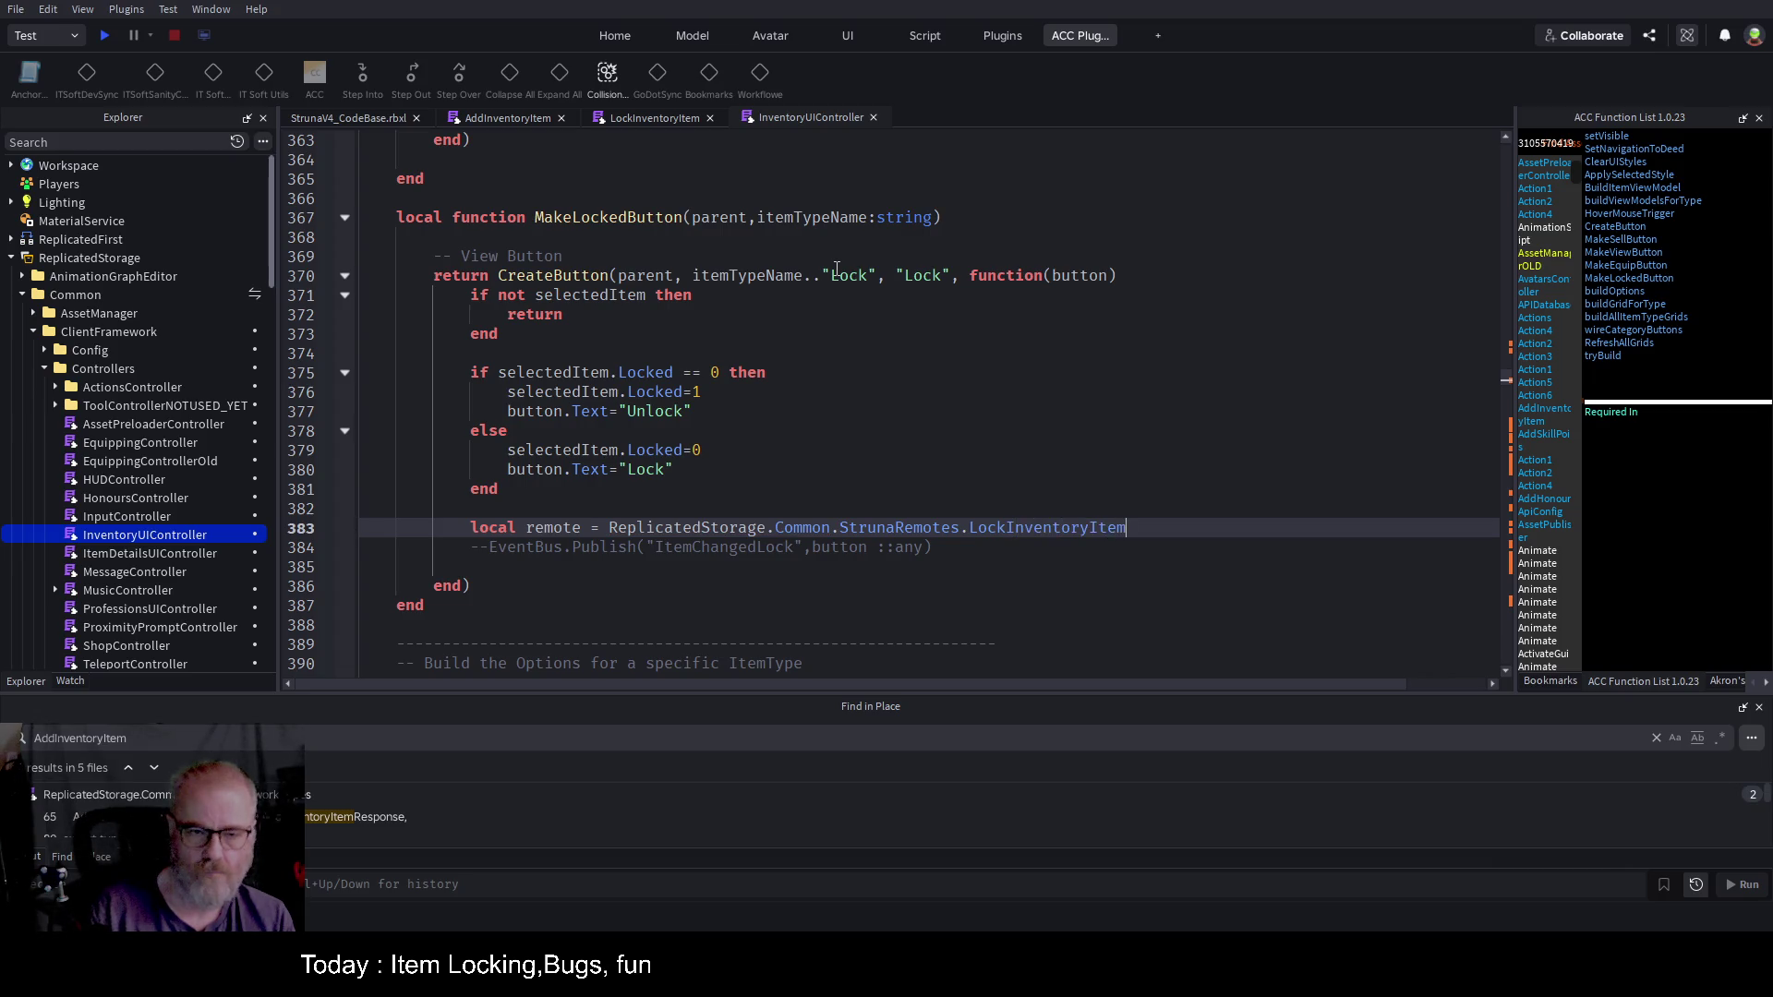
pyautogui.write(':InvokeServer')
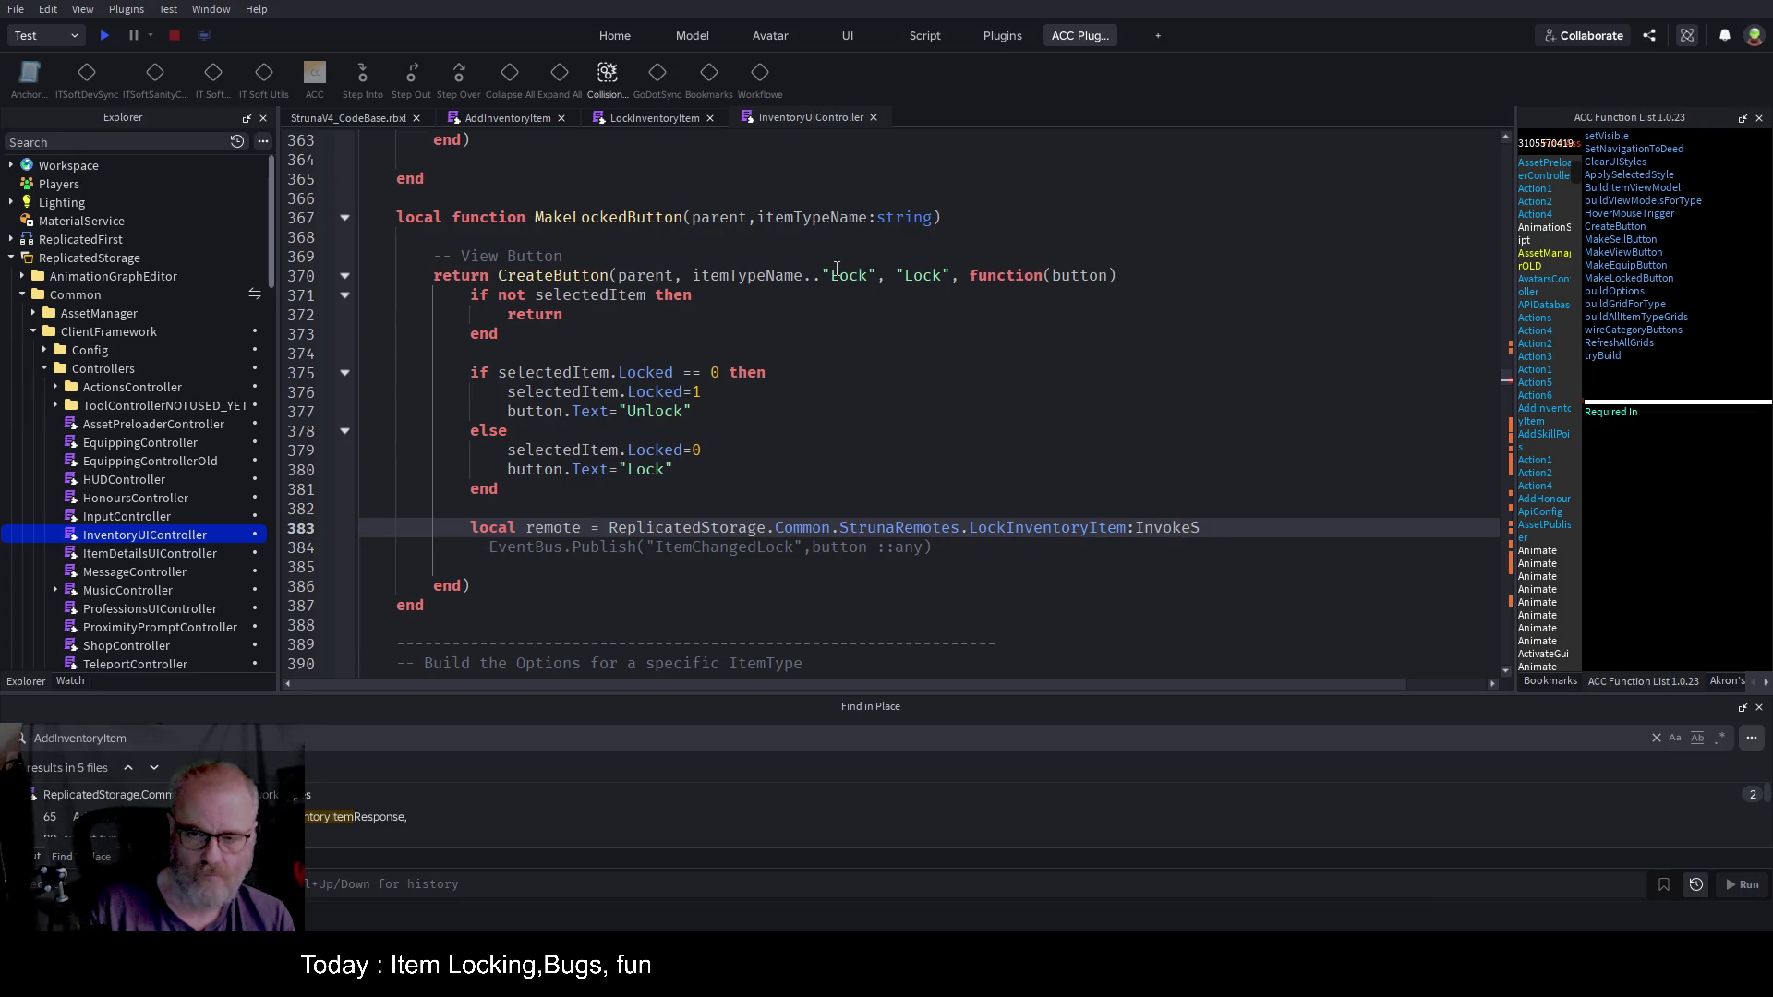
pyautogui.write('()')
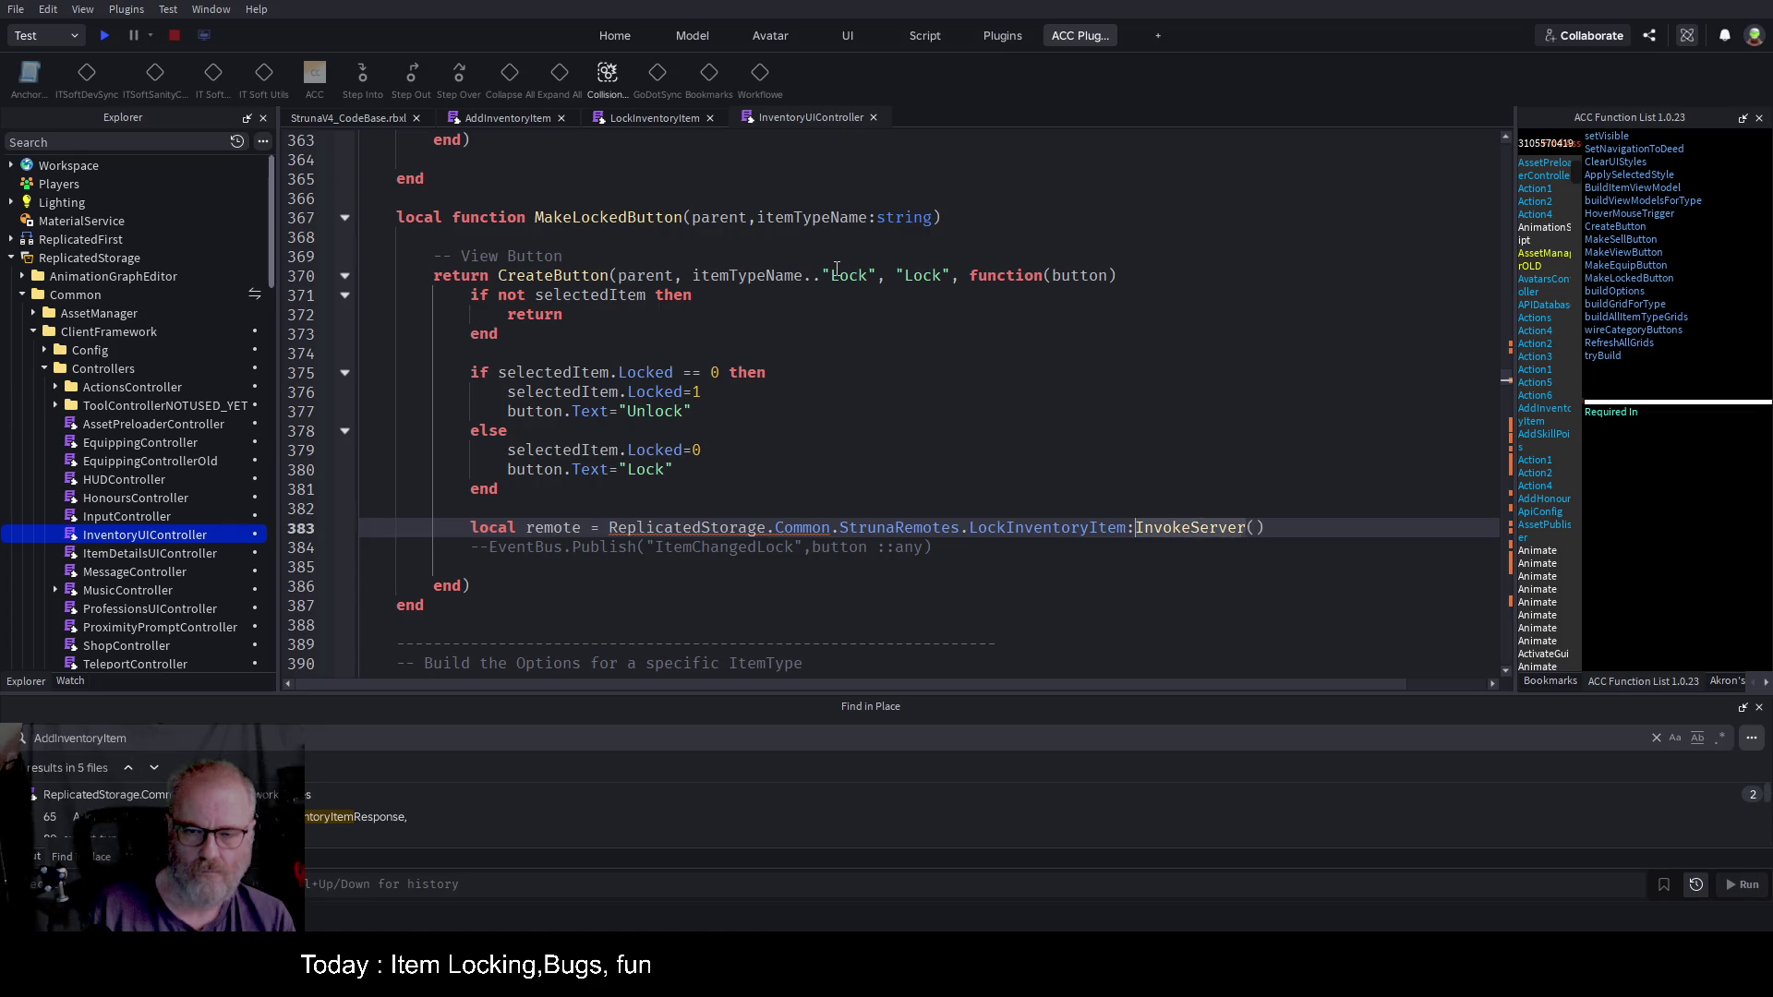
pyautogui.hotkey('ctrl', 'shift', 'Left')
pyautogui.hotkey('ctrl', 'shift', 'Left')
pyautogui.press('BackSpace')
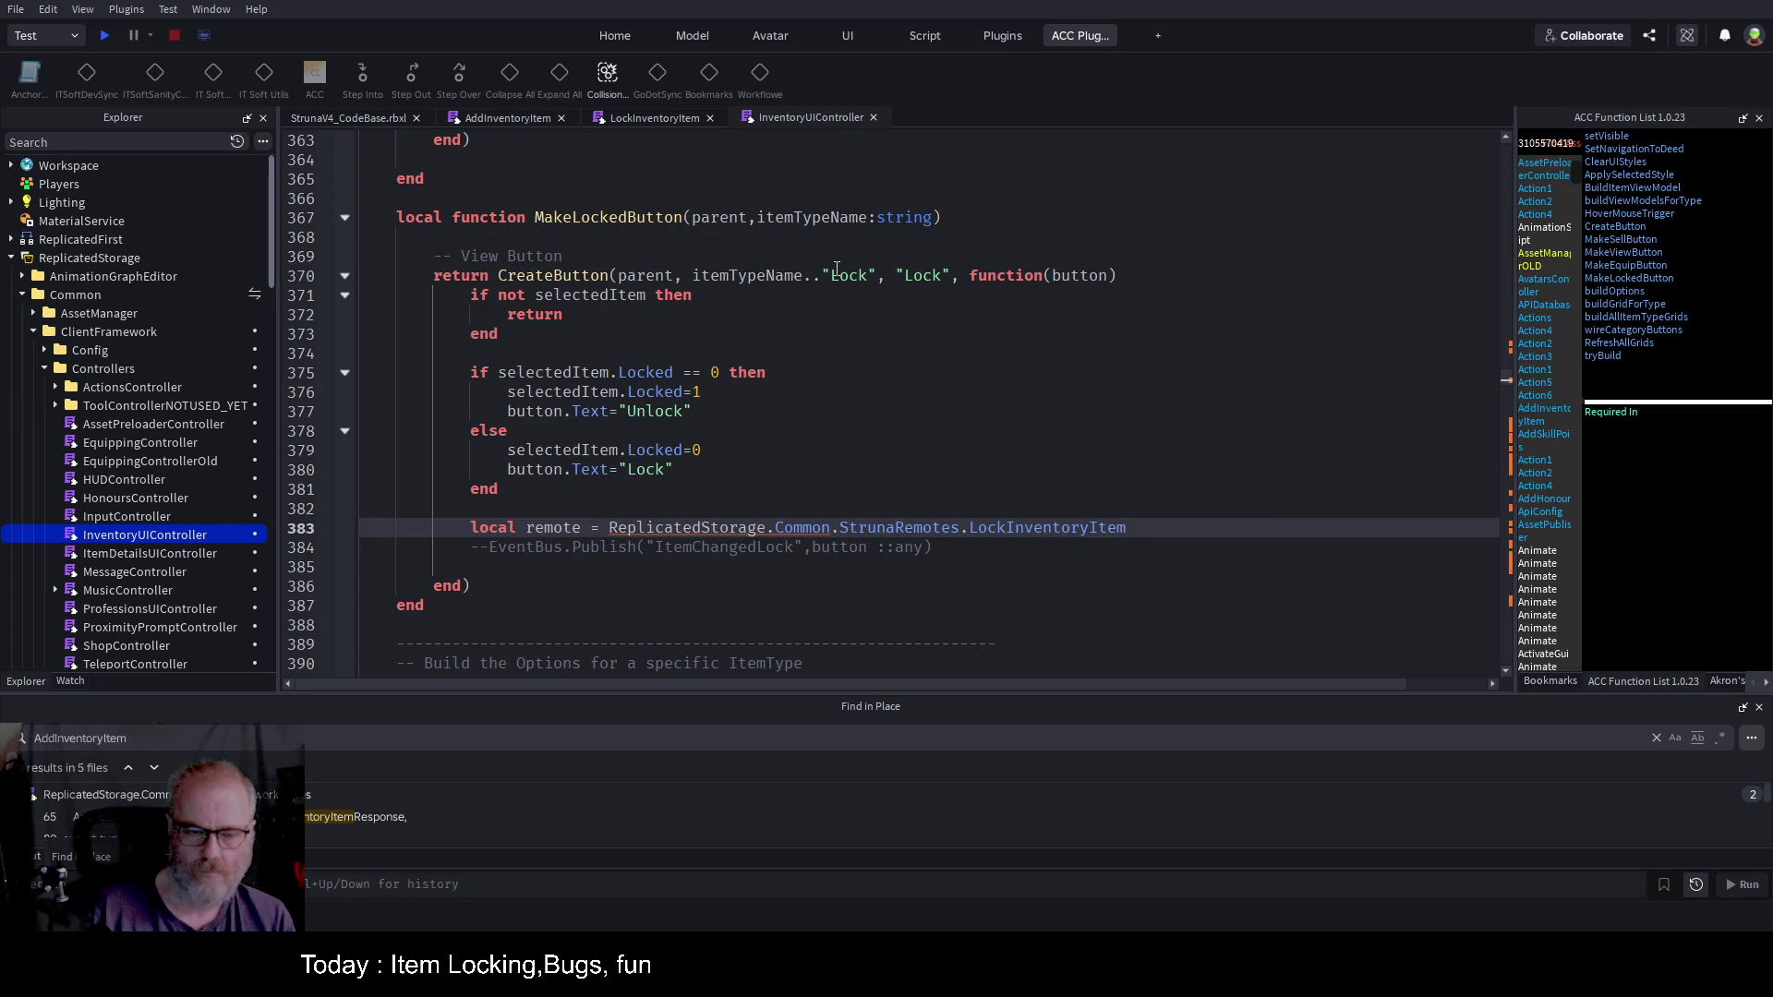
# Step: Add remote:InvokeServer(selectedItem) on the next line and save the place
pyautogui.press('Return')
pyautogui.press('Return')
pyautogui.write('remote:Inv')
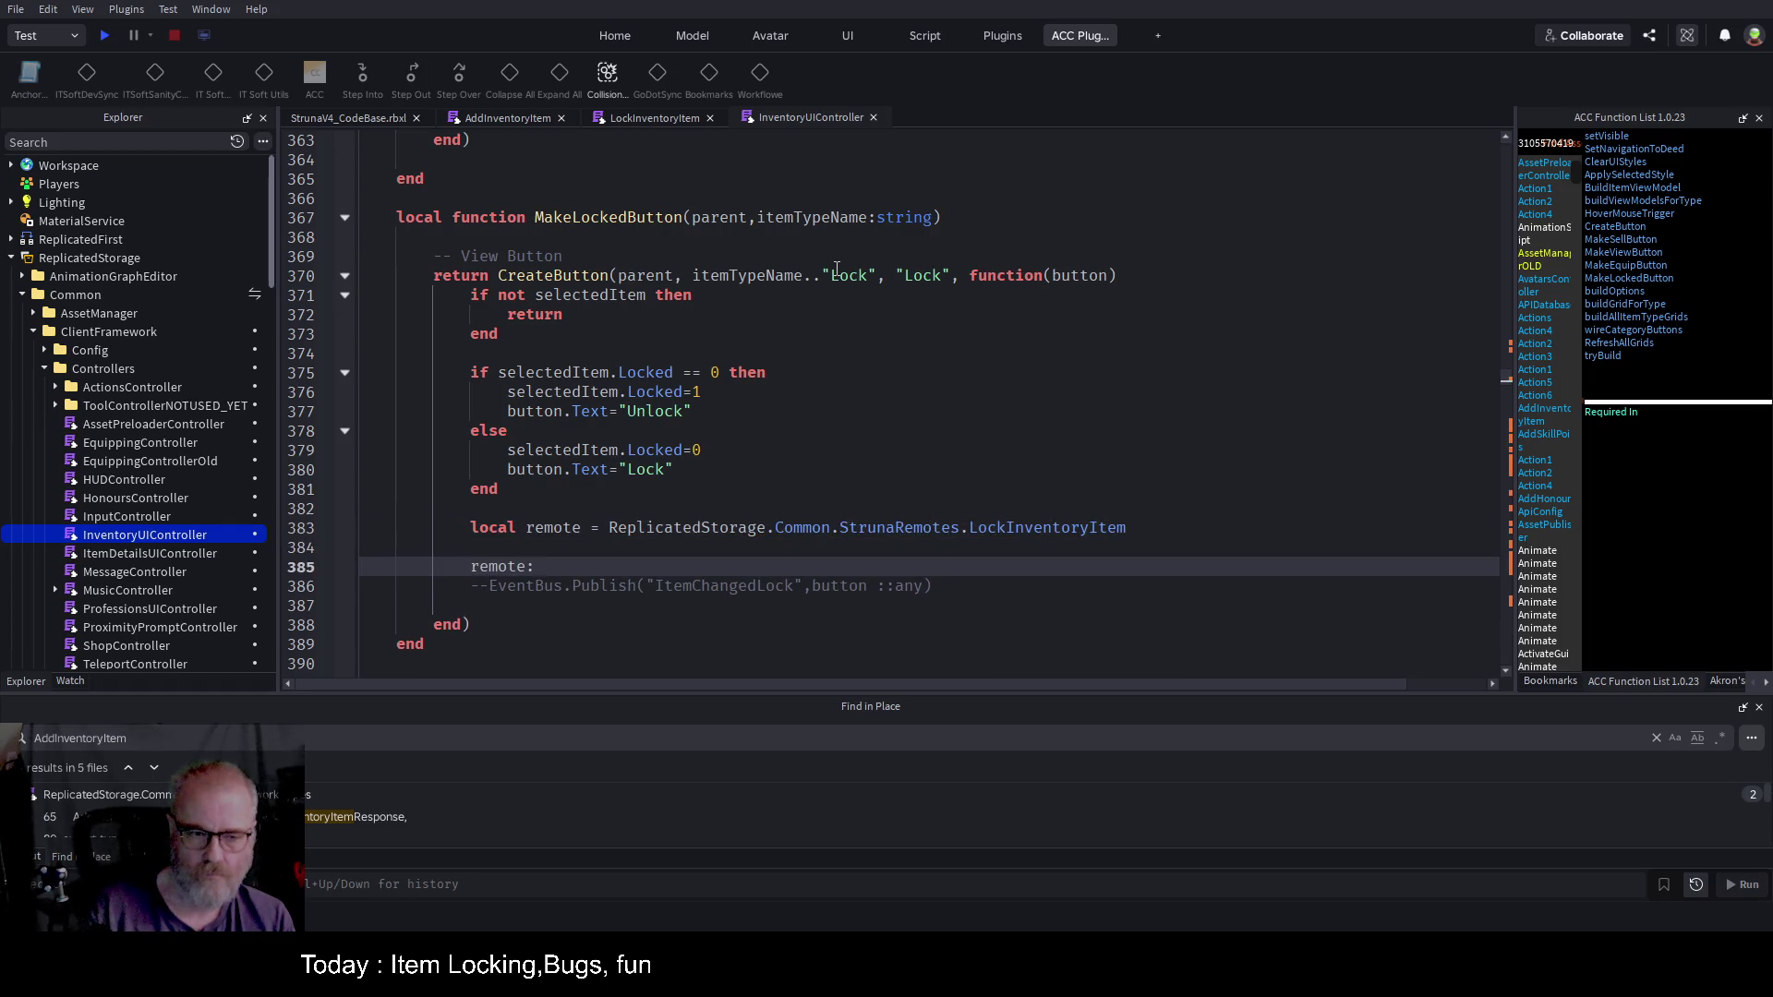
pyautogui.write('okeSe')
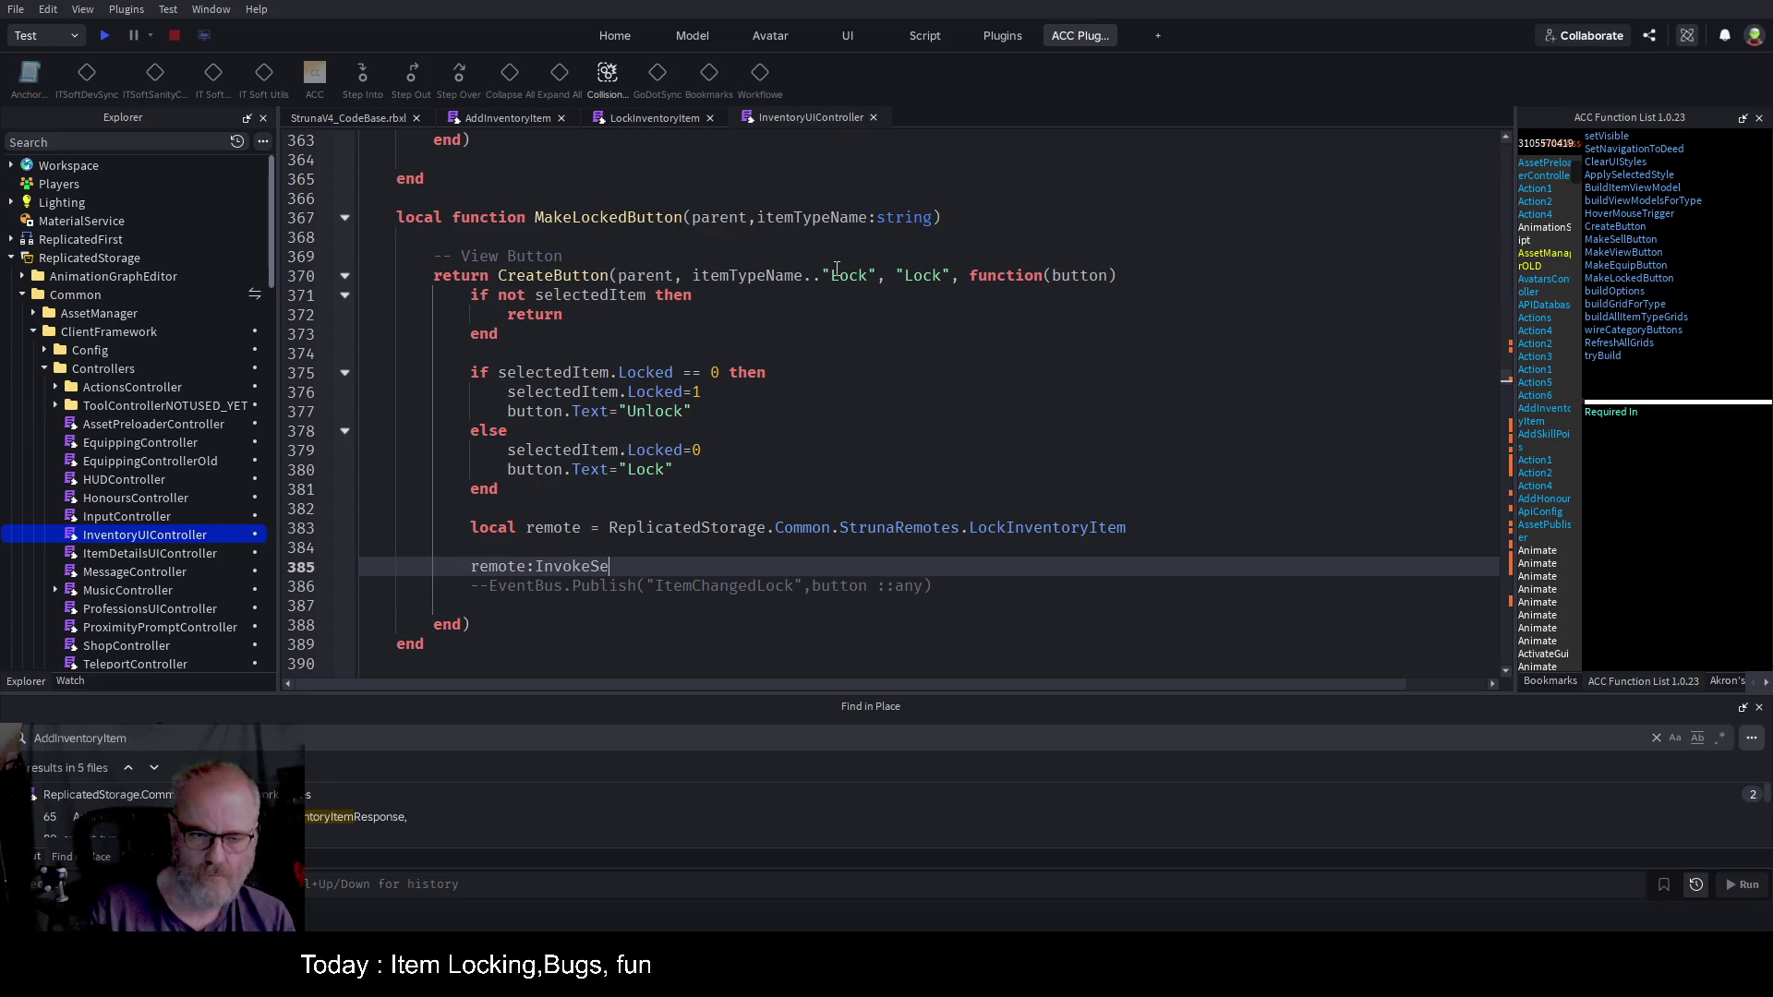
pyautogui.write('rver("')
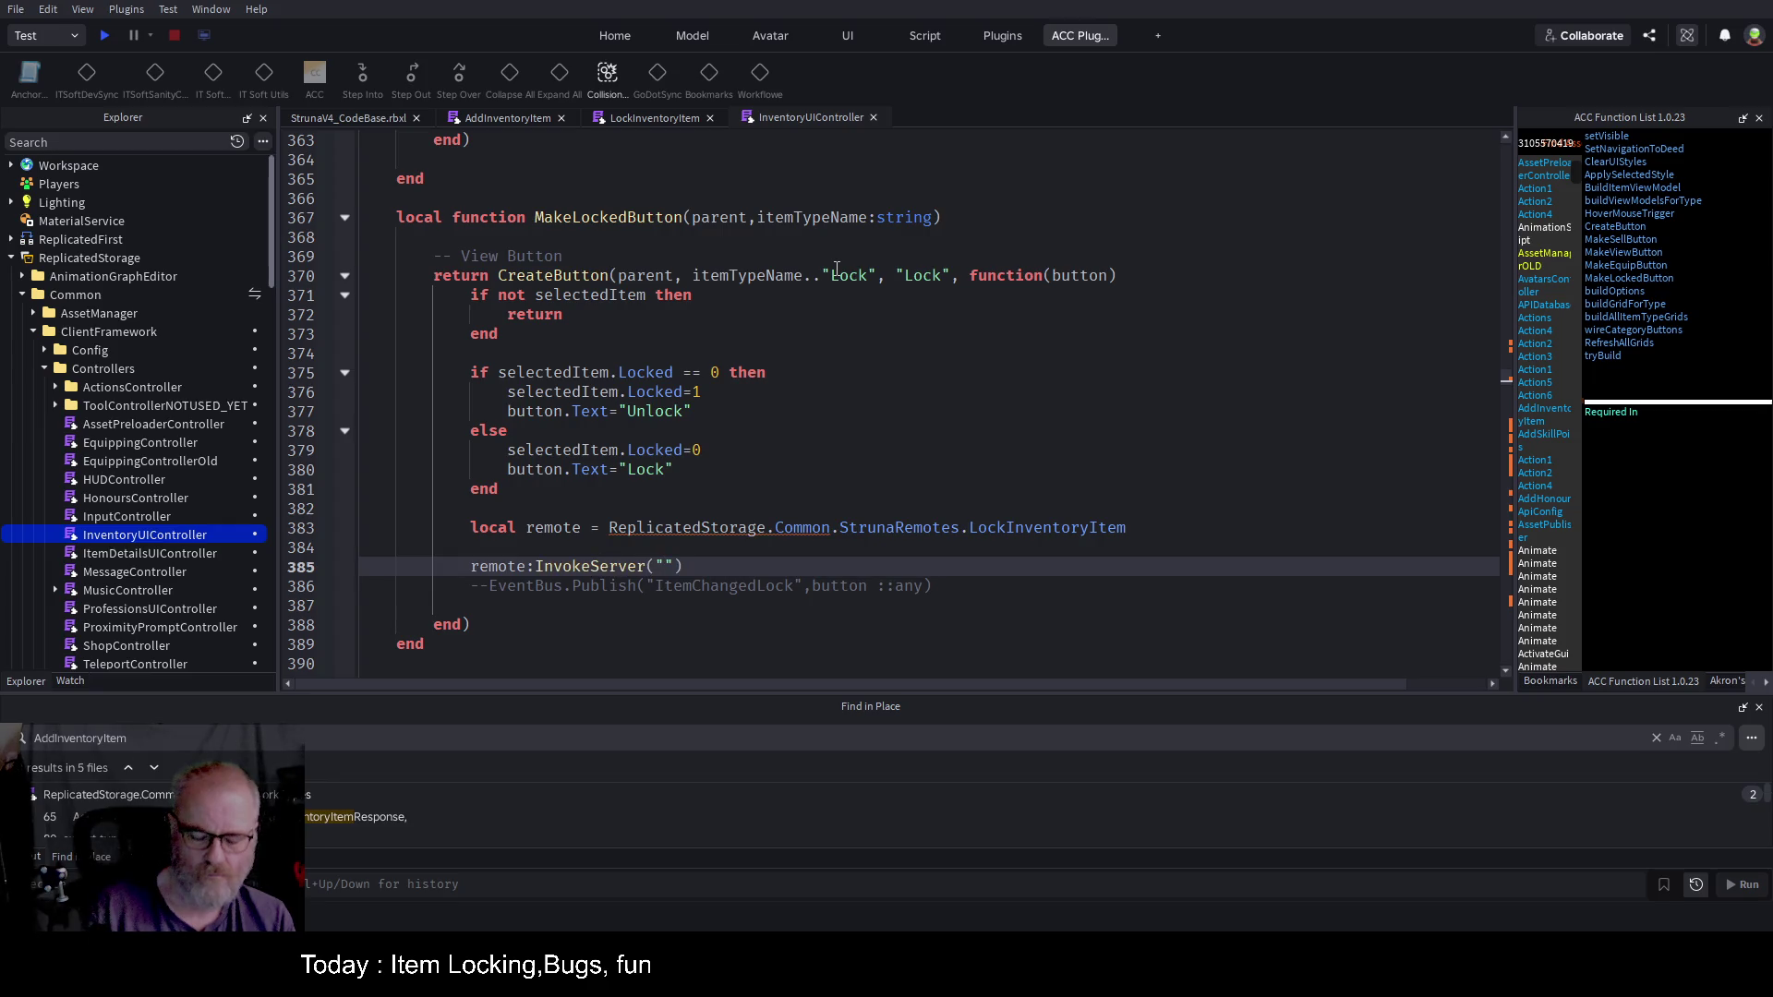
pyautogui.press('BackSpace')
pyautogui.write('selectedItem')
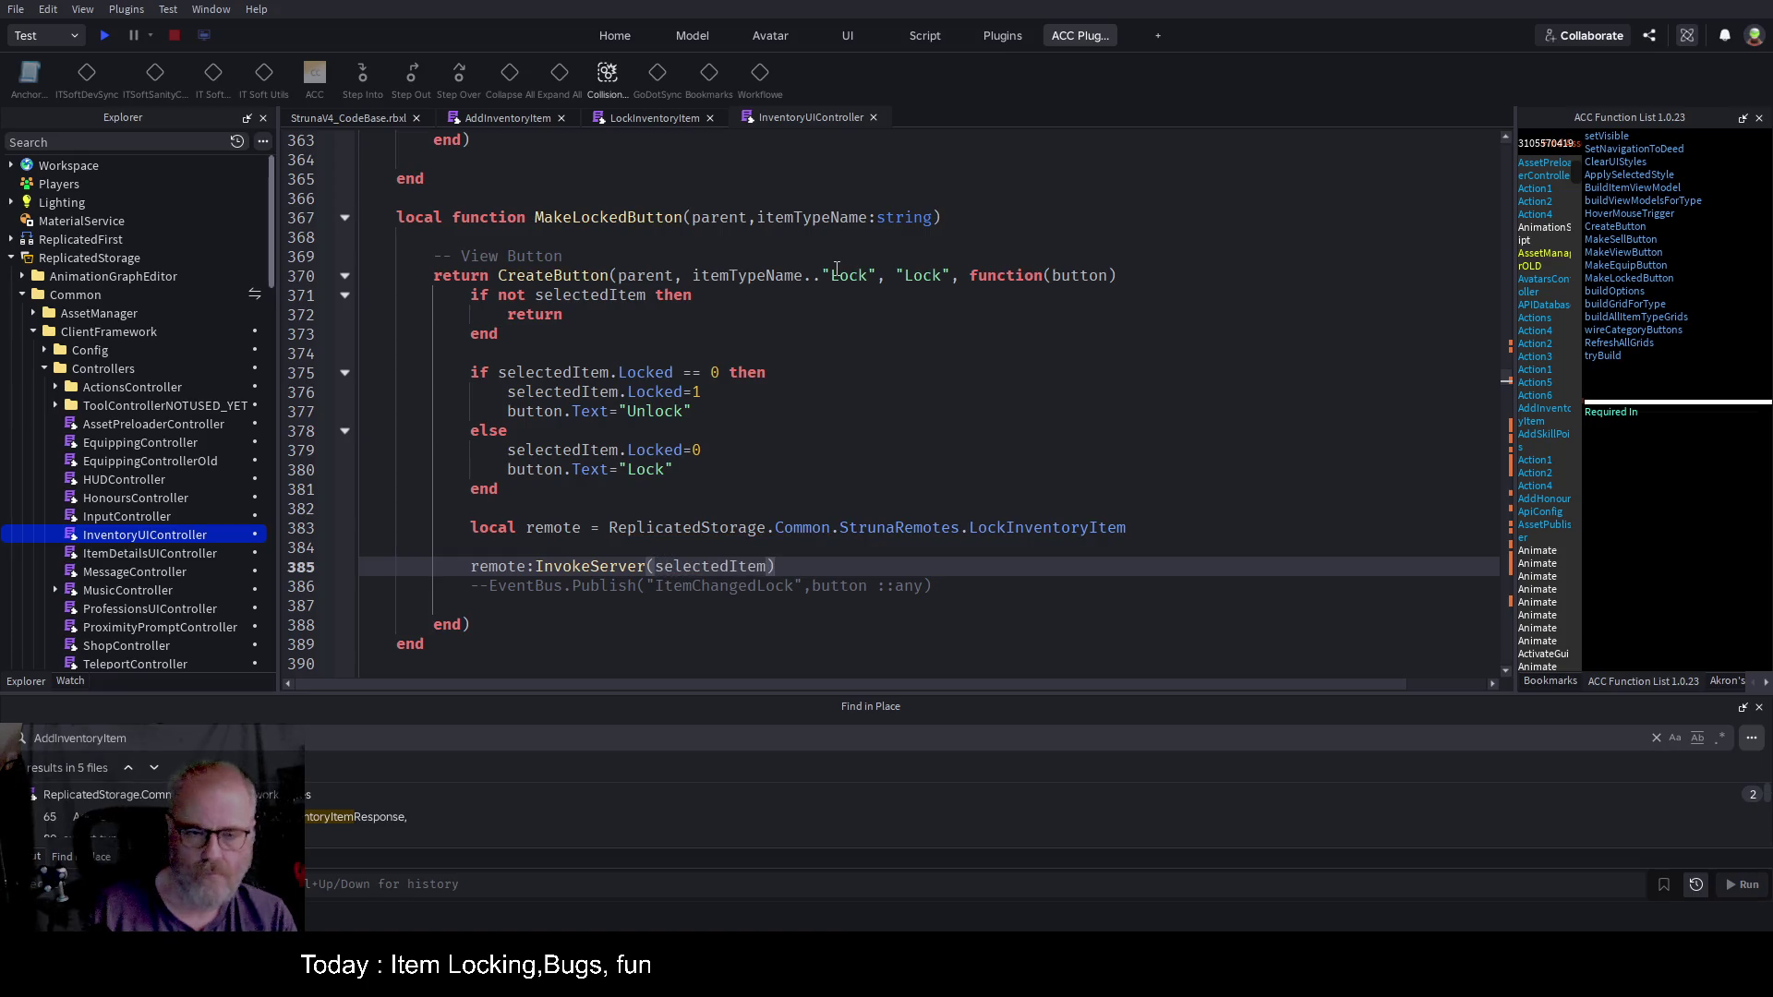
pyautogui.press('Home')
pyautogui.hotkey('ctrl', 's')
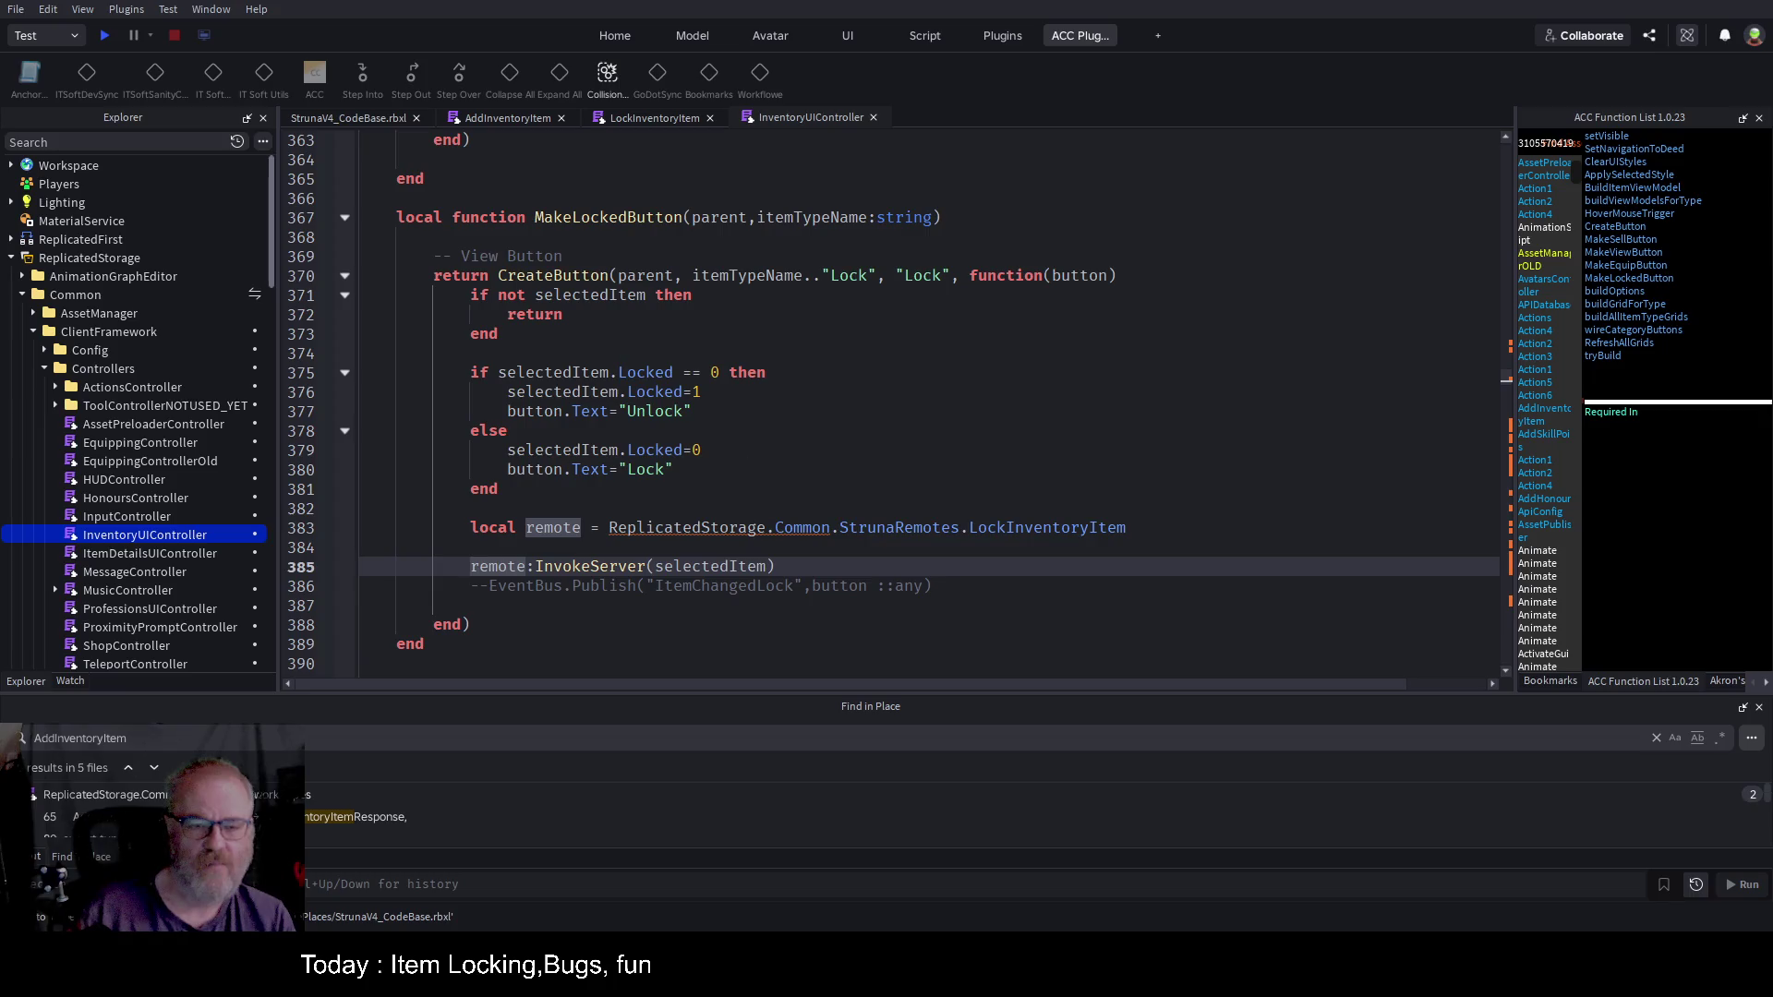
pyautogui.press('Up')
pyautogui.press('Up')
pyautogui.press('Up')
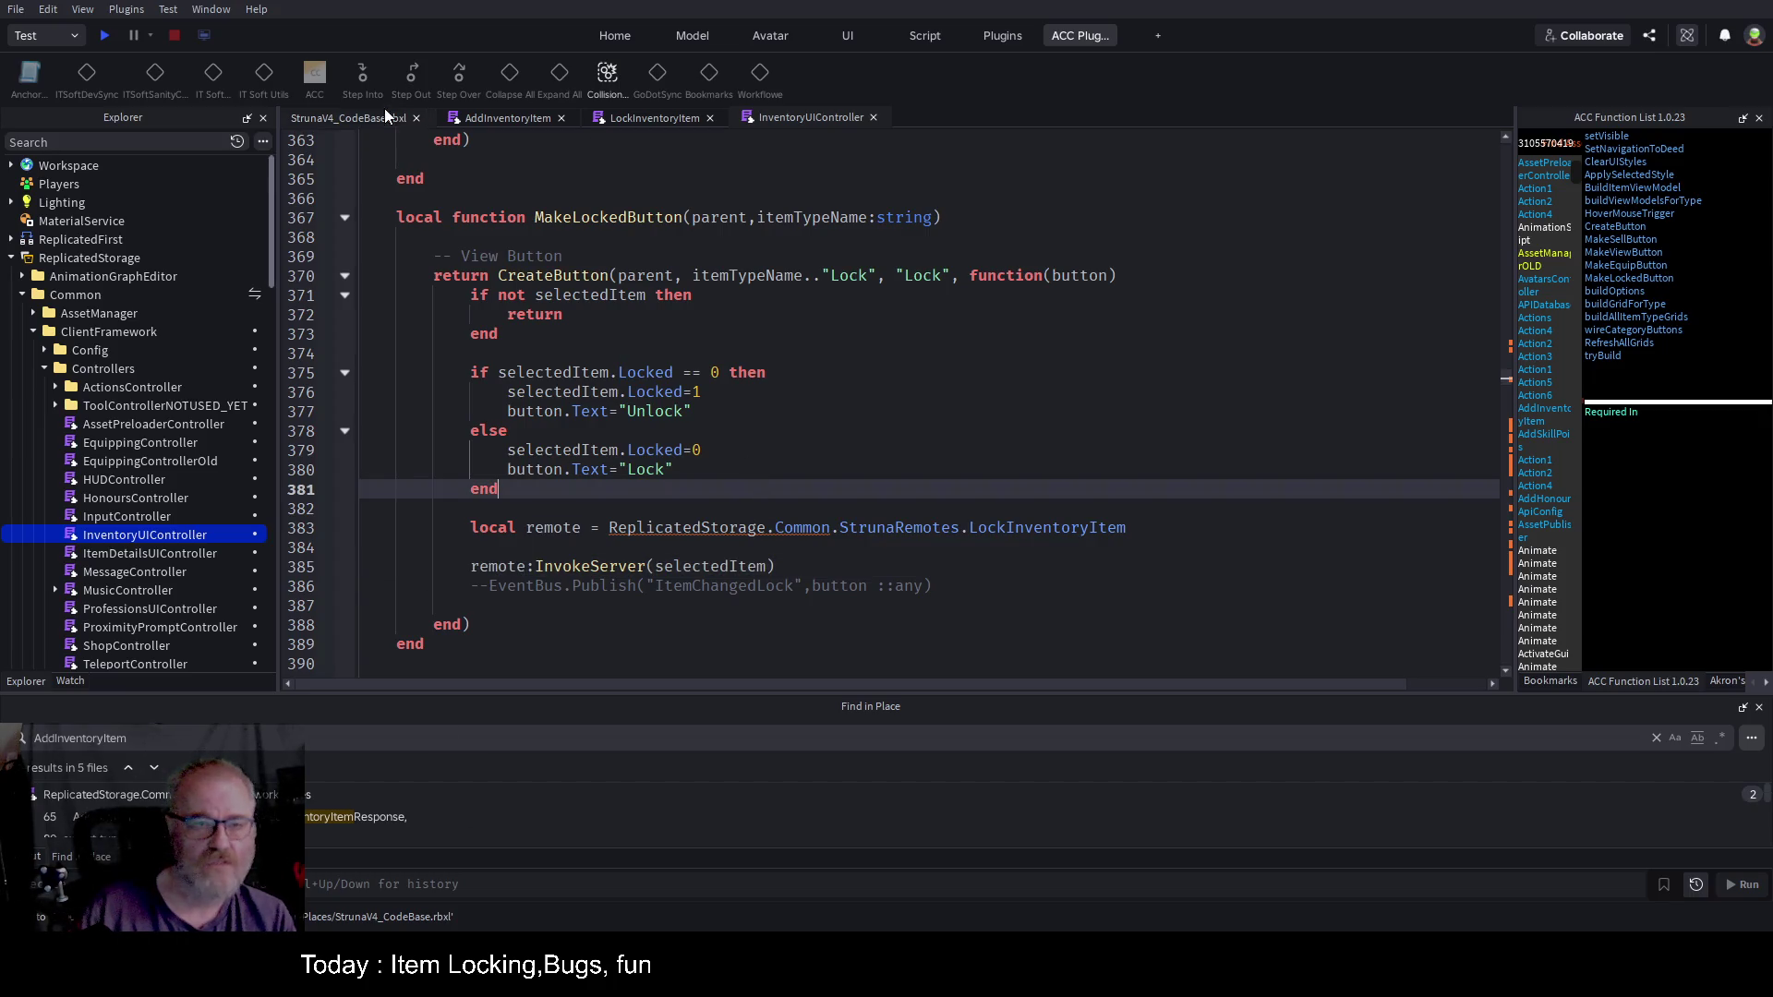
pyautogui.click(652, 117)
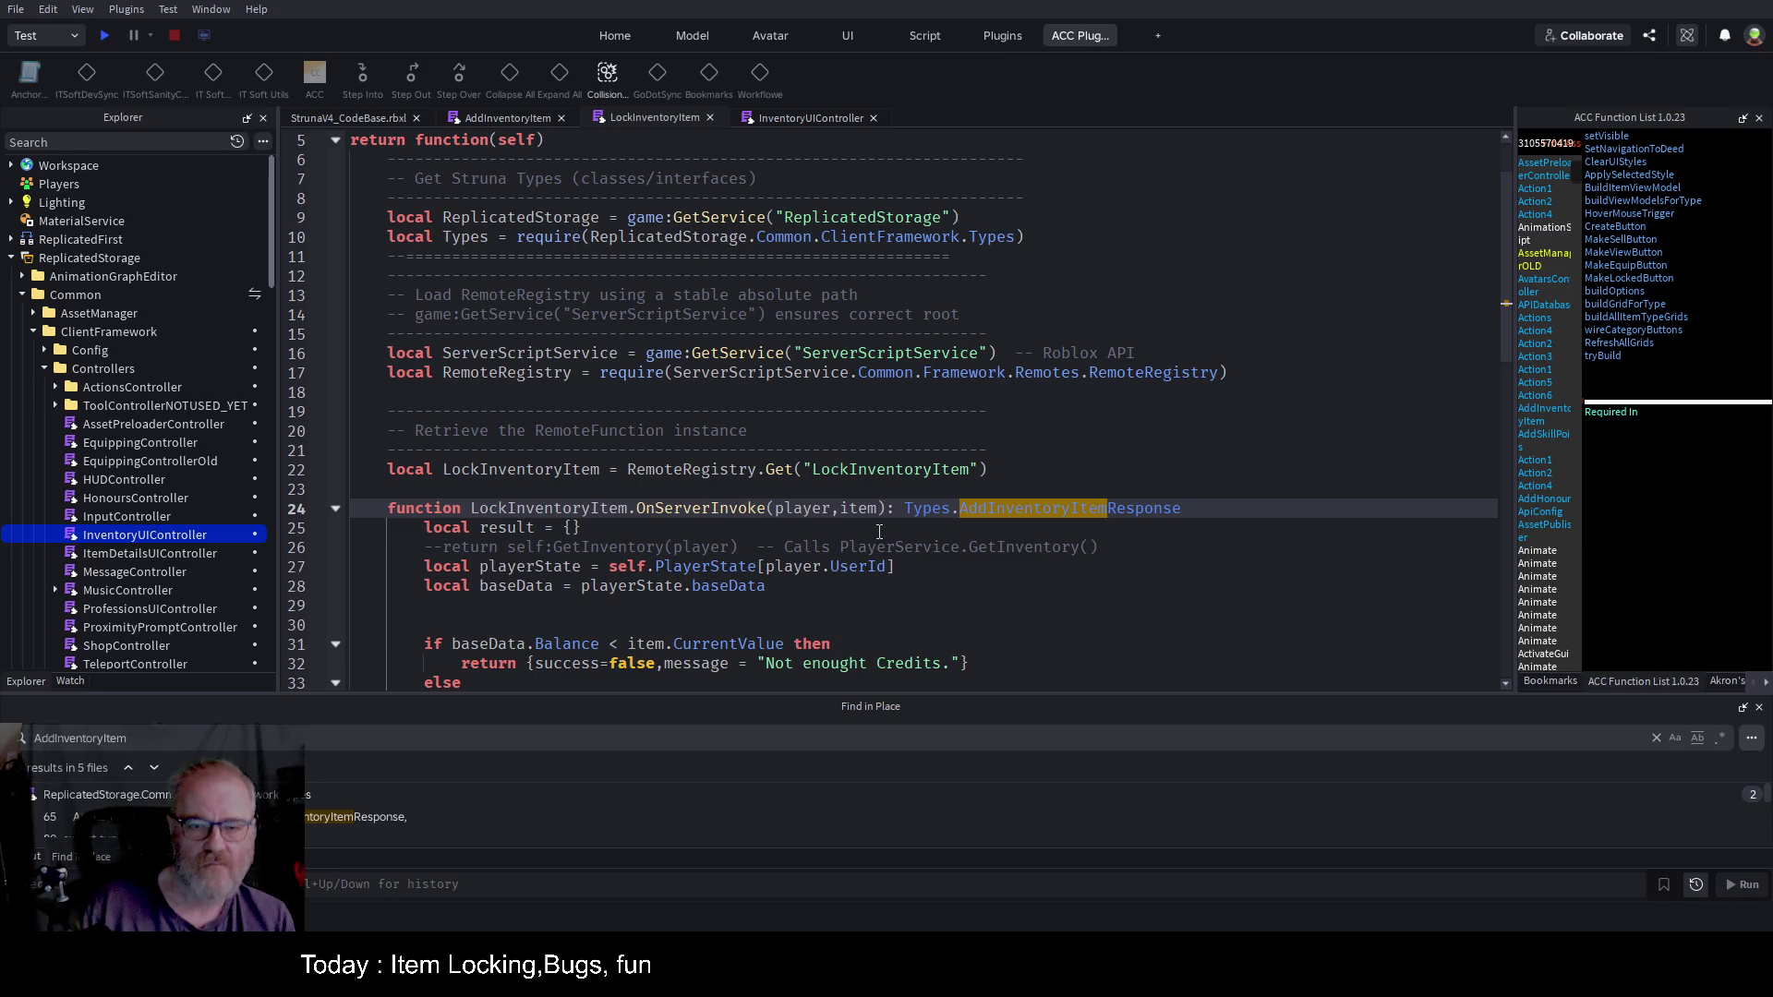
# Step: Remove the handler's AddInventoryItemResponse return type and type the parameters as player and any
pyautogui.doubleClick(1100, 509)
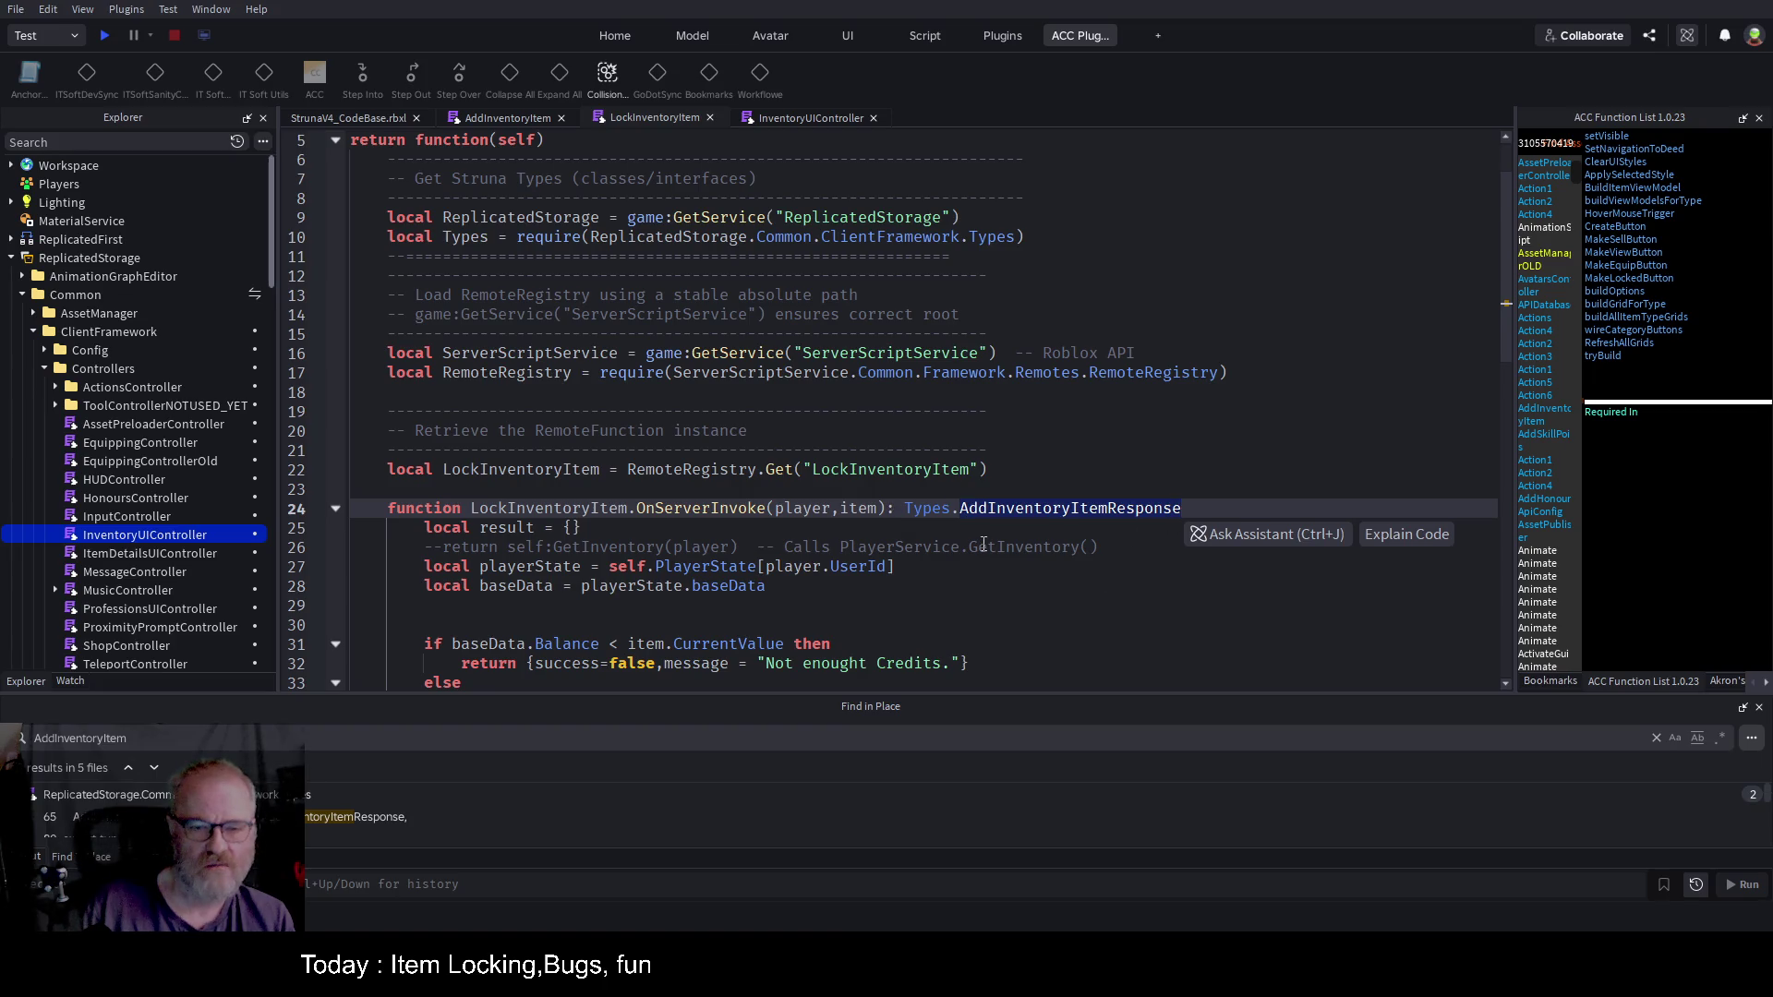
pyautogui.moveTo(886, 508); pyautogui.dragTo(1278, 502)
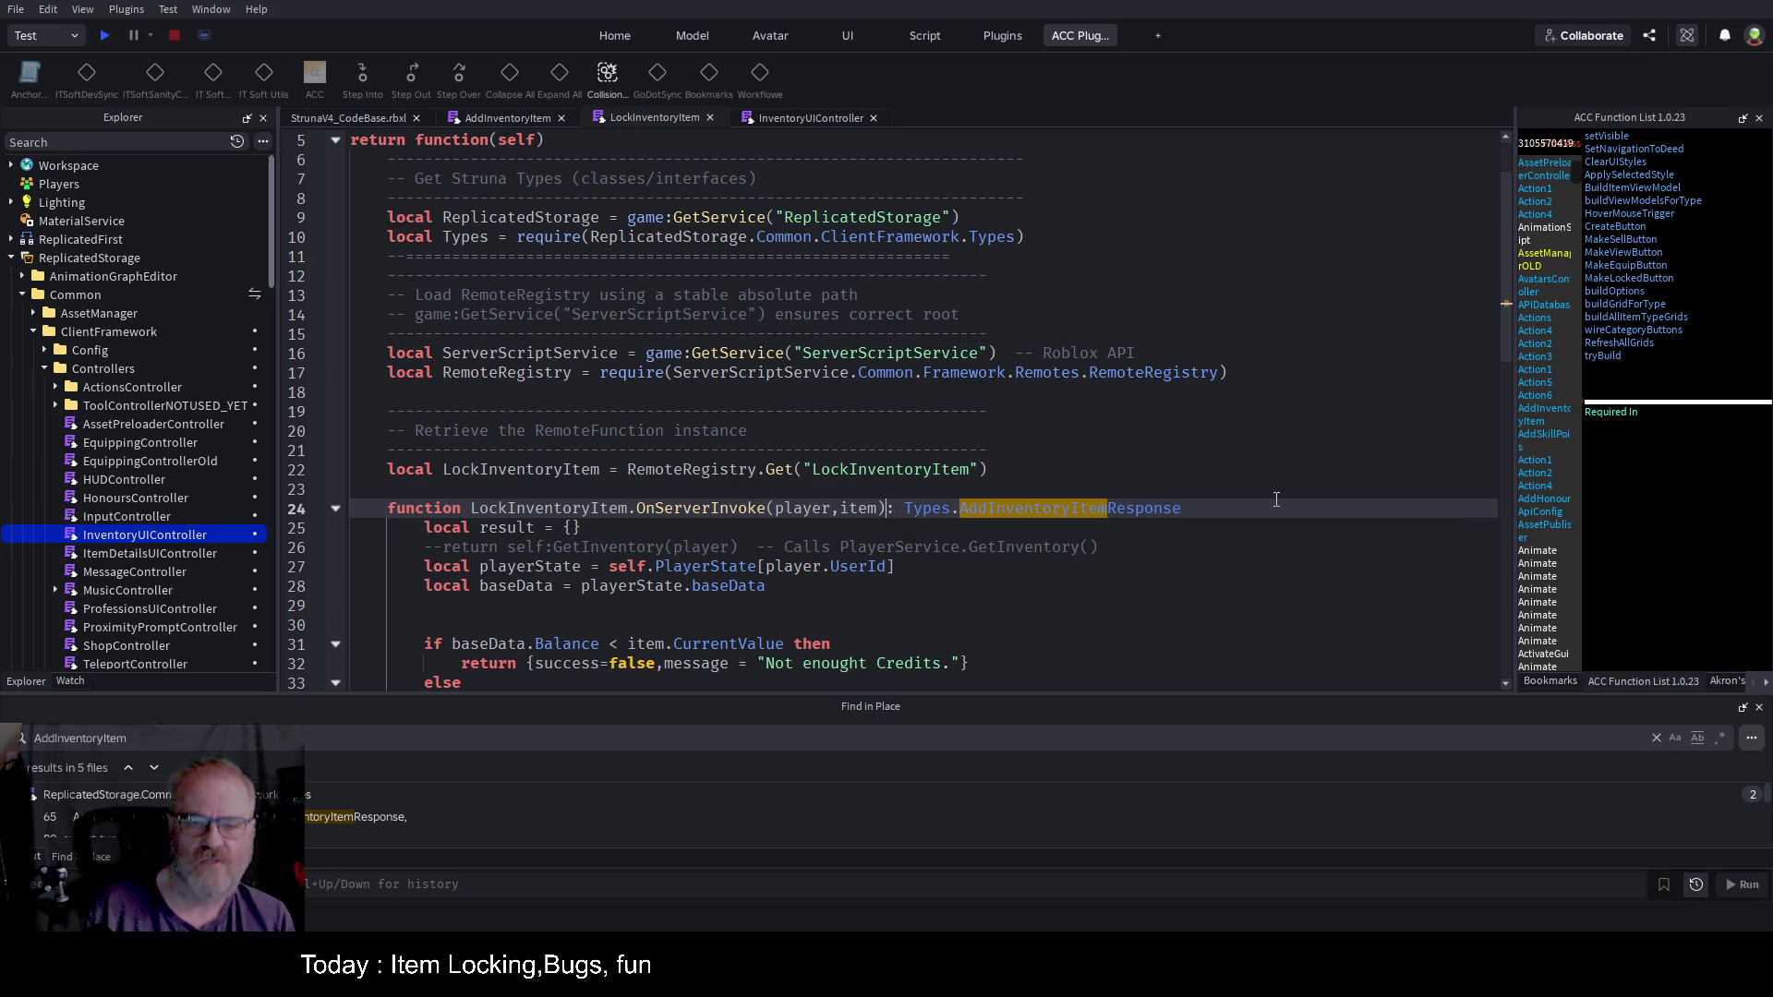
pyautogui.press('BackSpace')
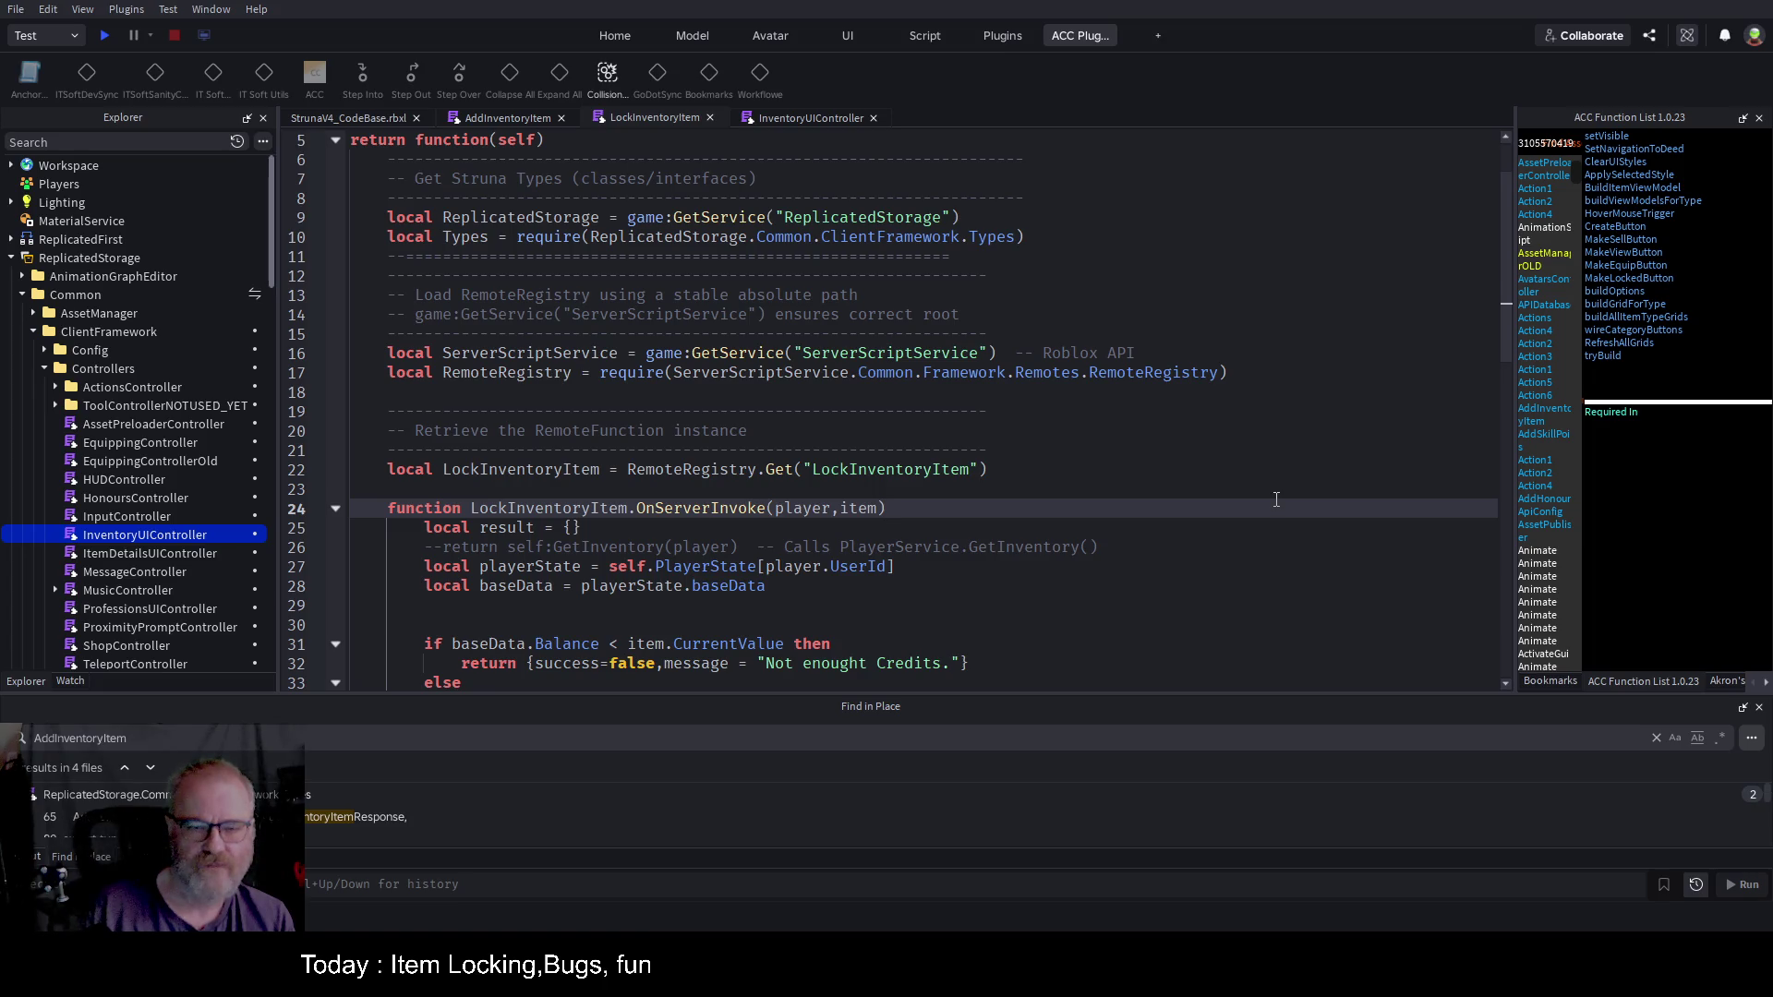
pyautogui.press('Left')
pyautogui.write(':any')
pyautogui.press('Left')
pyautogui.press('Left')
pyautogui.press('Left')
pyautogui.write(':player')
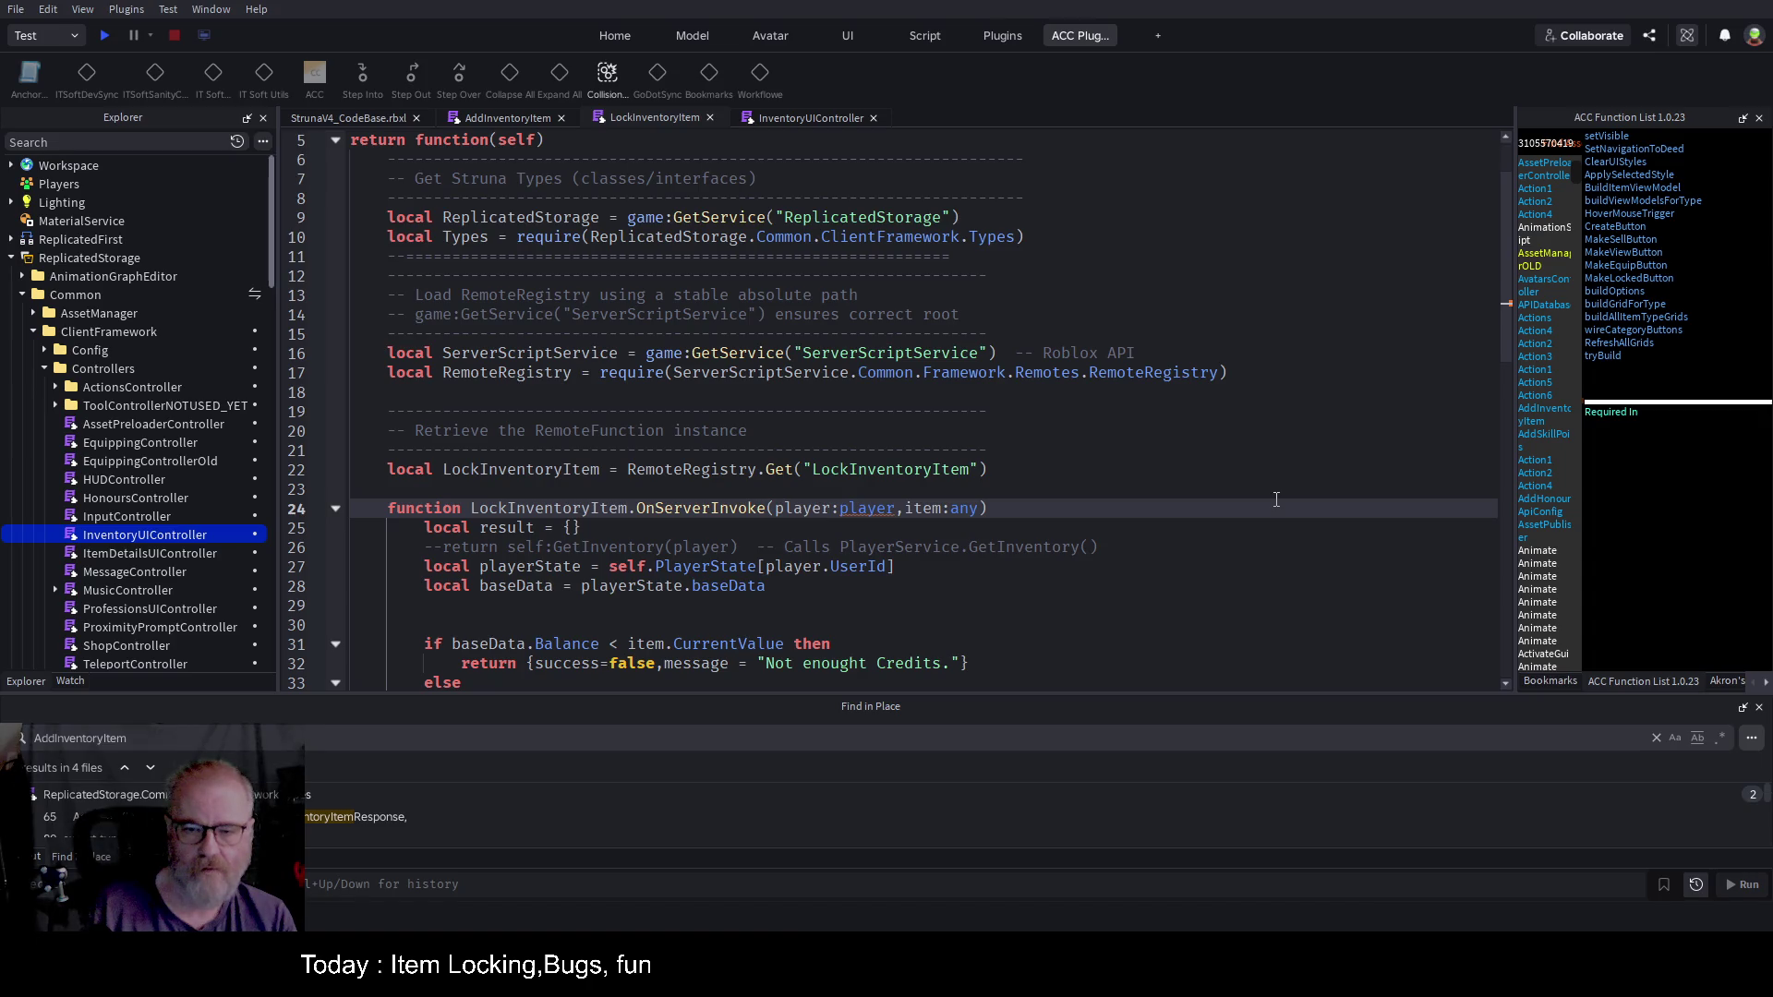
# Step: Replace the baseData line with 'local inventory = playerState.inventory'
pyautogui.press('Down')
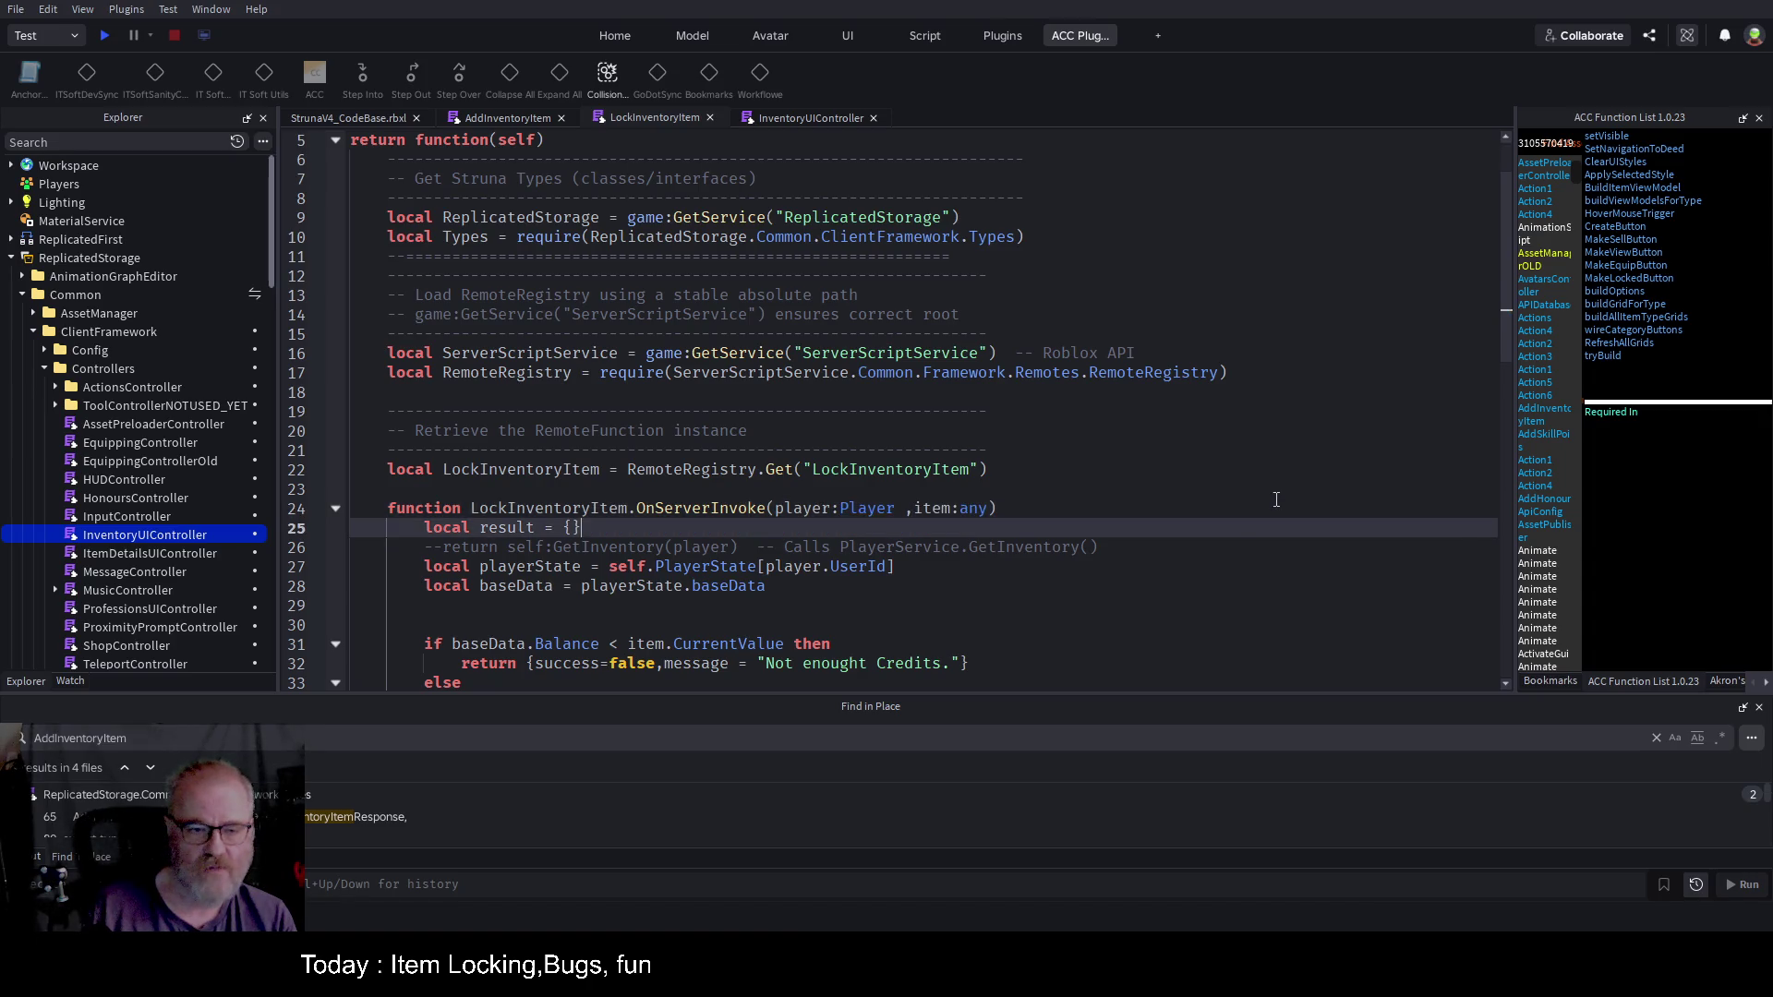
pyautogui.press('Down')
pyautogui.press('Down')
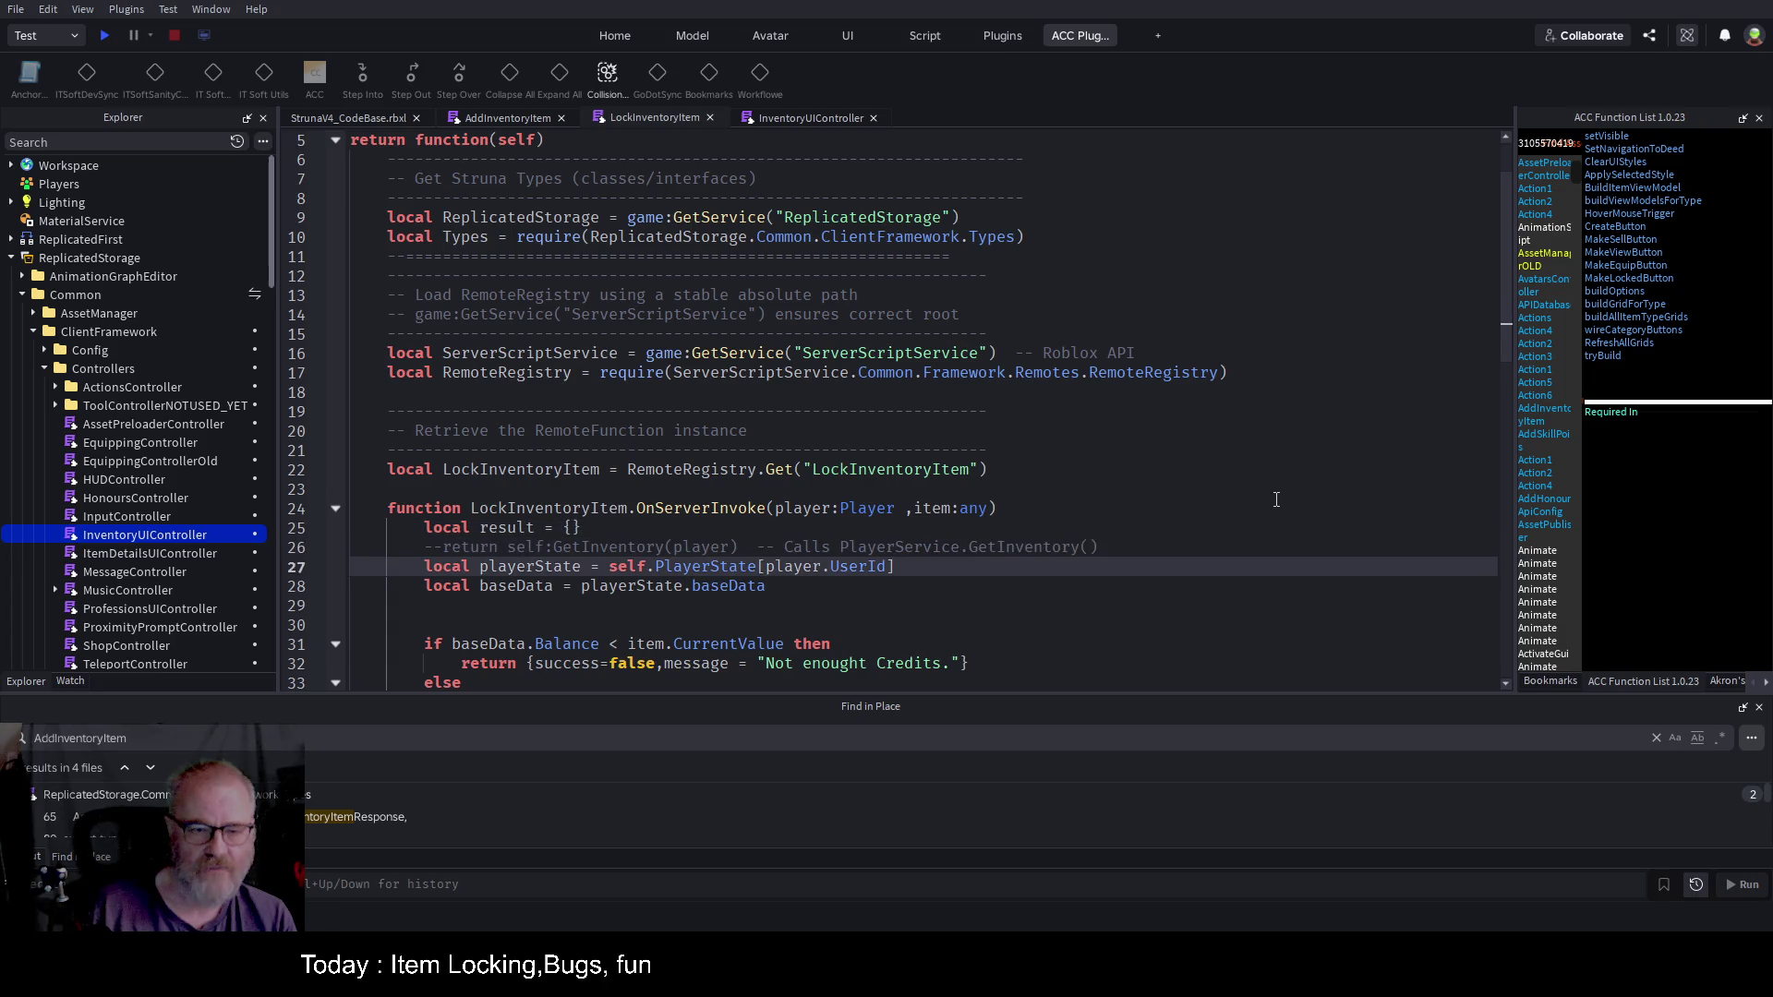
pyautogui.press('Down')
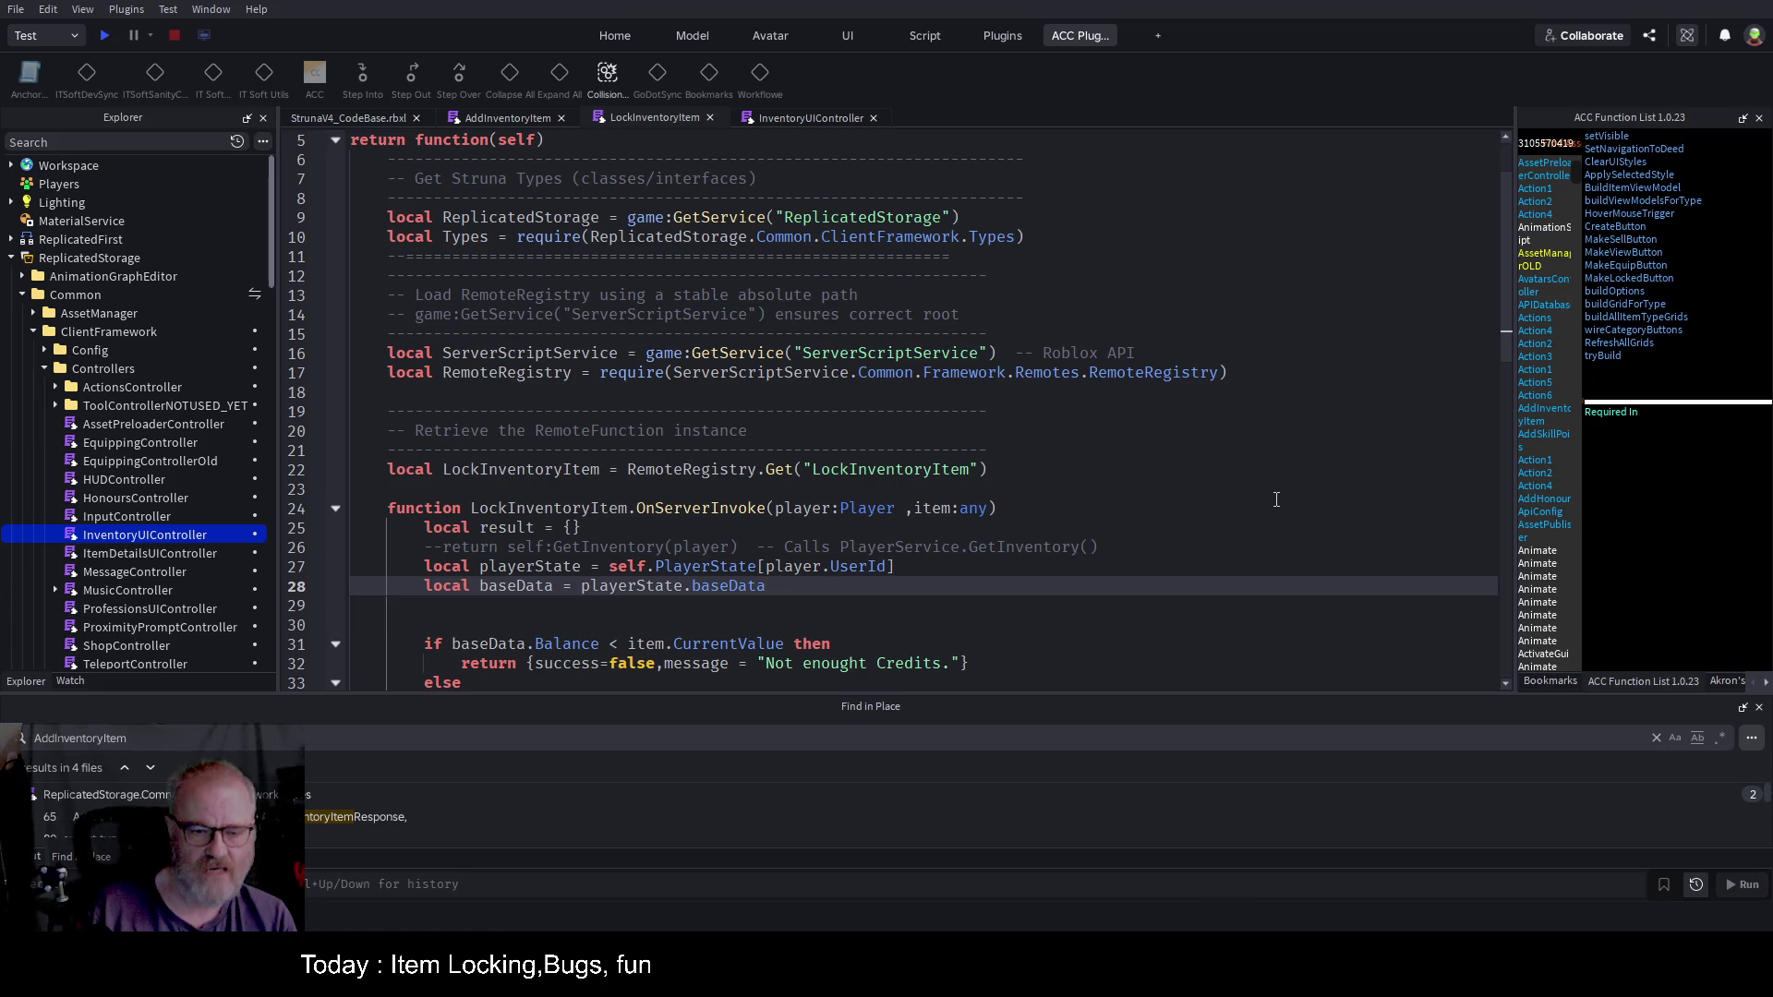
pyautogui.press('BackSpace')
pyautogui.press('BackSpace')
pyautogui.press('BackSpace')
pyautogui.write('inventory')
pyautogui.hotkey('ctrl', 'Left')
pyautogui.hotkey('ctrl', 'Left')
pyautogui.hotkey('ctrl', 'Left')
pyautogui.hotkey('ctrl', 'BackSpace')
pyautogui.write('inventory')
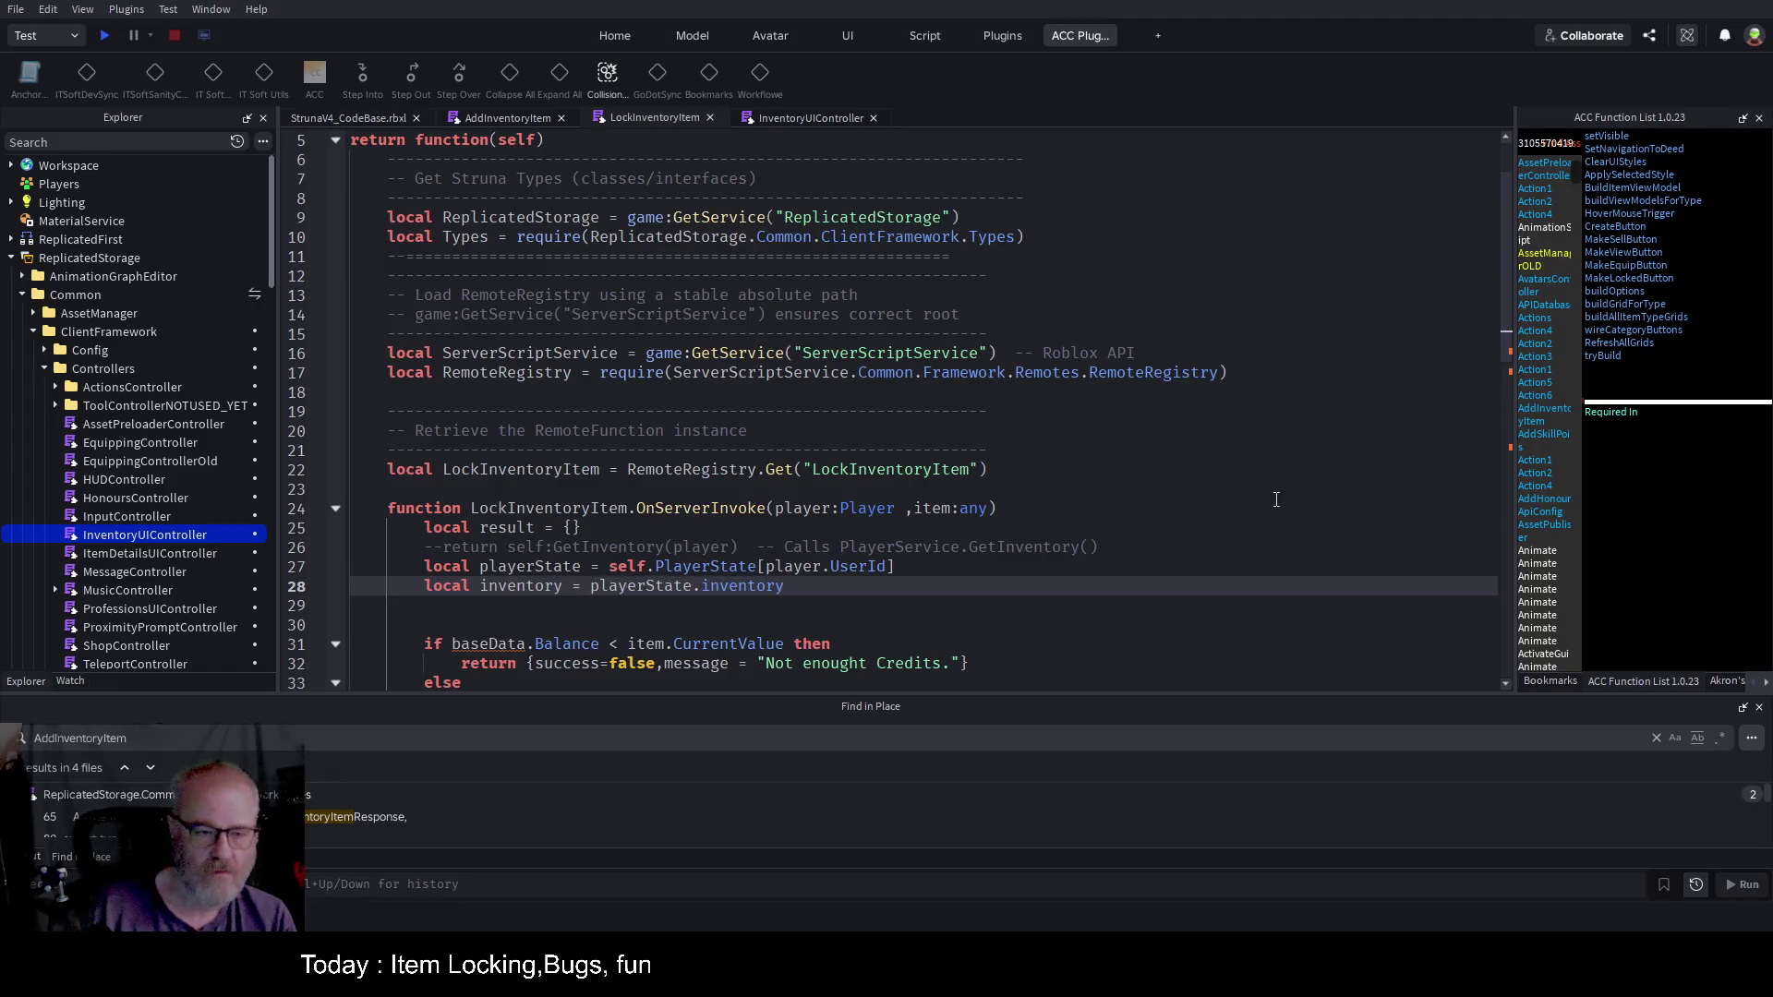
pyautogui.press('Down')
pyautogui.press('Down')
pyautogui.hotkey('shift', 'Down')
pyautogui.hotkey('shift', 'Down')
pyautogui.hotkey('shift', 'Down')
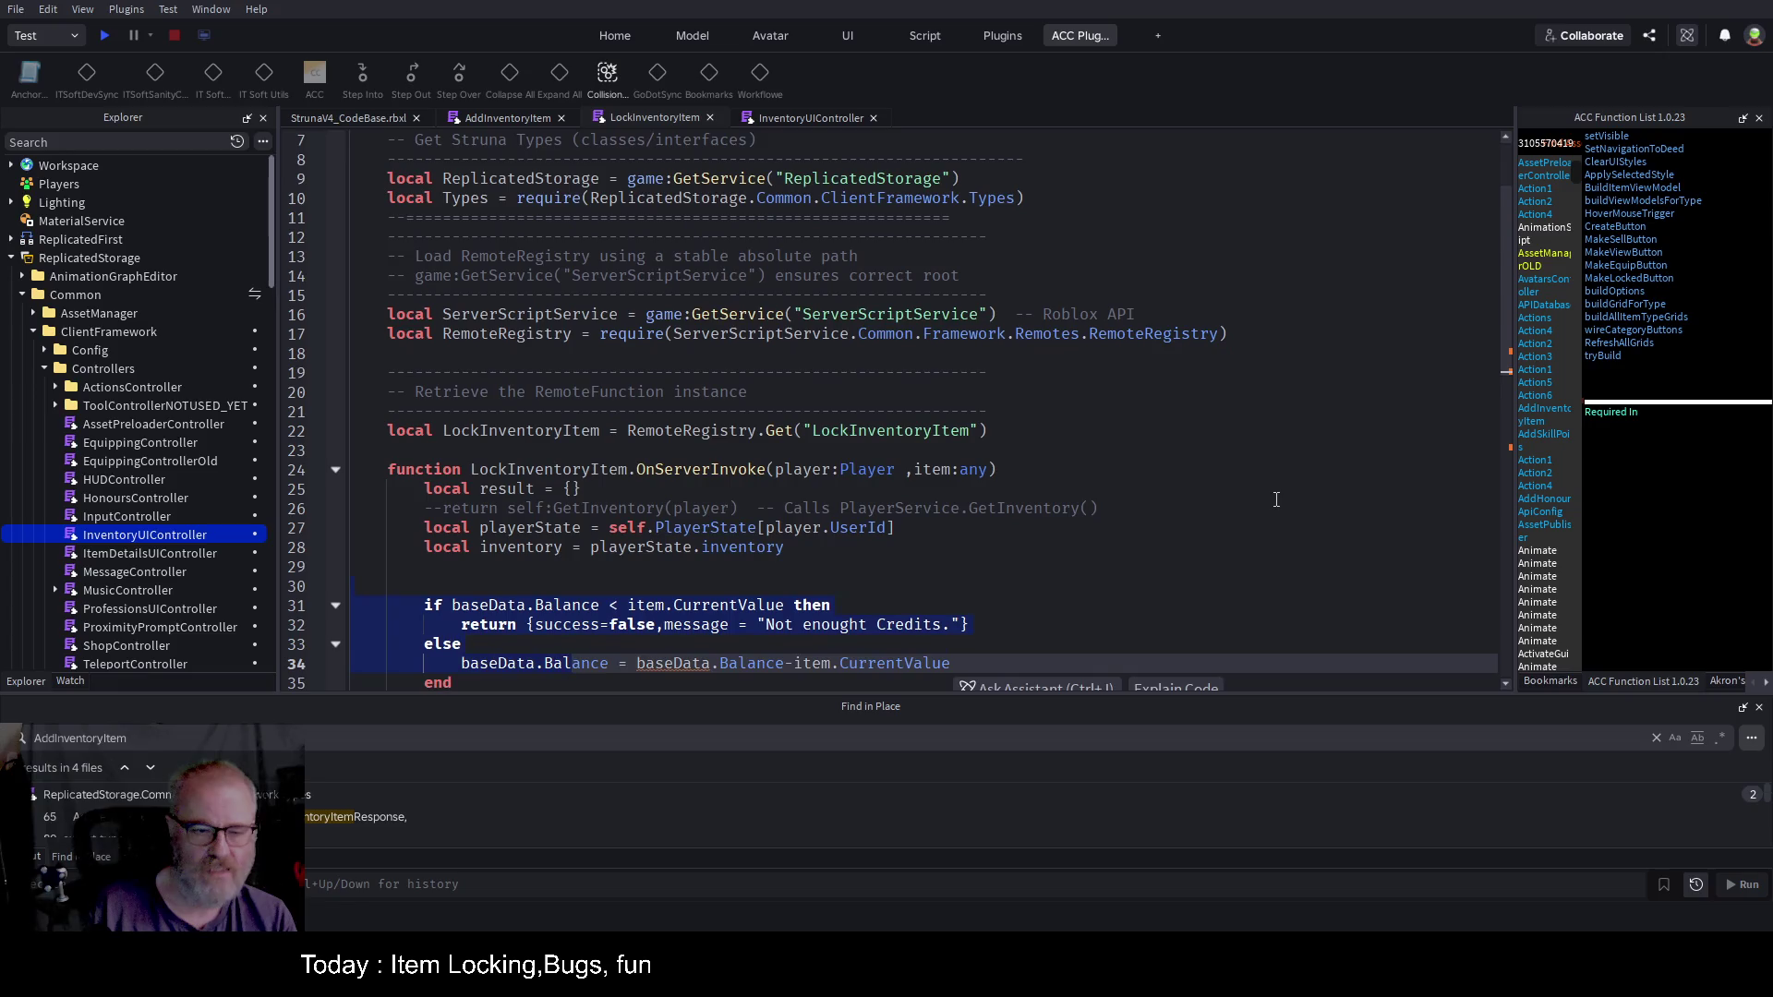
# Step: Delete the credit-check if/else block, leftover blank lines and the duplicate inventory line
pyautogui.press('BackSpace')
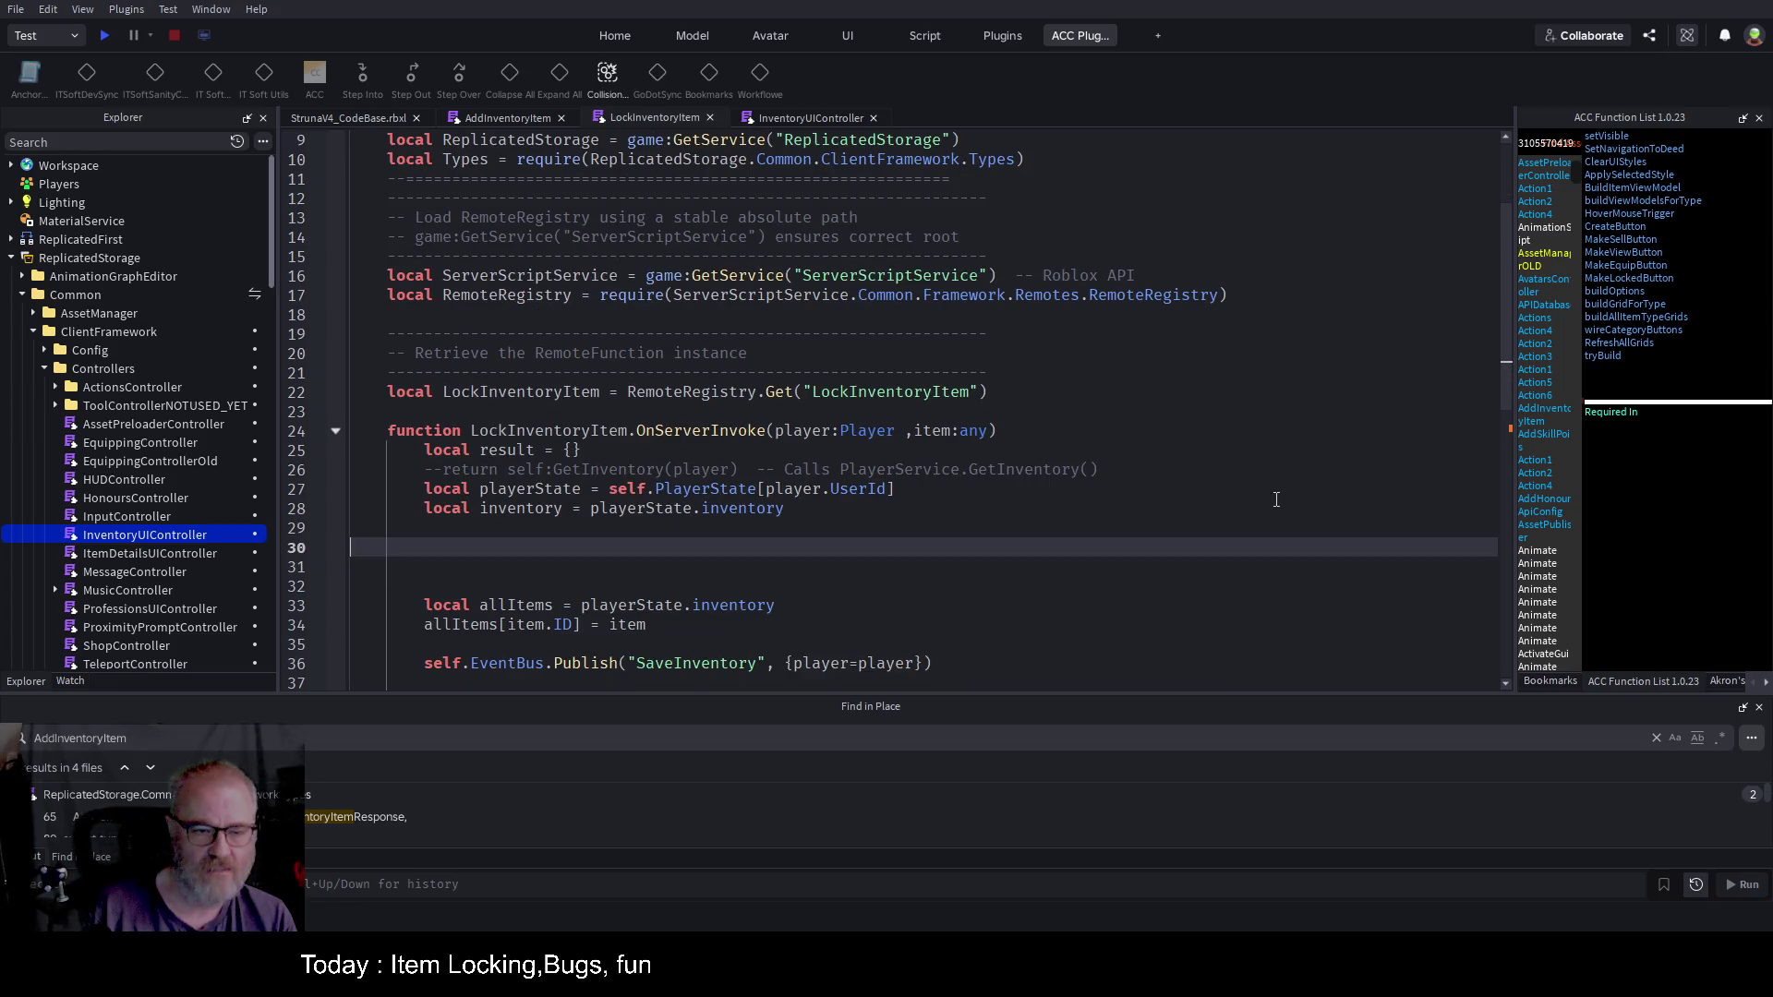
pyautogui.press('Down')
pyautogui.press('Down')
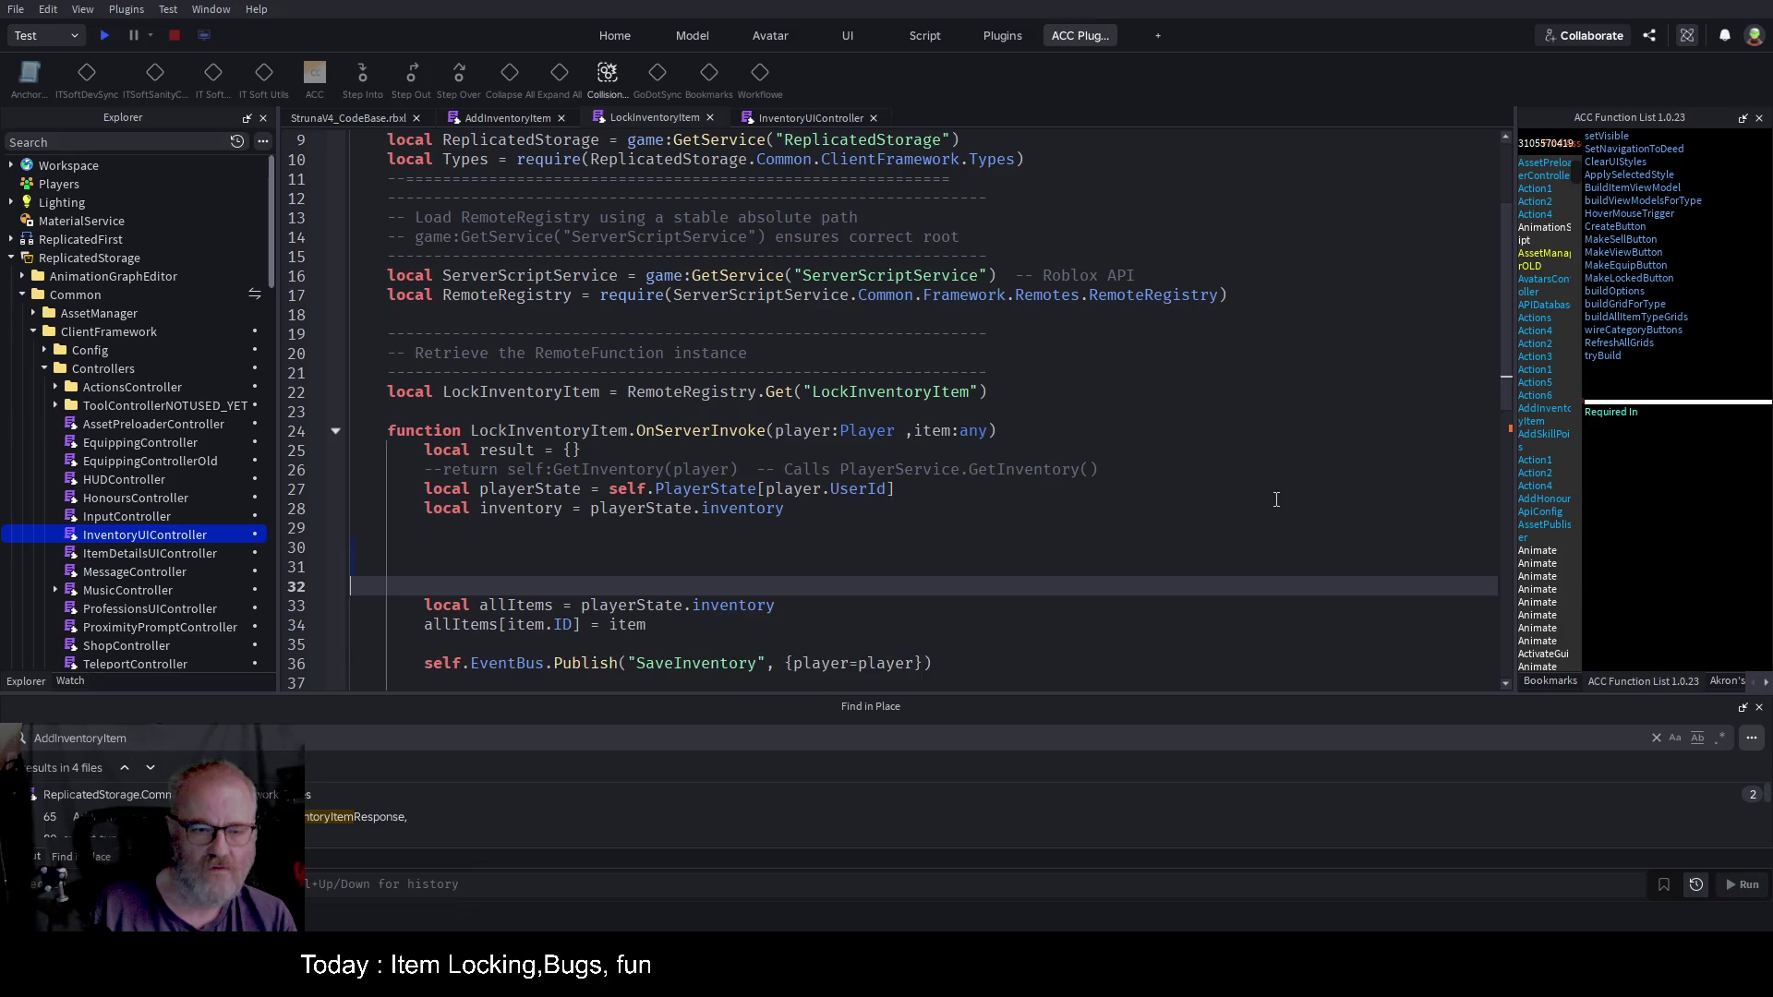
pyautogui.press('BackSpace')
pyautogui.press('BackSpace')
pyautogui.press('Up')
pyautogui.press('Up')
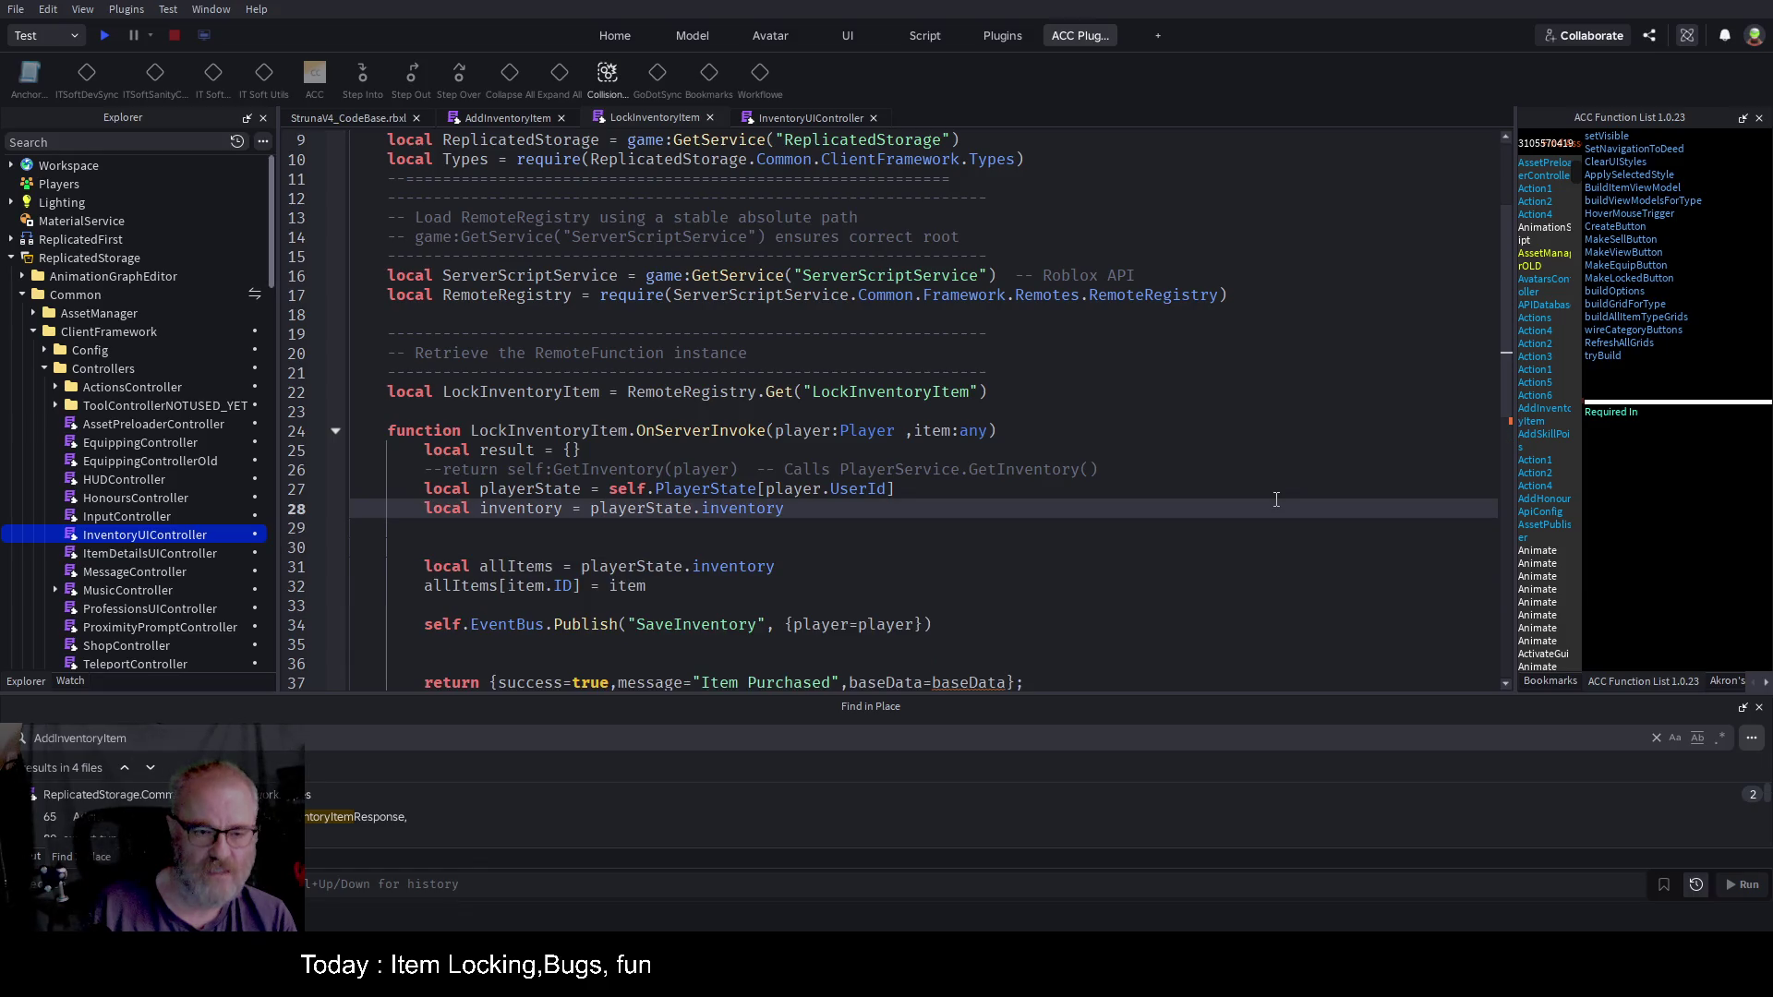
pyautogui.hotkey('shift', 'End')
pyautogui.press('BackSpace')
pyautogui.press('Delete')
pyautogui.press('Delete')
pyautogui.press('Delete')
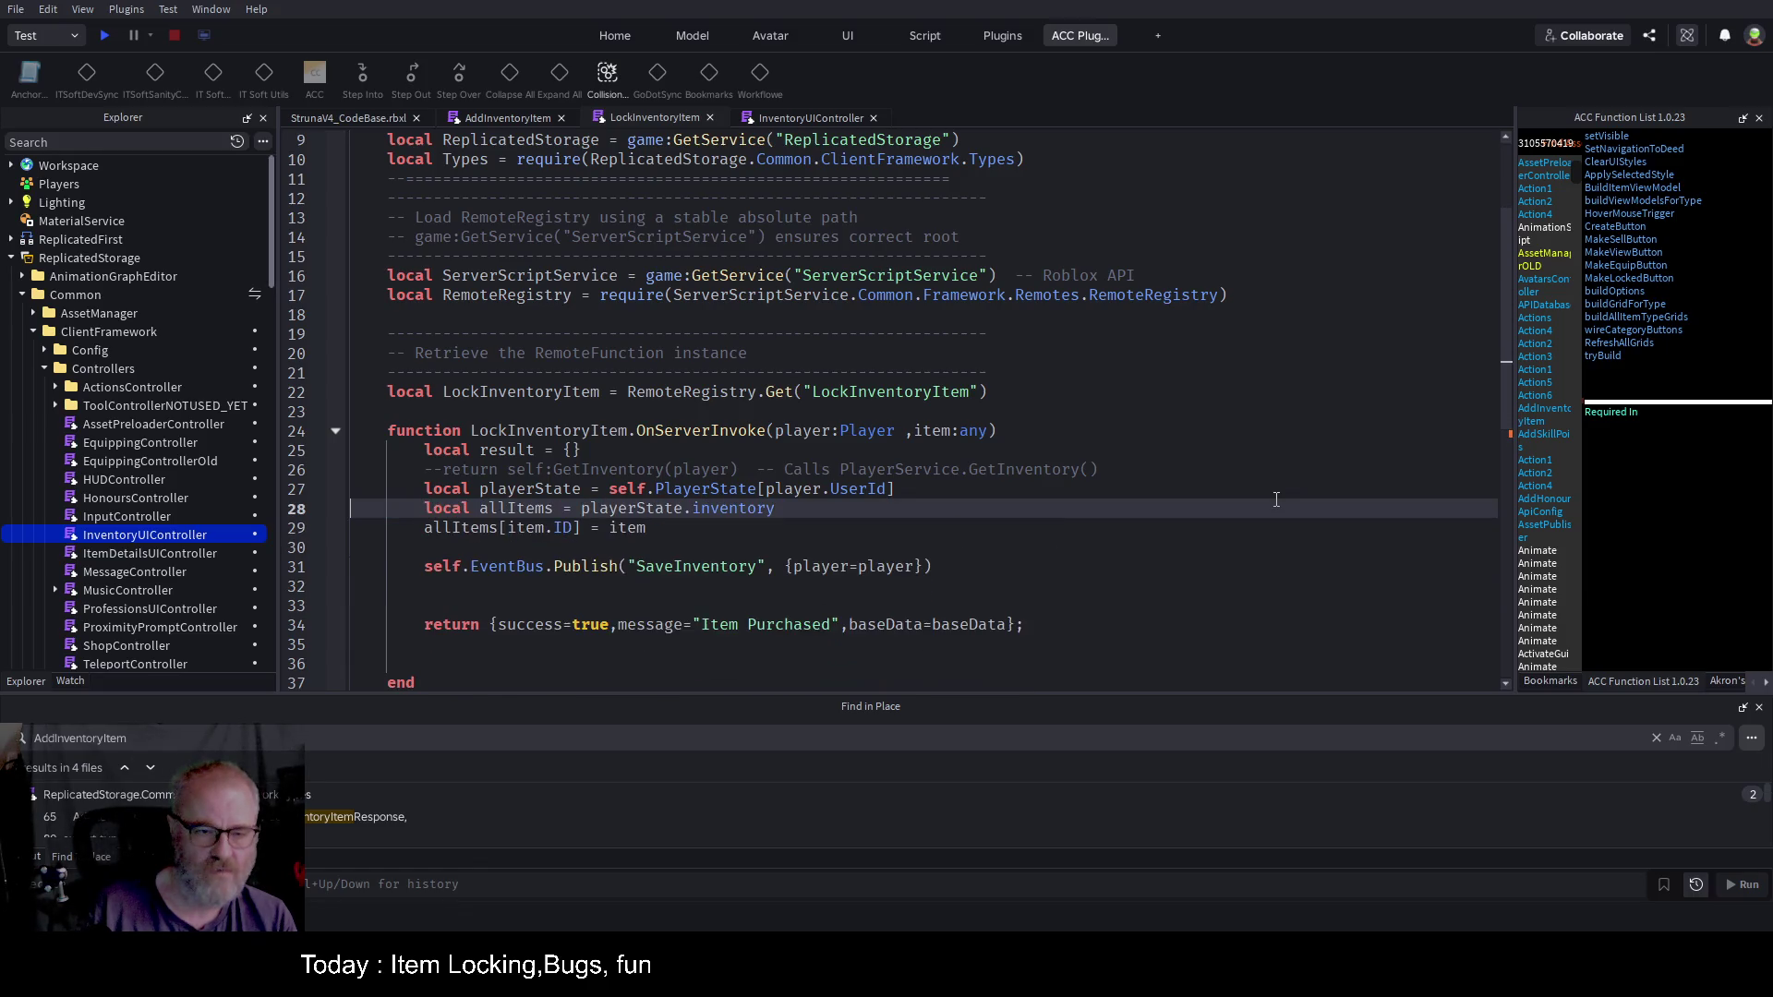
pyautogui.press('Down')
pyautogui.press('Down')
pyautogui.press('Up')
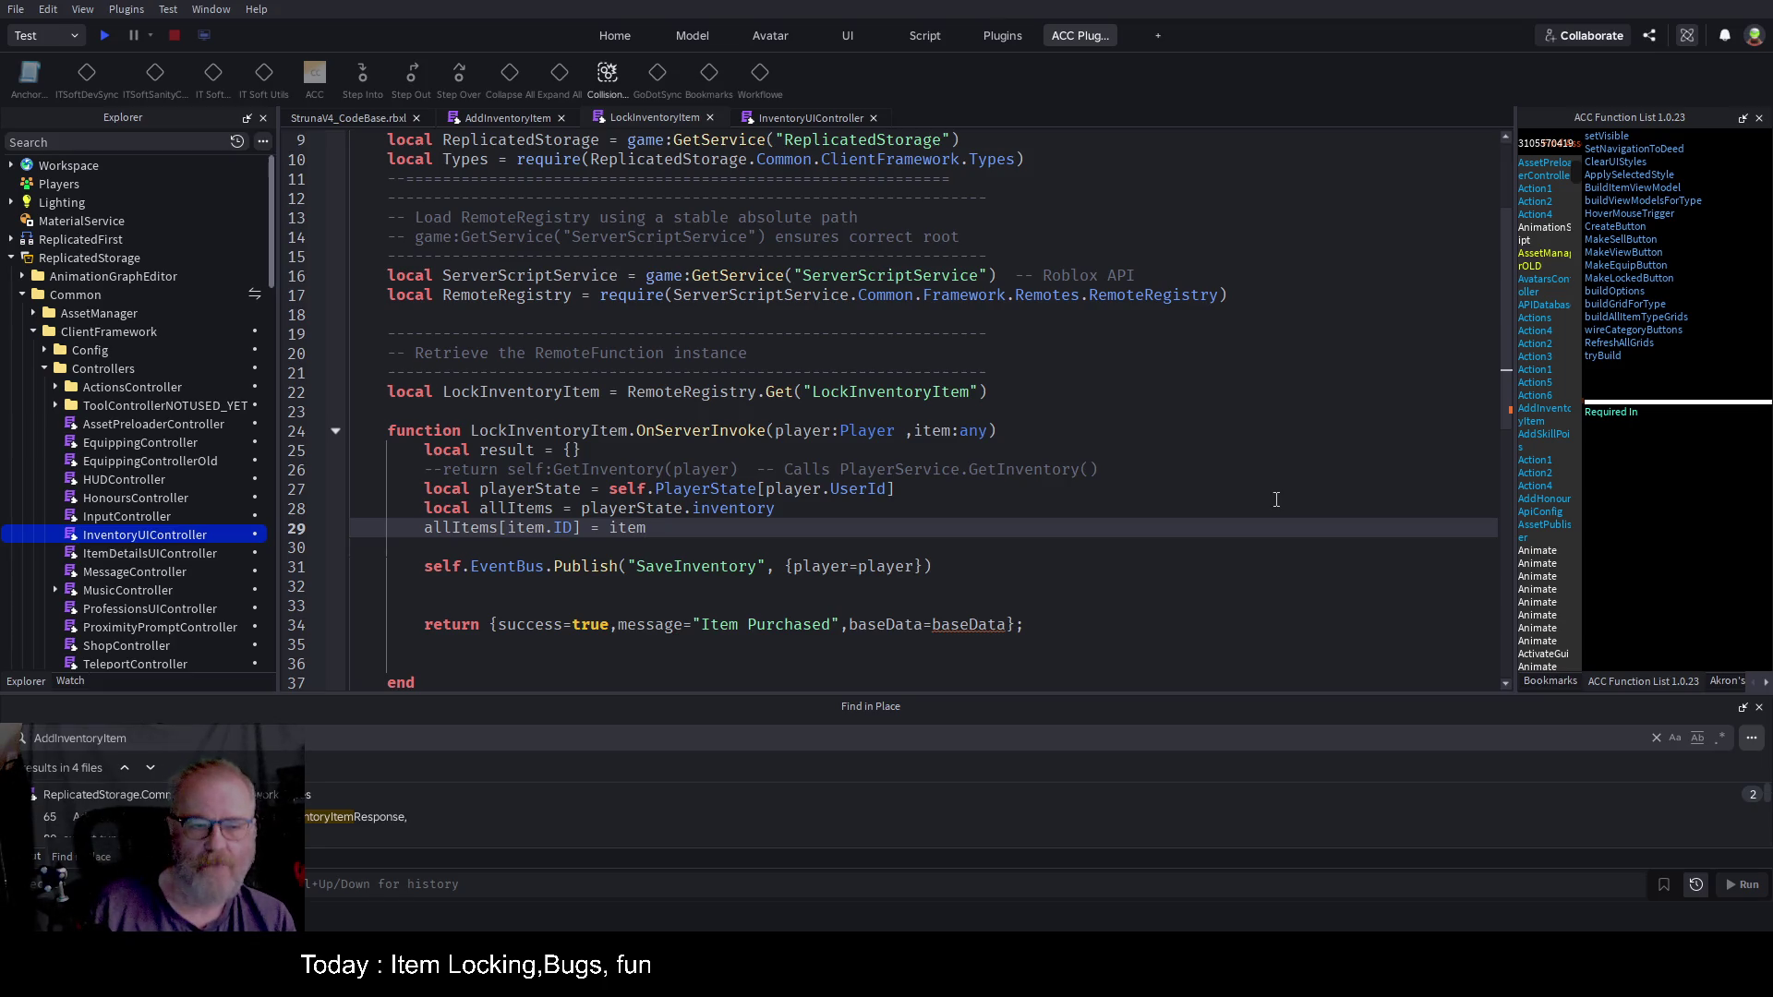
# Step: Change the item parameter's type to string and clear the parameter name
pyautogui.press('Up')
pyautogui.press('Up')
pyautogui.press('Up')
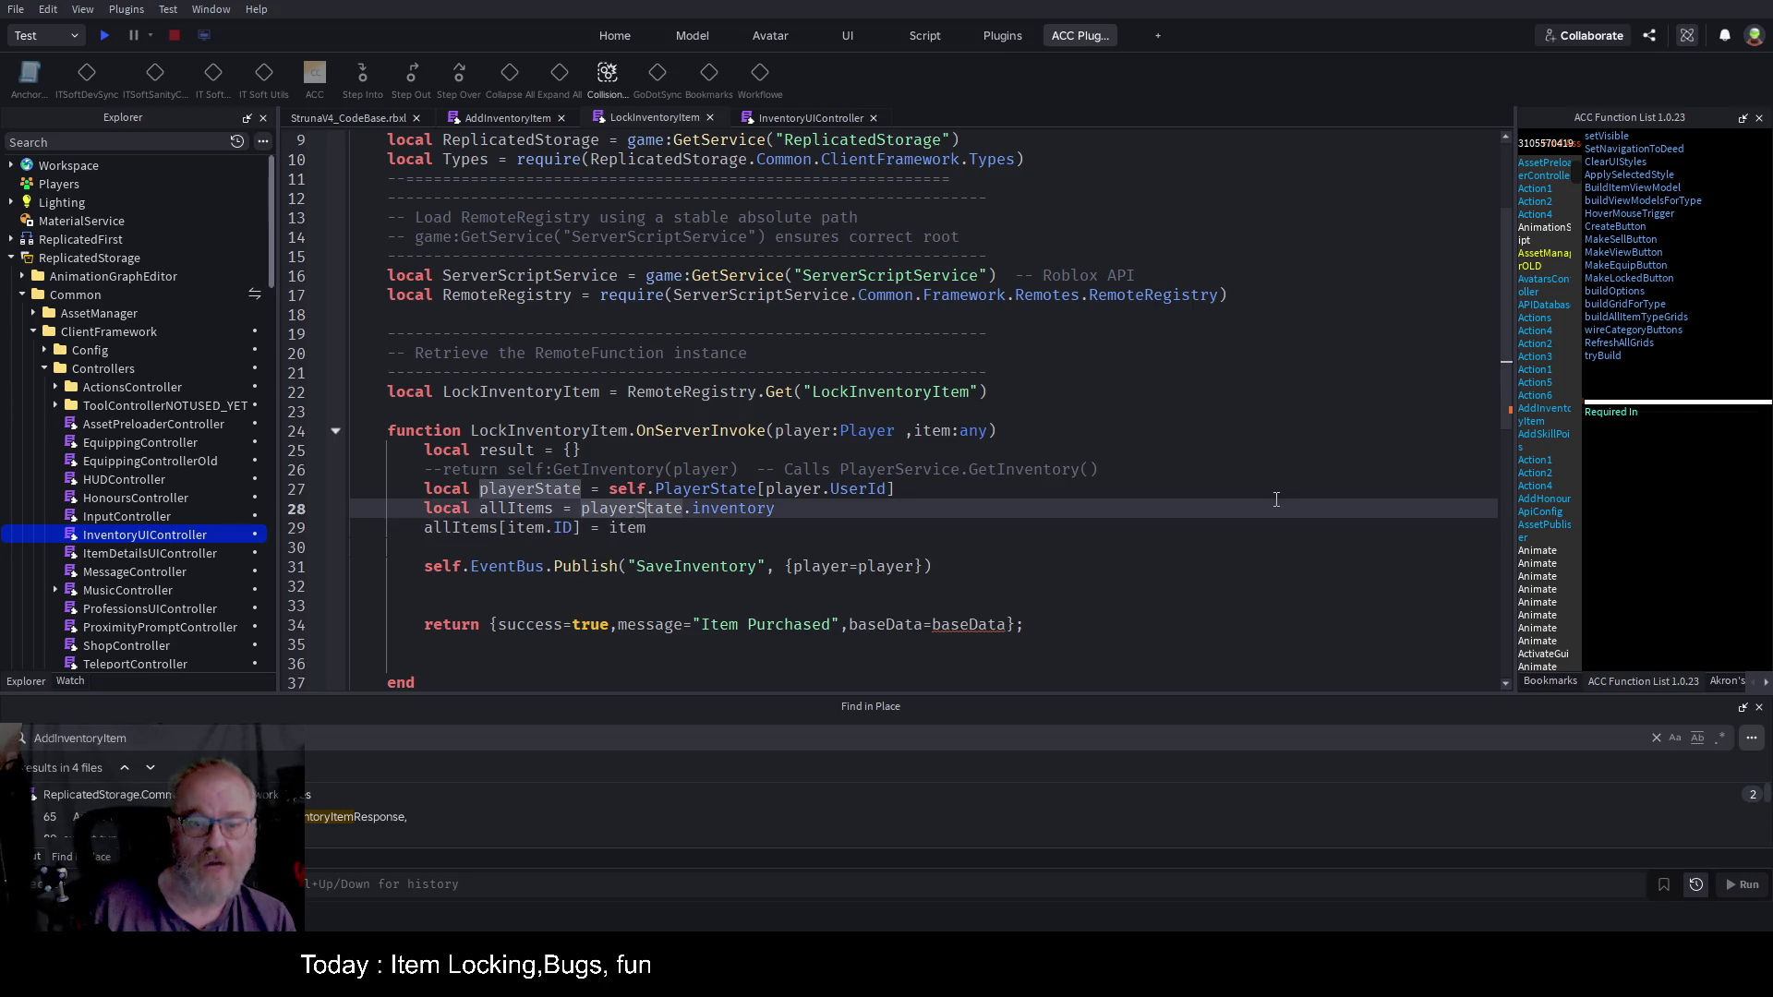
pyautogui.press('End')
pyautogui.press('BackSpace')
pyautogui.press('BackSpace')
pyautogui.press('BackSpace')
pyautogui.write('string')
pyautogui.press('Left')
pyautogui.press('Left')
pyautogui.press('Left')
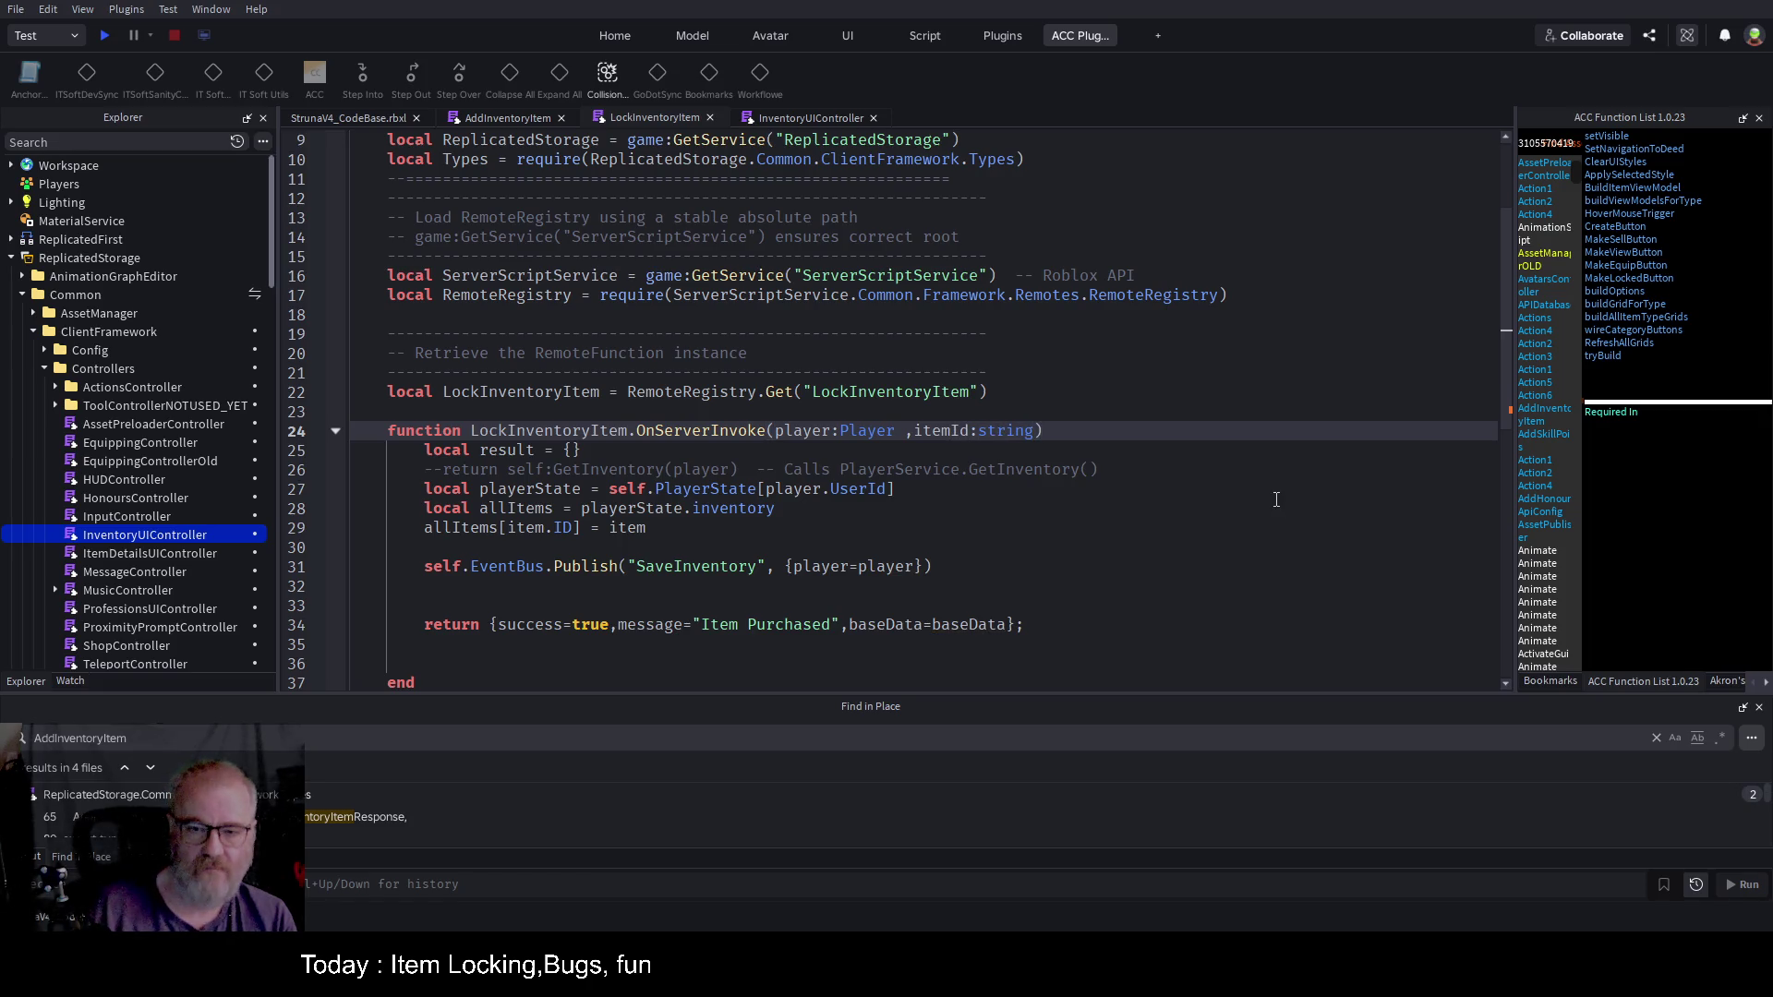
pyautogui.press('BackSpace')
pyautogui.press('BackSpace')
pyautogui.press('BackSpace')
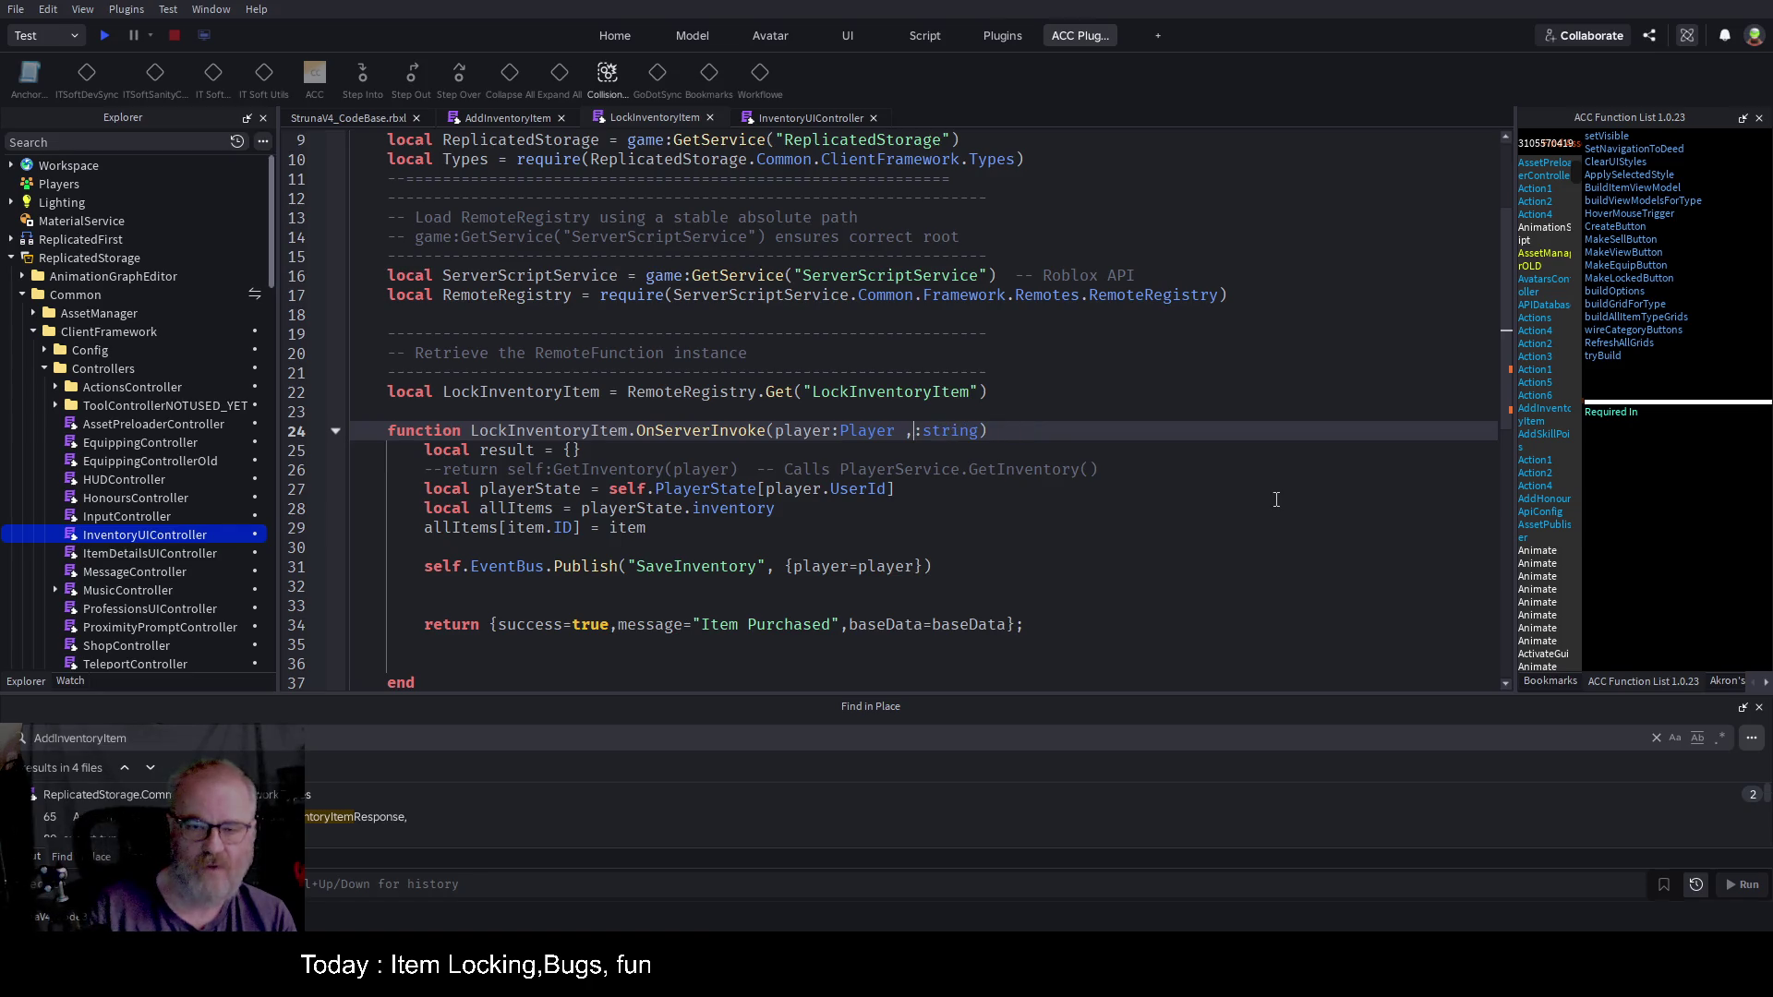
# Step: Try renaming the parameter to inventoryItemID on line 29, then undo it
pyautogui.write('inventoryItemID')
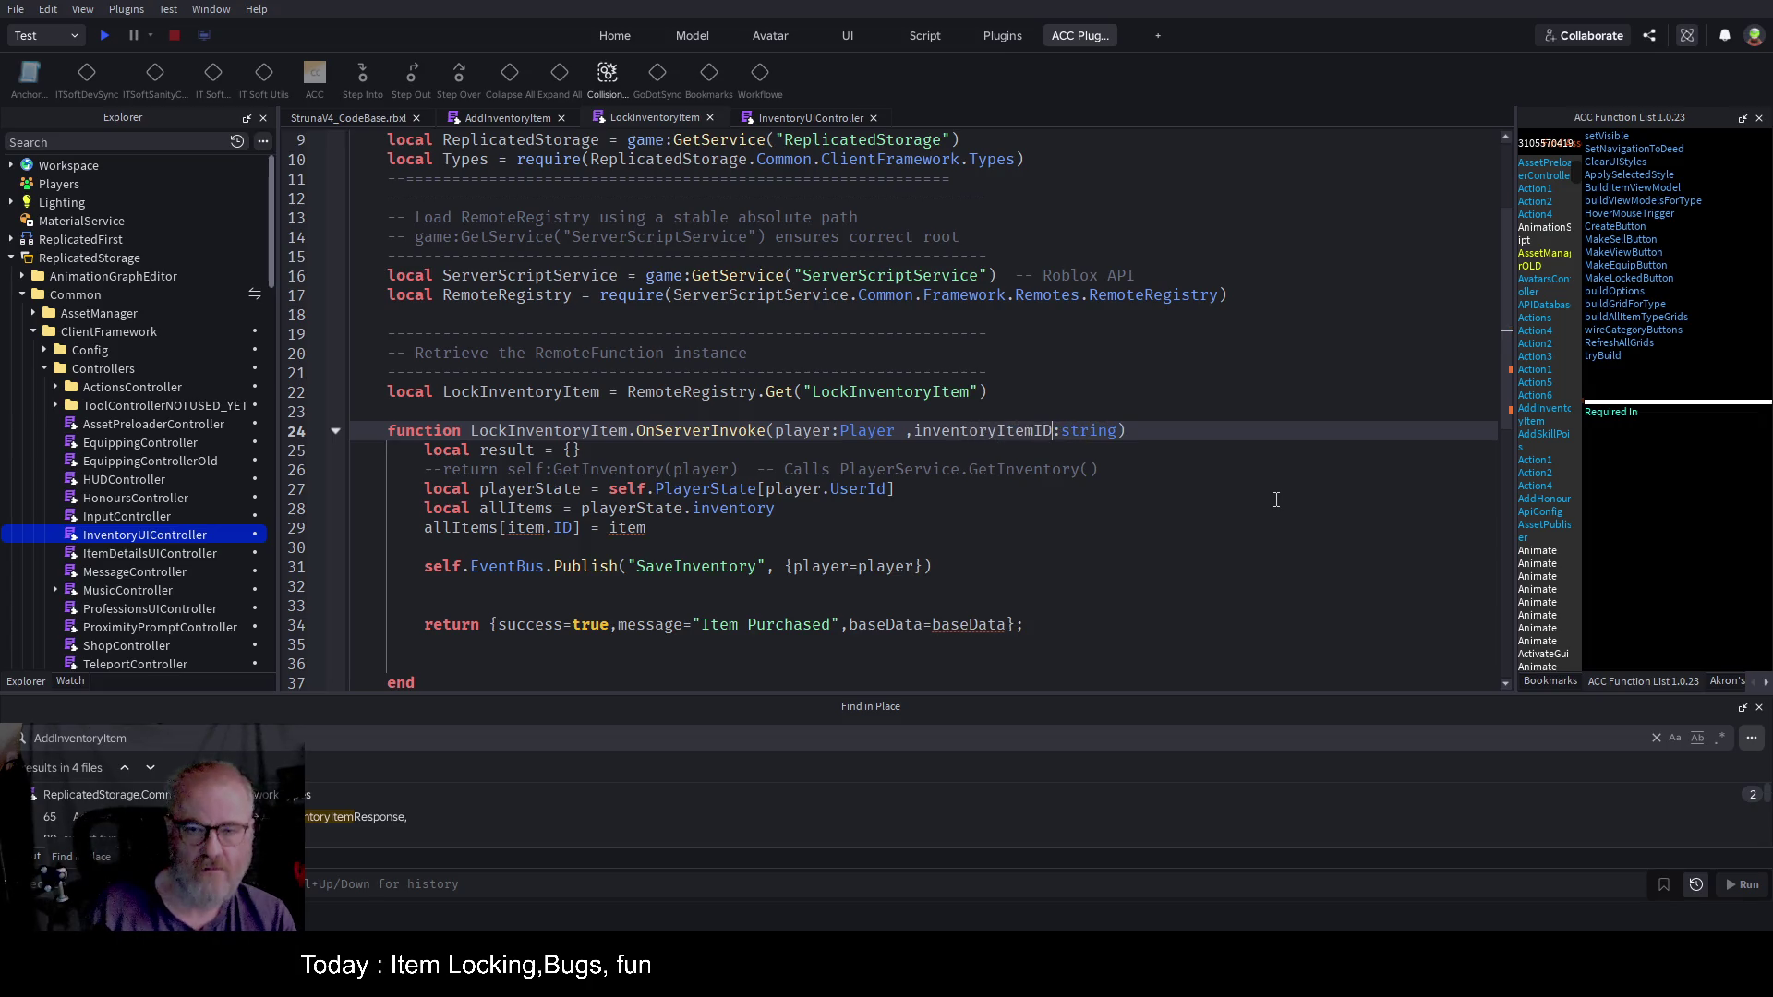
pyautogui.doubleClick(956, 432)
pyautogui.hotkey('ctrl', 'c')
pyautogui.doubleClick(627, 527)
pyautogui.hotkey('ctrl', 'v')
pyautogui.click(558, 552)
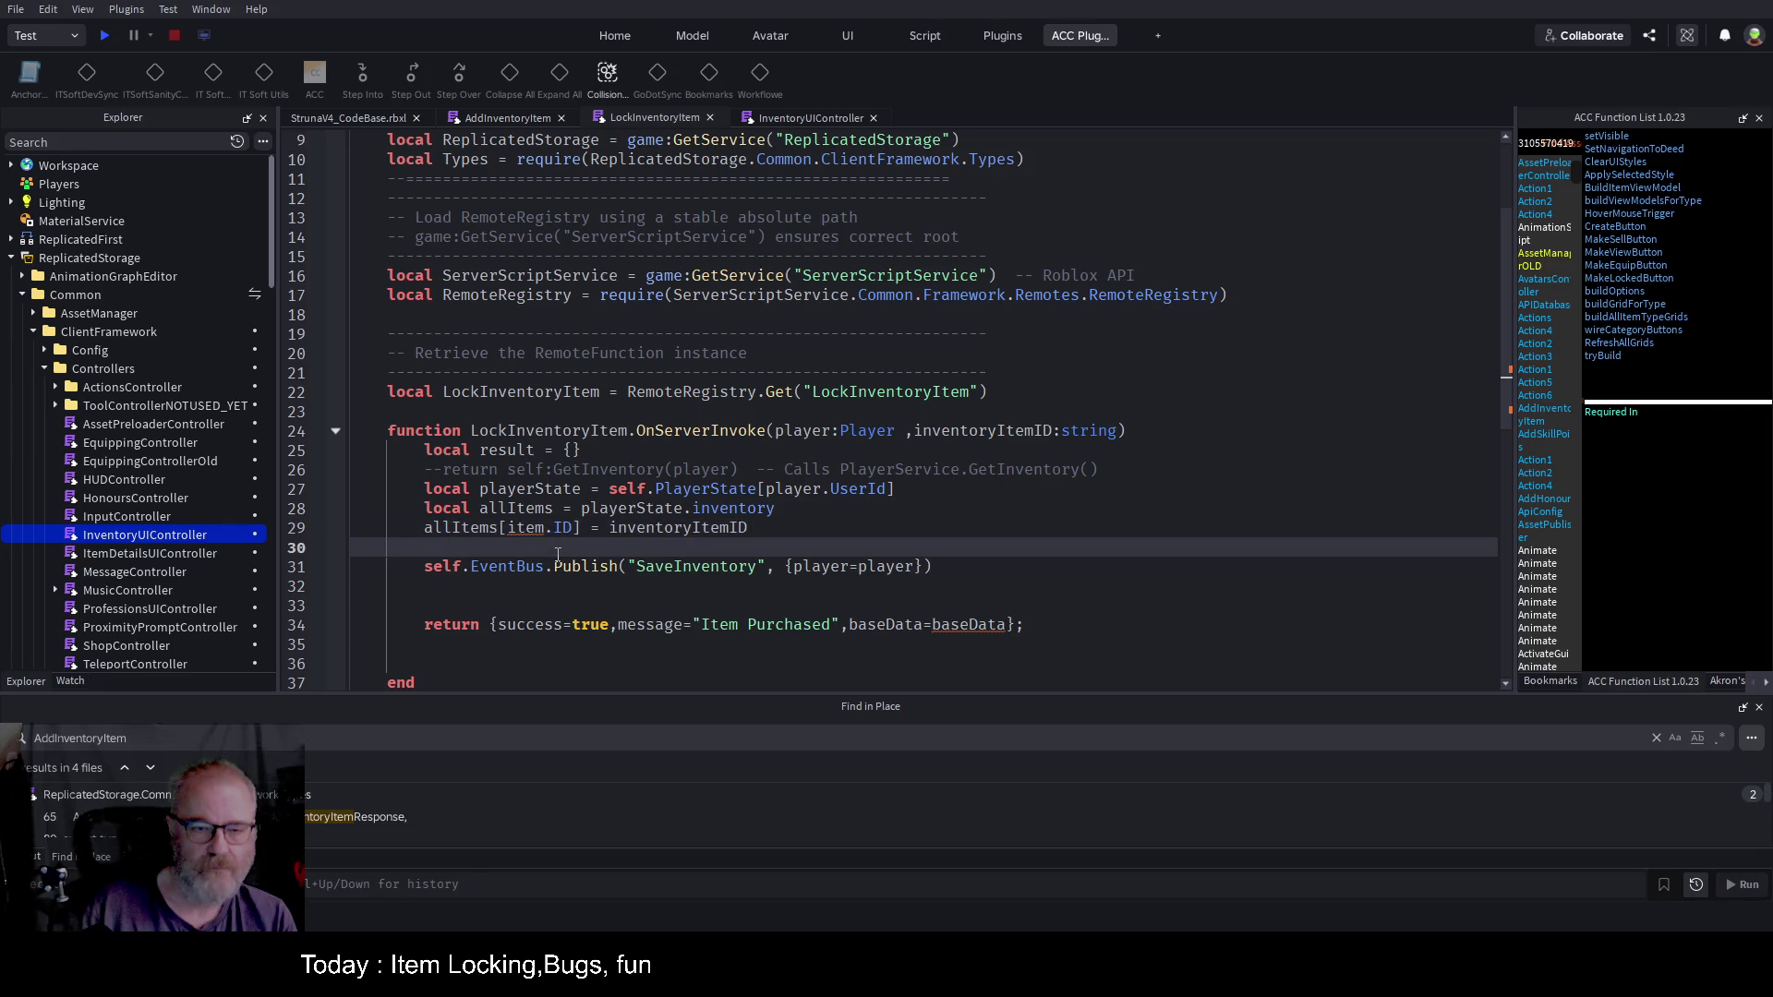
pyautogui.hotkey('ctrl', 'z')
pyautogui.hotkey('ctrl', 'z')
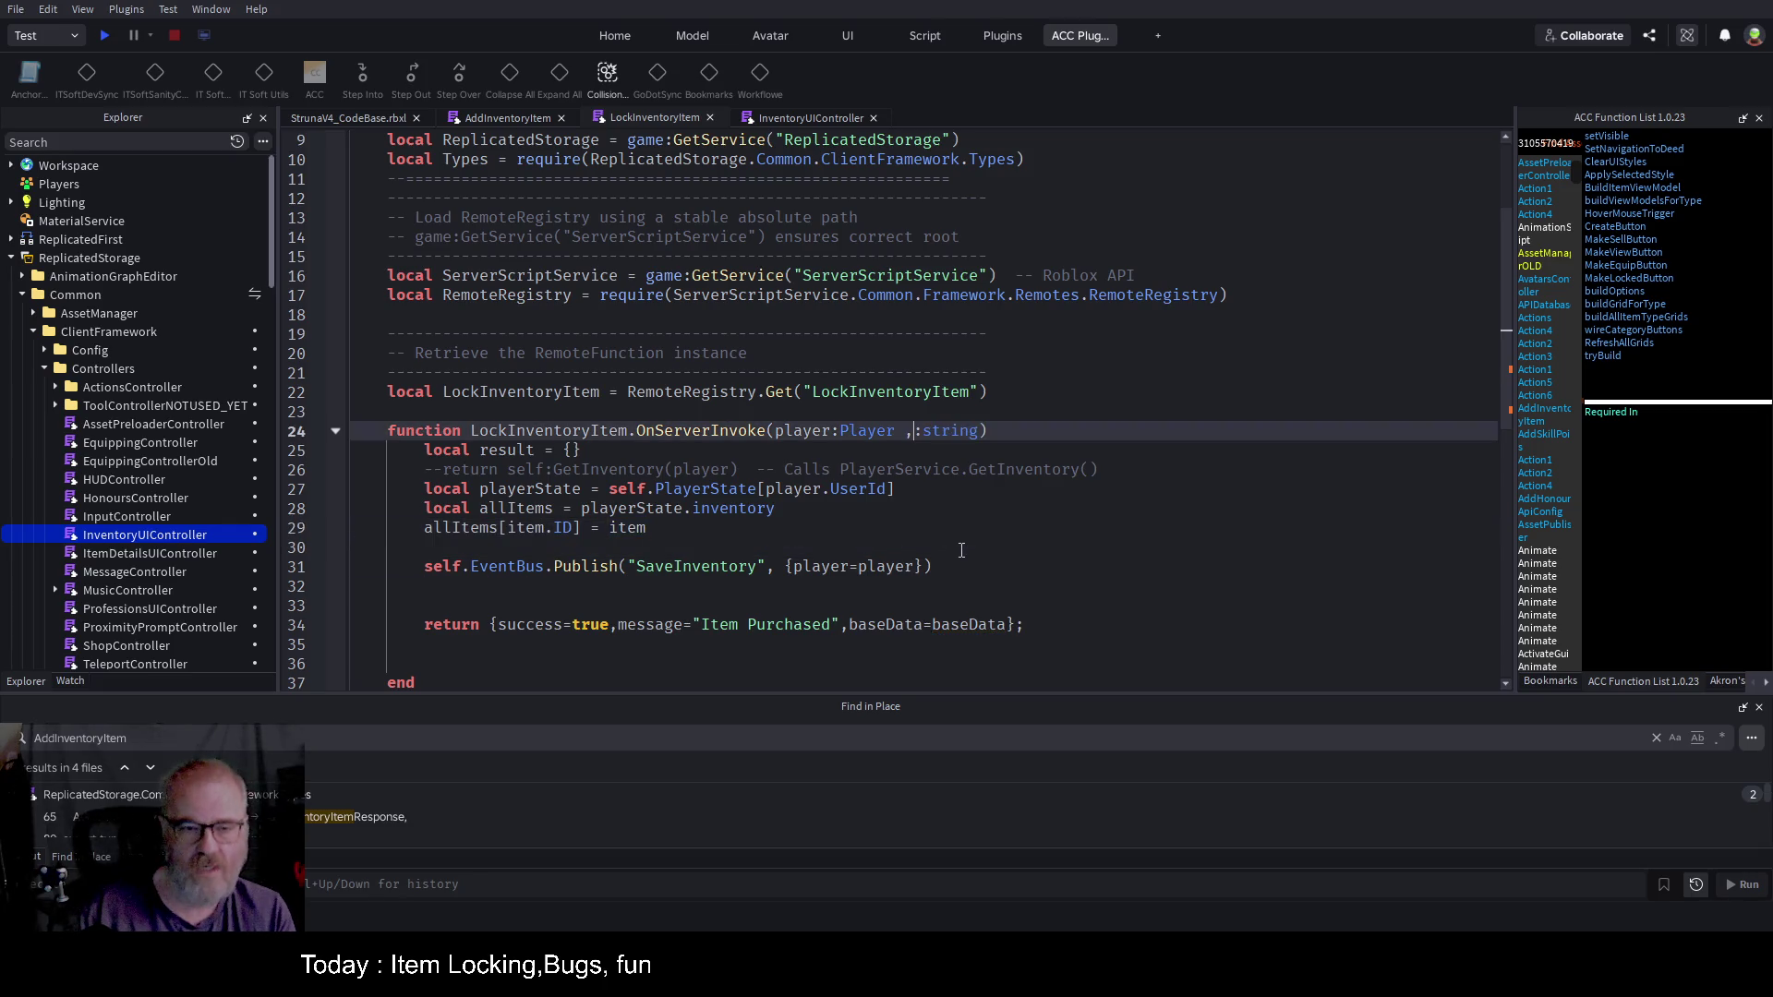
# Step: Retype the second parameter as item:any, removing the leftover string type
pyautogui.write('itemId')
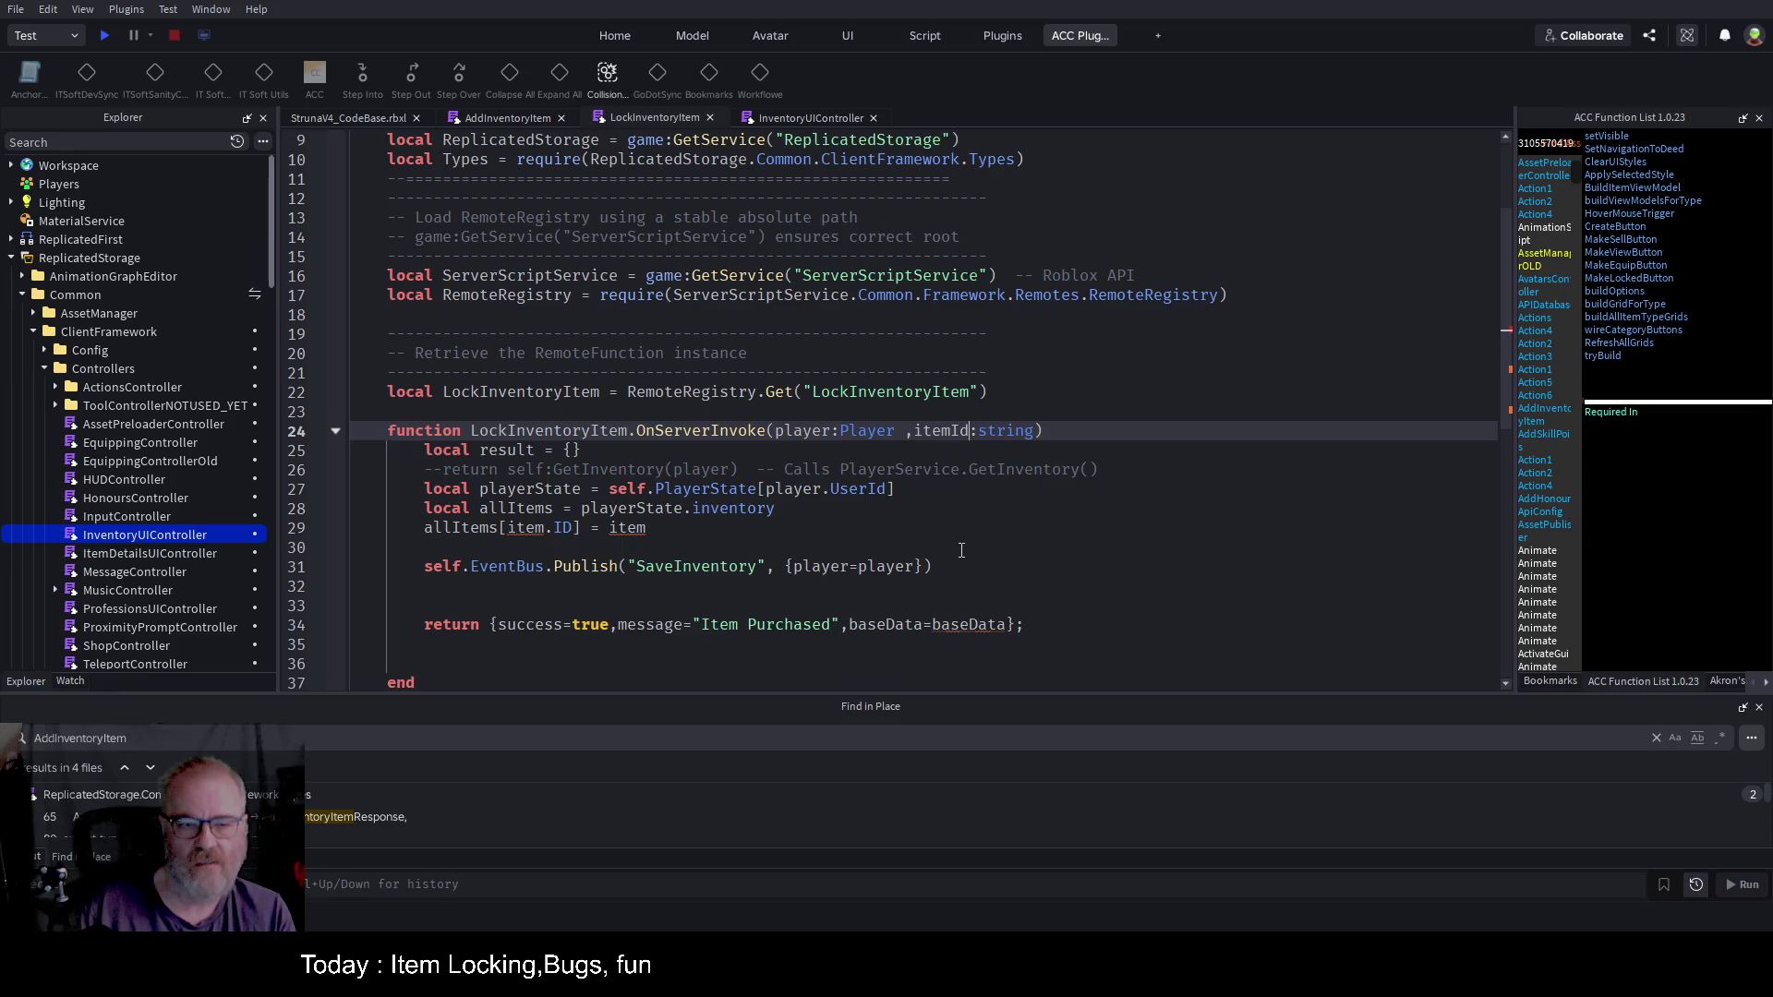
pyautogui.doubleClick(941, 432)
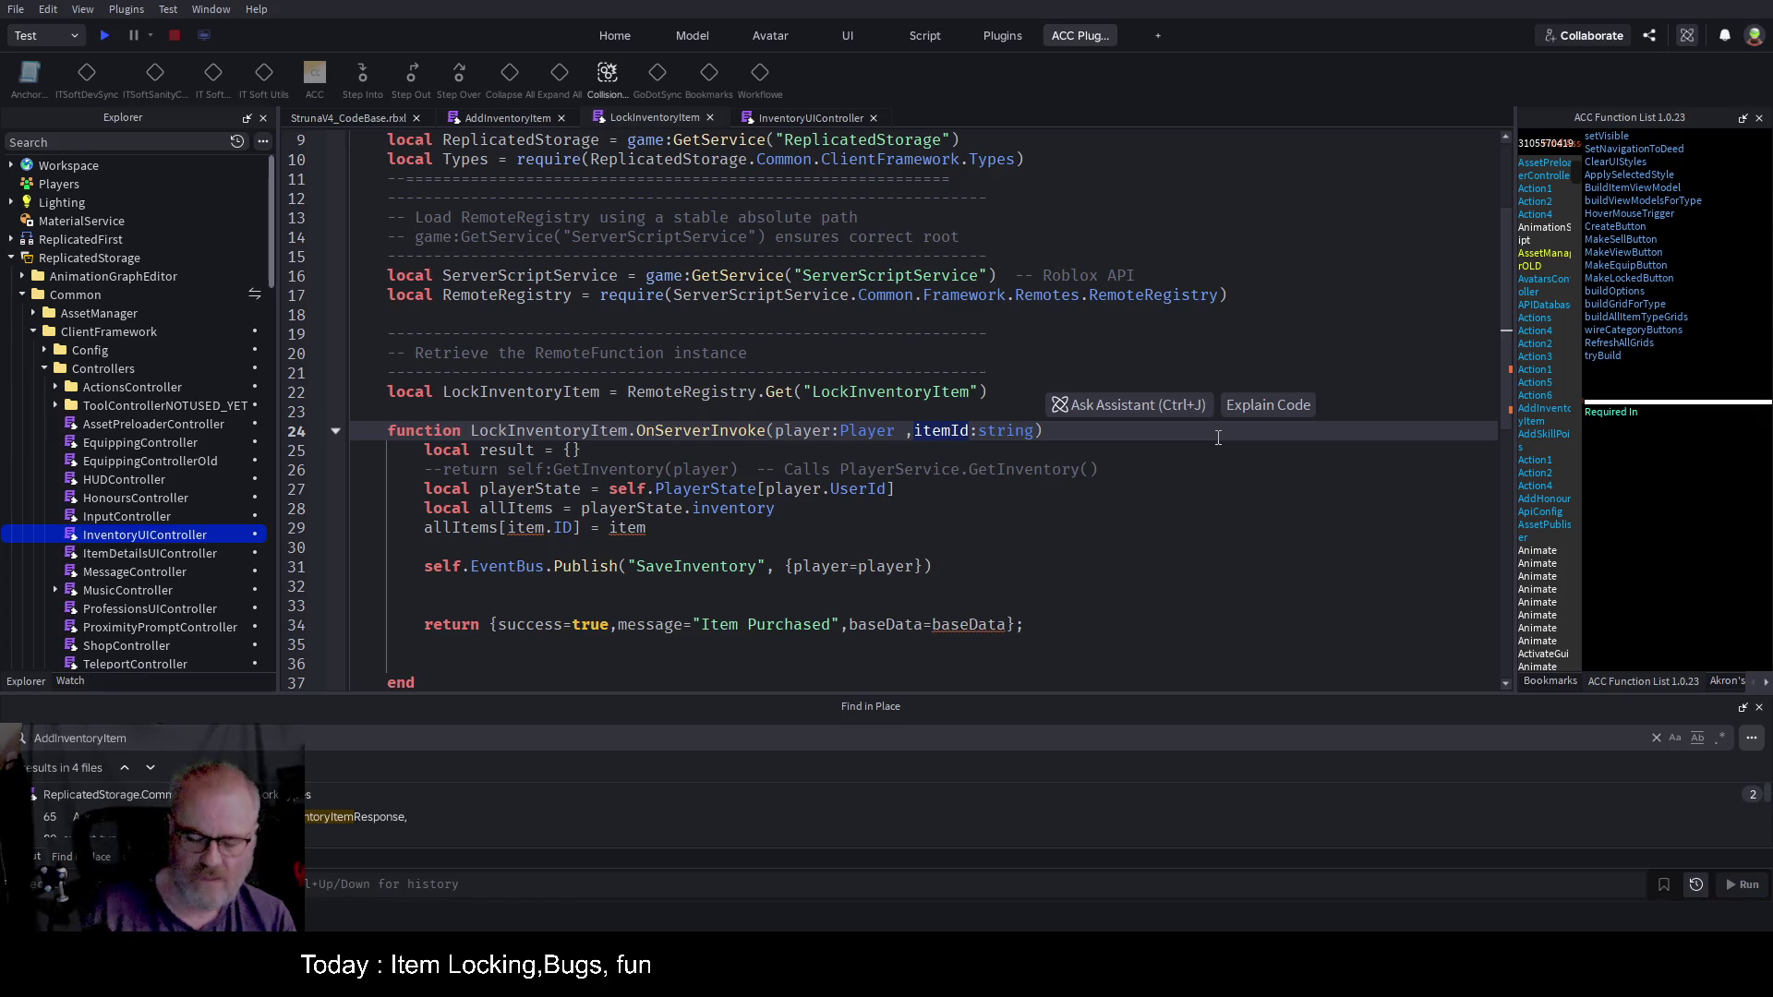
pyautogui.write('item')
pyautogui.press('Right')
pyautogui.write('any')
pyautogui.press('Delete')
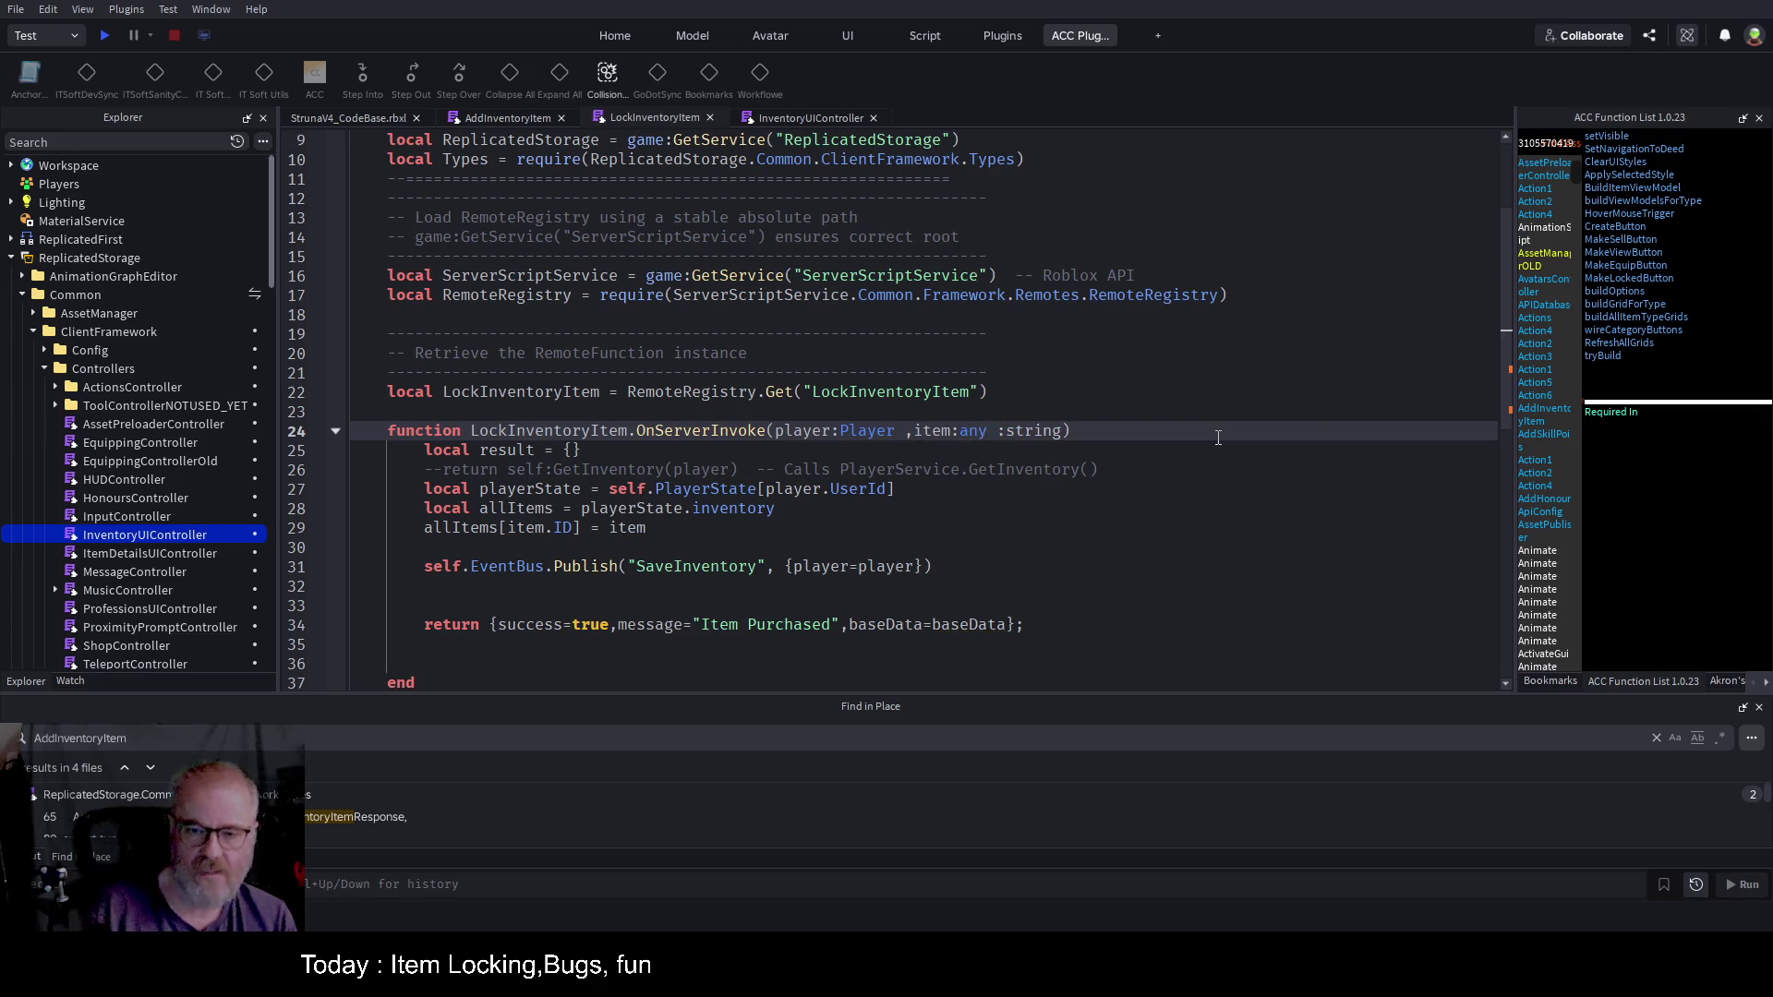
pyautogui.press('Delete')
pyautogui.press('Delete')
pyautogui.press('Delete')
# Step: Turn line 29's allItems[item.ID] lookup into 'local invItem ='
pyautogui.press('Down')
pyautogui.press('Down')
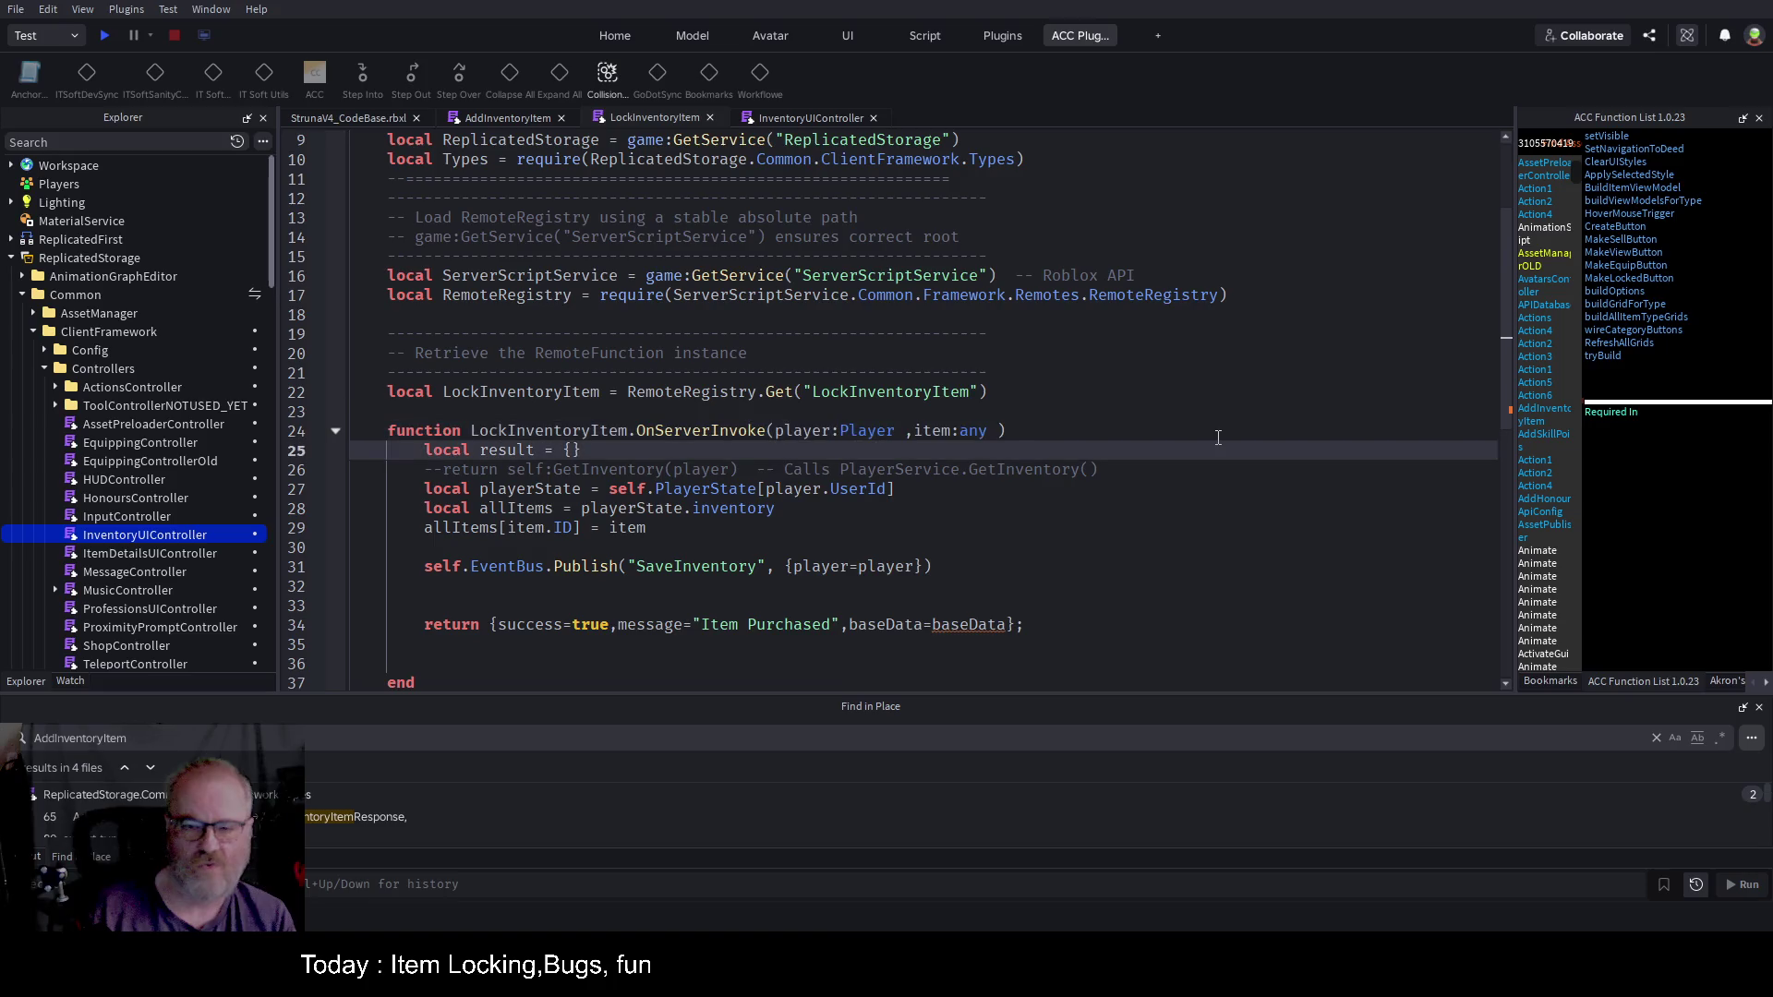
pyautogui.press('Down')
pyautogui.press('Down')
pyautogui.press('Down')
pyautogui.press('Left')
pyautogui.press('Left')
pyautogui.press('Left')
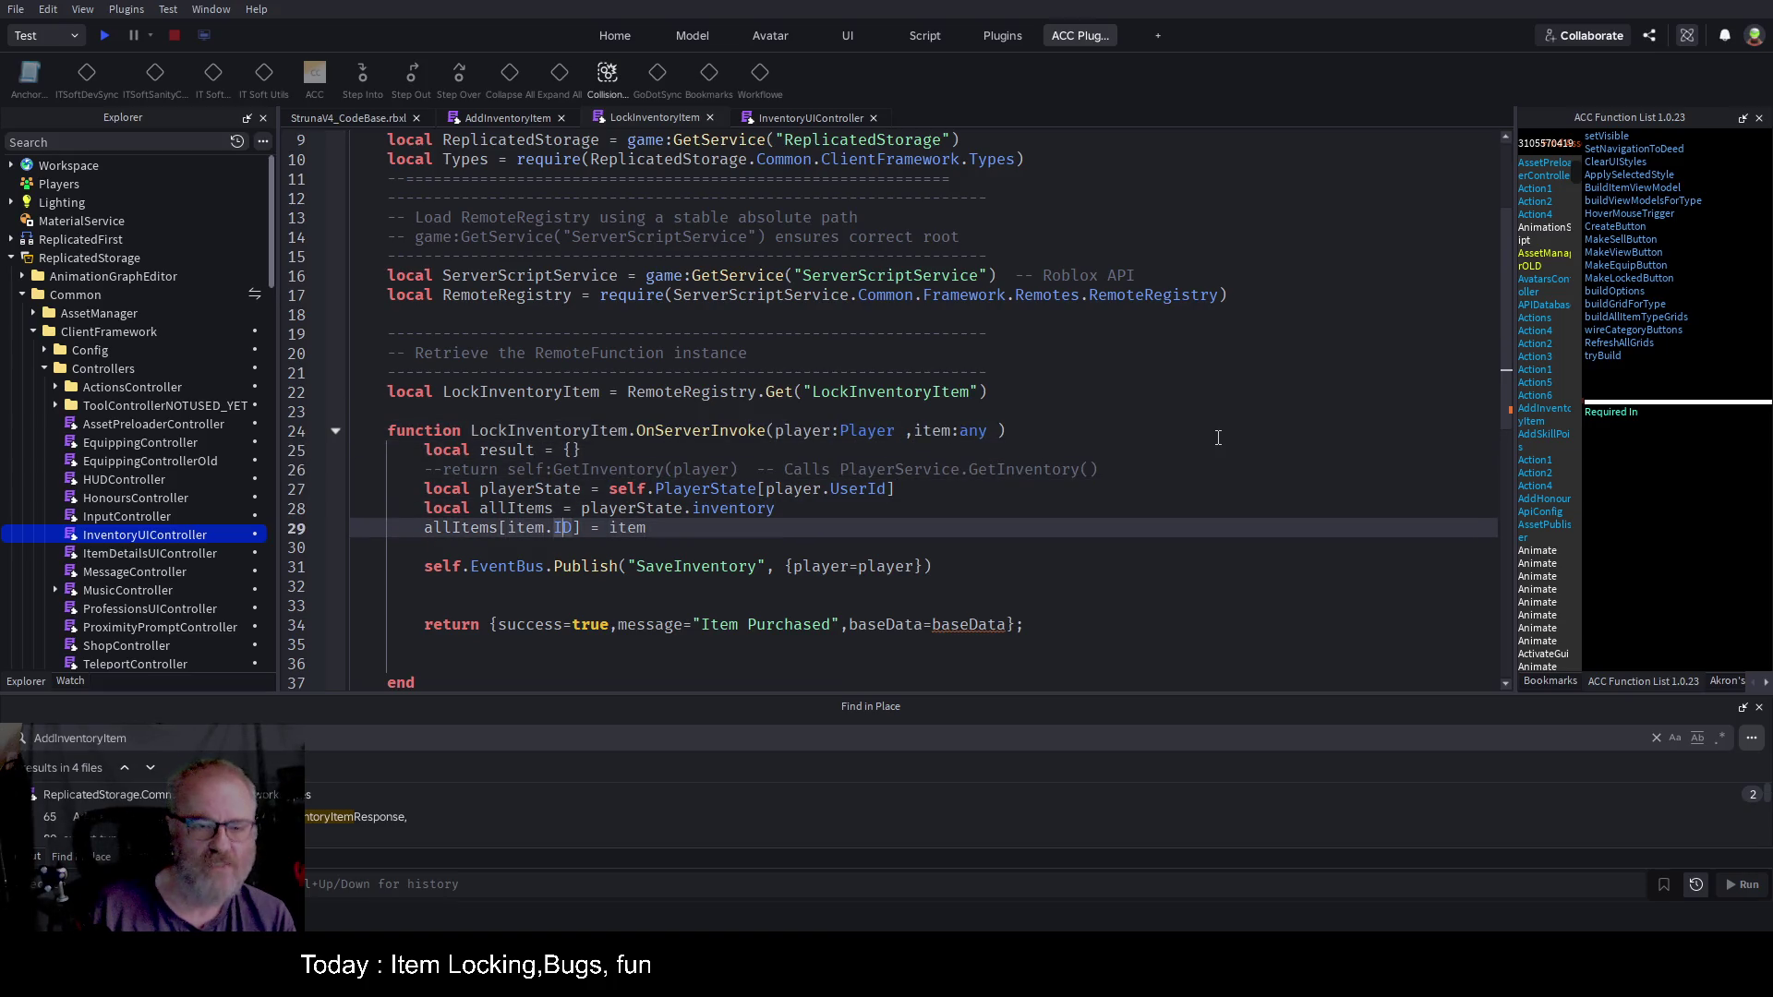
pyautogui.press('Right')
pyautogui.hotkey('shift', 'Right')
pyautogui.hotkey('shift', 'Right')
pyautogui.press('End')
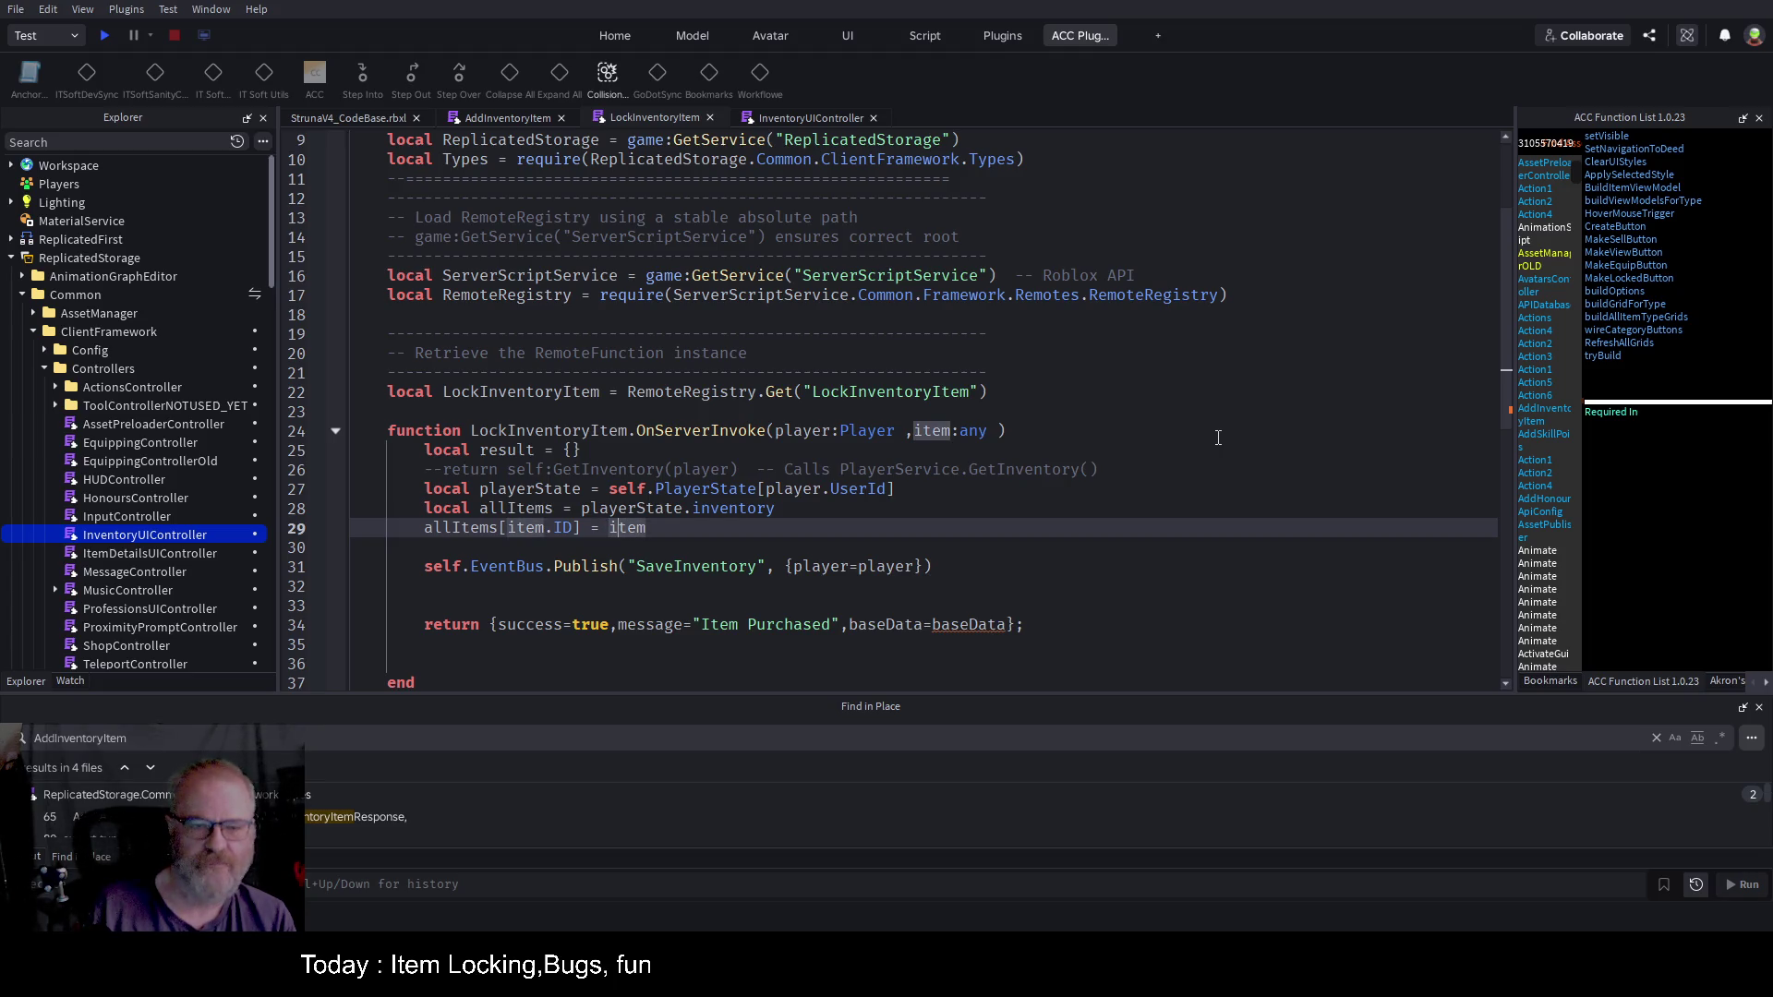
pyautogui.press('Left')
pyautogui.press('Left')
pyautogui.press('Left')
pyautogui.press('Home')
pyautogui.write('local ')
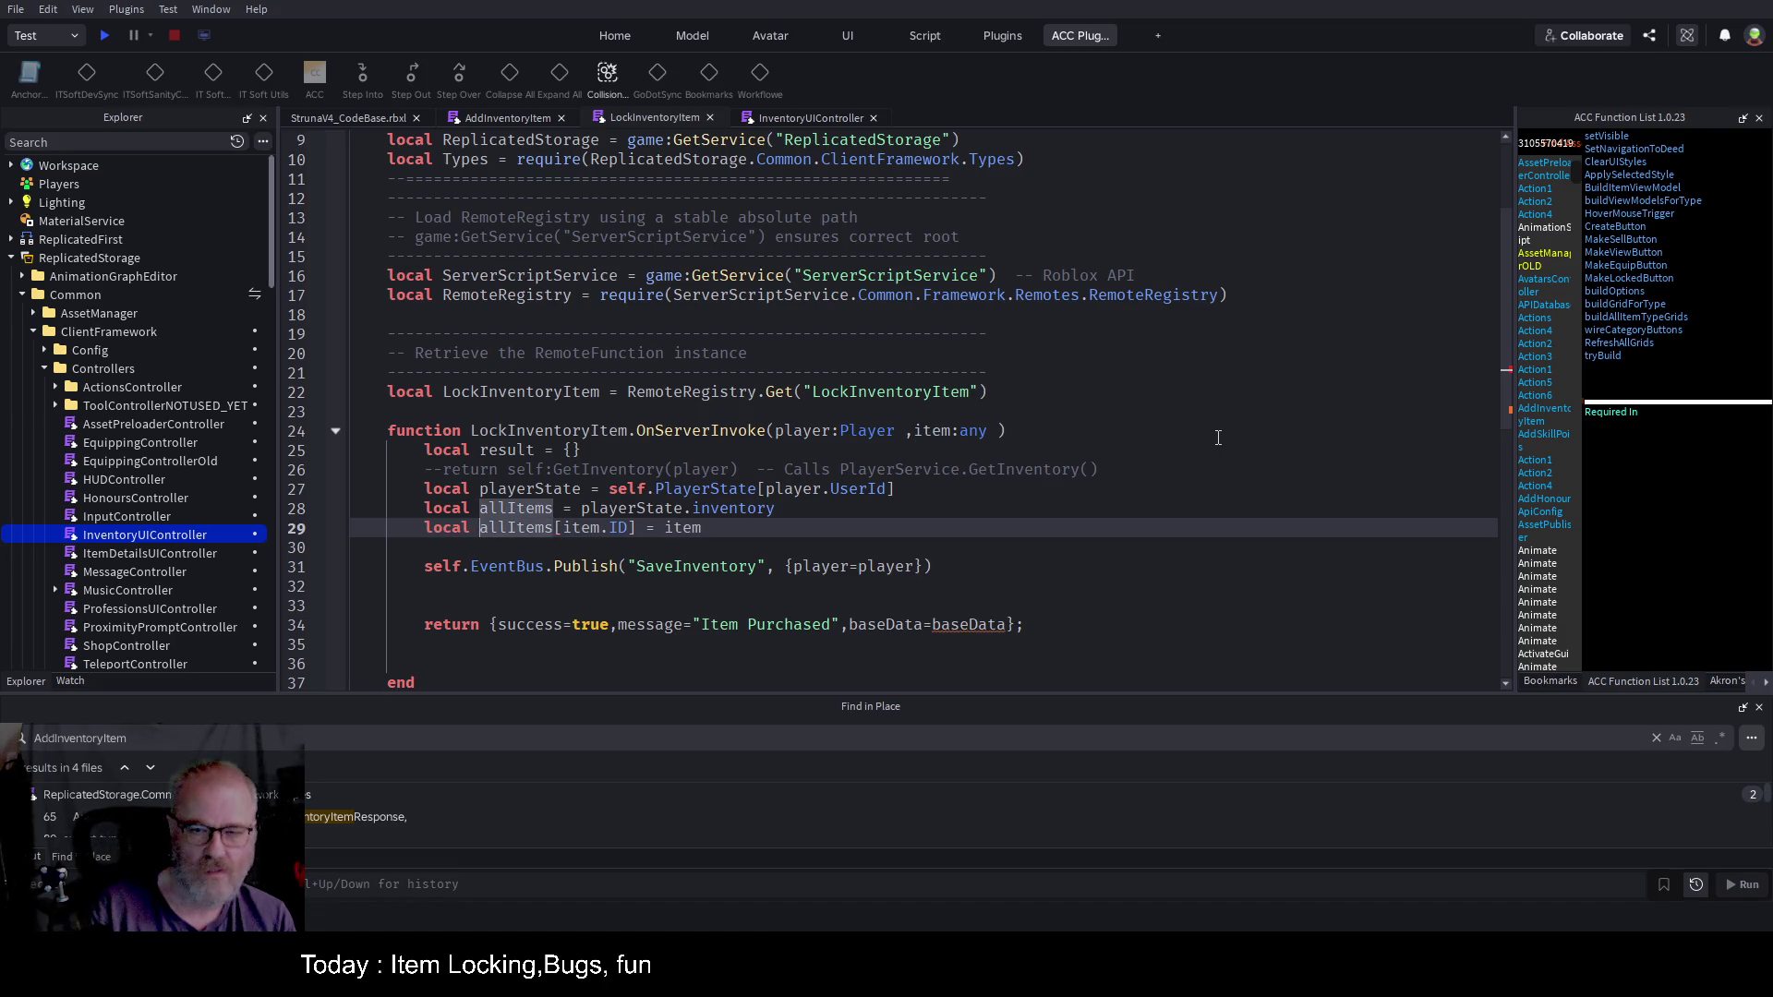
pyautogui.write('invItem =')
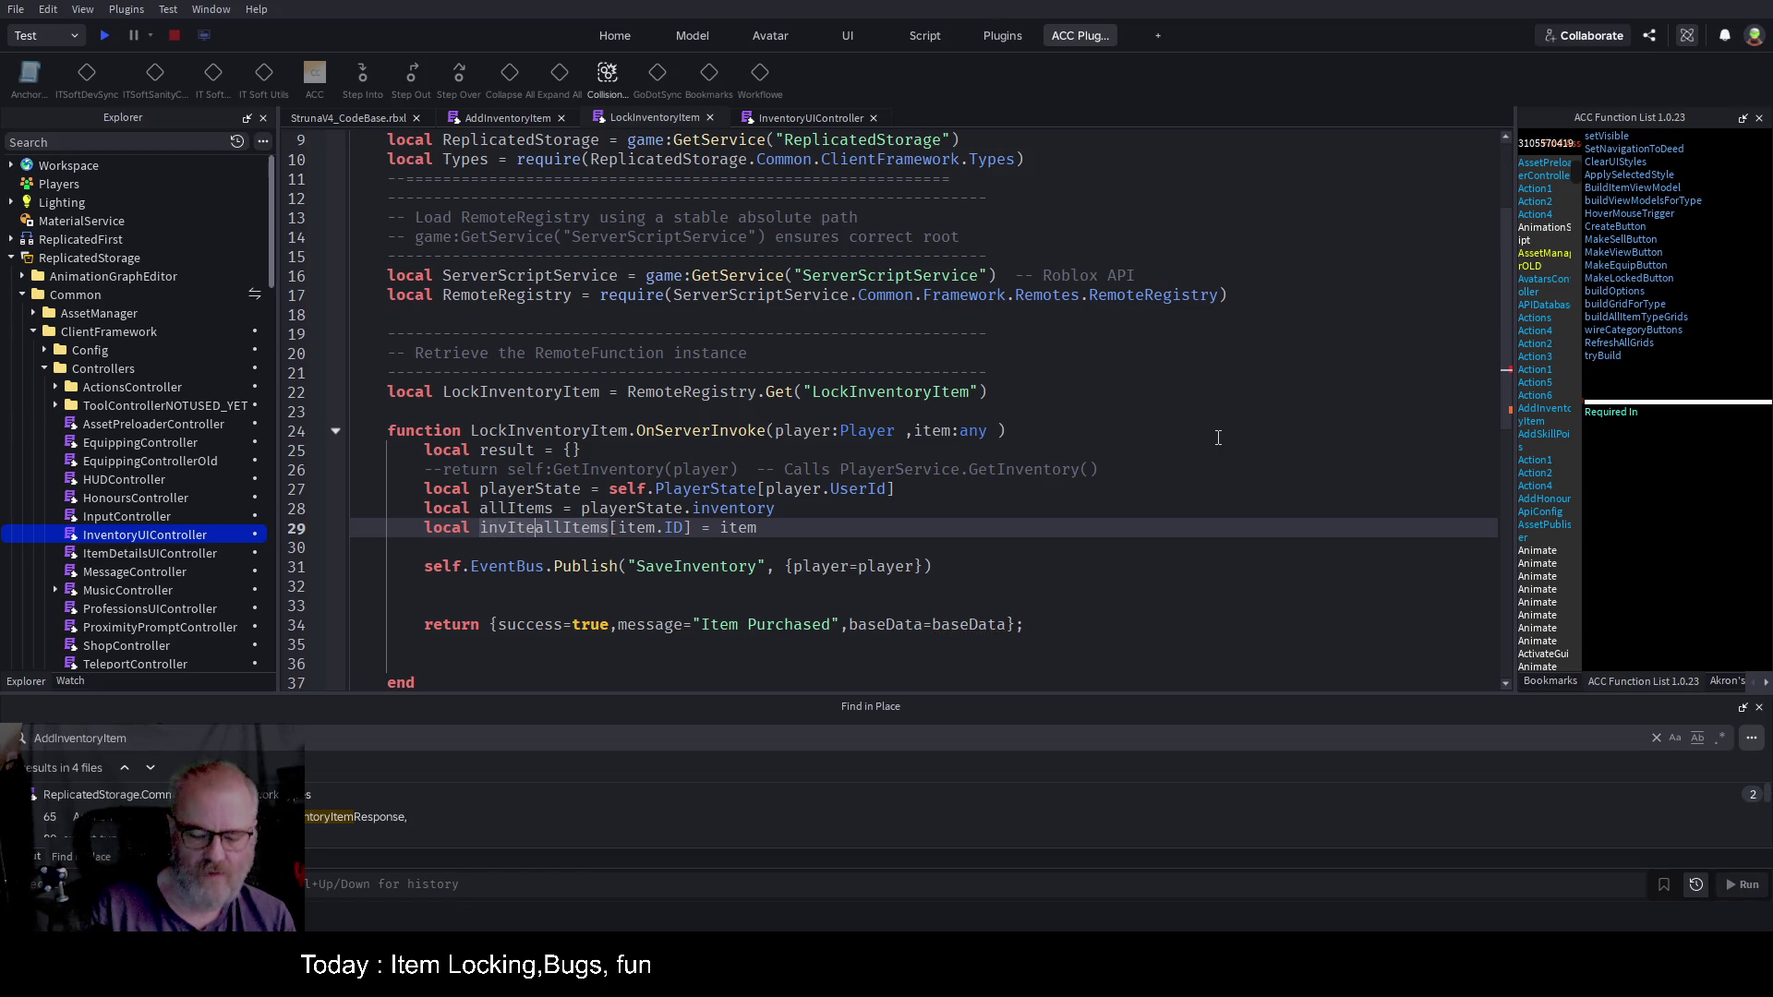
# Step: Add an 'if invItem then' block with an invItem.Locked assignment inside
pyautogui.press('BackSpace')
pyautogui.press('BackSpace')
pyautogui.press('BackSpace')
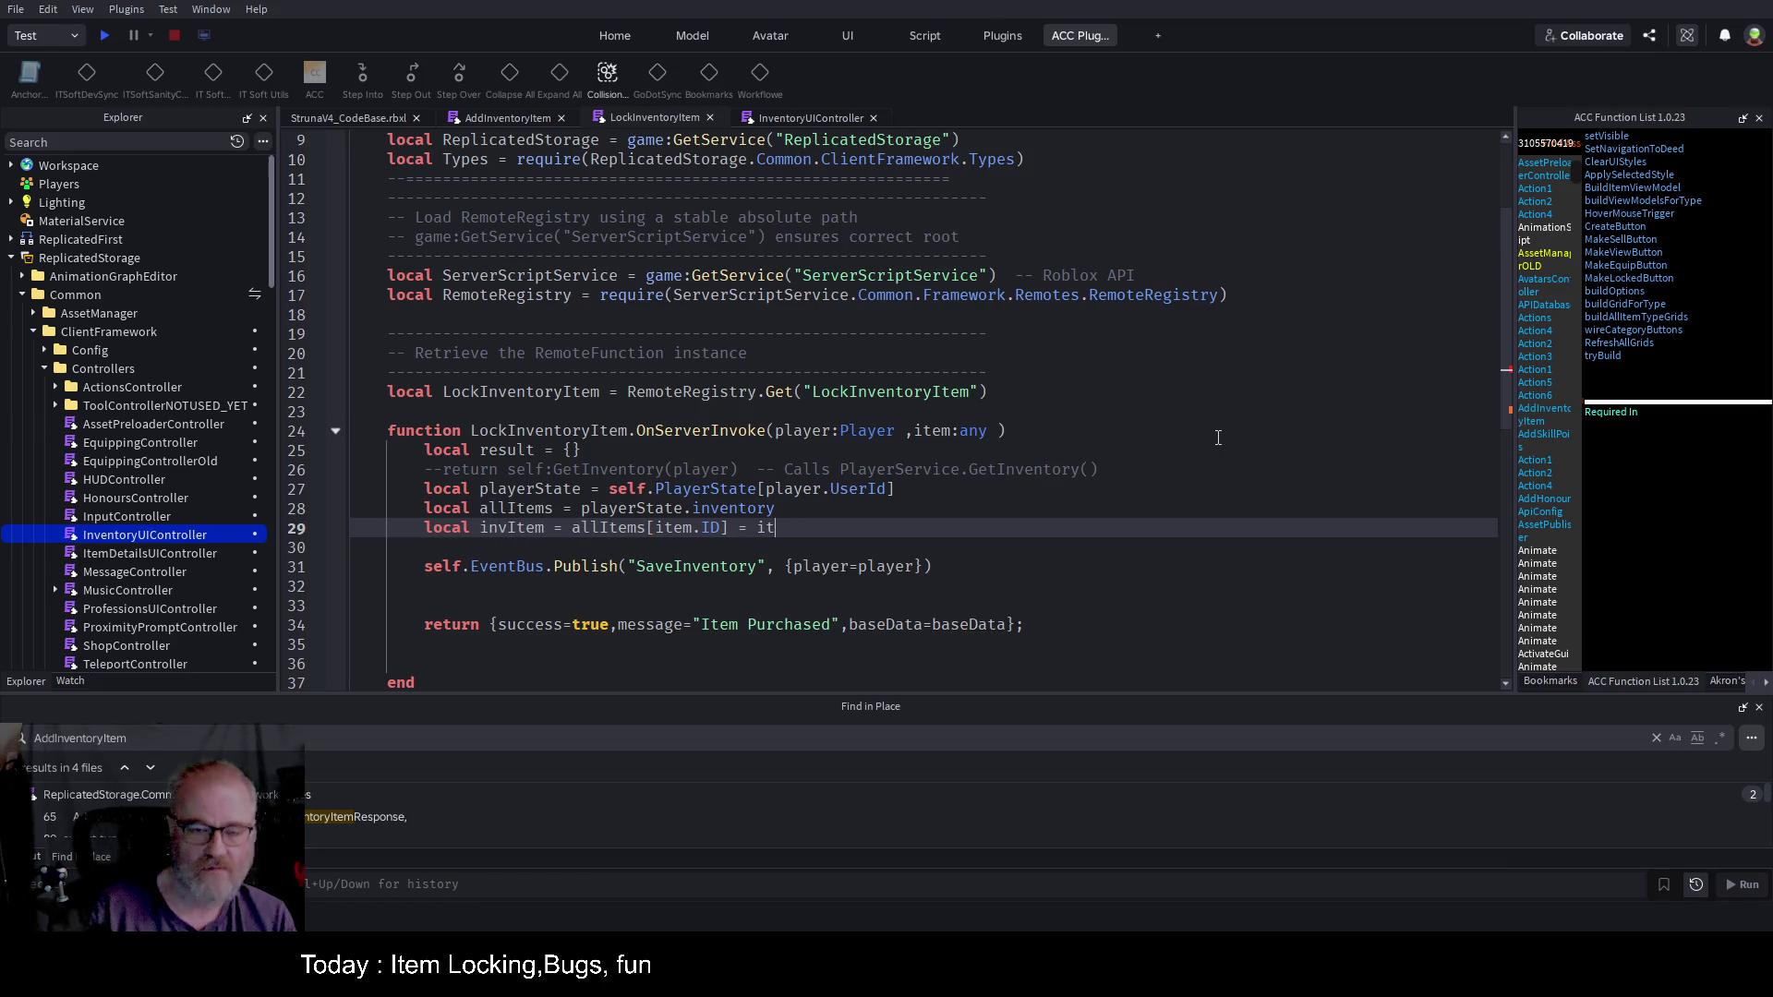
pyautogui.press('Return')
pyautogui.write('if invItem')
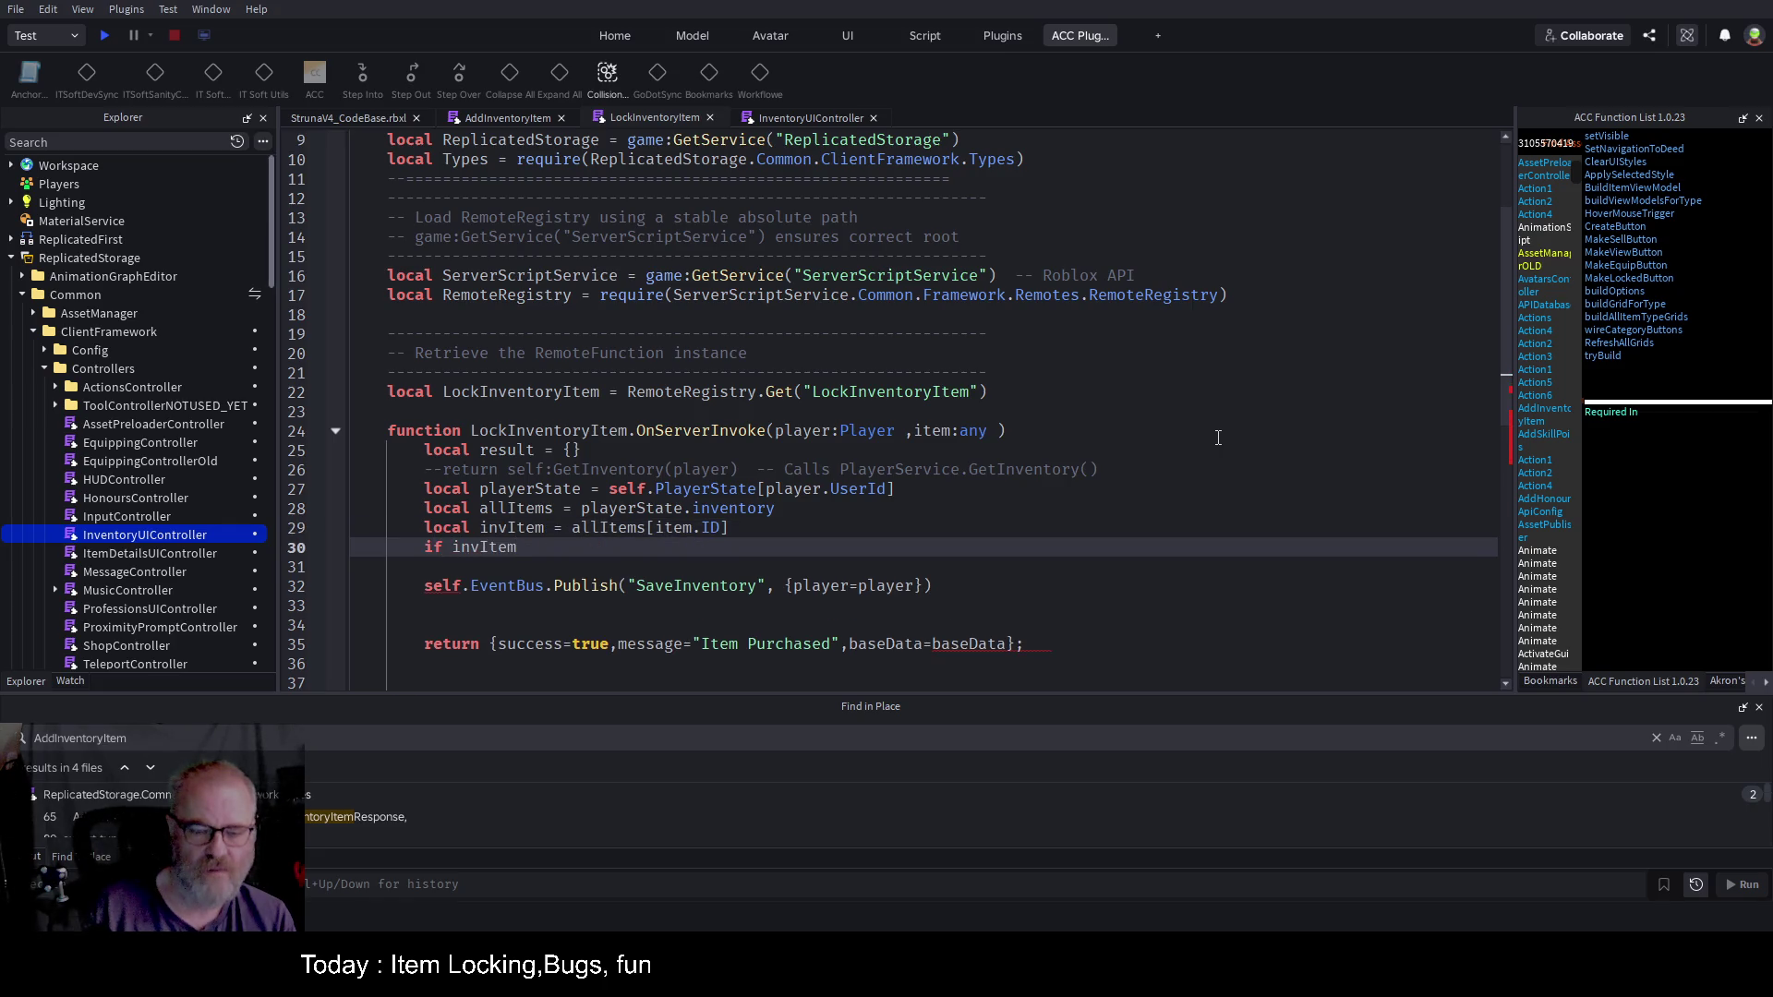
pyautogui.write(' then')
pyautogui.press('Return')
pyautogui.write('invItem.Lo')
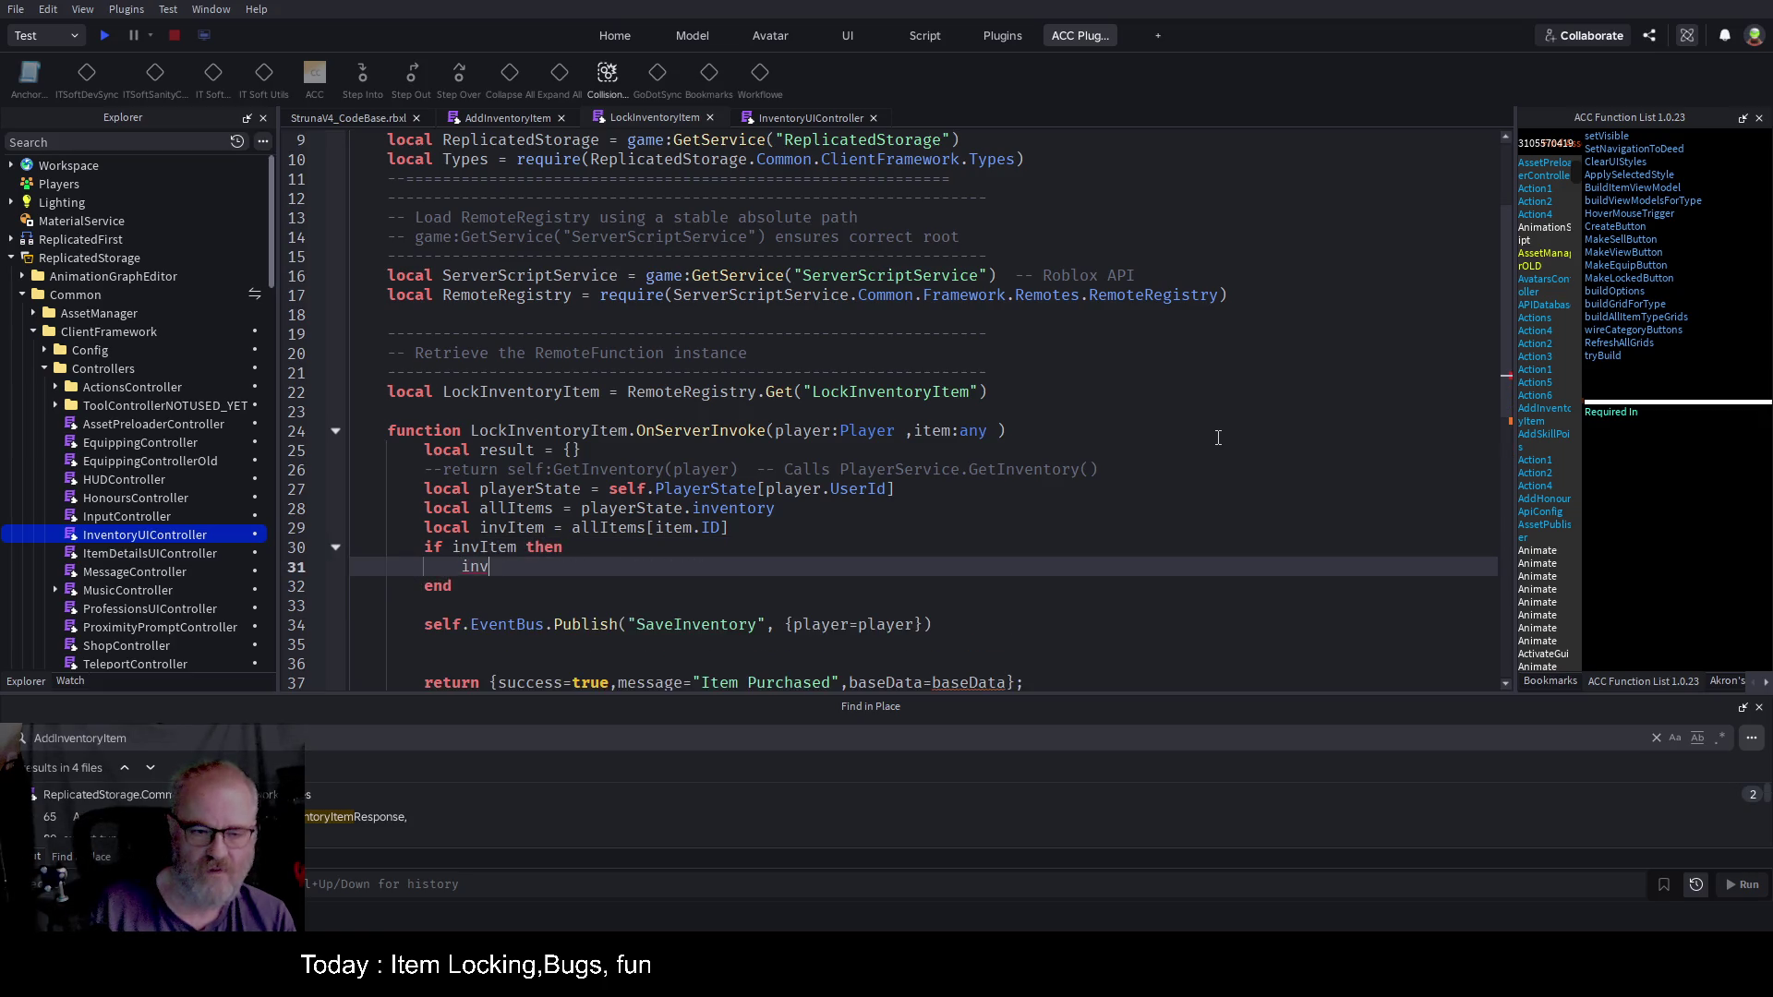
pyautogui.write('cked')
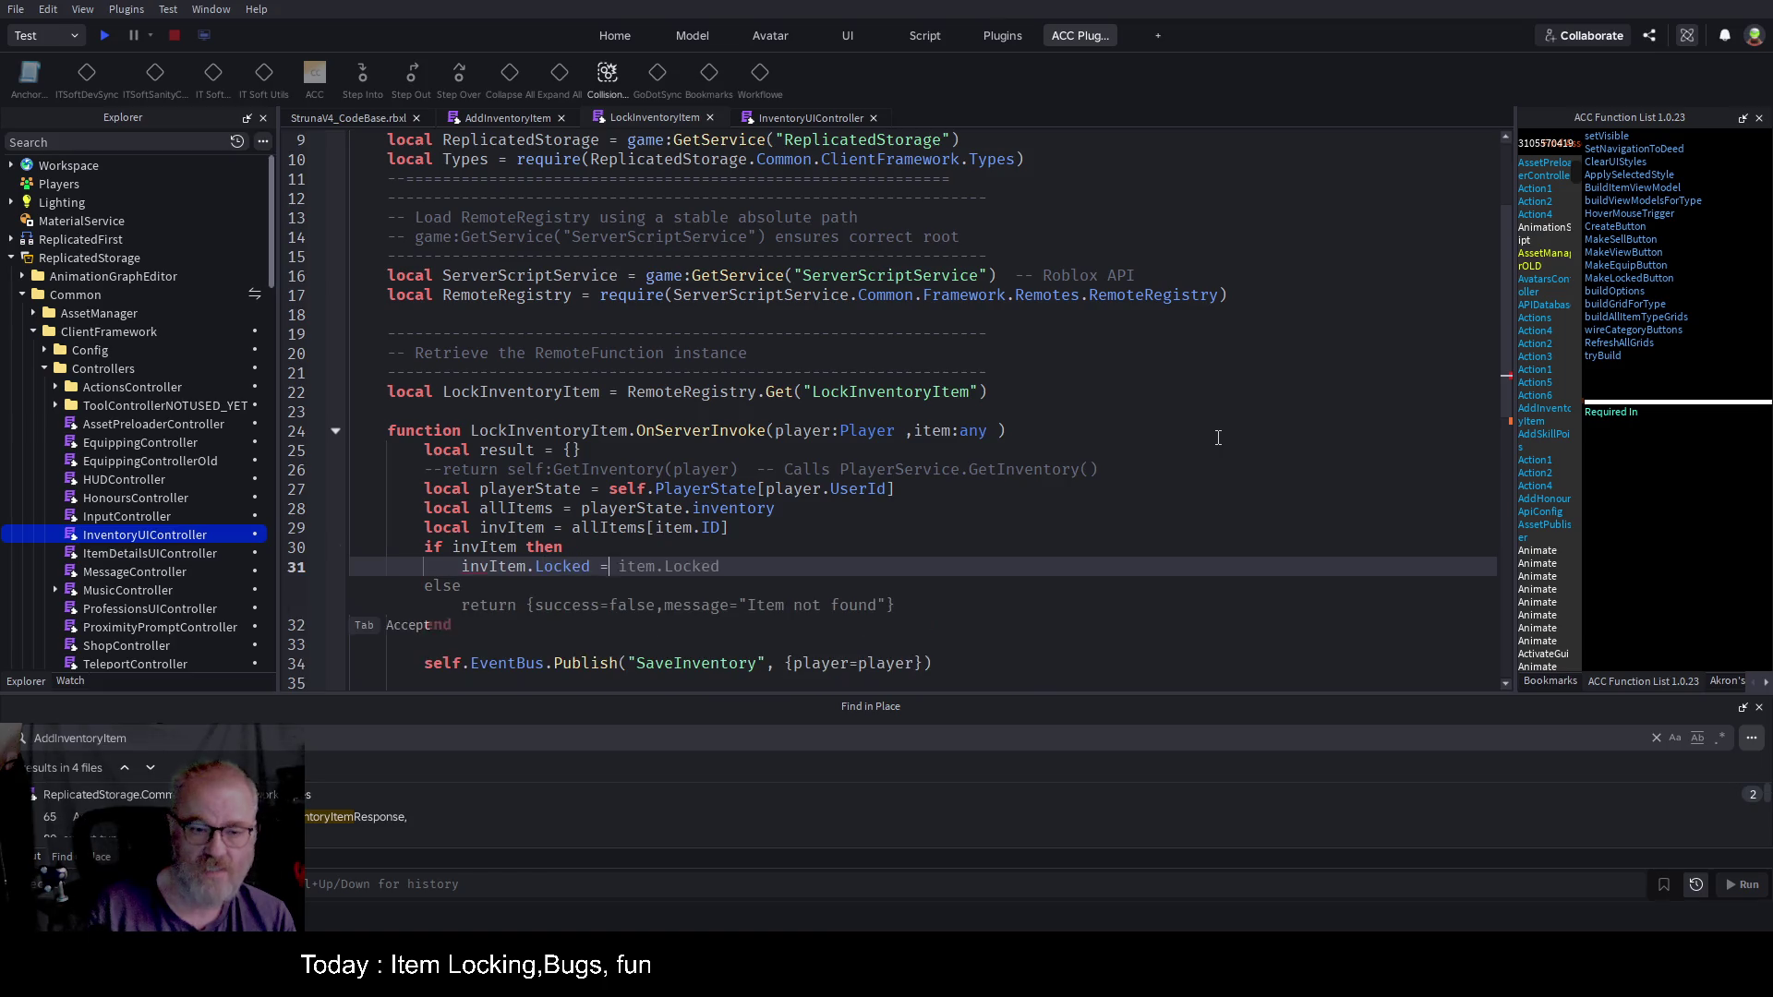
pyautogui.write(' =')
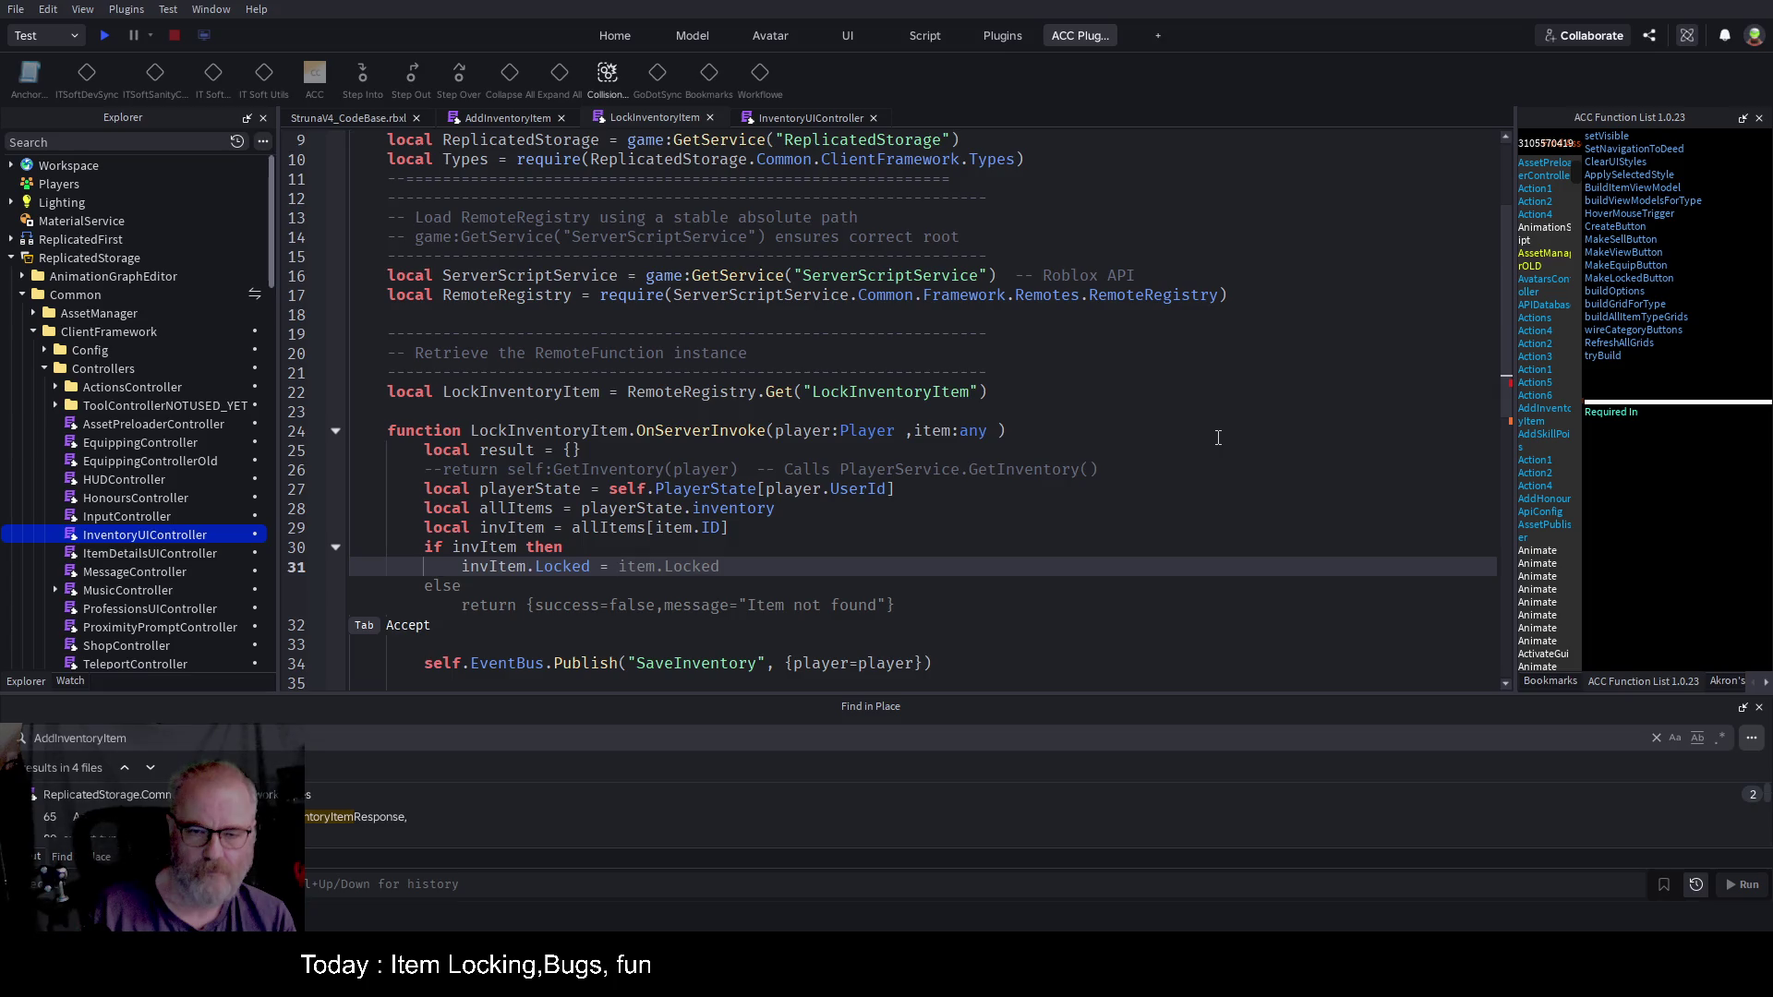
pyautogui.press('Up')
pyautogui.press('Up')
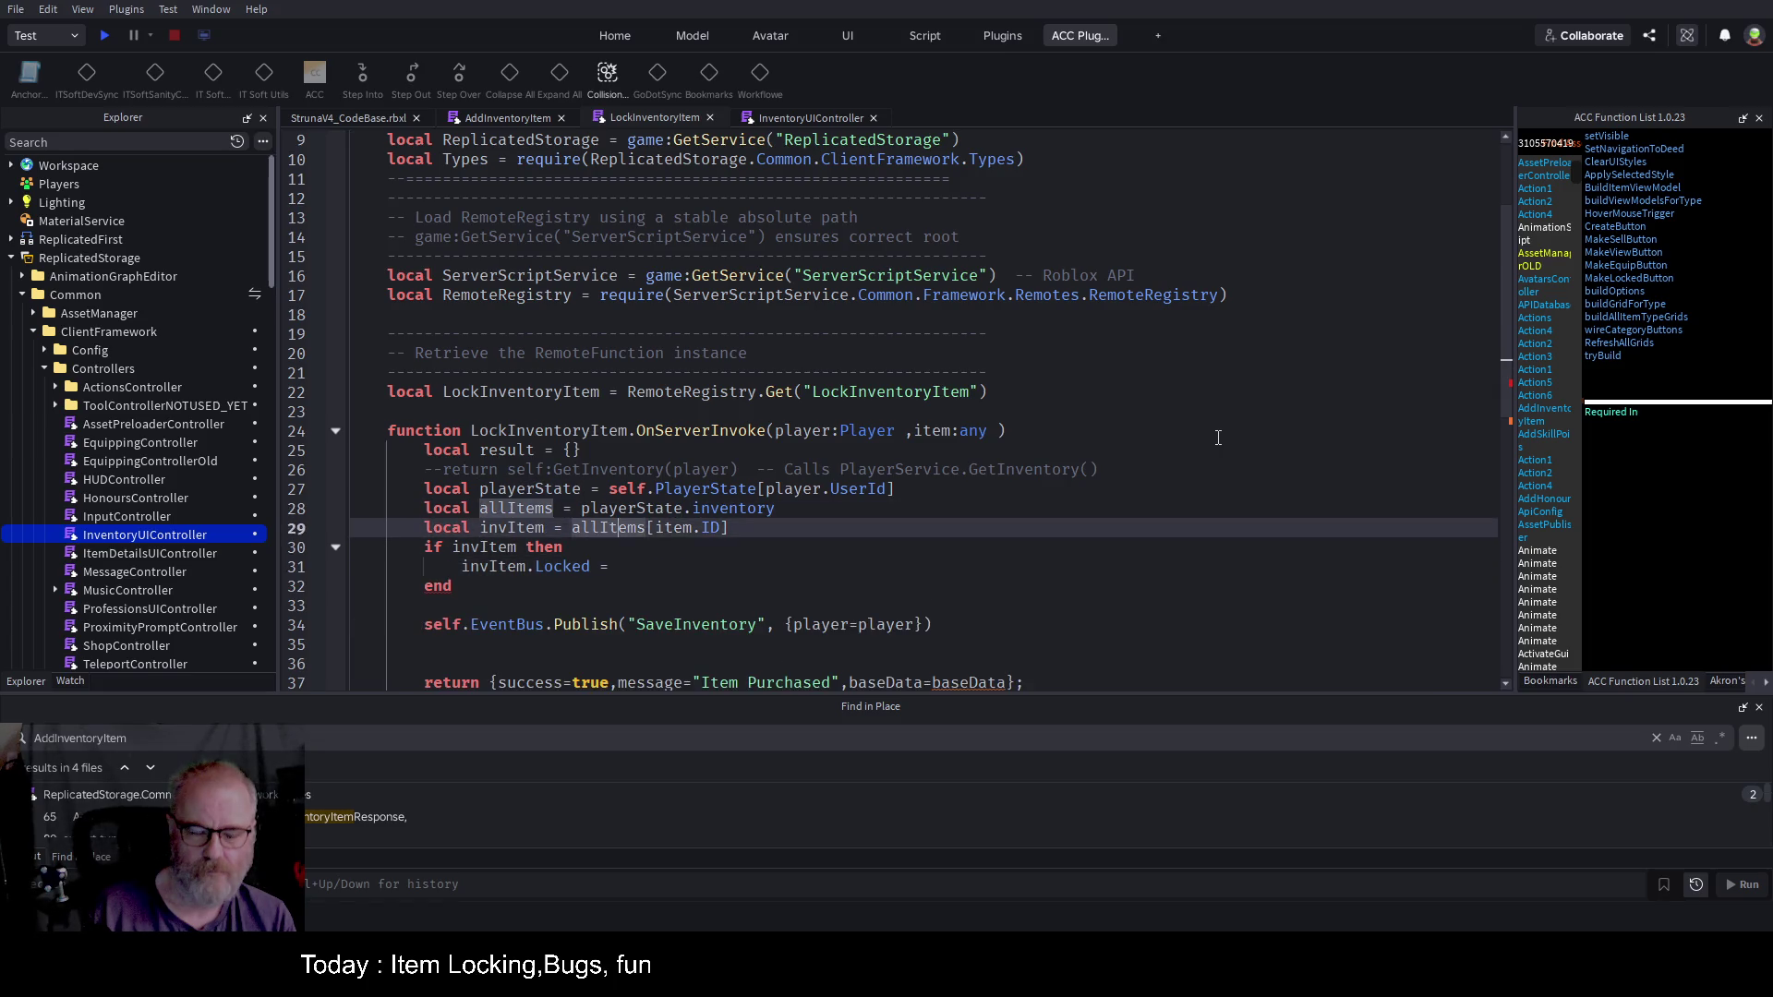
pyautogui.press('Down')
pyautogui.press('Down')
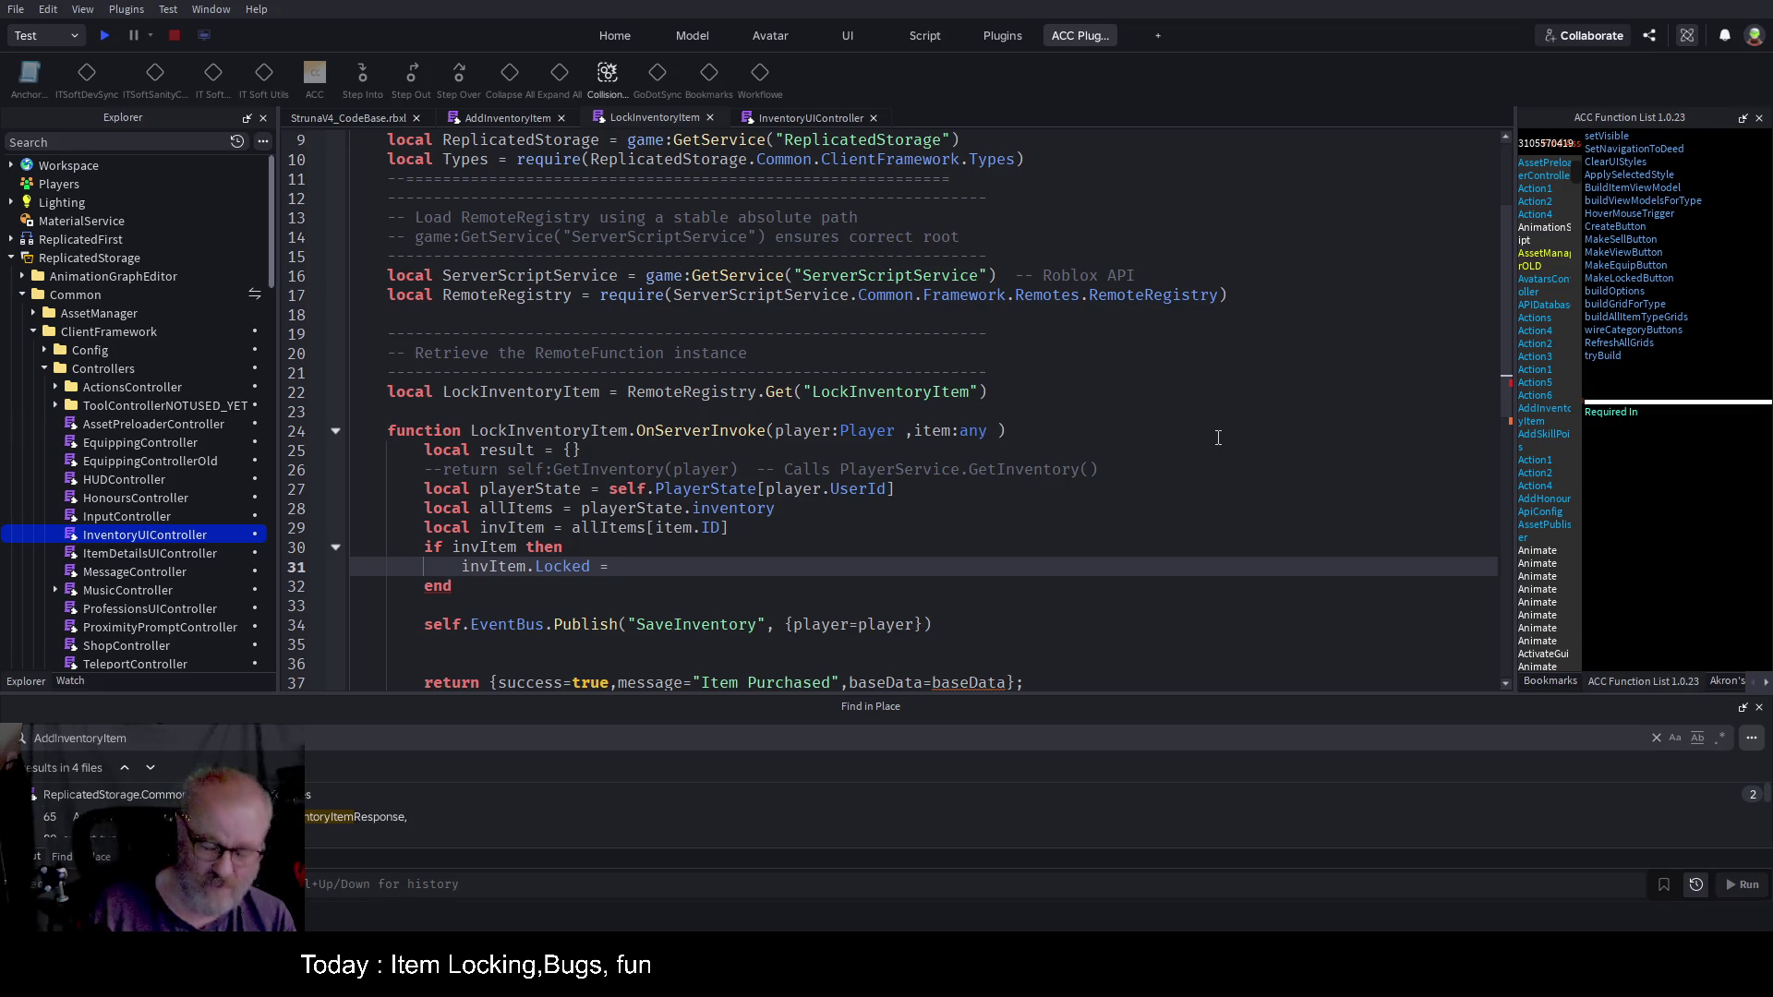
# Step: Nest 'if invItem.Locked==1 then ... else' in the check and clear the leftover assignment
pyautogui.press('Up')
pyautogui.press('Return')
pyautogui.write('if int')
pyautogui.press('BackSpace')
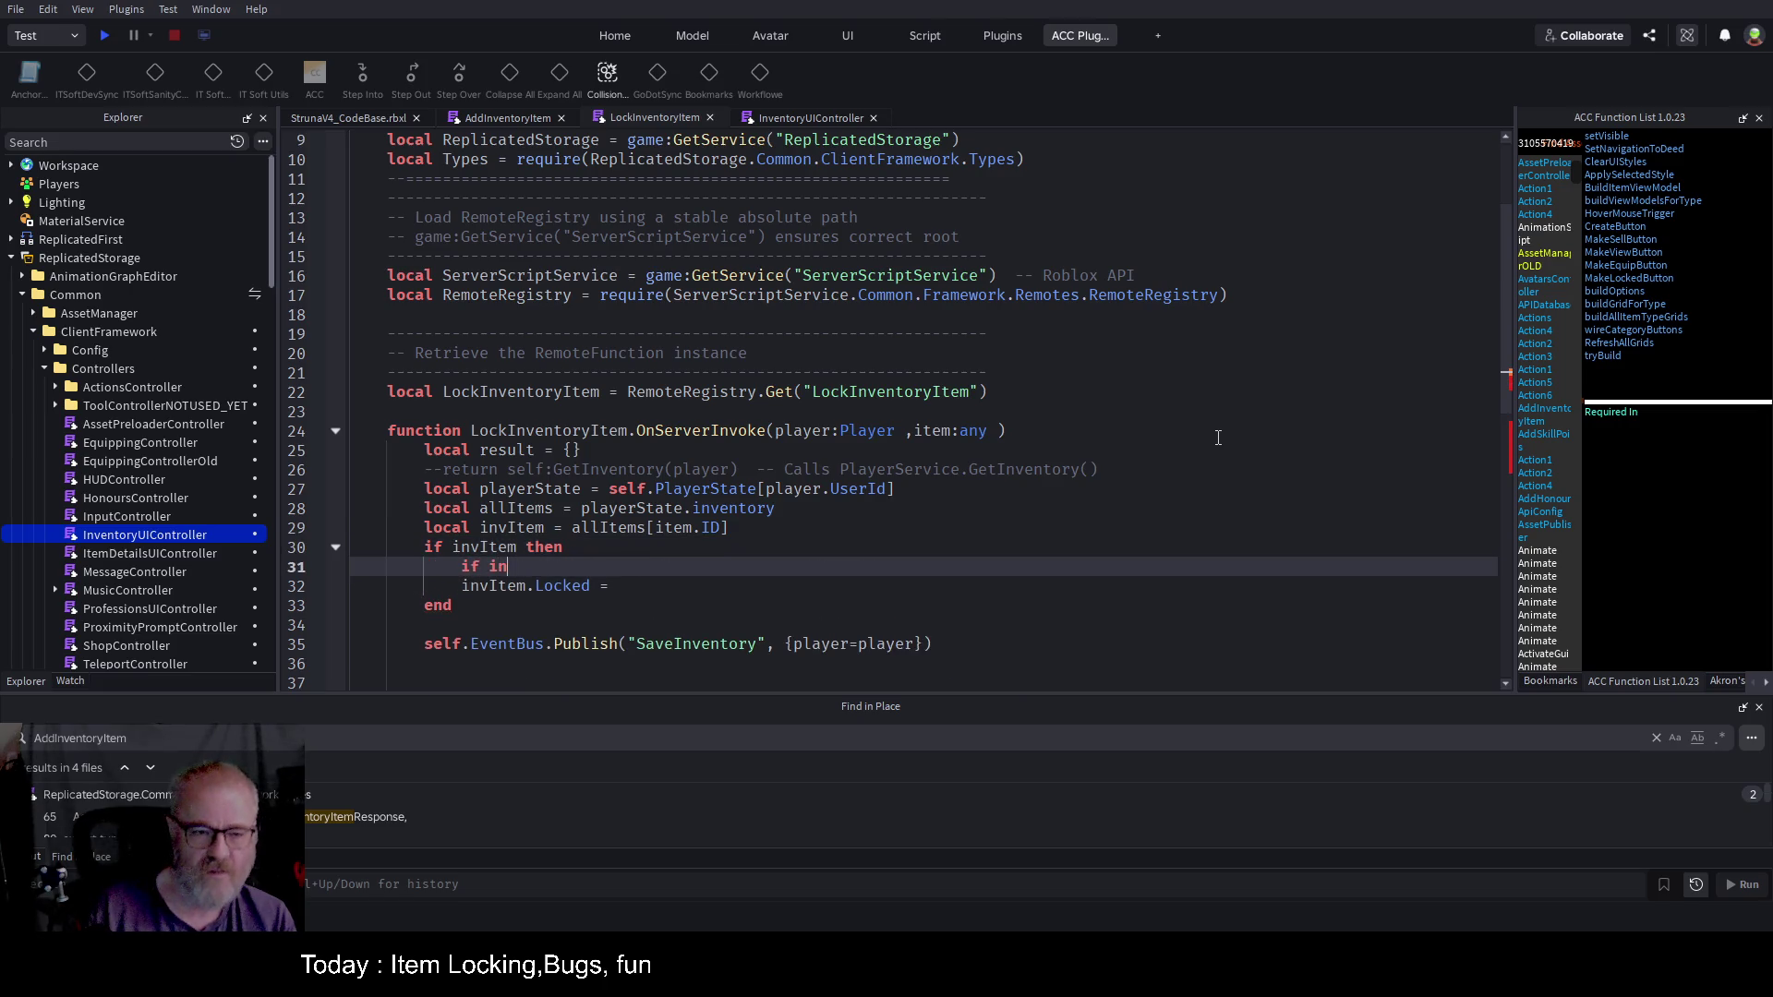
pyautogui.write('vItem')
pyautogui.write('.Locked=')
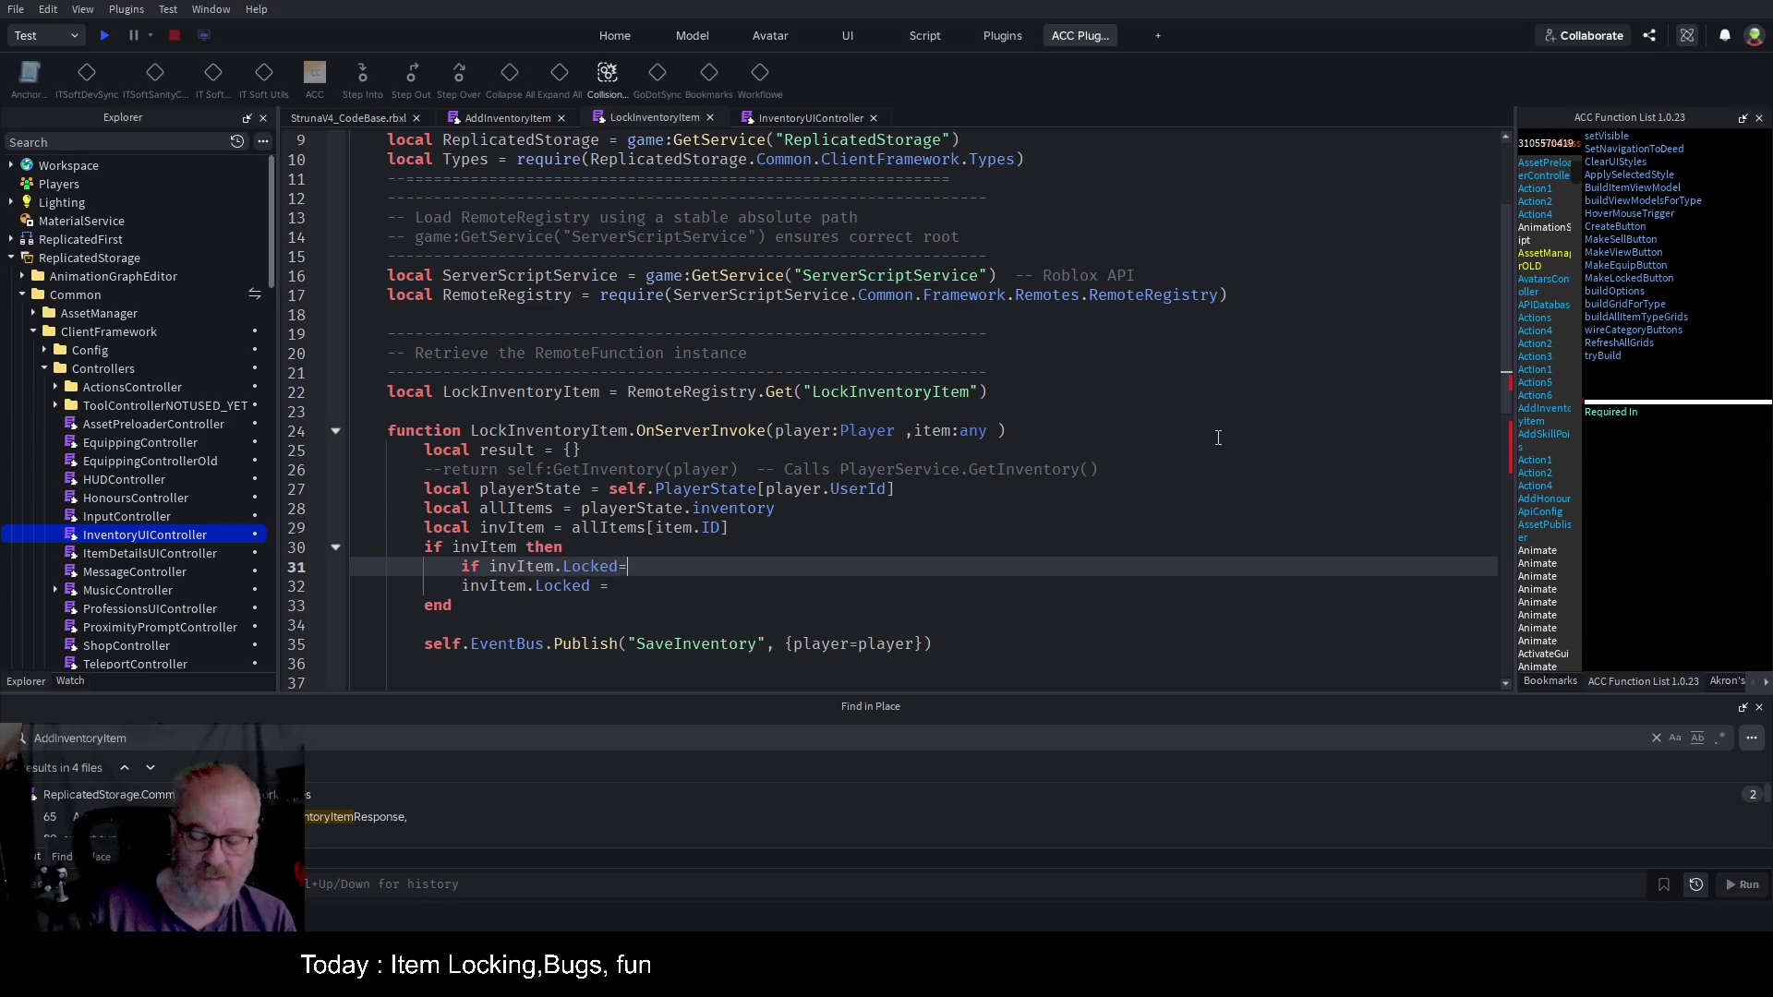
pyautogui.write('=1 then')
pyautogui.press('Return')
pyautogui.write('ese')
pyautogui.press('BackSpace')
pyautogui.press('BackSpace')
pyautogui.write('lse')
pyautogui.press('Down')
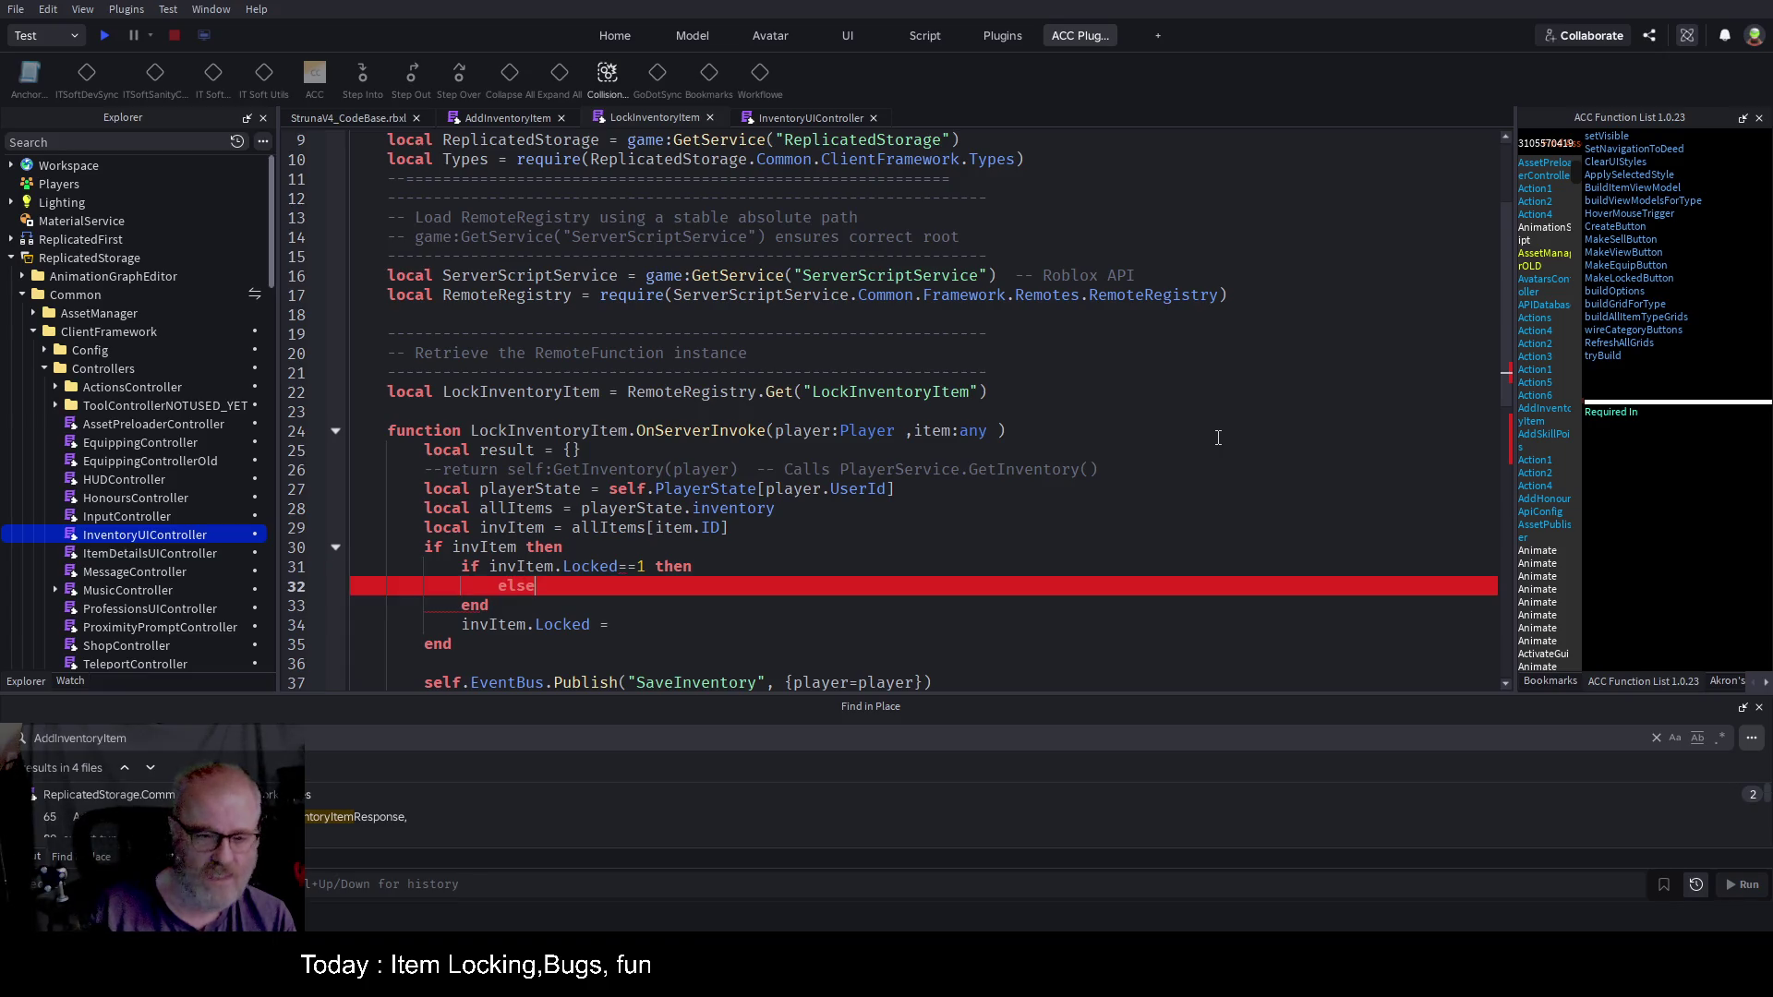
pyautogui.press('Down')
pyautogui.press('BackSpace')
pyautogui.press('BackSpace')
pyautogui.press('BackSpace')
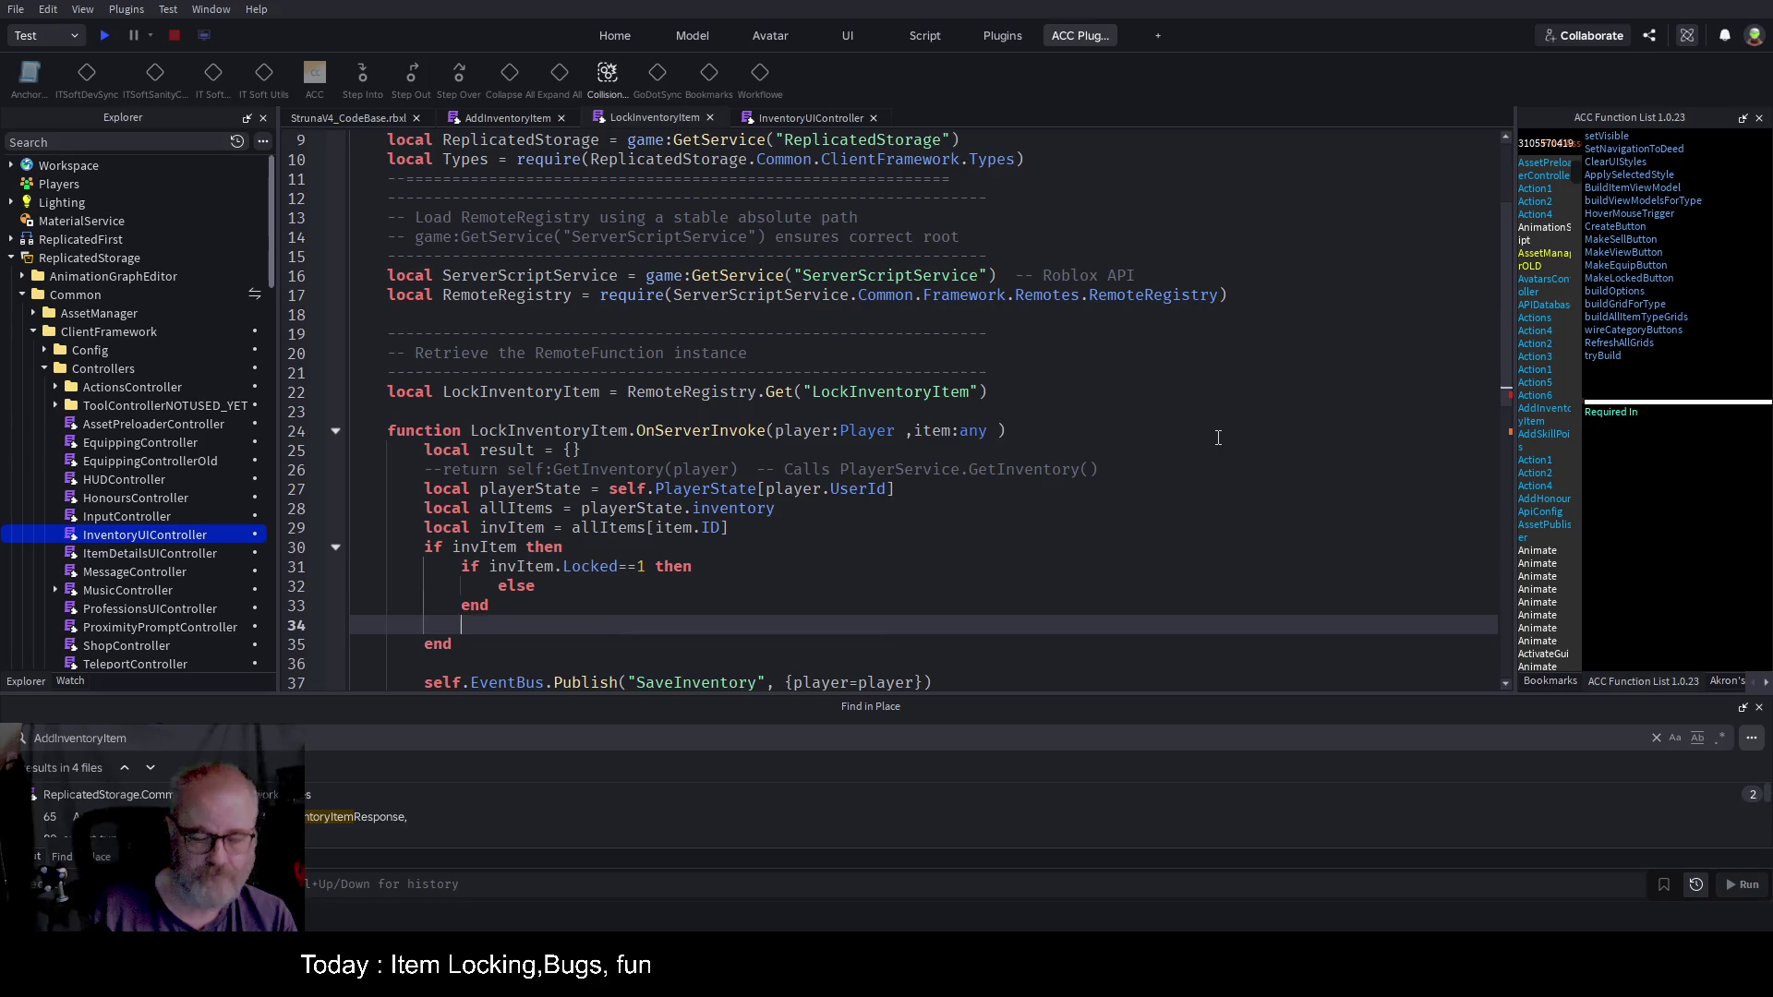
# Step: Set invItem.Locked to 0 in the locked branch and to 1 in the else branch
pyautogui.press('Up')
pyautogui.press('Up')
pyautogui.press('Up')
pyautogui.press('Return')
pyautogui.write('invItem.Locked =')
pyautogui.press('Down')
pyautogui.press('Return')
pyautogui.write('invItem.Locked =')
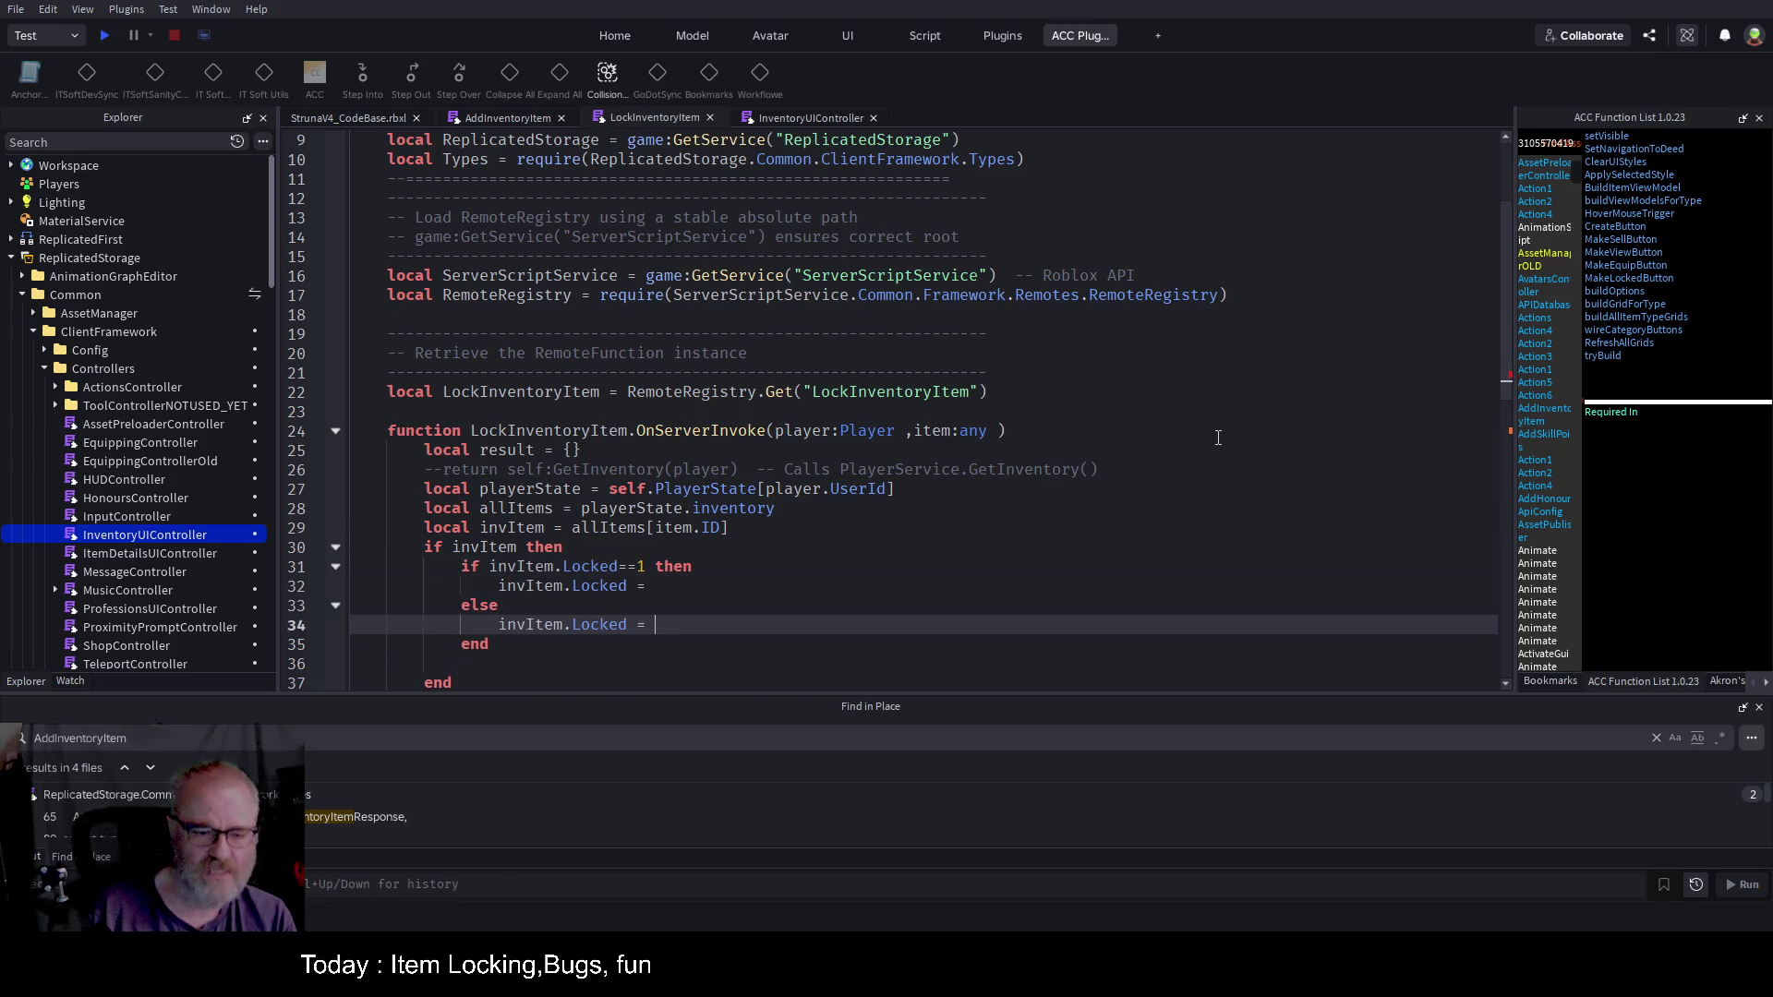
pyautogui.press('Up')
pyautogui.press('Up')
pyautogui.write('0')
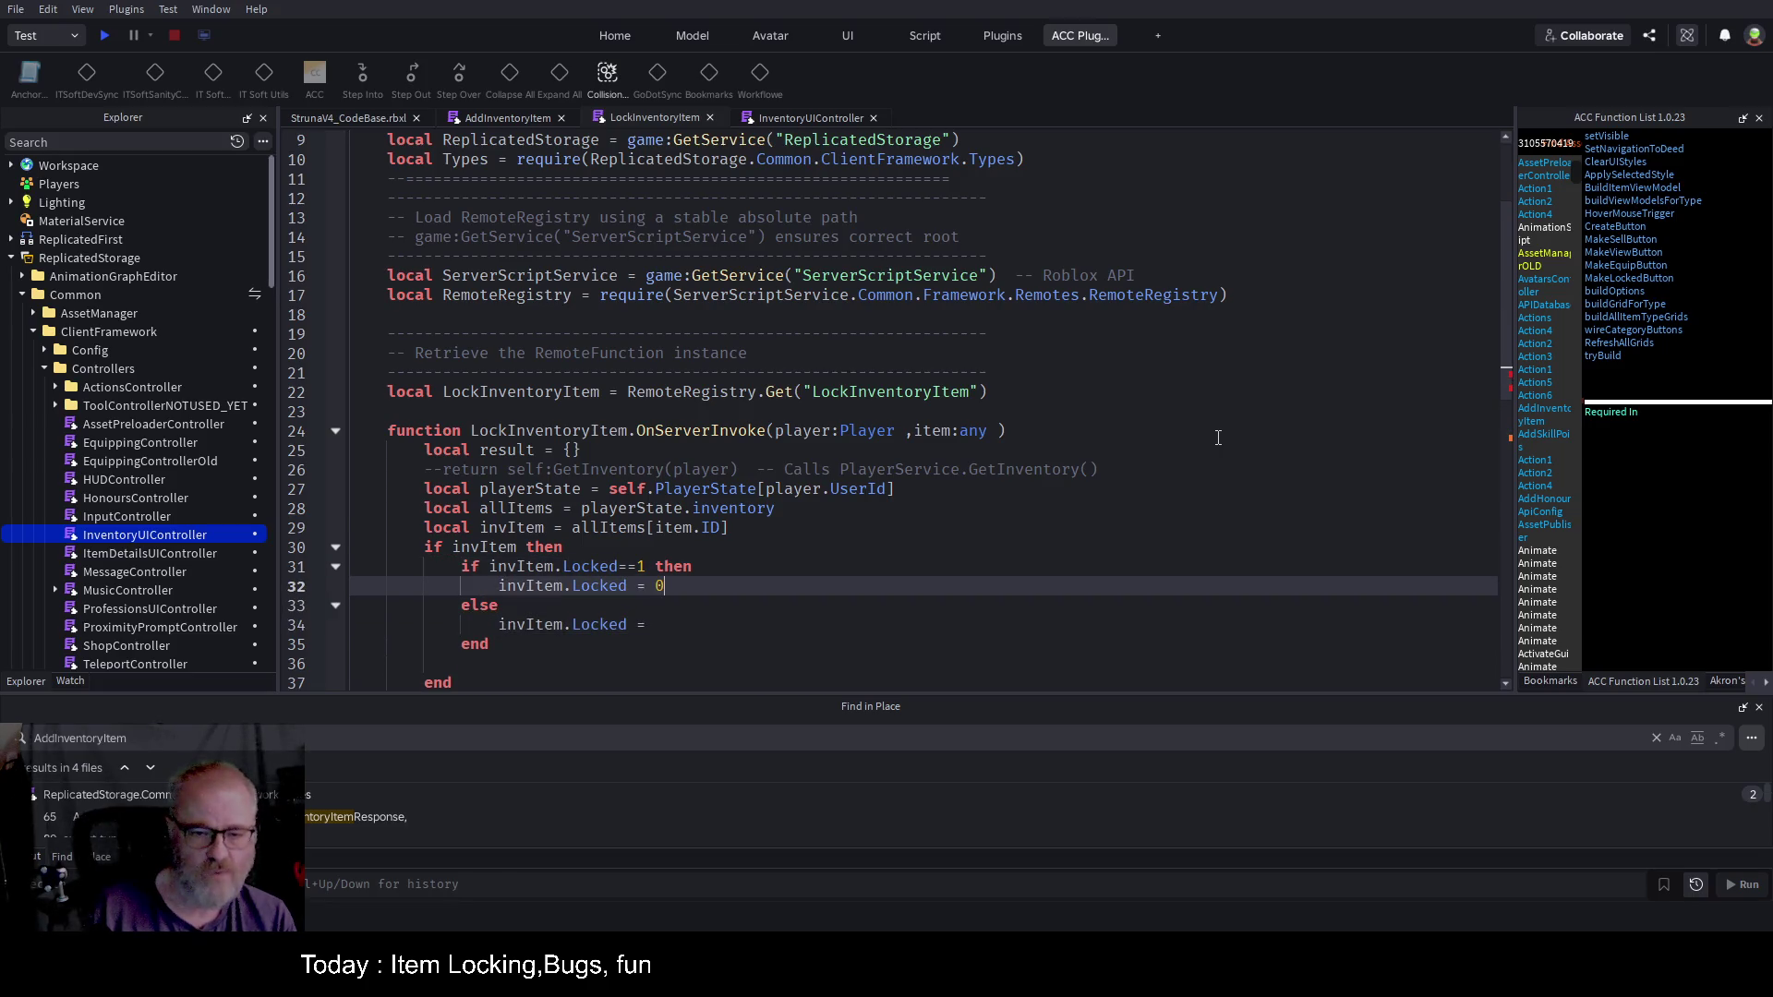
pyautogui.press('Down')
pyautogui.press('Down')
pyautogui.write('1')
pyautogui.press('Up')
pyautogui.press('Down')
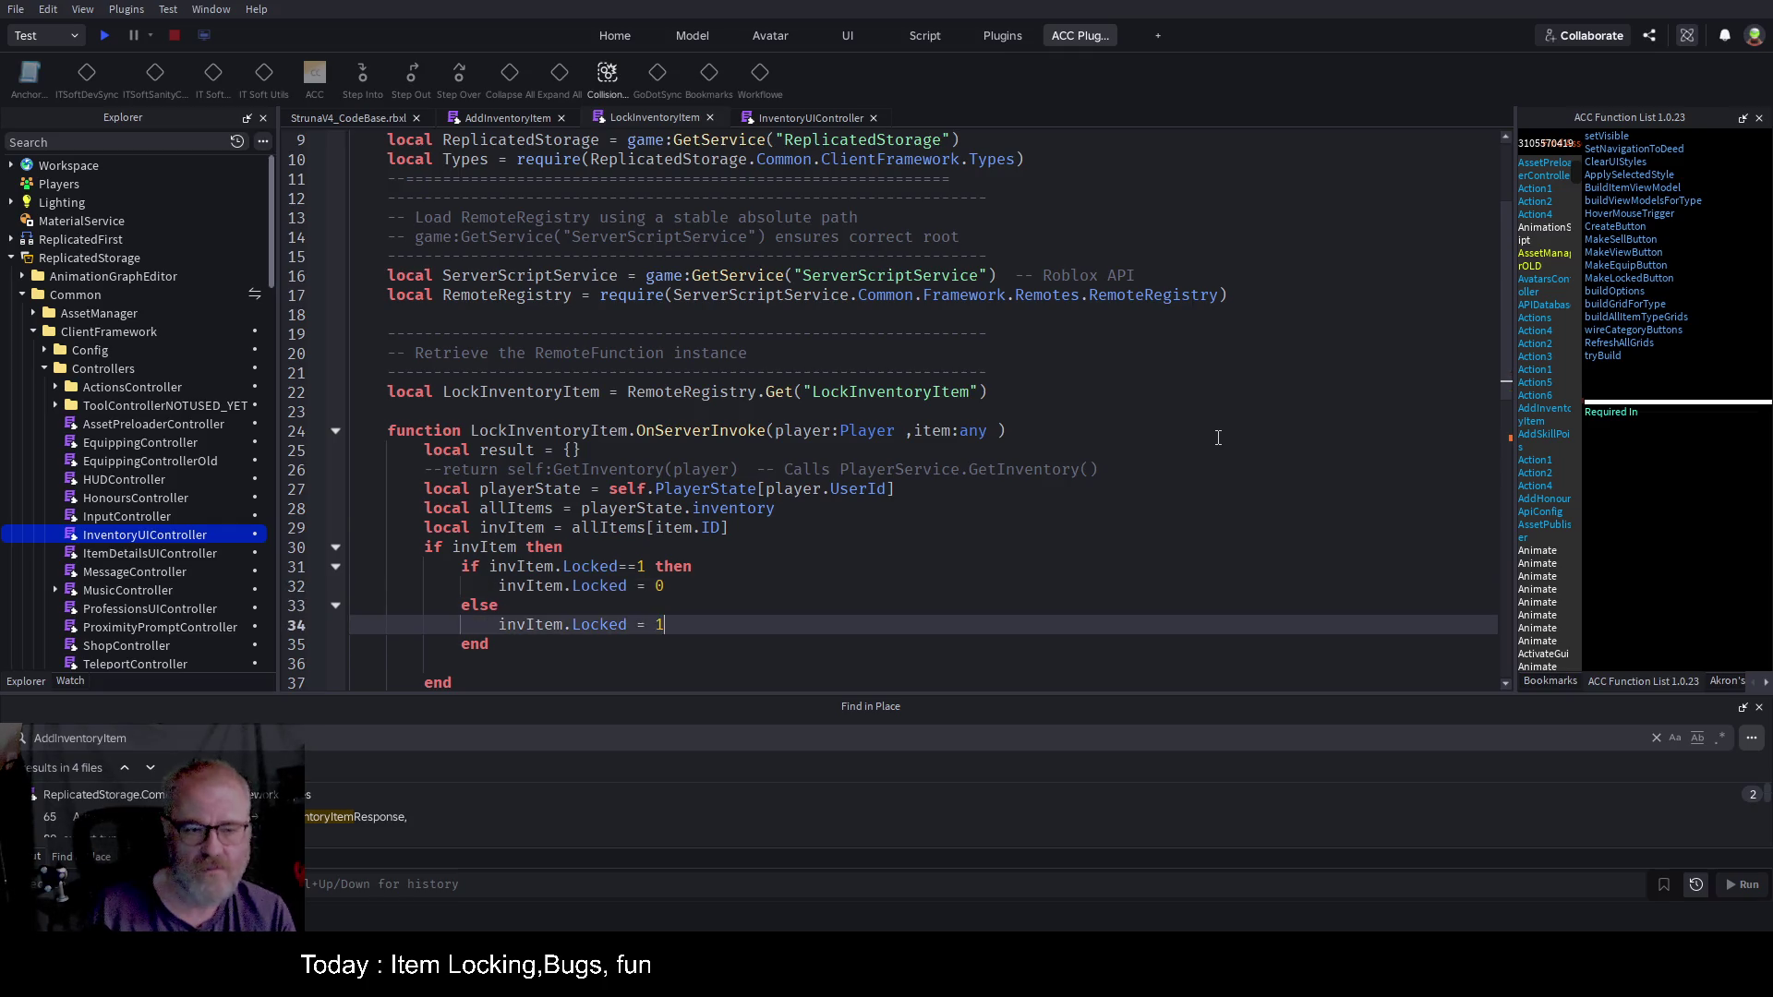
pyautogui.press('Down')
pyautogui.press('Down')
pyautogui.press('Down')
pyautogui.press('Down')
pyautogui.press('Down')
pyautogui.press('Down')
pyautogui.press('Up')
pyautogui.press('Up')
pyautogui.press('Up')
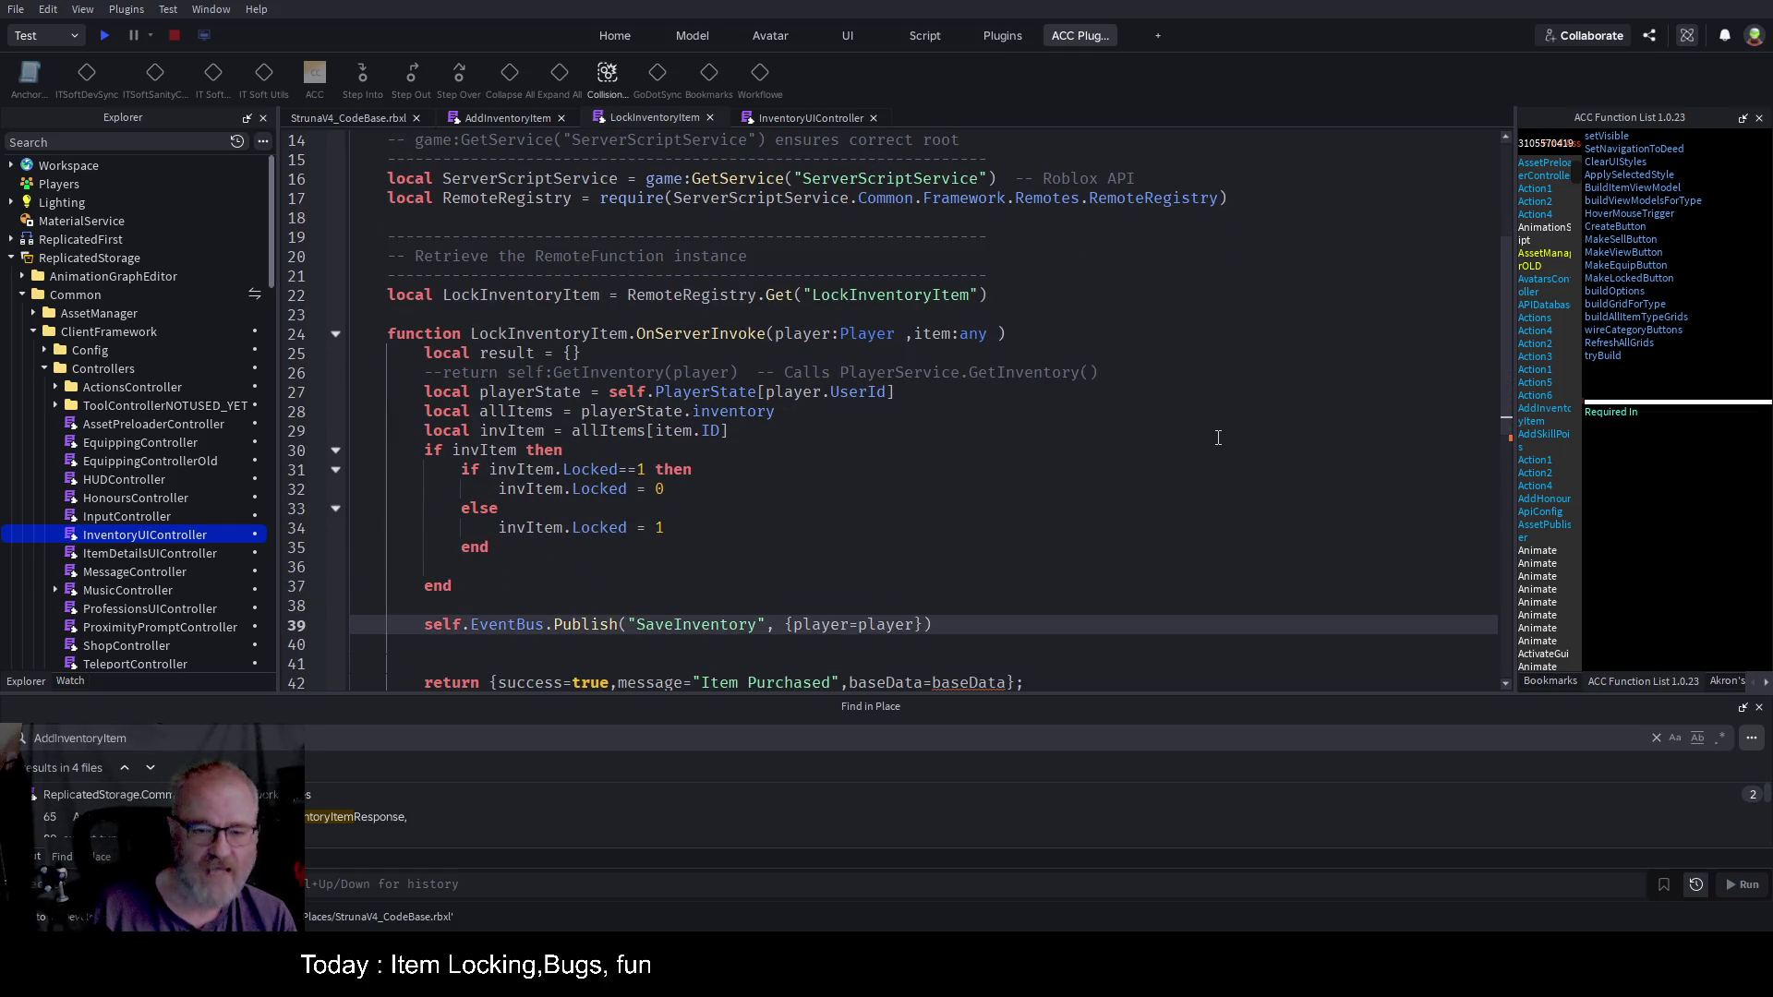
pyautogui.scroll(-2, 1016, 600)
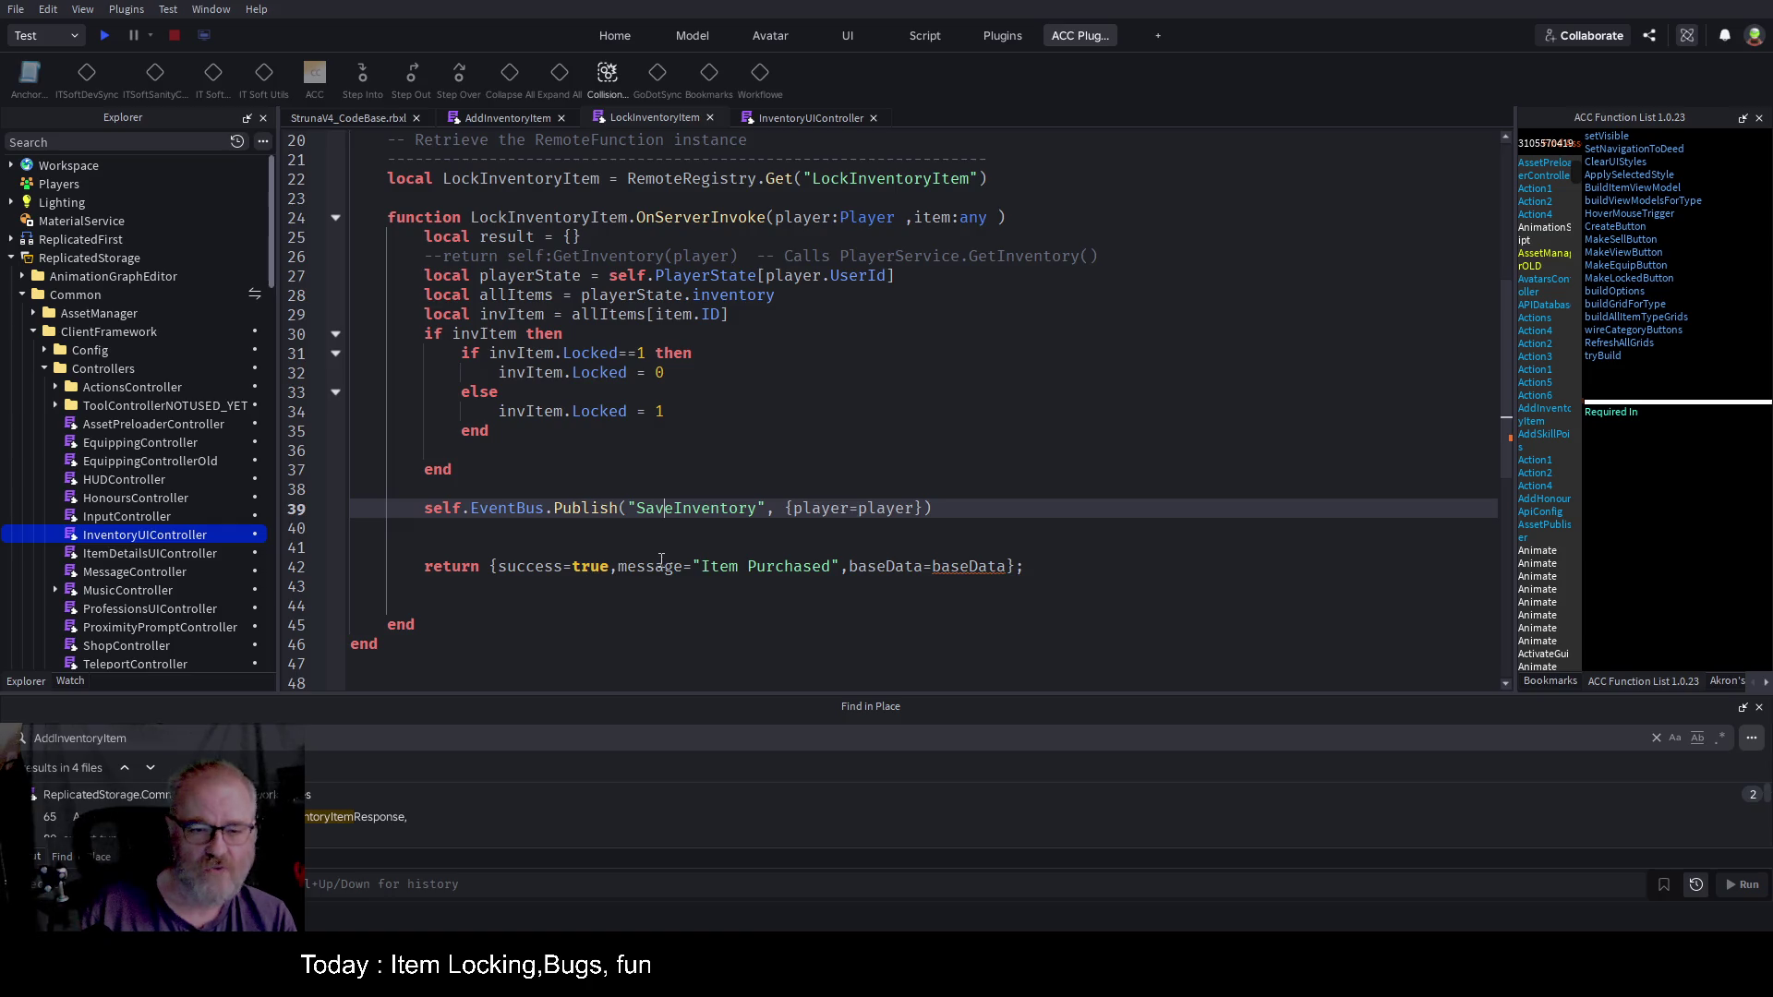
# Step: Change the success message to 'Locked' and replace the baseData field with item=invItem
pyautogui.moveTo(703, 566); pyautogui.dragTo(729, 566)
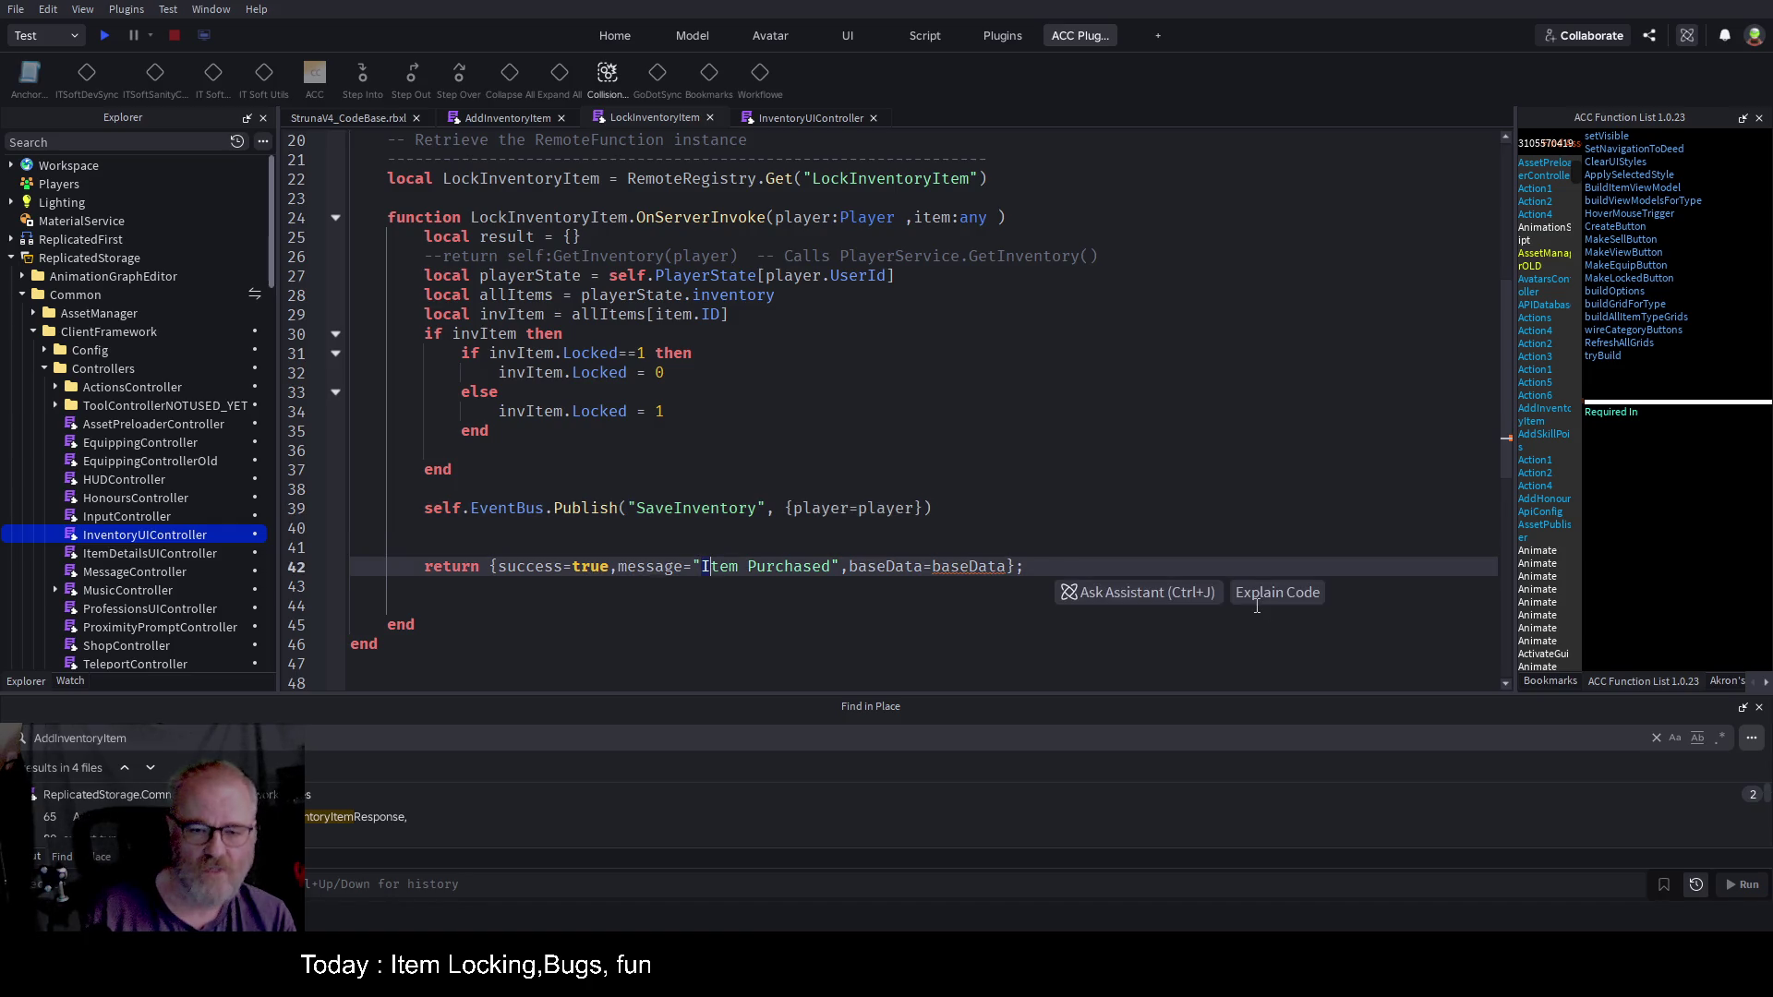
pyautogui.hotkey('shift', 'Right')
pyautogui.hotkey('shift', 'Right')
pyautogui.hotkey('shift', 'Right')
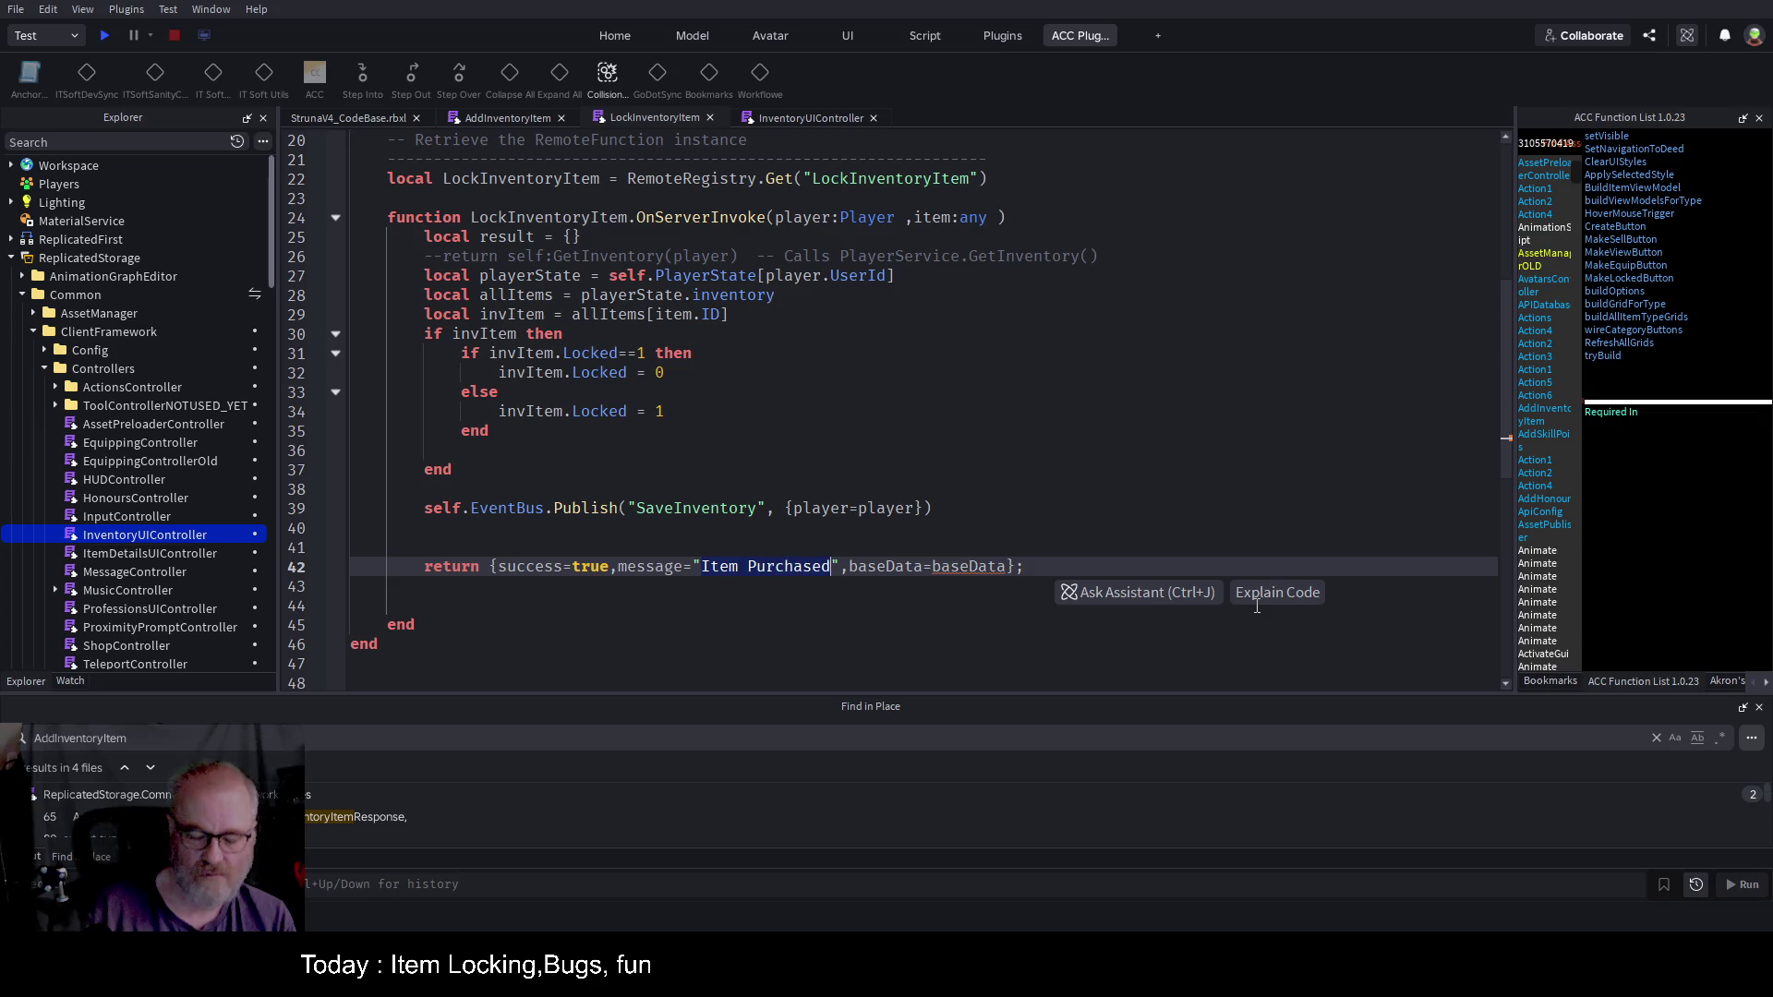
pyautogui.write('Locked')
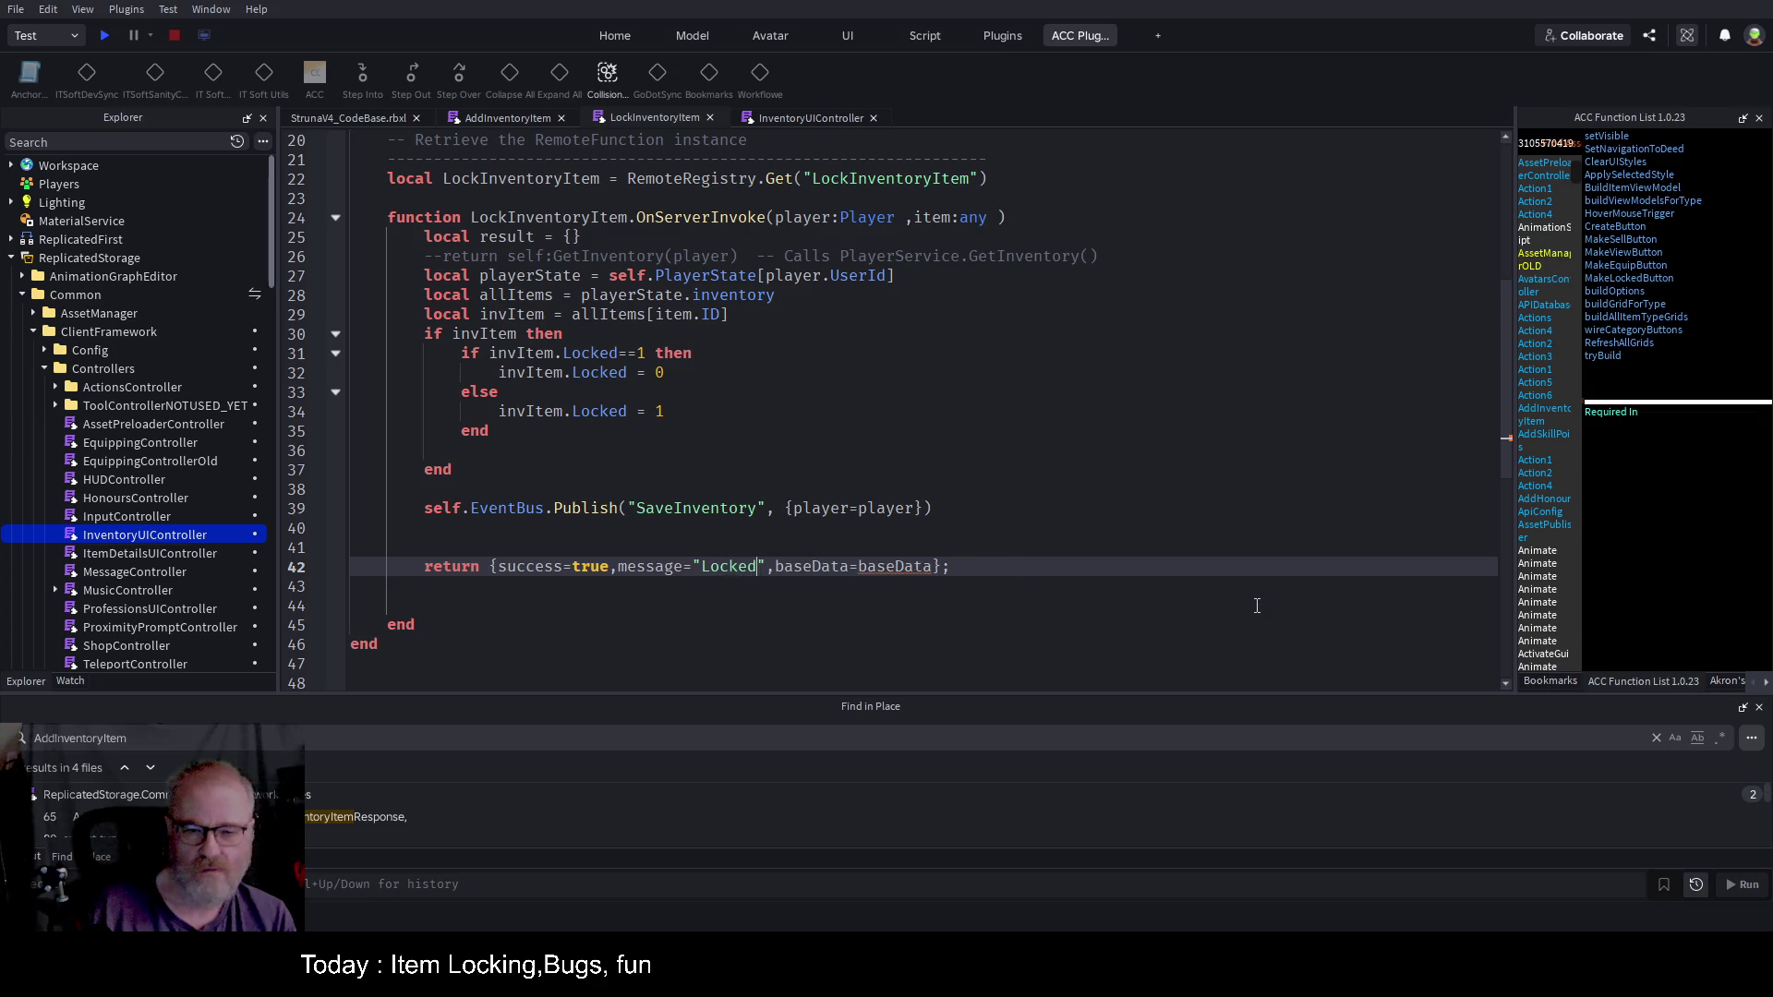
pyautogui.press('Right')
pyautogui.press('Right')
pyautogui.hotkey('shift', 'End')
pyautogui.hotkey('shift', 'Left')
pyautogui.hotkey('shift', 'Left')
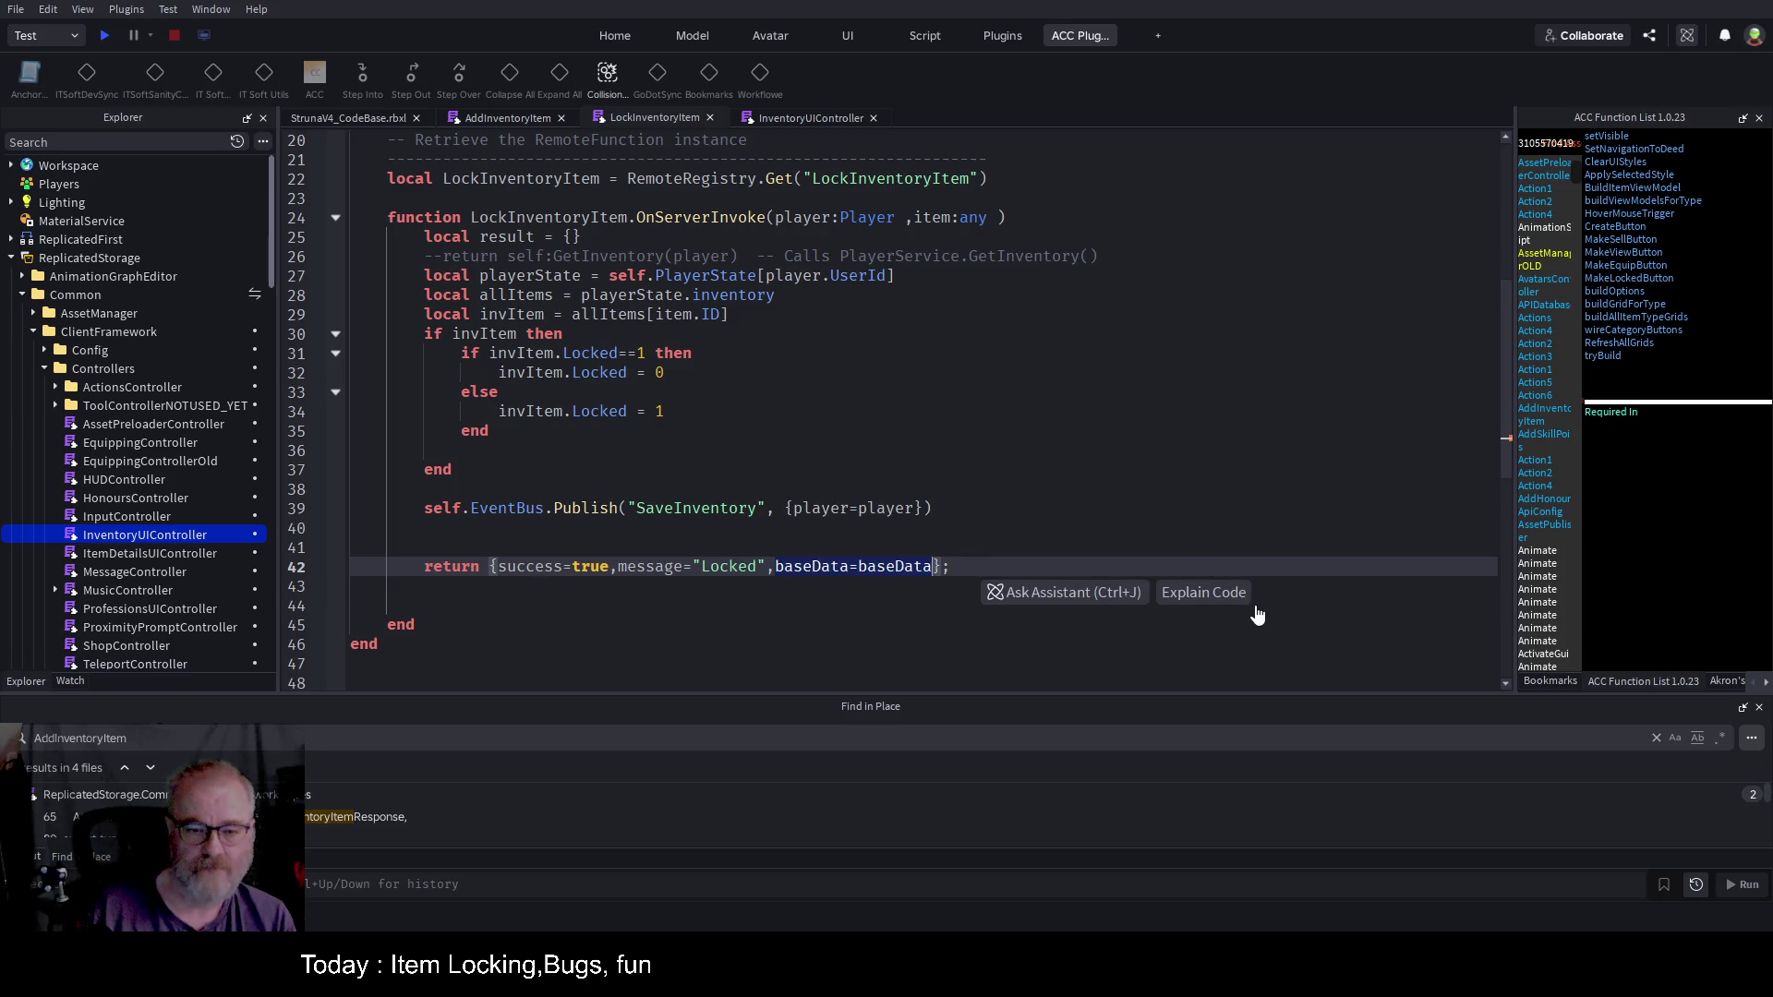
pyautogui.press('BackSpace')
pyautogui.write('item')
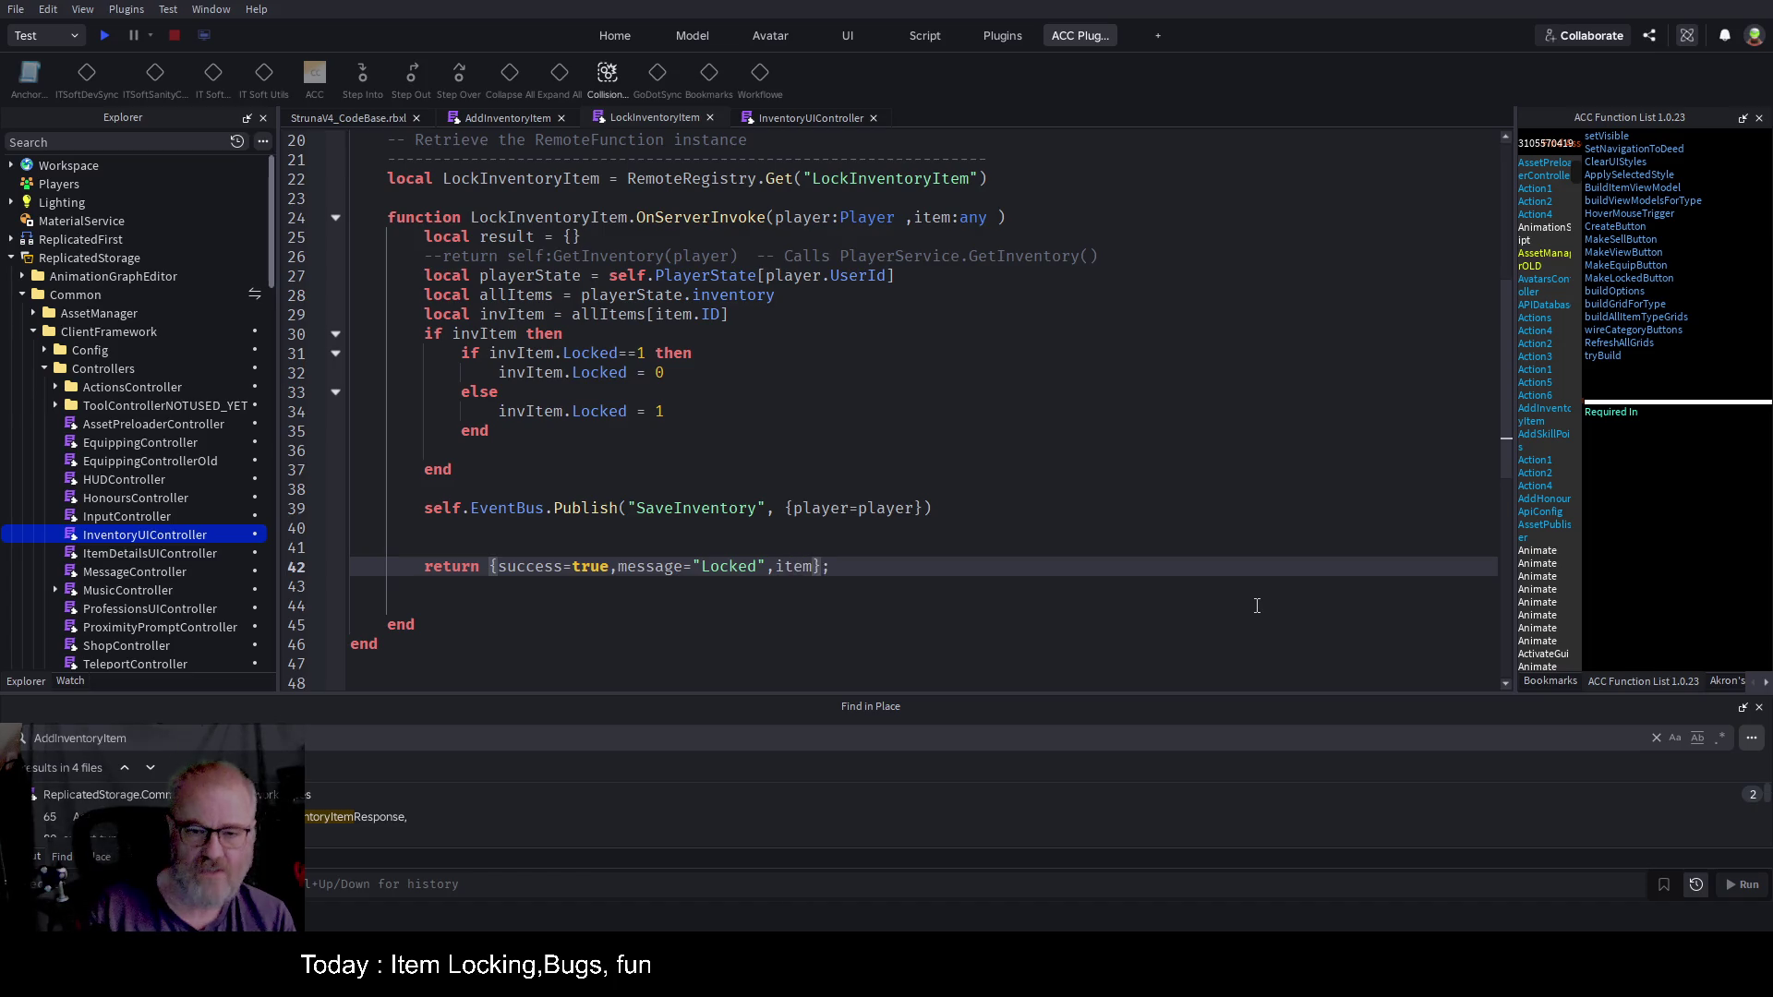
pyautogui.write('=')
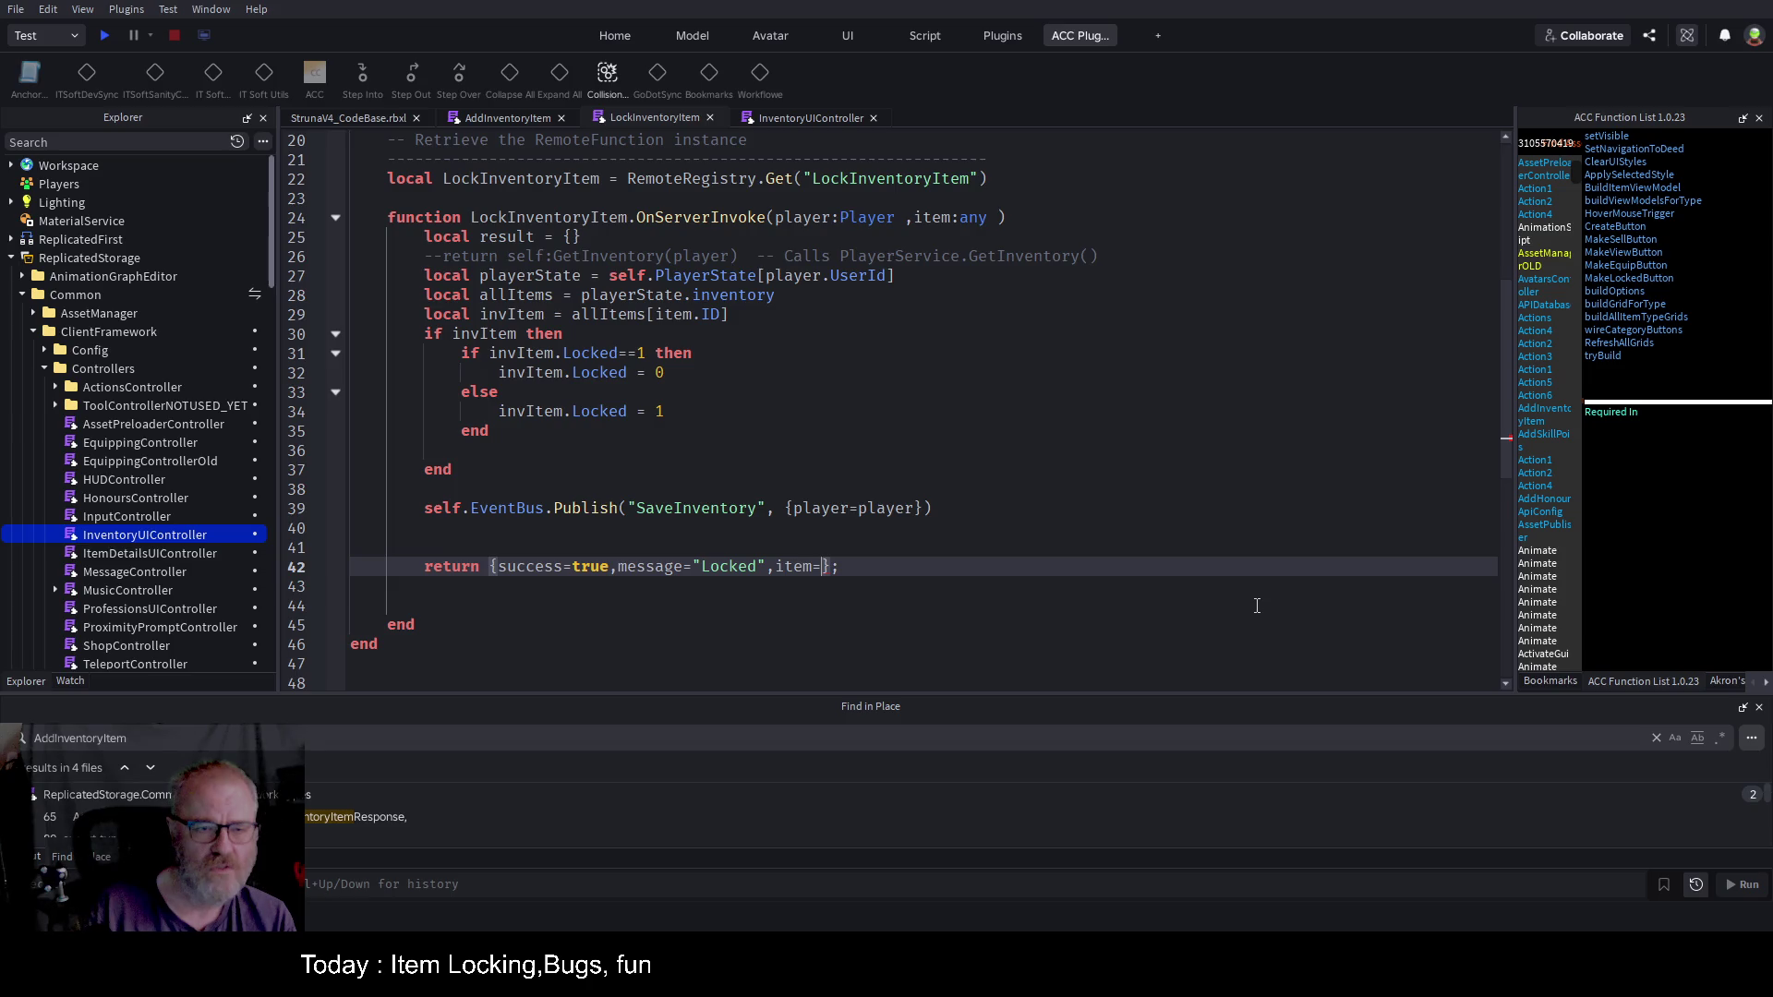
pyautogui.write('invItem')
pyautogui.press('Up')
pyautogui.press('Up')
pyautogui.press('Up')
# Step: Add an else branch for a missing item that returns a result
pyautogui.press('Down')
pyautogui.press('Return')
pyautogui.write('else')
pyautogui.press('Return')
pyautogui.write('retrun')
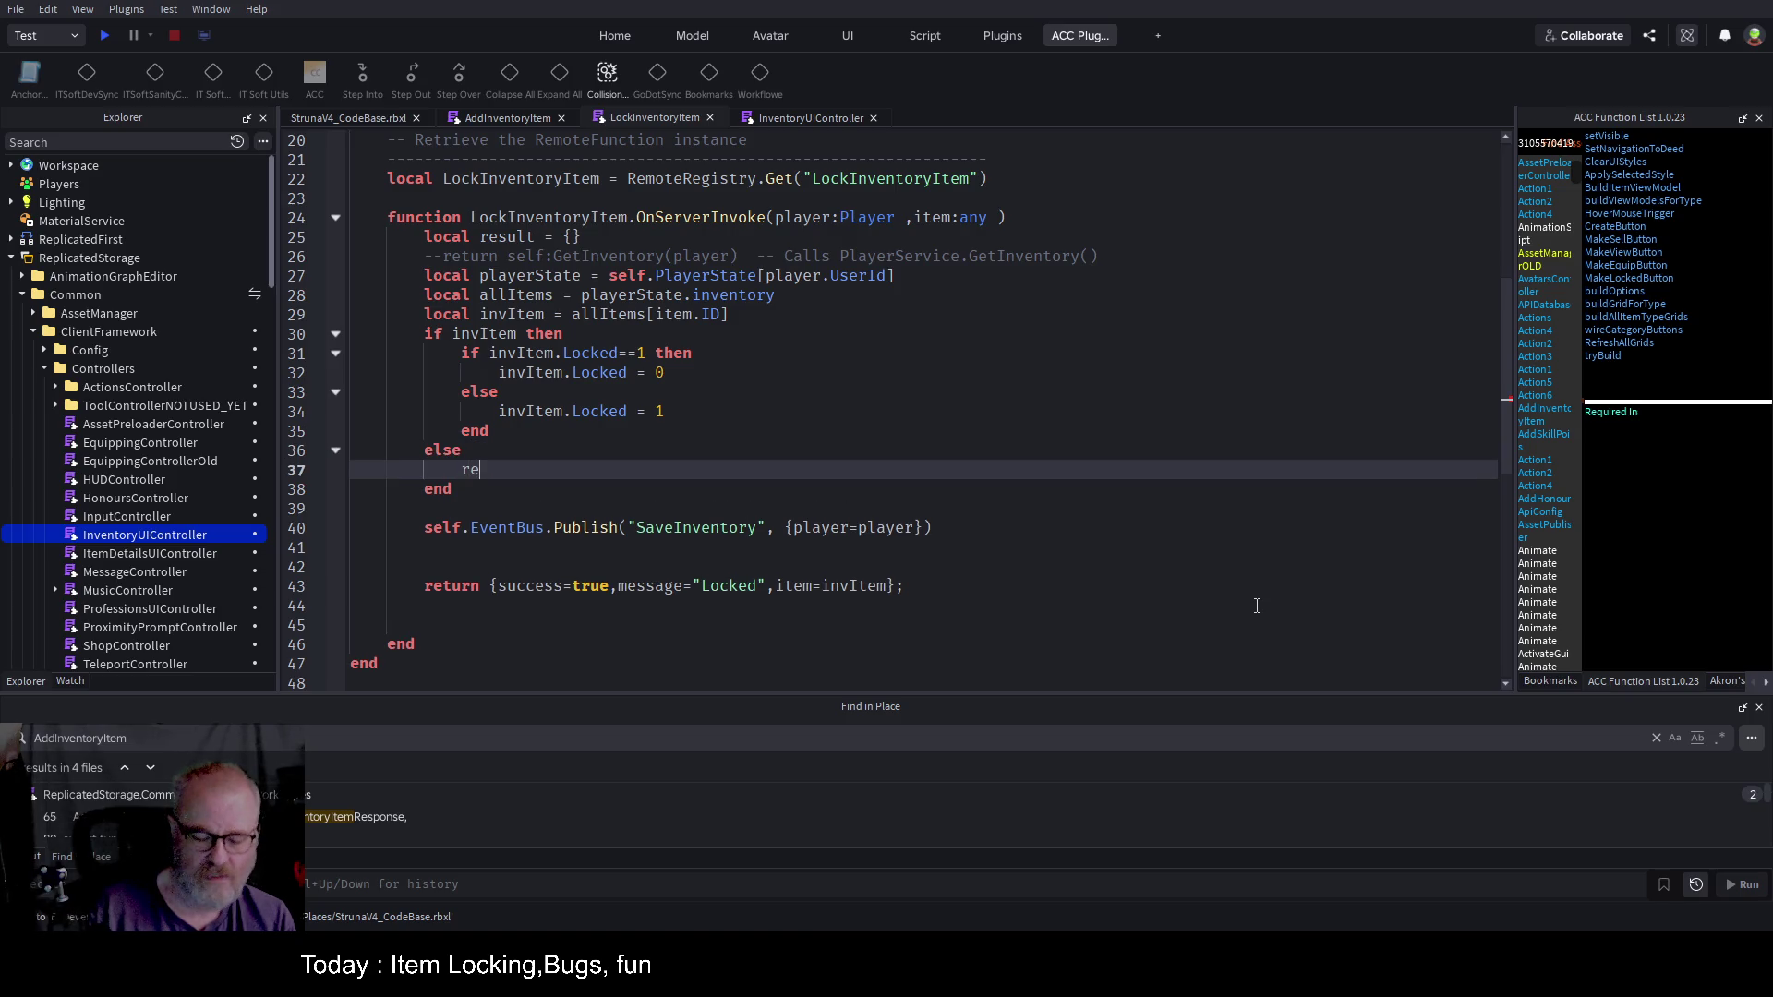
pyautogui.press('Down')
pyautogui.press('Down')
pyautogui.press('Down')
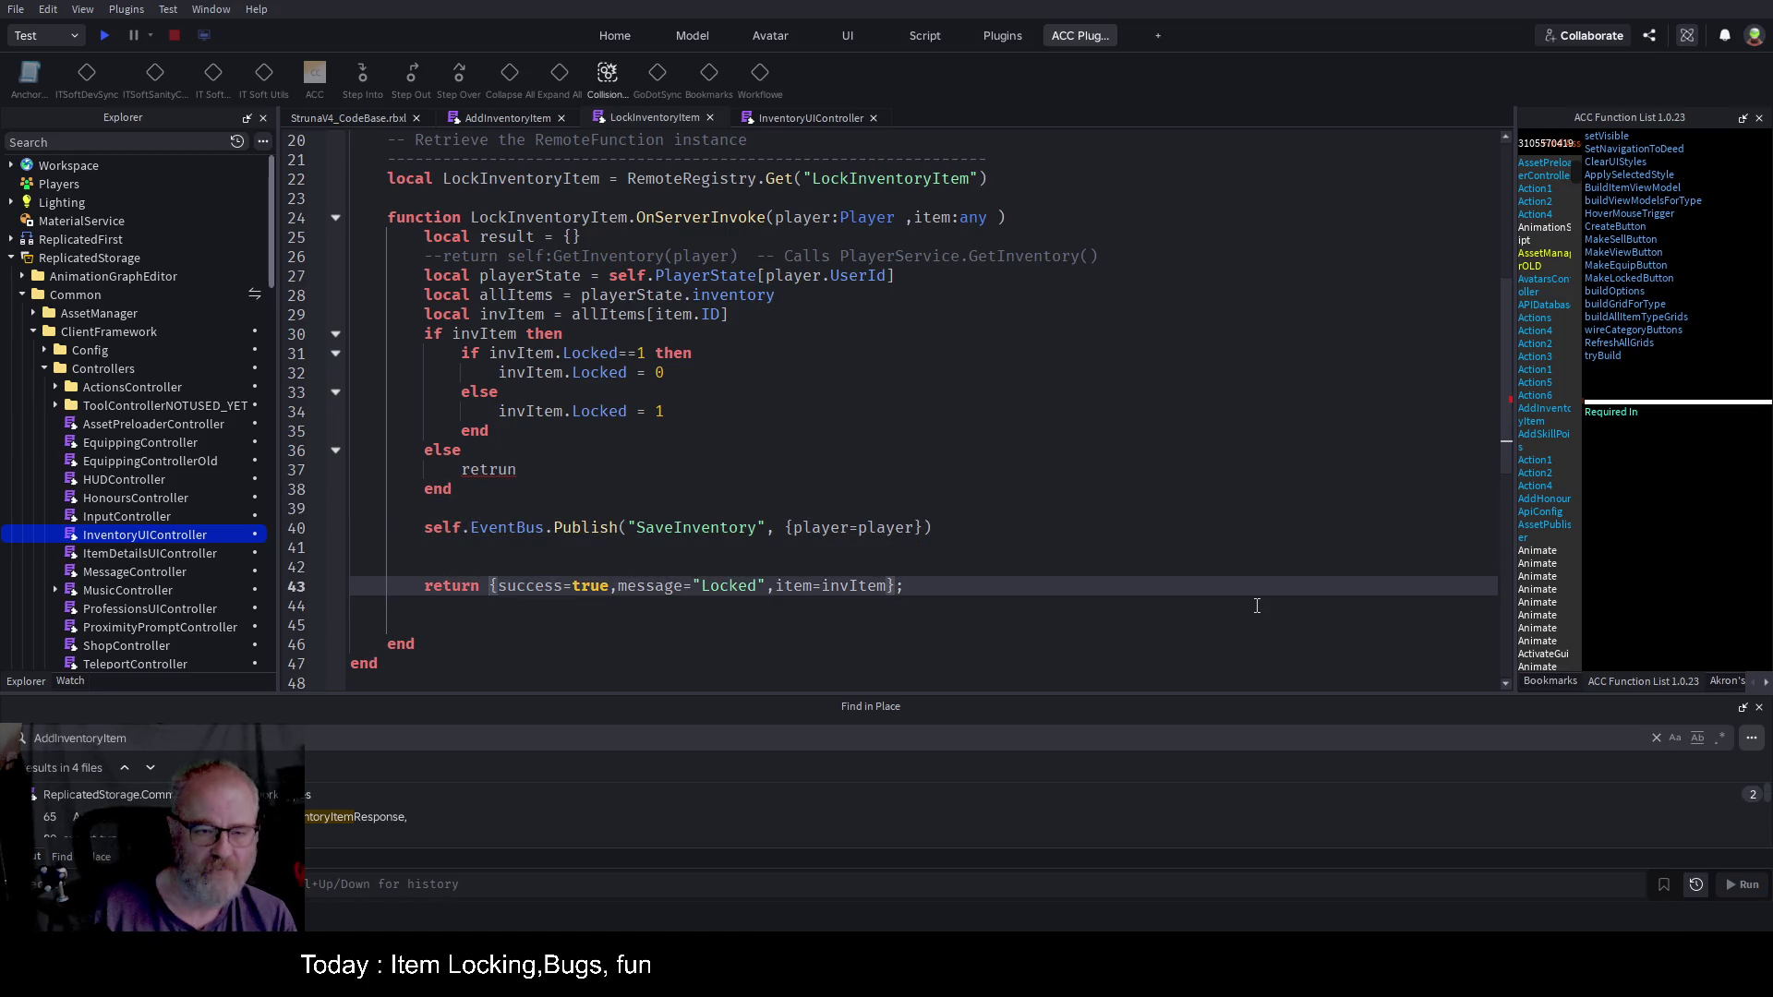
pyautogui.press('Up')
pyautogui.press('Up')
pyautogui.press('Up')
pyautogui.press('Up')
pyautogui.press('Up')
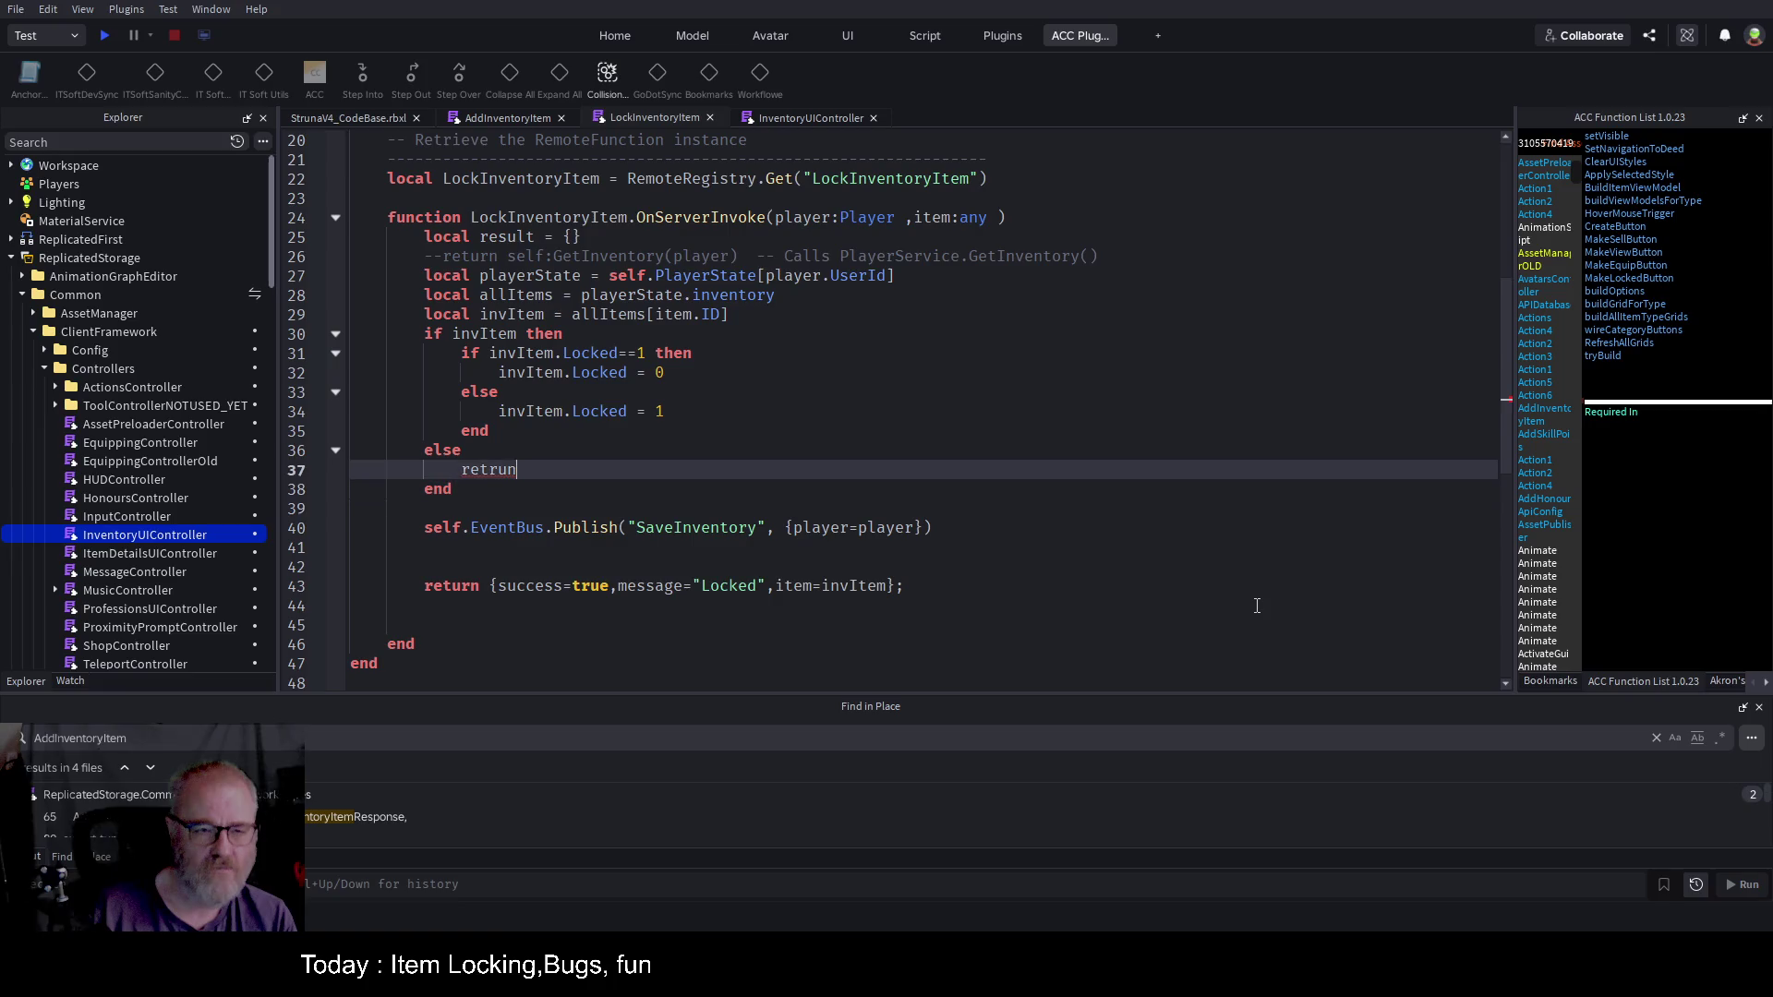
pyautogui.press('BackSpace')
pyautogui.press('BackSpace')
pyautogui.press('BackSpace')
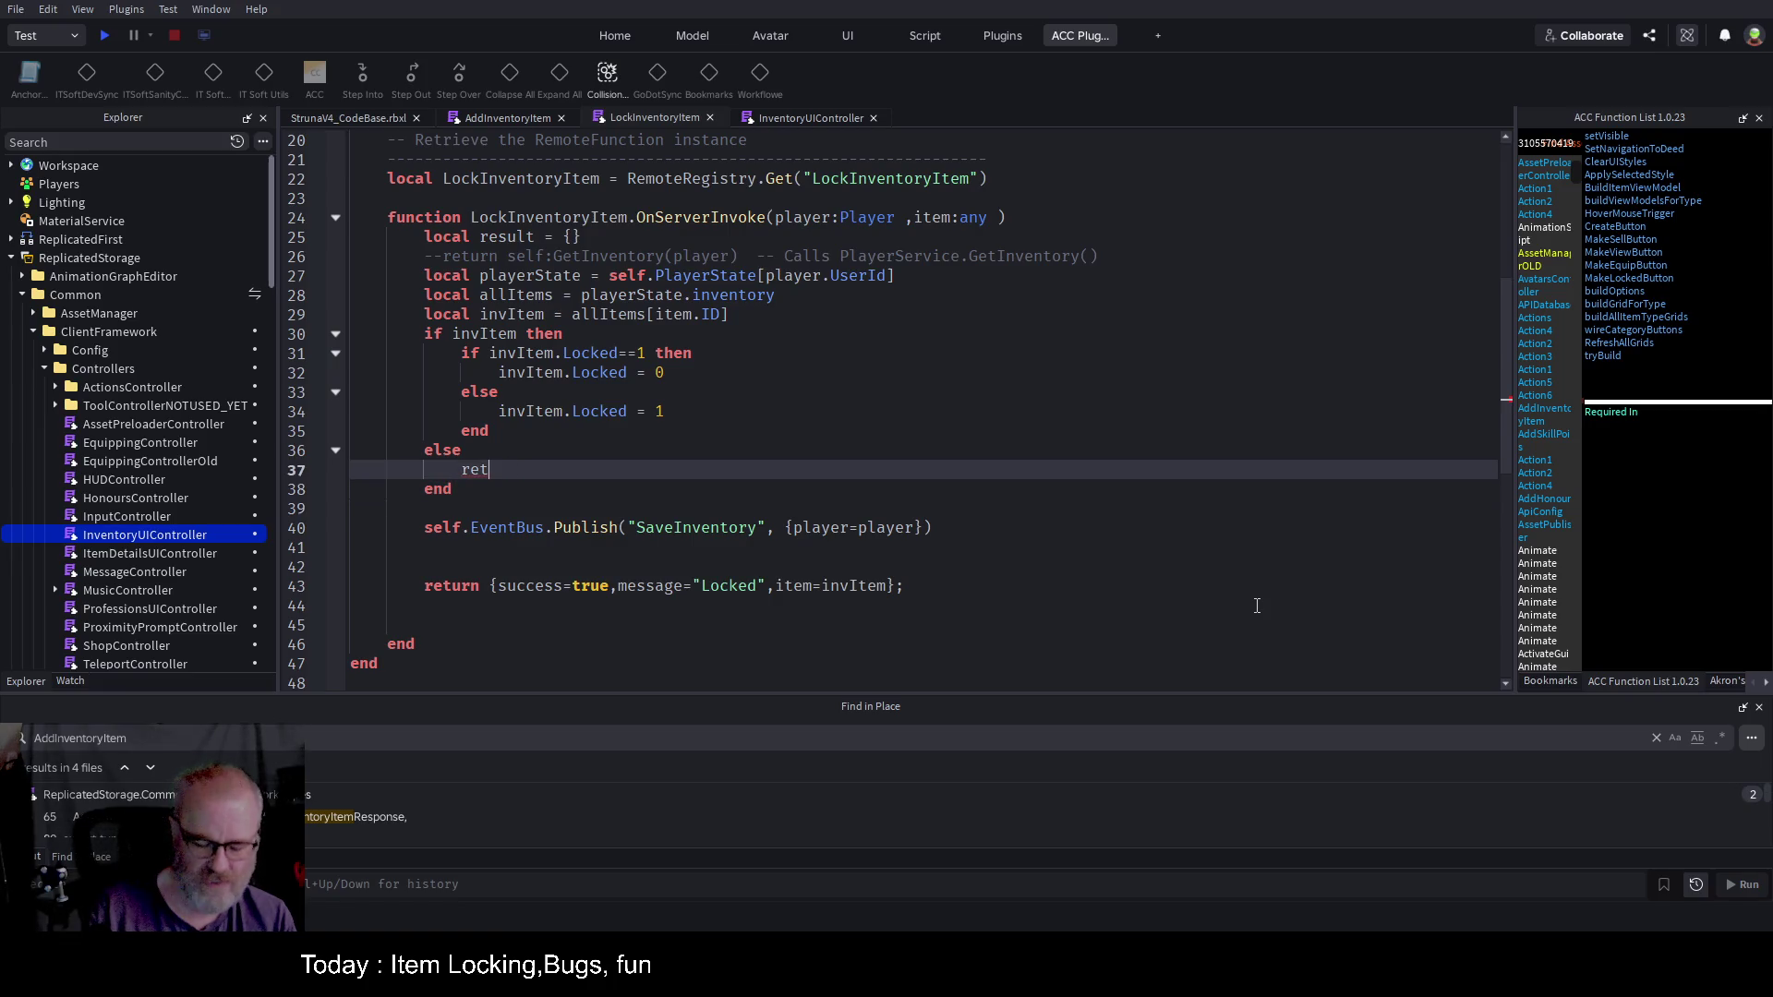
pyautogui.write('urn')
pyautogui.press('Tab')
# Step: Make the not-found return use false with a 'Failed to Lock' message
pyautogui.hotkey('ctrl', 'Left')
pyautogui.hotkey('ctrl', 'Left')
pyautogui.hotkey('ctrl', 'Left')
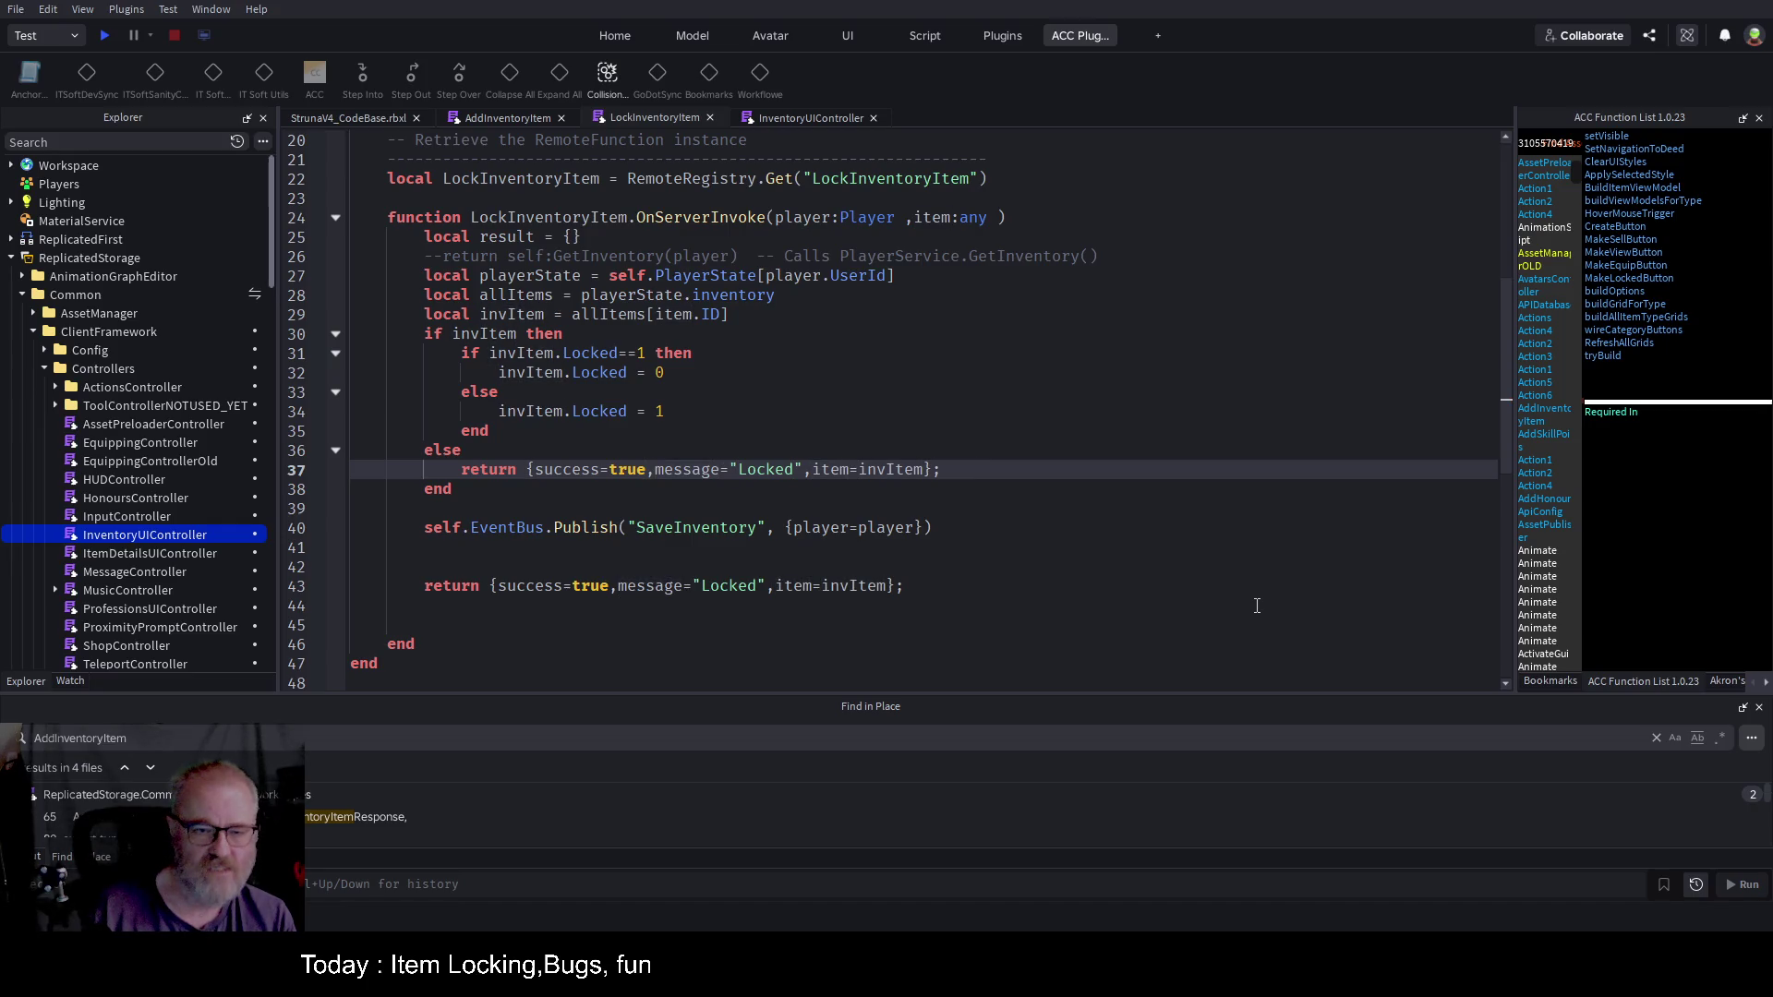
pyautogui.press('BackSpace')
pyautogui.press('BackSpace')
pyautogui.press('BackSpace')
pyautogui.write('false')
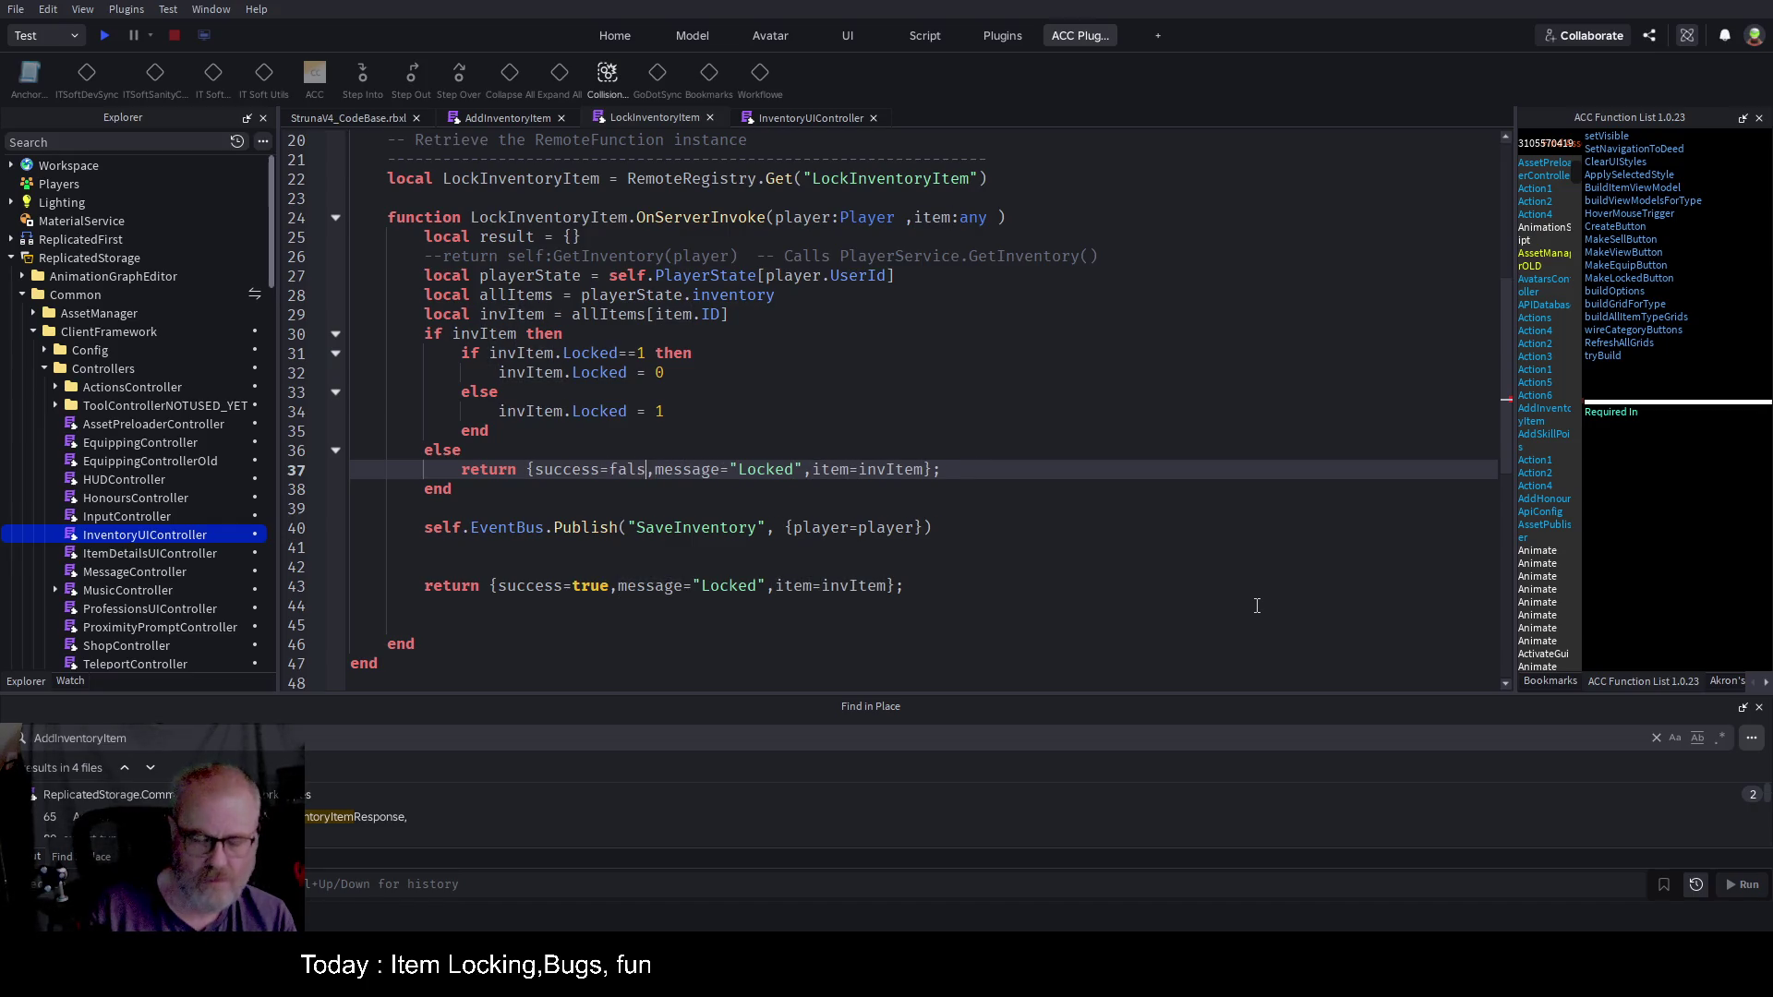
pyautogui.press('Right')
pyautogui.hotkey('ctrl', 'Right')
pyautogui.hotkey('ctrl', 'Right')
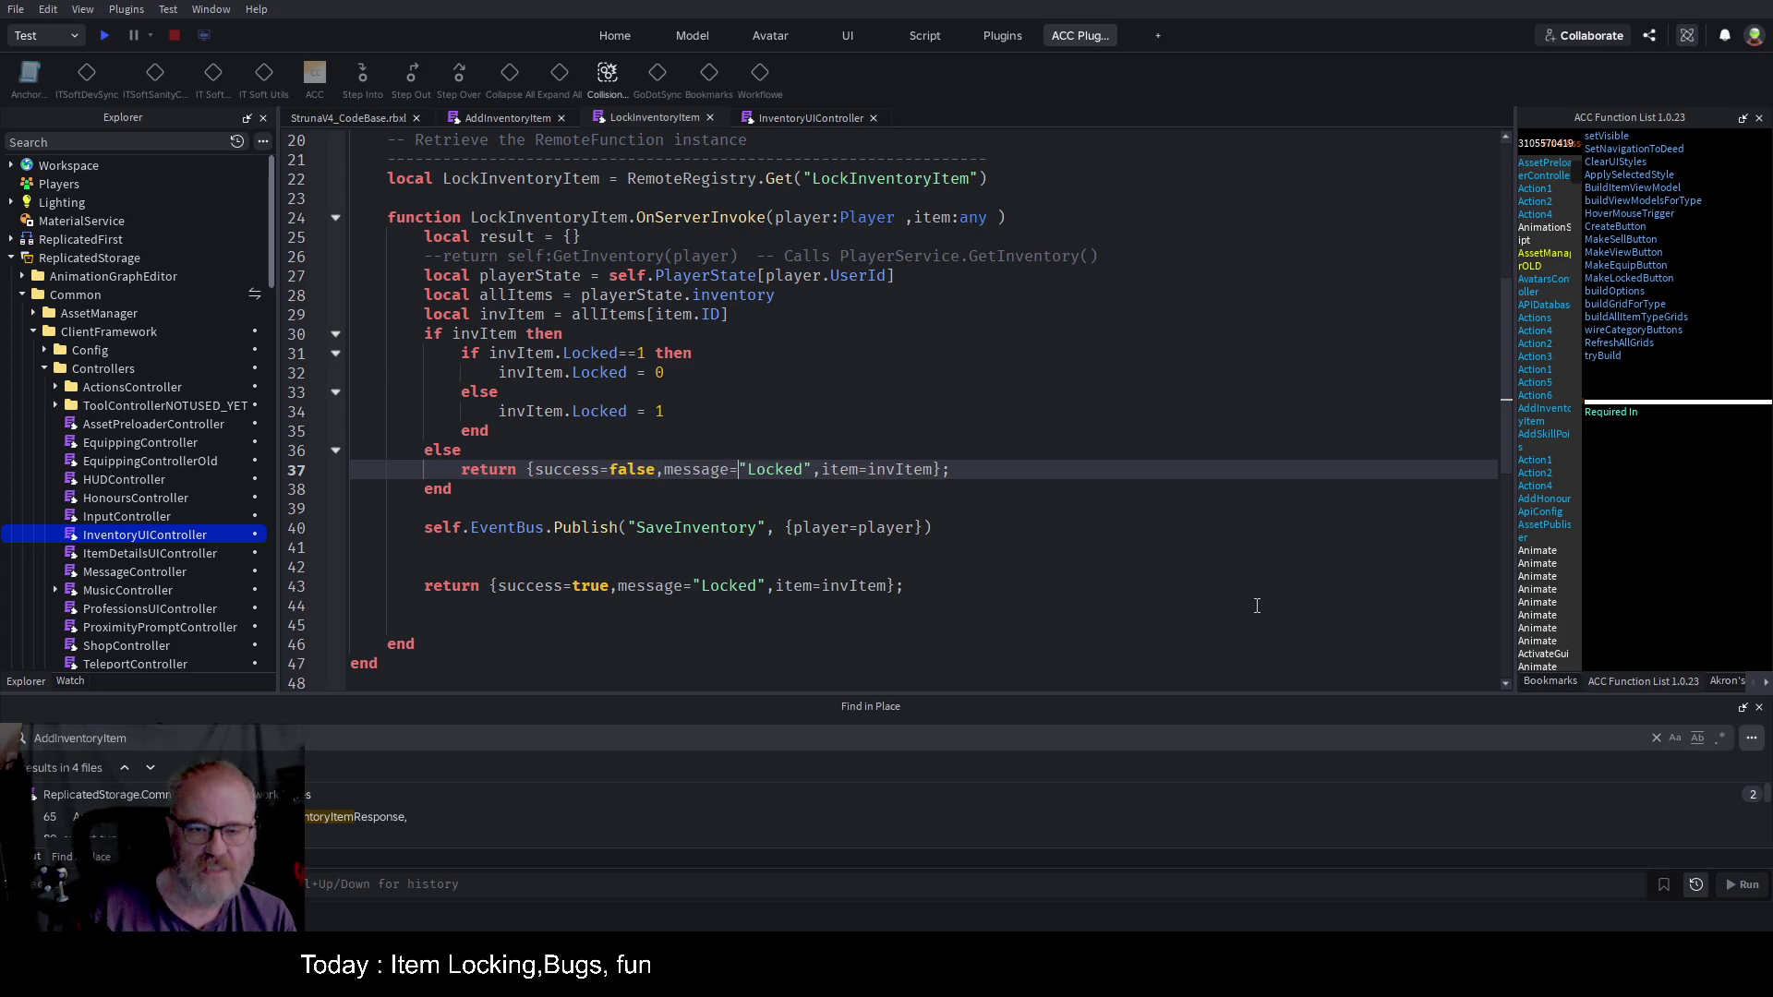
pyautogui.write('Failed to')
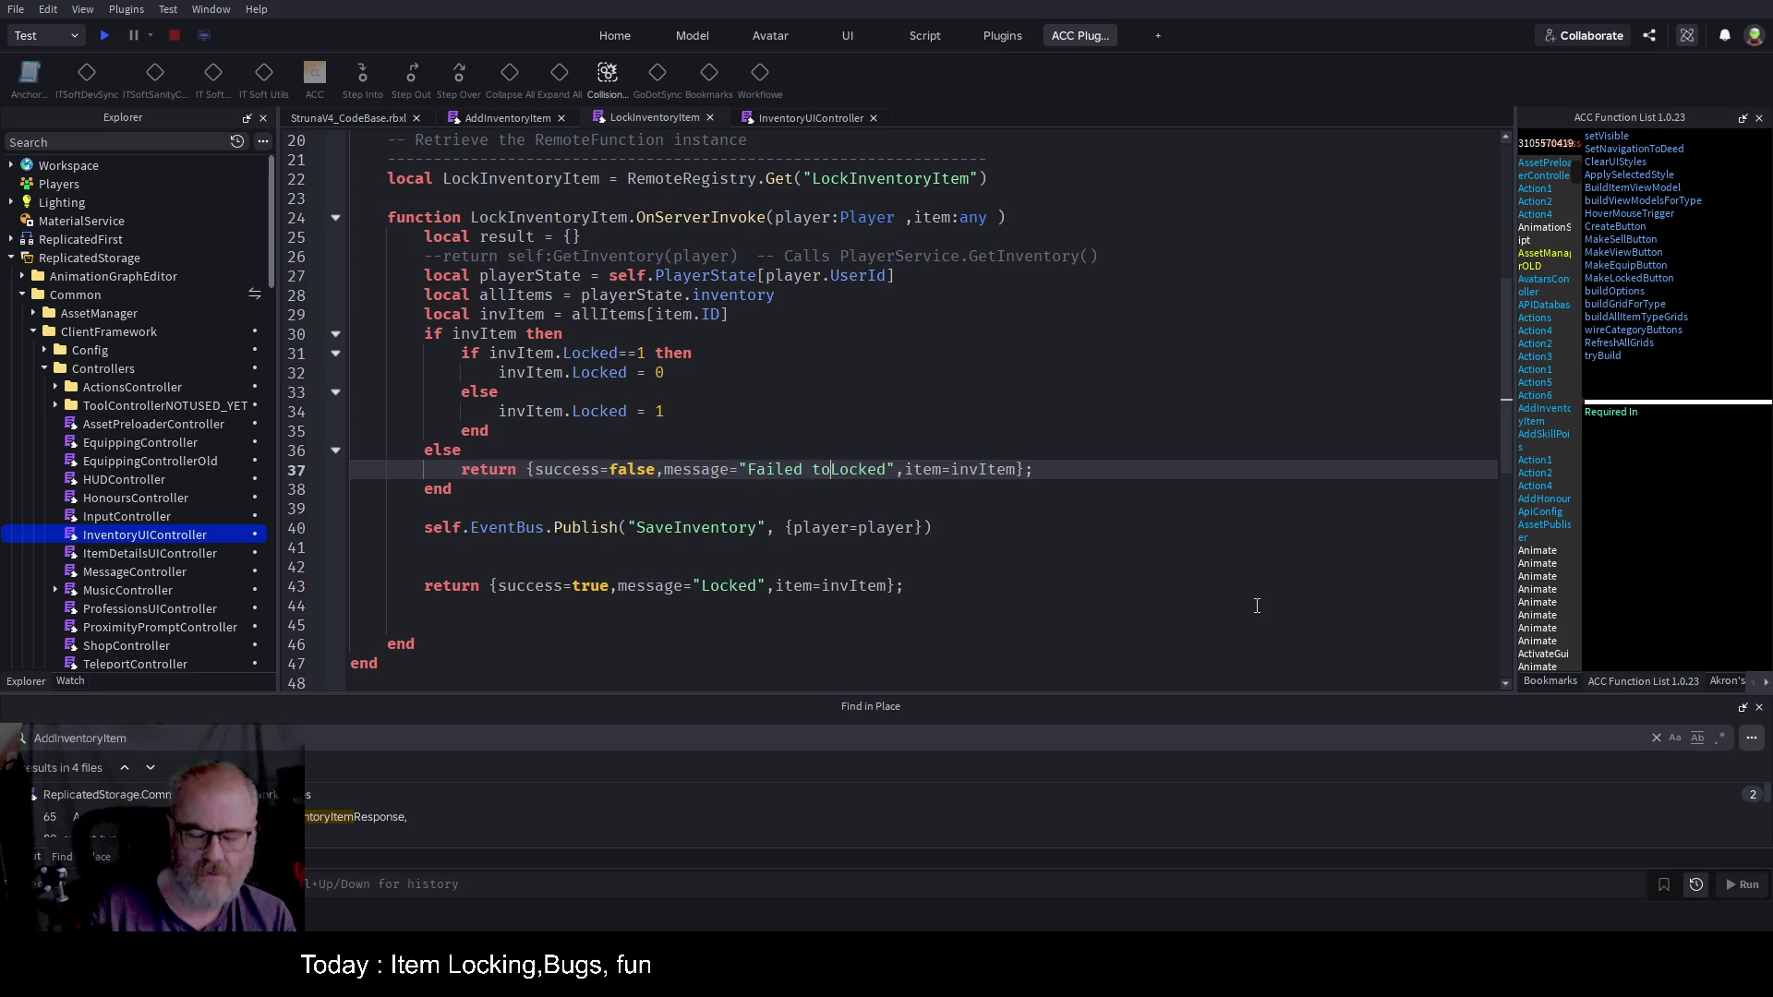
pyautogui.press('Right')
pyautogui.press('Right')
pyautogui.press('Right')
pyautogui.press('Delete')
pyautogui.press('BackSpace')
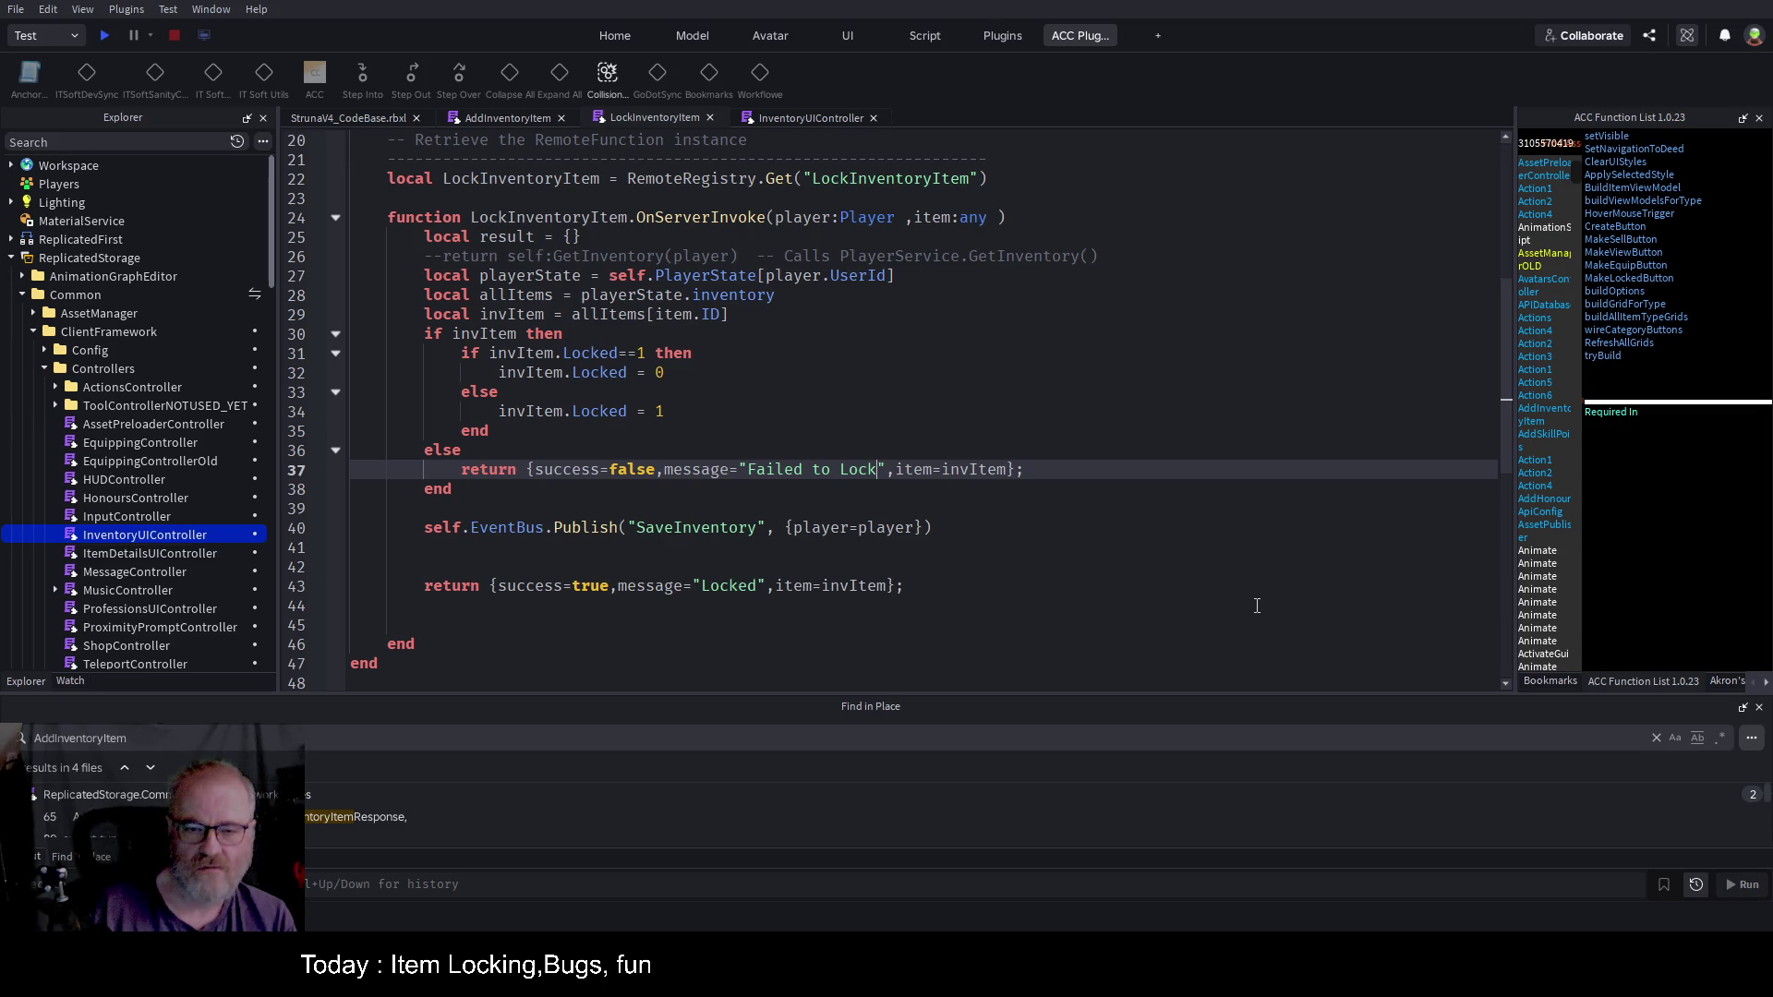
pyautogui.write('un/')
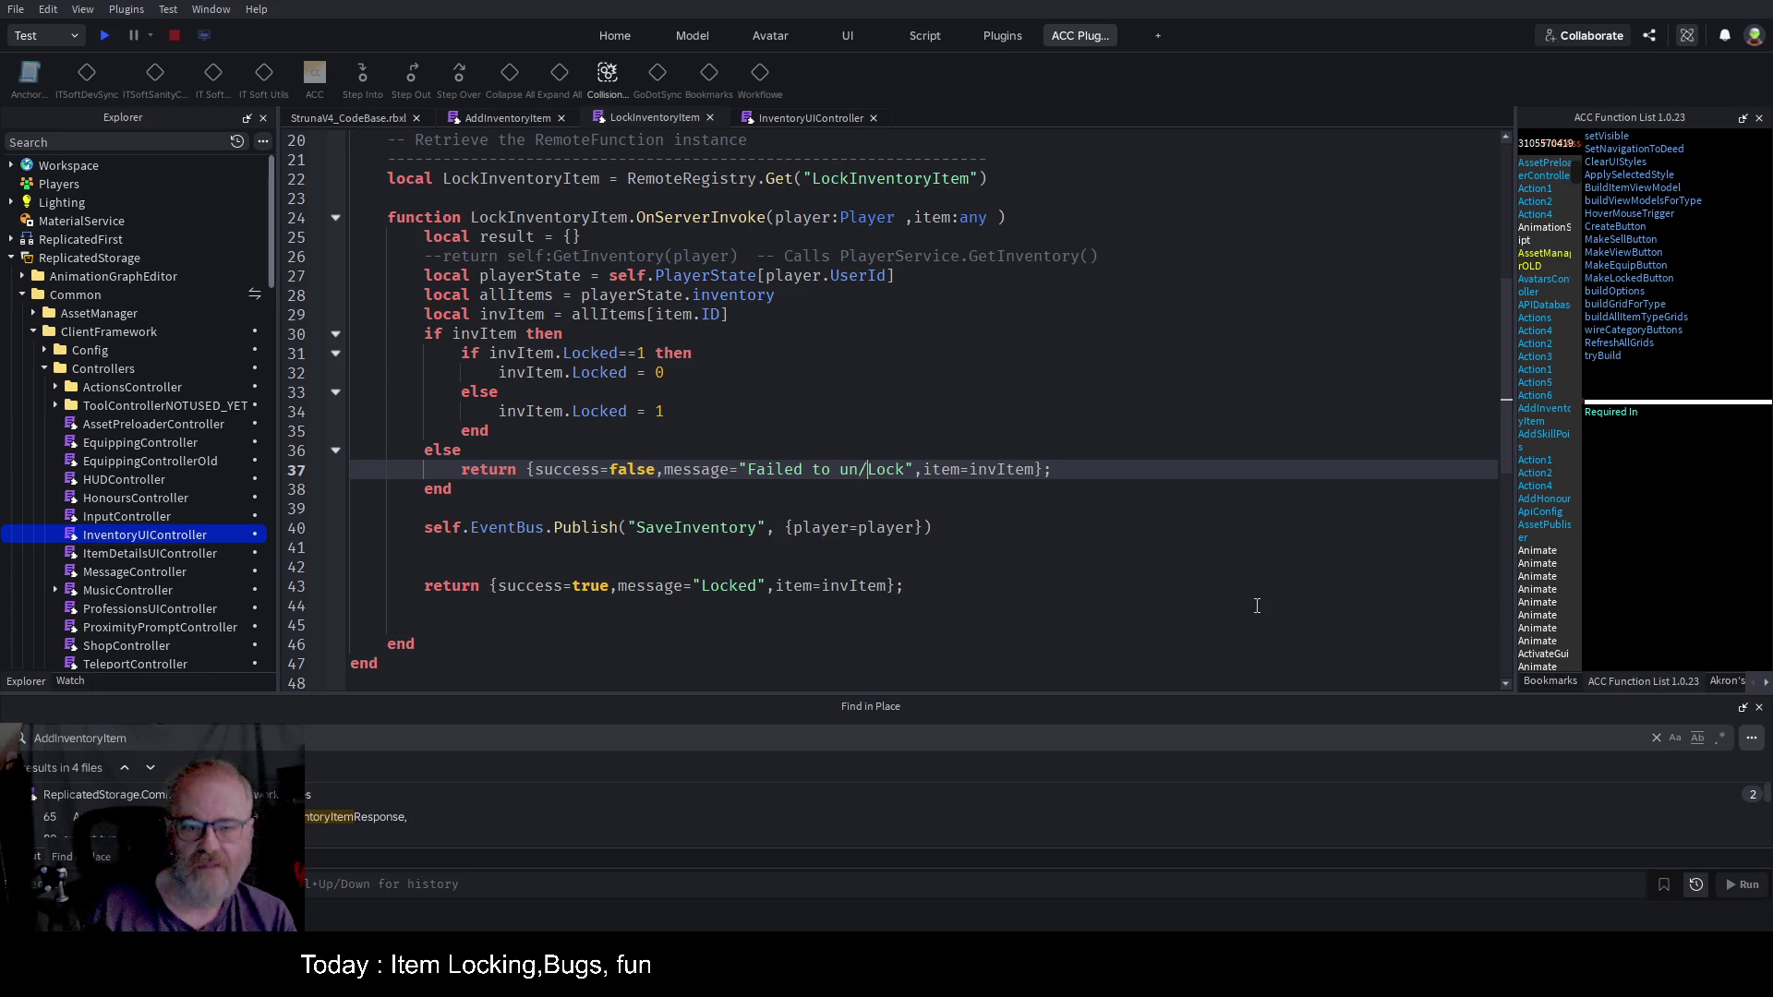
pyautogui.press('BackSpace')
pyautogui.press('BackSpace')
pyautogui.press('BackSpace')
pyautogui.press('Up')
pyautogui.press('Up')
pyautogui.press('Up')
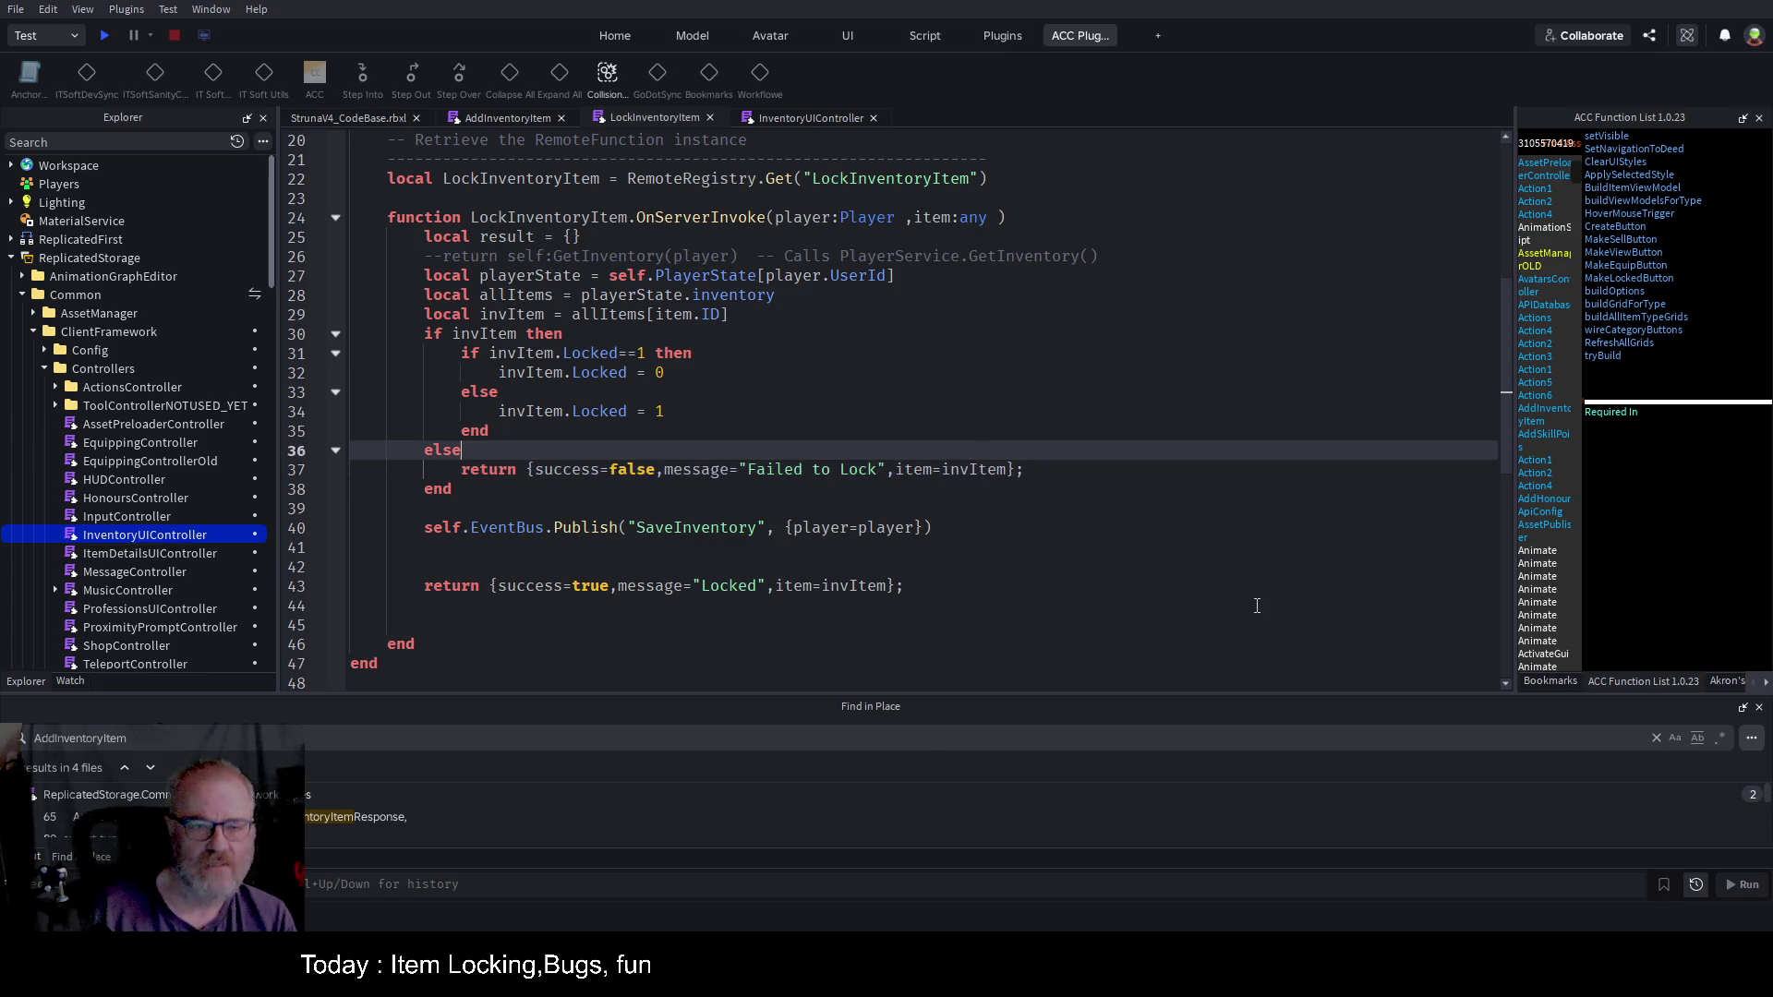
# Step: Declare 'local state:string' above the lock branches
pyautogui.press('Up')
pyautogui.press('Up')
pyautogui.press('End')
pyautogui.press('Return')
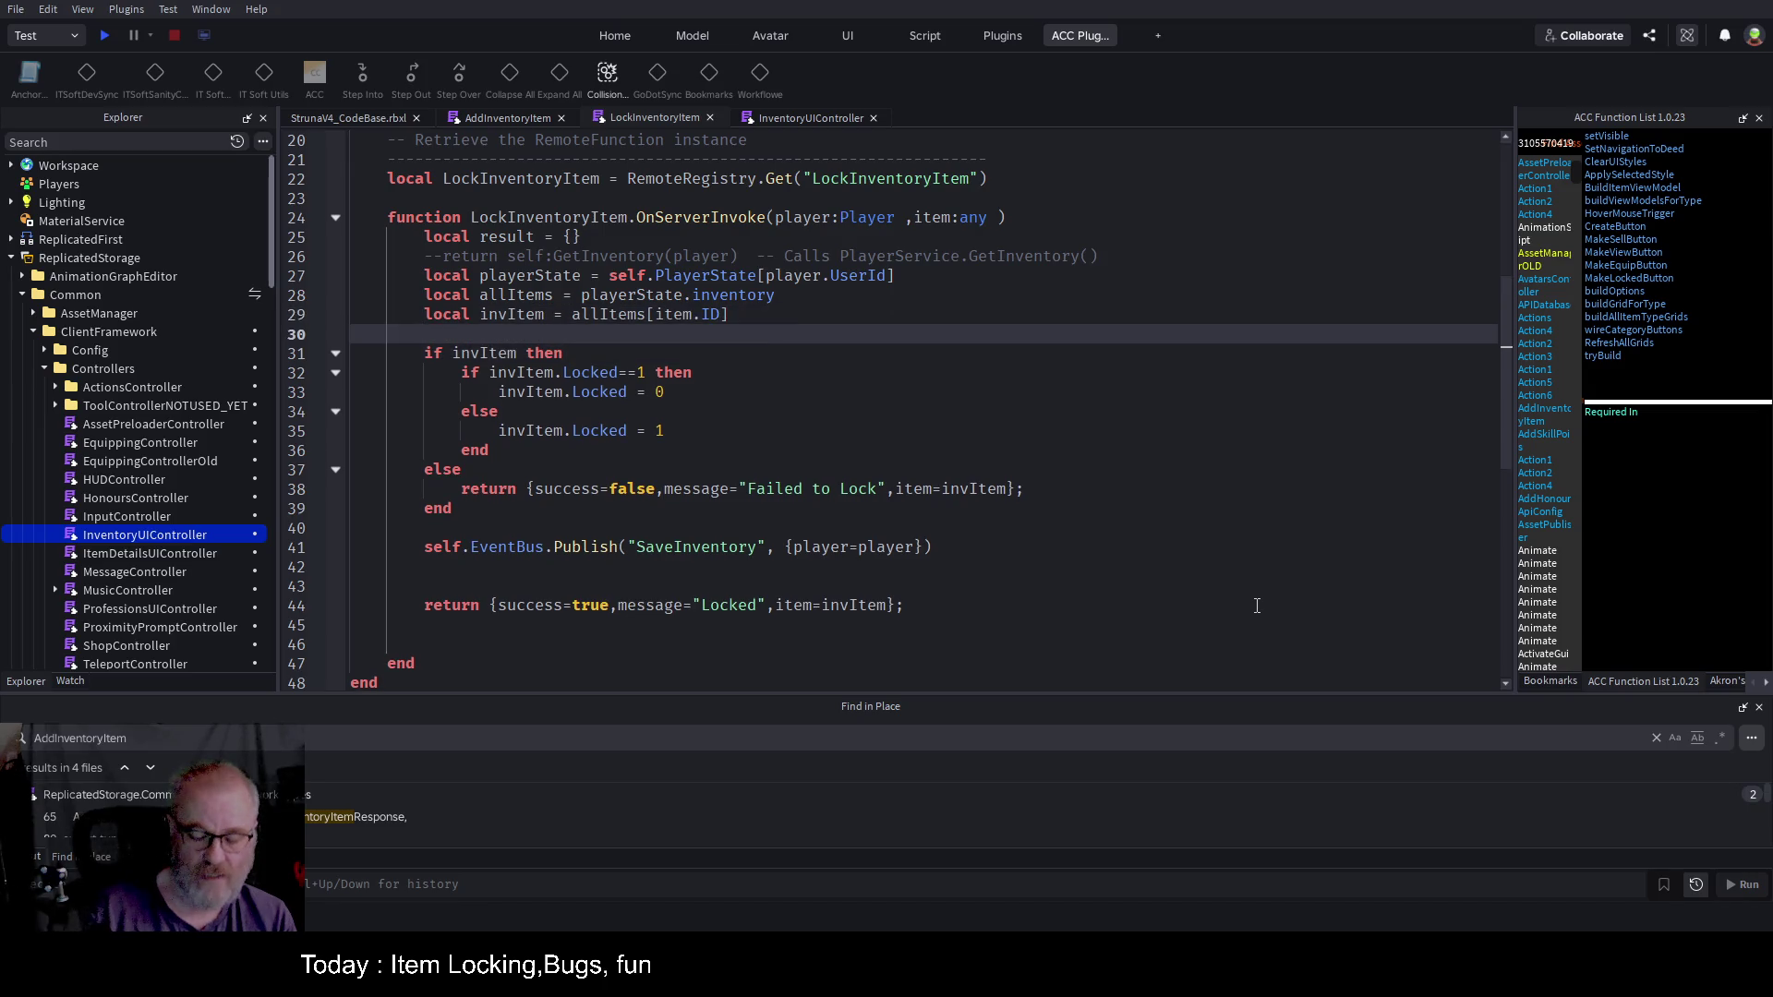
pyautogui.write('local st')
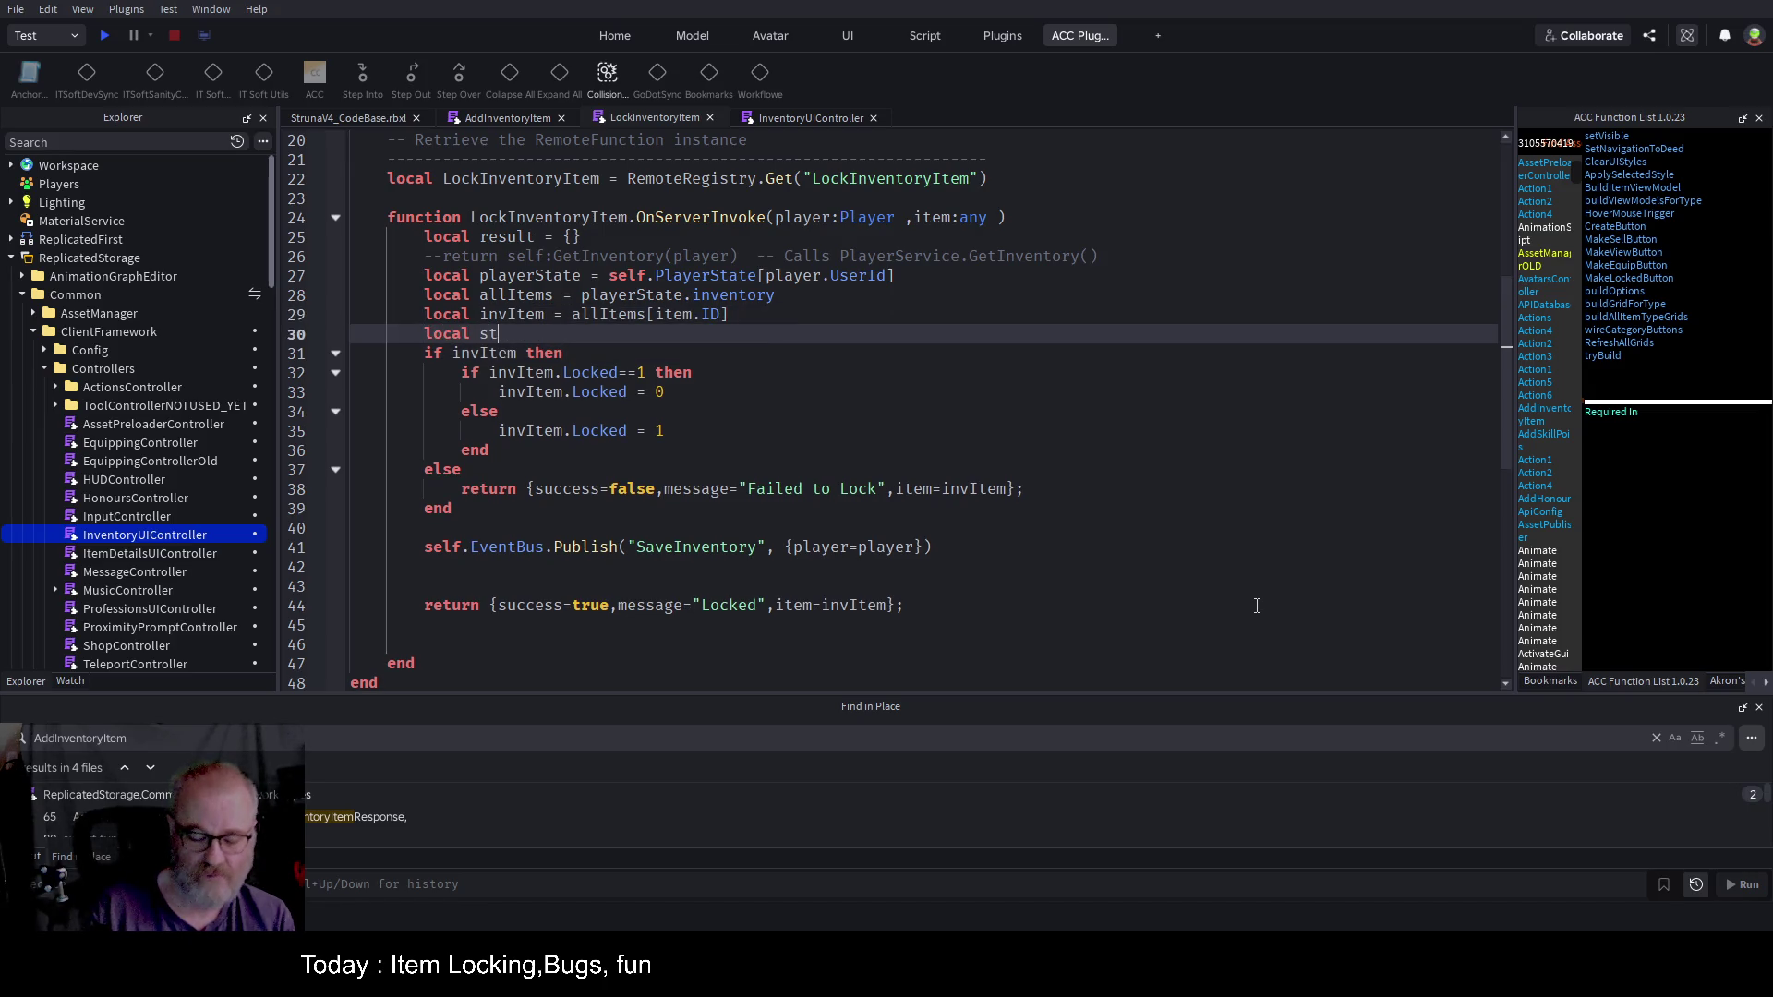
pyautogui.write('ate:string =')
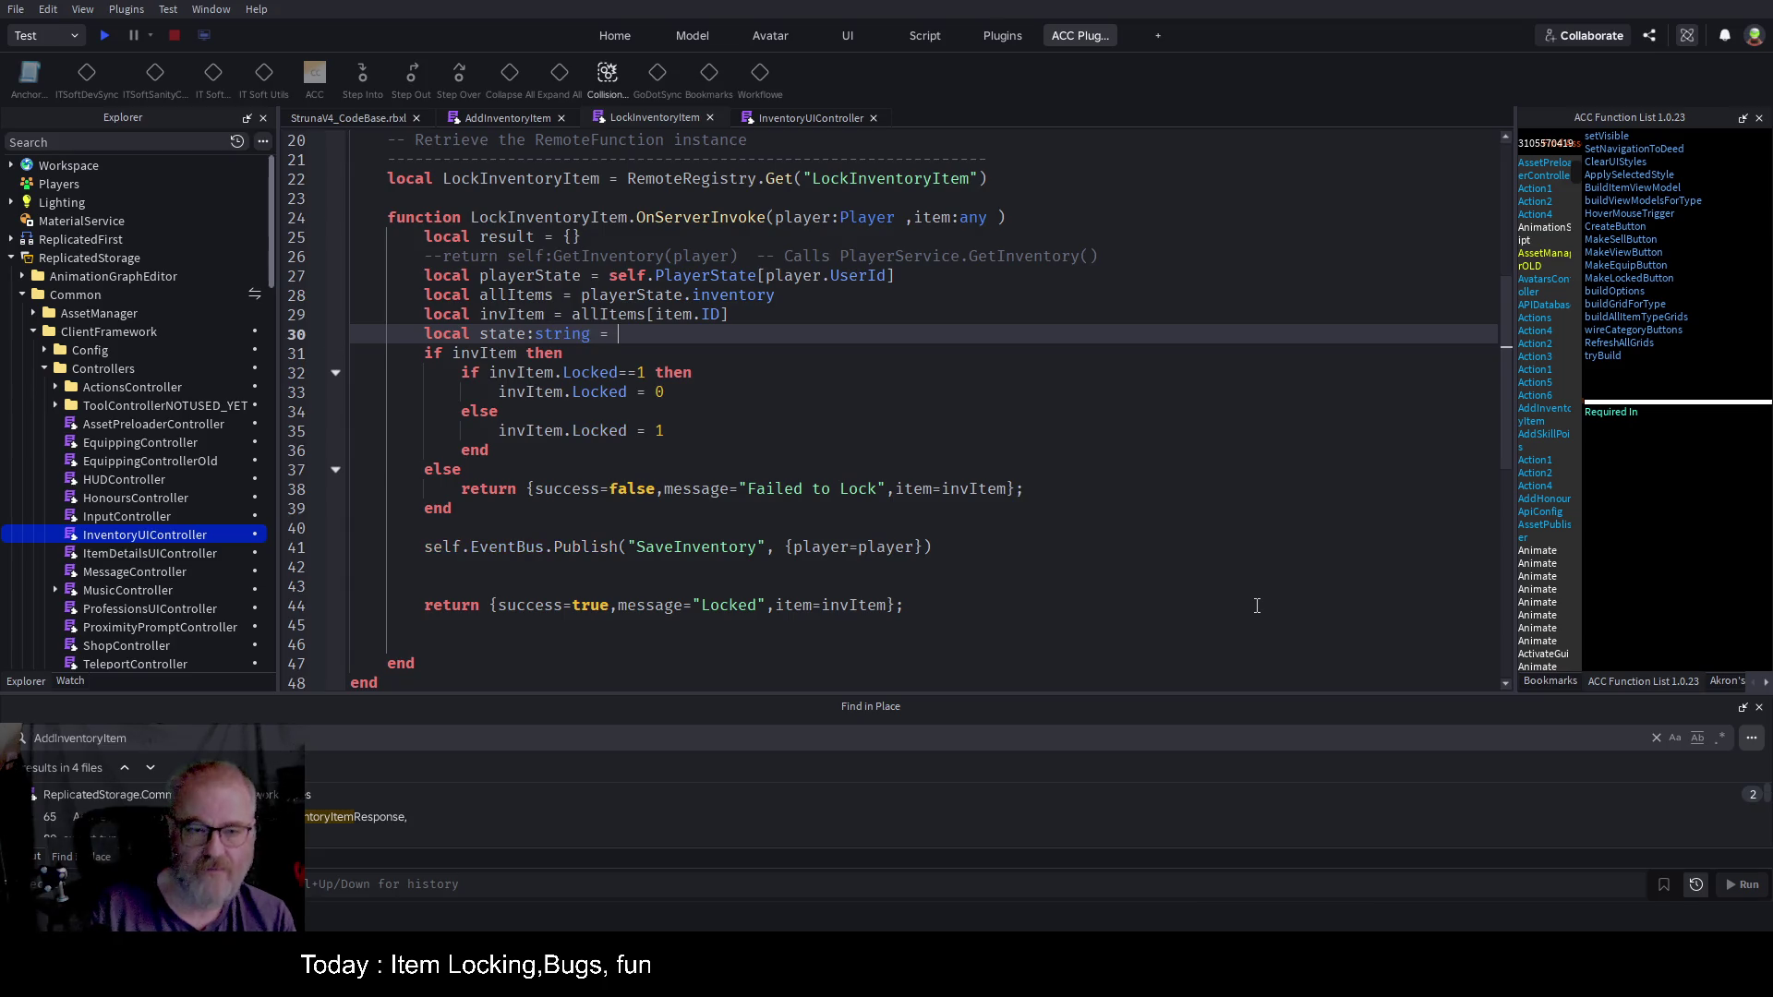
pyautogui.press('BackSpace')
pyautogui.press('BackSpace')
pyautogui.press('BackSpace')
pyautogui.press('Down')
pyautogui.press('Down')
pyautogui.press('Down')
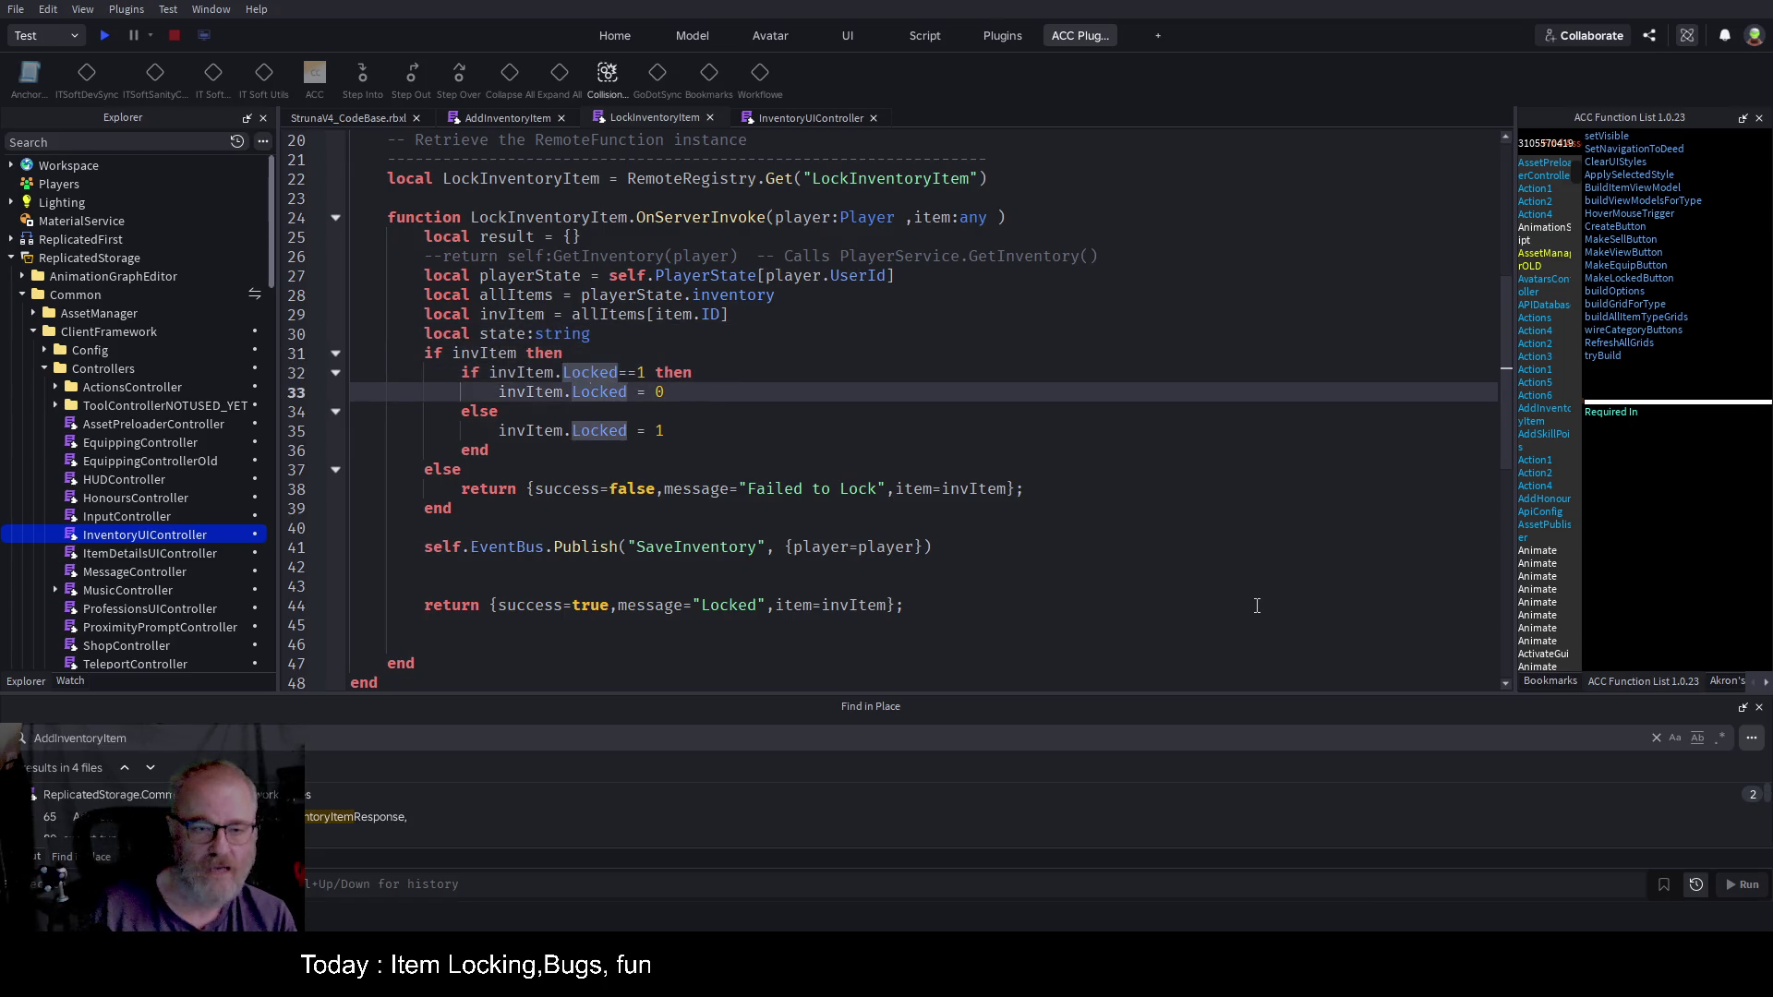
# Step: Set state to 'Unlocked' in the unlocking branch and 'Locked' in the locking branch
pyautogui.press('End')
pyautogui.press('Return')
pyautogui.write('st')
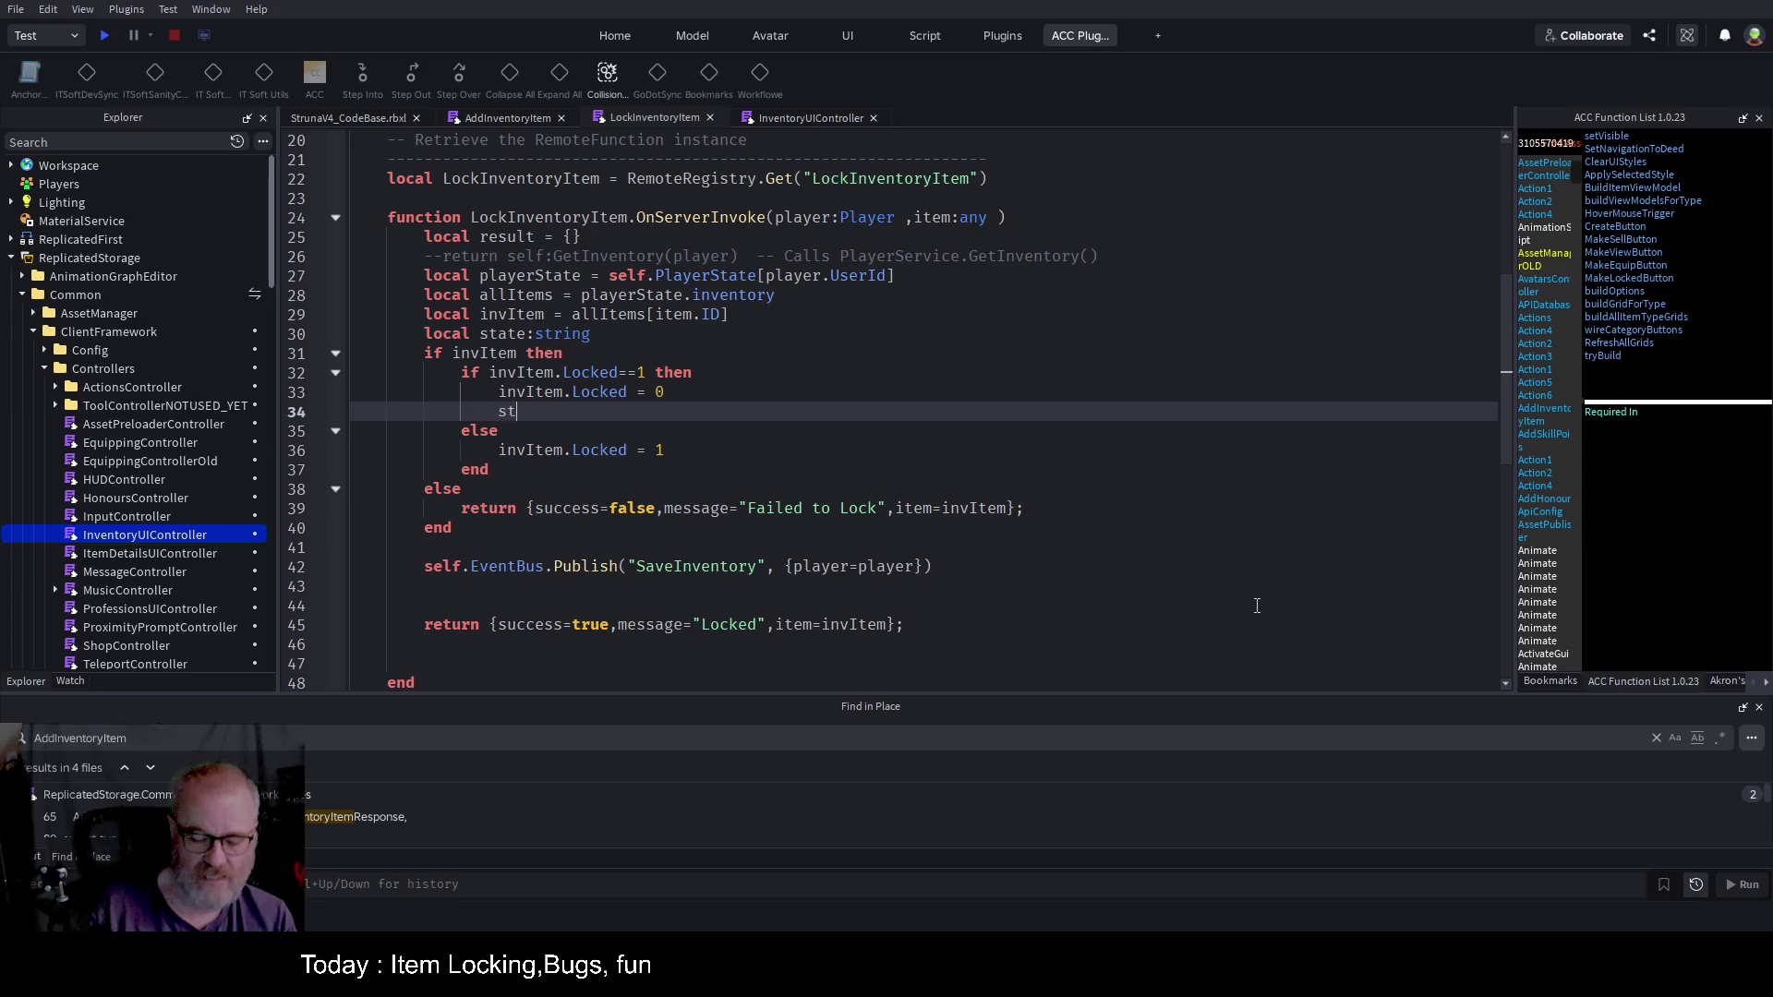
pyautogui.write('ate=')
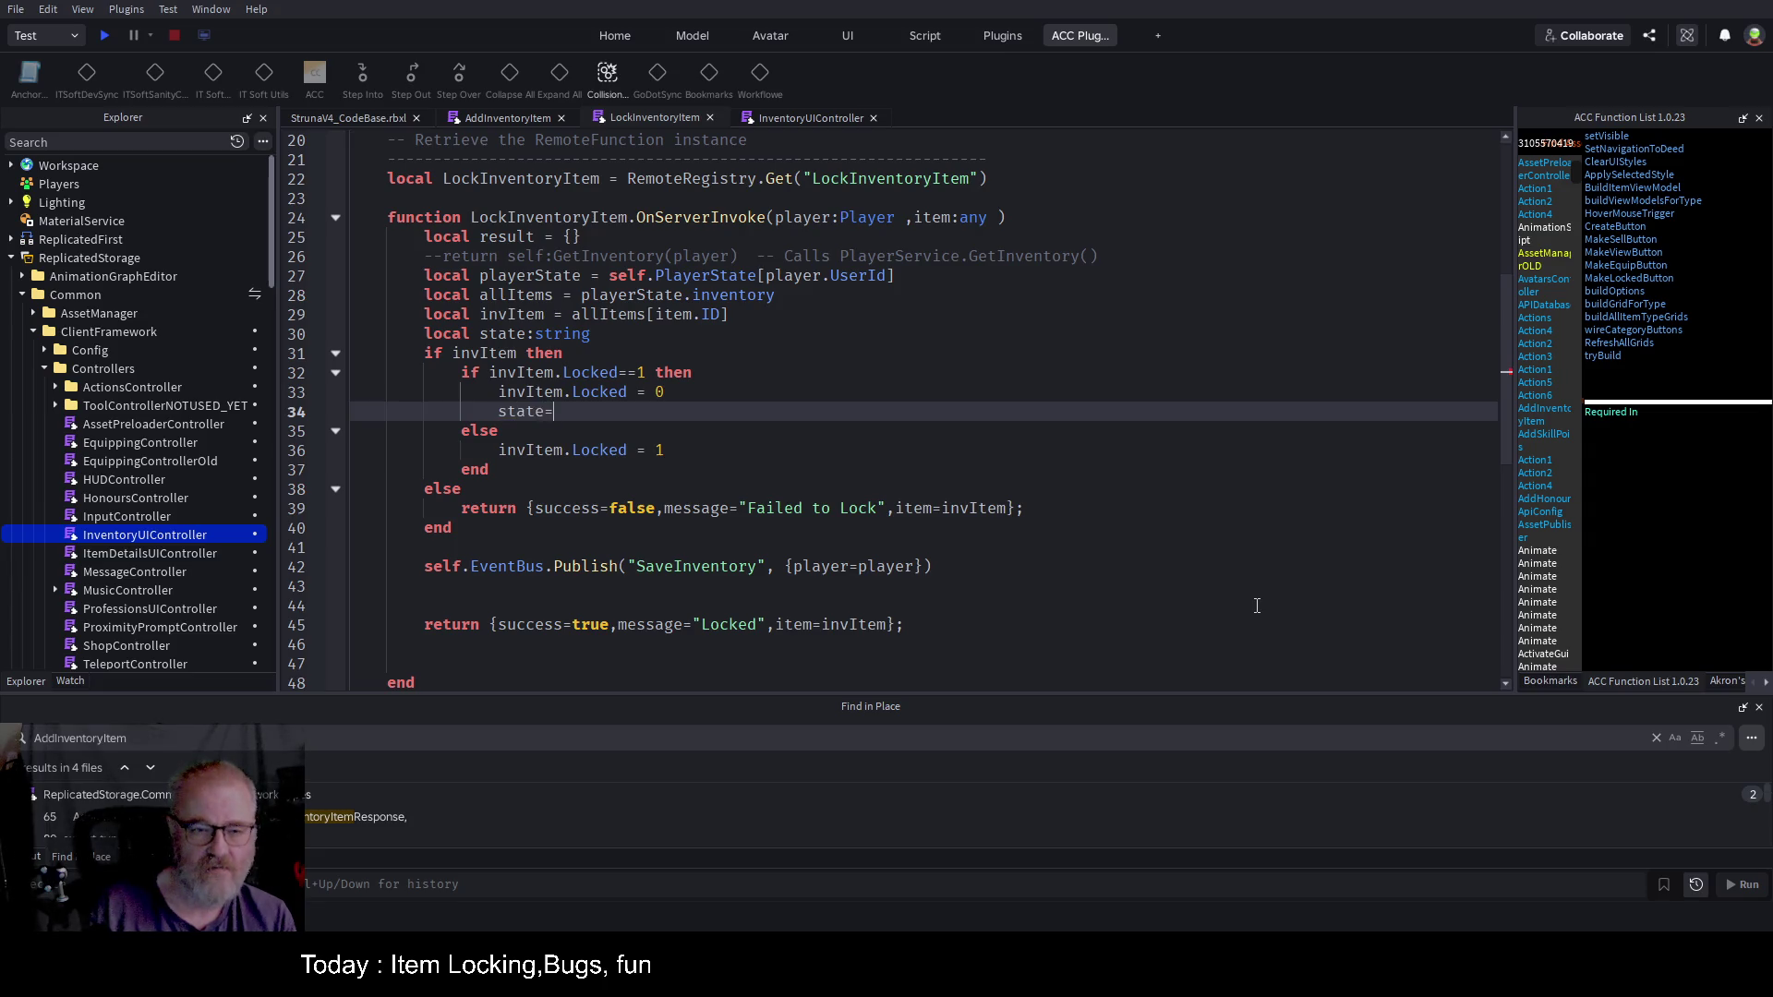
pyautogui.press('Tab')
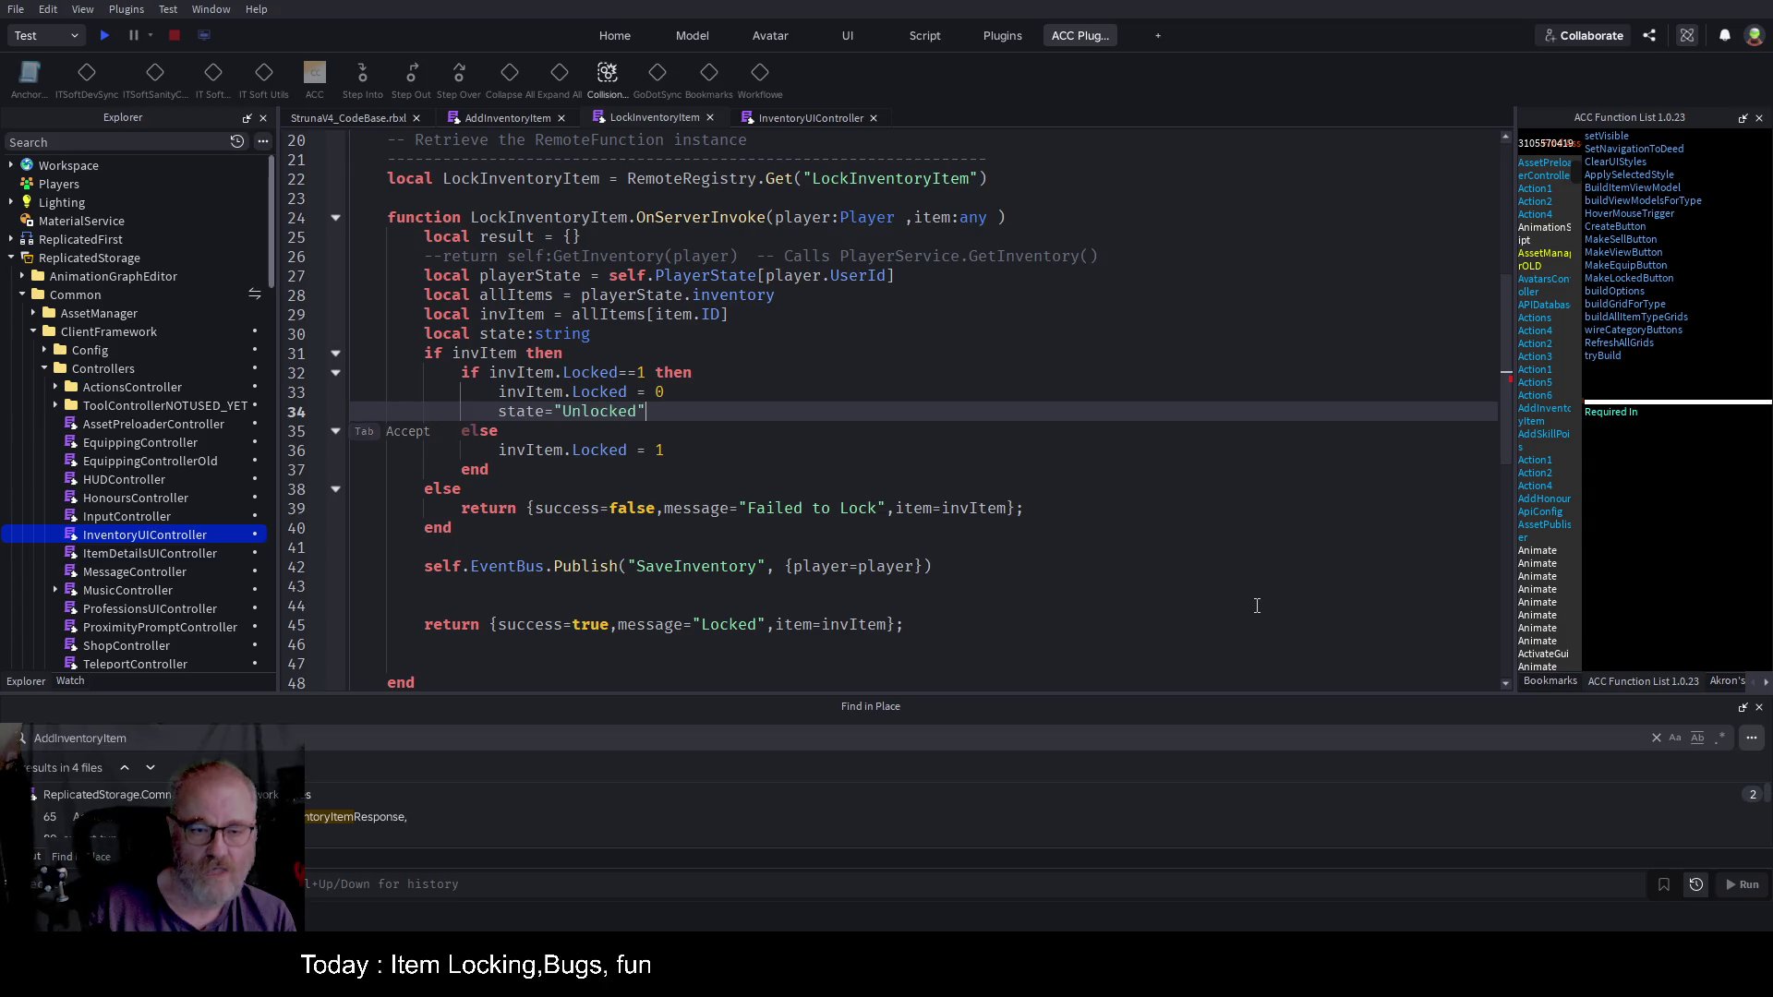
pyautogui.hotkey('shift', 'Home')
pyautogui.hotkey('ctrl', 'c')
pyautogui.press('Down')
pyautogui.press('Down')
pyautogui.press('End')
pyautogui.press('Return')
pyautogui.hotkey('ctrl', 'v')
pyautogui.press('BackSpace')
pyautogui.press('BackSpace')
pyautogui.press('BackSpace')
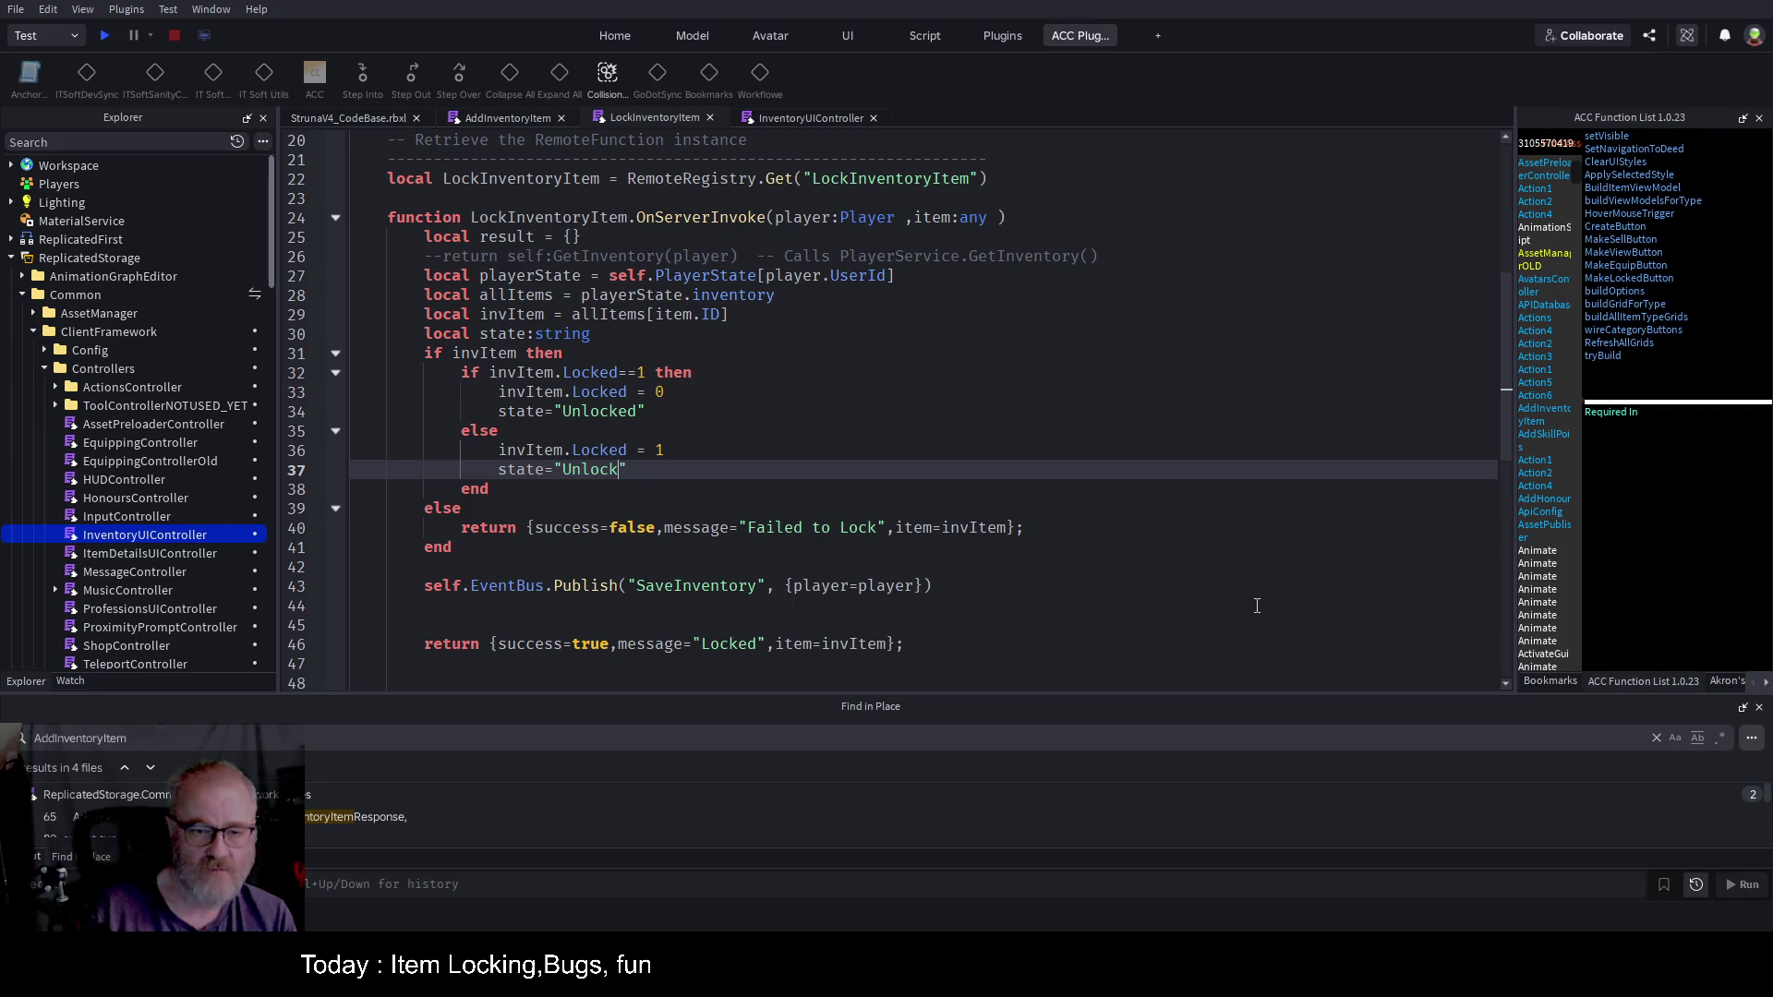
pyautogui.write('Locked')
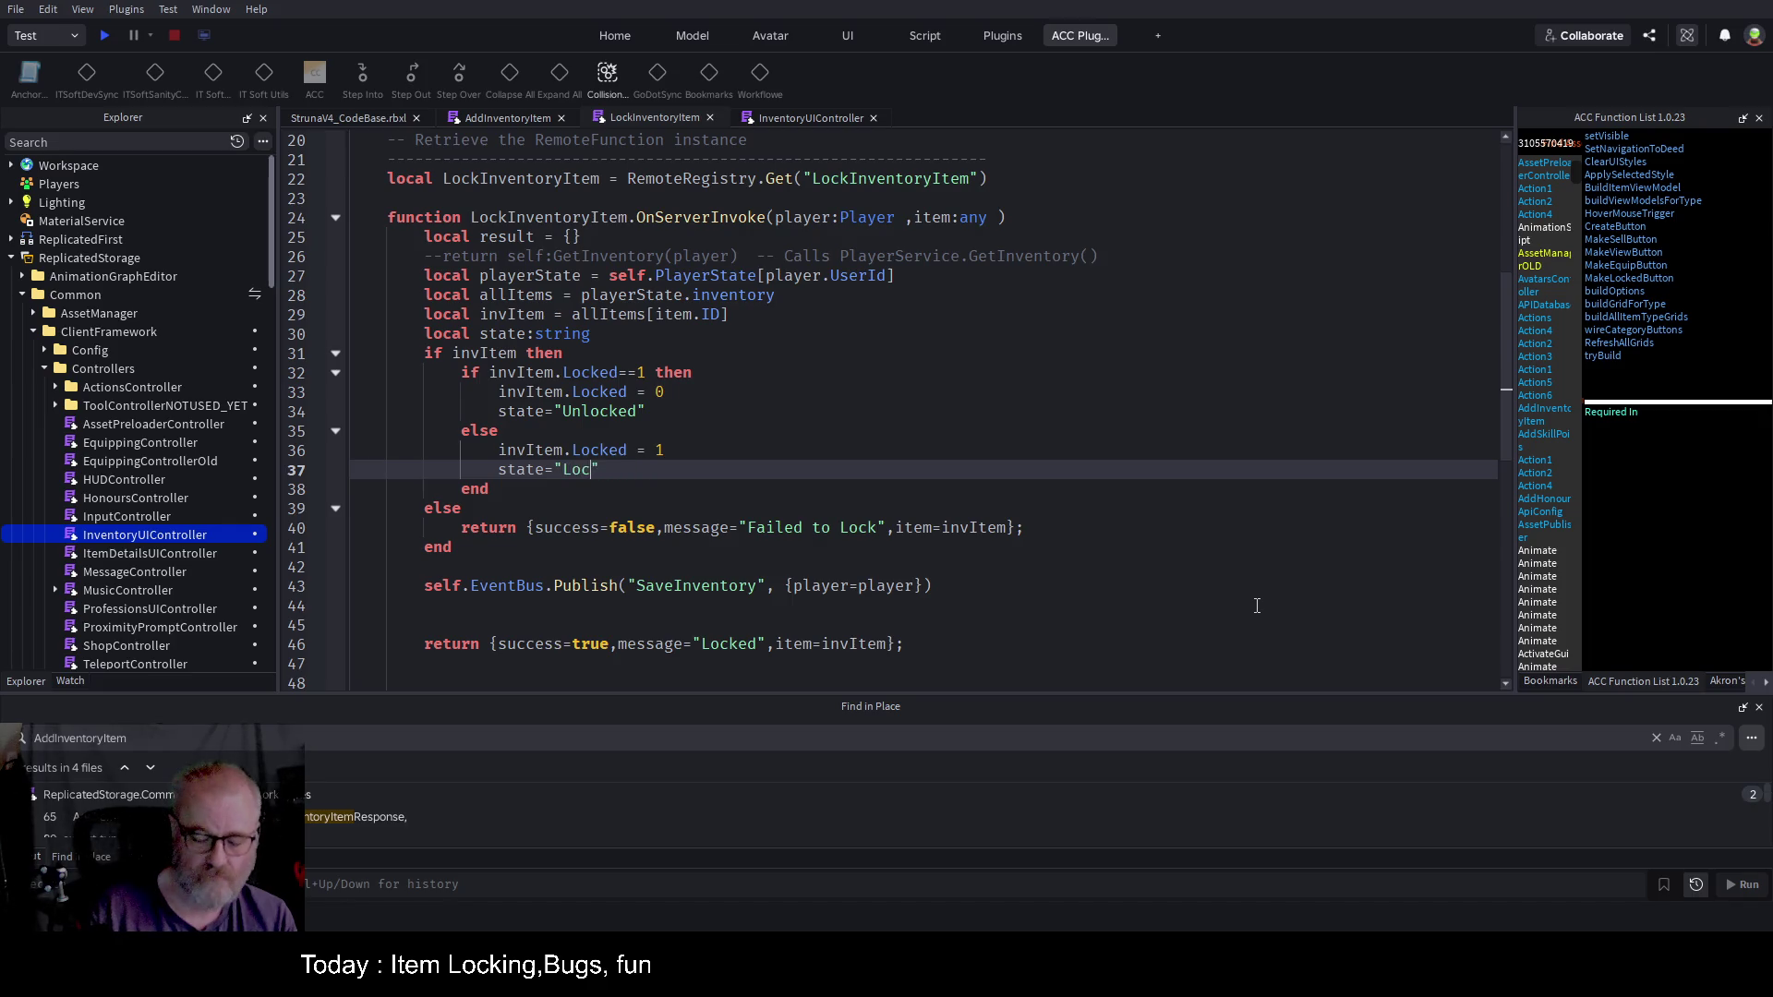
# Step: Use state in both the failure and success messages, and save
pyautogui.press('Down')
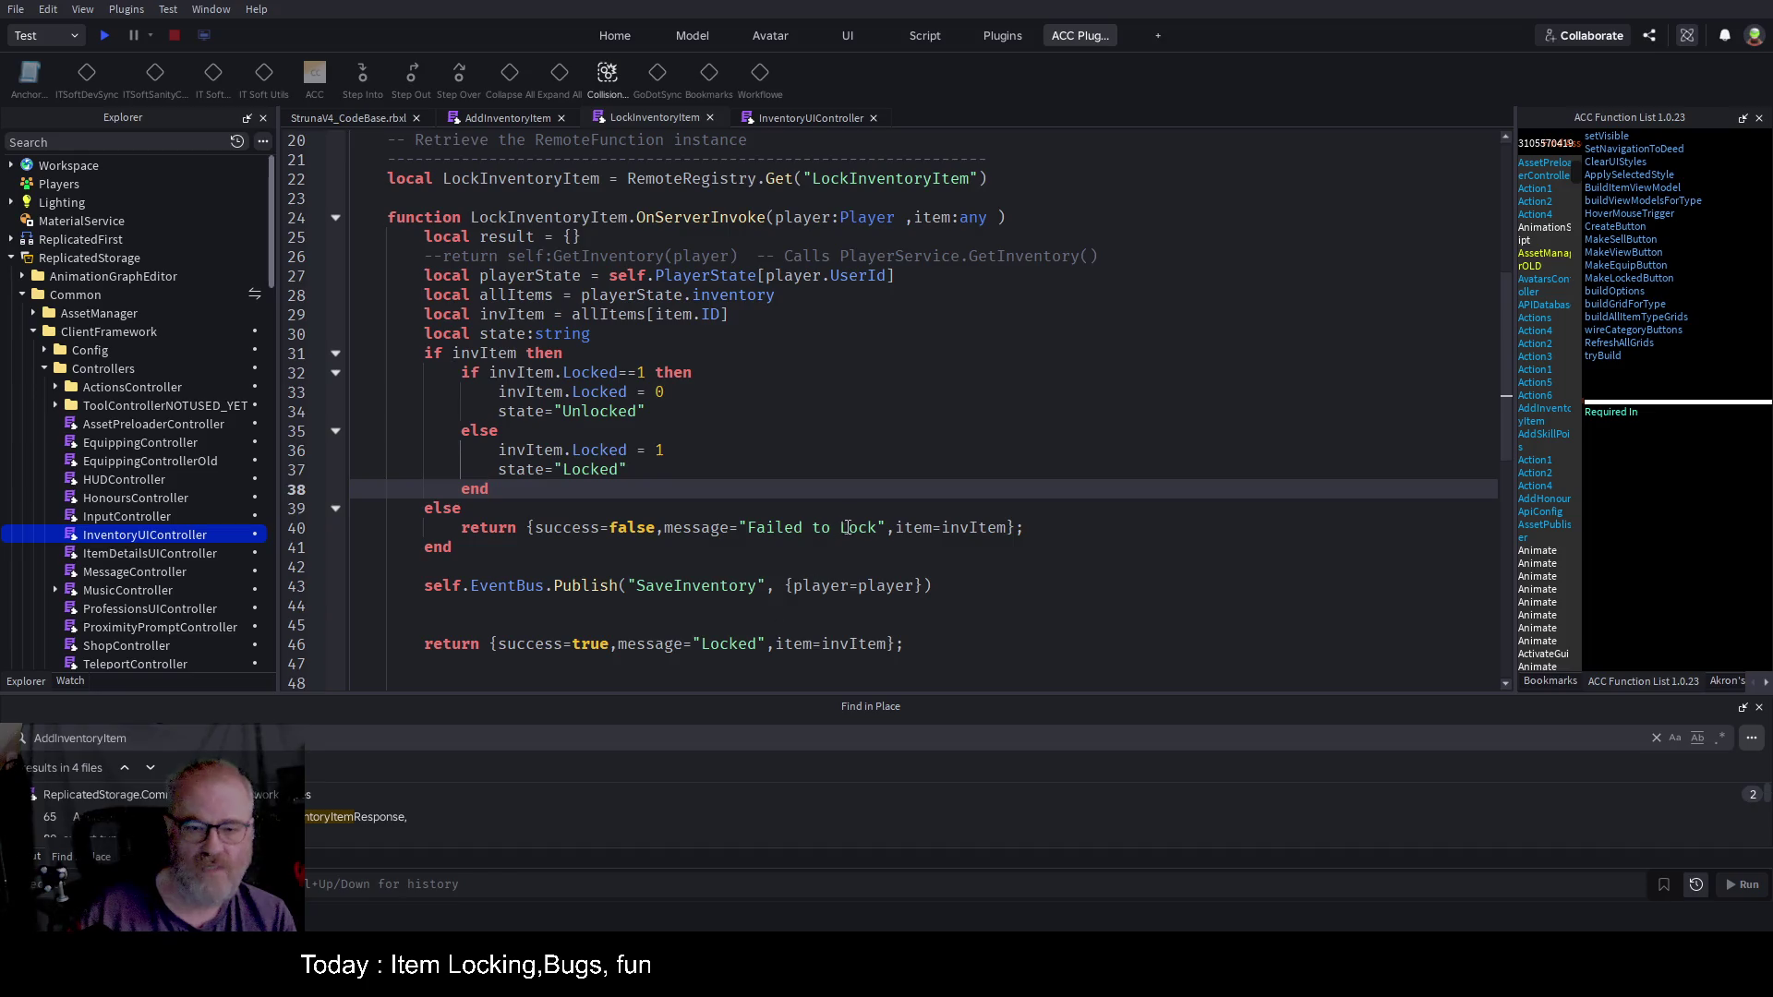
pyautogui.doubleClick(845, 527)
pyautogui.press('BackSpace')
pyautogui.write('..state')
pyautogui.press('Up')
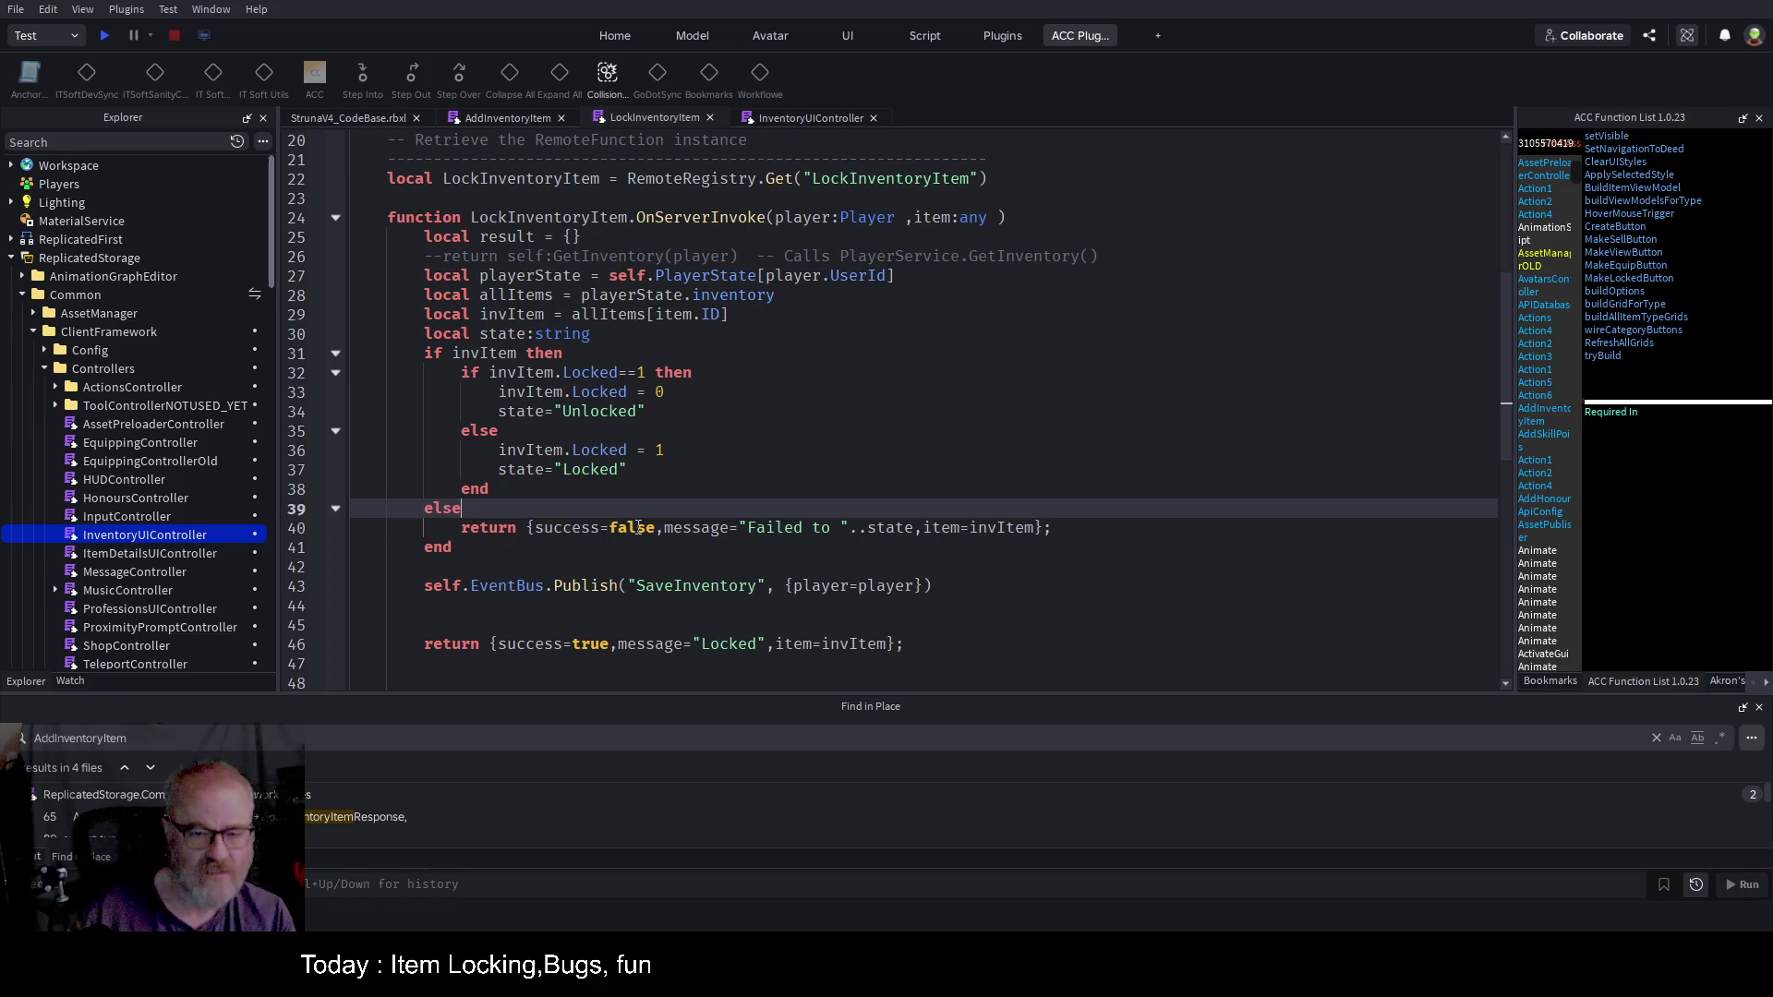
pyautogui.hotkey('ctrl', 's')
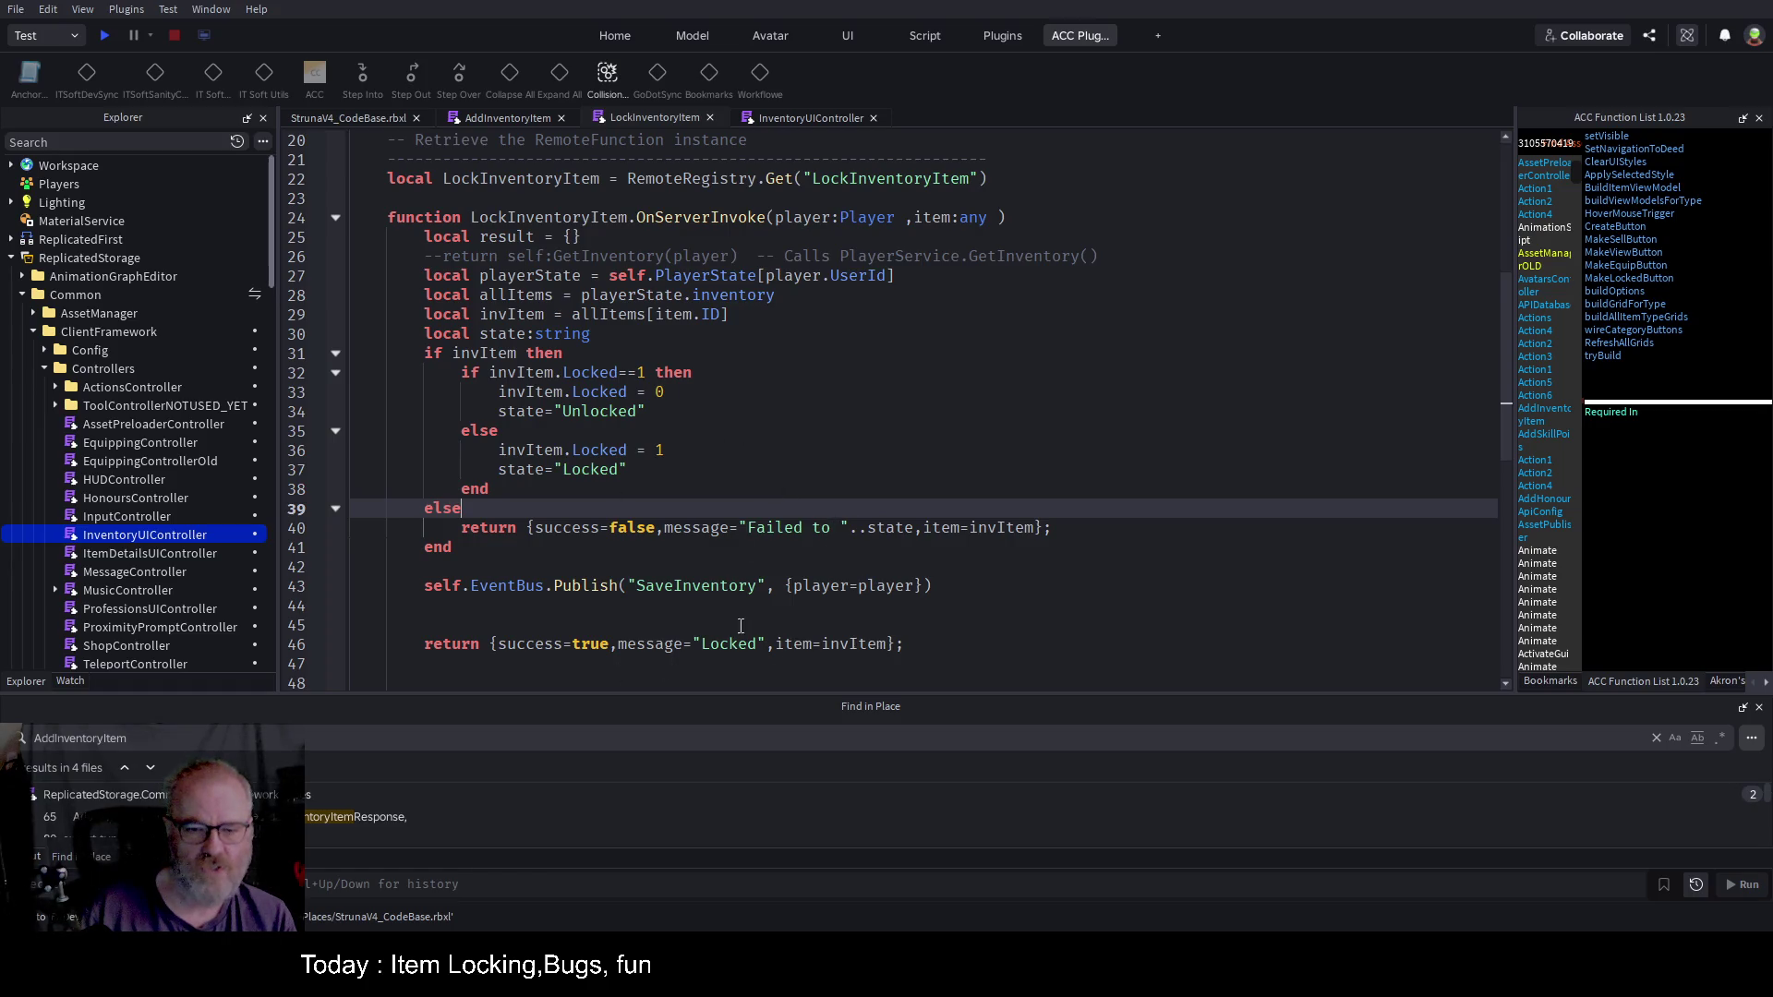
pyautogui.moveTo(692, 643); pyautogui.dragTo(766, 643)
pyautogui.write('state')
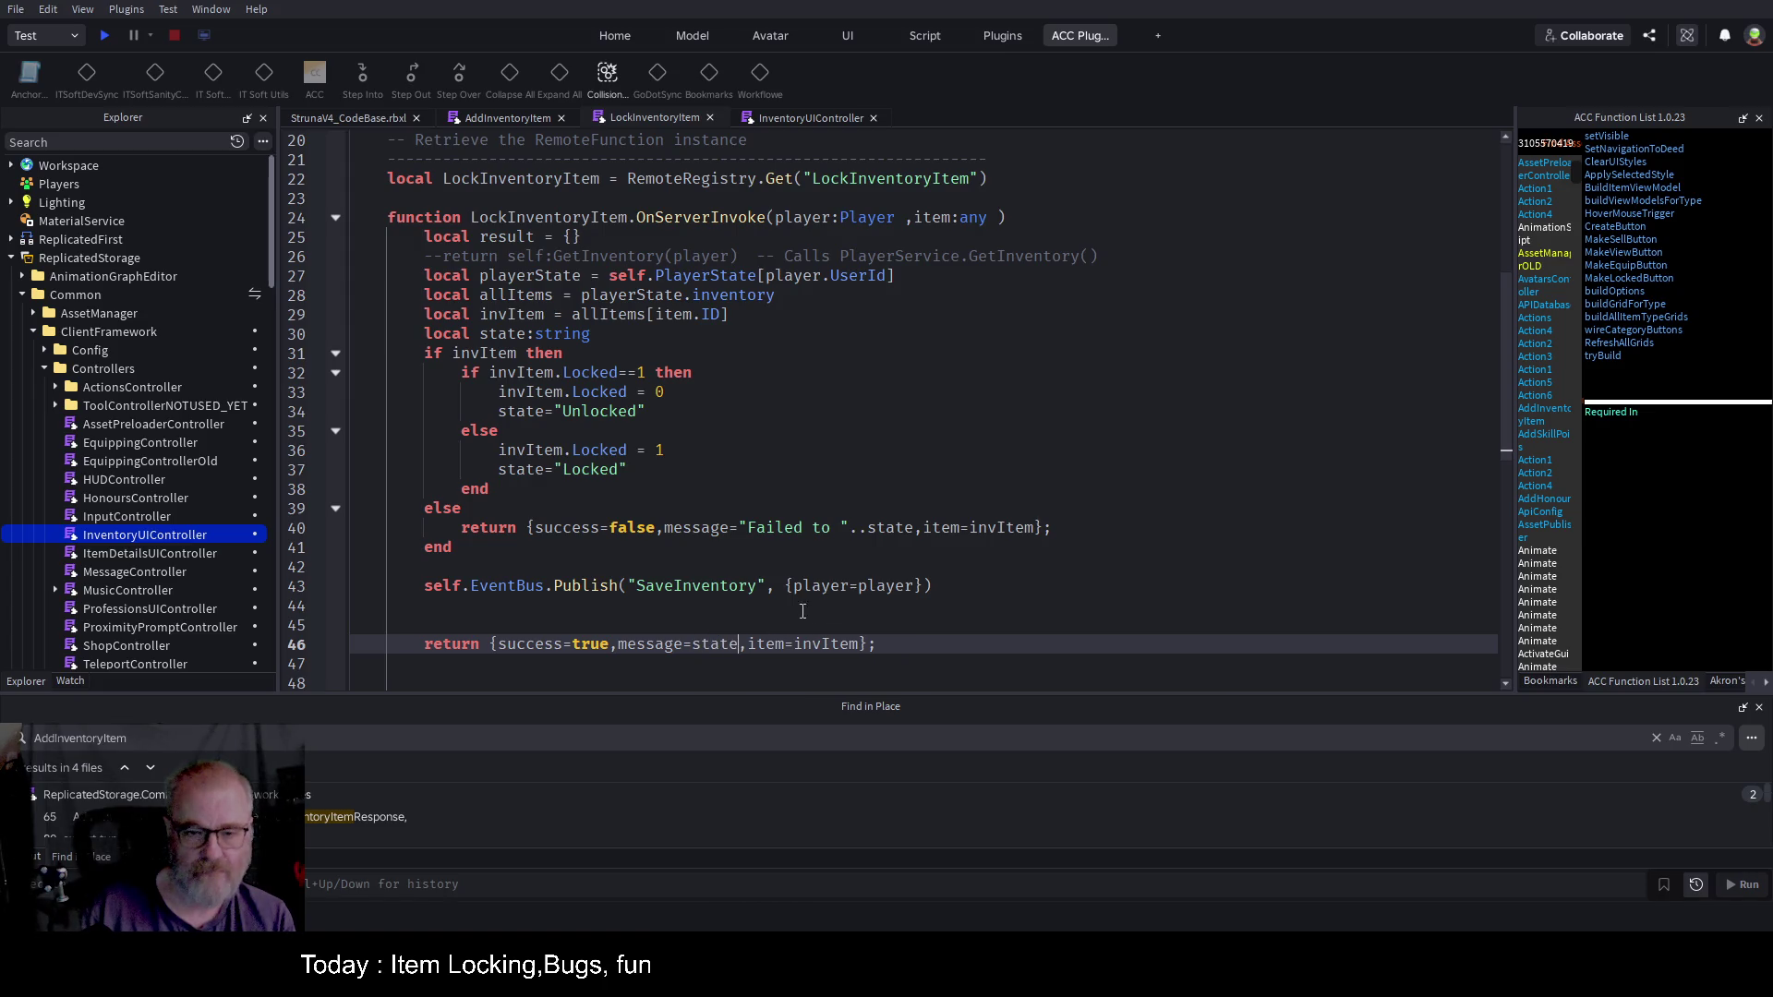
pyautogui.click(833, 609)
pyautogui.hotkey('ctrl', 's')
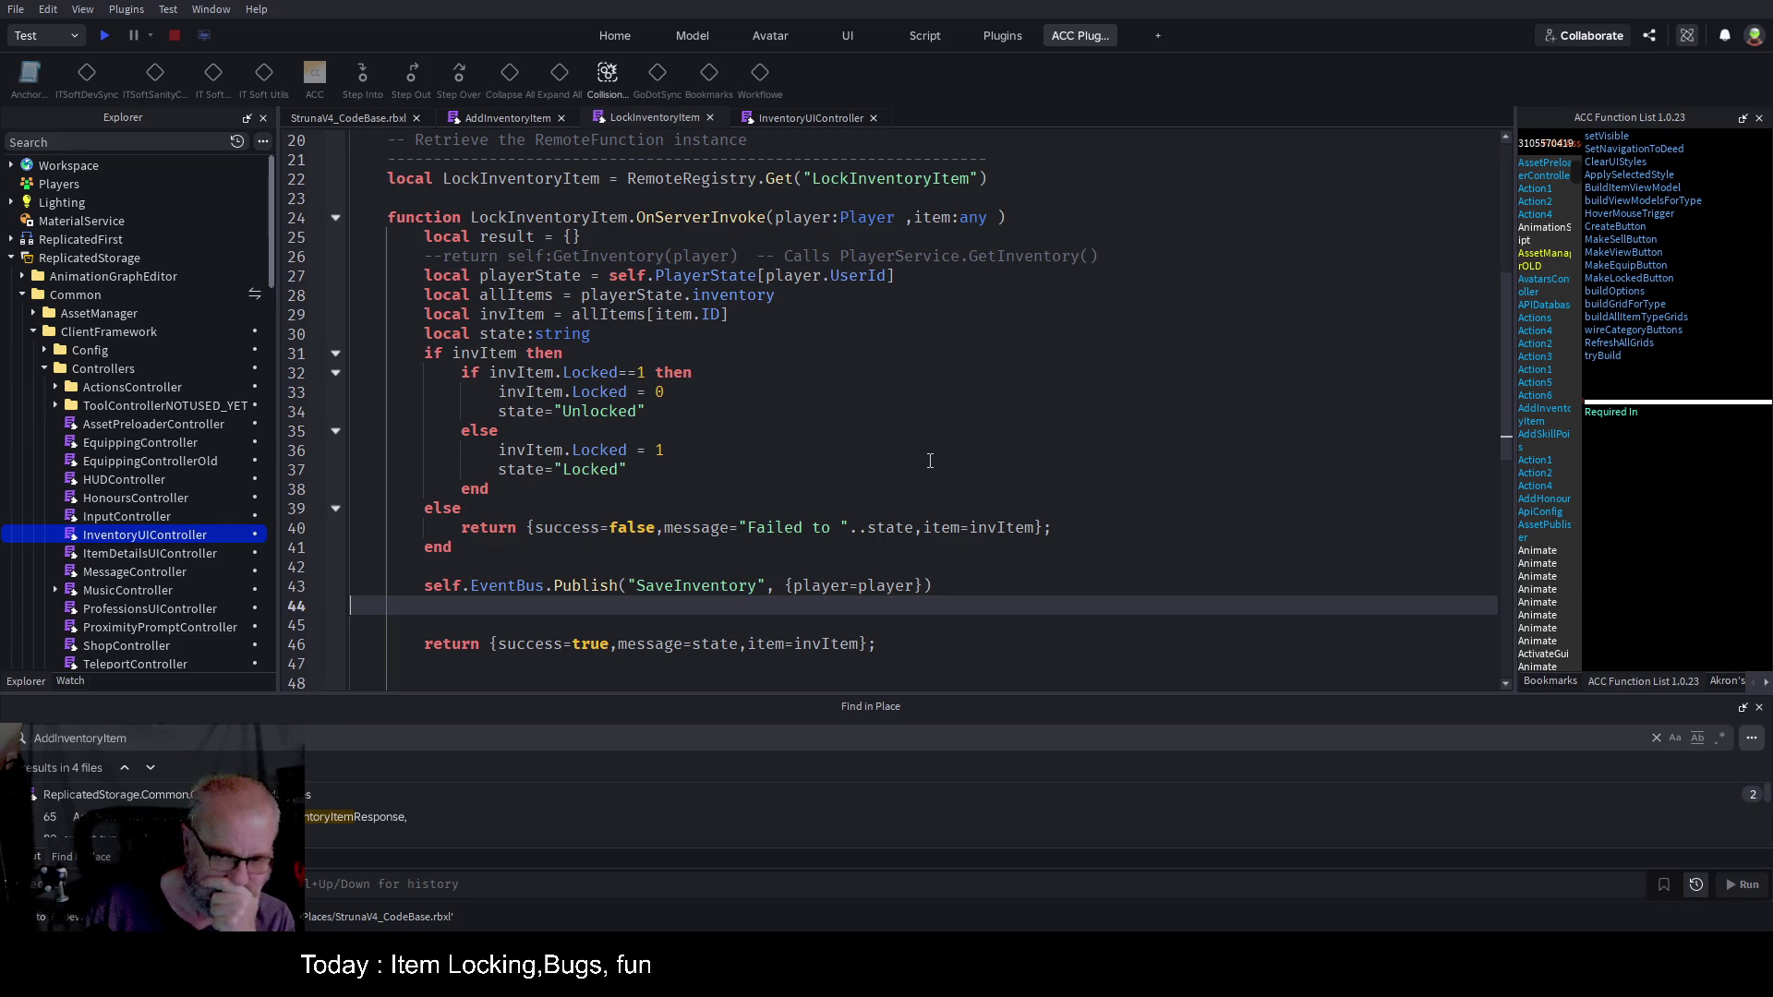
# Step: Drop the item field from the failure return and start a play test
pyautogui.click(1033, 527)
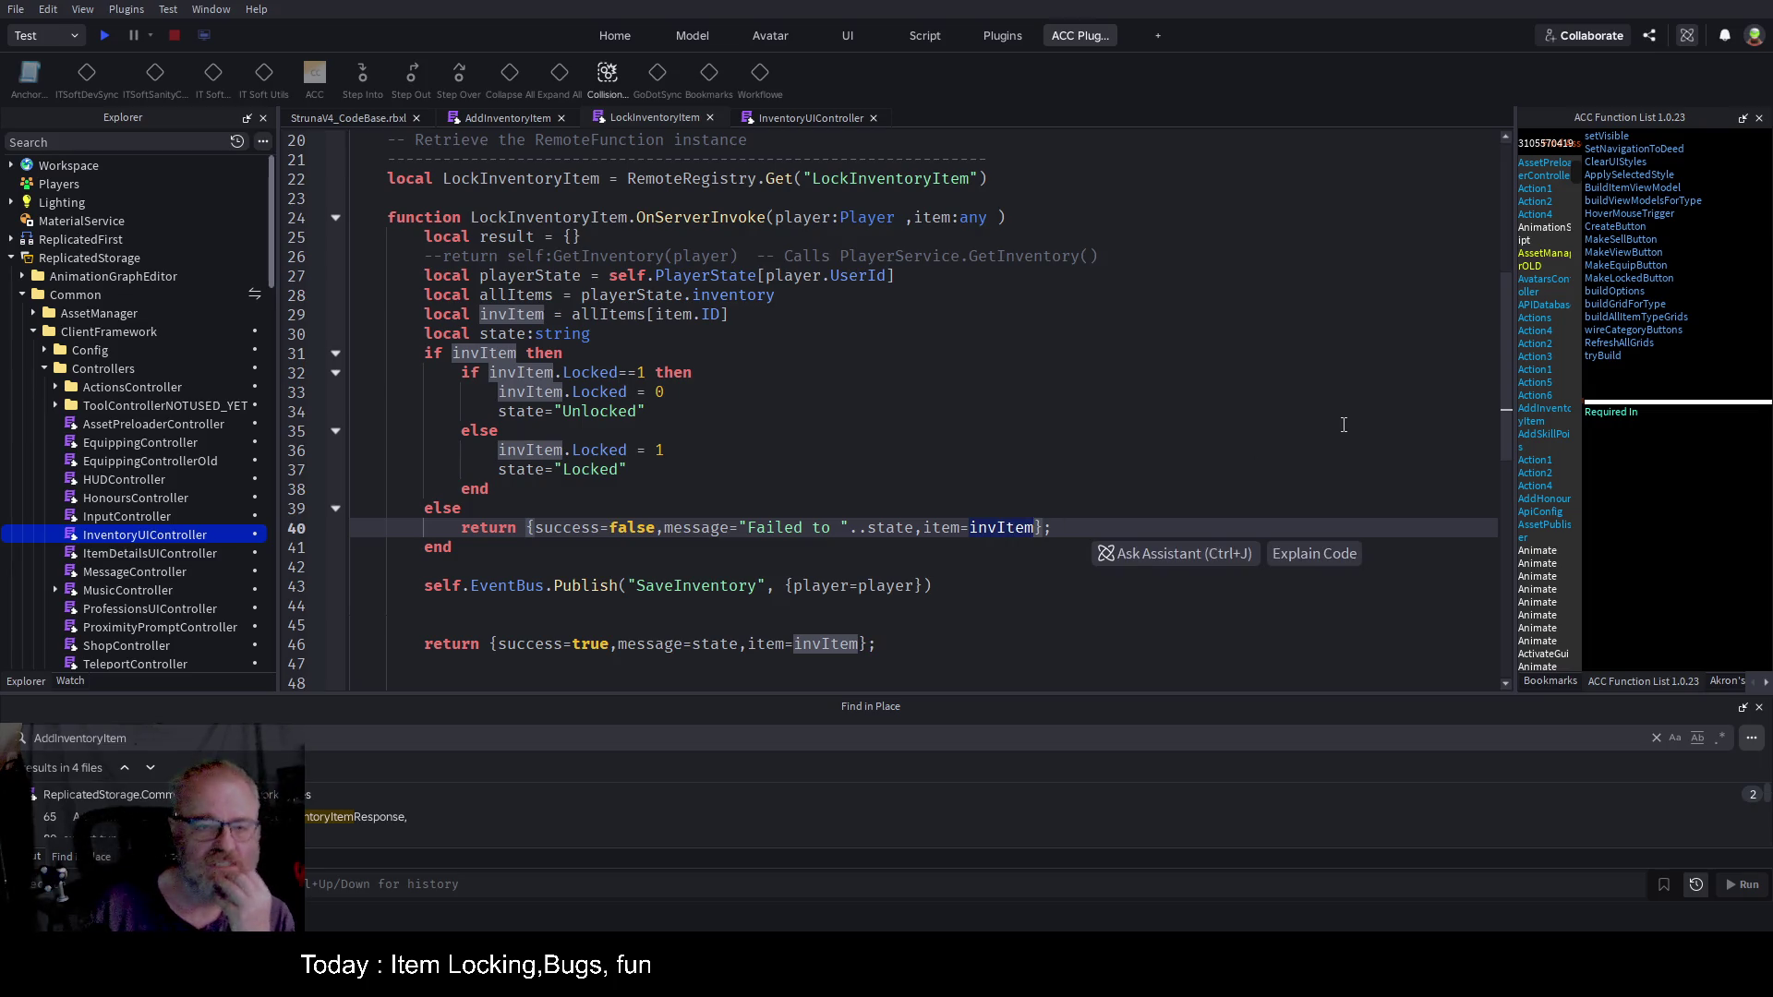
pyautogui.press('BackSpace')
pyautogui.press('BackSpace')
pyautogui.press('BackSpace')
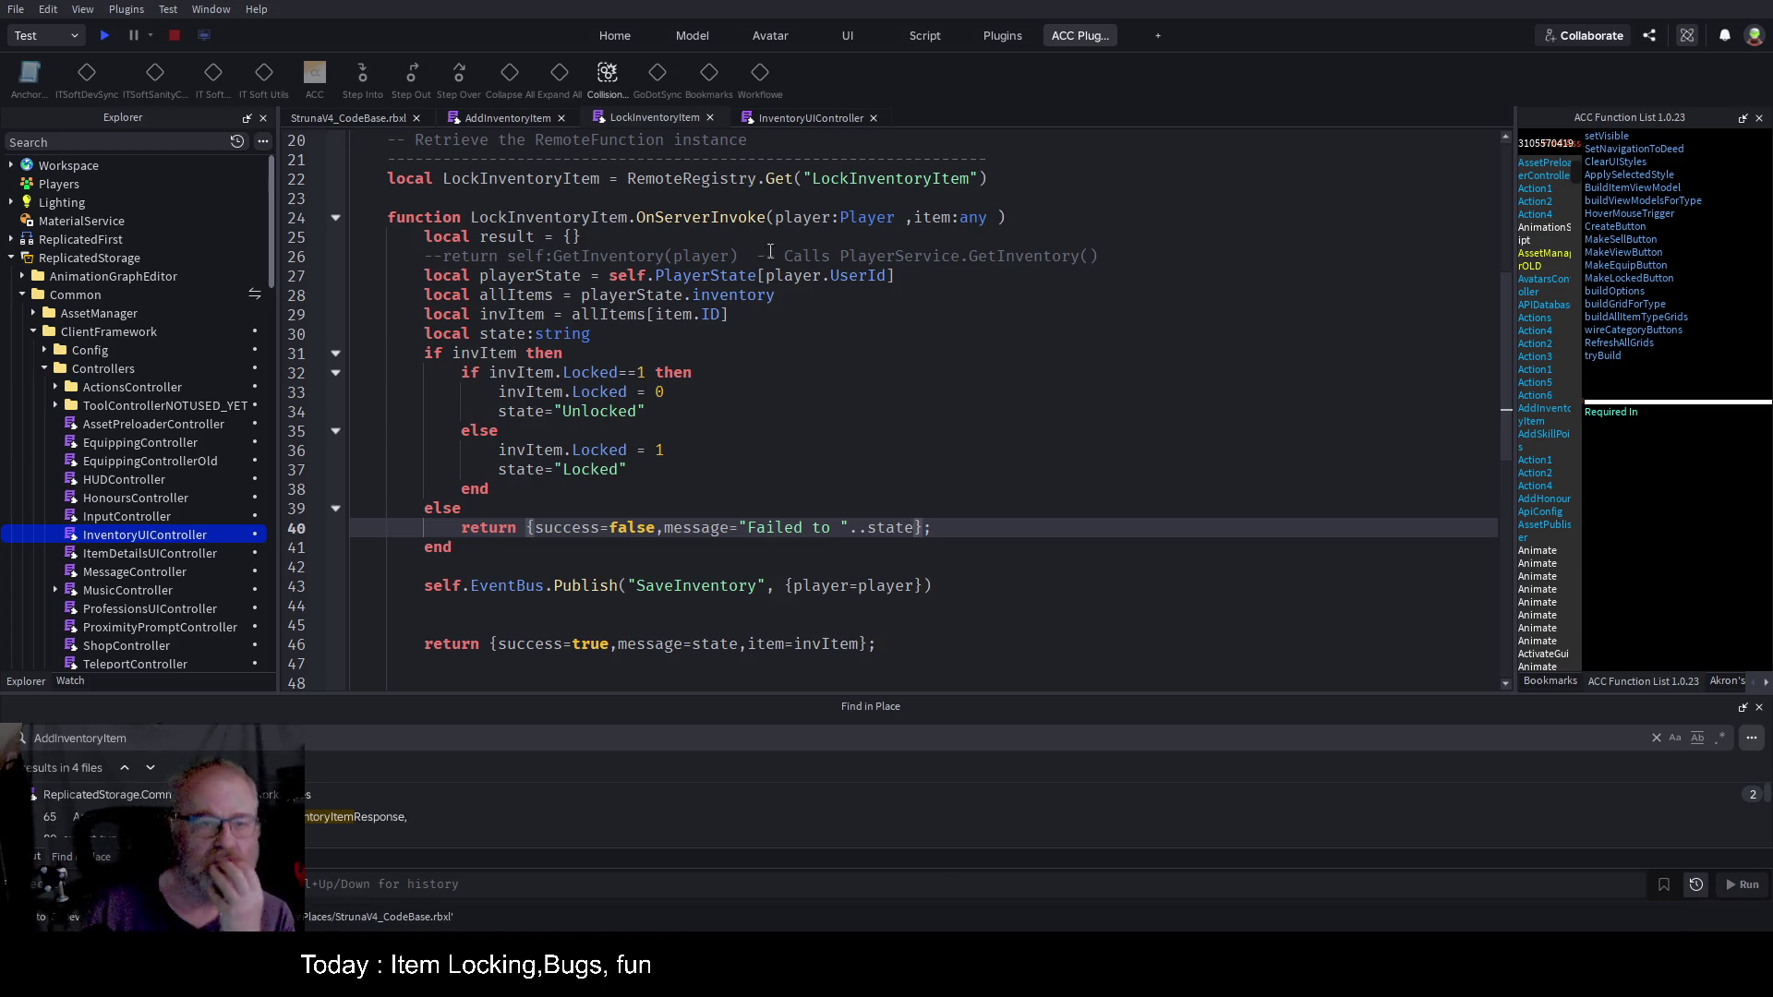
pyautogui.click(799, 456)
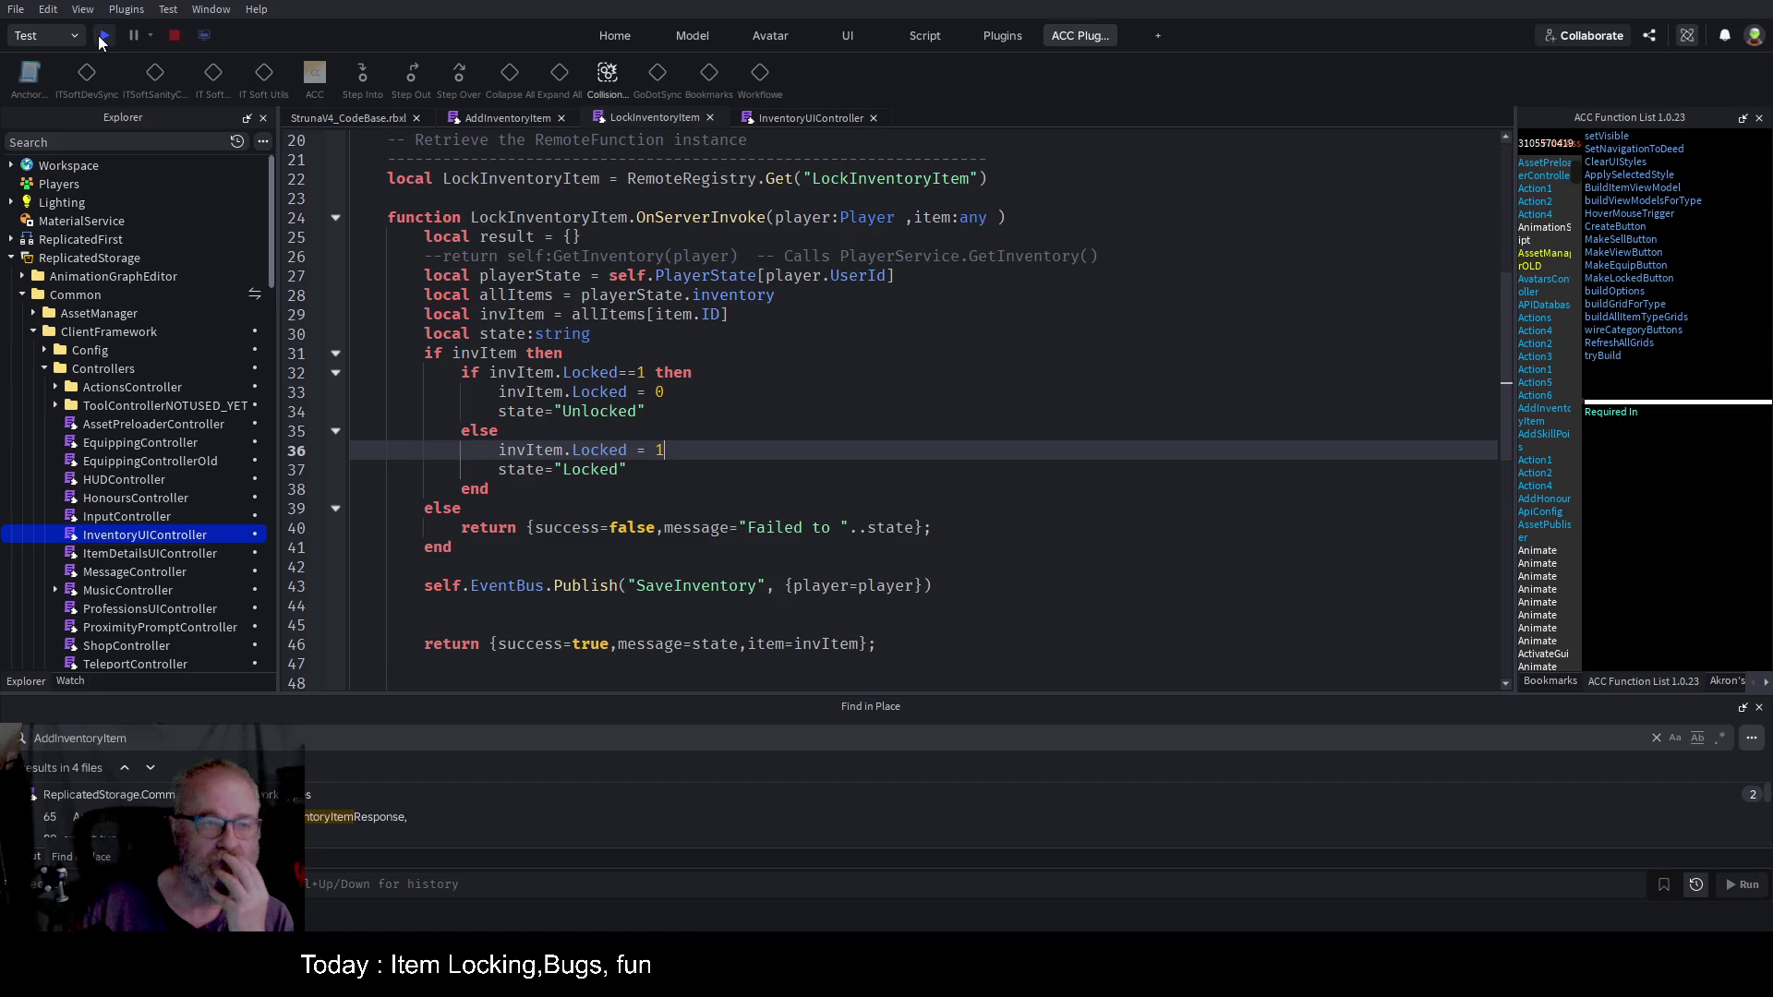
pyautogui.click(102, 37)
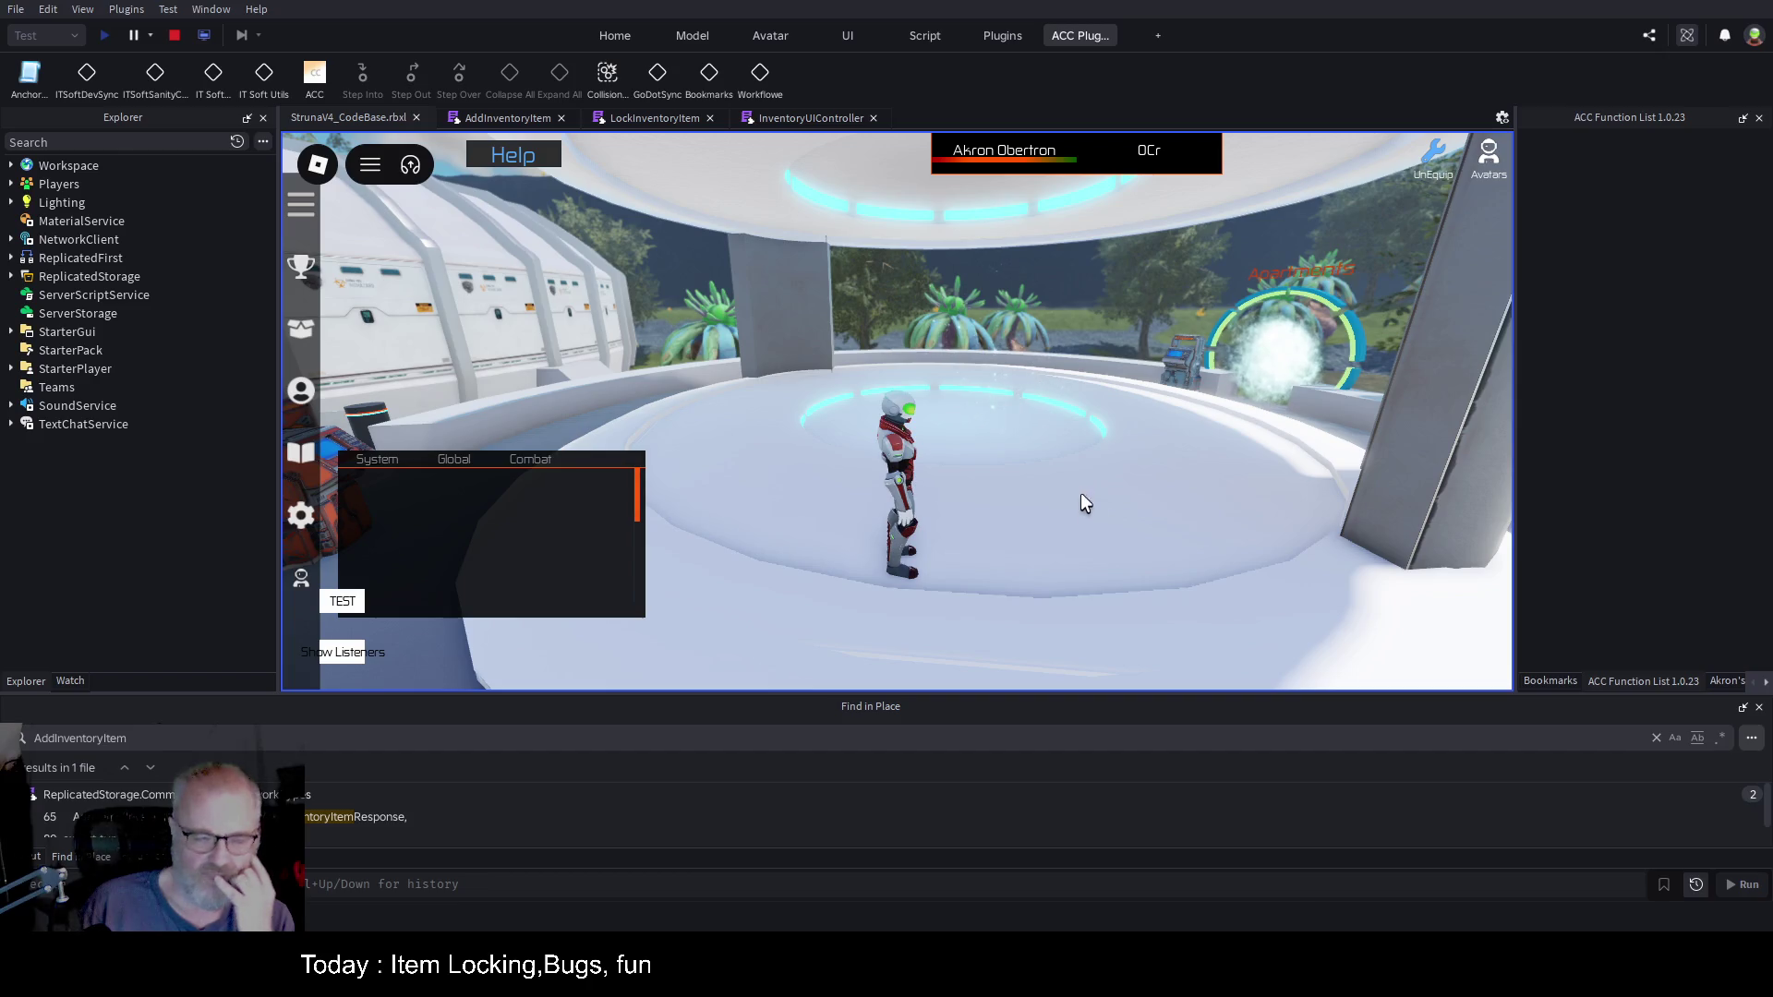
# Step: Clear the Output log and select the two OME001 tools in the Tools inventory
pyautogui.click(26, 856)
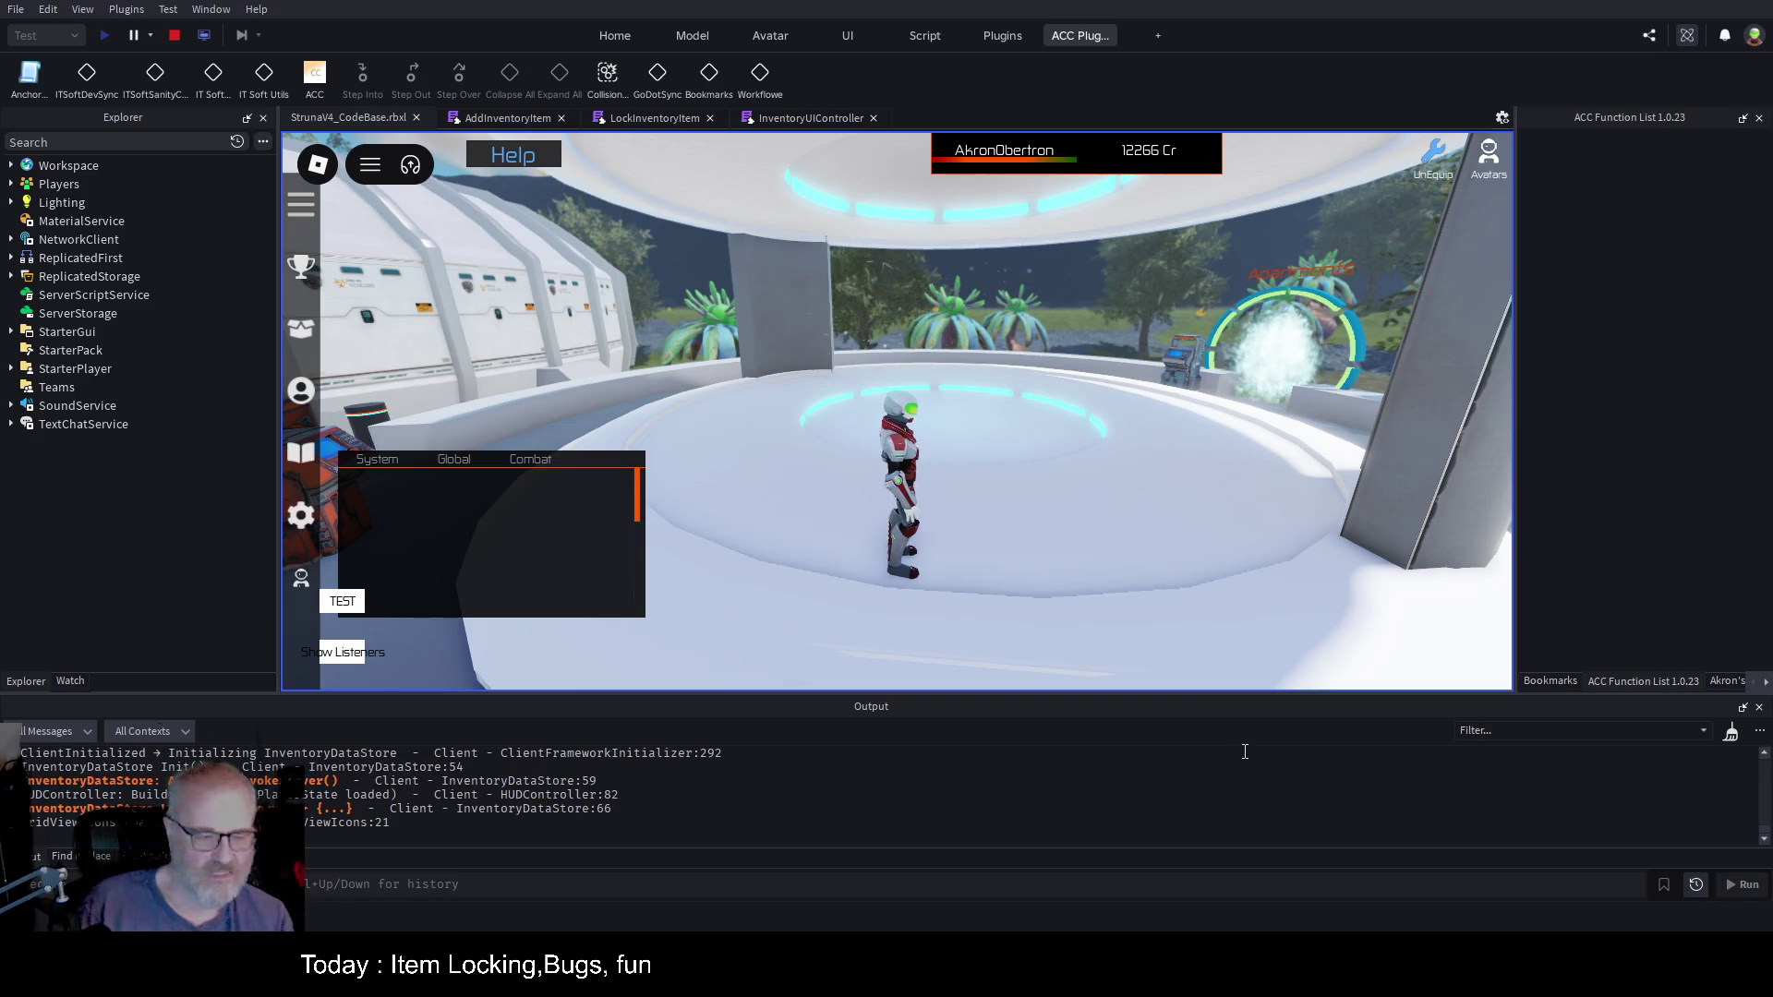
pyautogui.click(1730, 732)
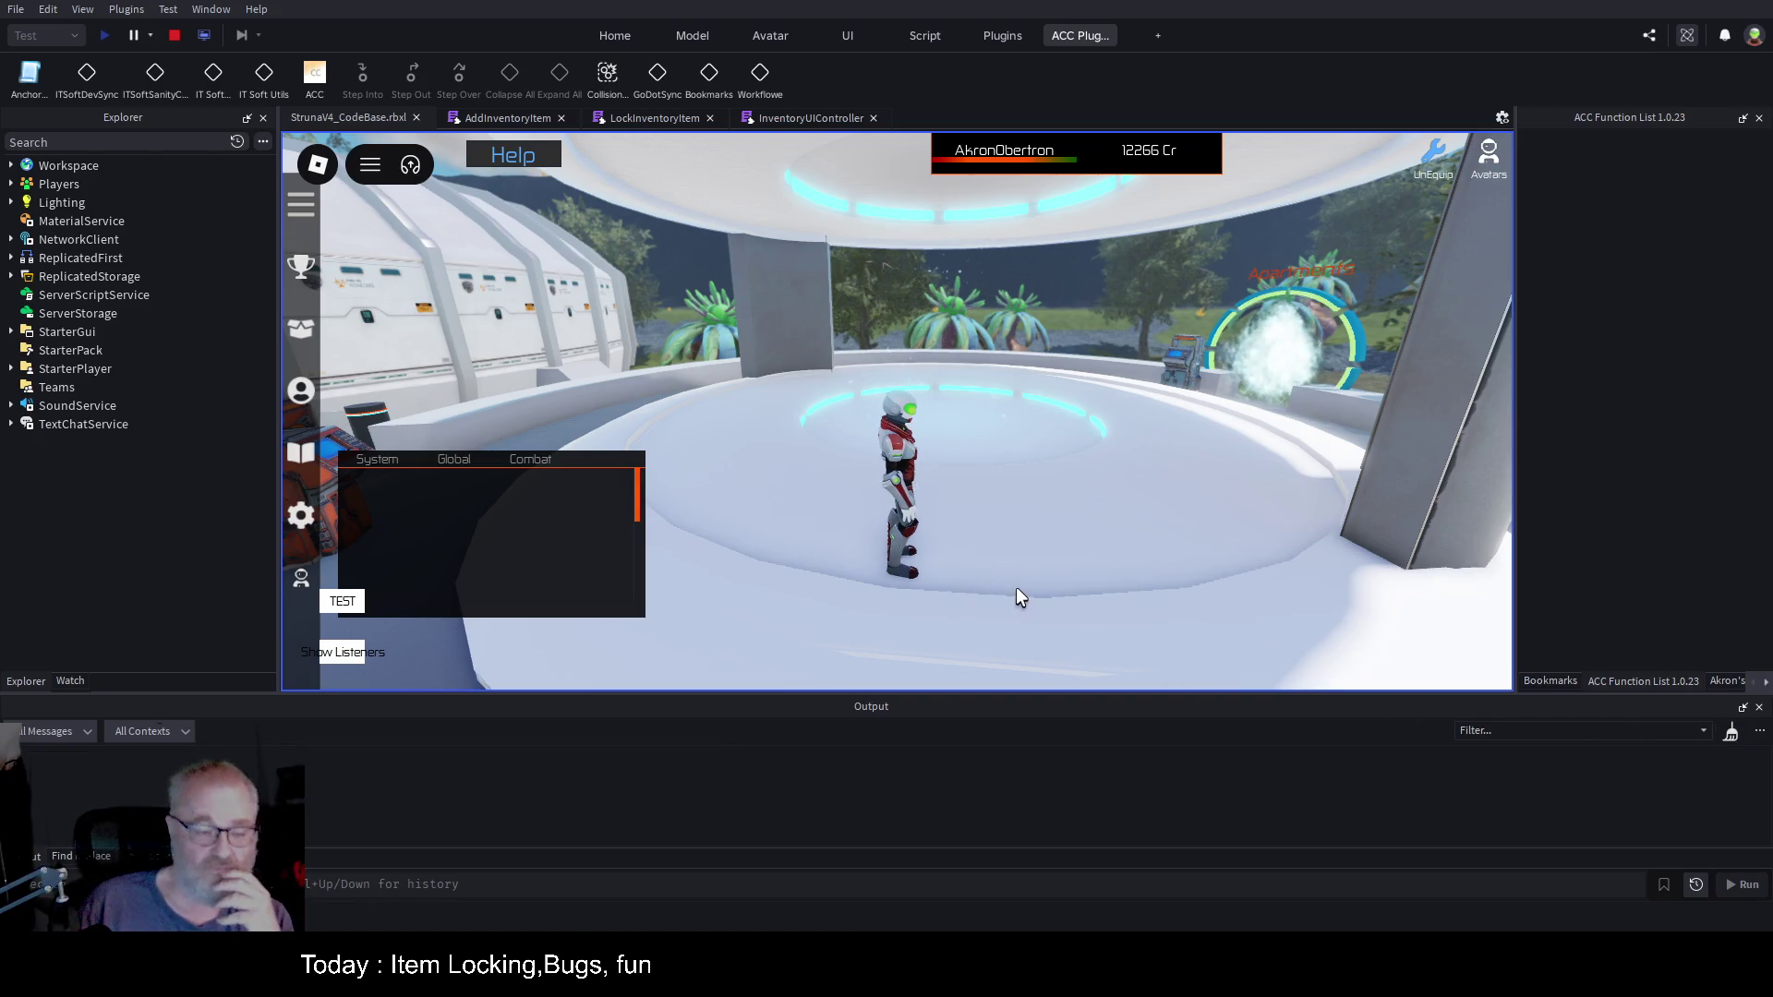
pyautogui.press('i')
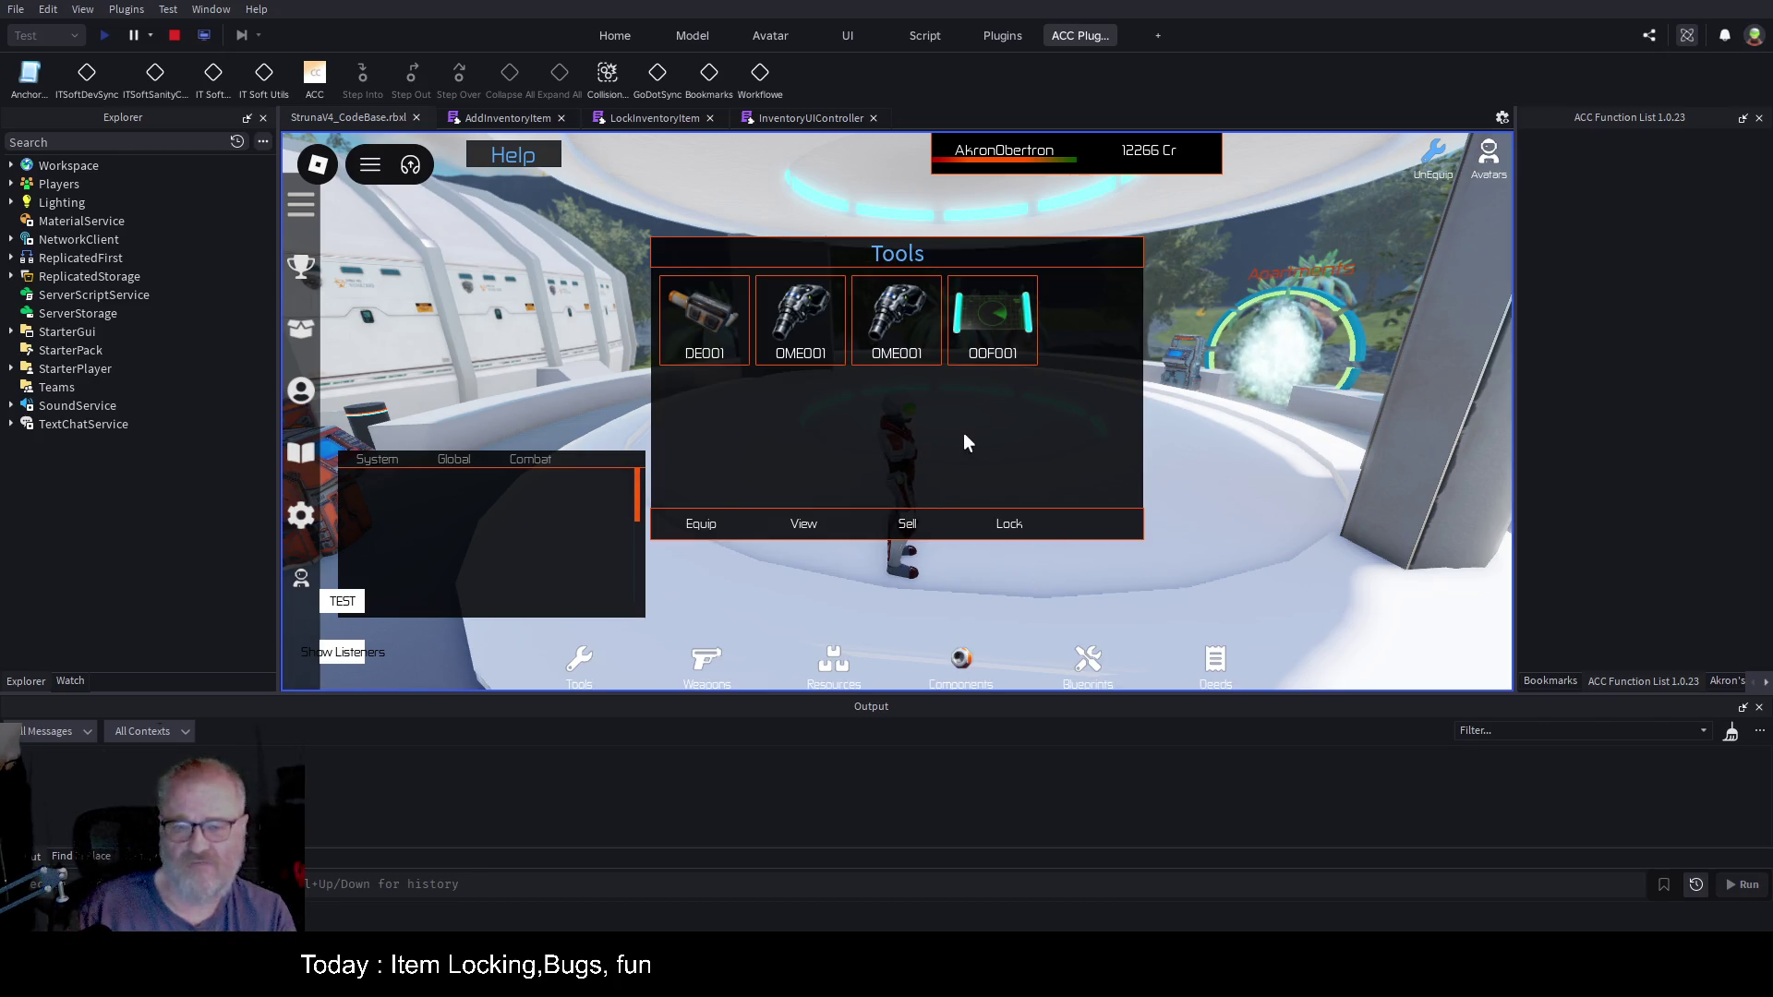
pyautogui.click(801, 359)
pyautogui.click(801, 359)
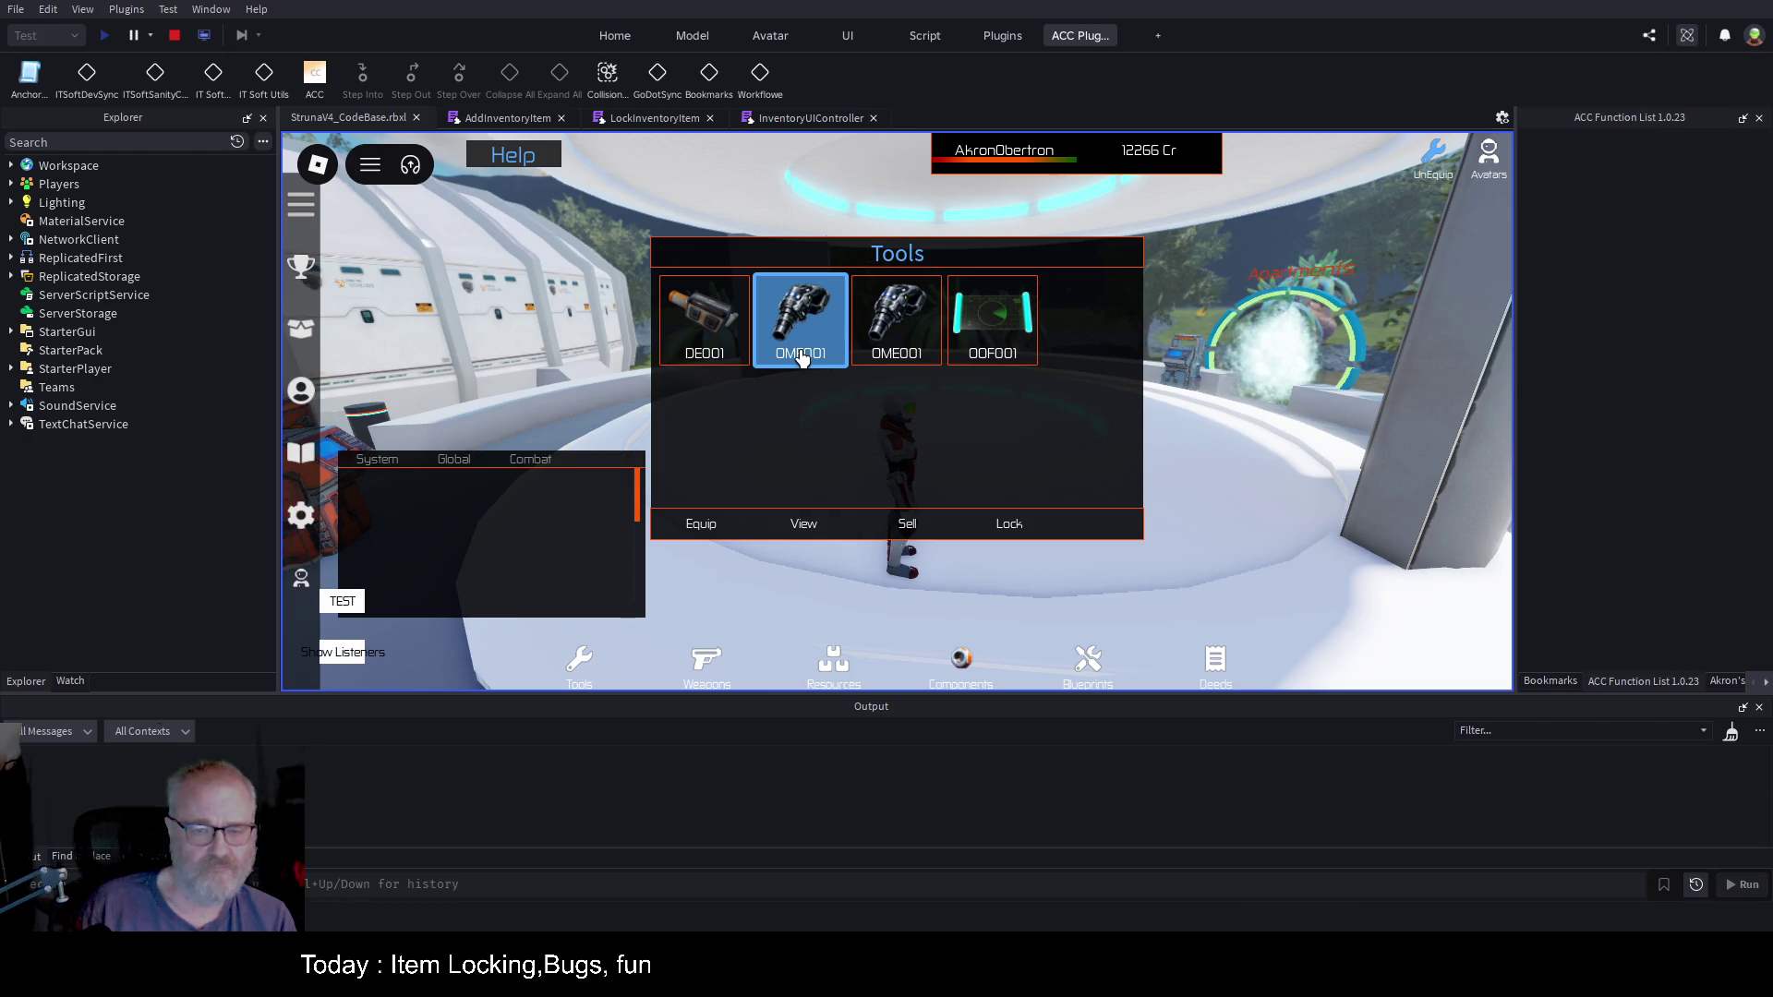
pyautogui.click(923, 335)
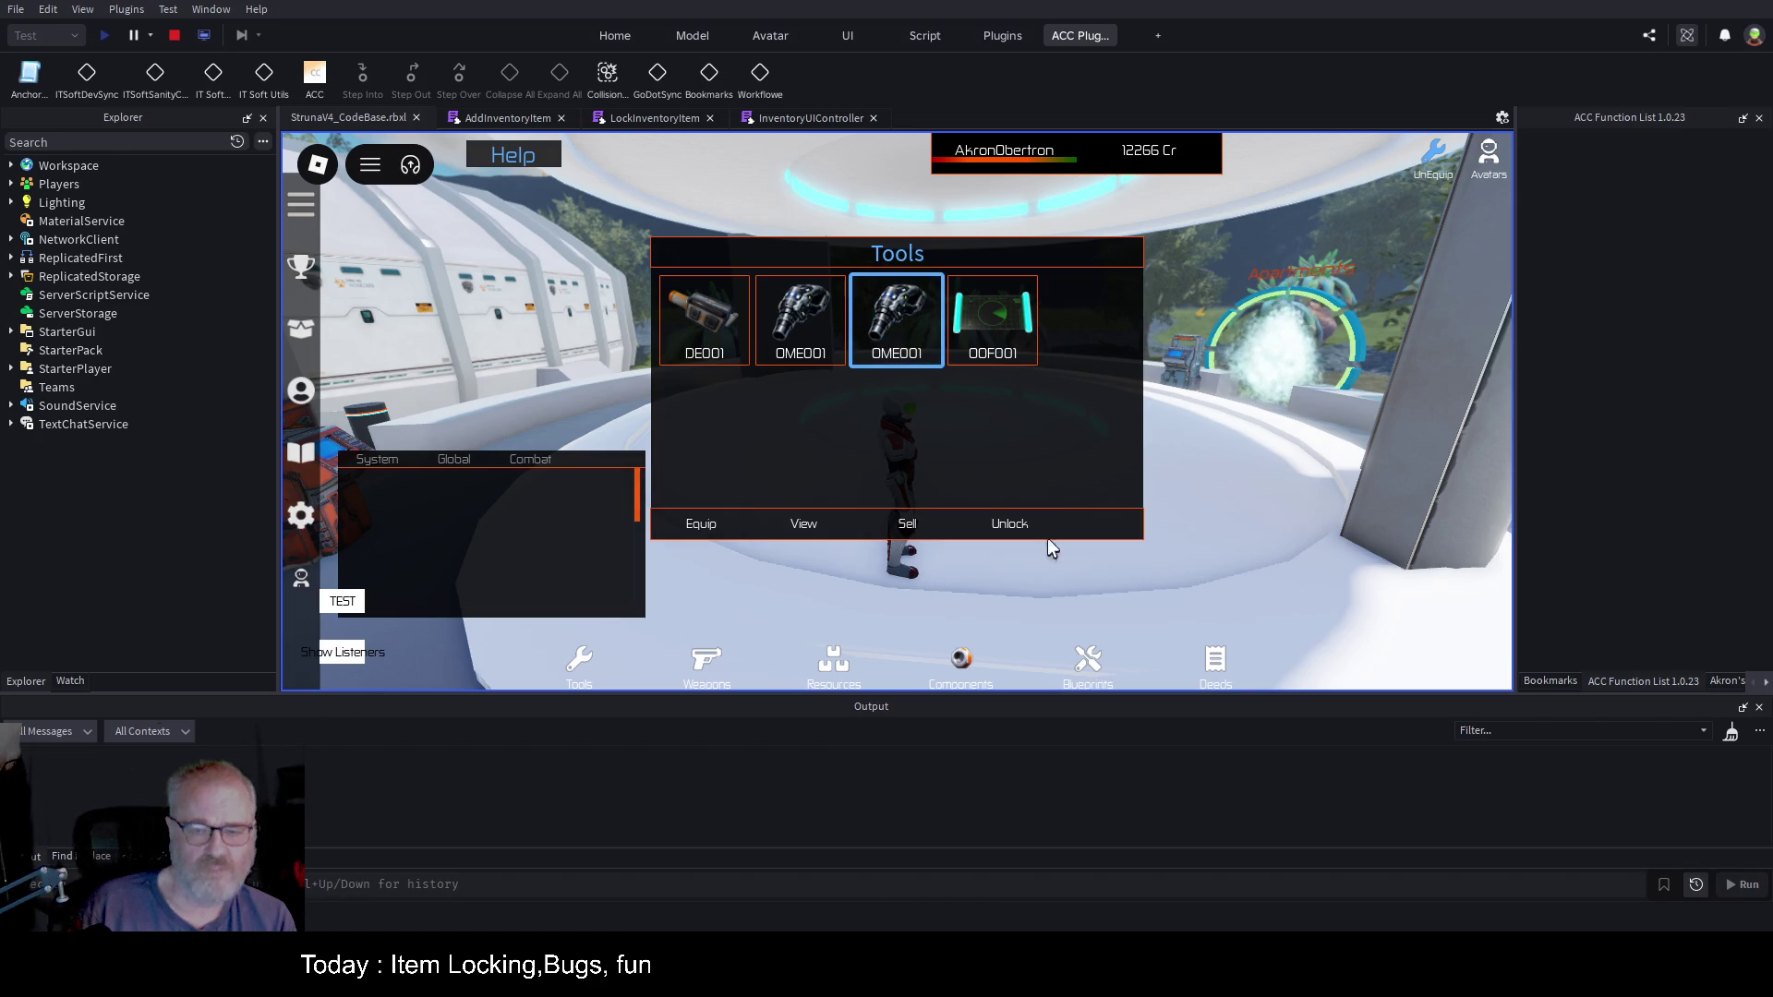
pyautogui.click(794, 344)
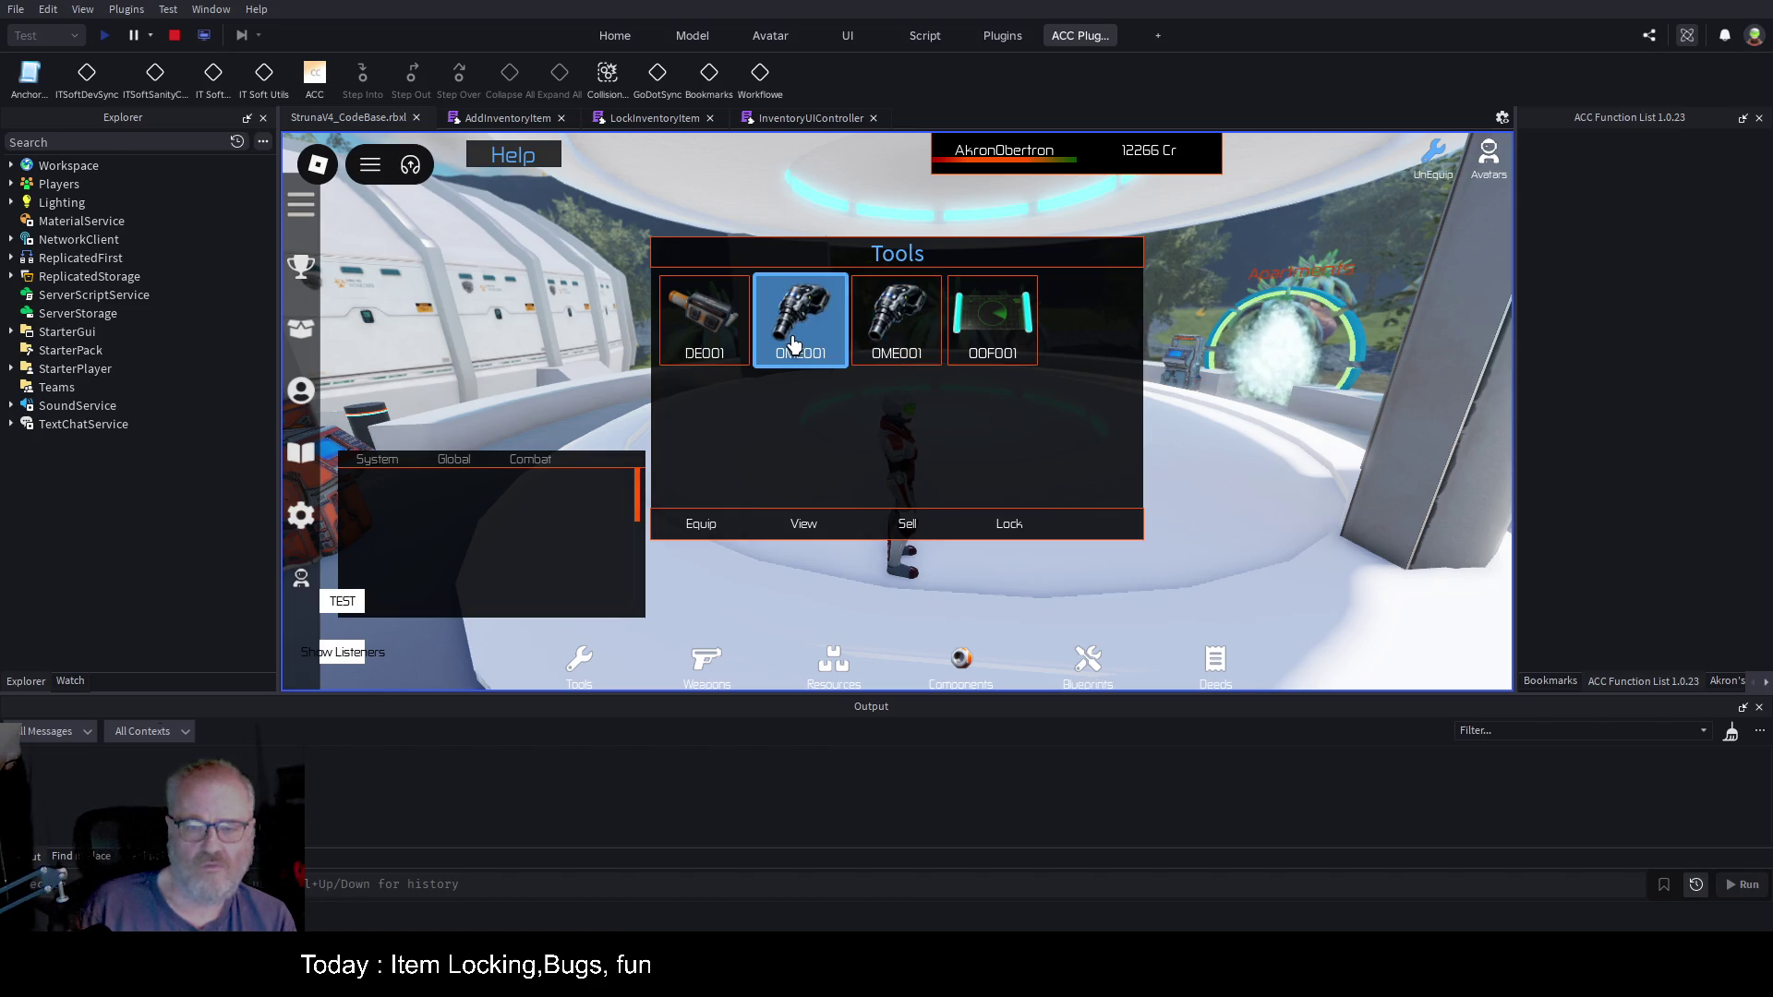
pyautogui.click(900, 319)
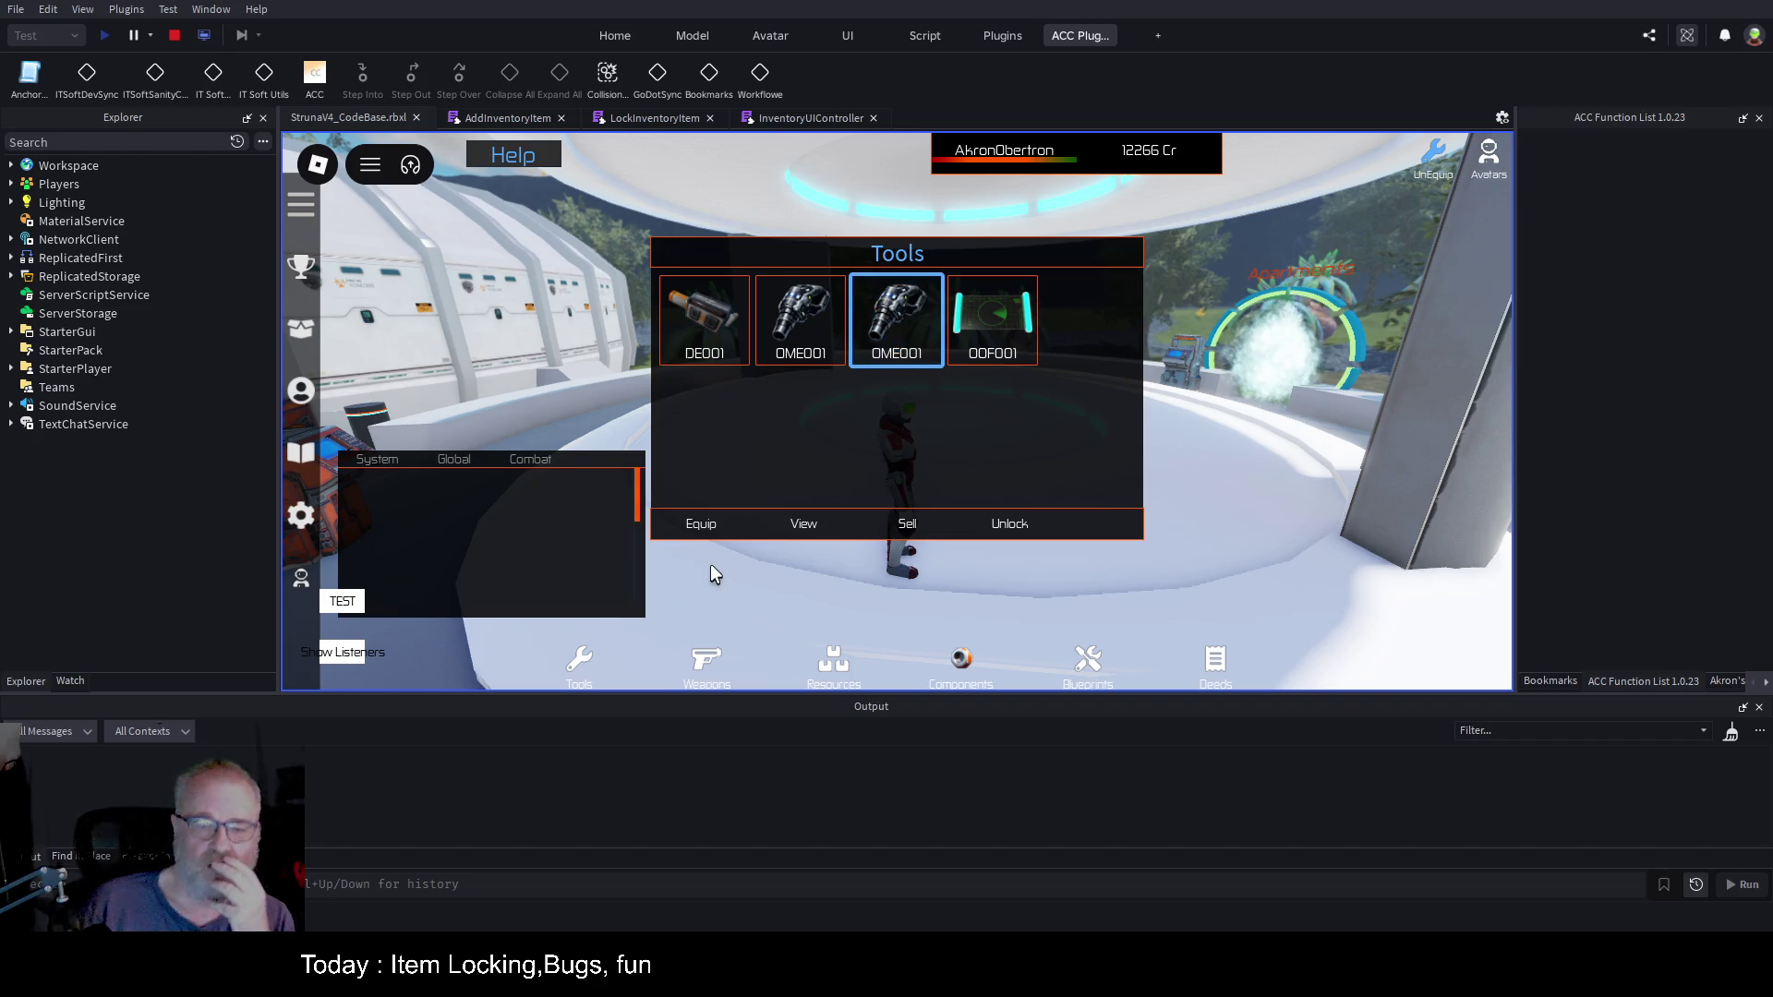
# Step: Check the OME001 stats, lock the unlocked OME001, and jump to InventoryUIController line 383
pyautogui.click(816, 528)
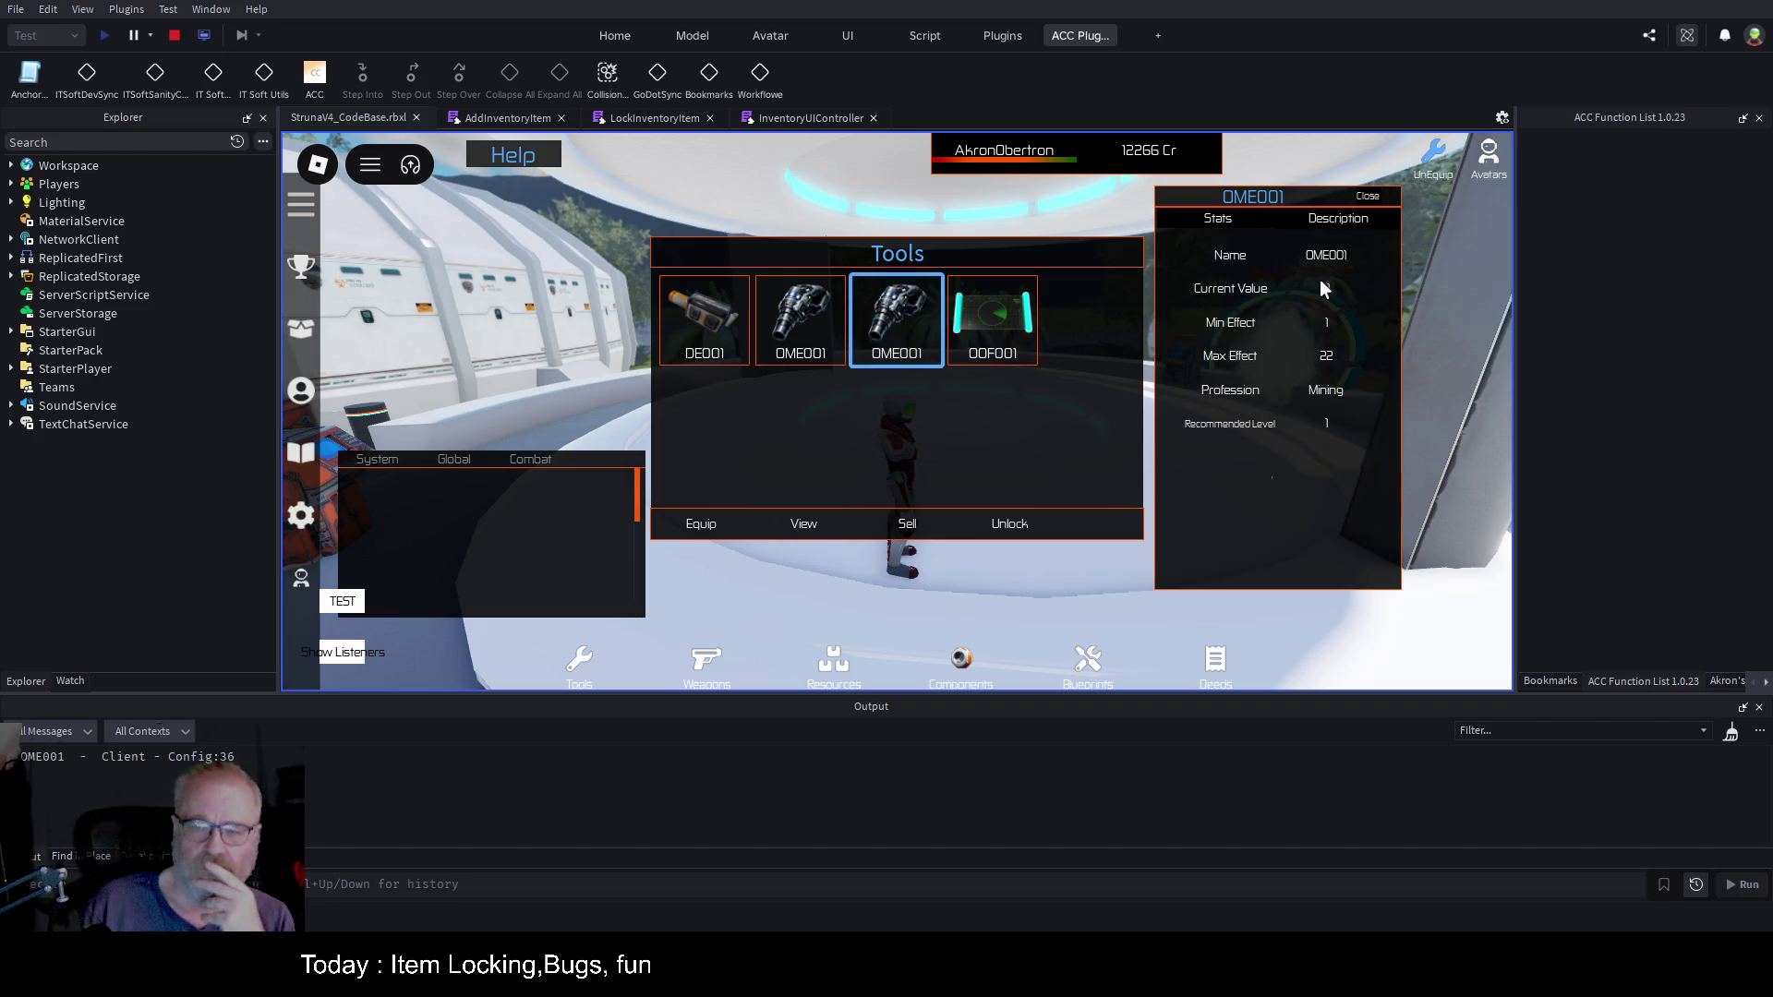
pyautogui.click(1373, 201)
pyautogui.click(807, 340)
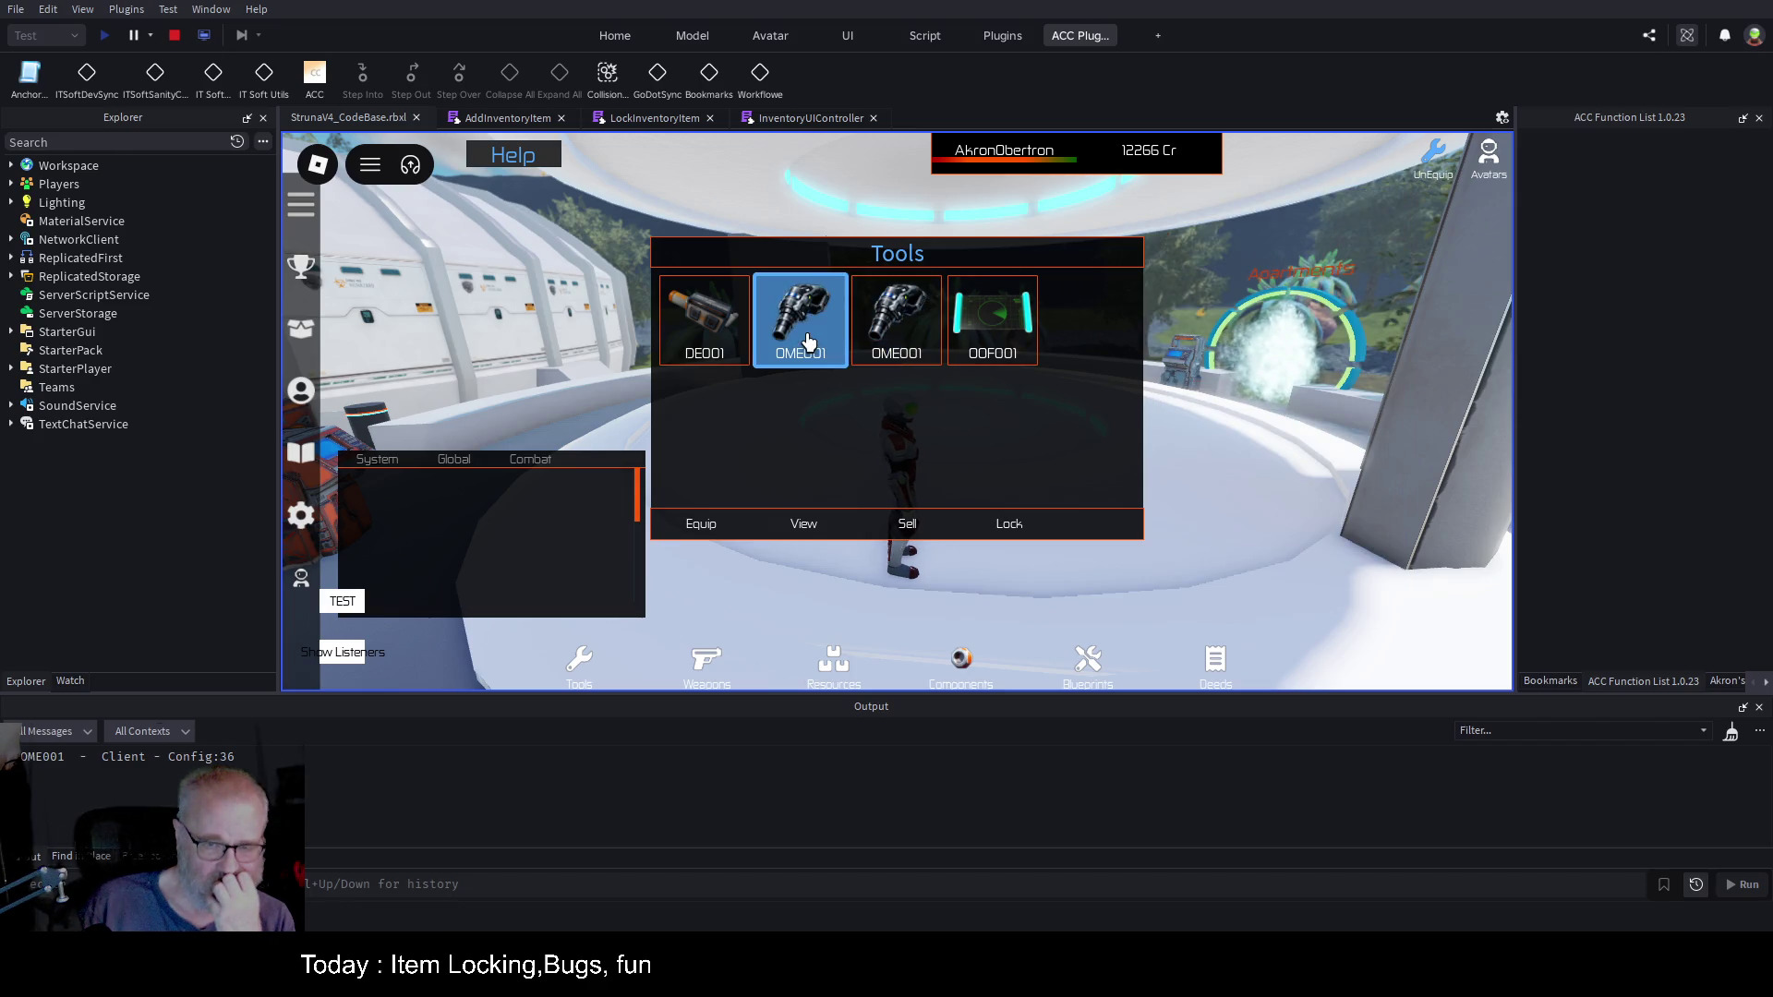
pyautogui.click(1011, 525)
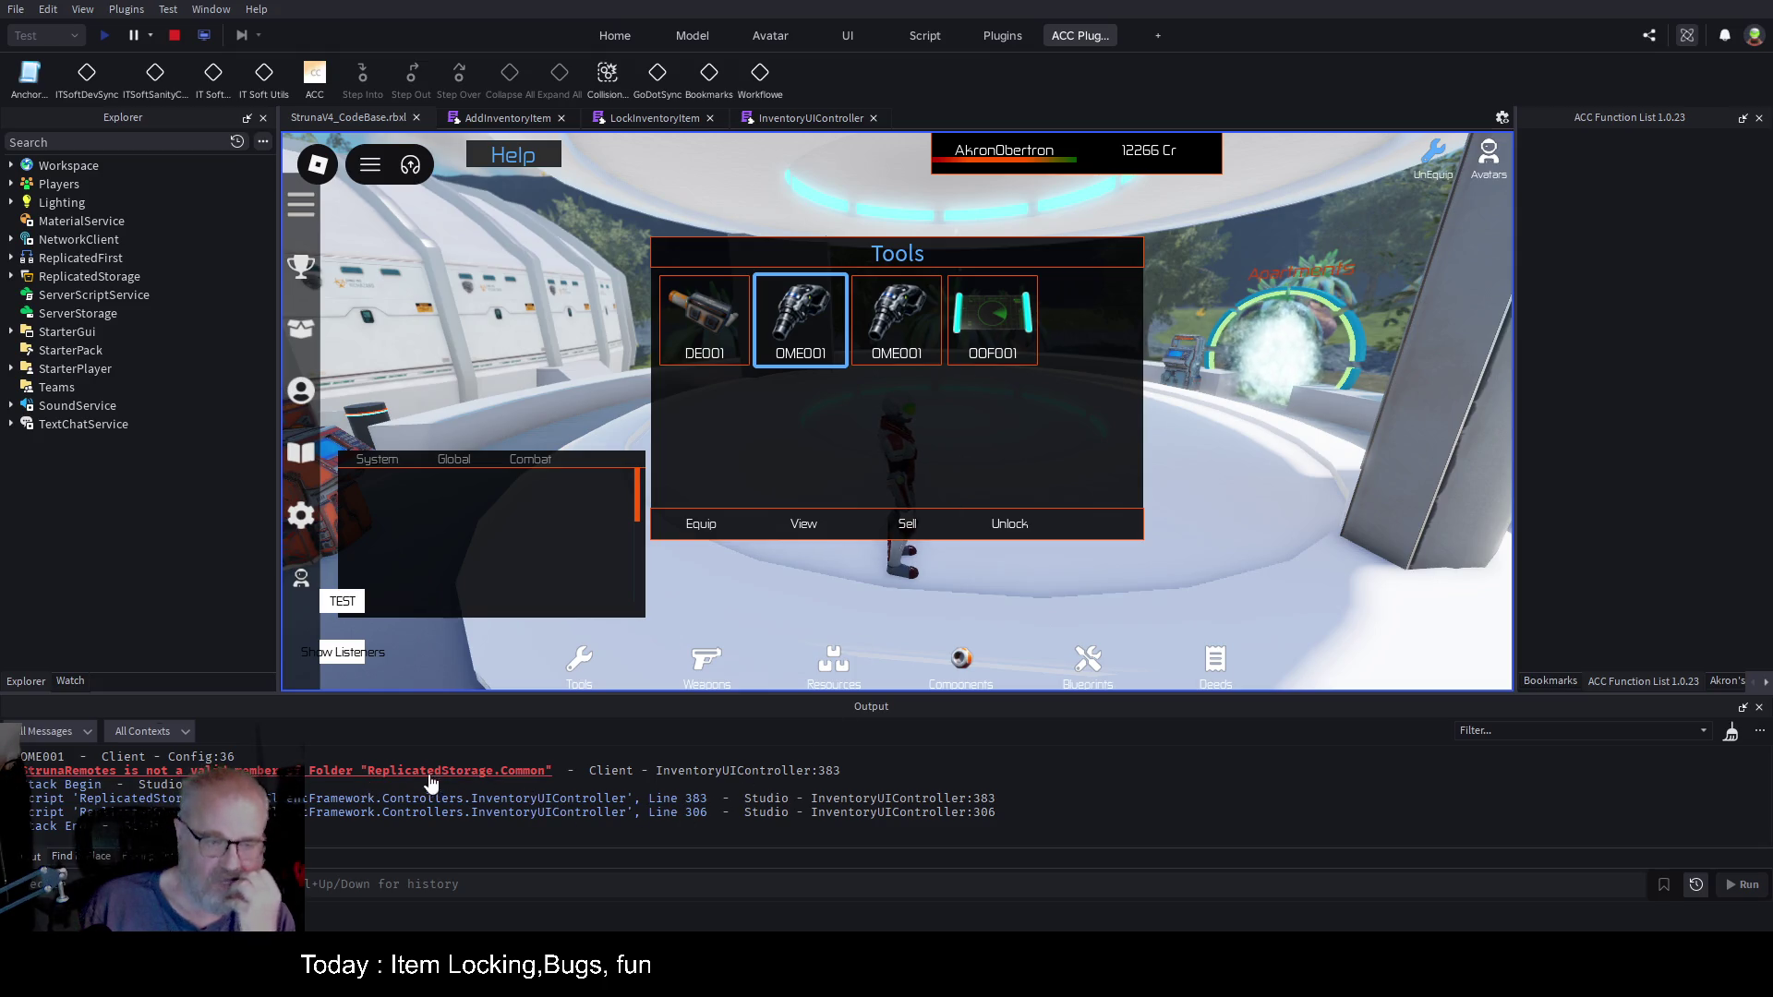
pyautogui.click(474, 777)
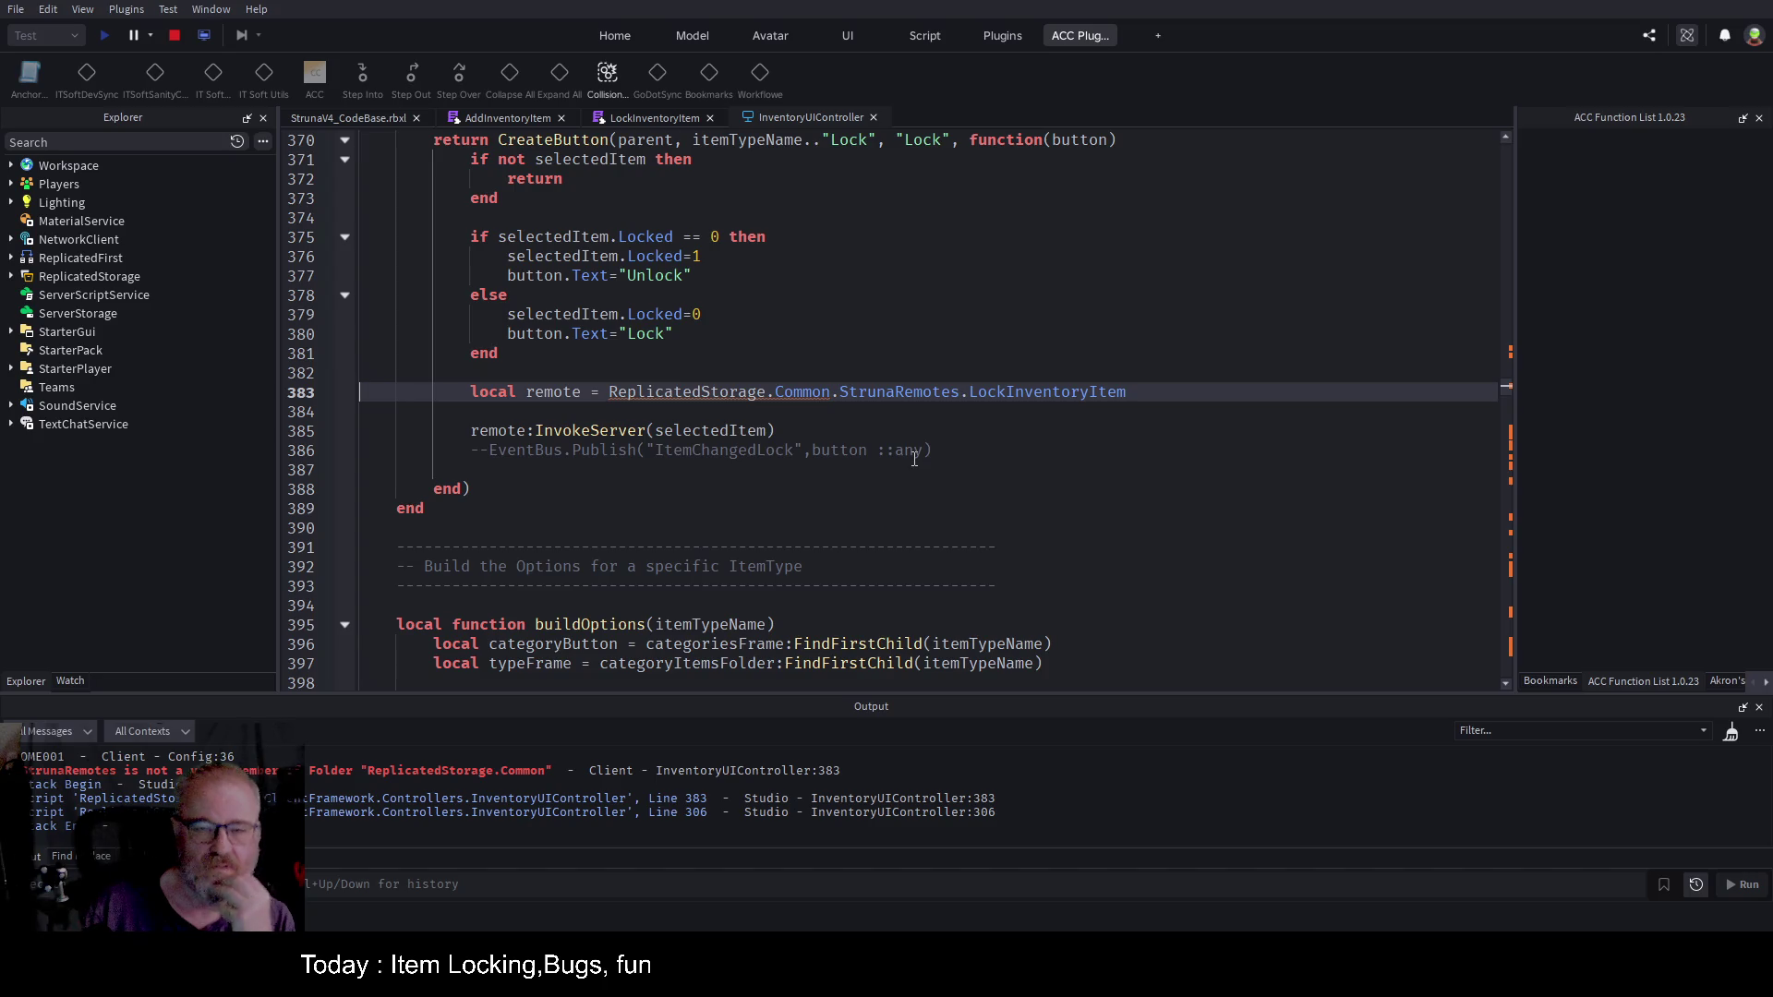
# Step: Delete 'Common.' from line 383 so it uses ReplicatedStorage.StrunaRemotes, then restart the play test
pyautogui.click(12, 277)
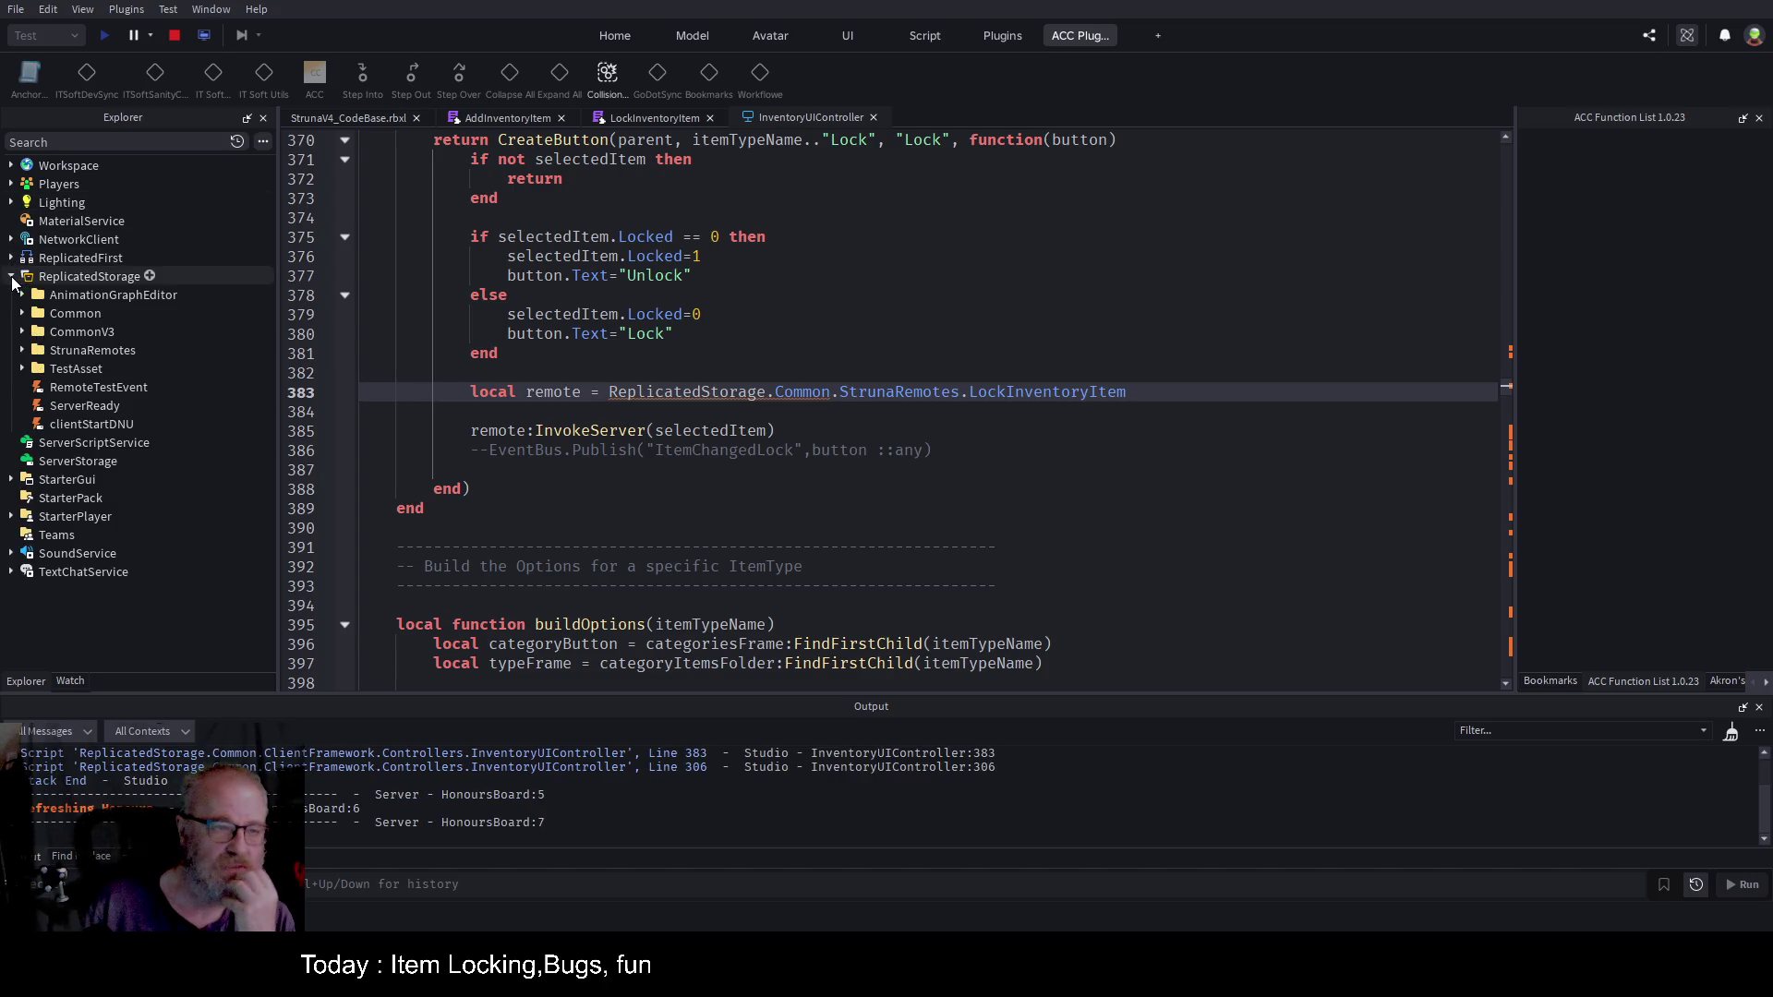
pyautogui.click(23, 352)
pyautogui.doubleClick(798, 392)
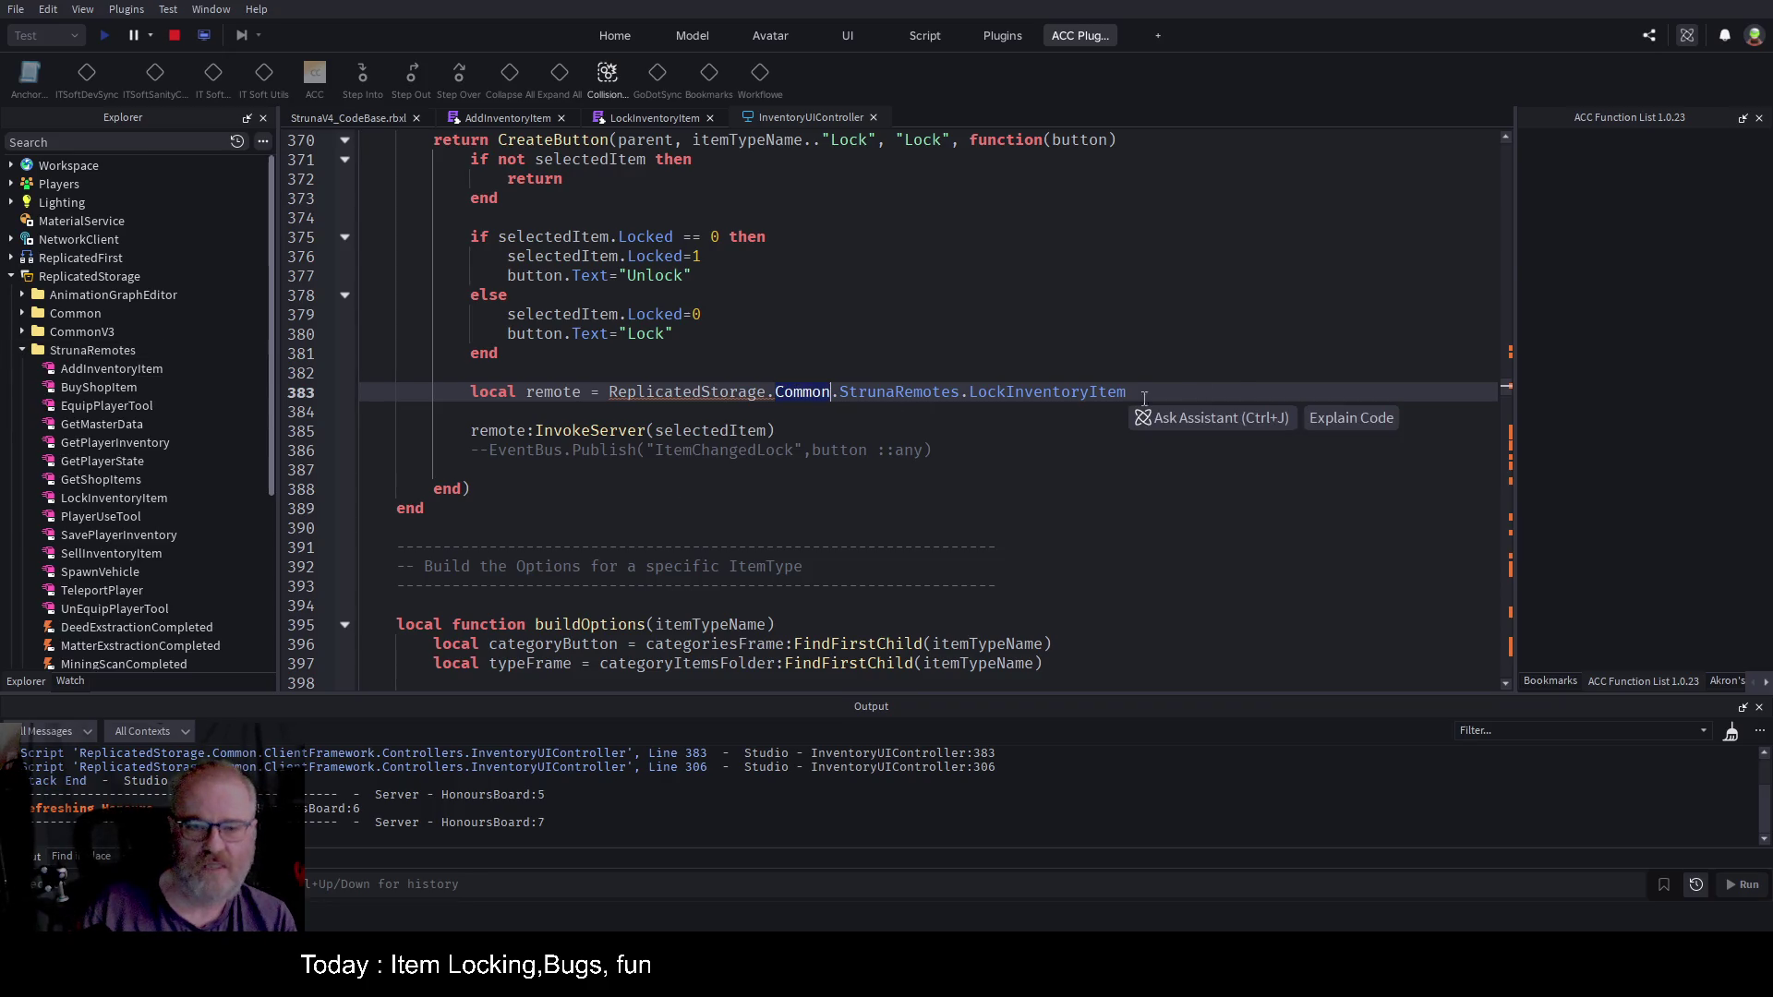
pyautogui.press('BackSpace')
pyautogui.press('BackSpace')
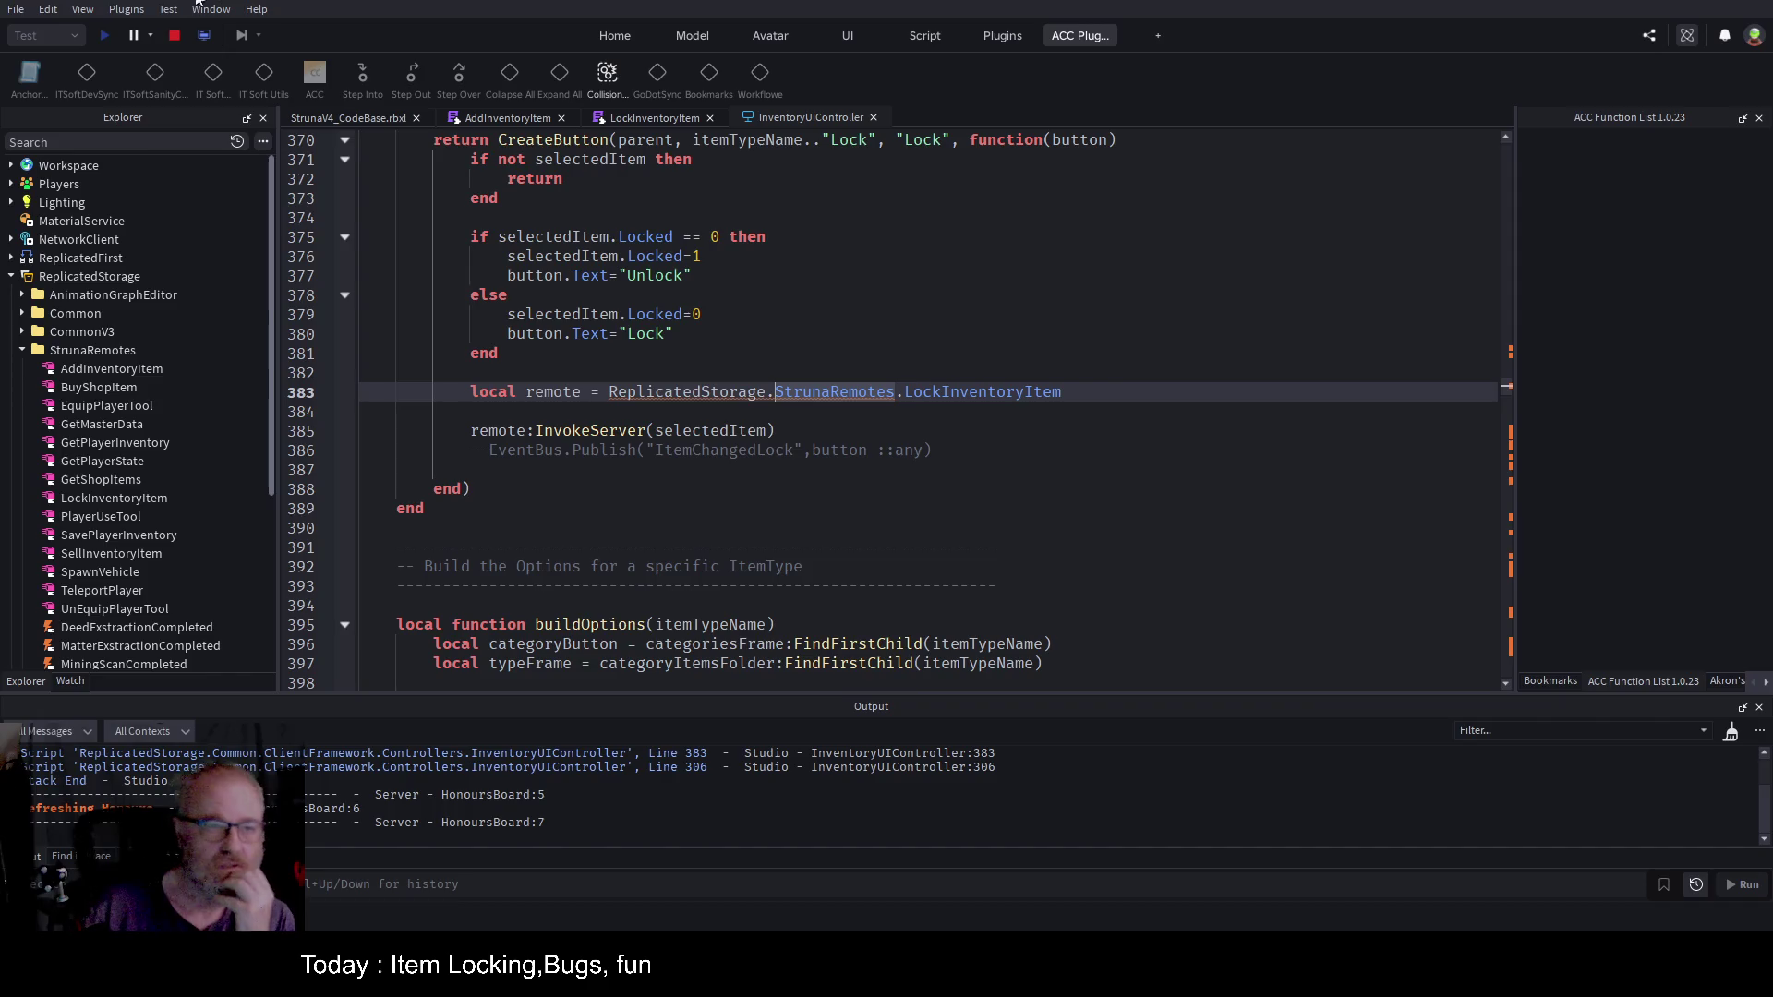
pyautogui.click(170, 42)
pyautogui.click(104, 38)
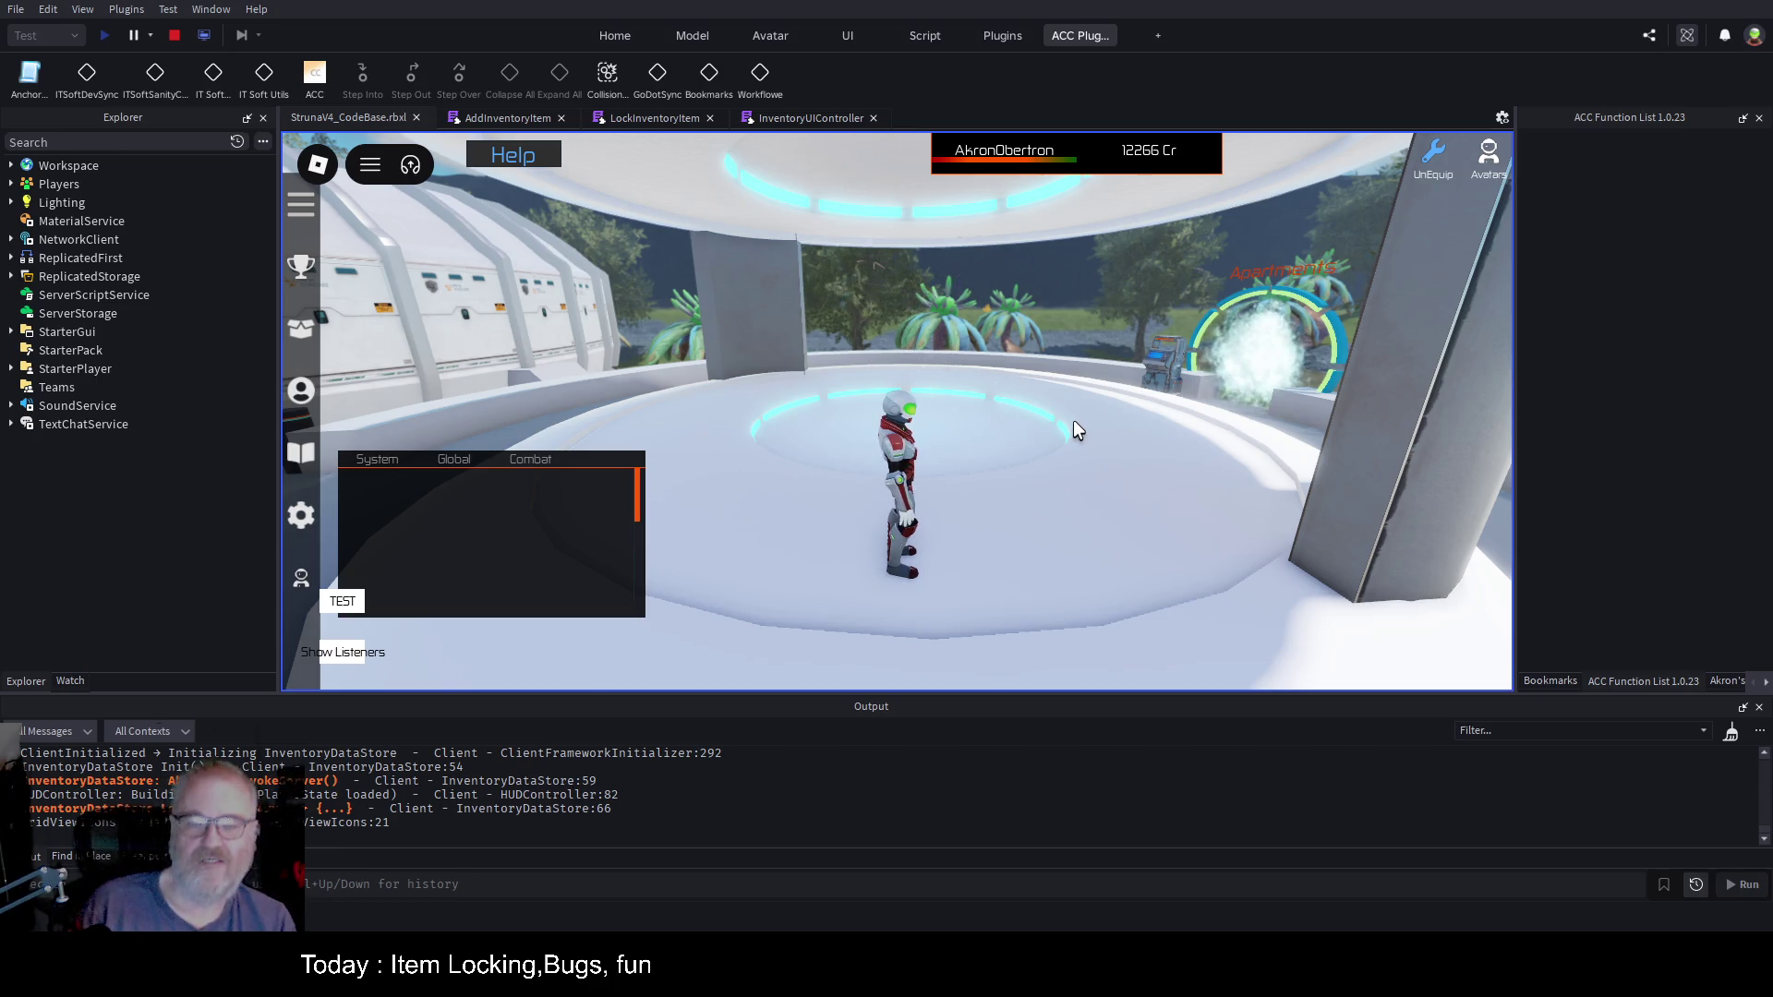
# Step: View the OOF001 and second OME001 tool stats, then unlock that OME001 tool
pyautogui.press('i')
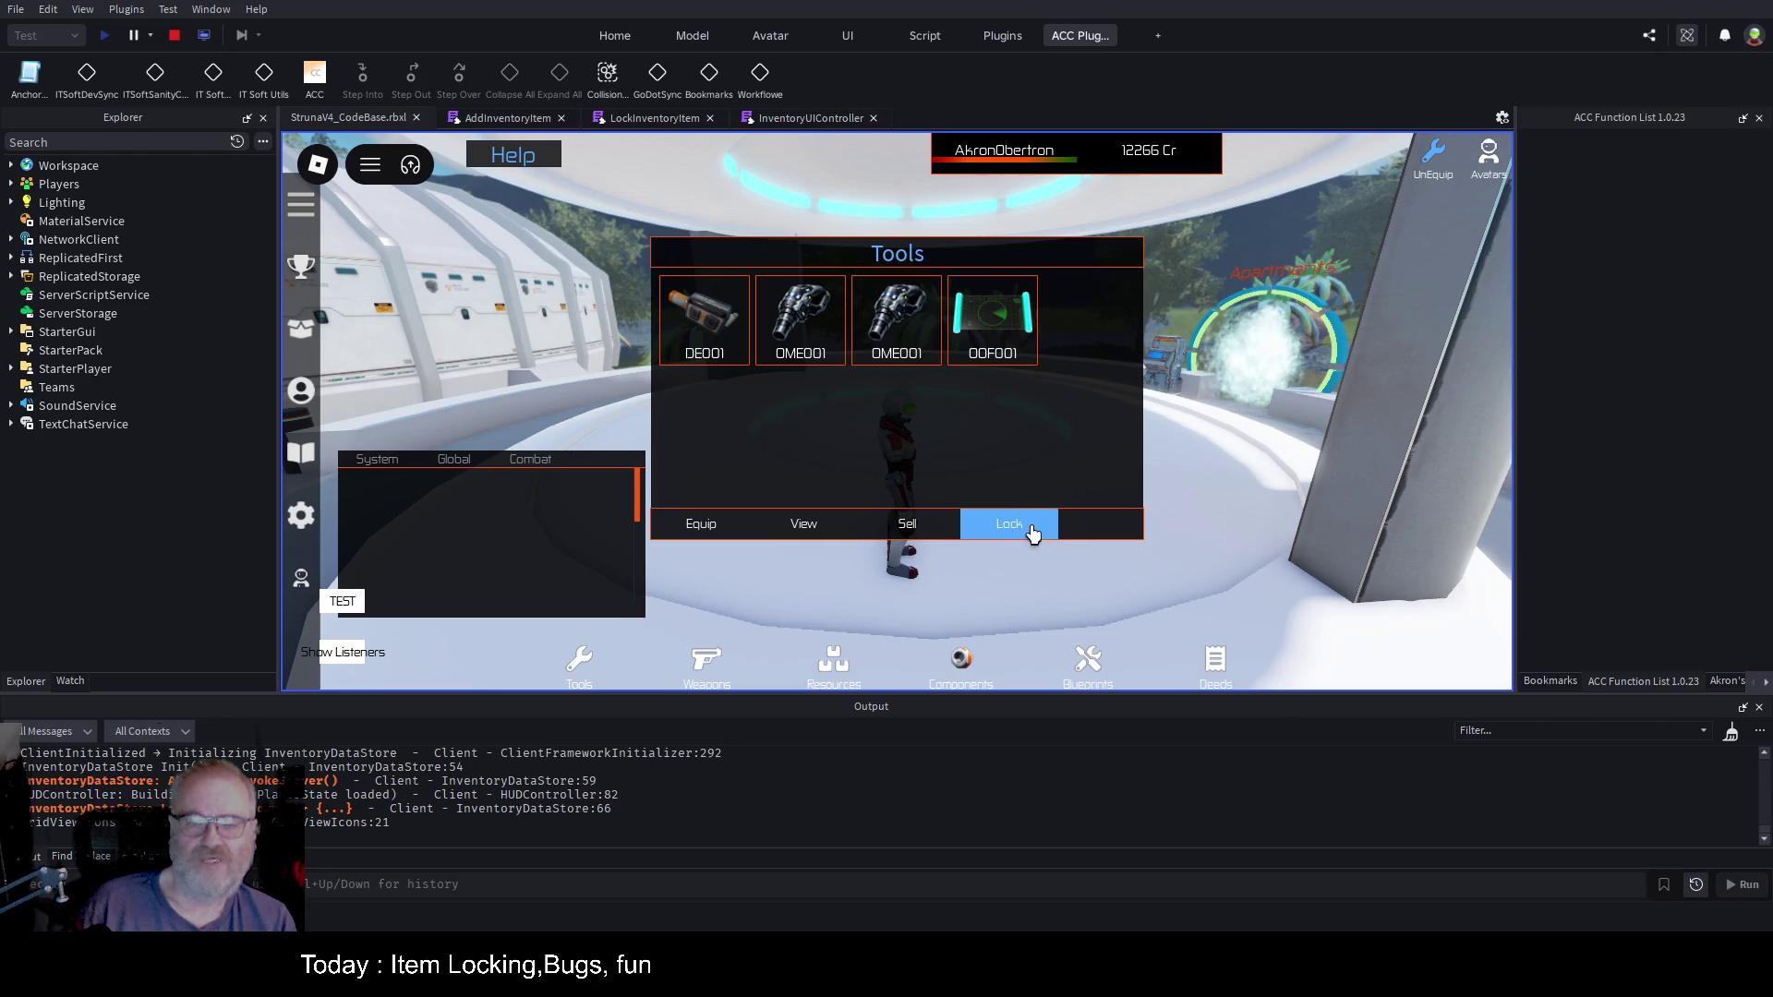
pyautogui.click(993, 319)
pyautogui.click(804, 524)
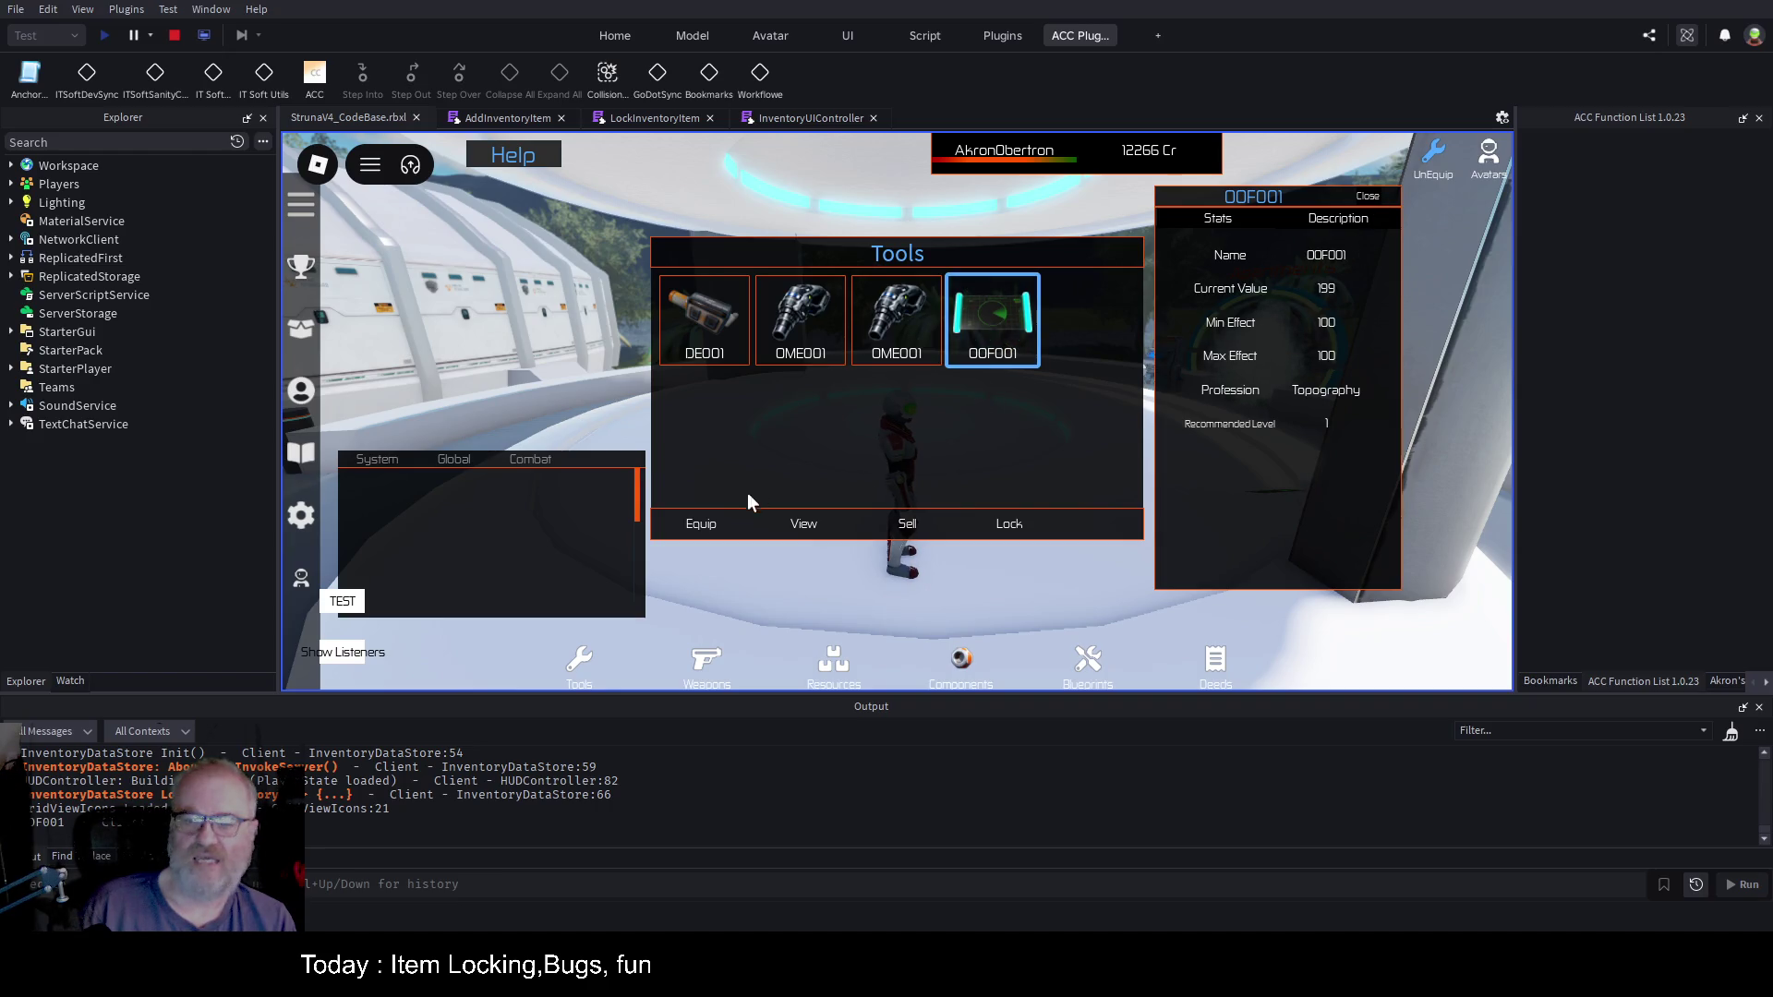
pyautogui.click(1367, 194)
pyautogui.click(895, 318)
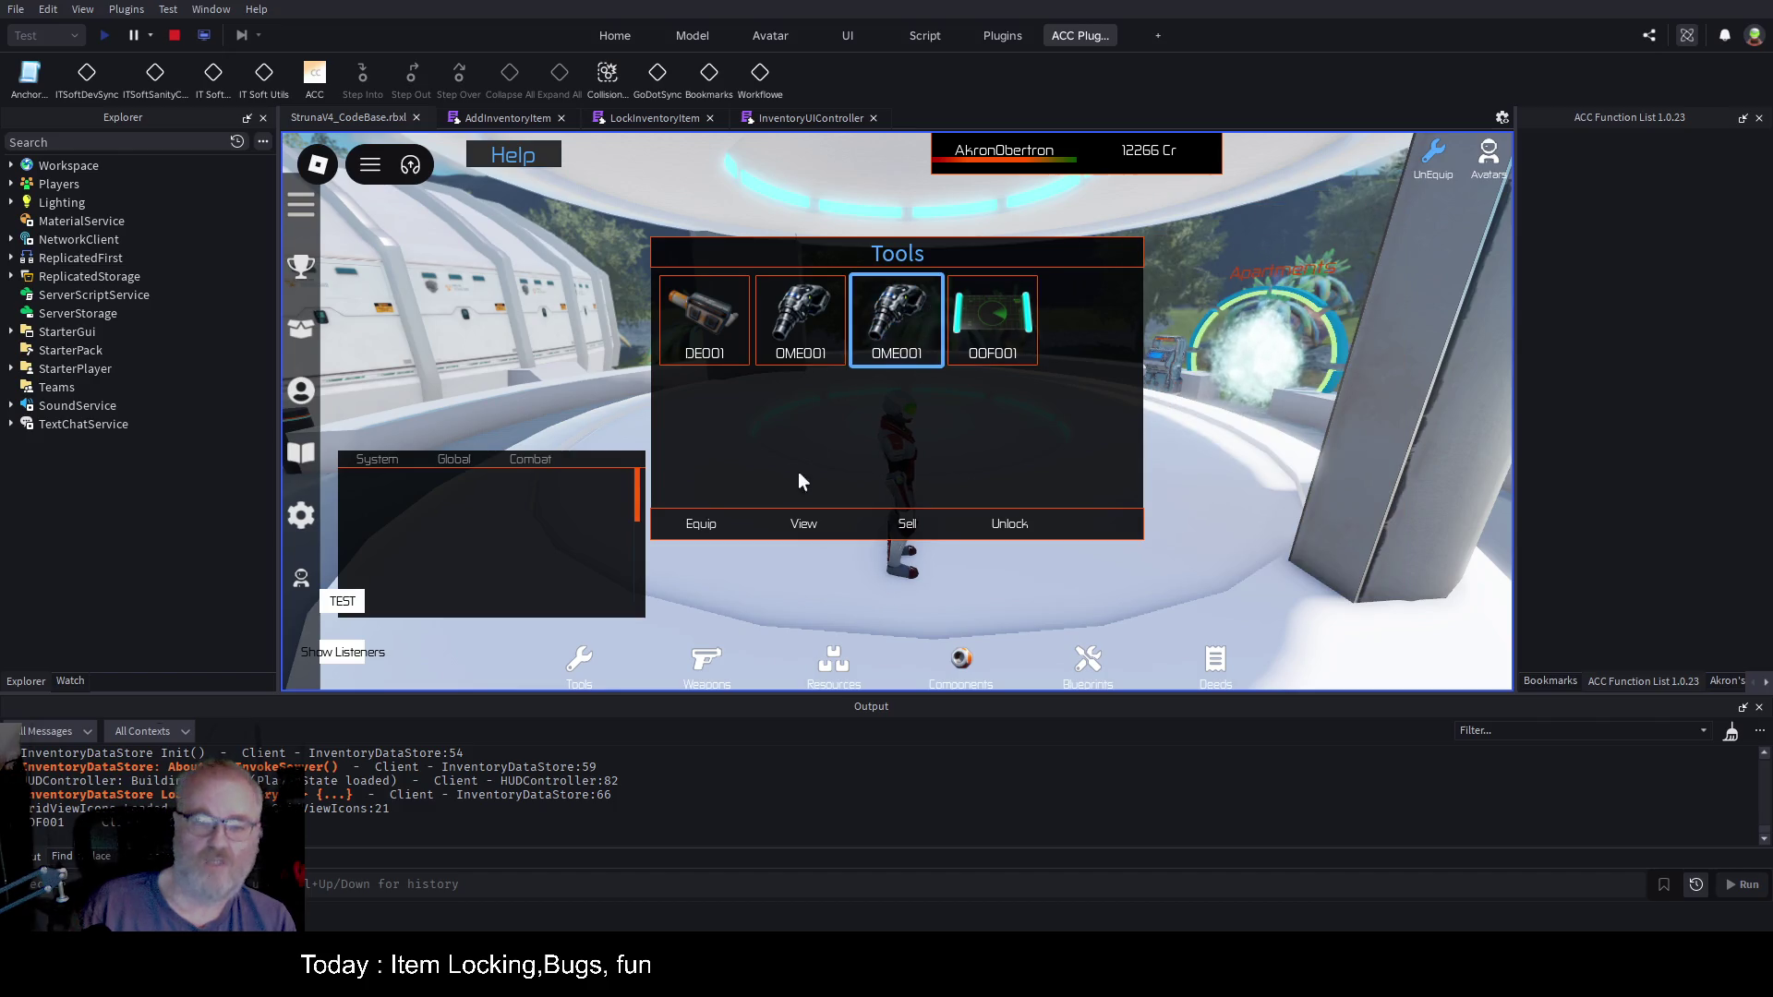
pyautogui.click(791, 541)
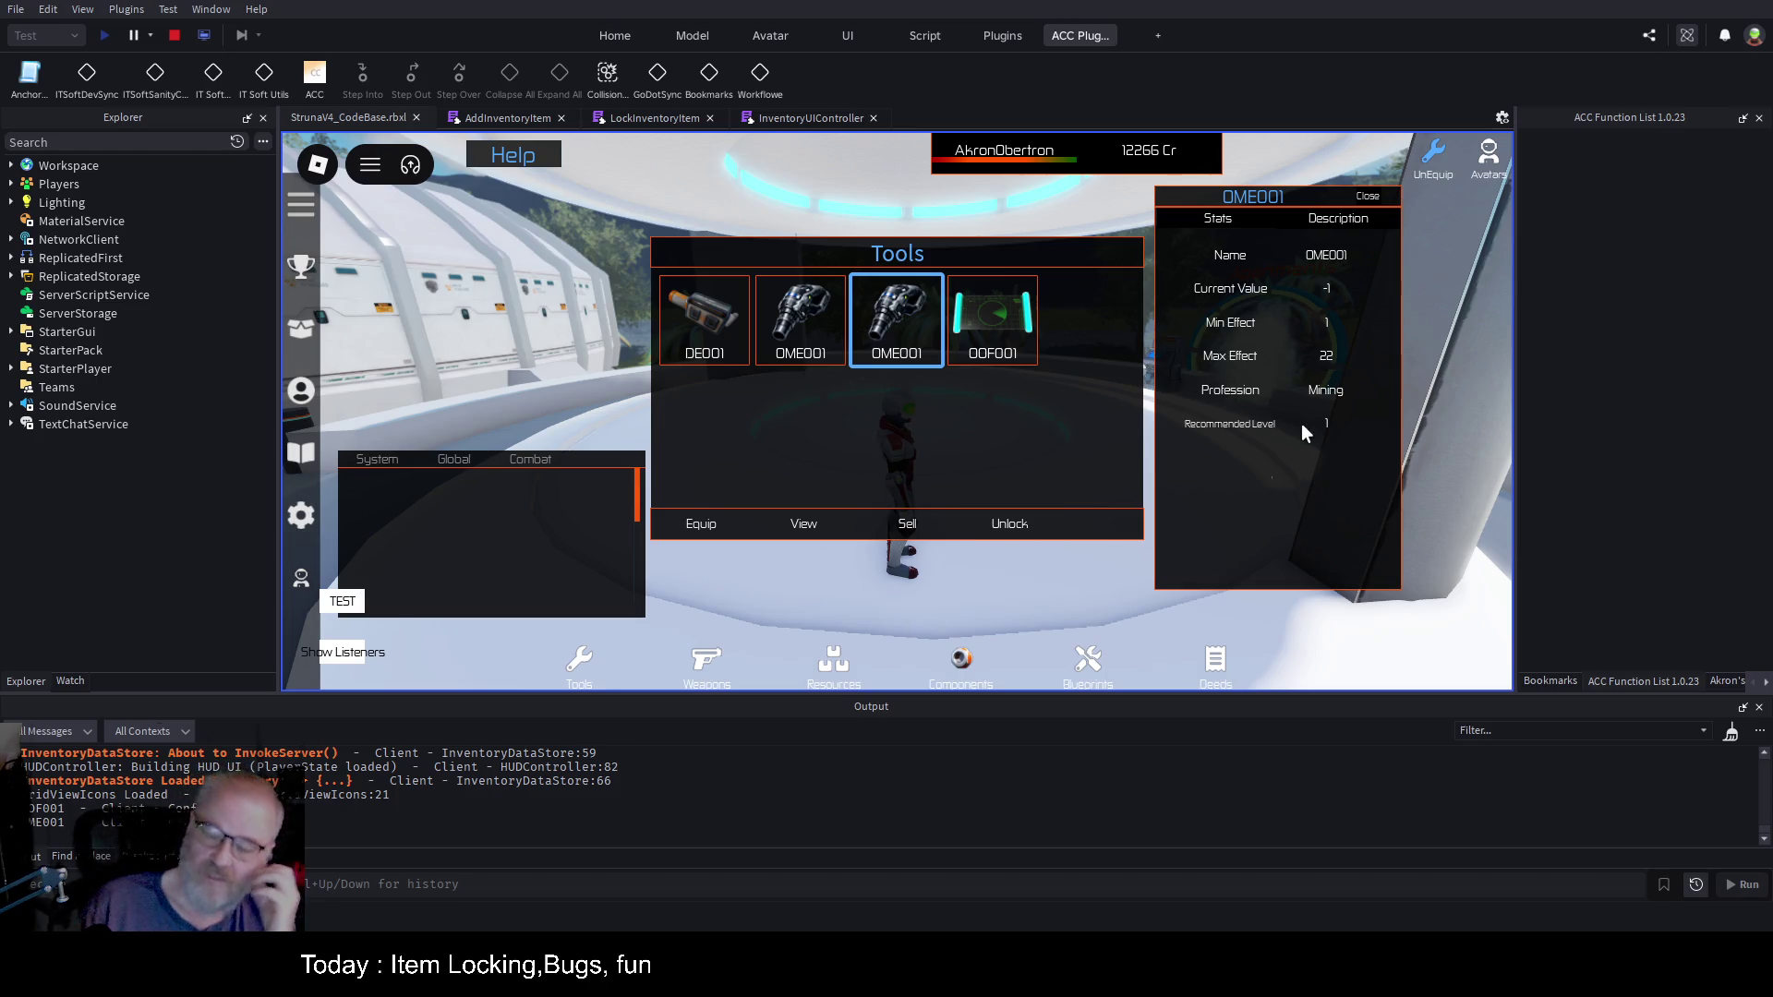
pyautogui.click(1368, 197)
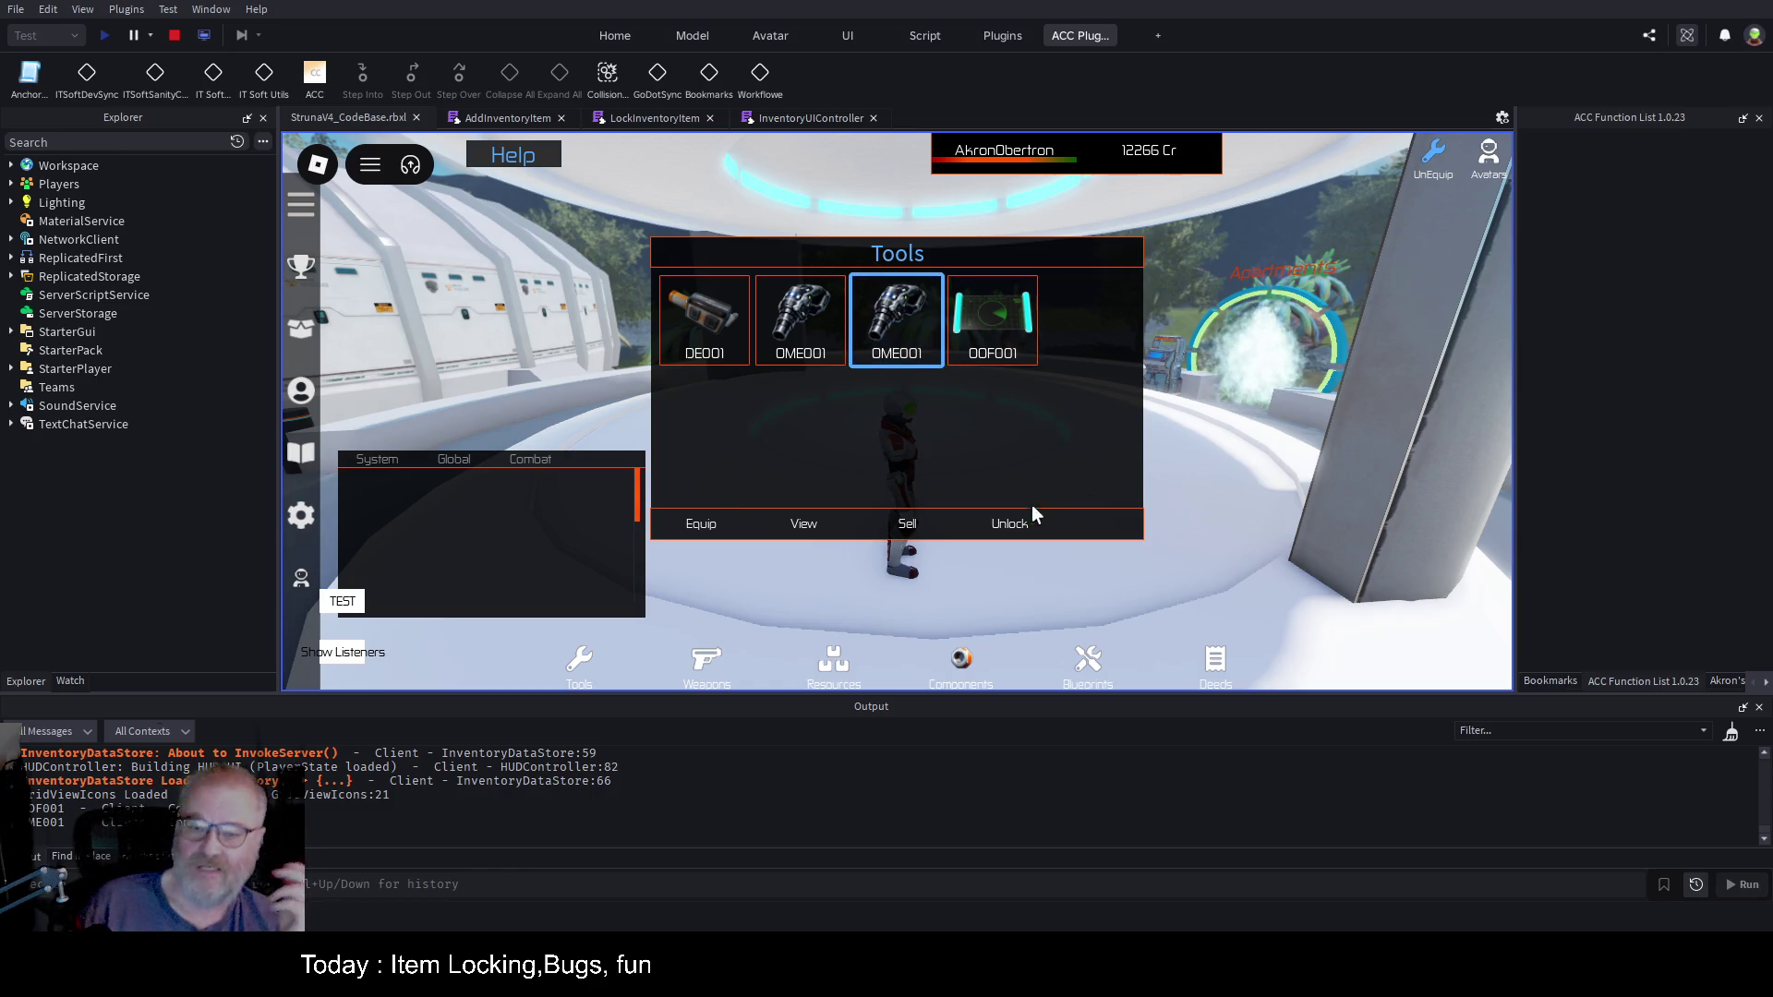
pyautogui.click(997, 526)
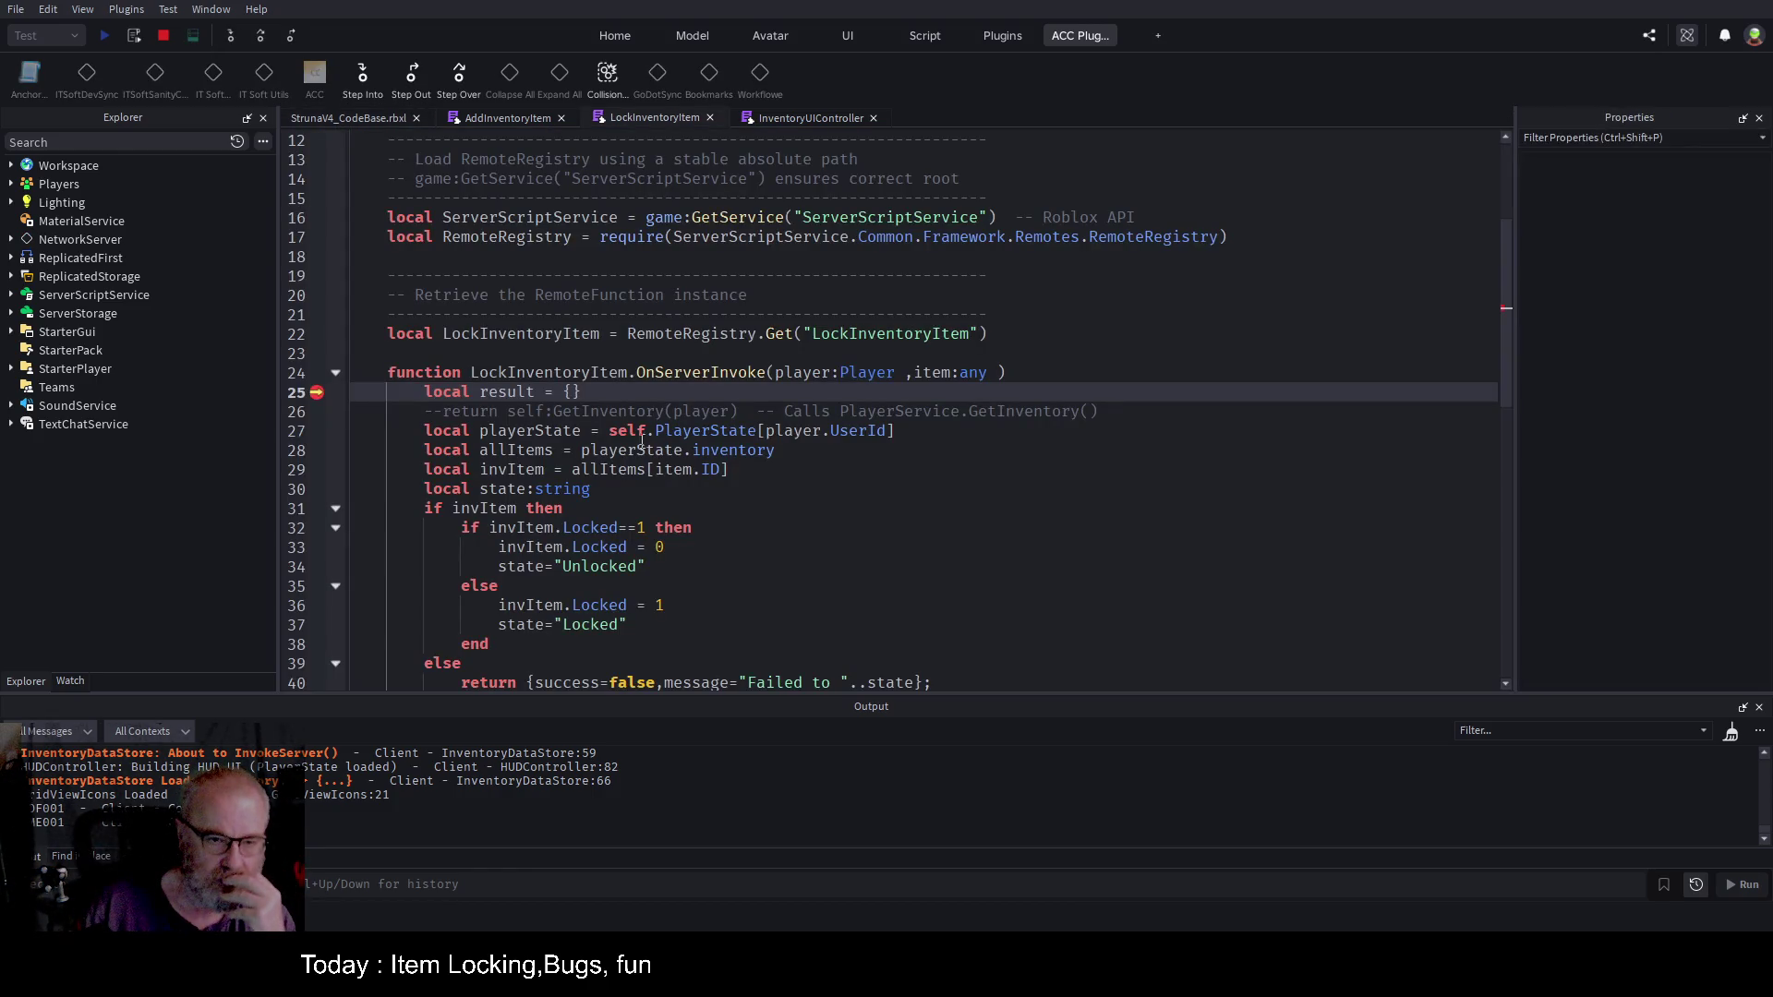
# Step: Resume past the breakpoint, then lock the second OME001 tool and resume again
pyautogui.press('F5')
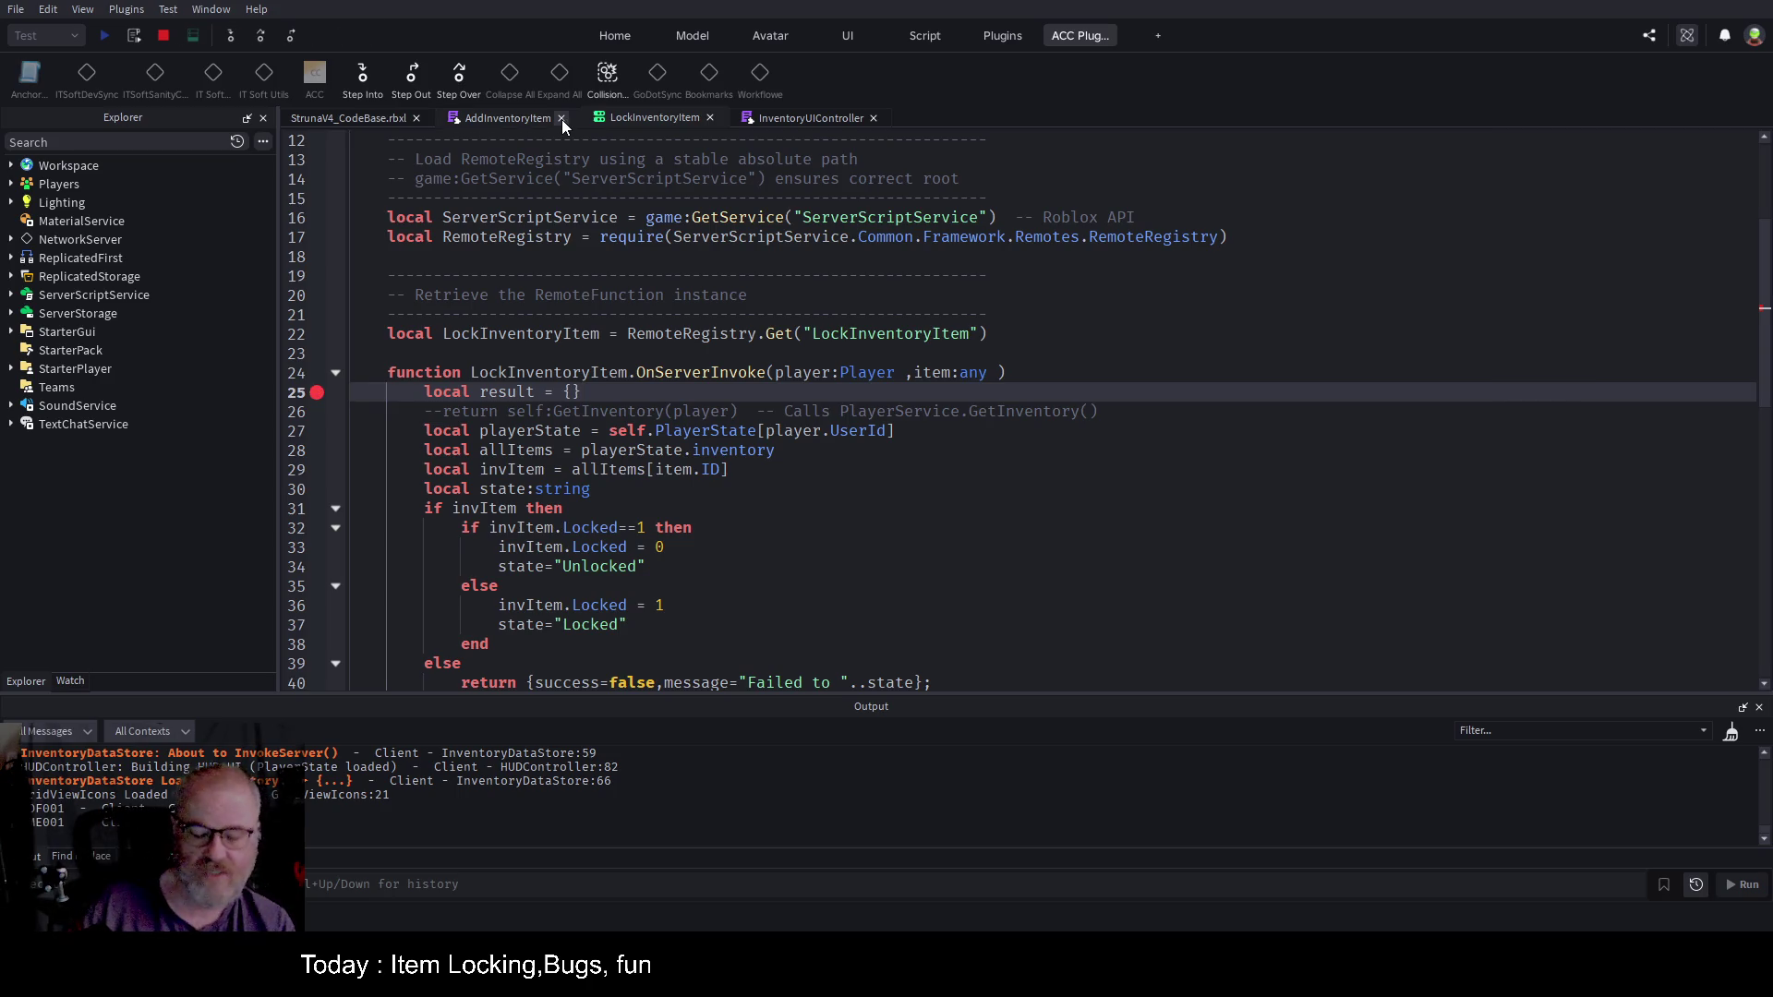
pyautogui.click(348, 118)
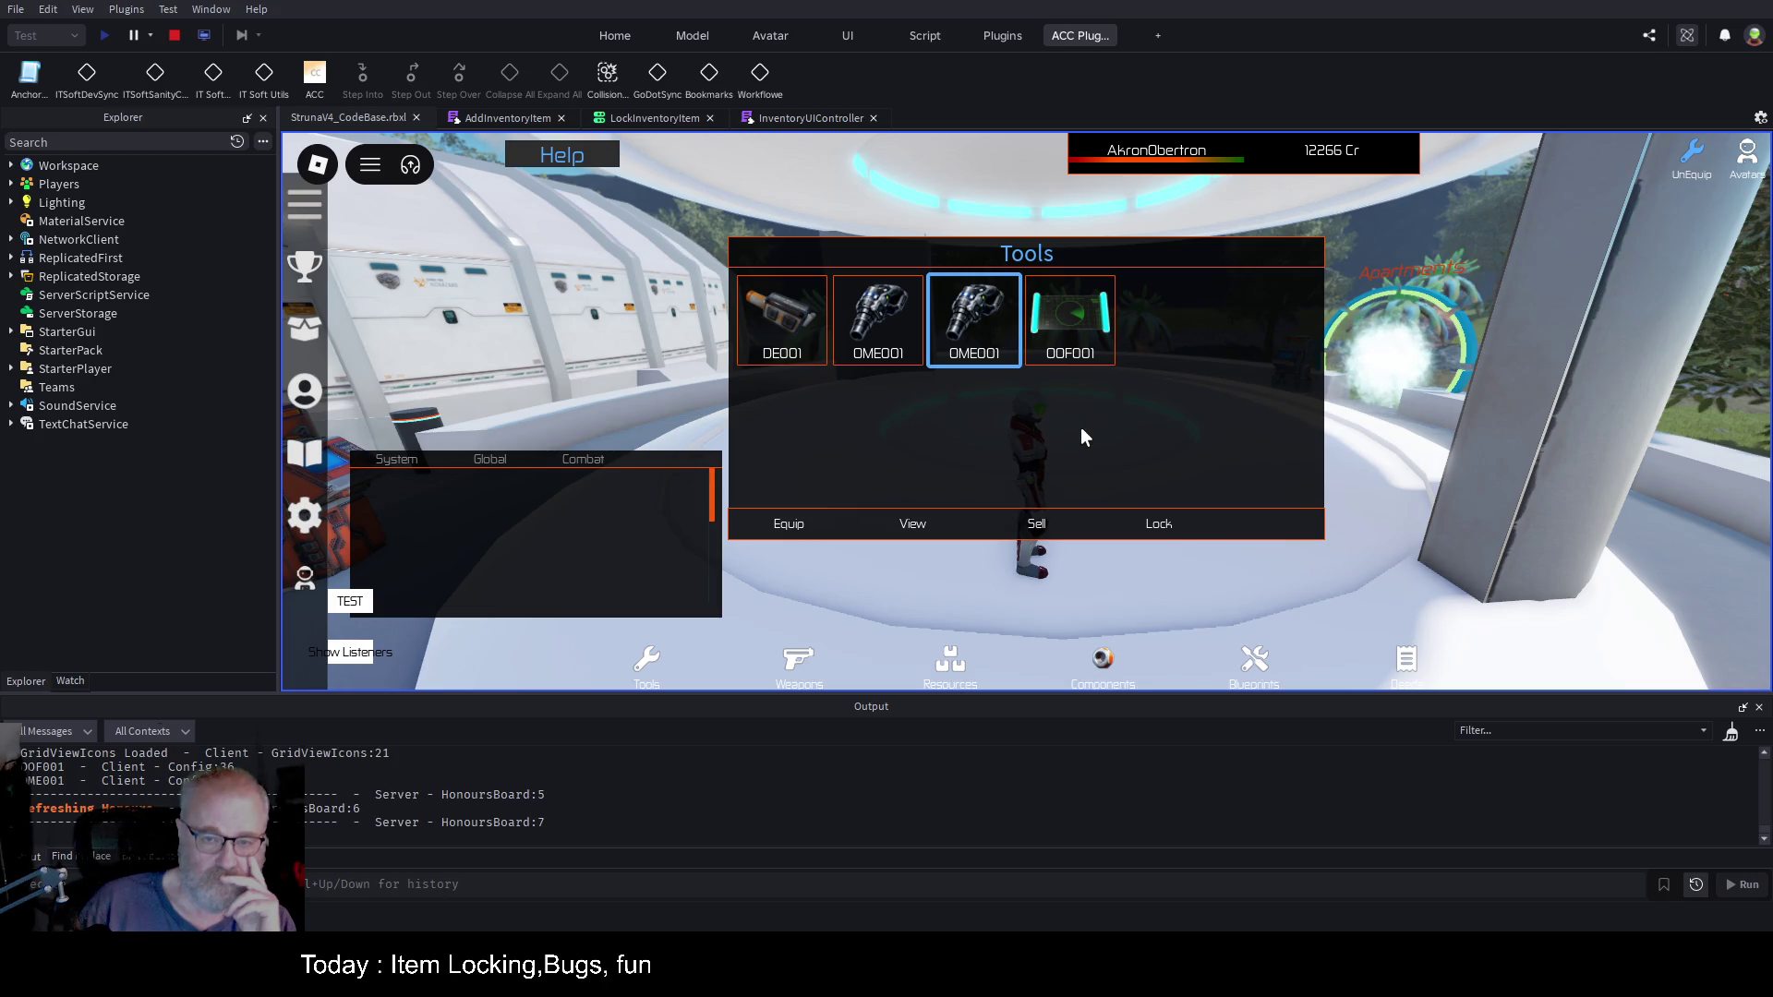
pyautogui.click(1057, 351)
pyautogui.click(979, 341)
pyautogui.click(857, 334)
pyautogui.click(783, 333)
pyautogui.click(979, 334)
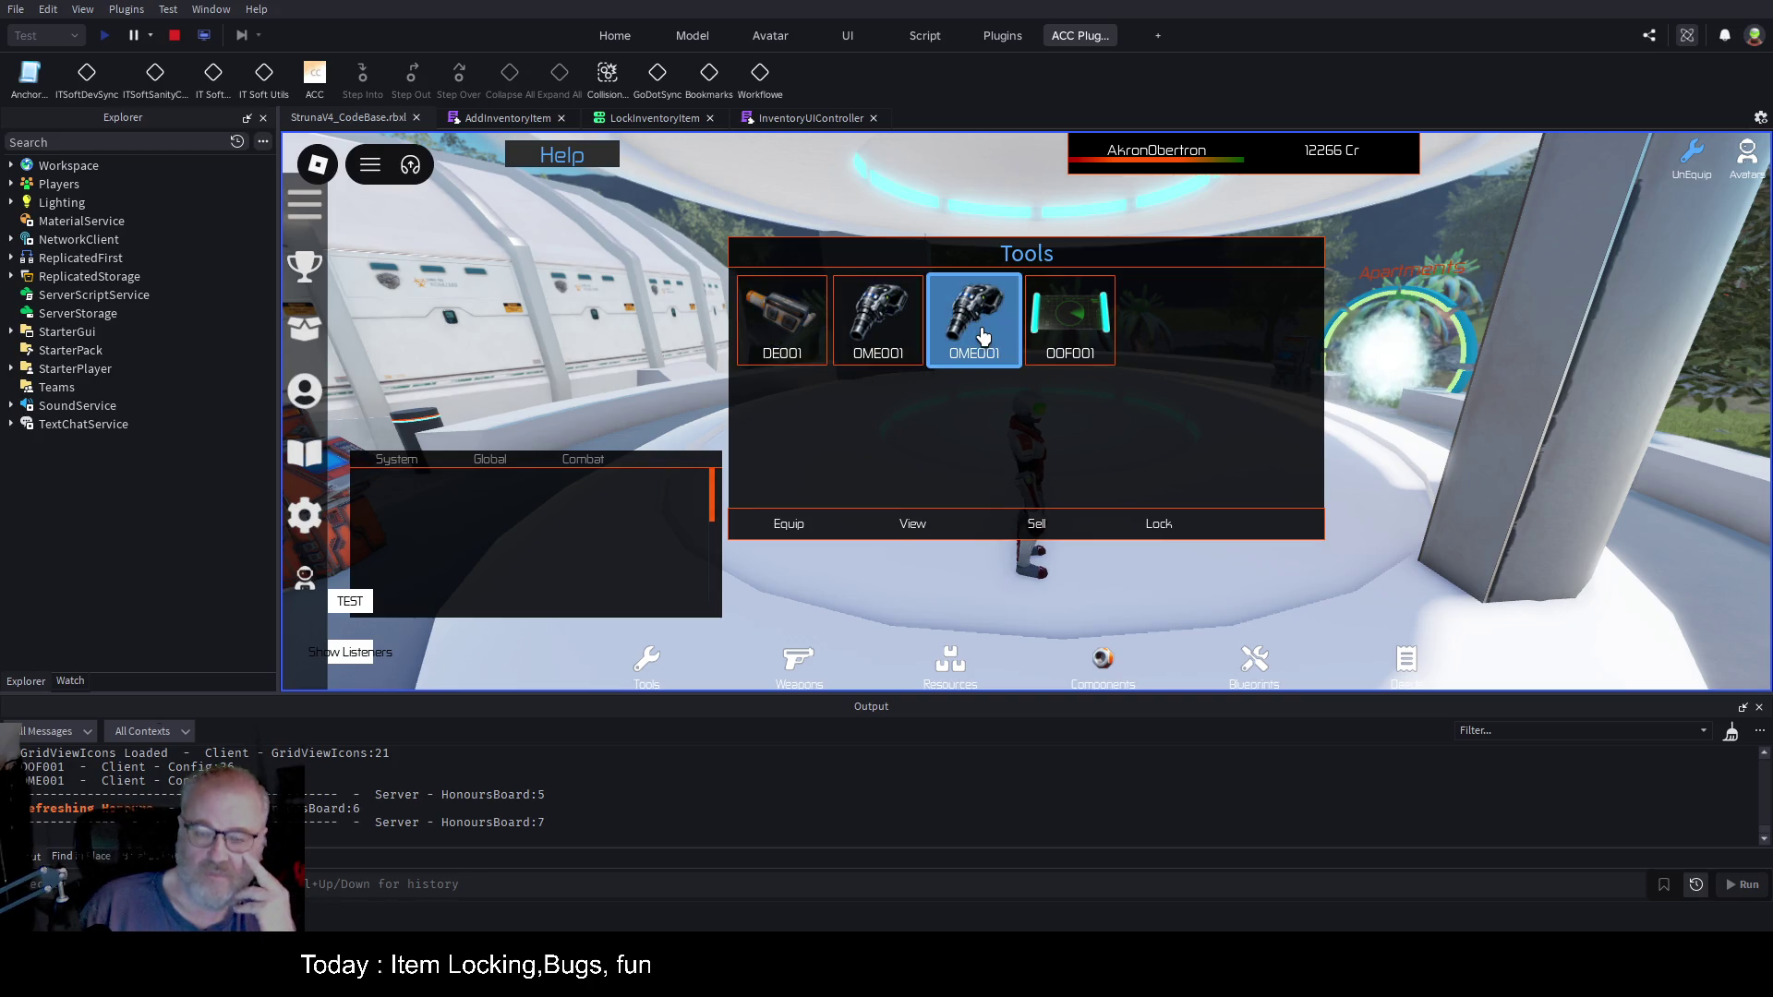
pyautogui.click(1009, 338)
pyautogui.click(977, 318)
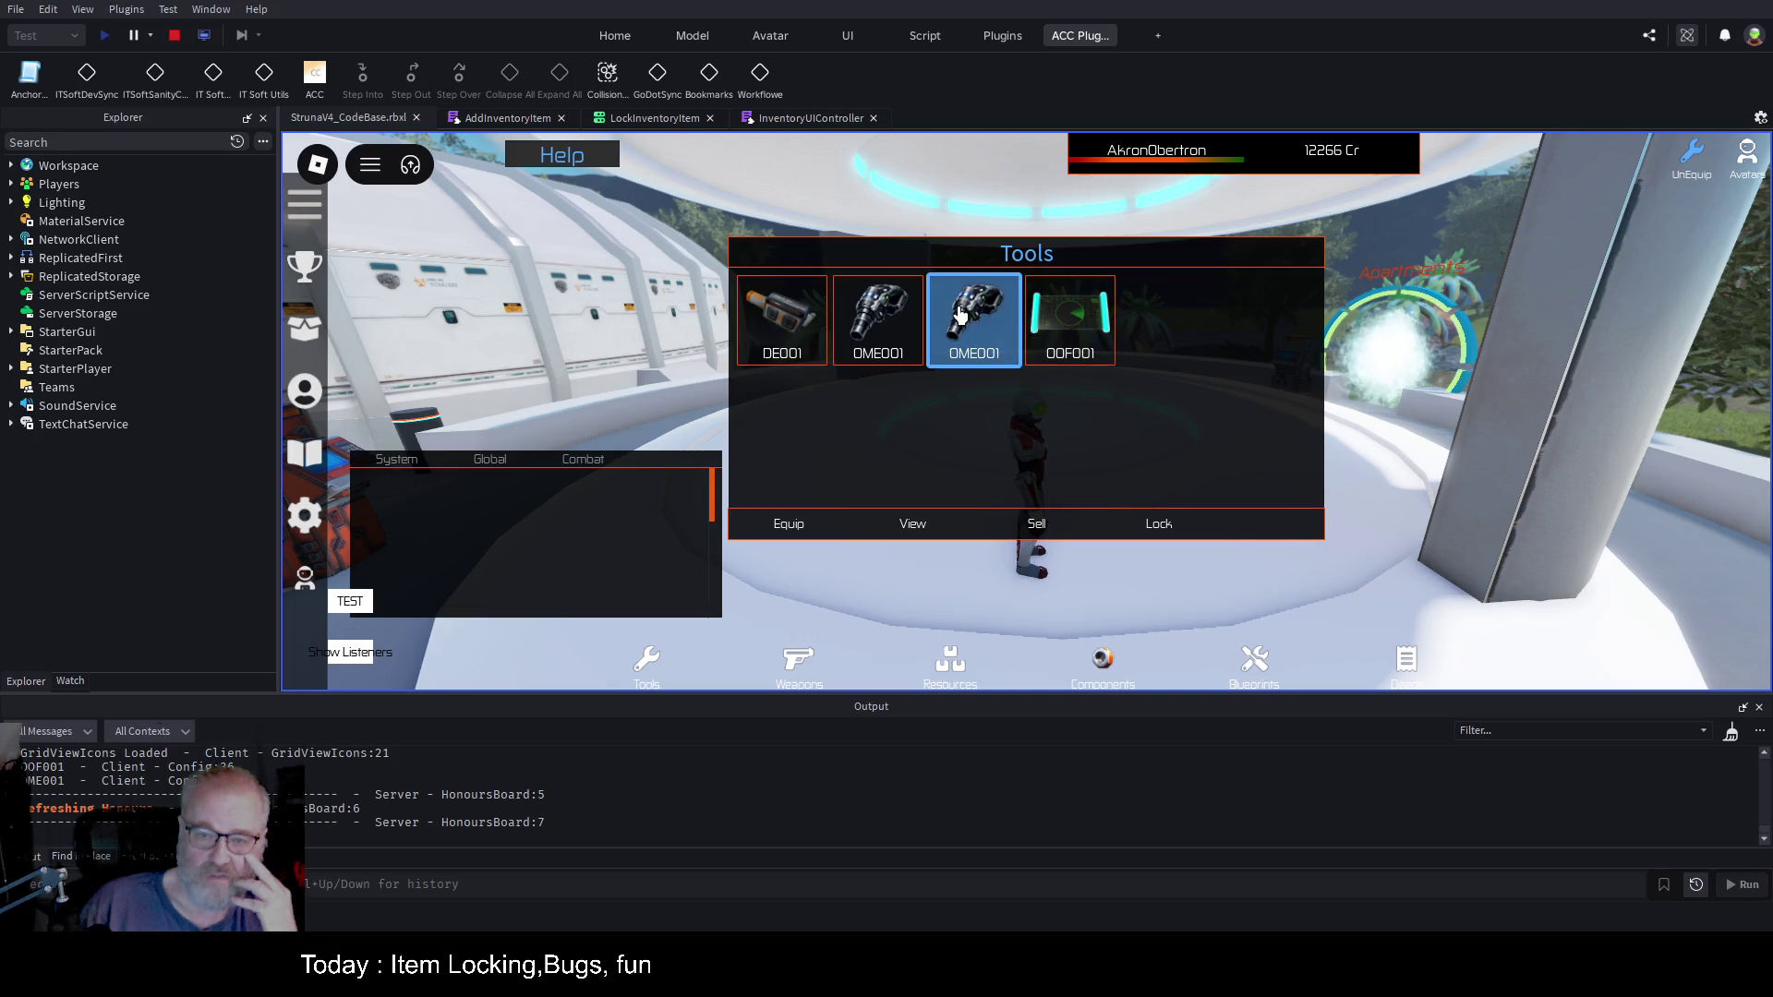
pyautogui.click(1159, 531)
pyautogui.press('F5')
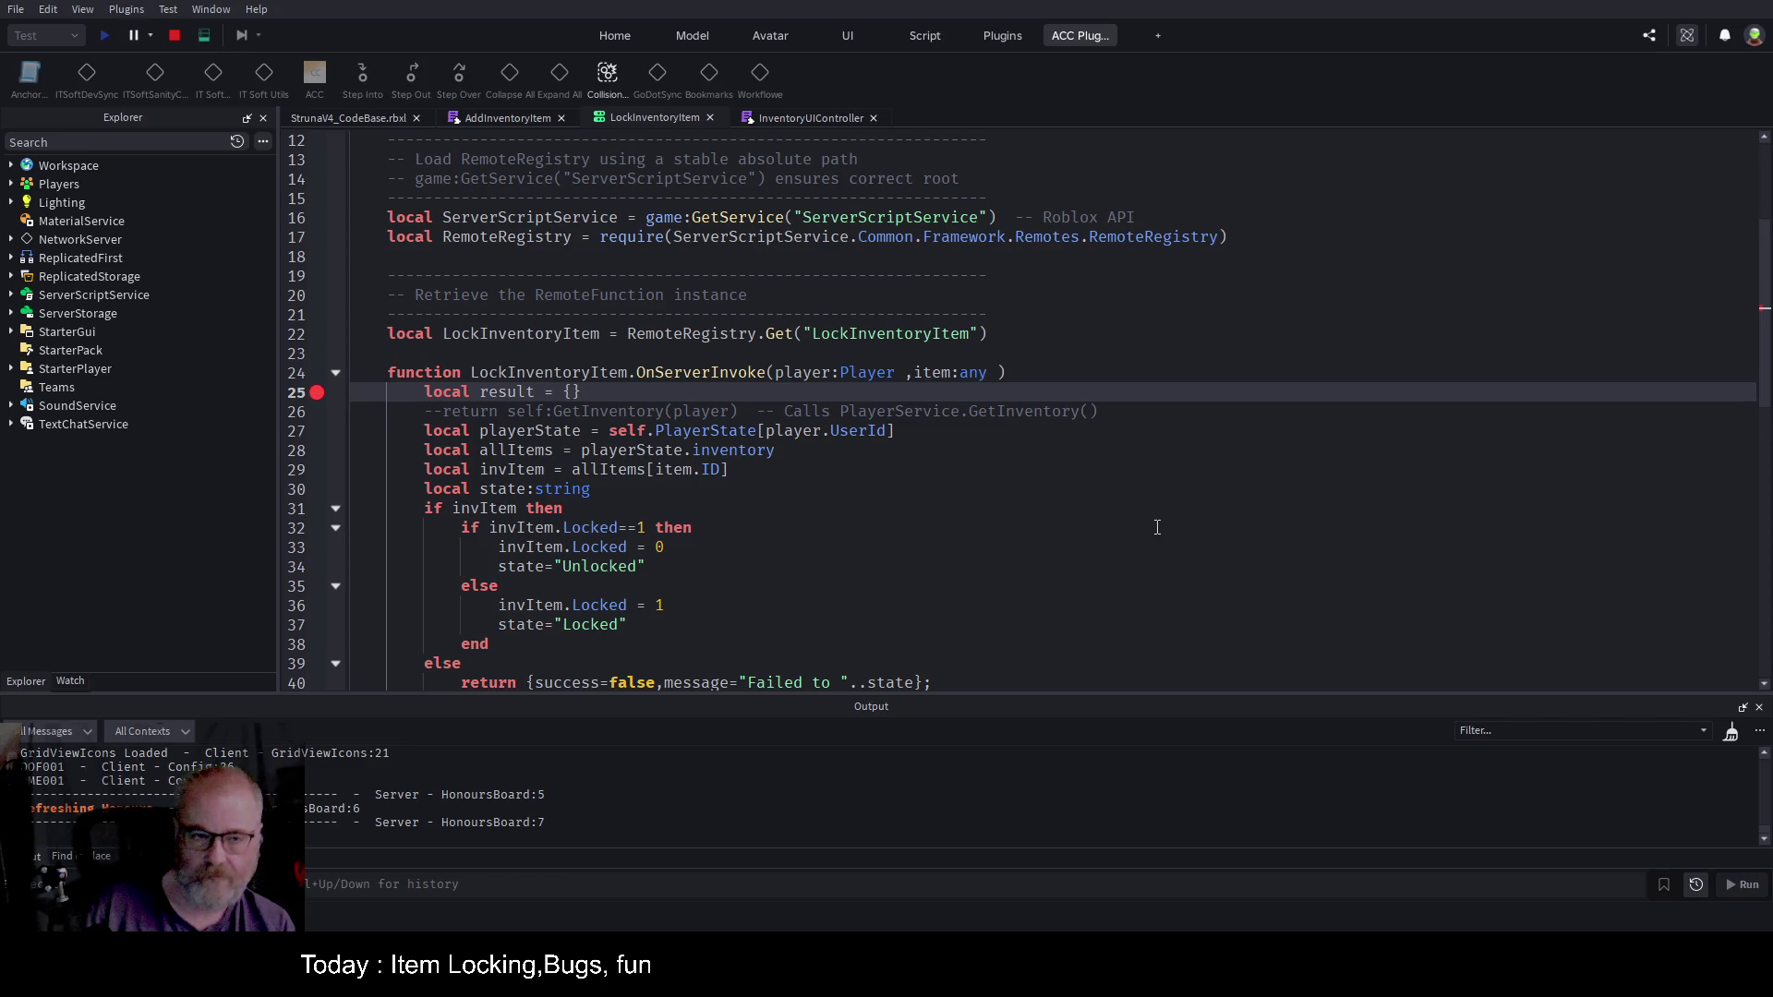
# Step: Lock the OOF001 tool and resume past the breakpoint
pyautogui.click(380, 120)
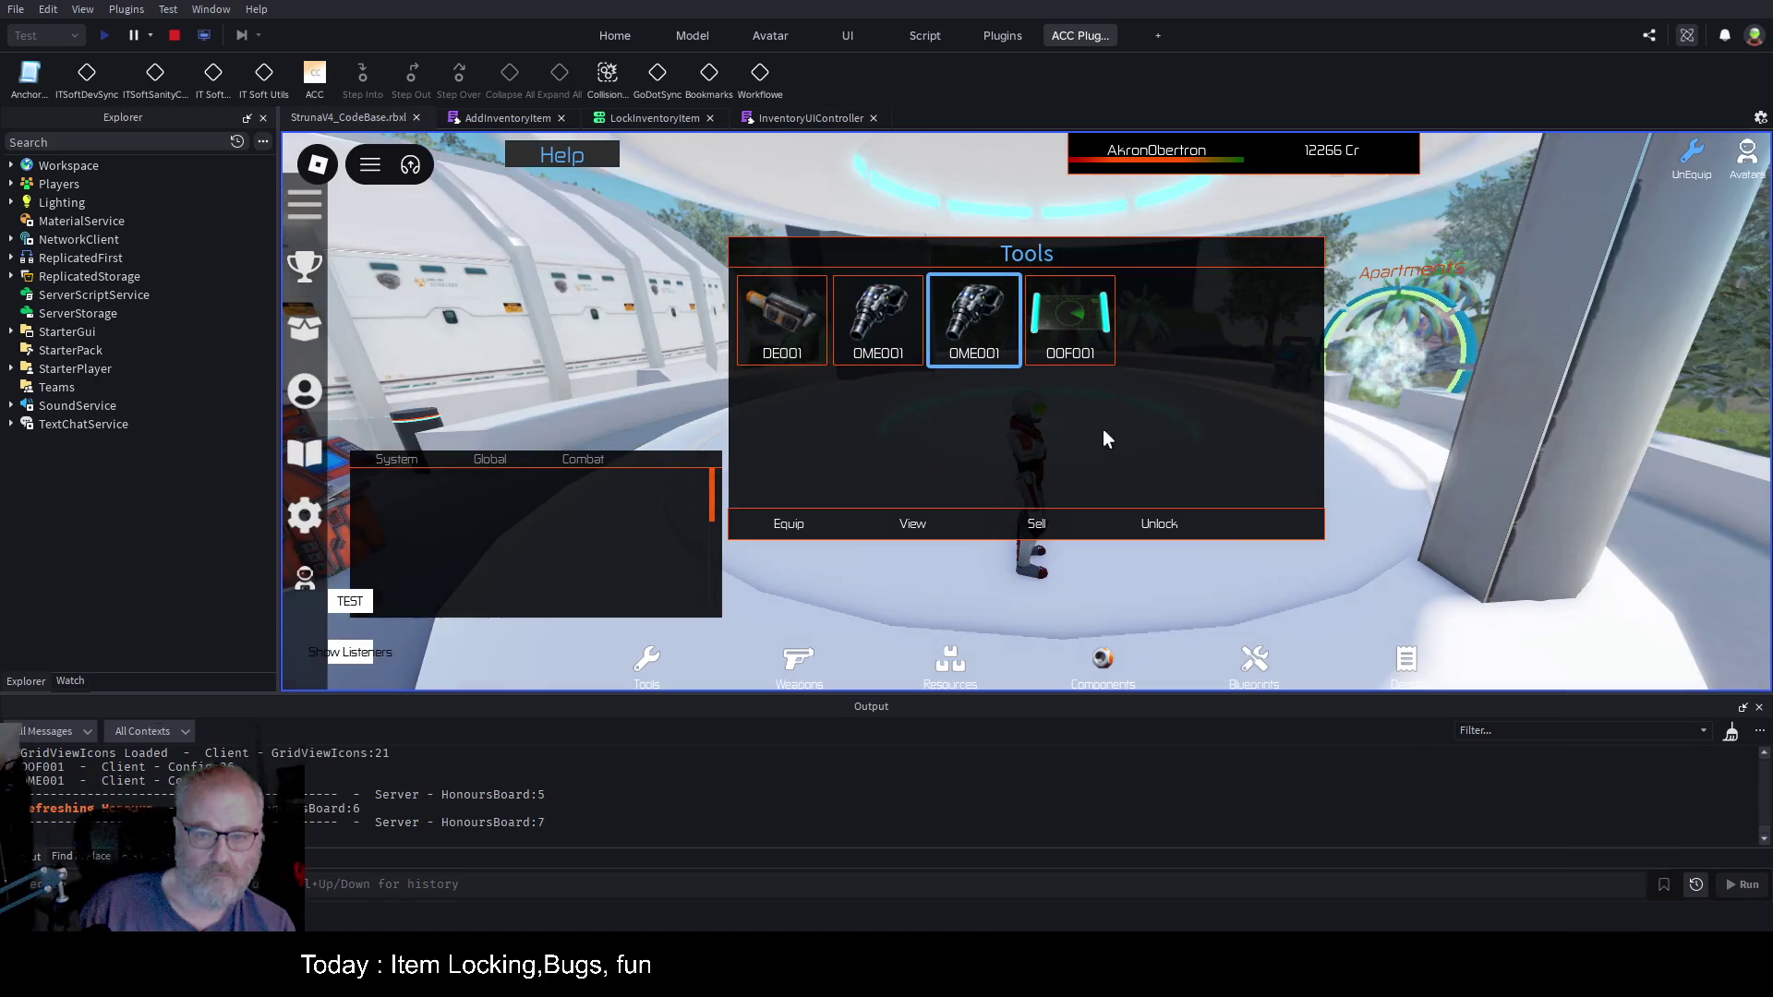
pyautogui.click(887, 330)
pyautogui.click(974, 323)
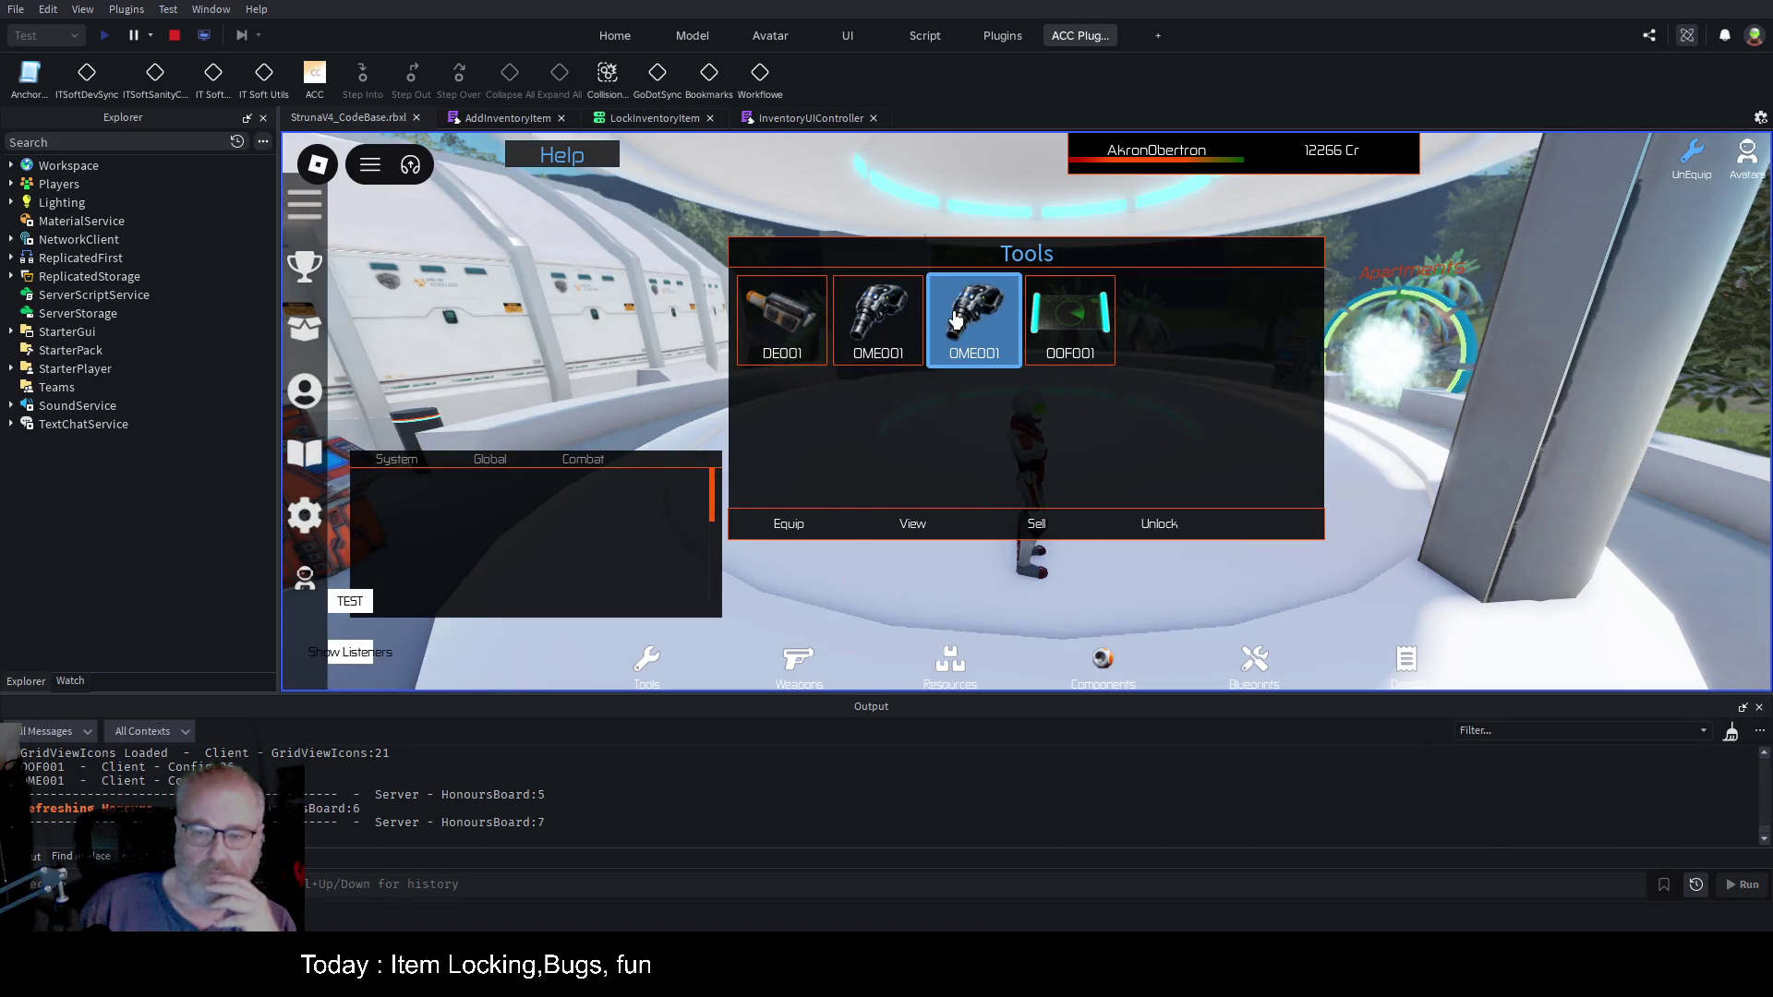
pyautogui.click(1070, 323)
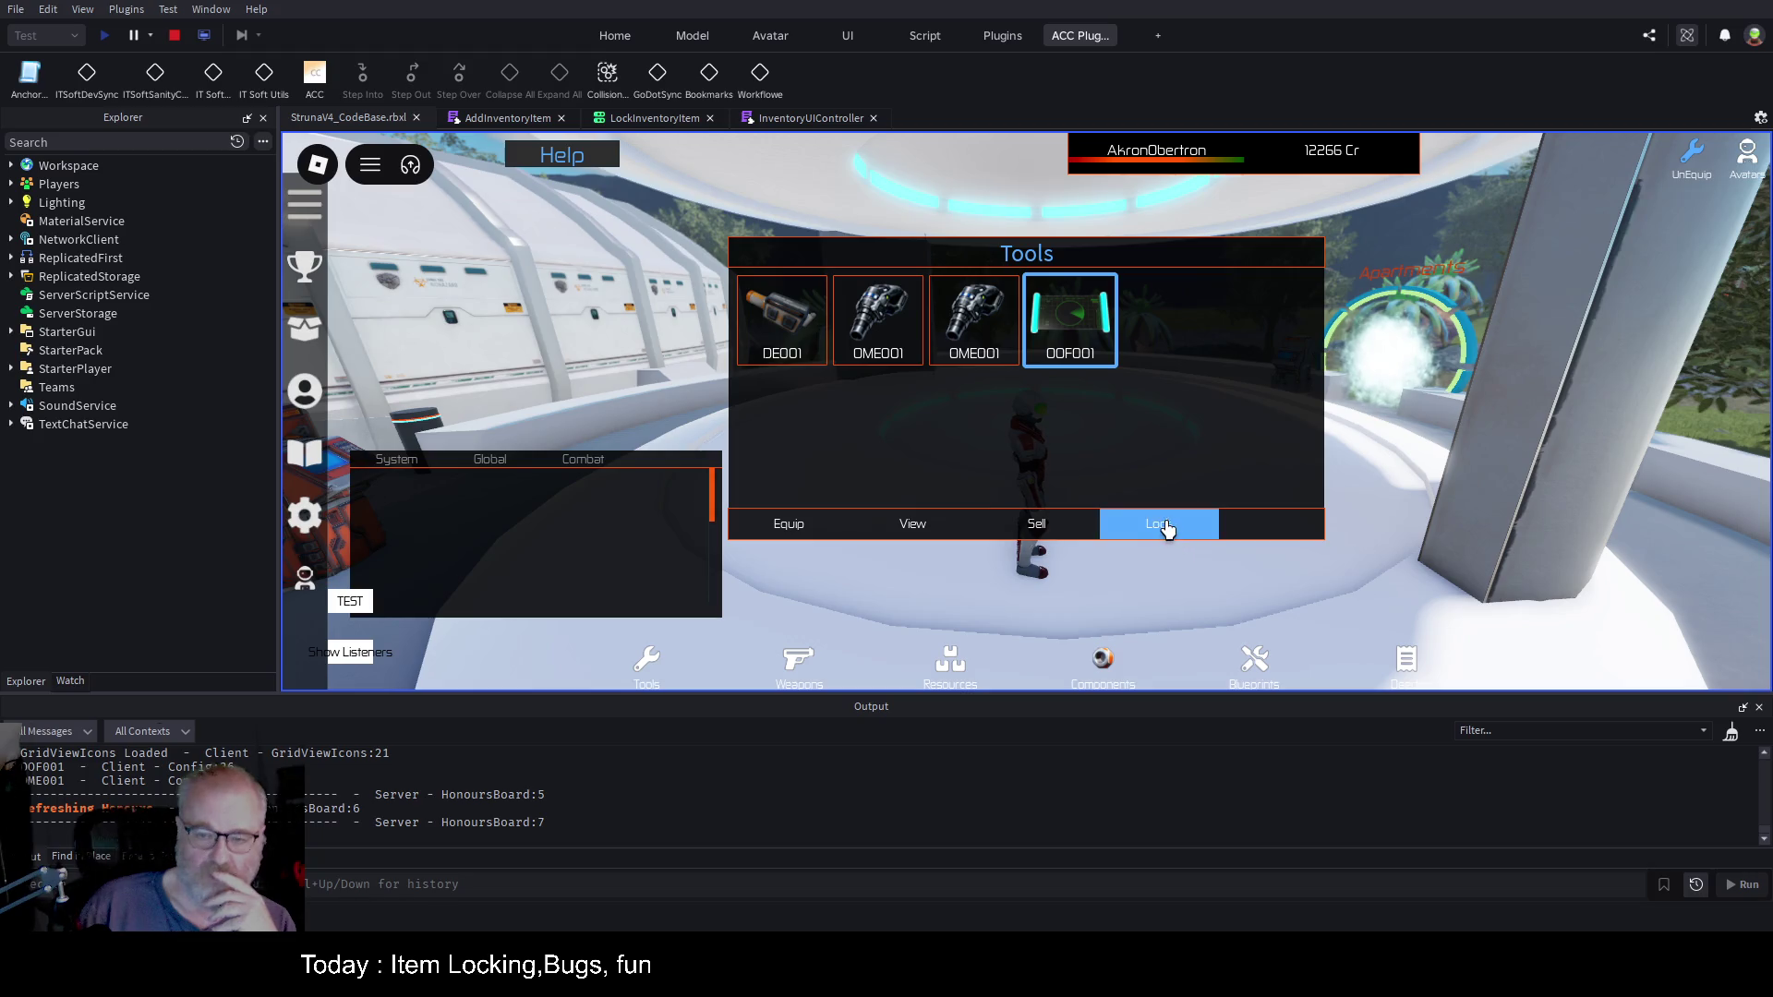
pyautogui.click(1165, 524)
pyautogui.press('F5')
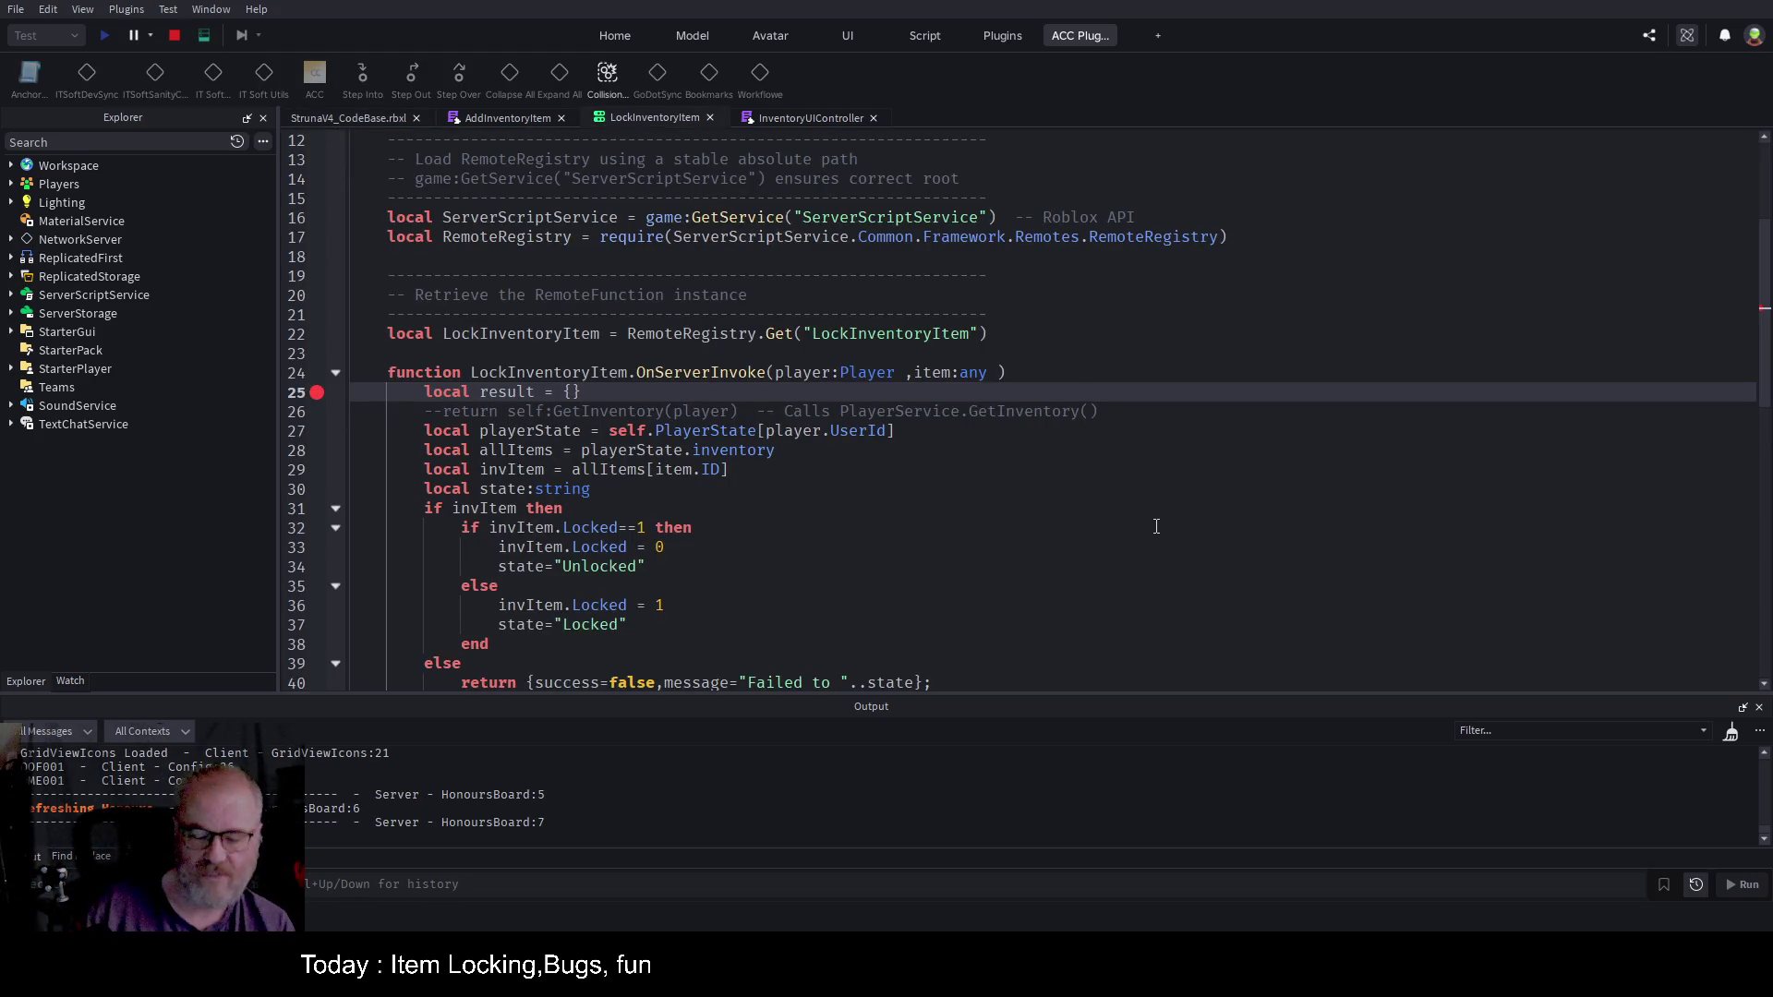
# Step: Check the OME001 and DE001 lock states on the client, then close the test client
pyautogui.click(380, 120)
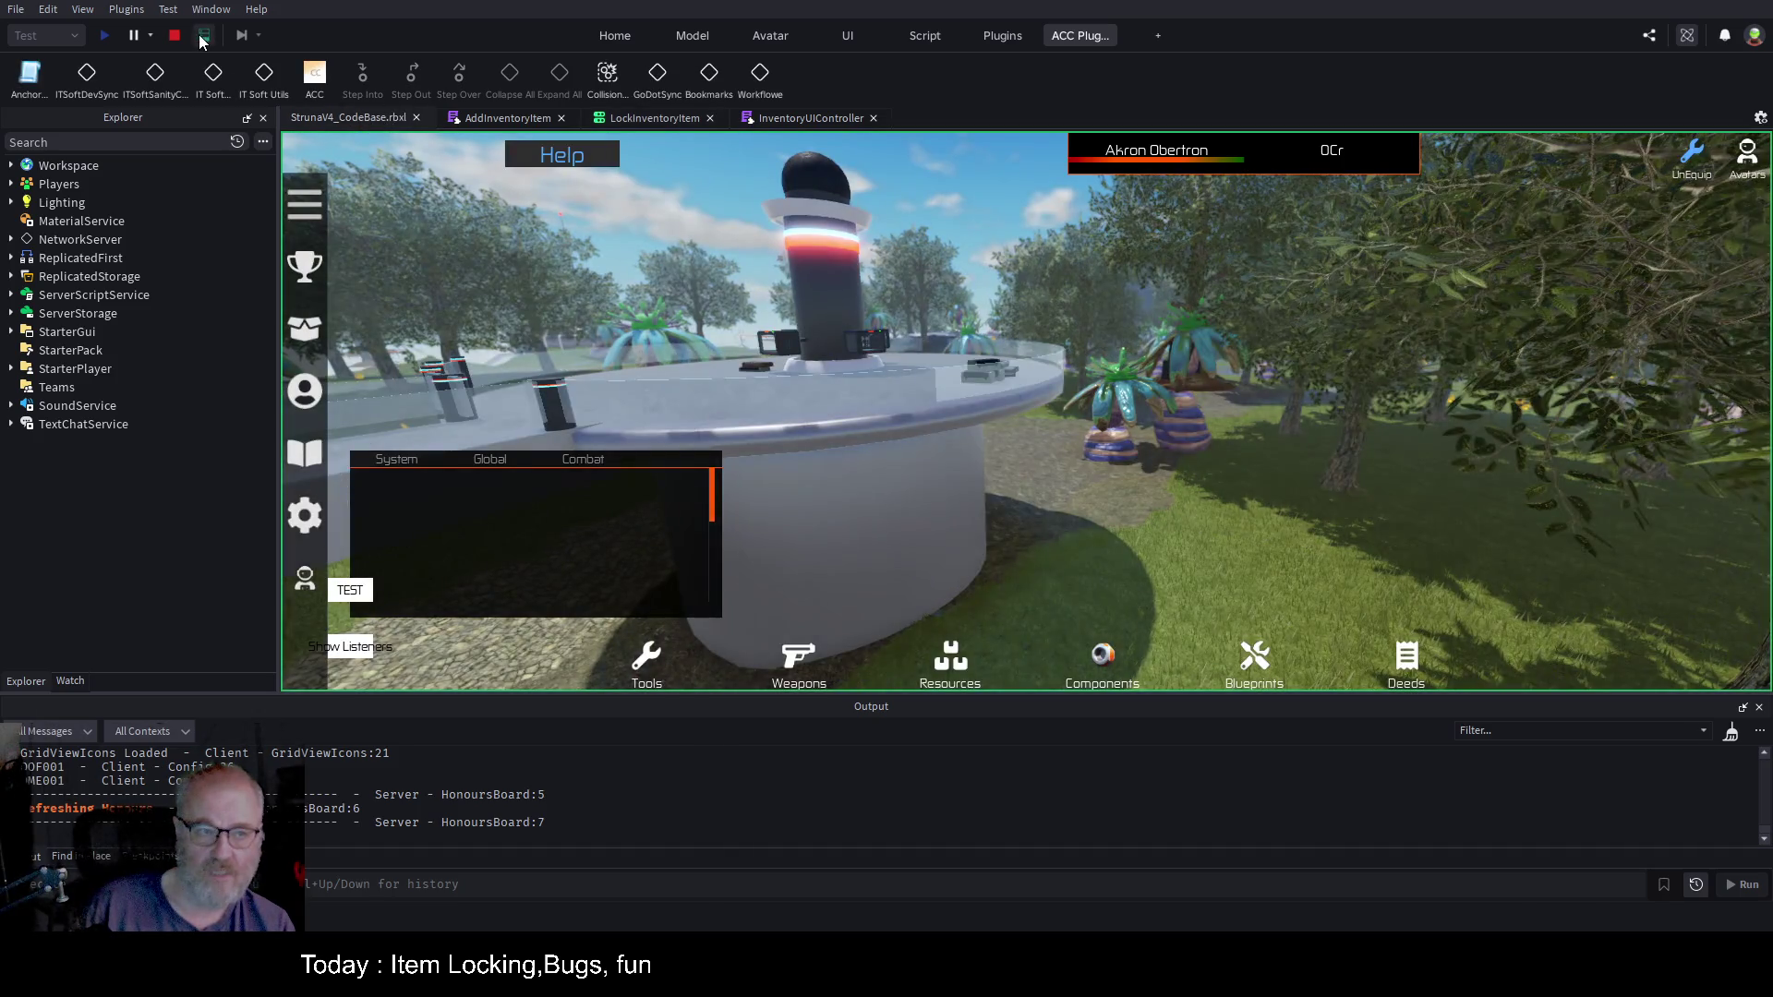
pyautogui.click(202, 38)
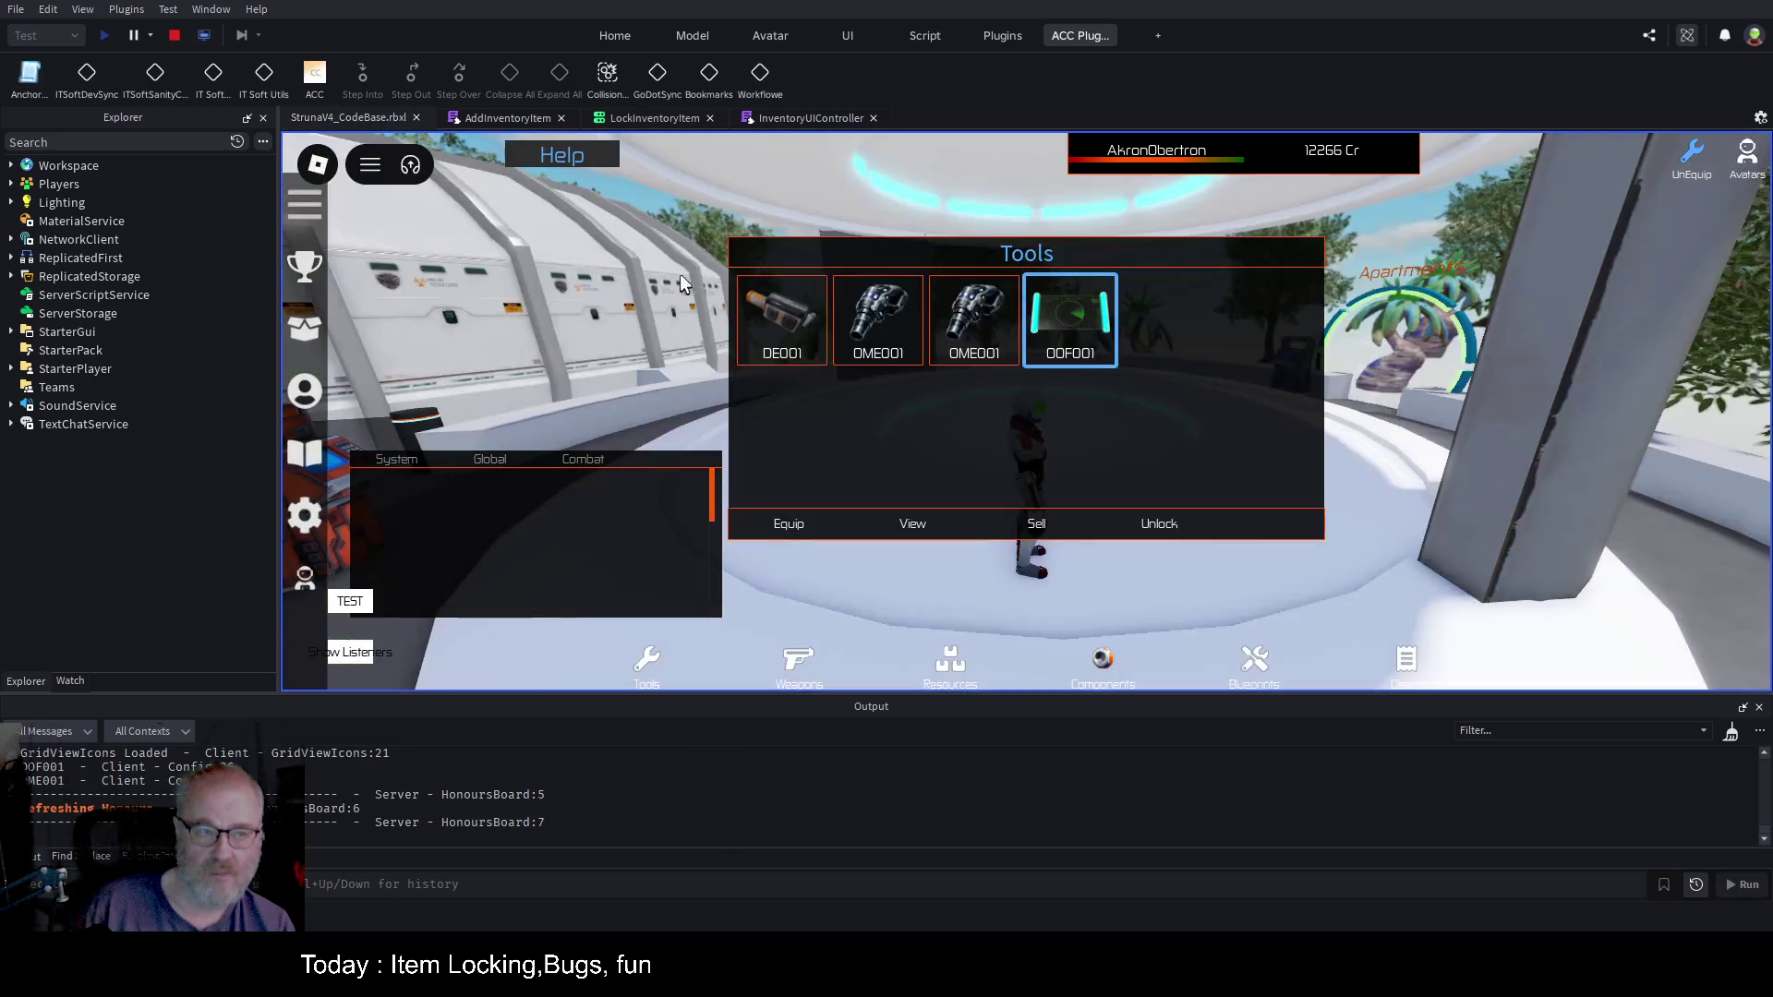
pyautogui.click(974, 325)
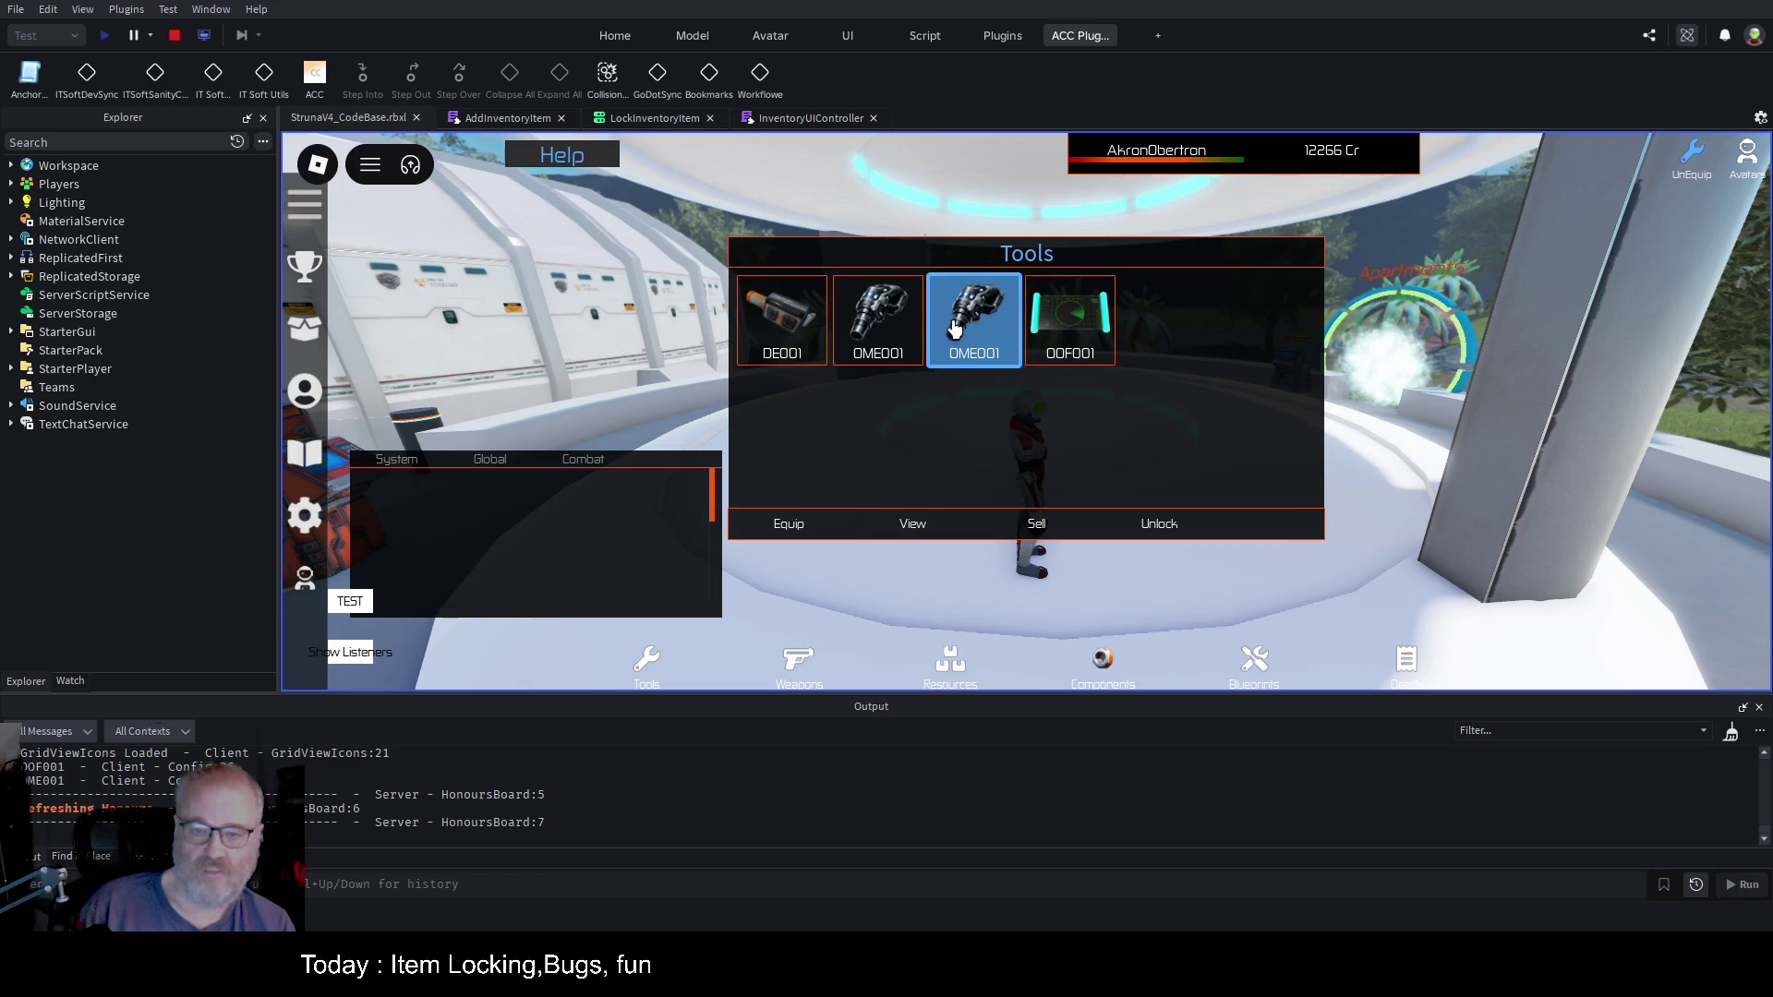
pyautogui.click(900, 334)
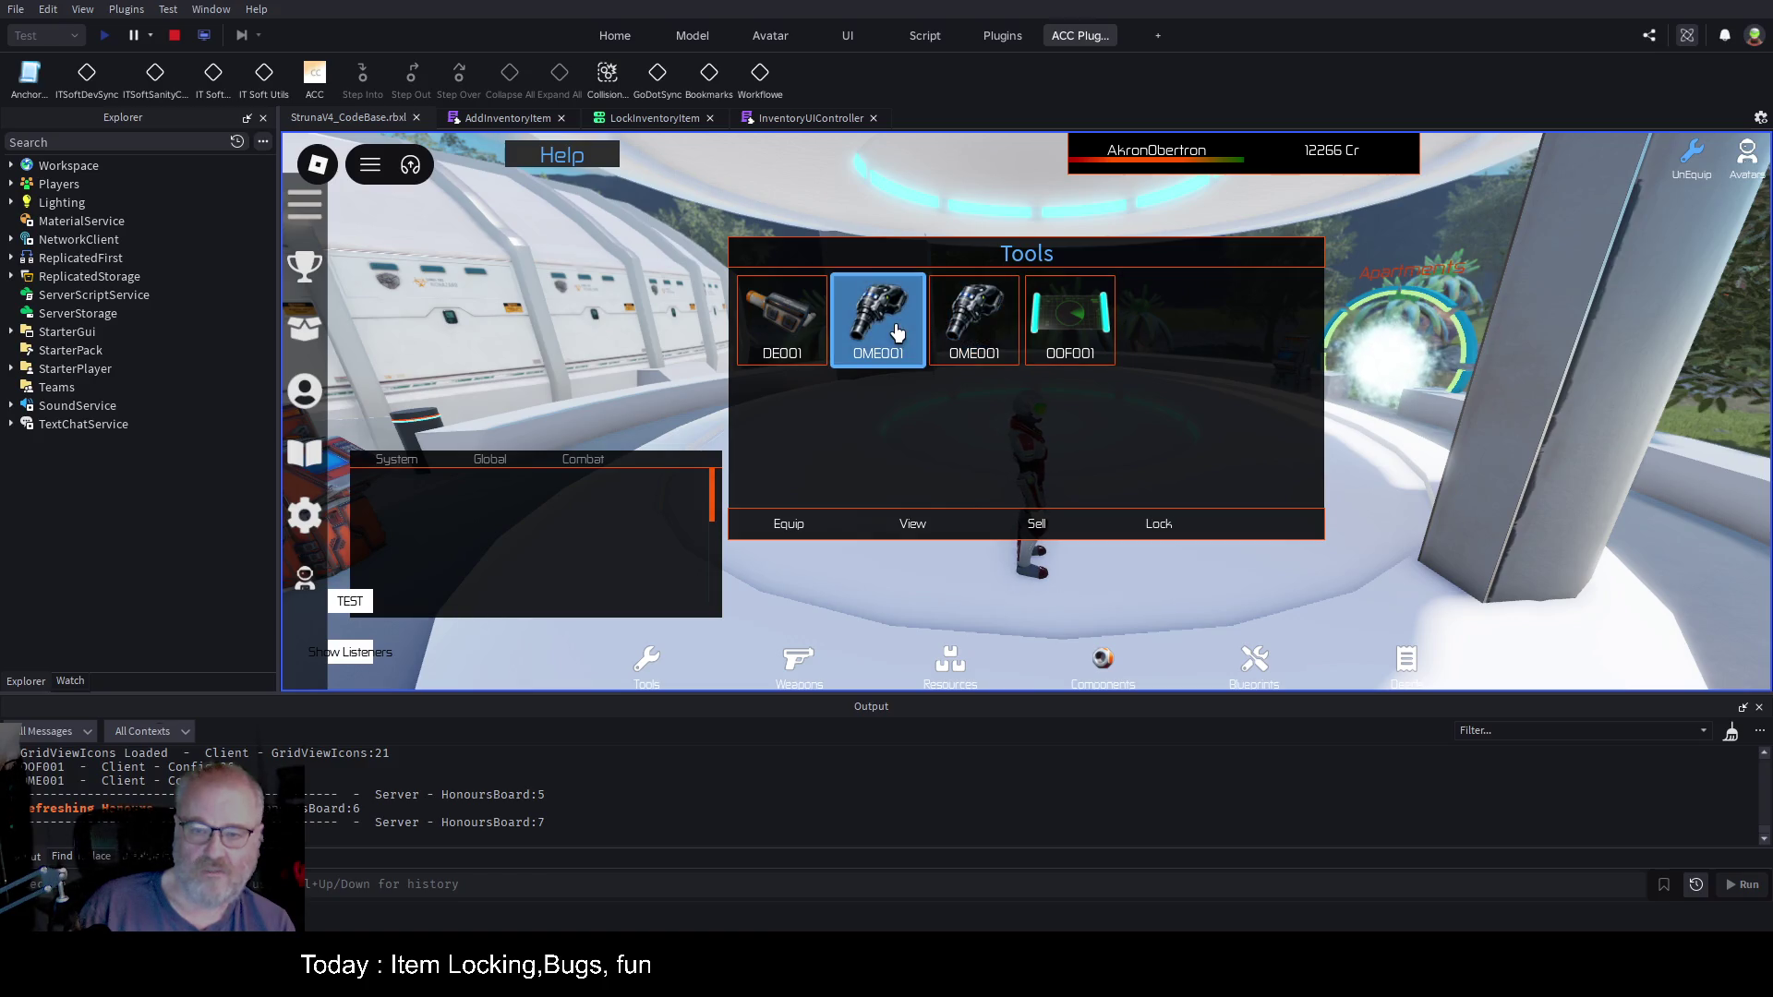
pyautogui.click(787, 326)
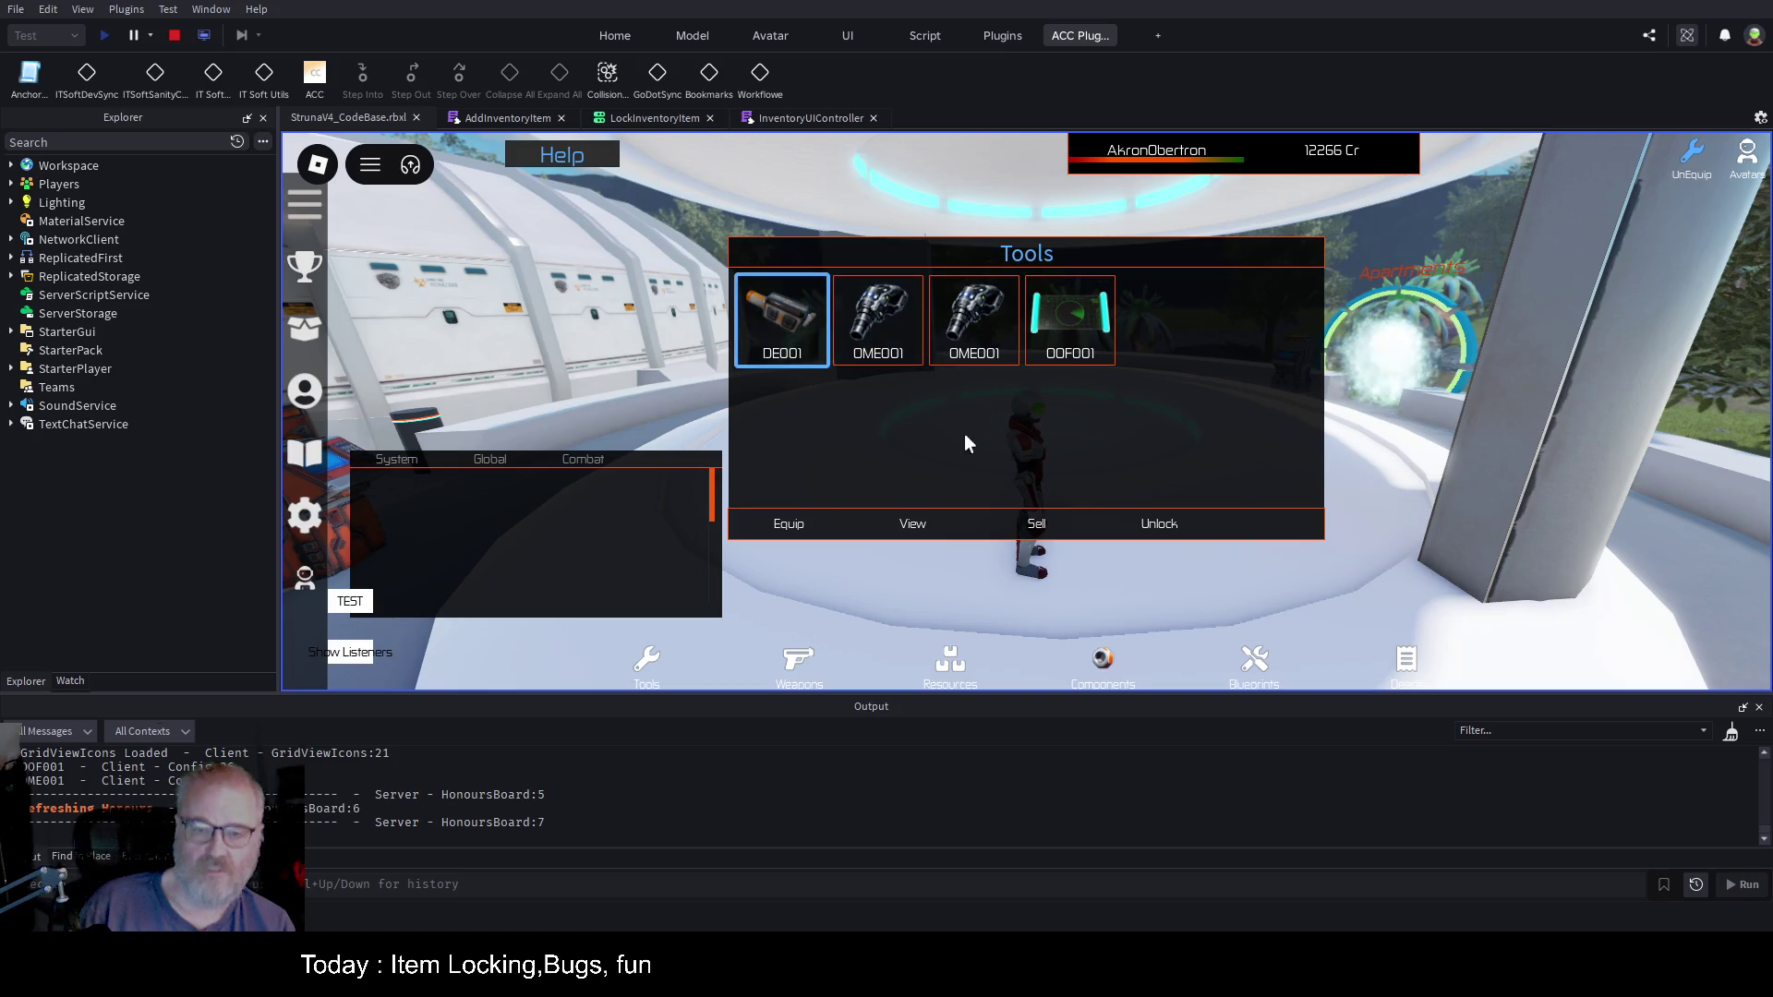
pyautogui.click(175, 37)
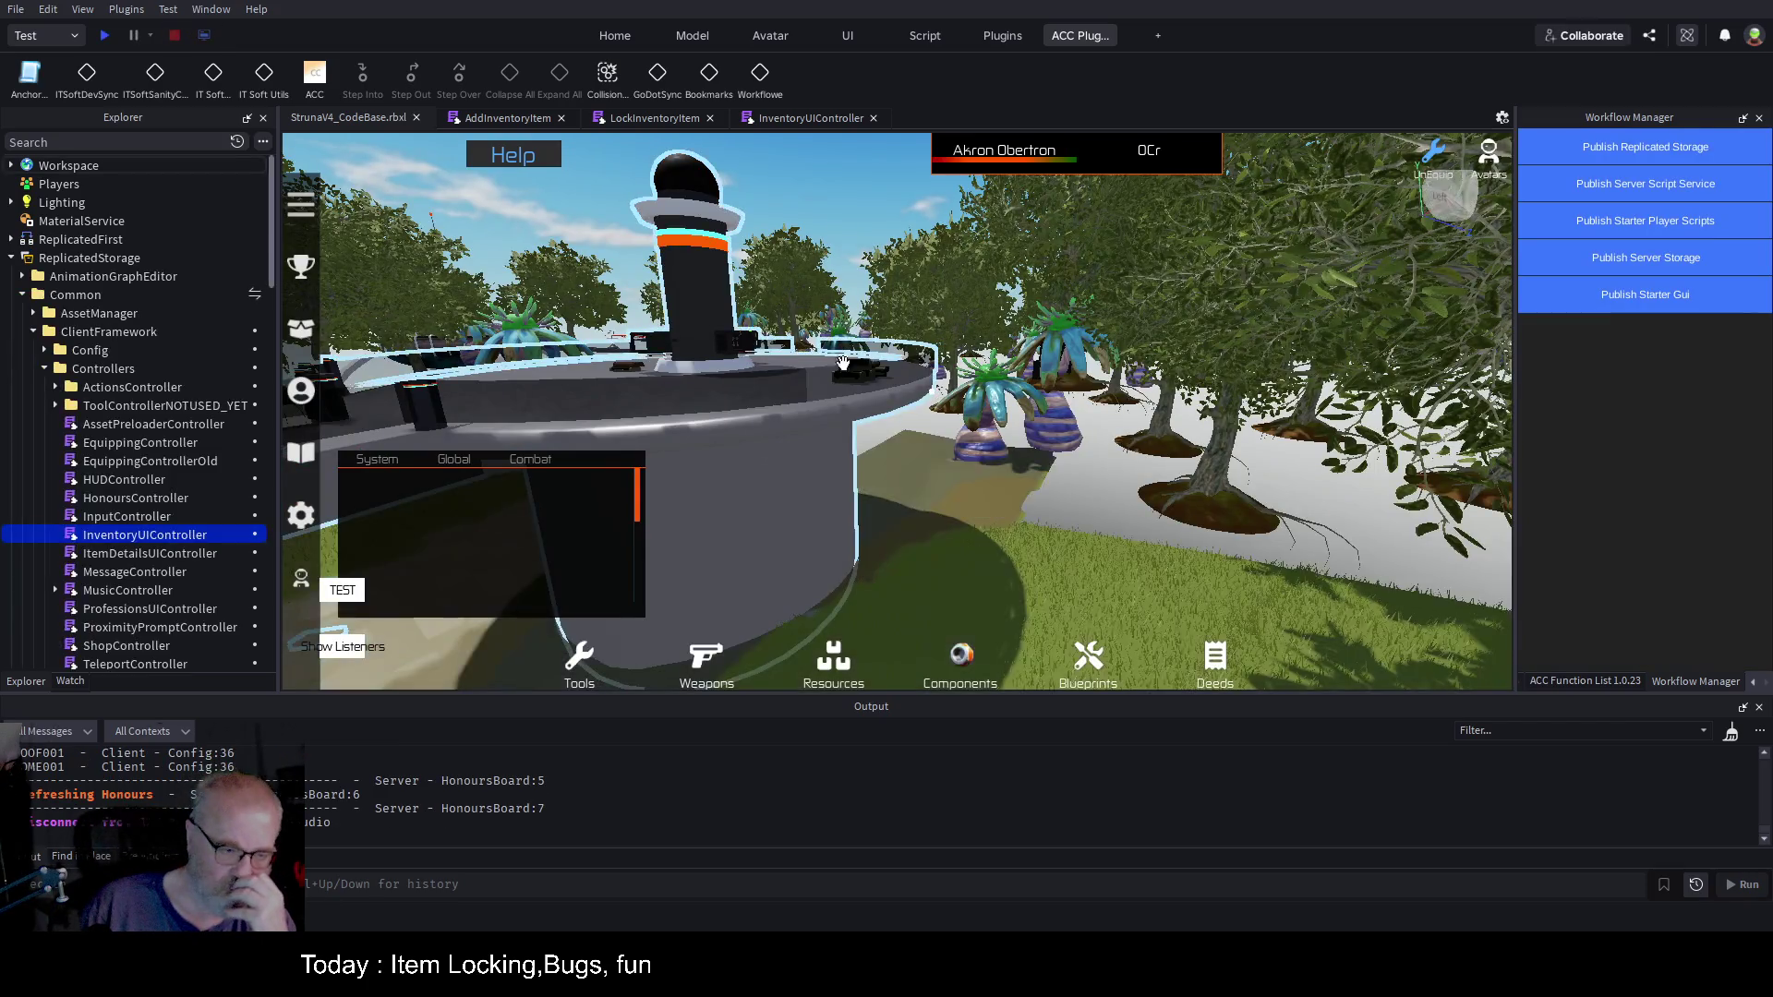
# Step: Start a new play test from the toolbar Play button
pyautogui.click(106, 37)
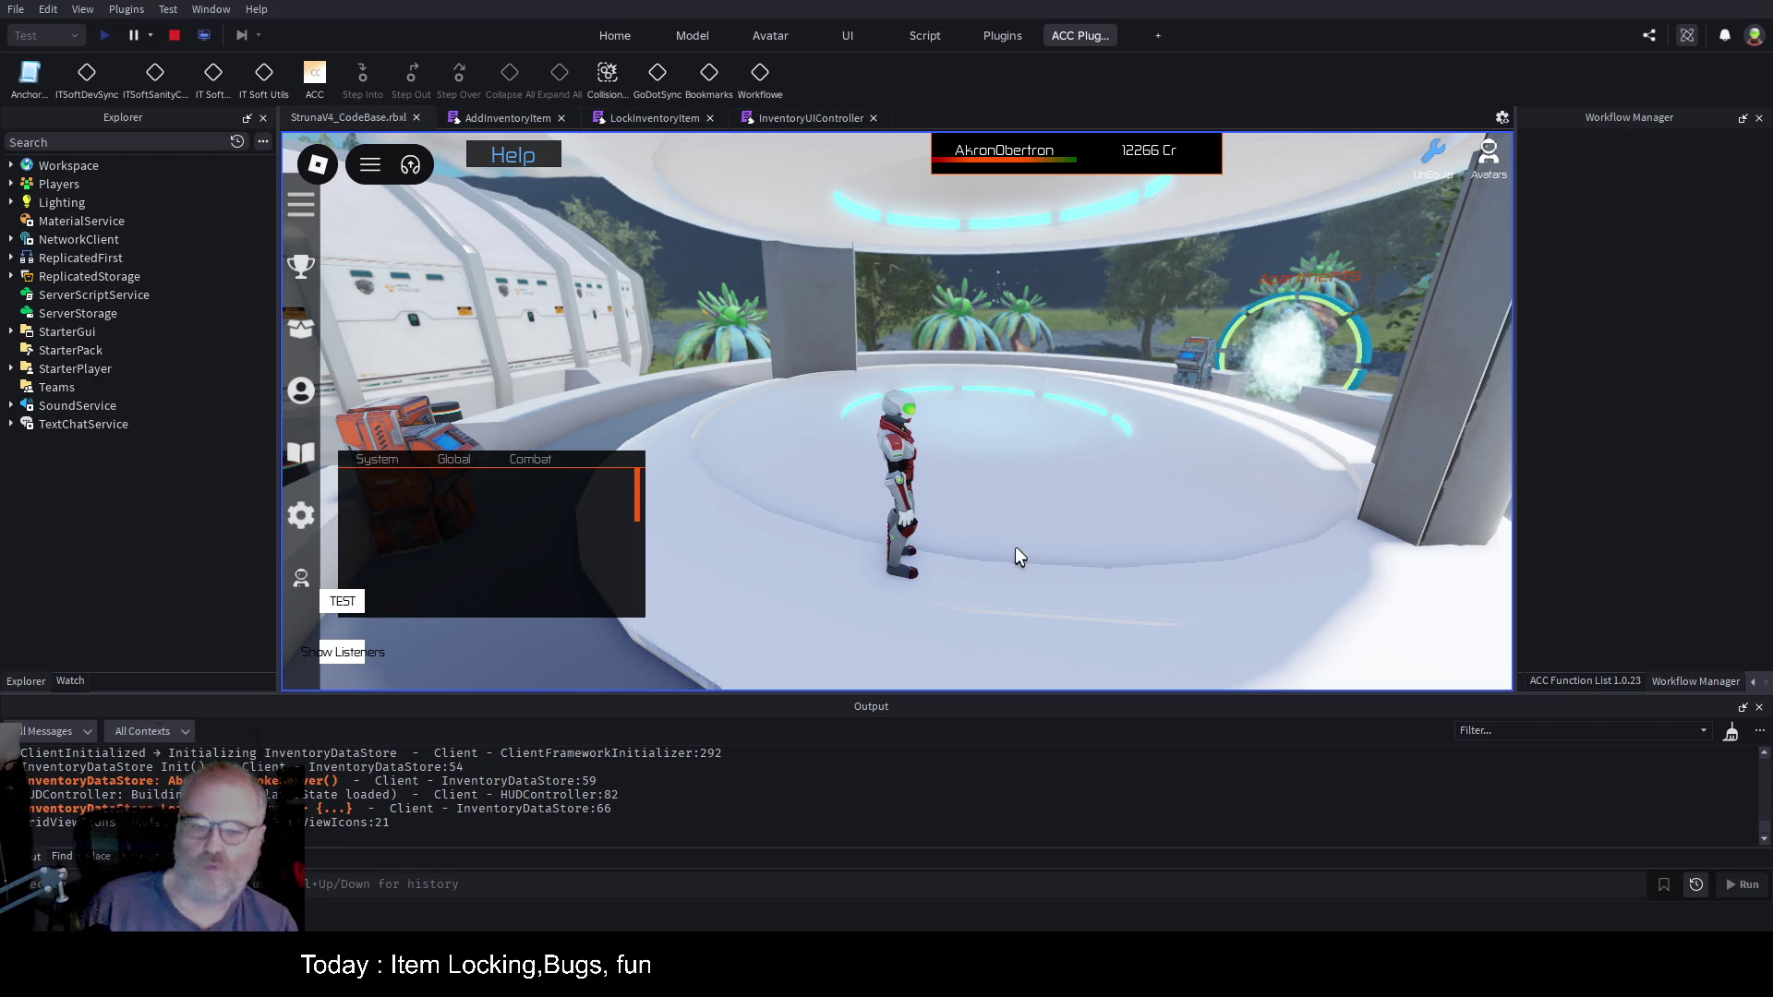
# Step: Clear the output, check the DE001, OME001 and OOF001 lock labels, then stop the test
pyautogui.press('i')
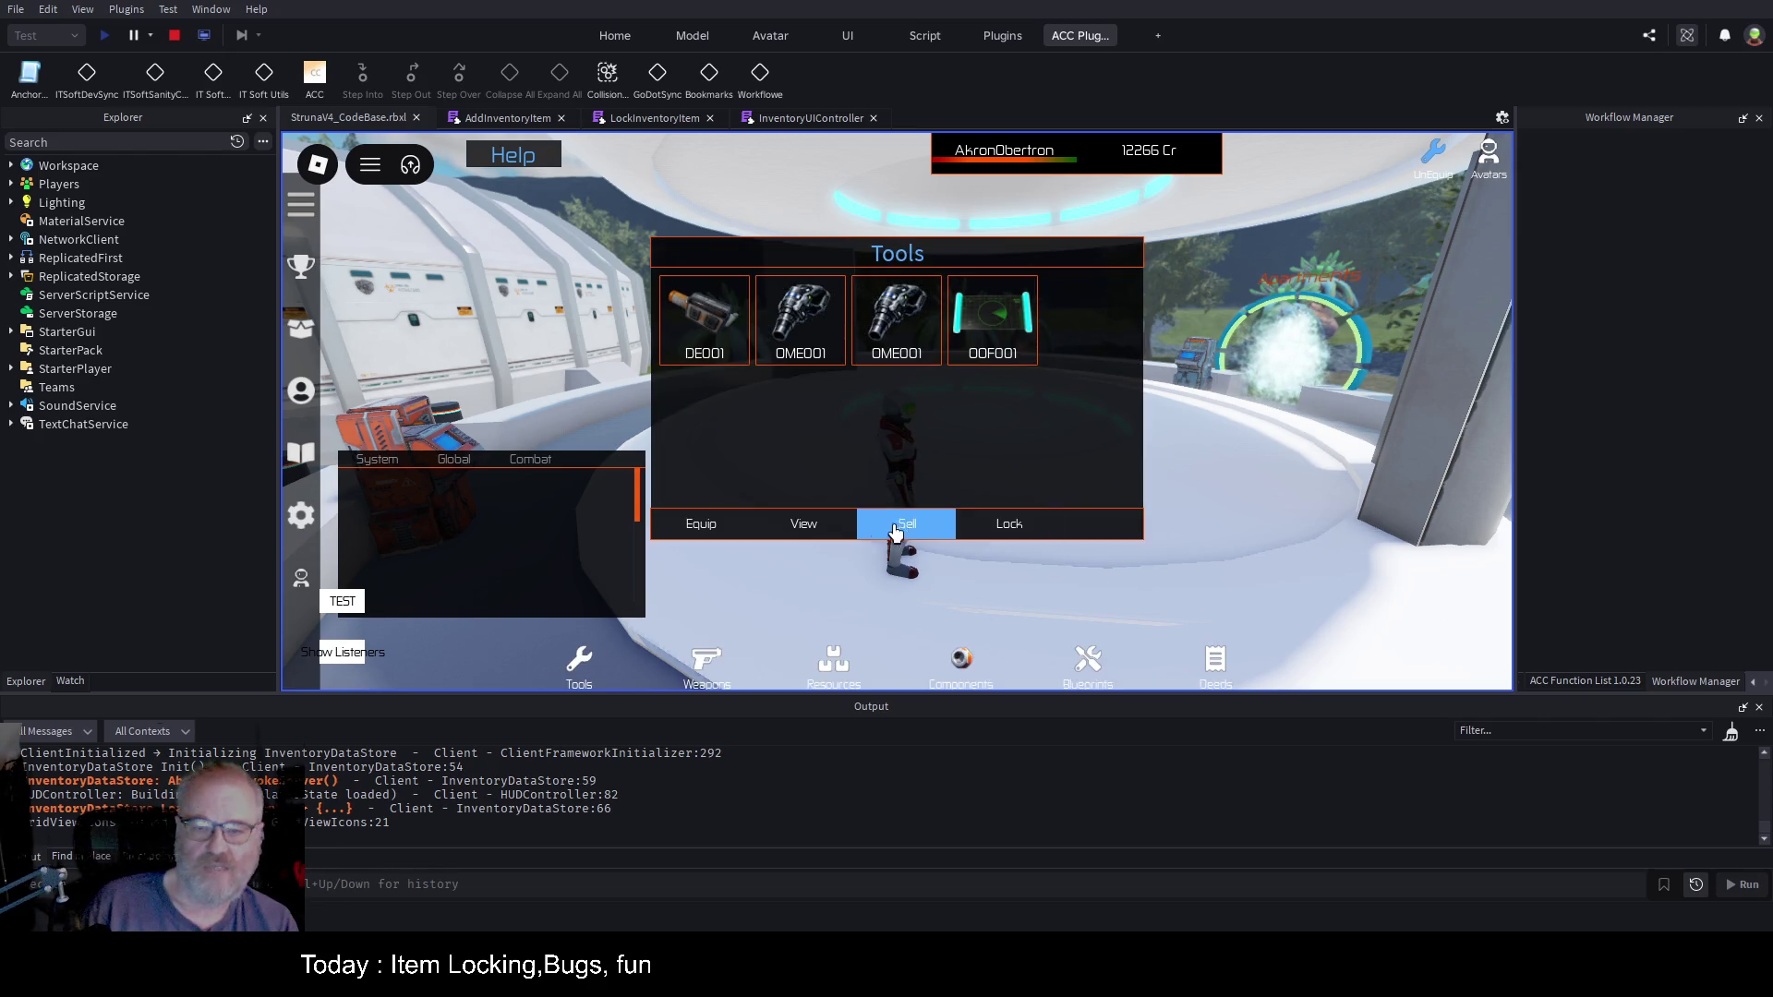
pyautogui.press('i')
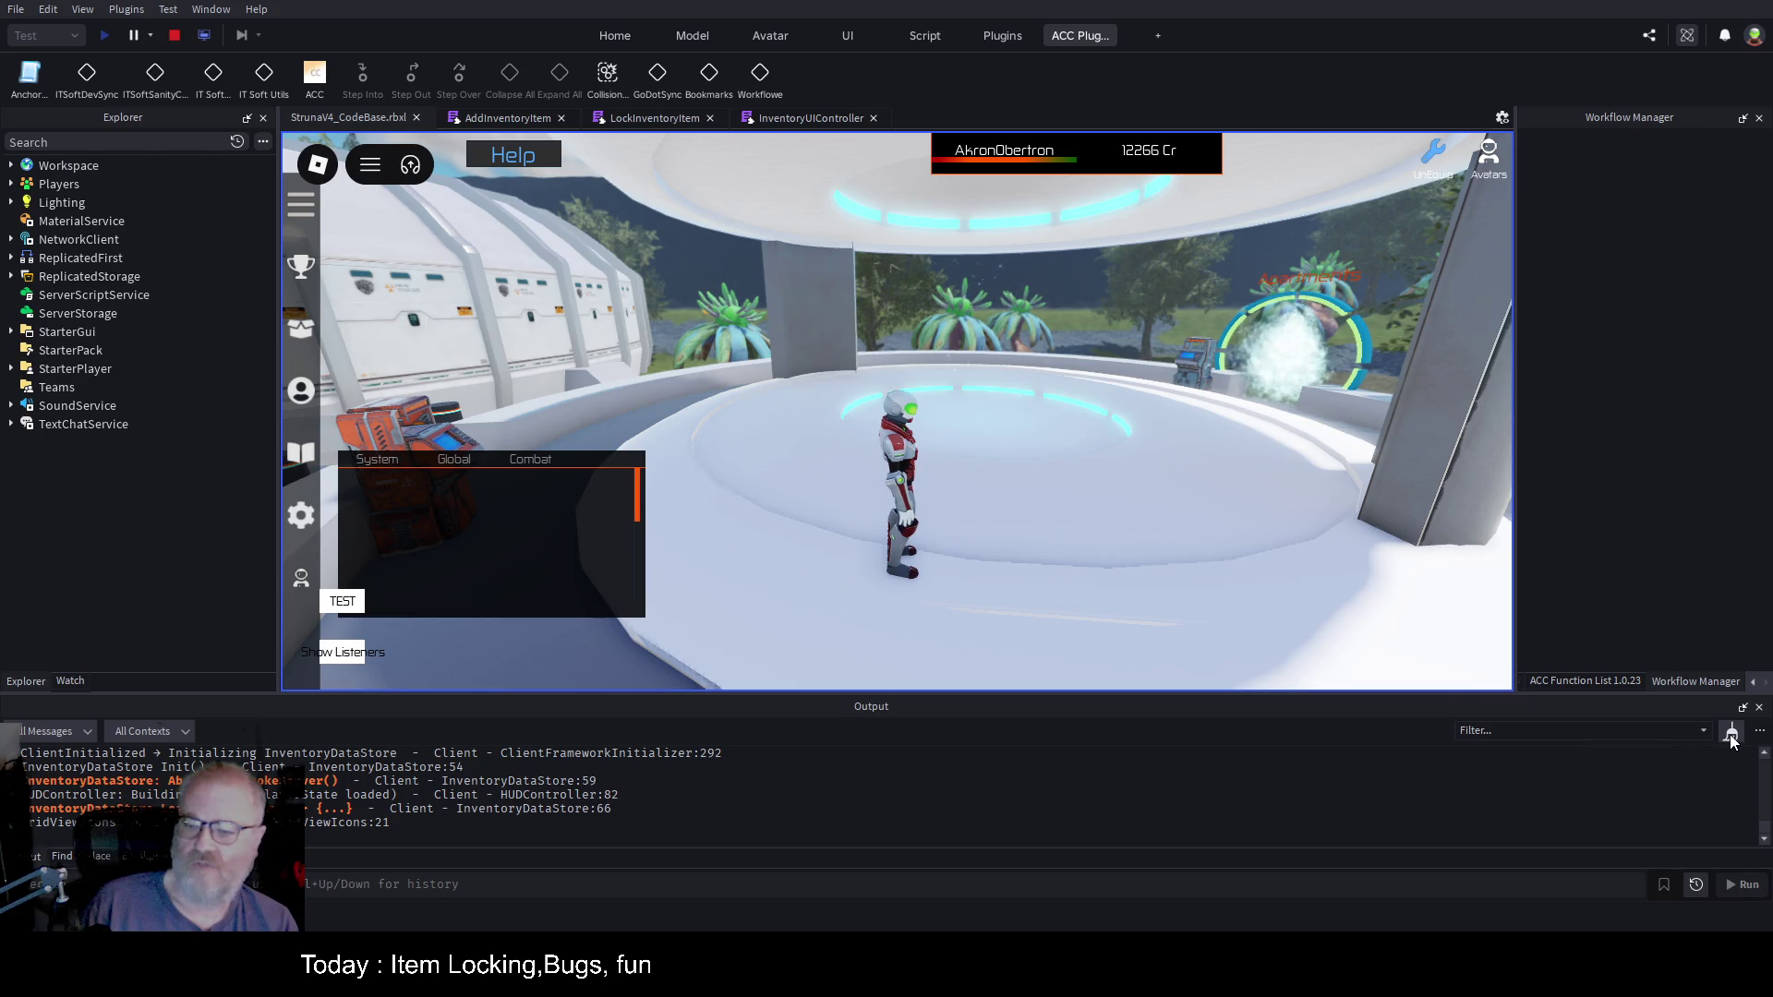
pyautogui.click(1731, 734)
pyautogui.press('i')
pyautogui.click(729, 342)
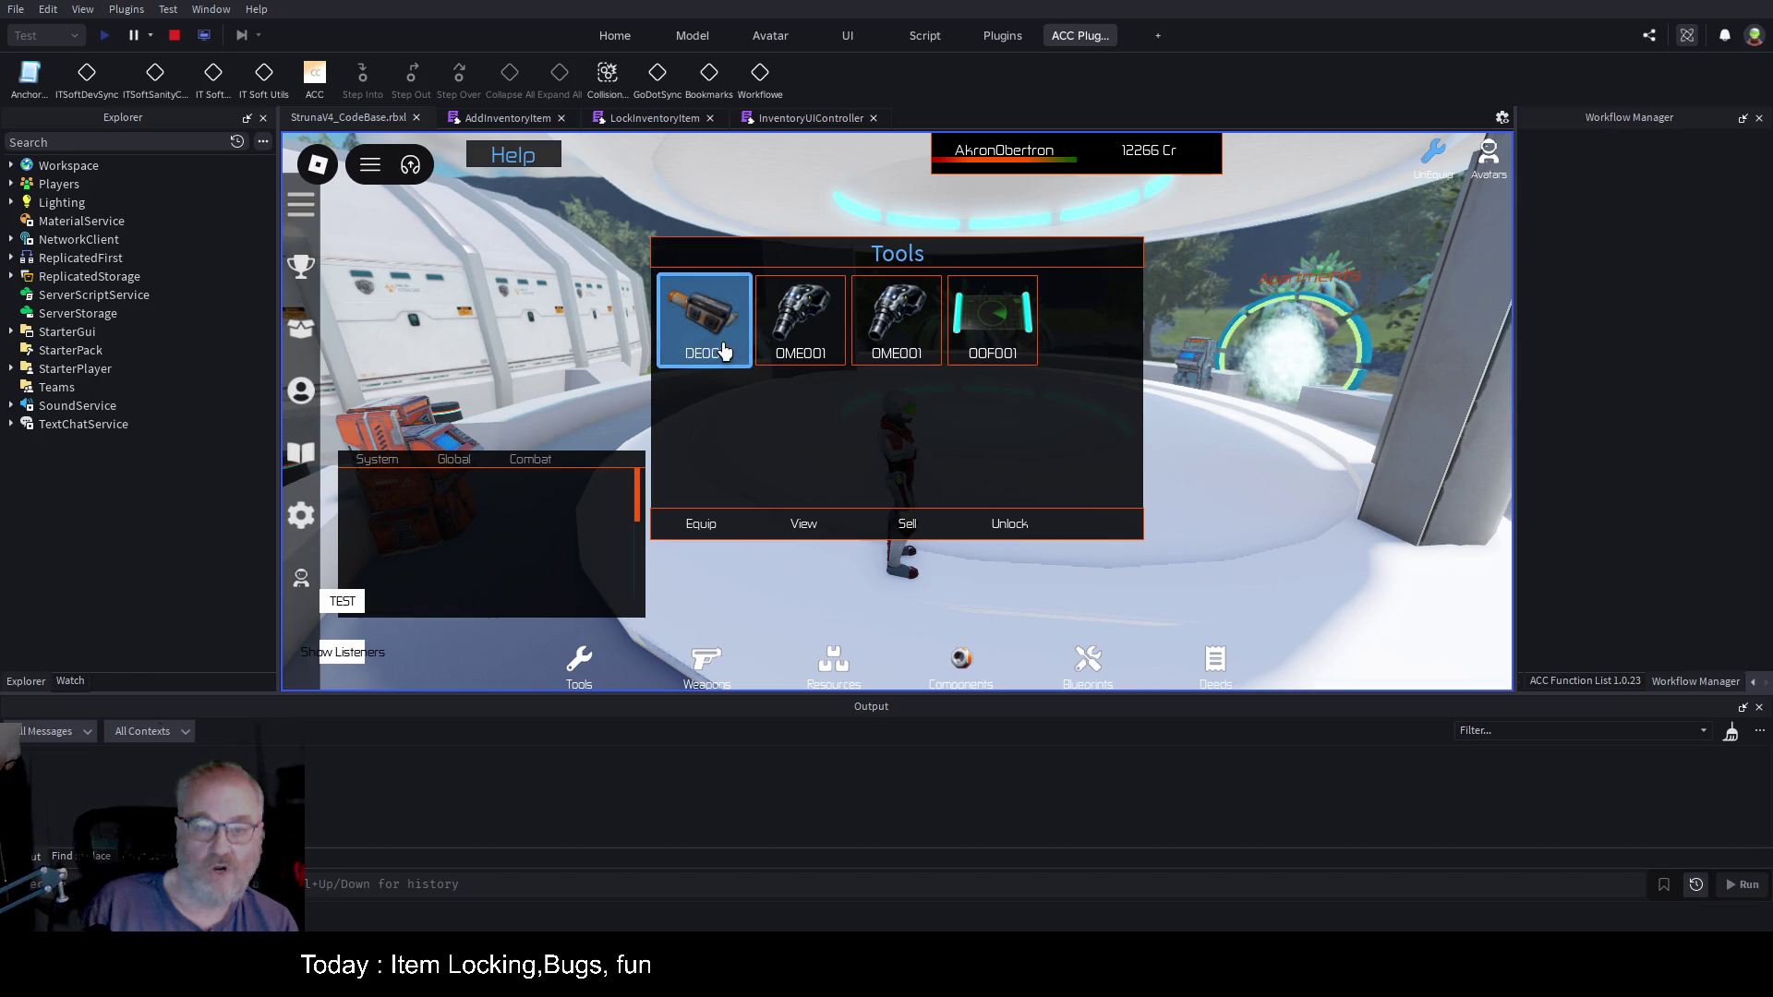
pyautogui.click(810, 340)
pyautogui.click(992, 332)
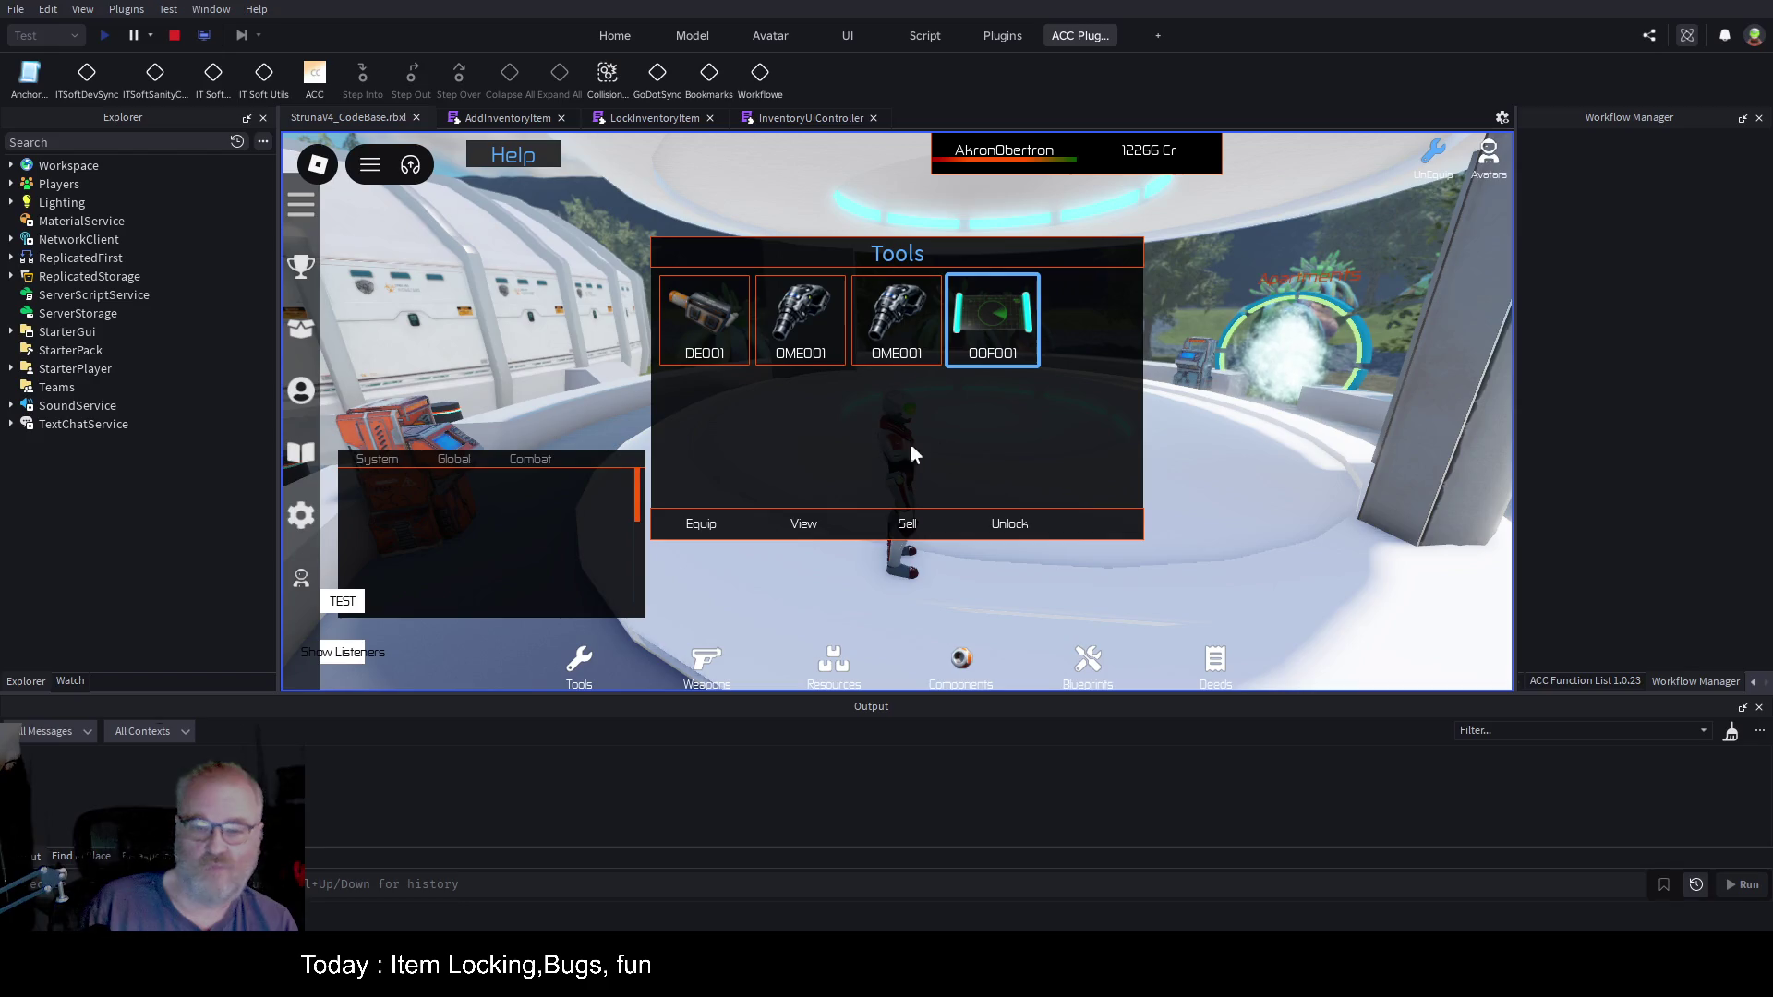
pyautogui.click(176, 36)
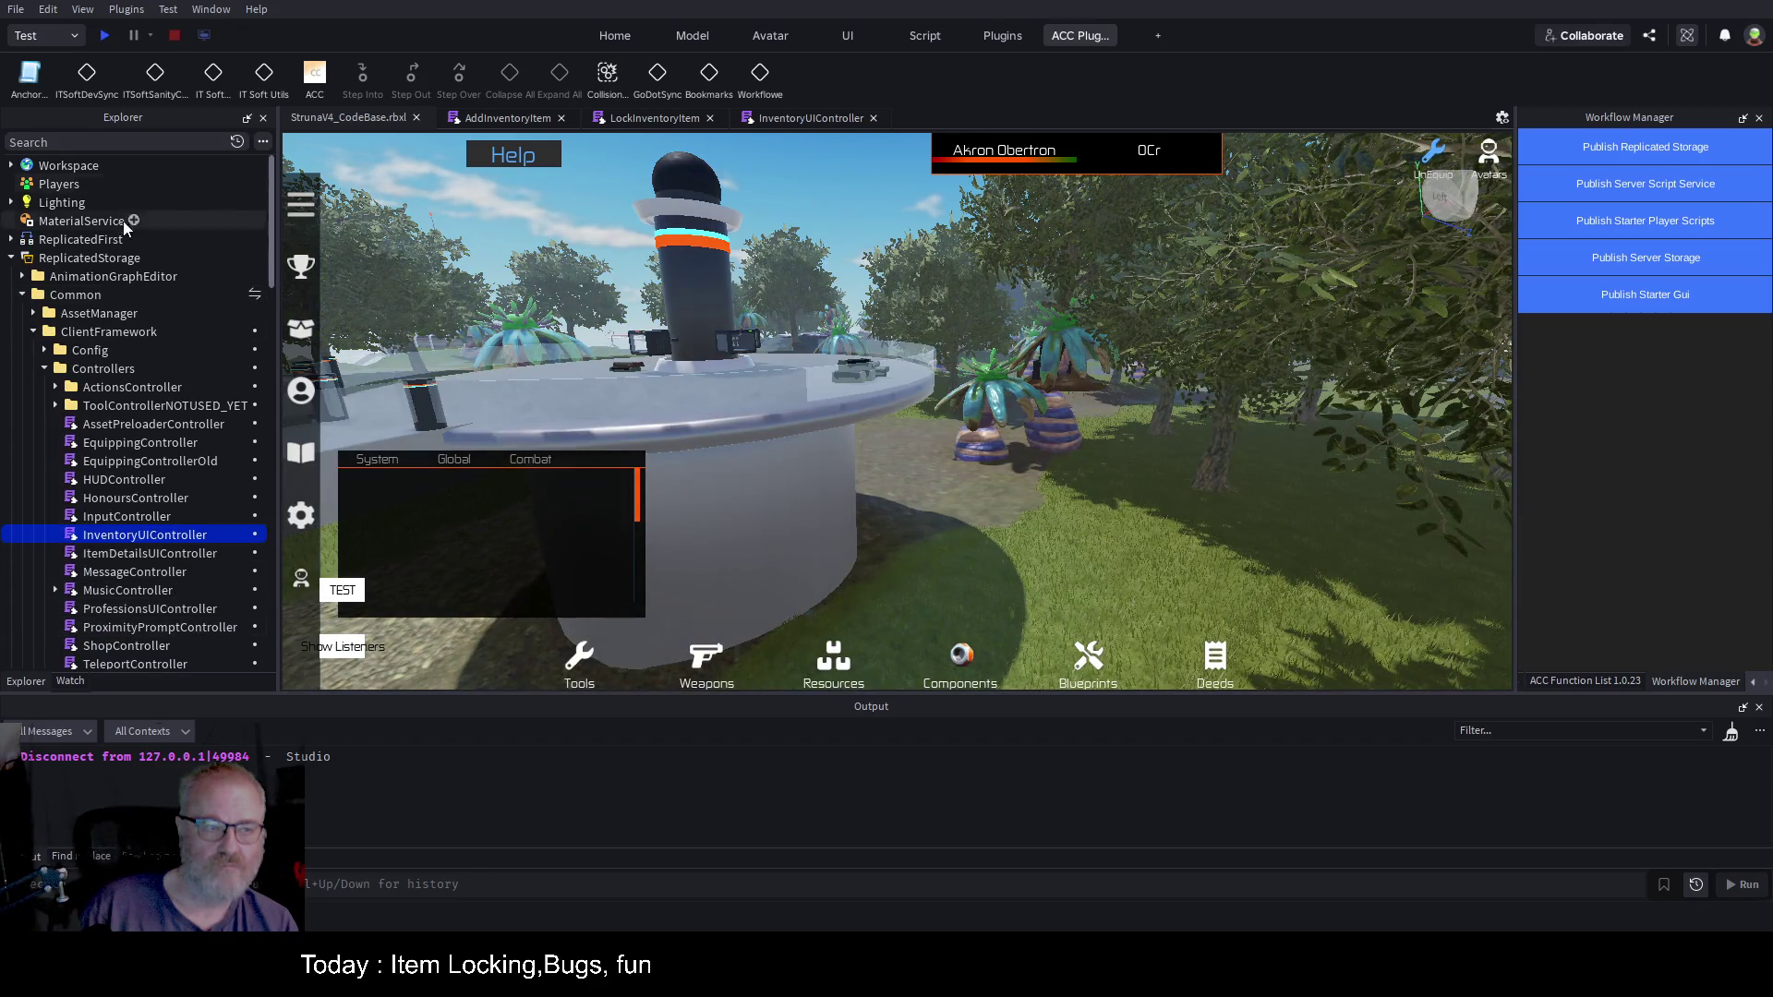
# Step: Publish the Replicated Storage and Server Script Service code from Workflow Manager
pyautogui.click(1674, 151)
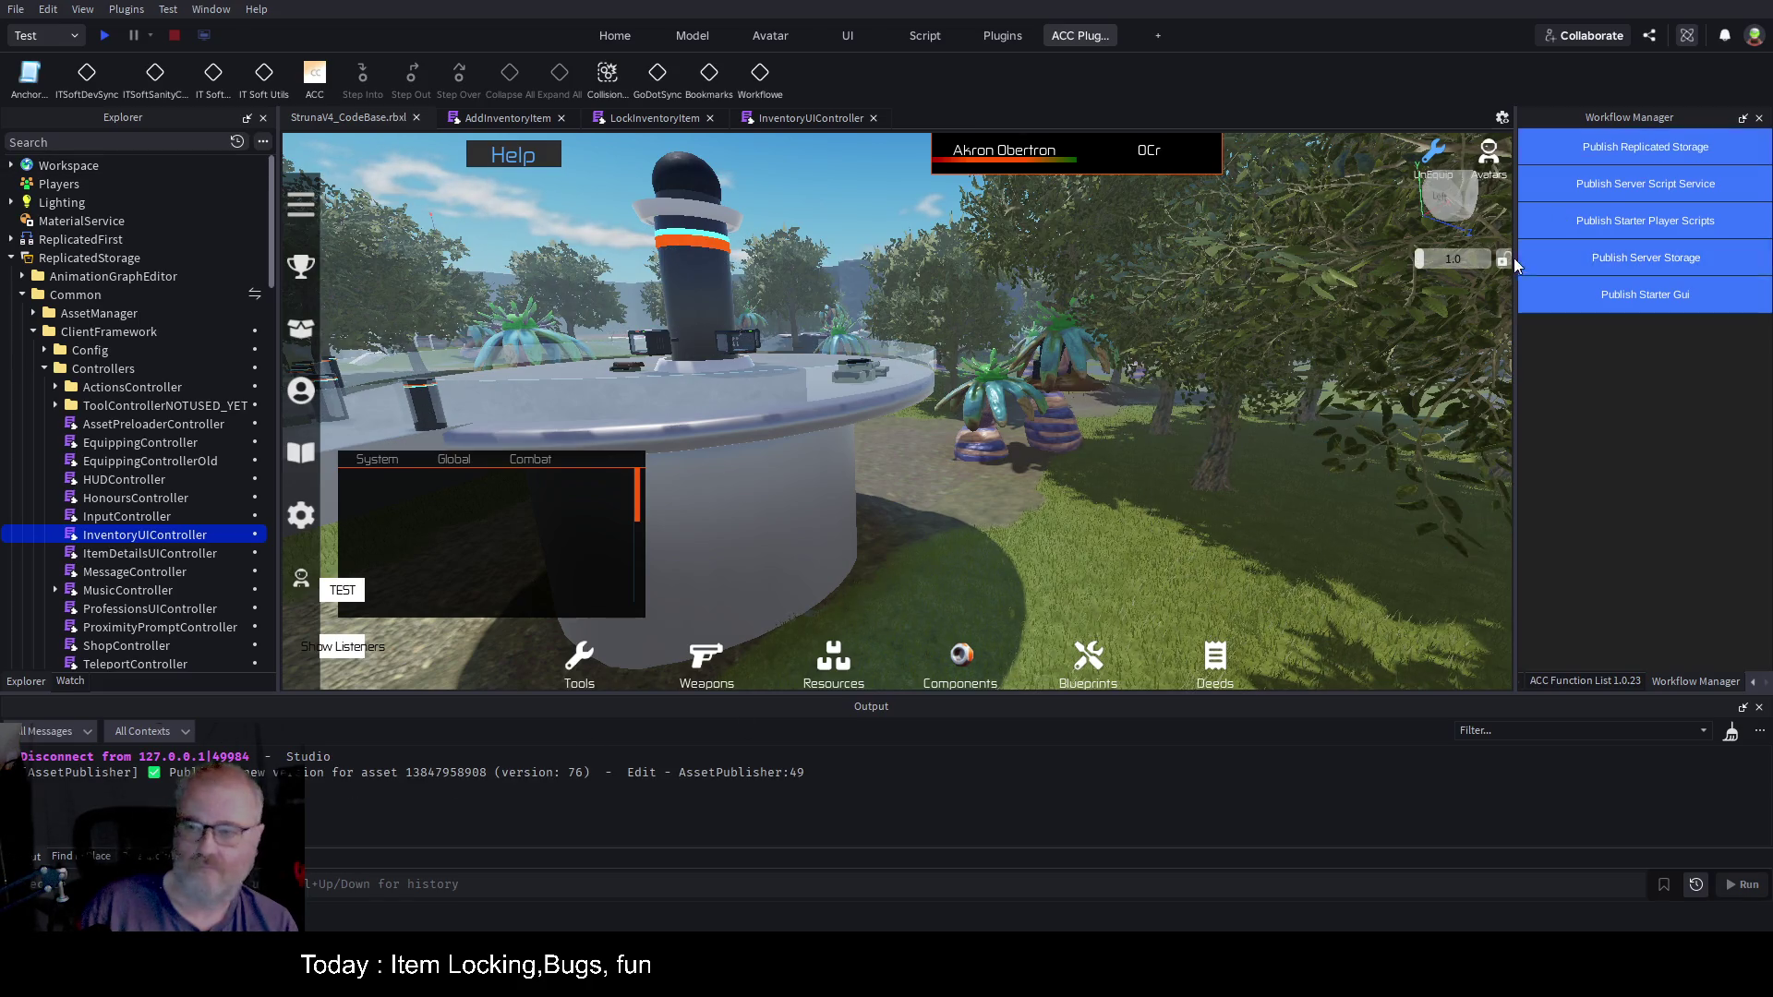
pyautogui.click(1670, 191)
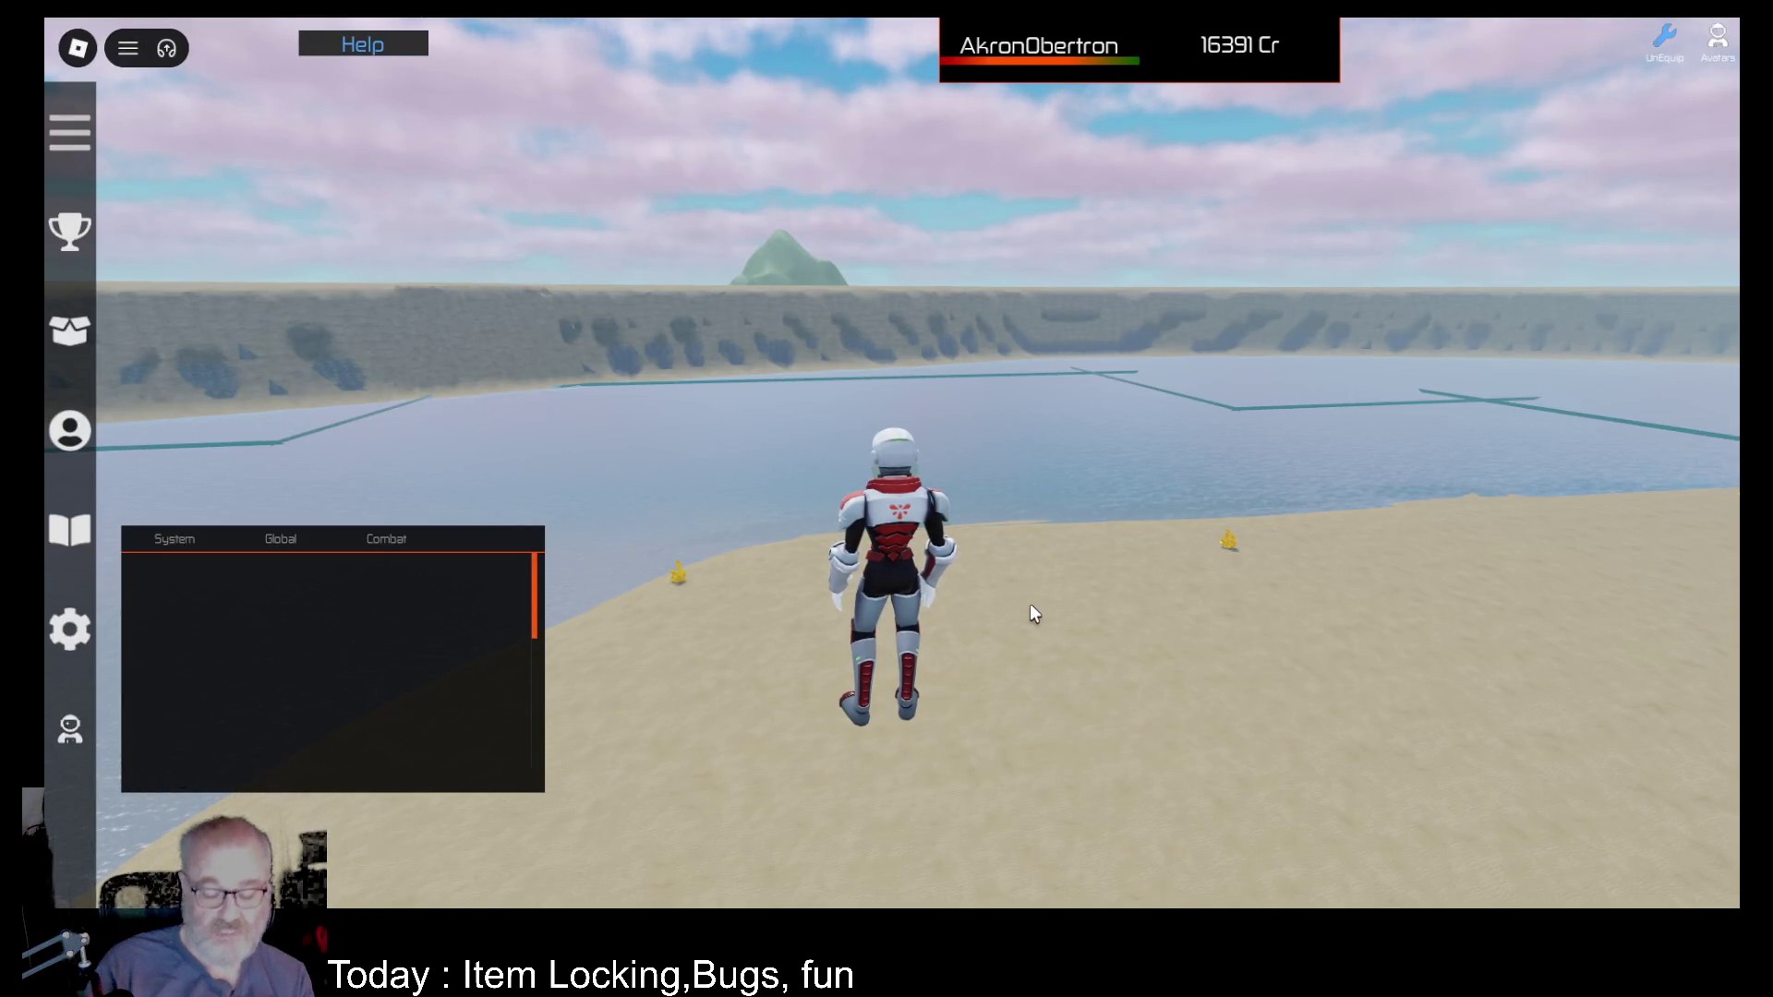
# Step: Open the Tools inventory and check the first OME001 tool's stats
pyautogui.press('Left')
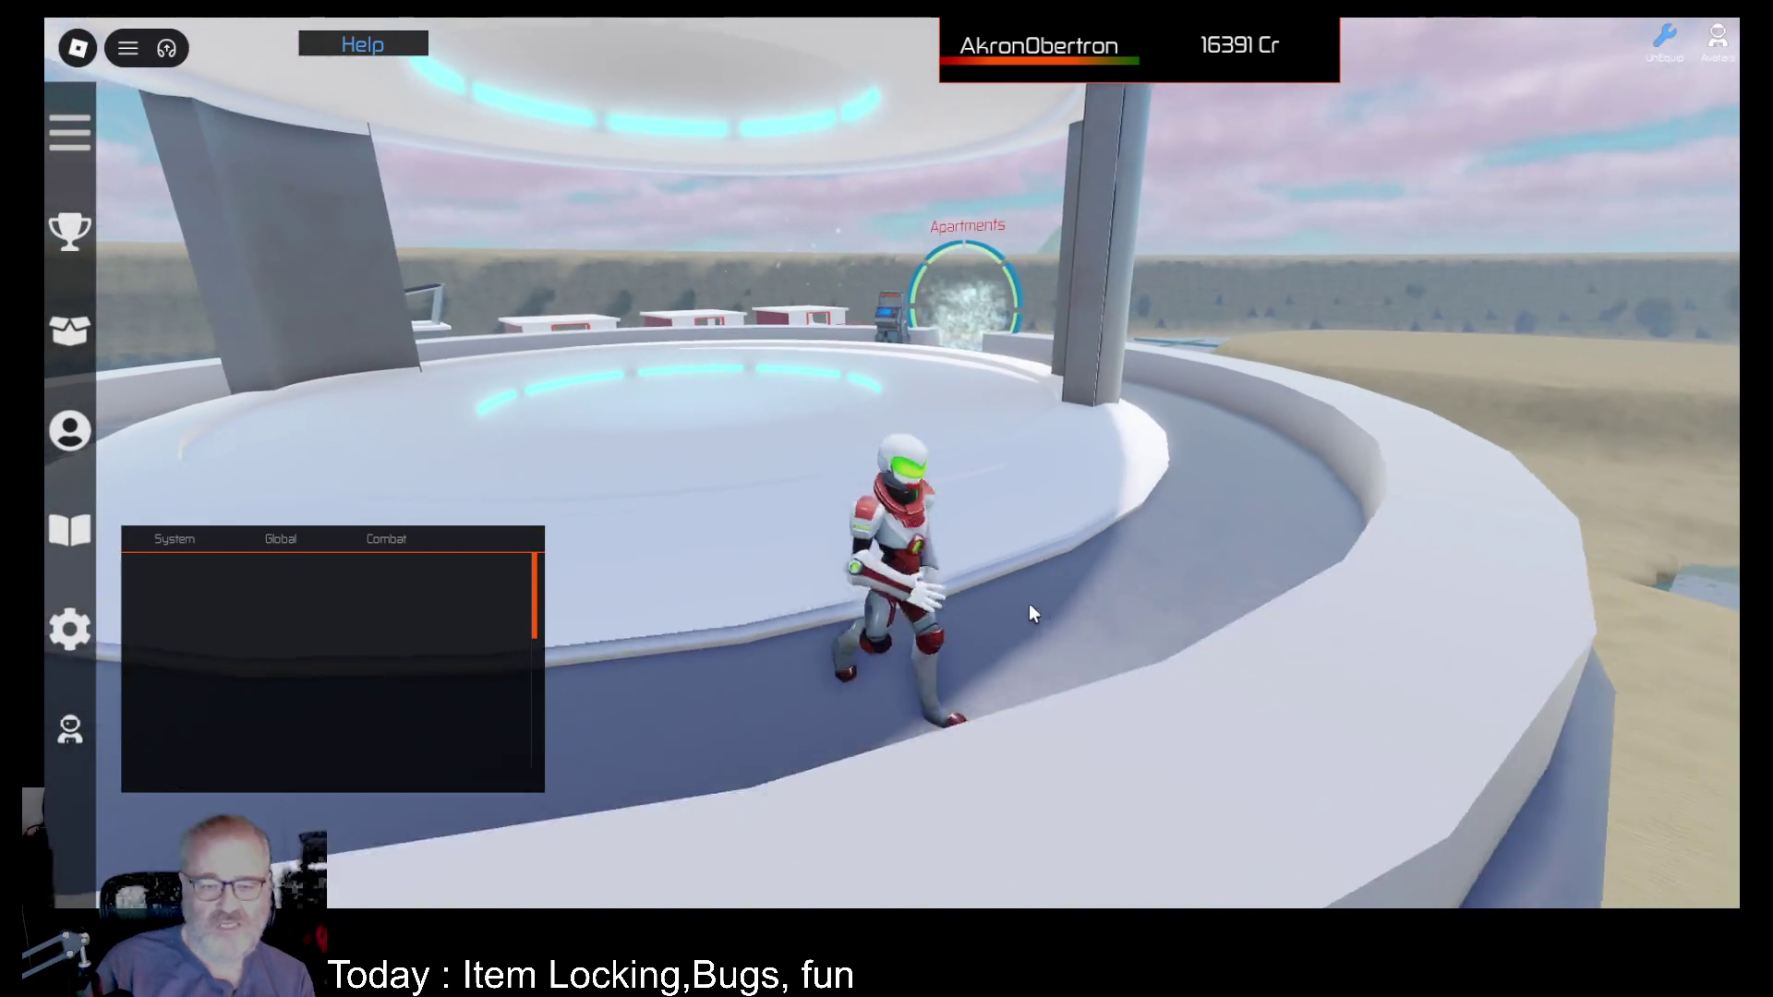
pyautogui.press('a')
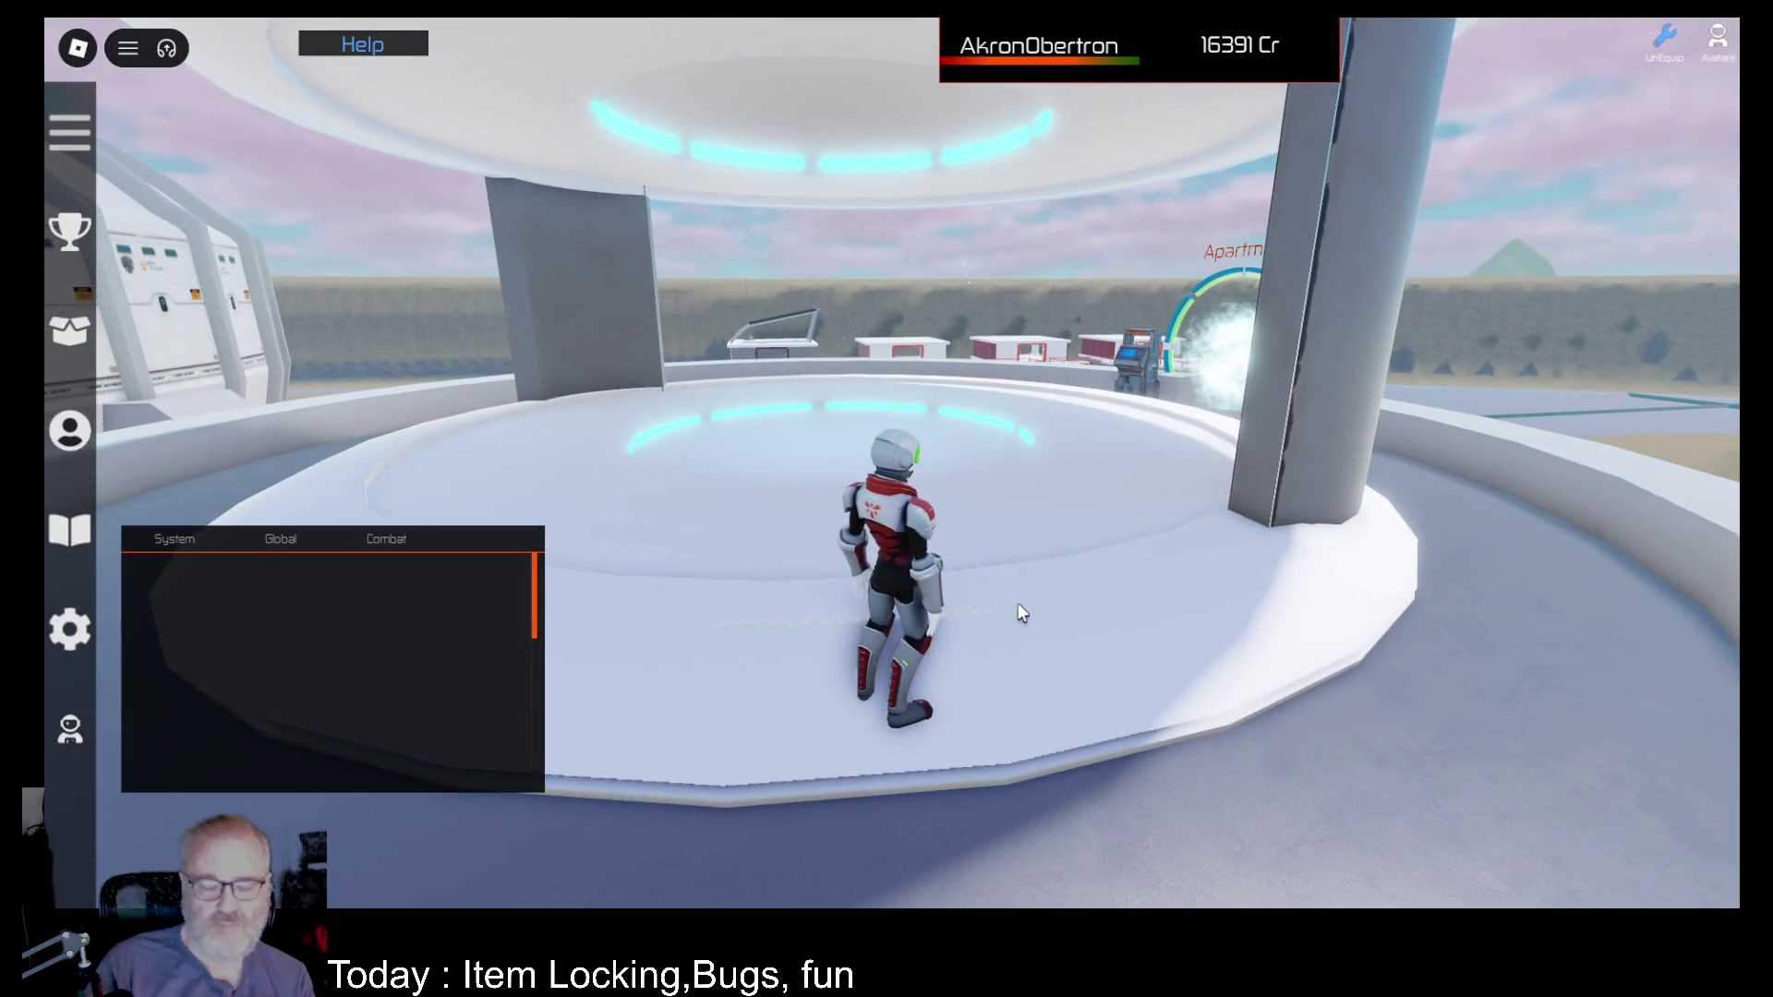
pyautogui.press('Left')
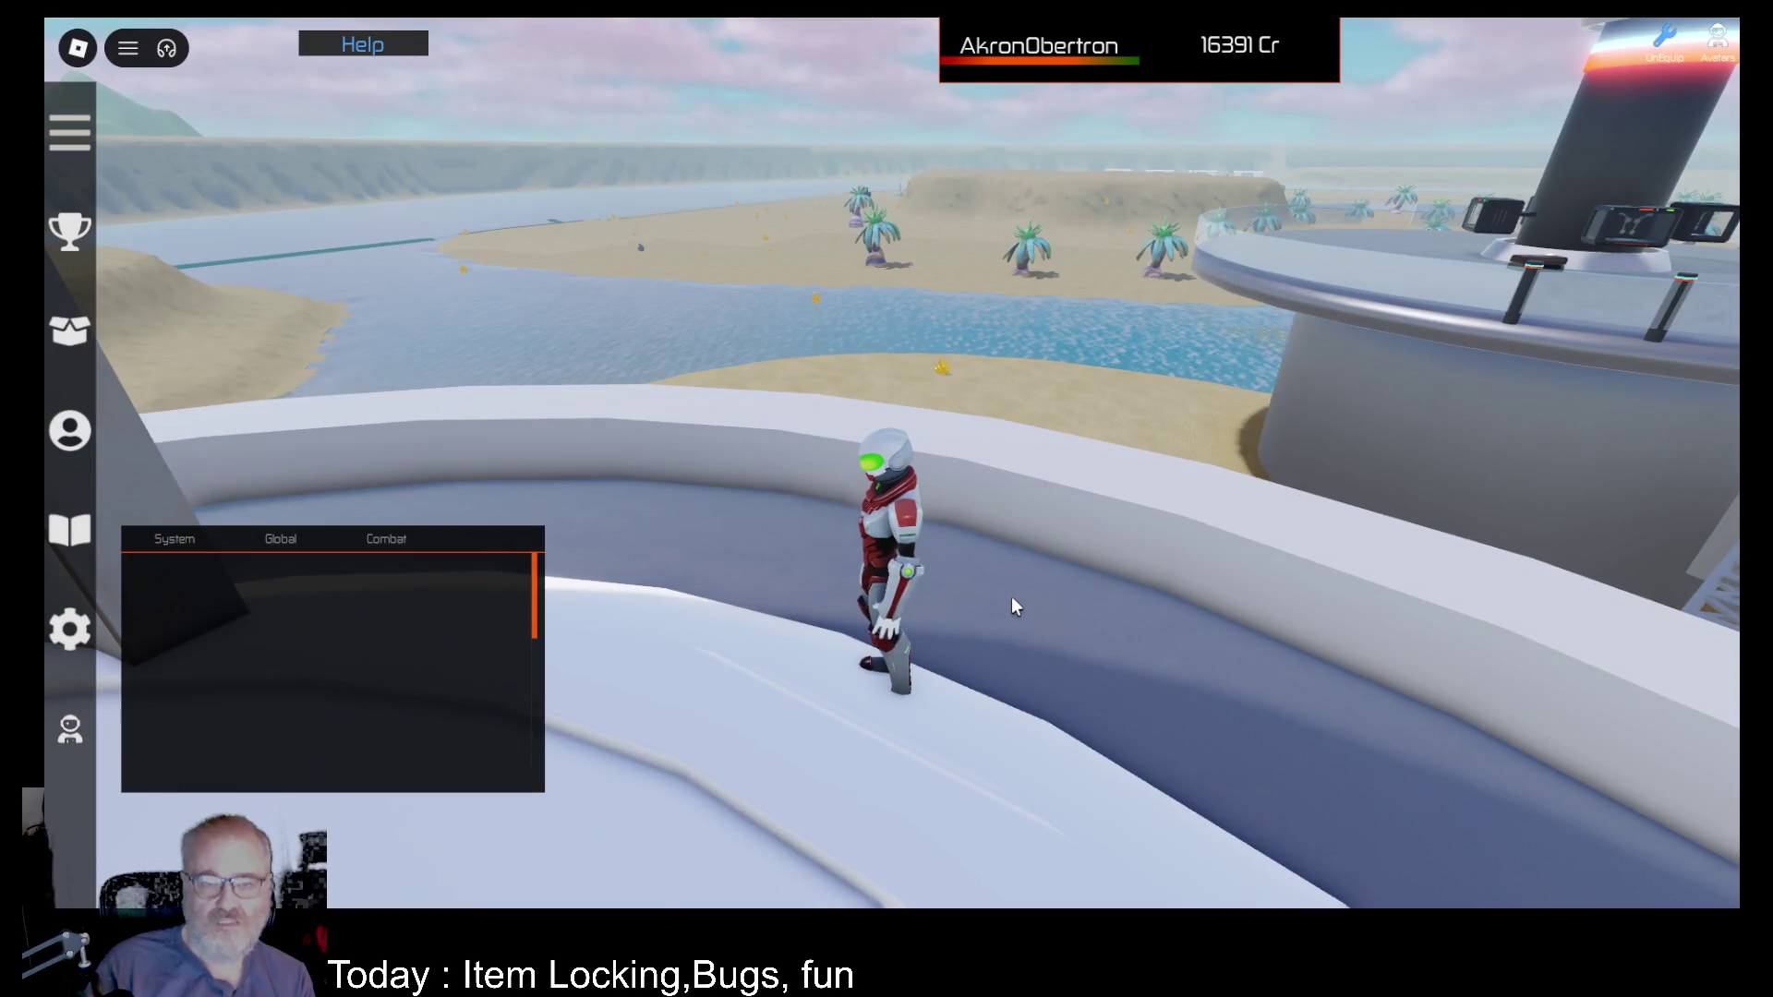
pyautogui.press('i')
pyautogui.click(697, 254)
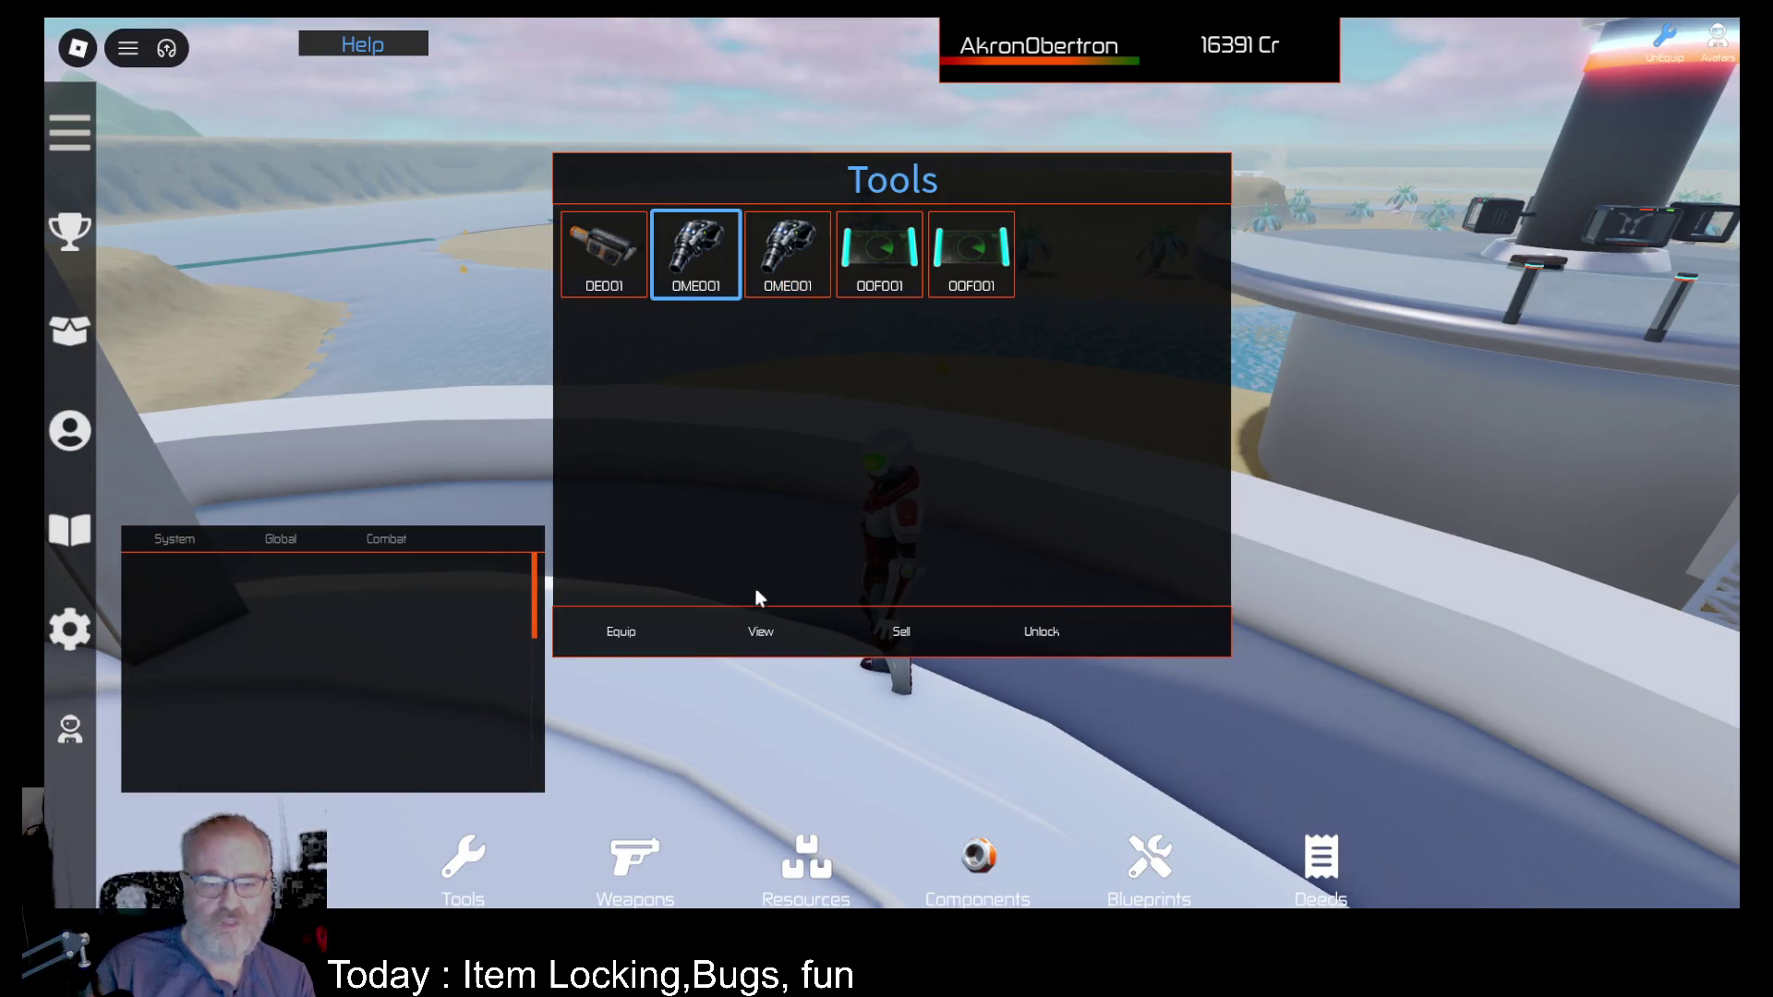
pyautogui.click(771, 632)
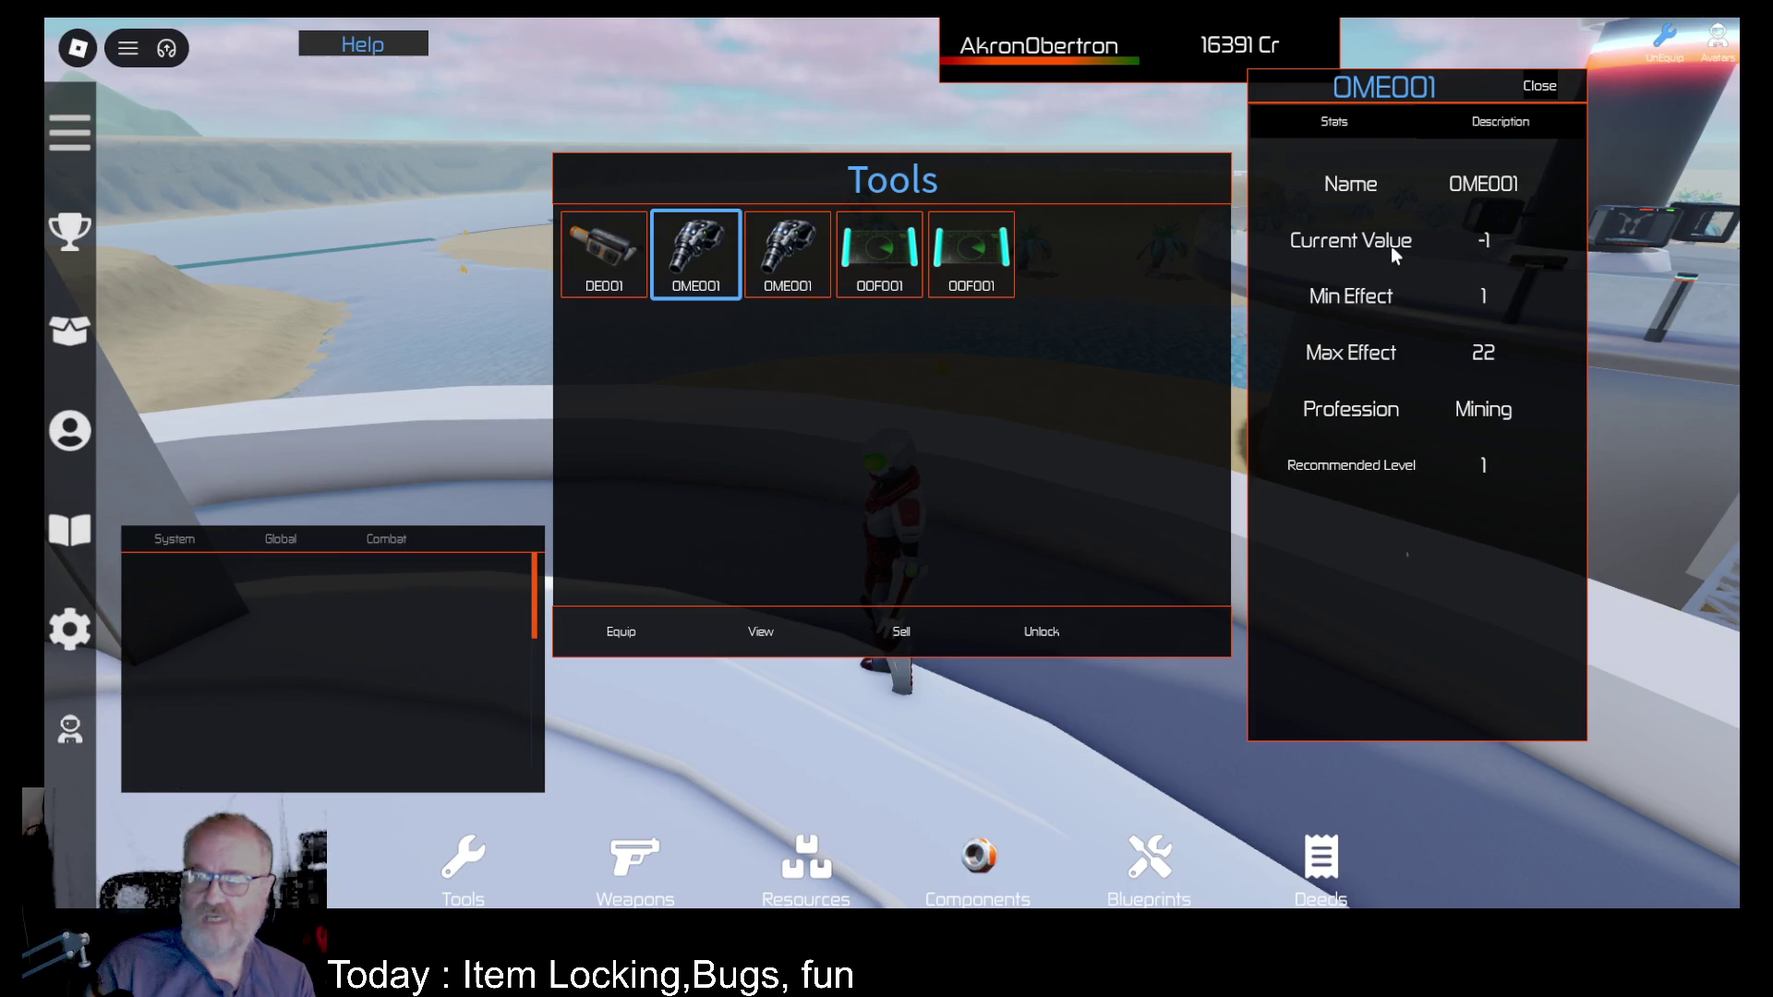
pyautogui.click(1555, 86)
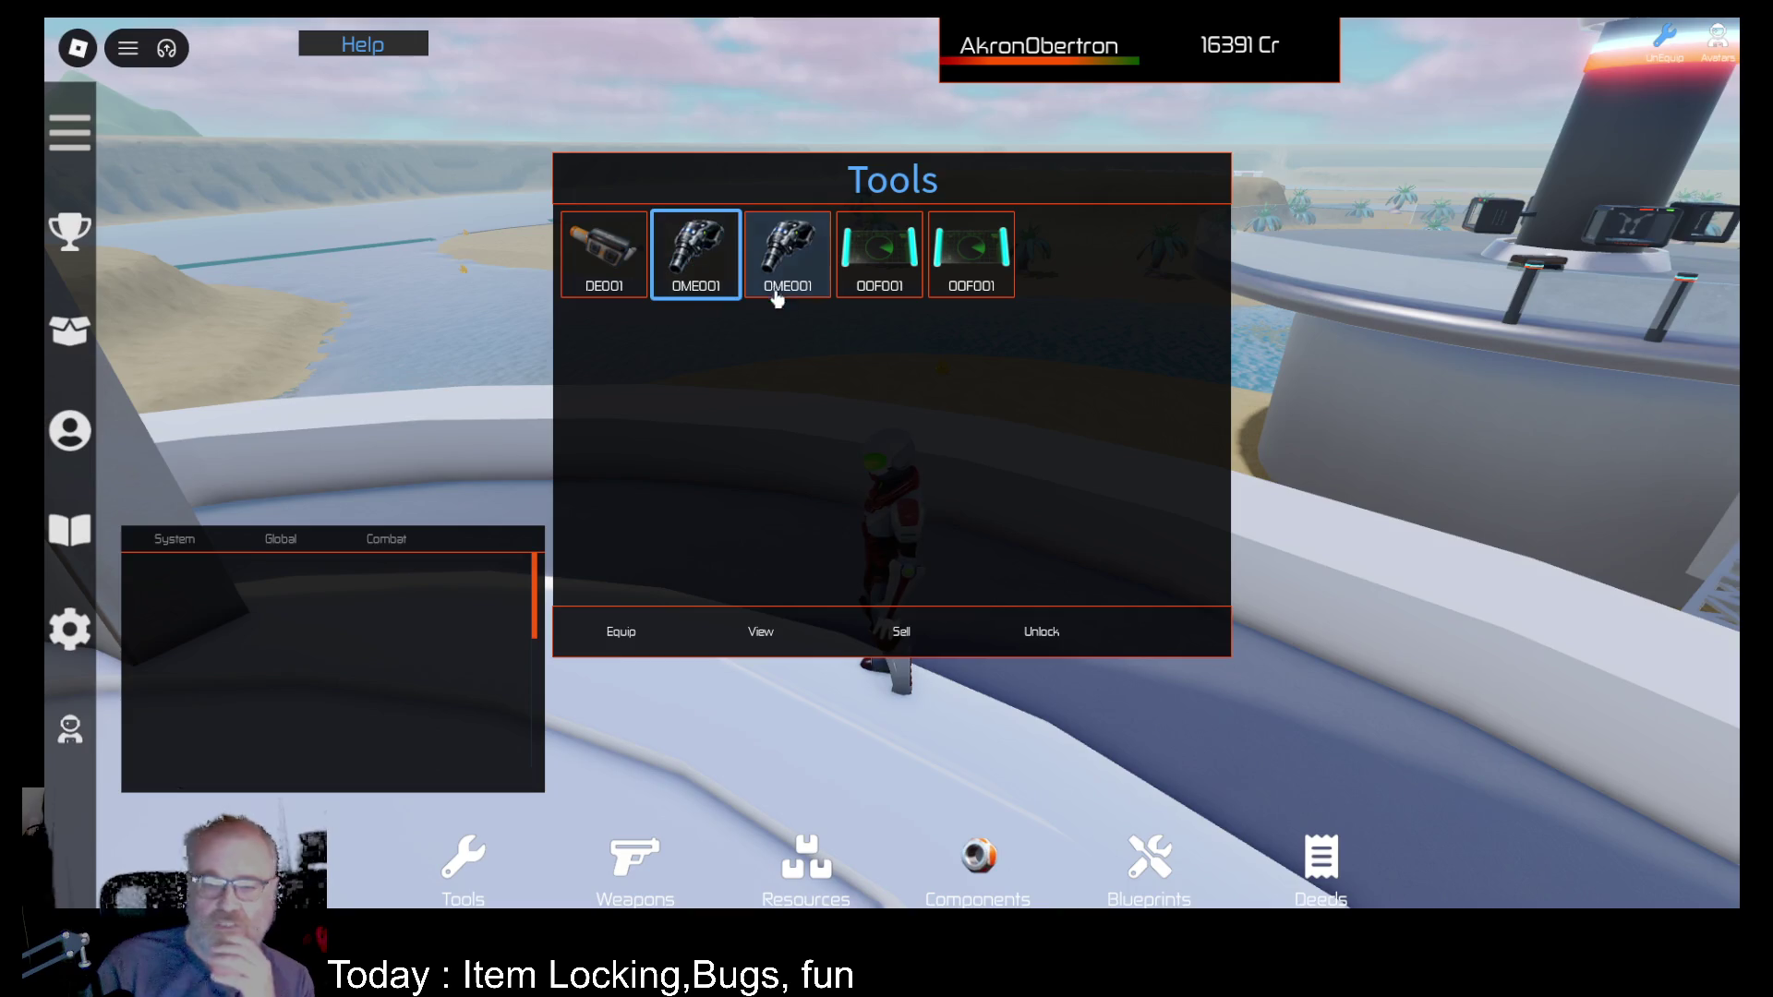
# Step: Confirm a locked OME001 won't sell, then unlock and sell it, locking the other one
pyautogui.click(774, 252)
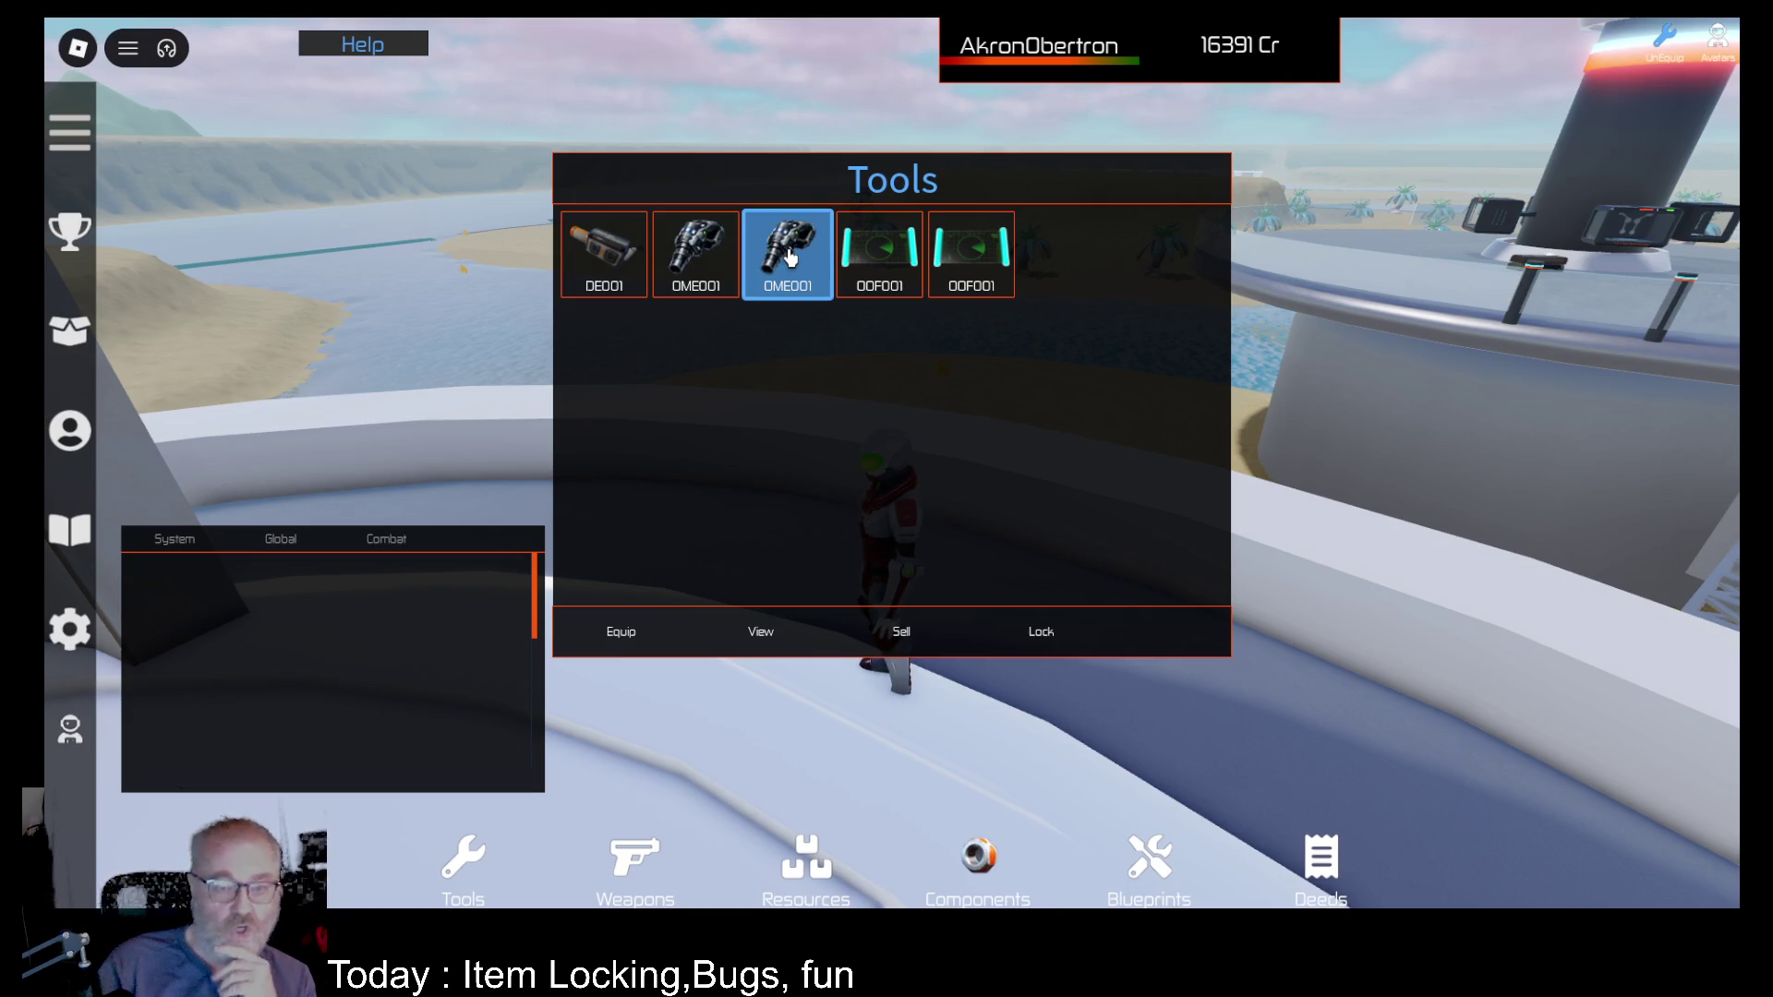
pyautogui.click(695, 251)
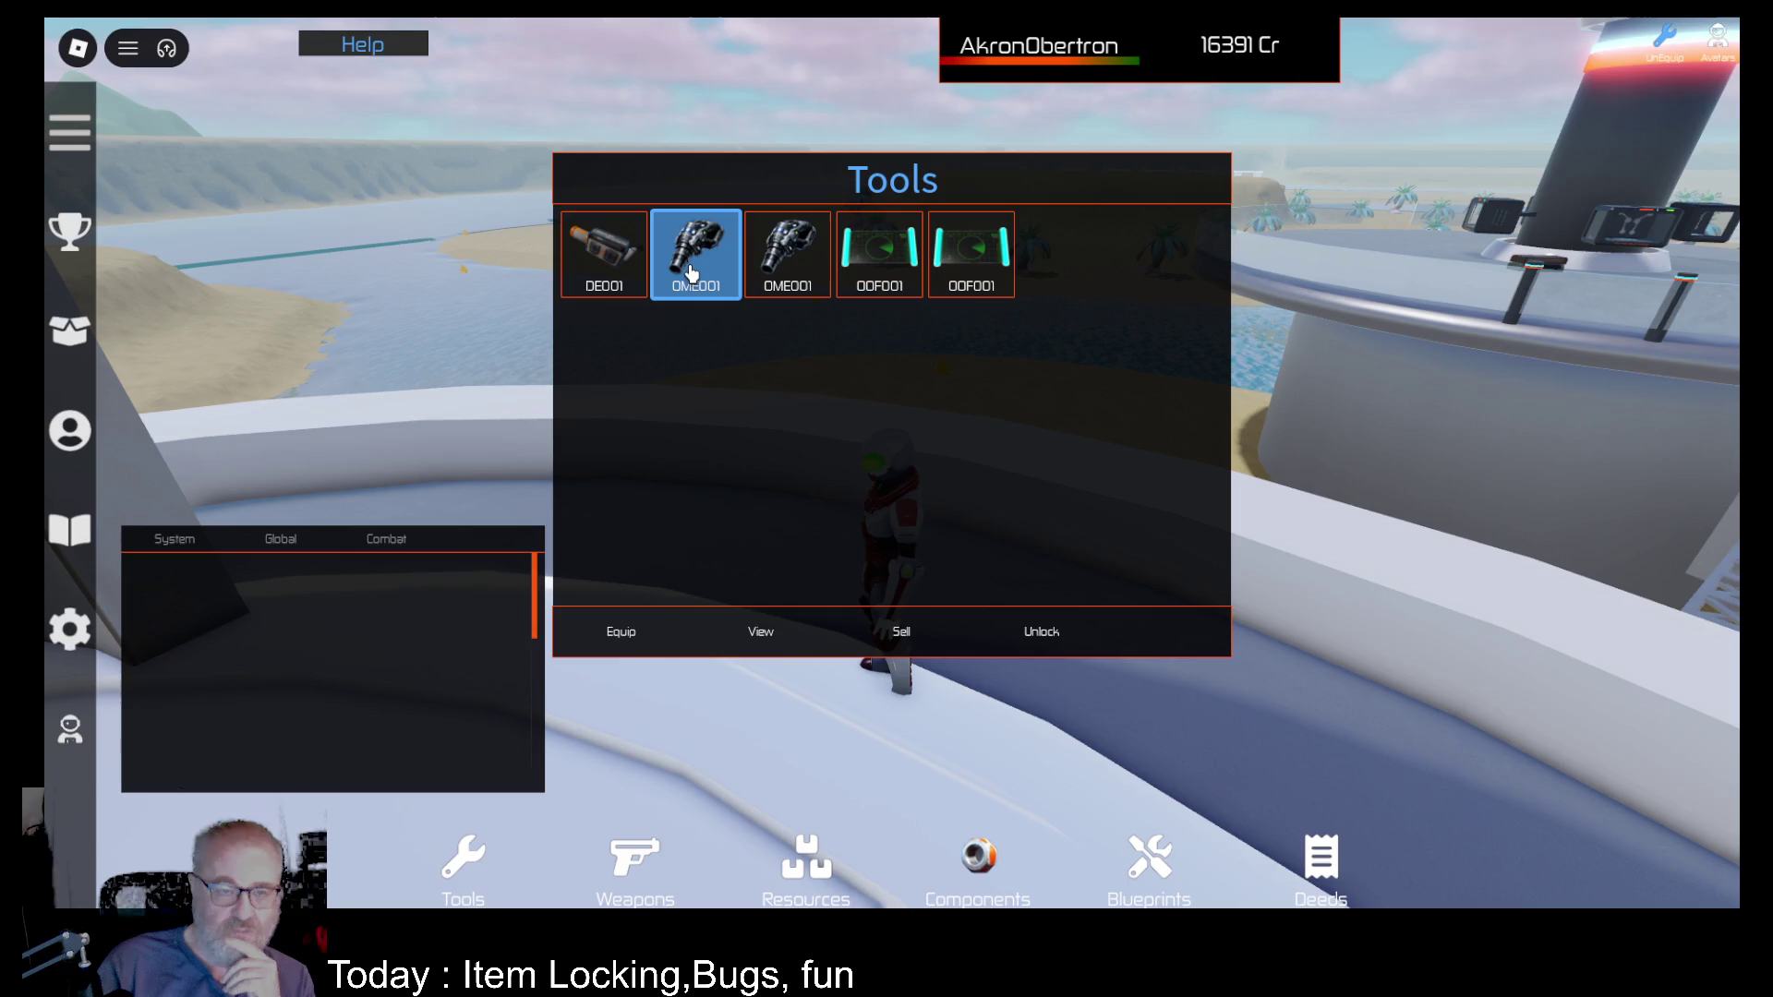
pyautogui.click(903, 629)
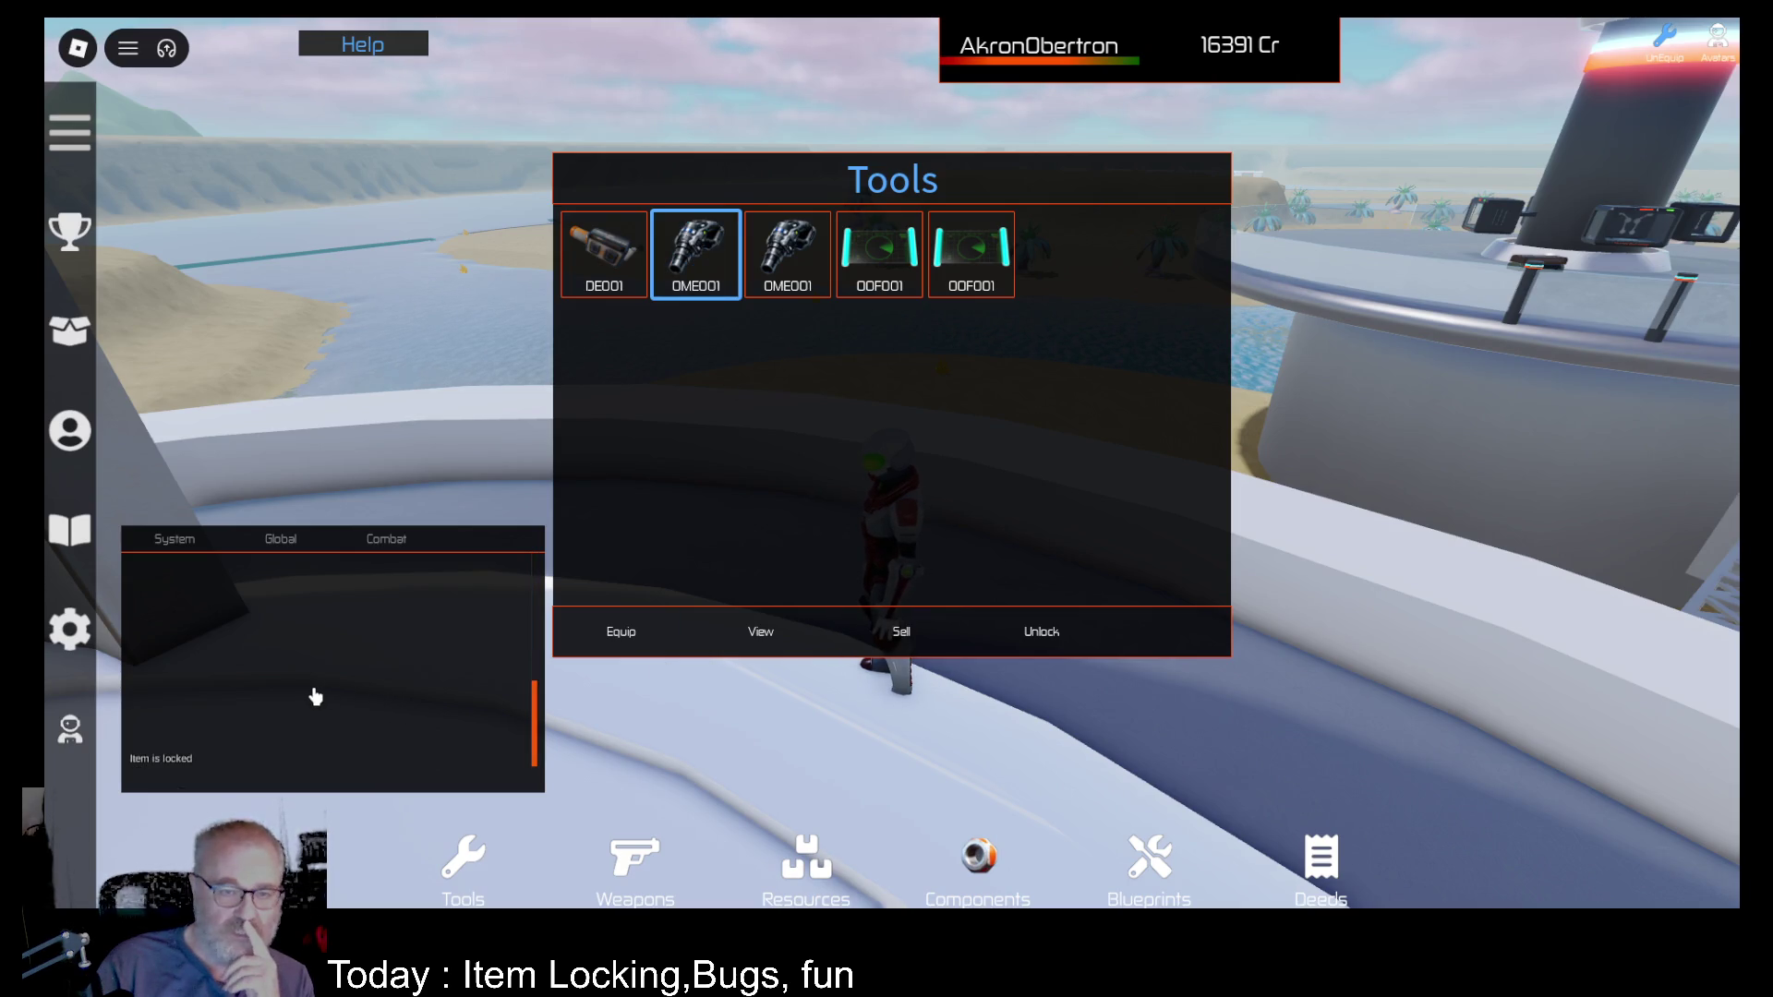
pyautogui.click(1035, 634)
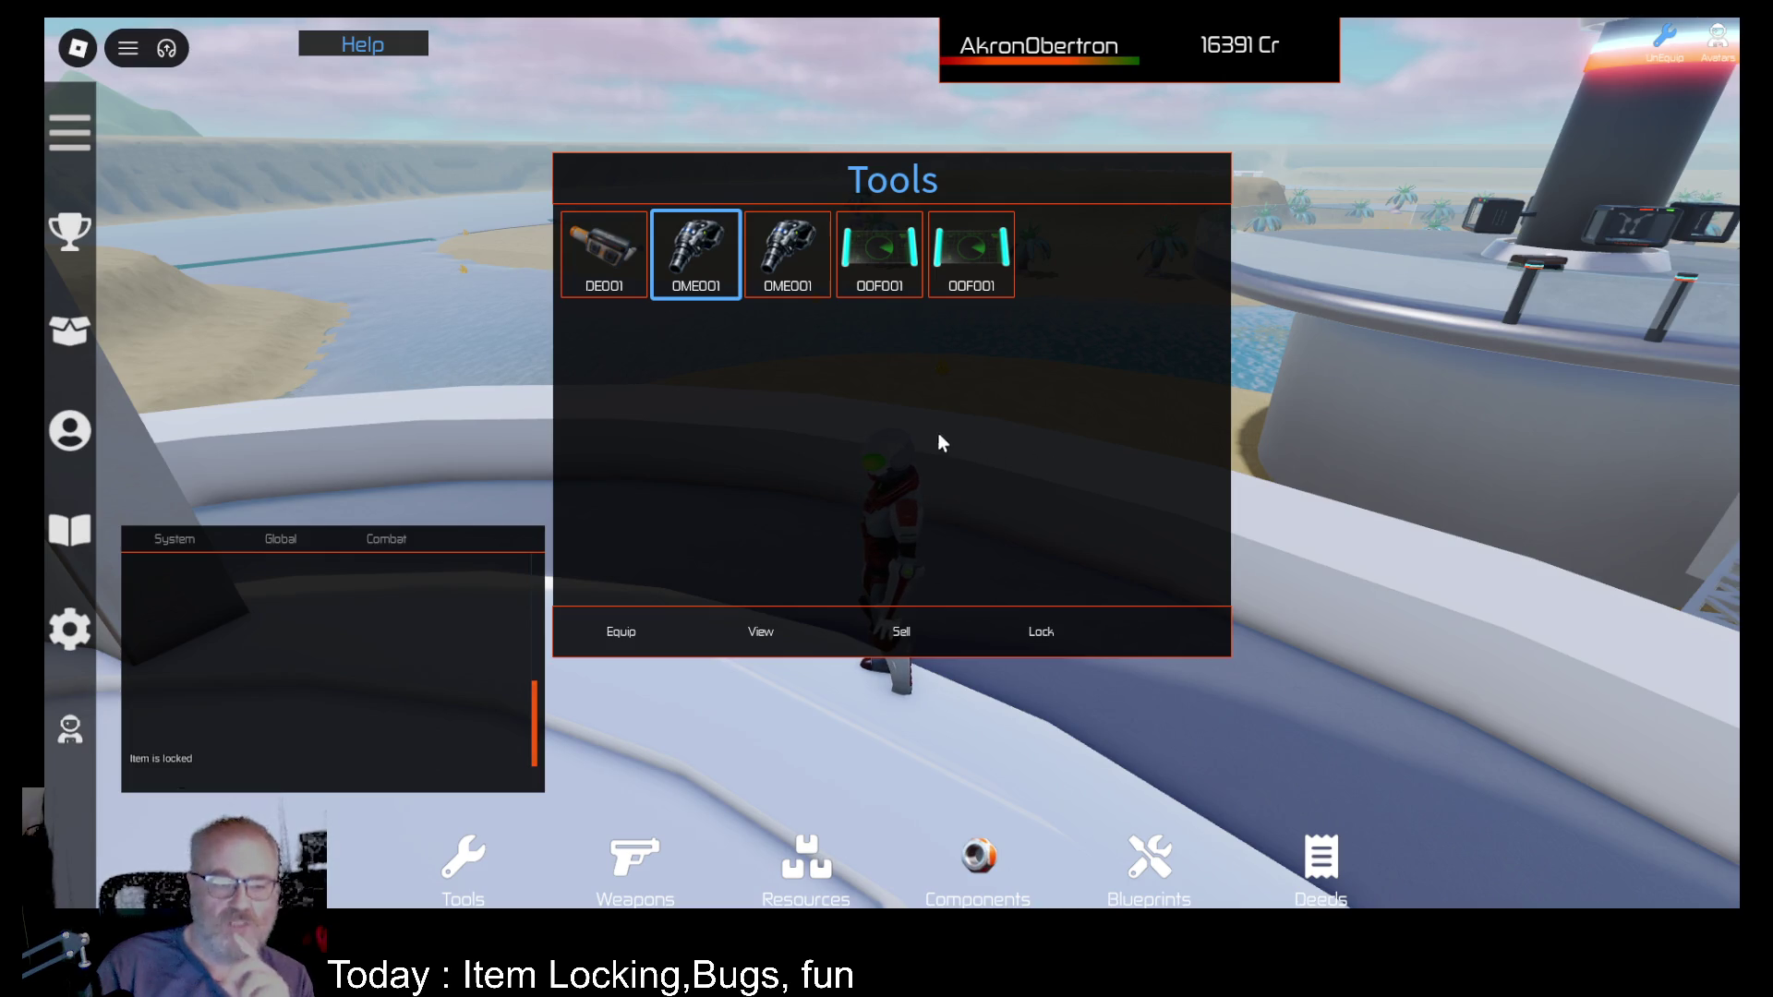
pyautogui.click(900, 635)
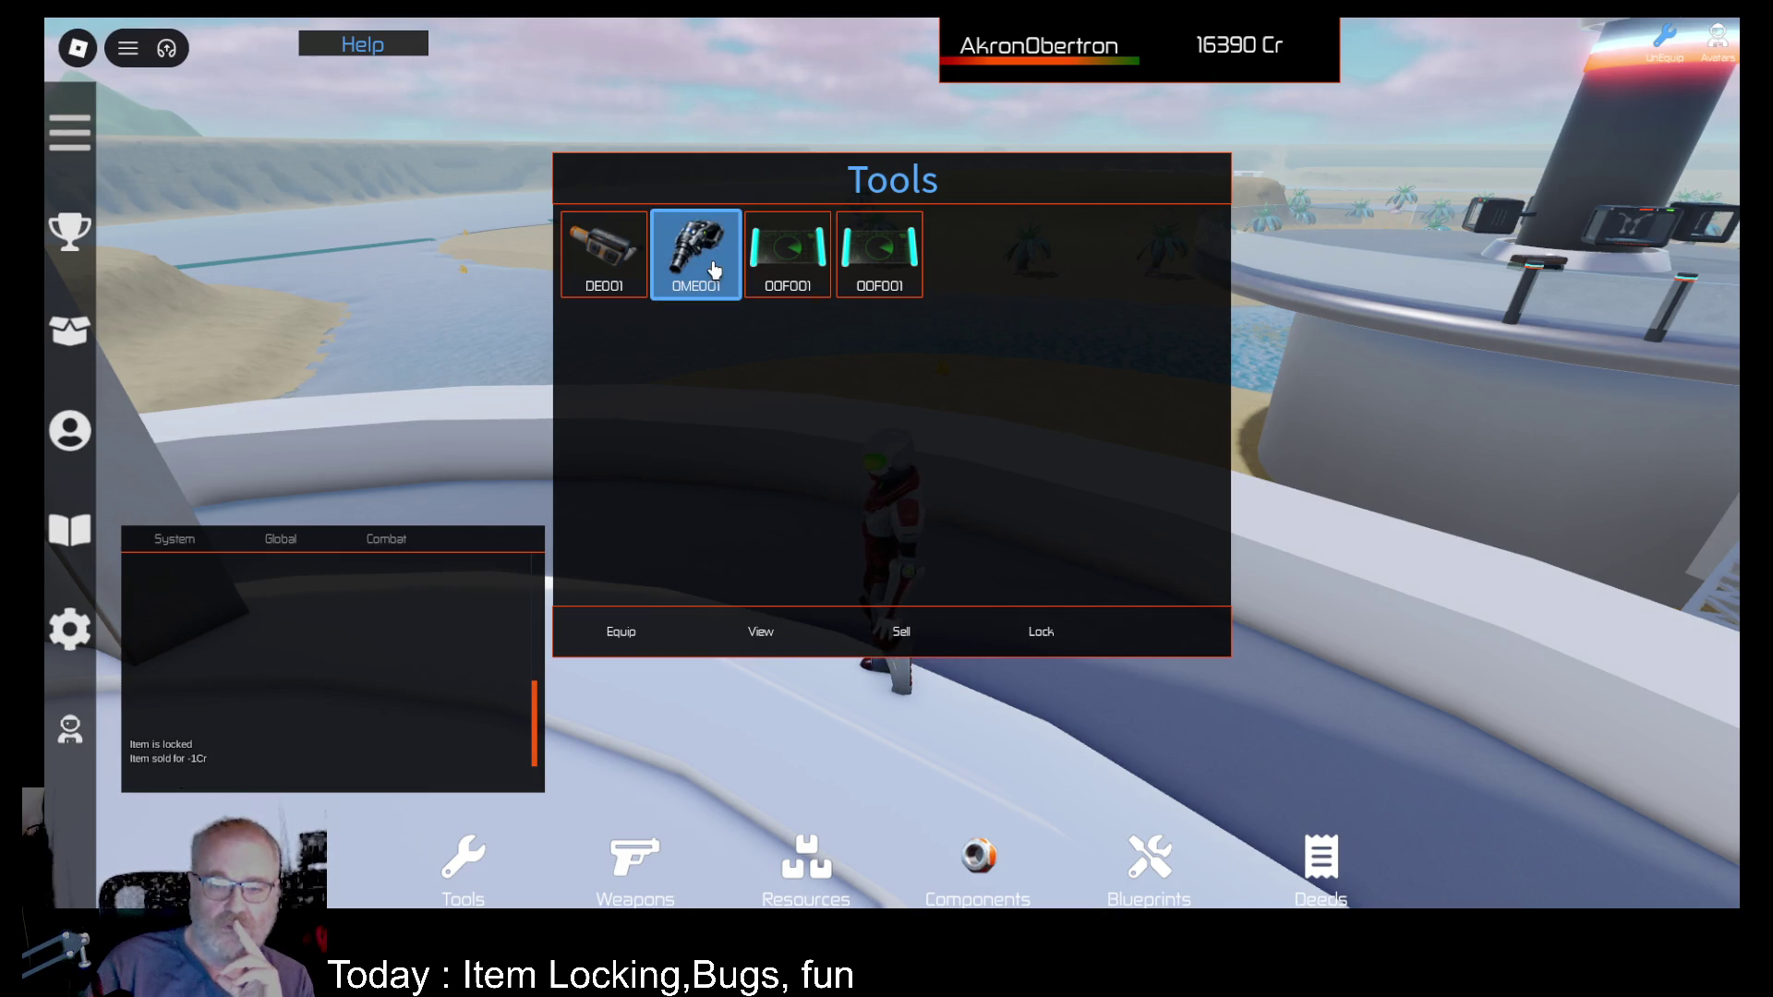
pyautogui.click(1040, 632)
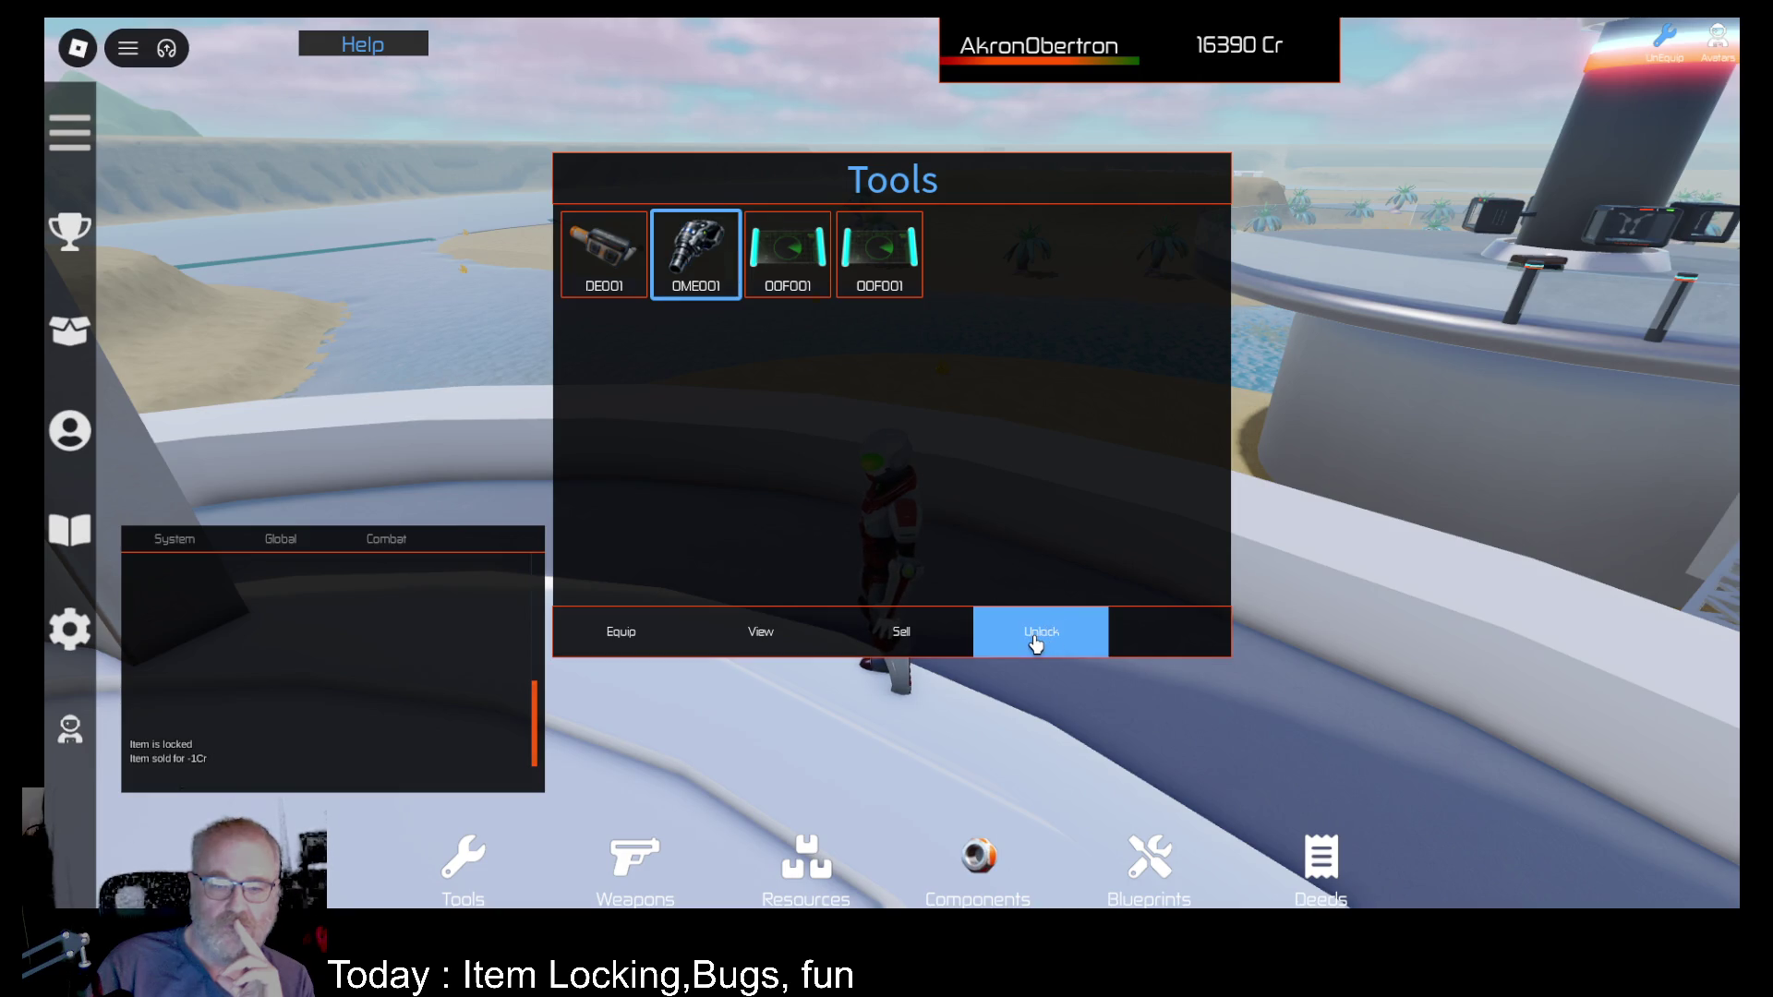
# Step: Compare the stats of the two OOF001 tools
pyautogui.click(814, 287)
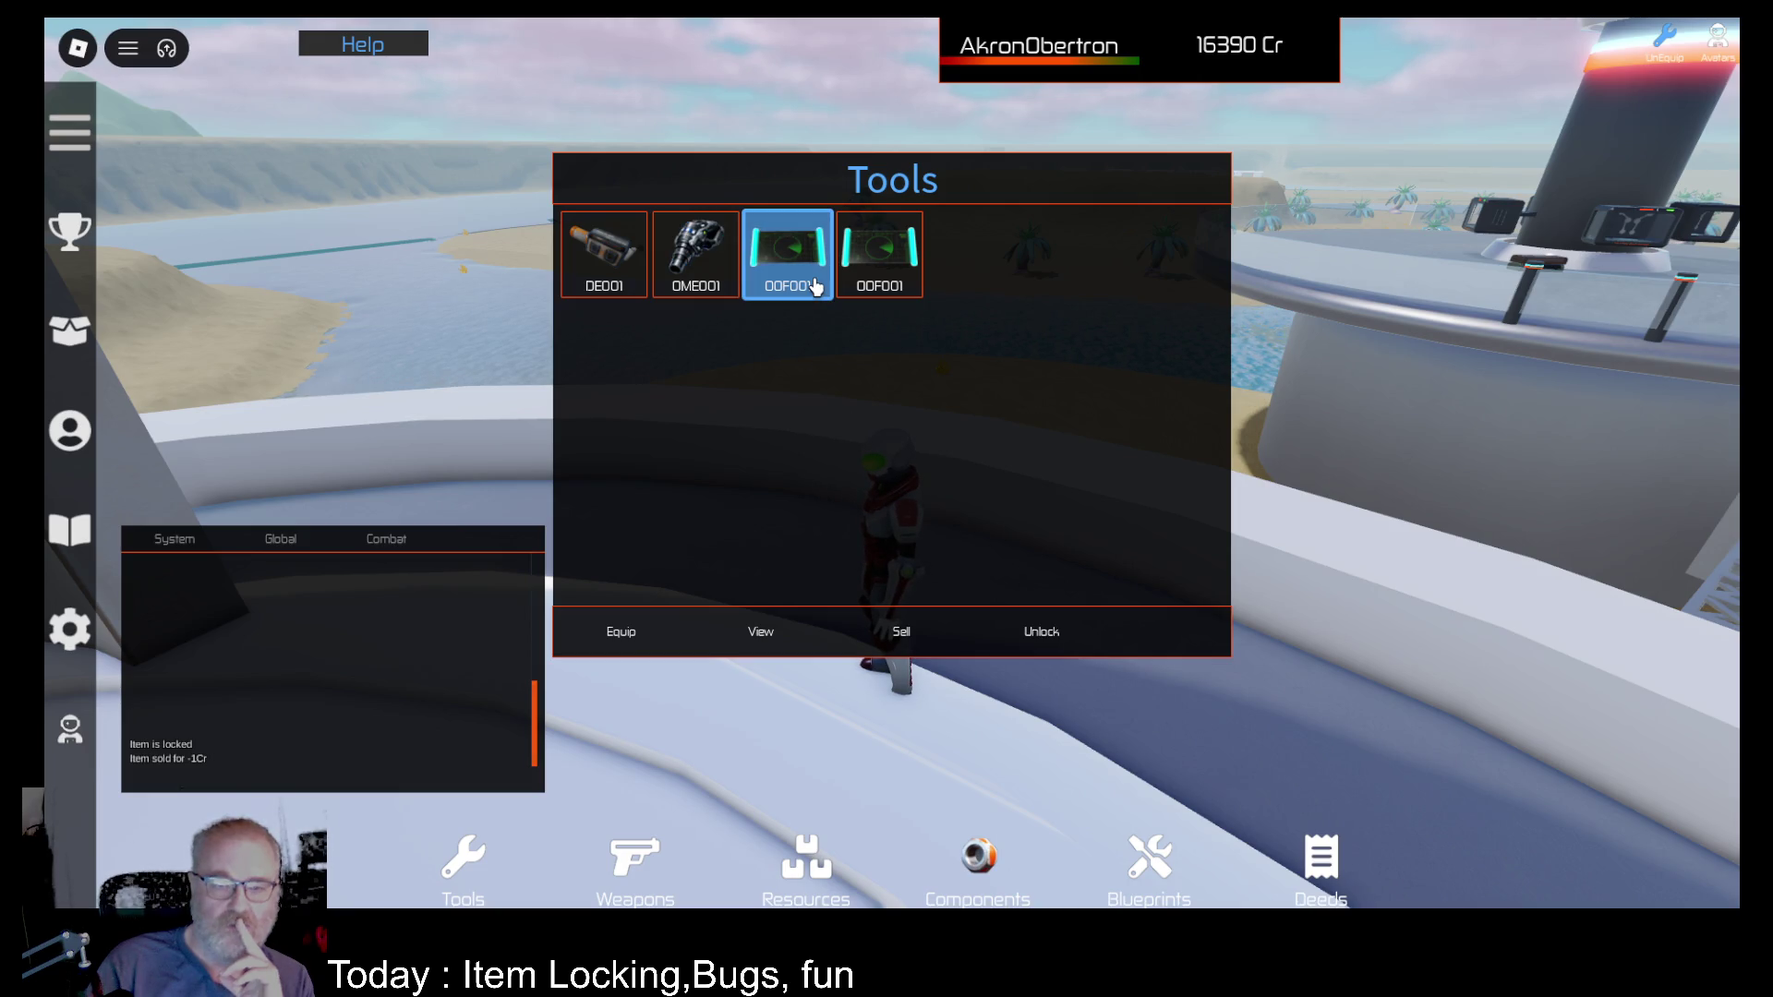
pyautogui.click(886, 279)
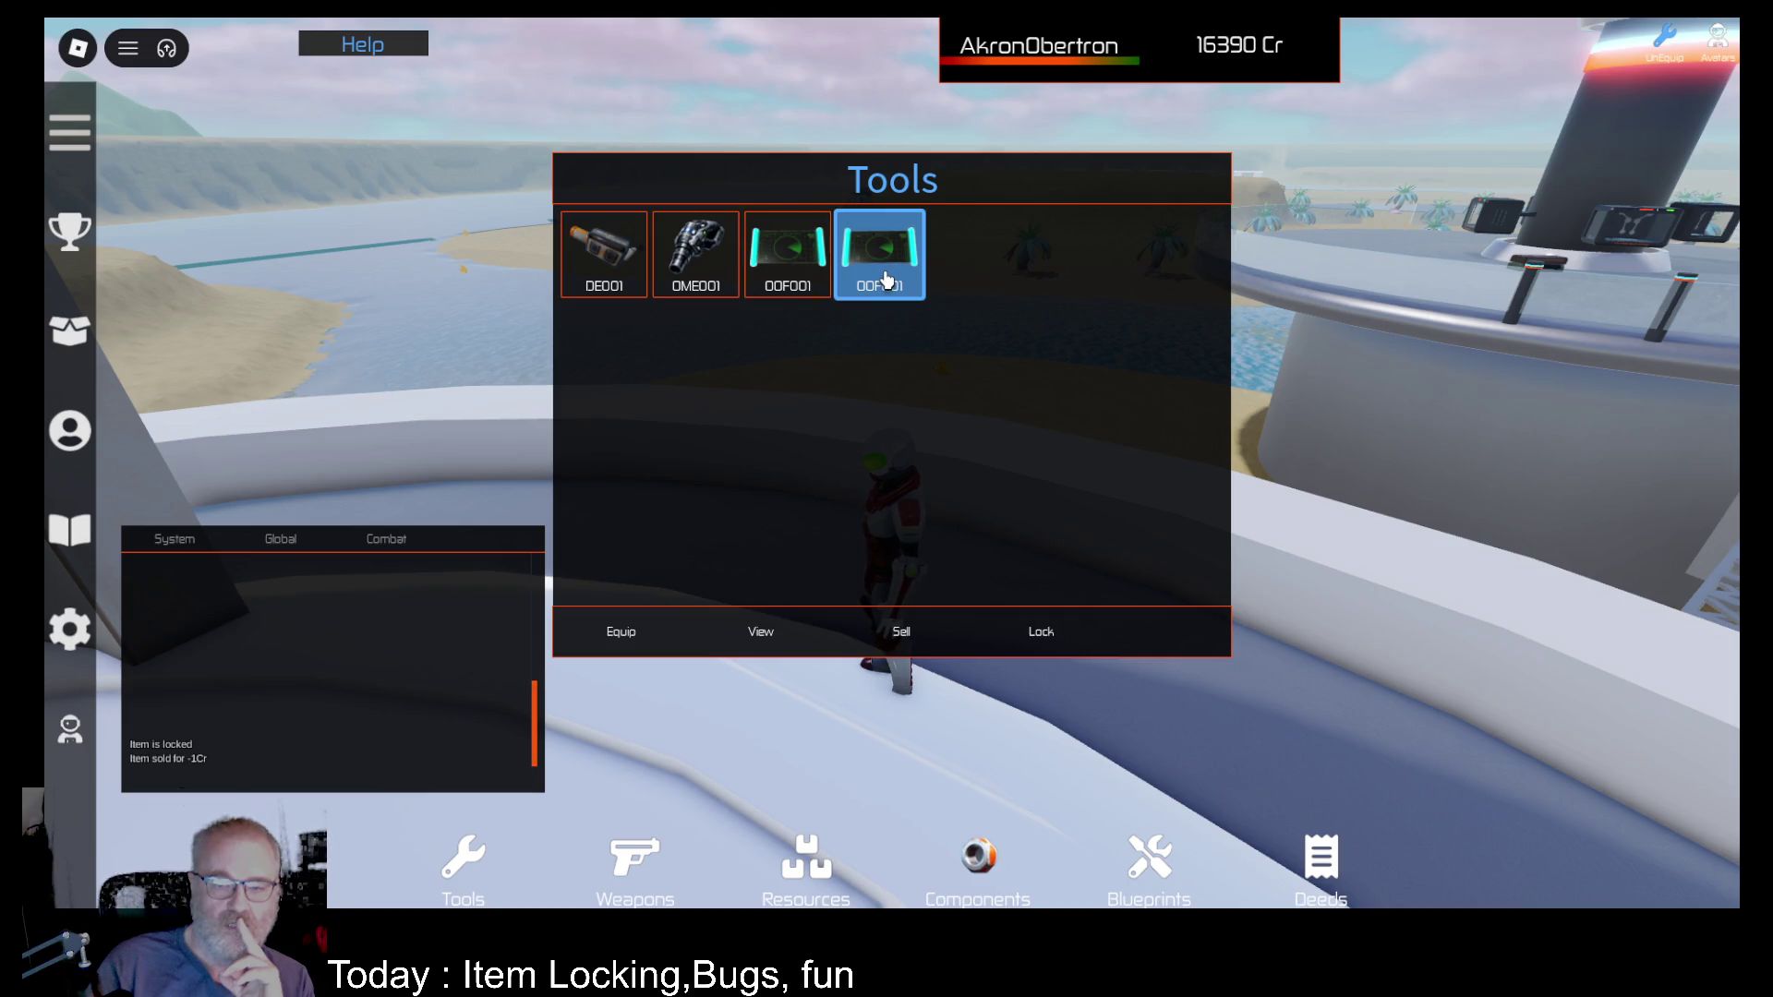
pyautogui.click(771, 643)
pyautogui.click(1546, 87)
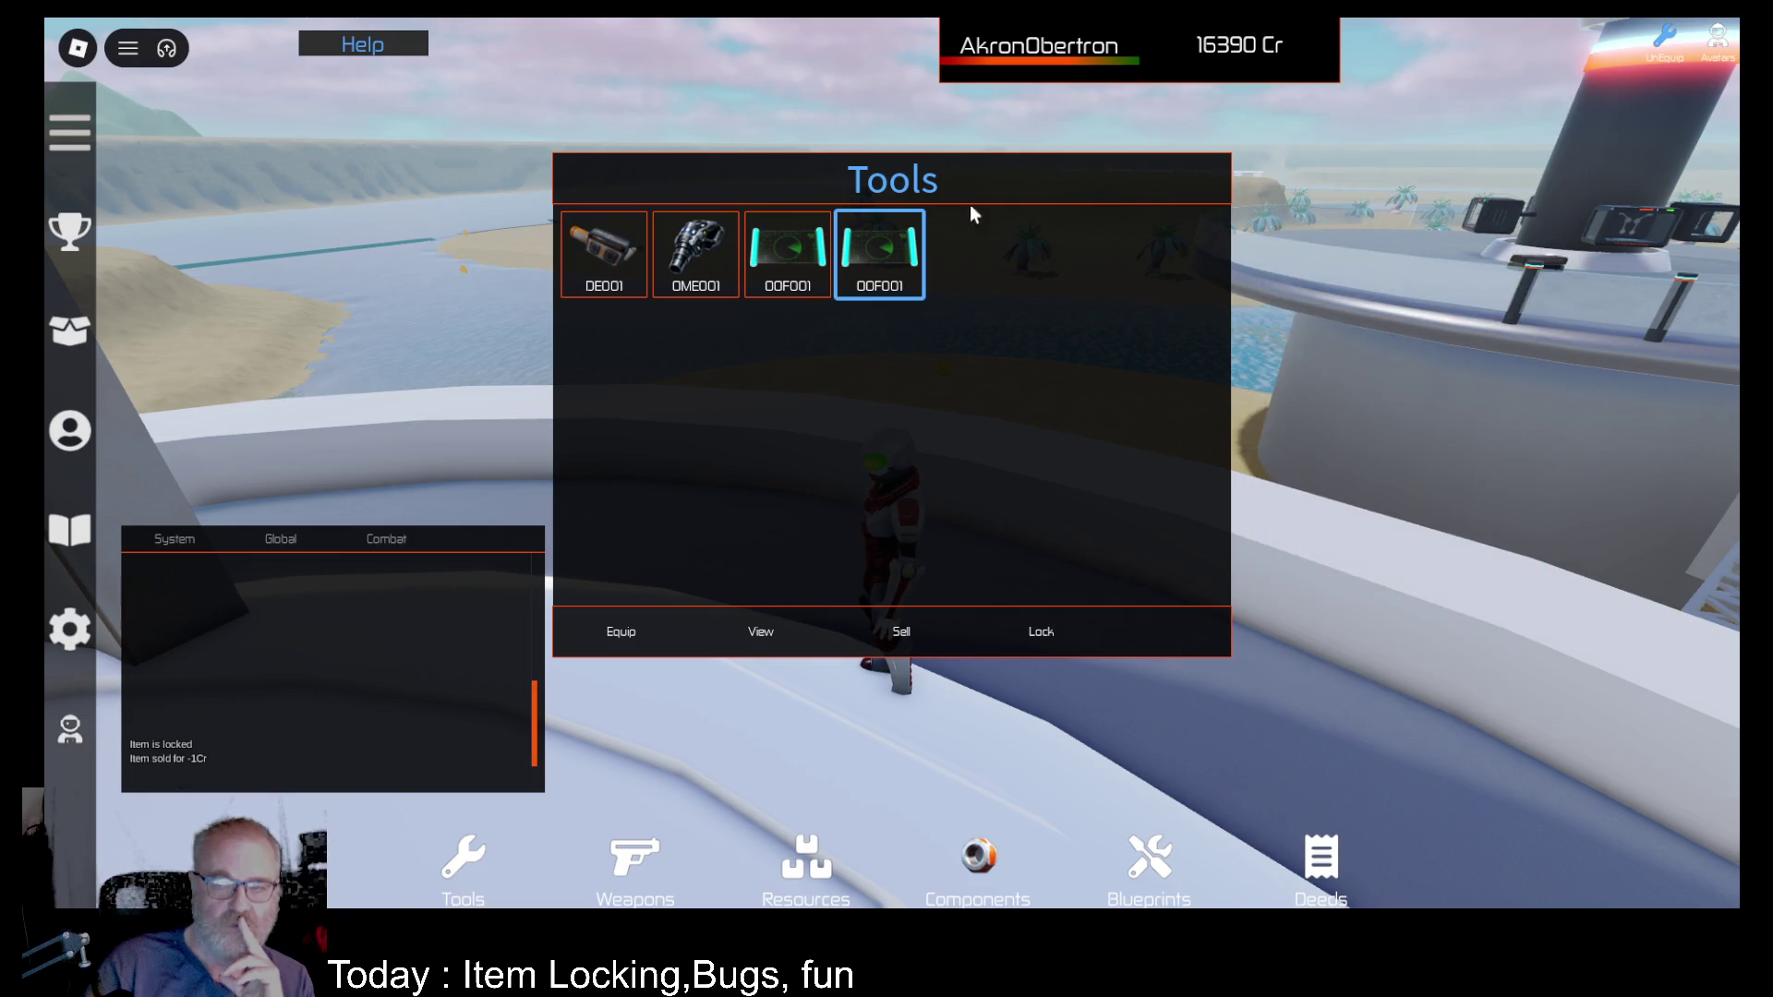
pyautogui.click(796, 256)
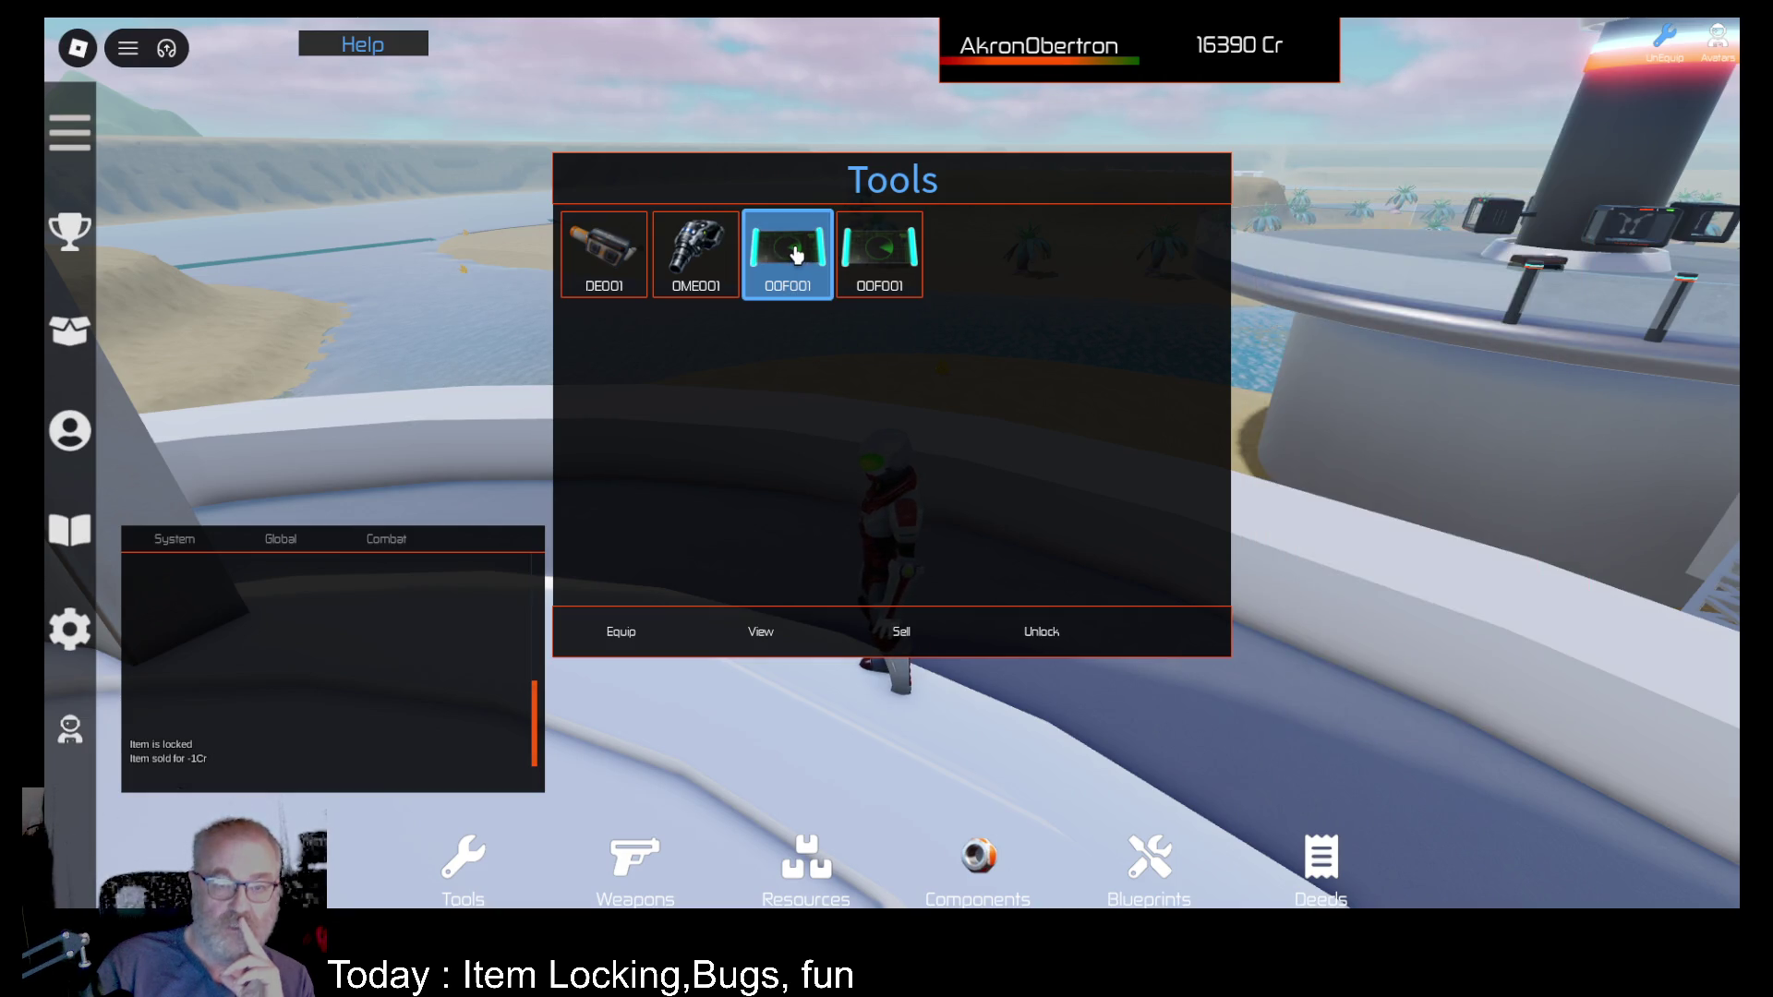
pyautogui.click(764, 637)
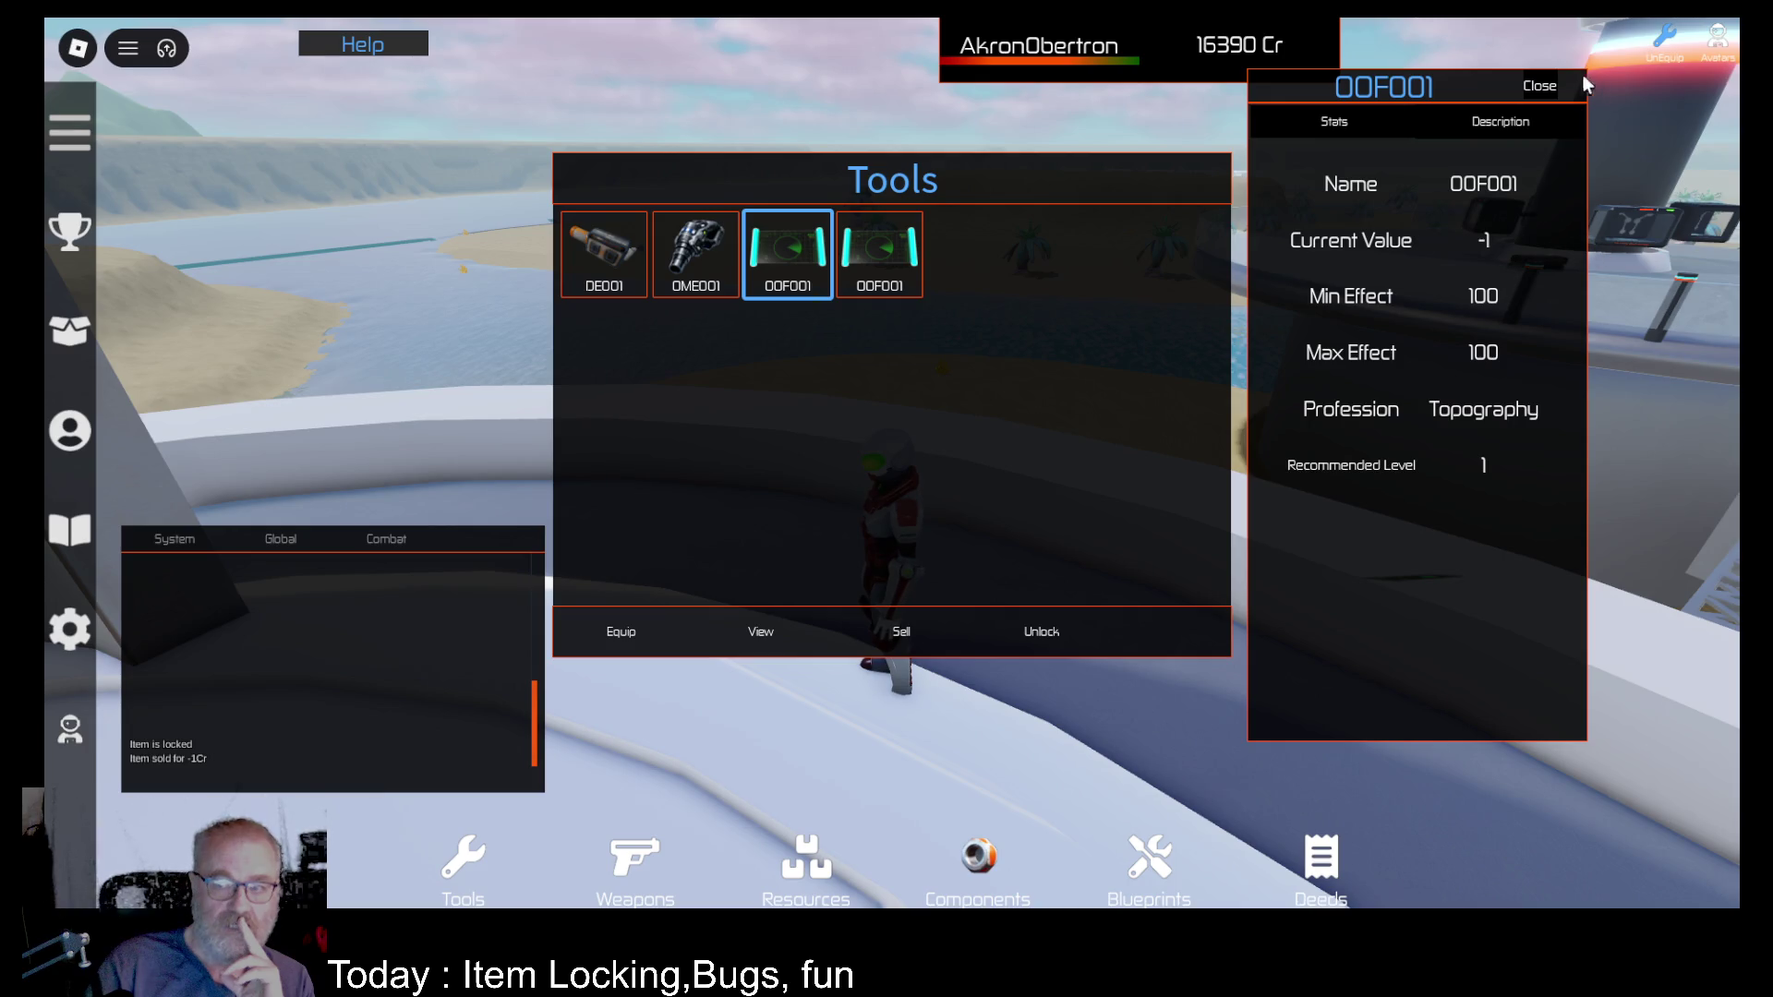
pyautogui.click(1534, 87)
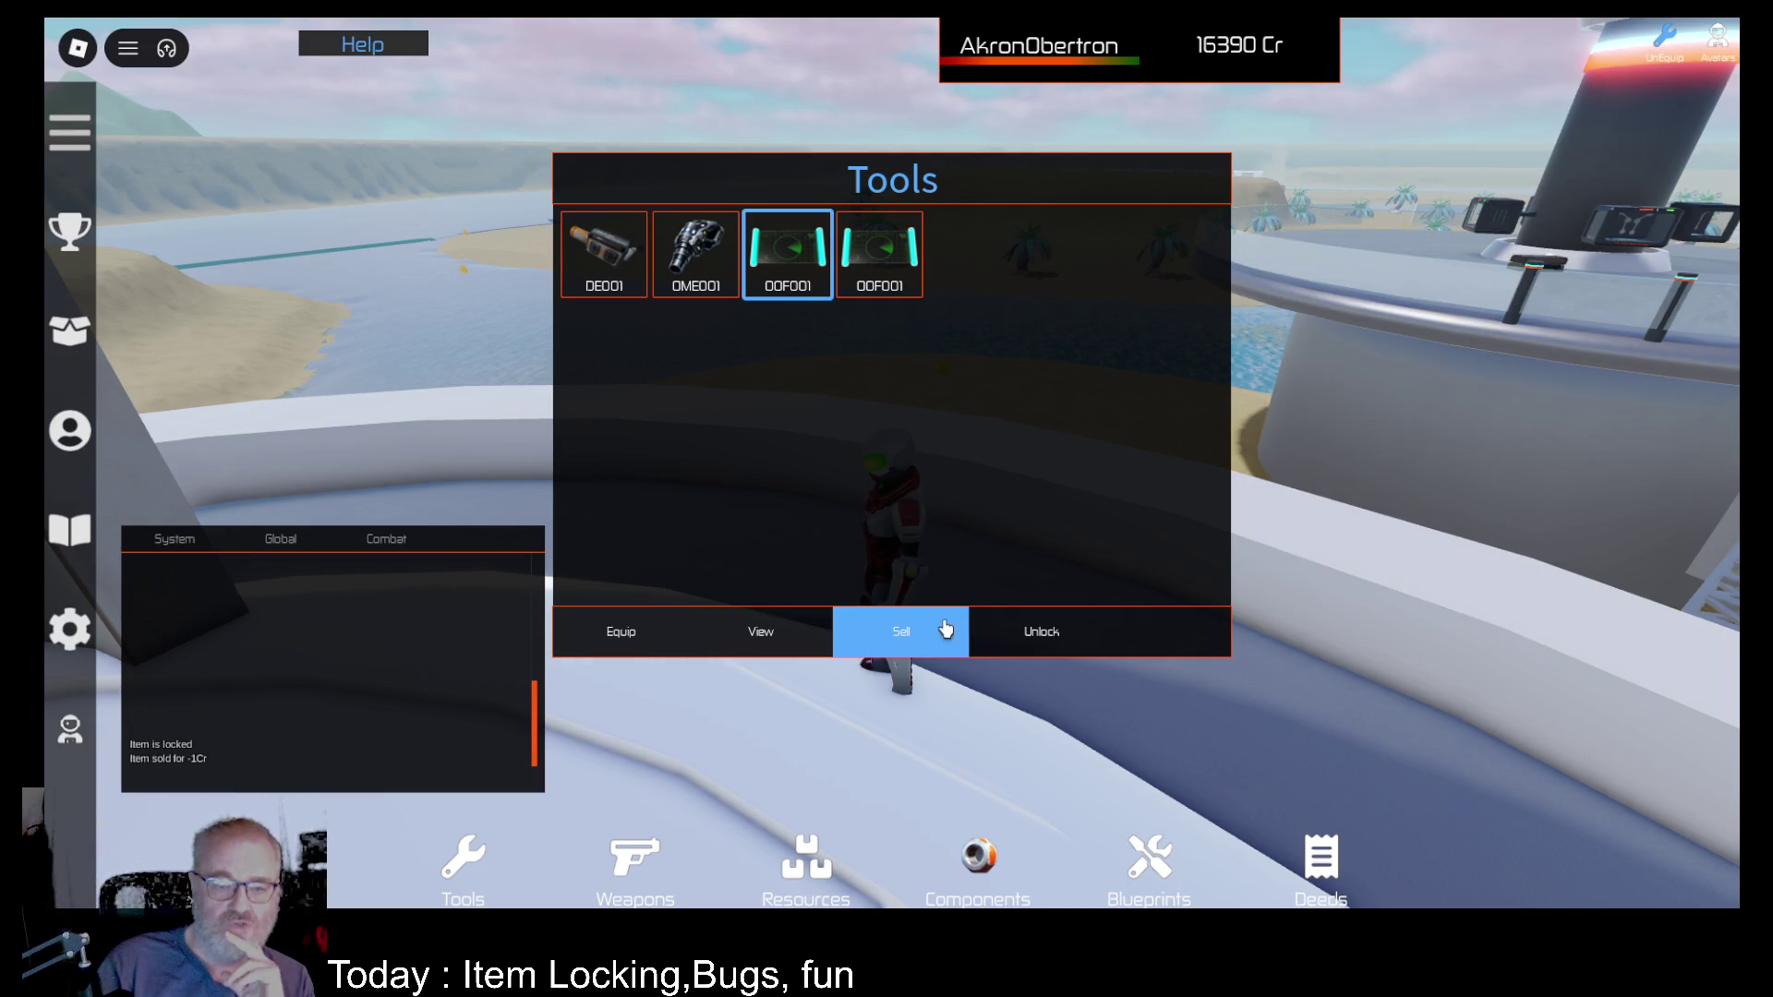
# Step: Unlock and sell one OOF001, leaving 16389 Cr, and check the remaining one's stats
pyautogui.click(903, 633)
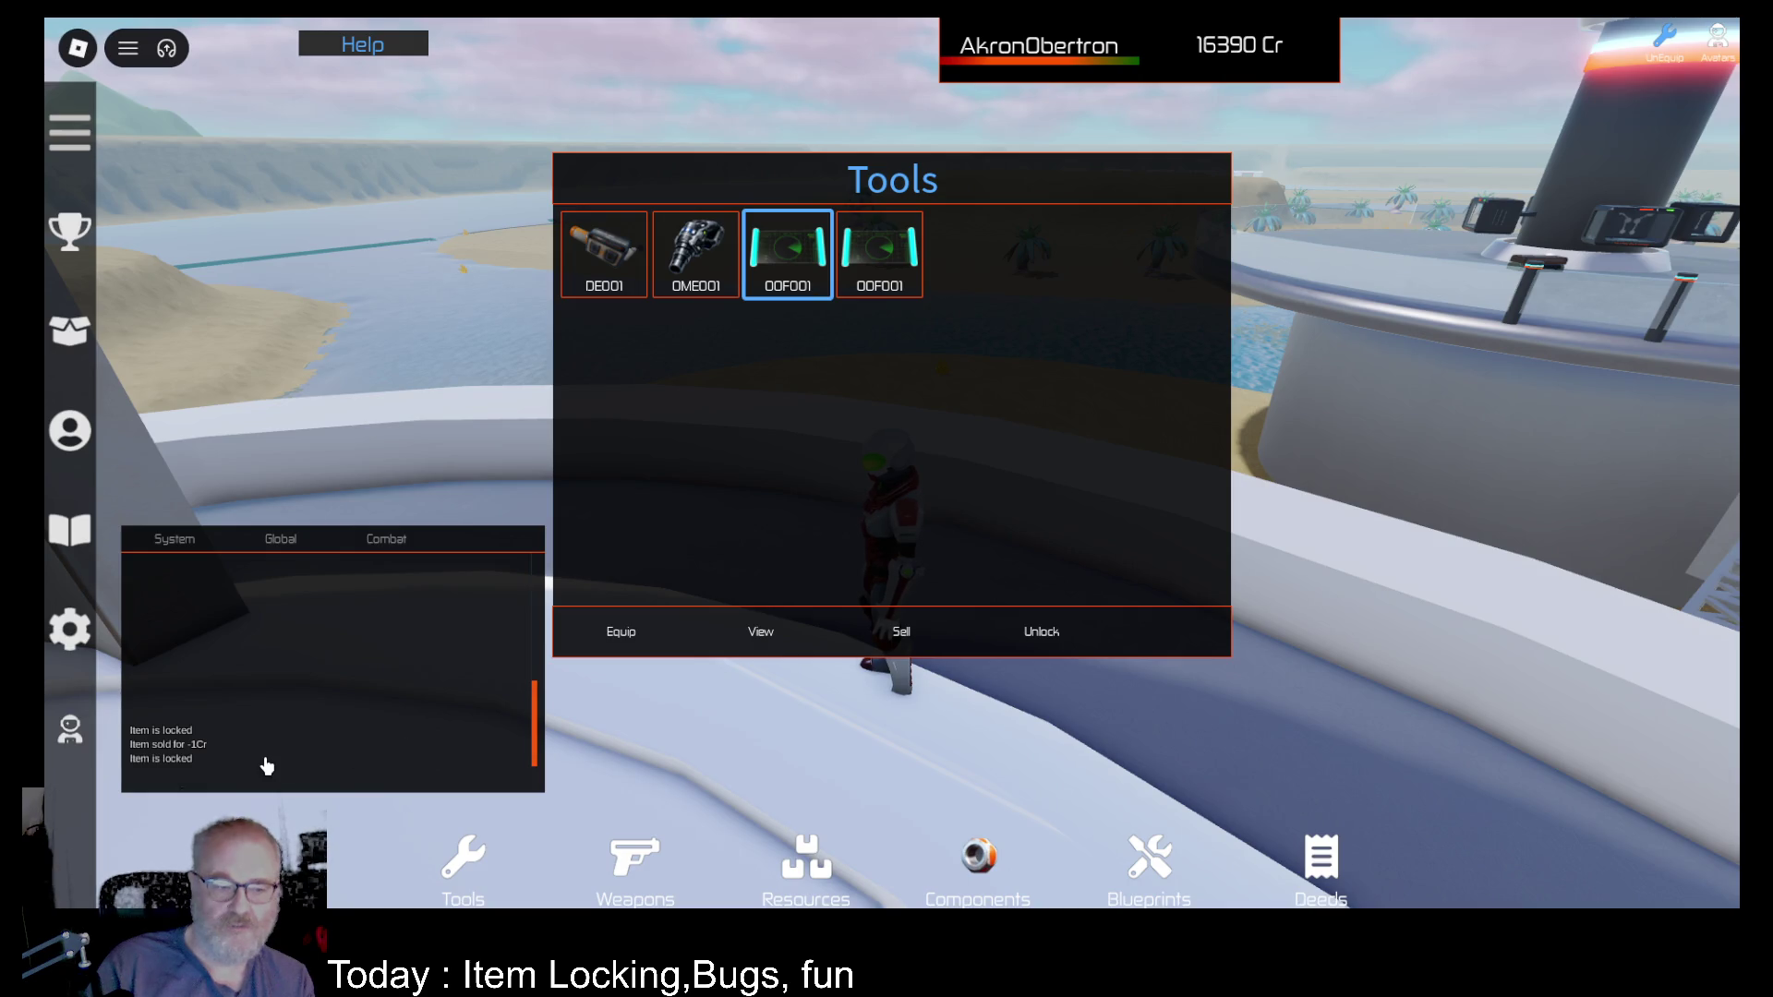
pyautogui.click(1041, 633)
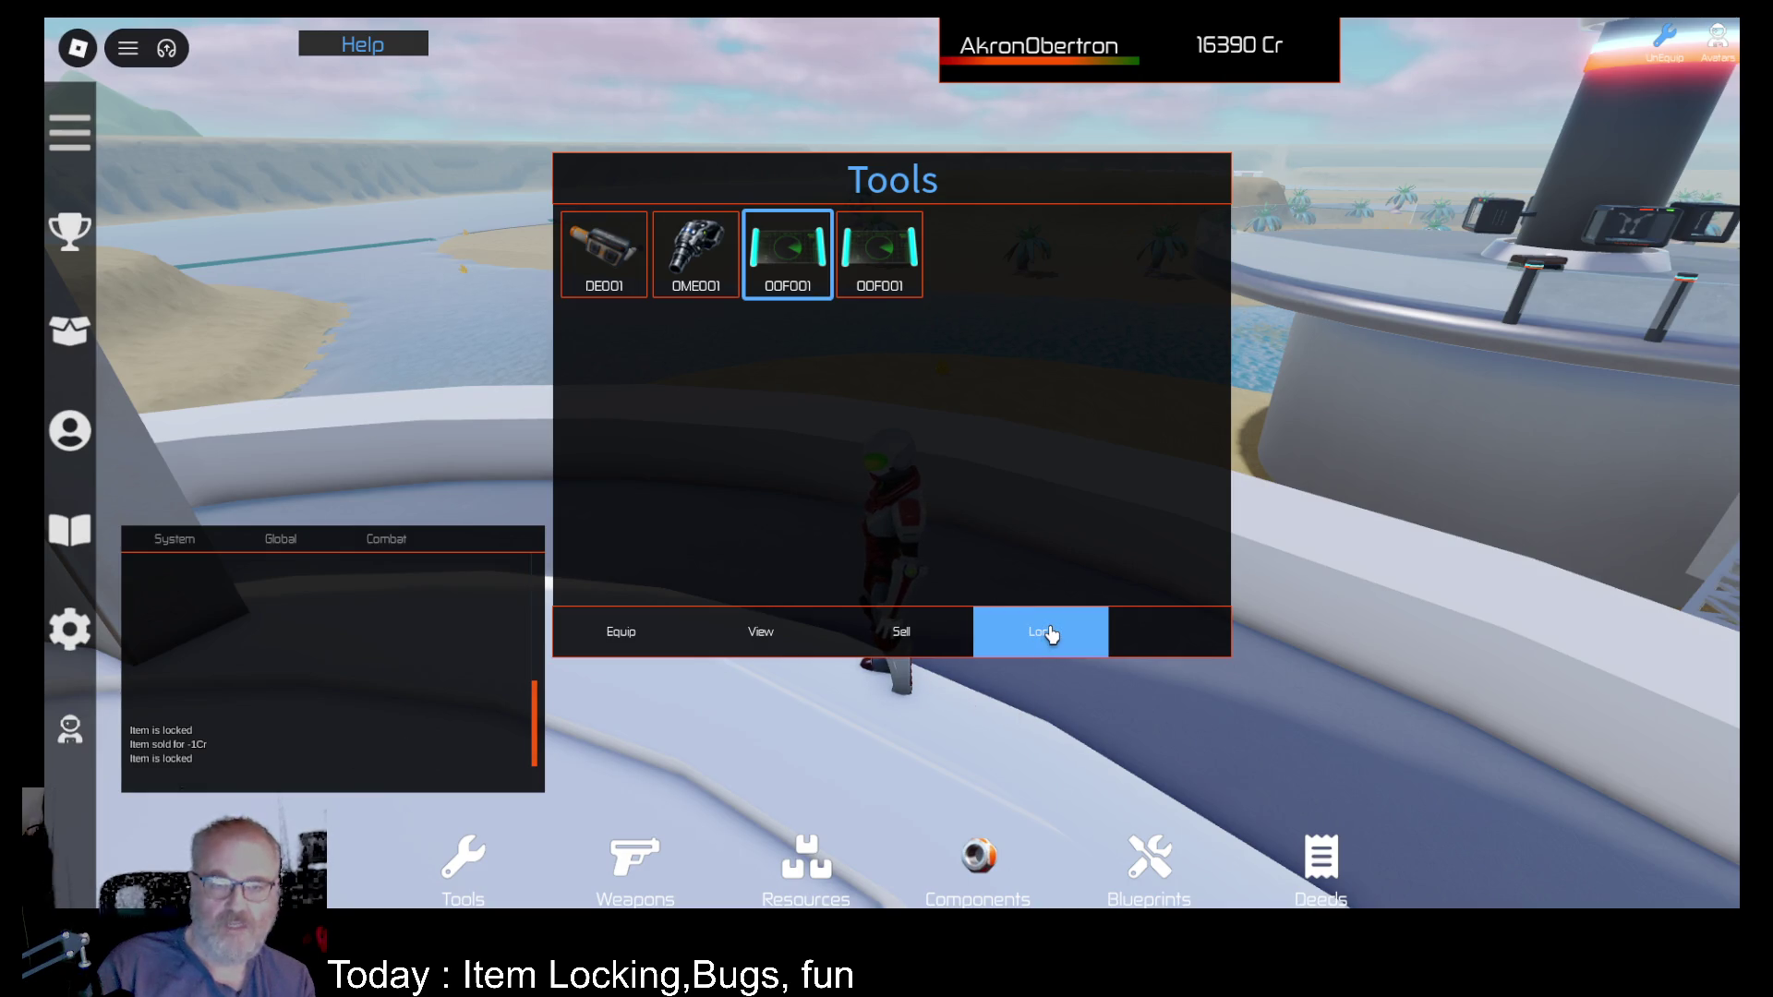
pyautogui.click(901, 651)
pyautogui.click(817, 281)
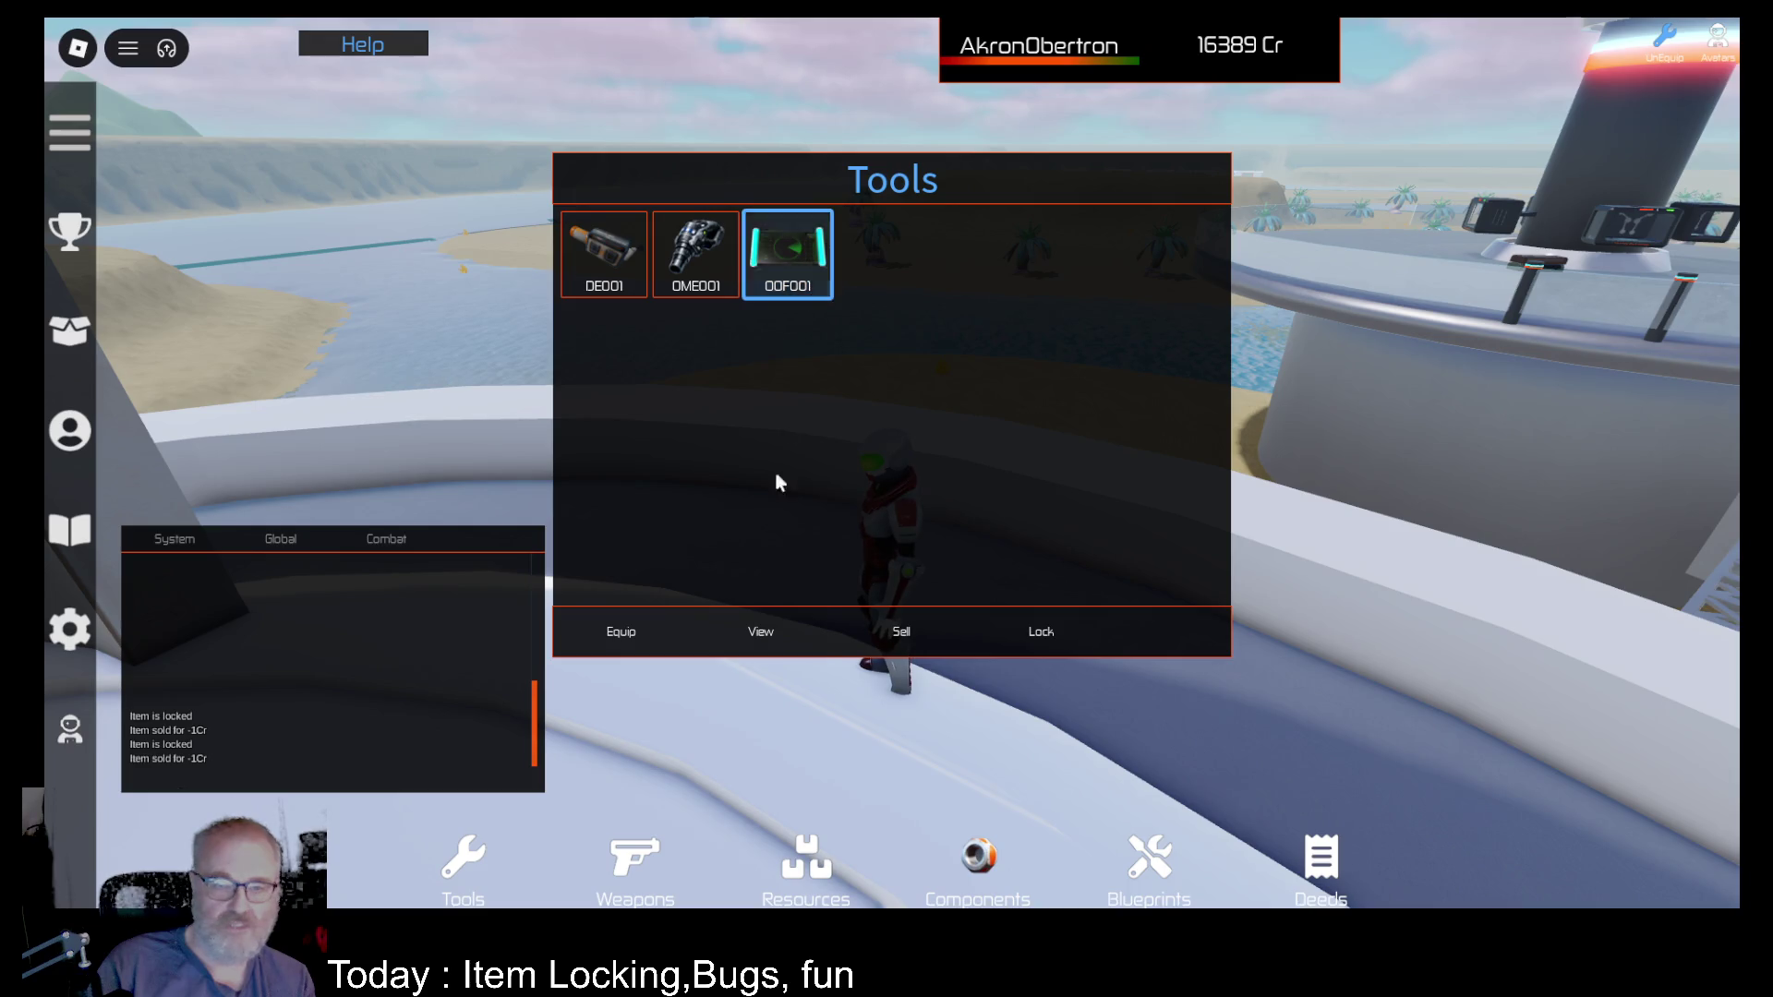
pyautogui.click(756, 639)
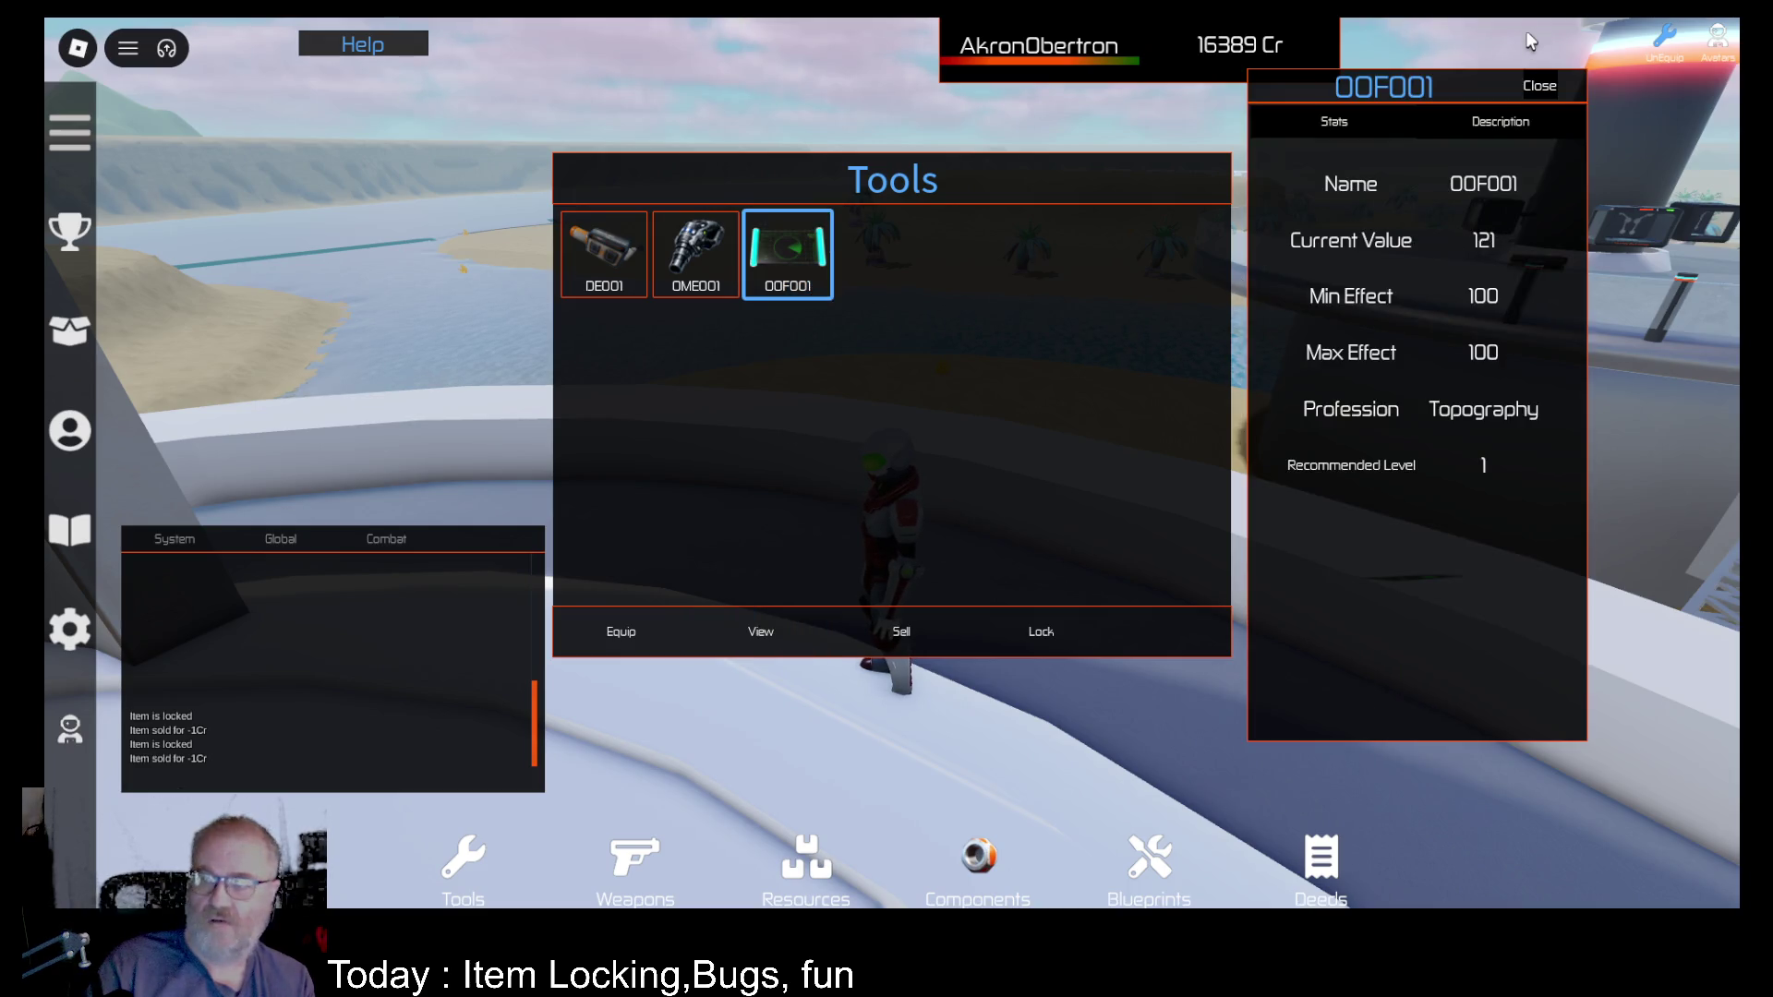
pyautogui.click(1539, 86)
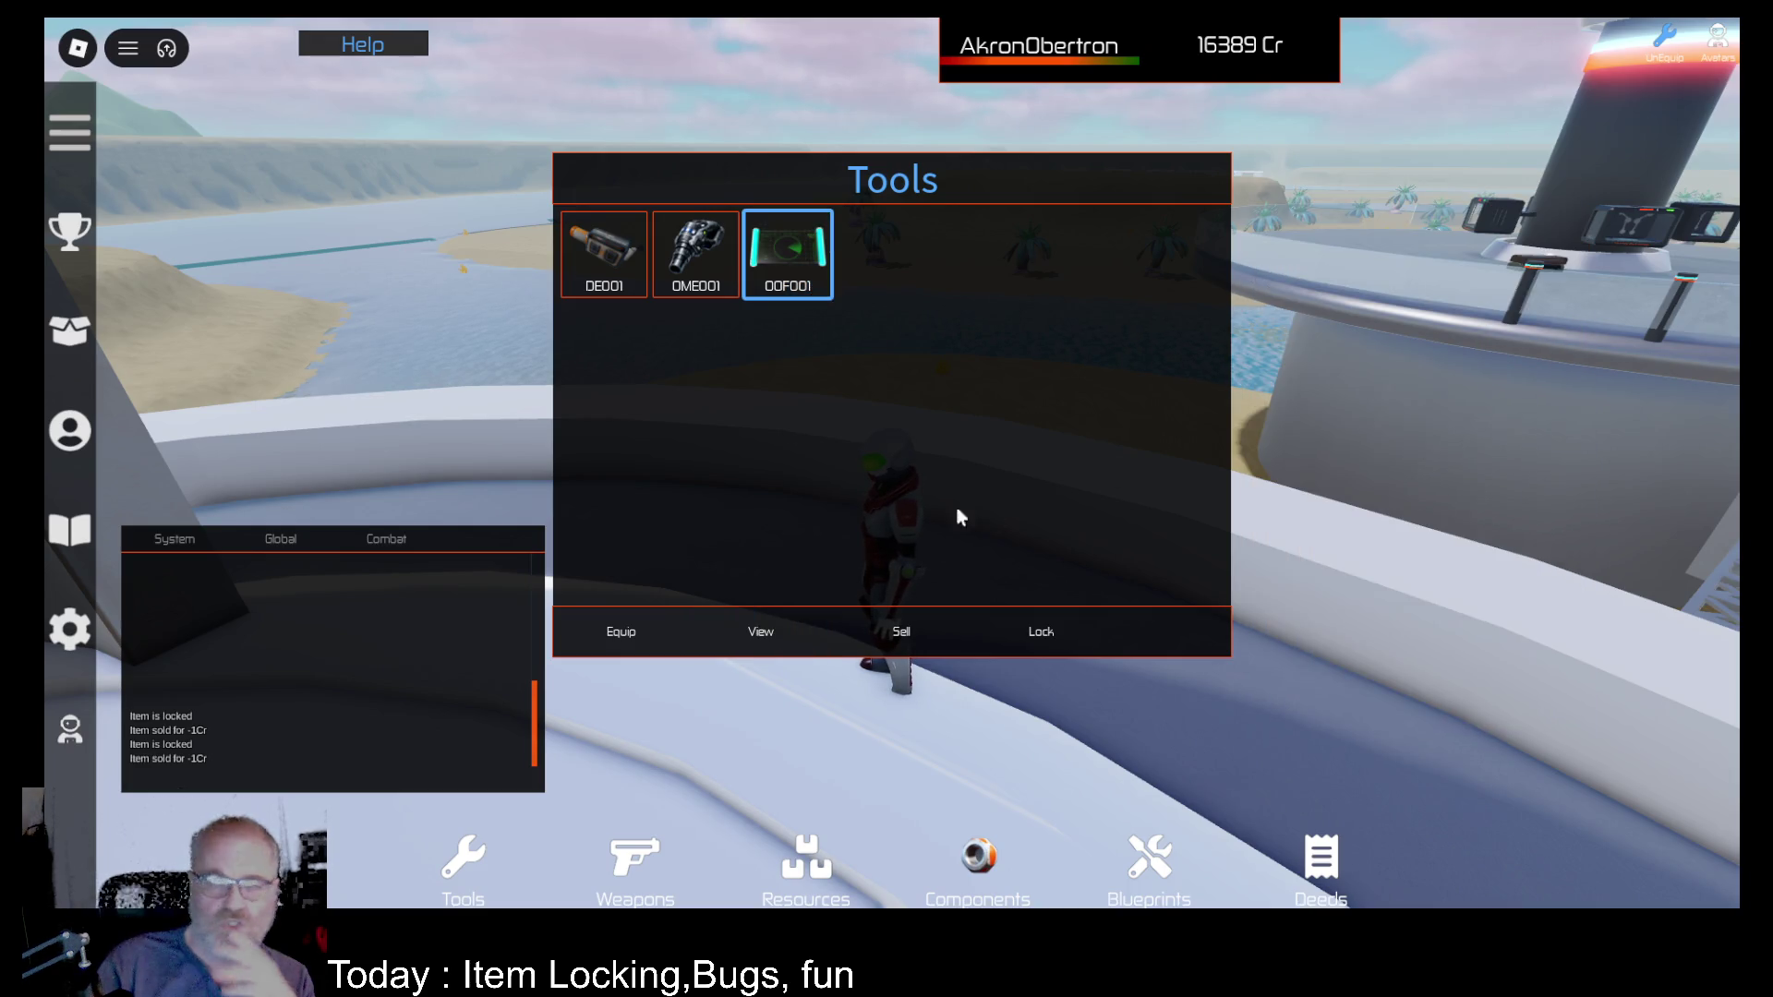
pyautogui.click(1150, 877)
# Step: In Deeds, compare the Iodine deeds and find the Iodine 24 deed is locked against selling
pyautogui.click(1322, 872)
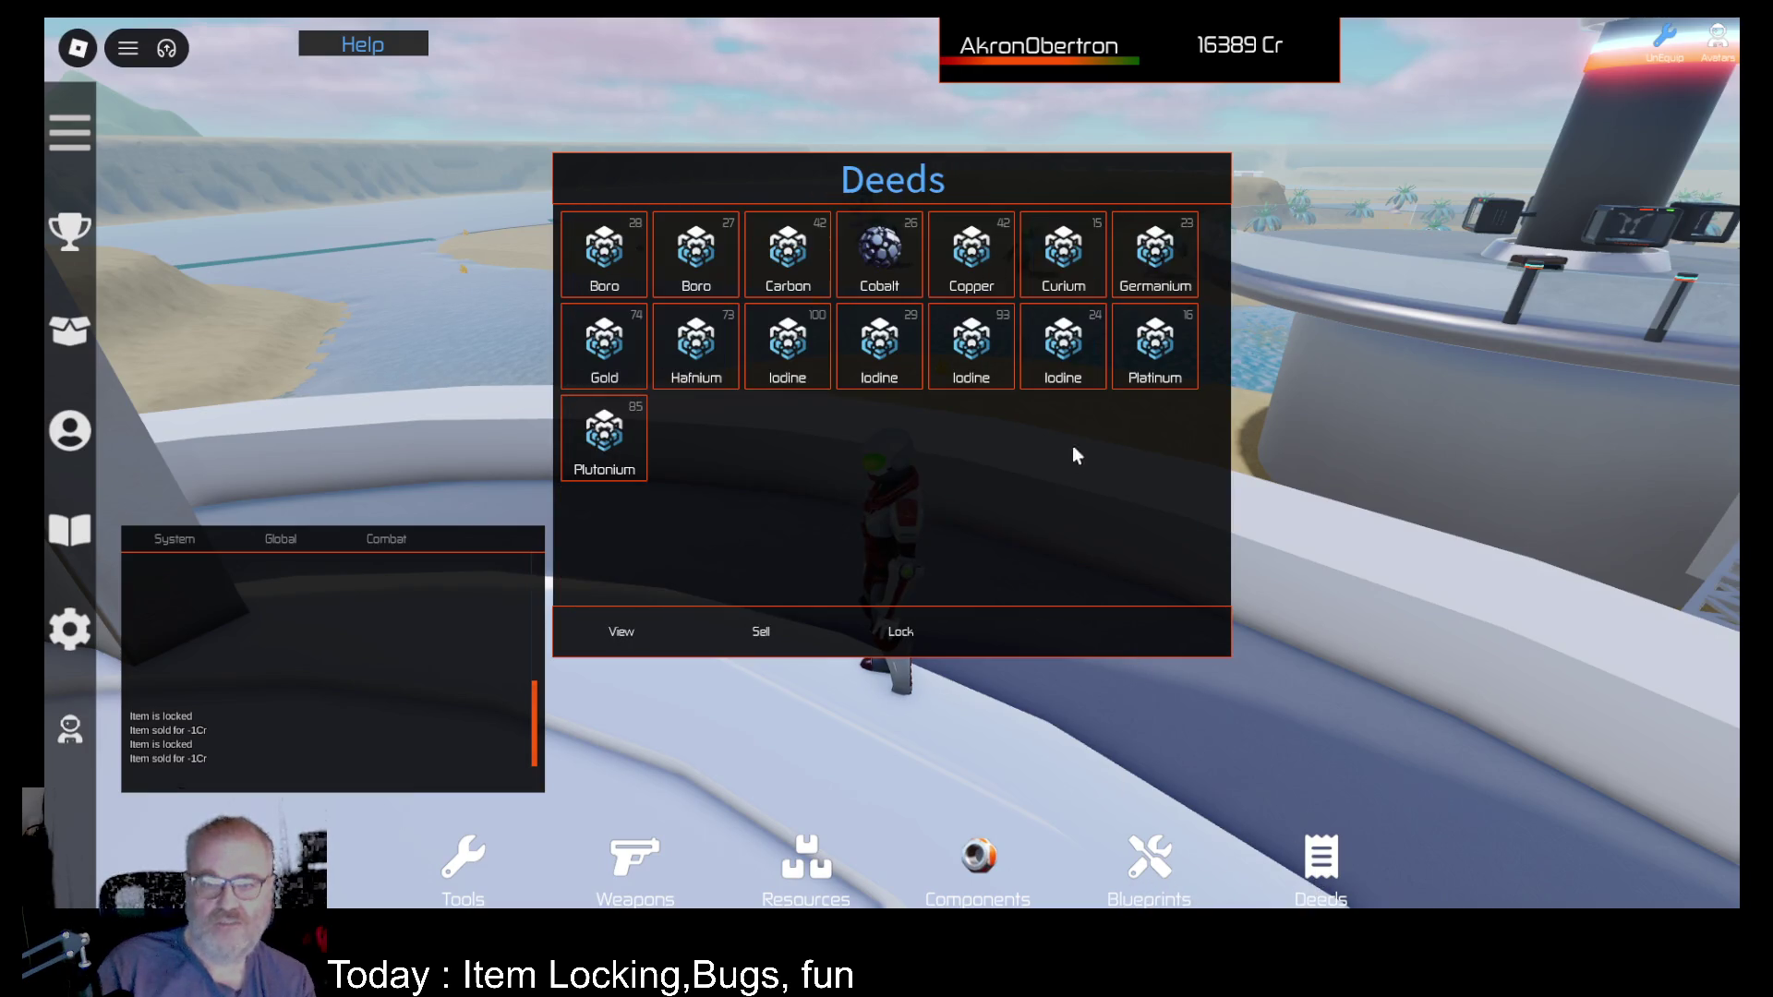
pyautogui.click(1068, 335)
pyautogui.click(1073, 369)
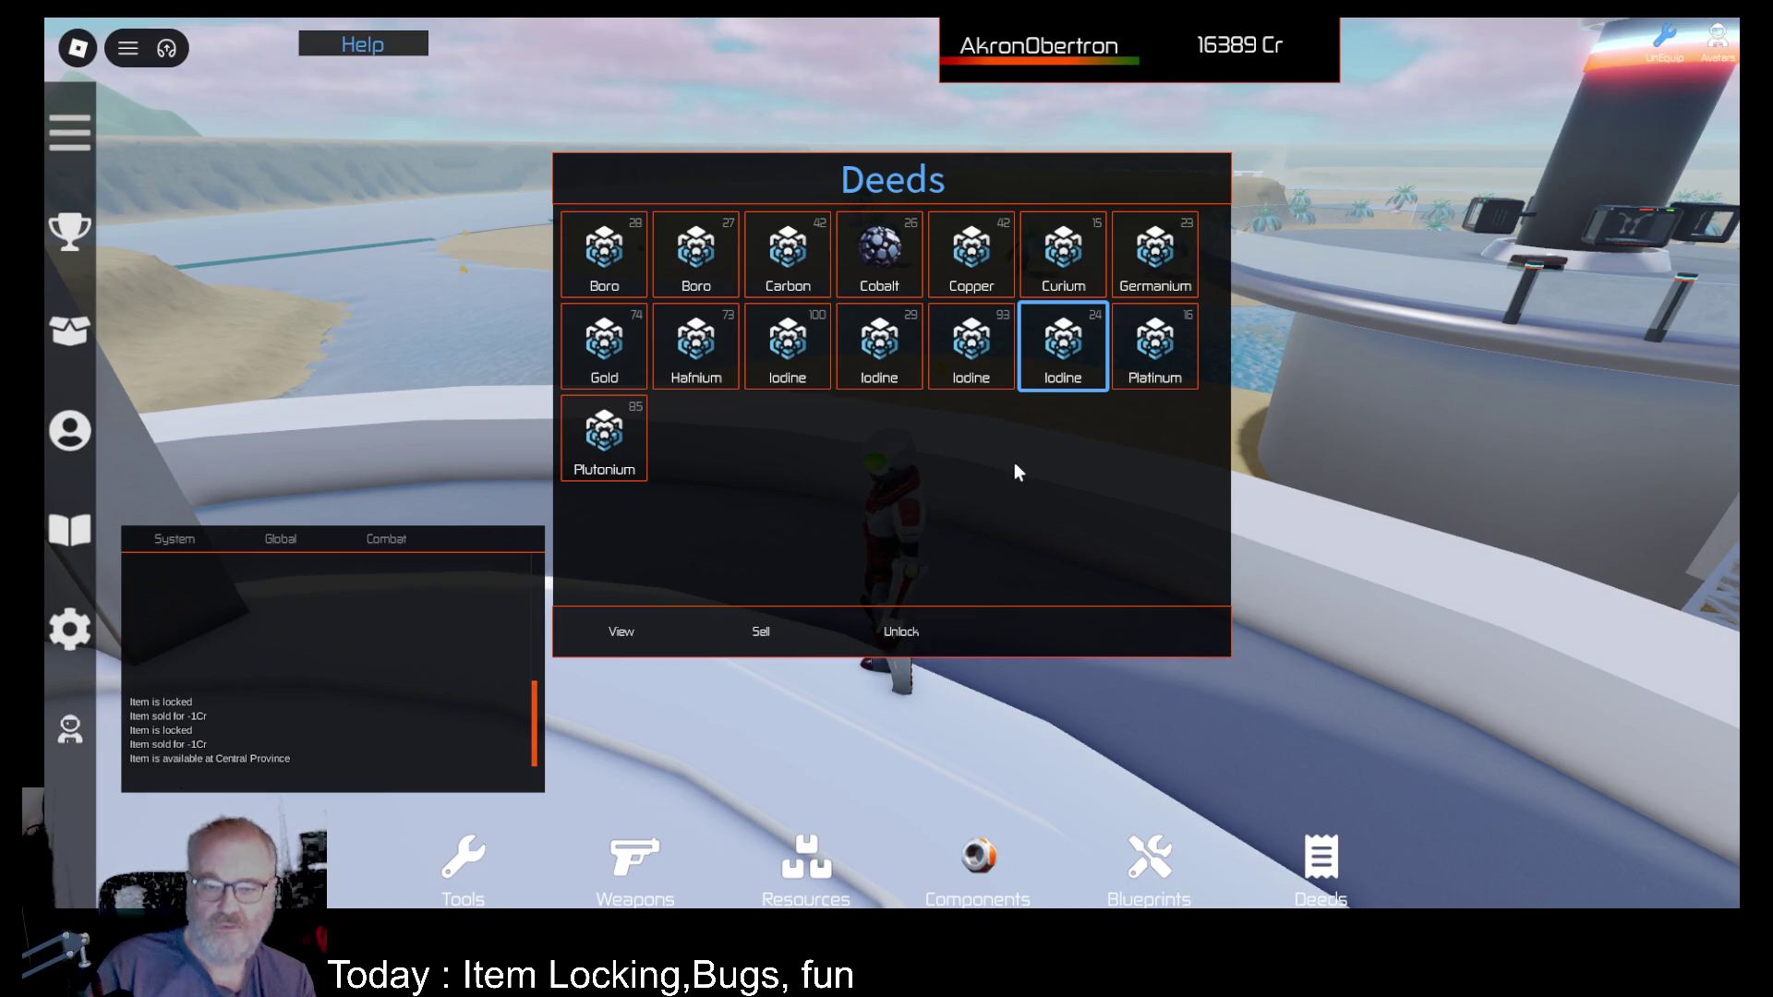
pyautogui.click(971, 356)
pyautogui.click(1058, 355)
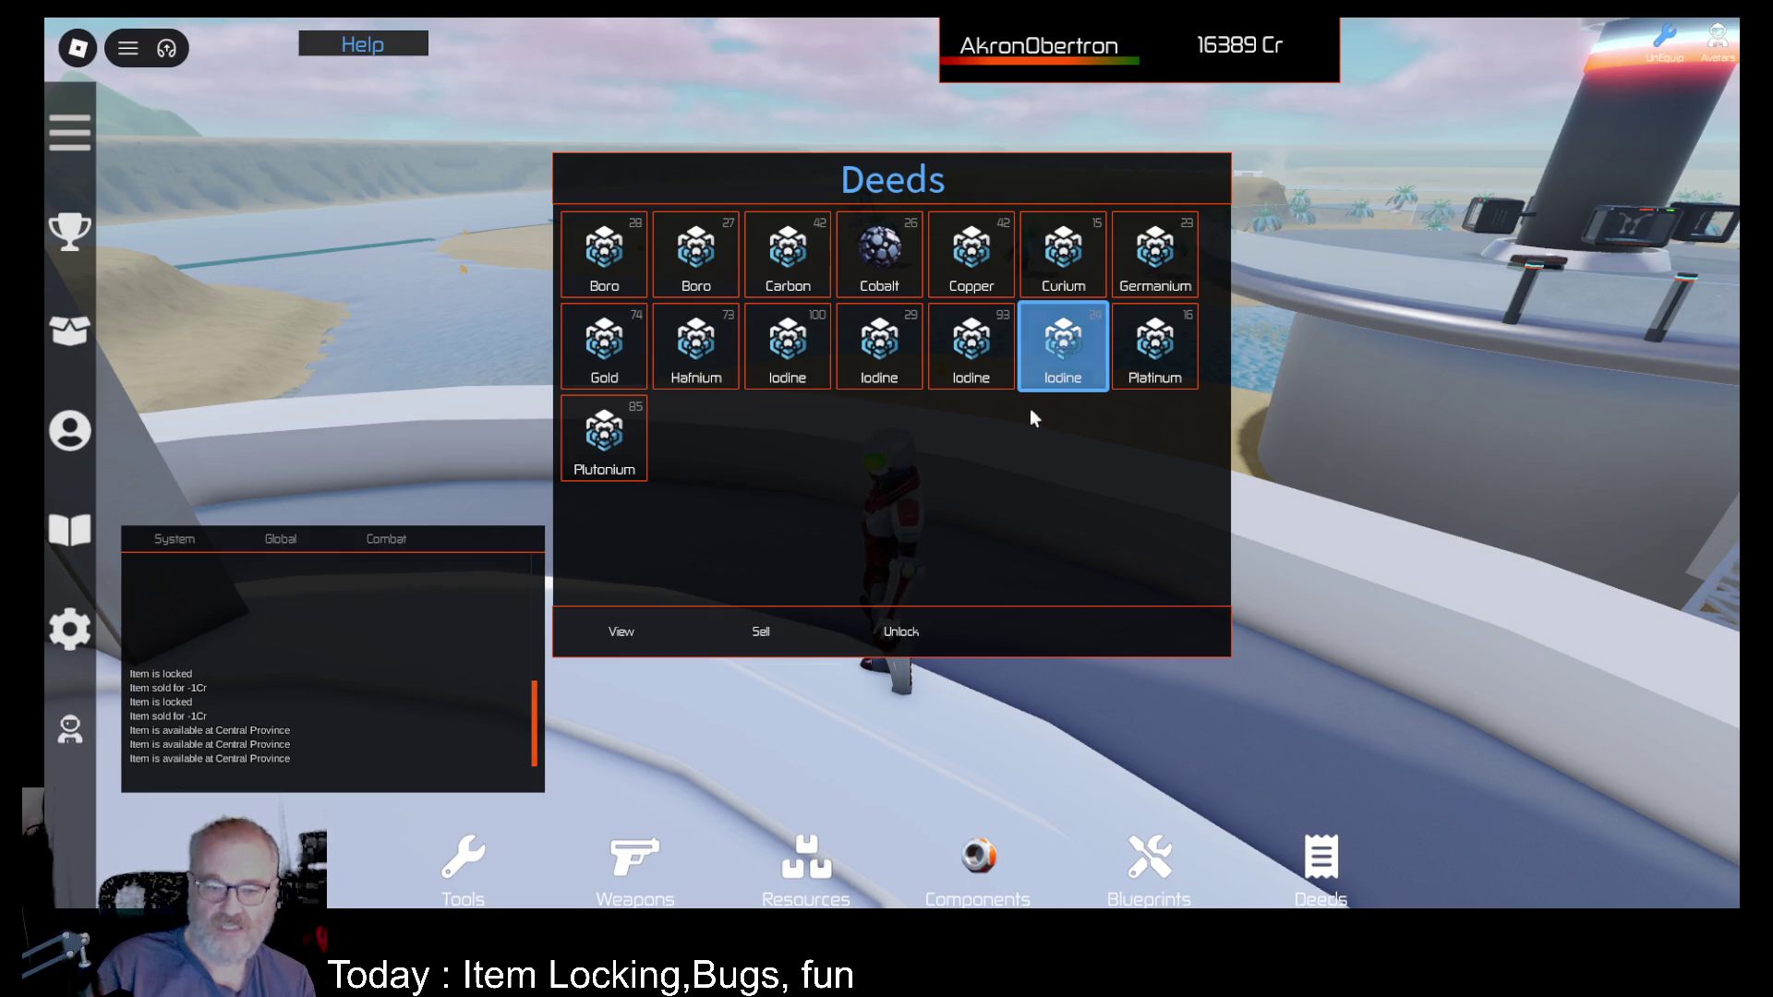
pyautogui.click(778, 635)
# Step: Sell the Iodine 93 deed, then unlock and sell Iodine 24, reaching 16623 Cr
pyautogui.click(980, 360)
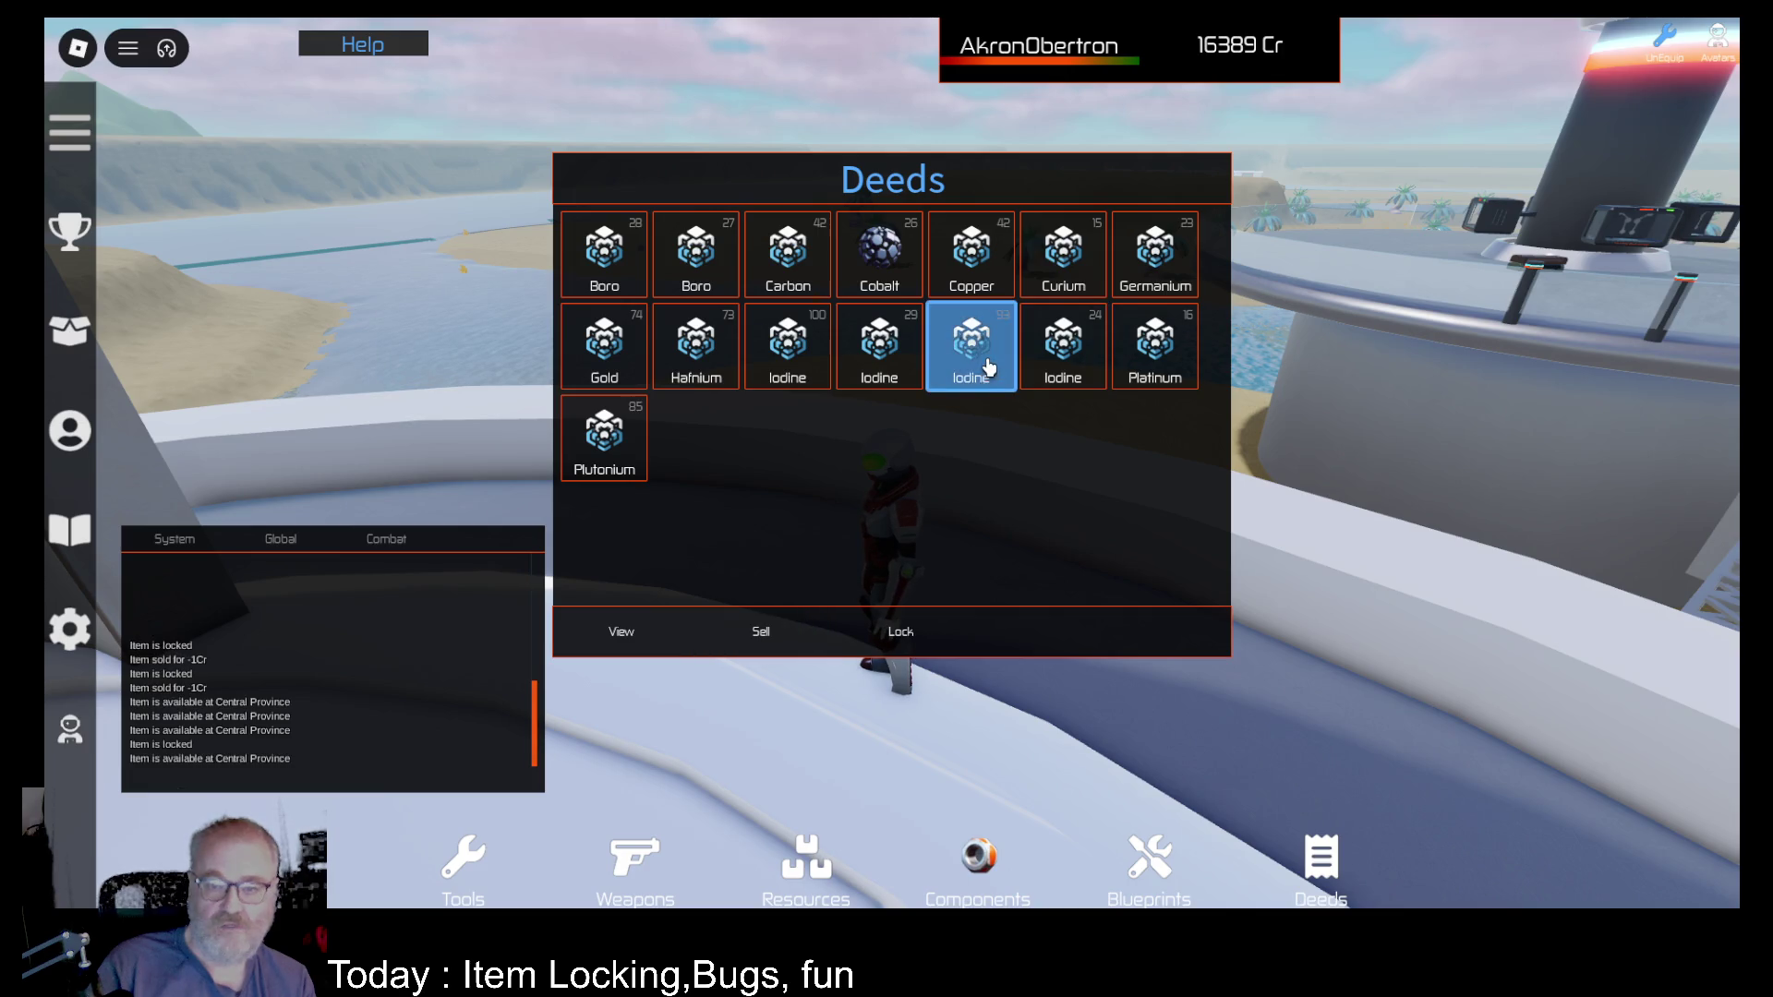
pyautogui.click(775, 635)
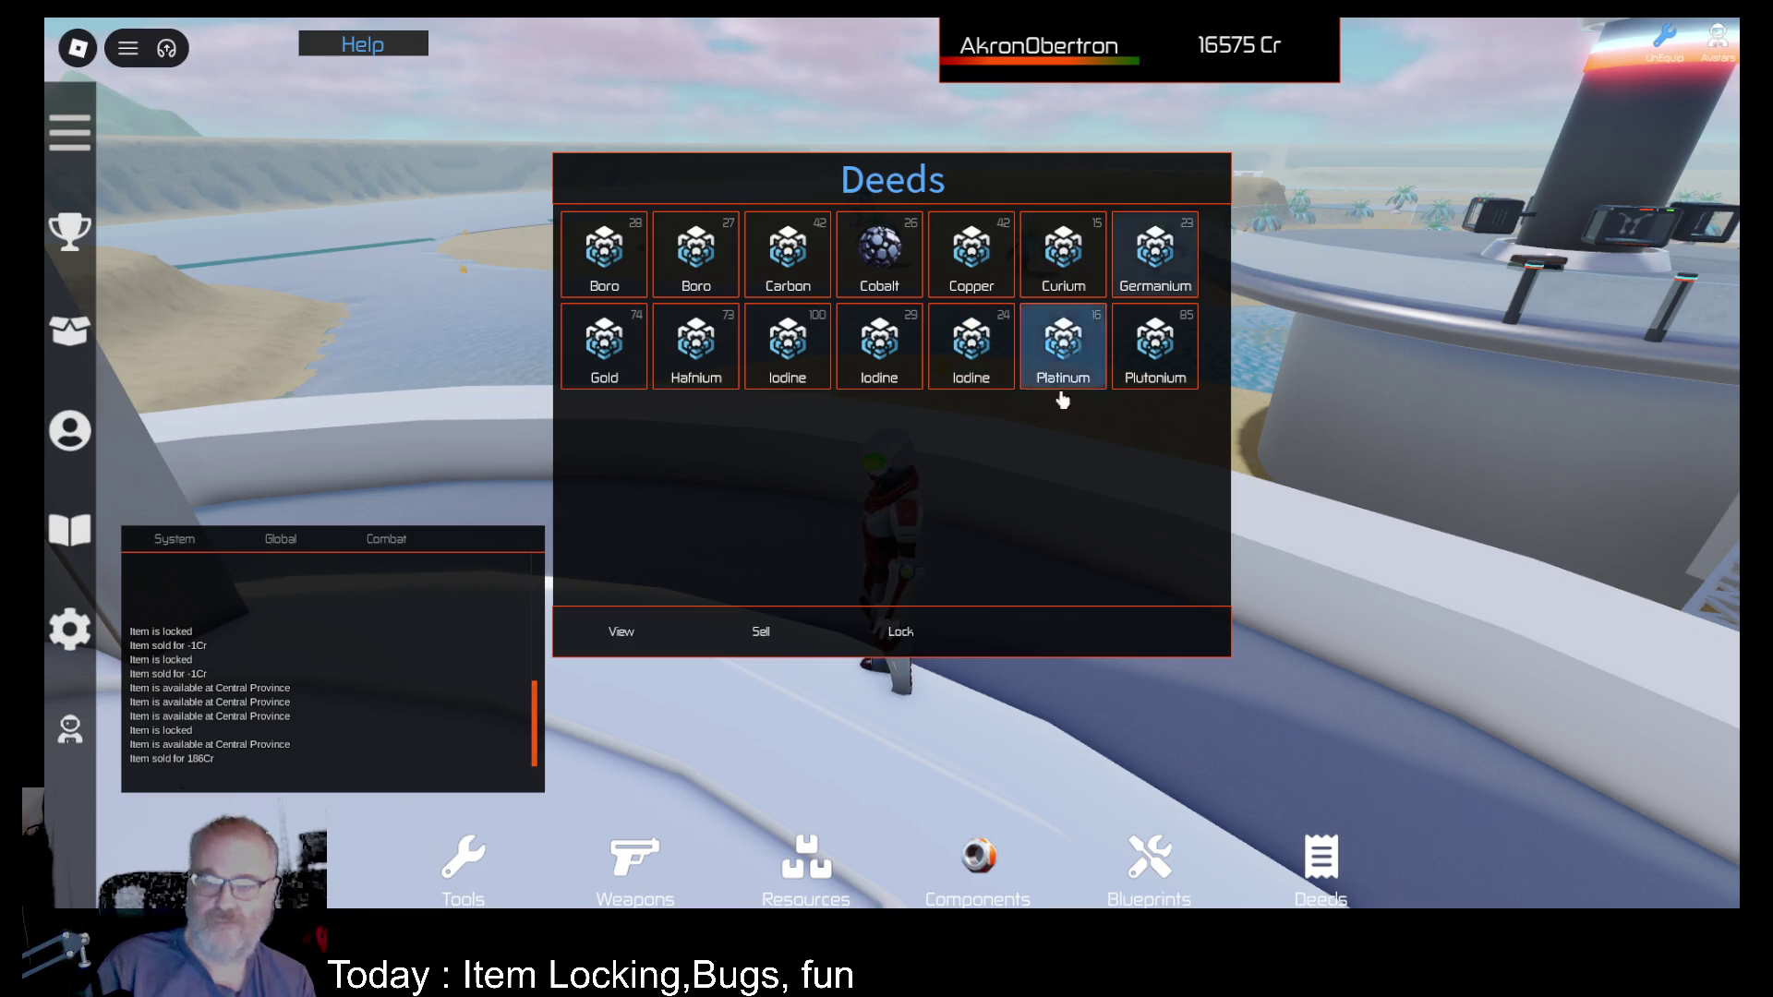
pyautogui.click(999, 362)
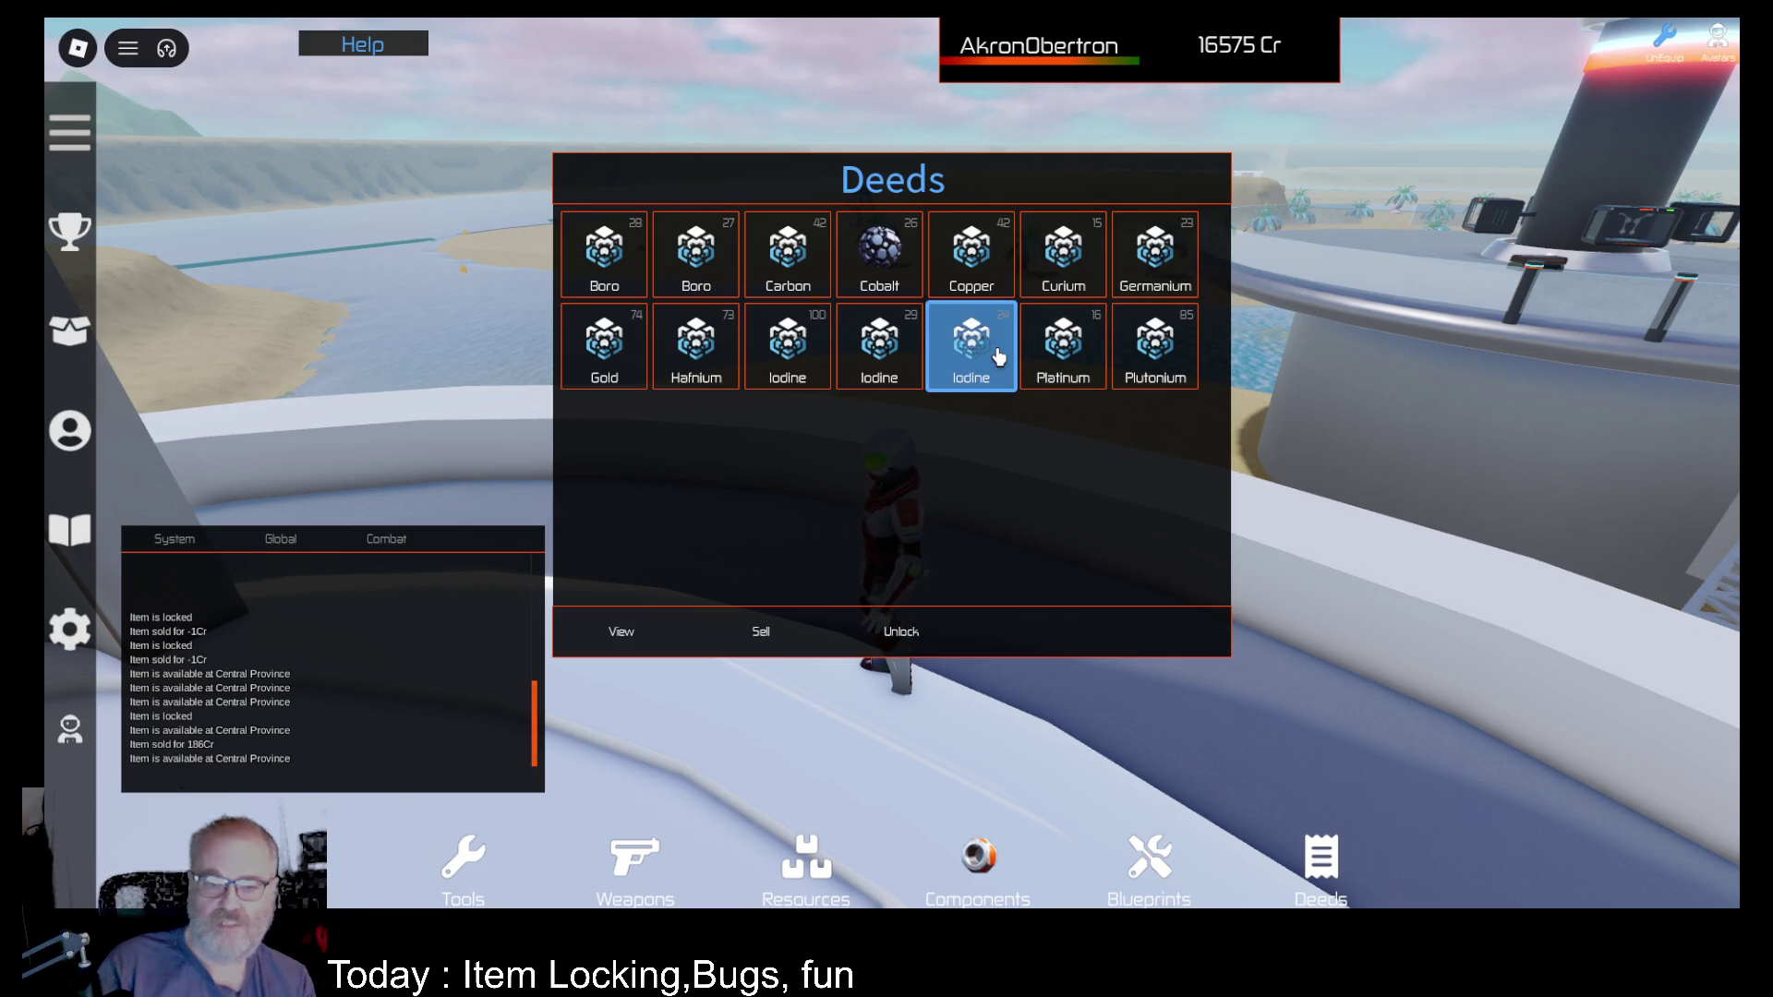
pyautogui.click(903, 637)
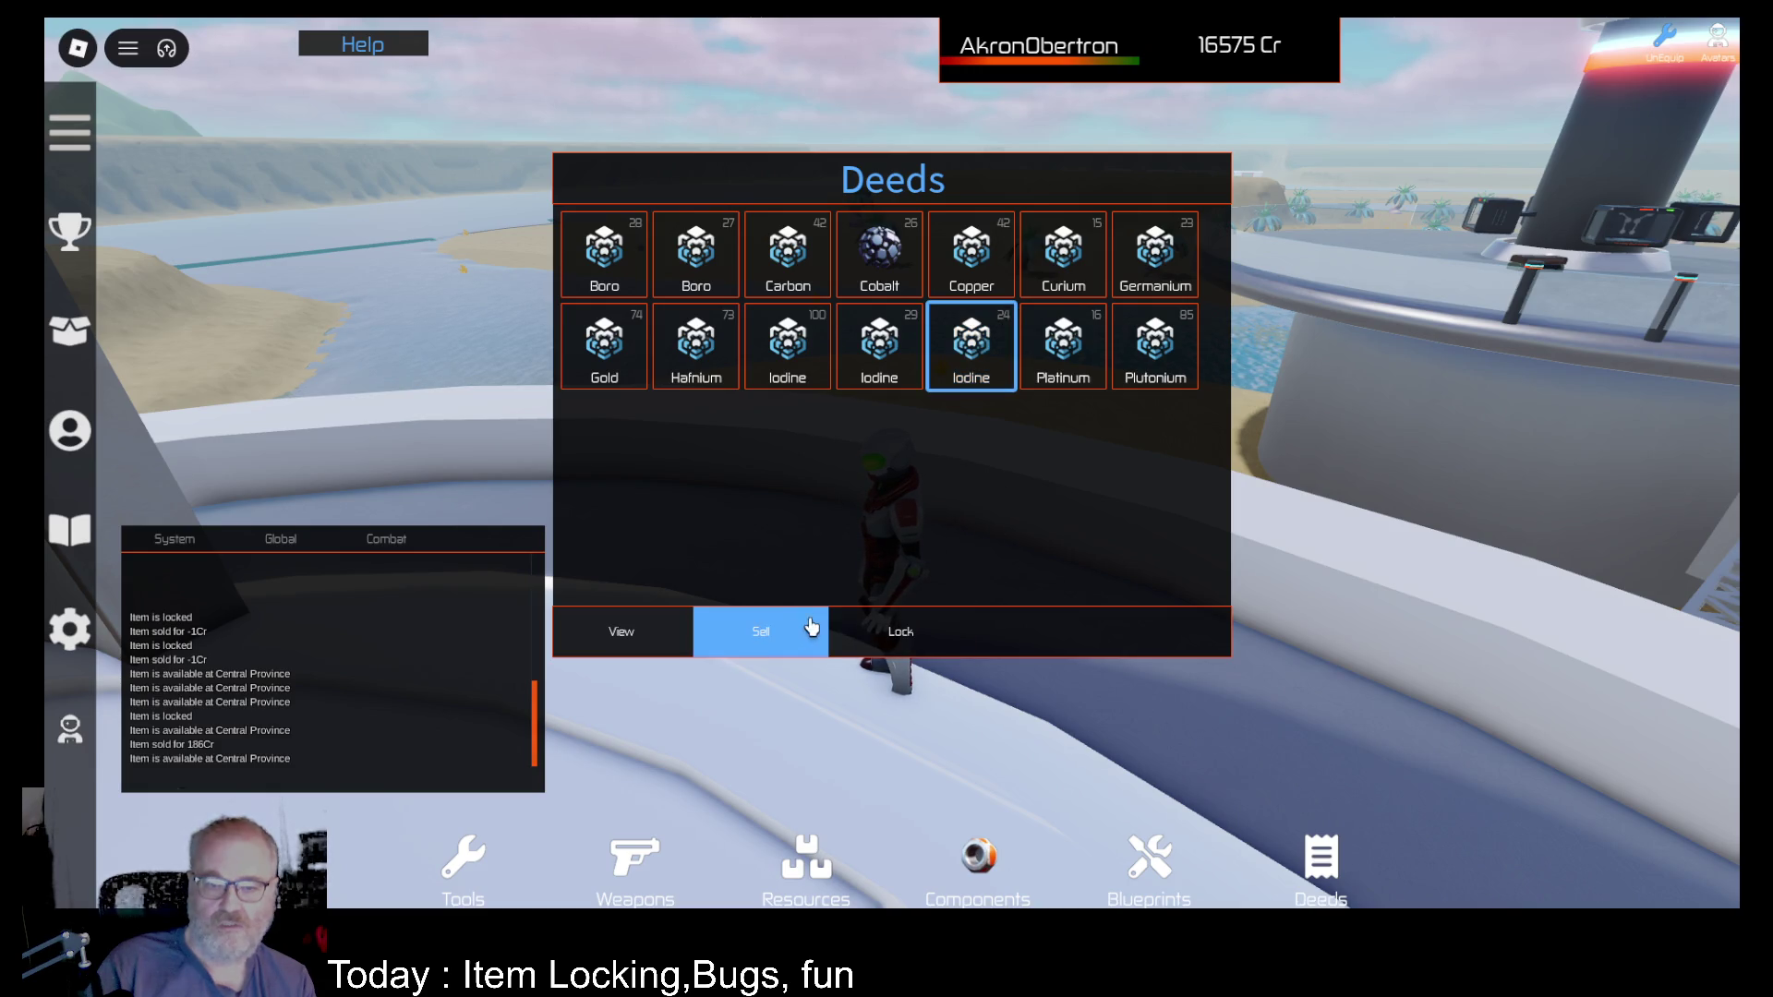
pyautogui.click(762, 640)
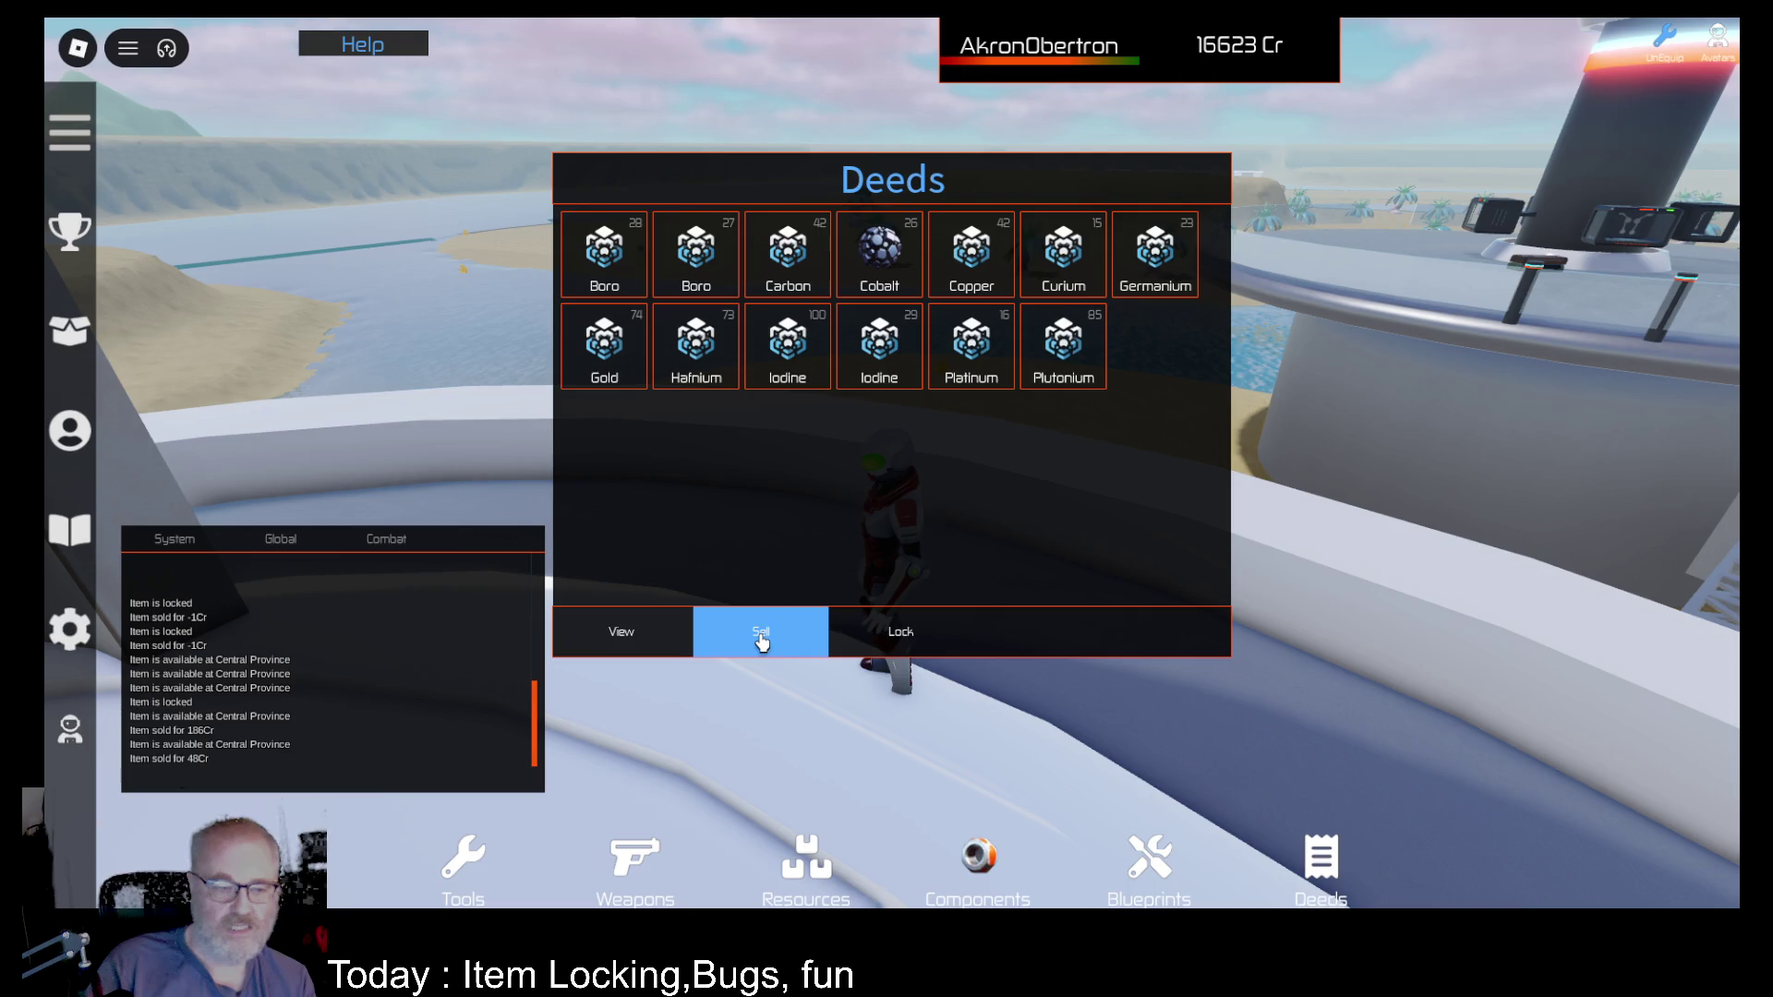
pyautogui.click(890, 369)
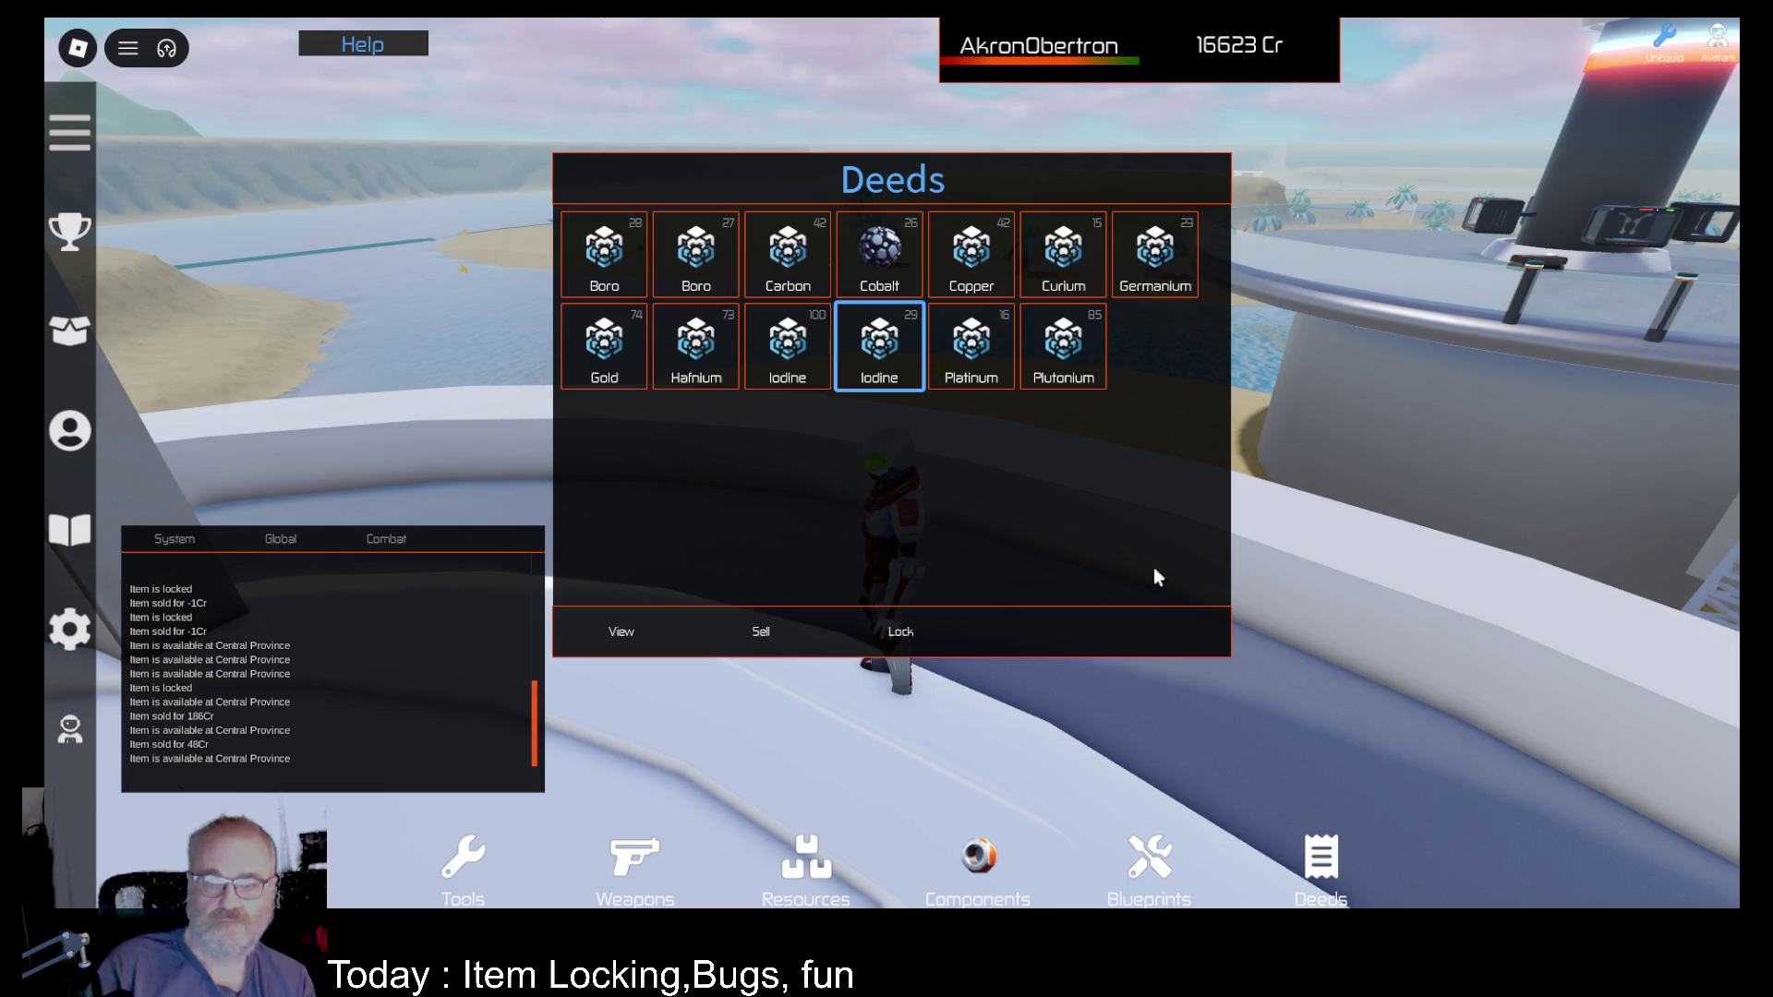
# Step: Unlock and sell a Basic Nanite Blueprint for 1 Cr, bringing the balance to 16624 Cr
pyautogui.click(991, 883)
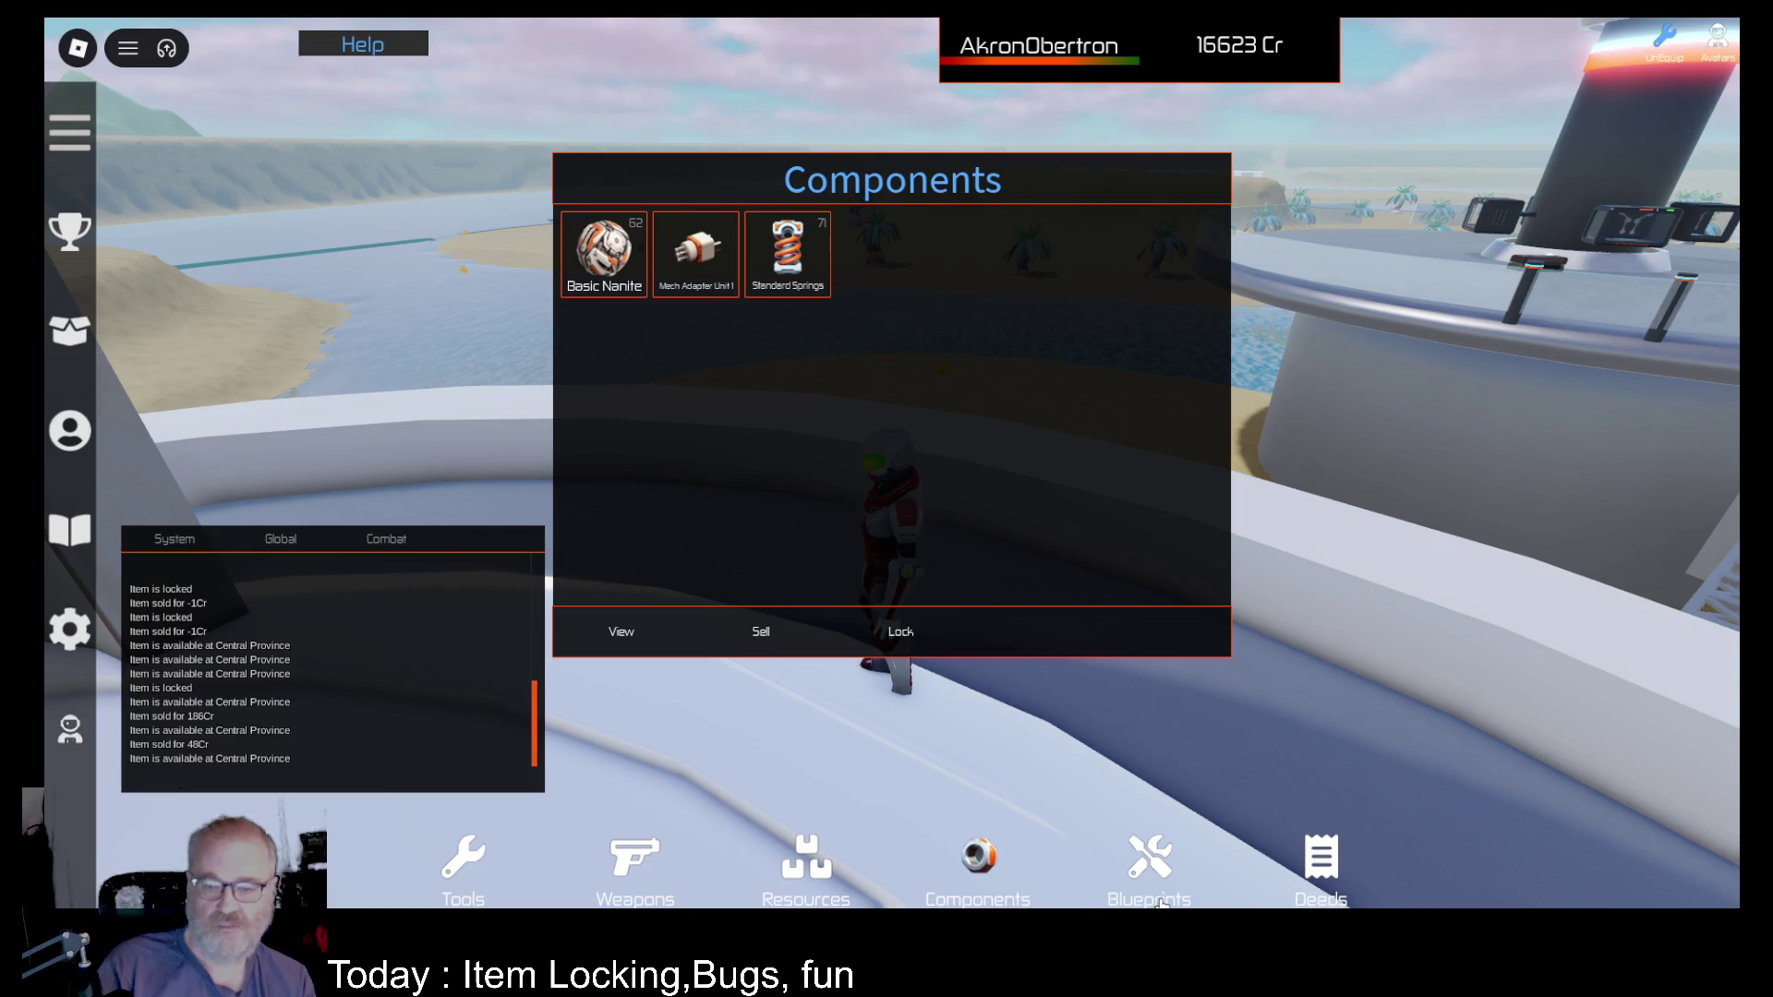
pyautogui.click(1159, 891)
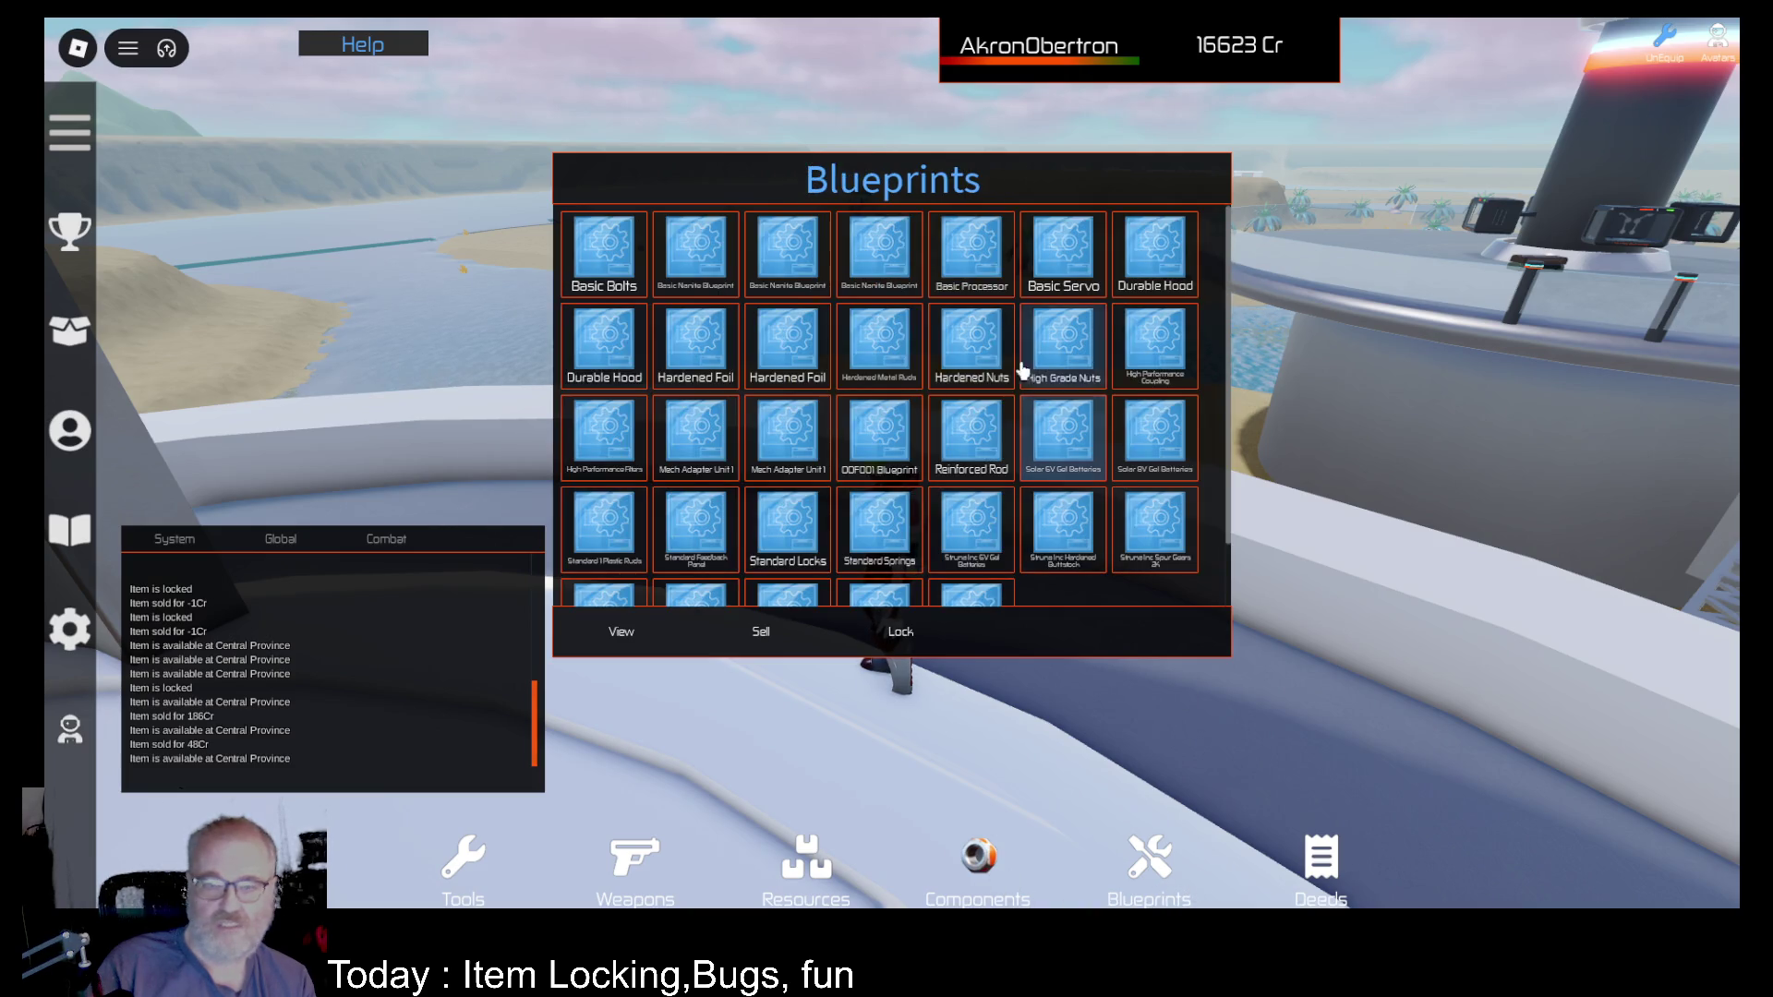
pyautogui.click(804, 269)
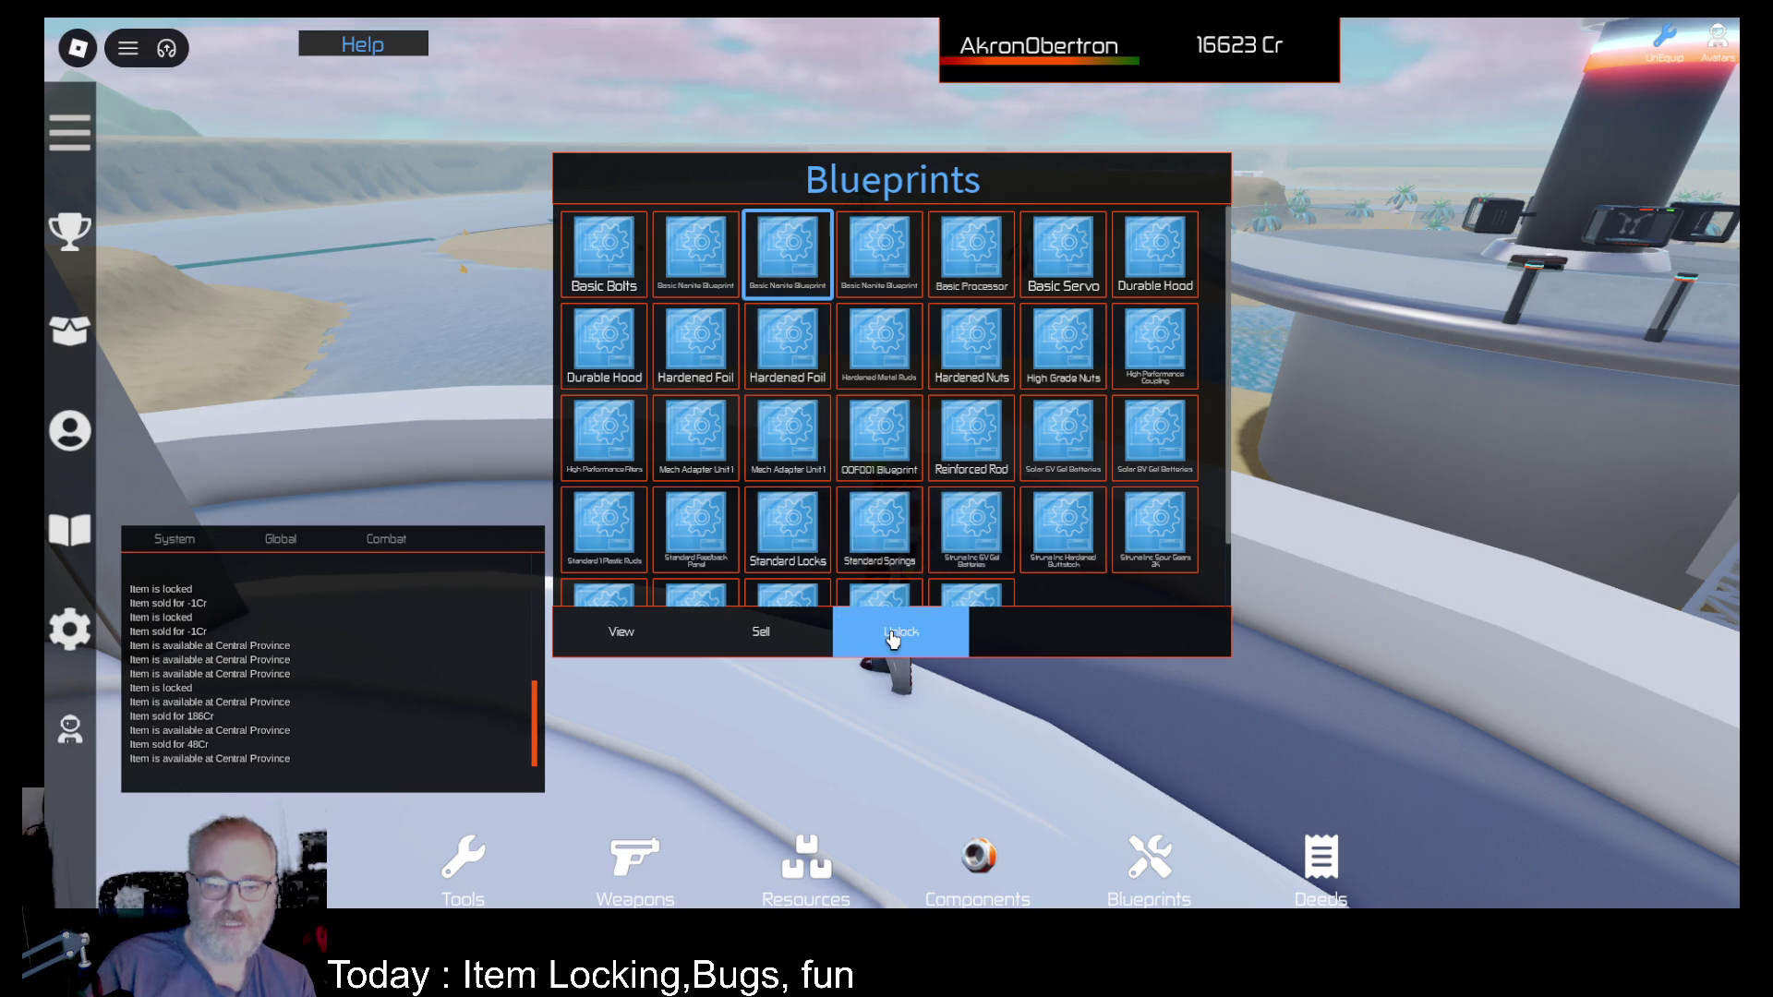
pyautogui.click(780, 635)
pyautogui.click(898, 266)
pyautogui.click(791, 266)
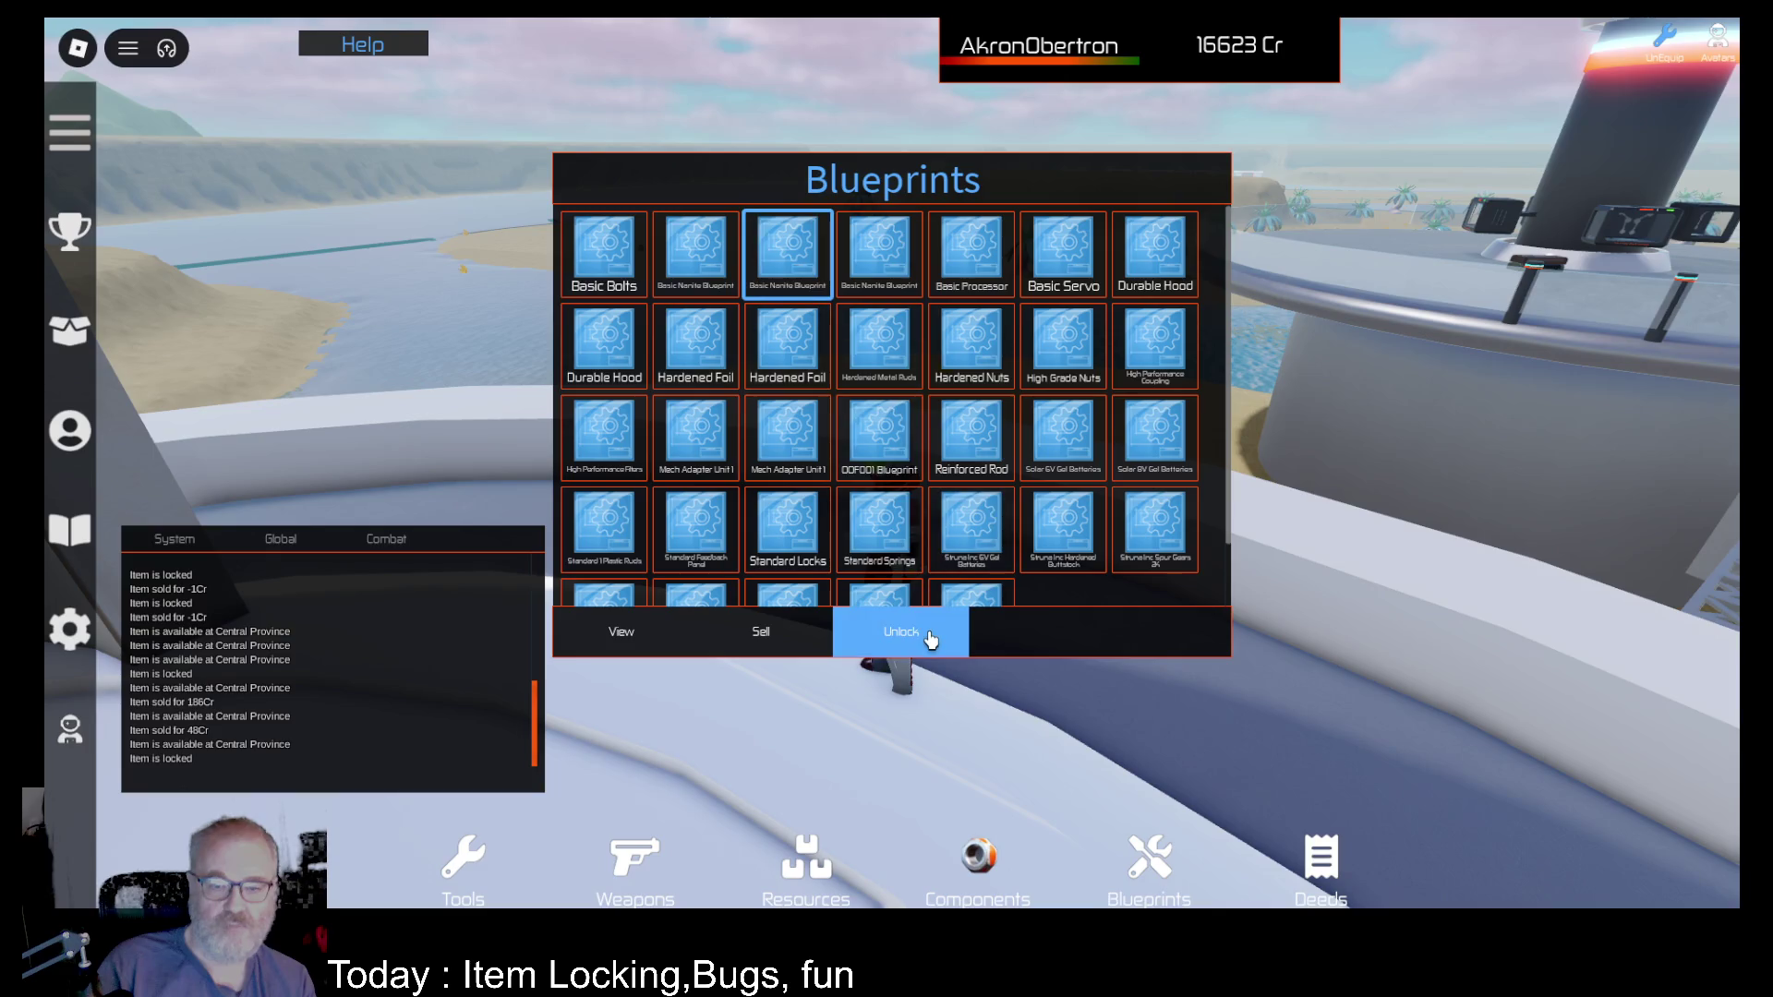
pyautogui.click(780, 641)
# Step: Browse the Basic Processor, Reinforced Rod, gel battery, Welding Rod and Super Alloy Plating blueprints
pyautogui.click(891, 273)
pyautogui.click(919, 469)
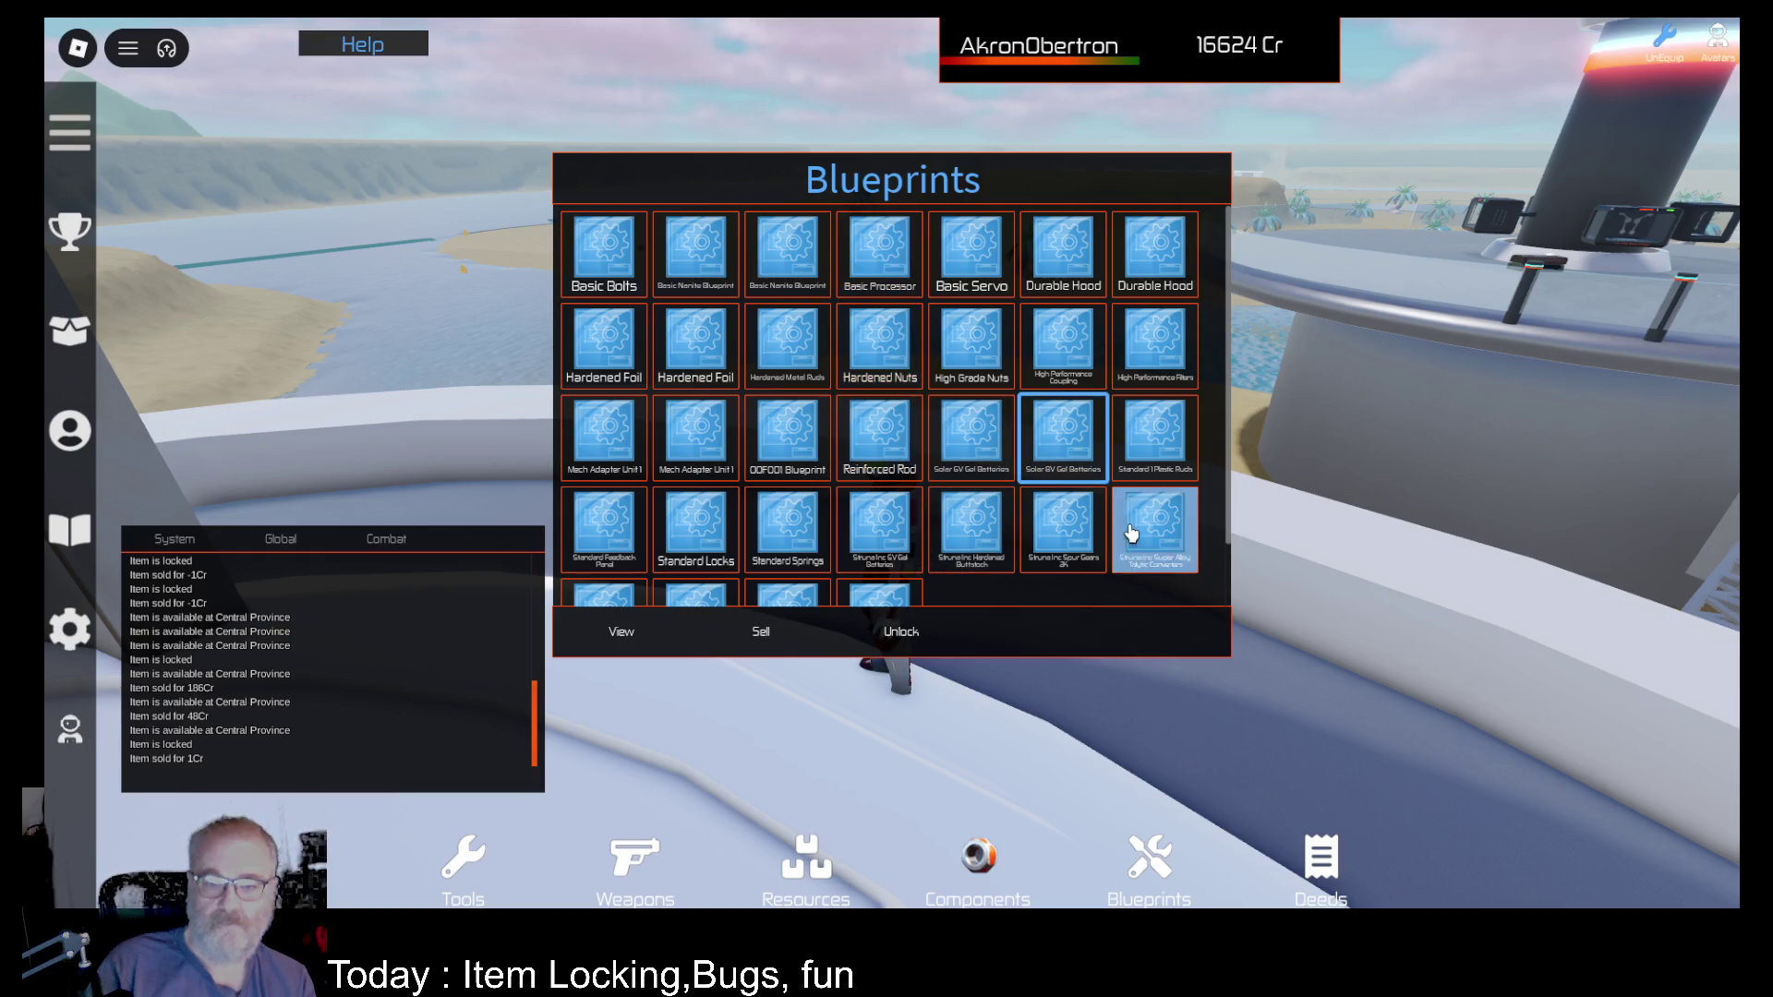
pyautogui.click(866, 559)
pyautogui.scroll(-2, 787, 434)
pyautogui.click(877, 552)
pyautogui.click(611, 564)
pyautogui.scroll(2, 822, 443)
# Step: Check another Basic Nanite Blueprint's stats and description, then close the inventory
pyautogui.click(790, 263)
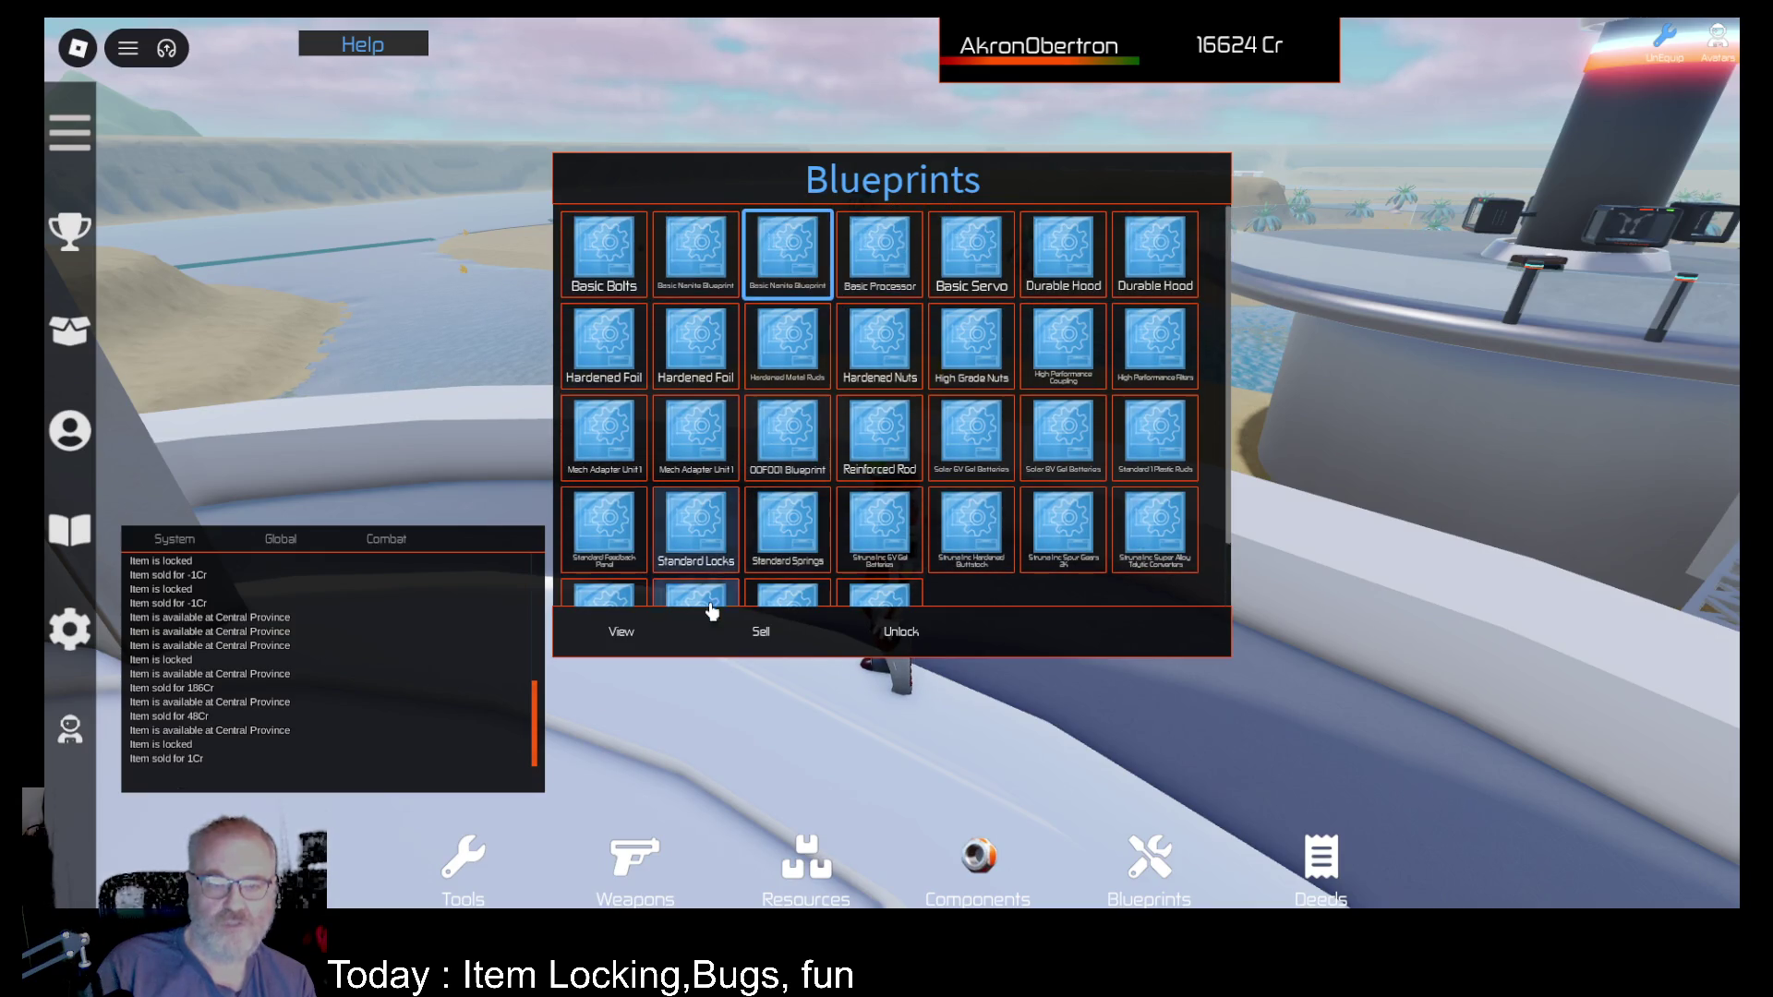
pyautogui.click(637, 632)
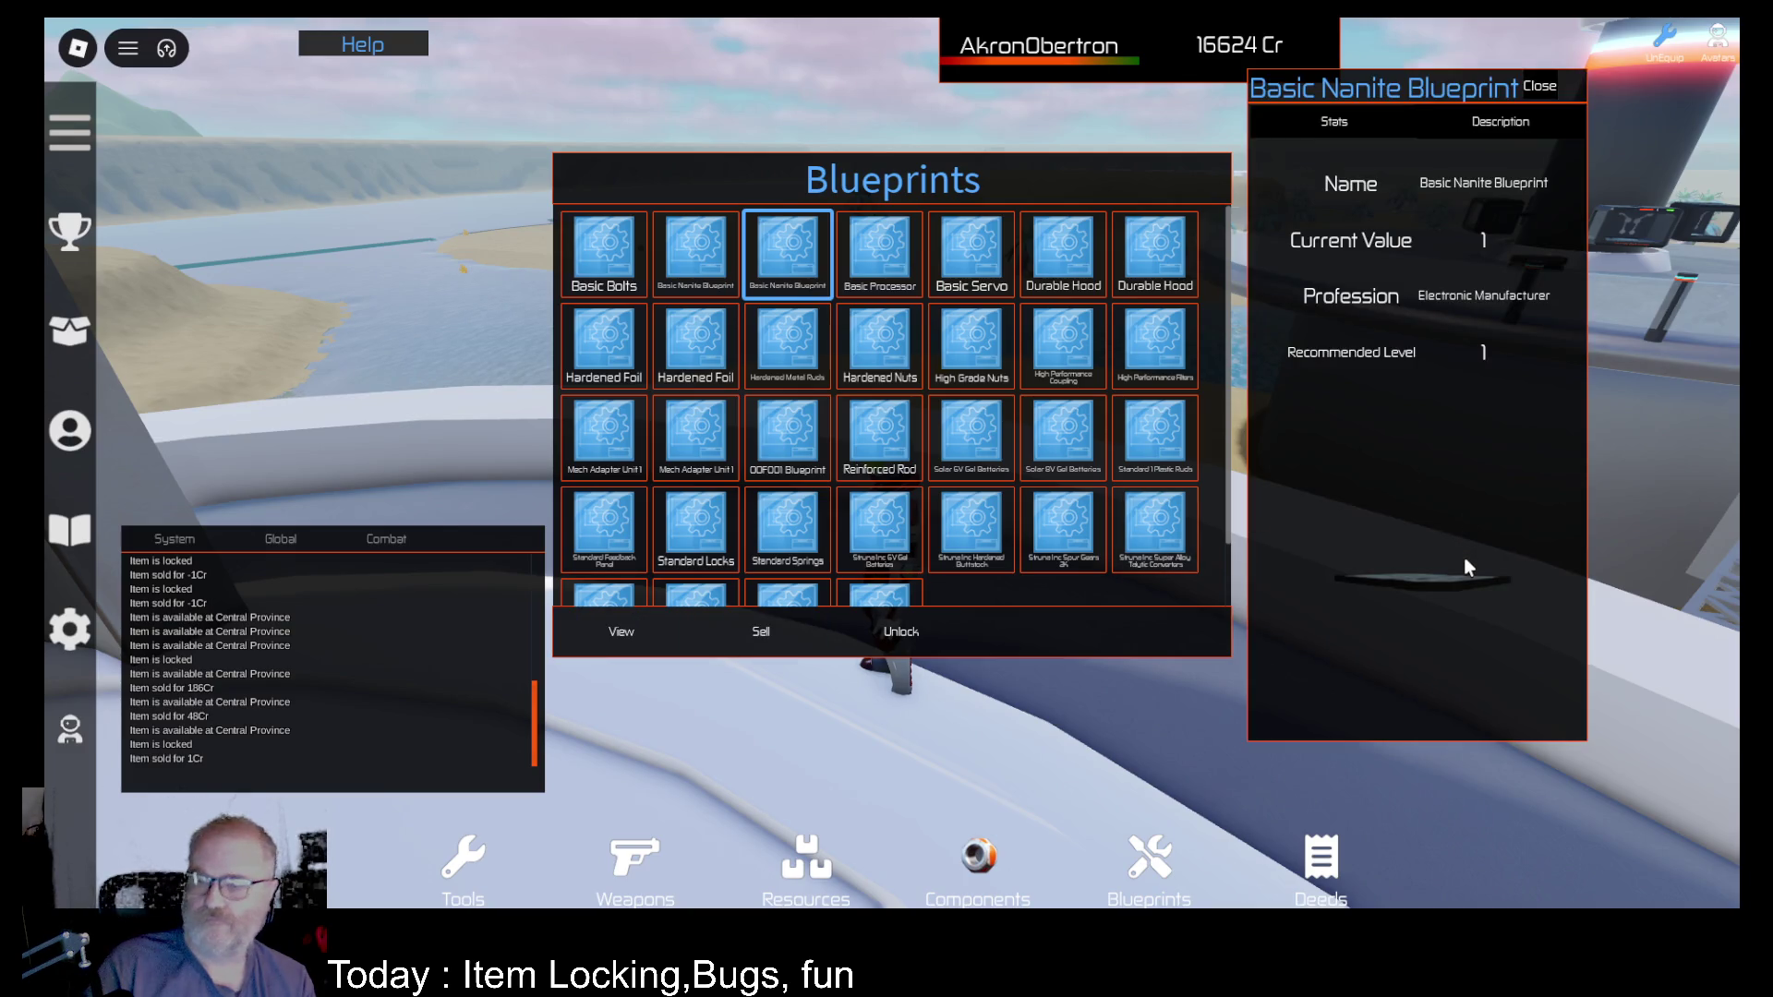
pyautogui.click(1505, 129)
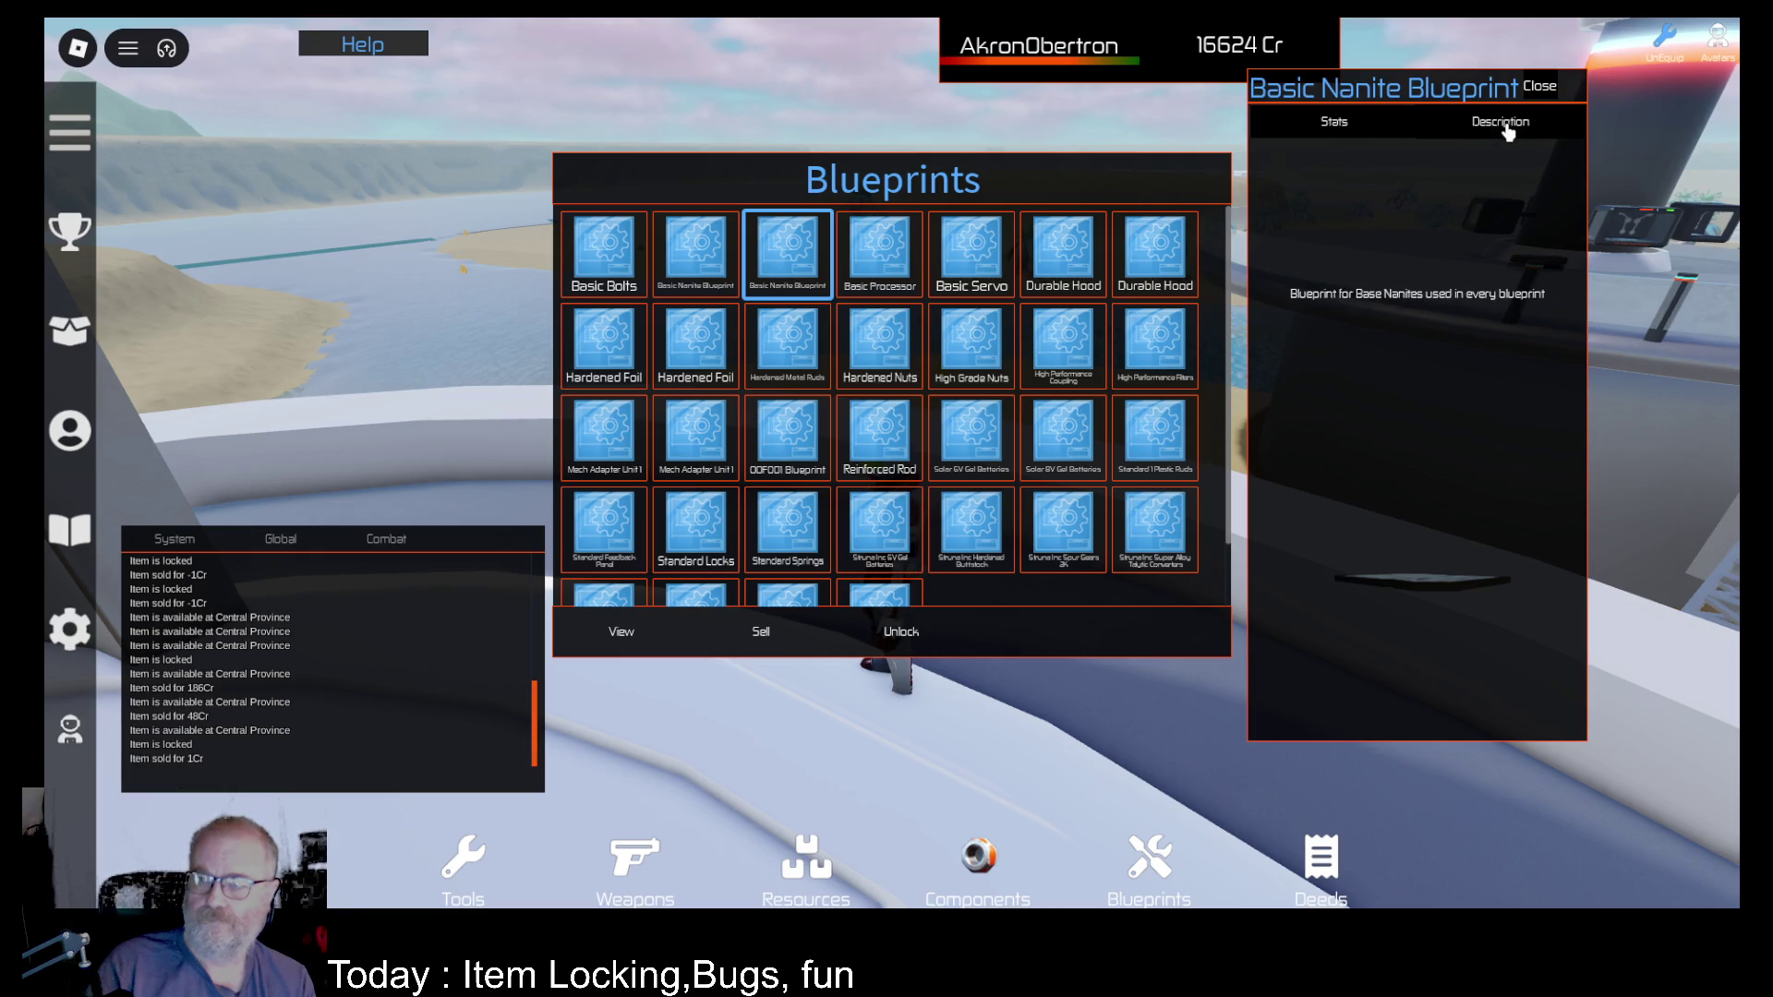
pyautogui.click(1357, 127)
pyautogui.click(1556, 83)
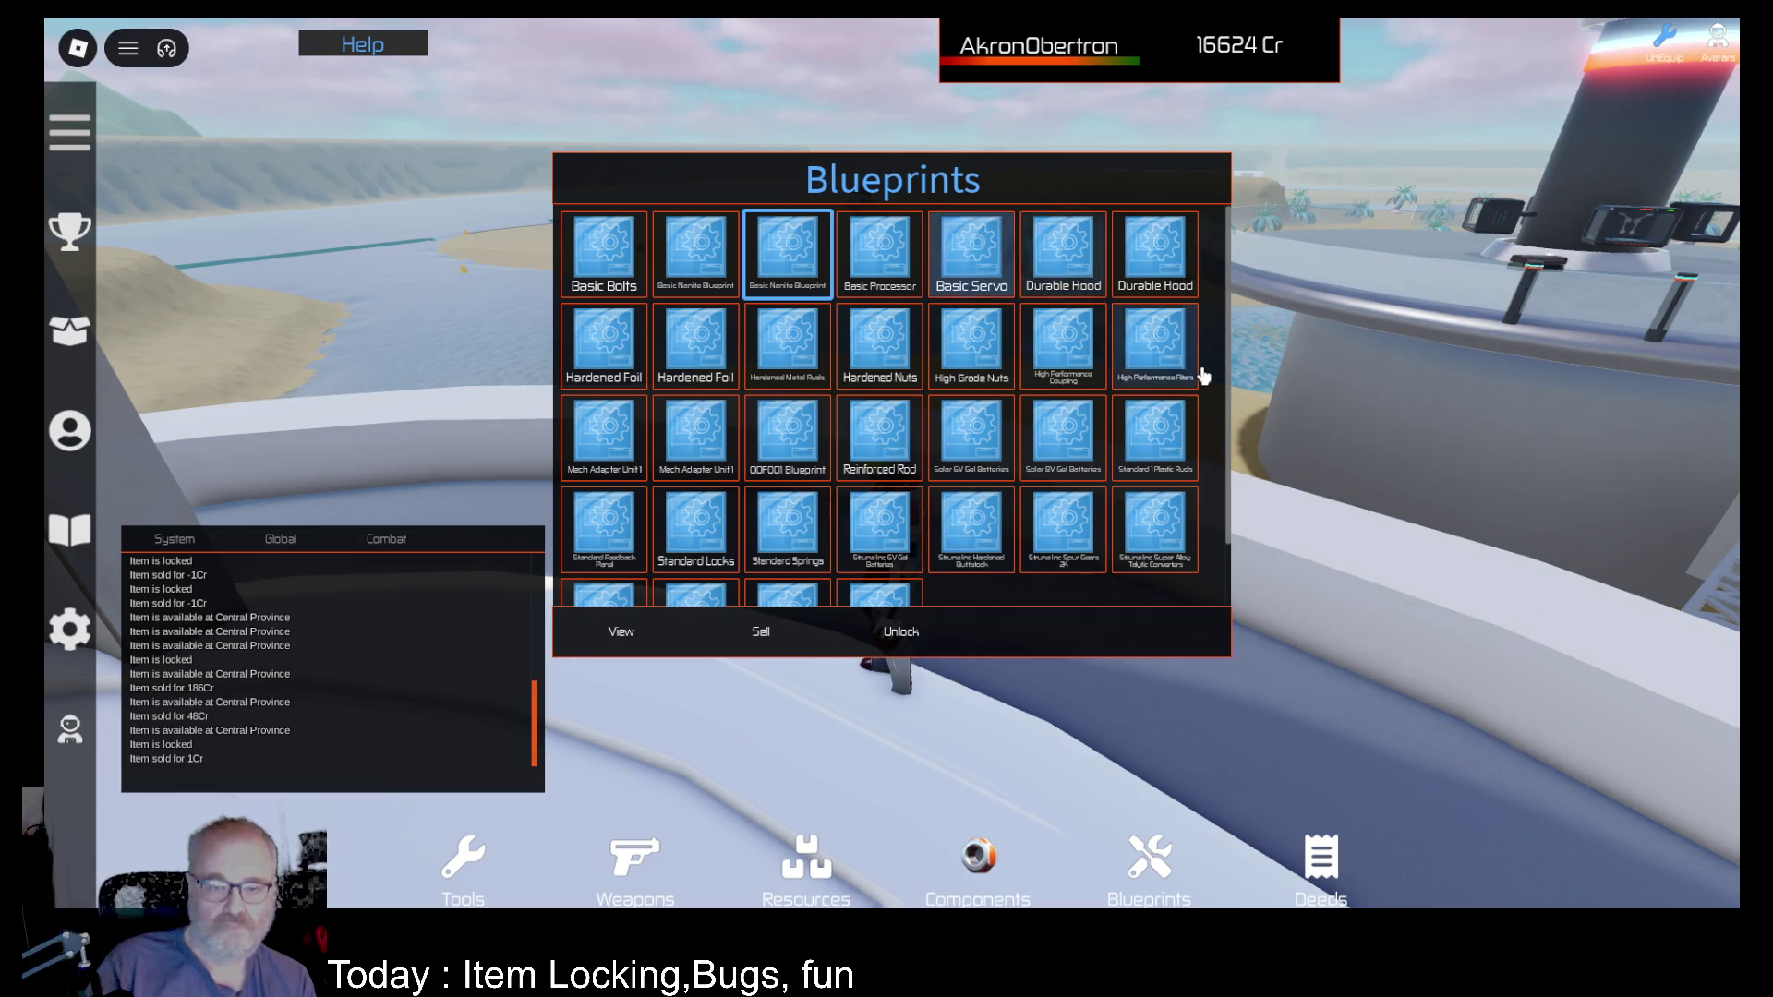
pyautogui.click(1237, 537)
pyautogui.press('w')
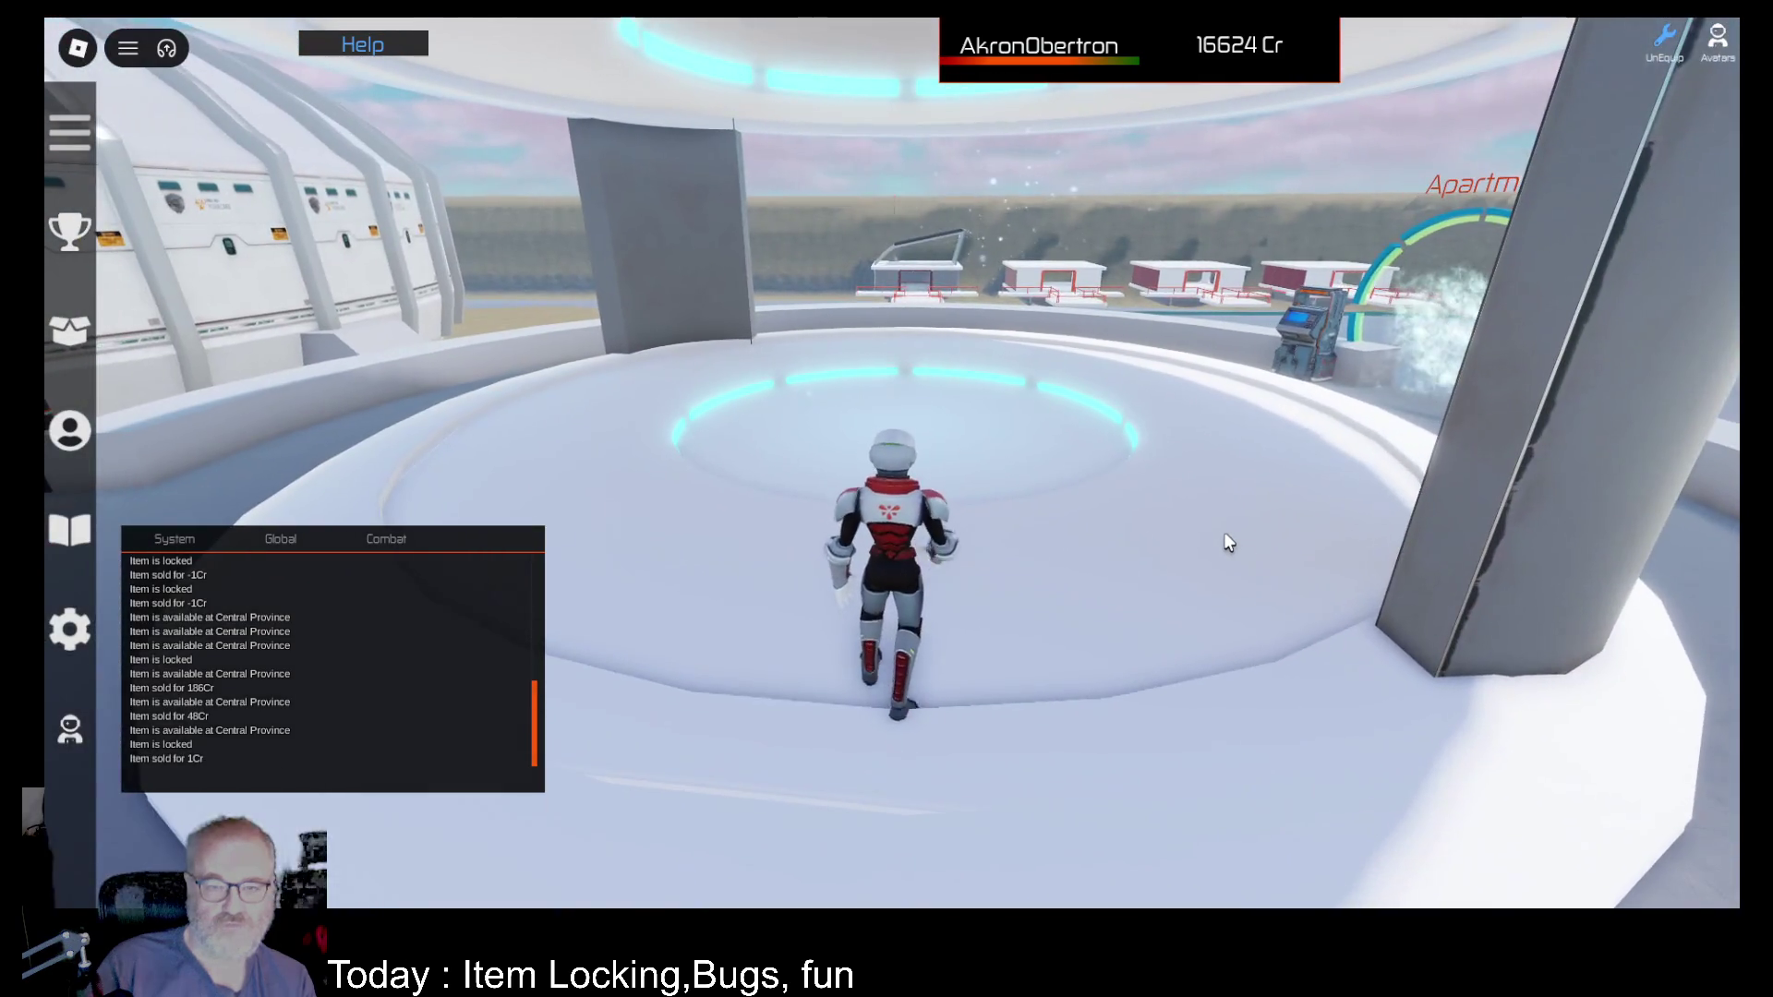
pyautogui.press('i')
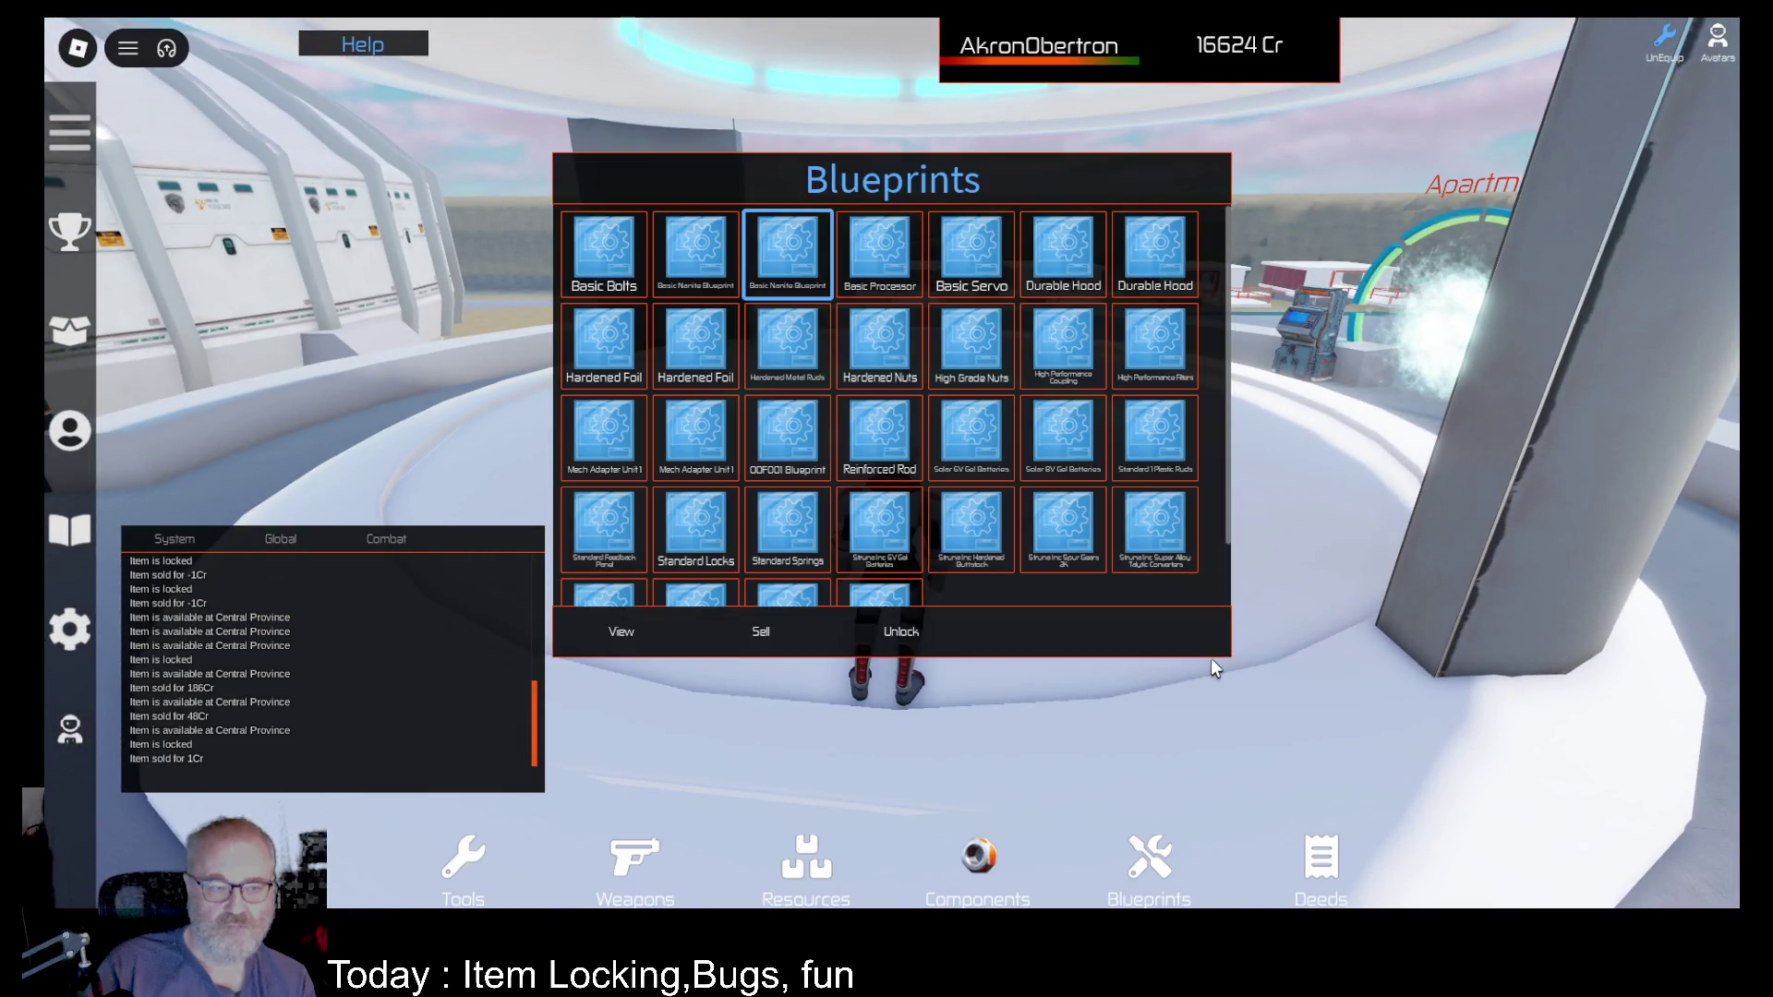
pyautogui.click(1213, 666)
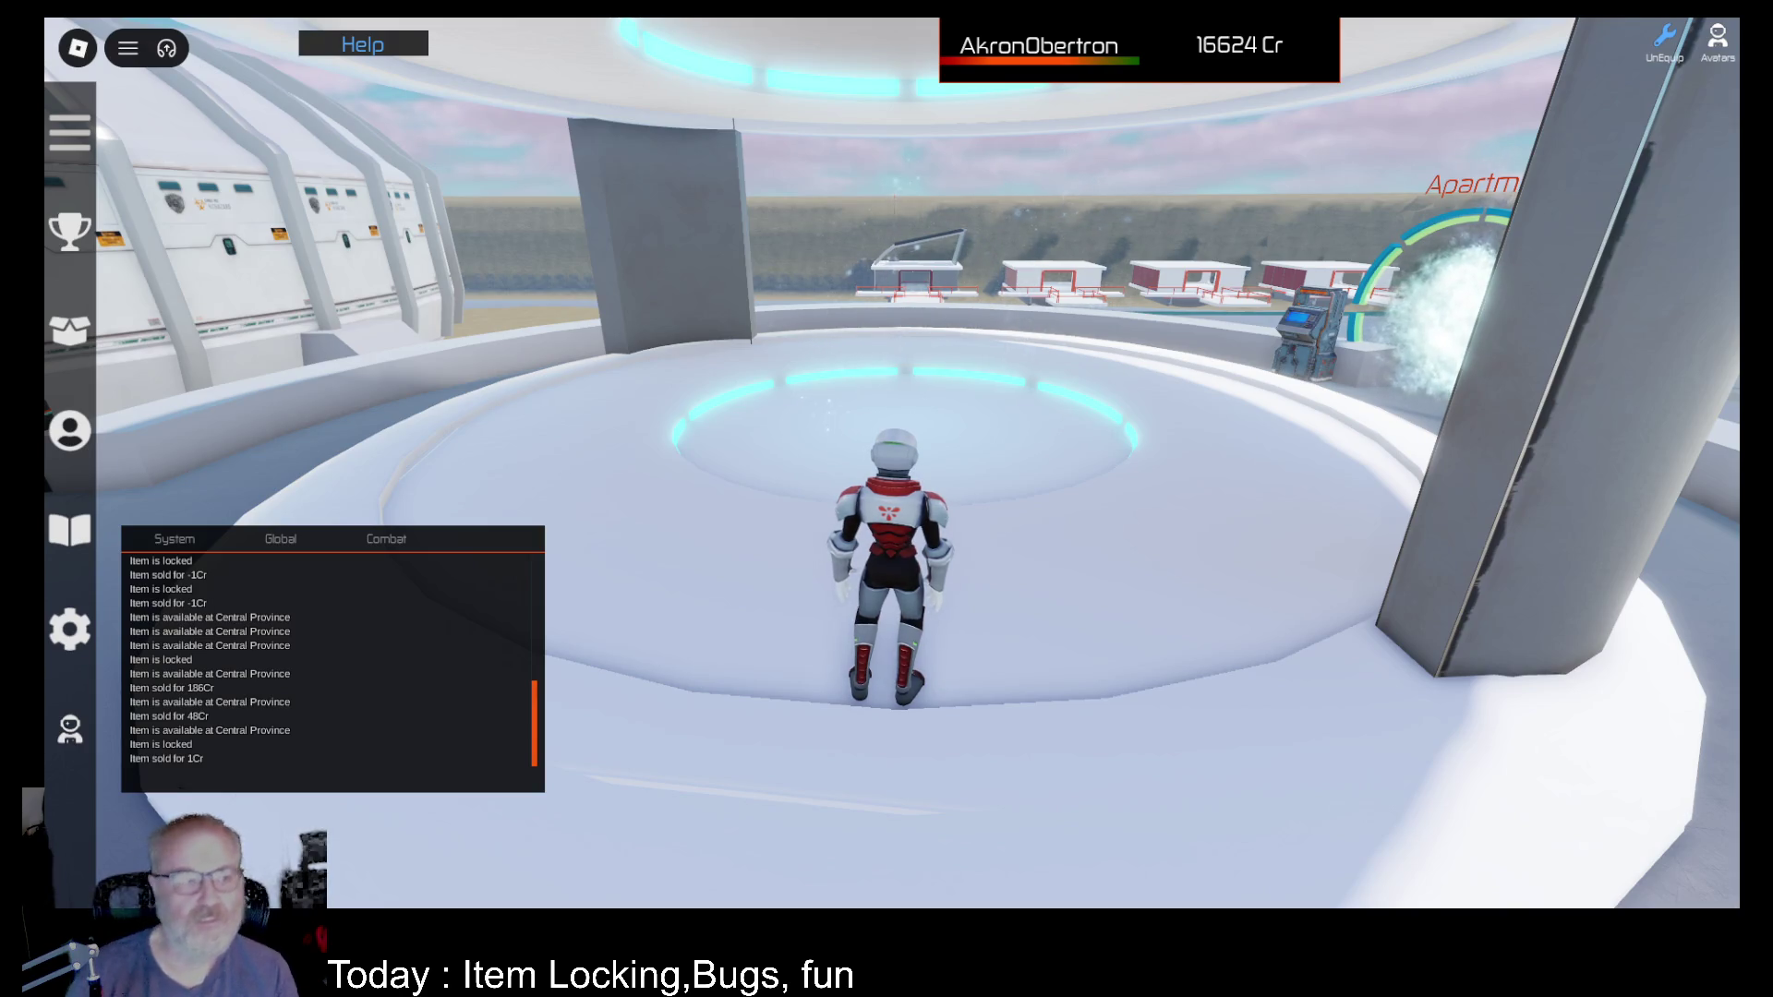
# Step: Run off the platform to the sandy riverbank and show the Tools inventory with DE001, OME001, OOF001
pyautogui.press('w')
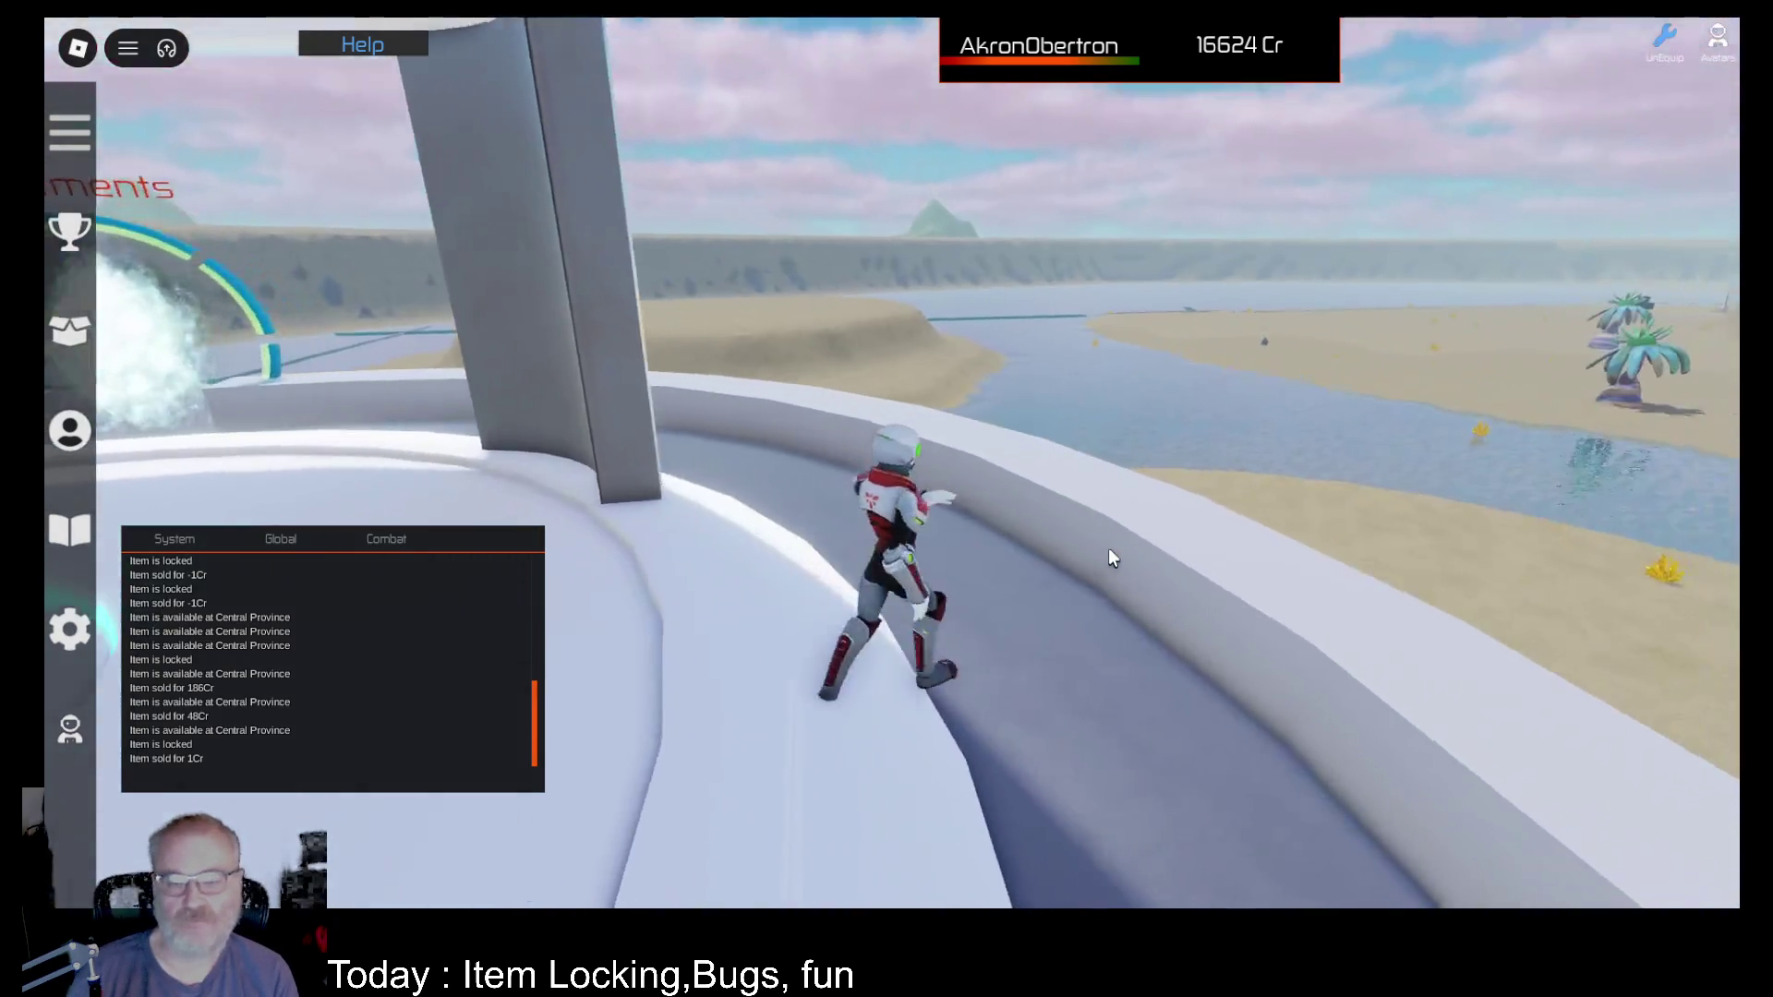
pyautogui.press('Left')
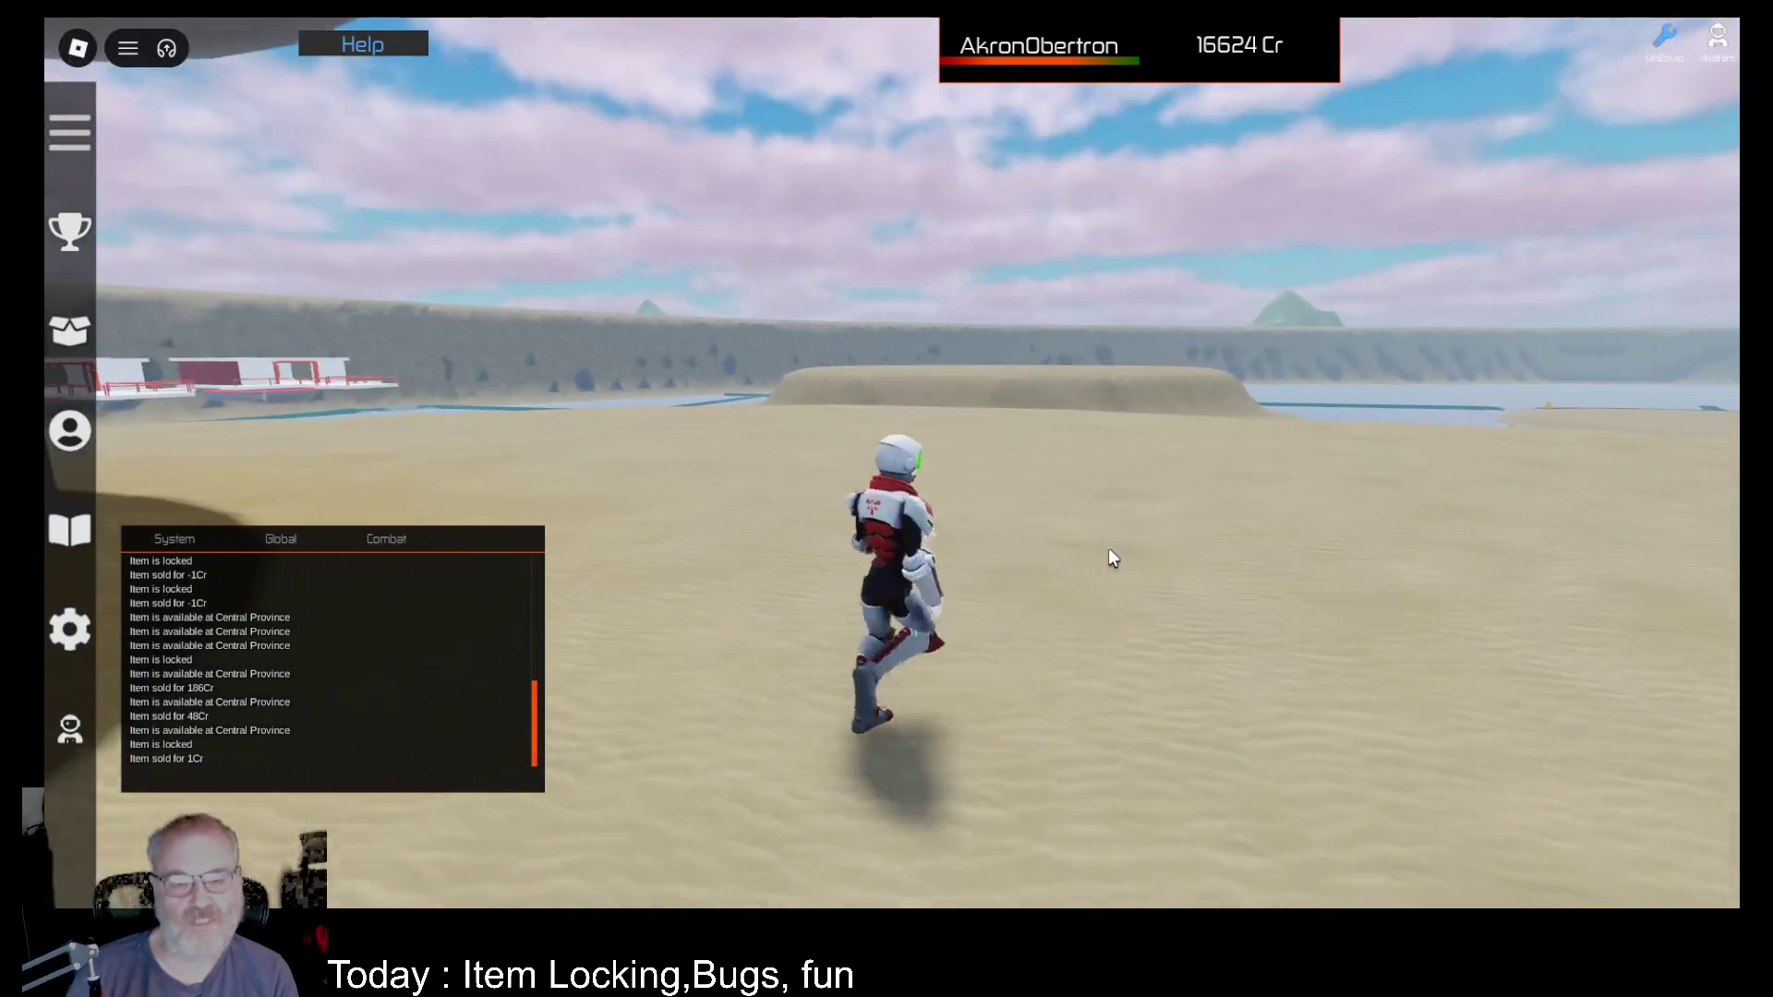
pyautogui.press('Left')
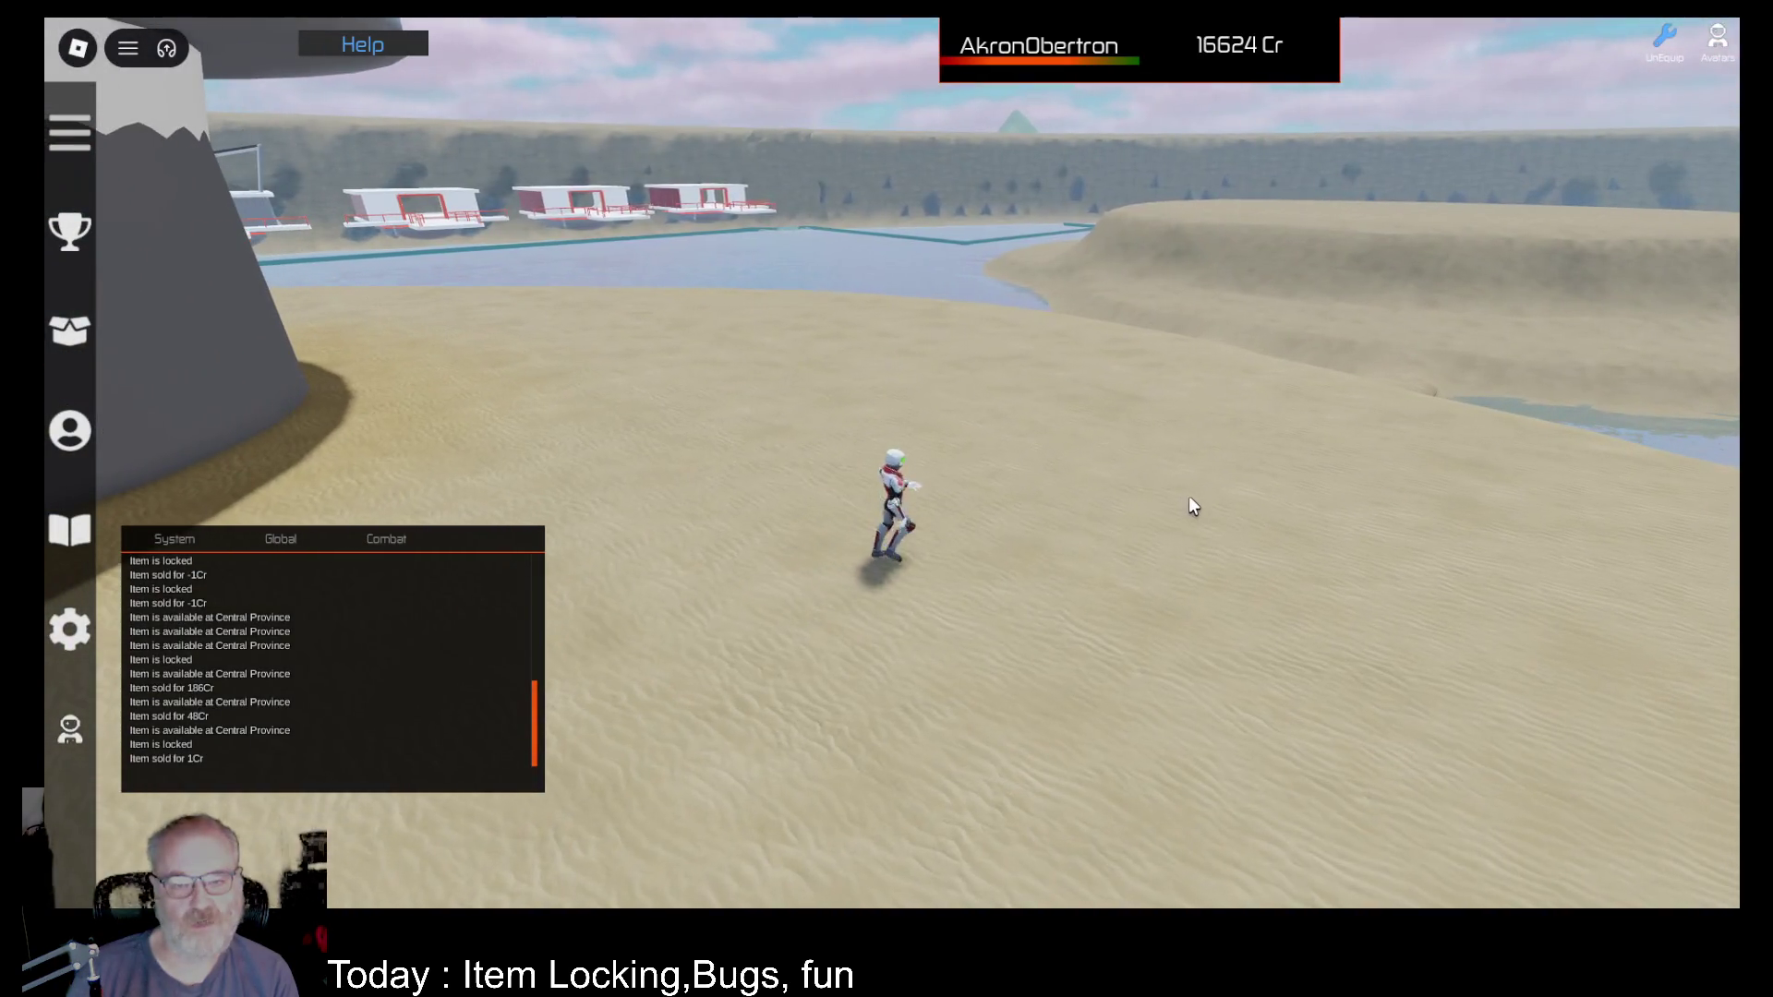
pyautogui.press('b')
pyautogui.click(470, 877)
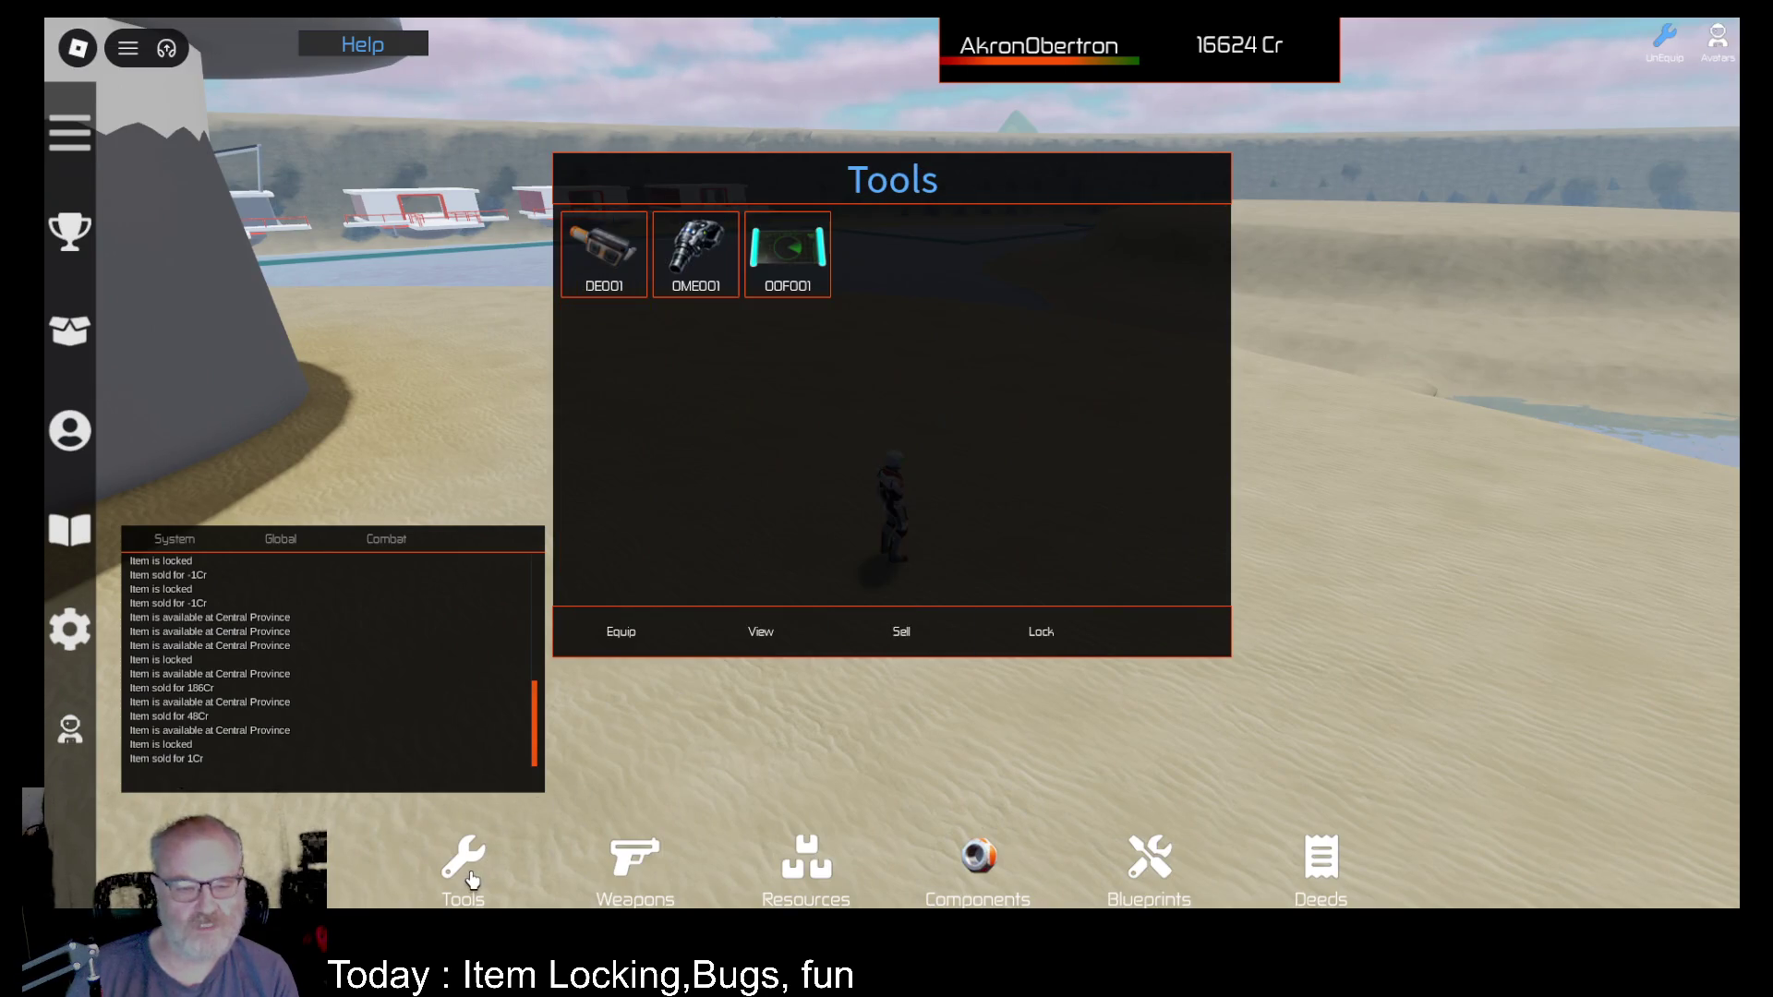
# Step: Equip the OOF001 scanning tool
pyautogui.click(781, 273)
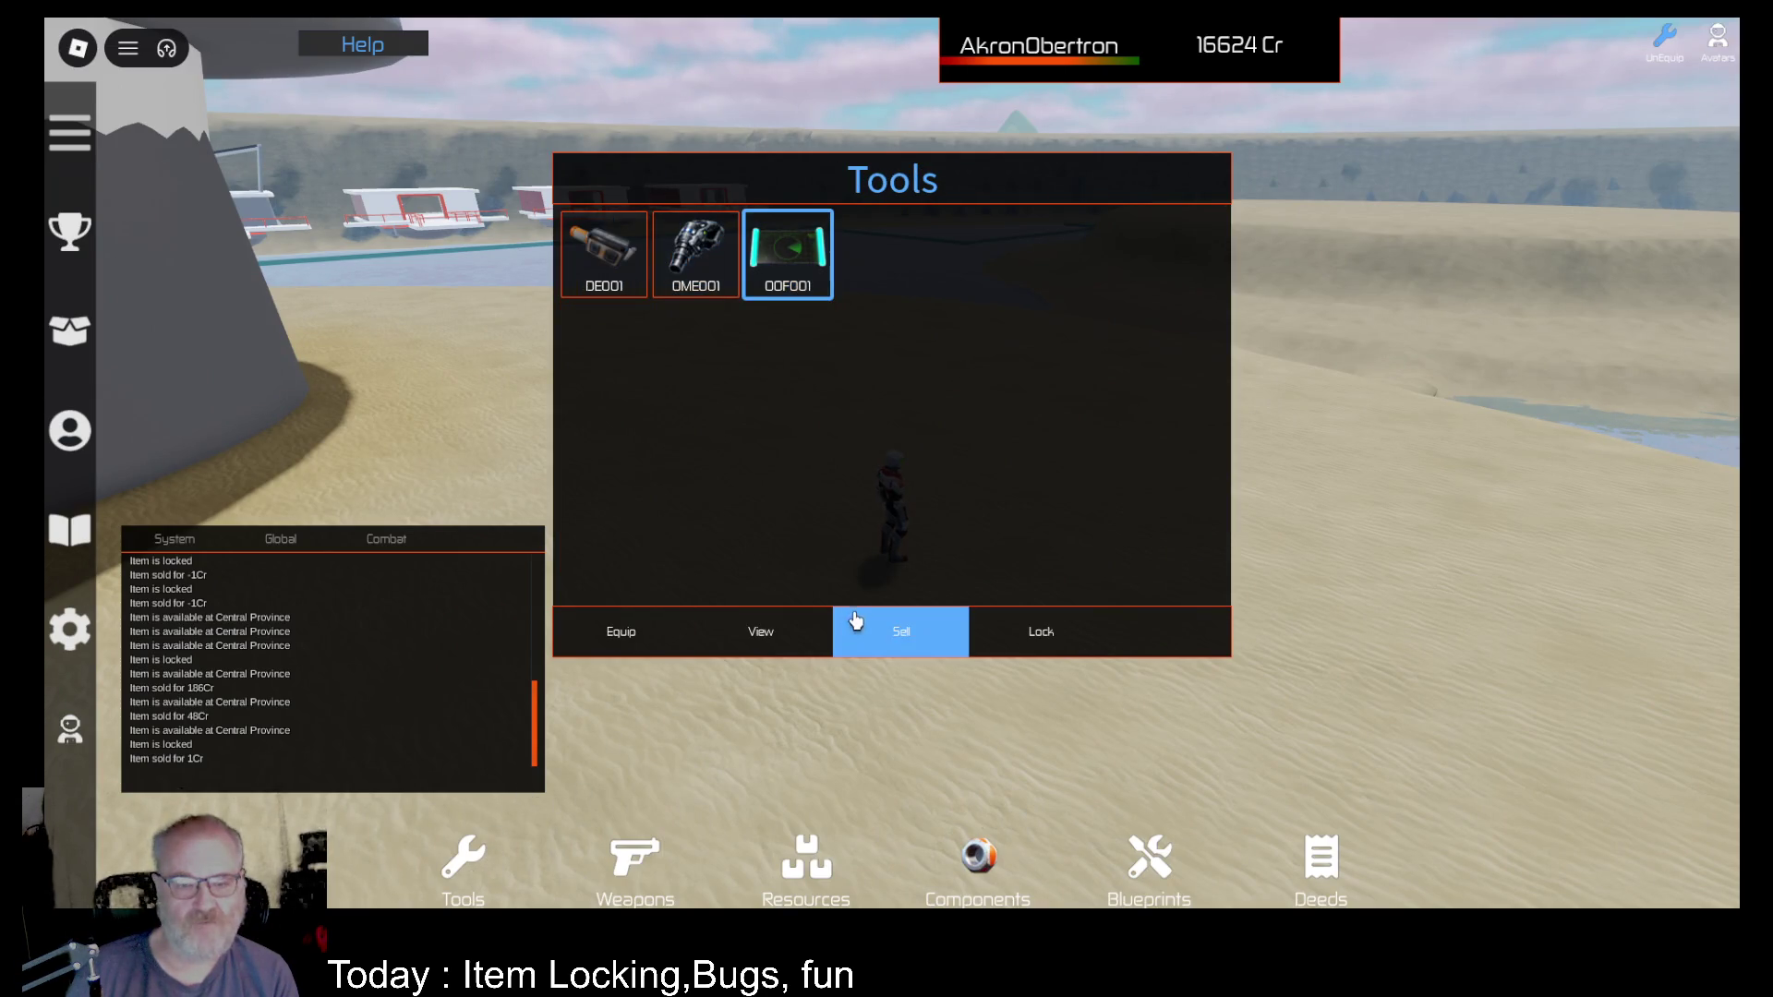
pyautogui.click(614, 635)
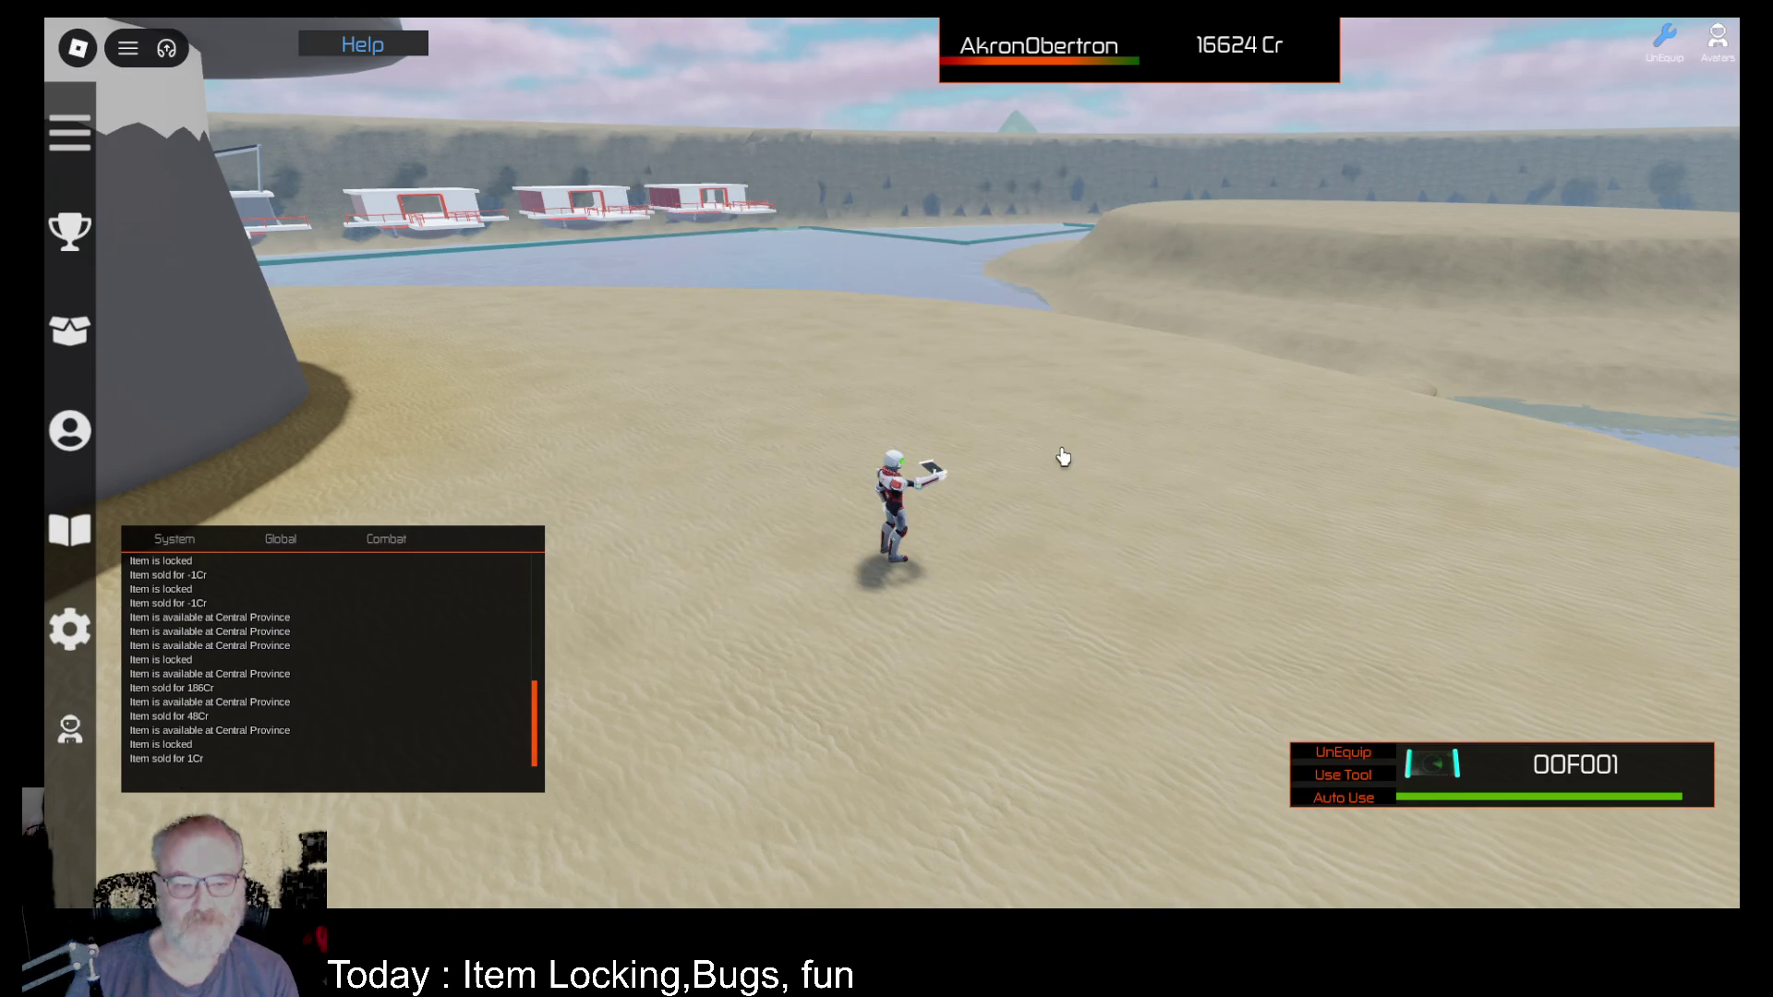
pyautogui.click(1105, 522)
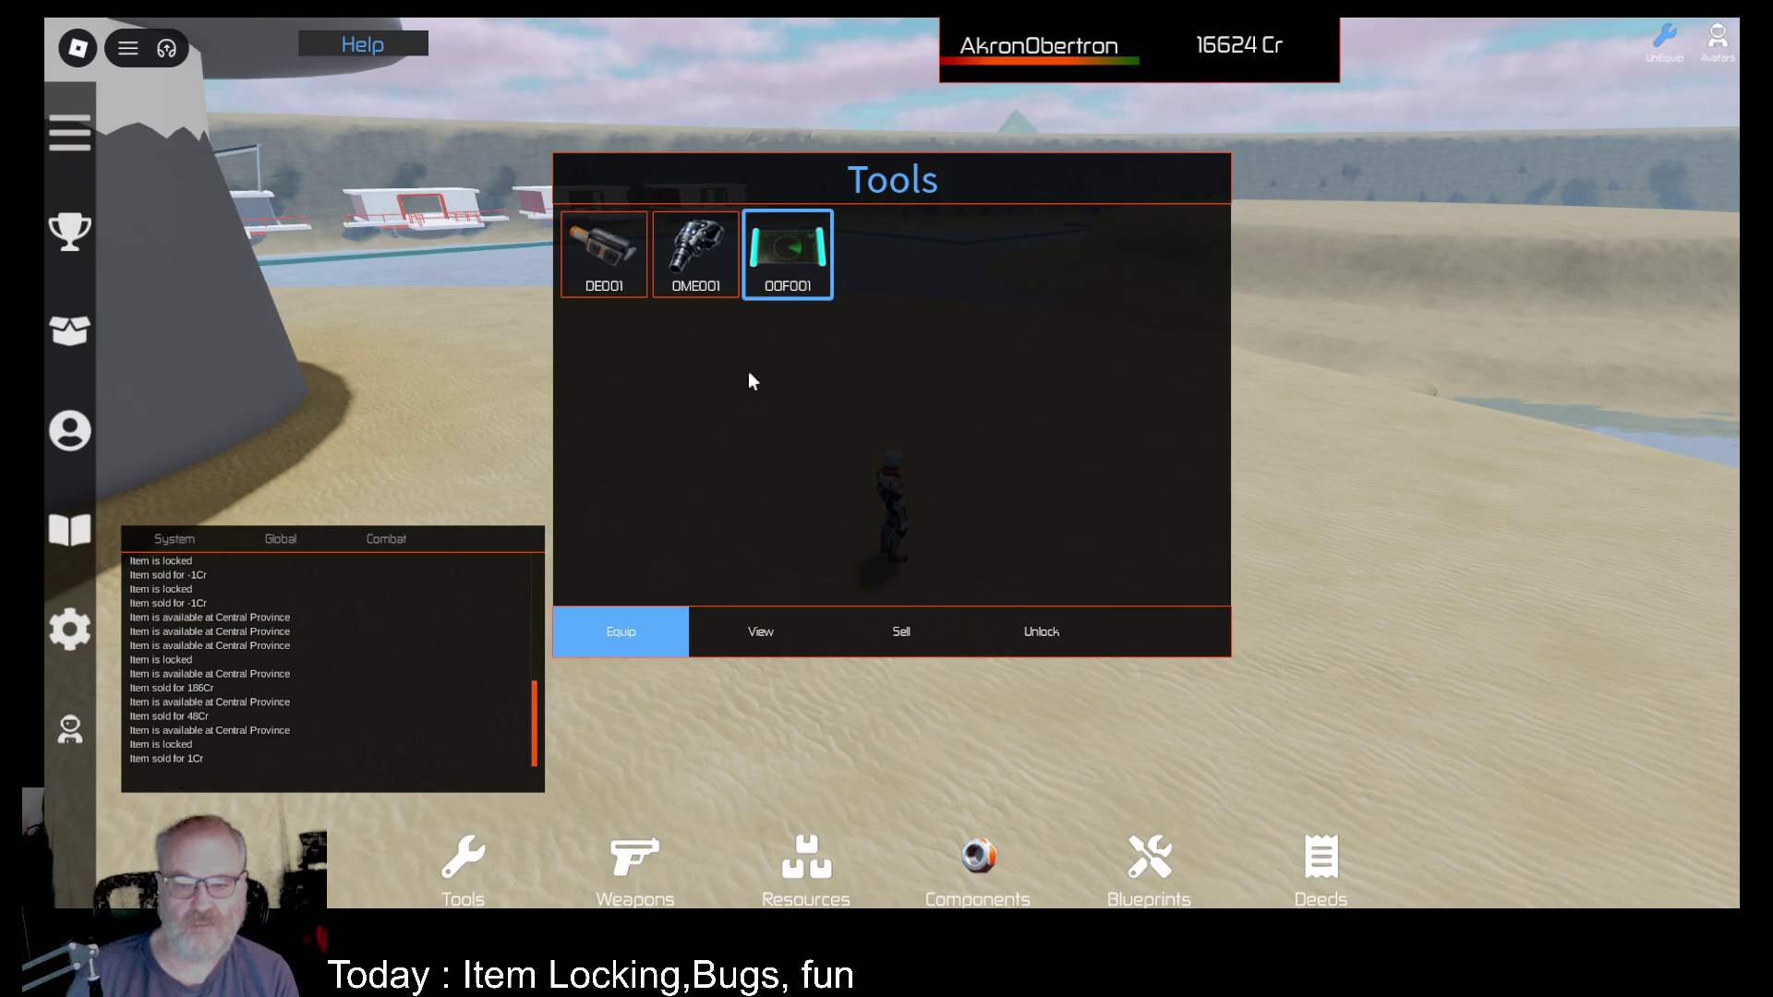
pyautogui.click(696, 254)
pyautogui.click(604, 254)
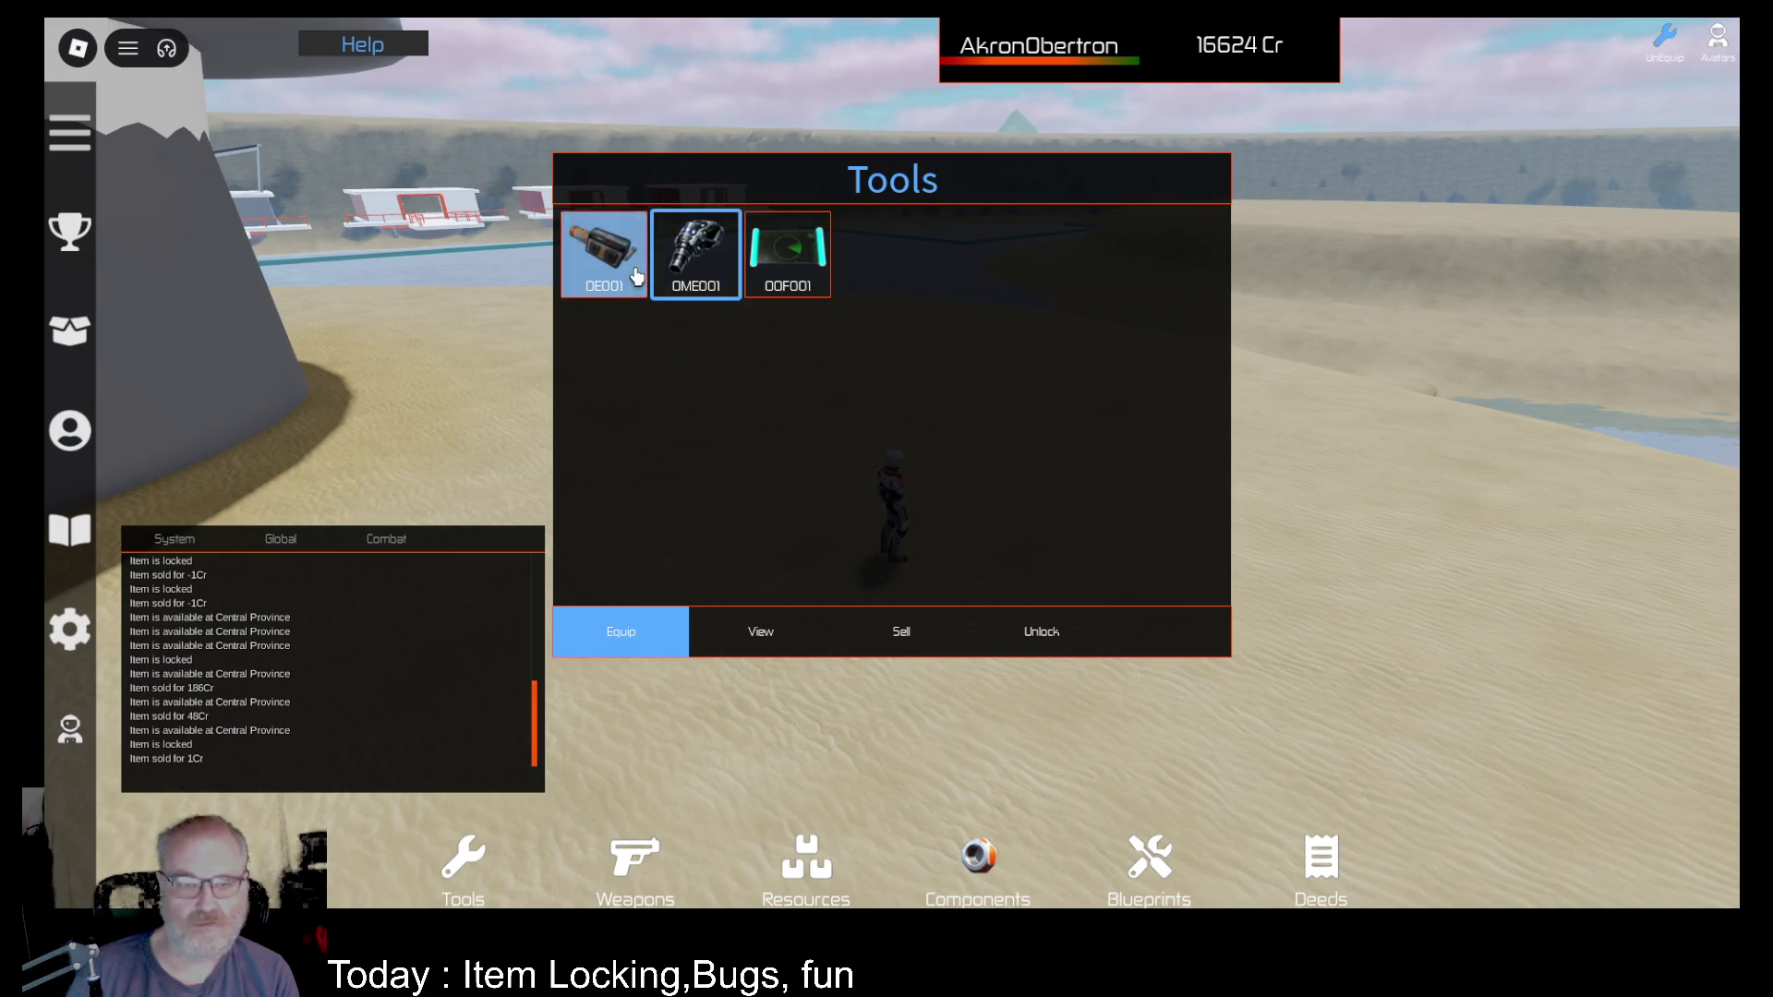
pyautogui.click(801, 266)
pyautogui.click(671, 630)
# Step: Start automatic scanning and run across the beach toward the large ship
pyautogui.press('Right')
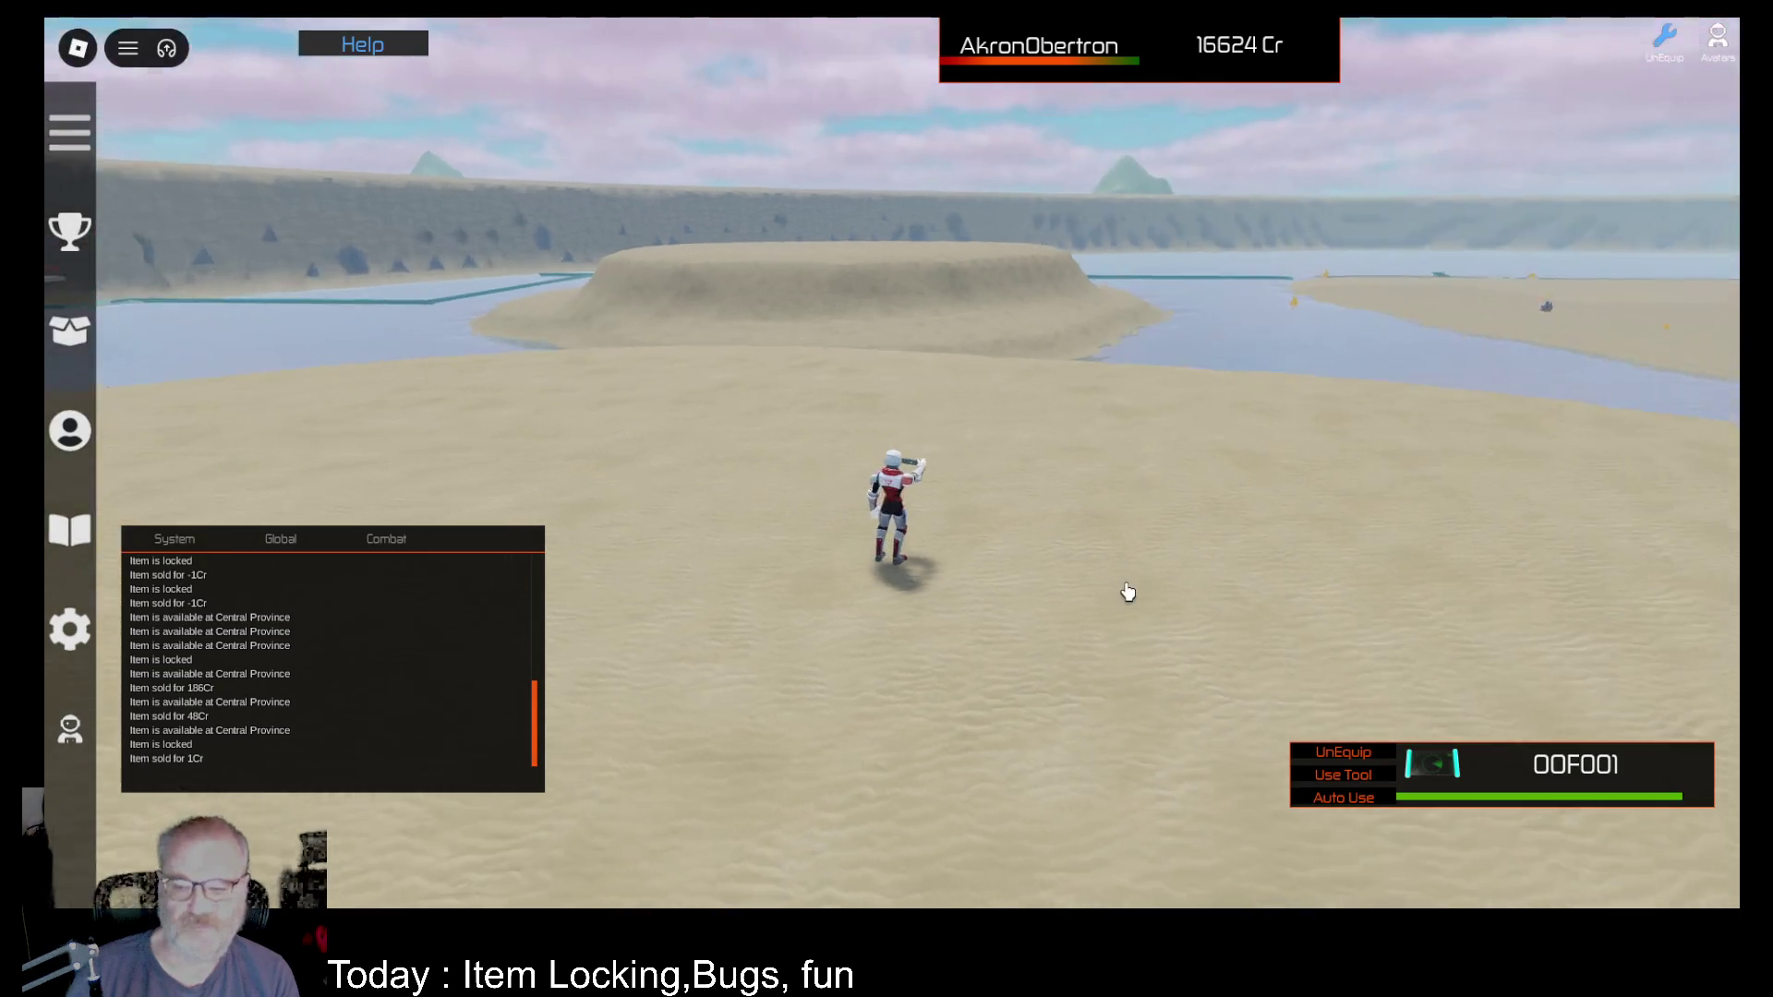
pyautogui.click(1367, 800)
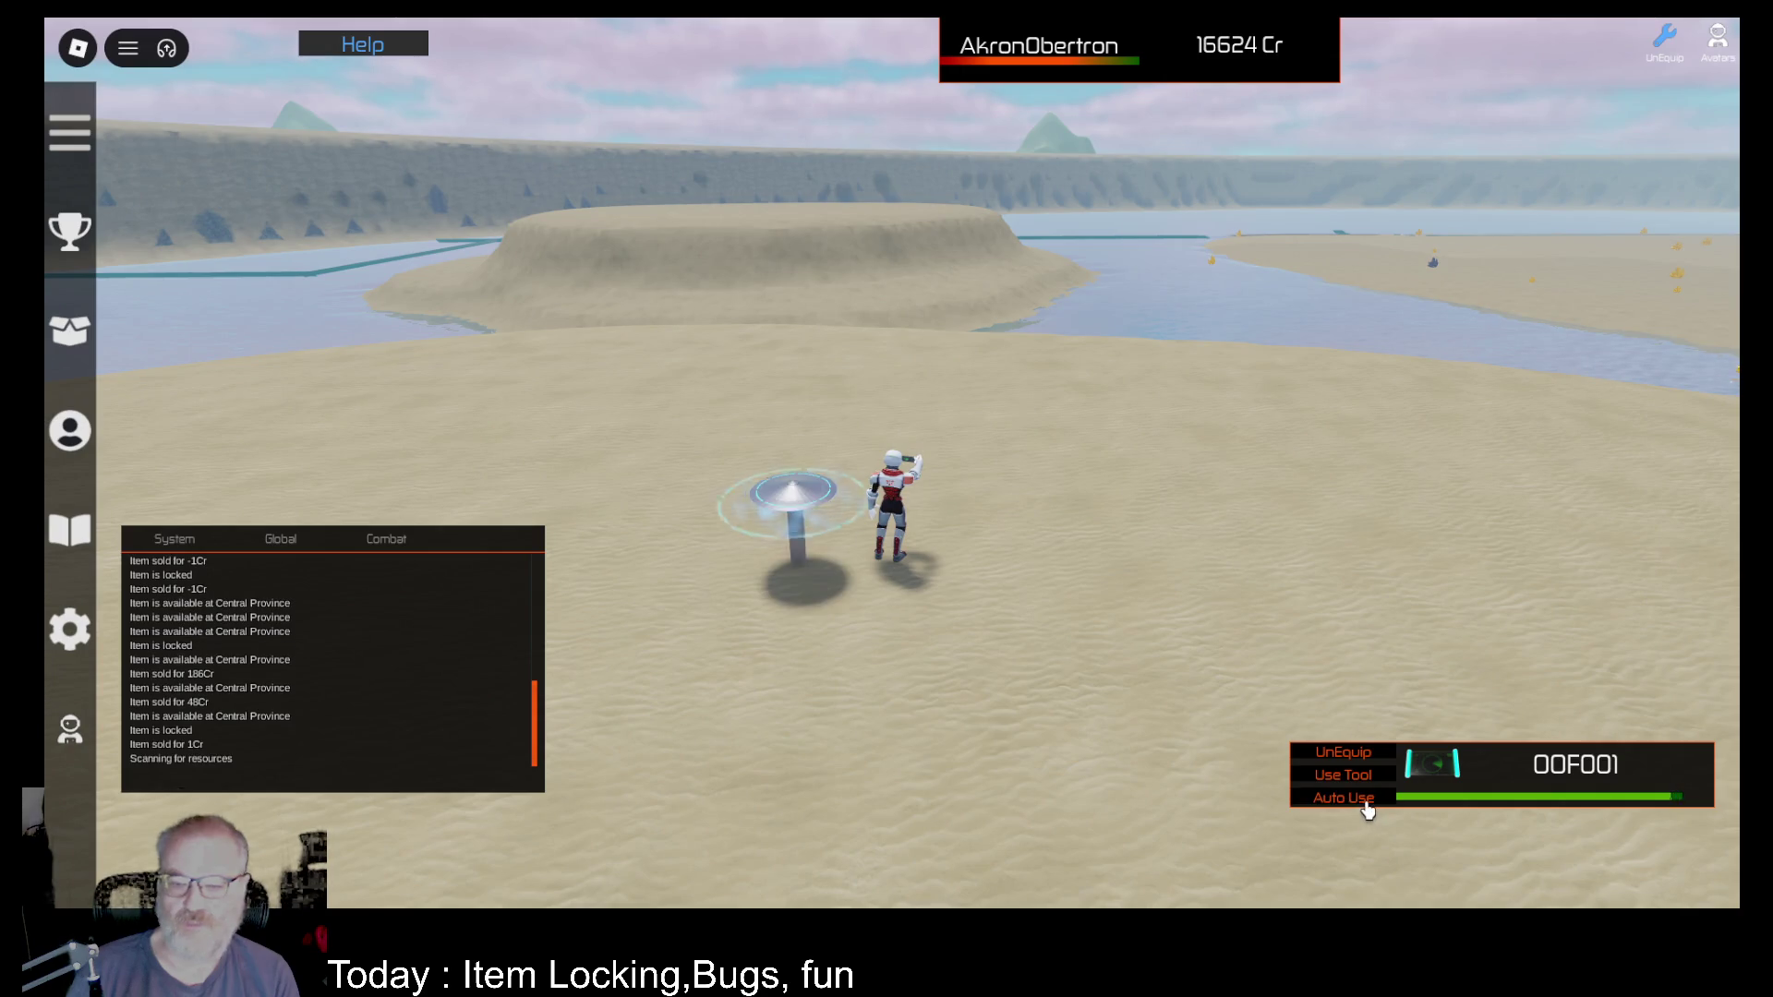
pyautogui.press('Right')
pyautogui.press('Right')
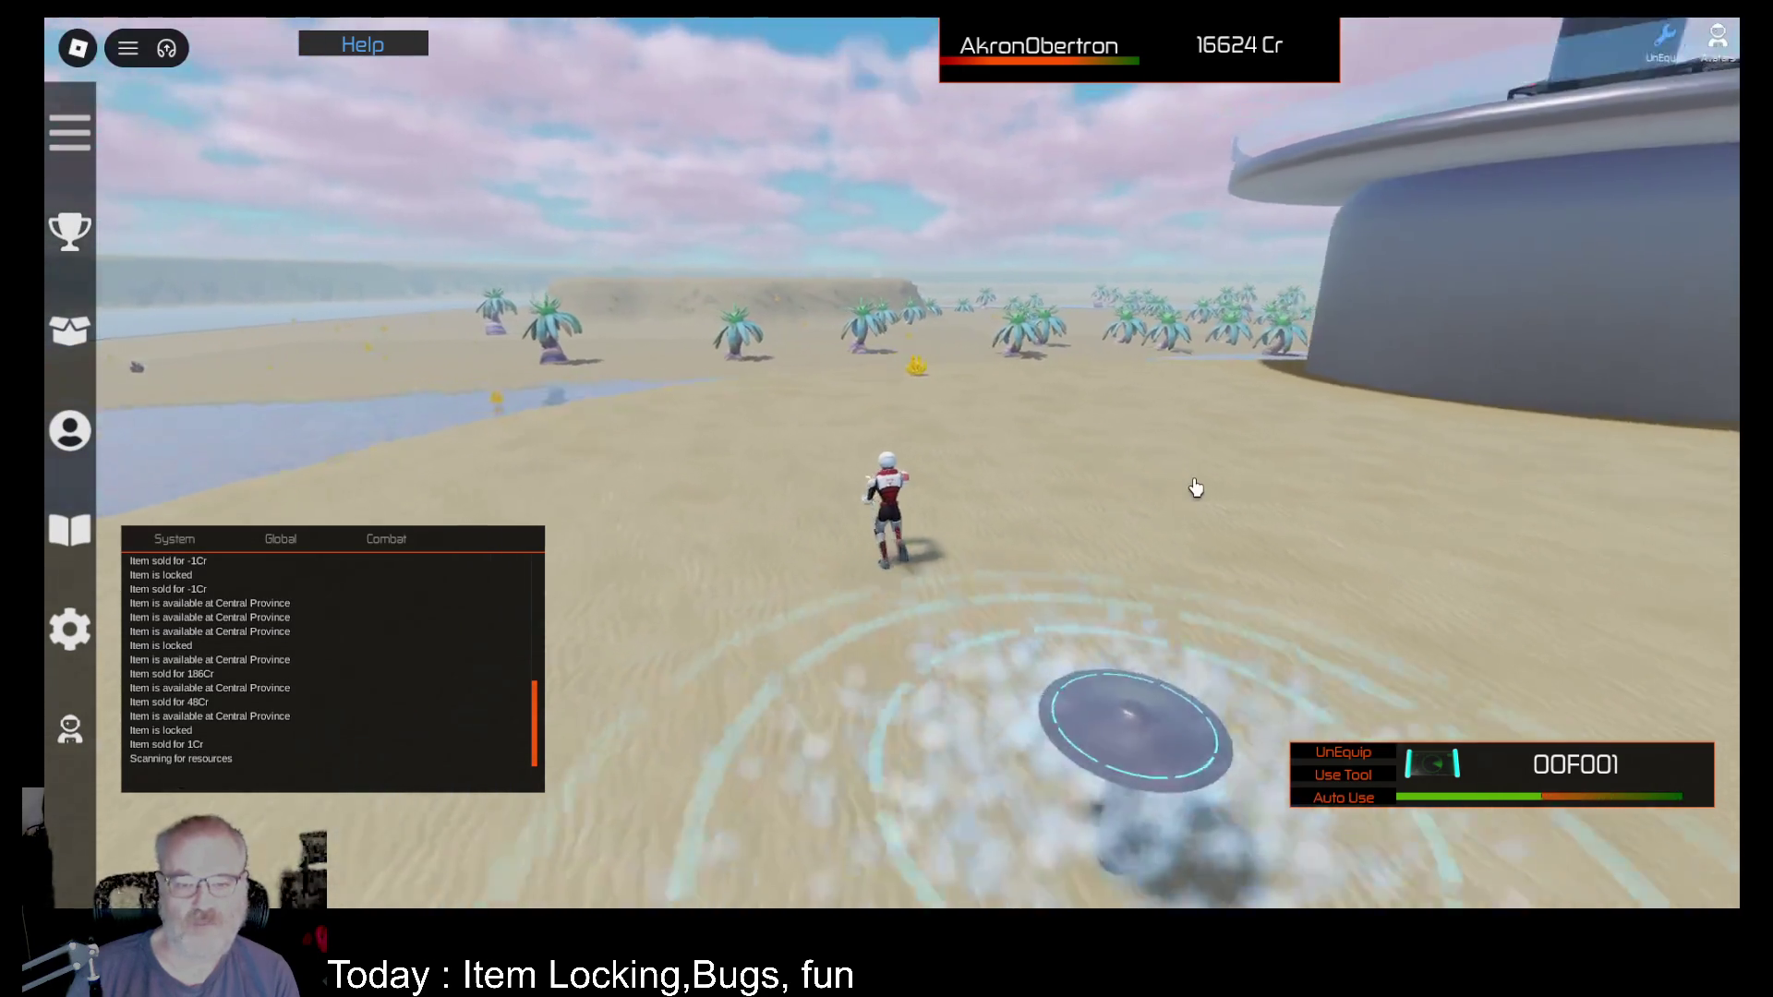
pyautogui.press('Right')
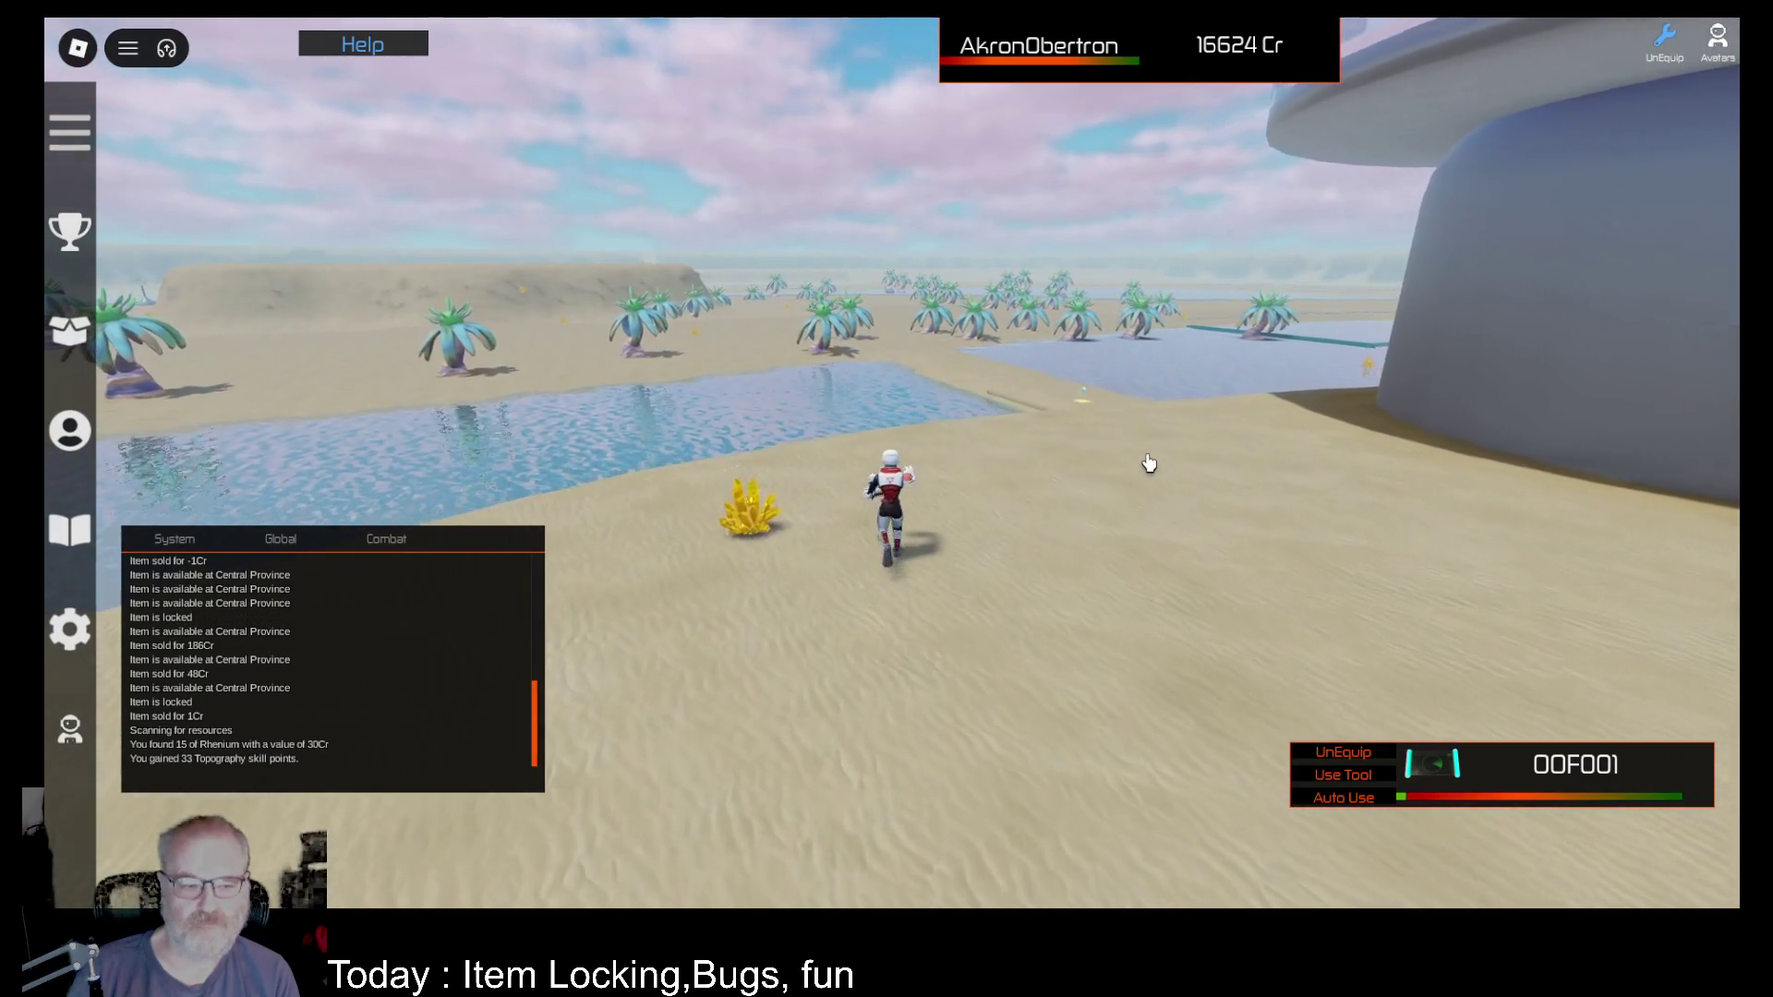
pyautogui.press('Right')
pyautogui.press('w')
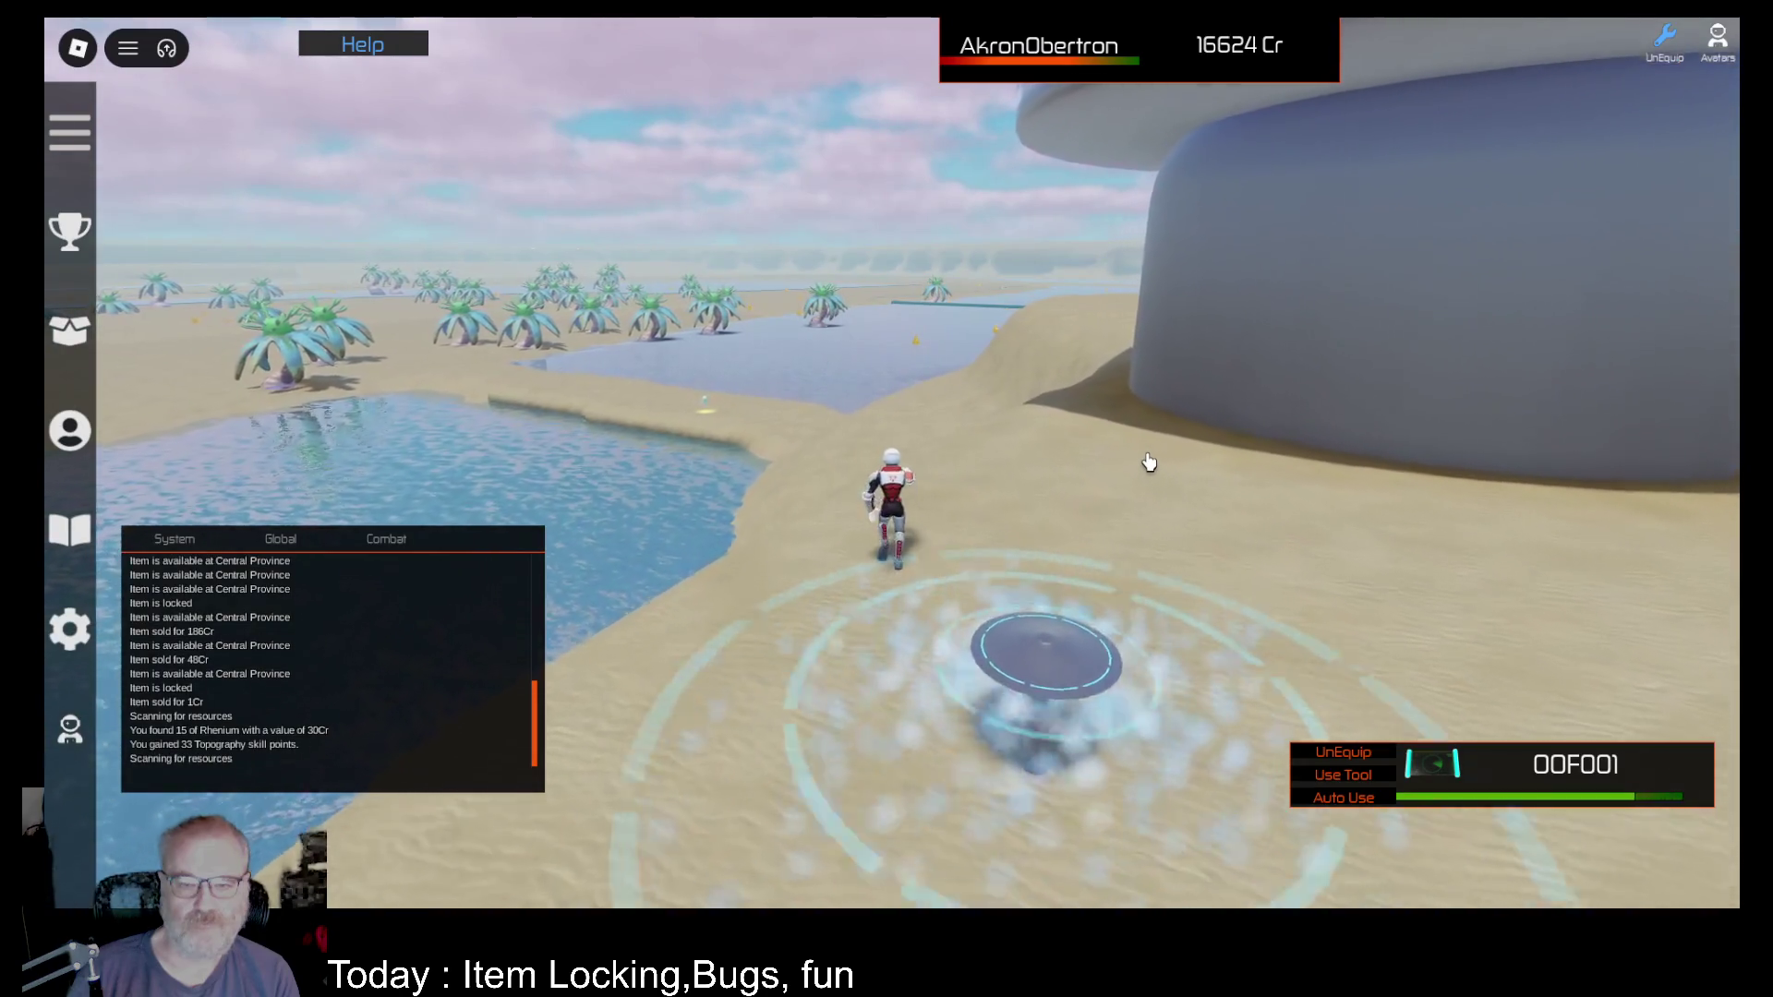
pyautogui.press('Right')
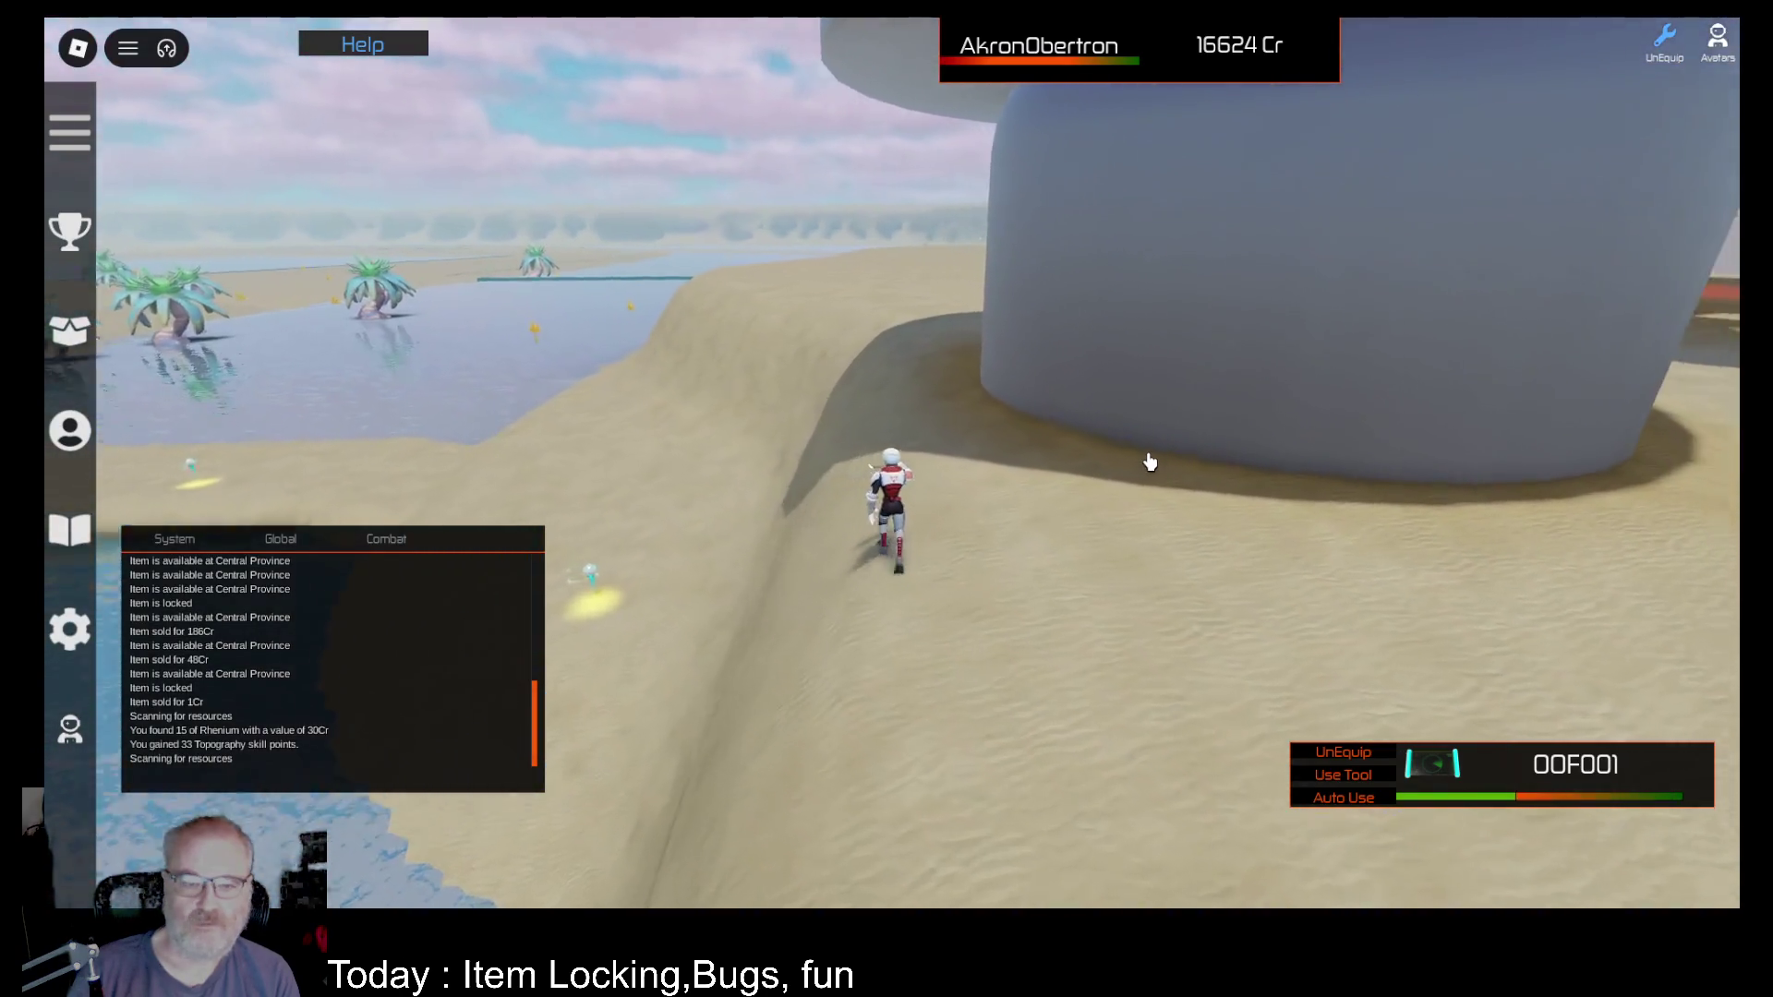
pyautogui.press('w')
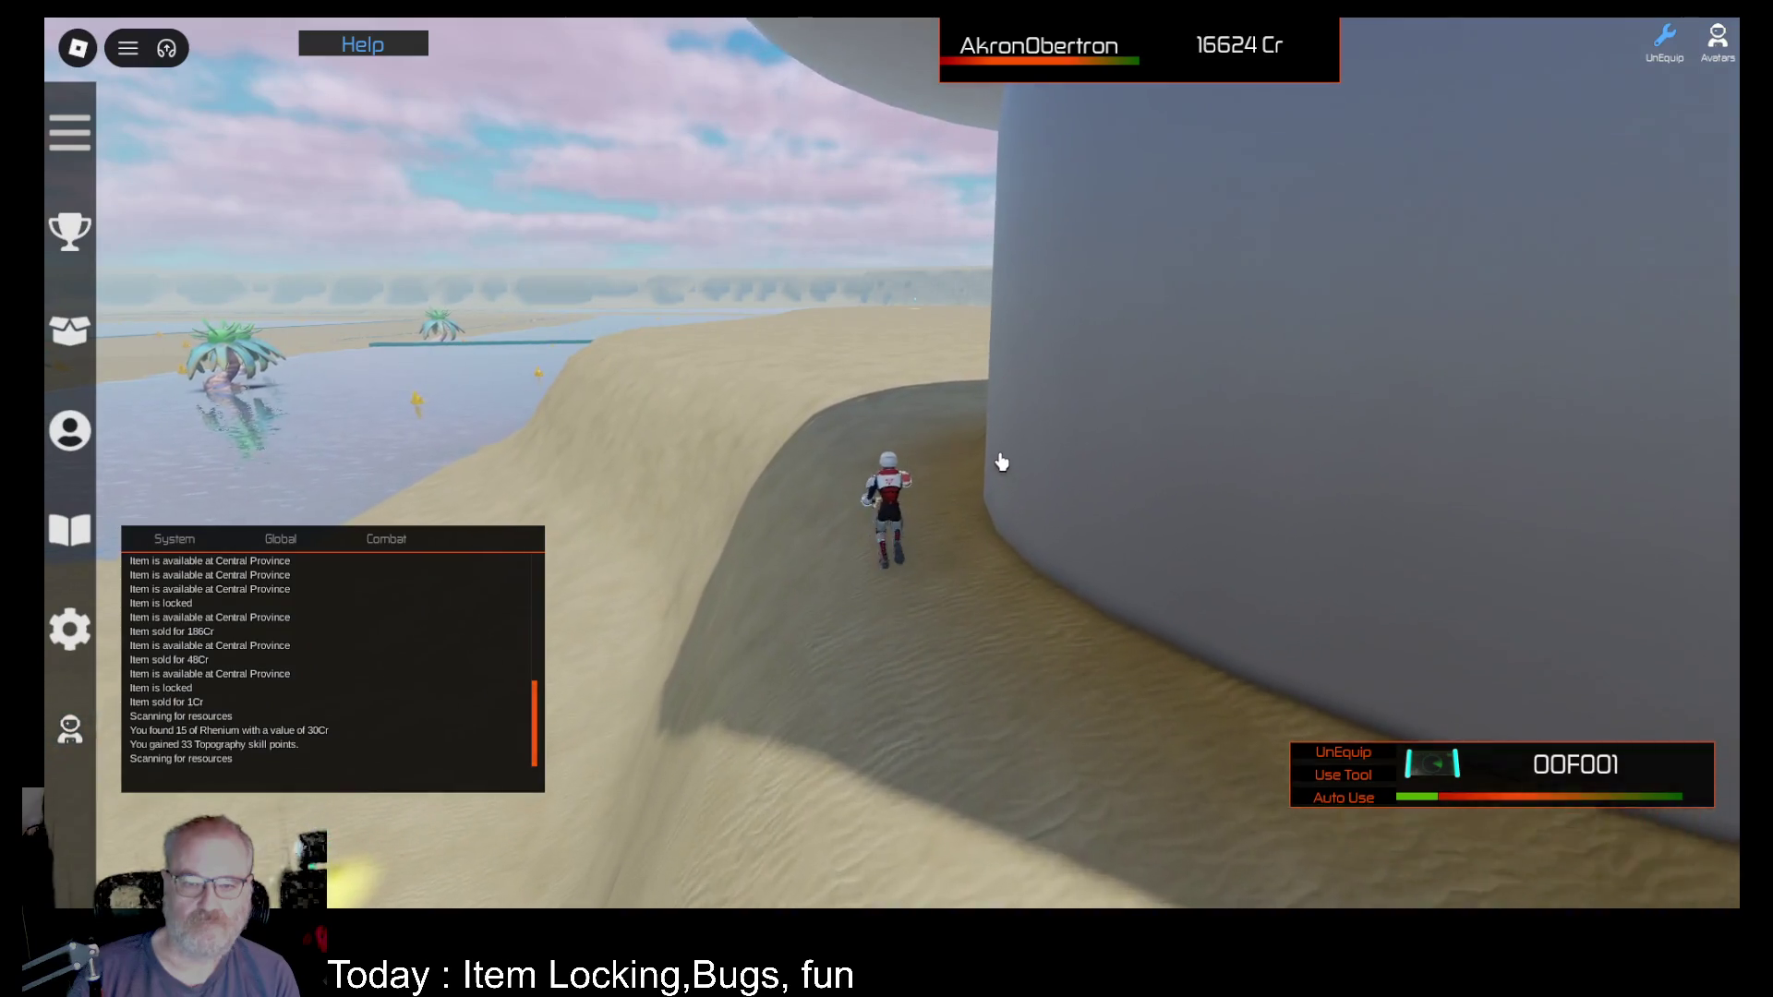
# Step: Run to the far shore, scan out a 50 Boro deposit, then stop auto-scanning
pyautogui.press('Left')
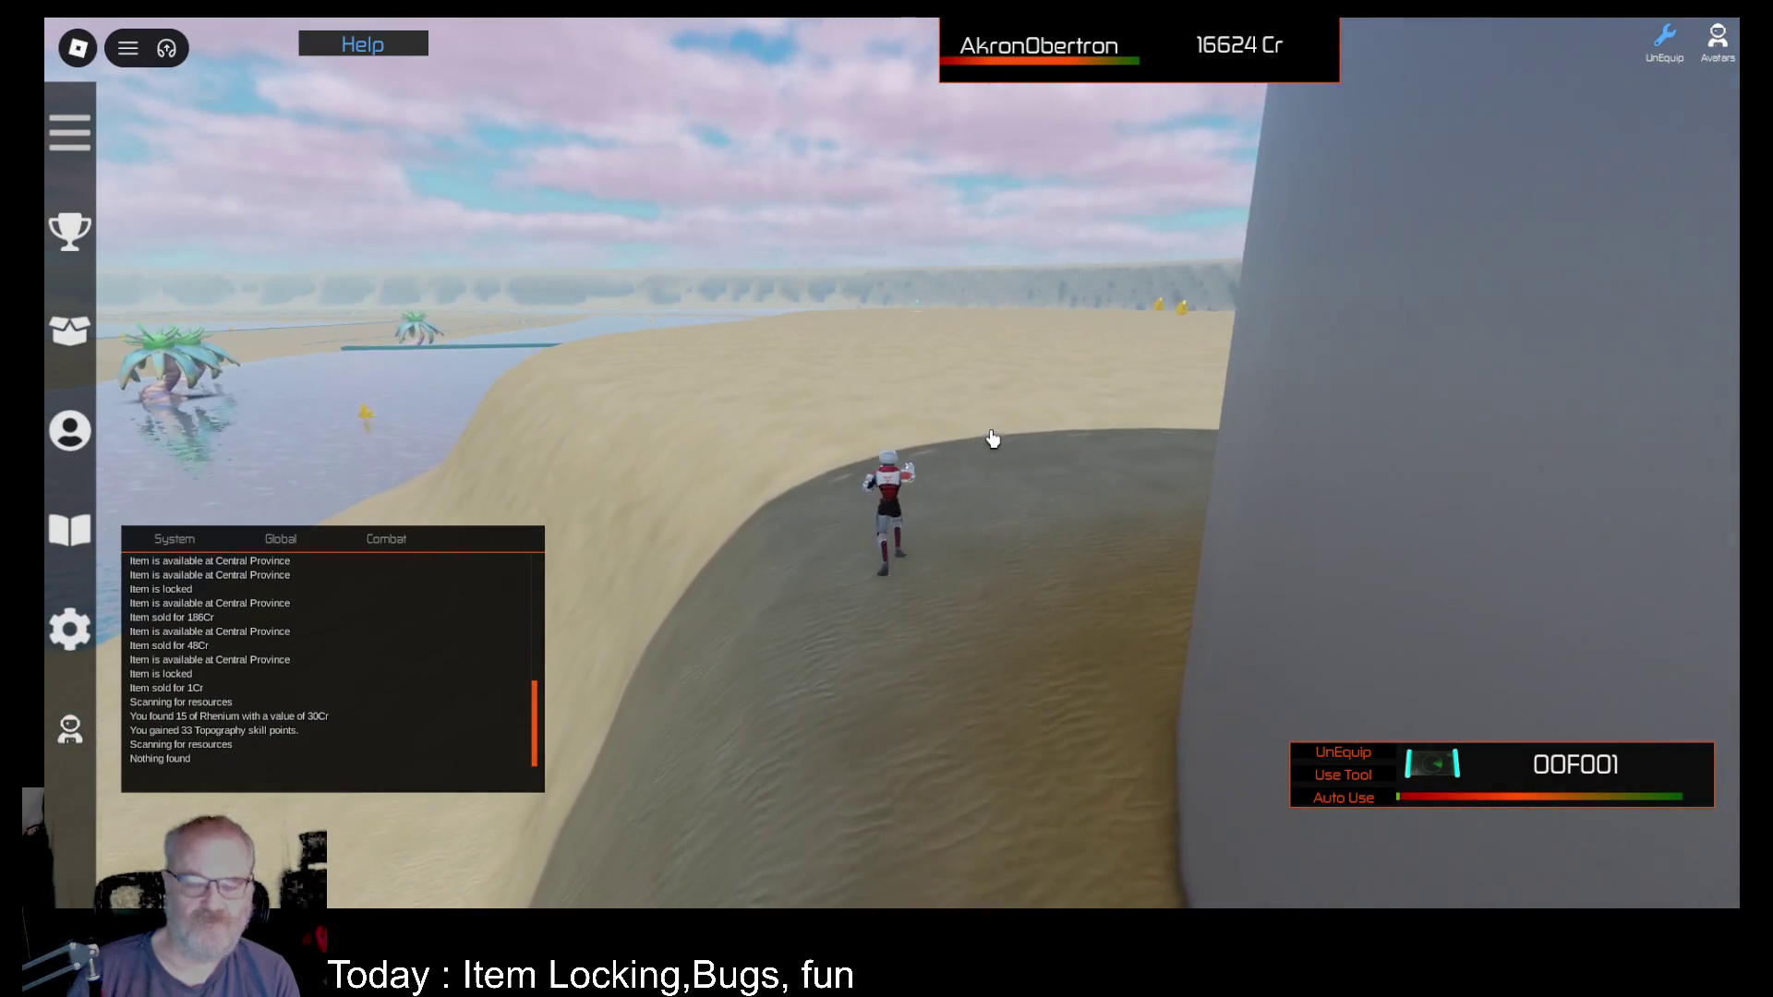
pyautogui.press('Left')
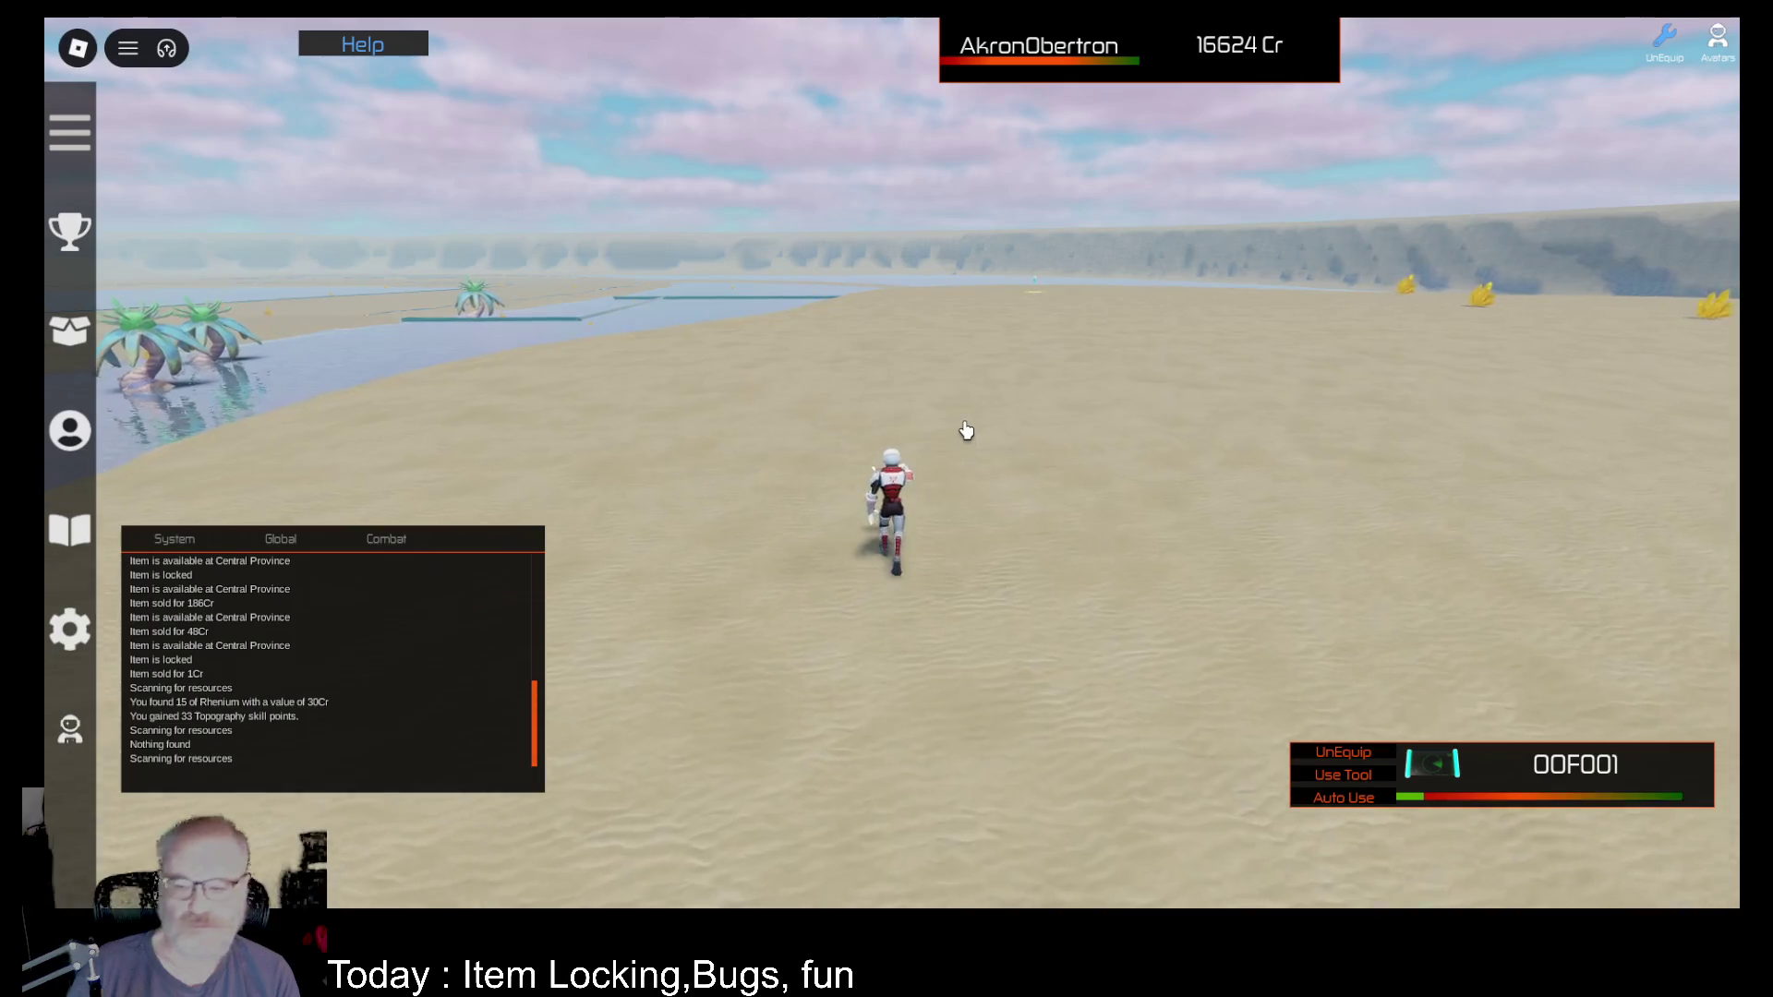
pyautogui.press('w')
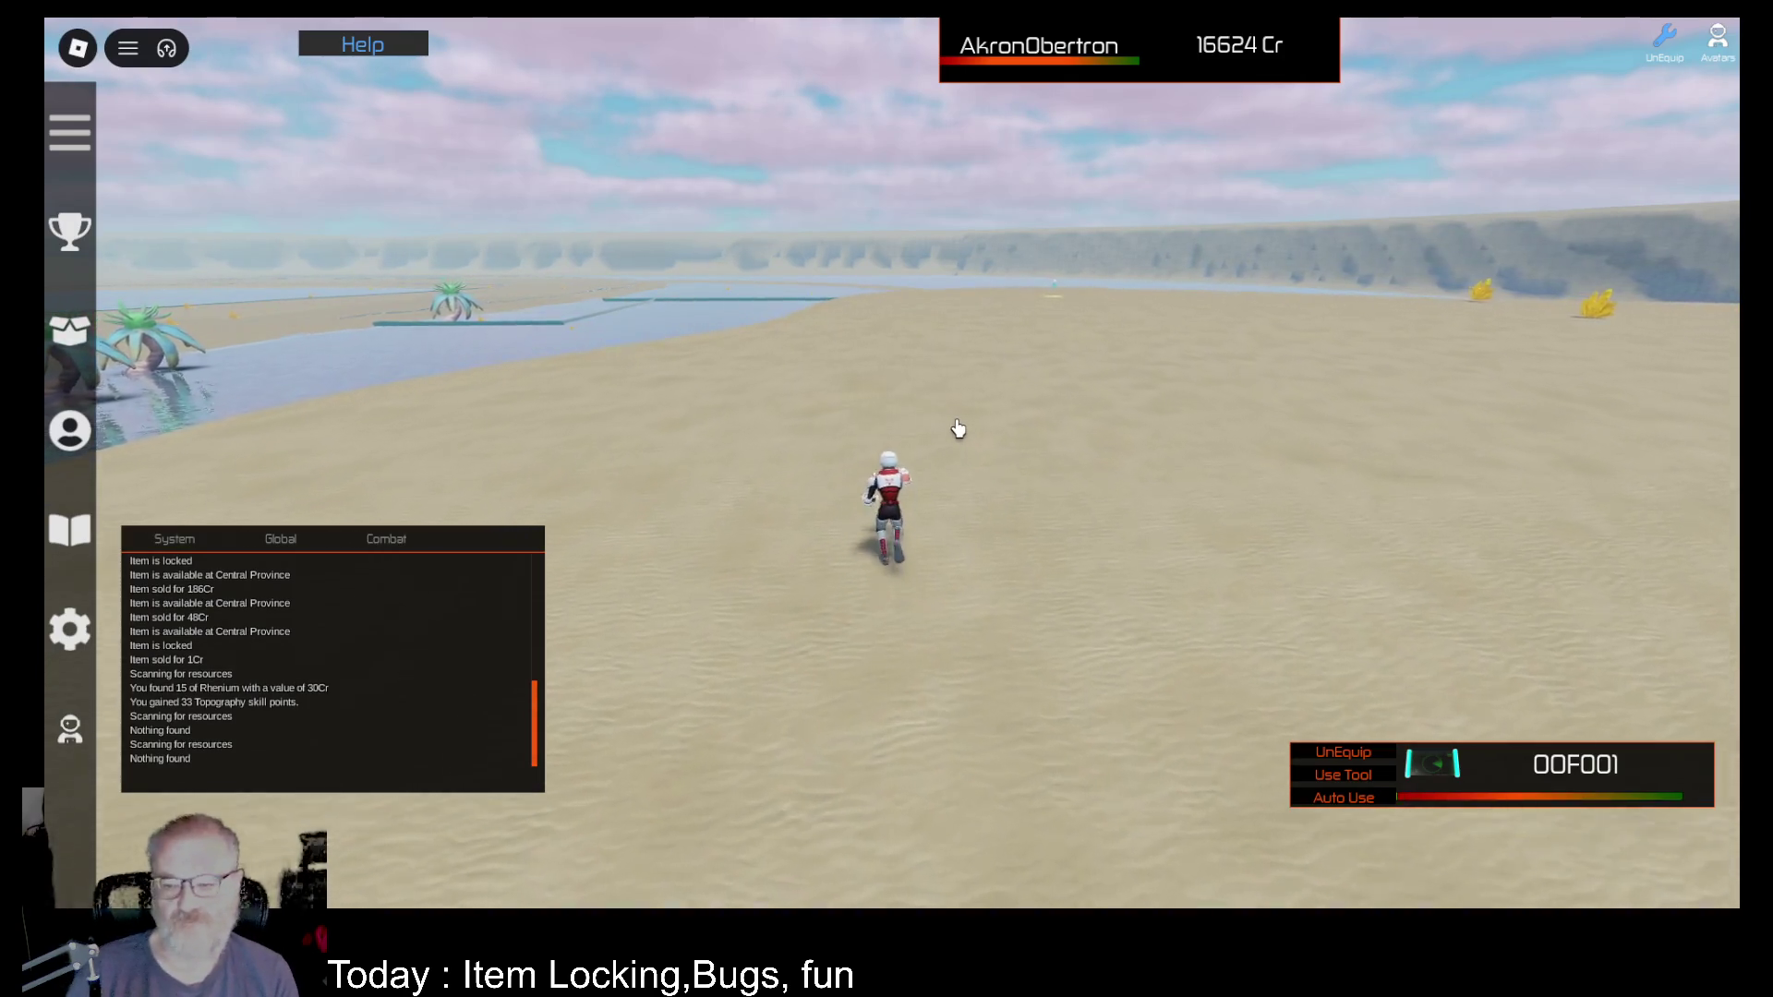
pyautogui.press('w')
pyautogui.press('w')
pyautogui.press('w')
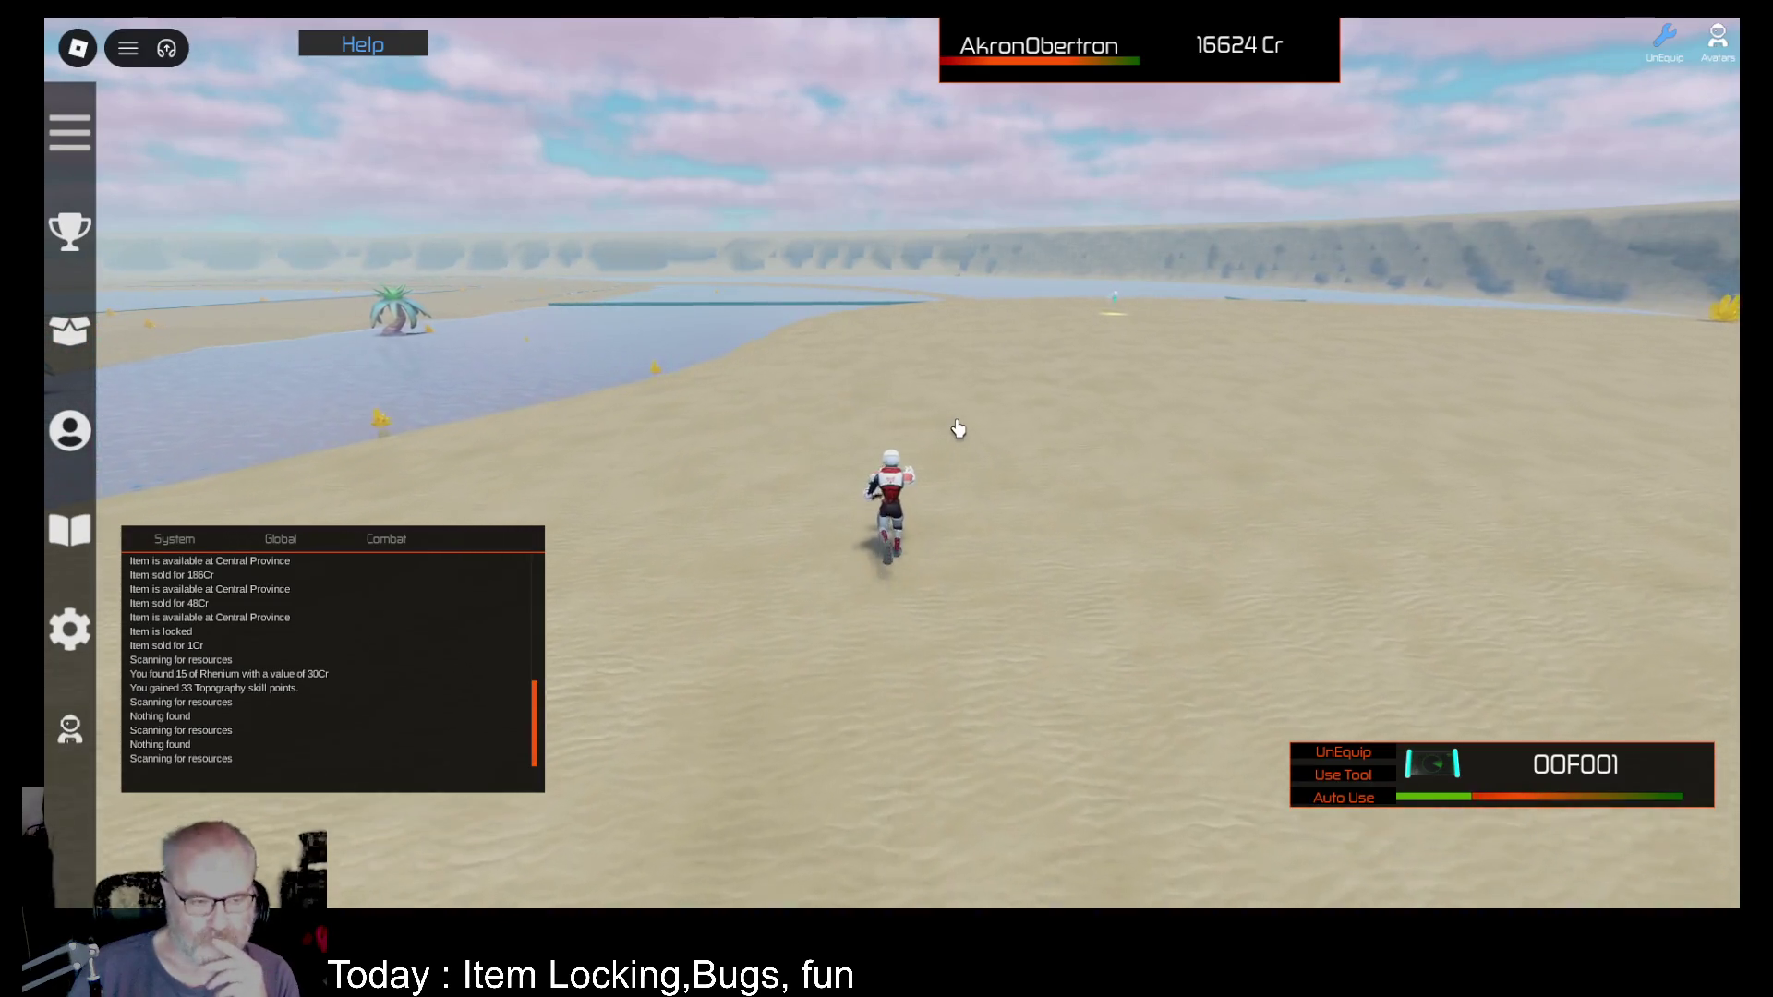
pyautogui.press('w')
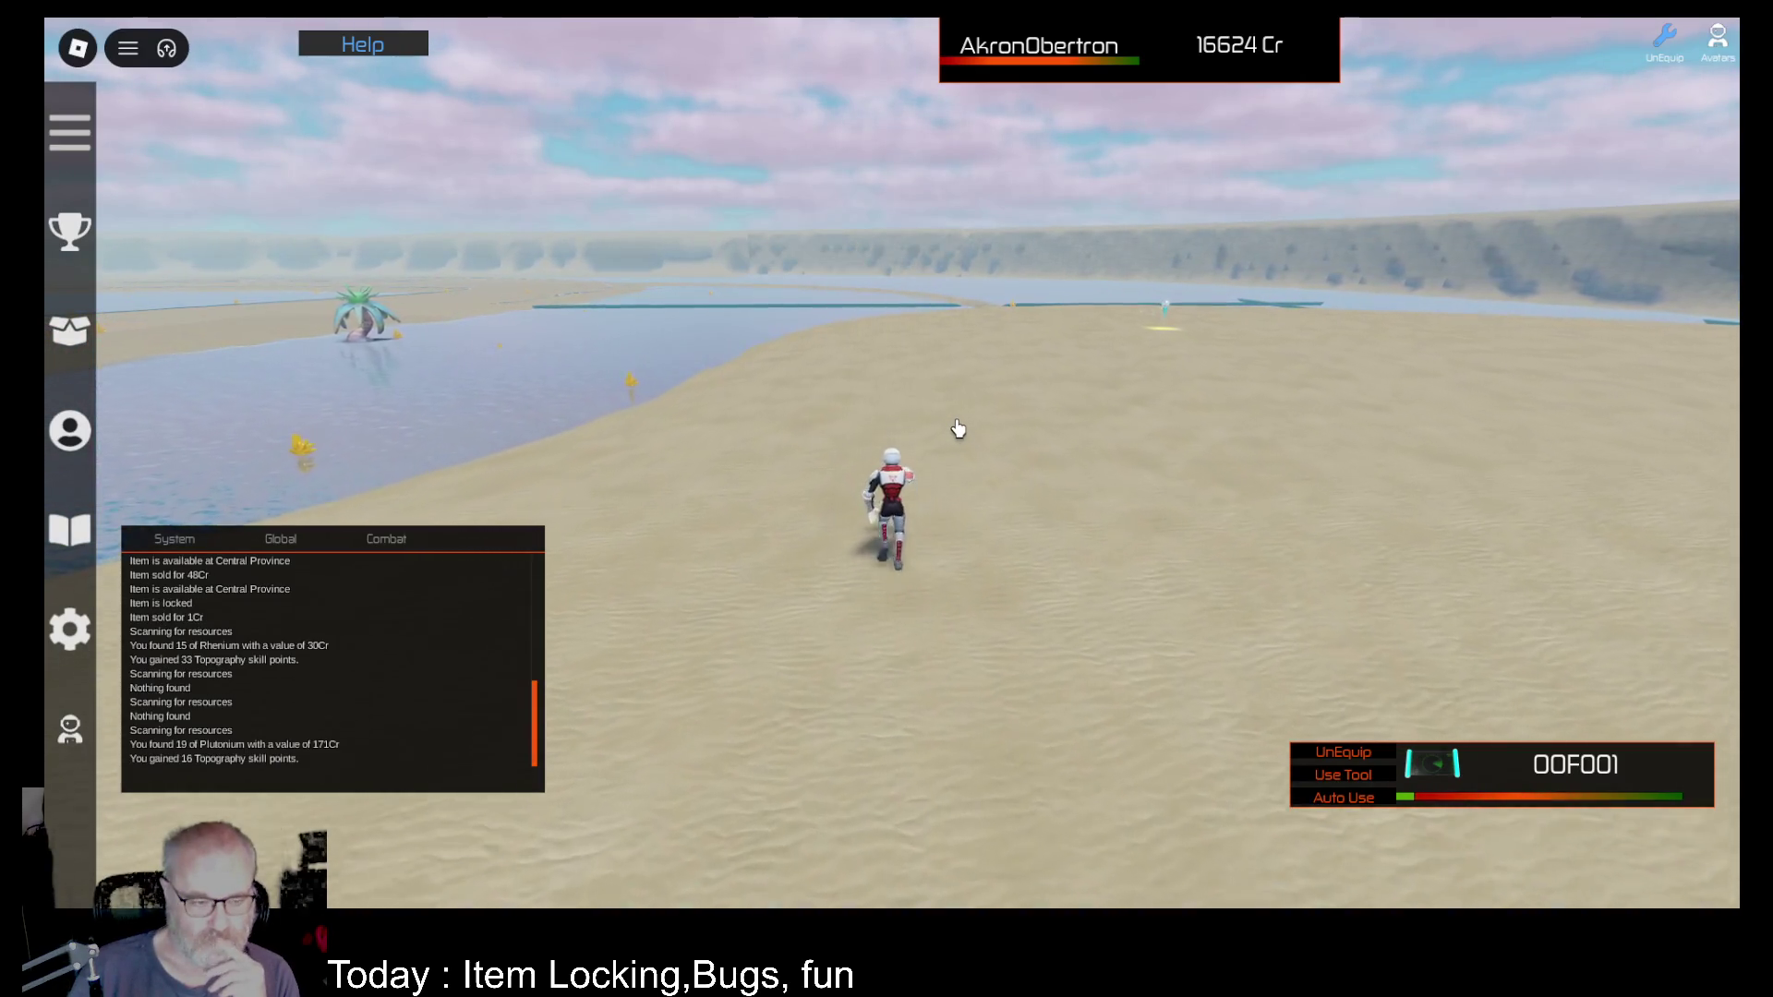
pyautogui.click(1026, 421)
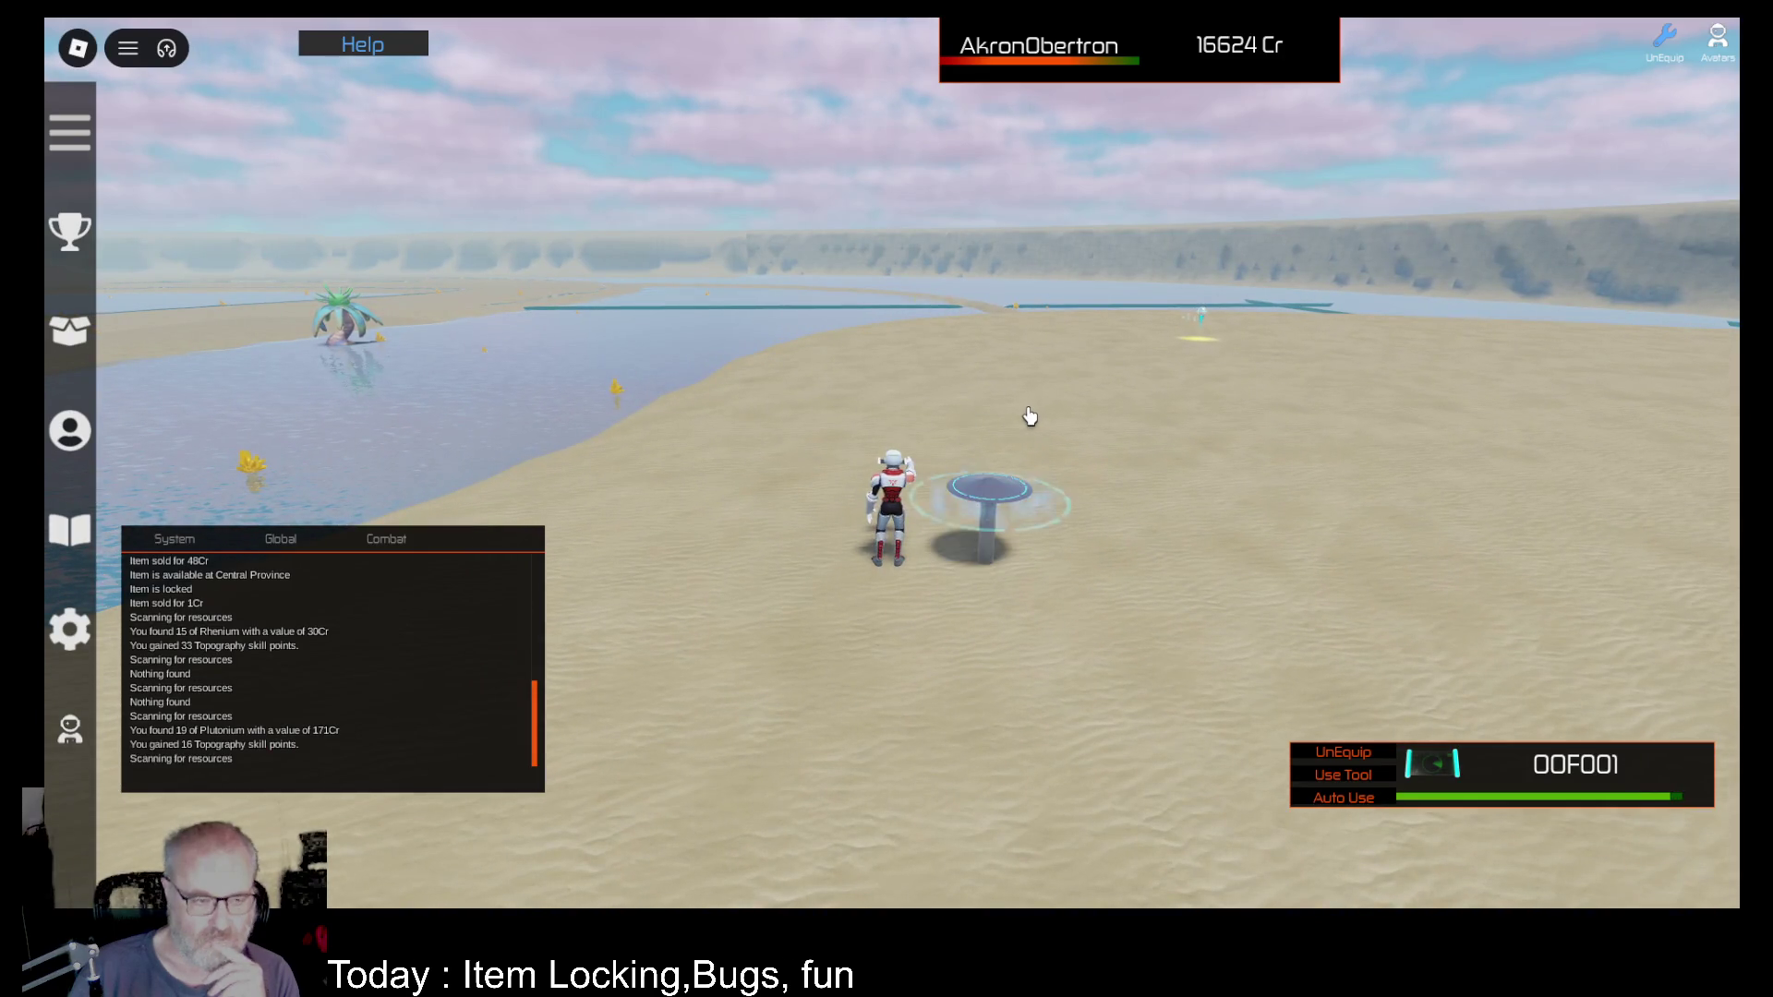
pyautogui.click(1079, 414)
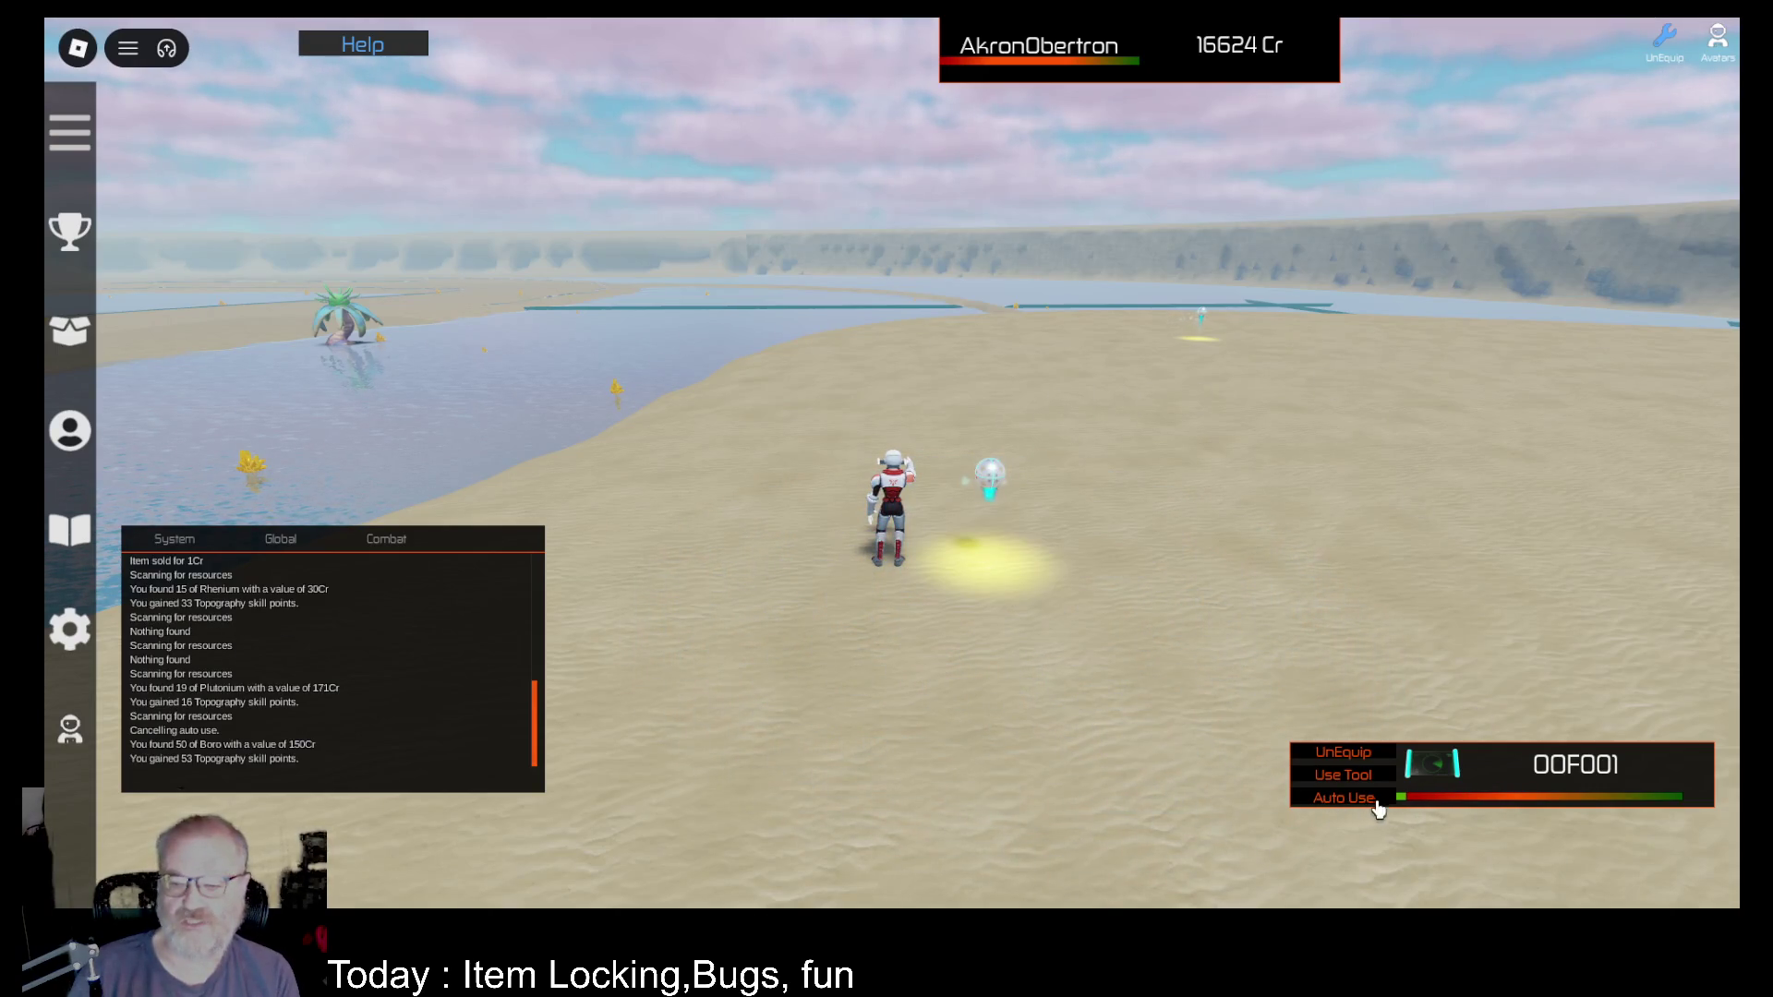
pyautogui.press('Left')
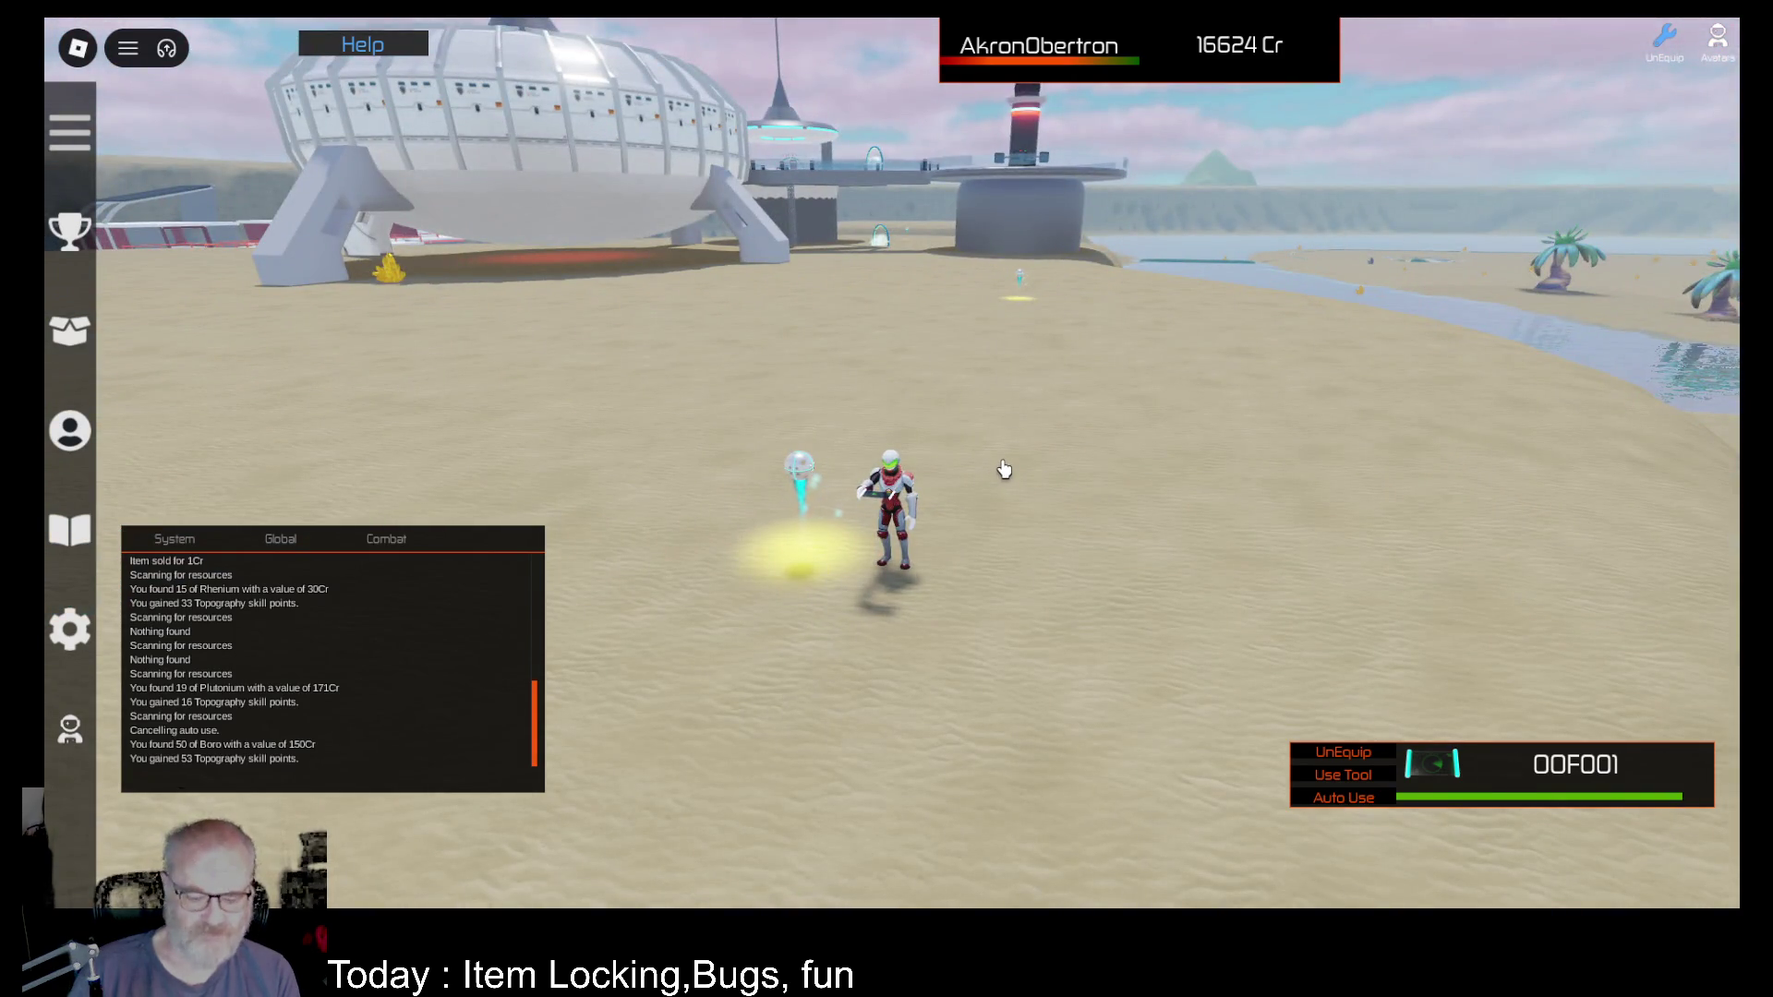
# Step: Equip the OME001 mining tool and mine the scanned Boro deposit
pyautogui.press('i')
pyautogui.click(695, 254)
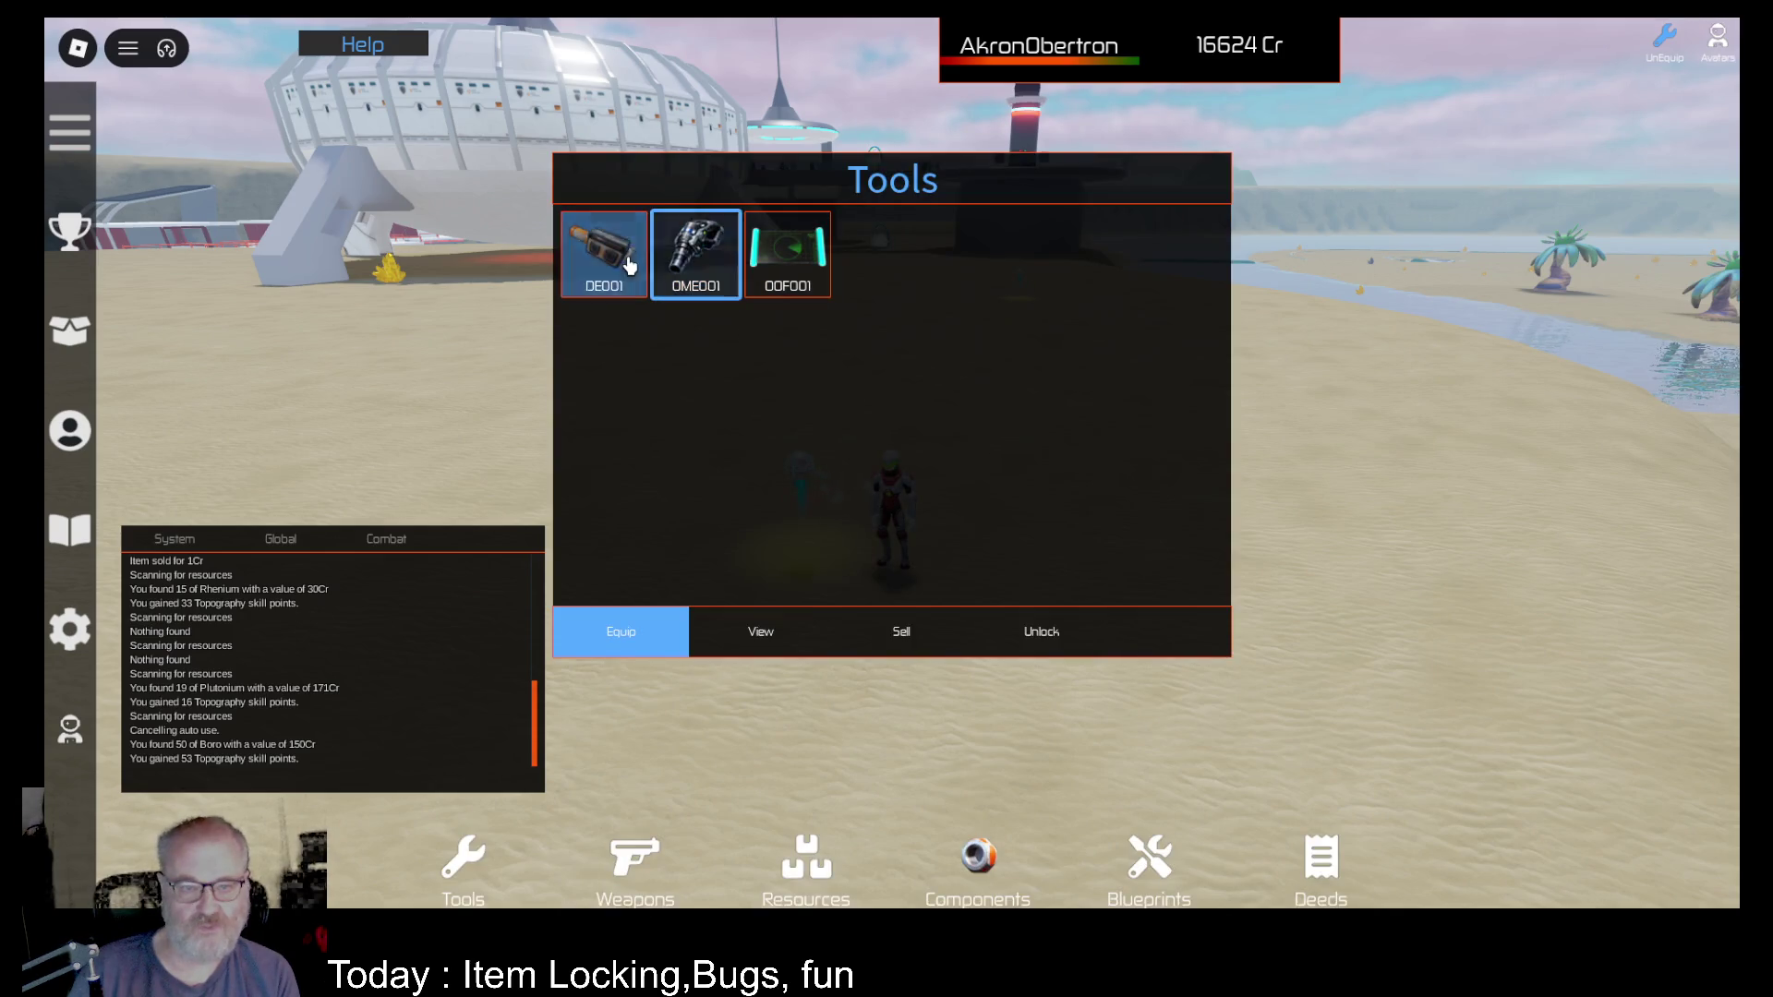
pyautogui.click(620, 635)
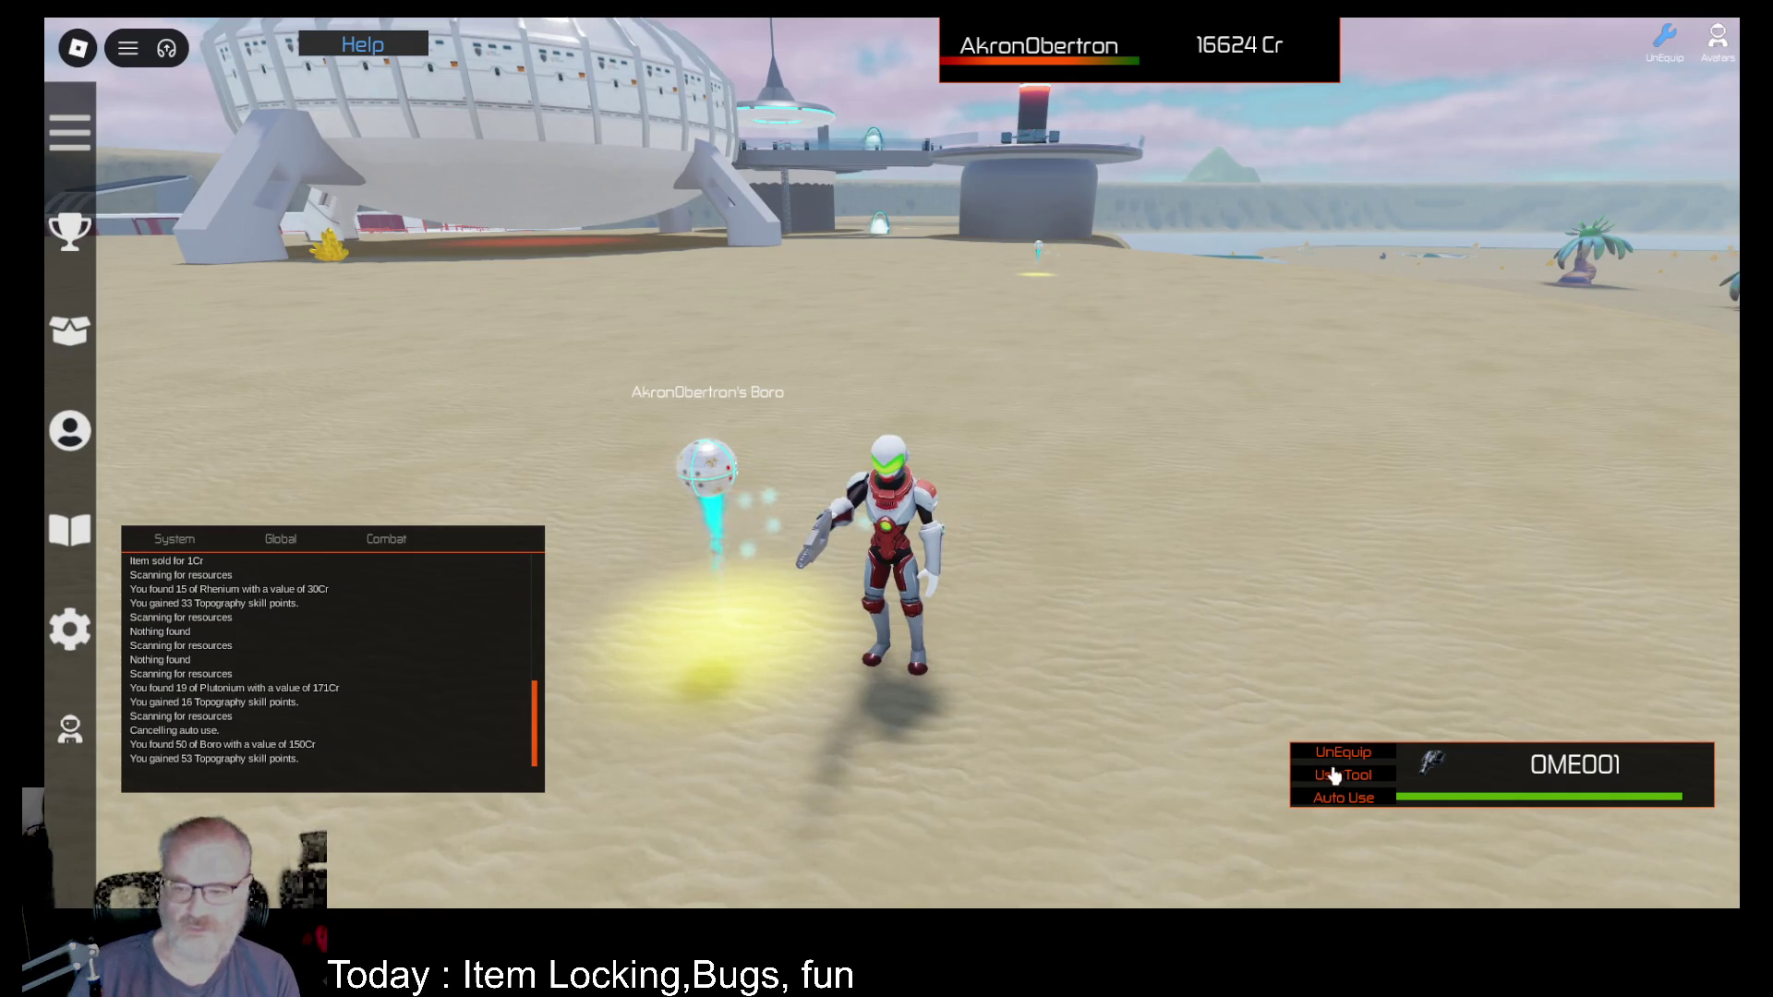
pyautogui.click(1336, 806)
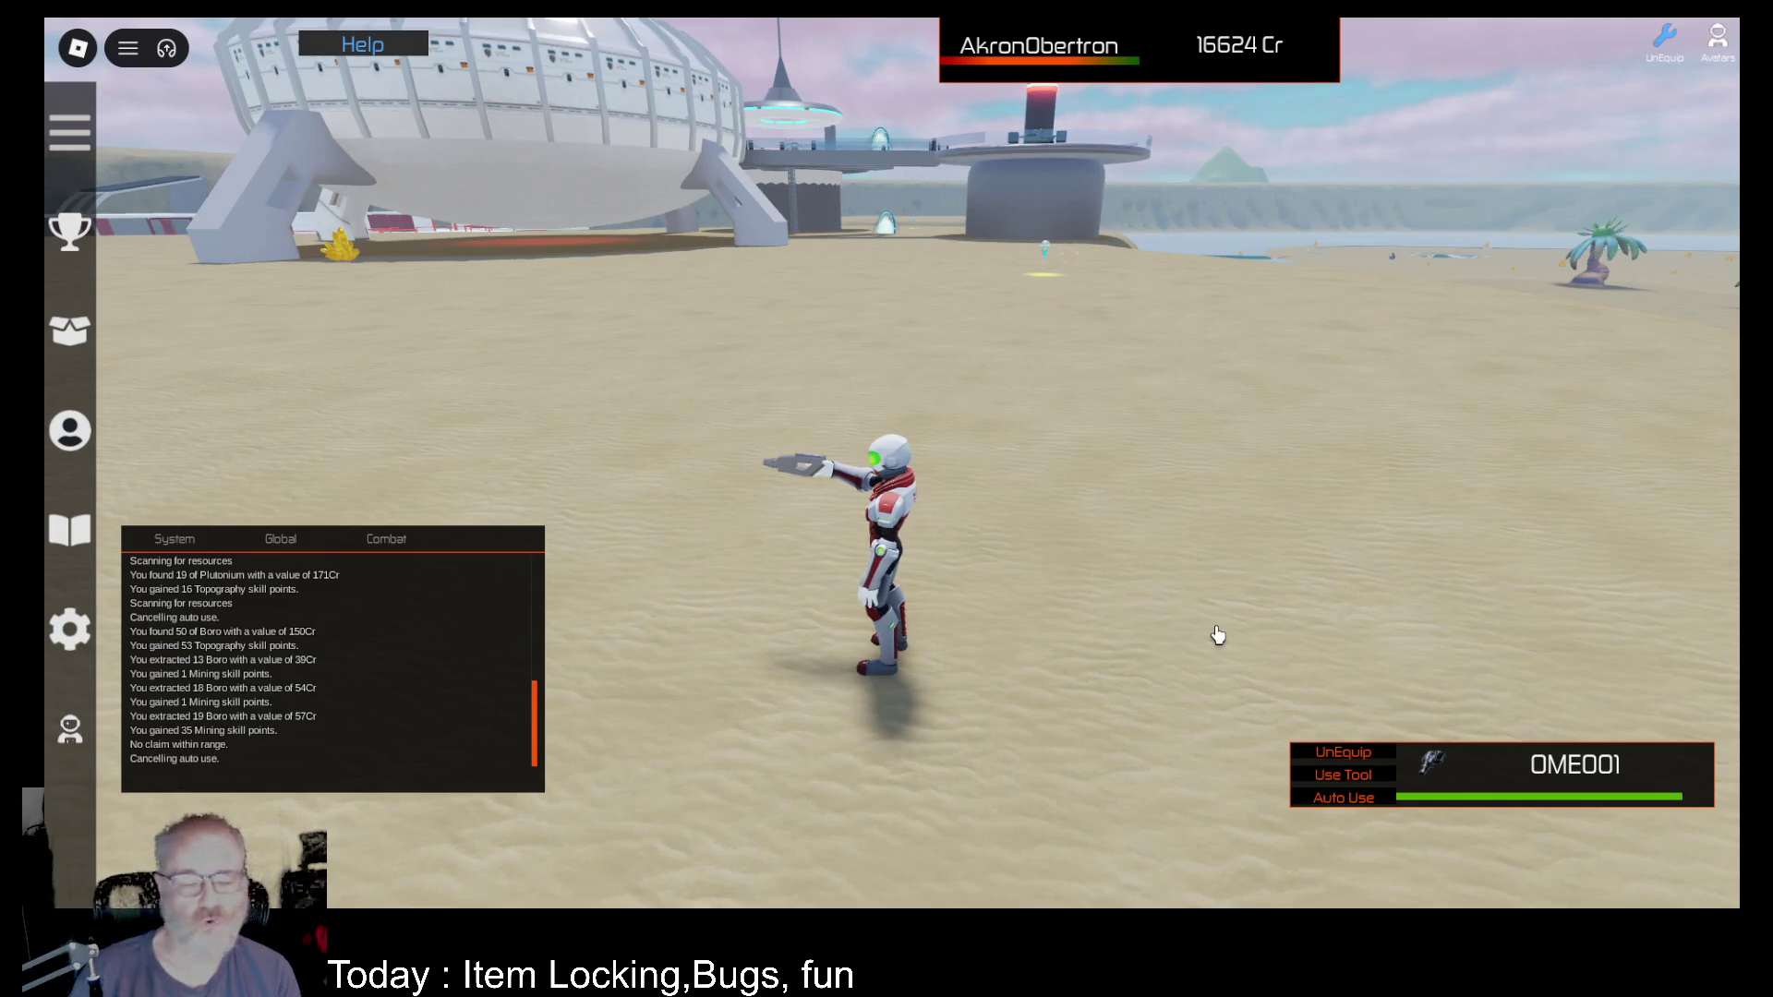
# Step: Run to the glowing beacon and auto-mine the Hafnium, then head back toward the station
pyautogui.press('w')
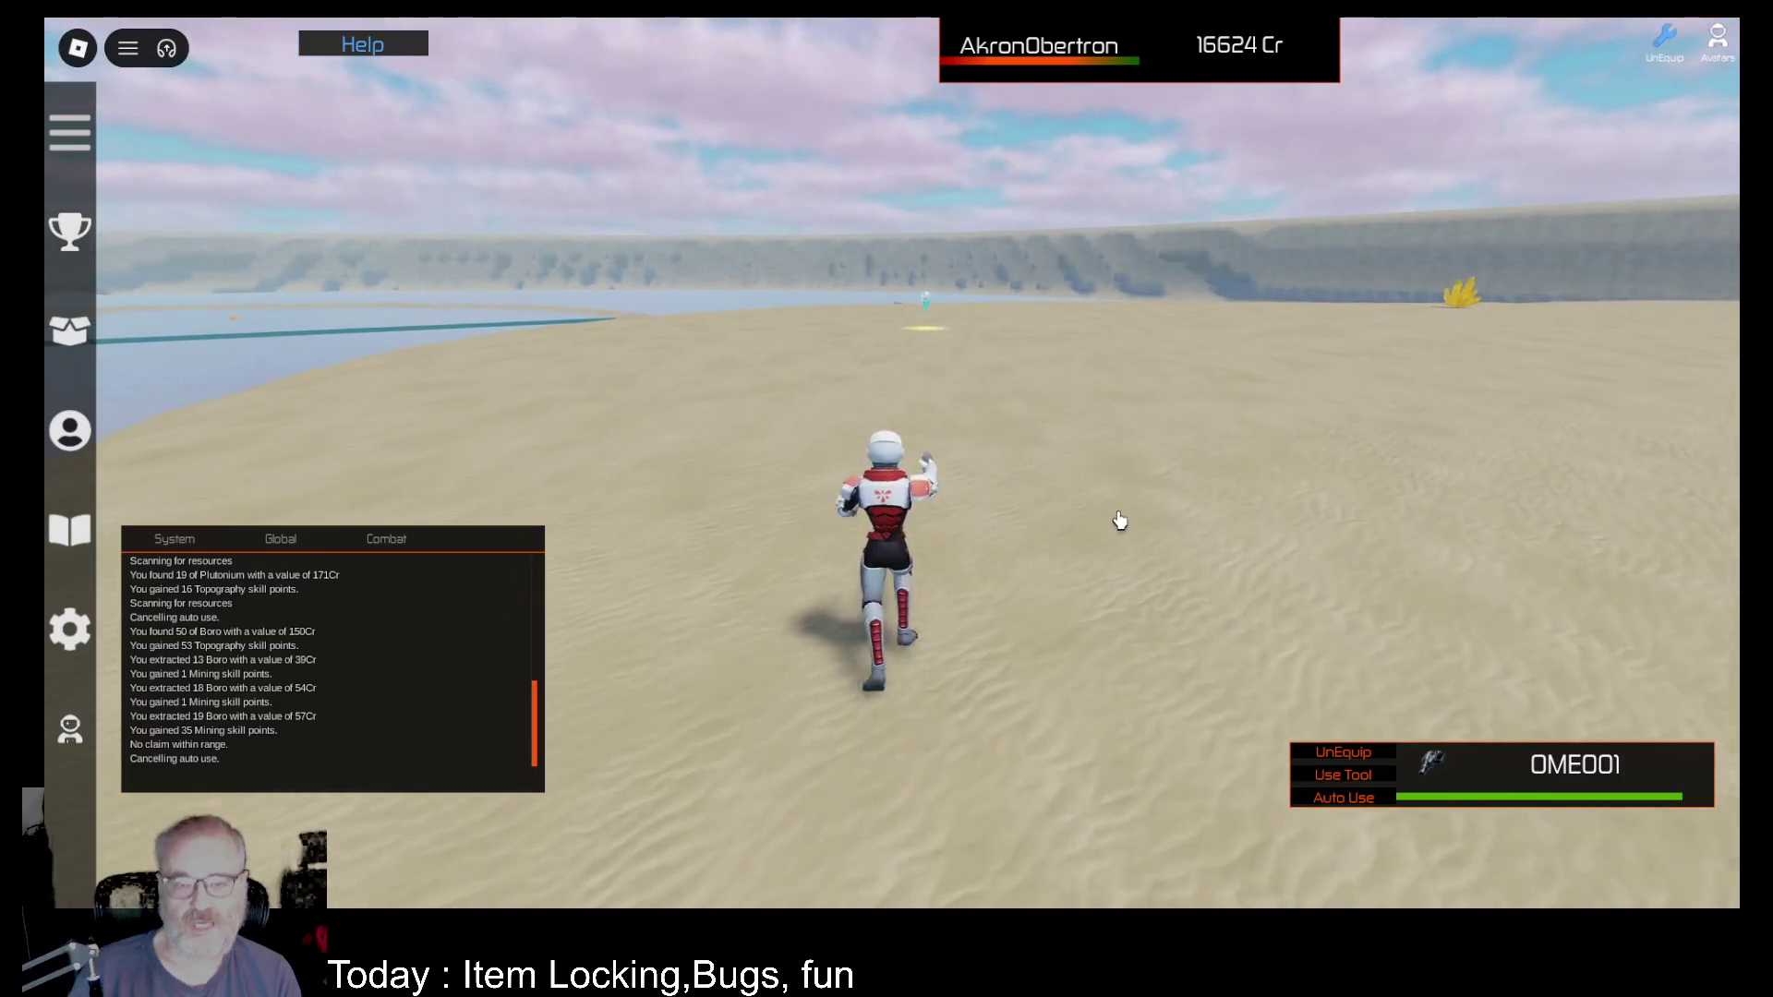
pyautogui.press('w')
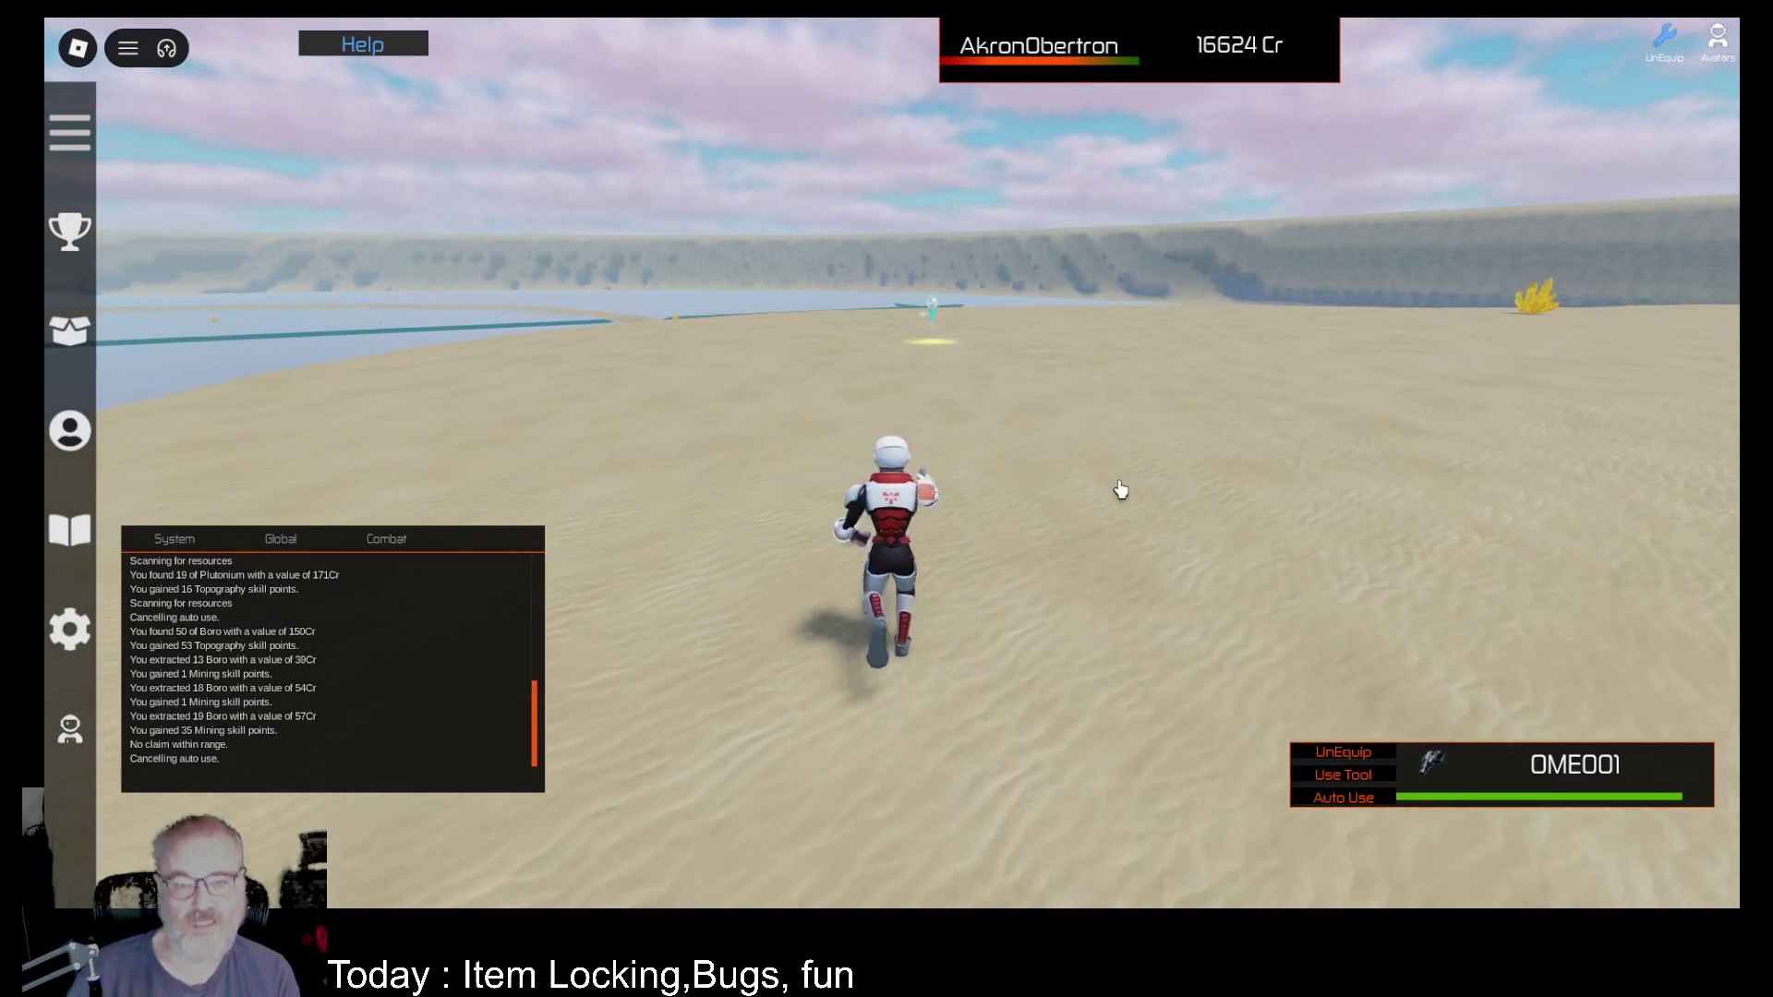
pyautogui.press('w')
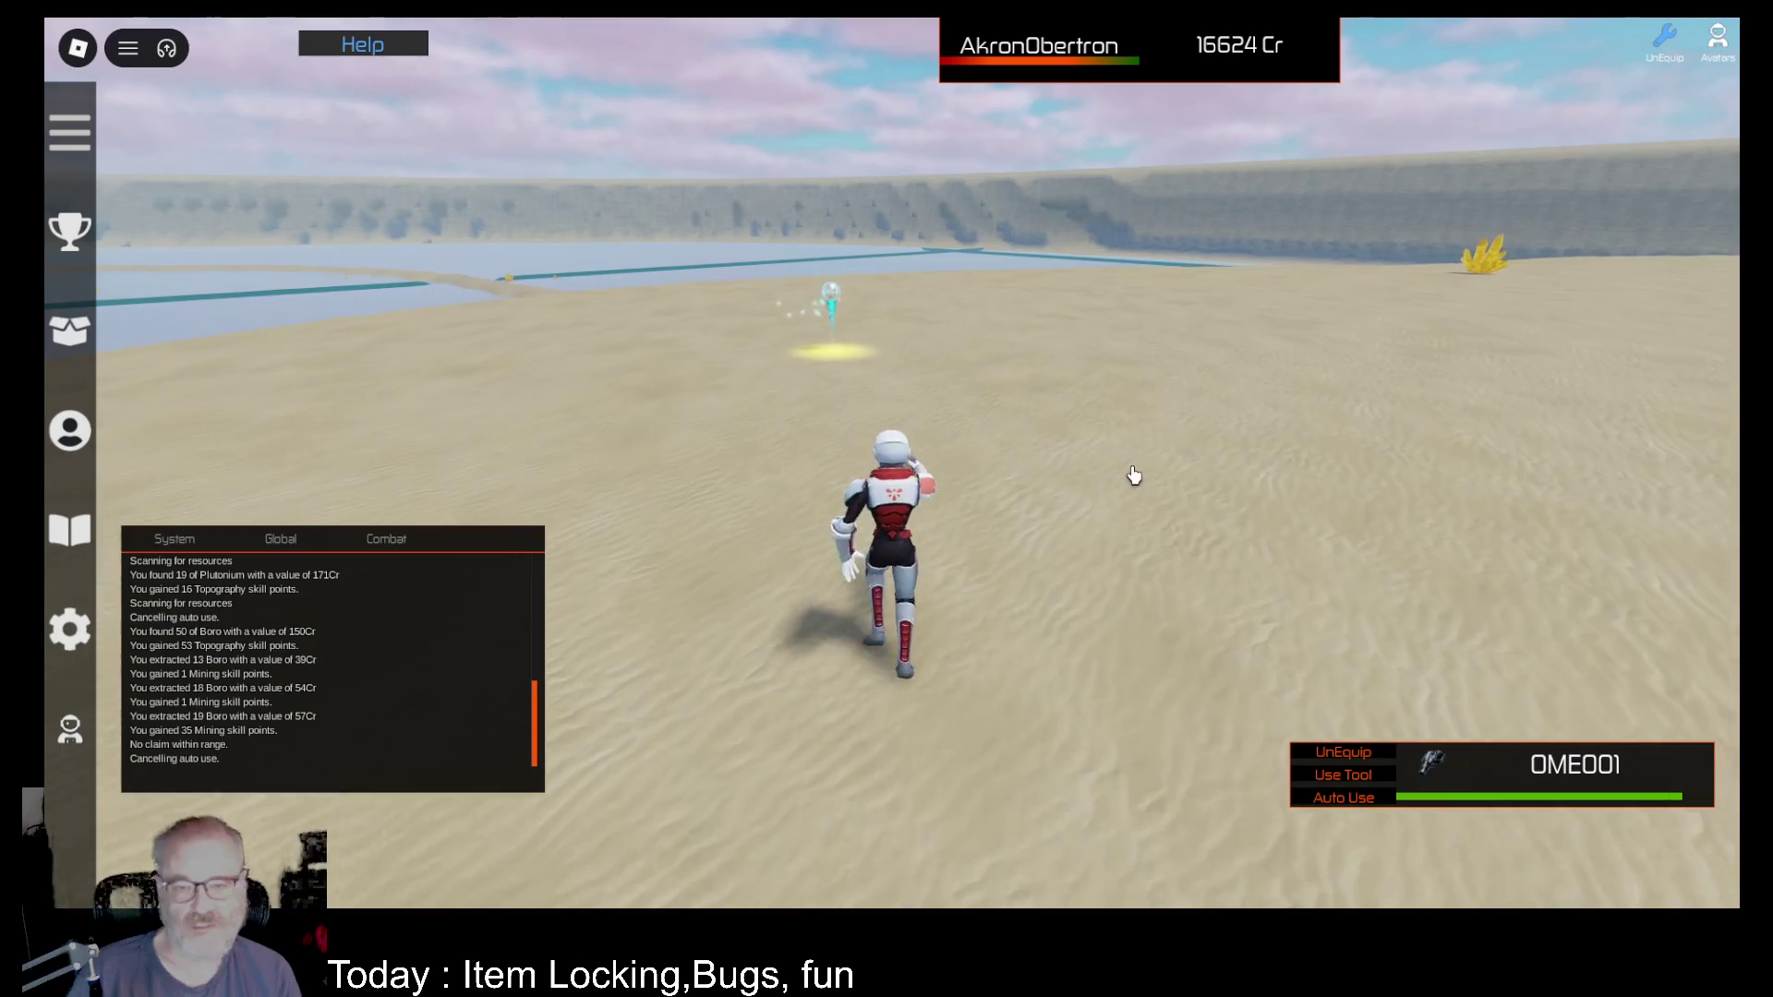
pyautogui.press('w')
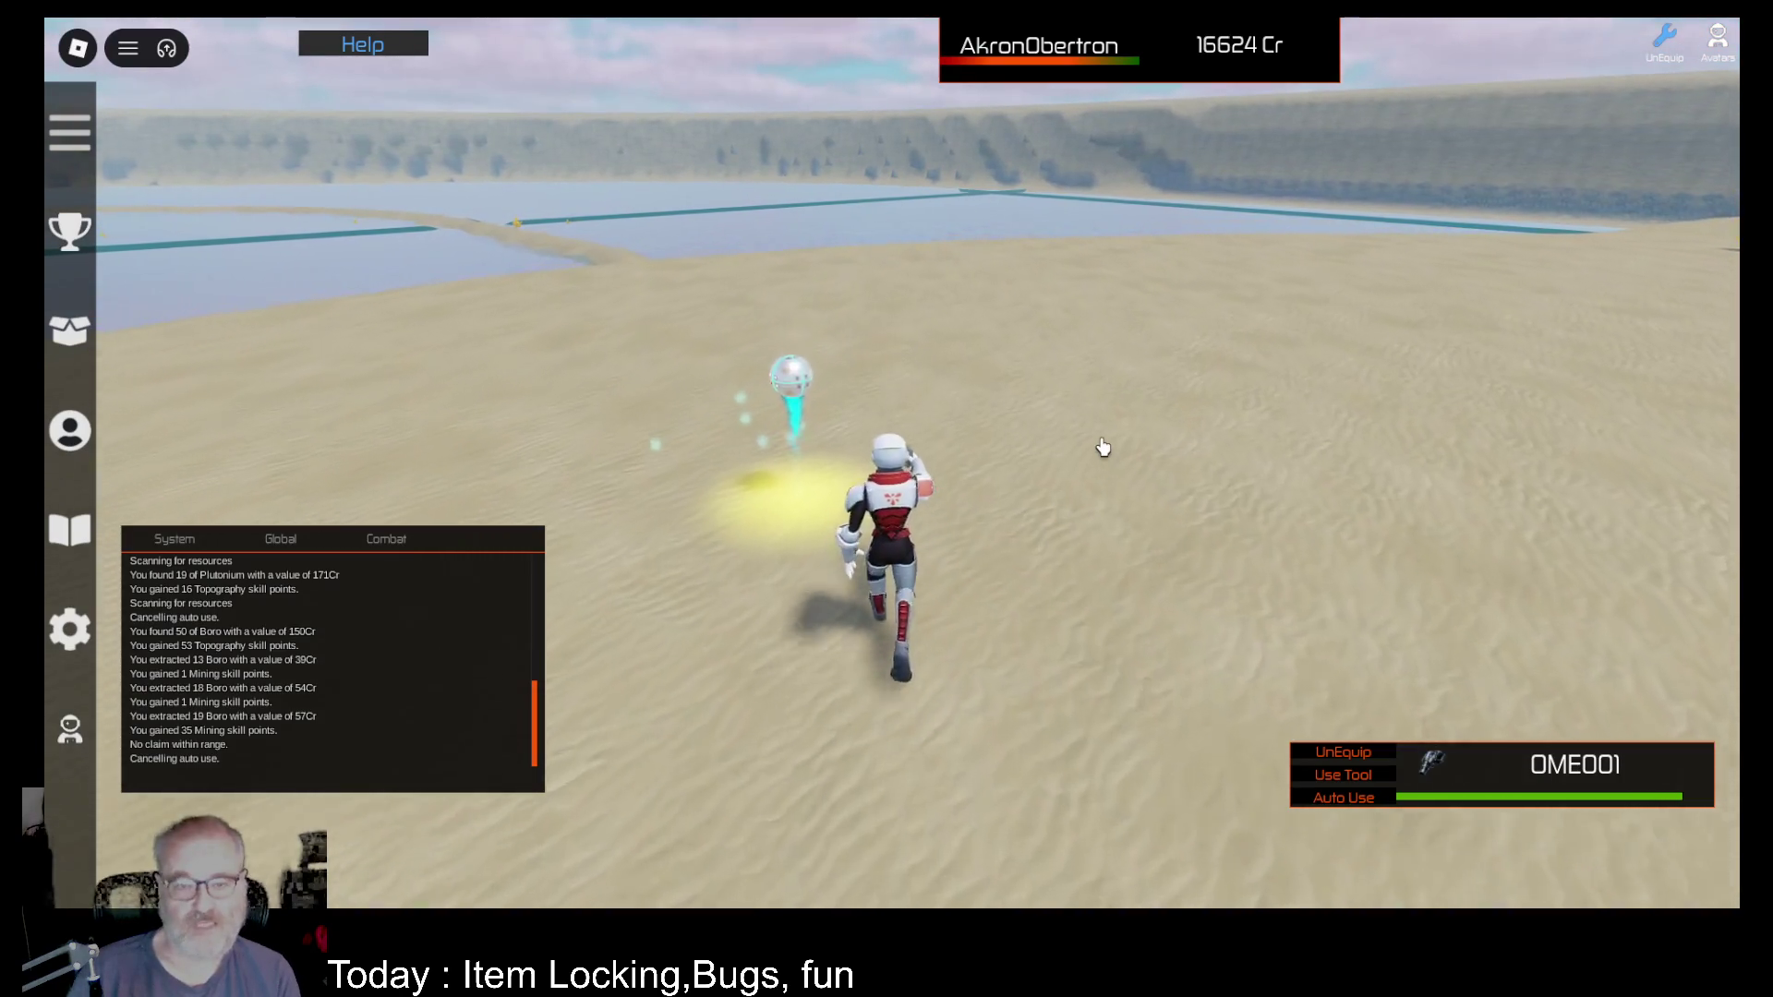
pyautogui.click(1368, 800)
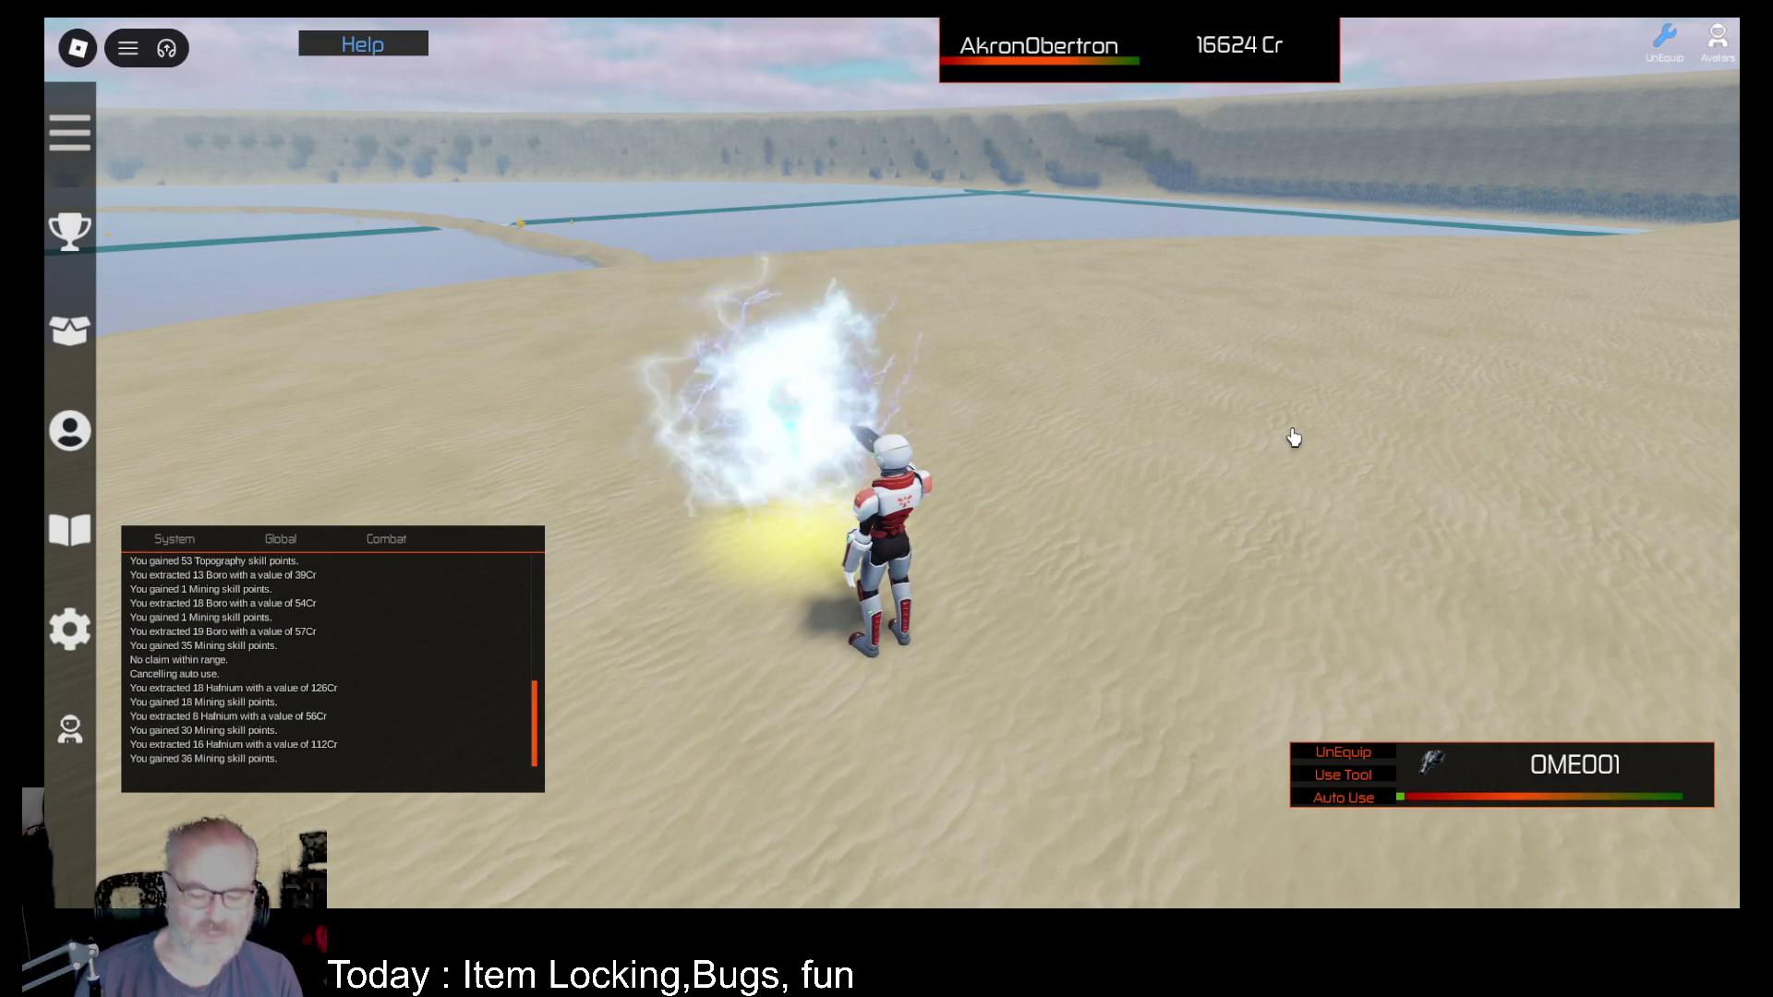
pyautogui.press('i')
pyautogui.click(608, 275)
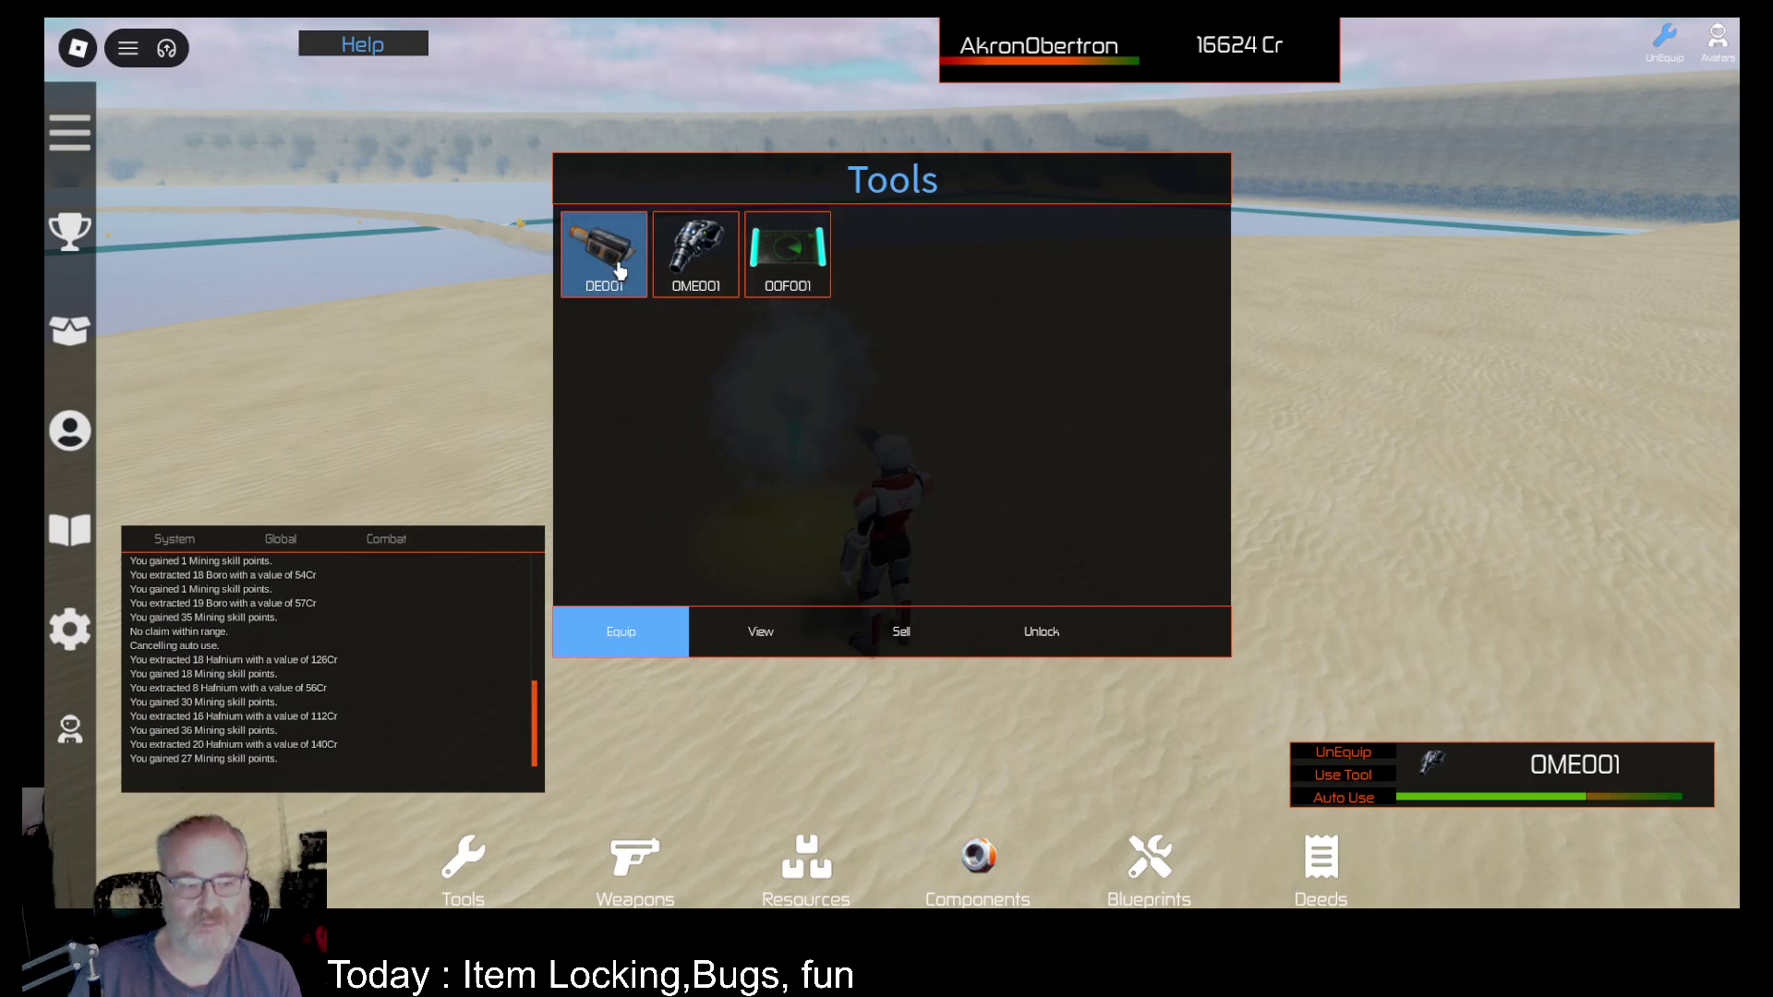
pyautogui.press('i')
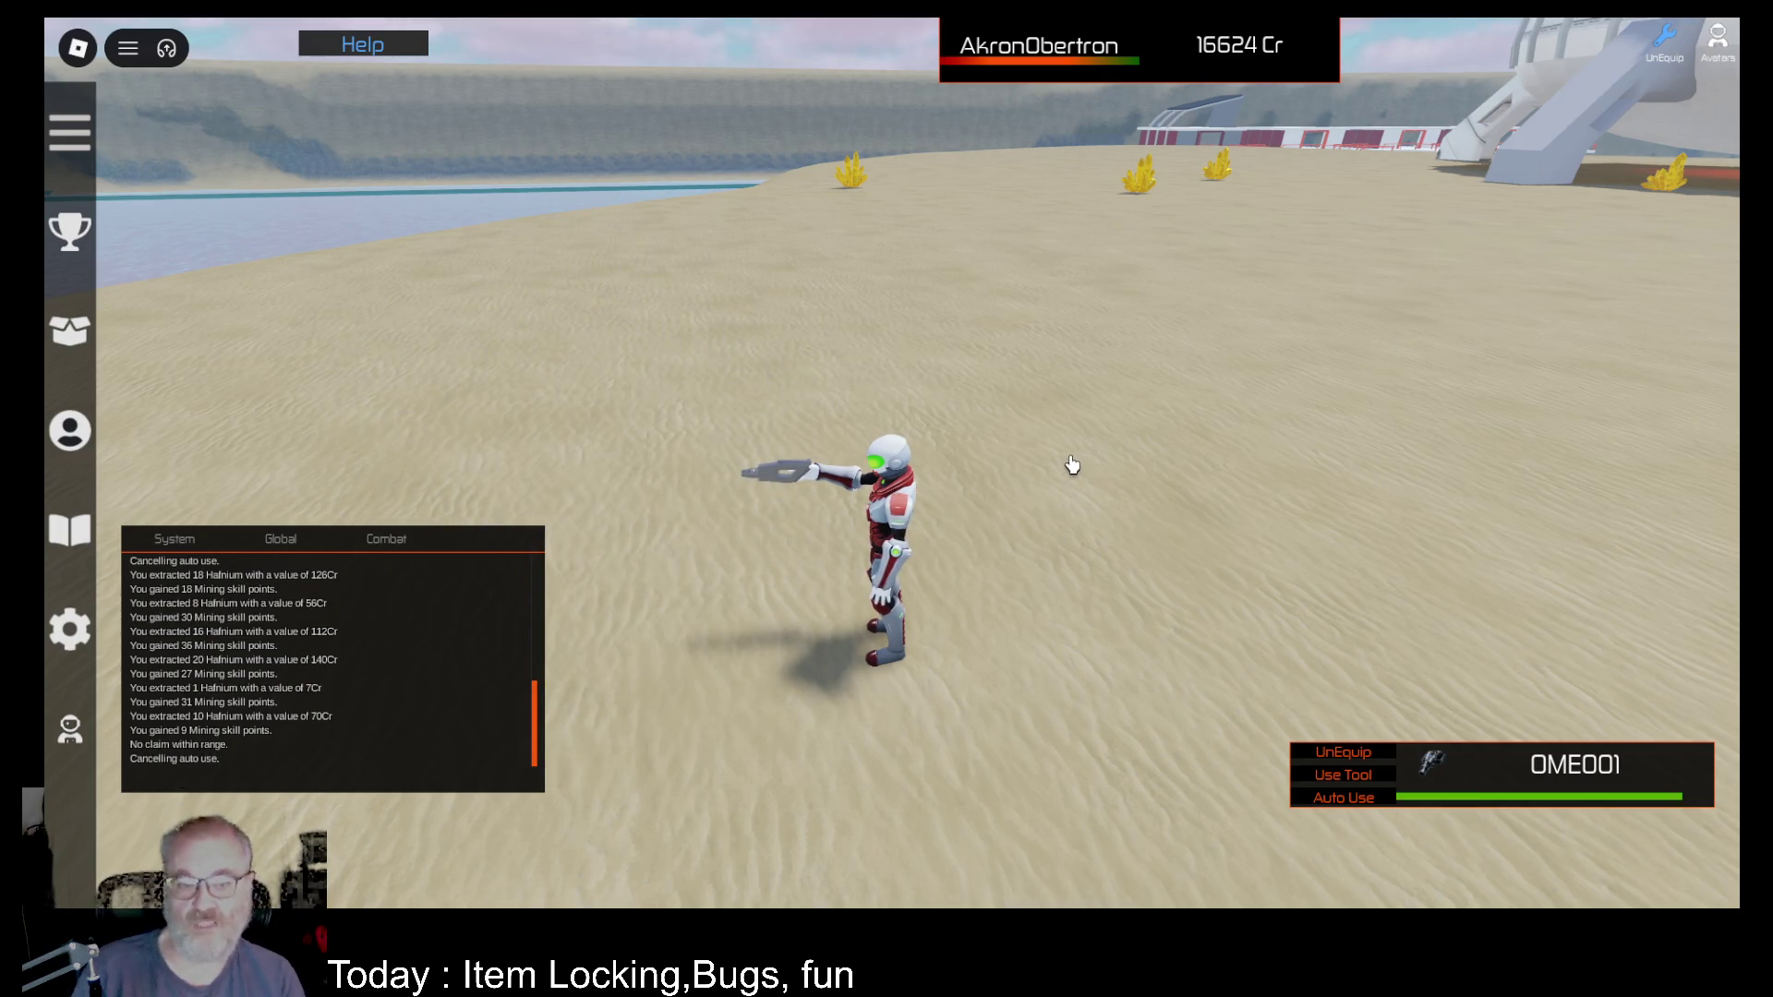
pyautogui.press('w')
pyautogui.press('w')
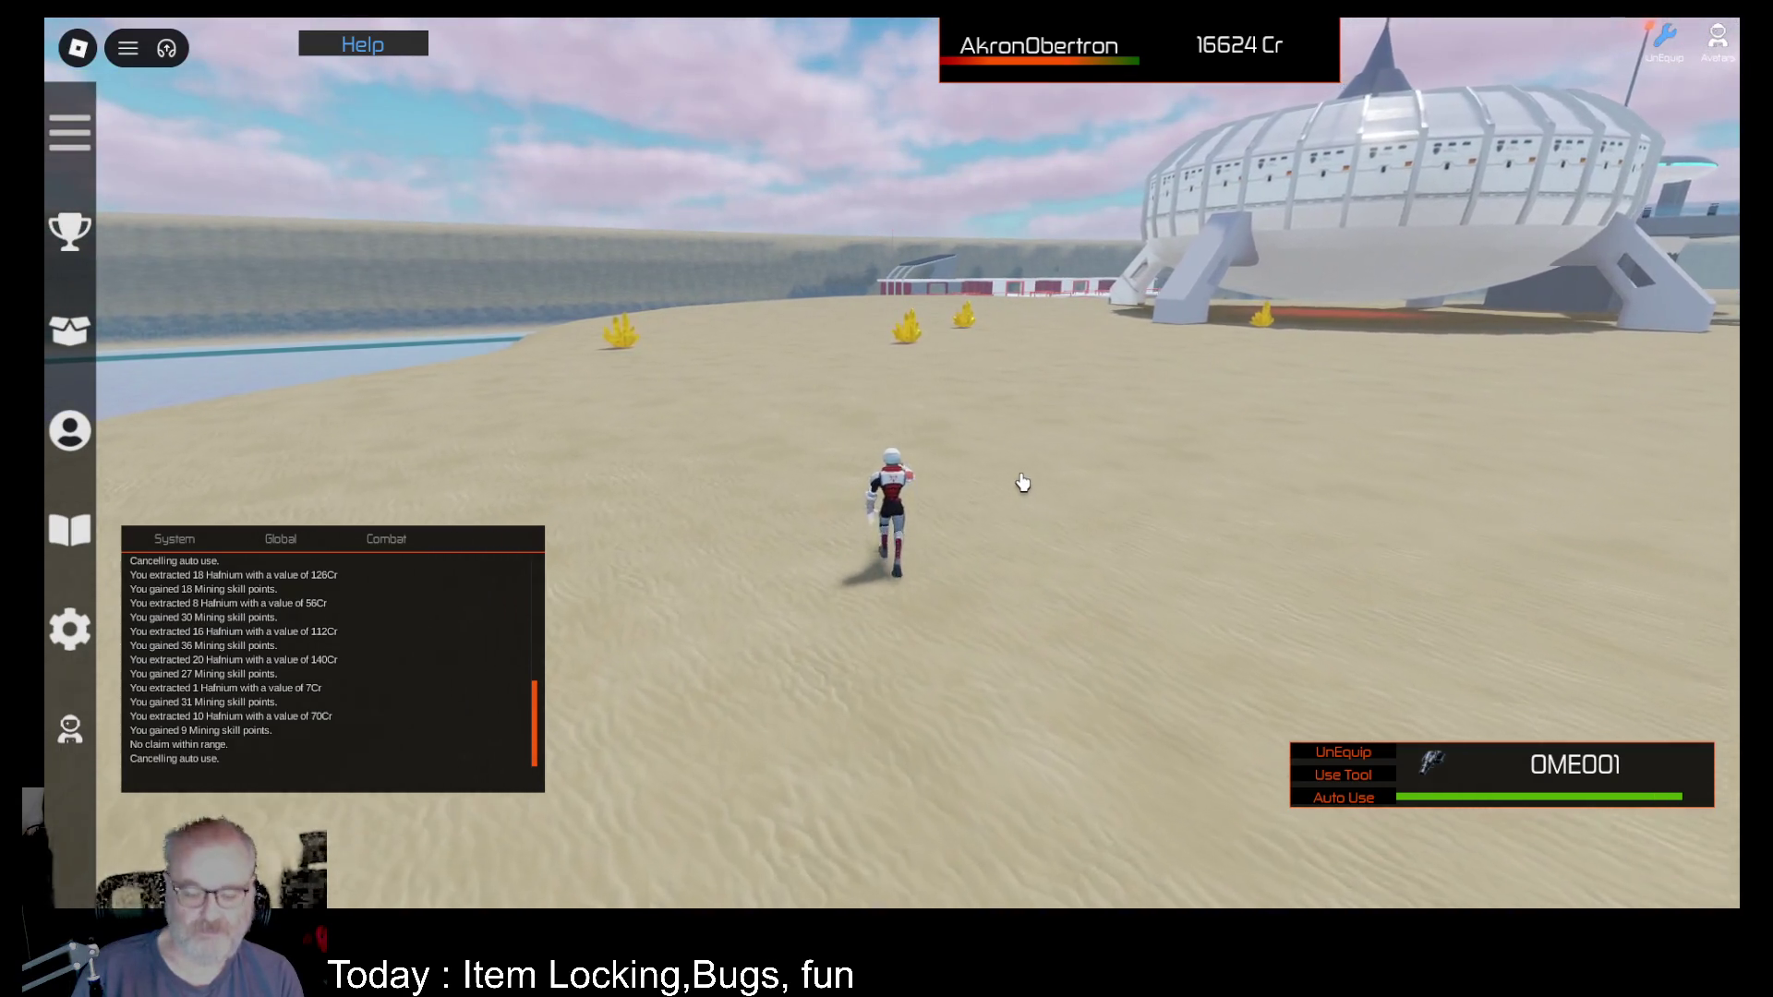
# Step: Run to the large yellow crystal, equip DE001 and mine 4 Dark Energy worth 4 Cr
pyautogui.press('w')
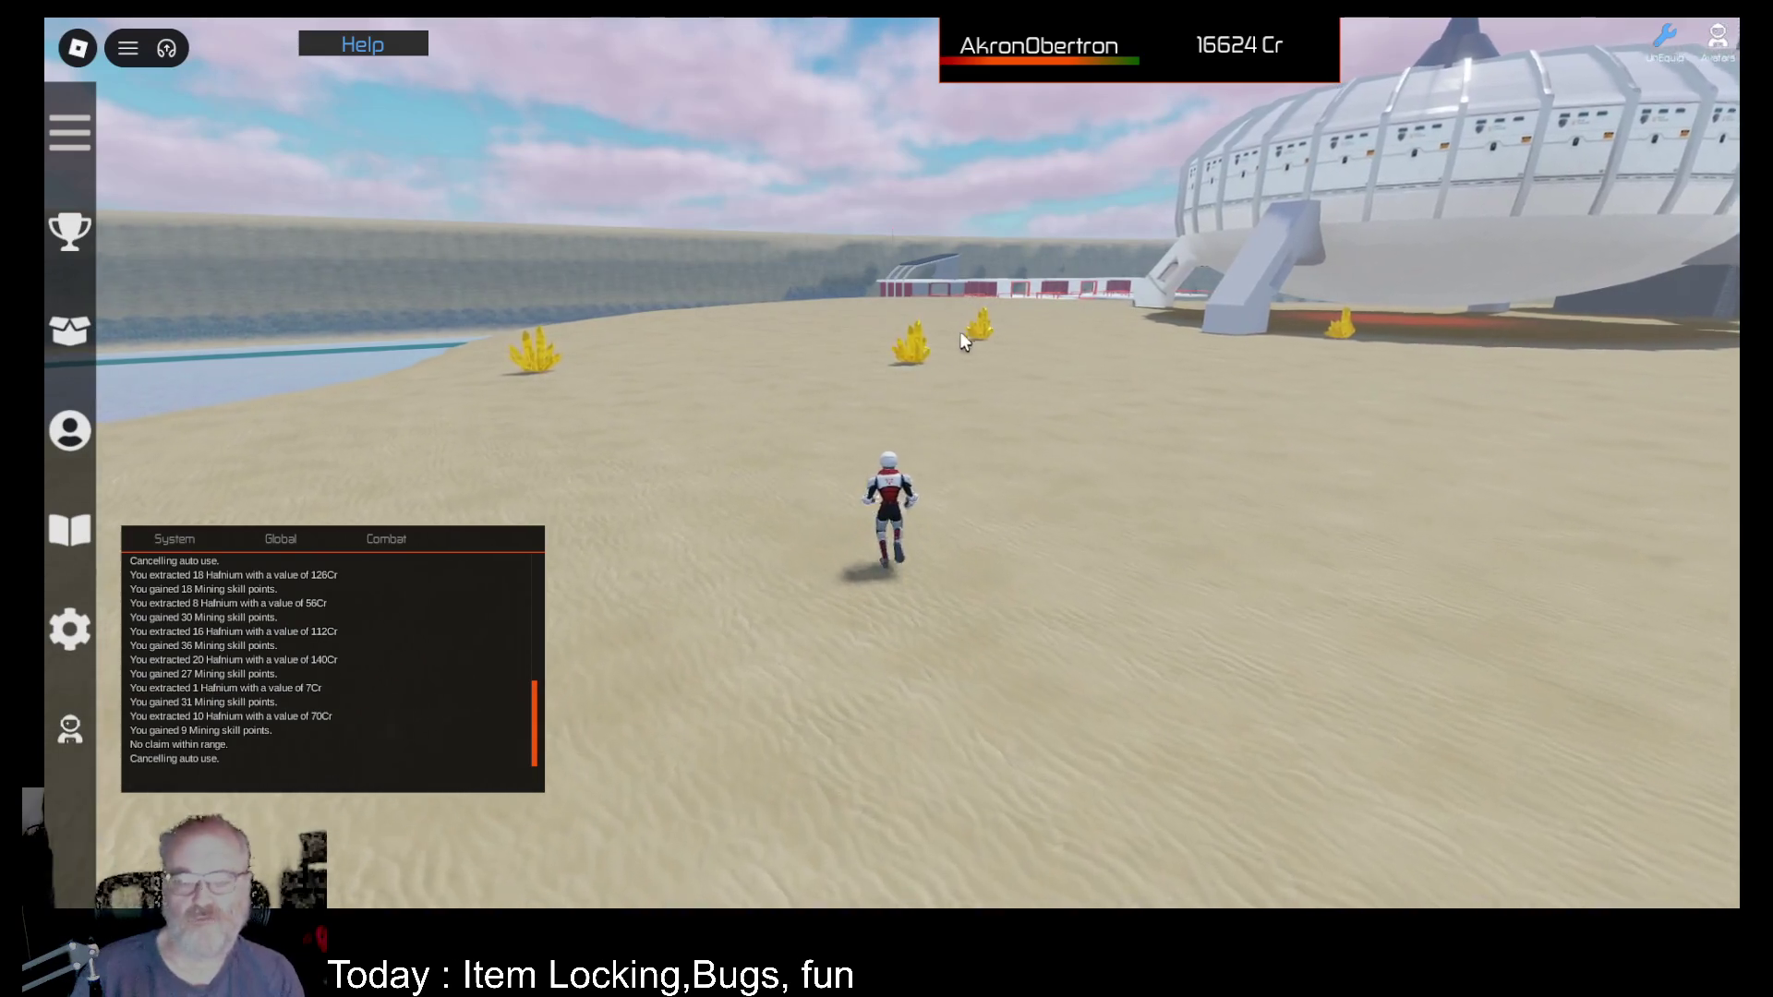
pyautogui.press('w')
pyautogui.press('w')
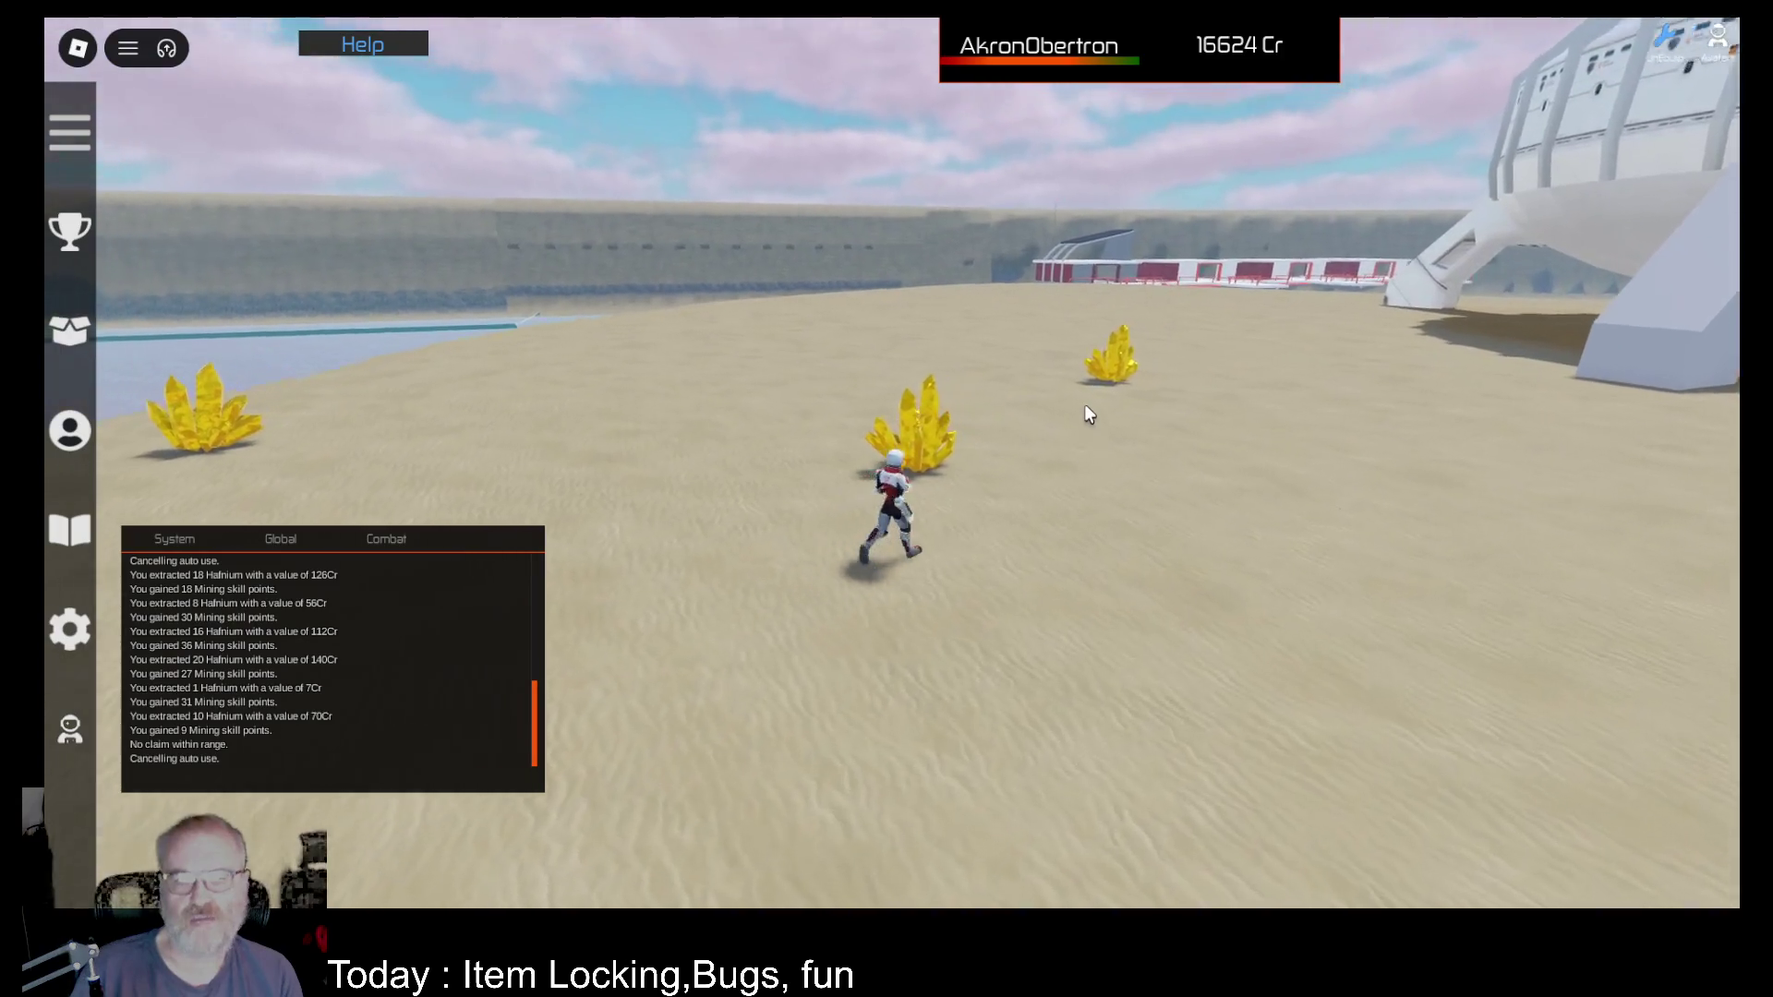
pyautogui.scroll(5, 1083, 403)
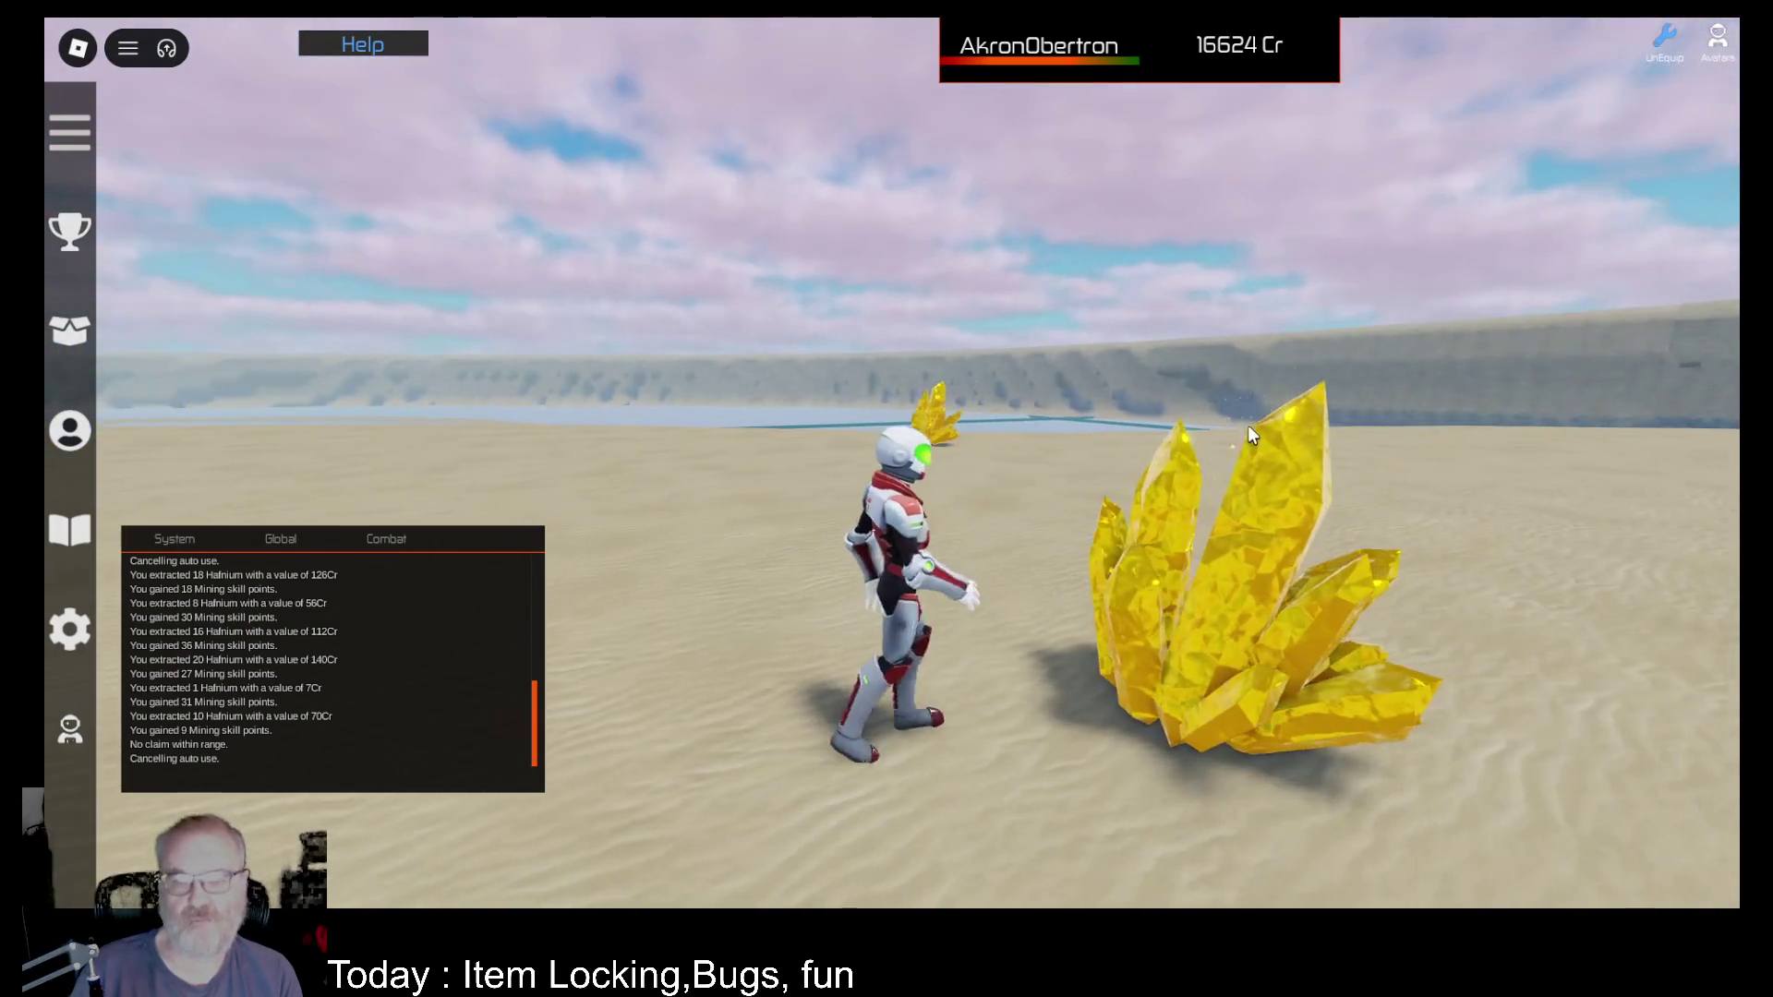
pyautogui.press('i')
pyautogui.click(580, 251)
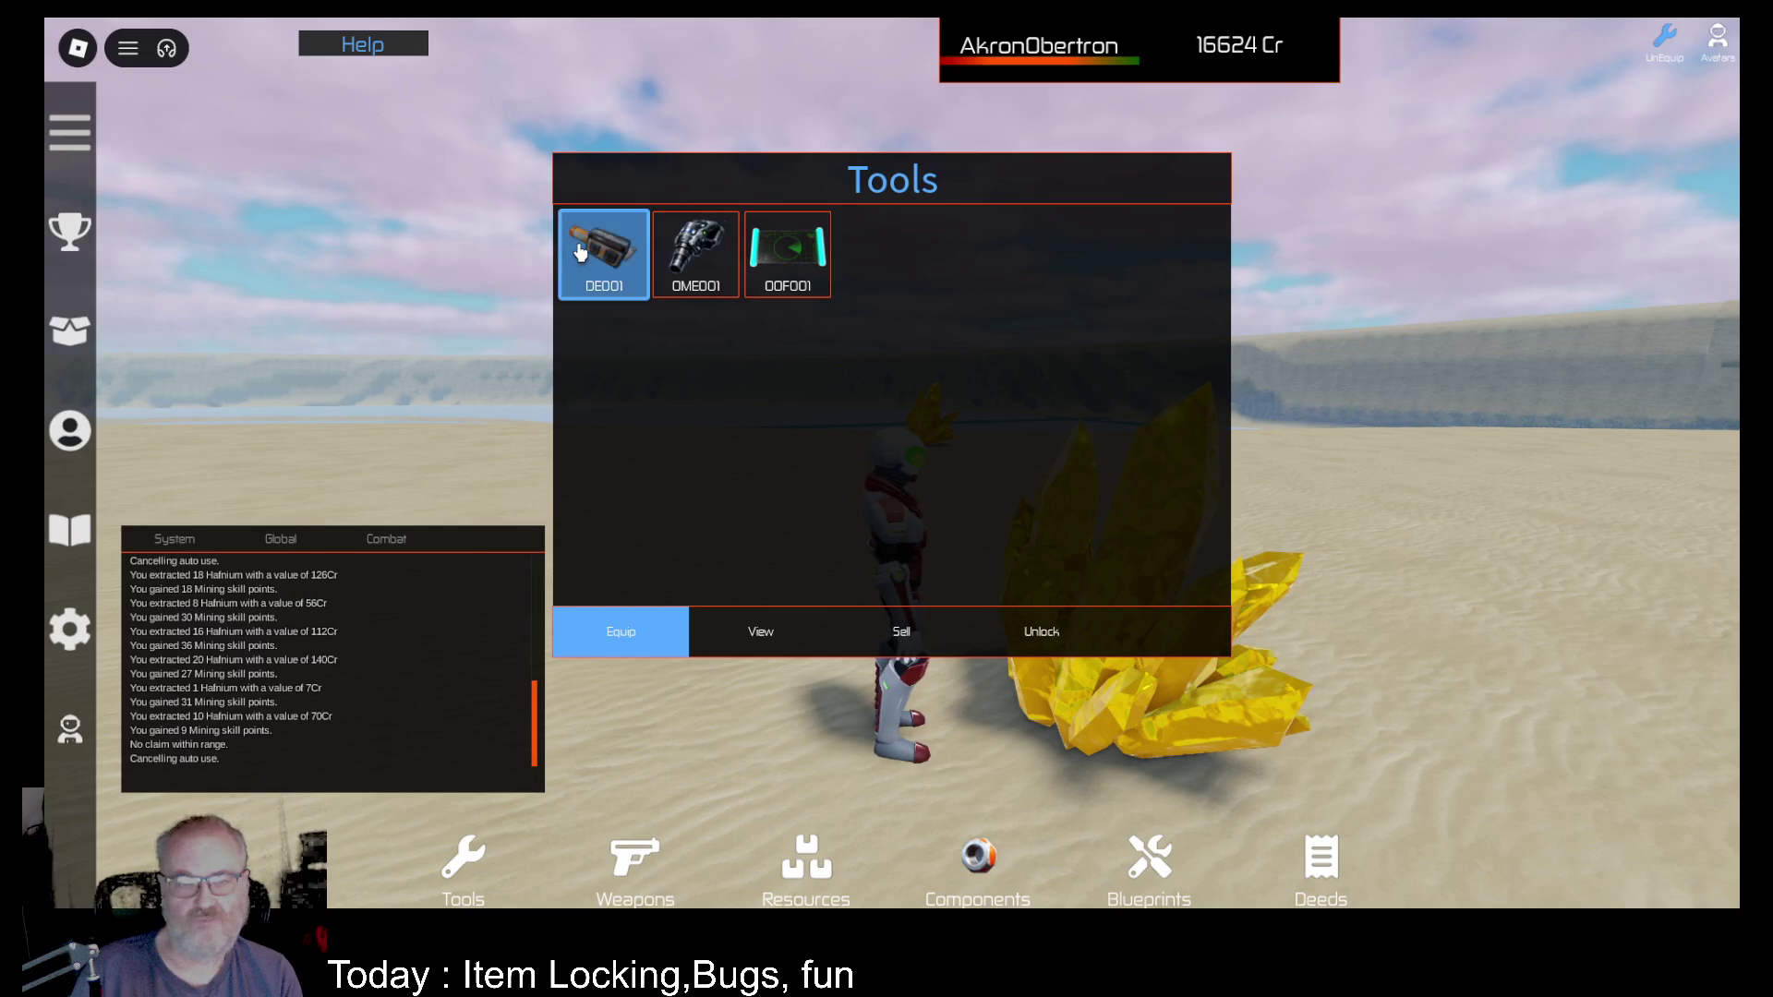
pyautogui.click(618, 642)
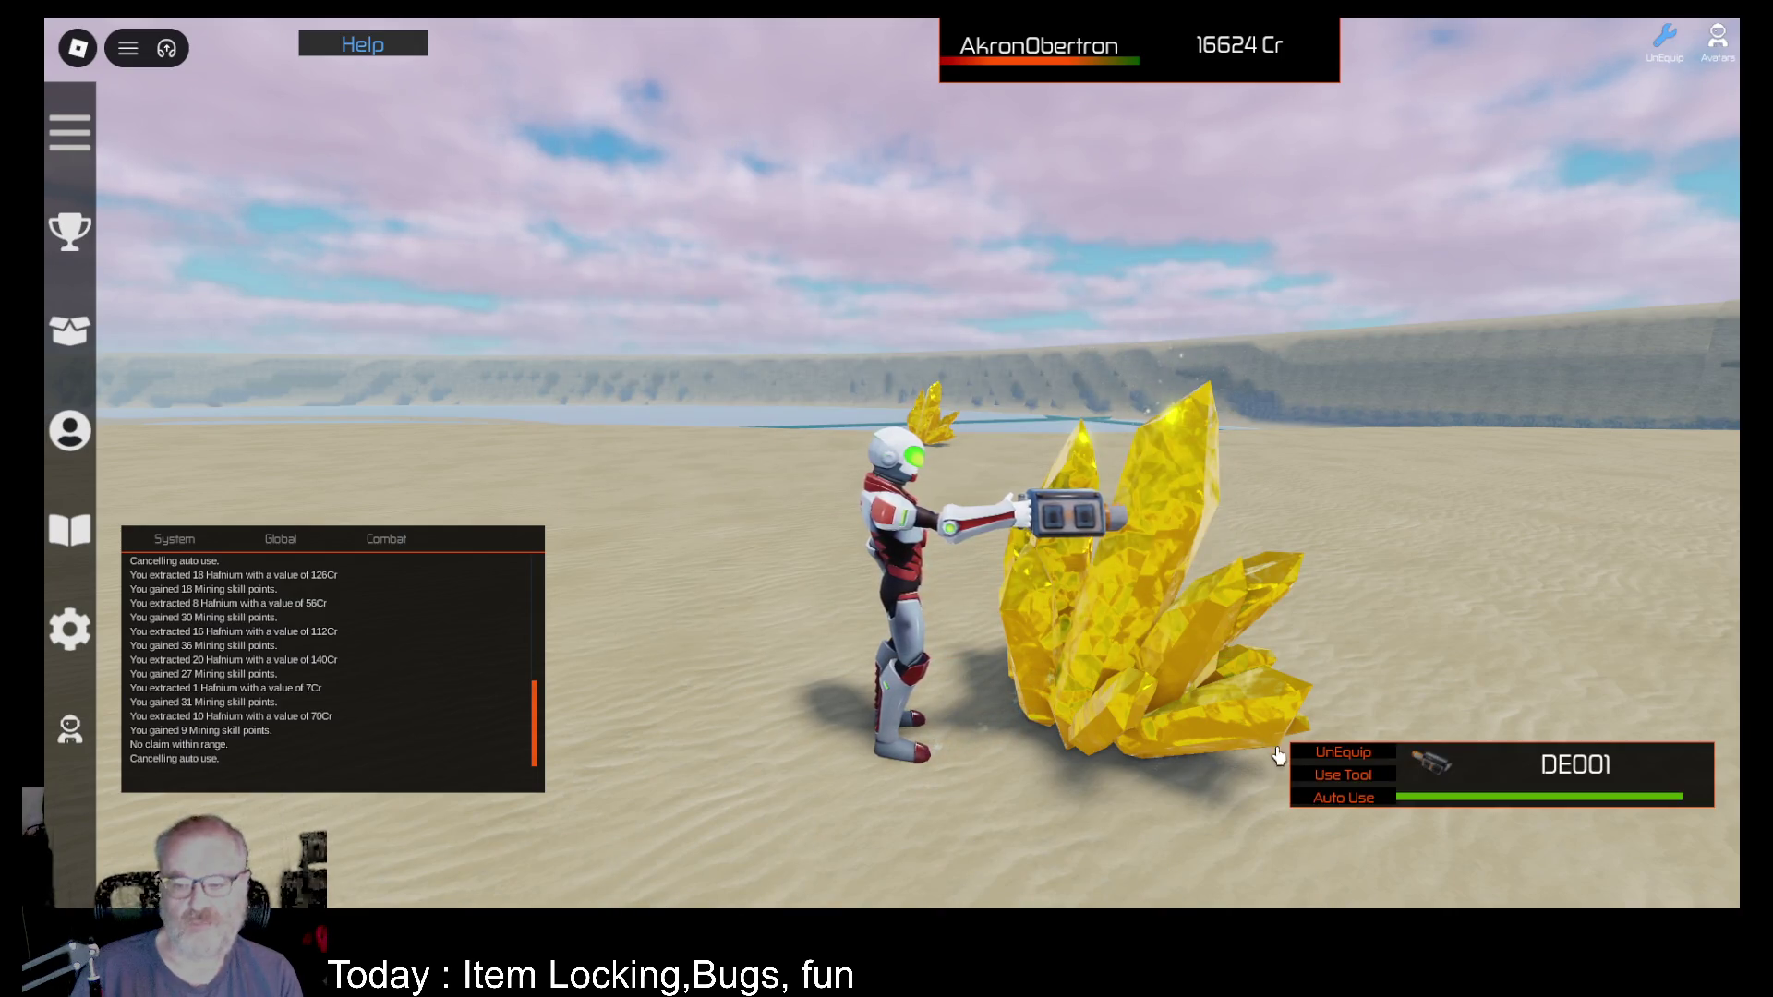
pyautogui.click(1333, 799)
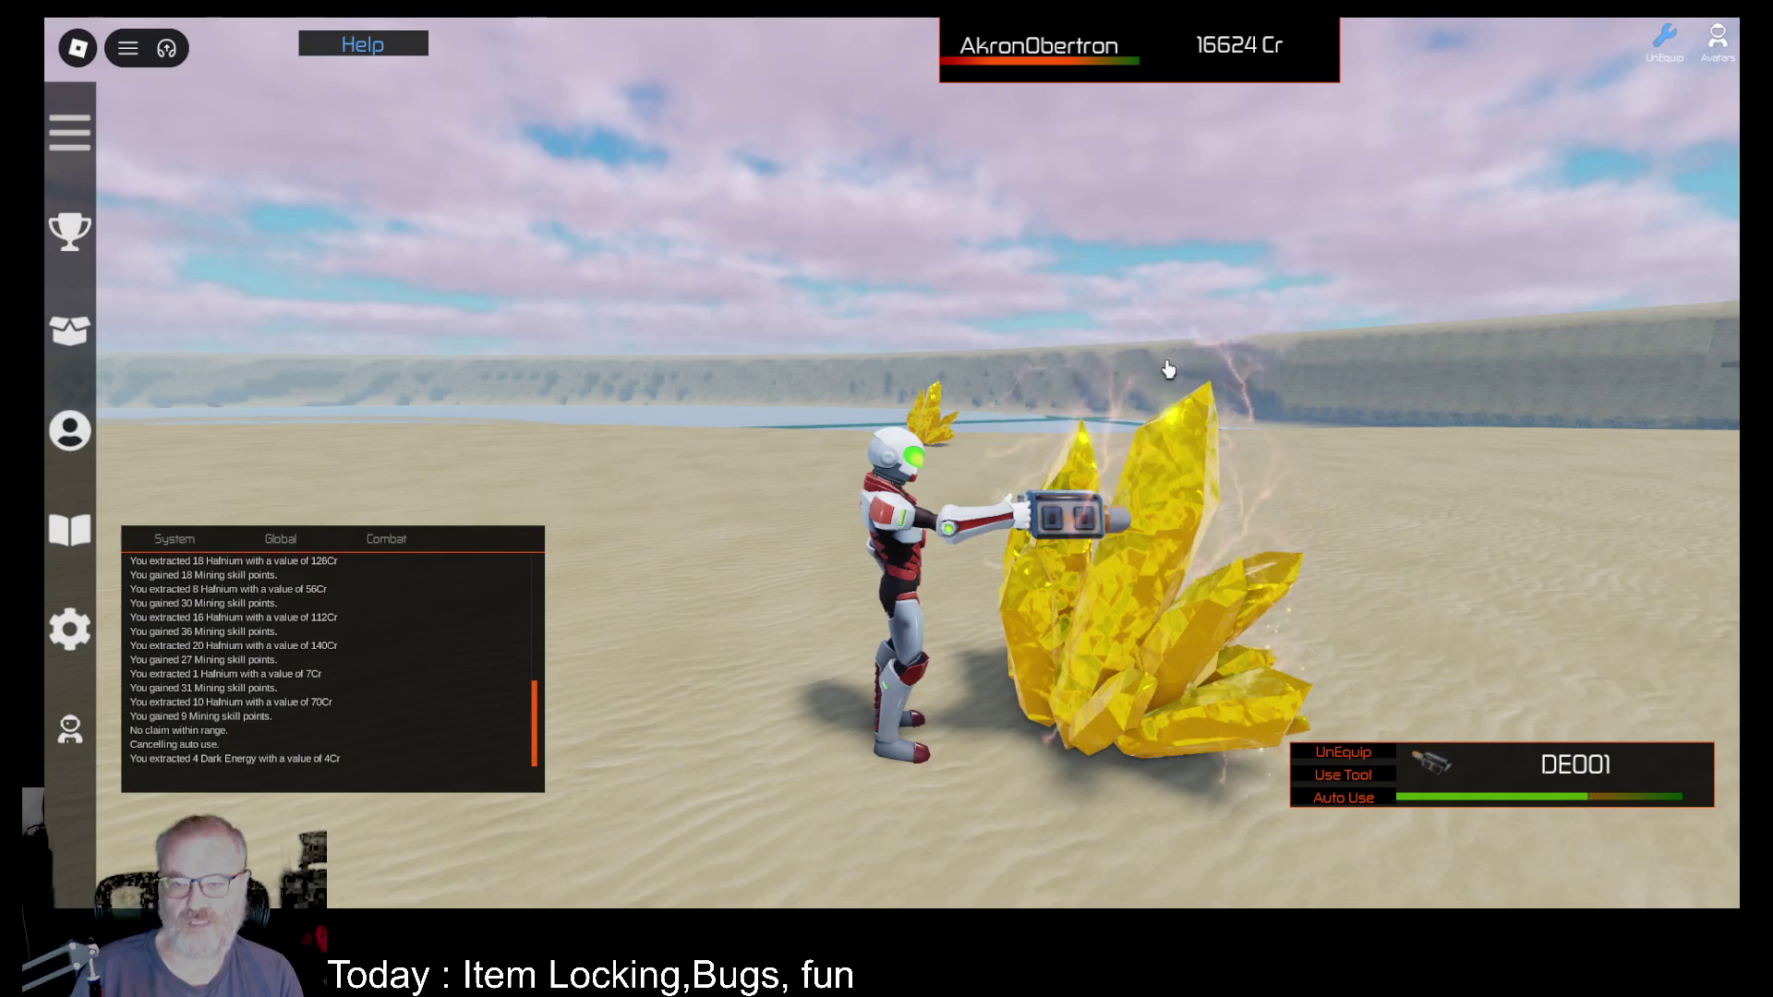